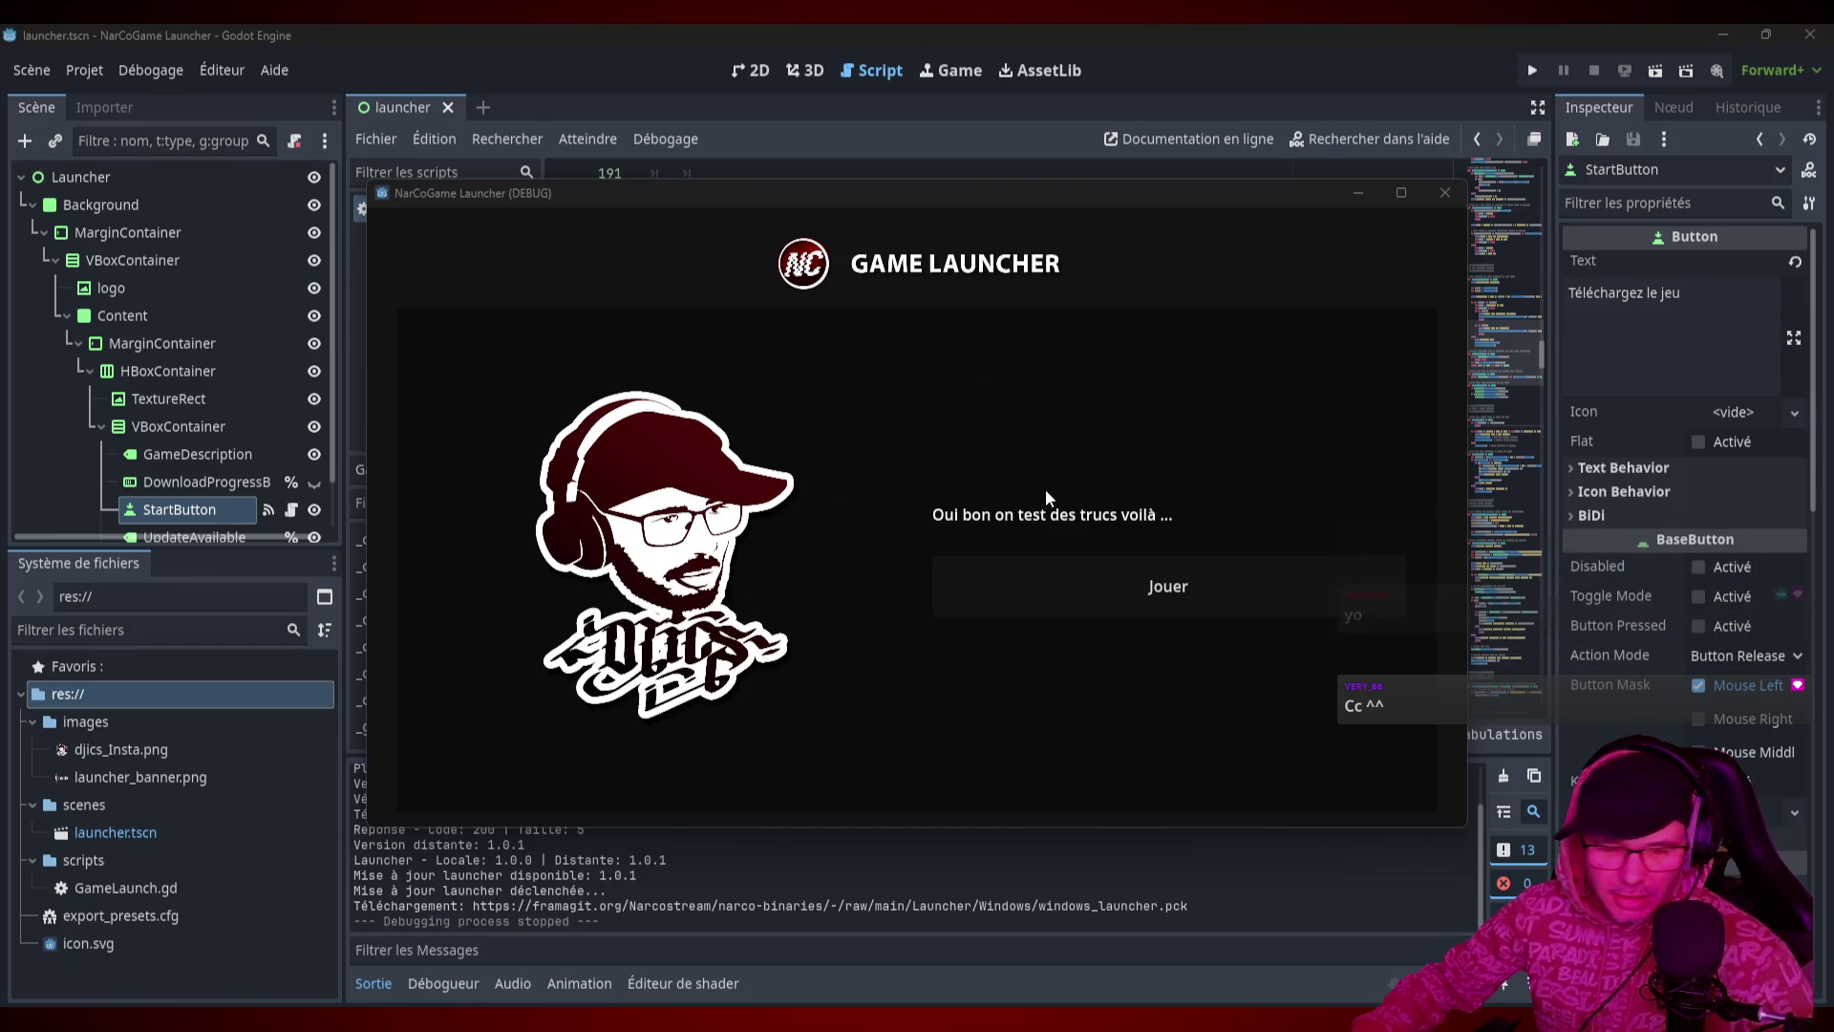
Start MP_MiniGame with the launcher's Jouer button to reach the 'Connection au lobby' screen
left_click(1143, 592)
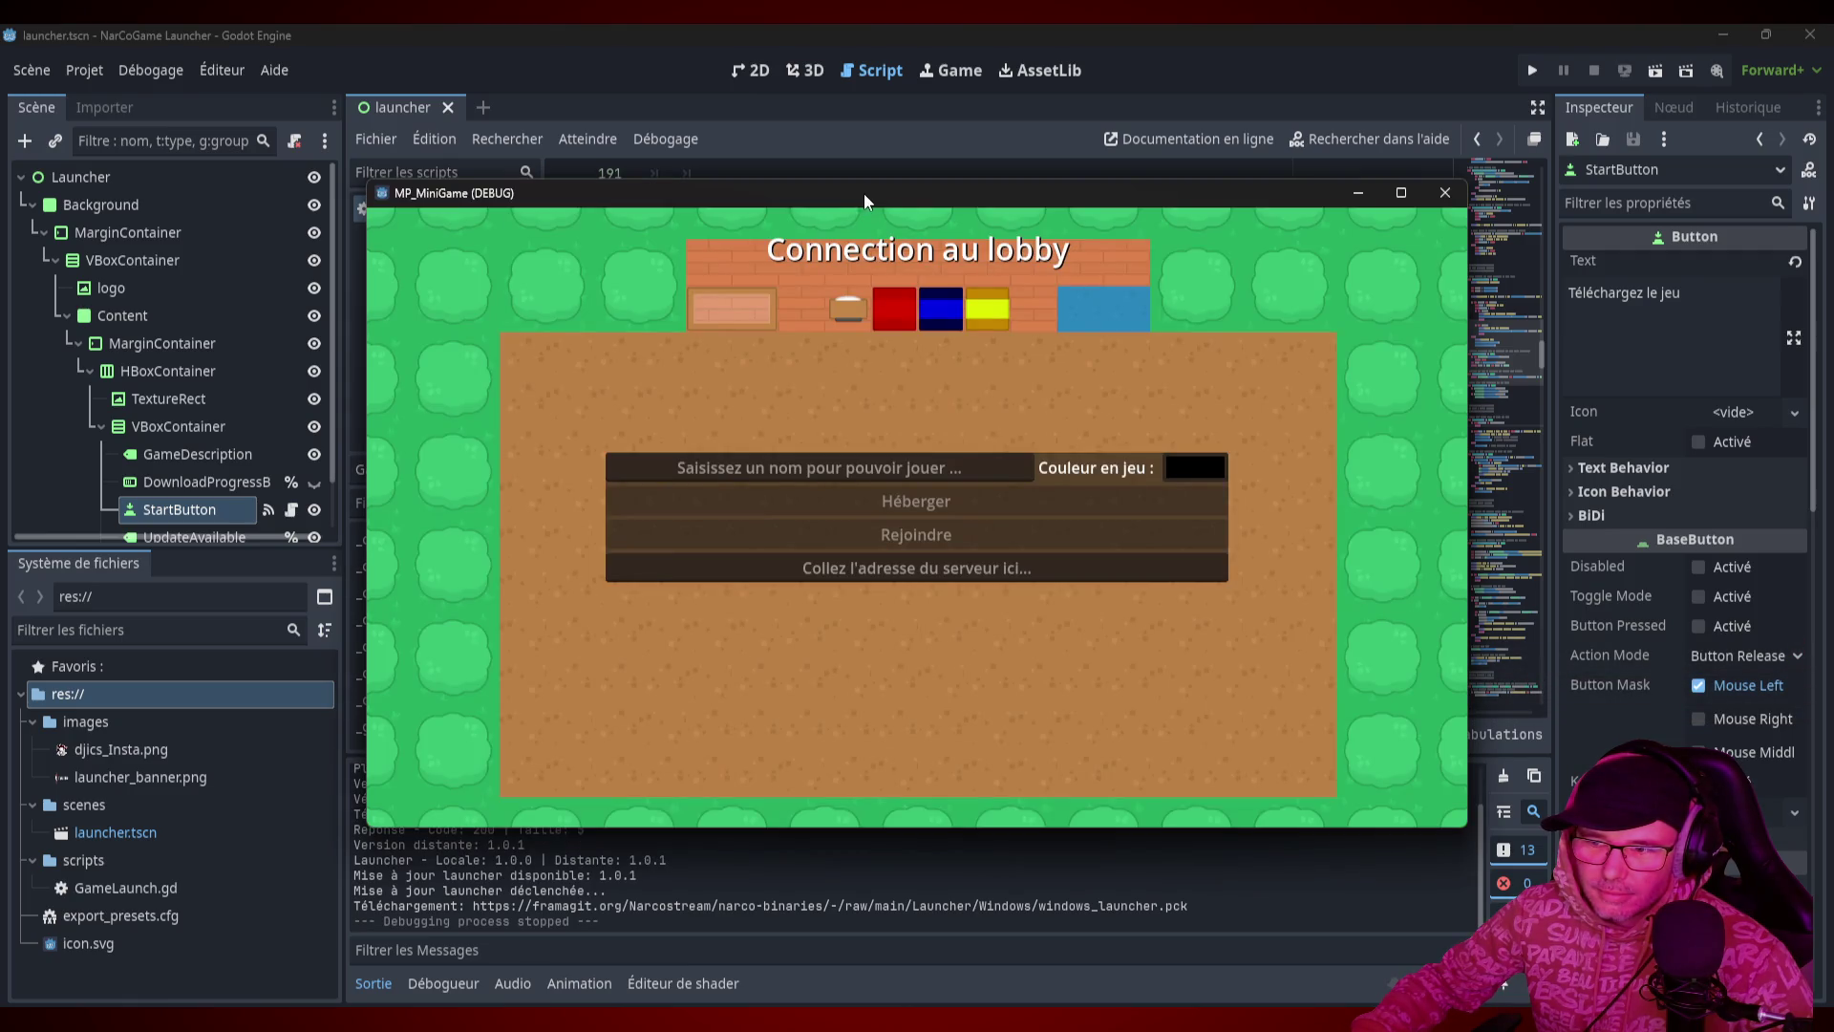
left_click(883, 469)
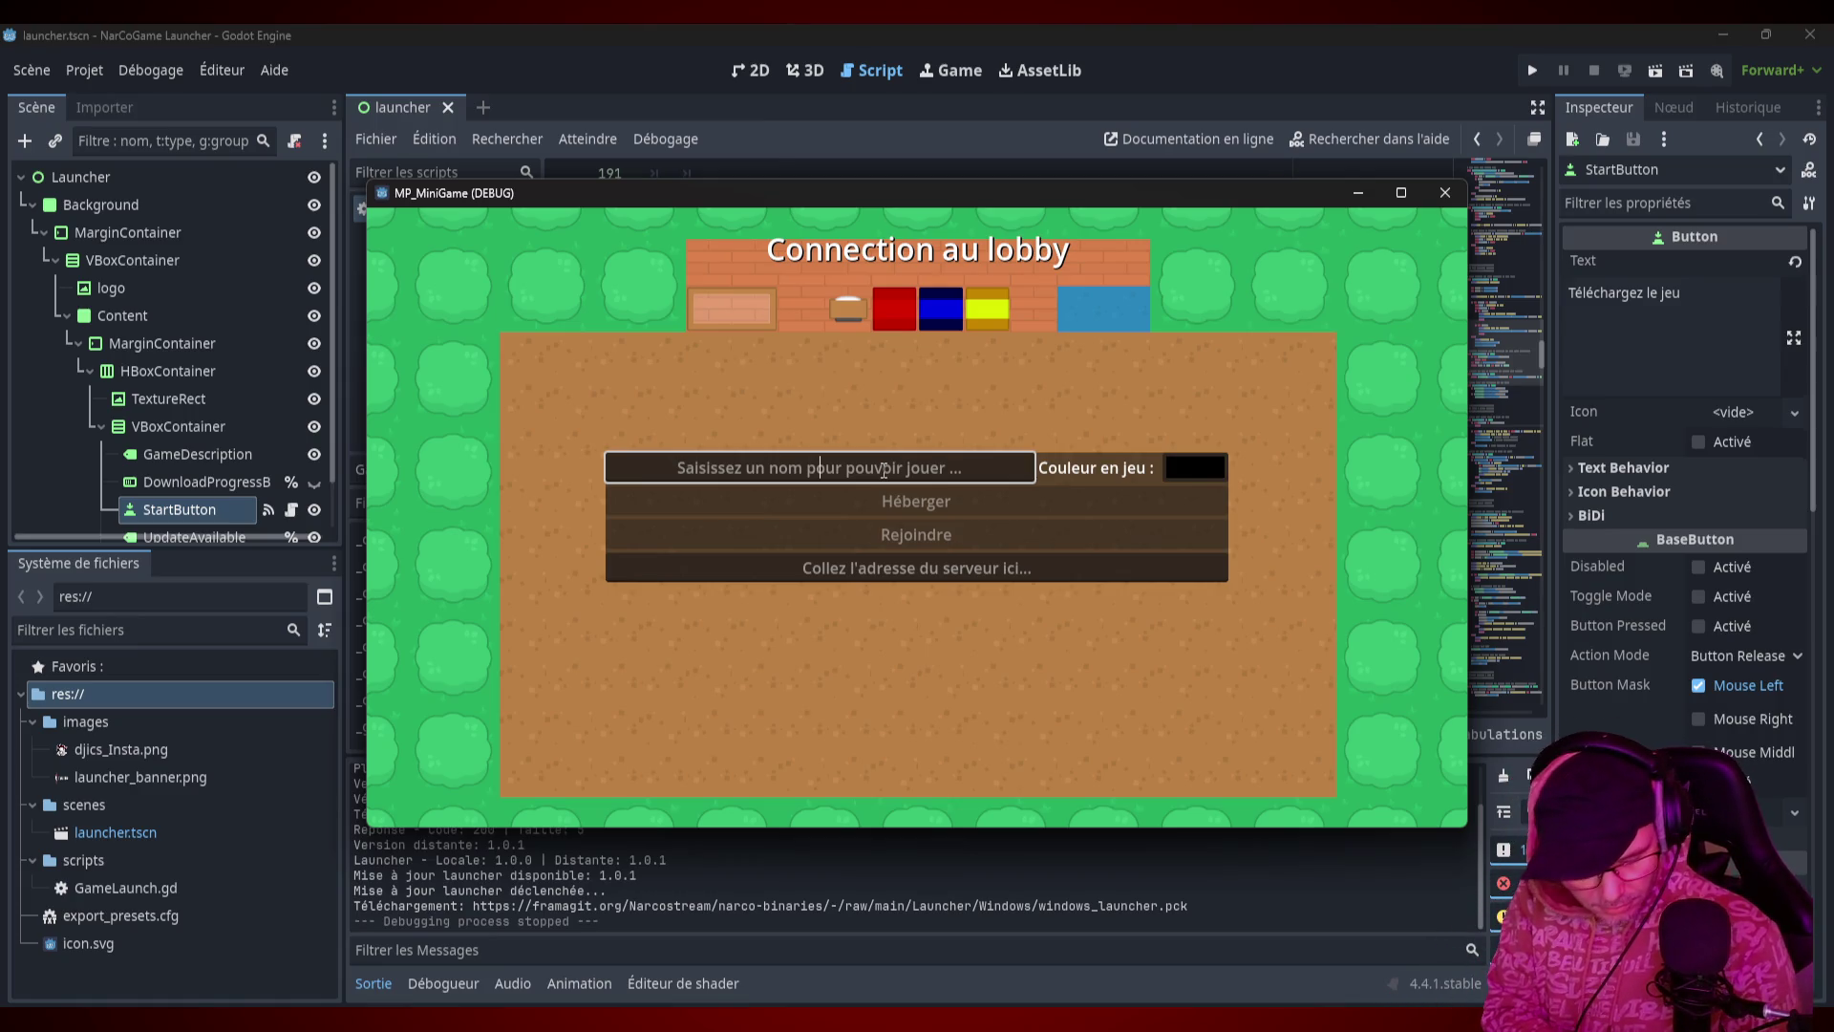
Enter the player name 'Djics', choose a teal in-game colour, and host a new game
type("Djics")
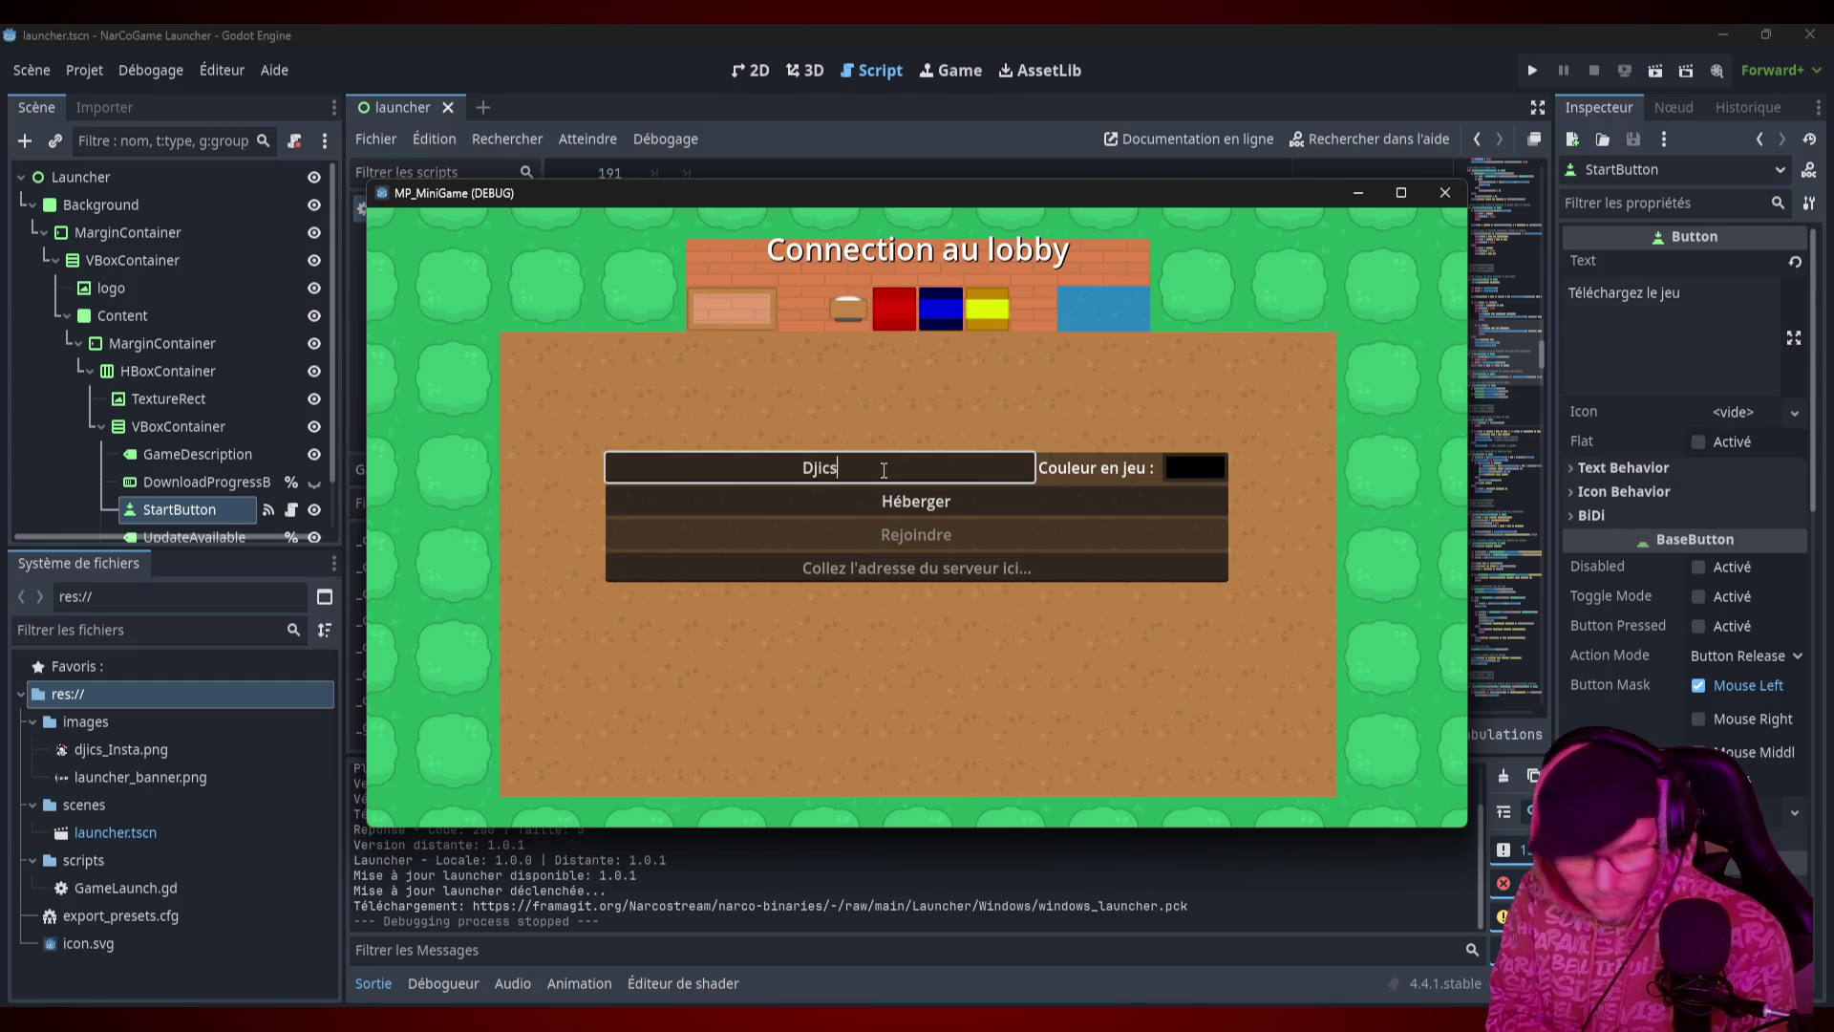
left_click(1189, 468)
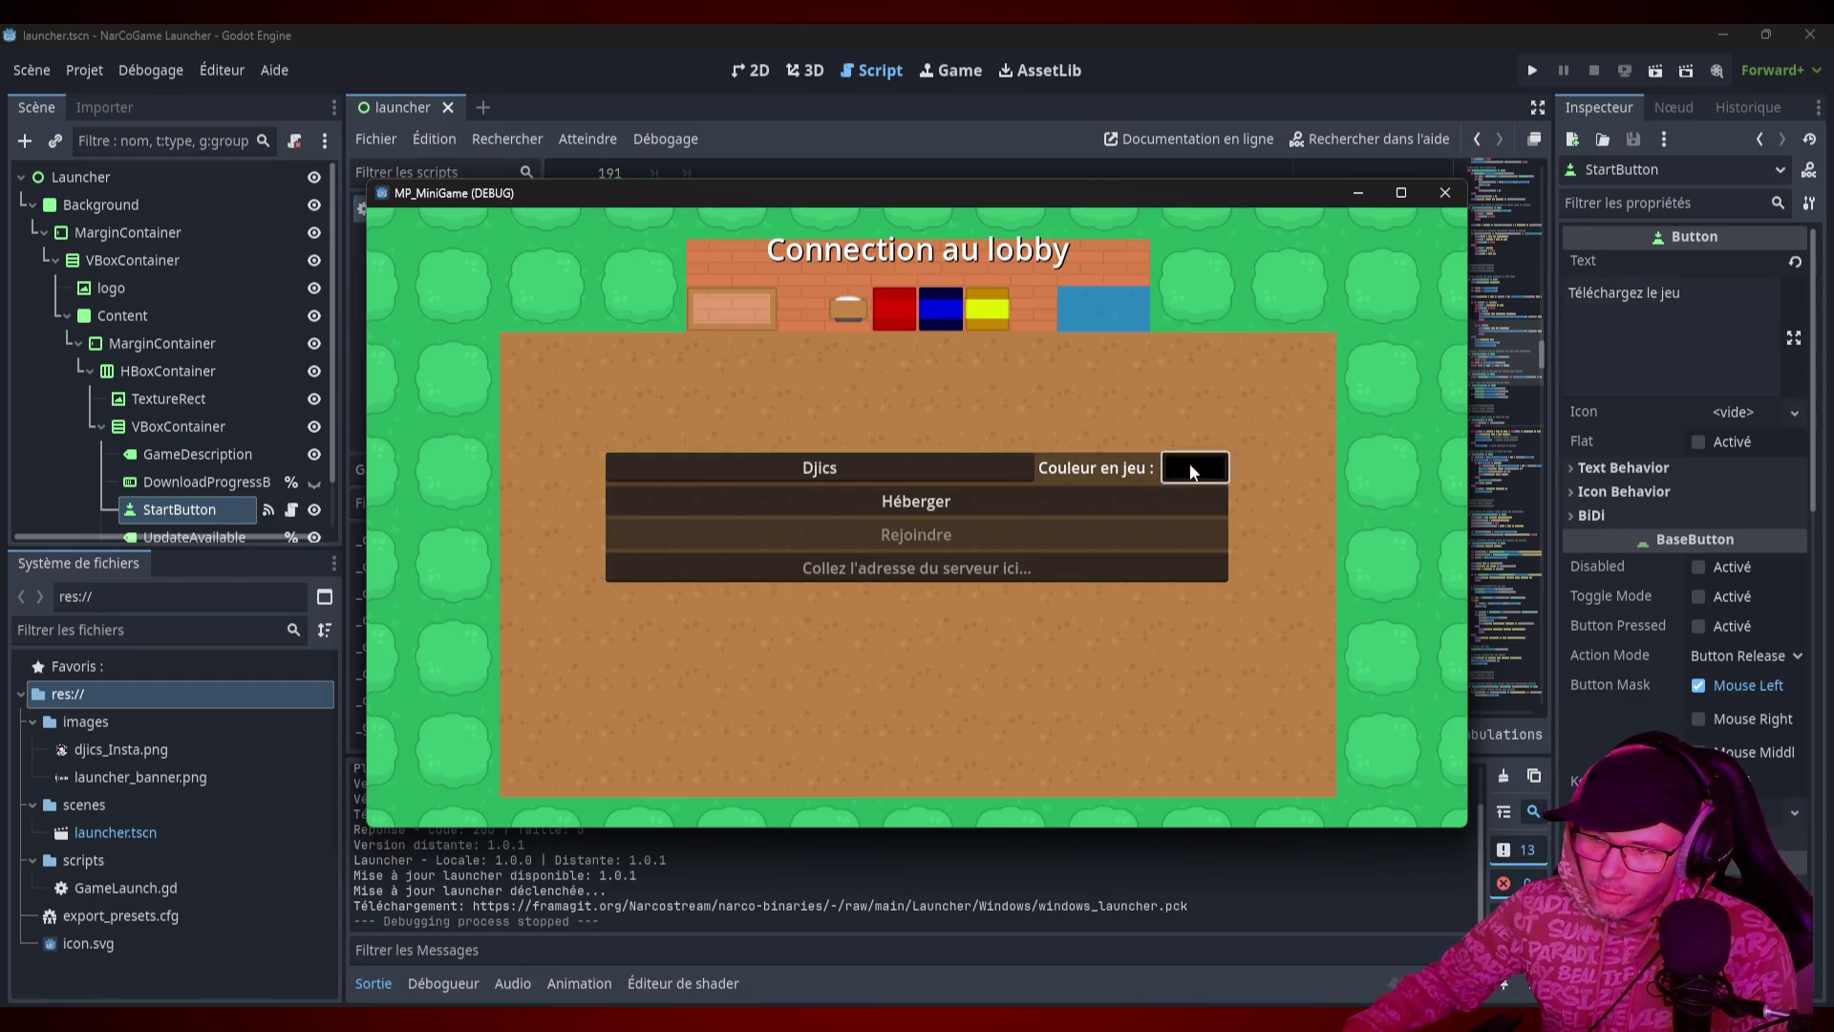
mouse_move(1280, 311)
left_mouse_down()
mouse_move(1293, 288)
mouse_move(1249, 331)
left_mouse_up()
mouse_move(1256, 396)
left_mouse_down()
mouse_move(1275, 427)
mouse_move(1275, 333)
mouse_move(1275, 401)
mouse_move(1274, 369)
mouse_move(1327, 368)
mouse_move(1337, 405)
mouse_move(1290, 396)
left_mouse_up()
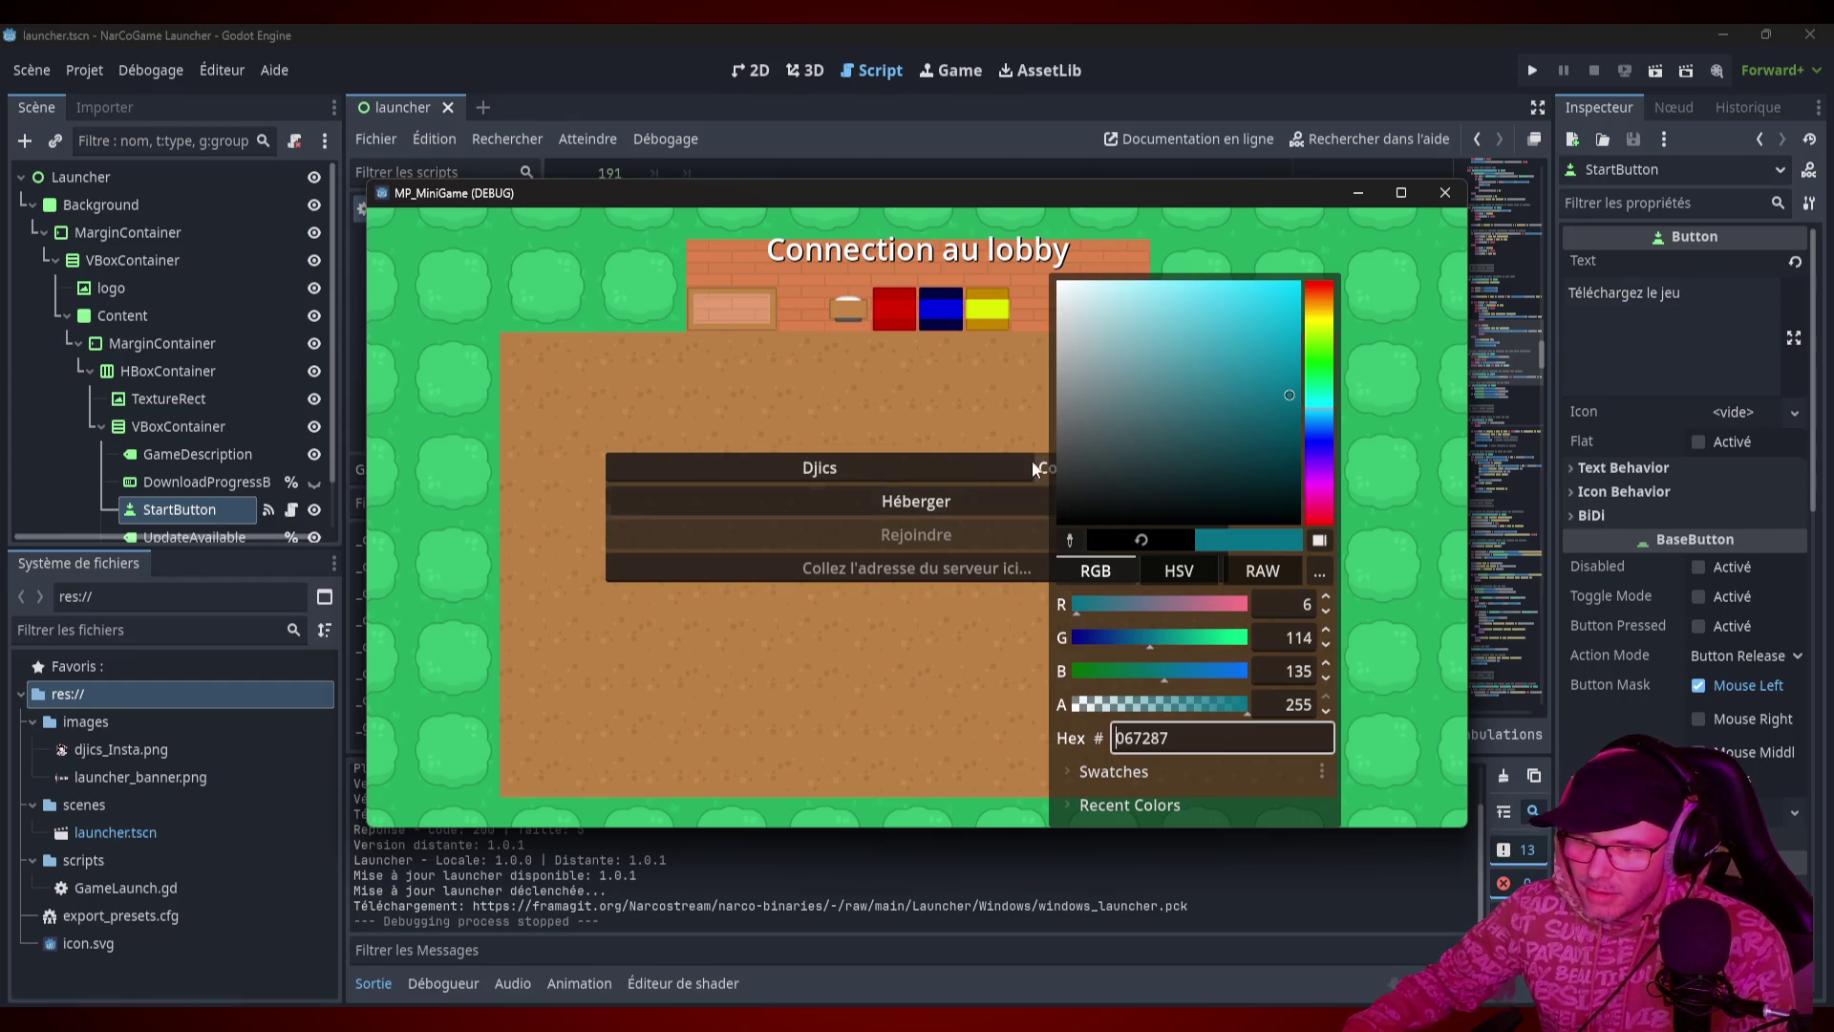
left_click(931, 466)
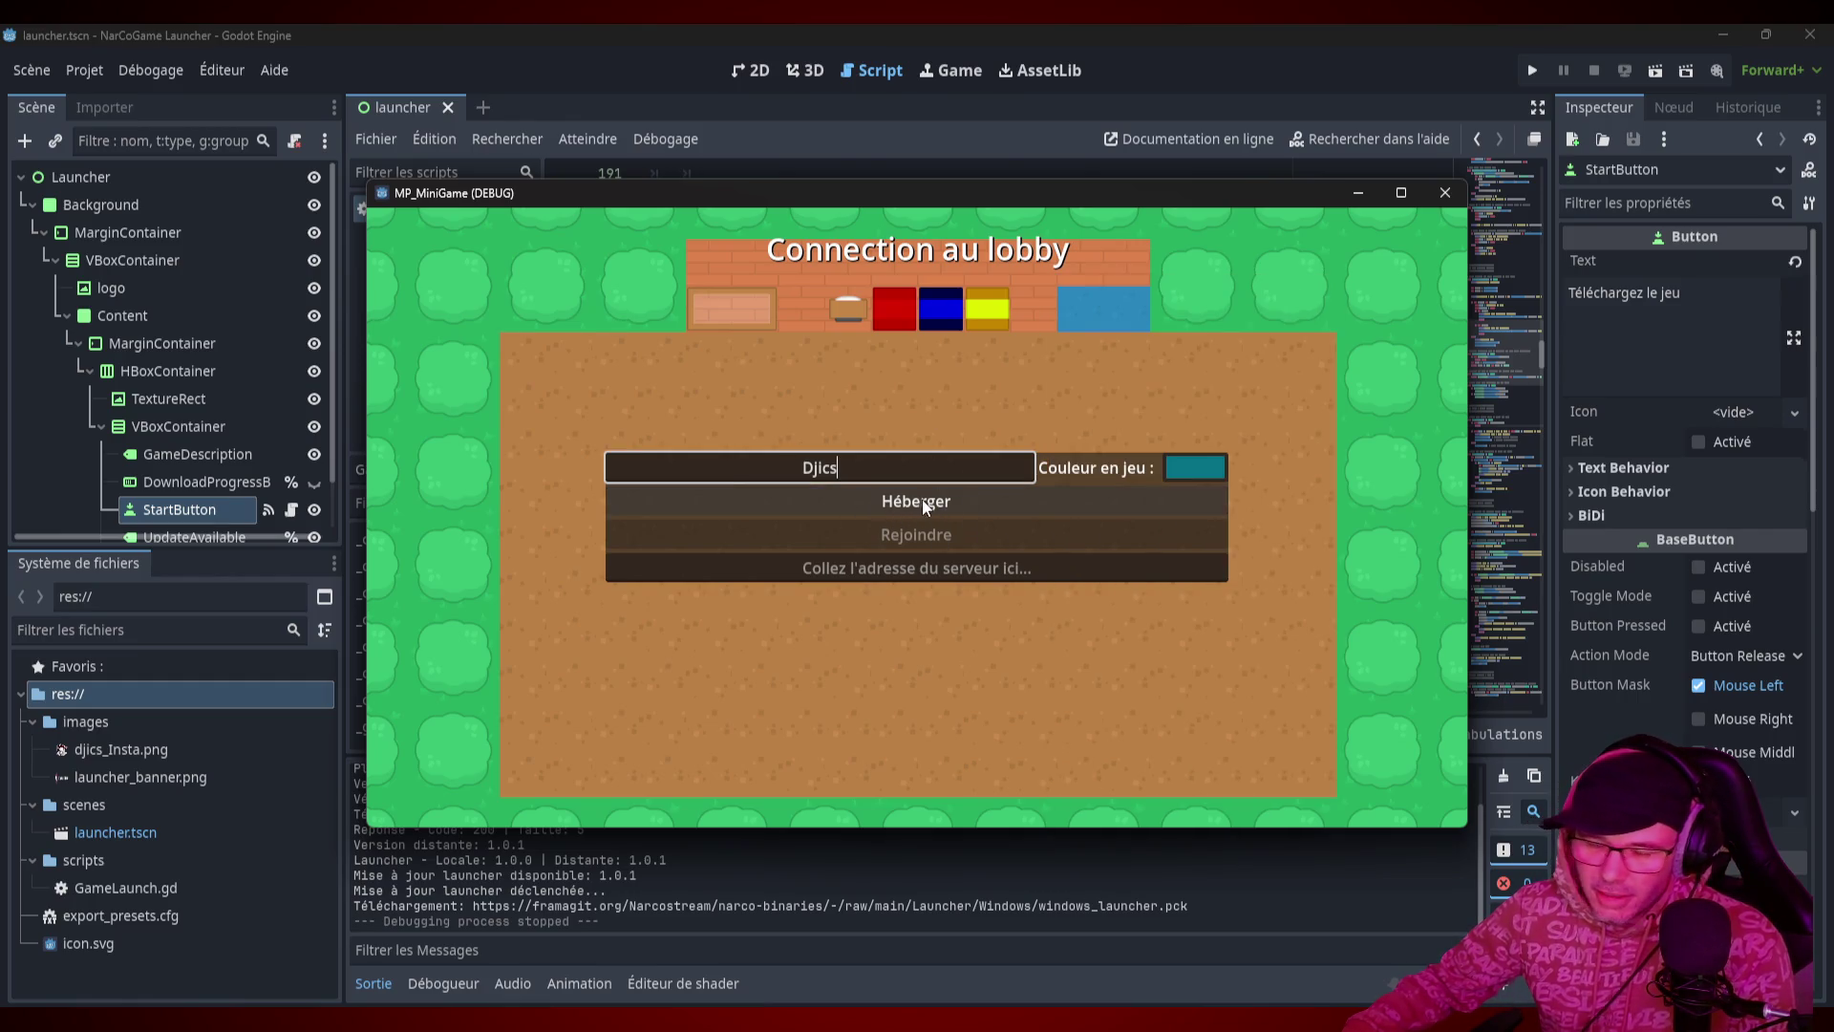
left_click(921, 498)
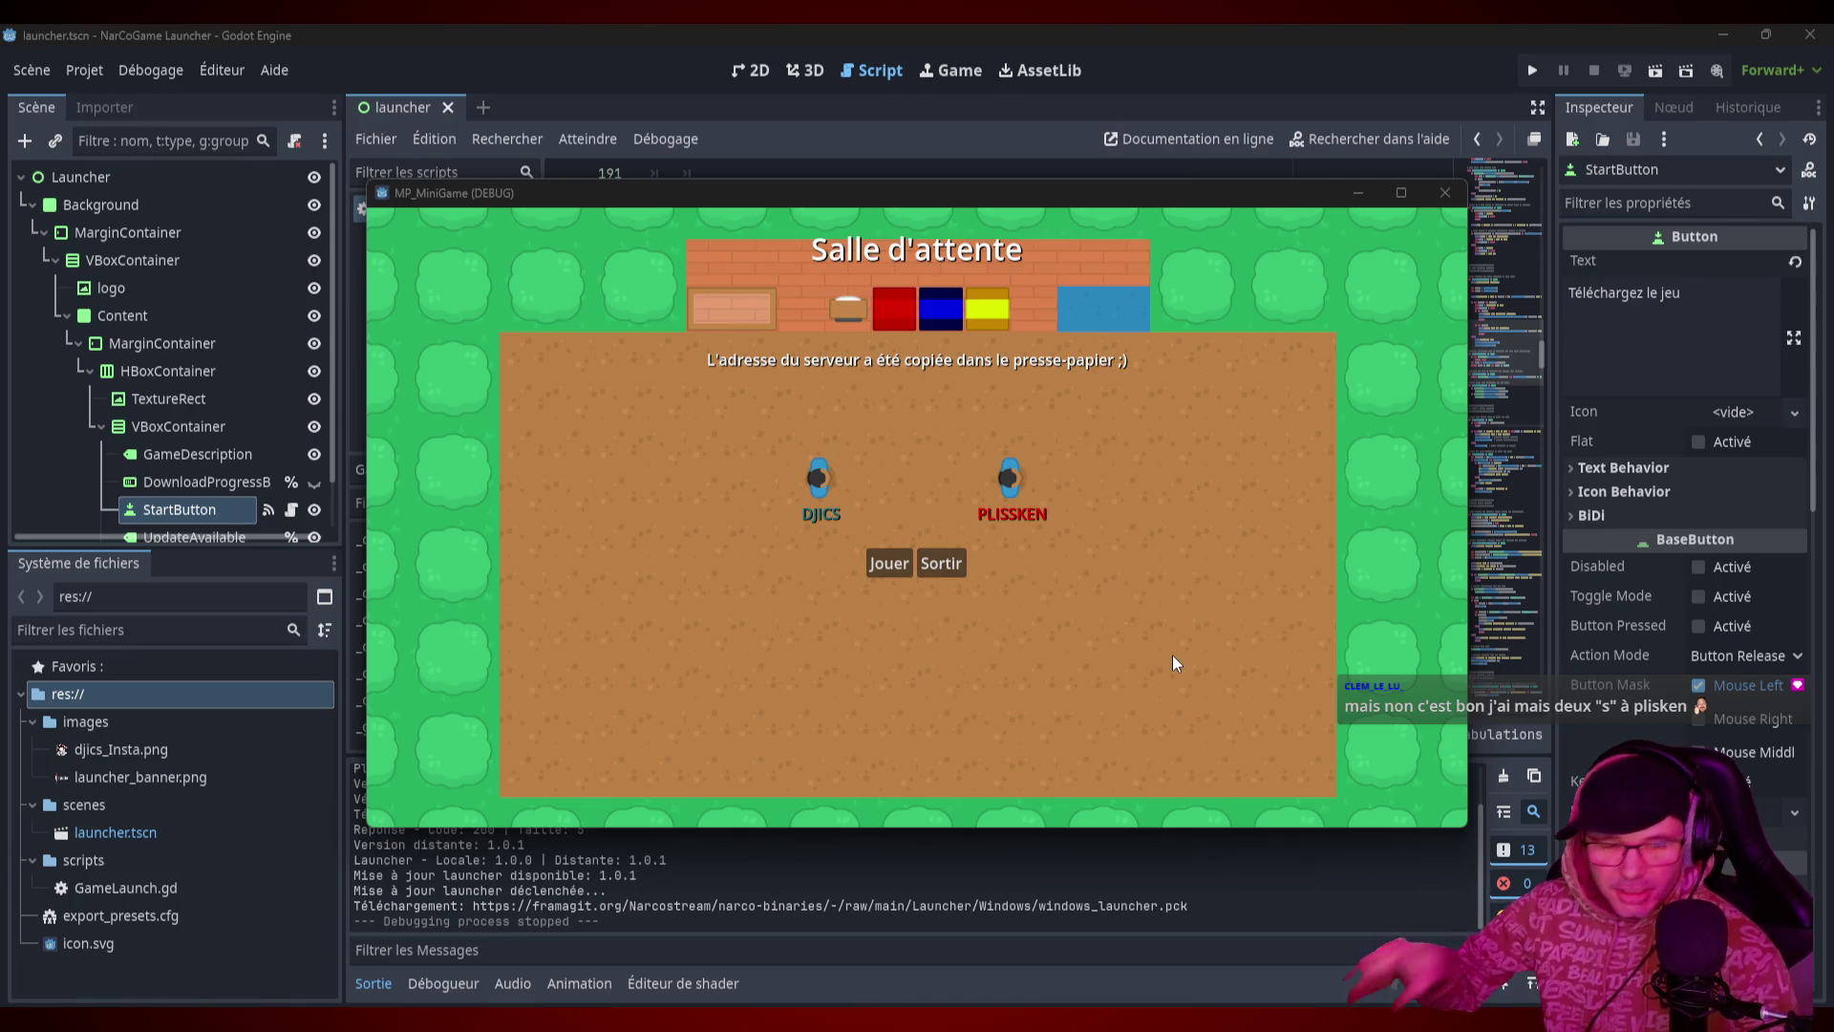
Move the game window up, scroll the editor's Output log, then raise the NarCoGame Launcher window
scroll(702, 877, "up", 2)
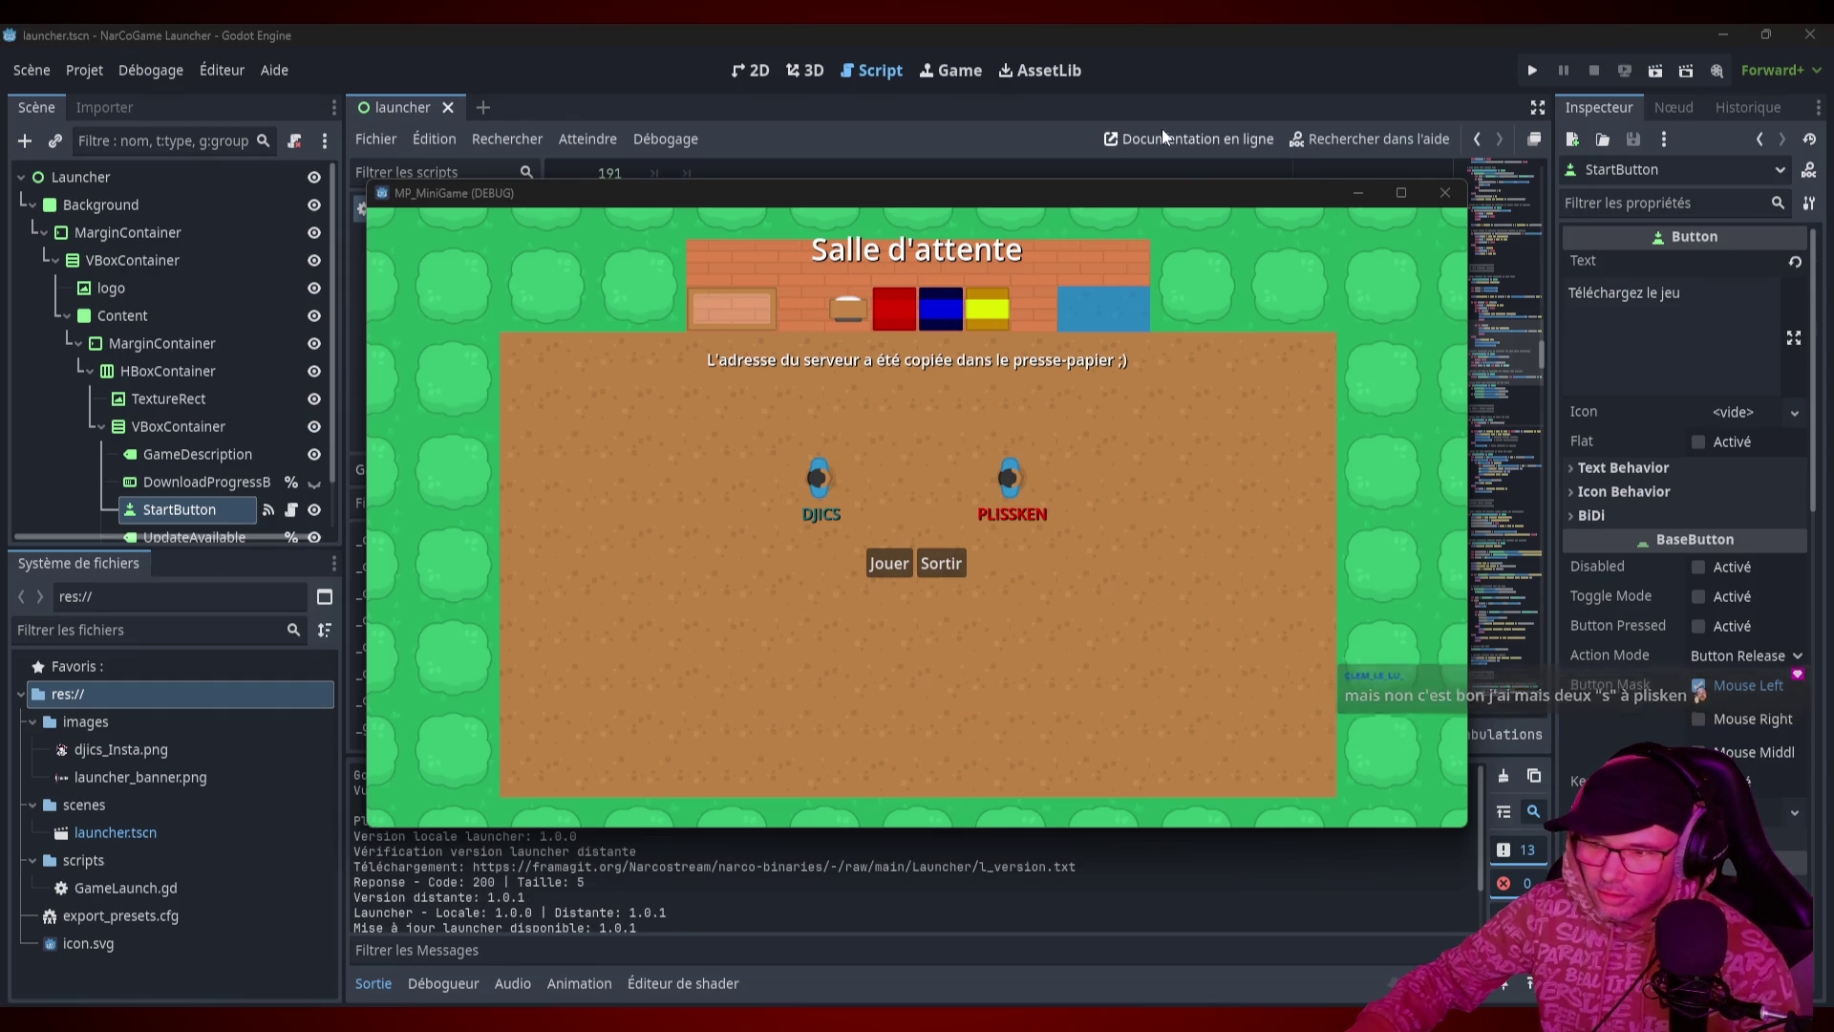
mouse_move(839, 195)
left_mouse_down()
mouse_move(915, 145)
mouse_move(852, 101)
left_mouse_up()
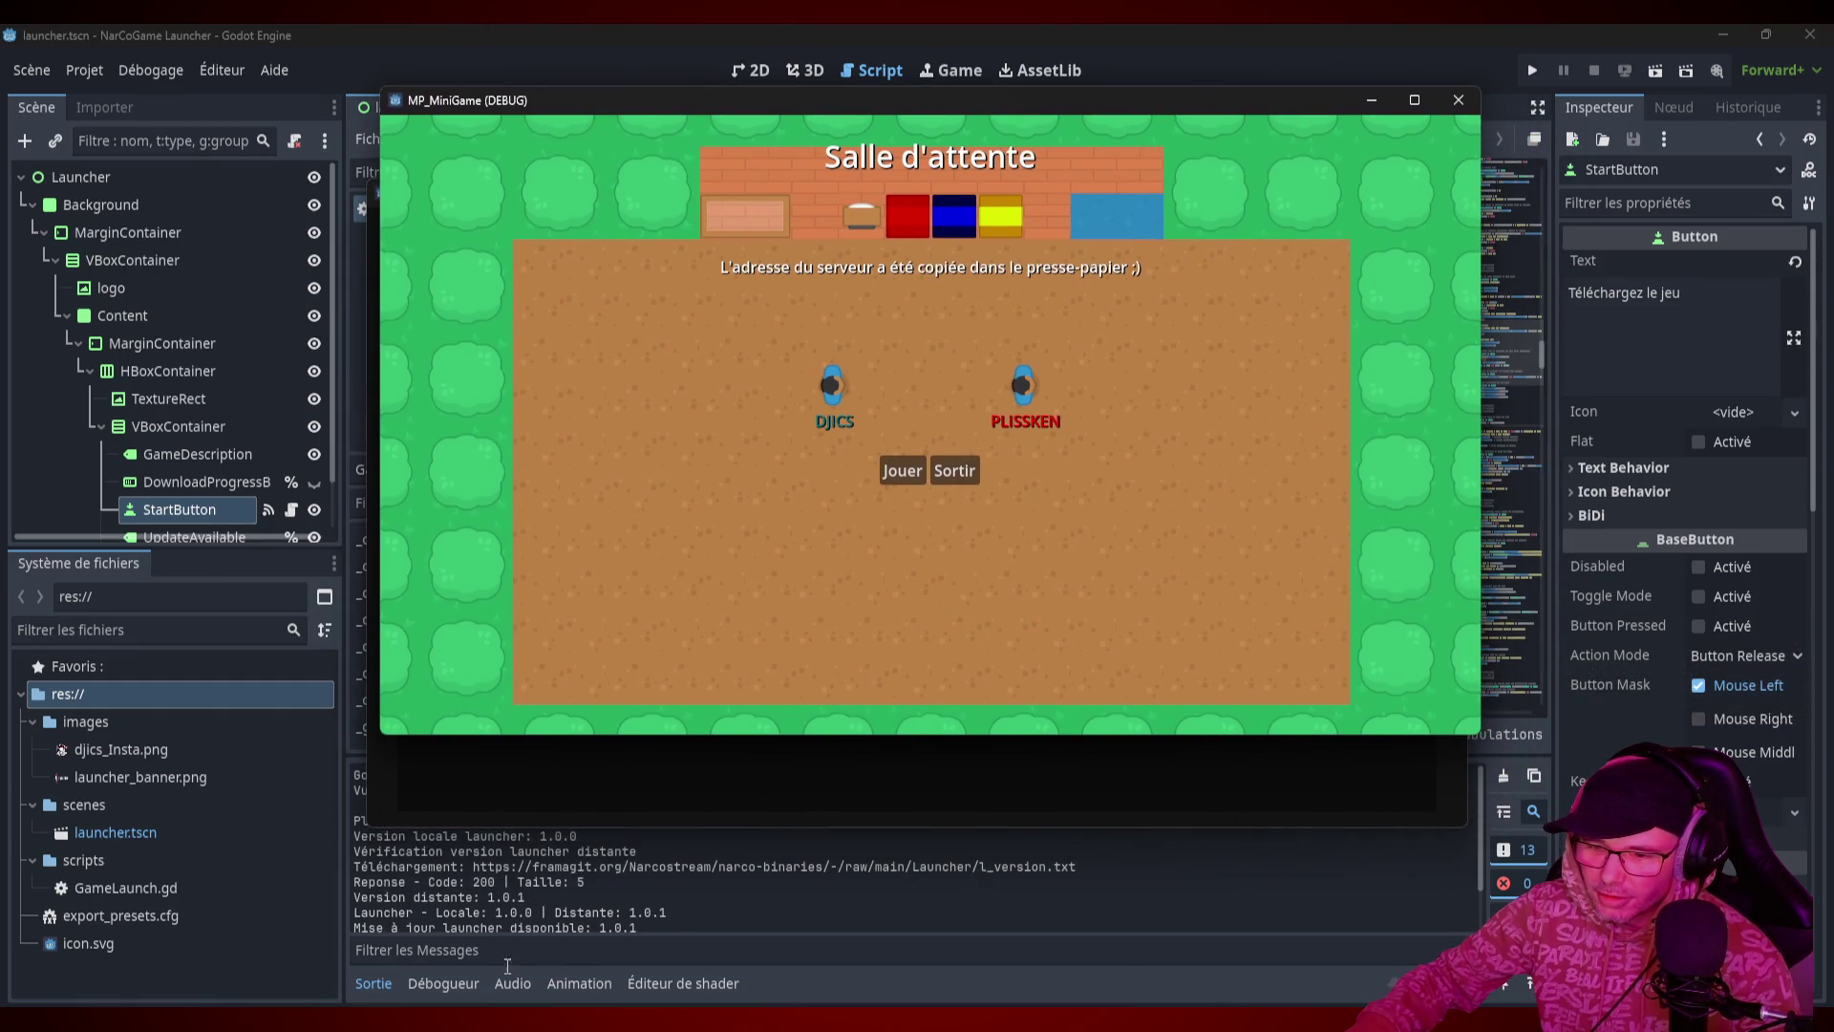
left_click(726, 907)
scroll(695, 852, "down", 2)
scroll(695, 852, "up", 2)
scroll(685, 867, "down", 2)
scroll(685, 867, "up", 2)
scroll(668, 881, "down", 2)
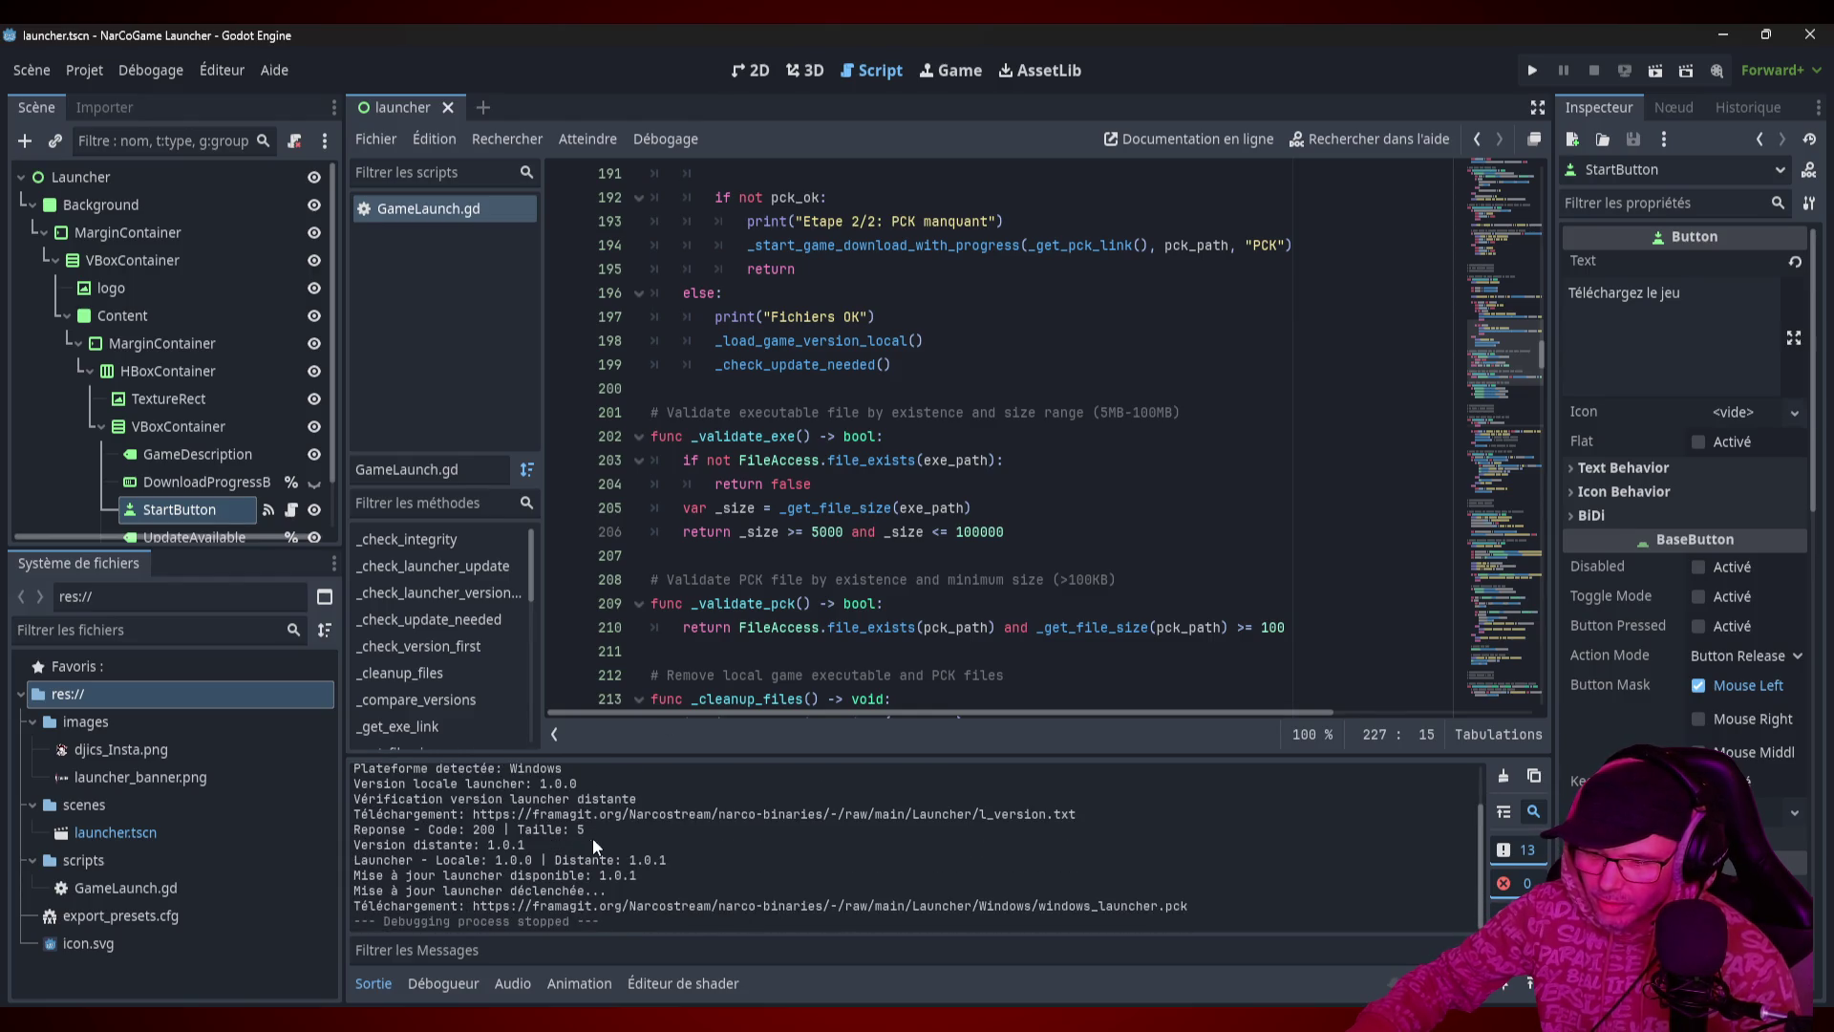
scroll(588, 839, "up", 2)
mouse_move(1419, 1020)
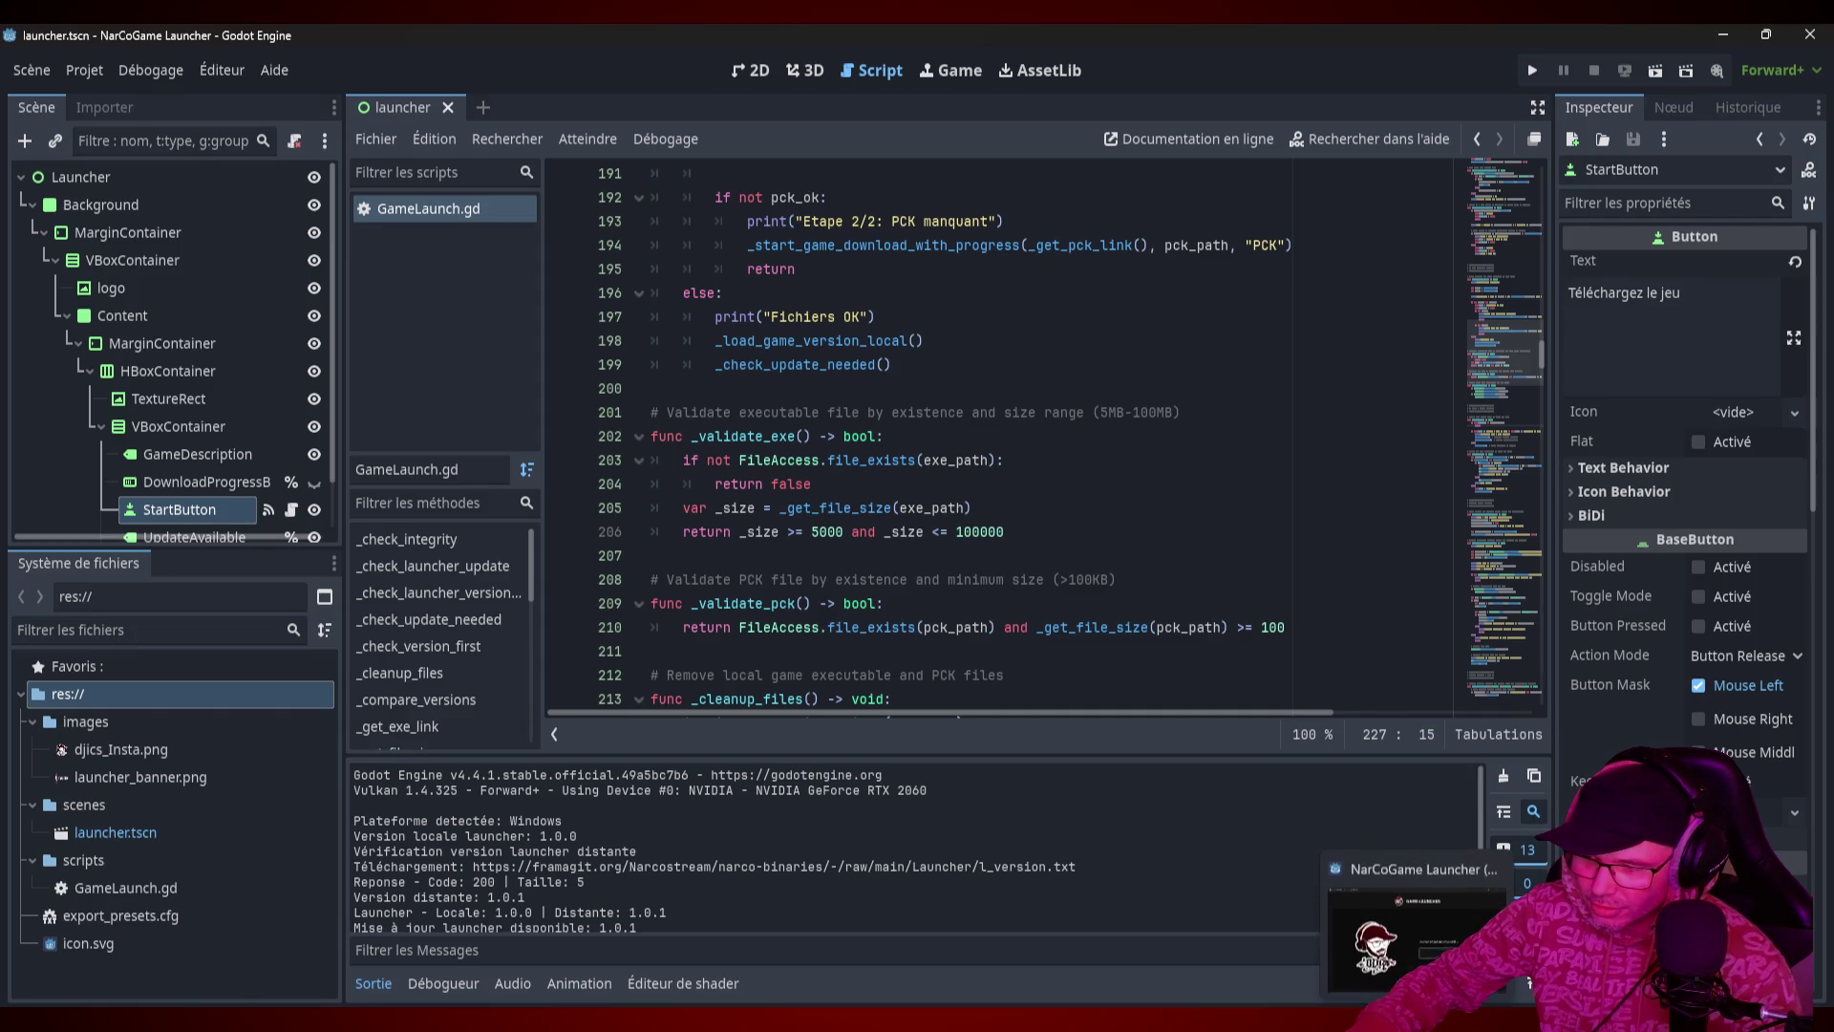
left_click(1409, 932)
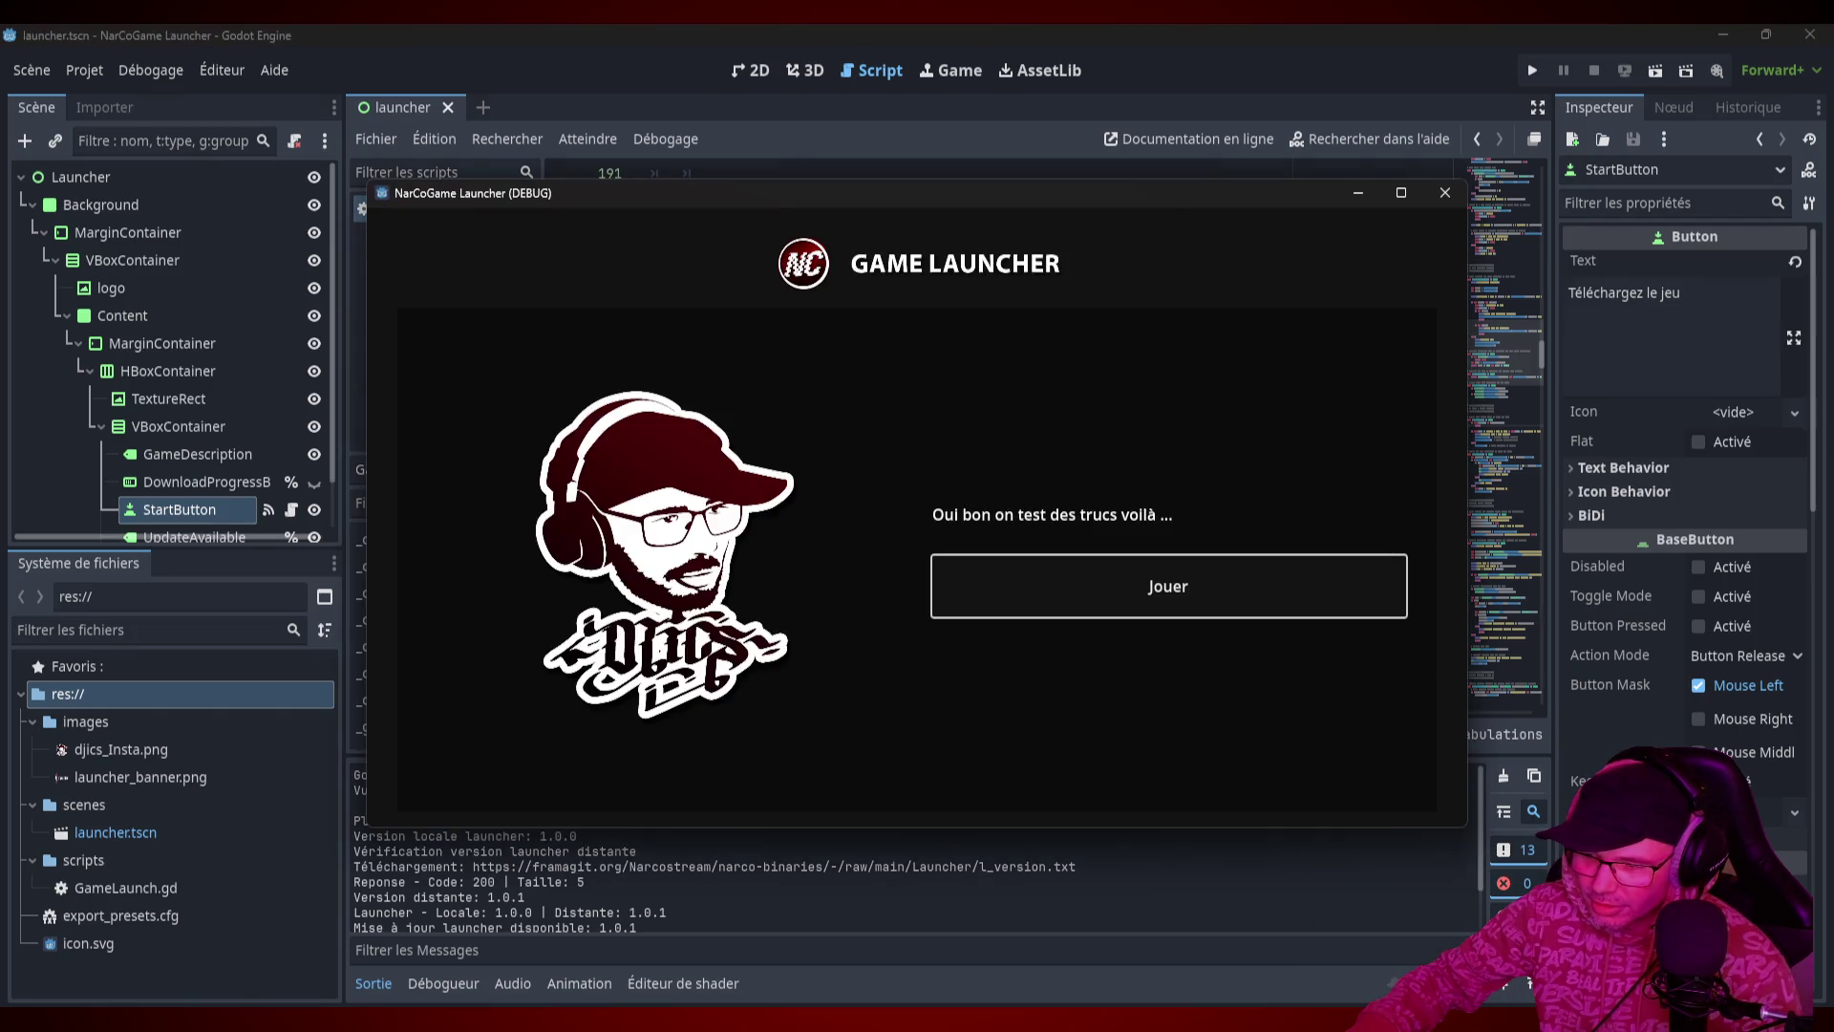
Switch back to the MP_MiniGame (DEBUG) window to see the three-player waiting room
key("alt+Tab")
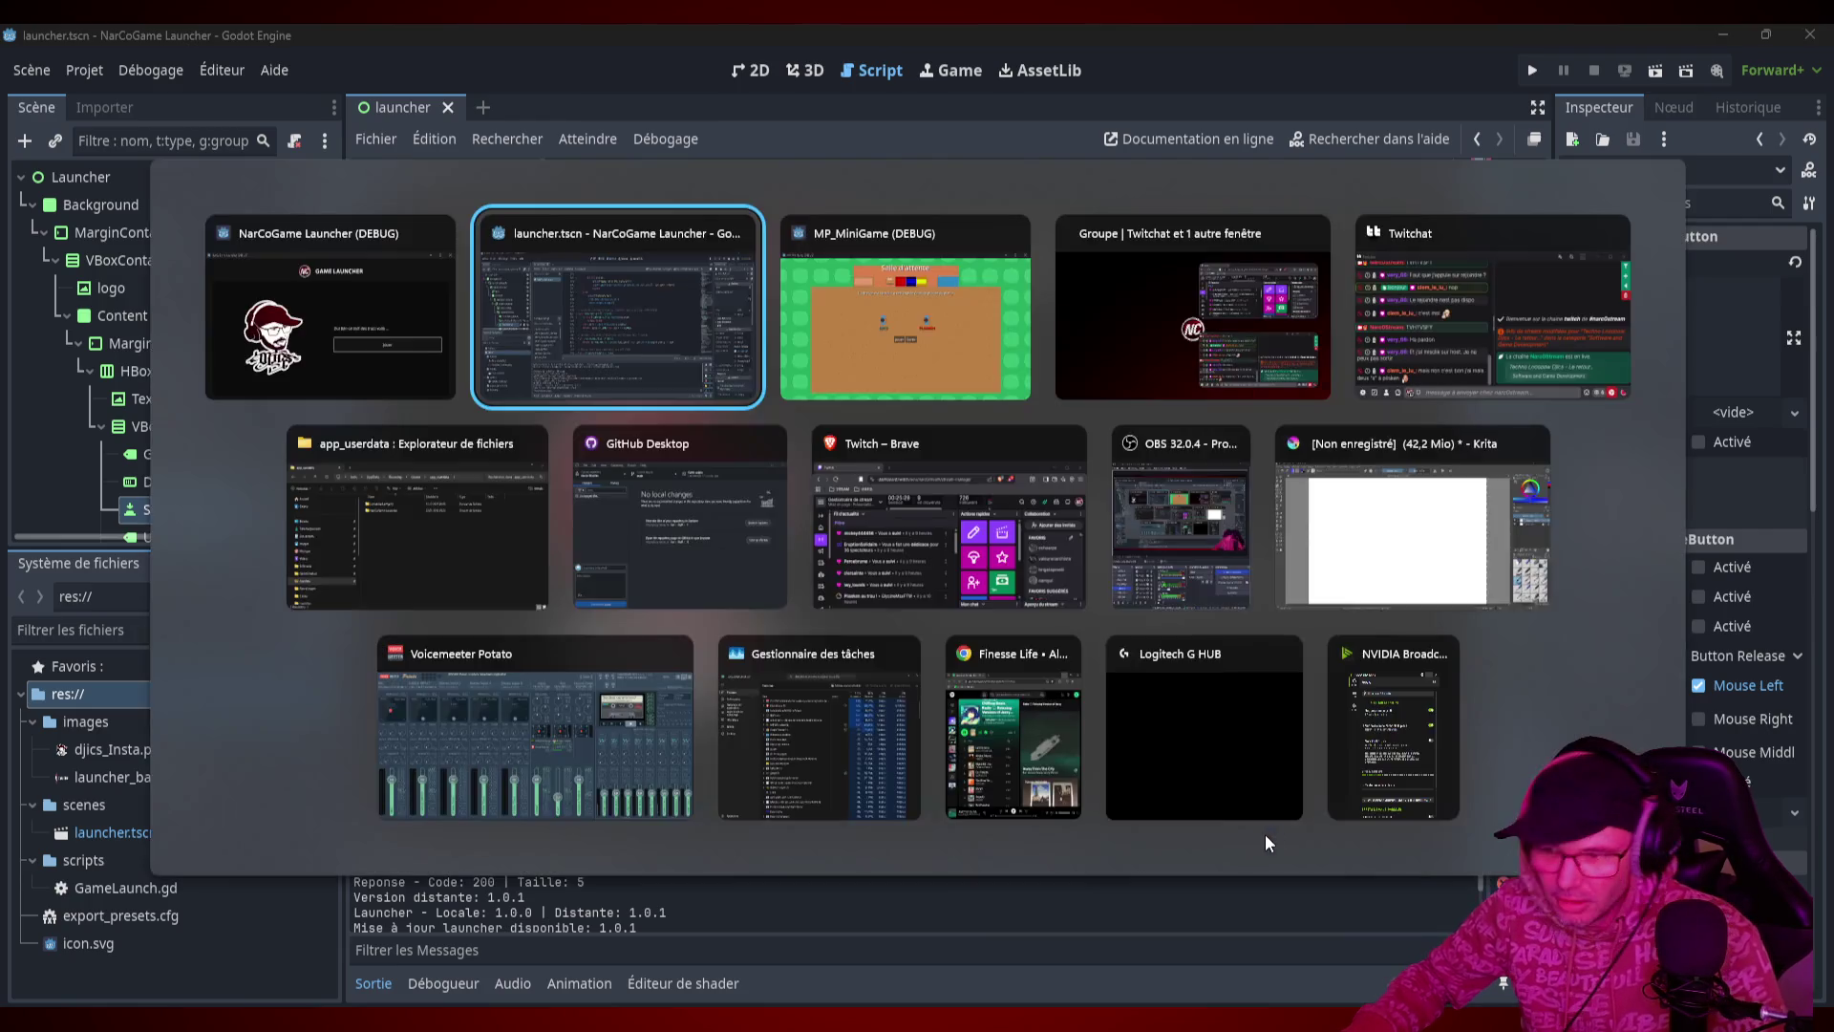
key("alt+Tab")
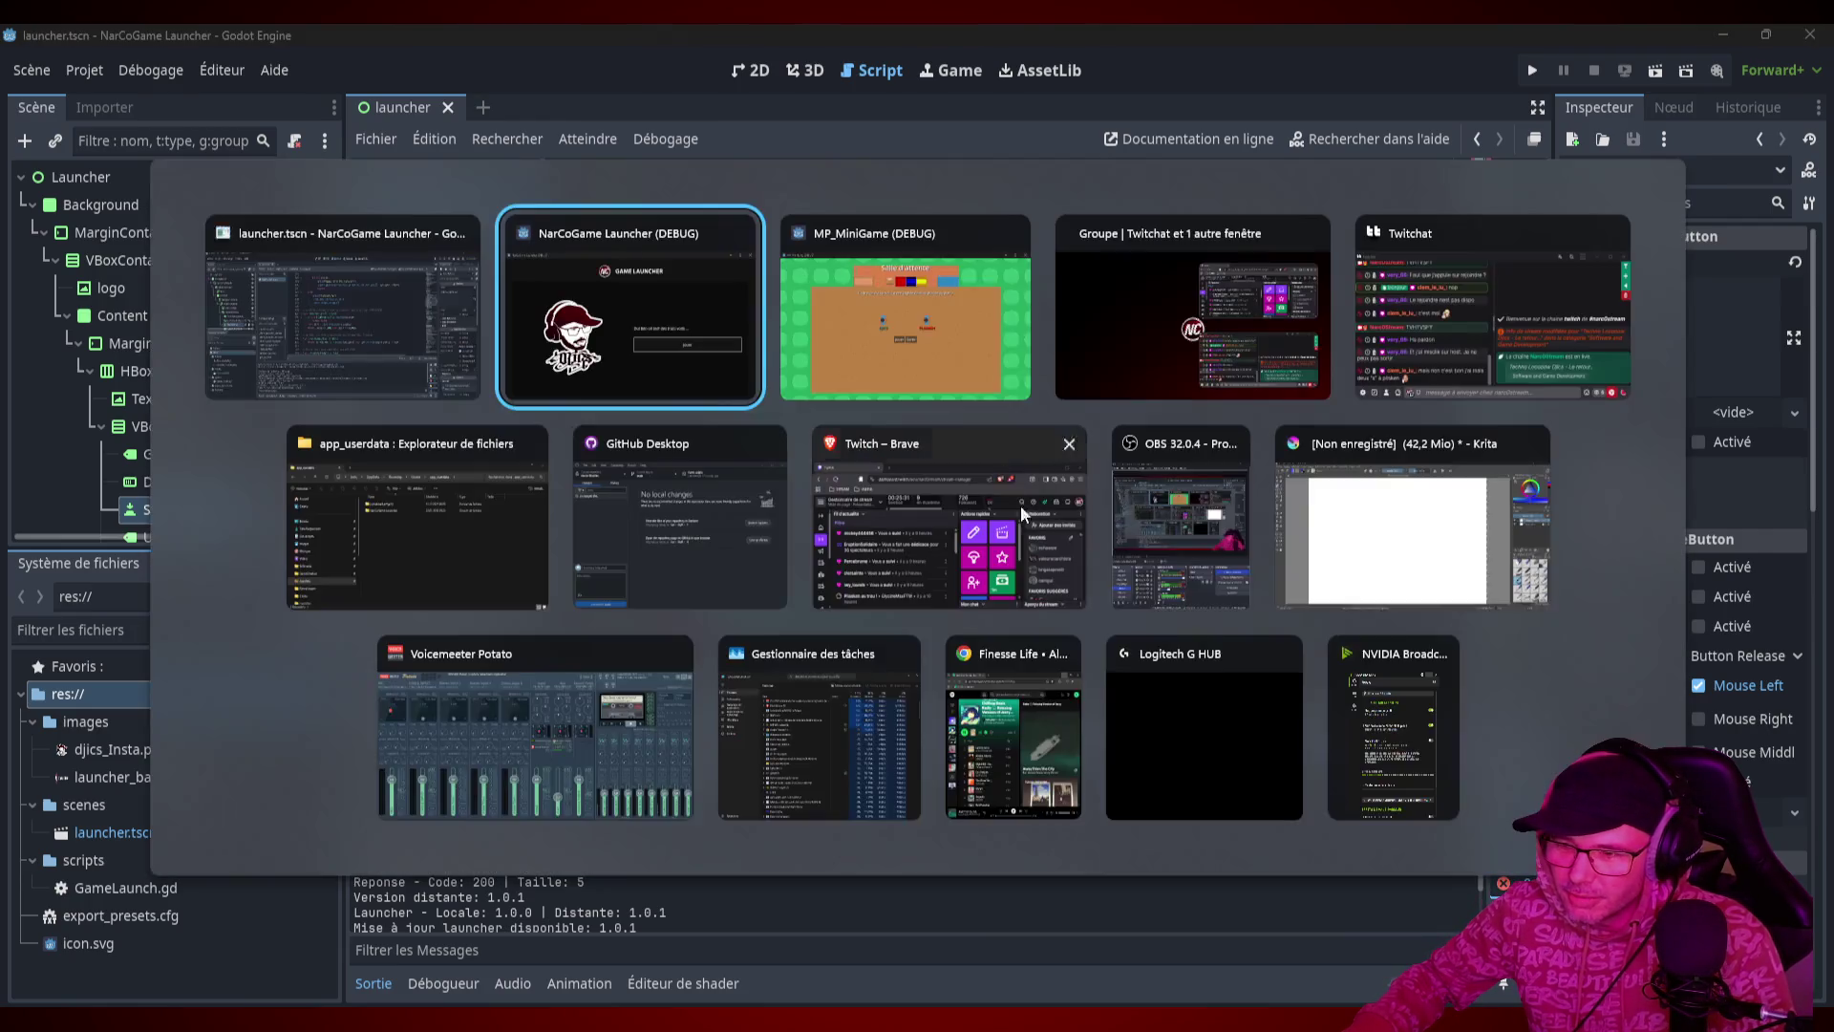
left_click(965, 370)
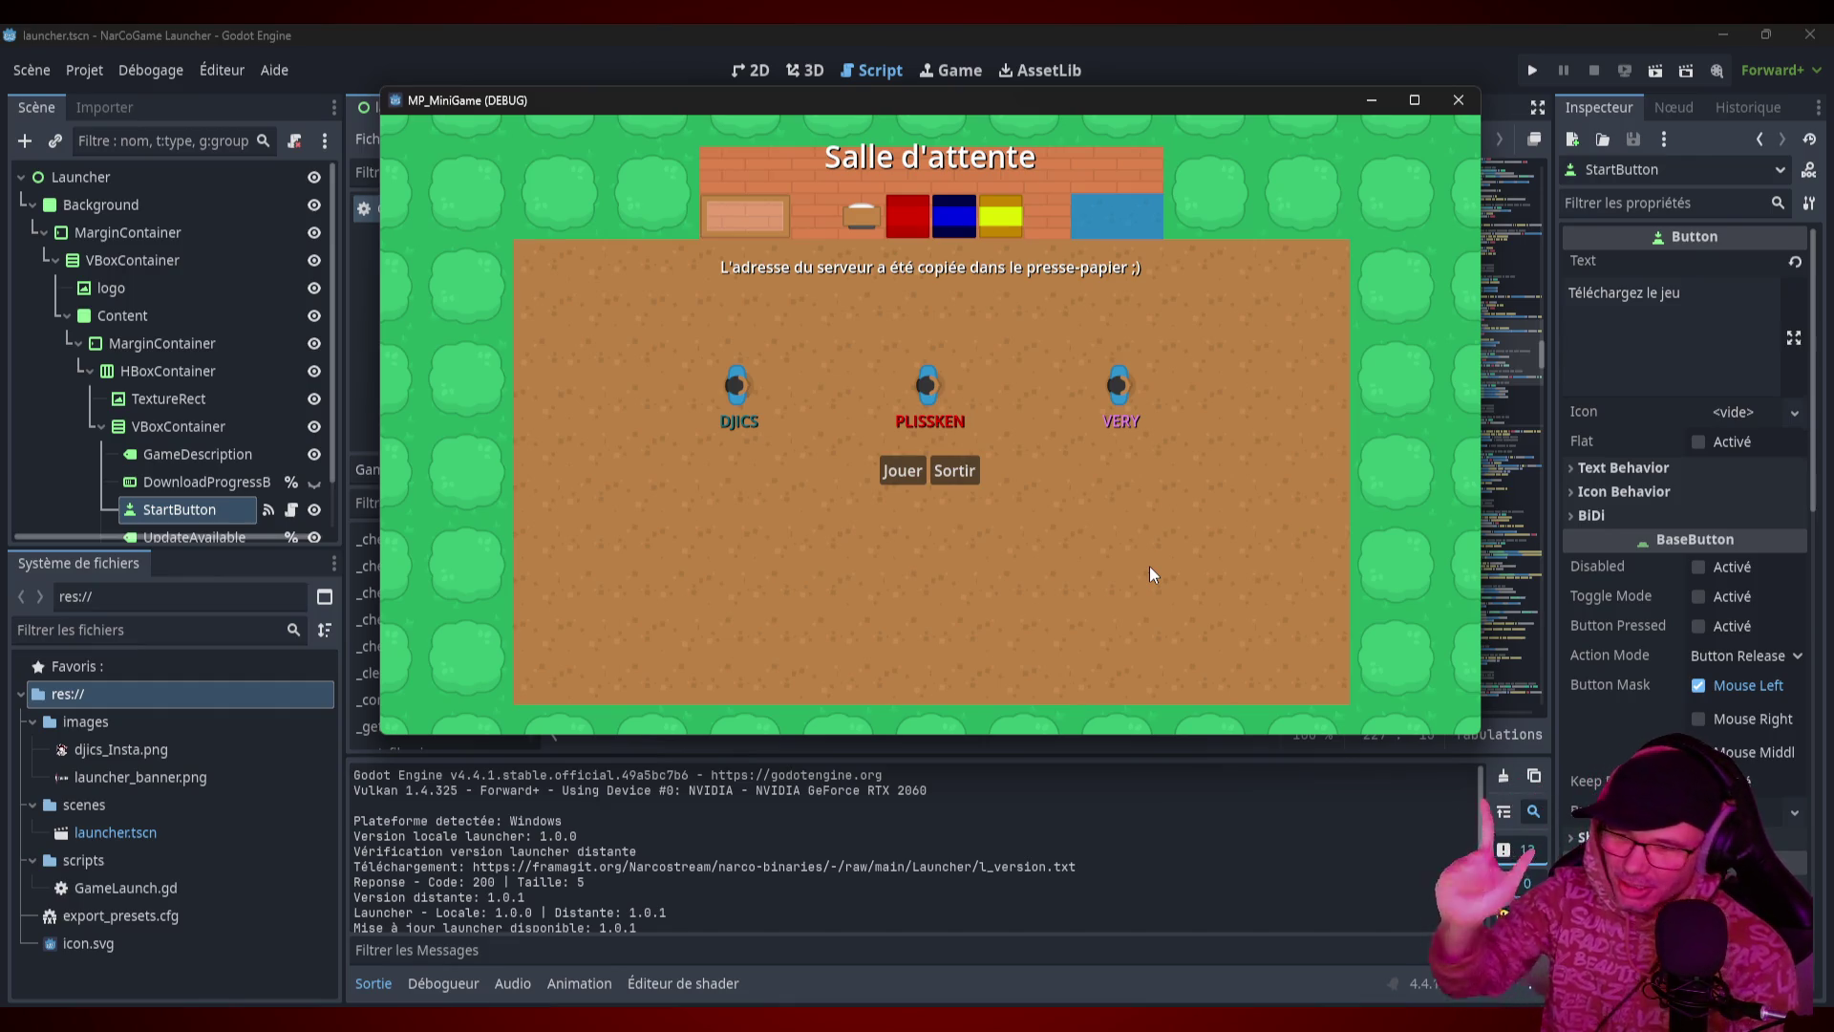
Start the match from the waiting room and walk DJICS around the field's upper and left areas
left_click(881, 474)
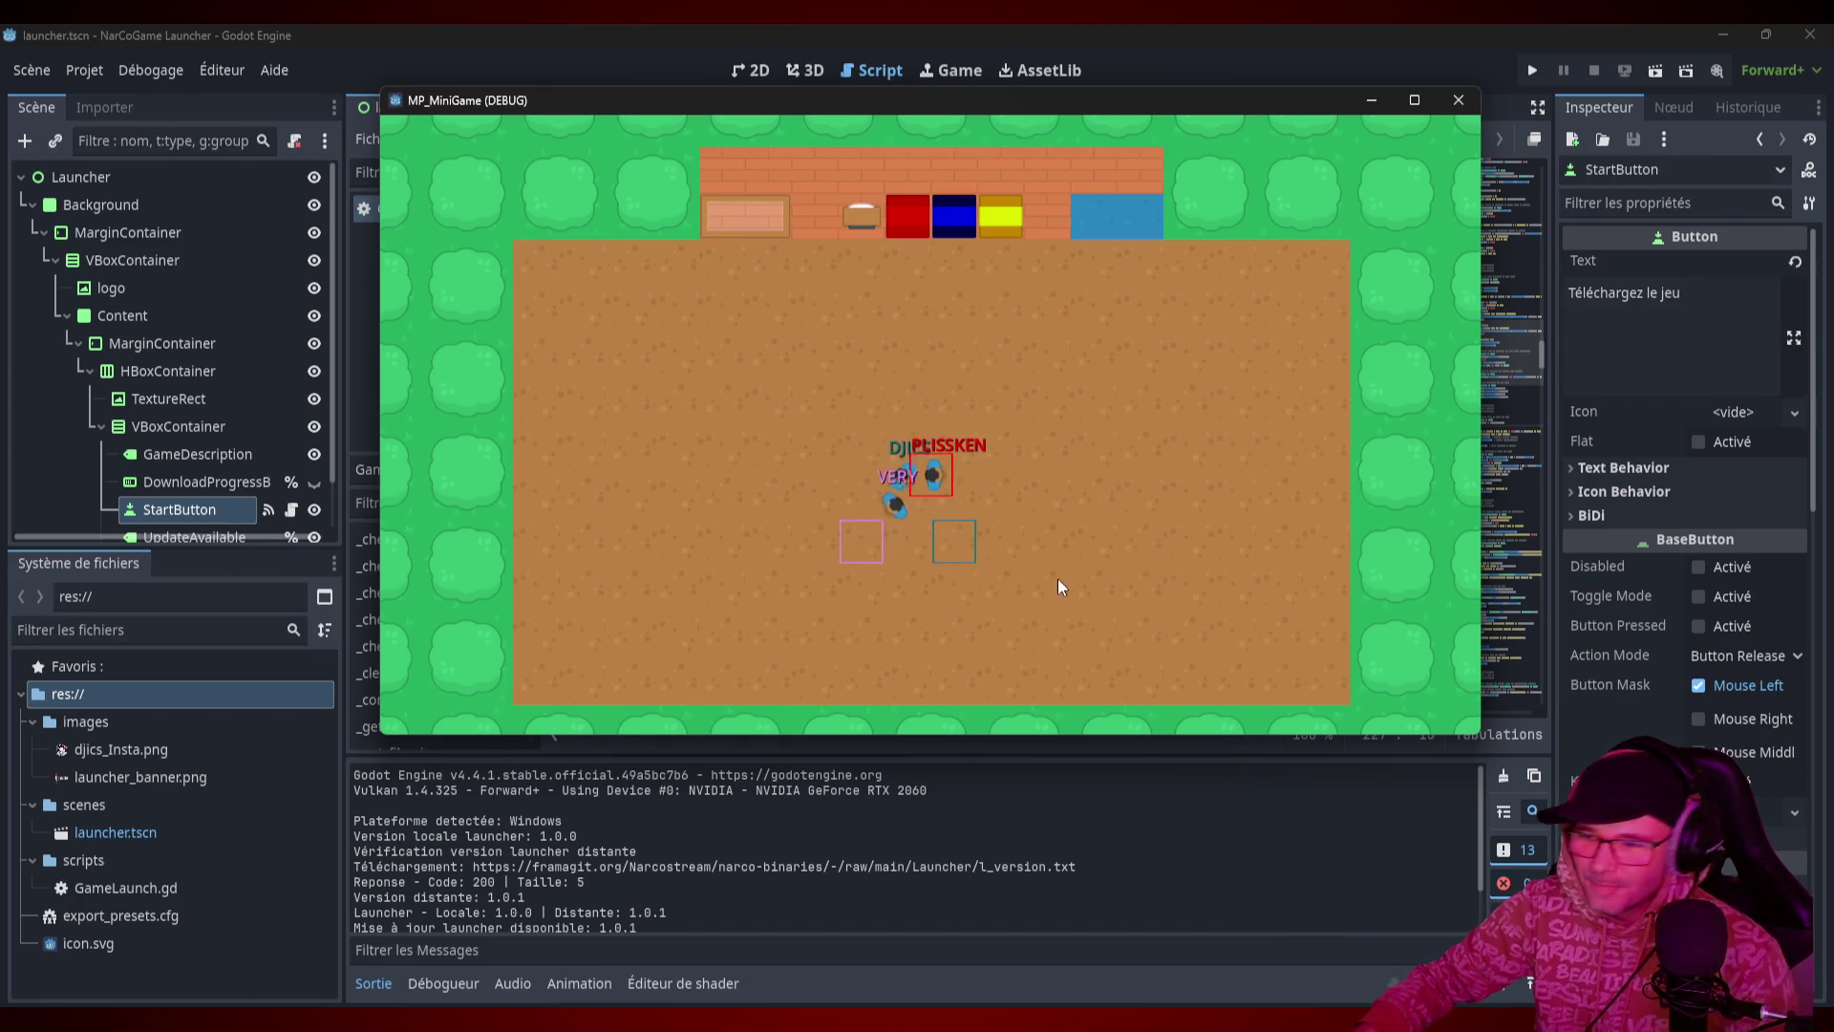
key("Left")
key("Up")
key("Right")
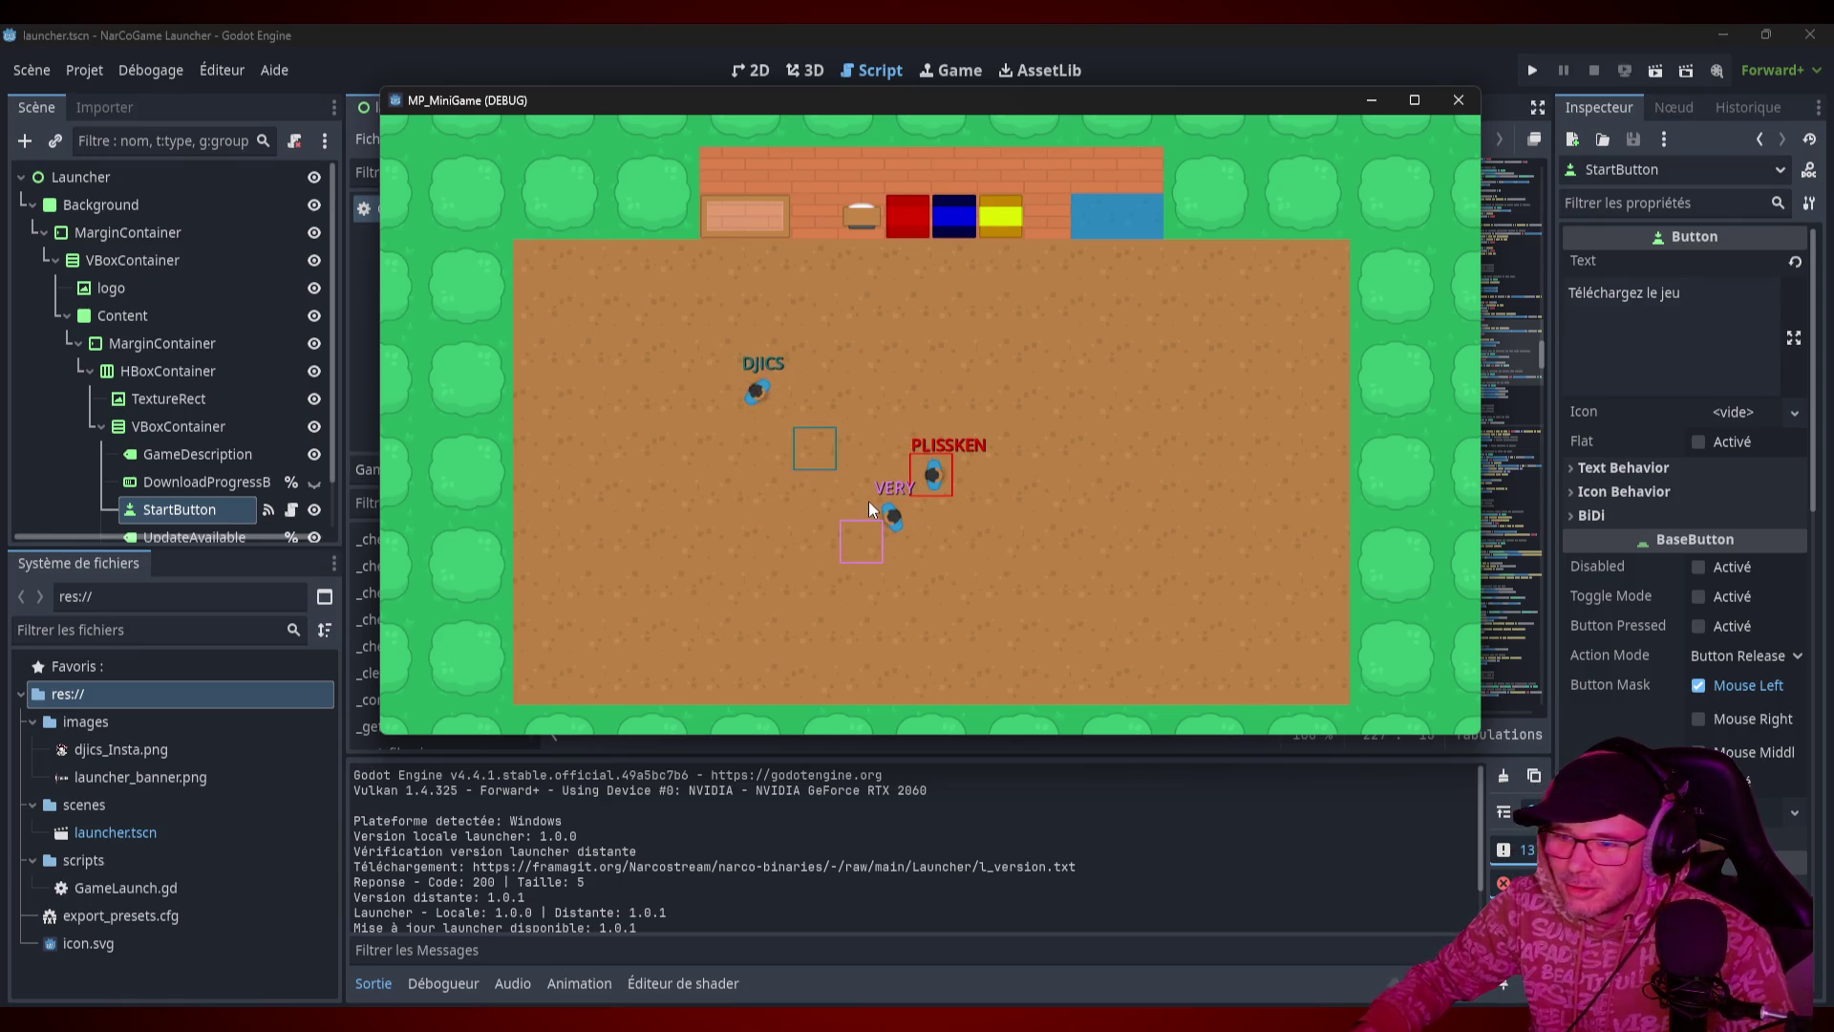
key("Down")
key("Left")
key("Up")
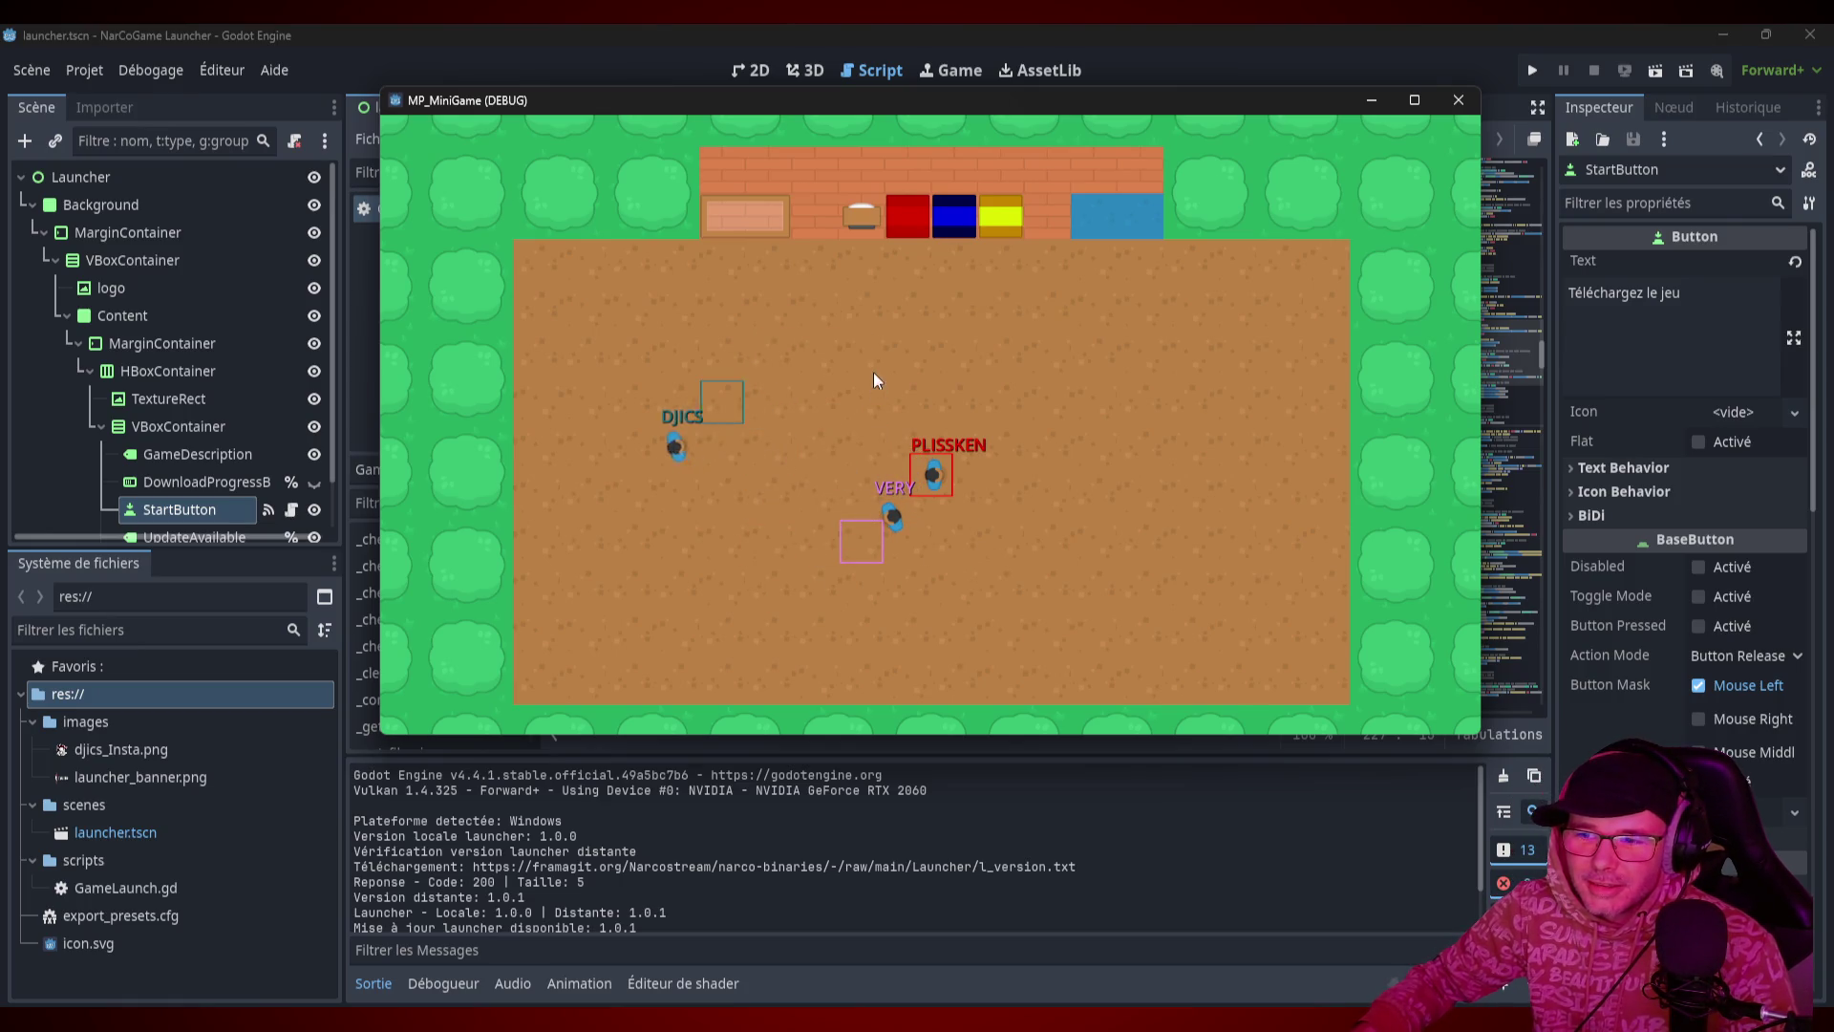
key("Right")
key("Down")
key("Left")
key("Down")
key("Right")
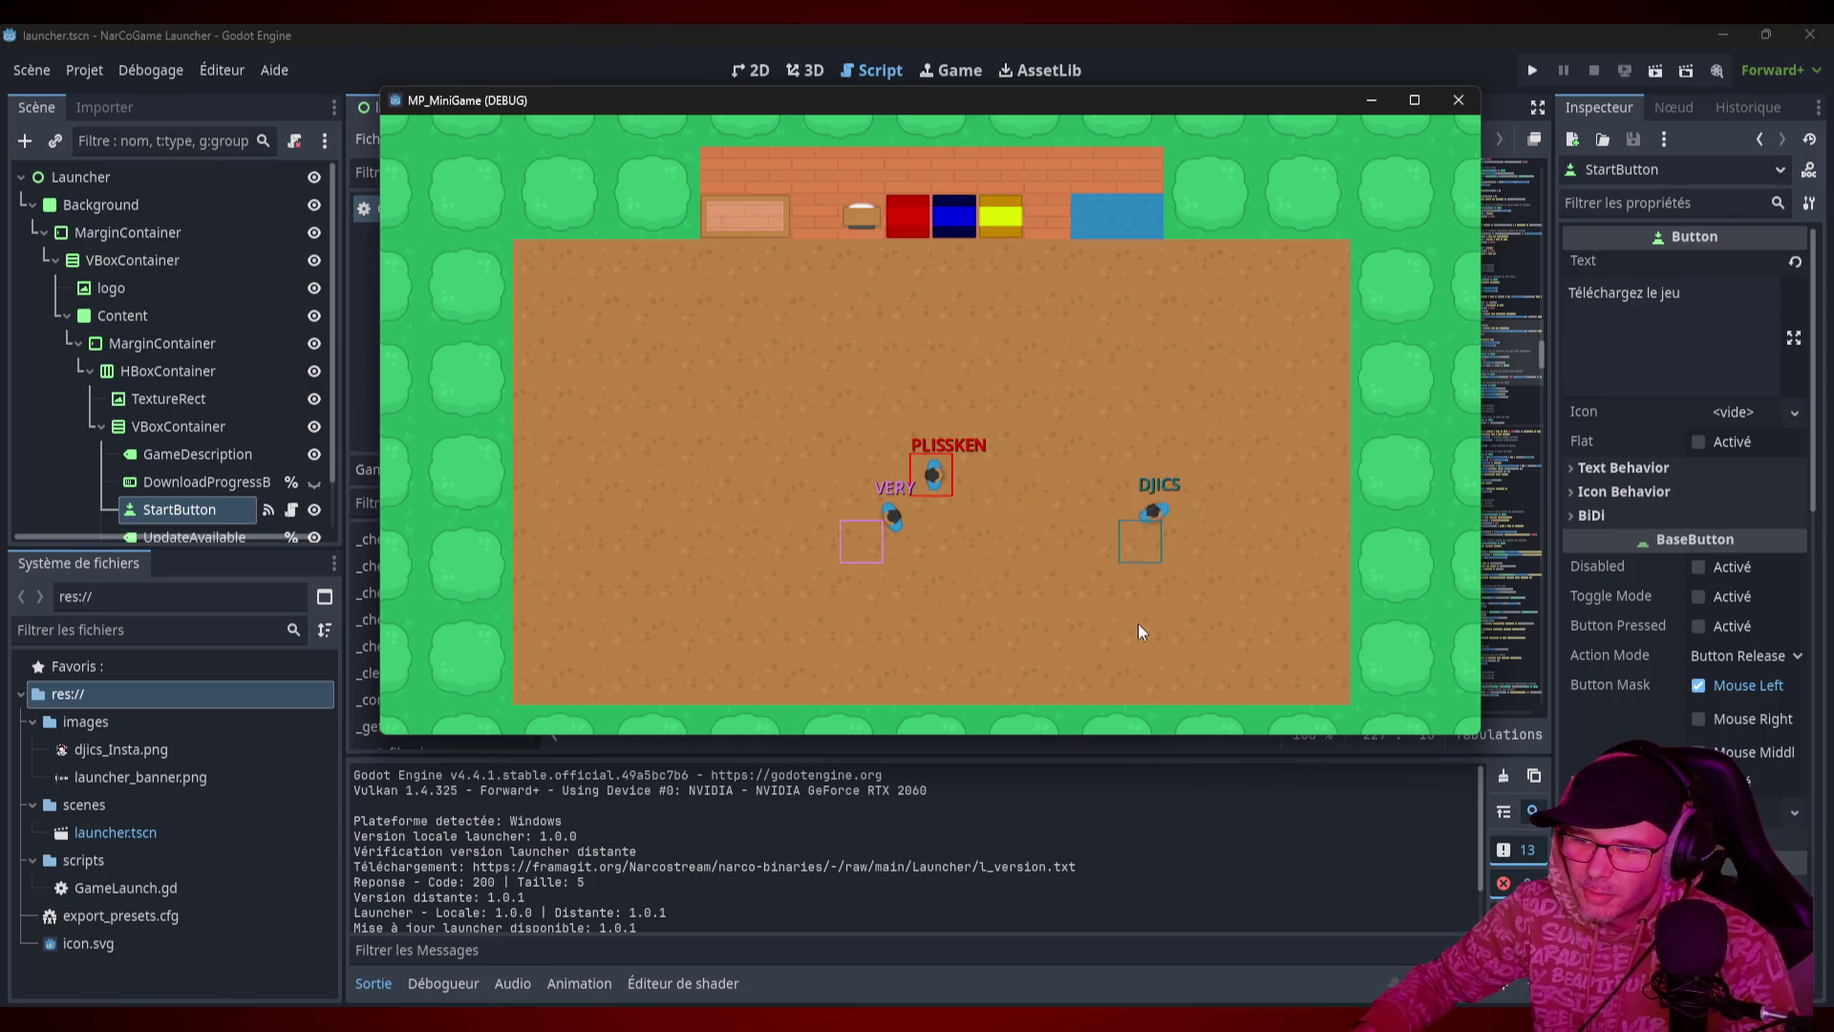
key("Up")
key("Left")
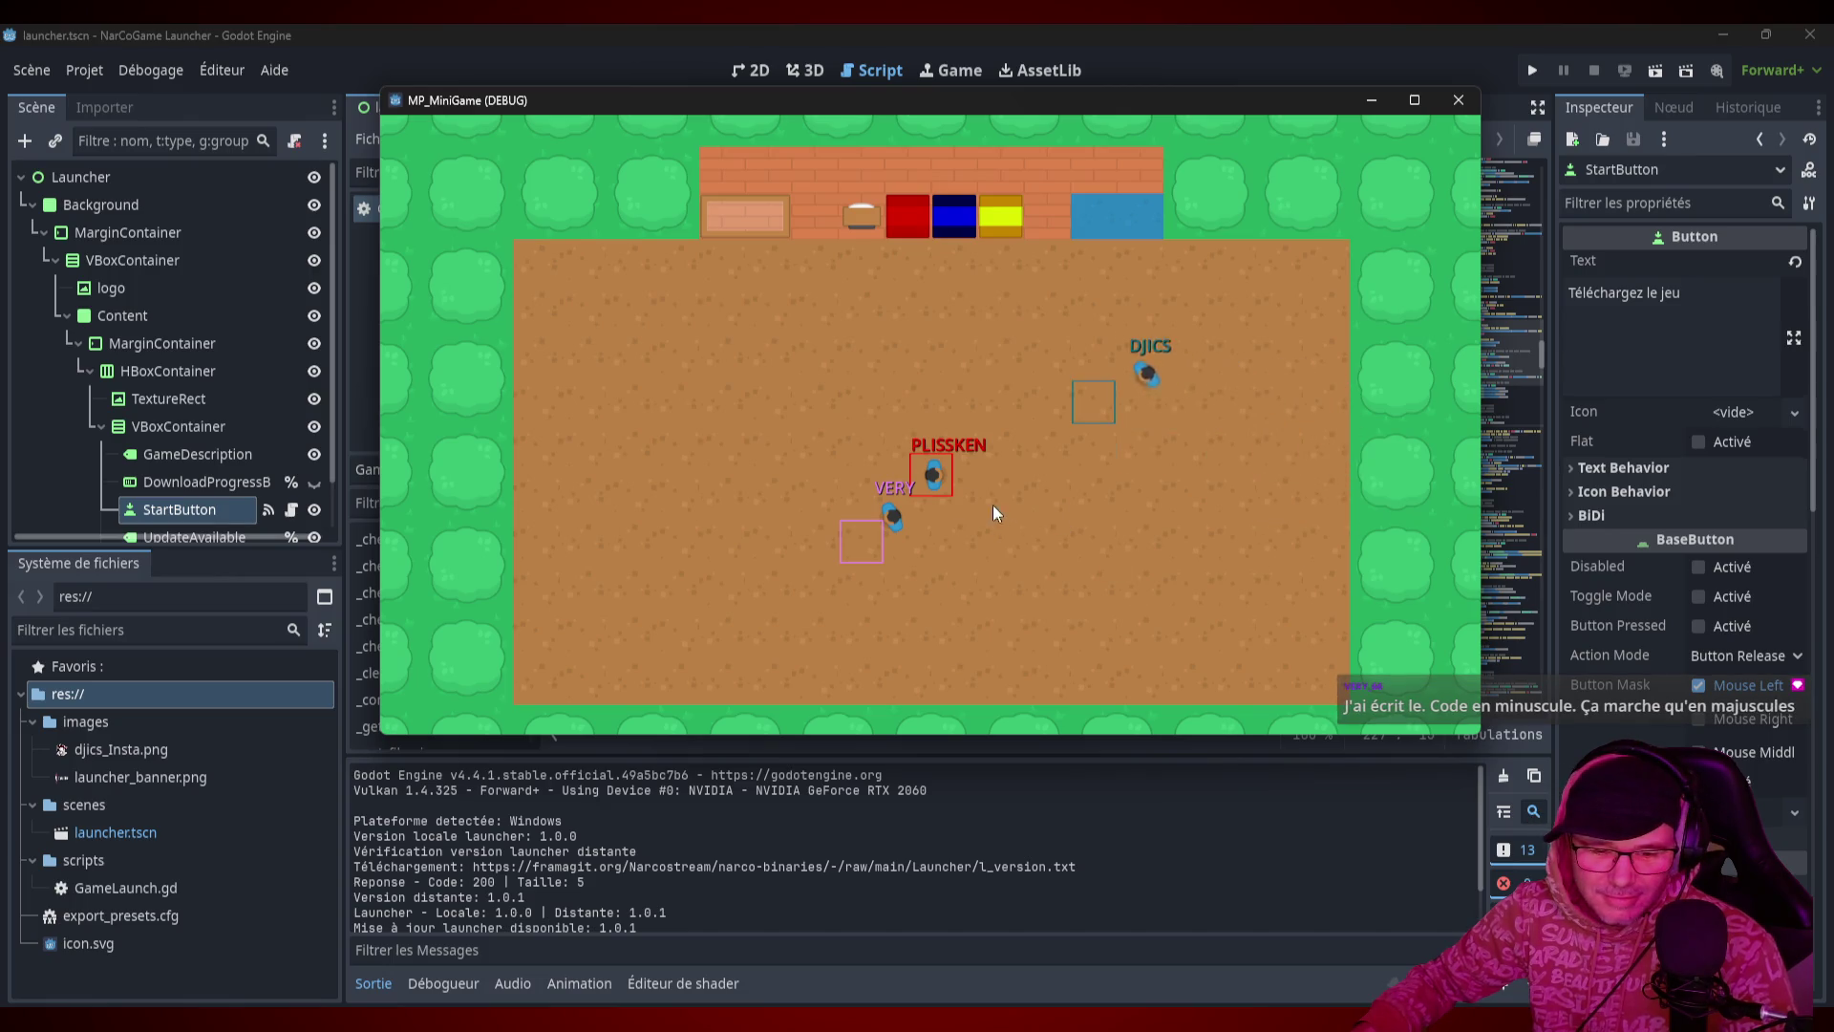
key("Left")
key("Down")
key("Down")
key("Right")
key("Right")
key("Up")
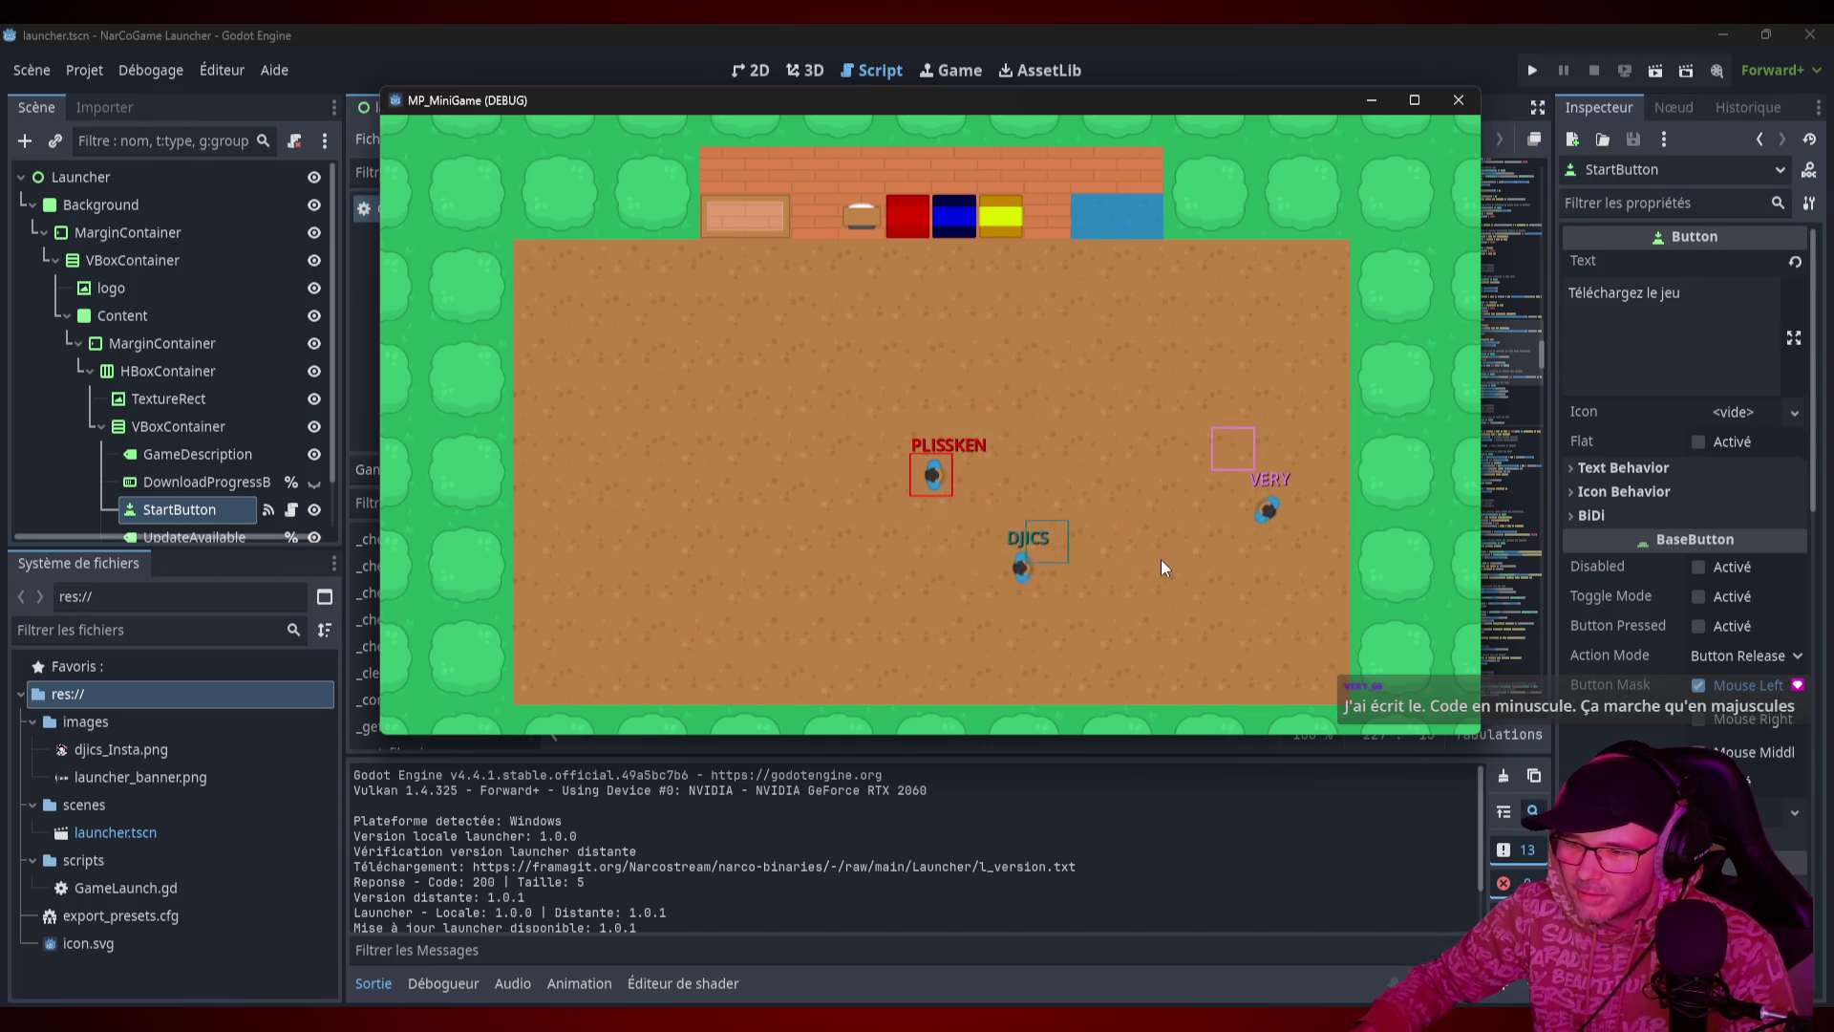
key("Left")
key("Up")
key("Right")
key("Right")
key("Down")
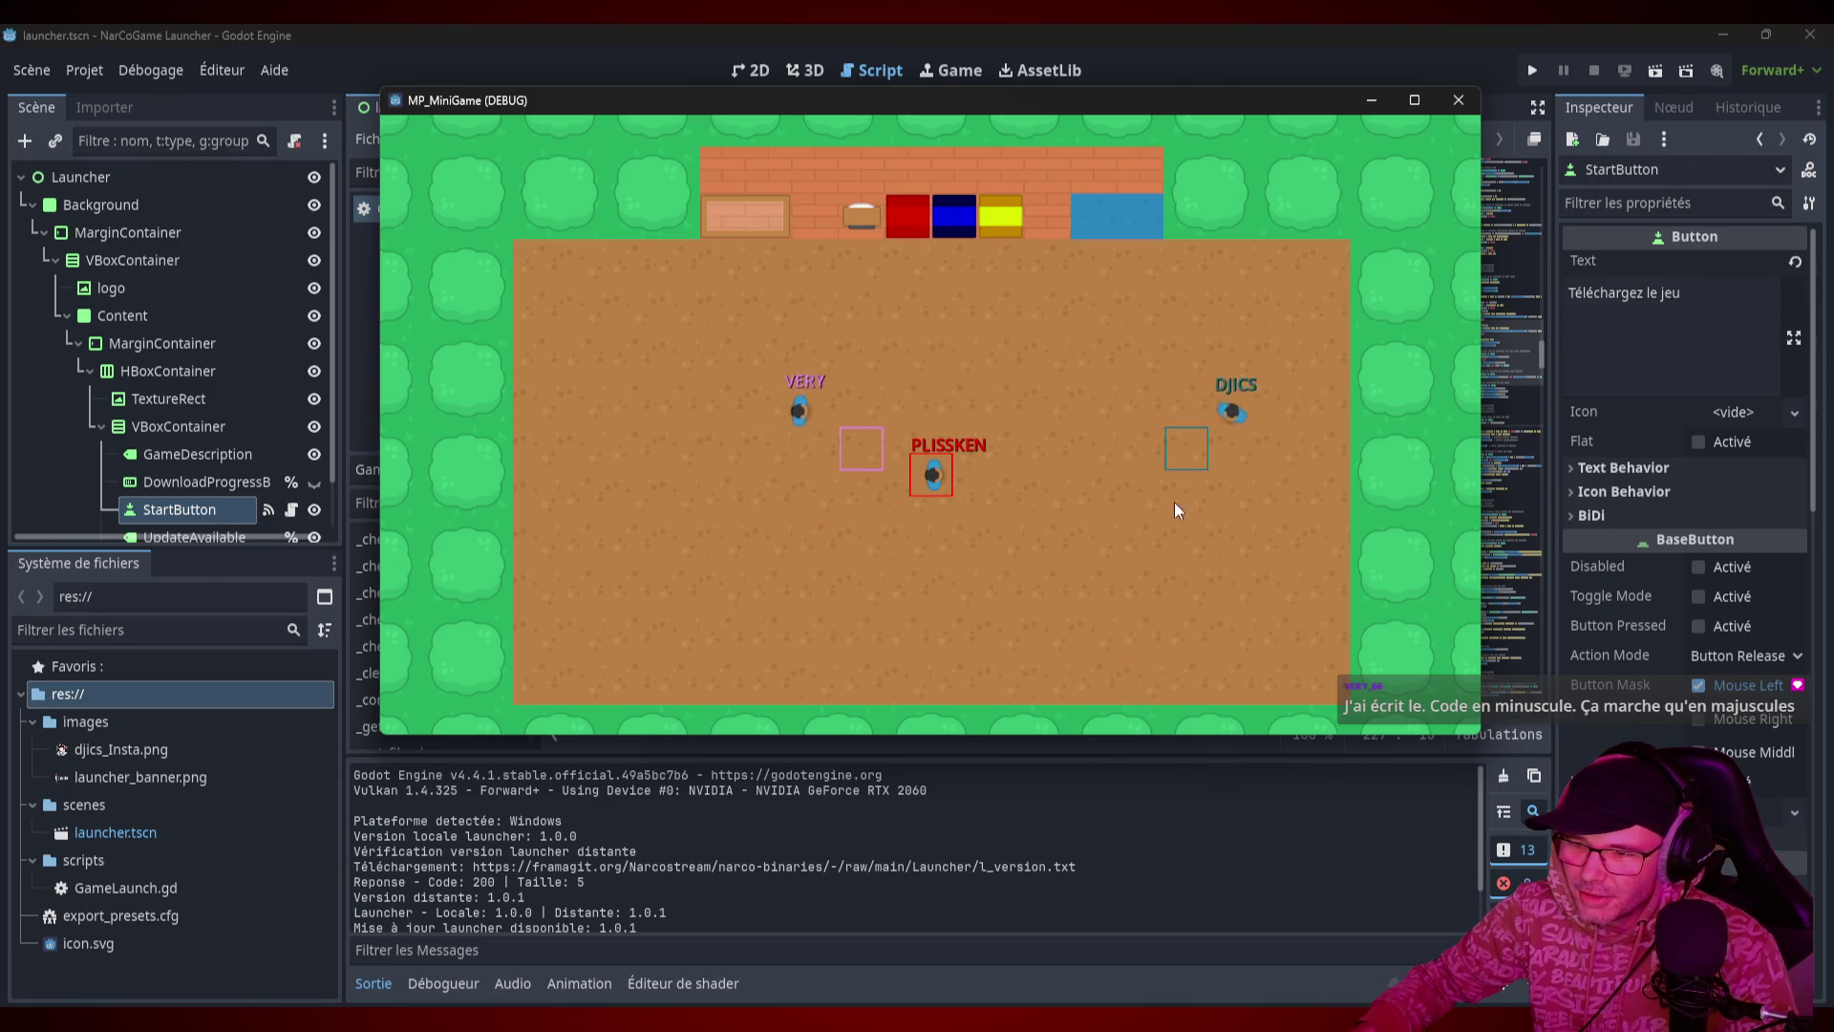
Keep steering DJICS back and forth across the centre of the field
key("Down")
key("Left")
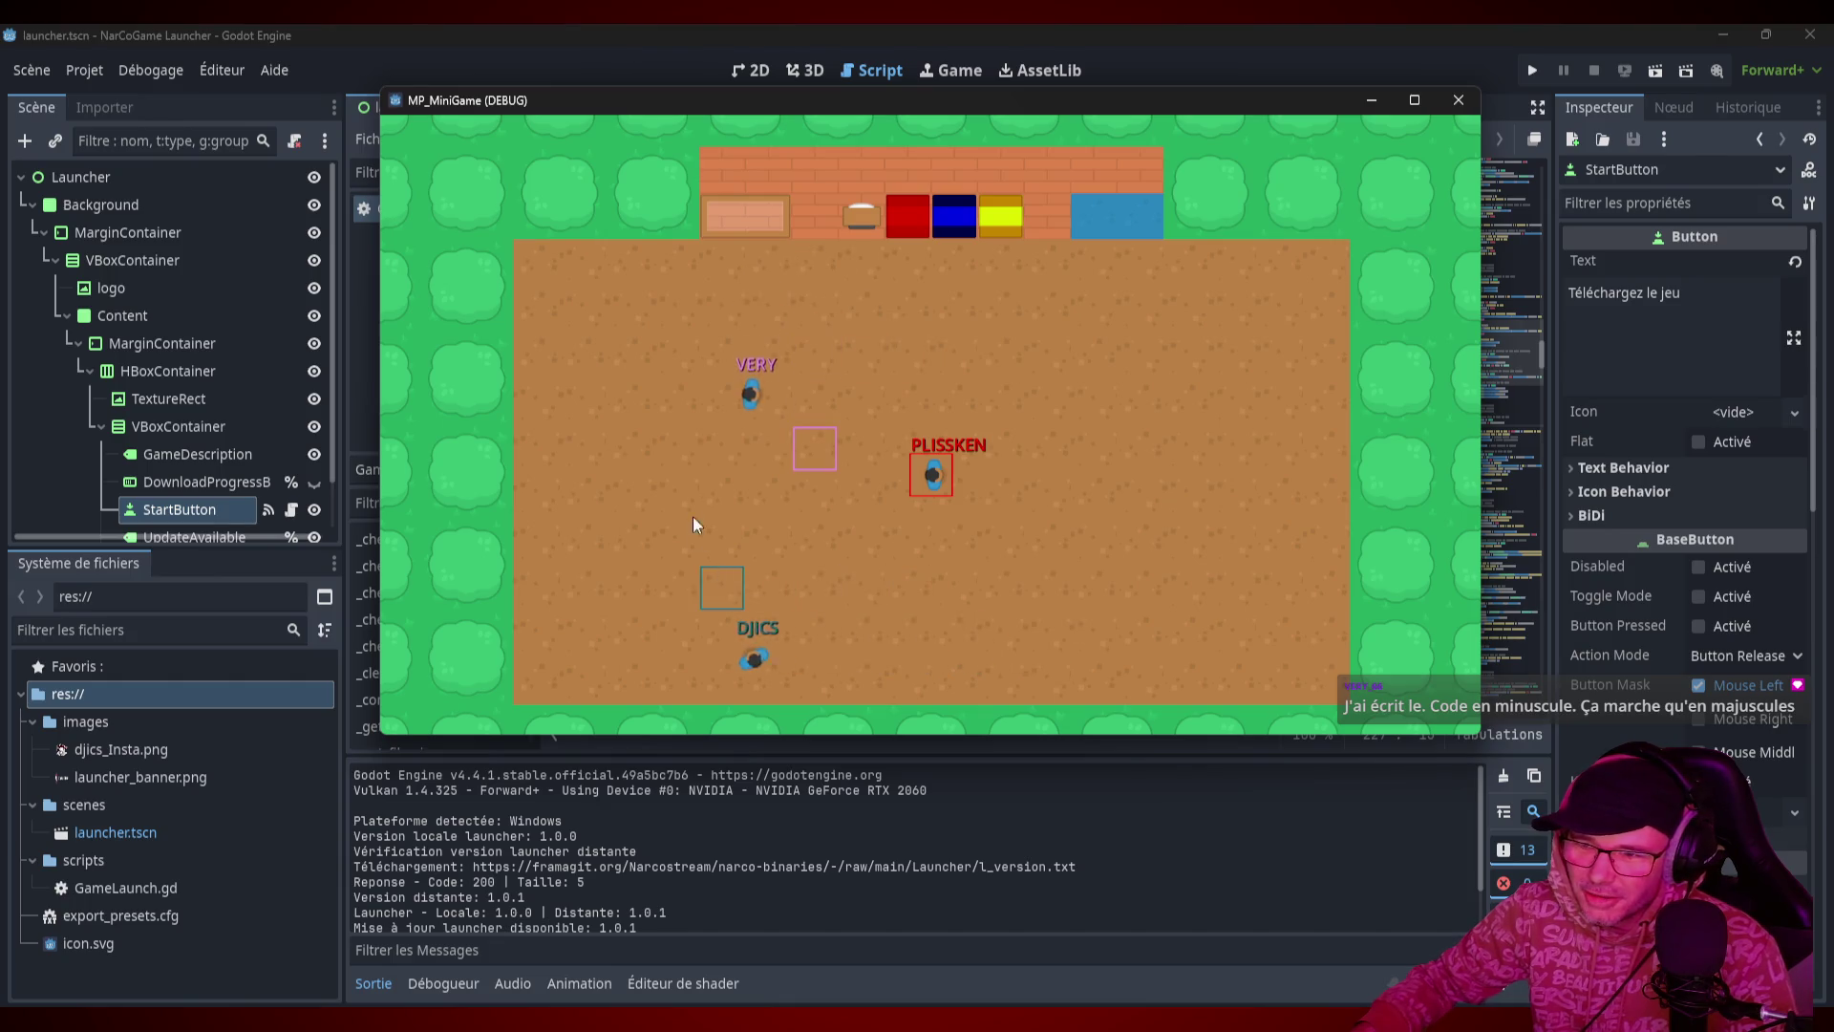
key("Up")
key("Right")
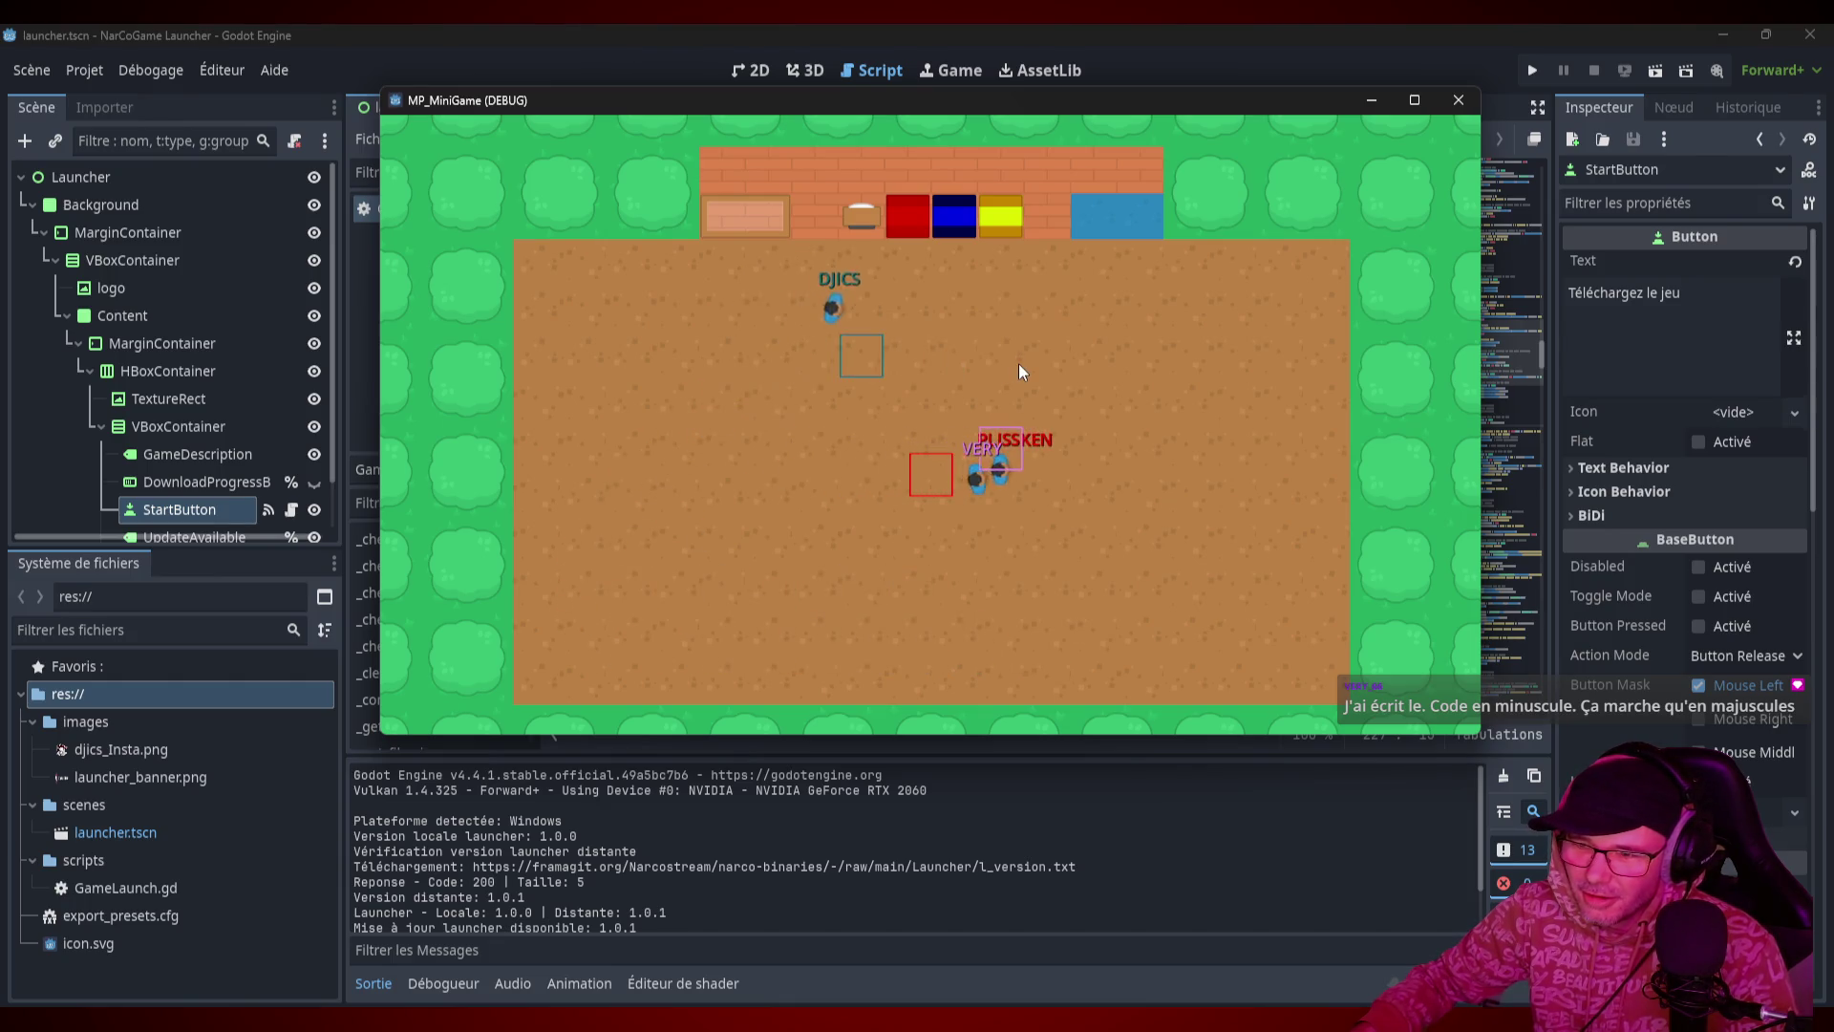
key("Right")
key("Down")
key("Left")
key("Left")
key("Up")
key("Up")
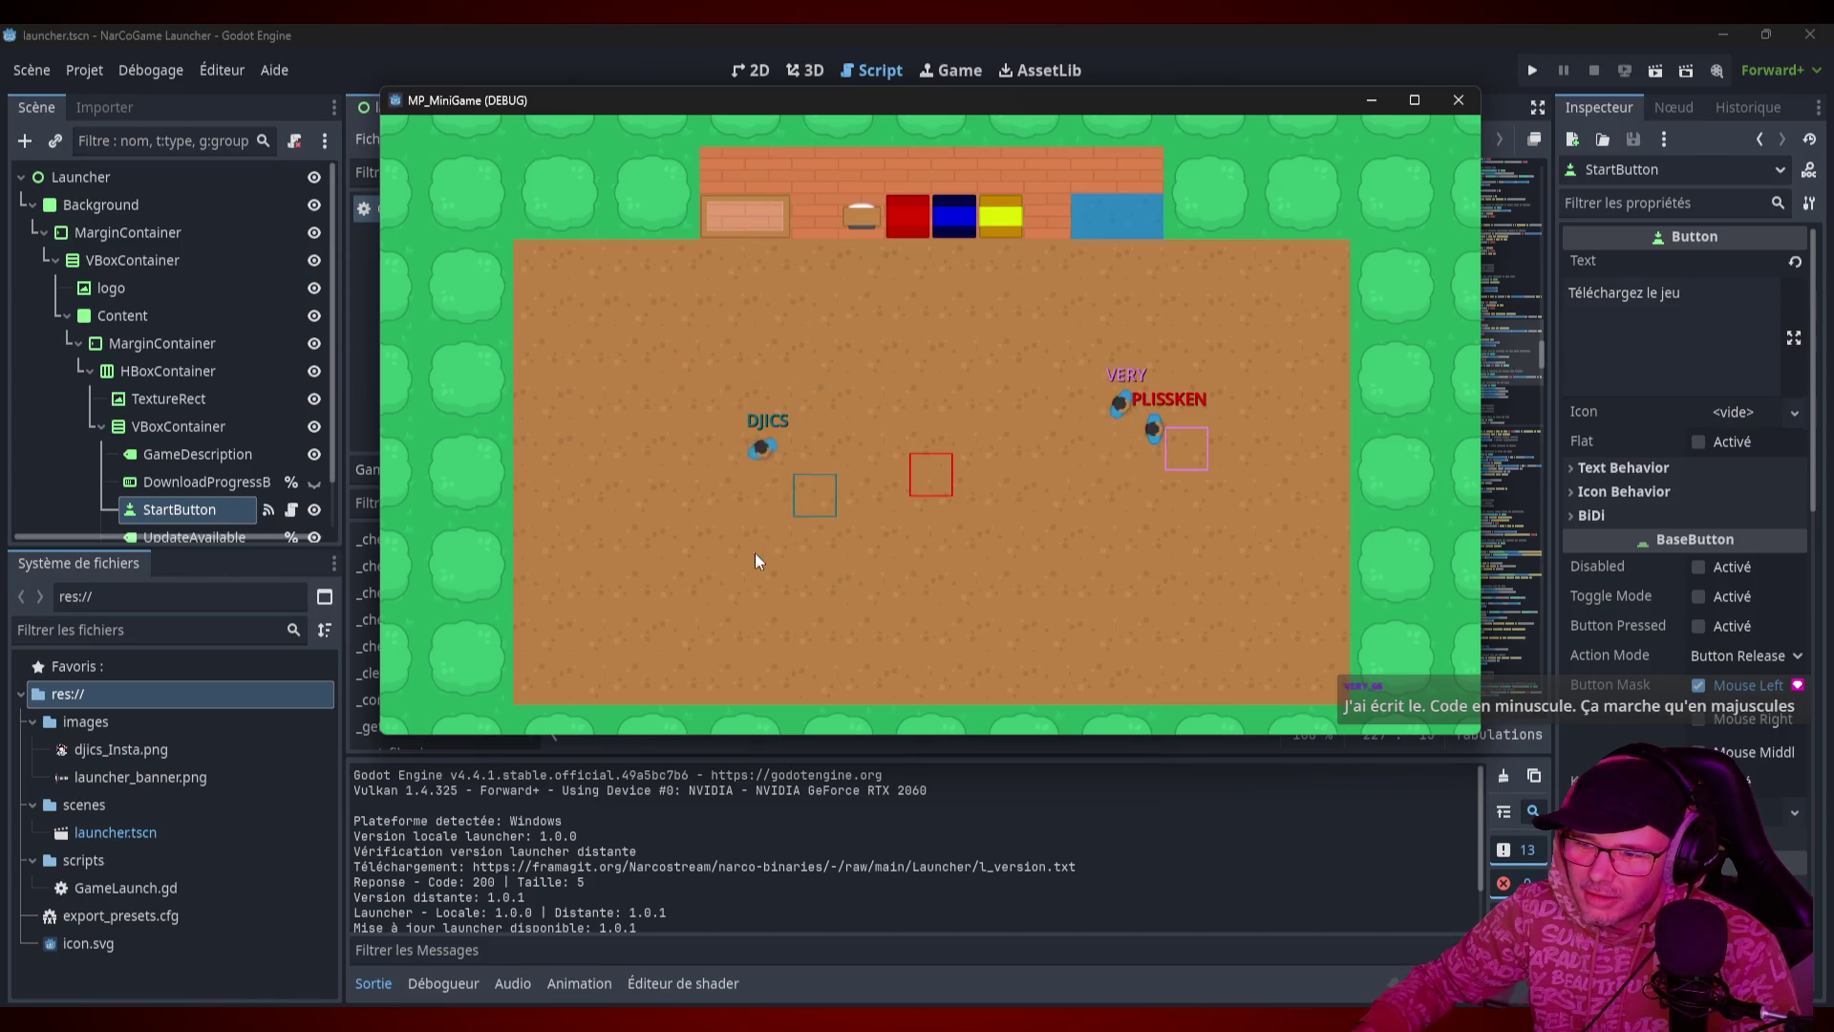
key("Left")
key("Right")
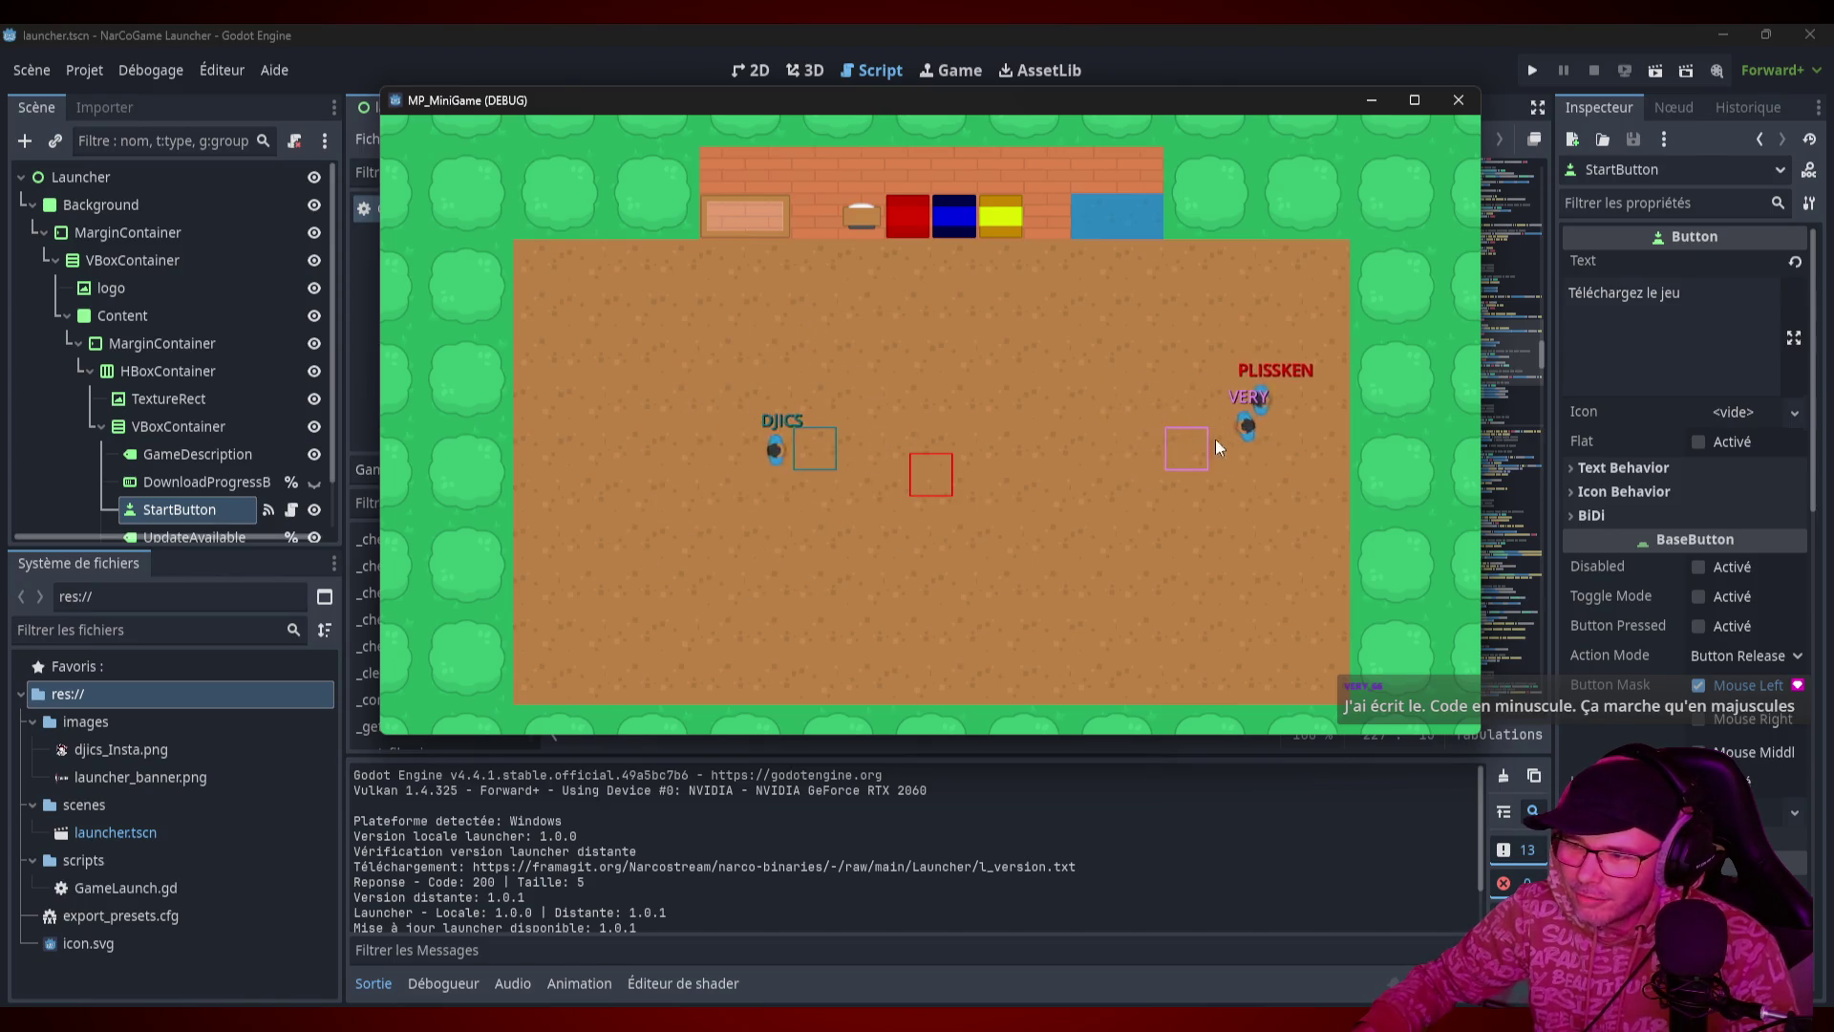
key("Right")
key("Up")
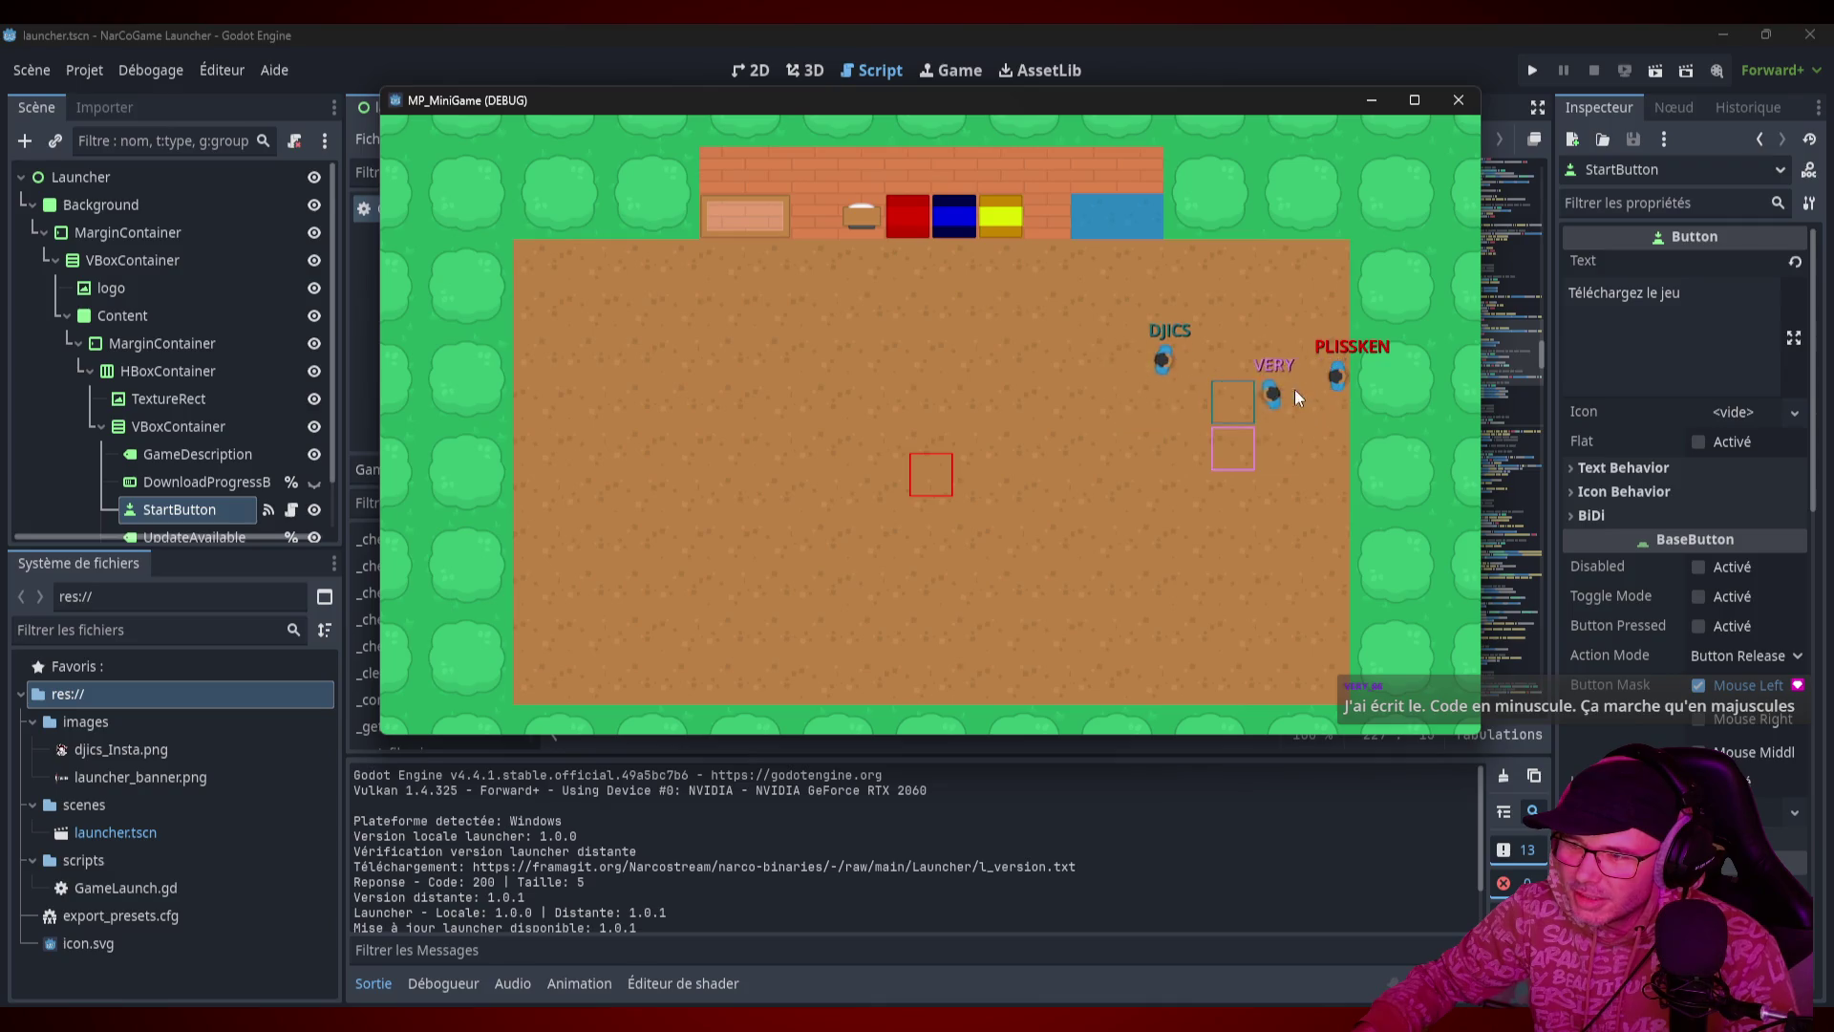
key("Left")
key("Down")
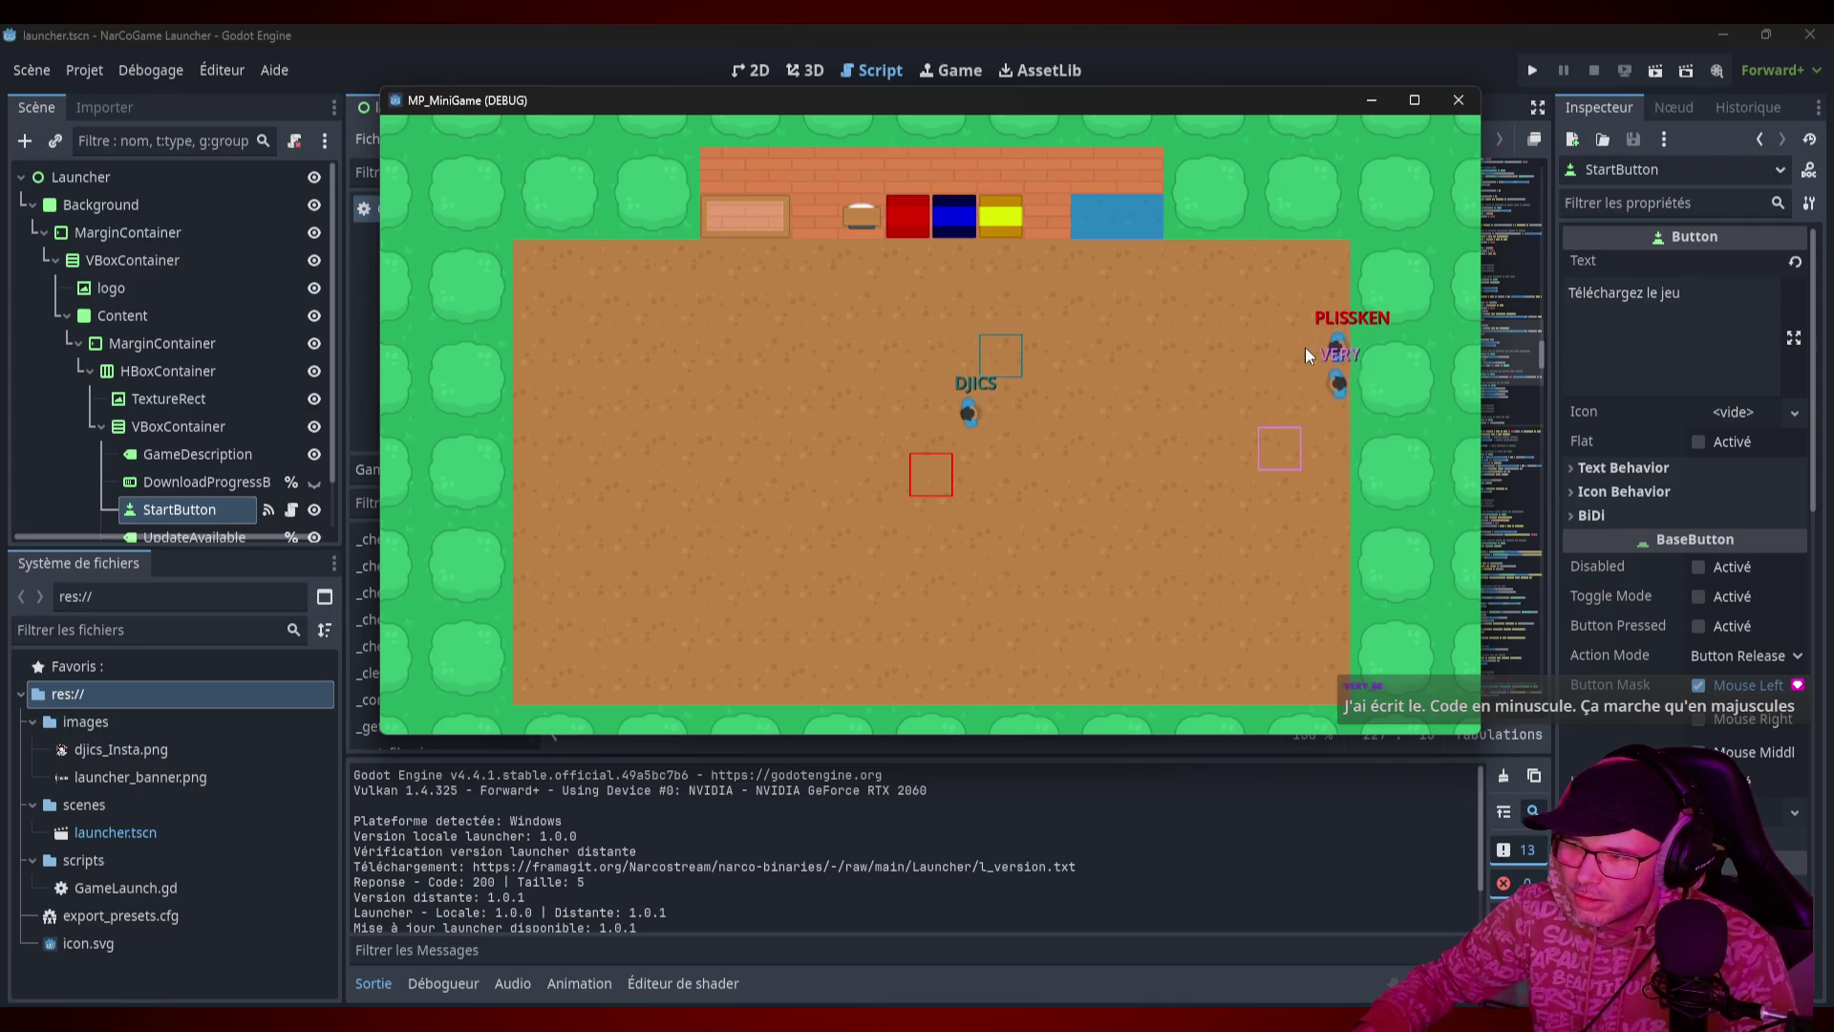
key("Up")
key("Right")
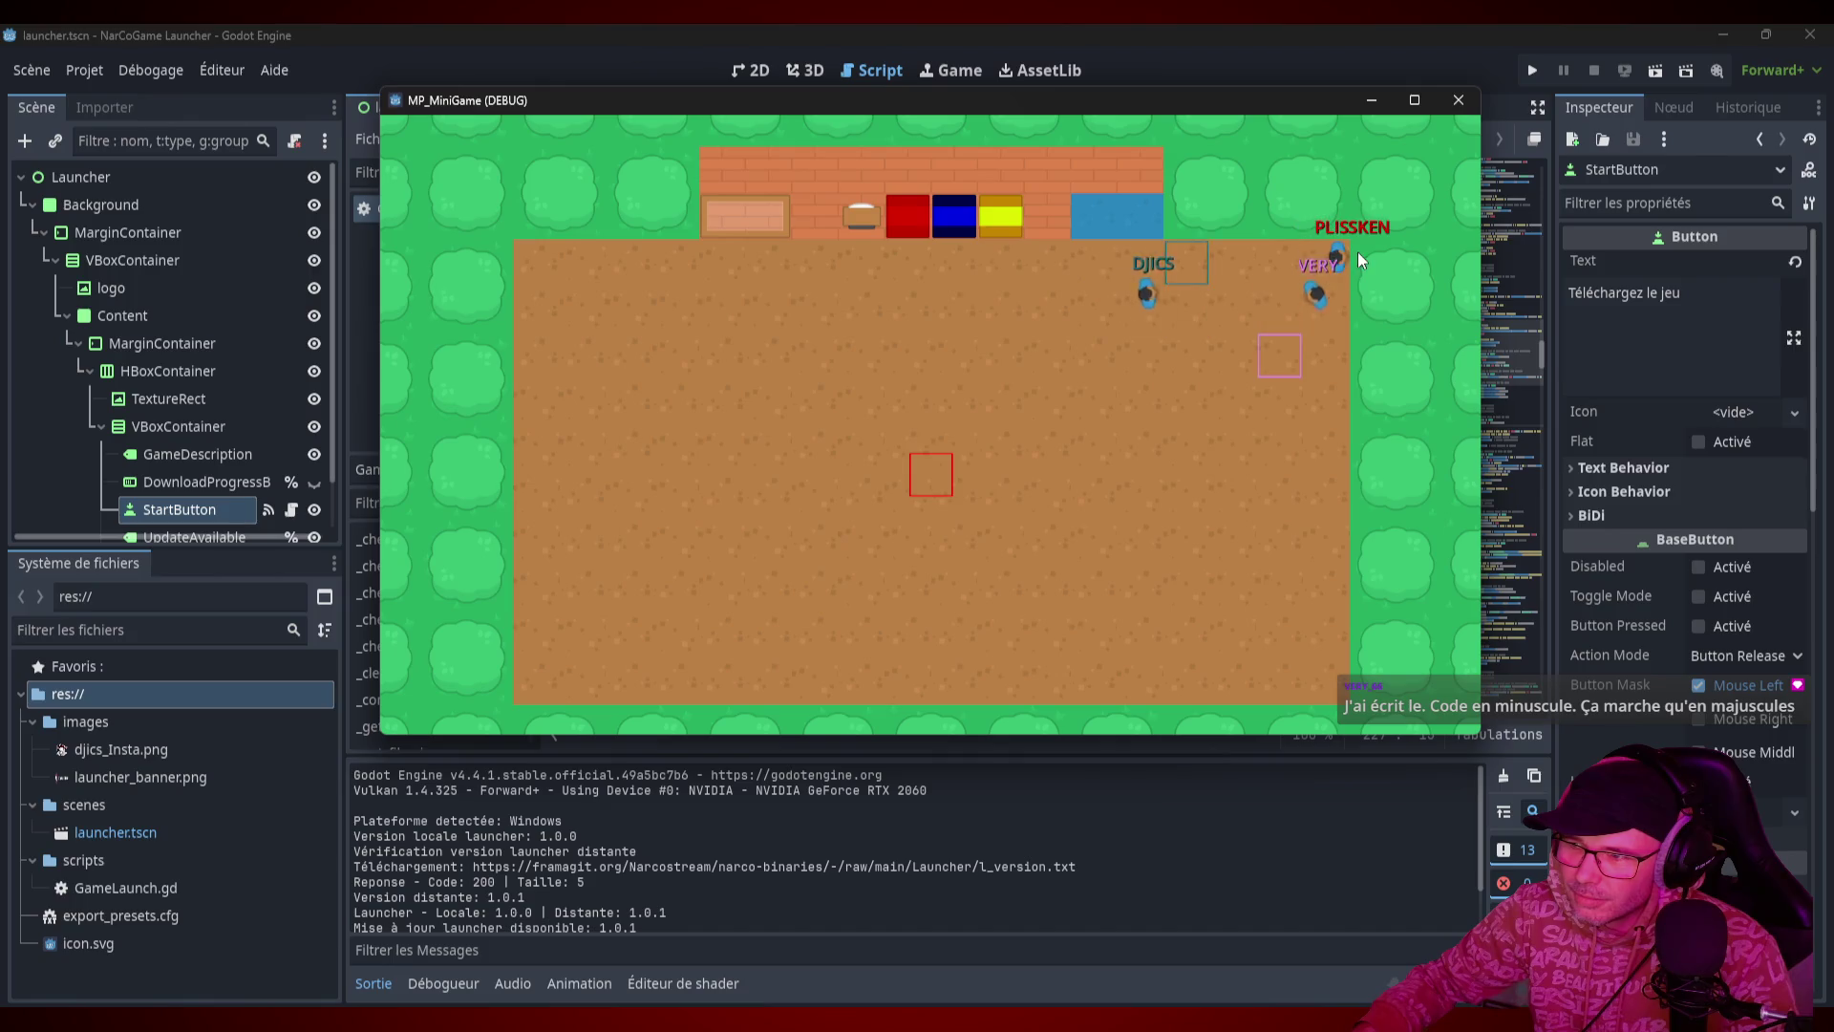
key("Left")
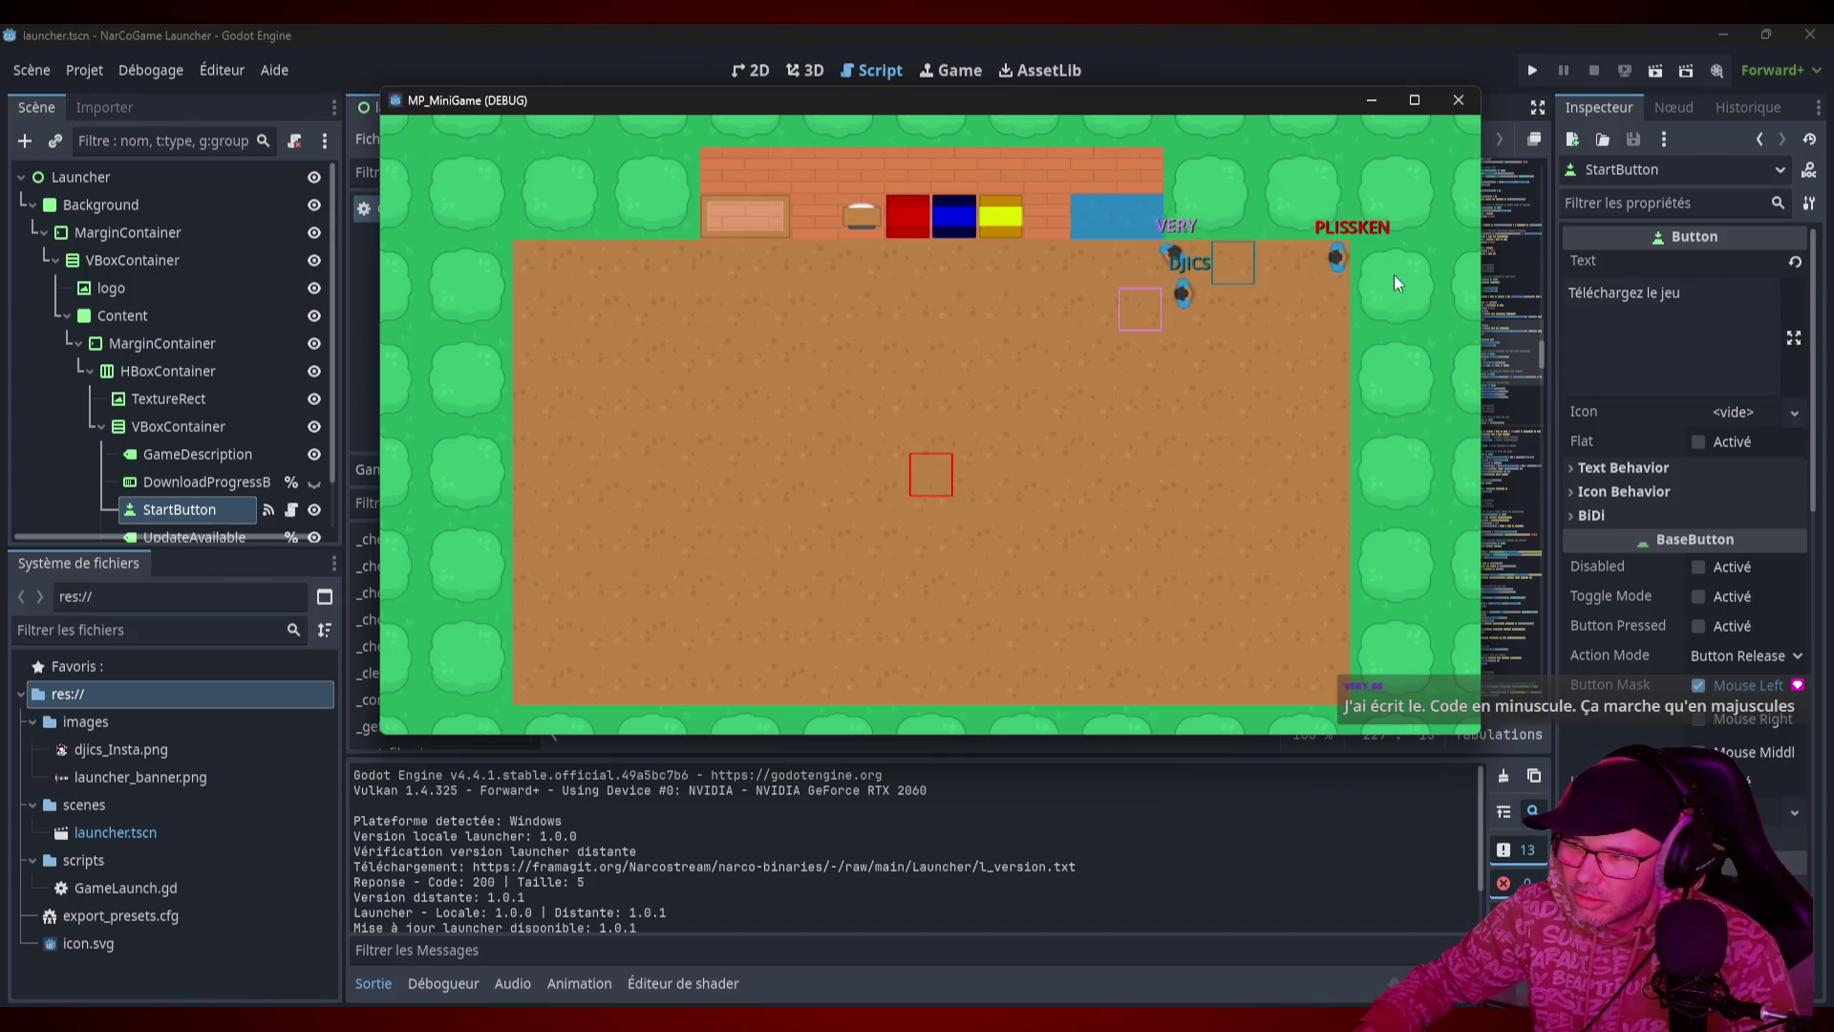
key("Left")
key("Down")
key("Down")
key("Left")
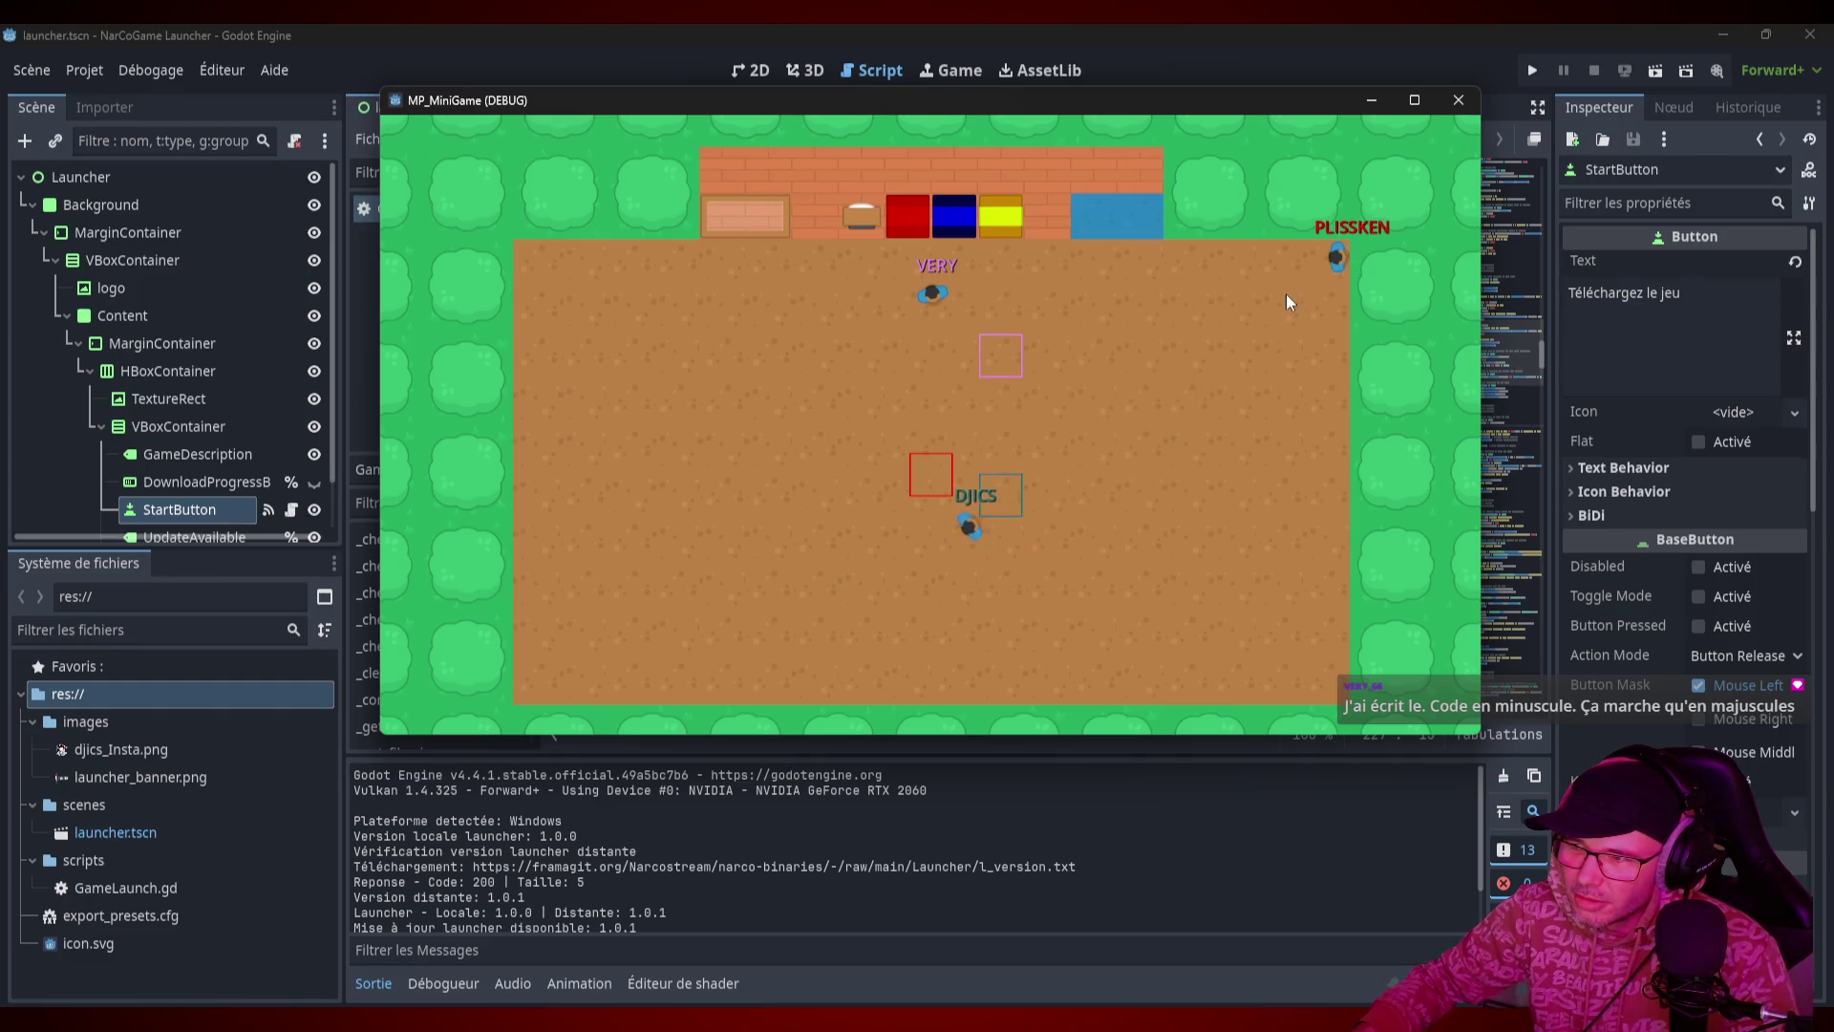
key("Left")
key("Up")
key("Right")
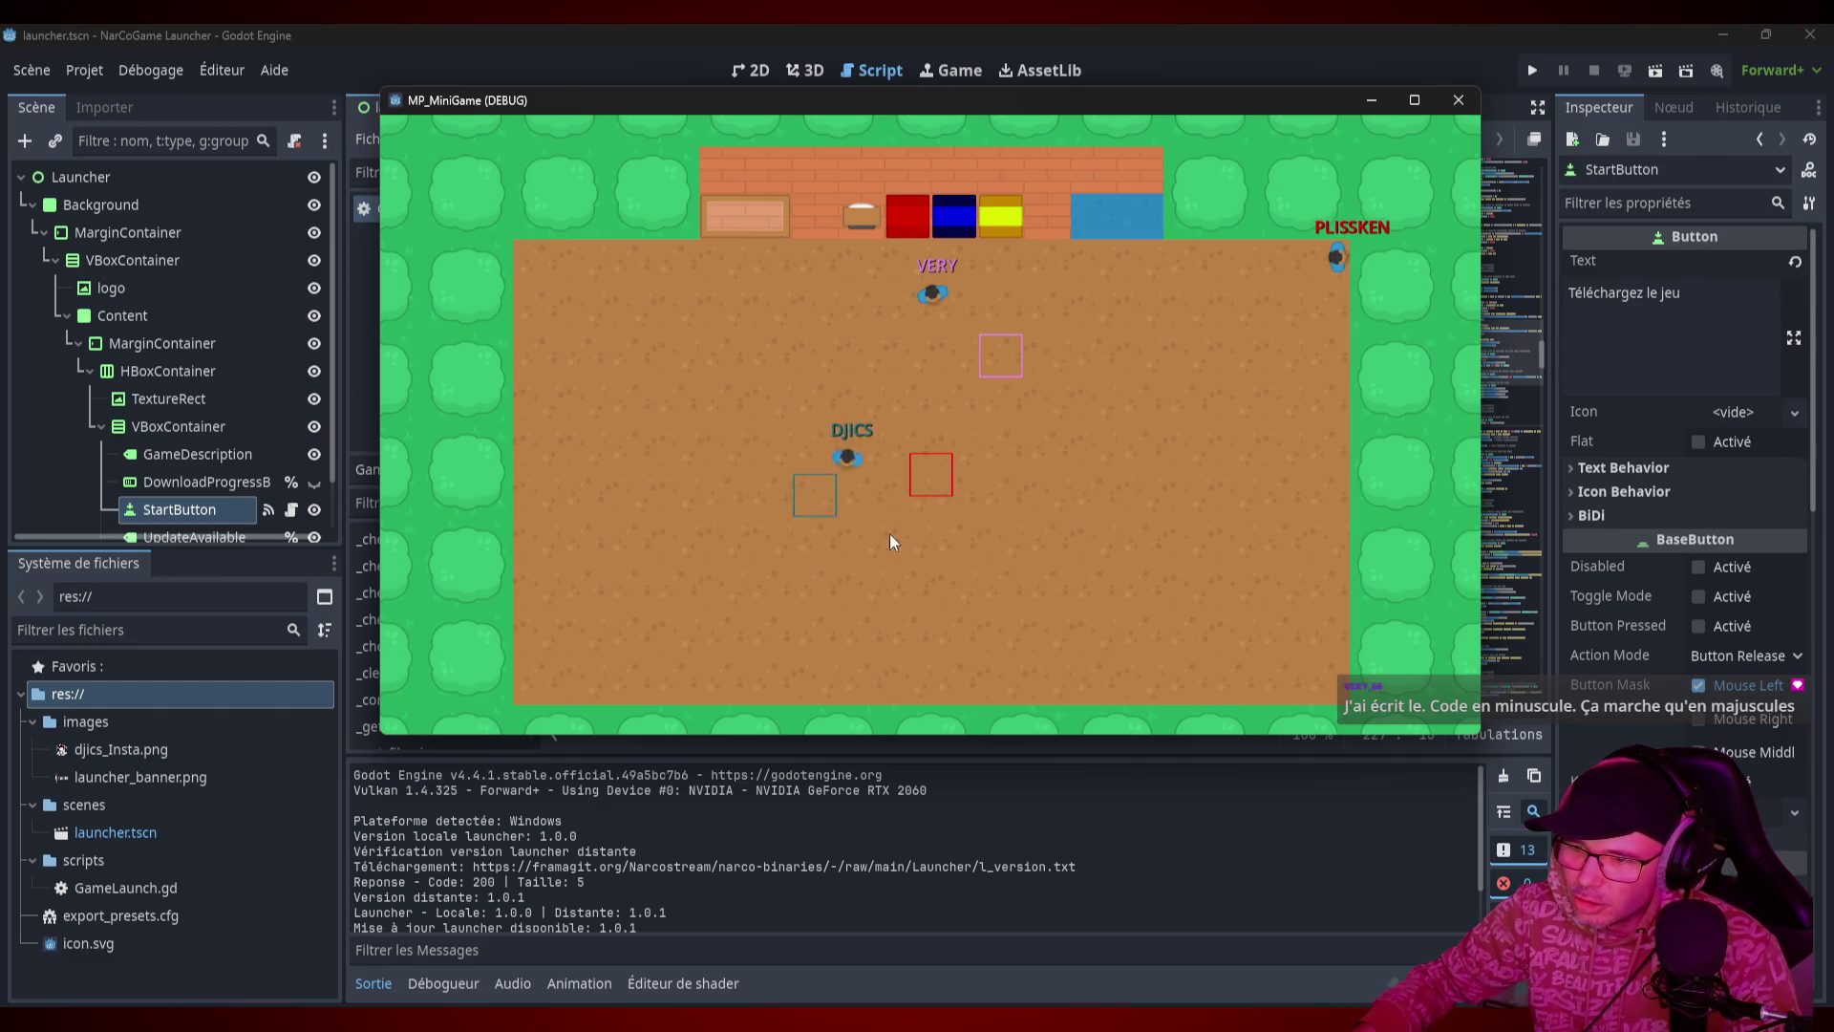
key("Up")
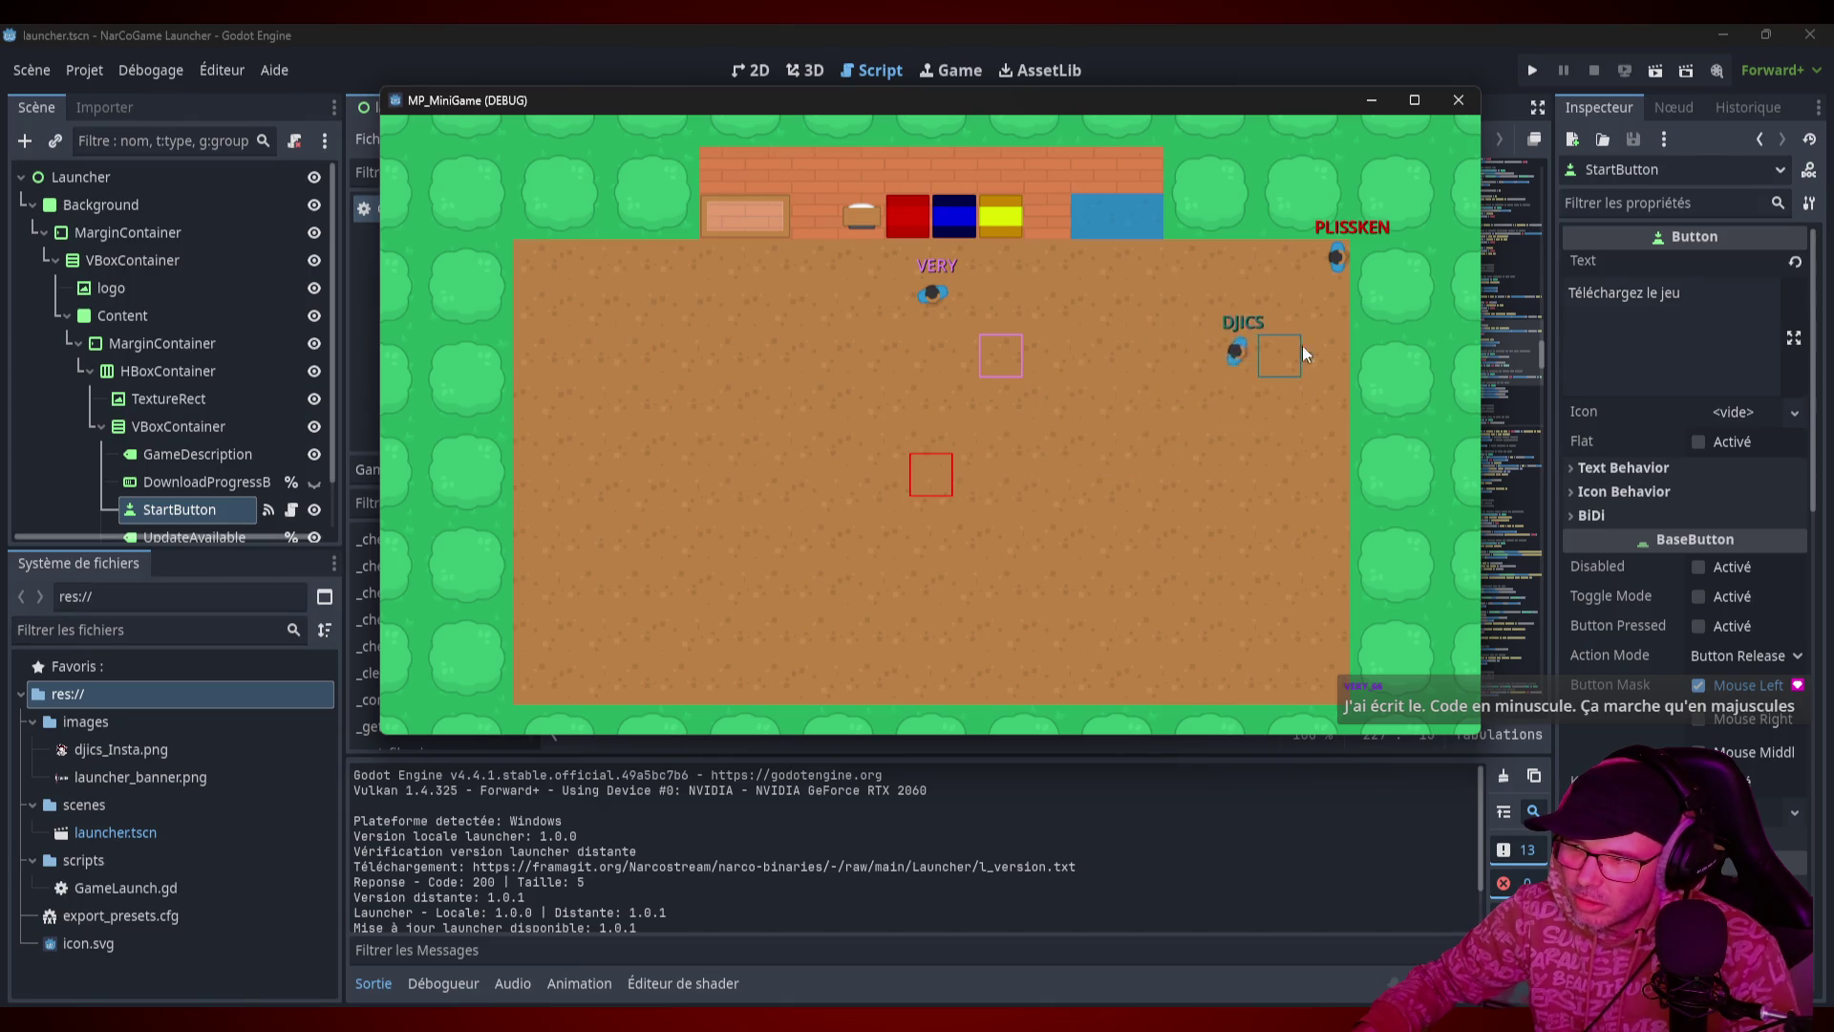
key("Left")
key("Down")
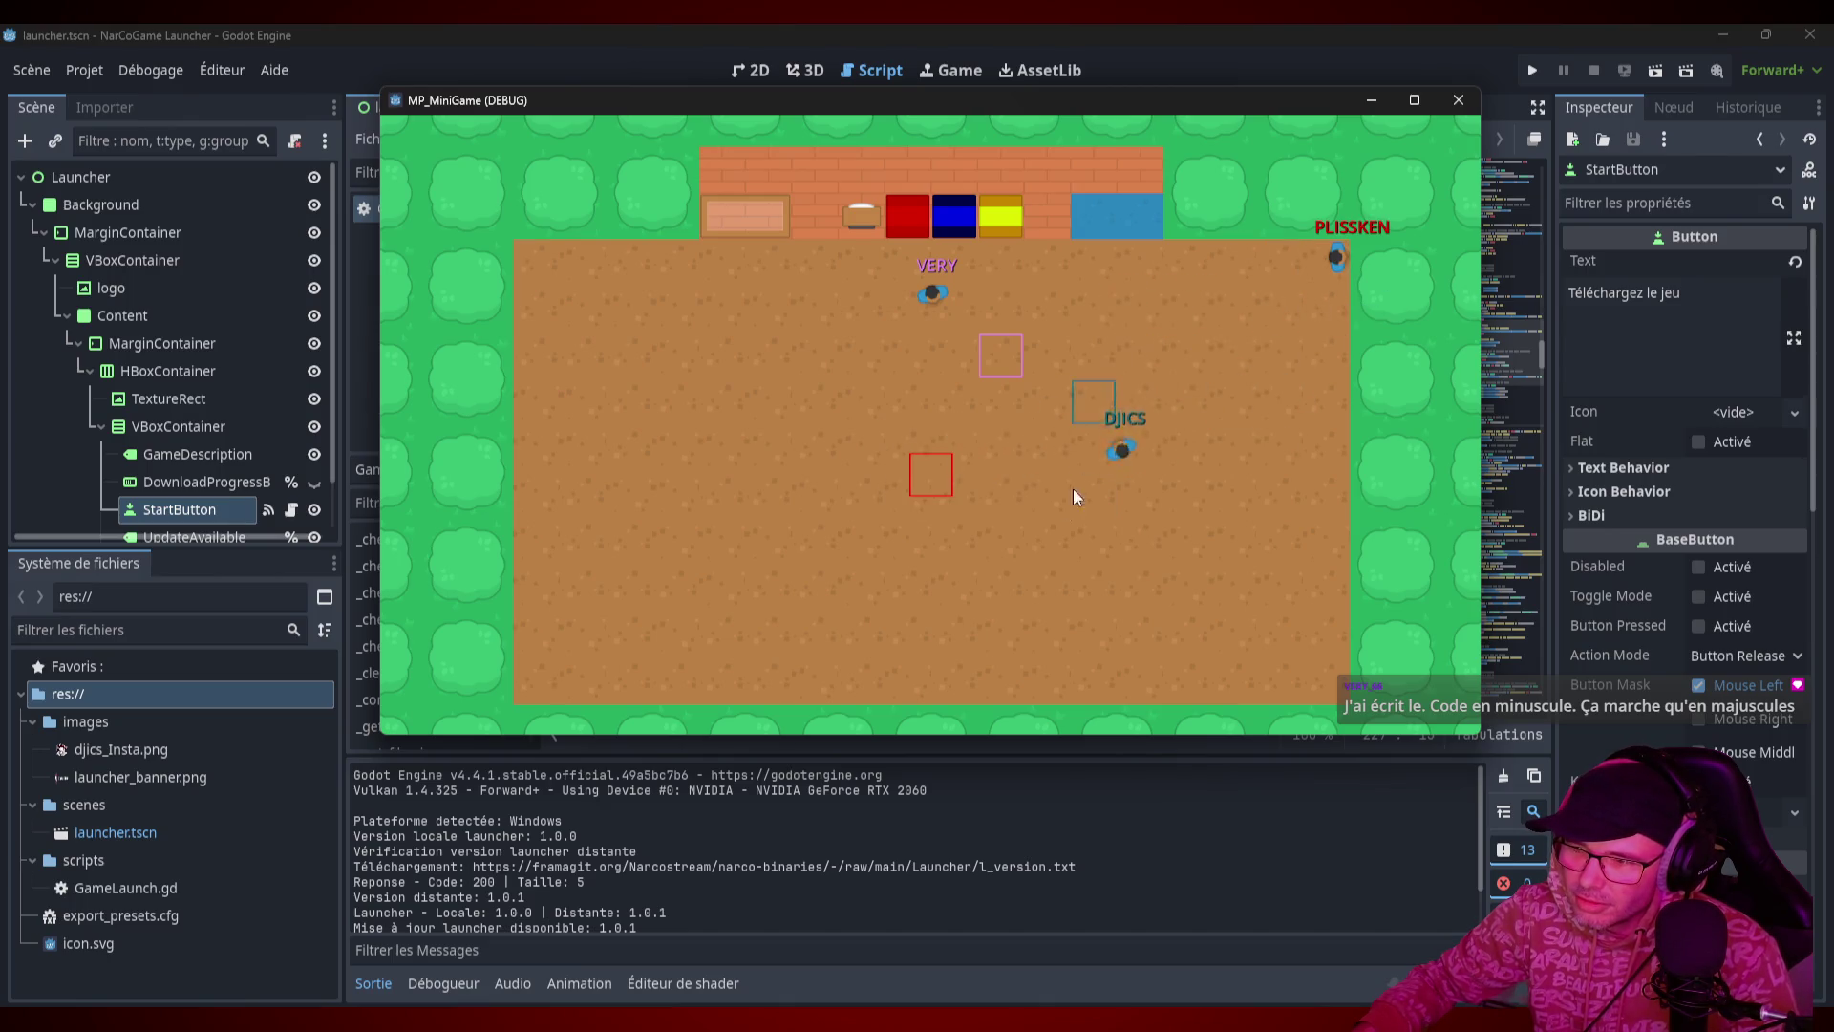
key("Left")
key("Left")
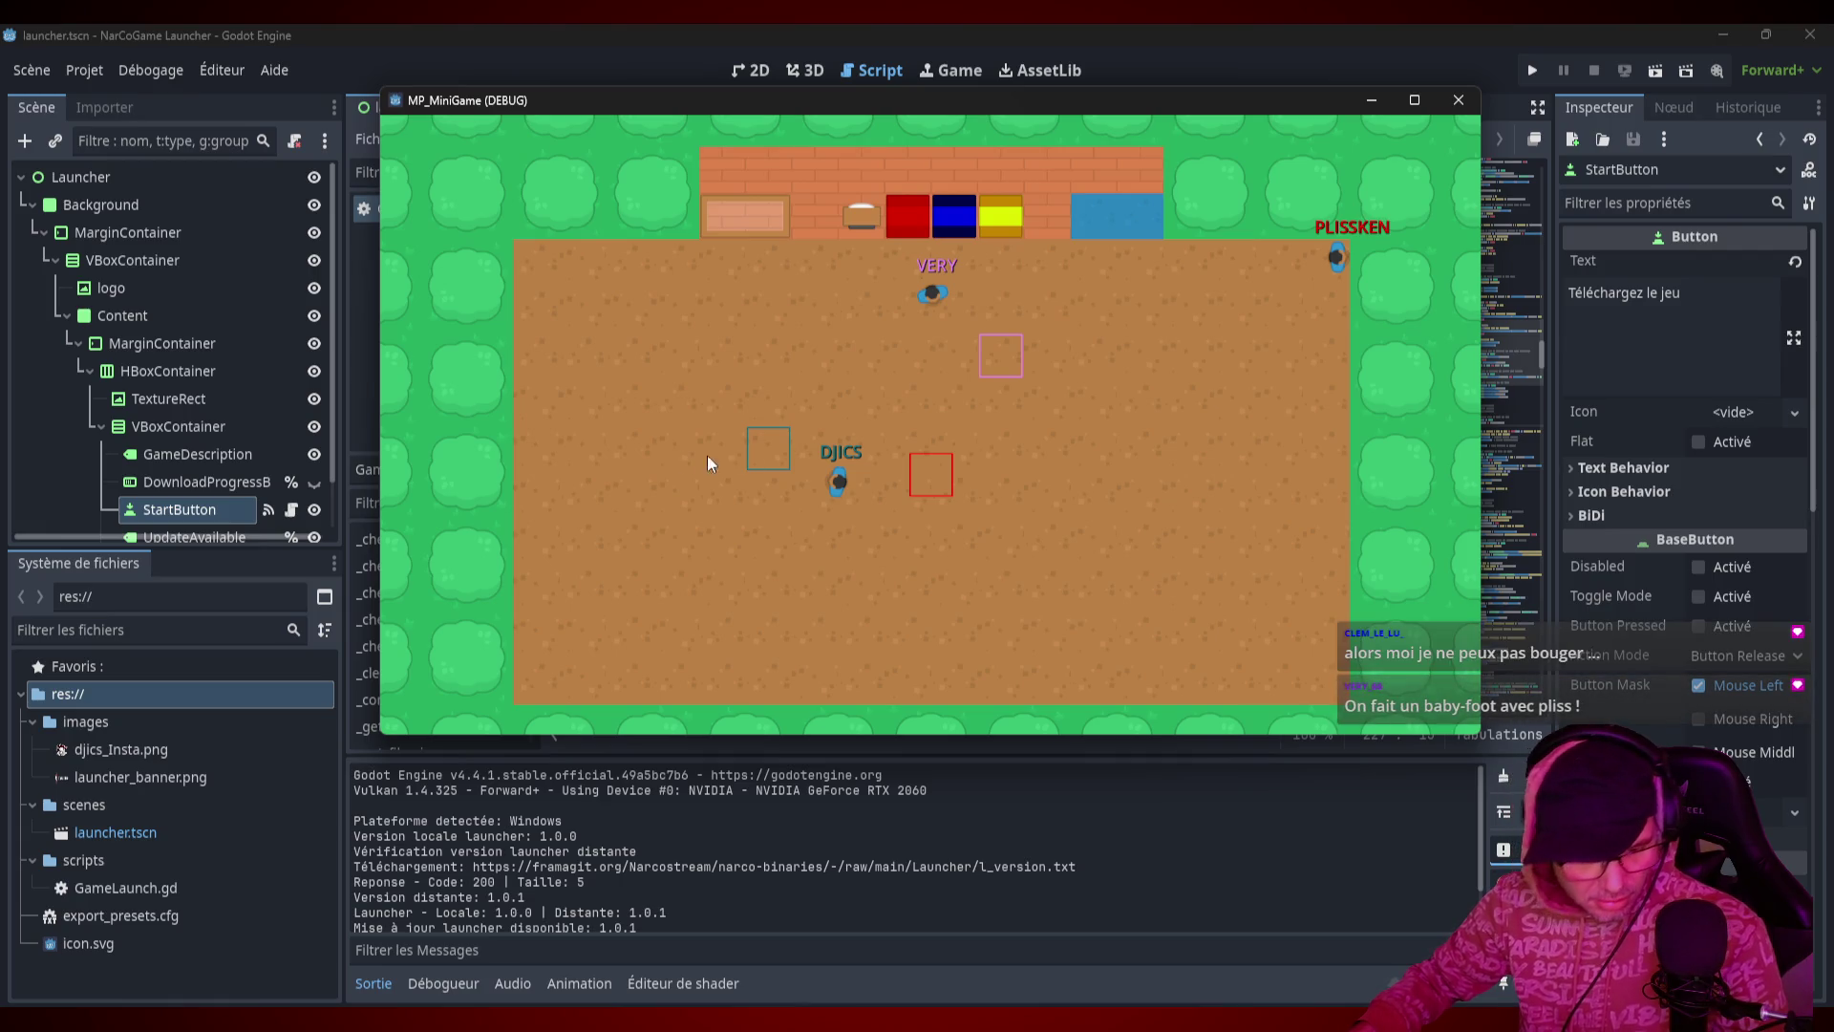
Walk DJICS along the top of the field, then dig a rightward line of dark tiles
key("Left")
key("Down")
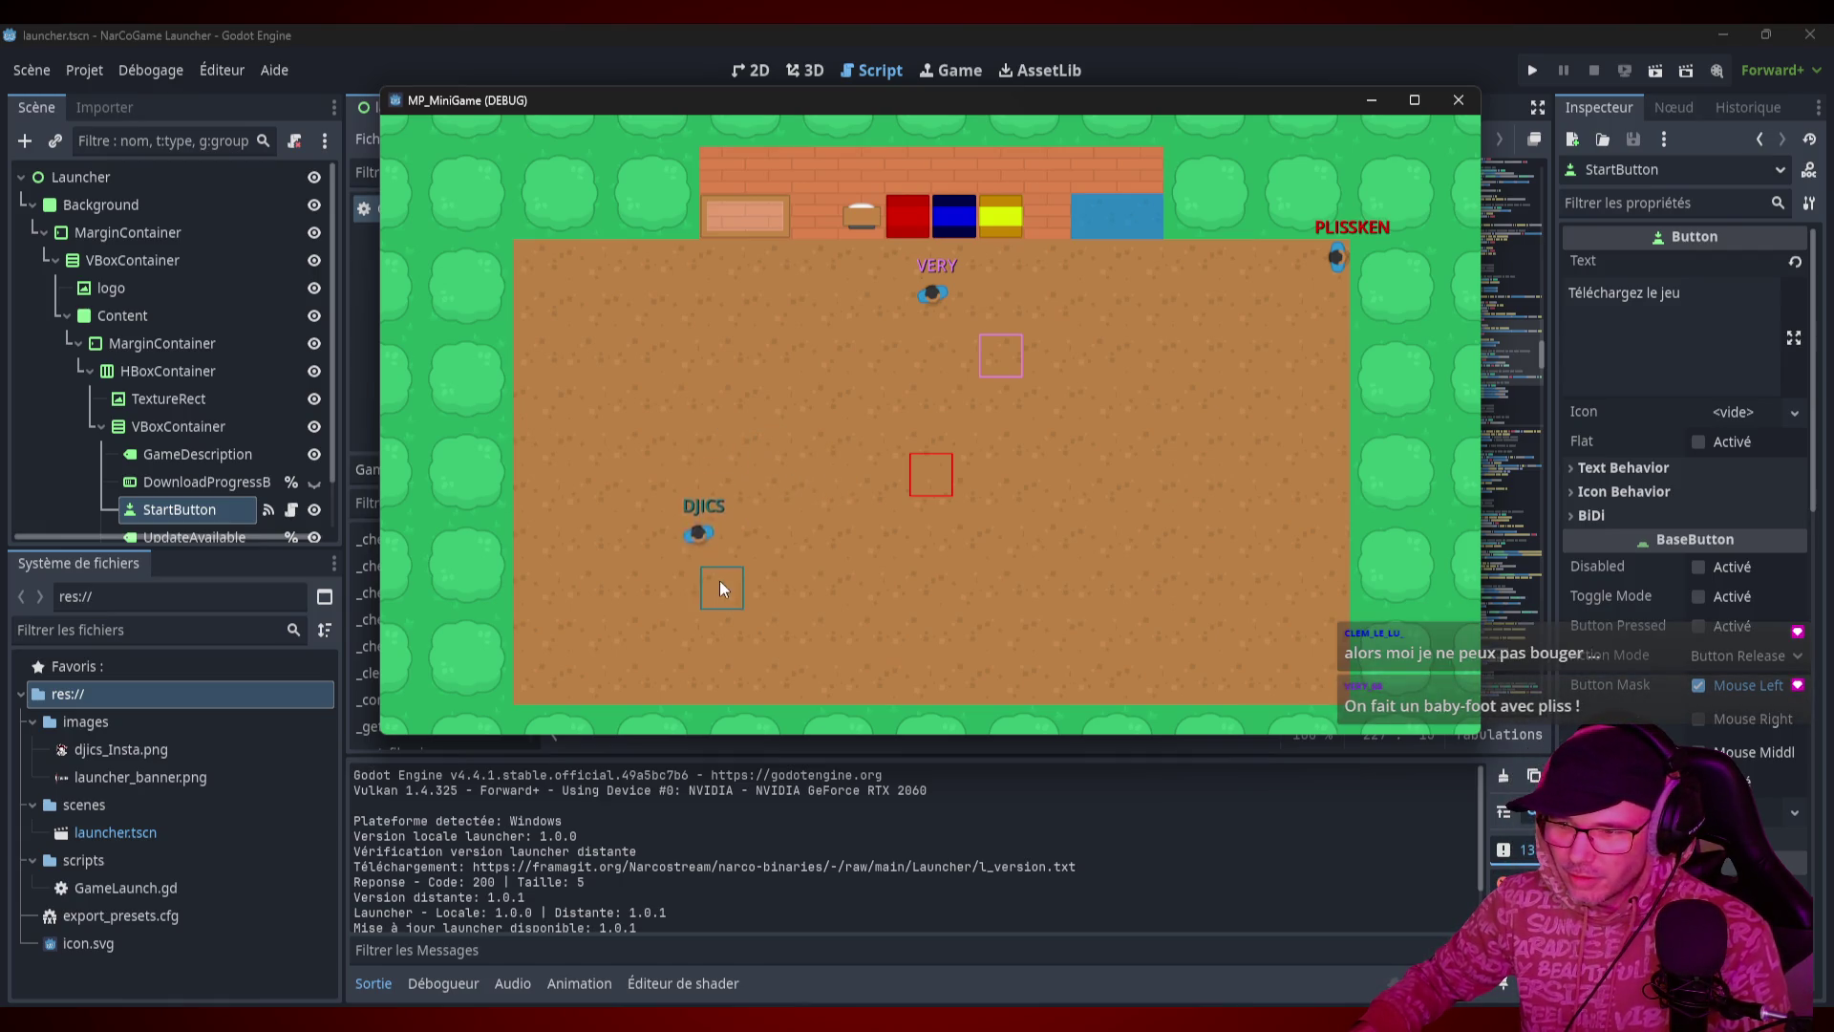
key("Right")
key("Up")
key("Right")
key("Left")
key("Down")
key("Left")
key("Right")
key("Up")
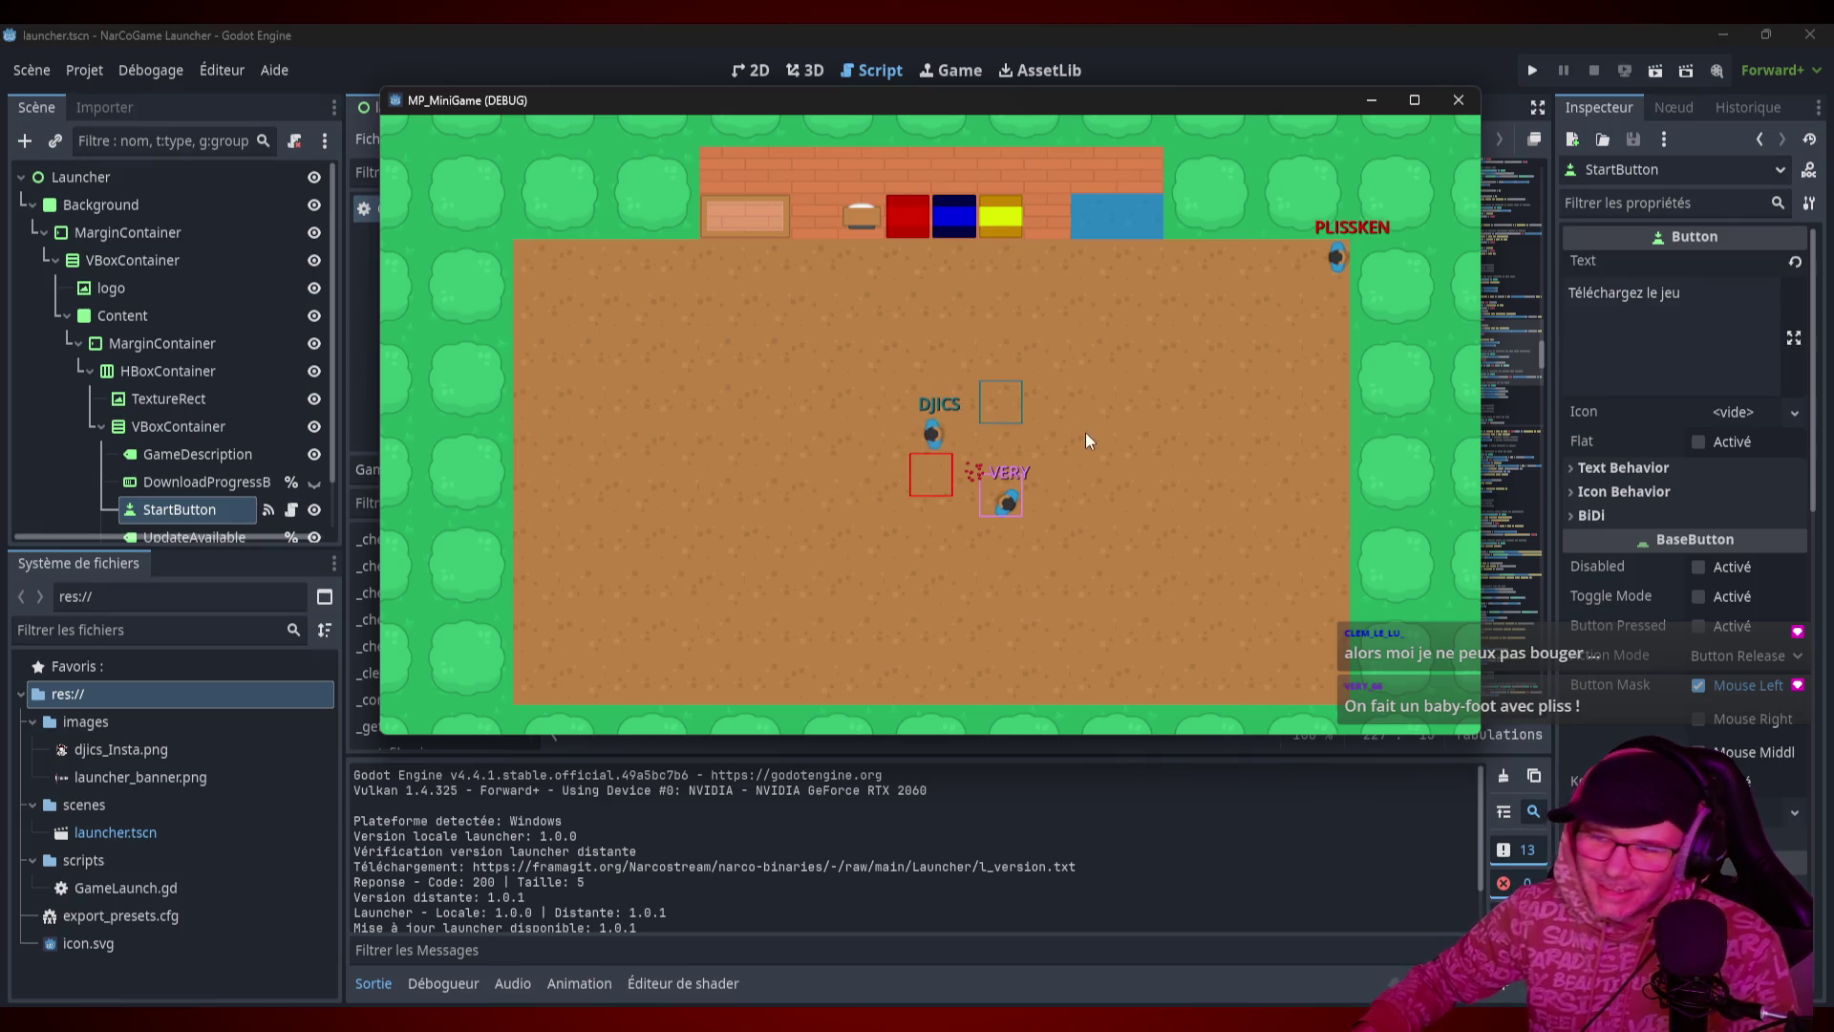
key("Left")
key("Up")
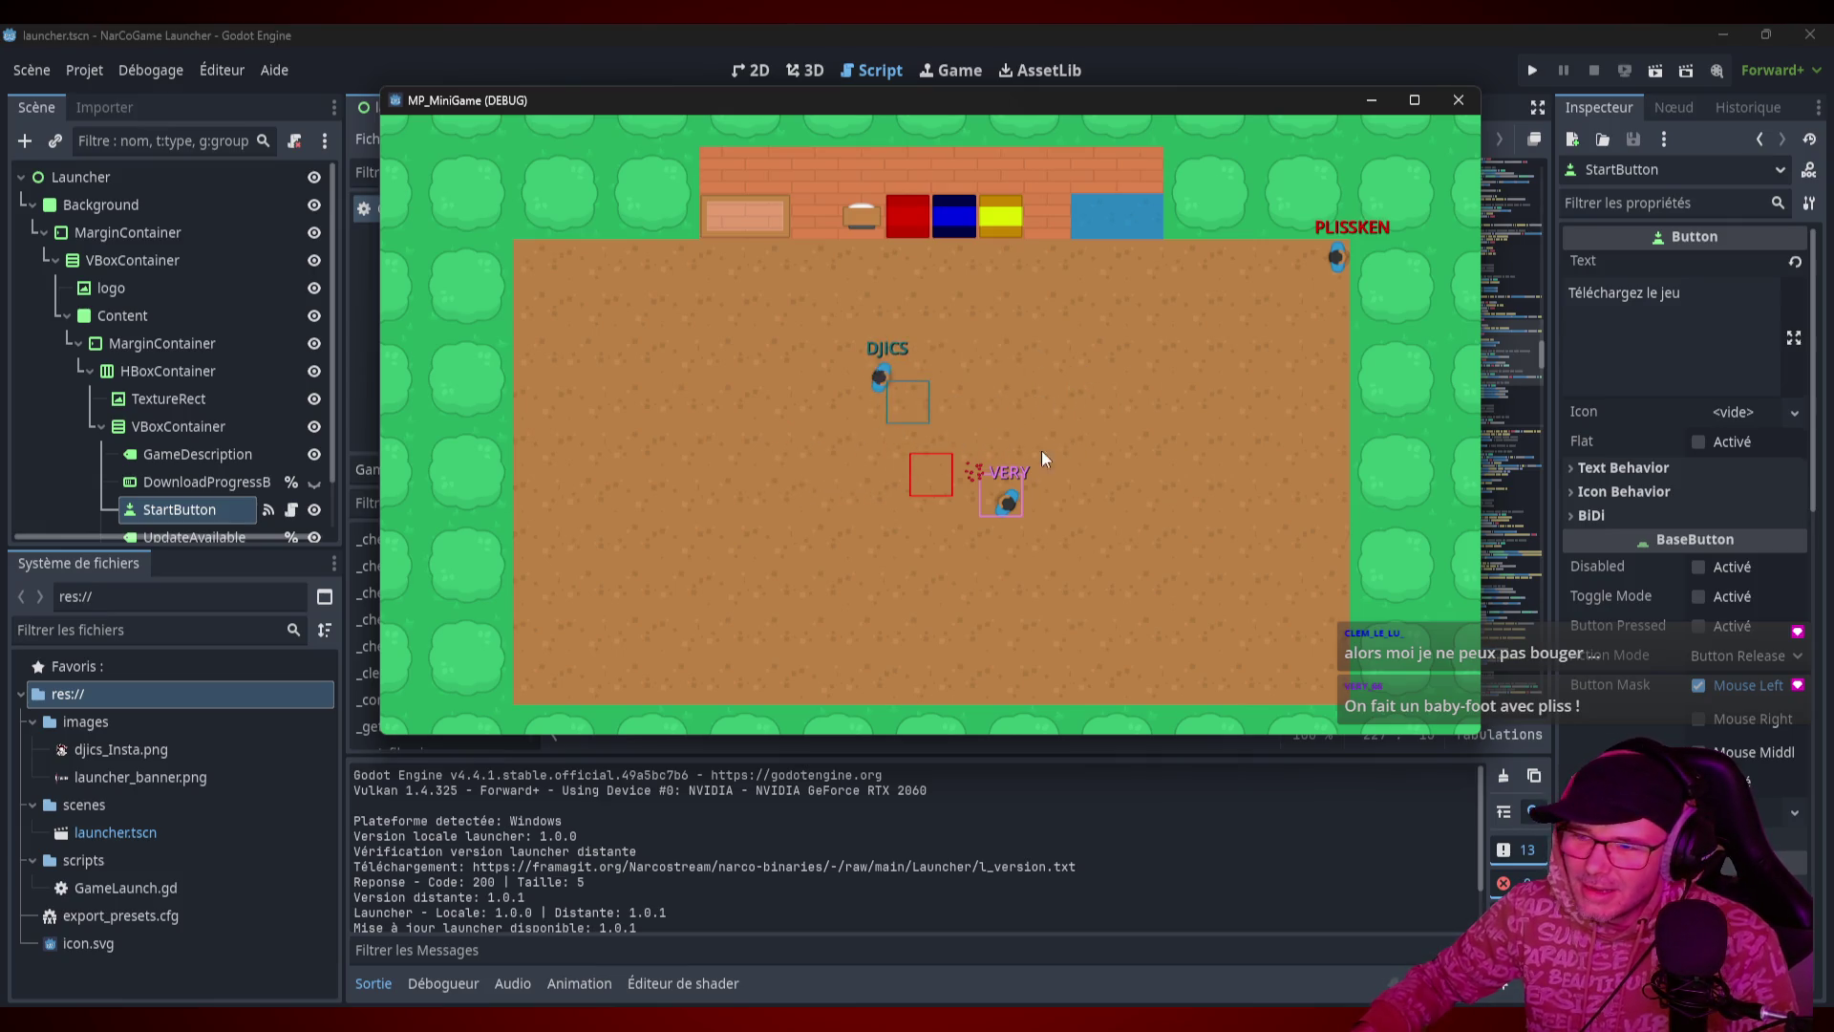
key("Right")
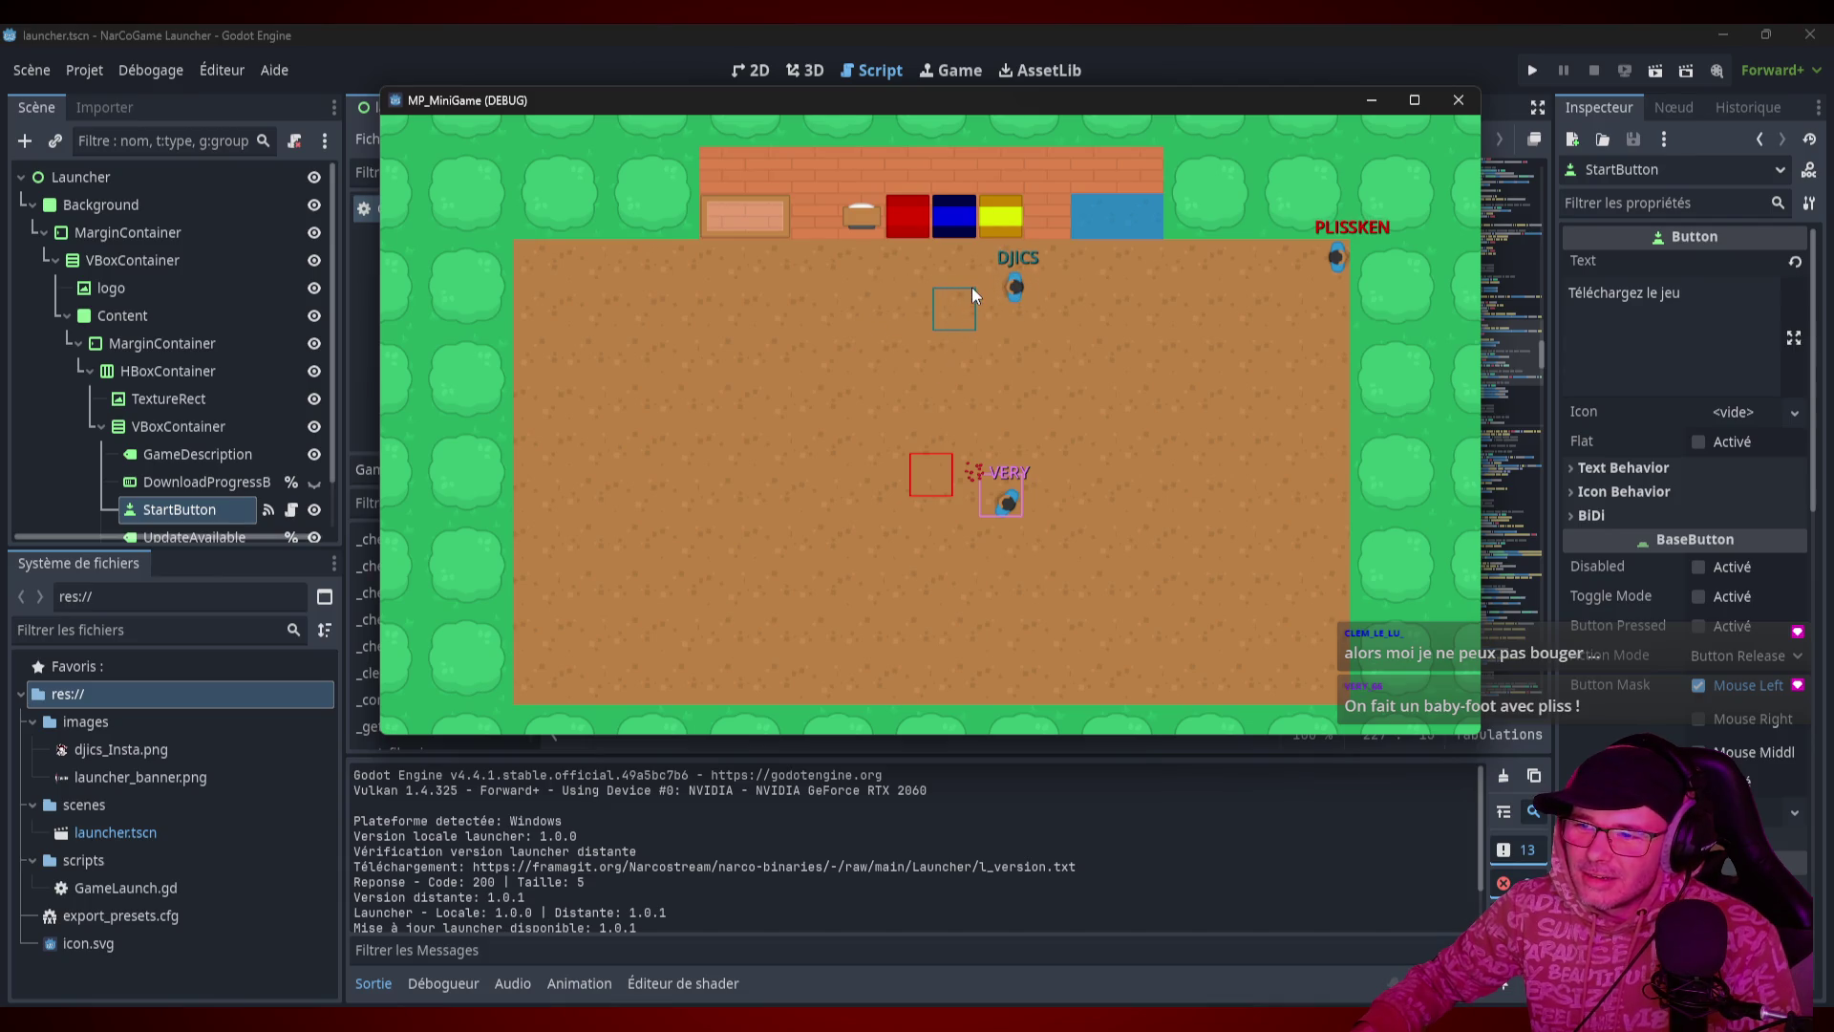
key("Left")
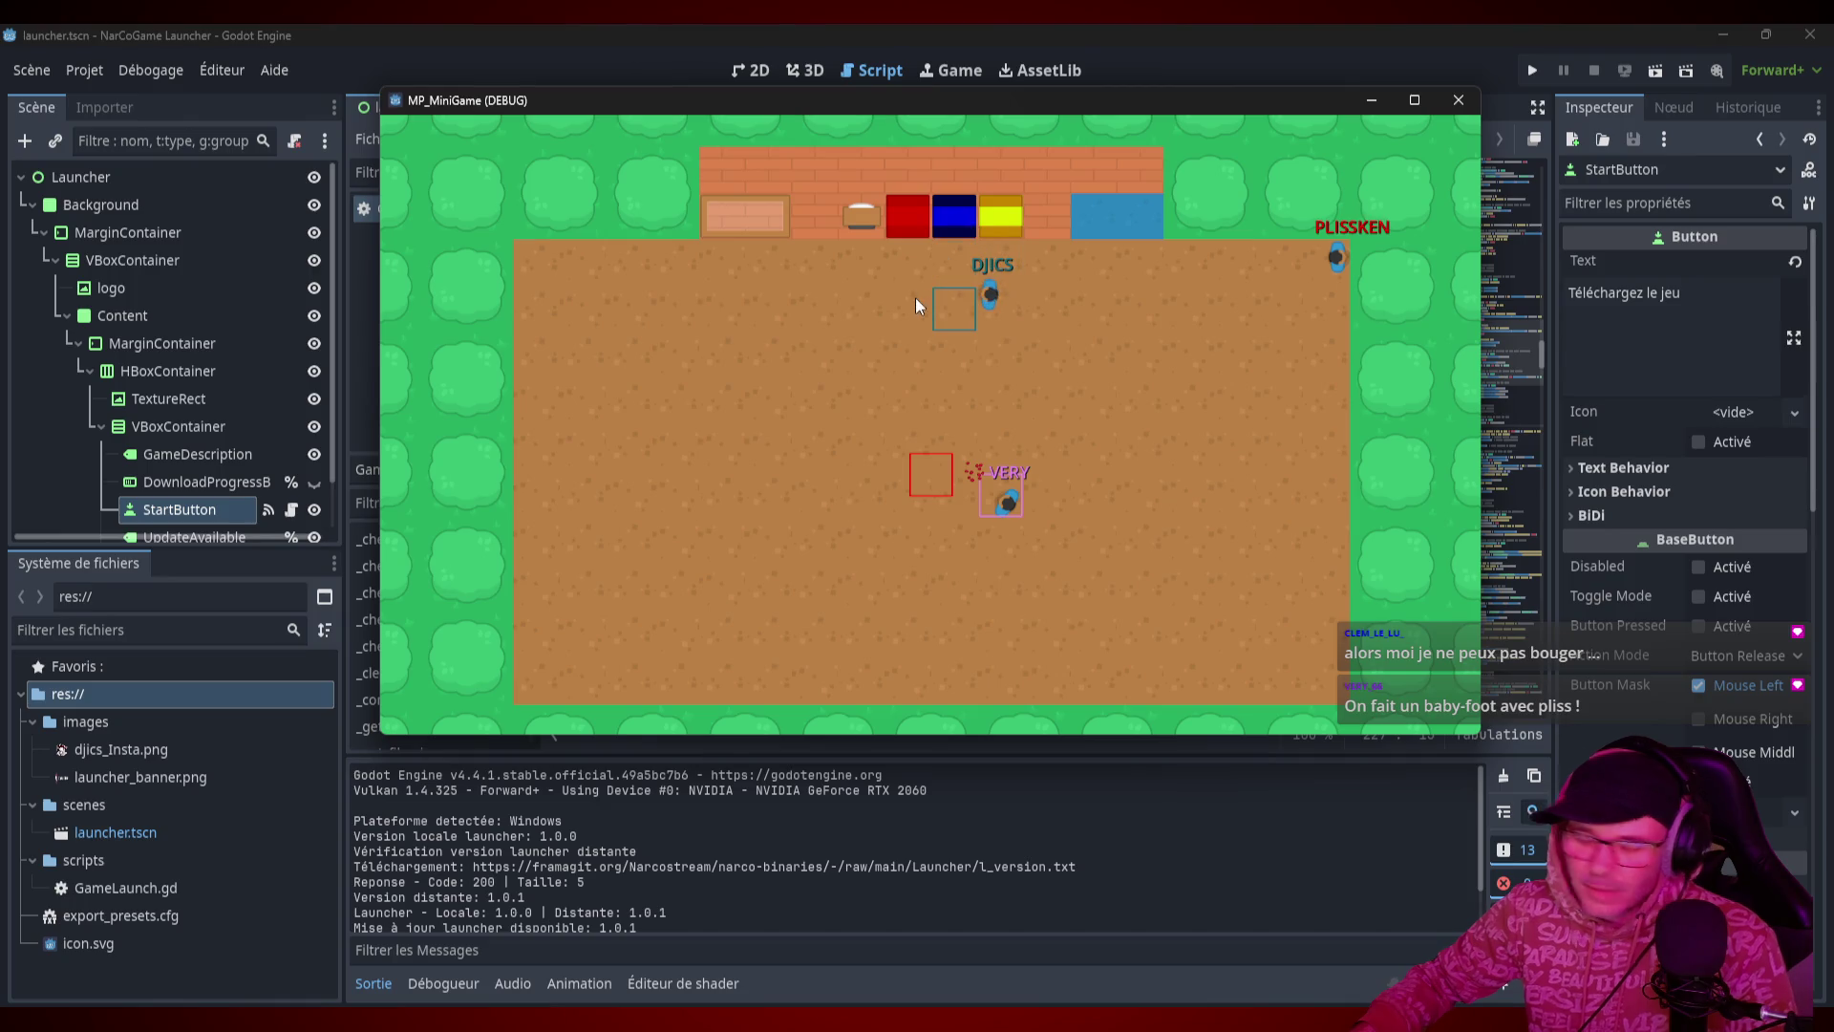
key("Down")
key("Right")
key("Up")
key("Up")
key("Right")
key("Down")
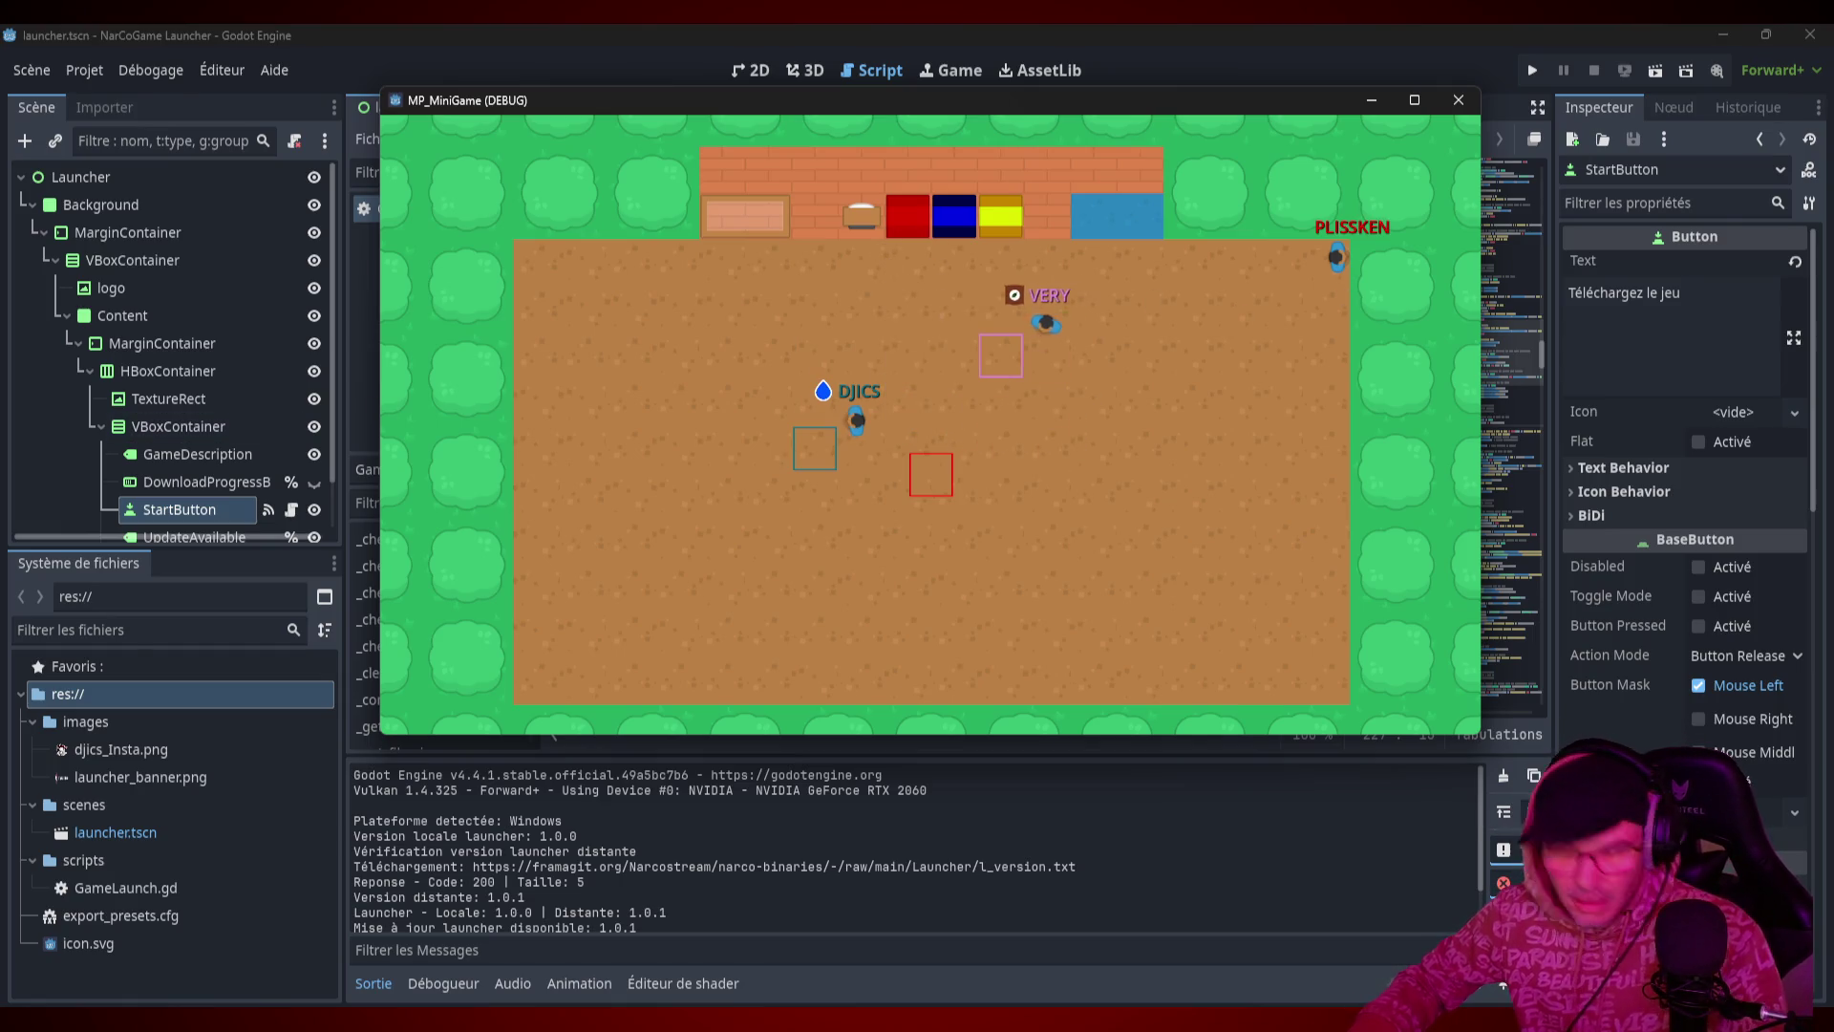
mouse_move(921, 424)
left_mouse_down()
mouse_move(1023, 428)
mouse_move(1179, 513)
mouse_move(1094, 594)
mouse_move(949, 573)
mouse_move(848, 507)
mouse_move(648, 495)
mouse_move(753, 336)
mouse_move(937, 292)
mouse_move(971, 309)
mouse_move(902, 285)
mouse_move(1049, 341)
mouse_move(1033, 489)
mouse_move(1091, 535)
mouse_move(1201, 502)
left_mouse_up()
Move DJICS two tiles right and one up, then shift its target tile down one
key("Right")
key("Right")
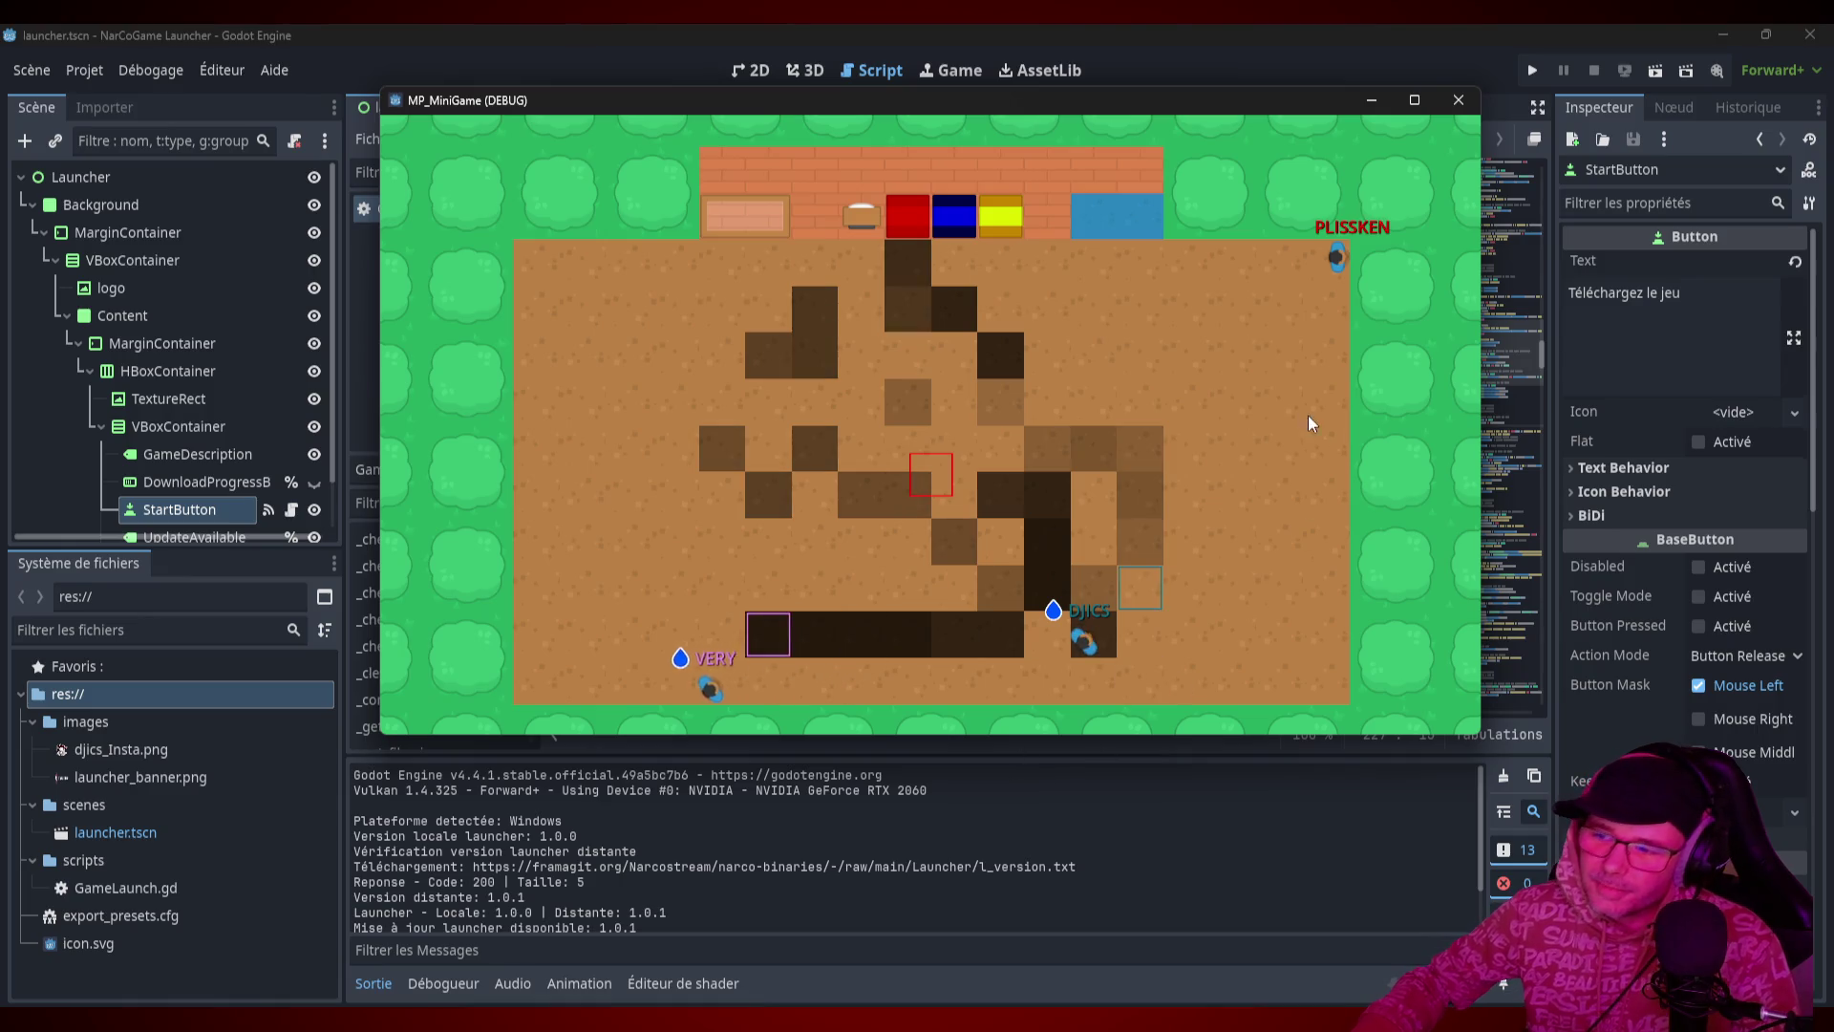
key("Up")
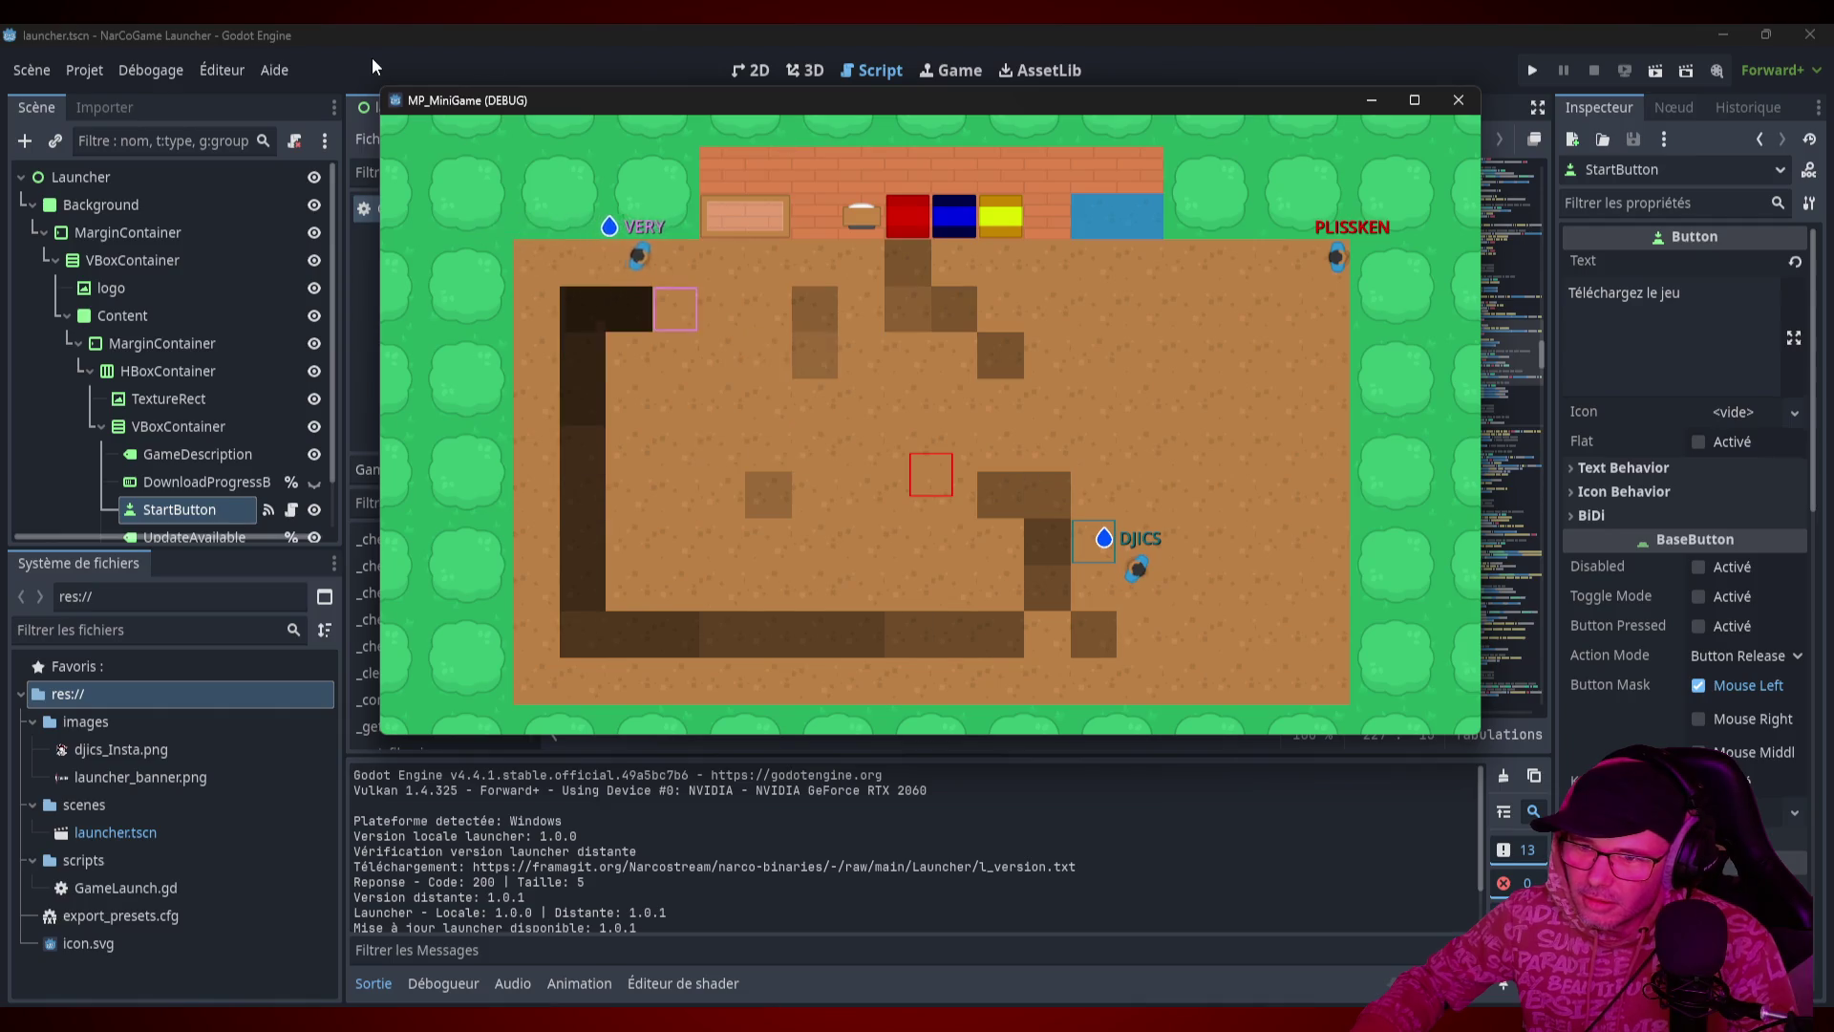
key("Down")
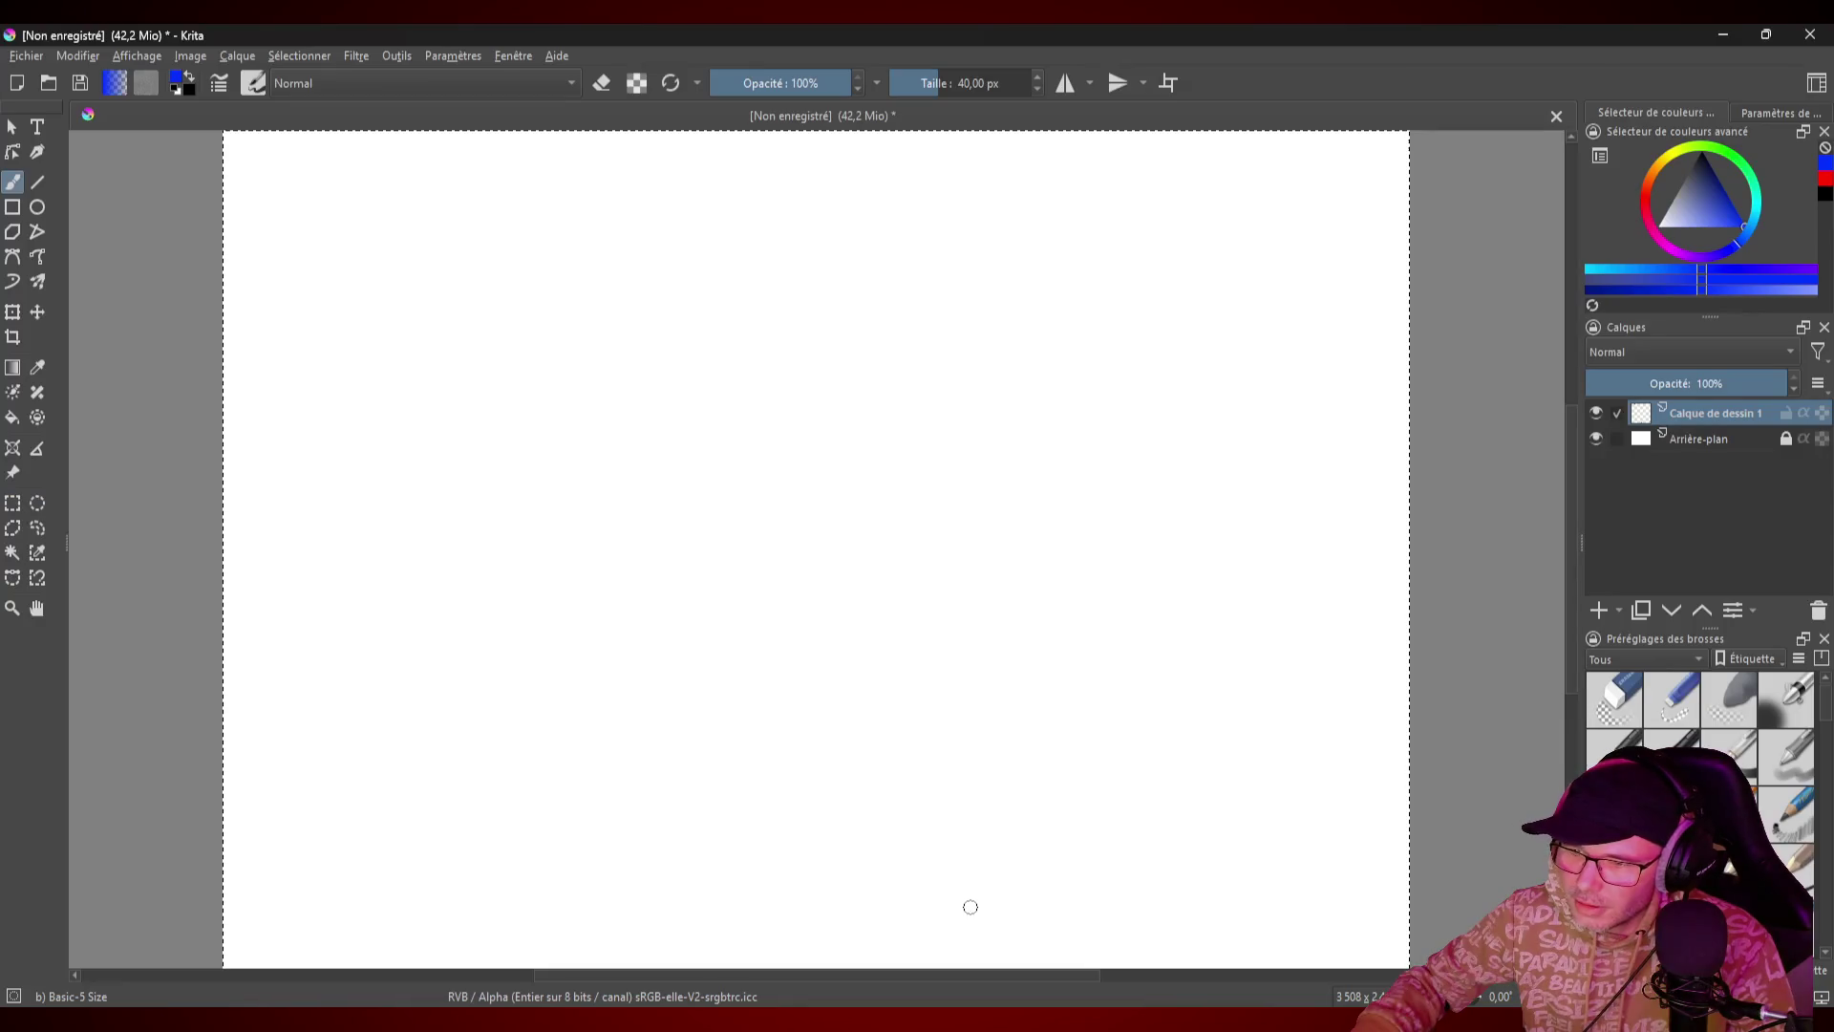
Open the Save dialog and dismiss it without saving the drawing
mouse_move(1164, 1022)
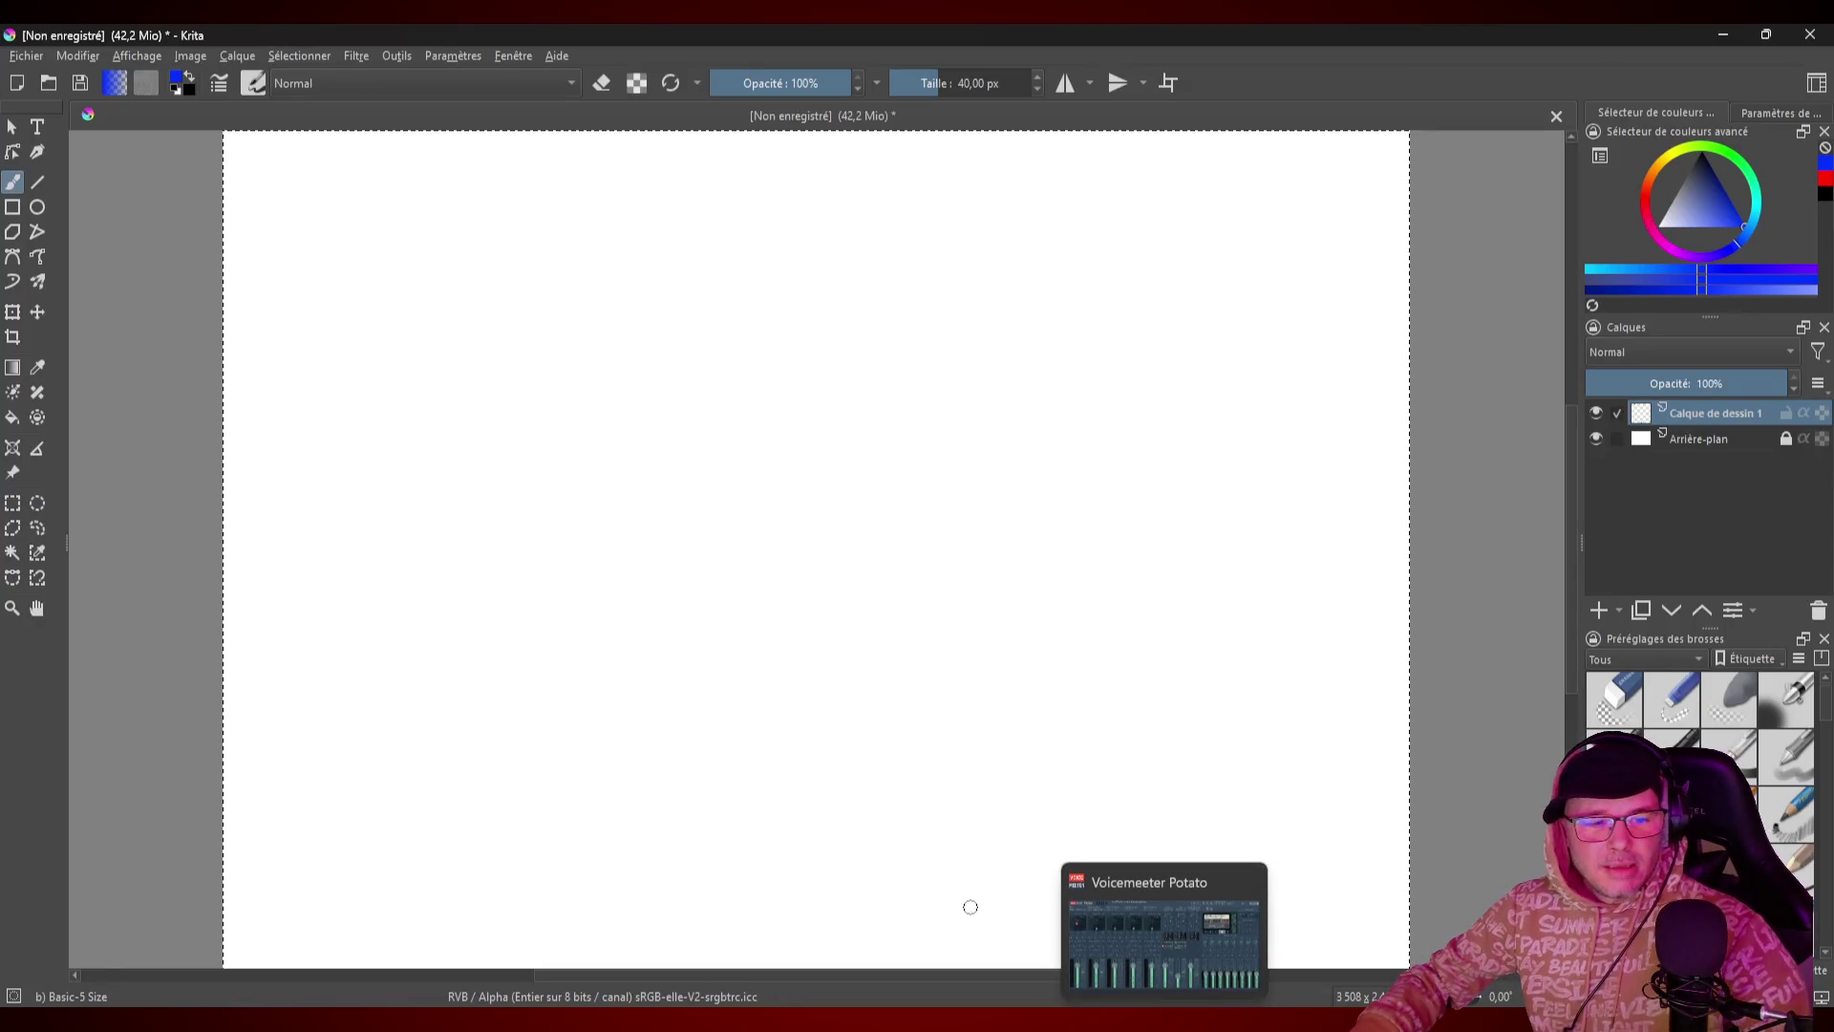
key("ctrl+s")
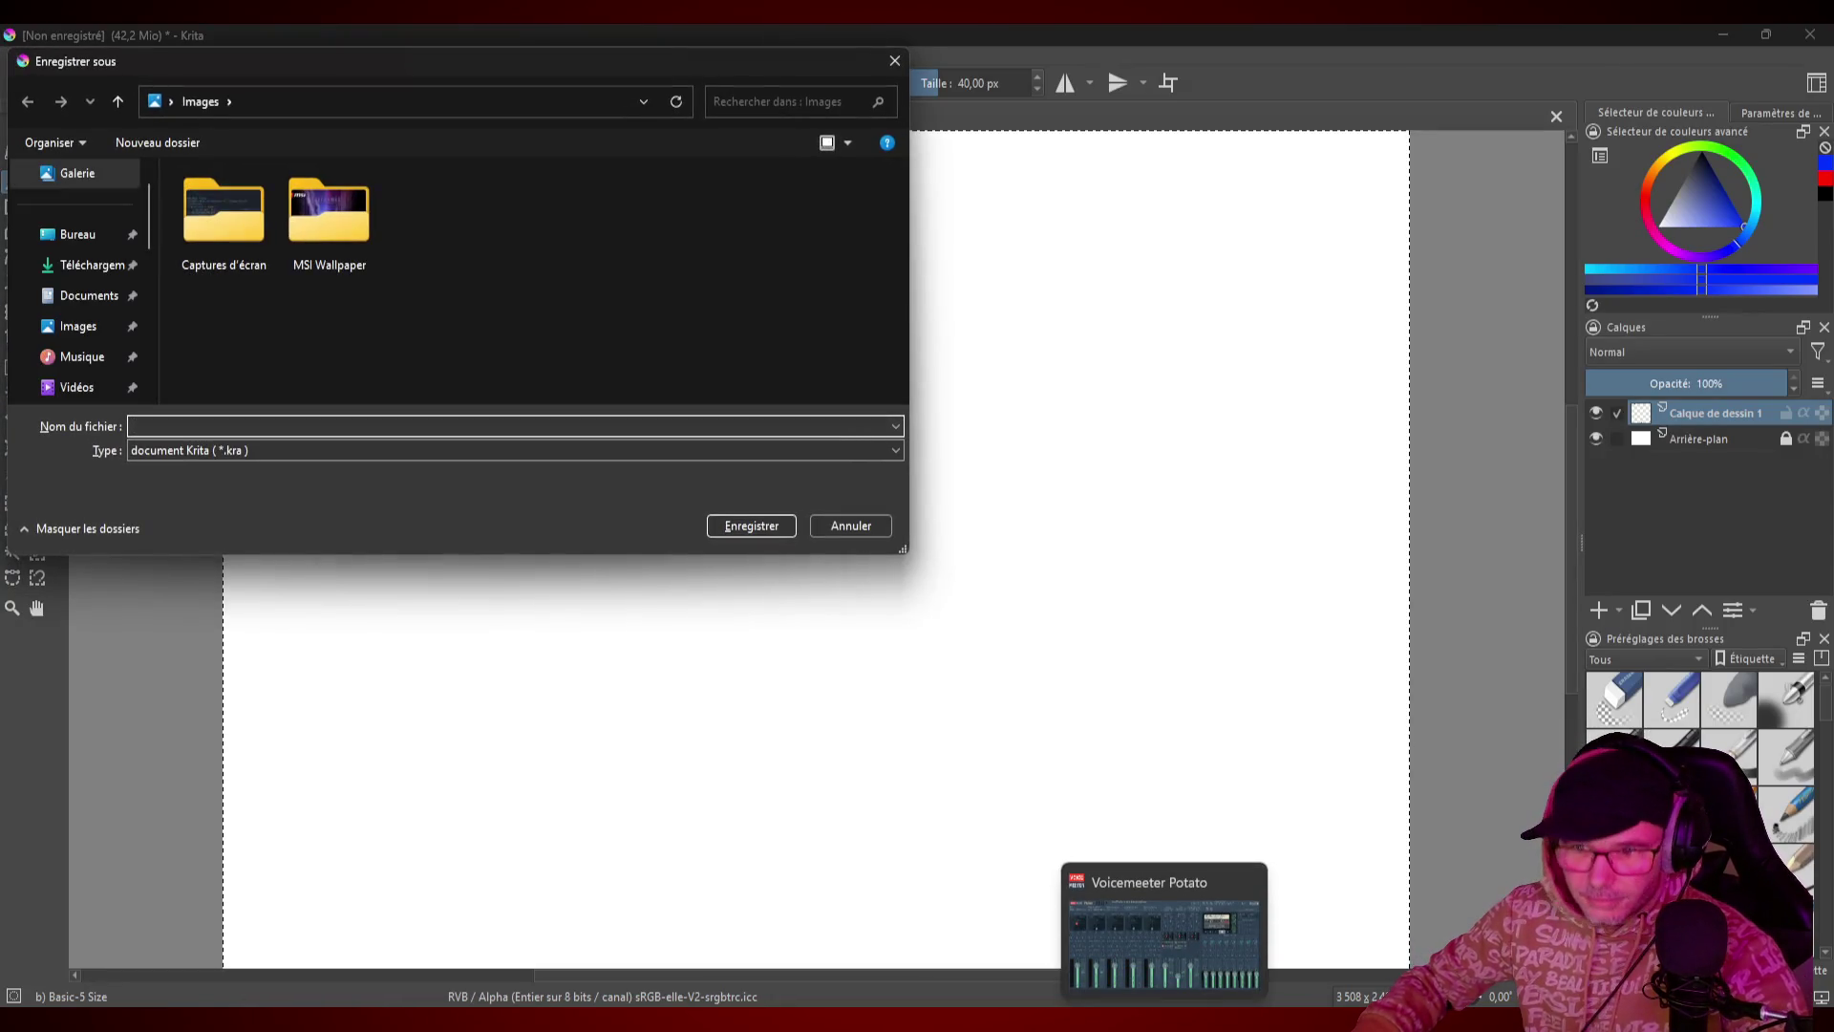
key("Escape")
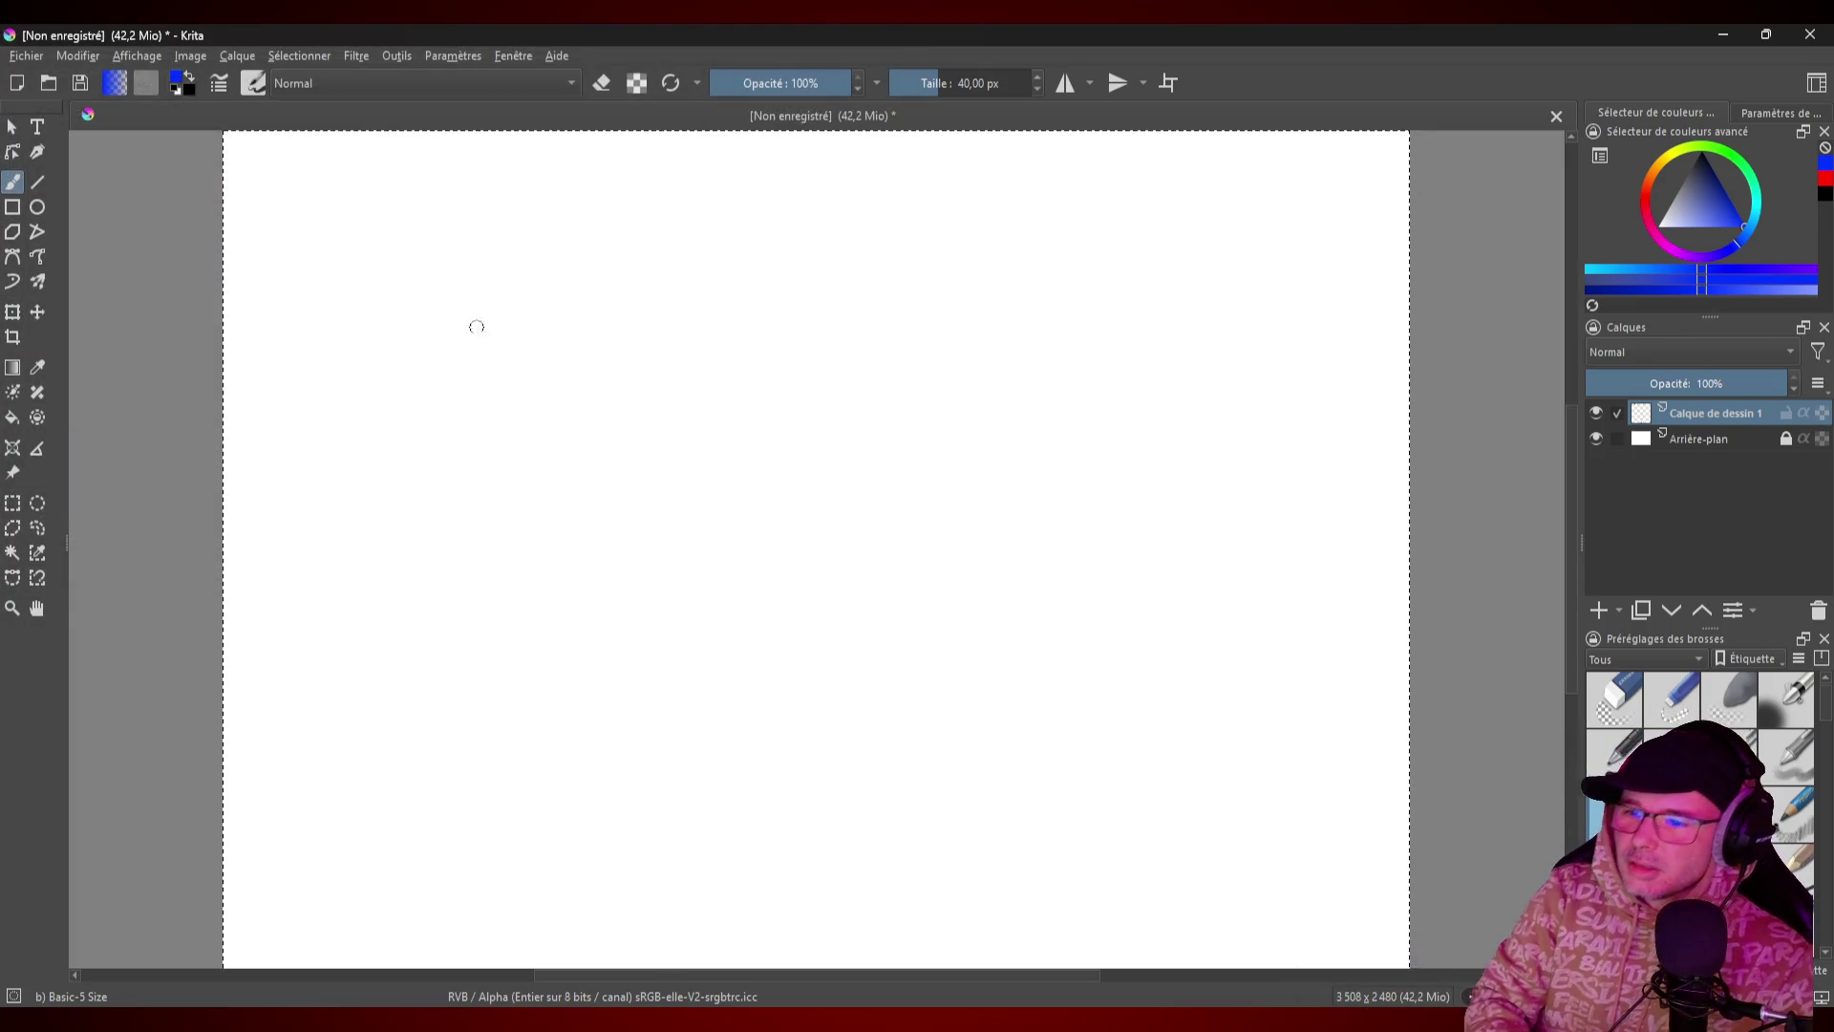
Paint blue test marks and a layer fill, then undo them to restore the blank canvas
left_click_drag(680, 344, 715, 537)
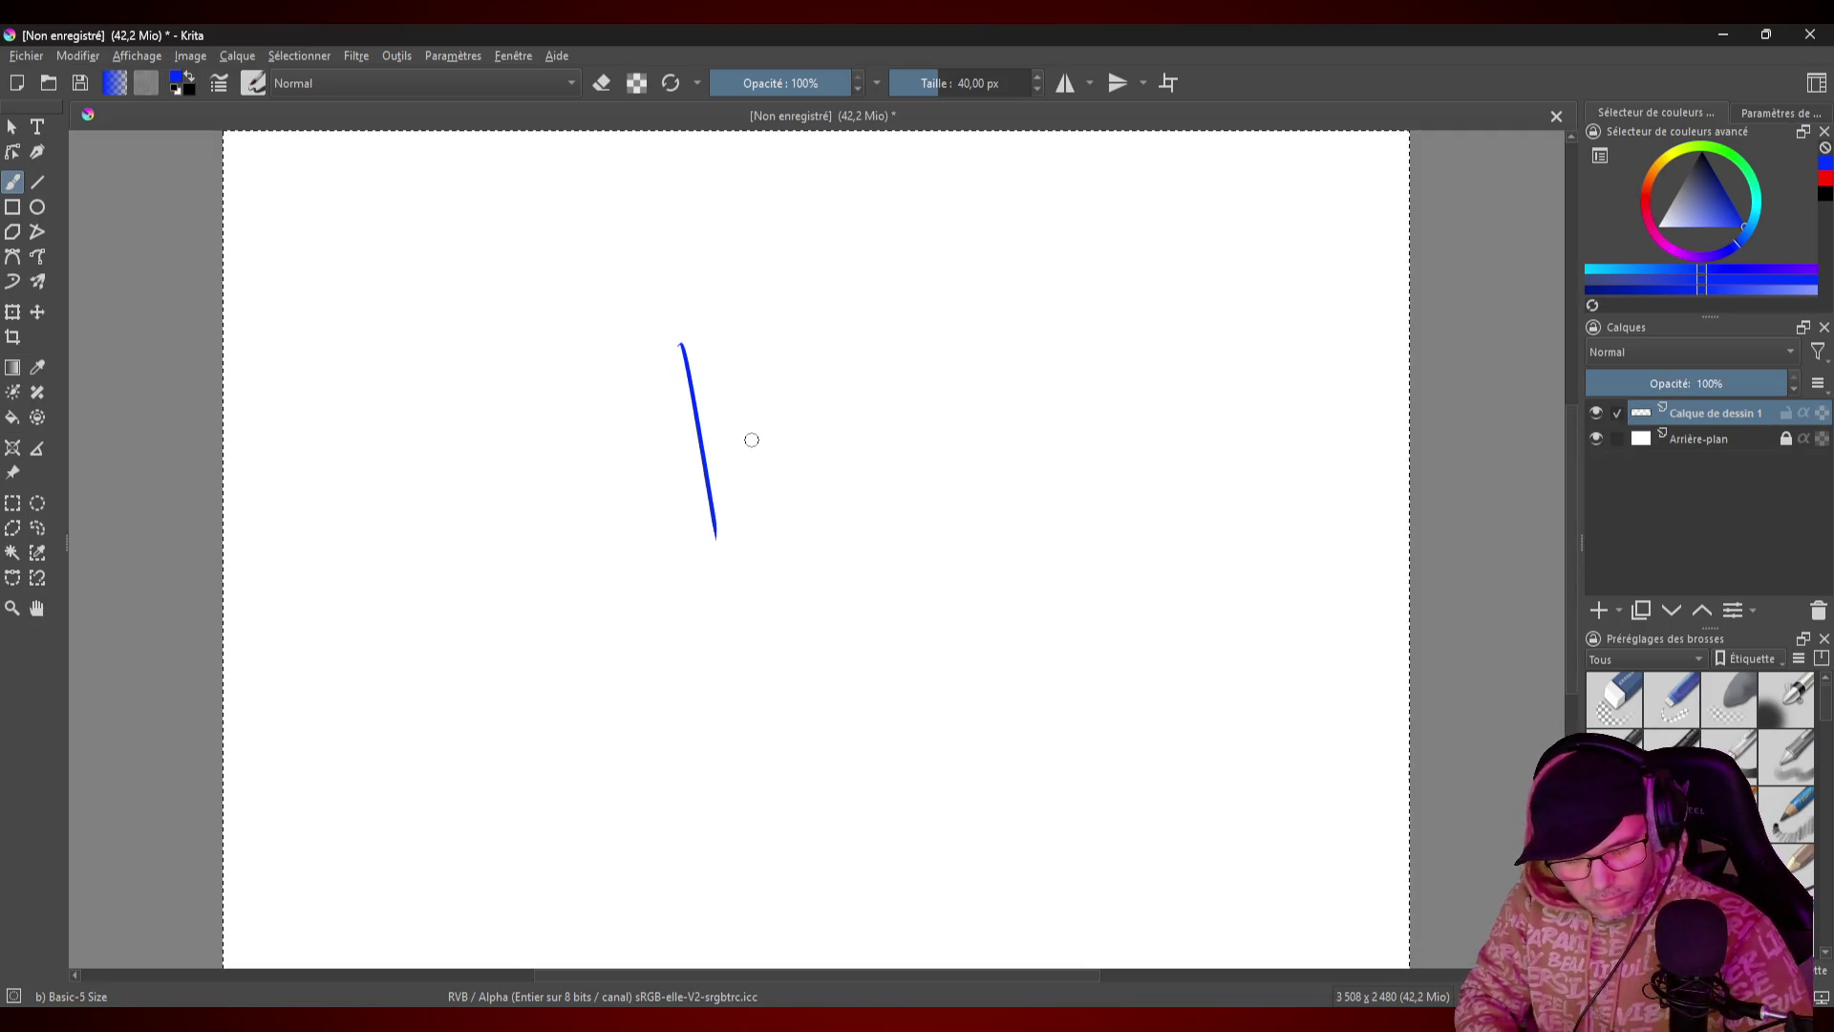
key("BackSpace")
left_click(716, 284)
key("ctrl+z")
key("ctrl+z")
key("ctrl+z")
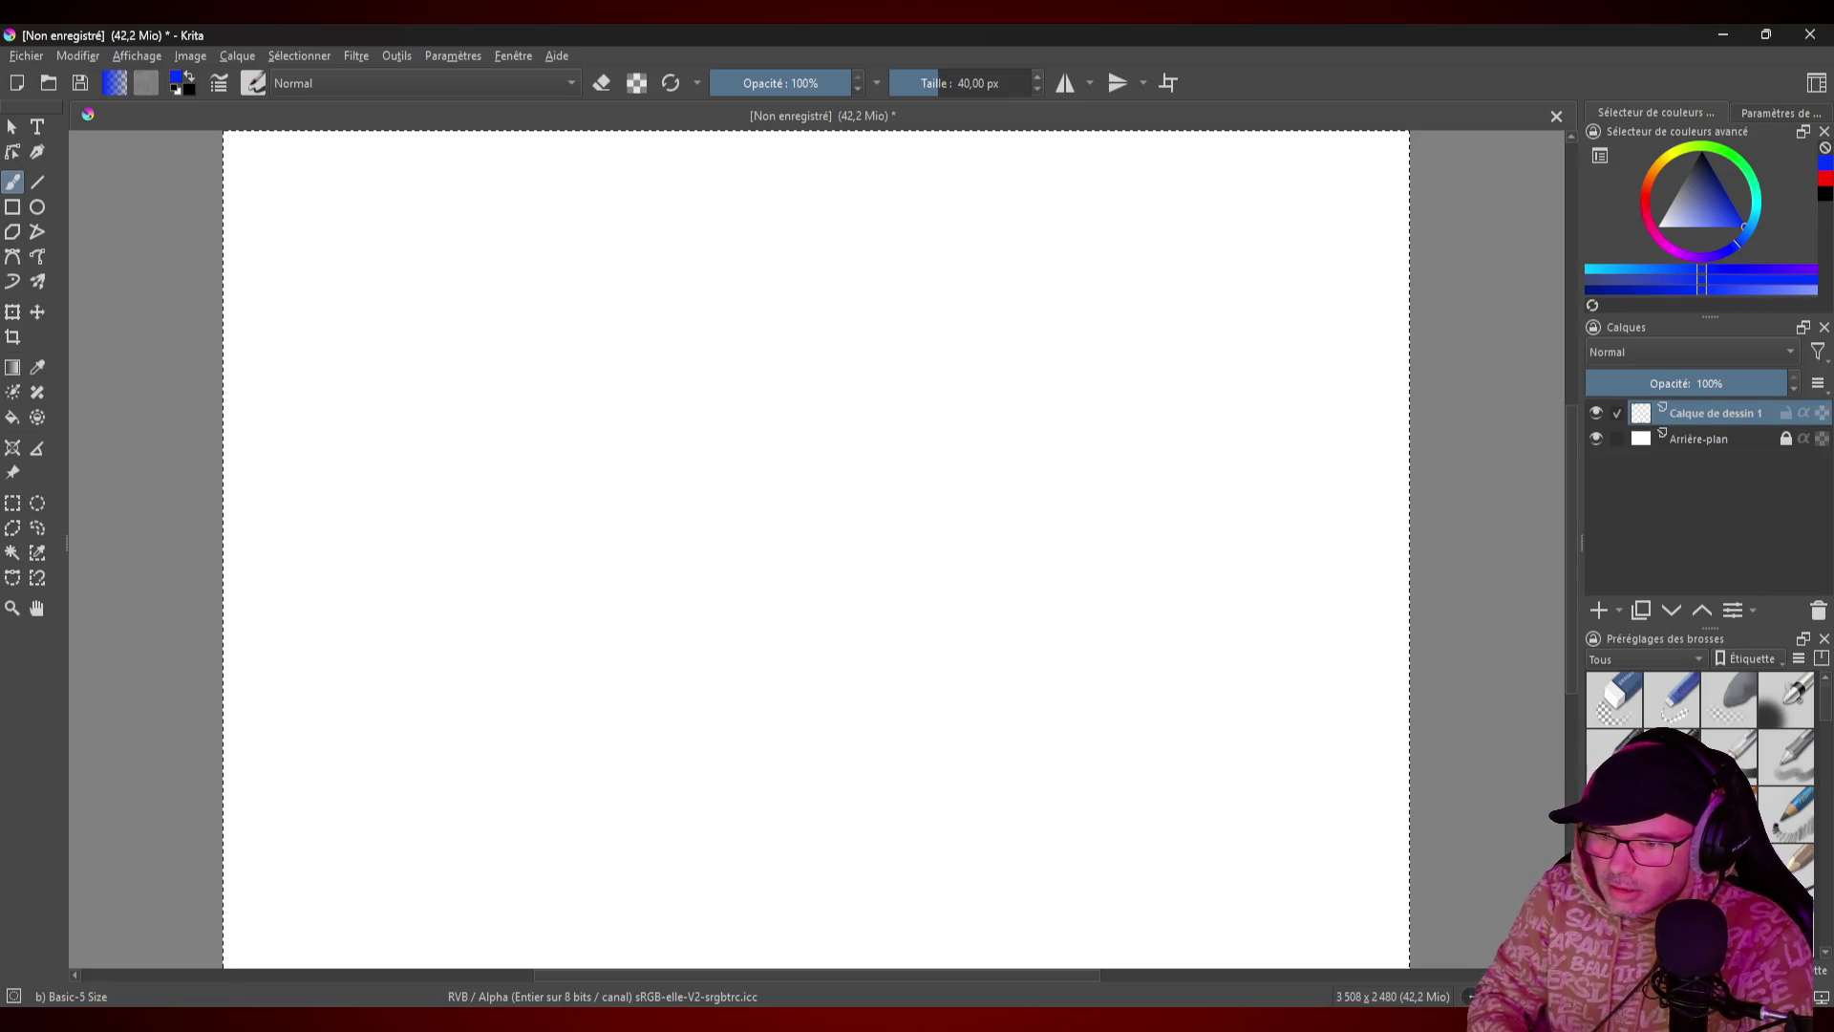
Reset the painting colour to black and paint the first vertical grid line
right_click(606, 422)
key("d")
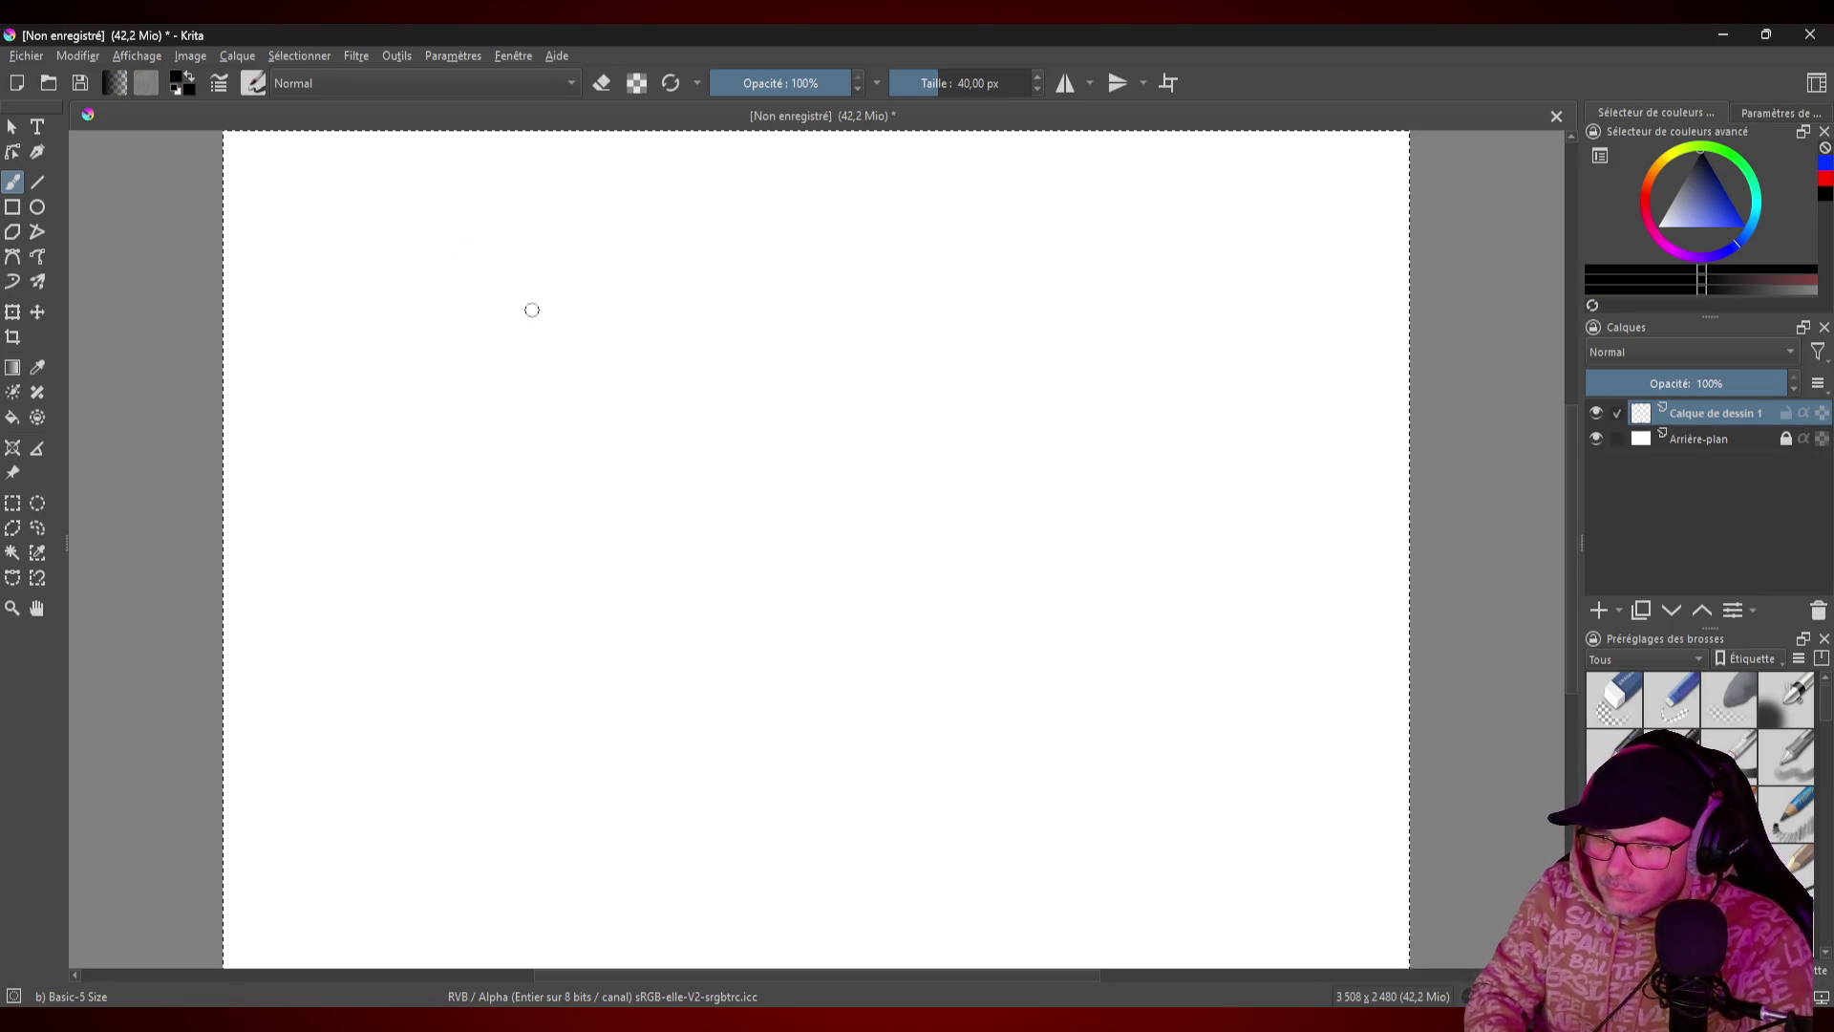
left_click_drag(534, 382, 539, 597)
Paint the remaining vertical strokes and four horizontal lines crossing them to form the grid
left_click_drag(542, 295, 545, 521)
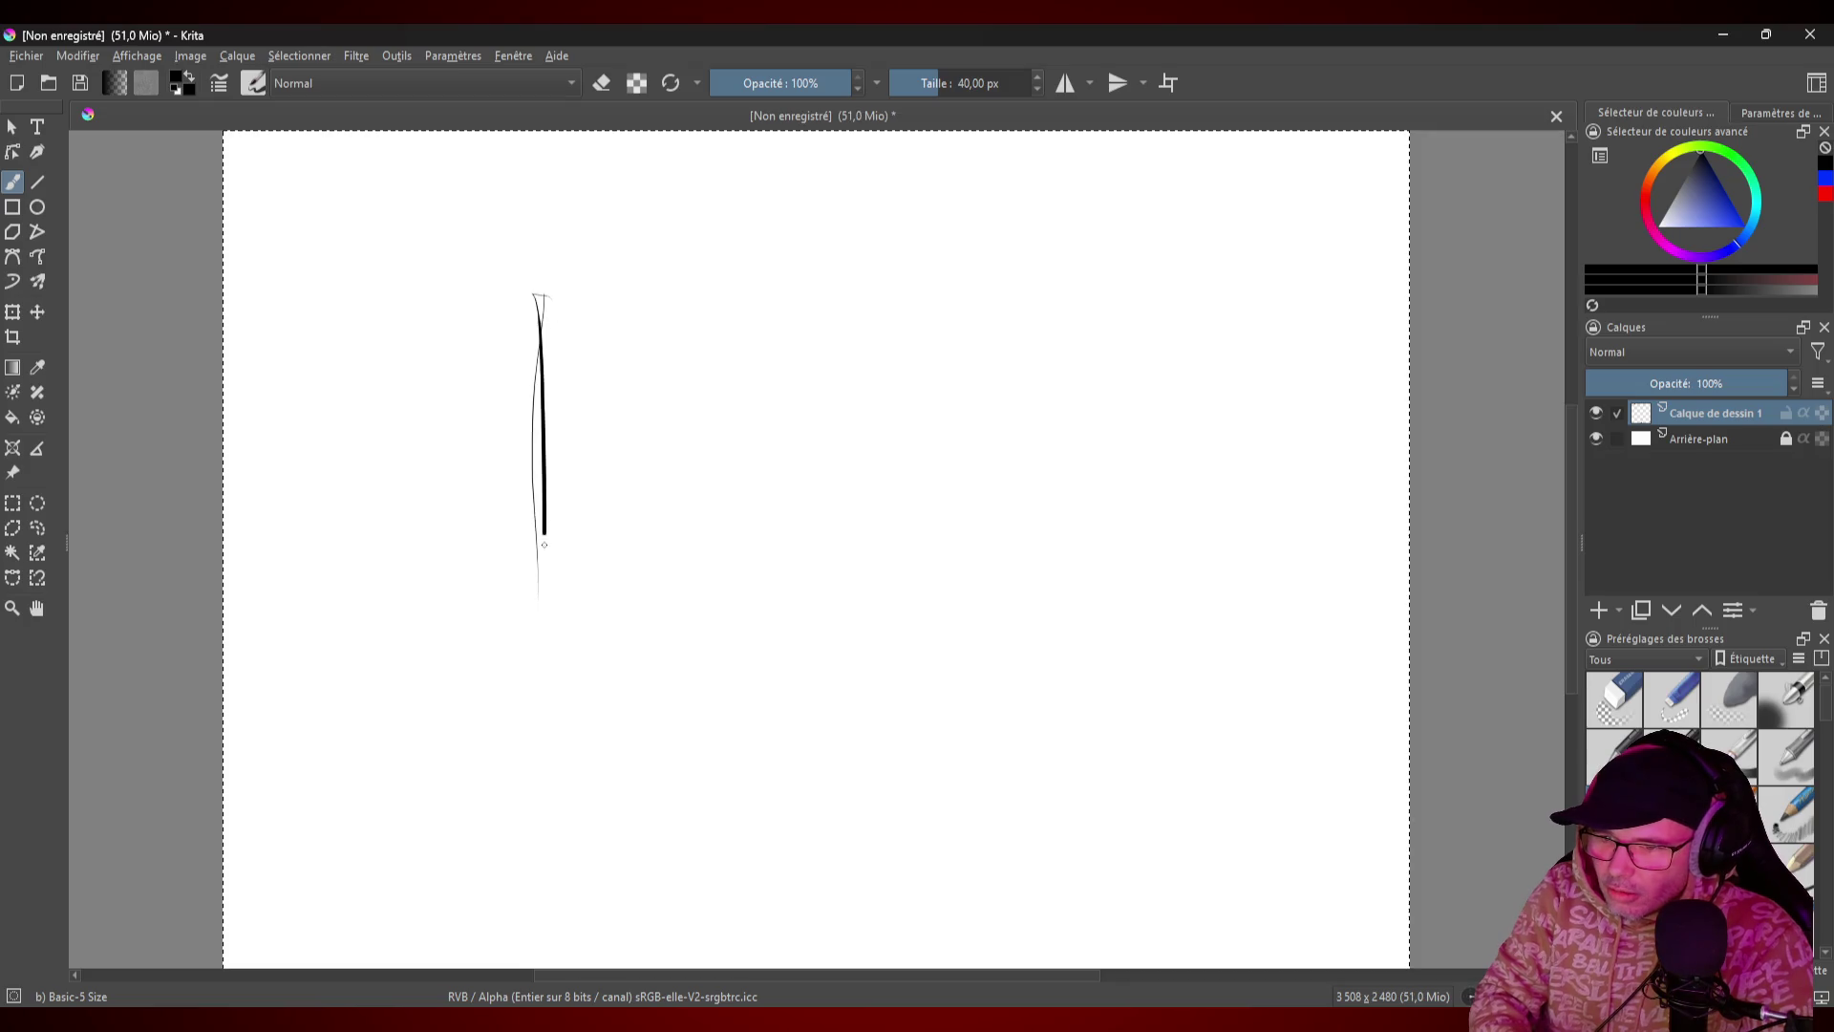
left_click_drag(857, 321, 901, 571)
left_click_drag(394, 367, 1266, 396)
left_click_drag(409, 457, 1241, 464)
left_click_drag(382, 541, 1209, 541)
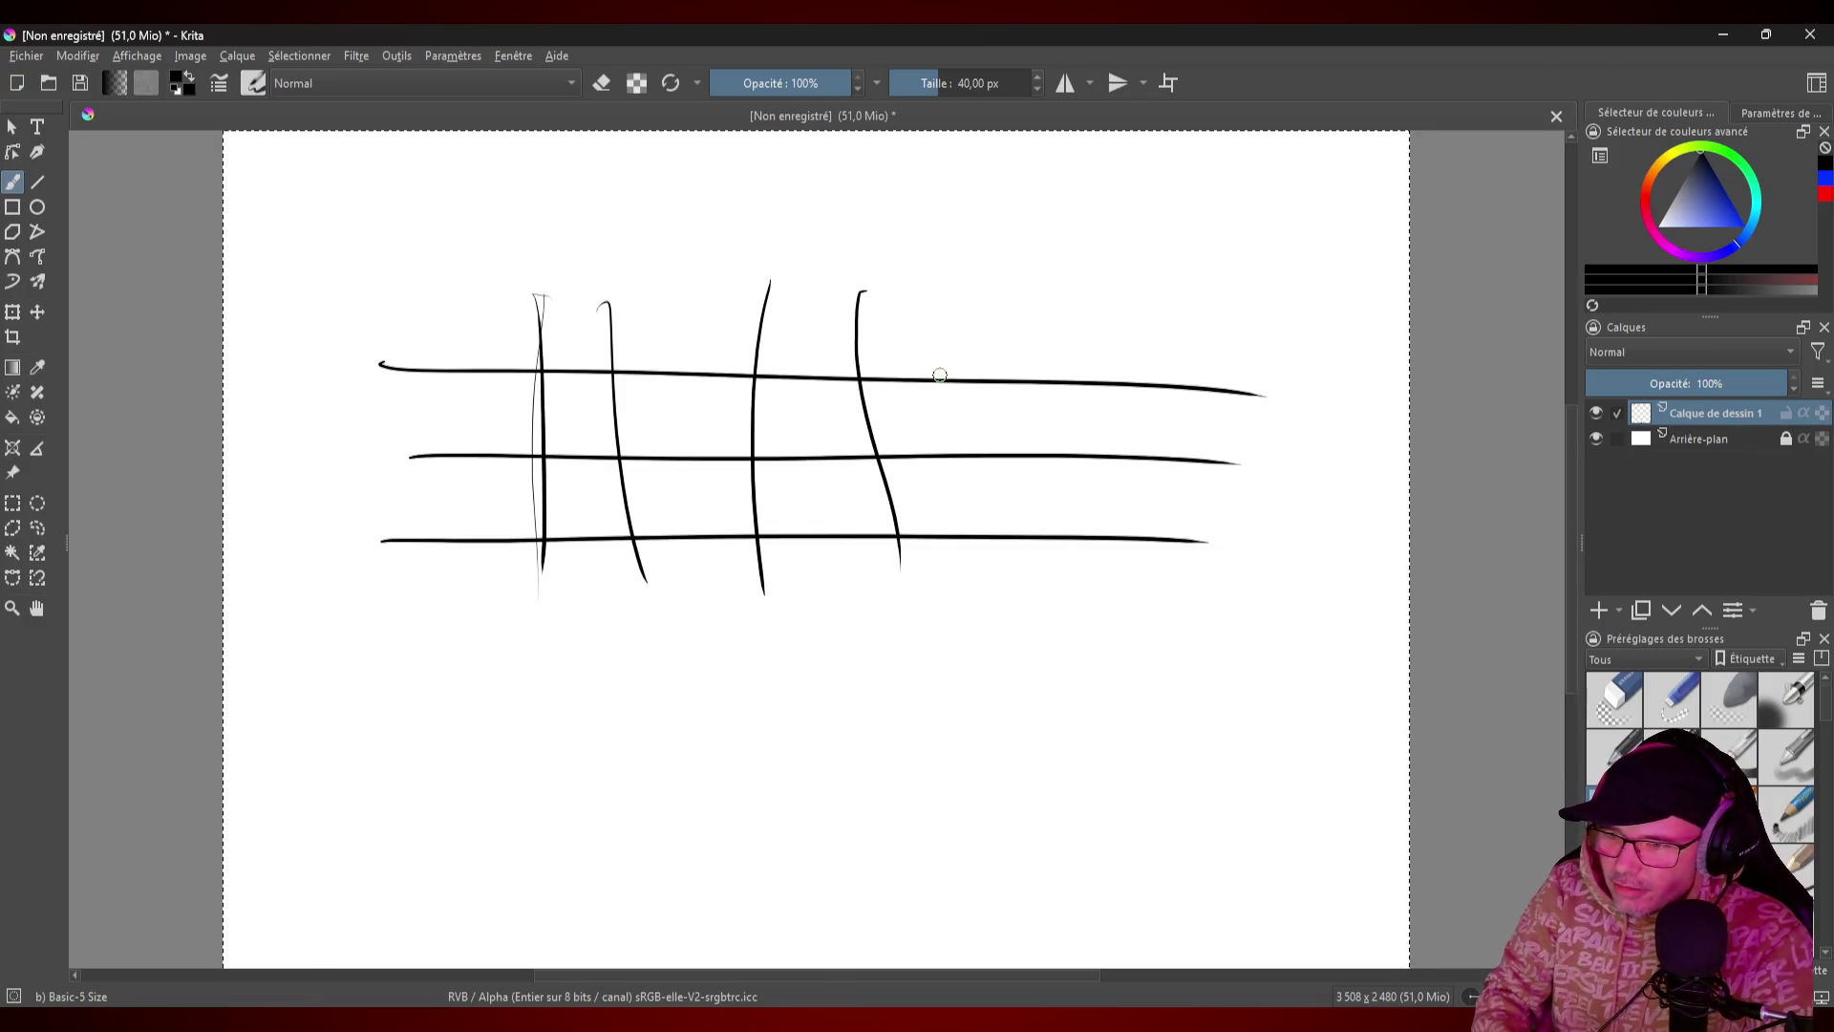
left_click_drag(389, 300, 1078, 315)
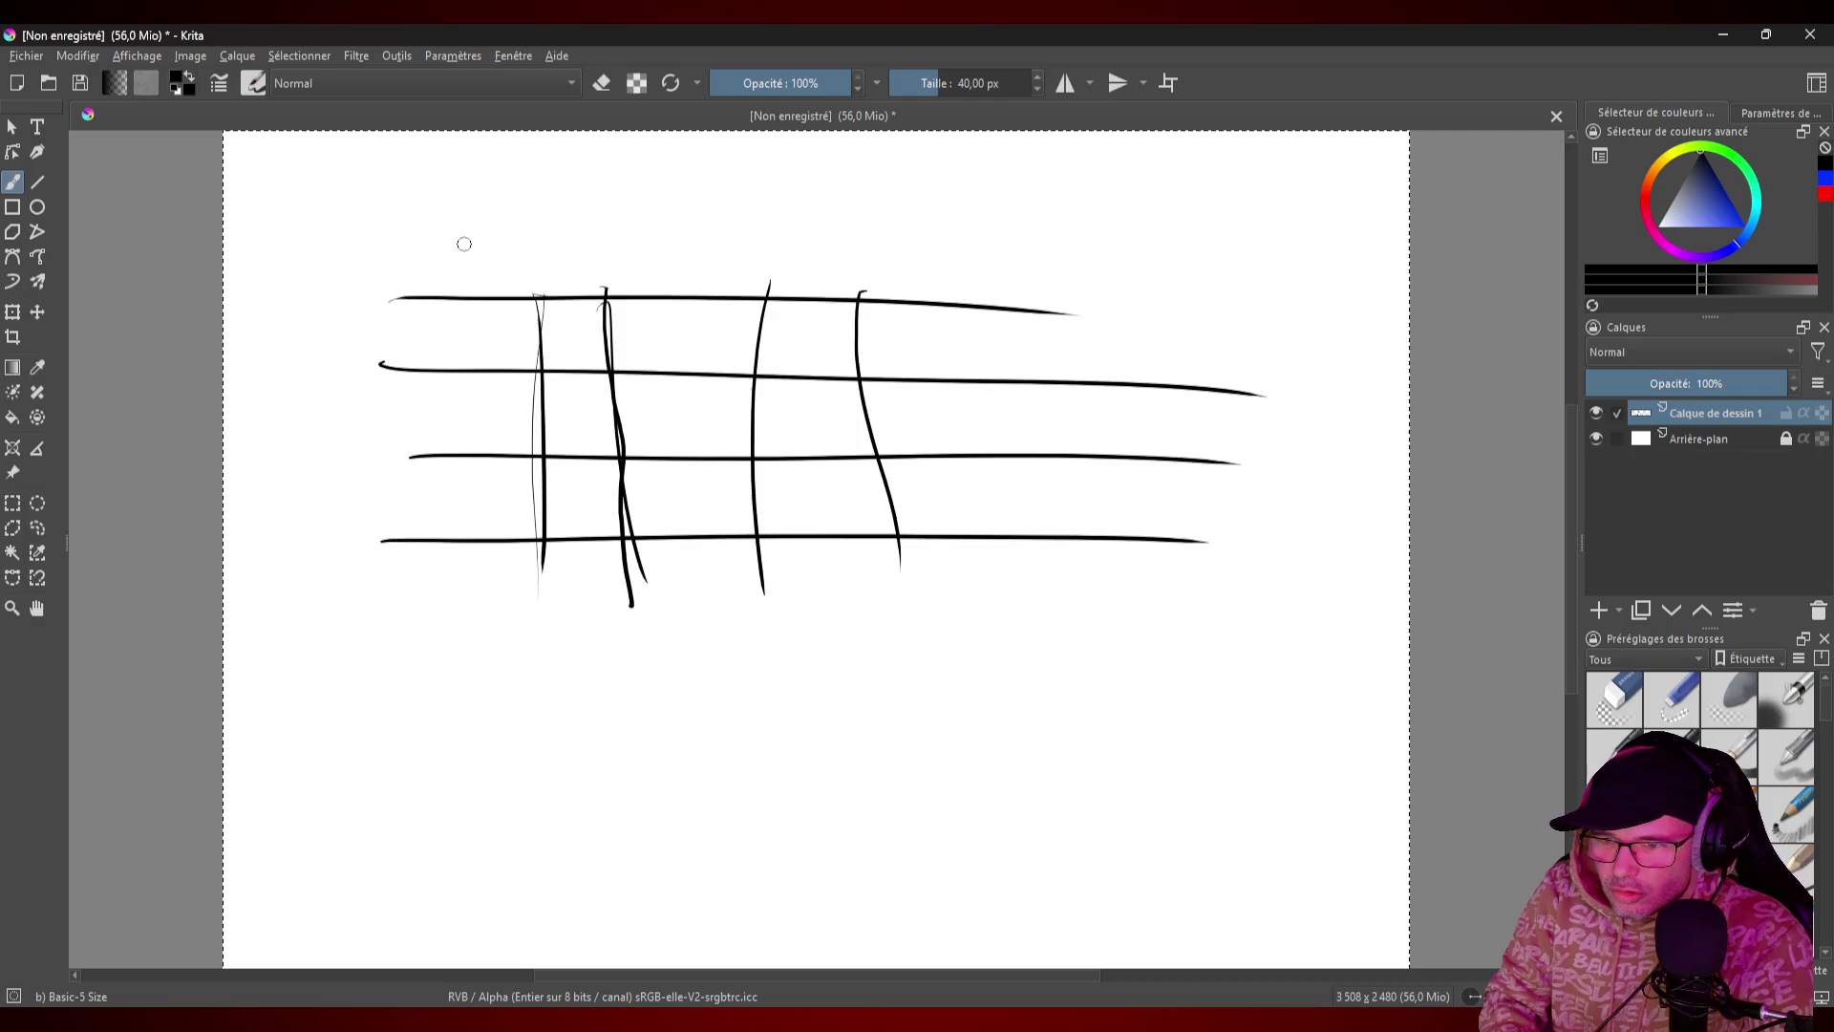
Use the pop-up palette to paint a yellow dab and a solid blue blob beside the red
right_click(296, 216)
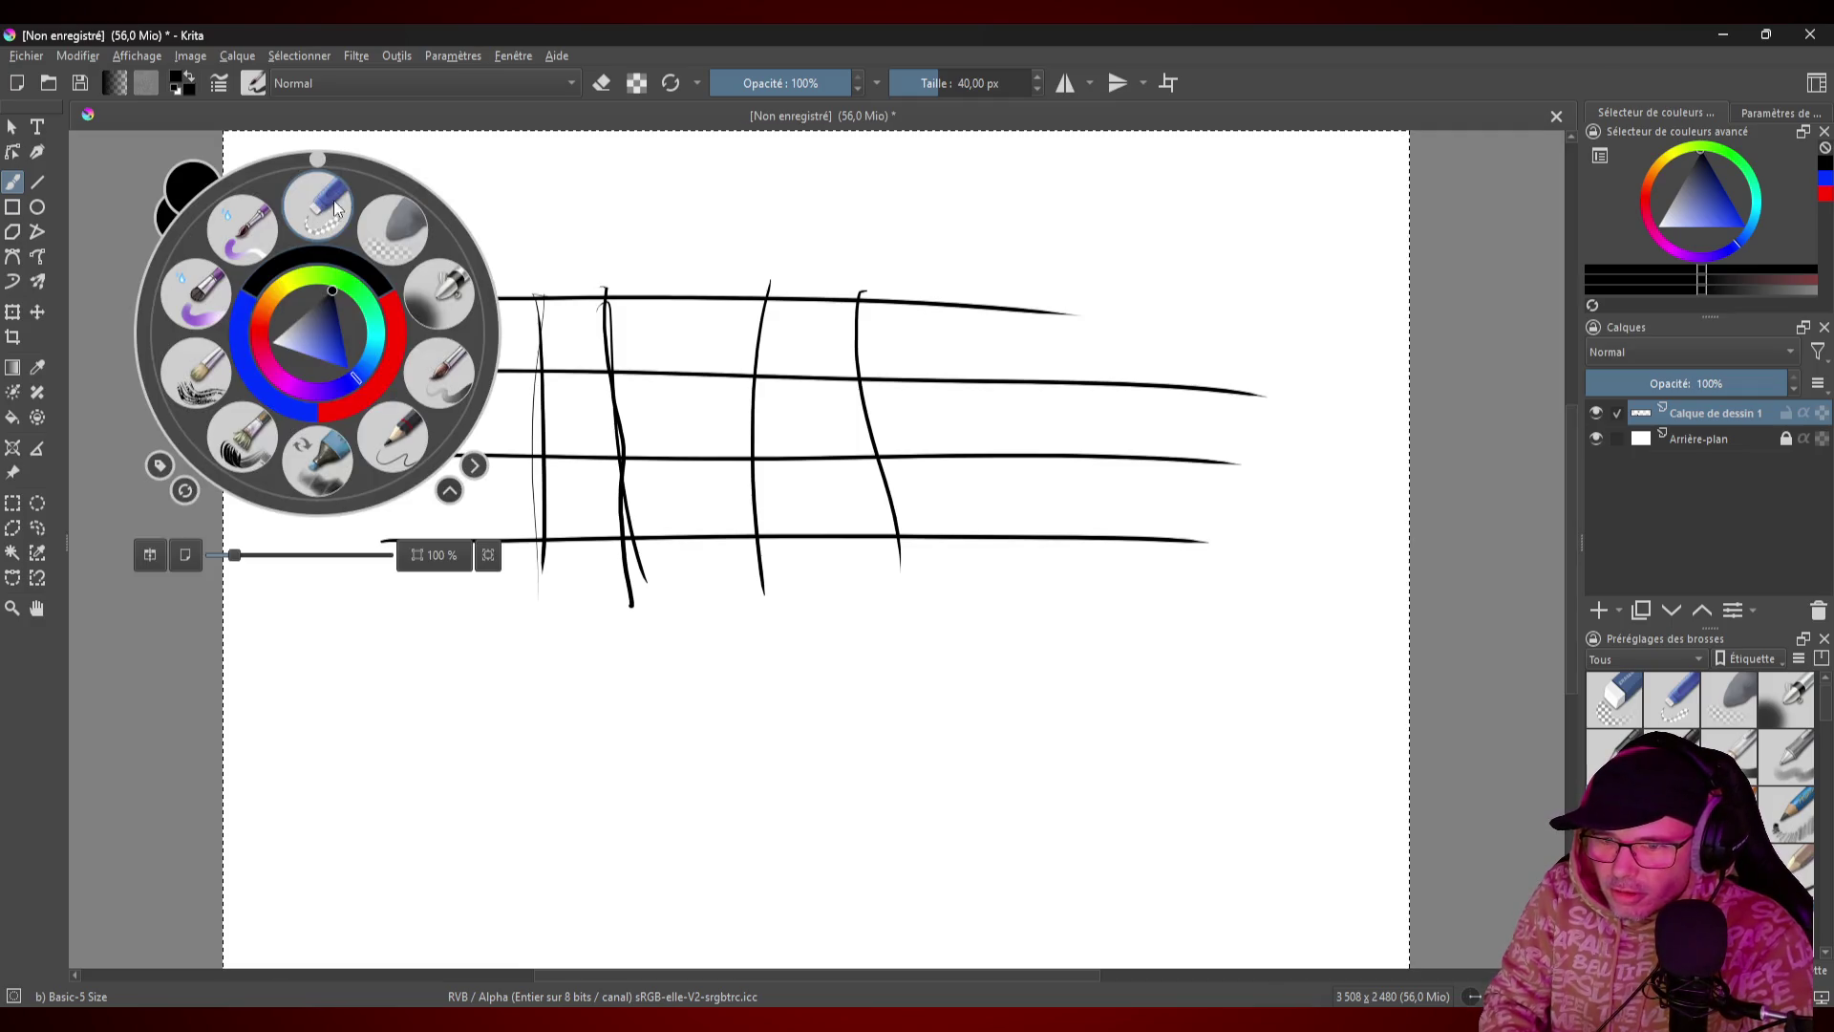
left_click(395, 361)
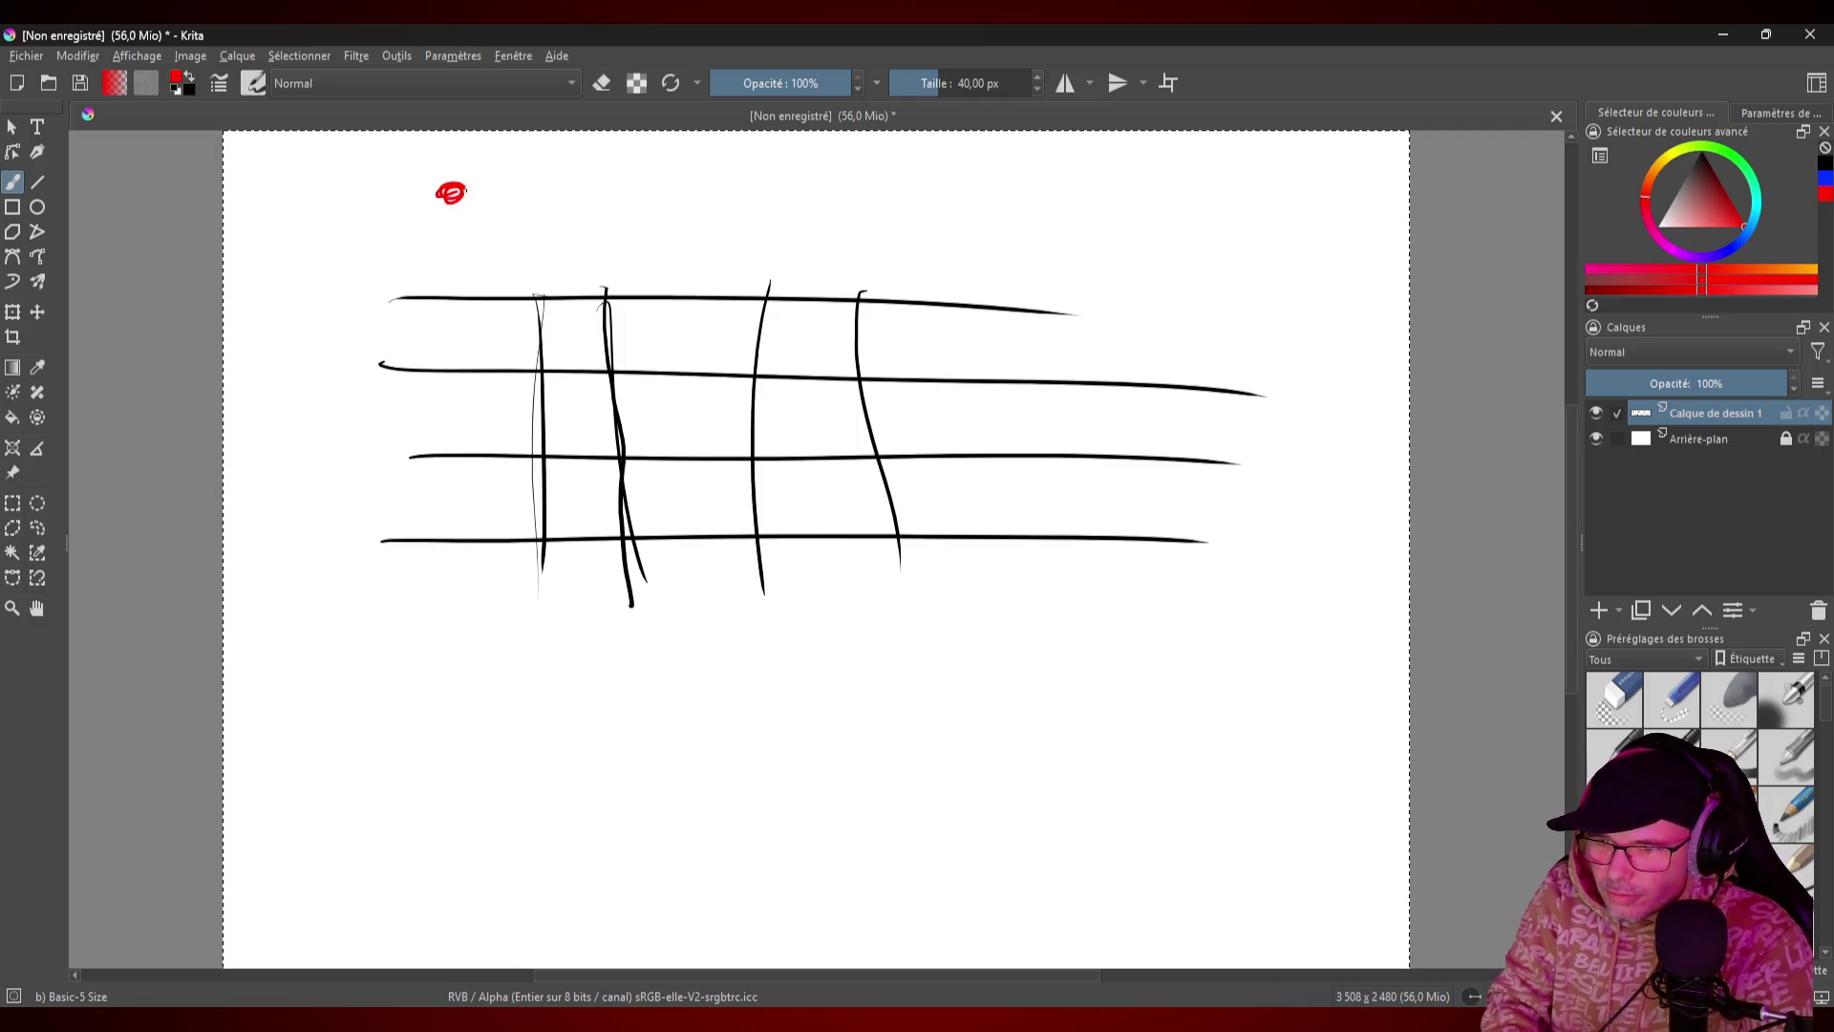
right_click(581, 334)
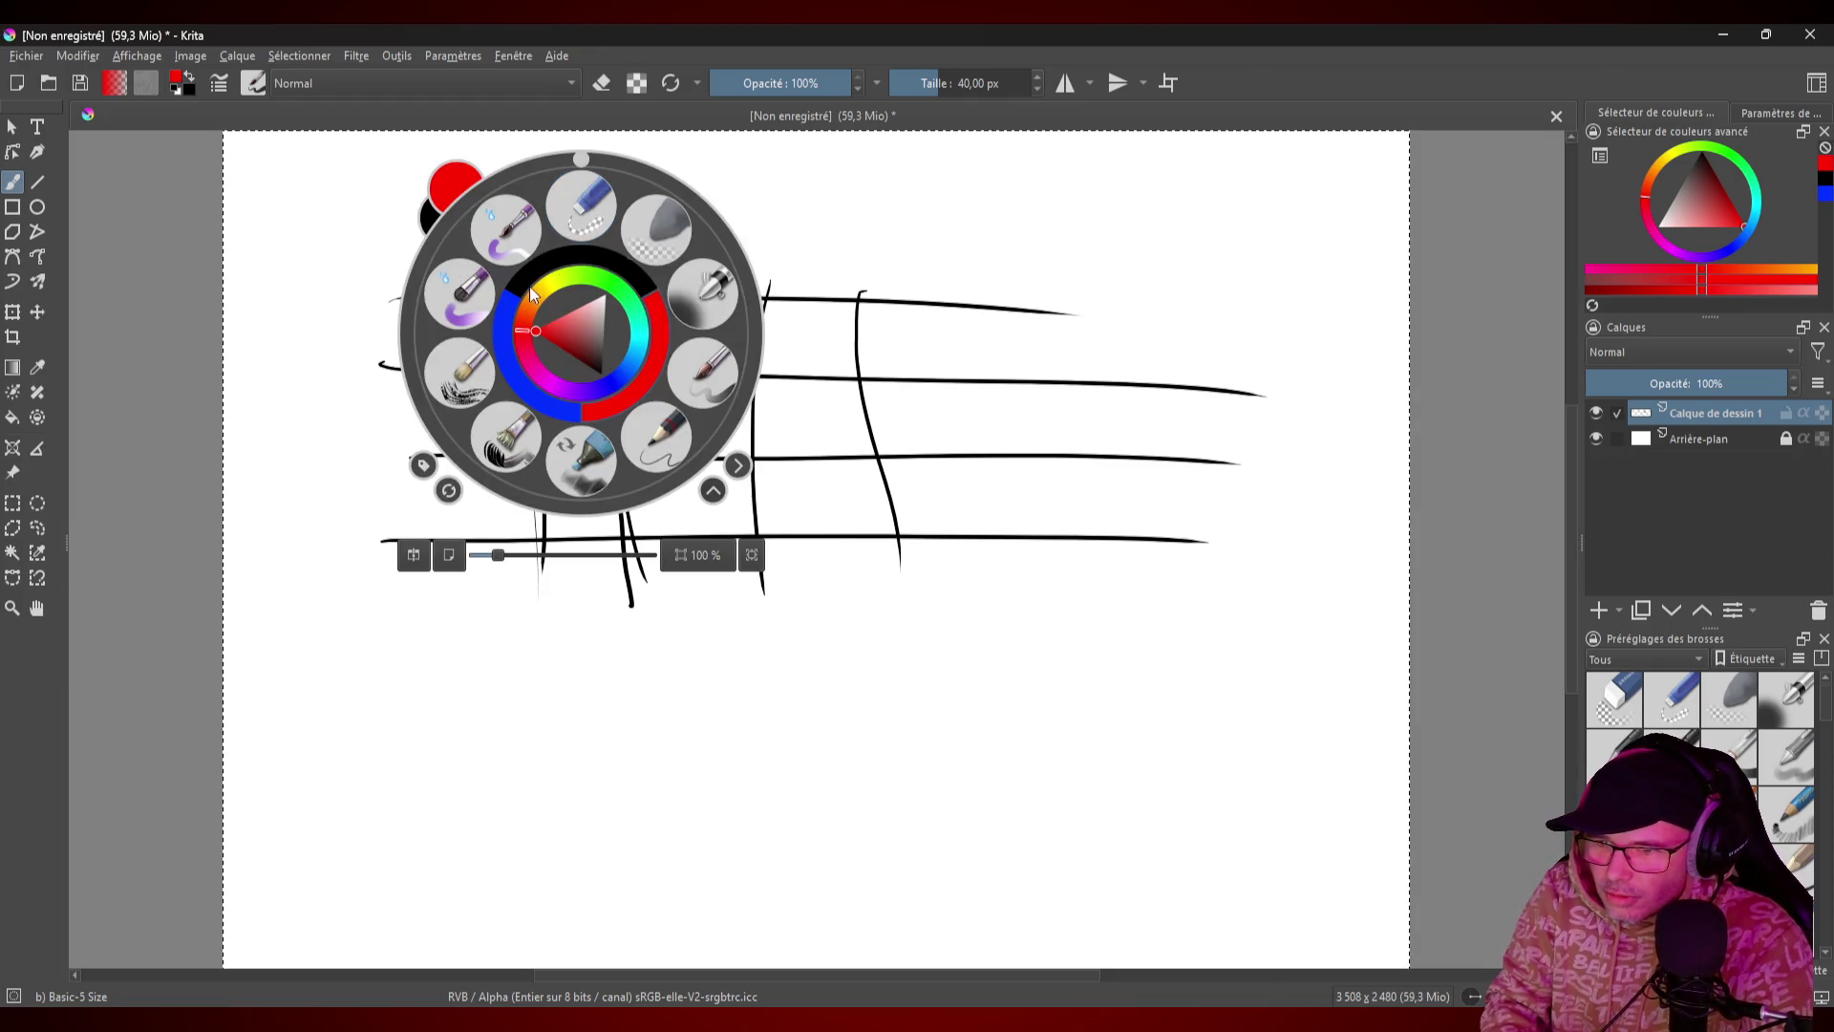
left_click(543, 283)
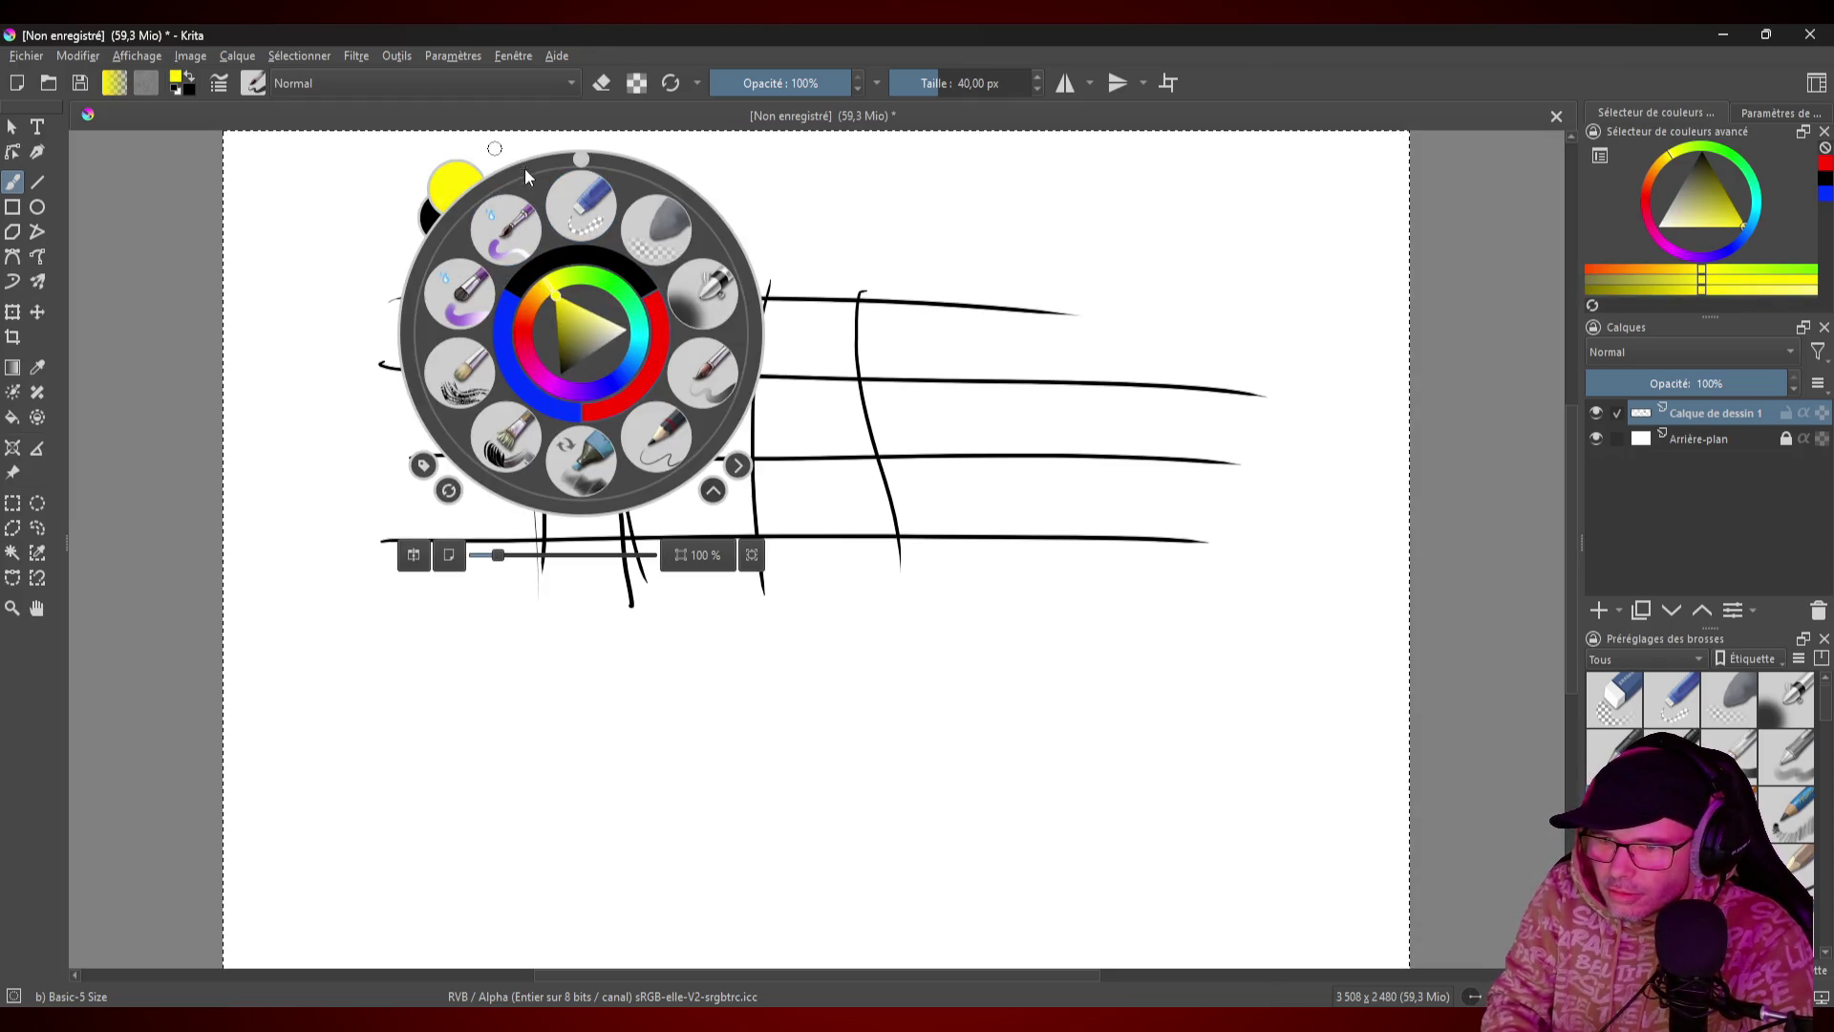
left_click(563, 222)
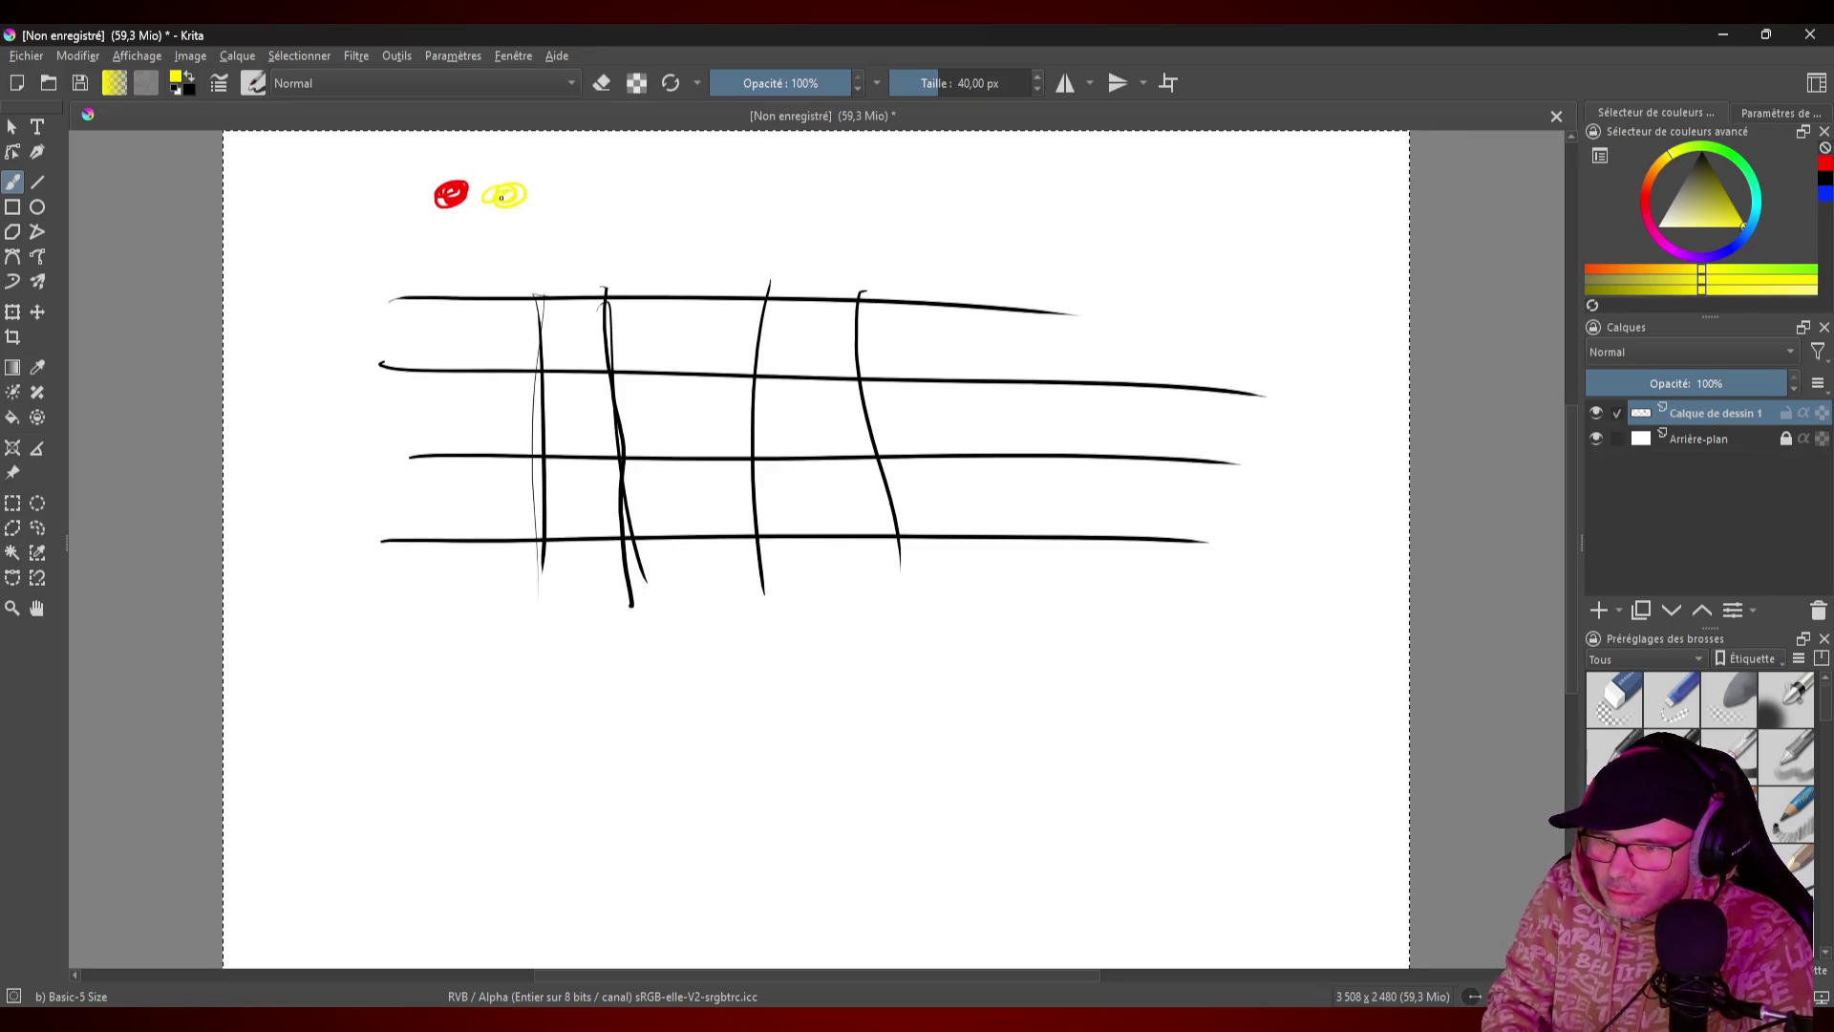
right_click(625, 338)
left_click(581, 290)
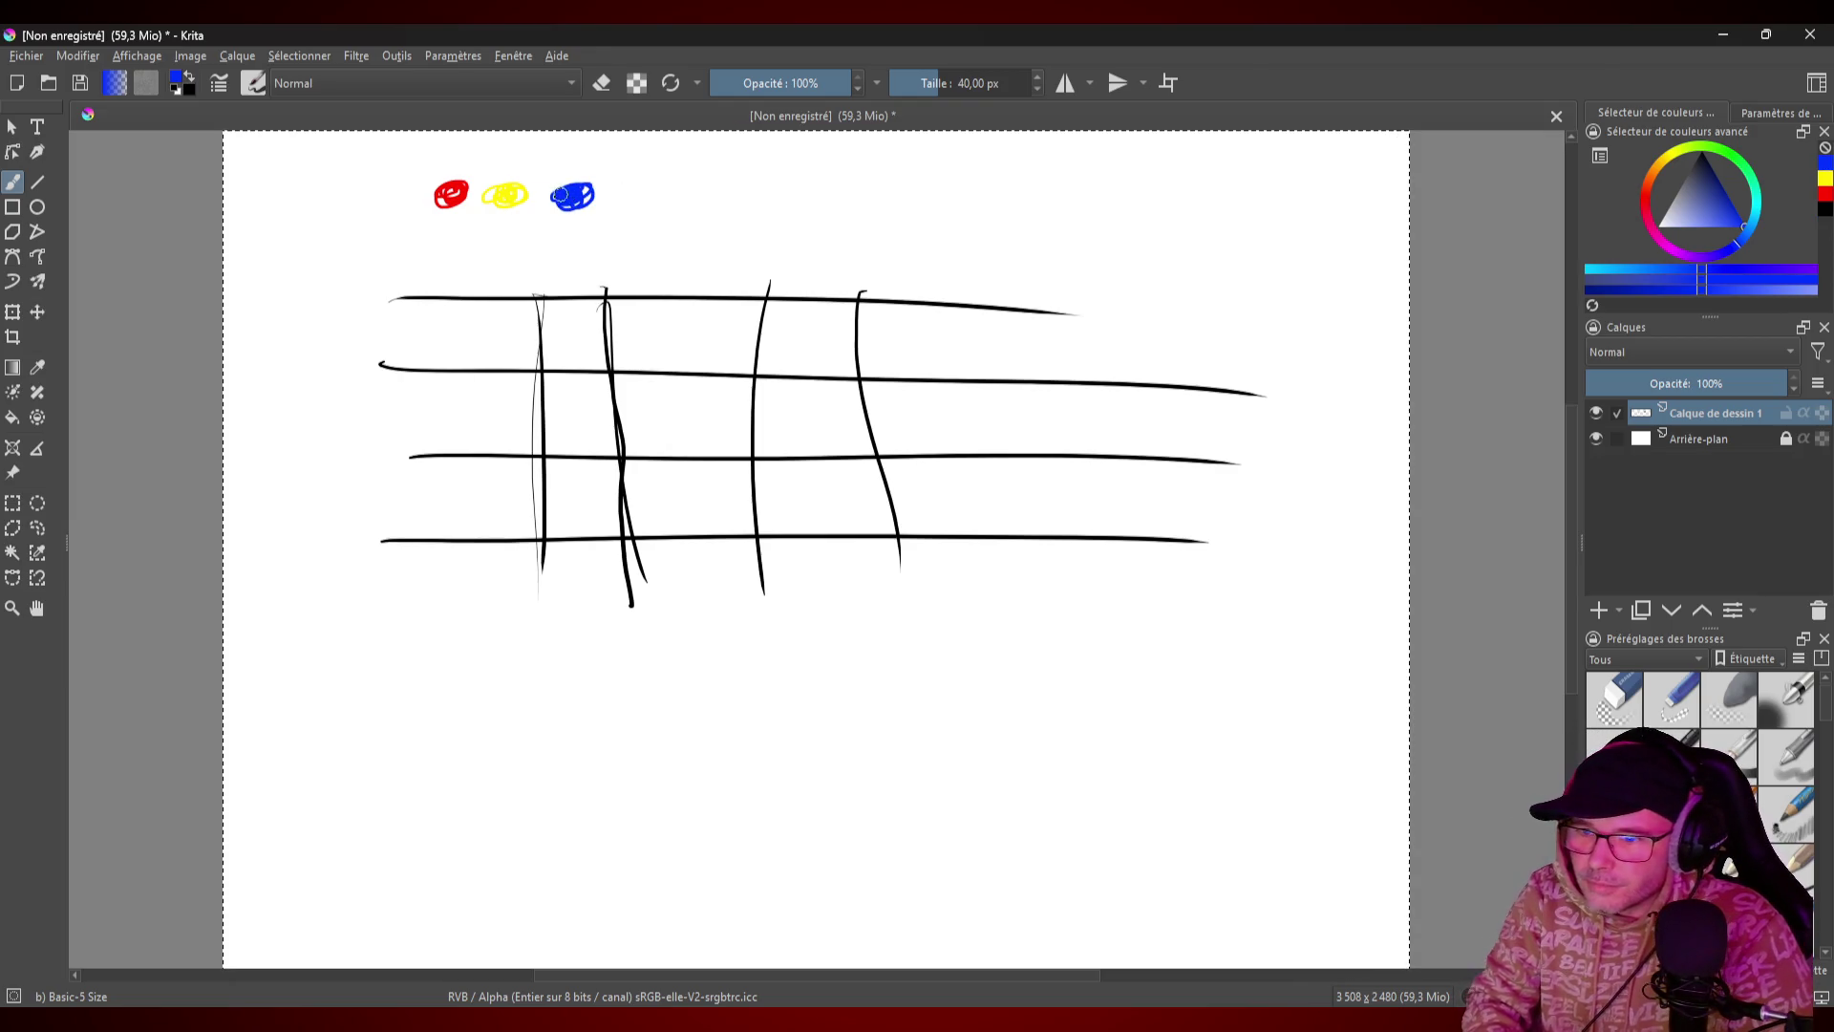
left_click_drag(609, 194, 573, 196)
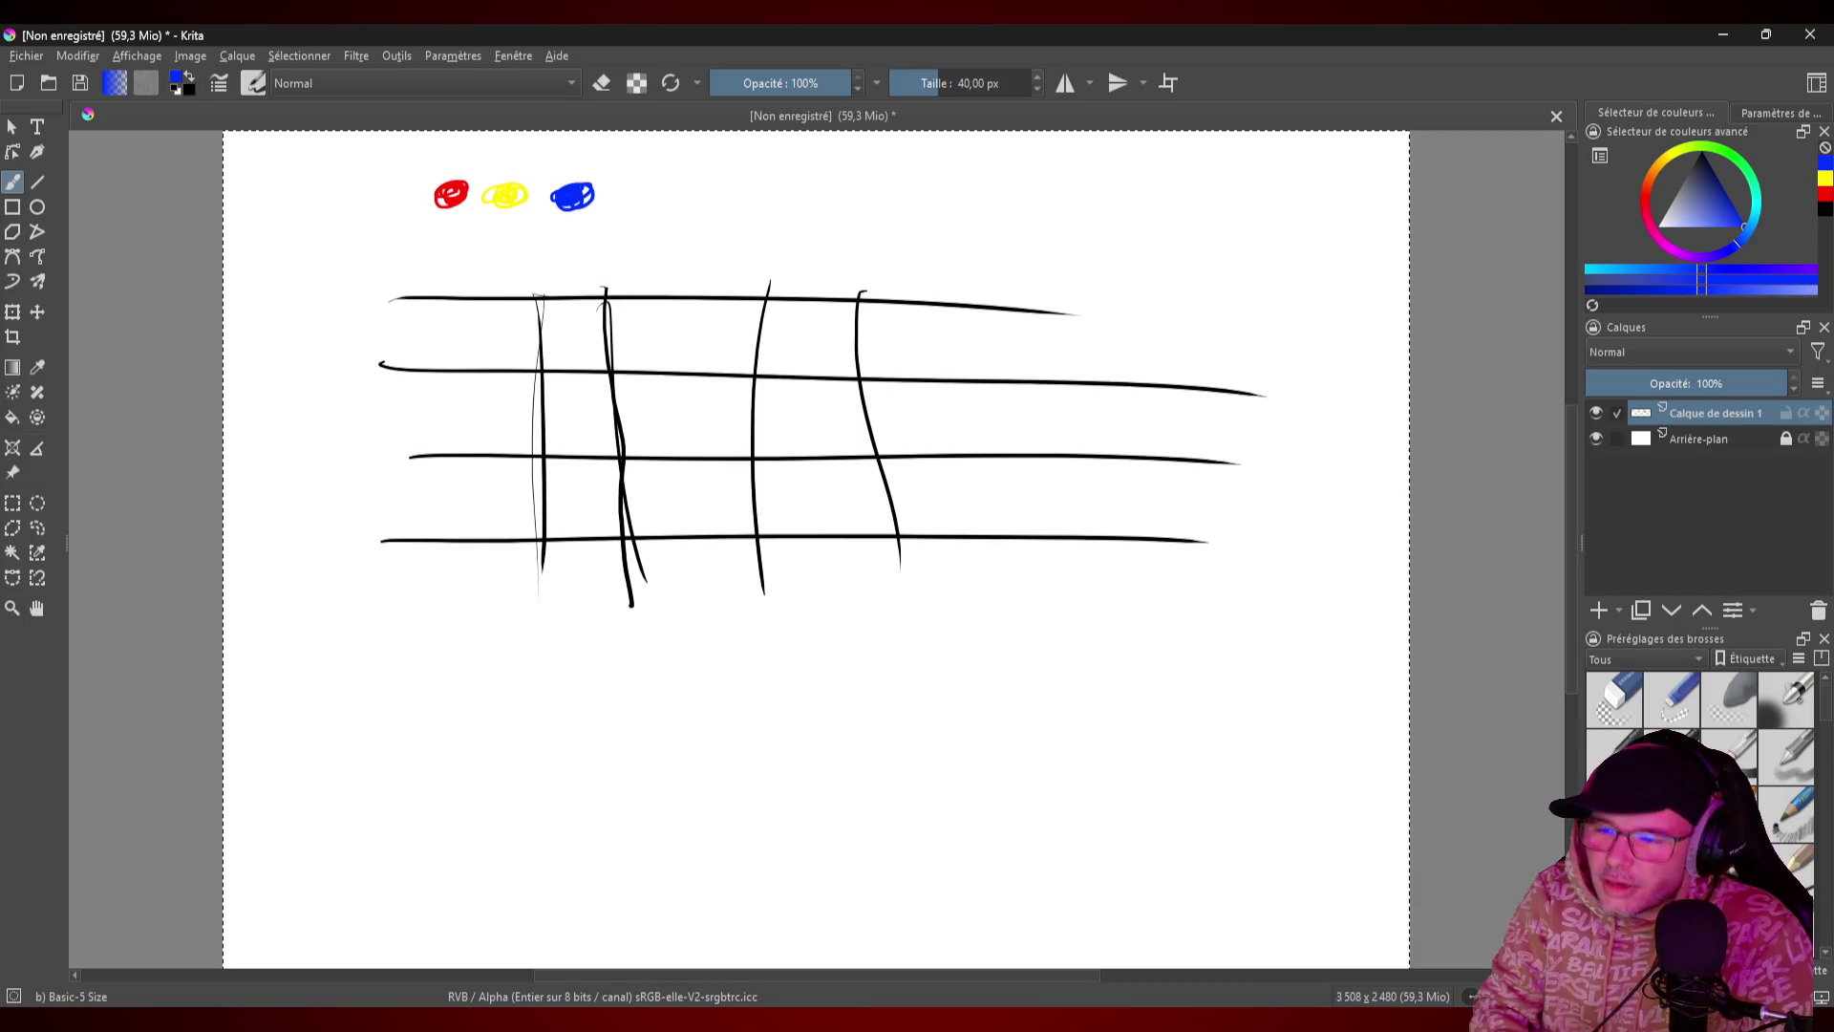
Mix a brown from orange on the colour wheel, then sample red from the red blob
right_click(686, 198)
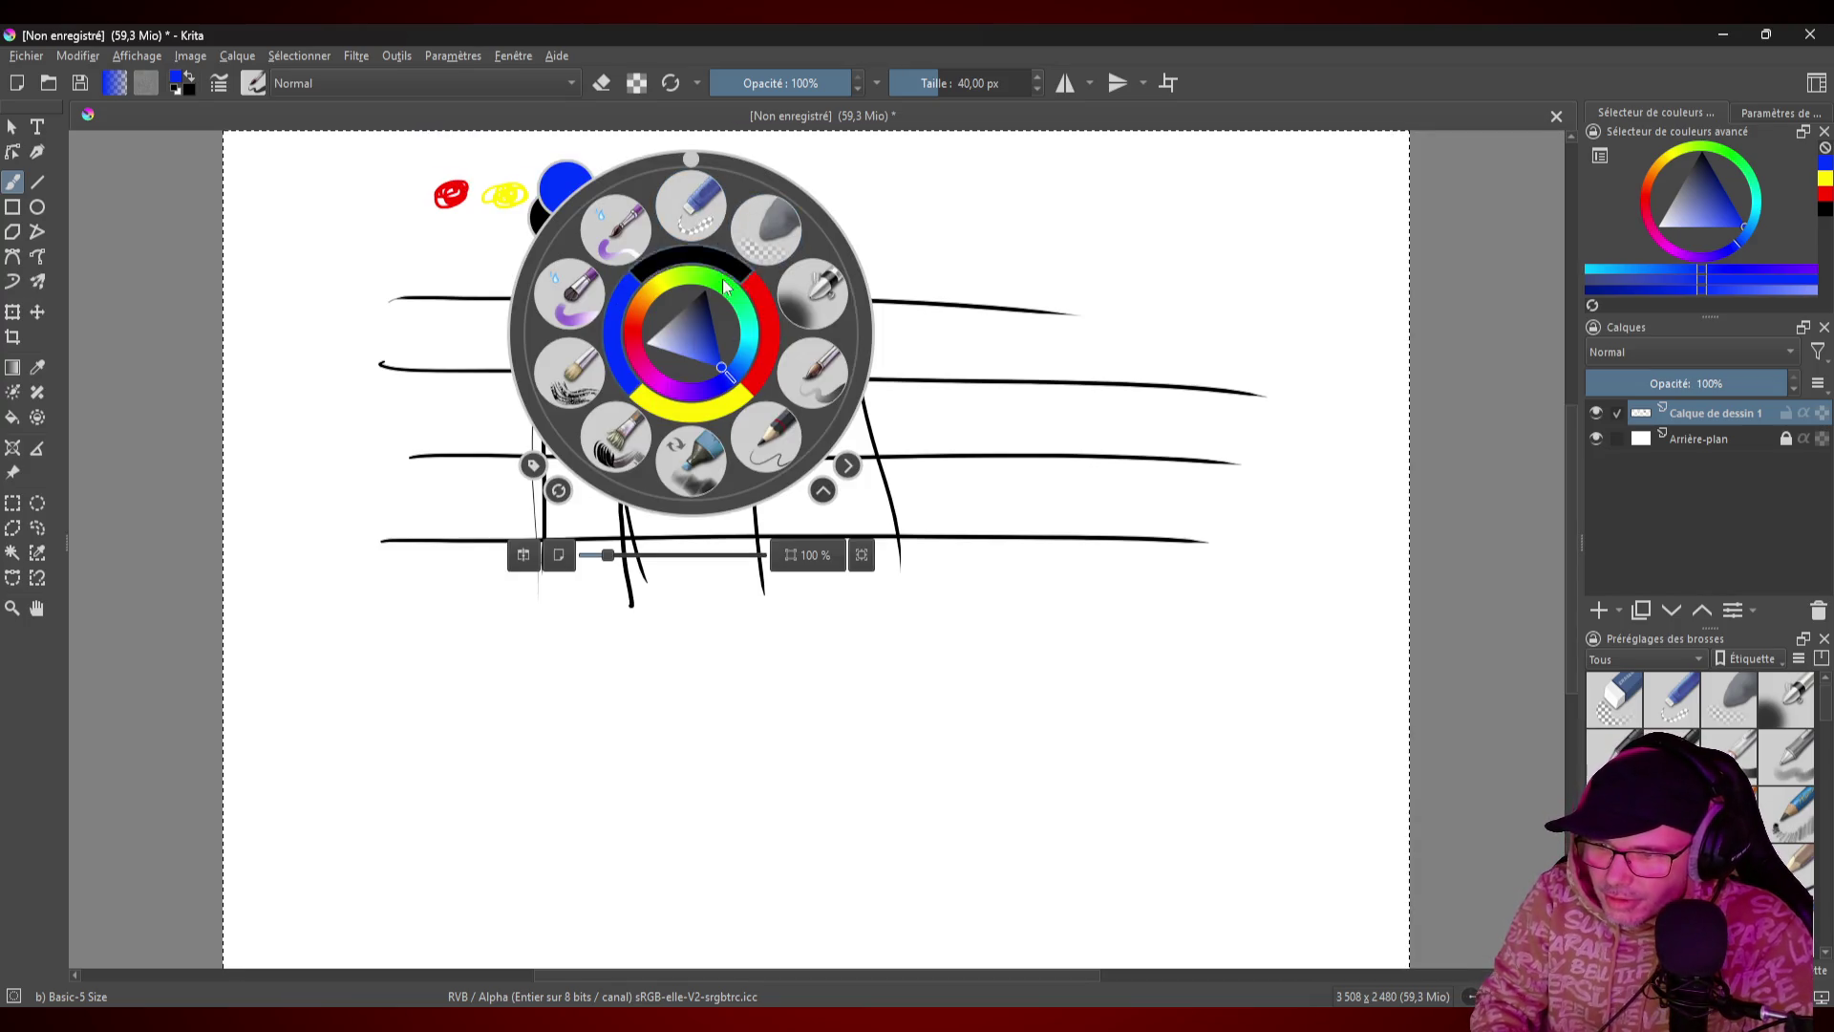
left_click(634, 312)
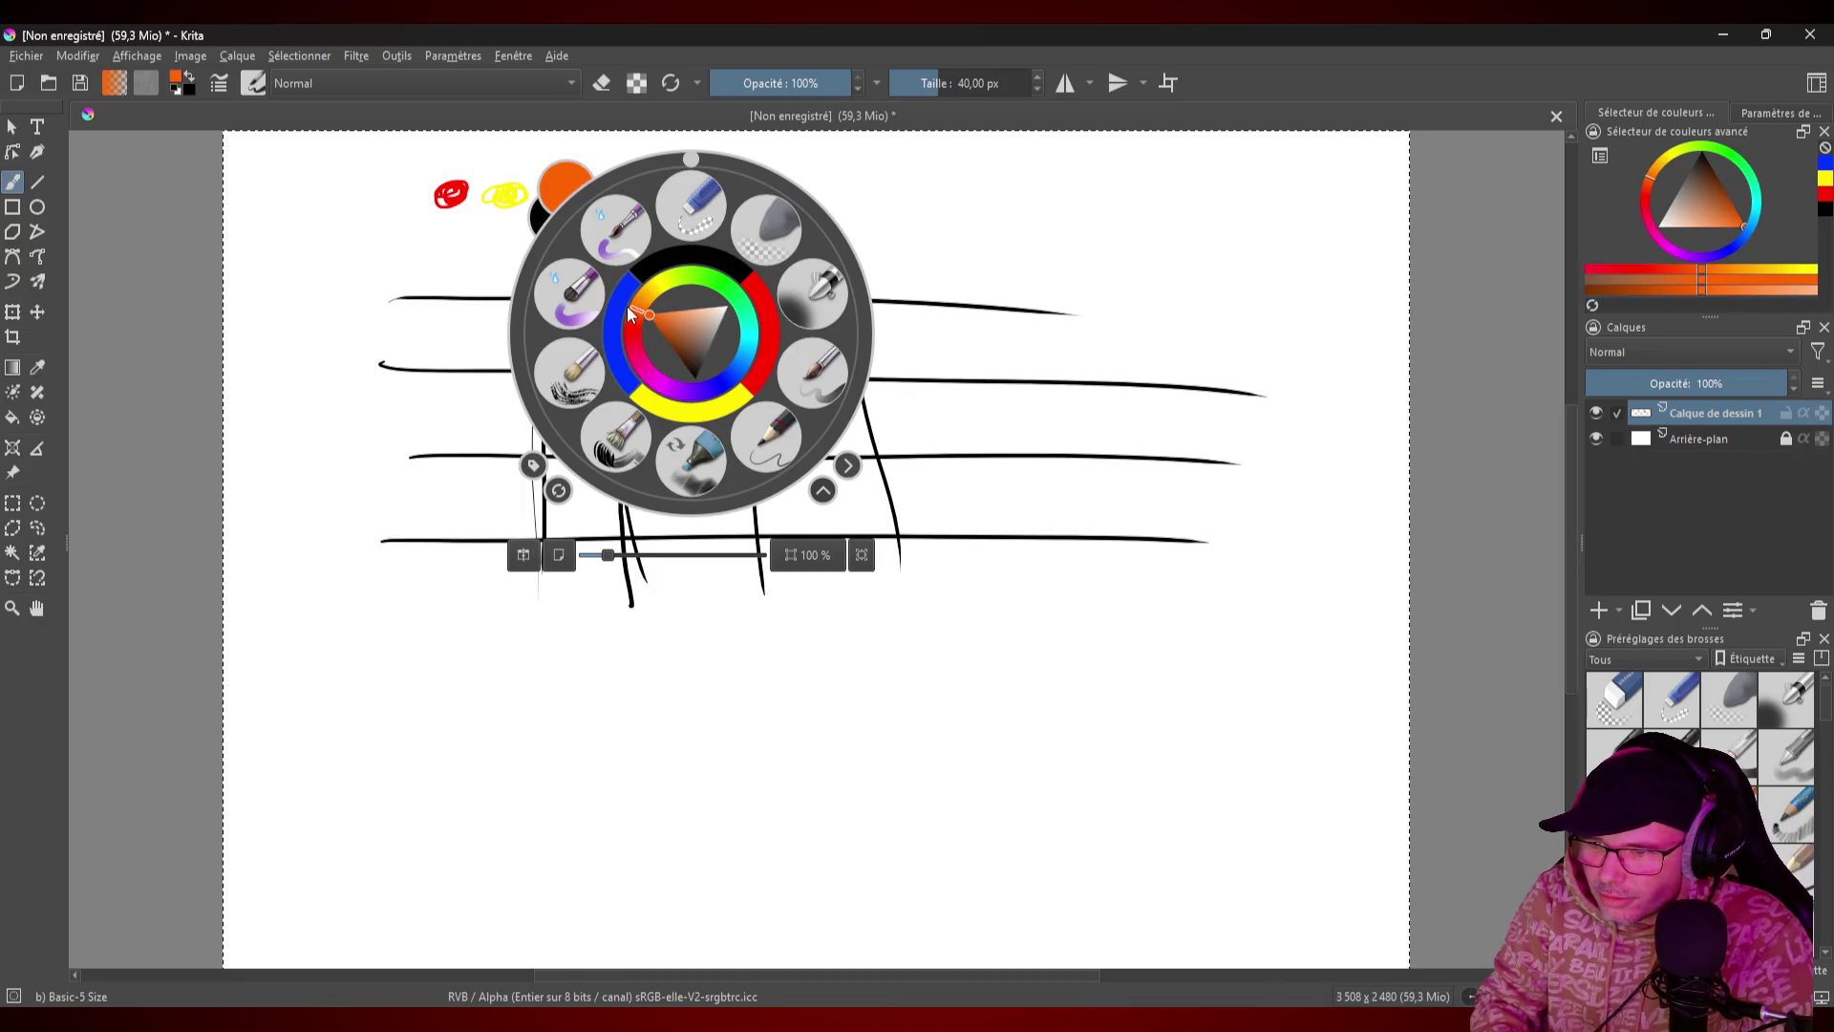
left_click_drag(669, 336, 662, 342)
left_click(362, 220)
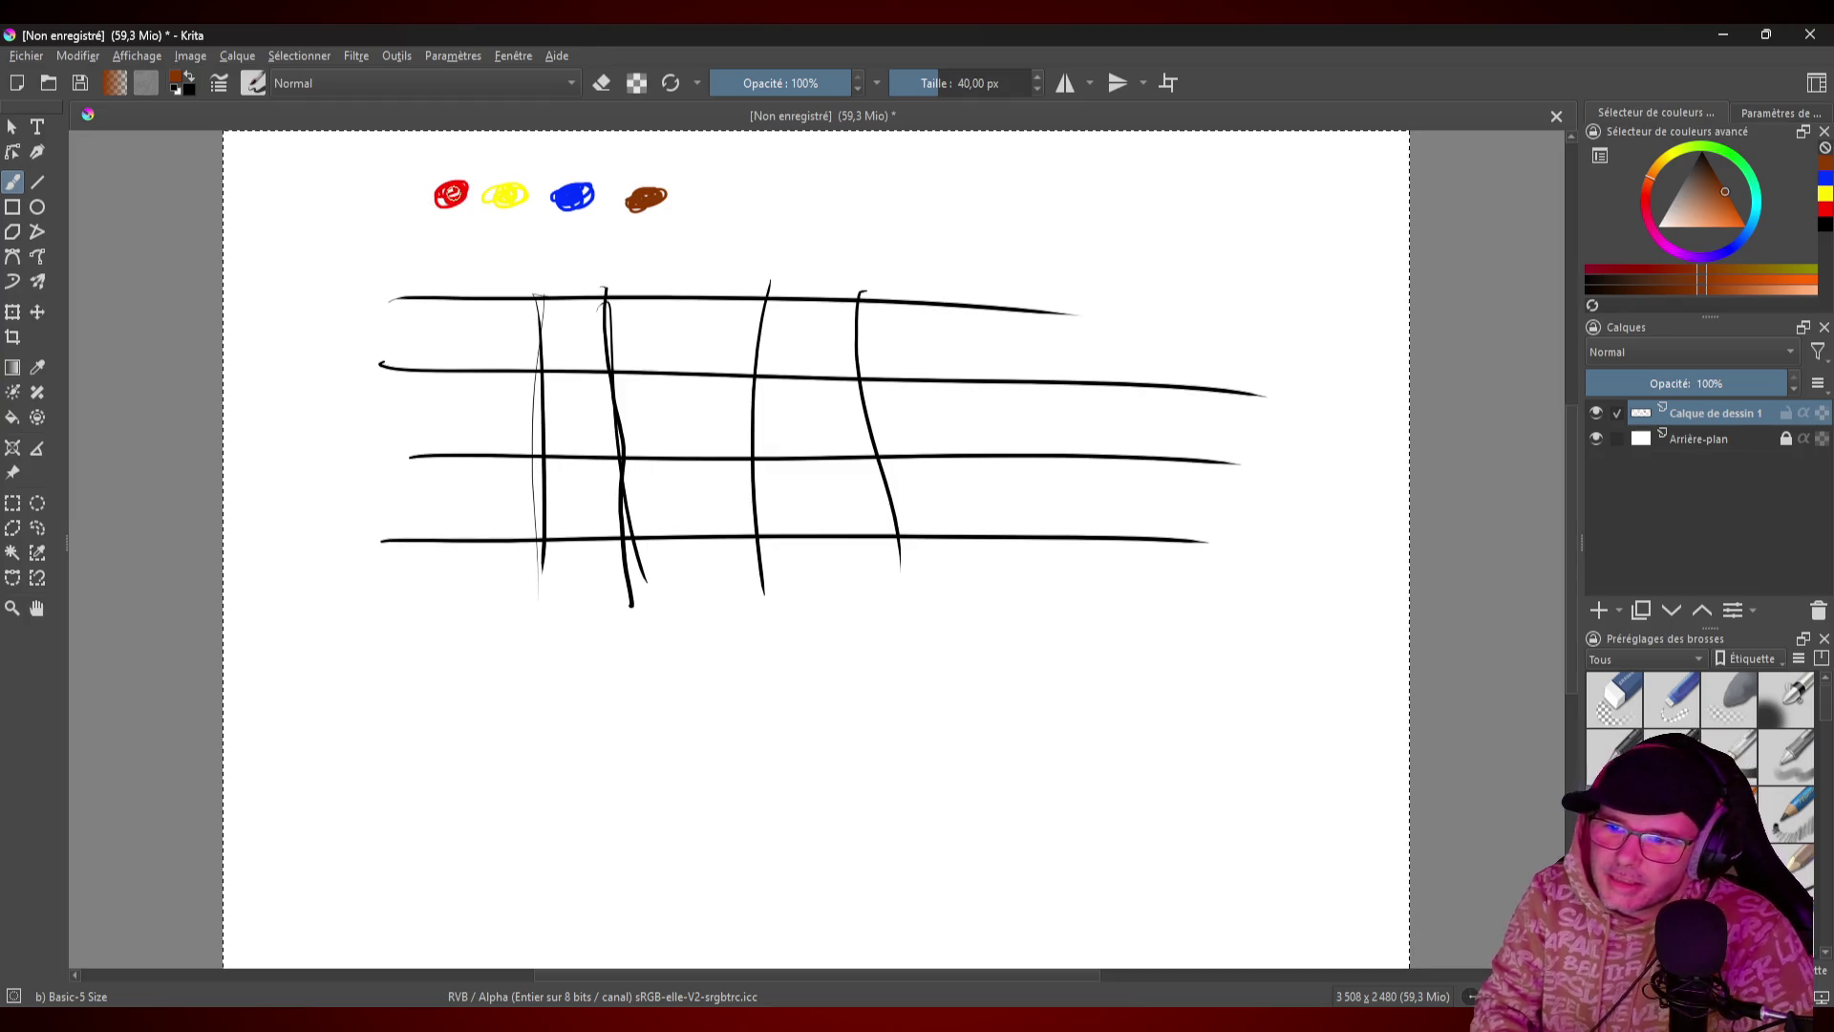
left_click(467, 186, "ctrl")
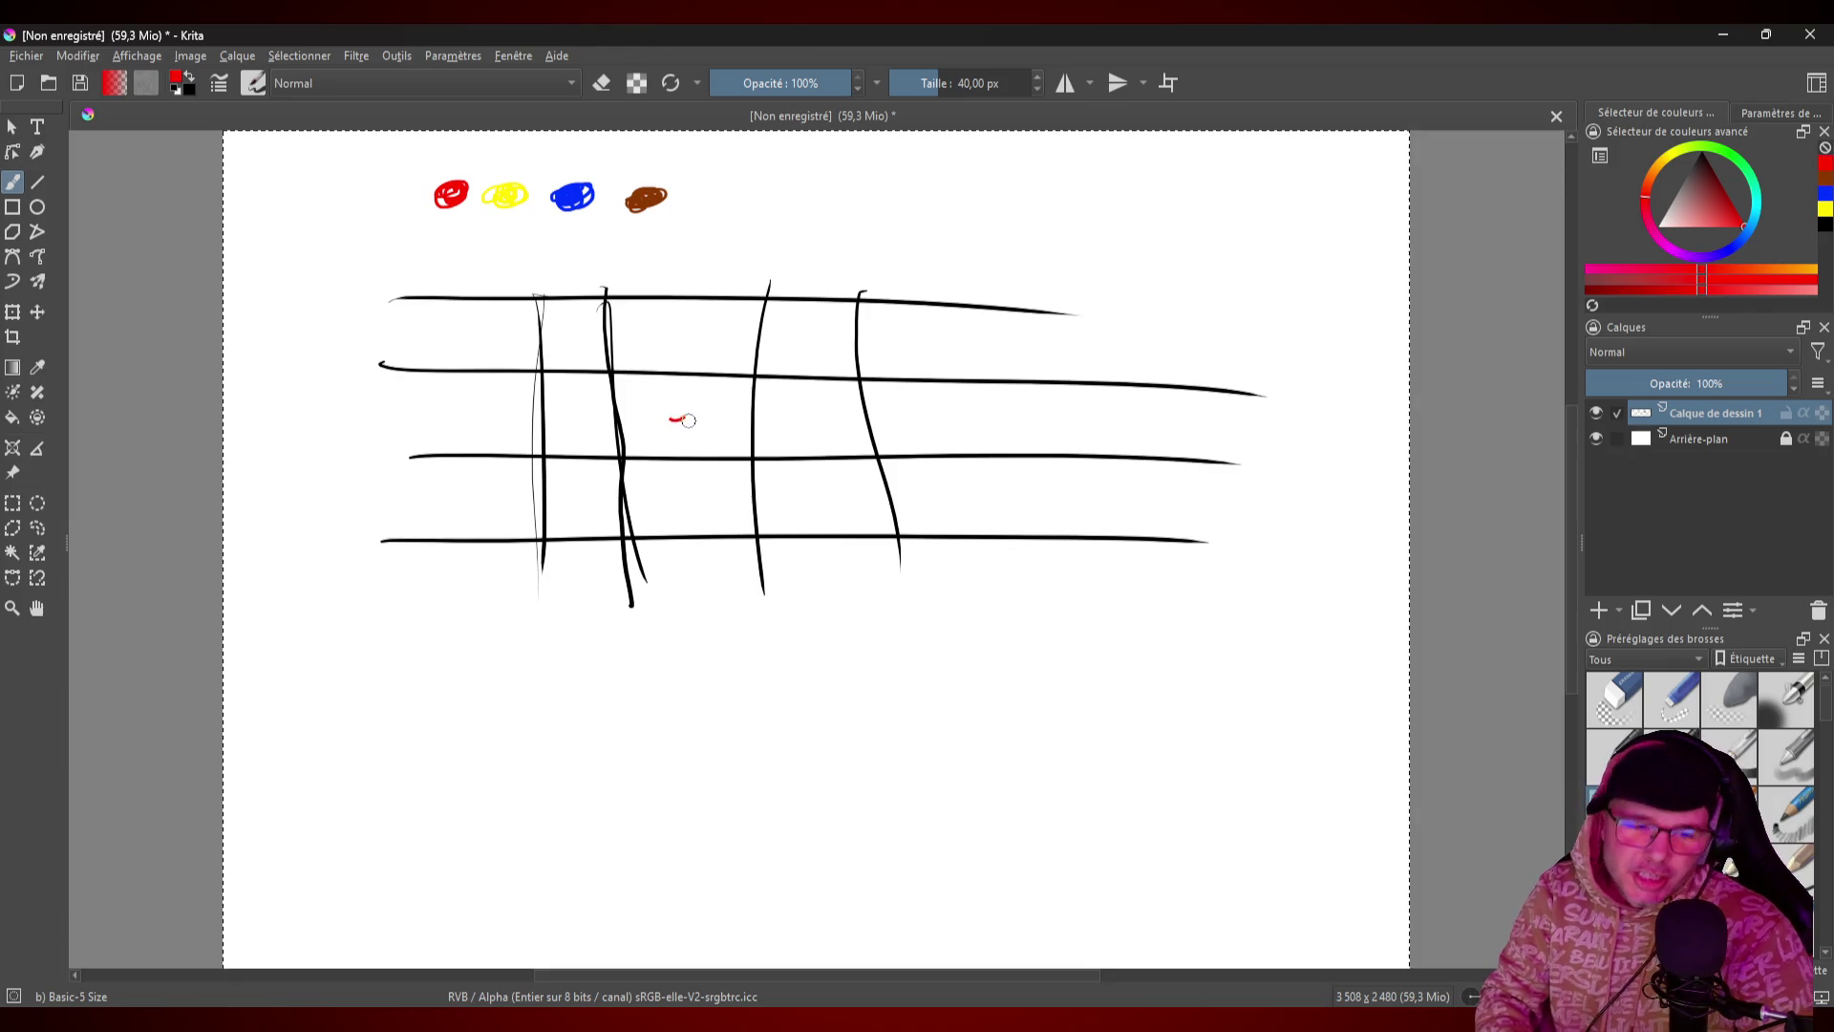
Dab a red dot in a grid cell, then sketch plant stages 2–4 with a curved arrow
left_click_drag(684, 405, 675, 413)
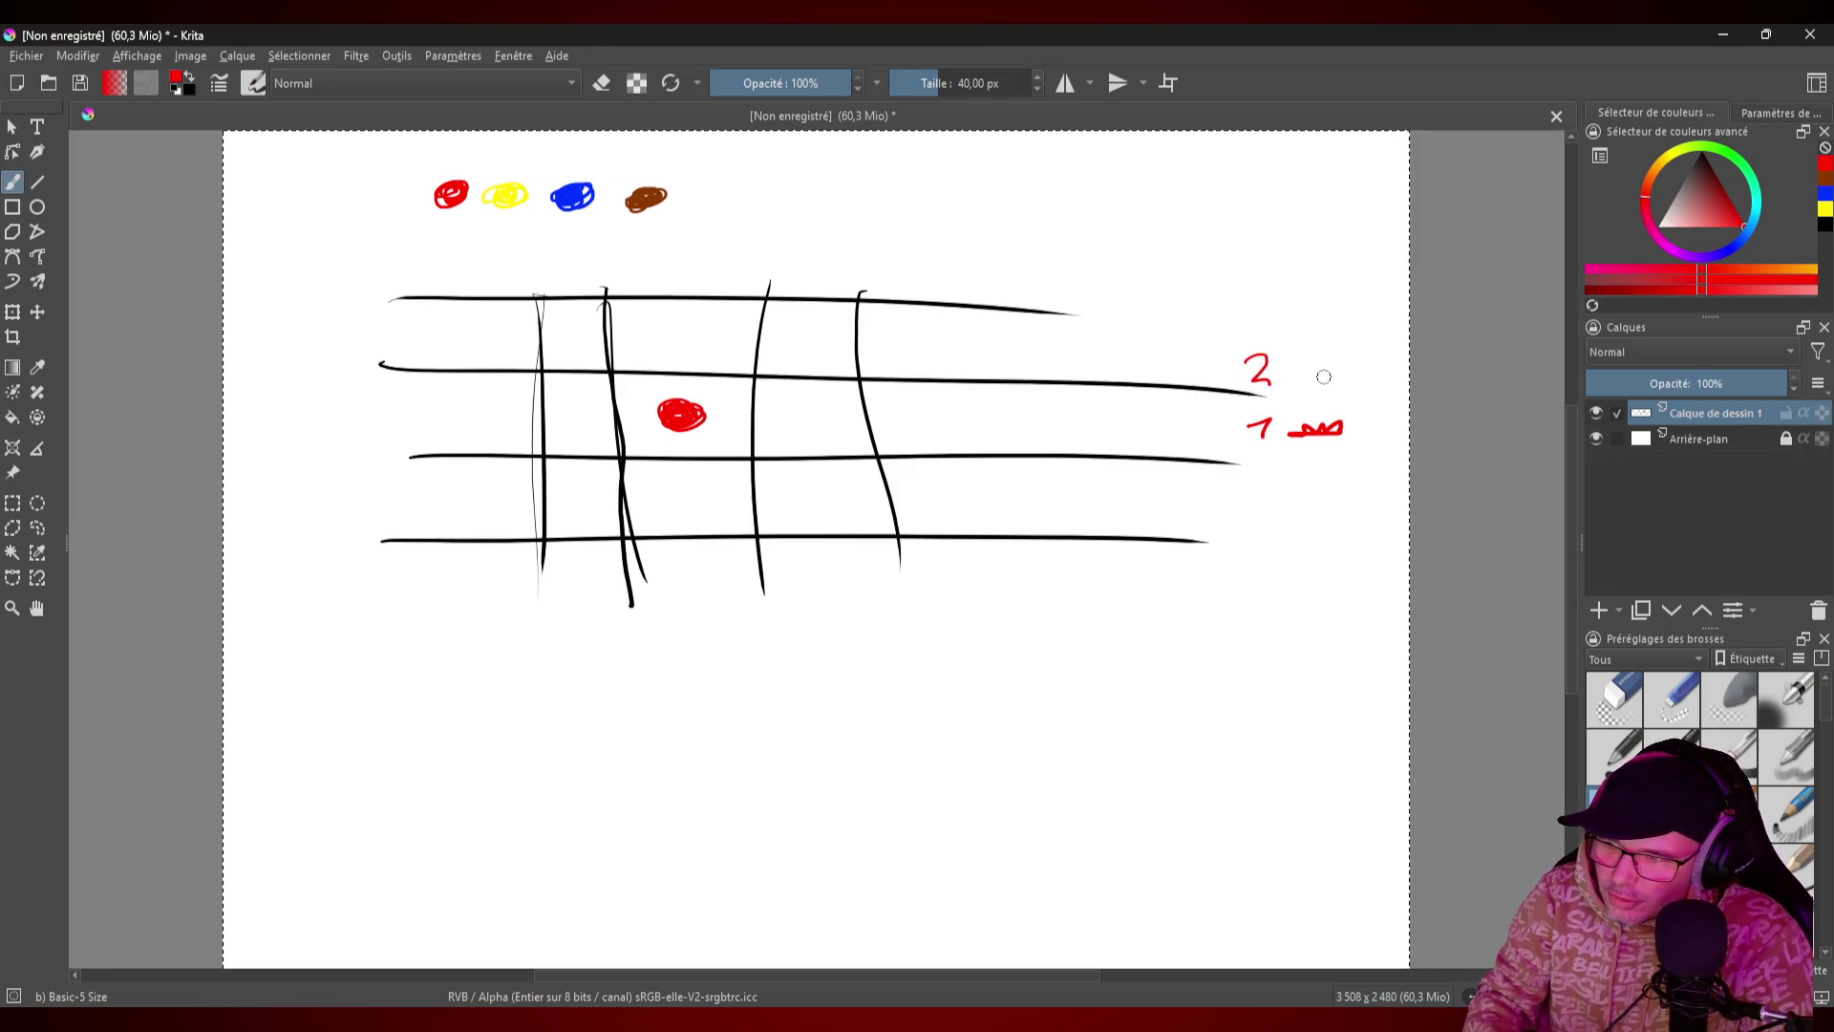
mouse_move(1311, 381)
left_mouse_down()
mouse_move(1308, 344)
mouse_move(1280, 337)
mouse_move(1328, 345)
mouse_move(1279, 328)
mouse_move(1323, 323)
mouse_move(1323, 349)
left_mouse_up()
mouse_move(1222, 256)
left_mouse_down()
mouse_move(1225, 280)
mouse_move(1347, 285)
mouse_move(1297, 206)
mouse_move(1270, 205)
mouse_move(1309, 239)
mouse_move(1332, 211)
left_mouse_up()
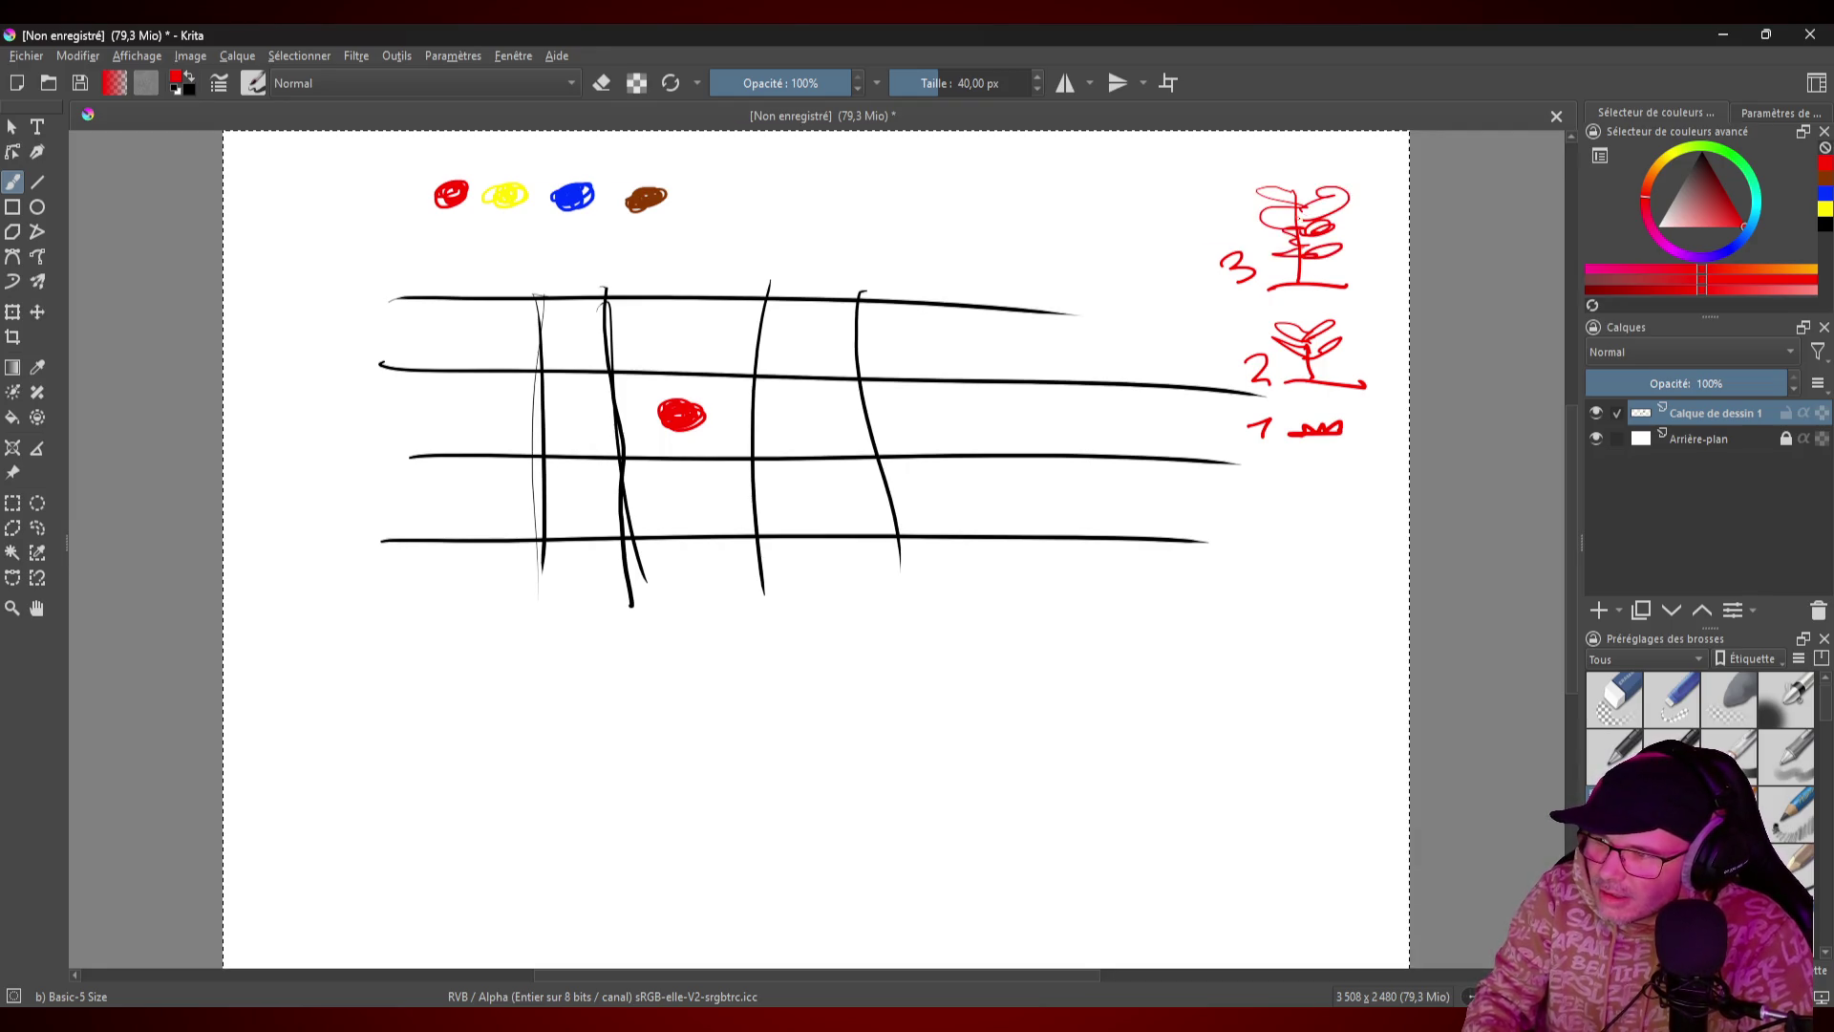
mouse_move(1228, 244)
left_mouse_down()
mouse_move(1211, 250)
mouse_move(1202, 507)
mouse_move(1259, 551)
left_mouse_up()
left_click_drag(1305, 486, 1322, 589)
mouse_move(1343, 473)
left_mouse_down()
mouse_move(1306, 479)
mouse_move(1321, 526)
mouse_move(1299, 490)
left_mouse_up()
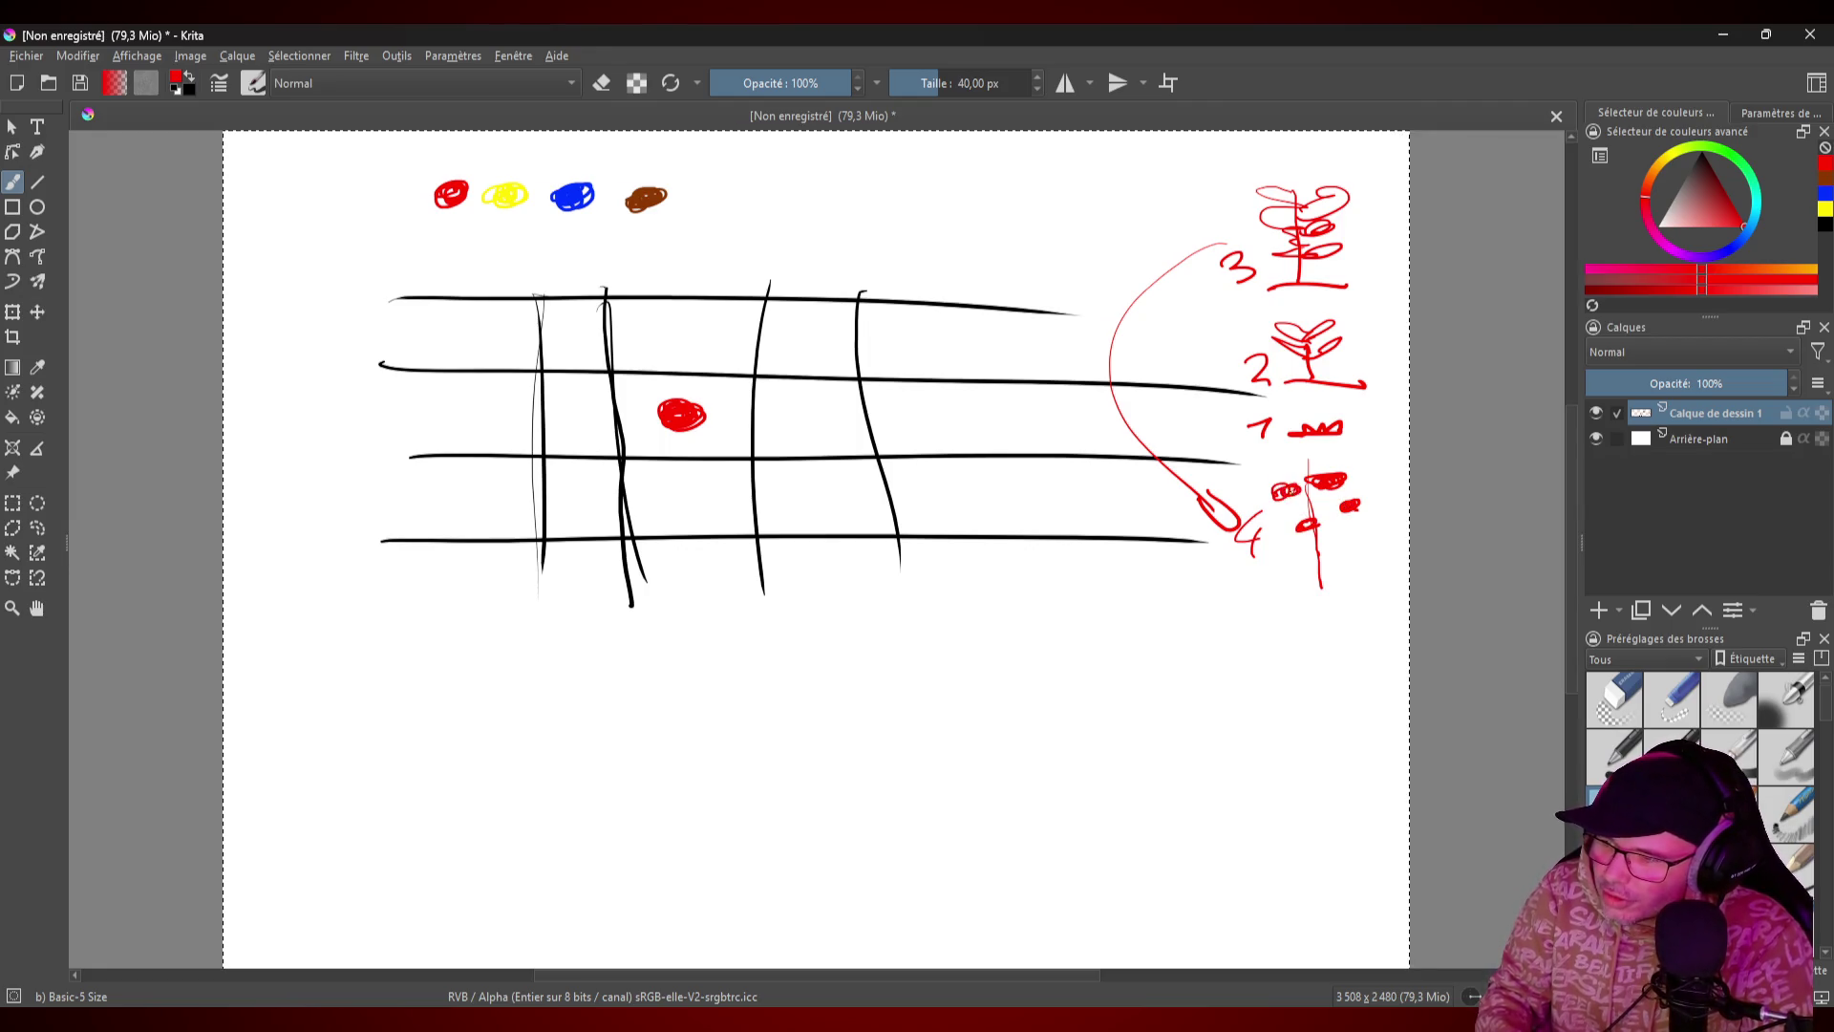
mouse_move(1297, 553)
left_mouse_down()
mouse_move(1327, 533)
mouse_move(1327, 490)
mouse_move(1276, 508)
mouse_move(1310, 552)
left_mouse_up()
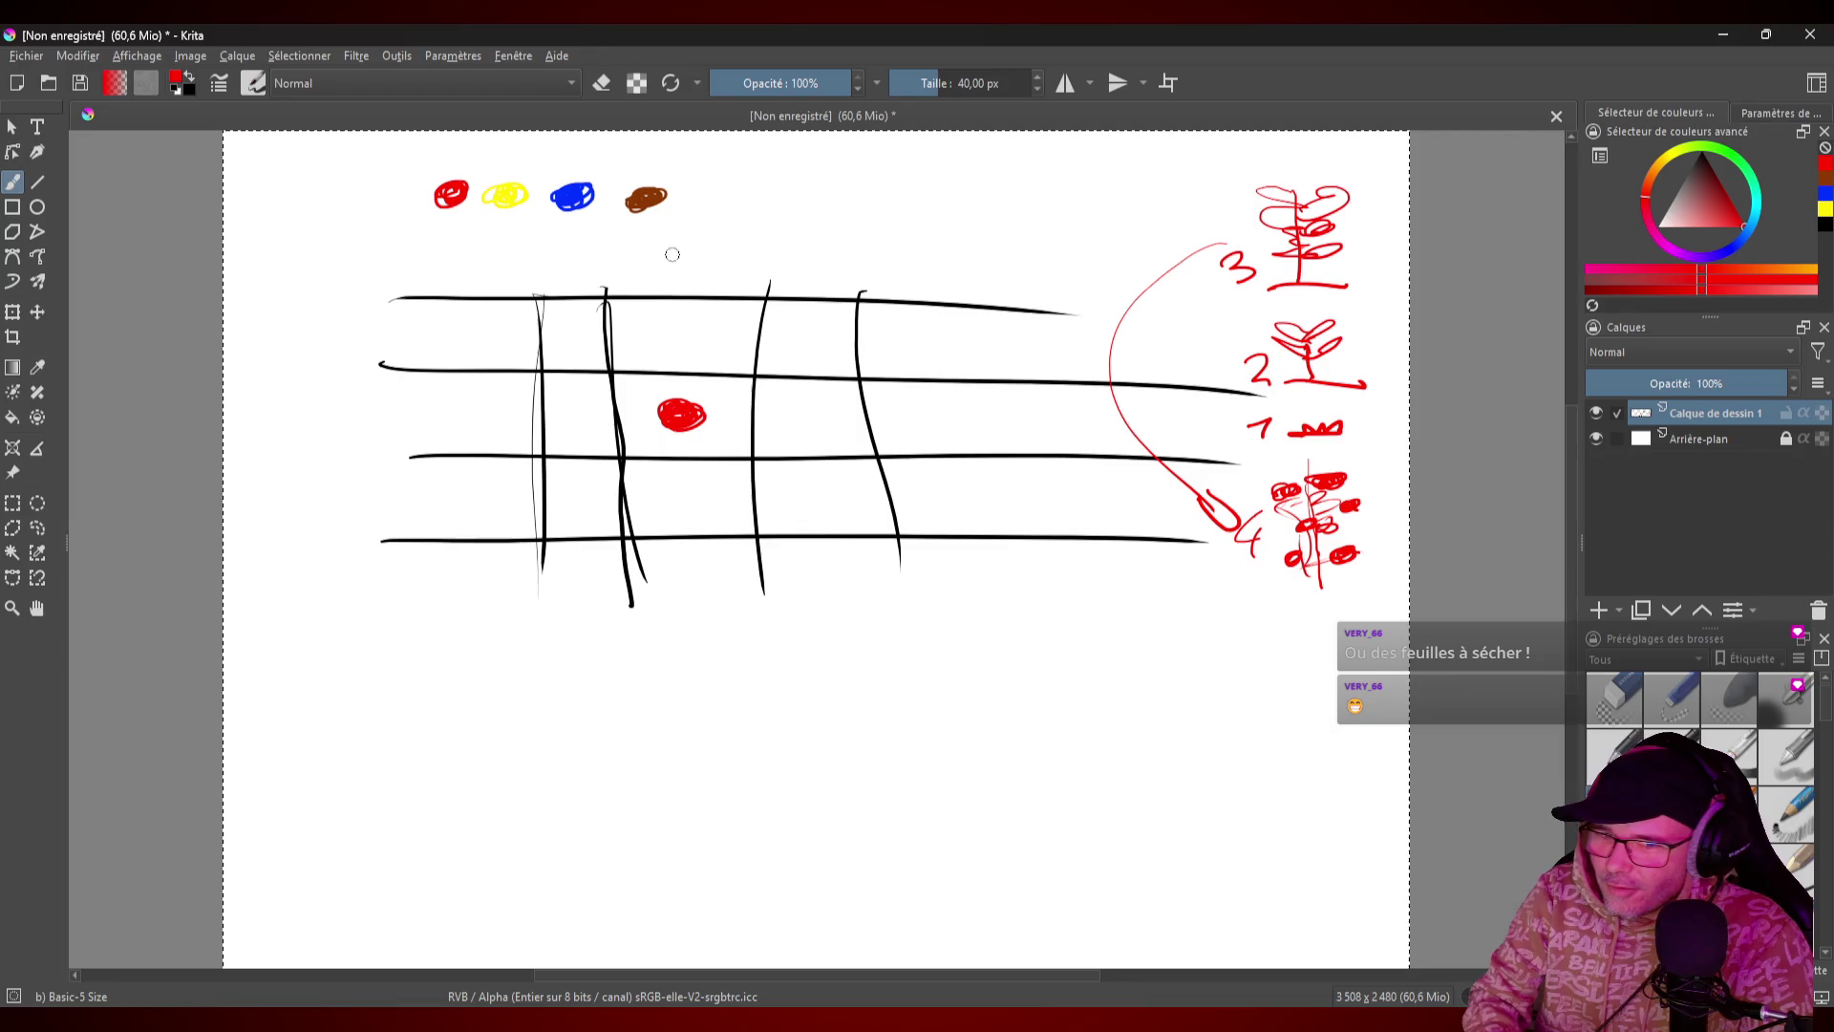
left_click(751, 297, "ctrl")
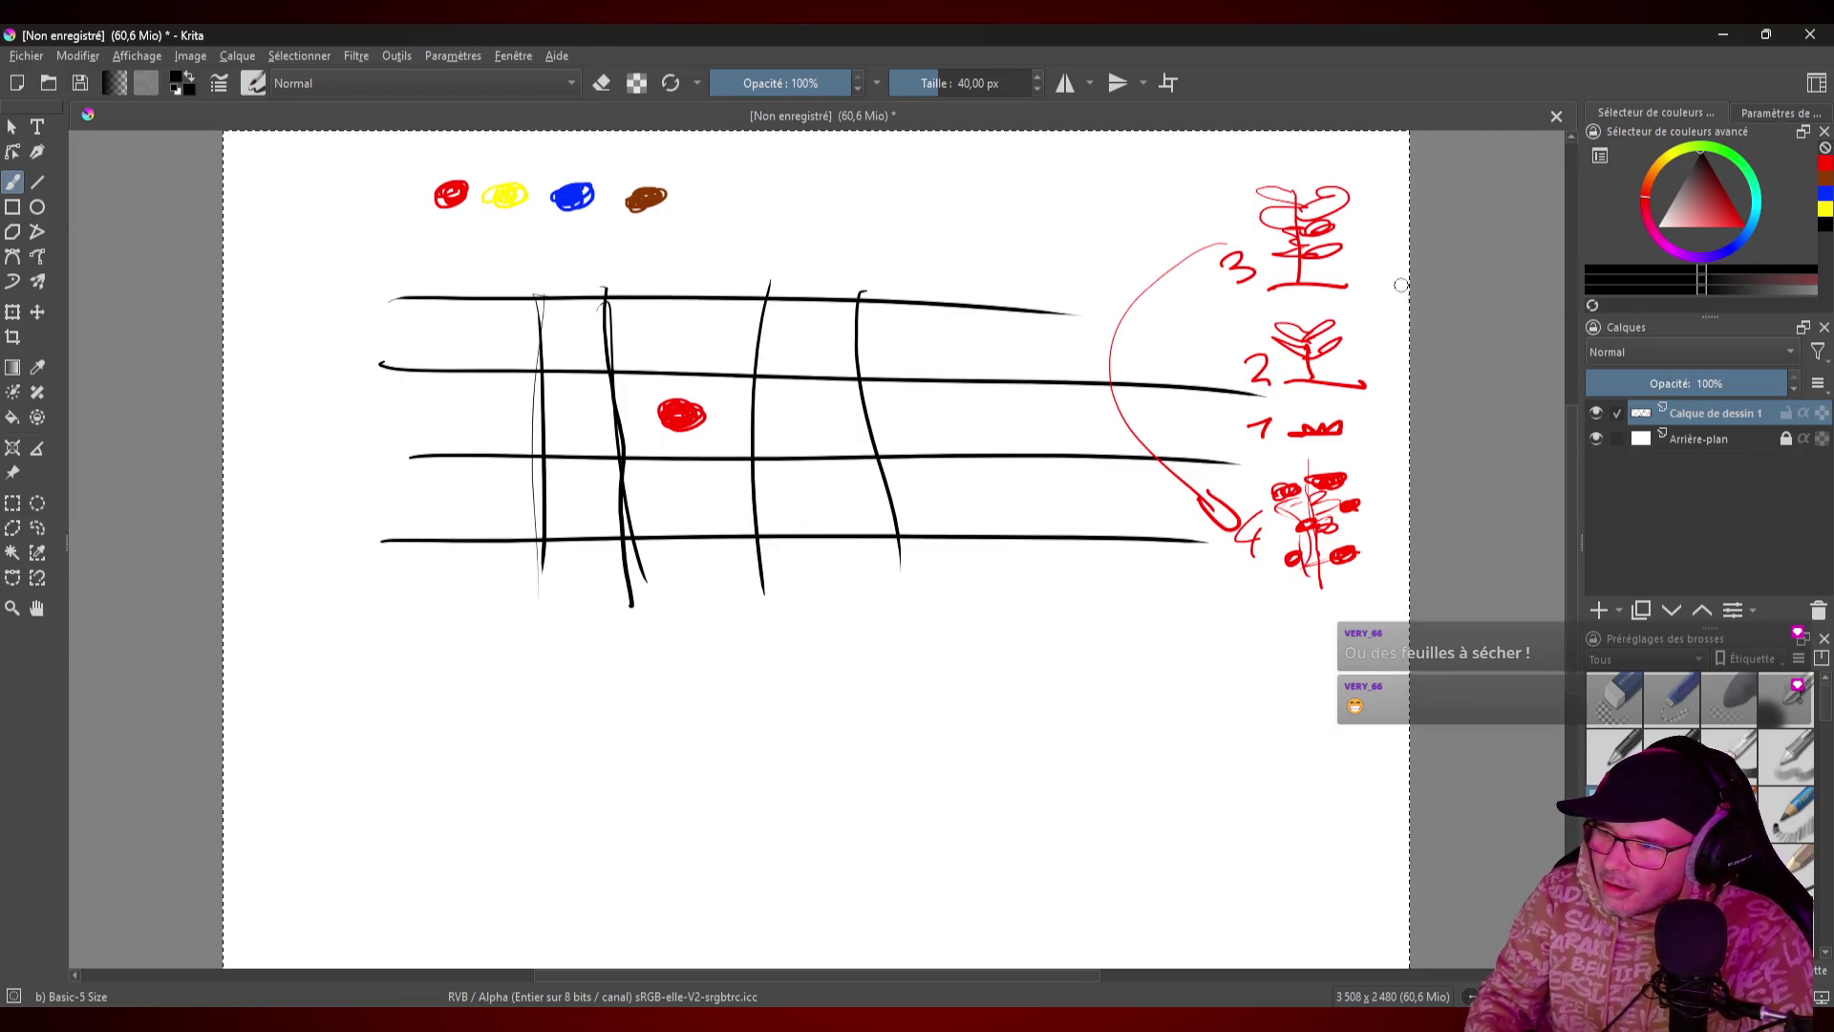
Draw black arrows linking the plant stages and write the '3sec' timing note
left_click_drag(1366, 501, 1362, 464)
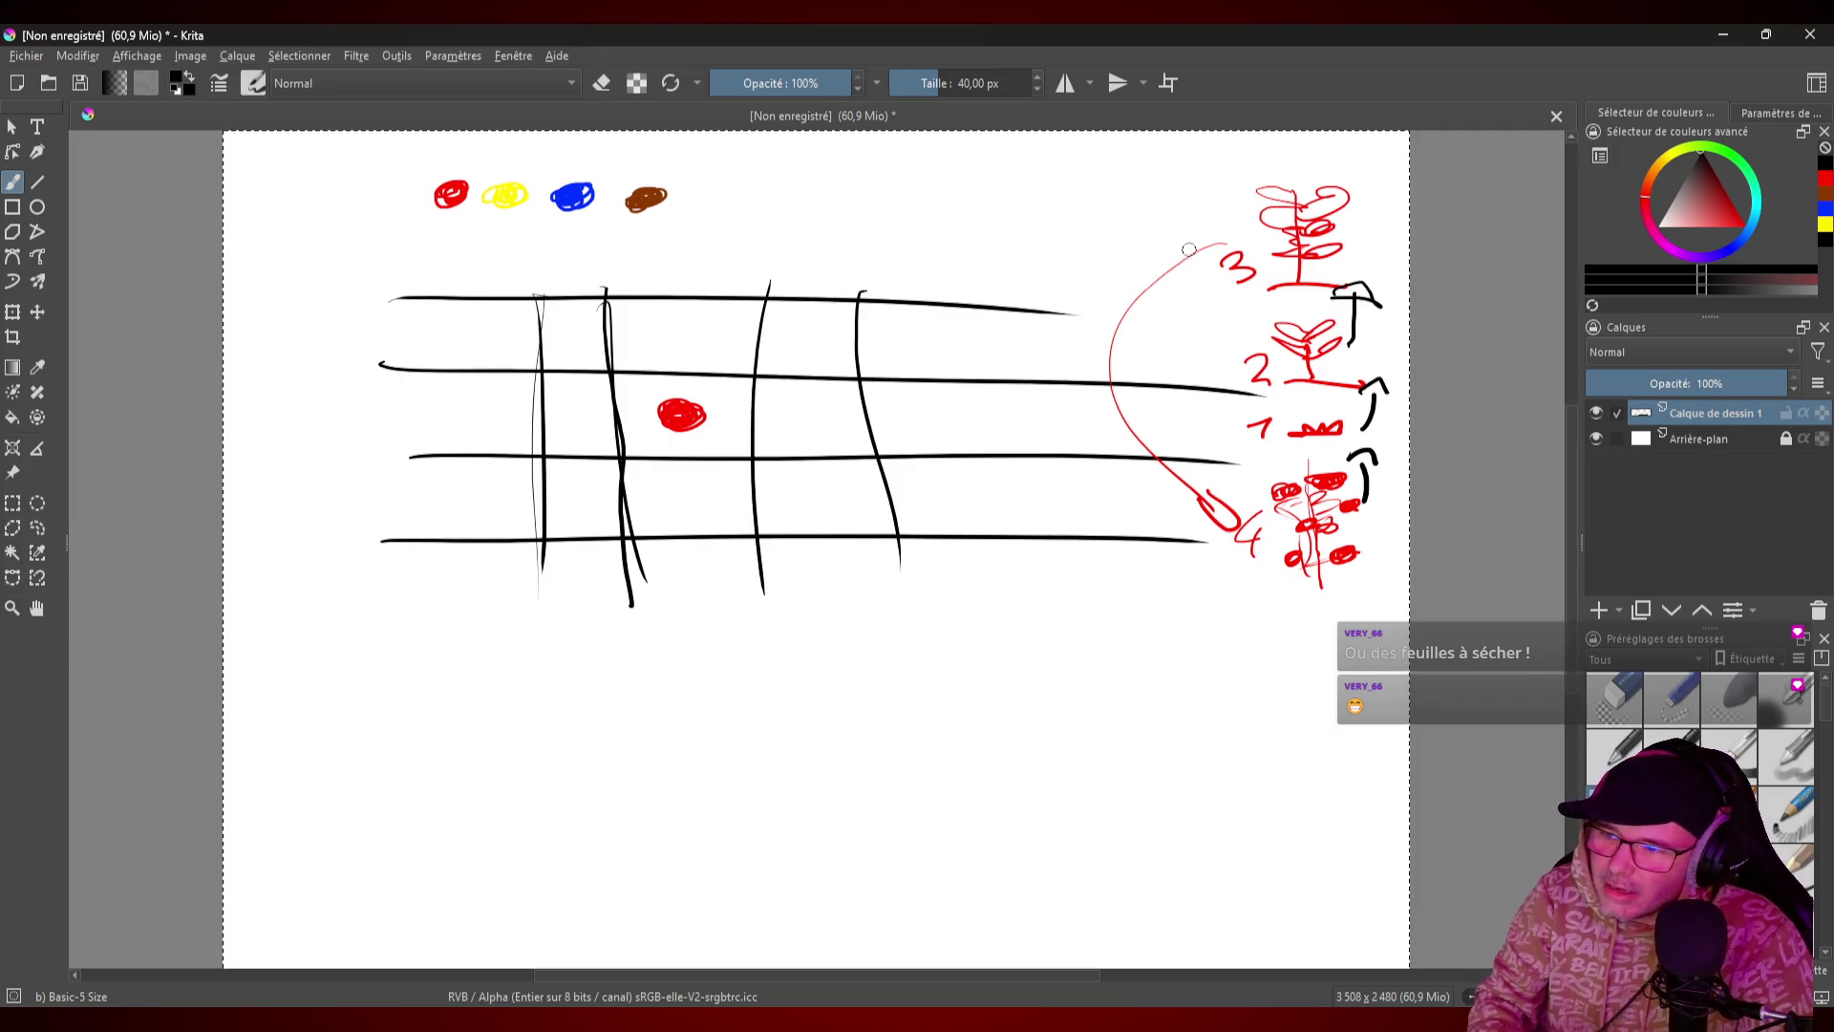
mouse_move(1076, 213)
left_mouse_down()
mouse_move(1083, 242)
mouse_move(1205, 235)
left_mouse_up()
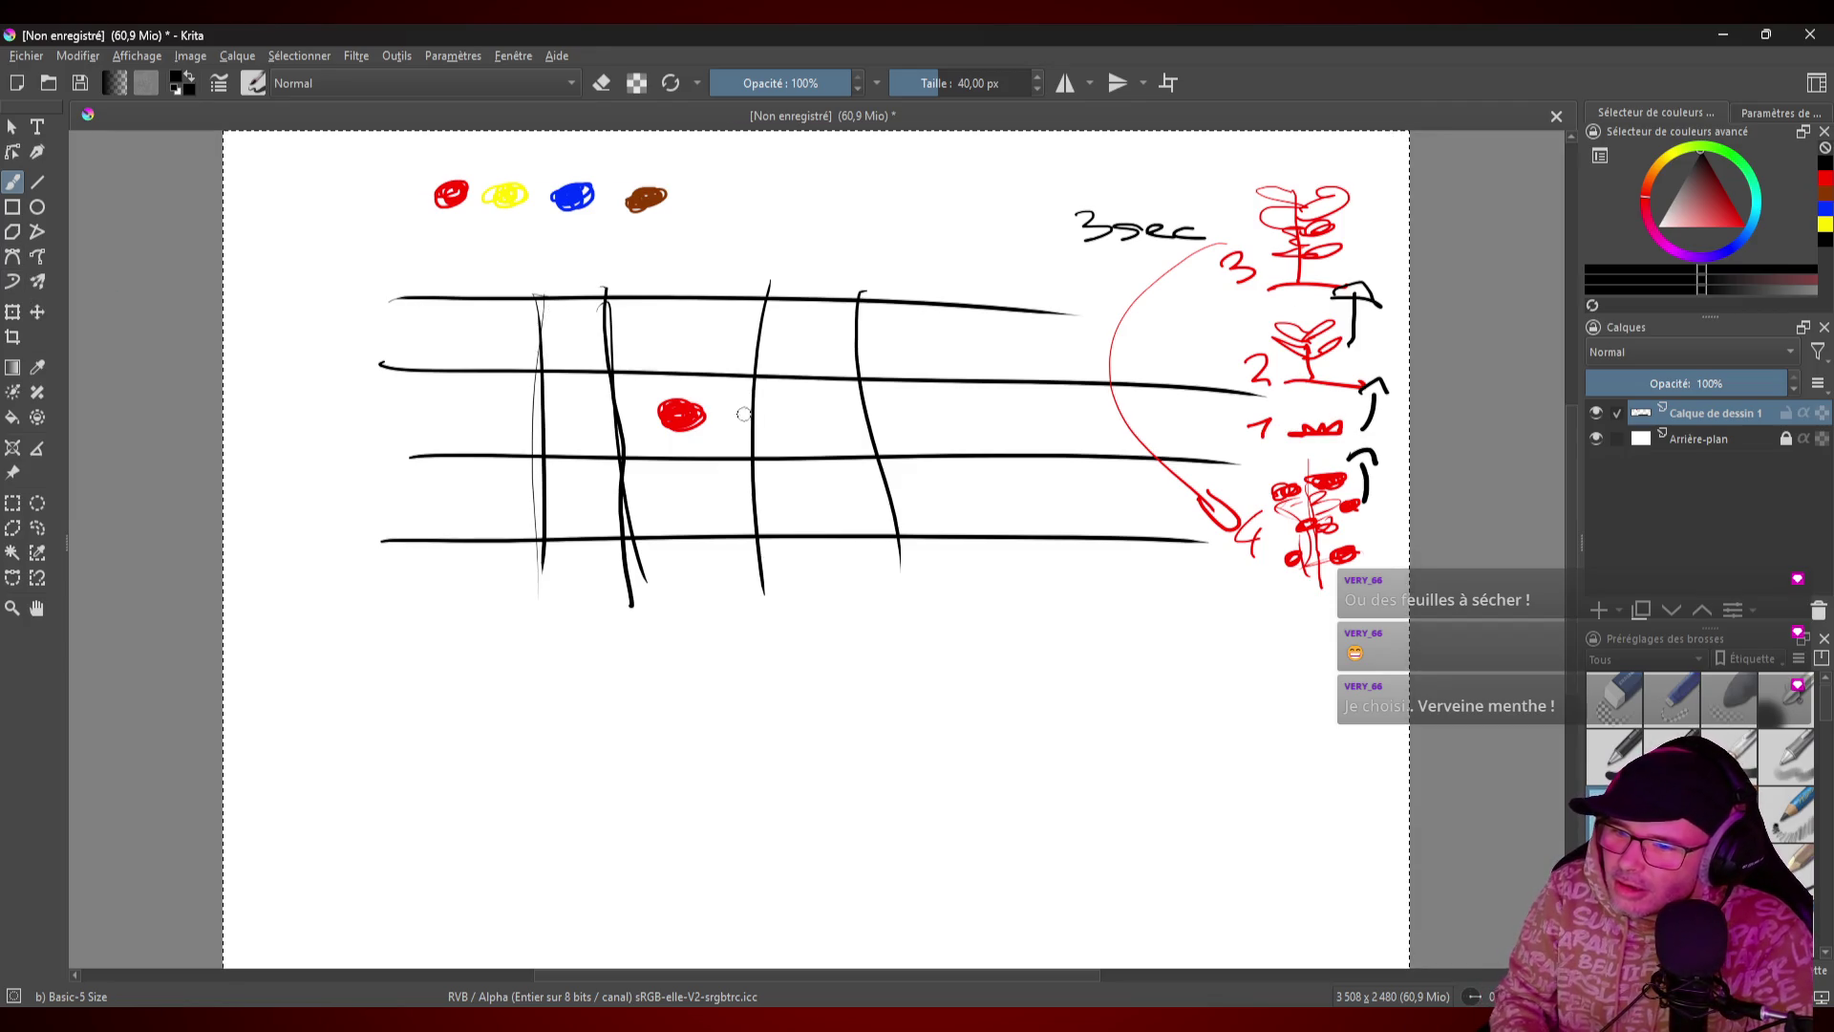
Cross-hatch the grid cells around the red dot in black
left_click_drag(616, 406, 712, 375)
left_click_drag(597, 437, 750, 389)
mouse_move(650, 451)
left_mouse_down()
mouse_move(769, 389)
mouse_move(755, 435)
left_mouse_up()
left_click_drag(714, 460, 750, 441)
mouse_move(576, 432)
left_mouse_down()
mouse_move(635, 463)
mouse_move(673, 459)
left_mouse_up()
left_click_drag(590, 380, 747, 459)
mouse_move(649, 385)
left_mouse_down()
mouse_move(784, 457)
mouse_move(781, 432)
left_mouse_up()
left_click_drag(716, 377, 798, 438)
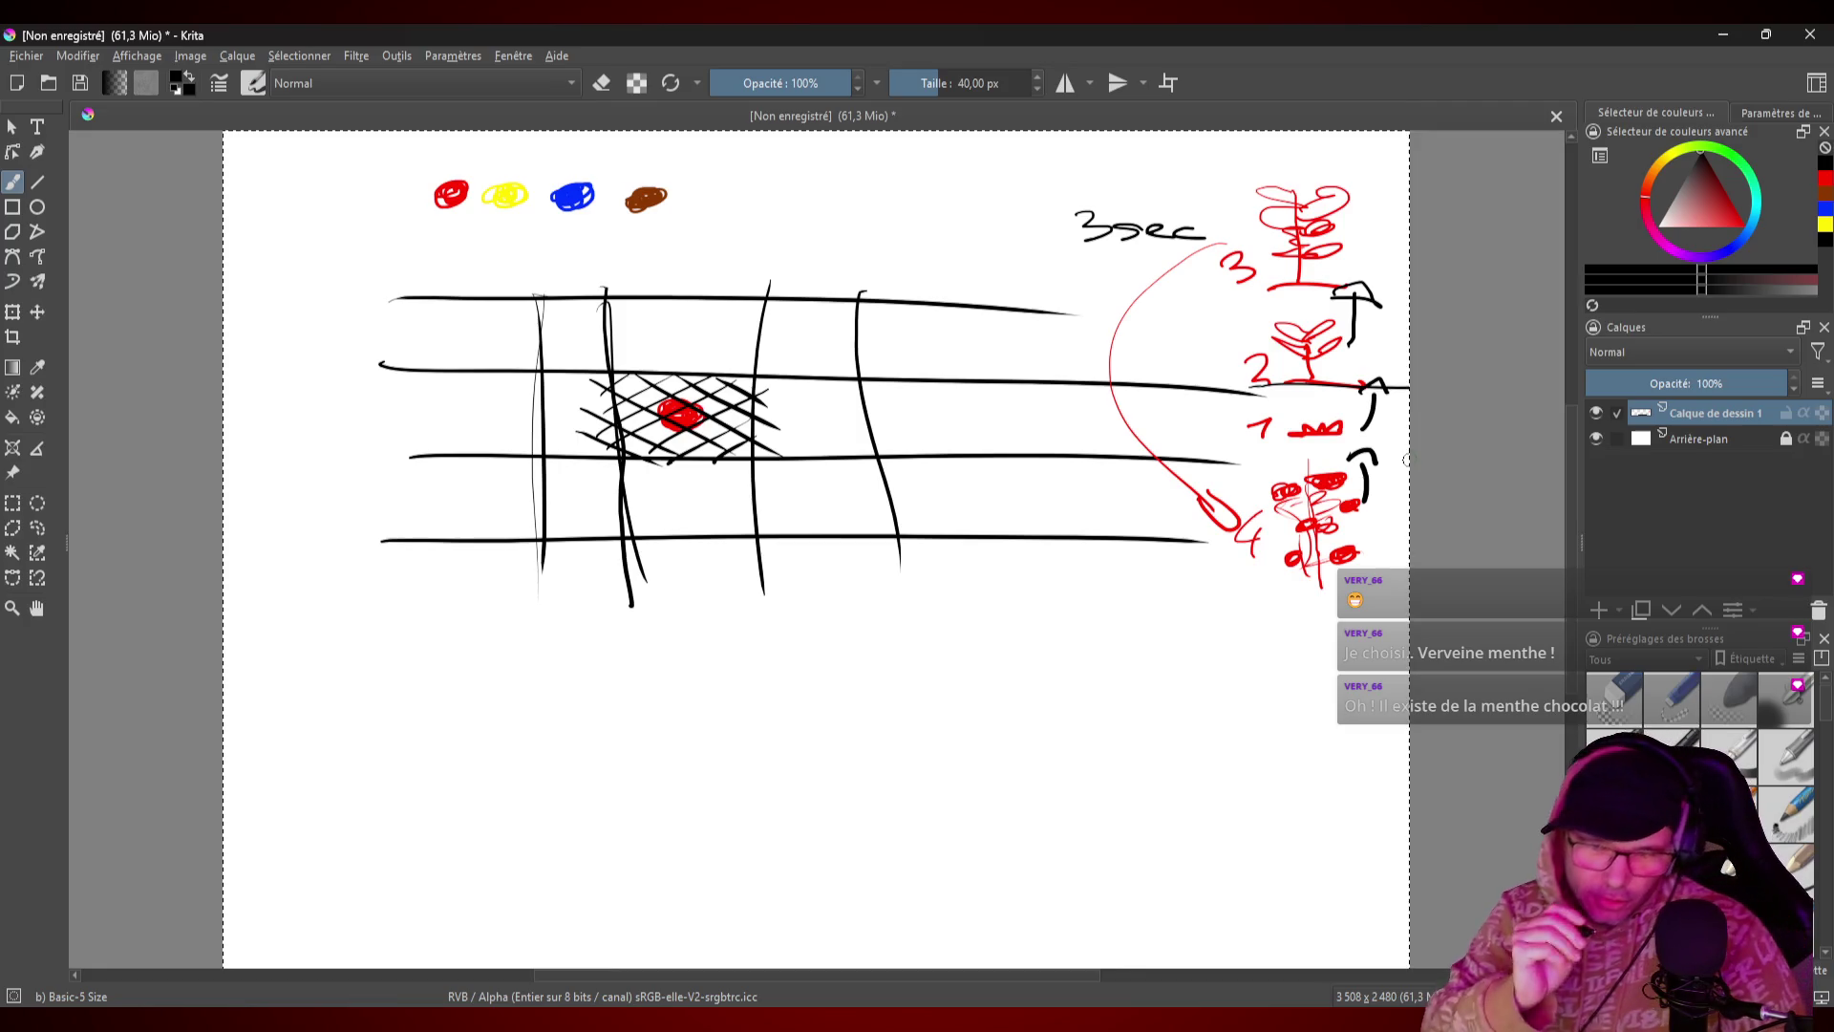
key("ctrl")
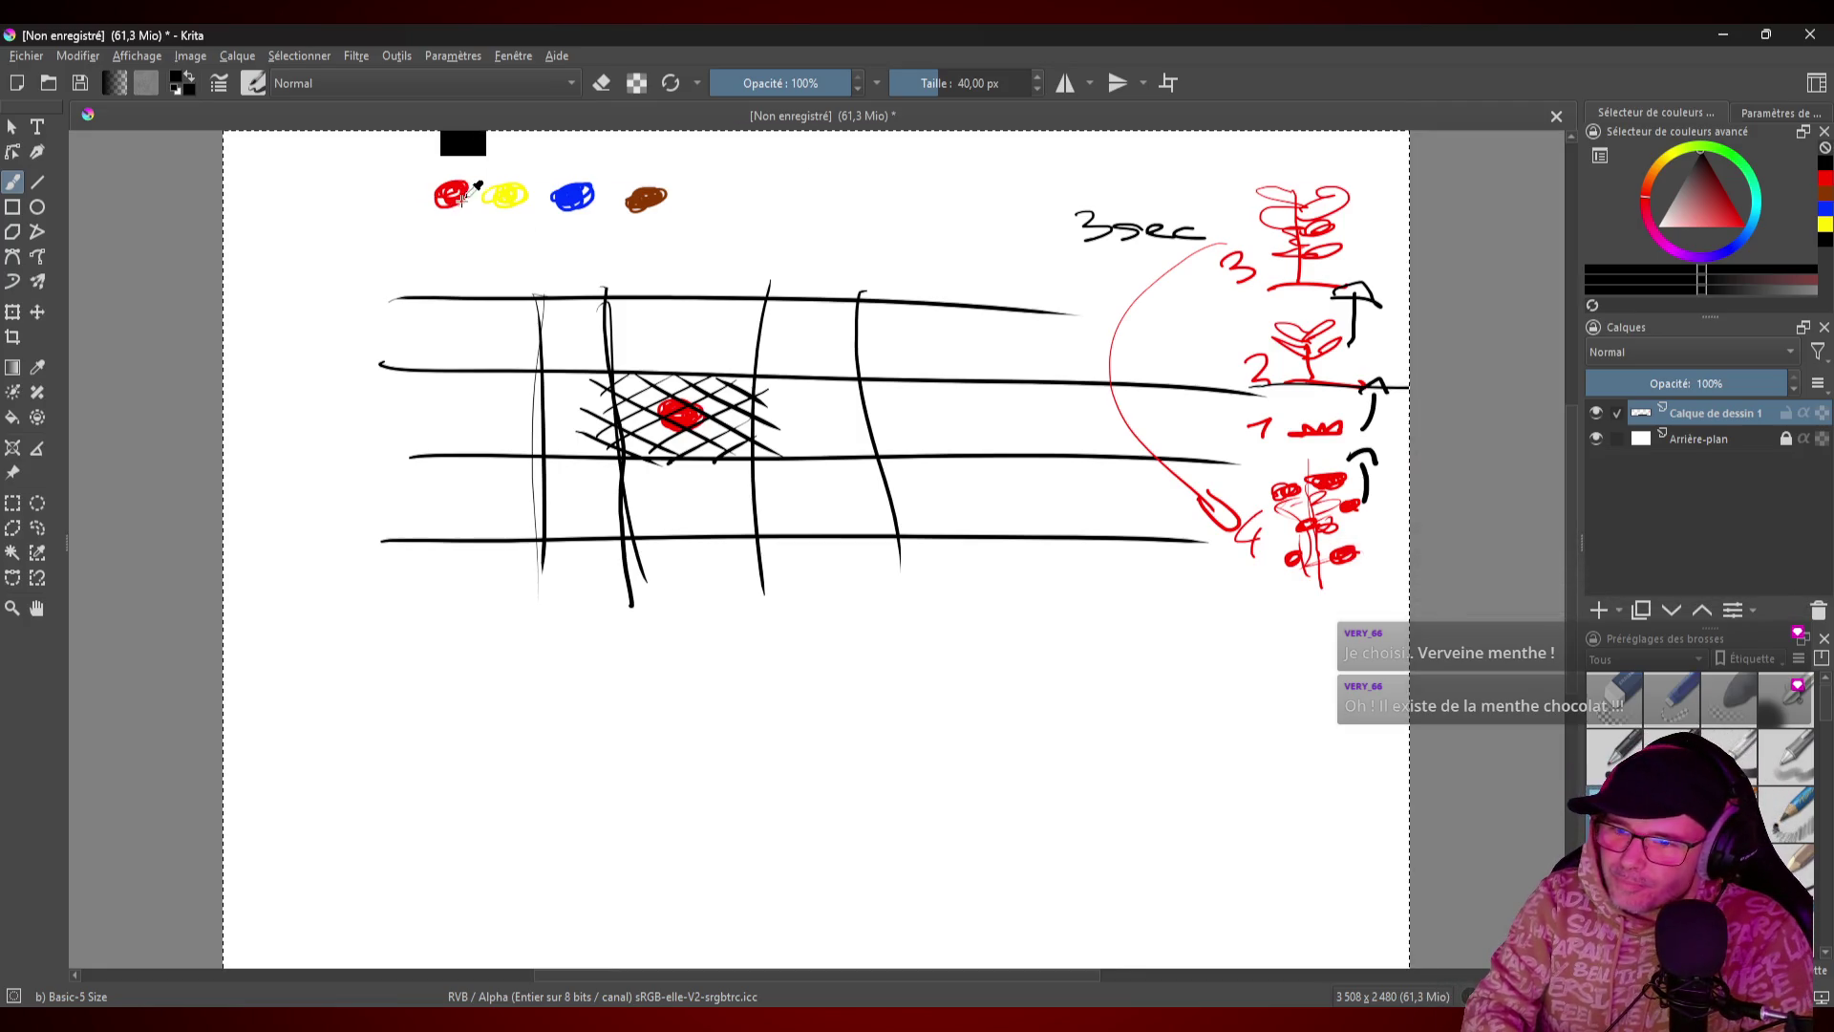
Sample red, enlarge the grid's red dot and frame the stage 4 plant in a red box
left_click(458, 192, "ctrl")
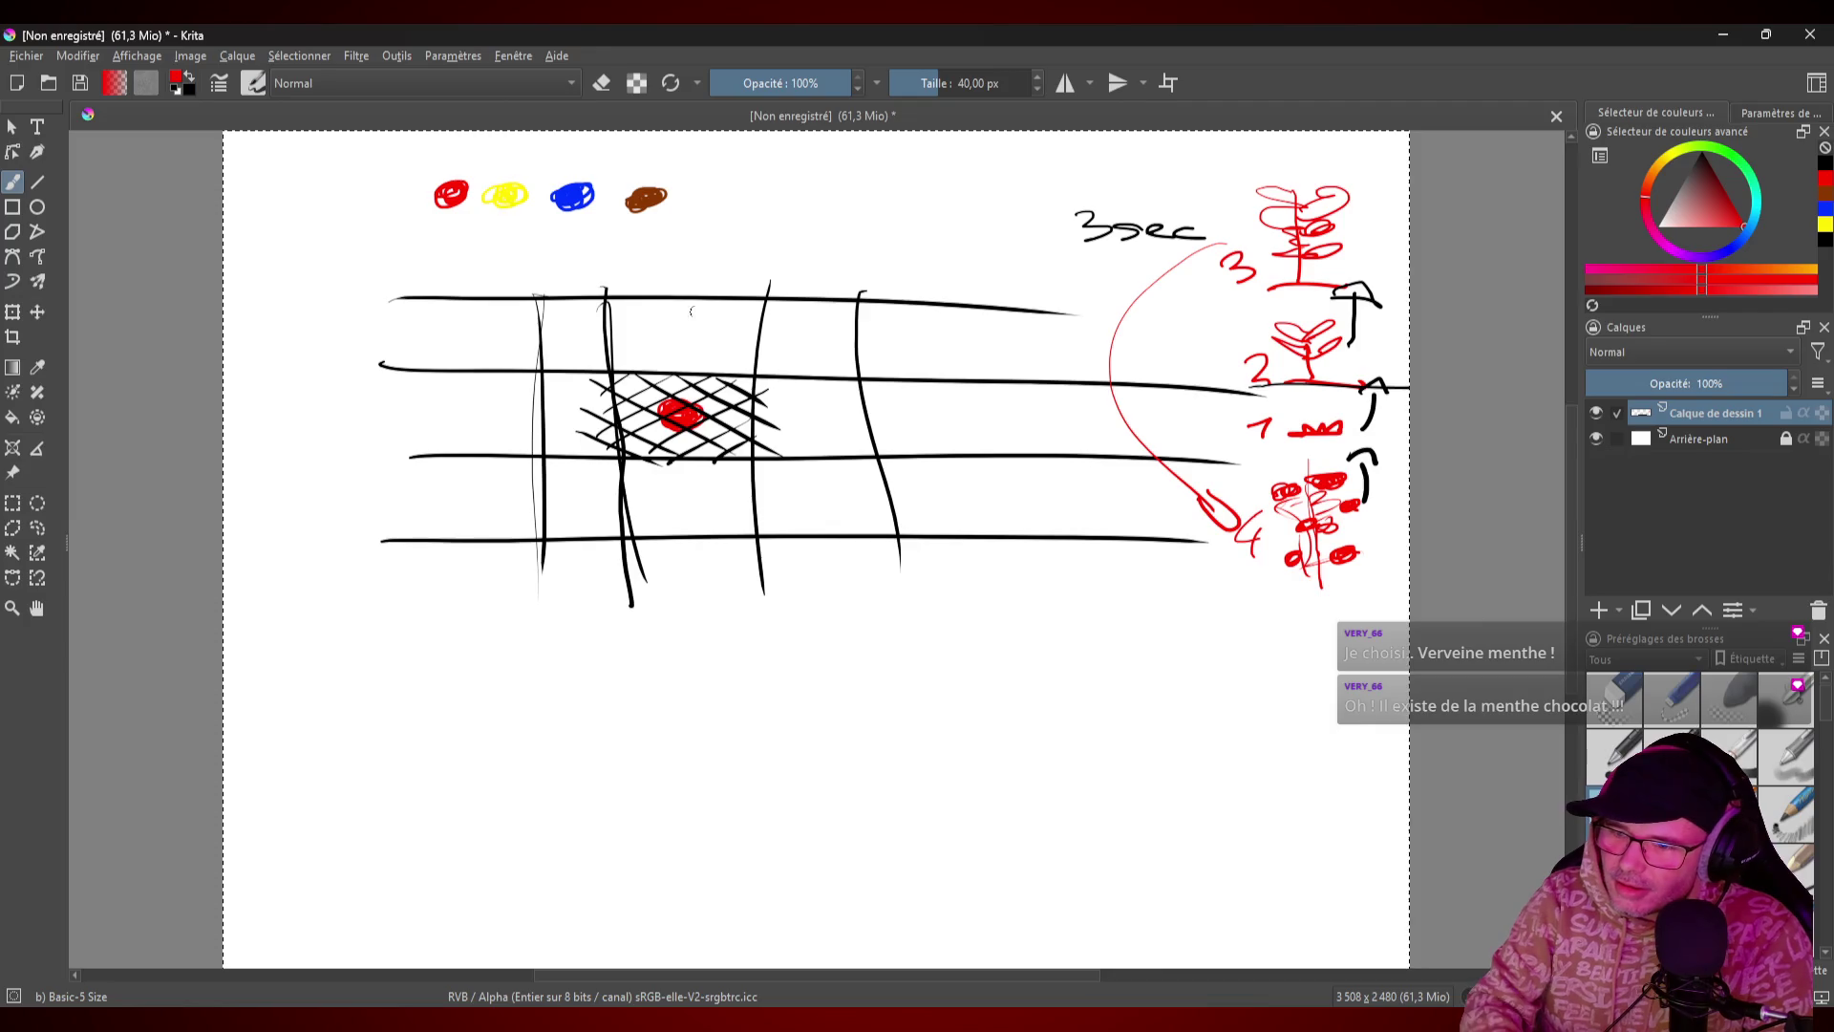
mouse_move(698, 411)
left_mouse_down()
mouse_move(687, 420)
mouse_move(705, 419)
left_mouse_up()
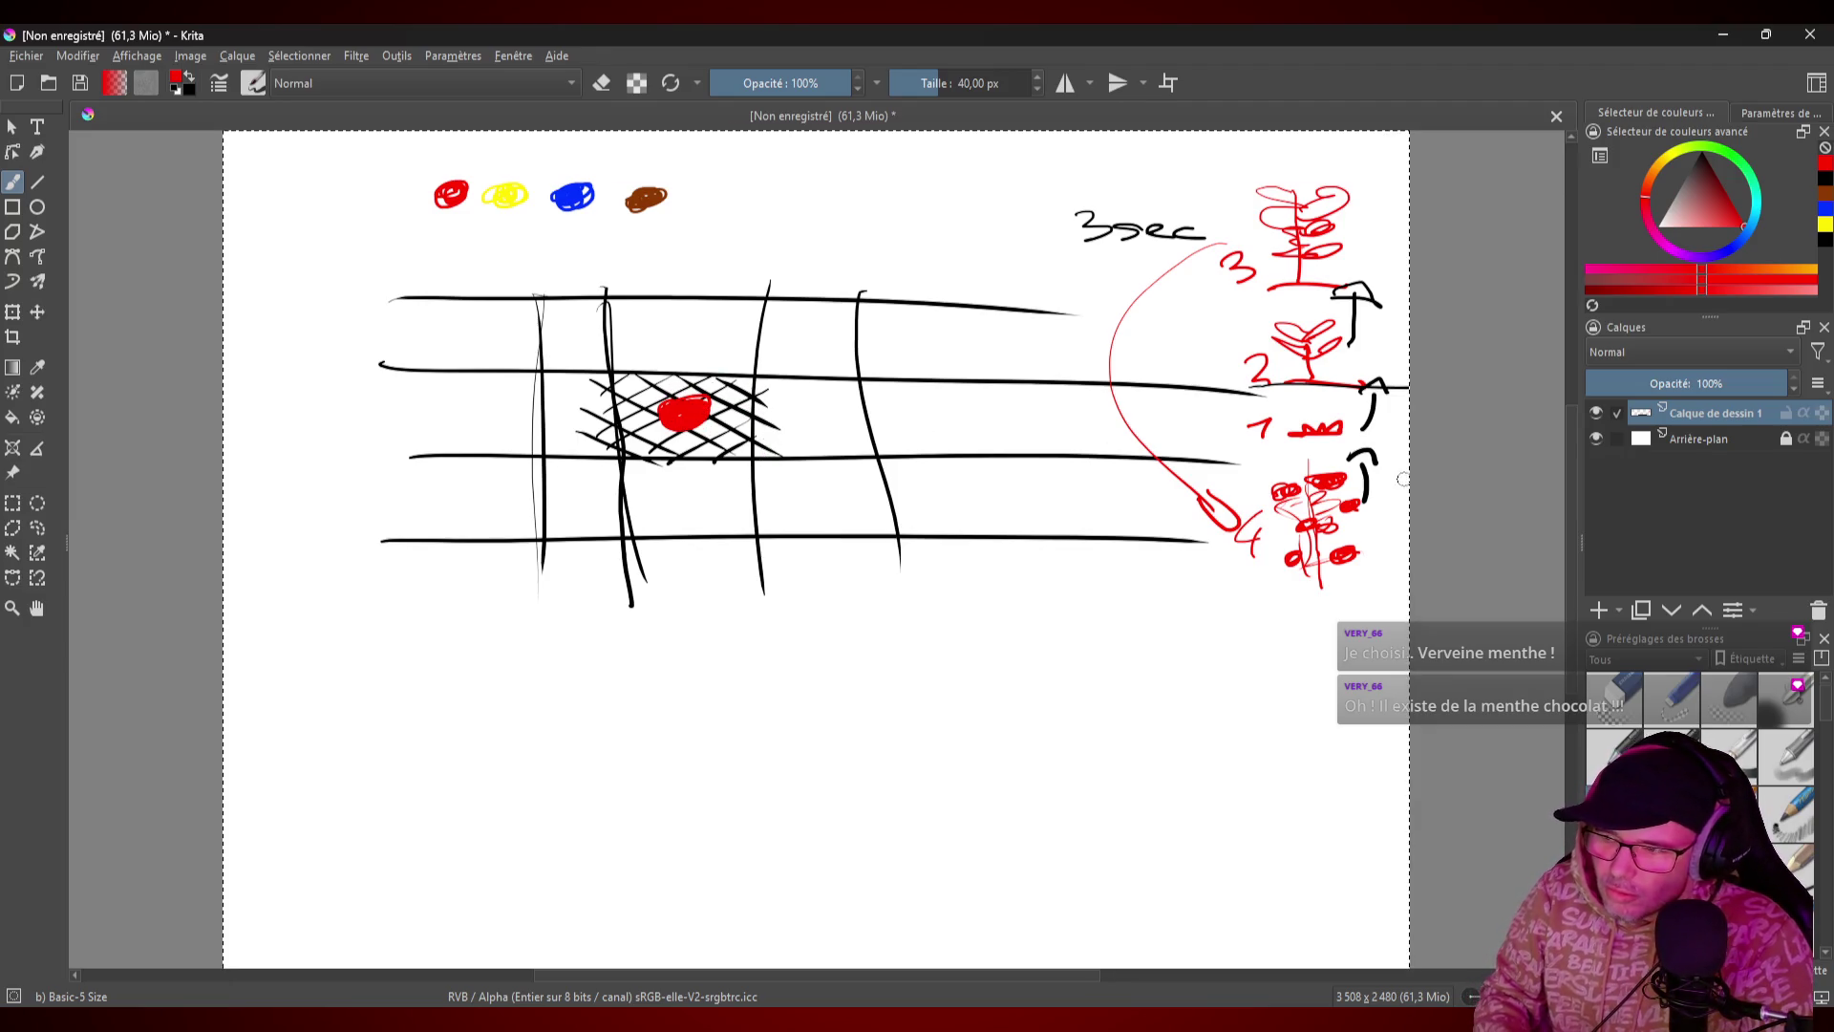
mouse_move(1262, 471)
left_mouse_down()
mouse_move(1255, 540)
mouse_move(1385, 588)
left_mouse_up()
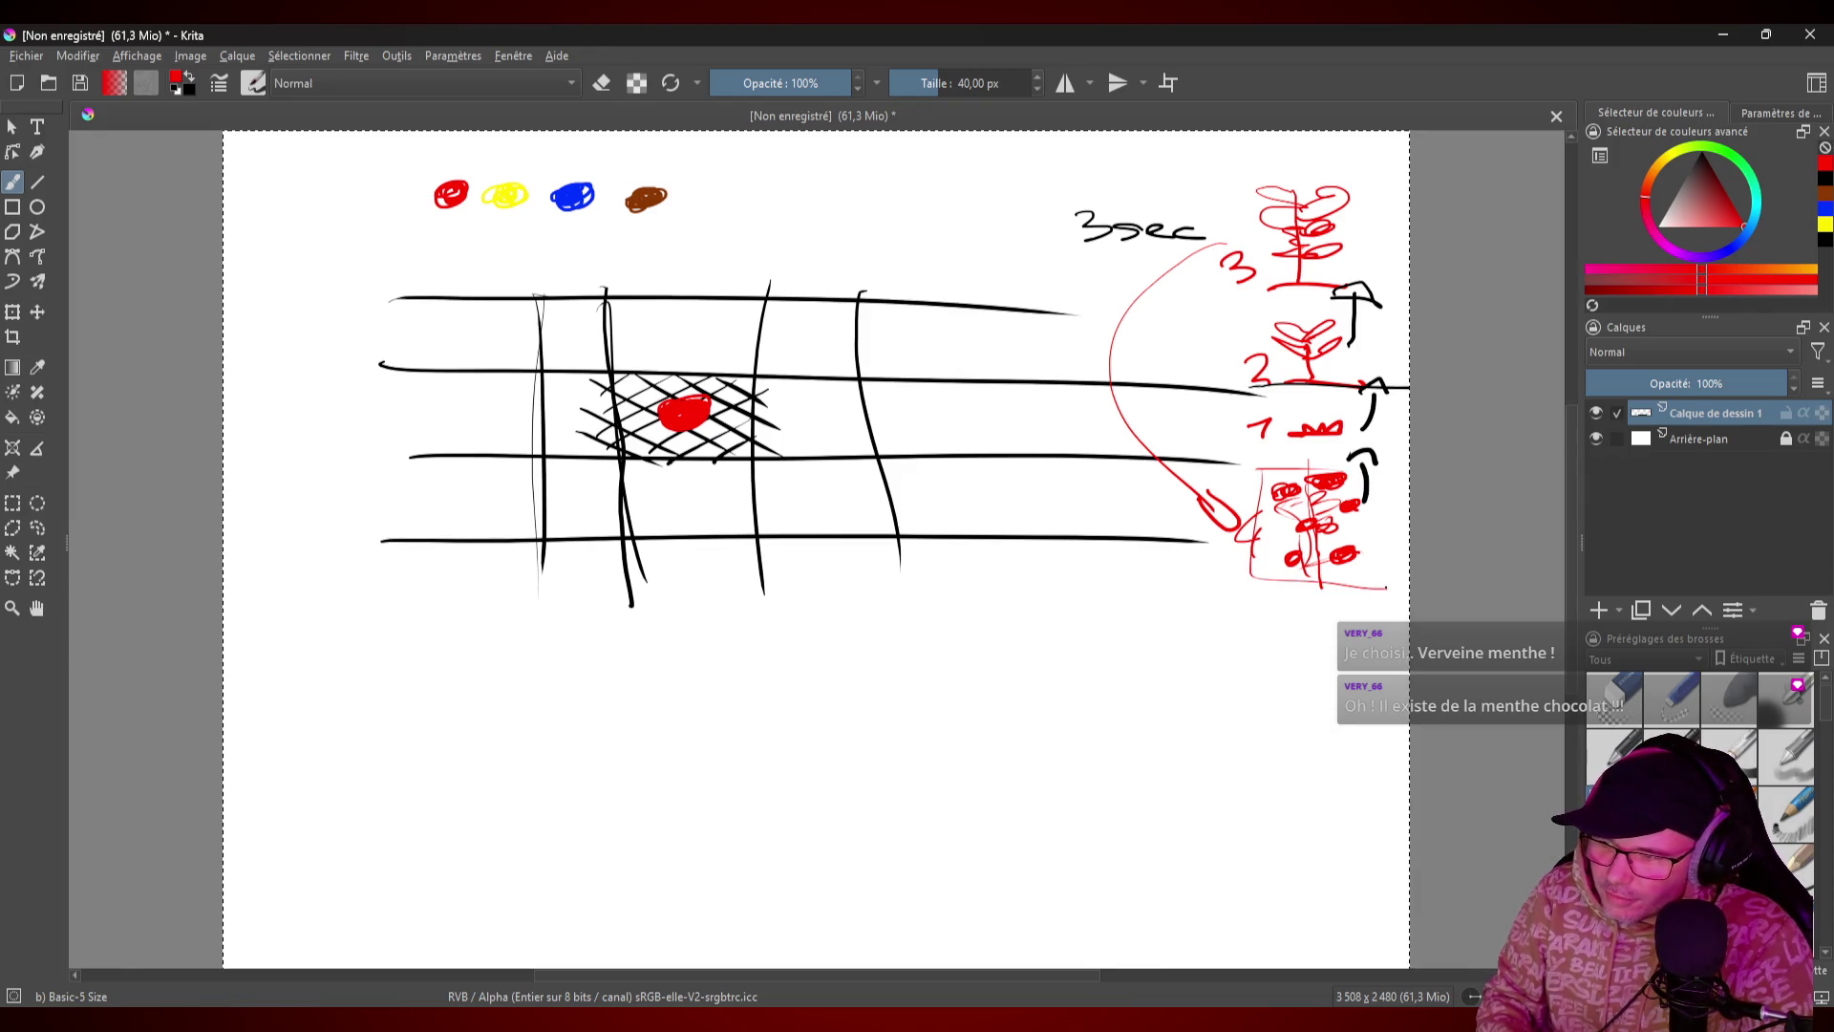
left_click_drag(1324, 468, 1247, 468)
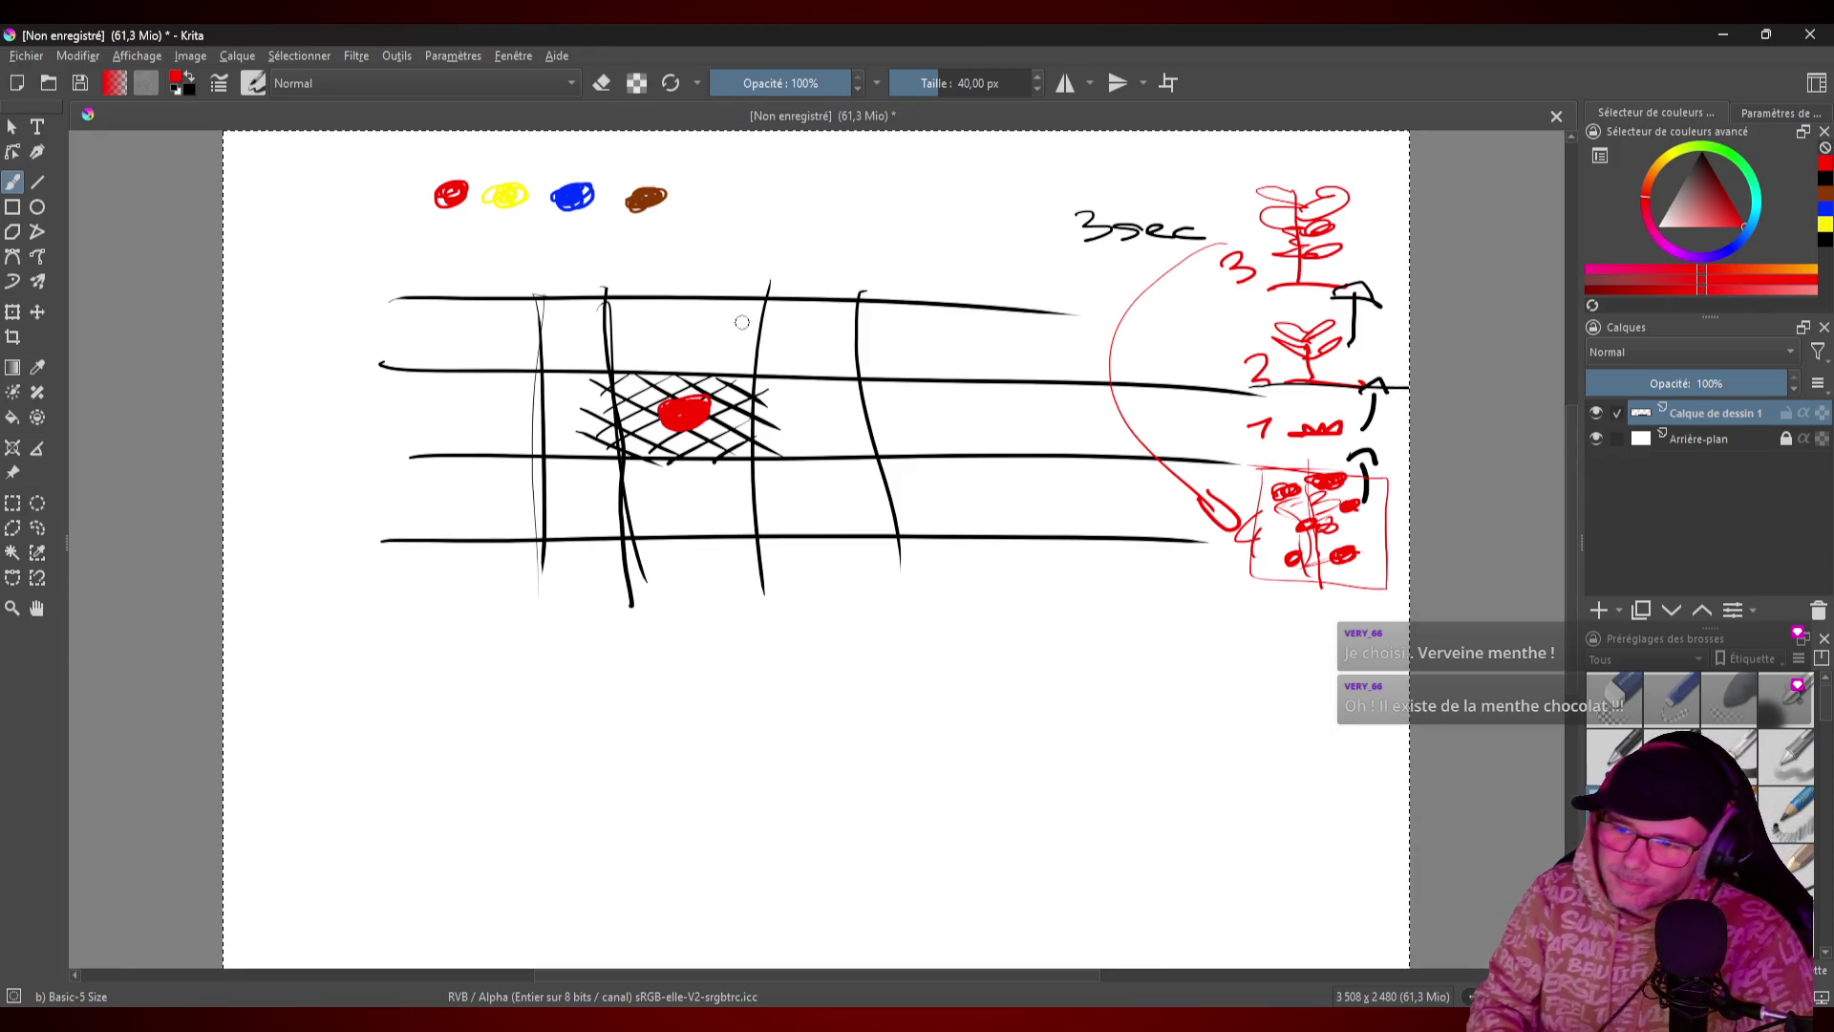
Draw red arrows up, left, right and down from the dot, then paint the dot brown
mouse_move(680, 392)
left_mouse_down()
mouse_move(676, 360)
mouse_move(698, 374)
left_mouse_up()
mouse_move(638, 427)
left_mouse_down()
mouse_move(559, 427)
mouse_move(580, 436)
left_mouse_up()
mouse_move(712, 418)
left_mouse_down()
mouse_move(818, 425)
mouse_move(688, 482)
mouse_move(692, 506)
left_mouse_up()
left_click_drag(670, 486, 721, 490)
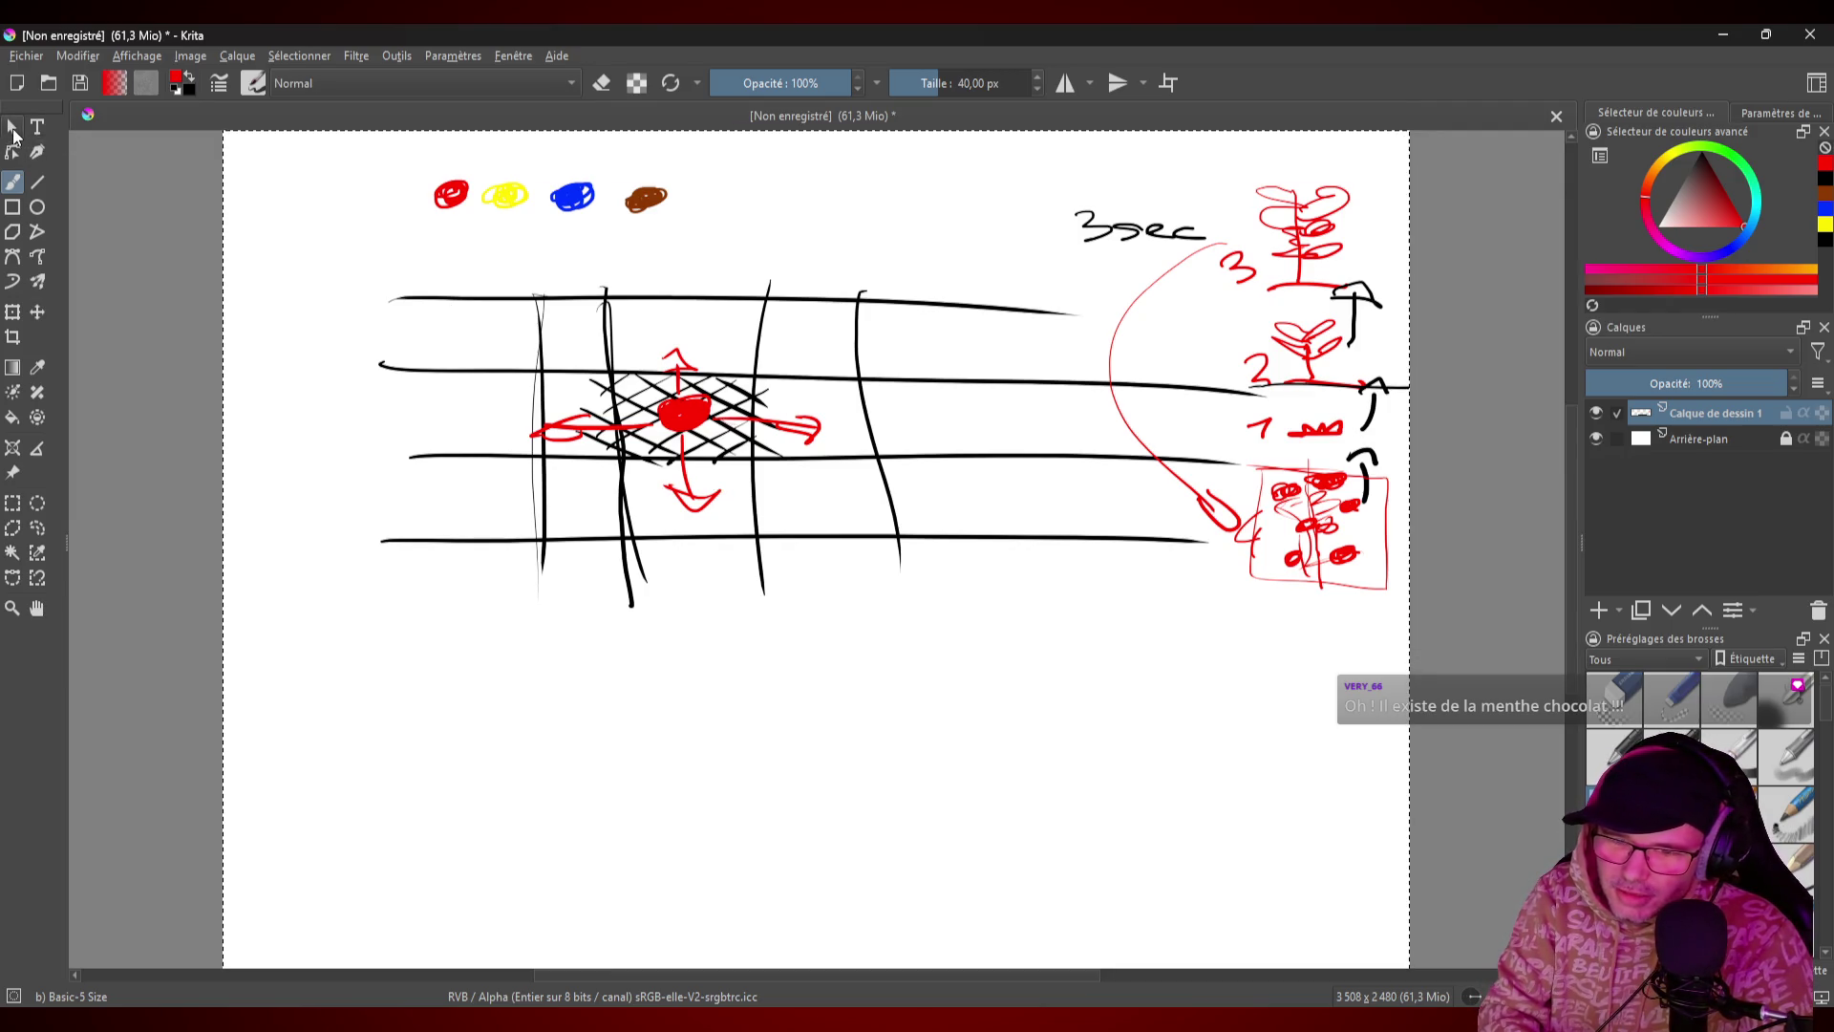
left_click(649, 196, "ctrl")
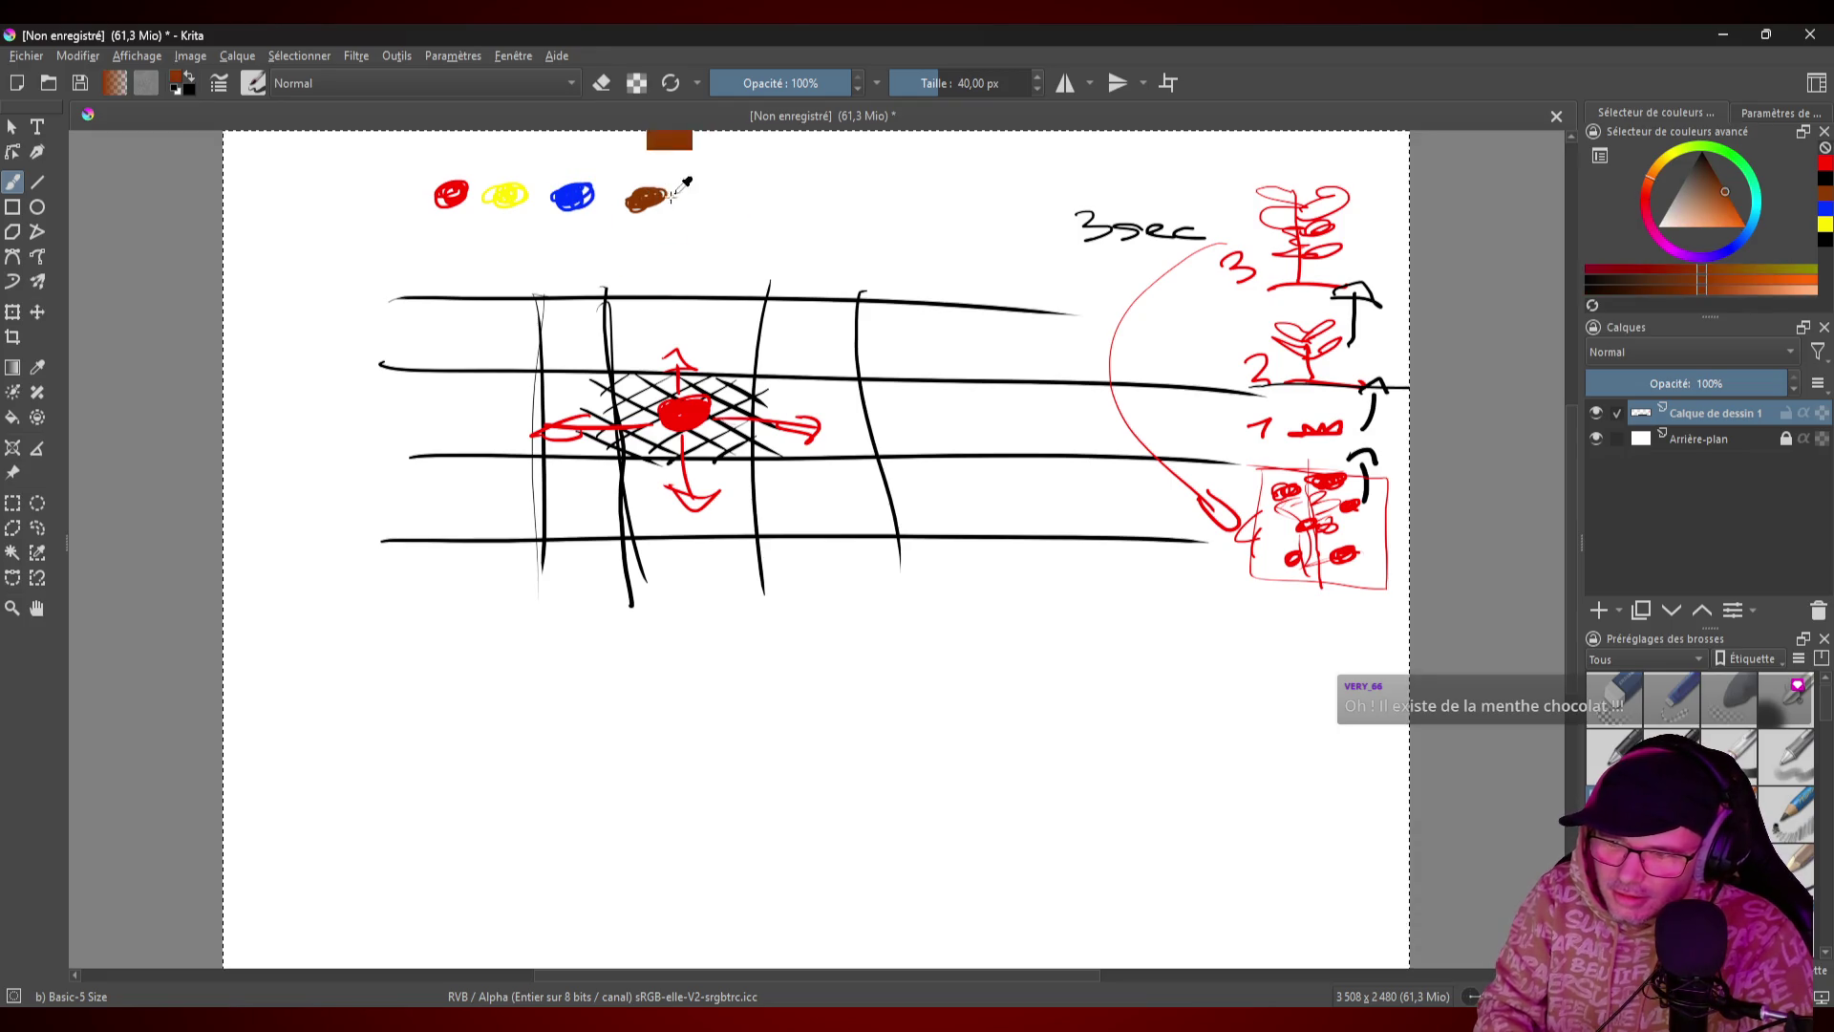
left_click_drag(686, 413, 653, 415)
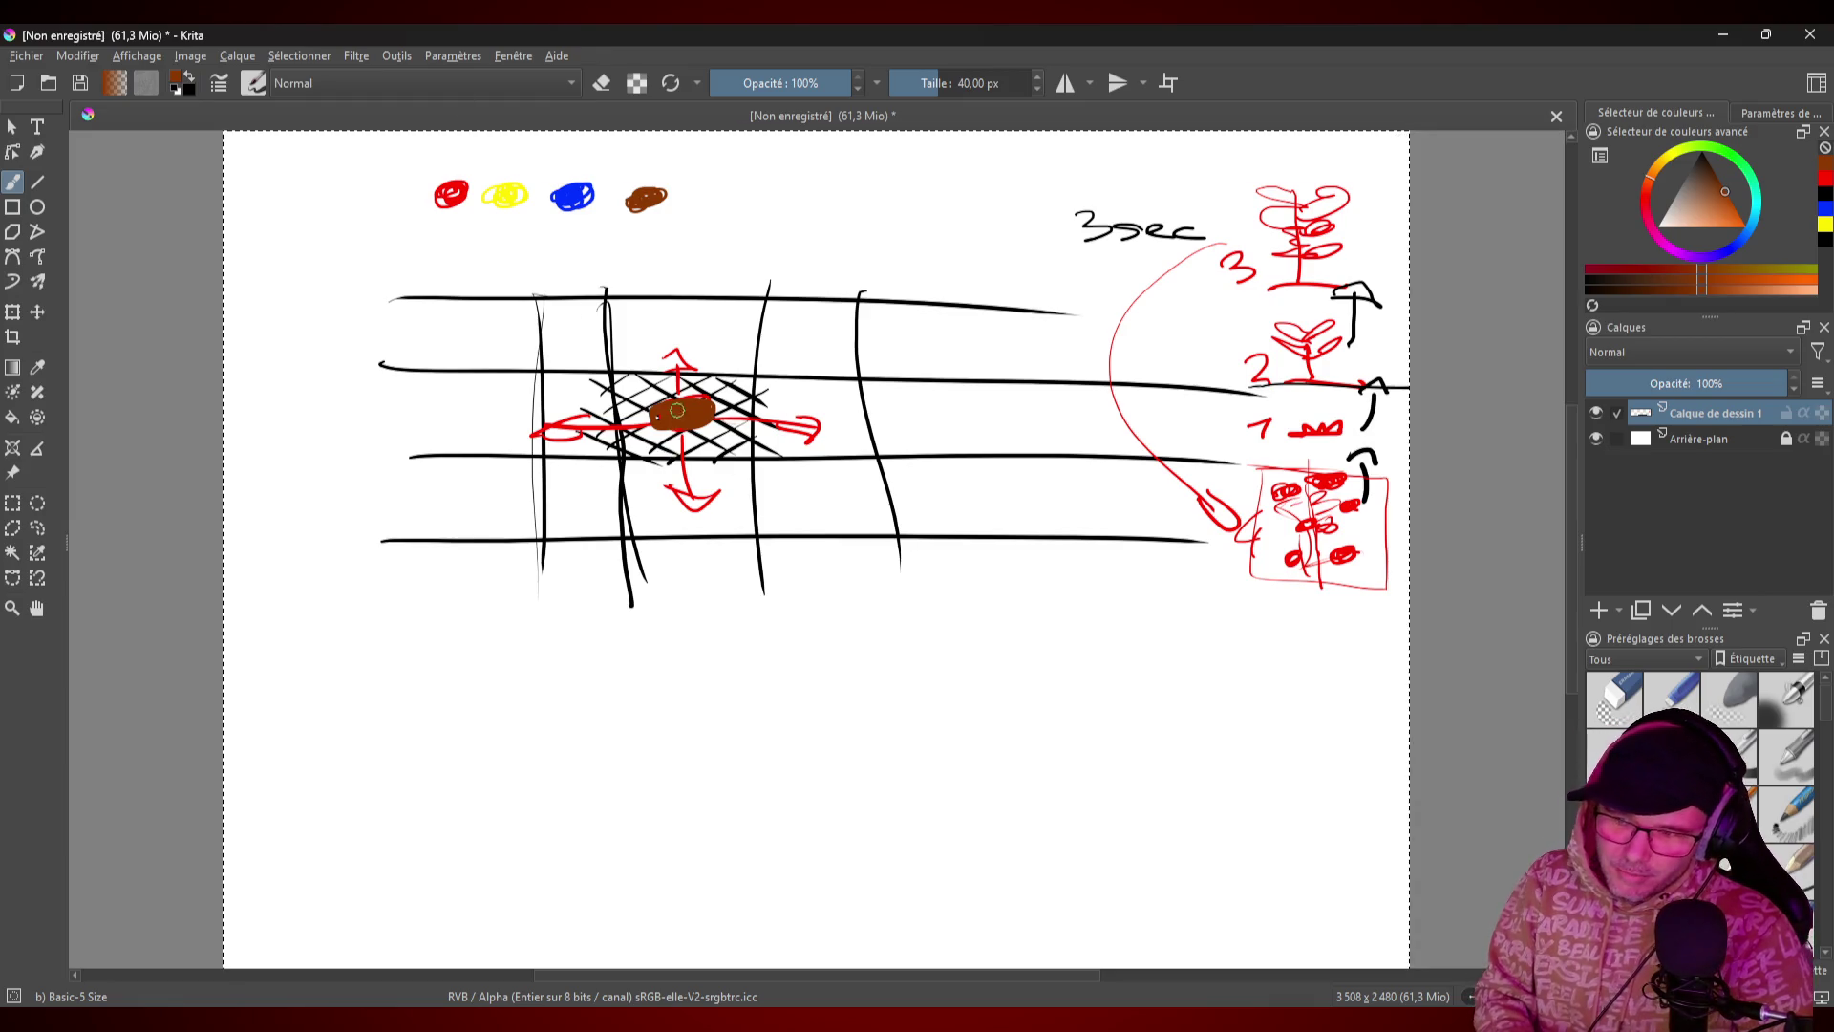
Undo the brown dot, then add a red blob above the central blob and a red down-right arrow
left_click(585, 272, "ctrl")
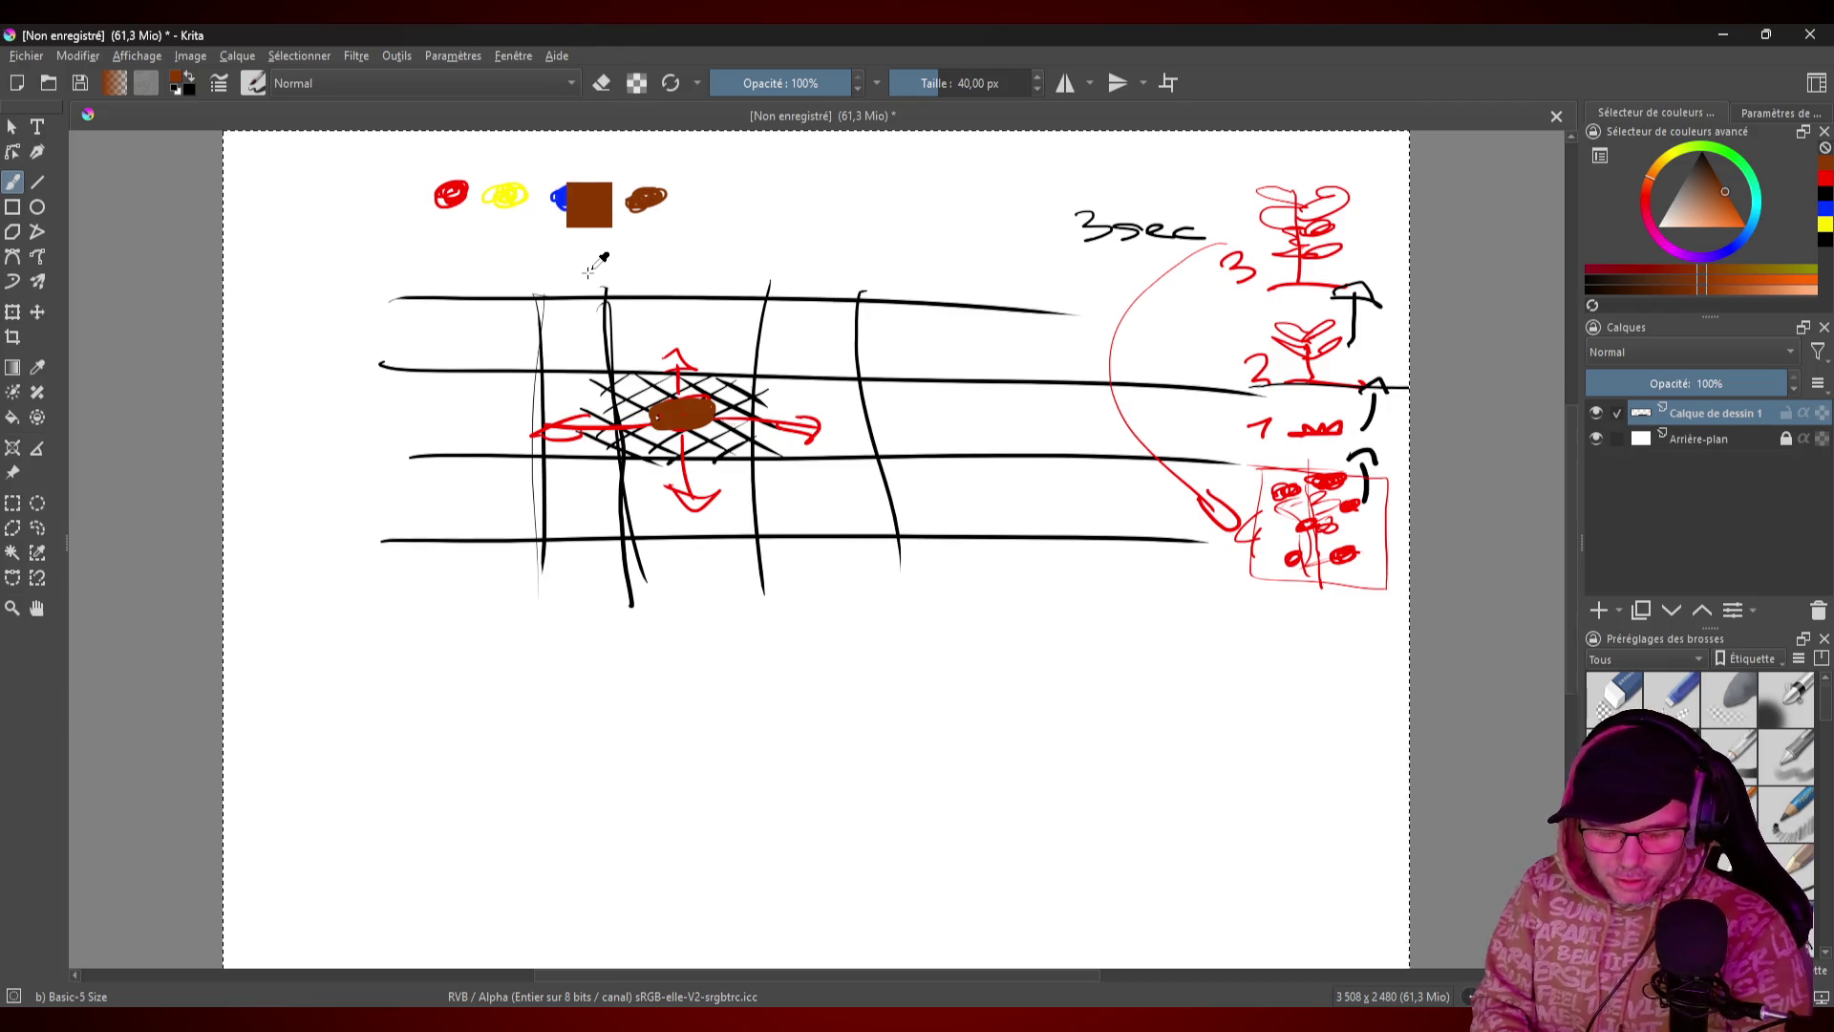
key("ctrl+z")
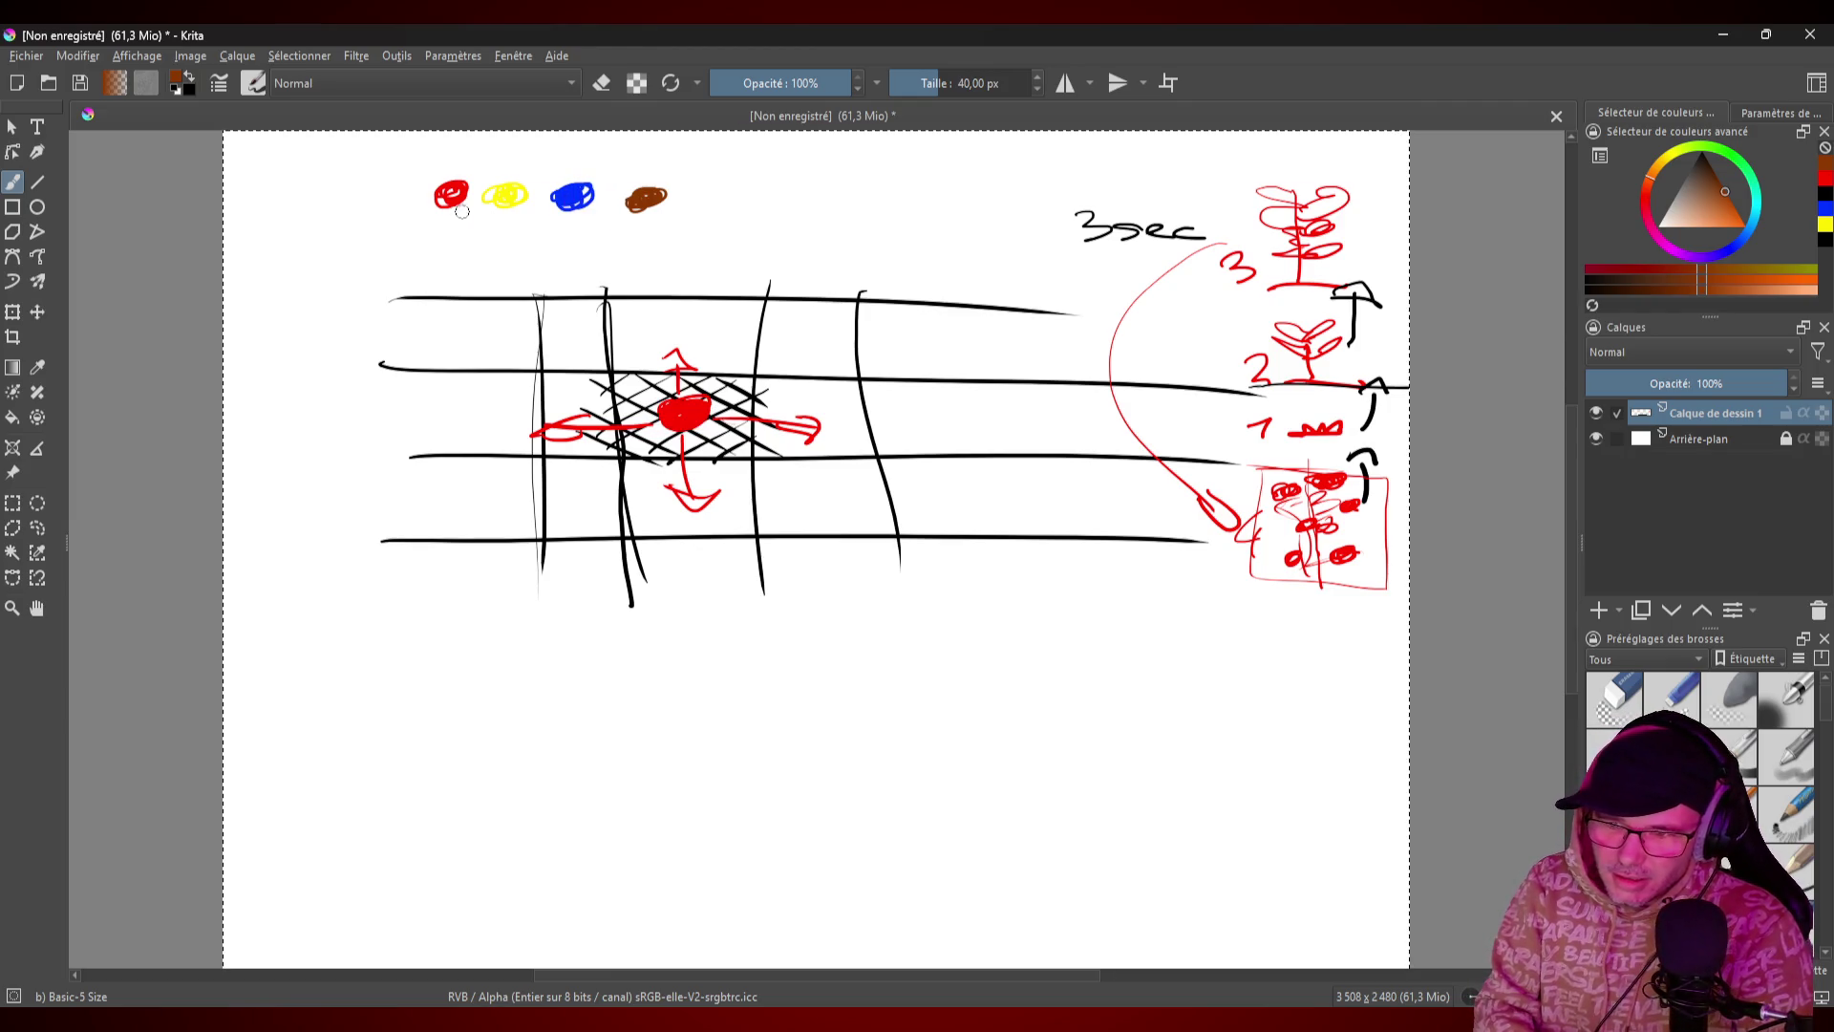
left_click(458, 196, "ctrl")
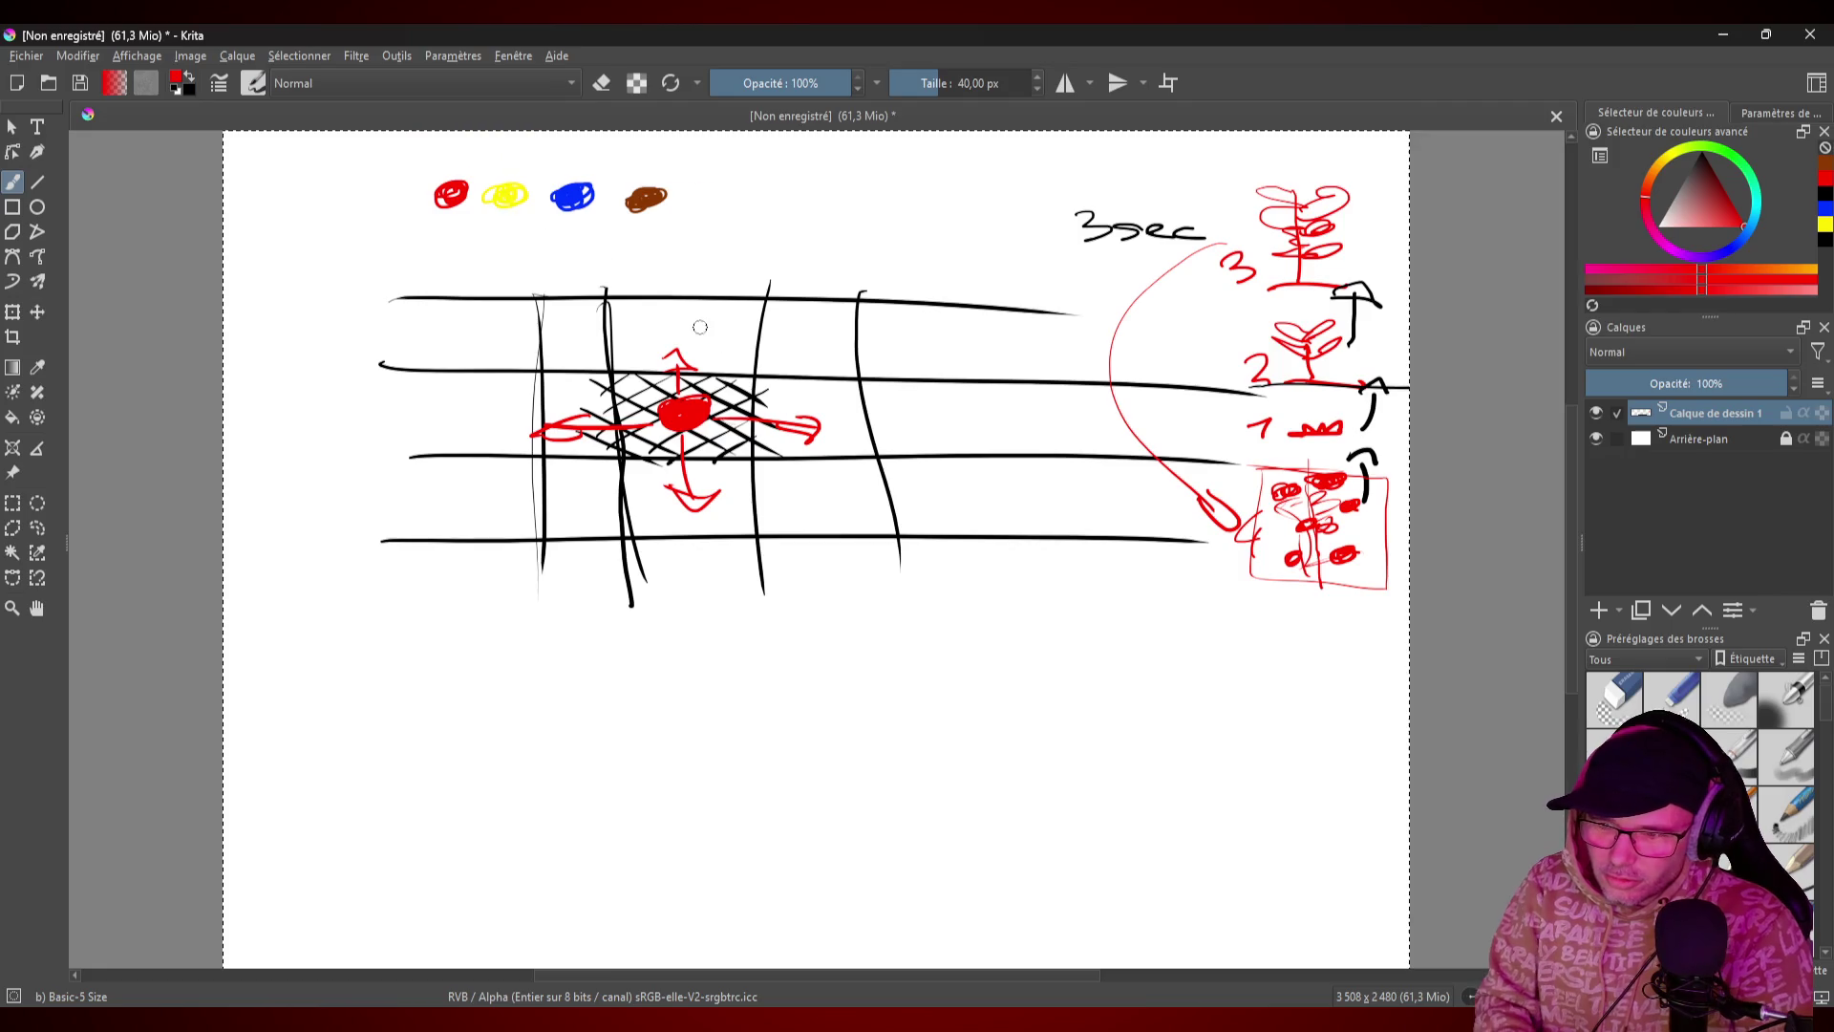
left_click_drag(571, 425, 567, 420)
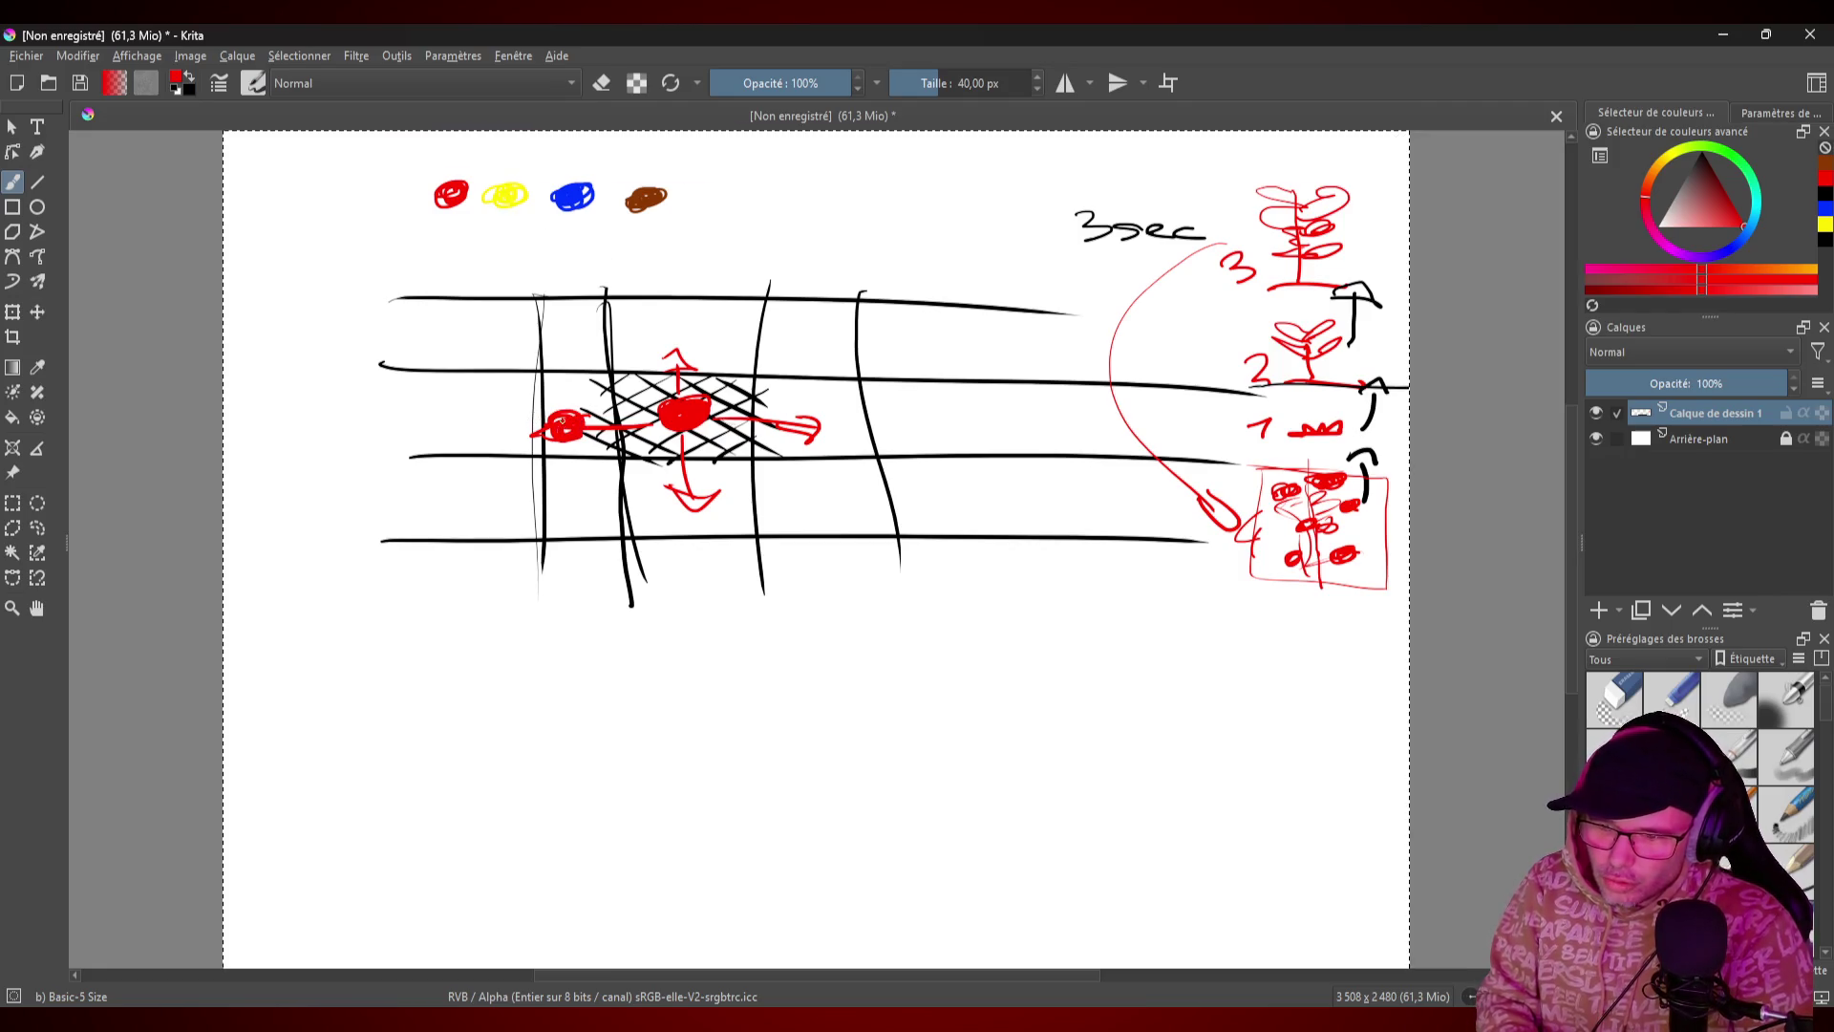
mouse_move(684, 358)
left_mouse_down()
mouse_move(678, 334)
mouse_move(692, 354)
left_mouse_up()
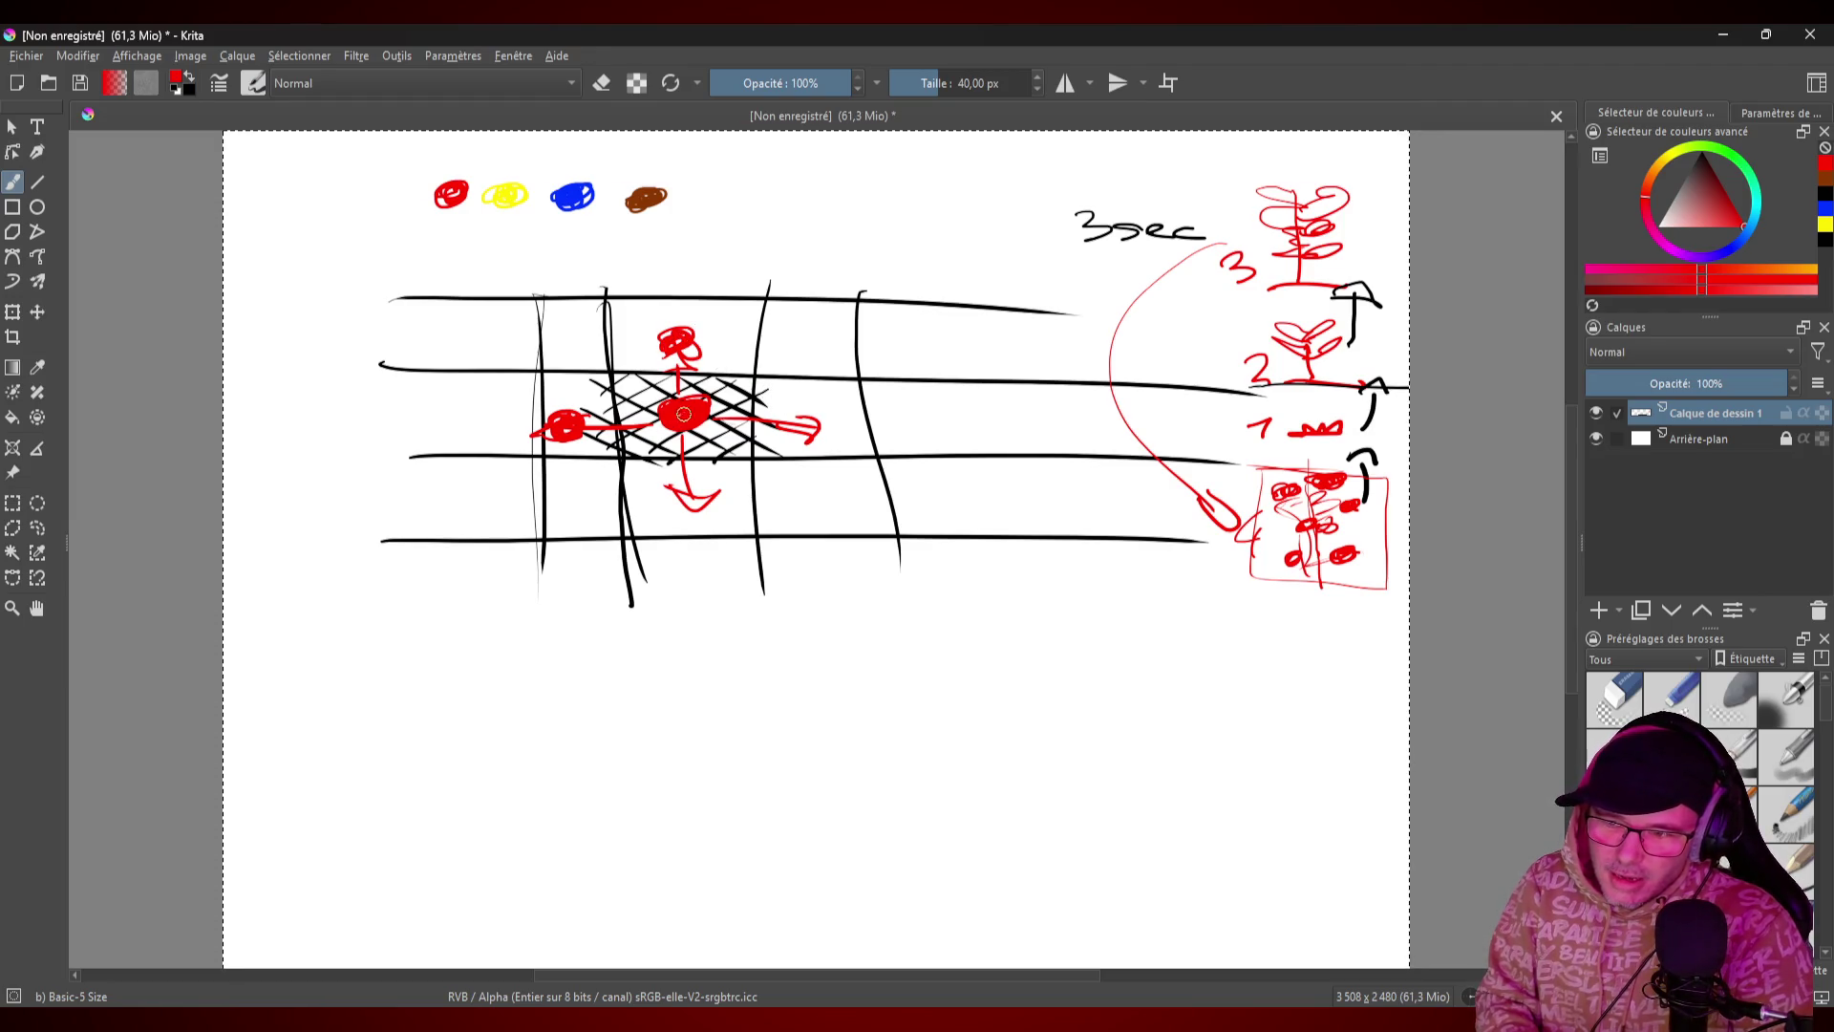
mouse_move(702, 430)
left_mouse_down()
mouse_move(877, 604)
mouse_move(827, 598)
left_mouse_up()
mouse_move(972, 675)
left_mouse_down()
mouse_move(1000, 661)
mouse_move(973, 685)
mouse_move(1040, 689)
mouse_move(1062, 667)
mouse_move(1059, 685)
left_mouse_up()
Write 'R+R =' in red below the grid
left_click(1063, 672)
mouse_move(1055, 656)
left_mouse_down()
mouse_move(1113, 676)
mouse_move(1050, 667)
mouse_move(1040, 688)
left_mouse_up()
mouse_move(1157, 658)
left_mouse_down()
mouse_move(1219, 674)
mouse_move(1251, 646)
mouse_move(1295, 680)
mouse_move(1269, 642)
left_mouse_up()
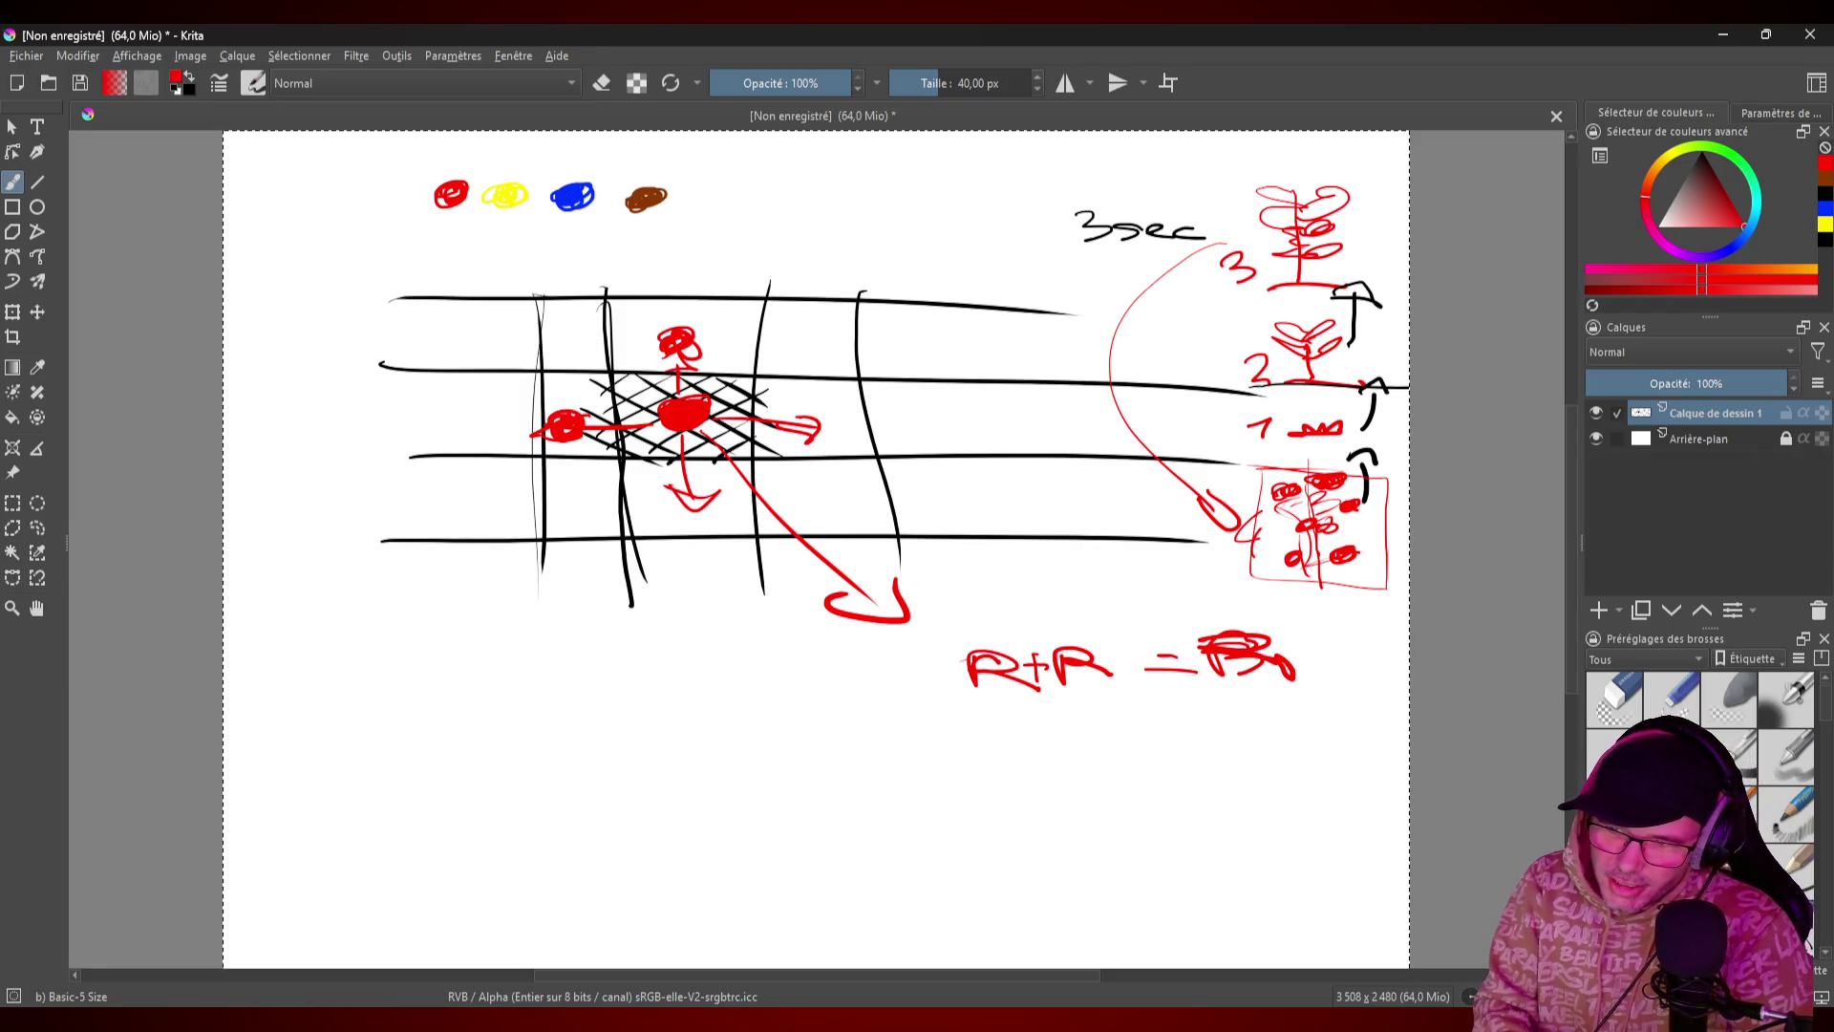
Repaint the top blob blue and turn the rule's second R into a blue B
left_click(573, 195, "ctrl")
left_click_drag(677, 334, 683, 350)
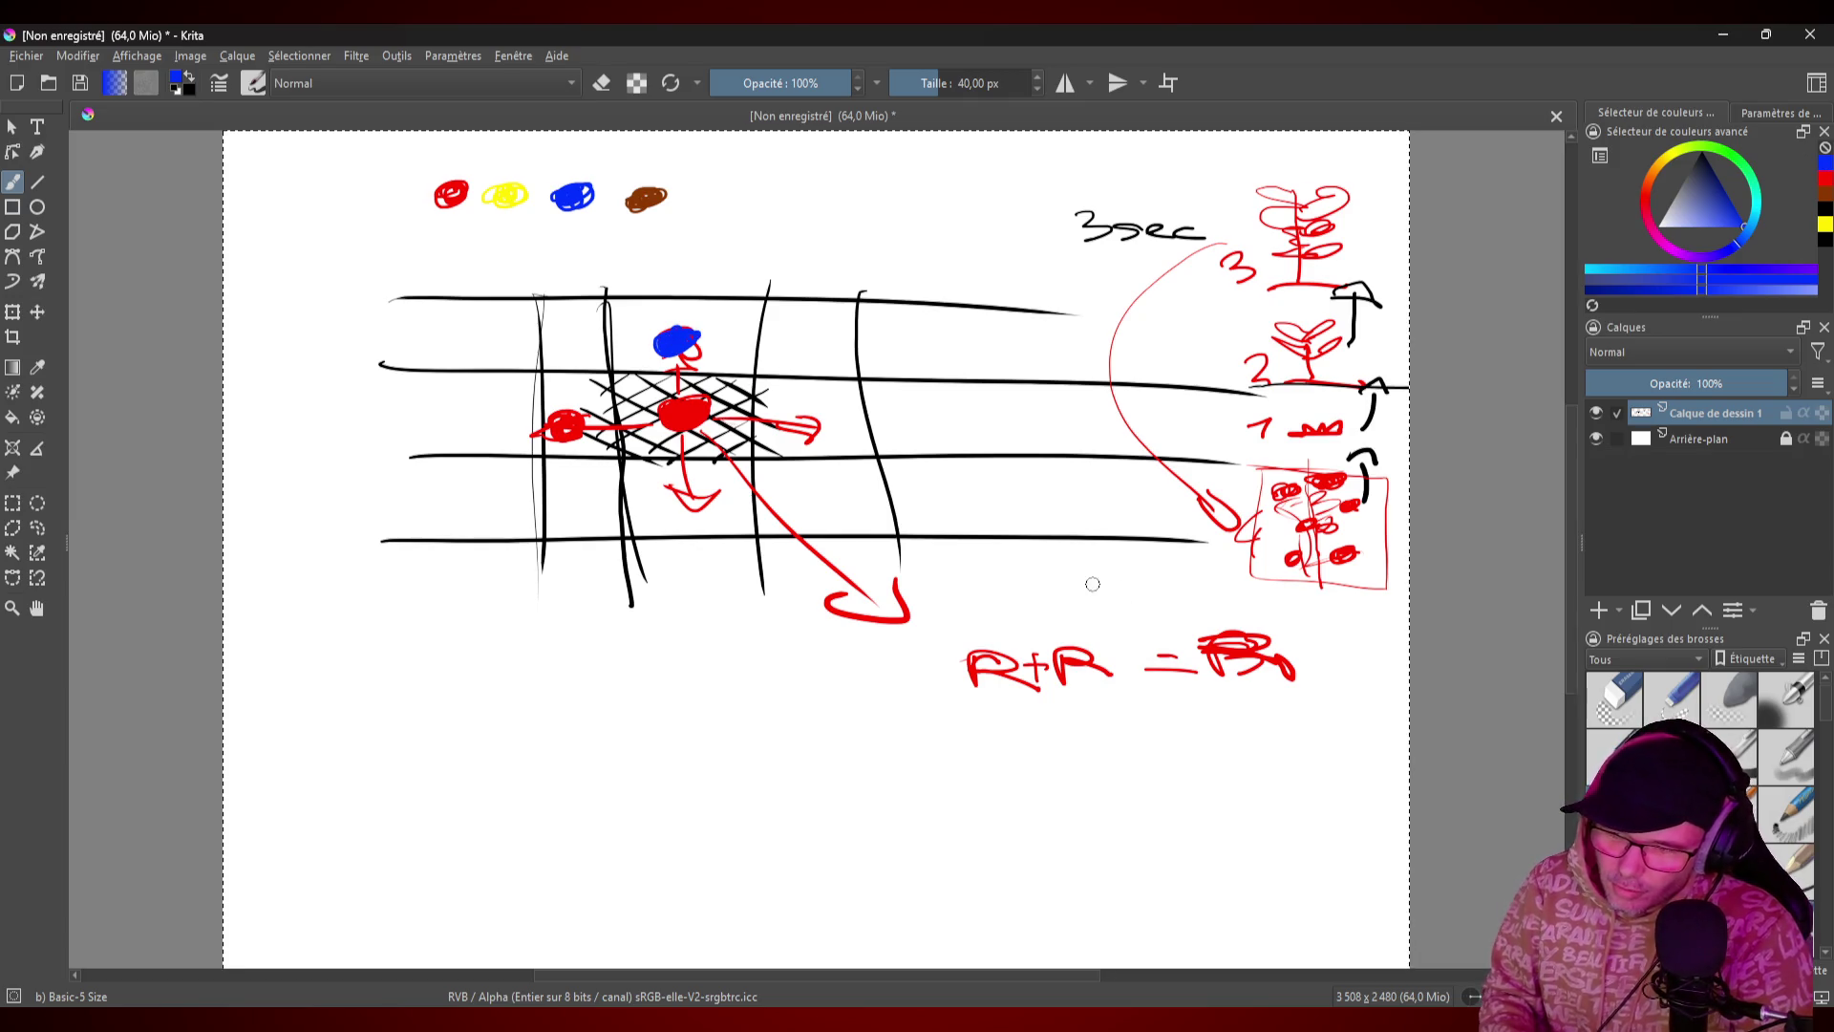
mouse_move(1058, 647)
left_mouse_down()
mouse_move(1061, 683)
mouse_move(1099, 657)
mouse_move(1065, 676)
left_mouse_up()
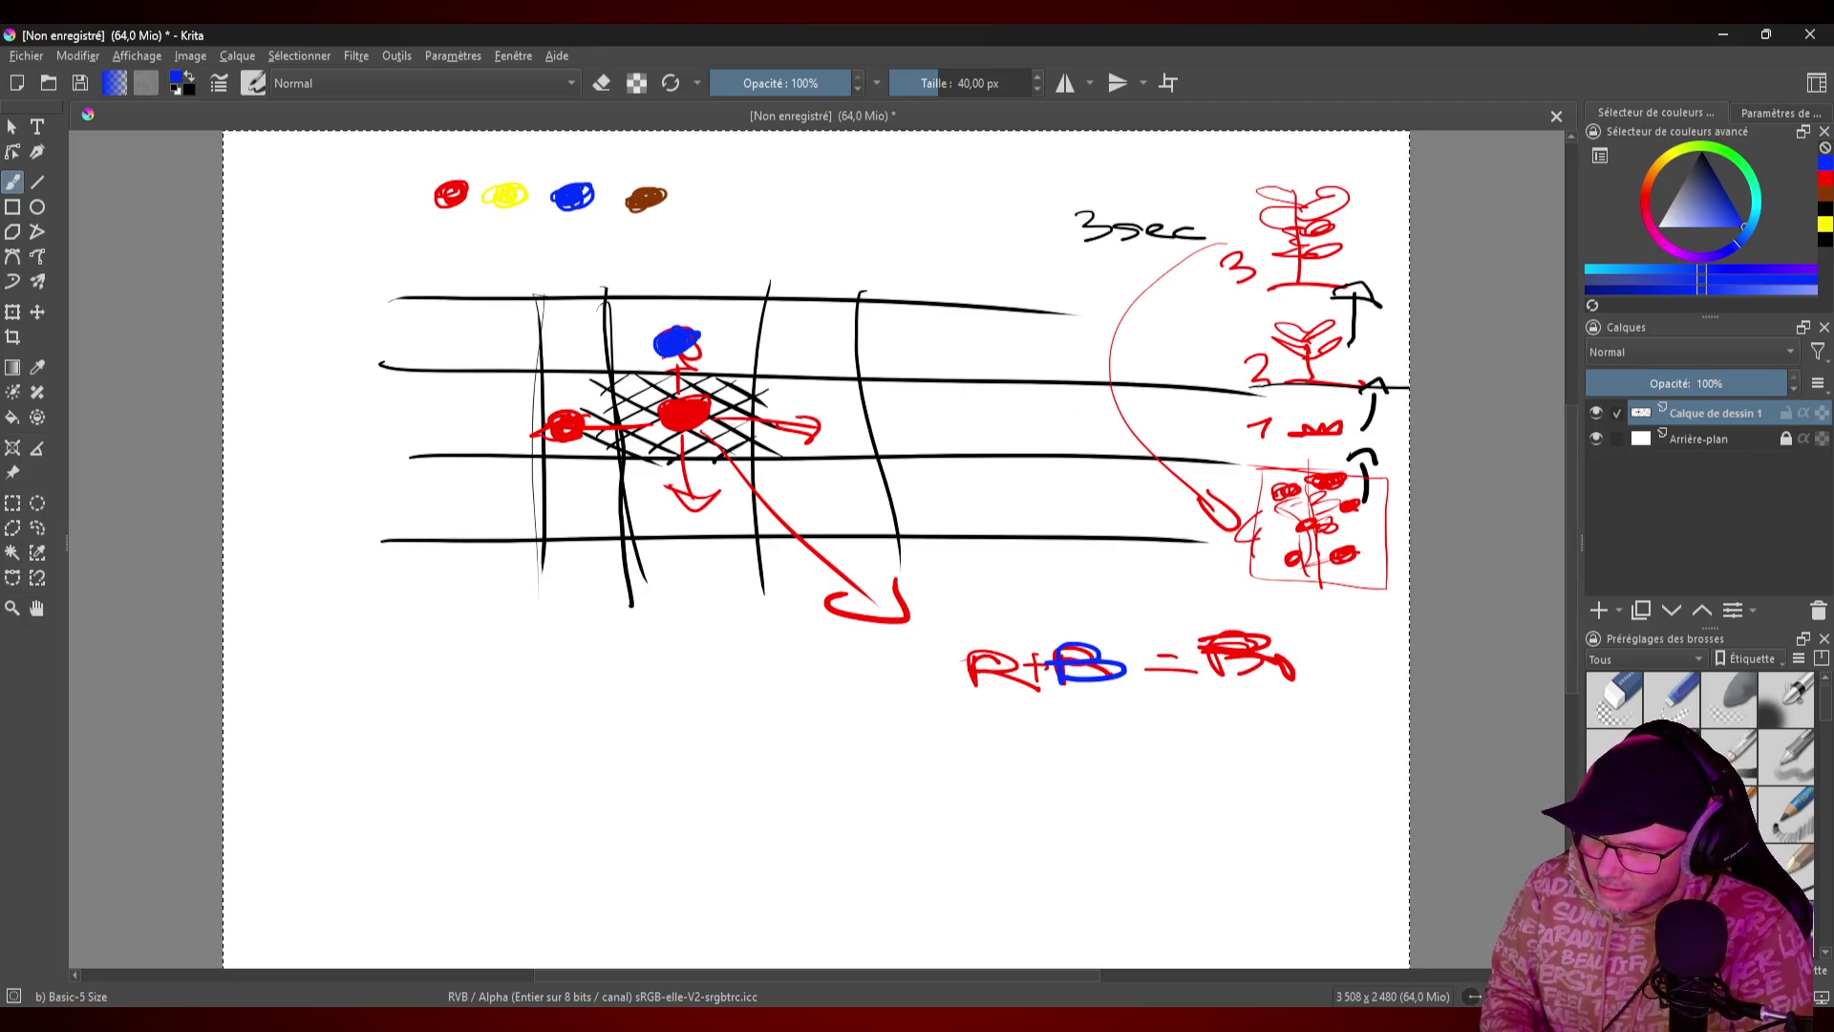
Choose purple from the pop-up palette and scribble it as the 'R+B =' result
right_click(1229, 666)
left_click(1189, 717)
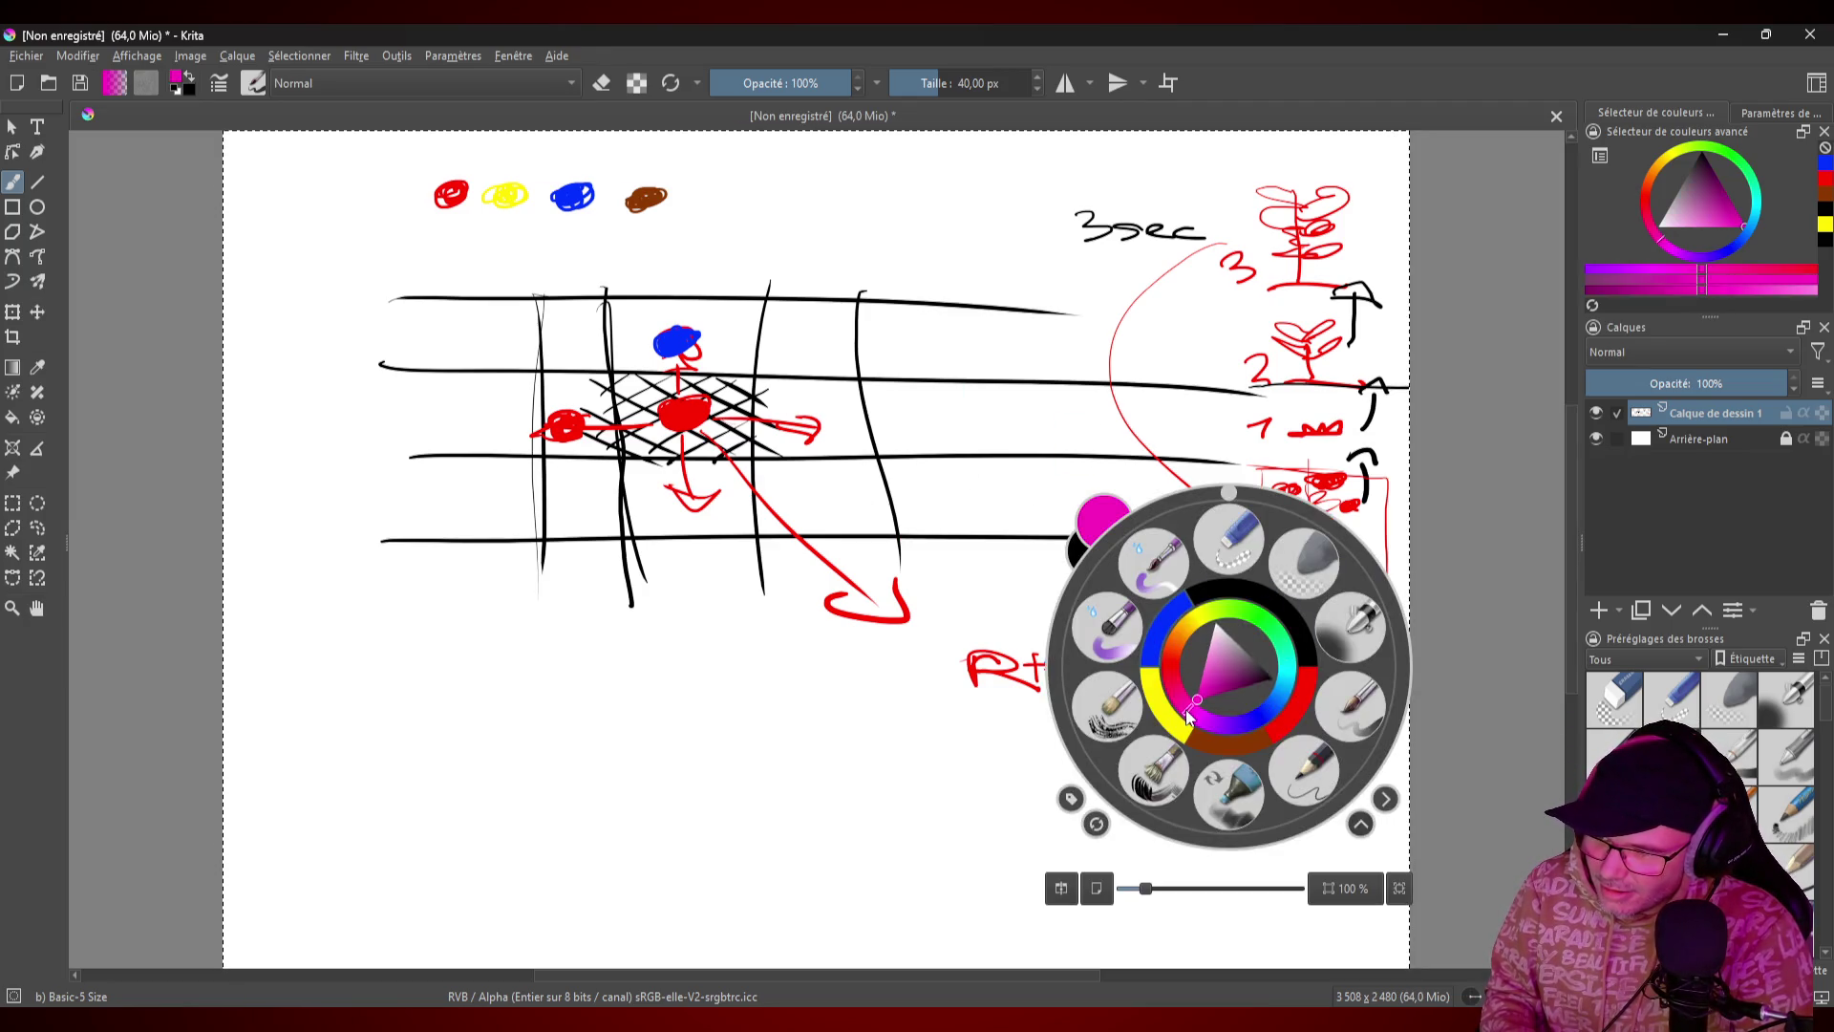
left_click(948, 682)
mouse_move(1219, 637)
left_mouse_down()
mouse_move(1242, 674)
mouse_move(1249, 632)
left_mouse_up()
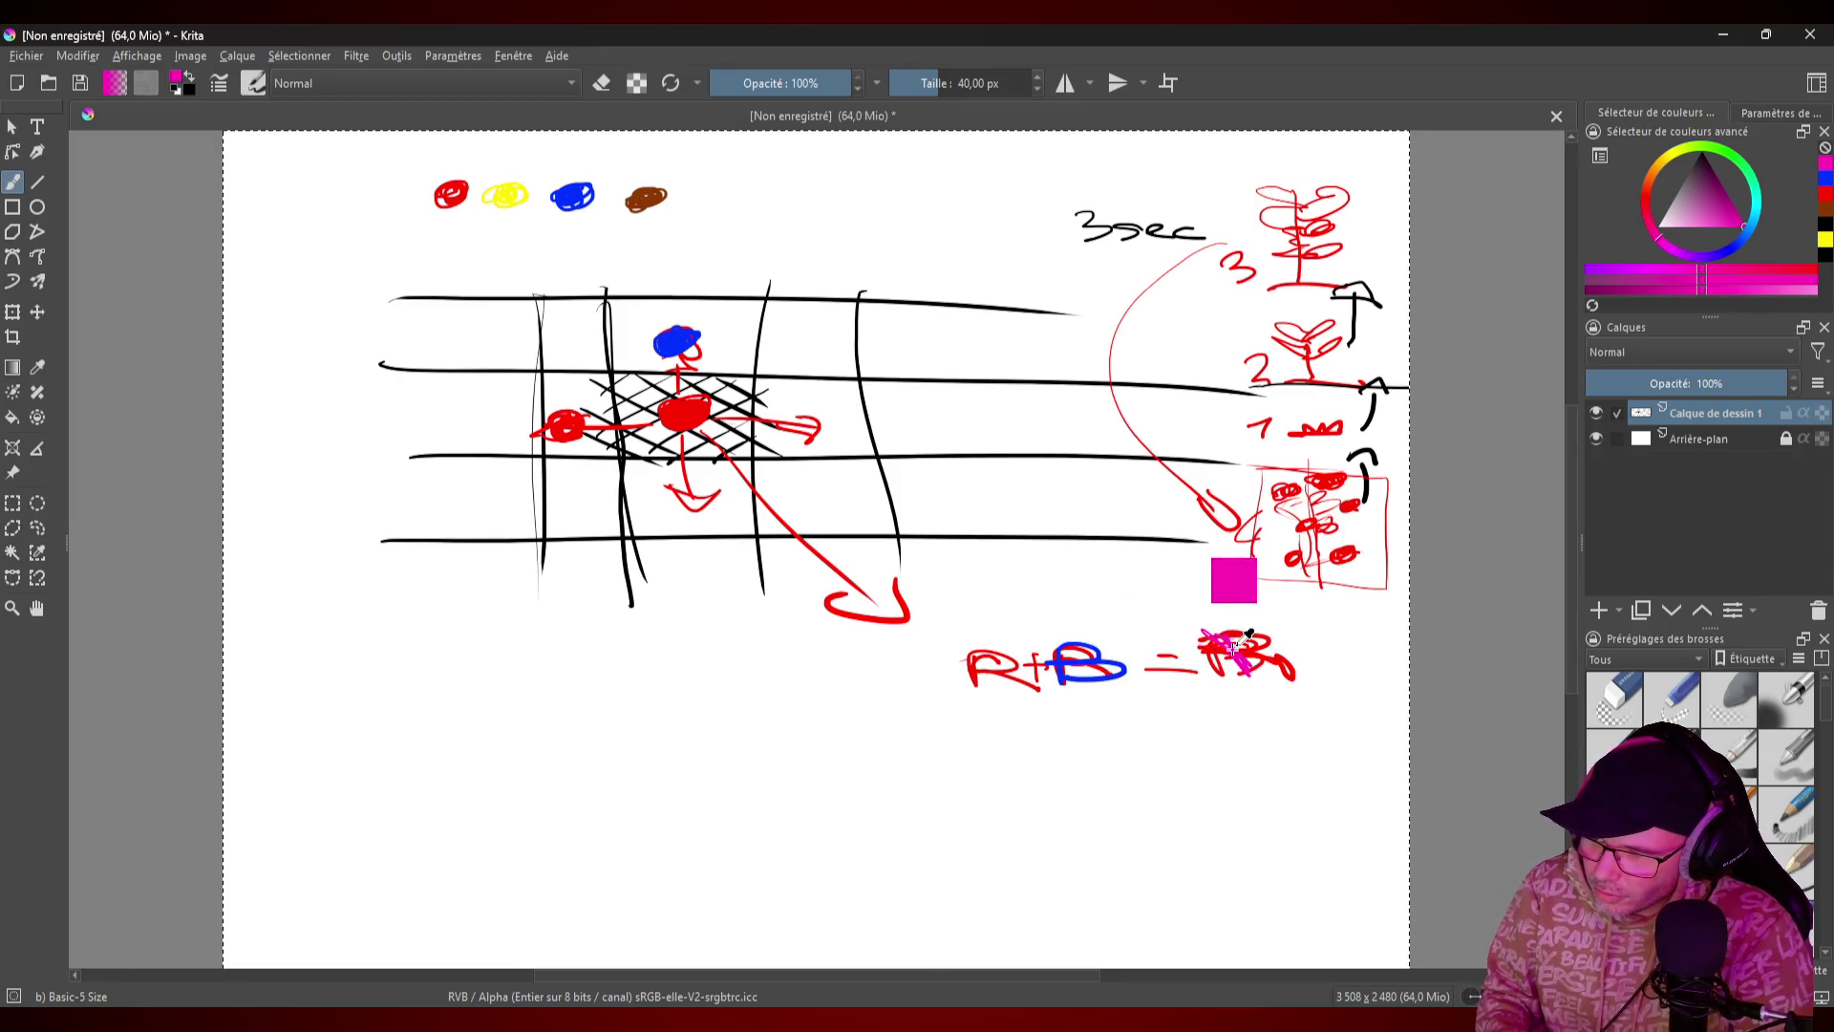
right_click(1196, 694)
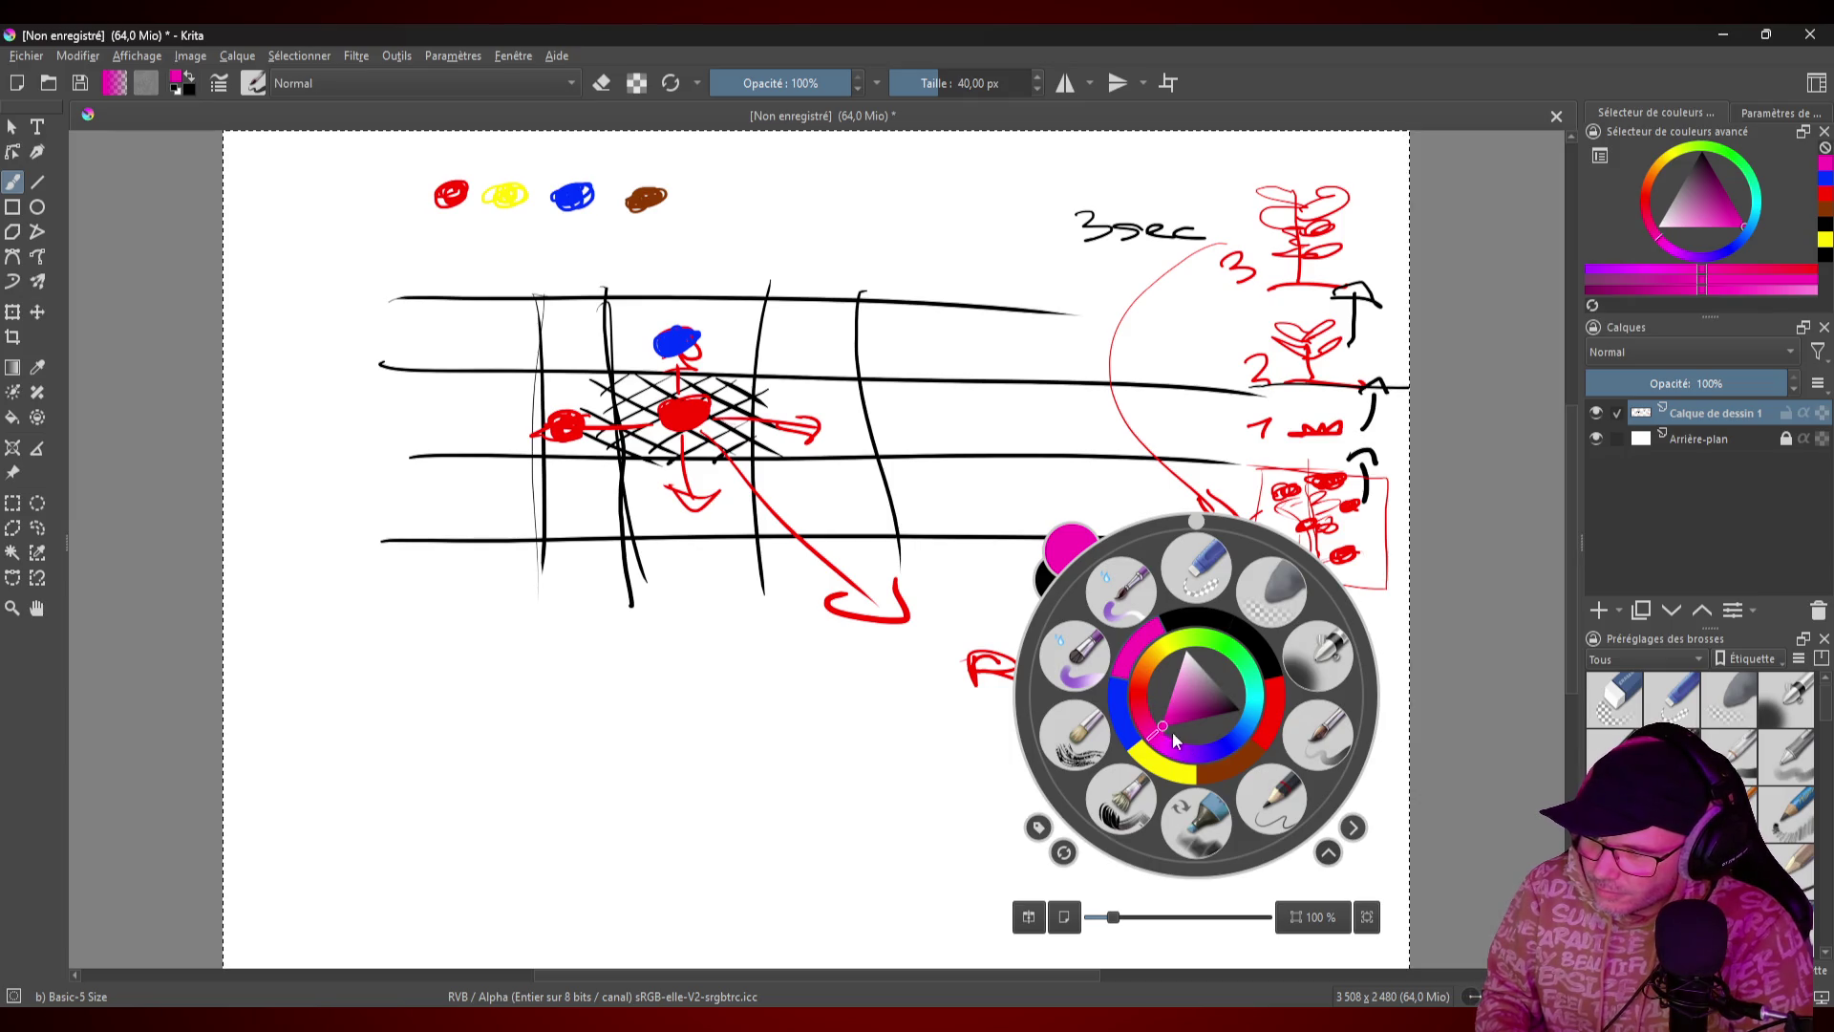
left_click(1158, 669)
left_click(1184, 755)
left_click(963, 683)
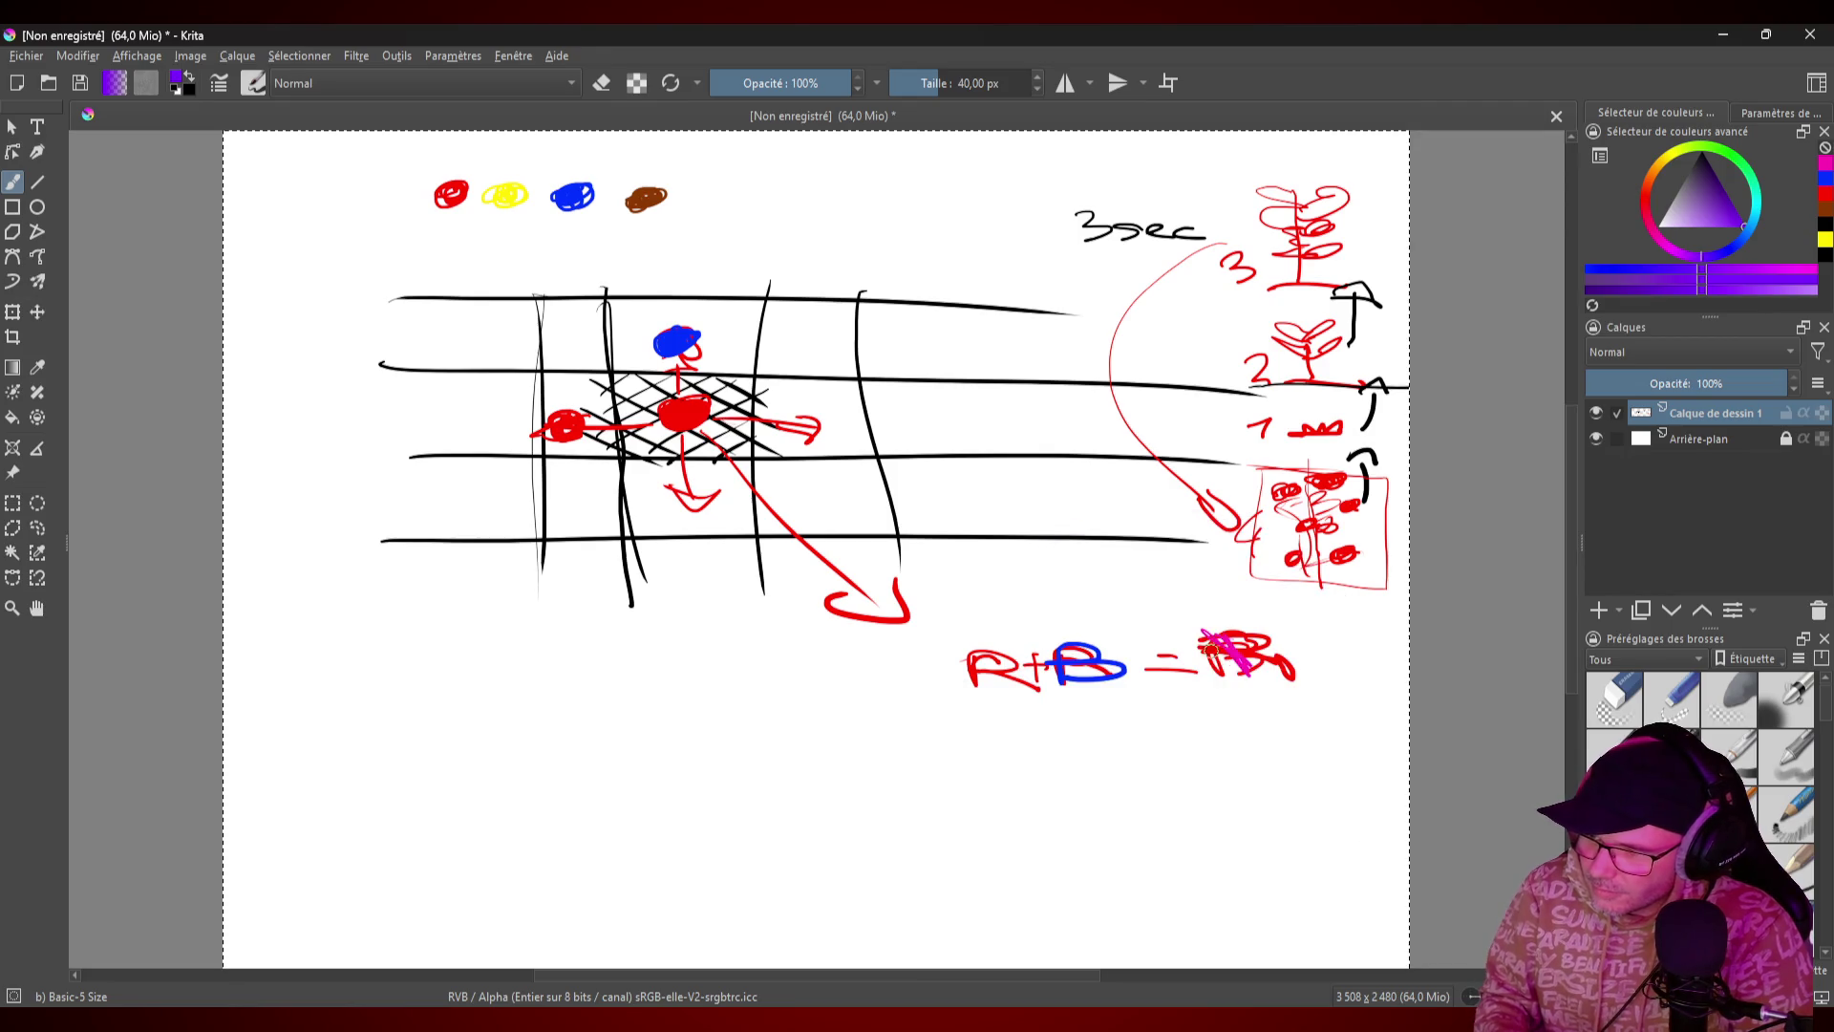
mouse_move(1204, 635)
left_mouse_down()
mouse_move(1242, 668)
mouse_move(1277, 641)
mouse_move(1253, 680)
mouse_move(1280, 623)
mouse_move(1226, 659)
left_mouse_up()
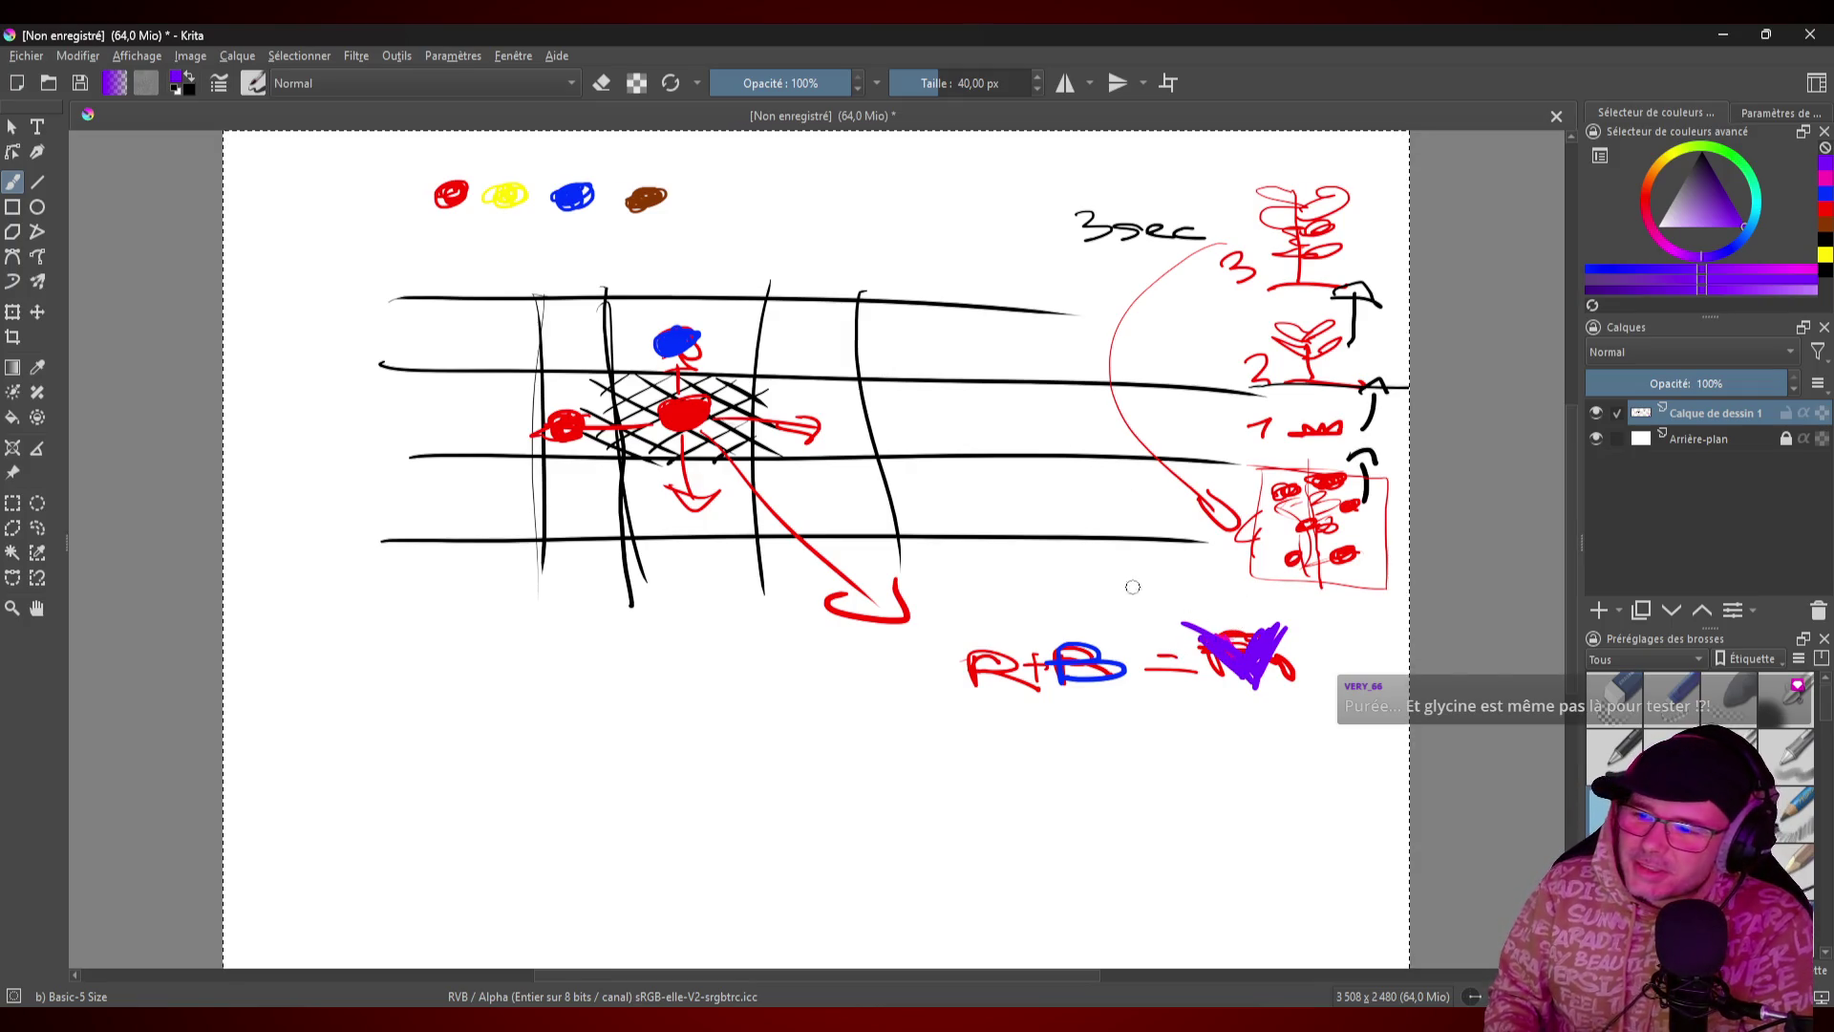
left_click(523, 179, "ctrl")
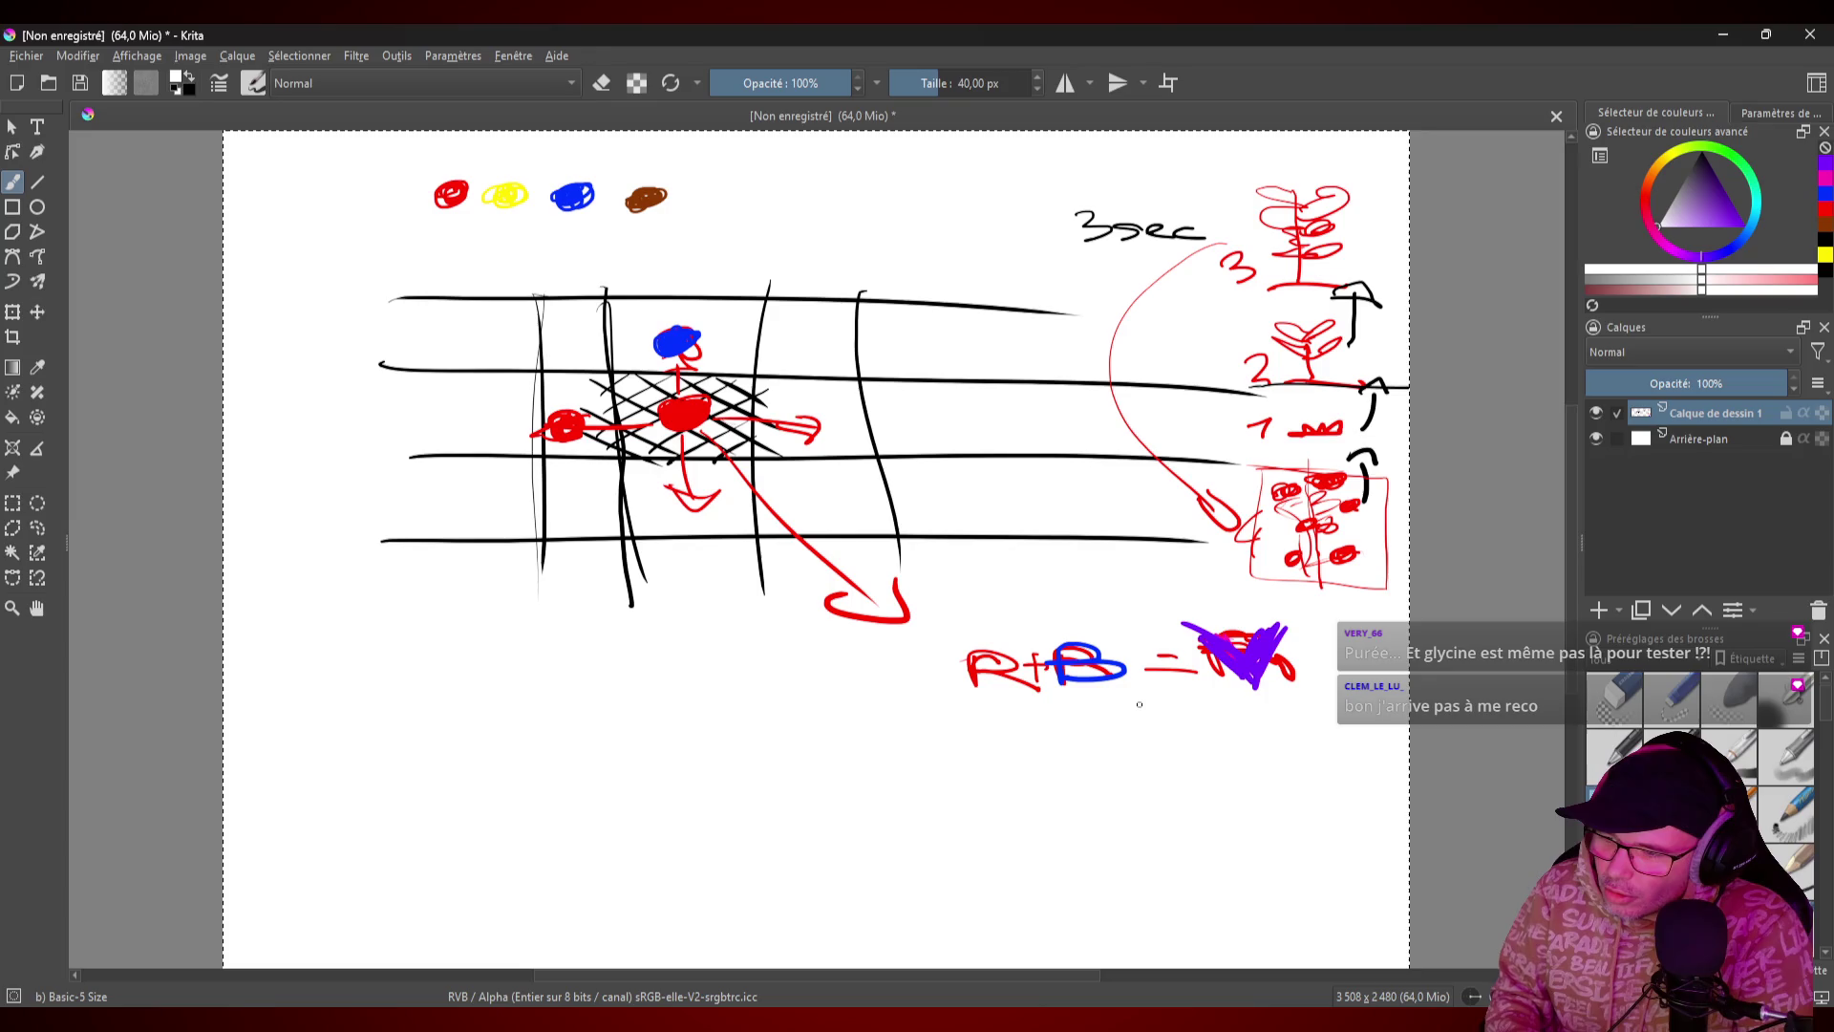
Write a yellow 'J =' under the R+B rule
left_click_drag(1138, 704, 1097, 711)
left_click(507, 196, "ctrl")
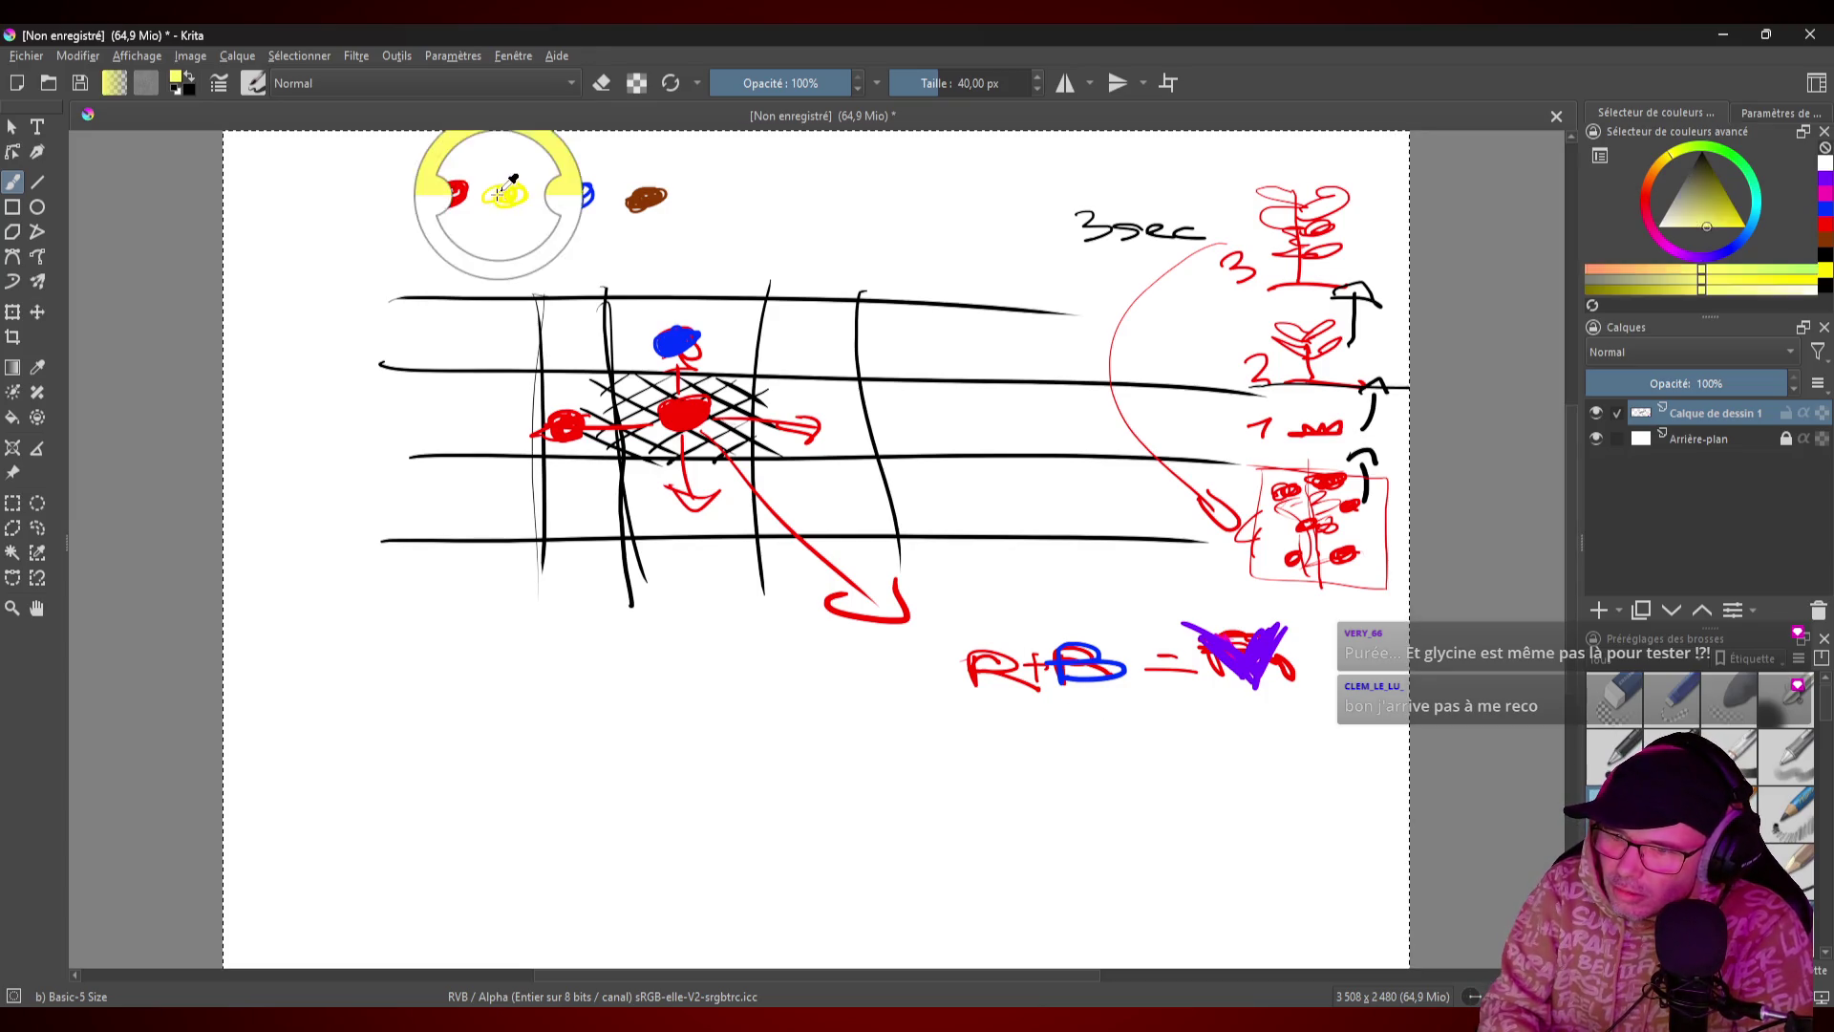
mouse_move(1071, 702)
left_mouse_down()
mouse_move(1138, 702)
mouse_move(1071, 738)
mouse_move(1213, 715)
left_mouse_up()
left_click_drag(1160, 734, 1215, 732)
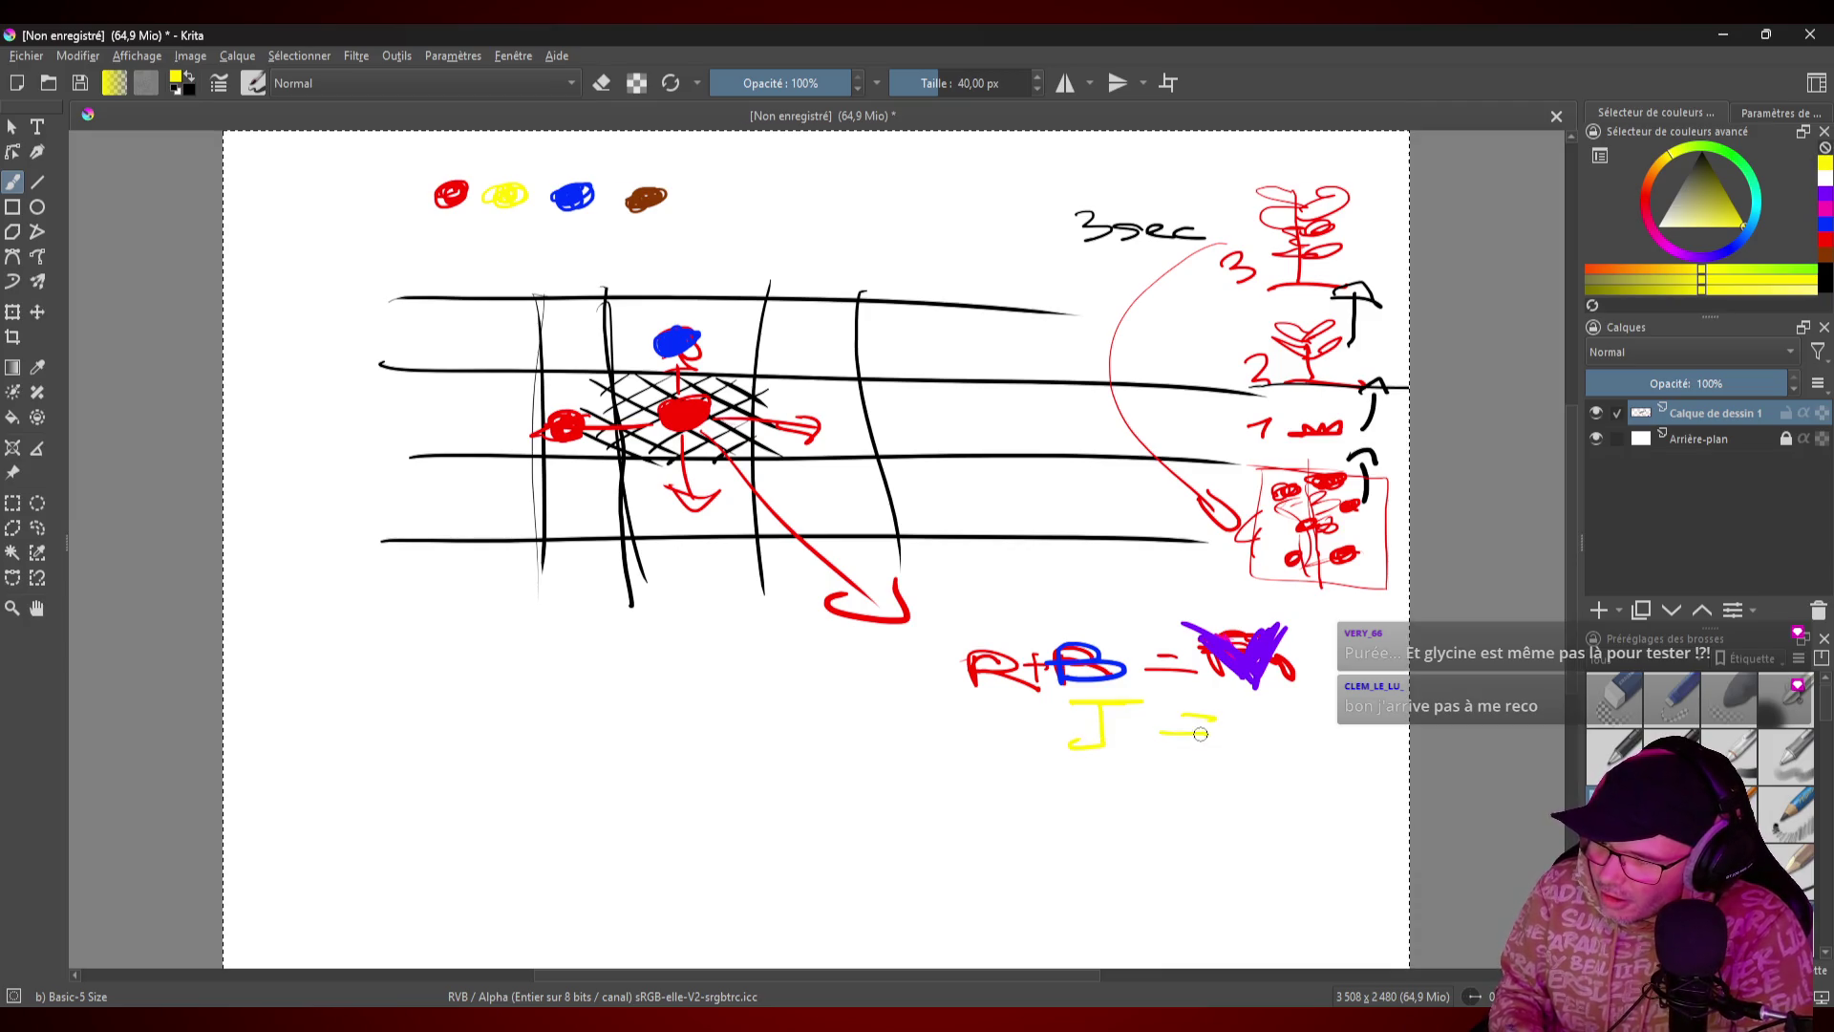
Pick orange from the pop-up palette and draw an orange circle after 'J ='
right_click(1253, 714)
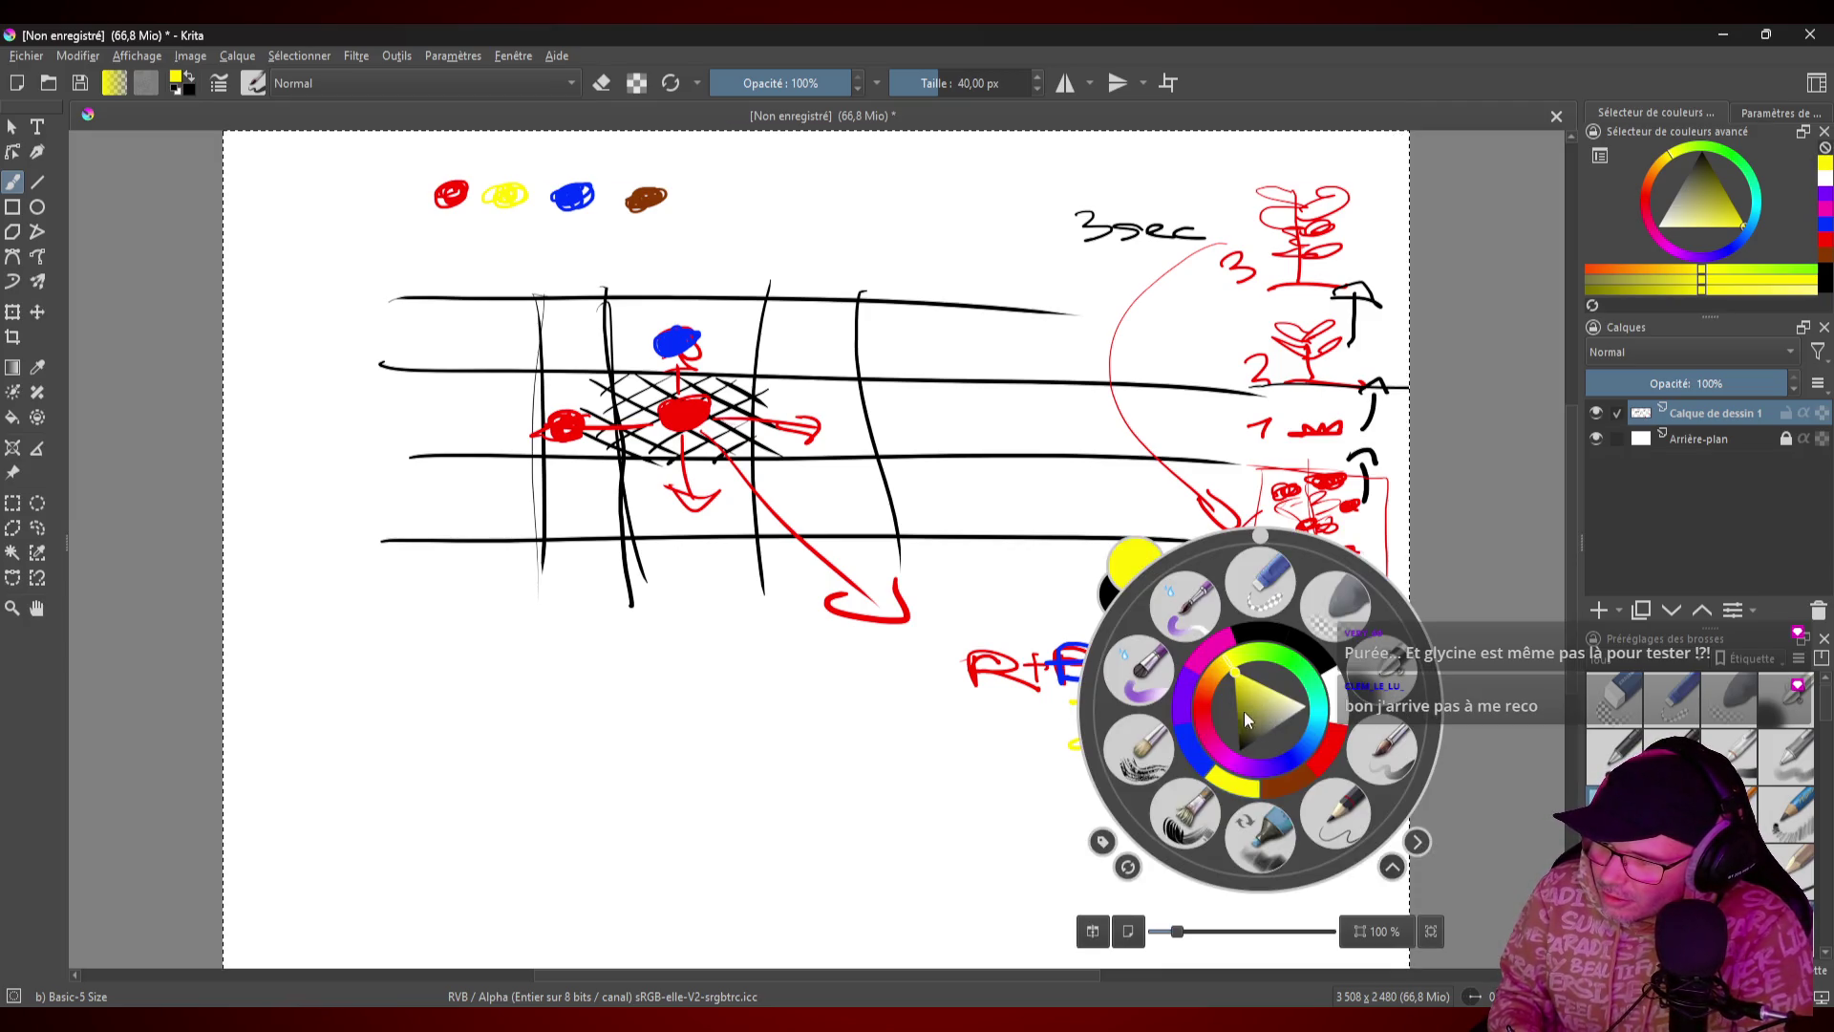
left_click(1204, 685)
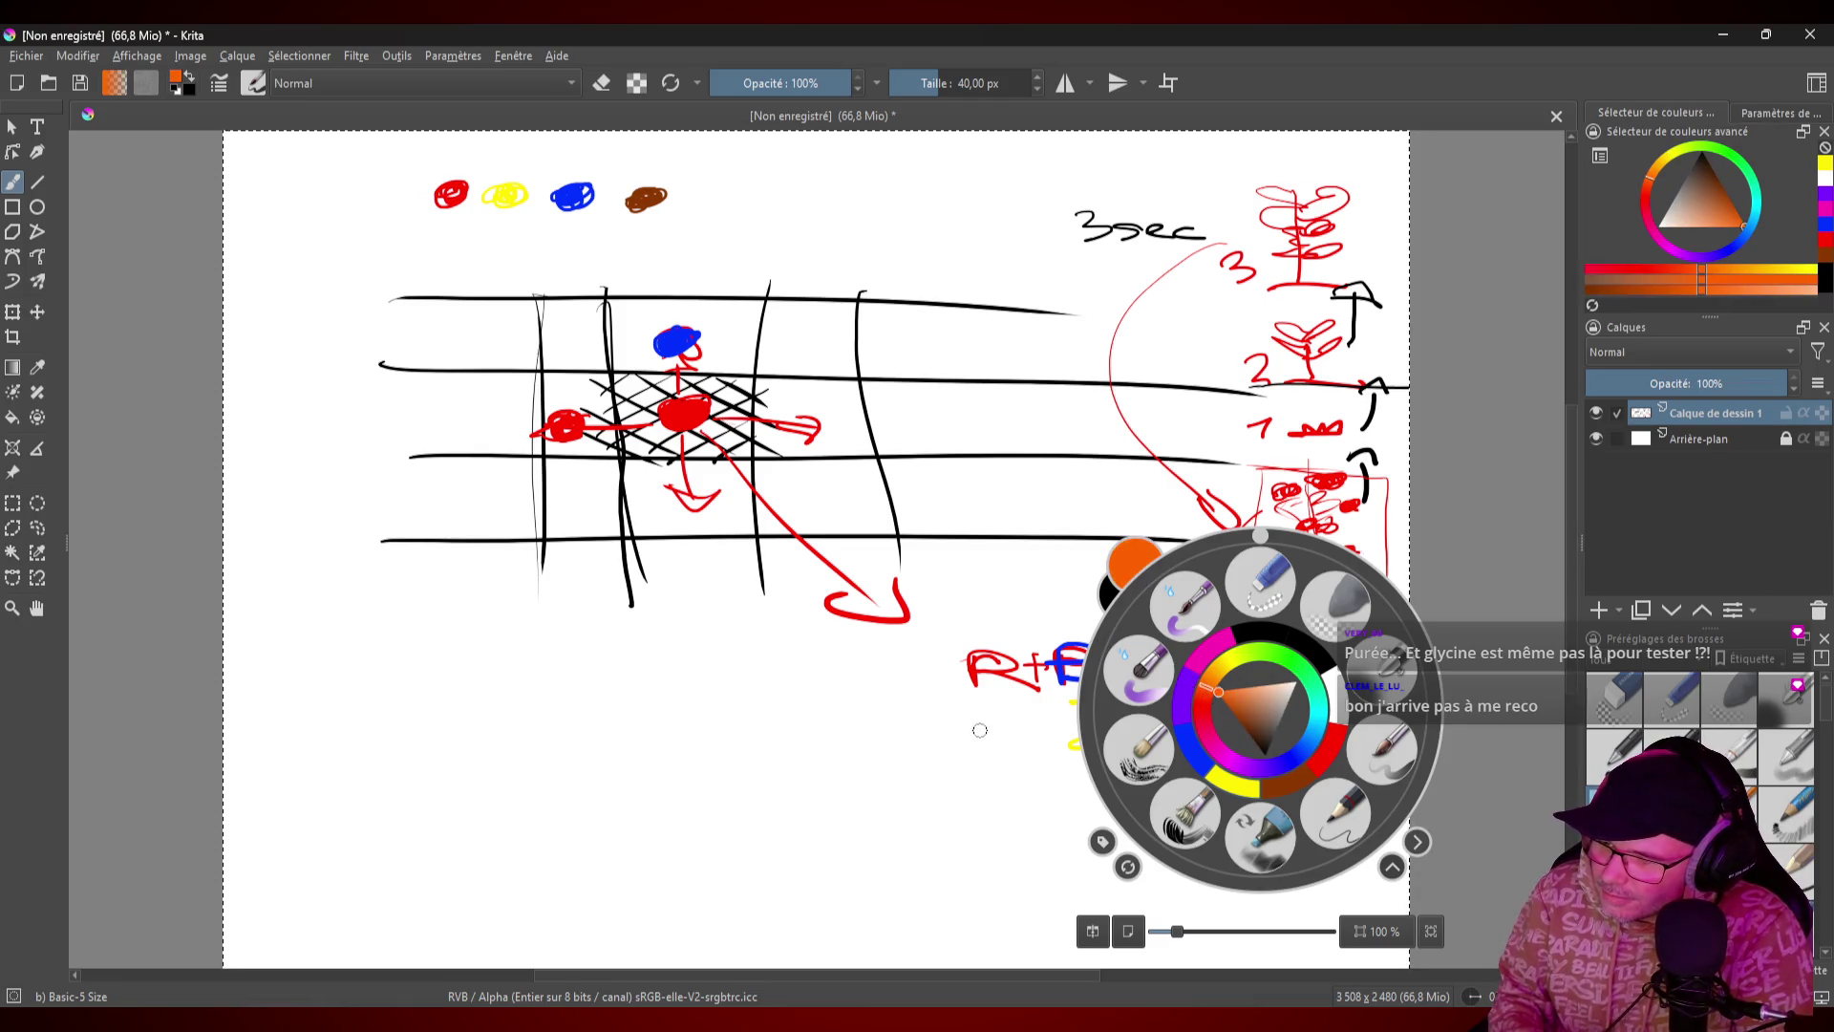
left_click(993, 736)
mouse_move(1280, 709)
left_mouse_down()
mouse_move(1303, 728)
mouse_move(1240, 721)
mouse_move(1275, 726)
left_mouse_up()
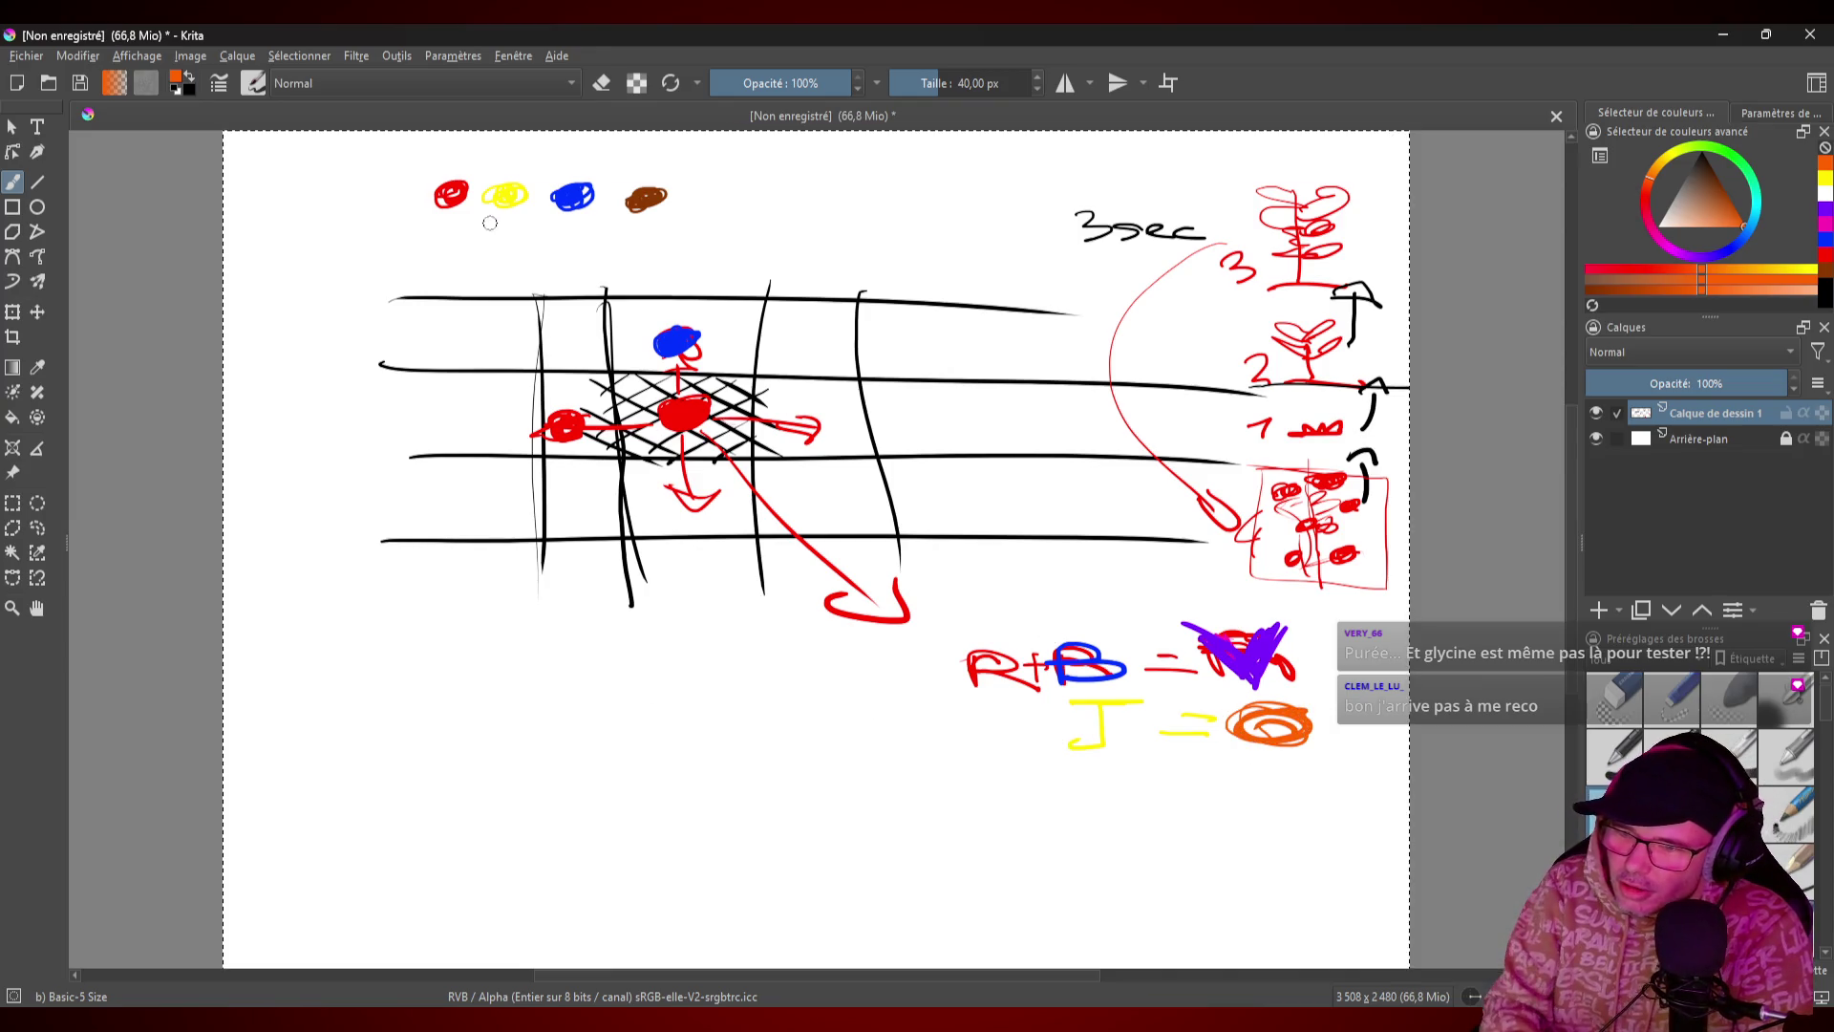
Start a new rule line with a yellow 'J +' and sample blue from the B
left_click(573, 196, "ctrl")
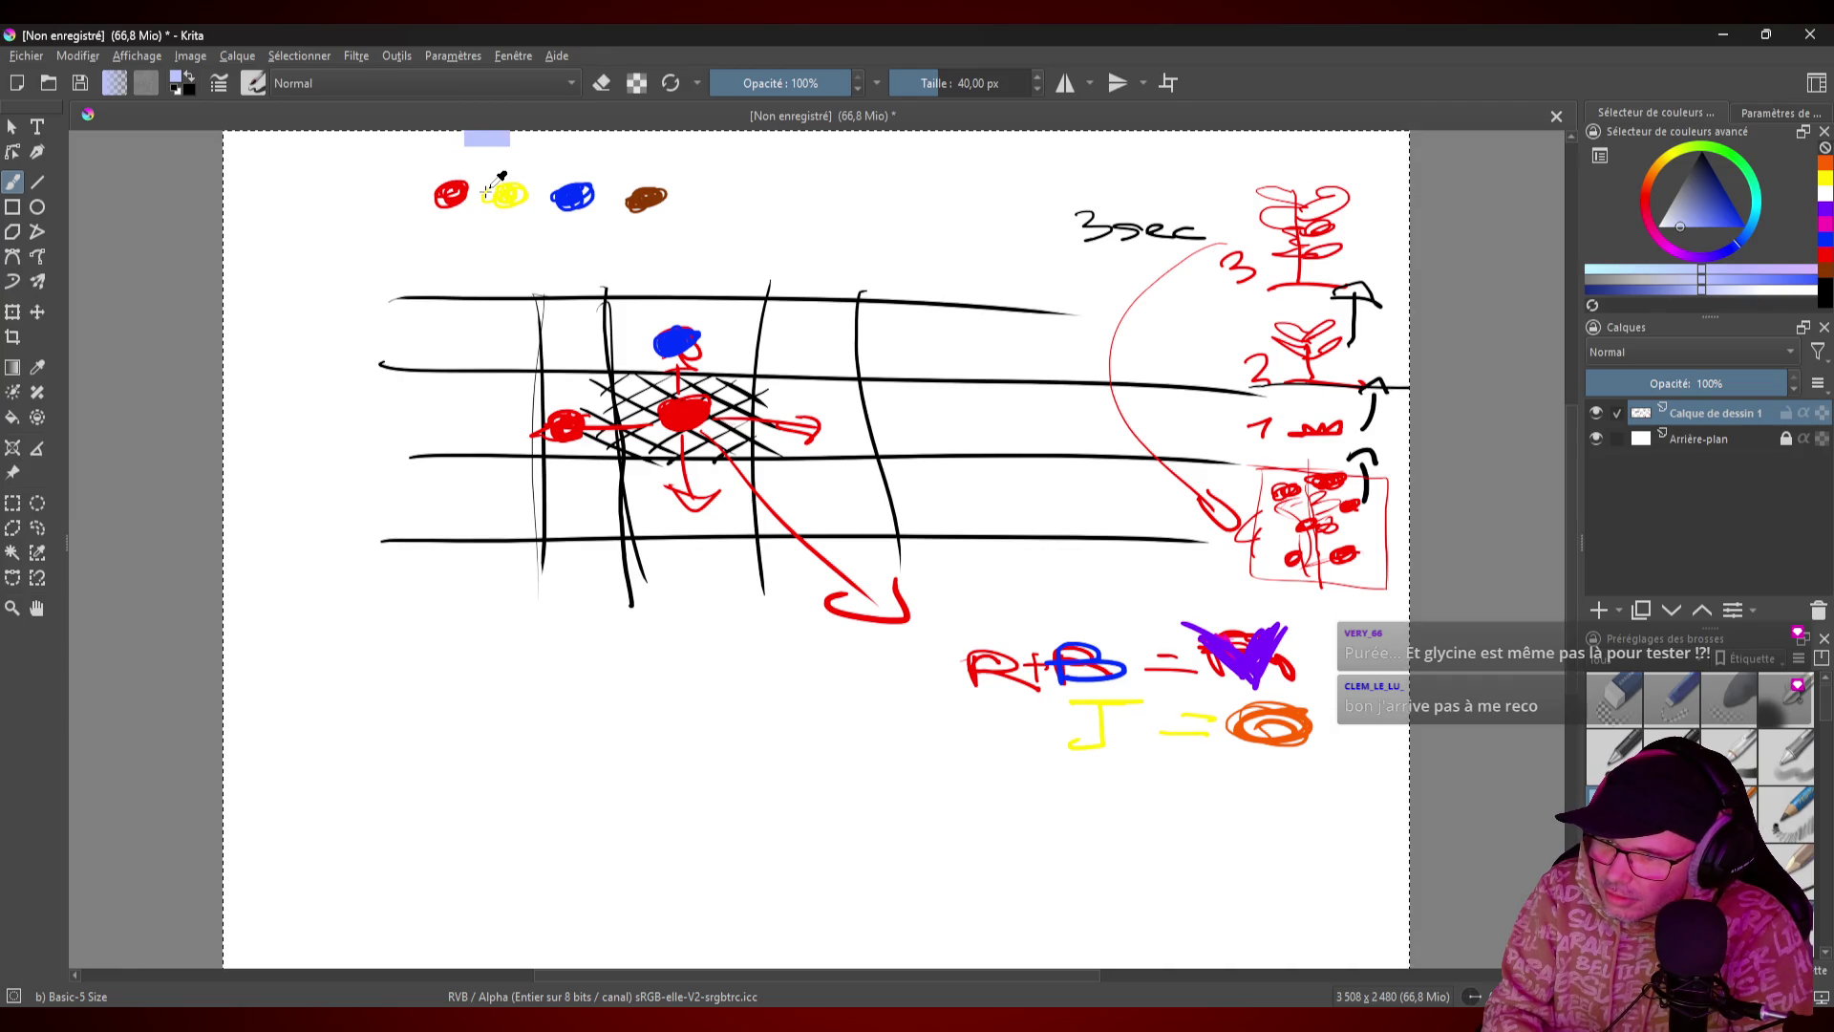
left_click(515, 182, "ctrl")
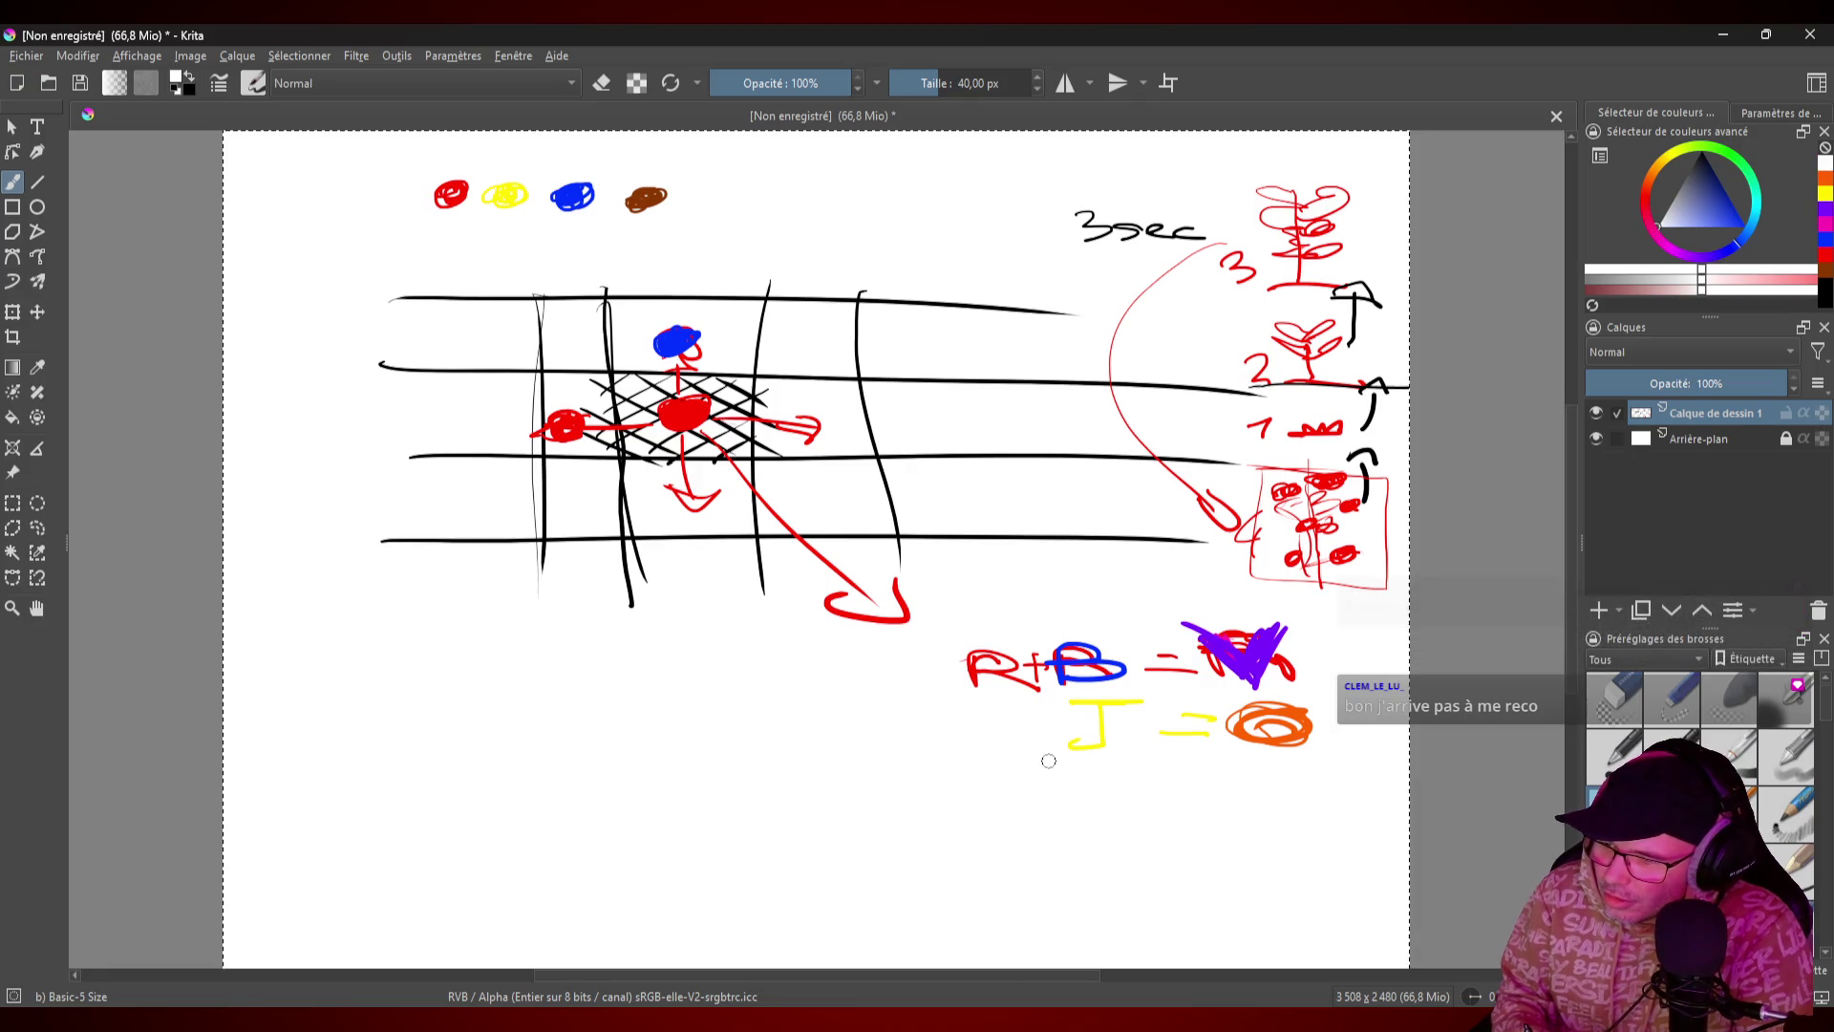
left_click(506, 195, "ctrl")
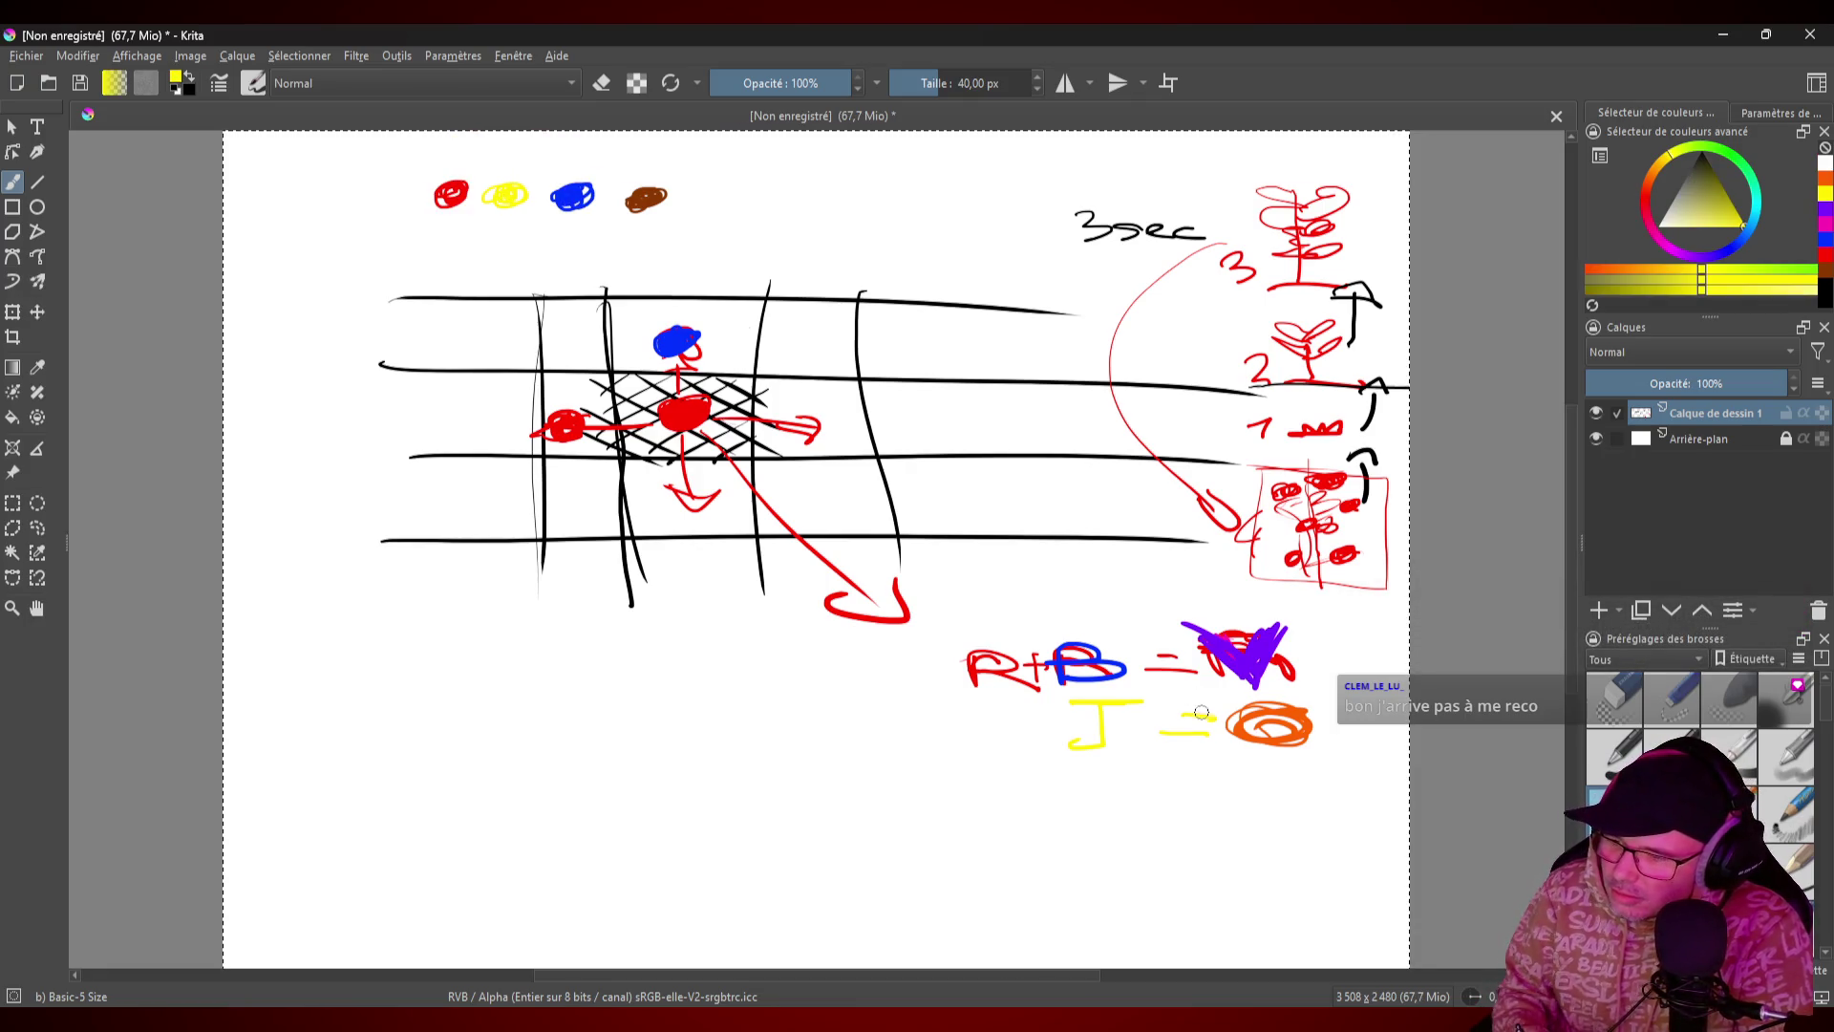
mouse_move(983, 765)
left_mouse_down()
mouse_move(1056, 767)
mouse_move(984, 802)
mouse_move(1090, 791)
mouse_move(1077, 814)
mouse_move(1222, 791)
left_mouse_up()
left_click(1058, 662, "ctrl")
Finish 'J + B =' with a green circle, number dots 1–4 and rules 5–7, and add a yellow grid dot
right_click(1259, 711)
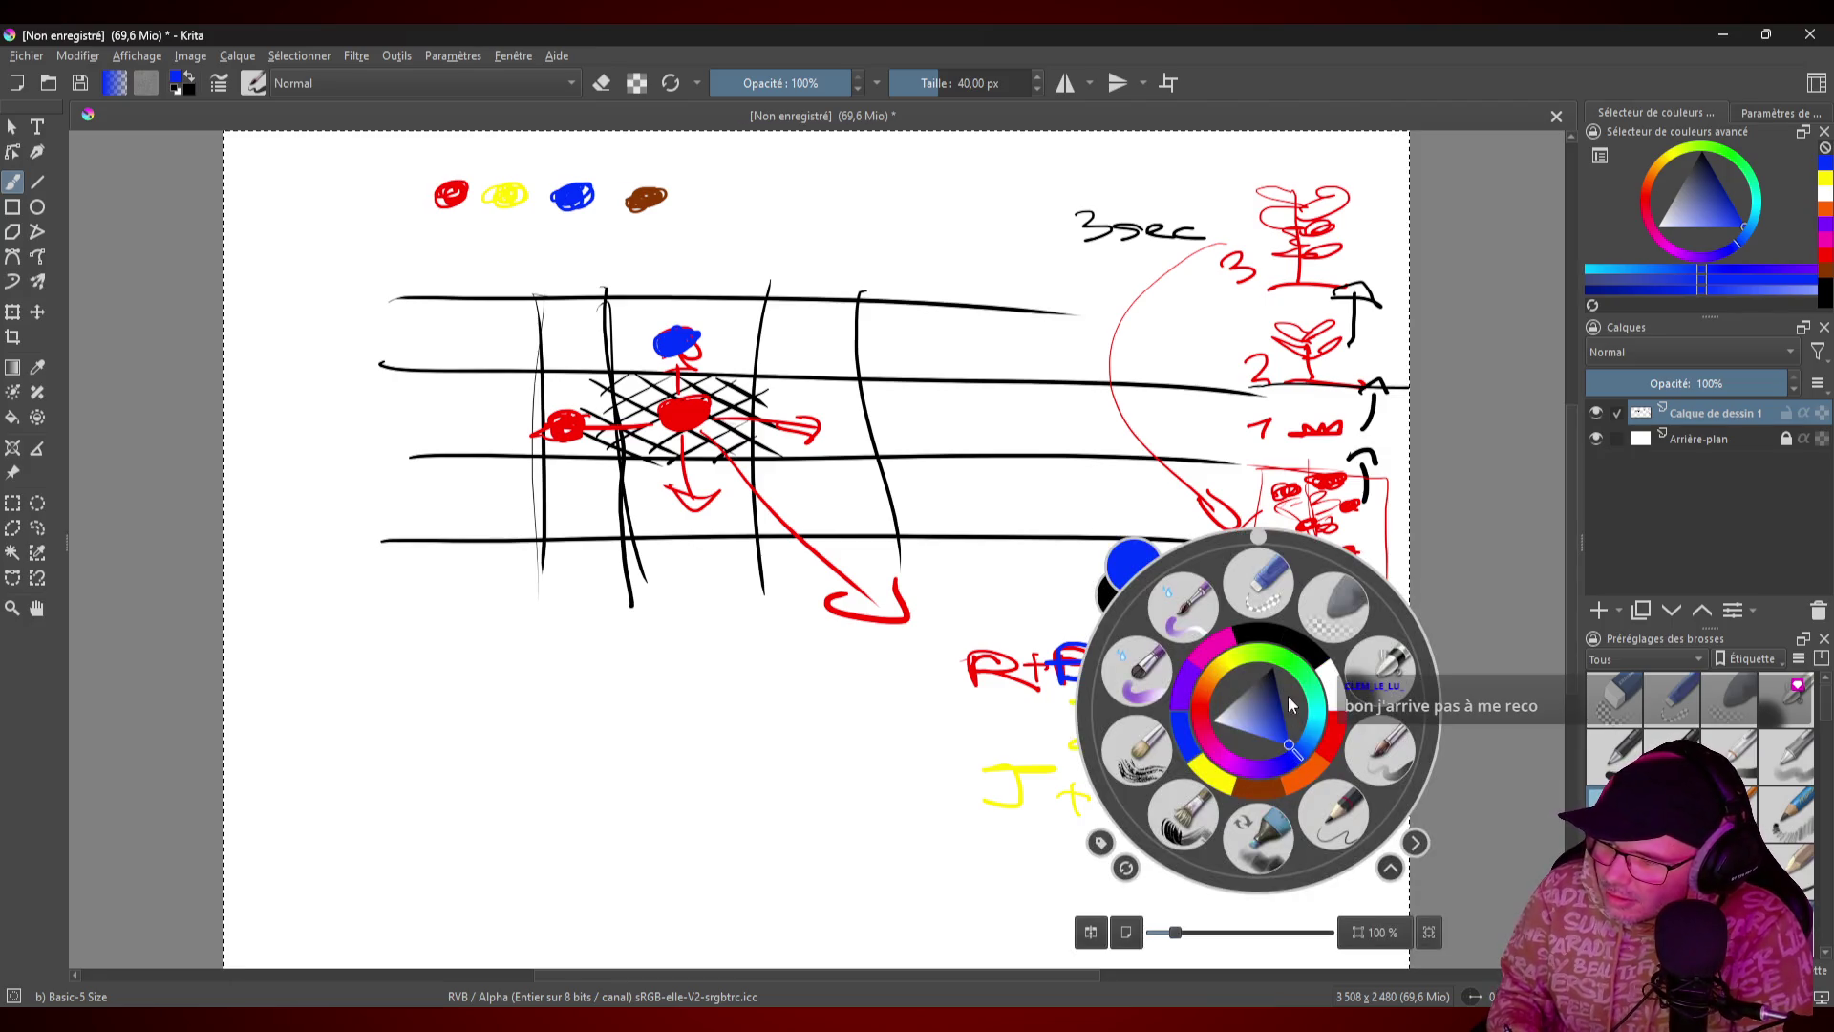
left_click(1242, 657)
right_click(1305, 794)
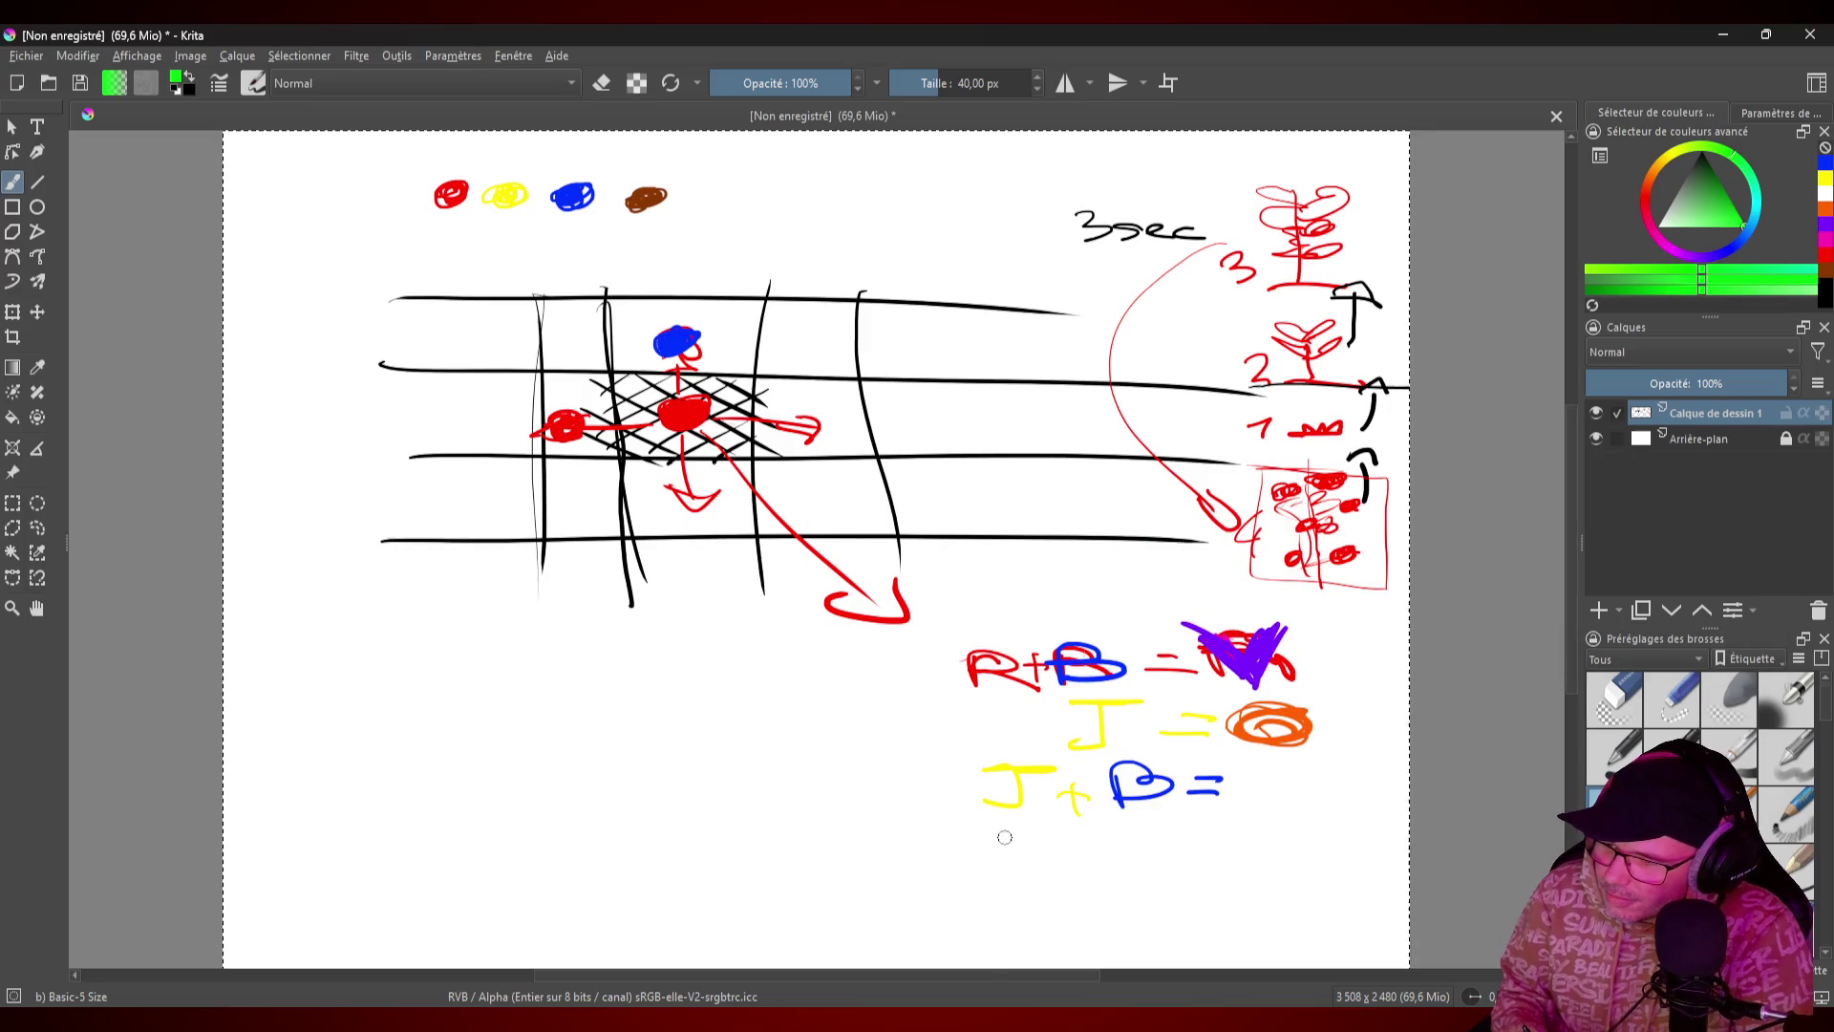
mouse_move(1251, 778)
left_mouse_down()
mouse_move(1271, 807)
mouse_move(1299, 775)
mouse_move(1242, 793)
mouse_move(1290, 785)
left_mouse_up()
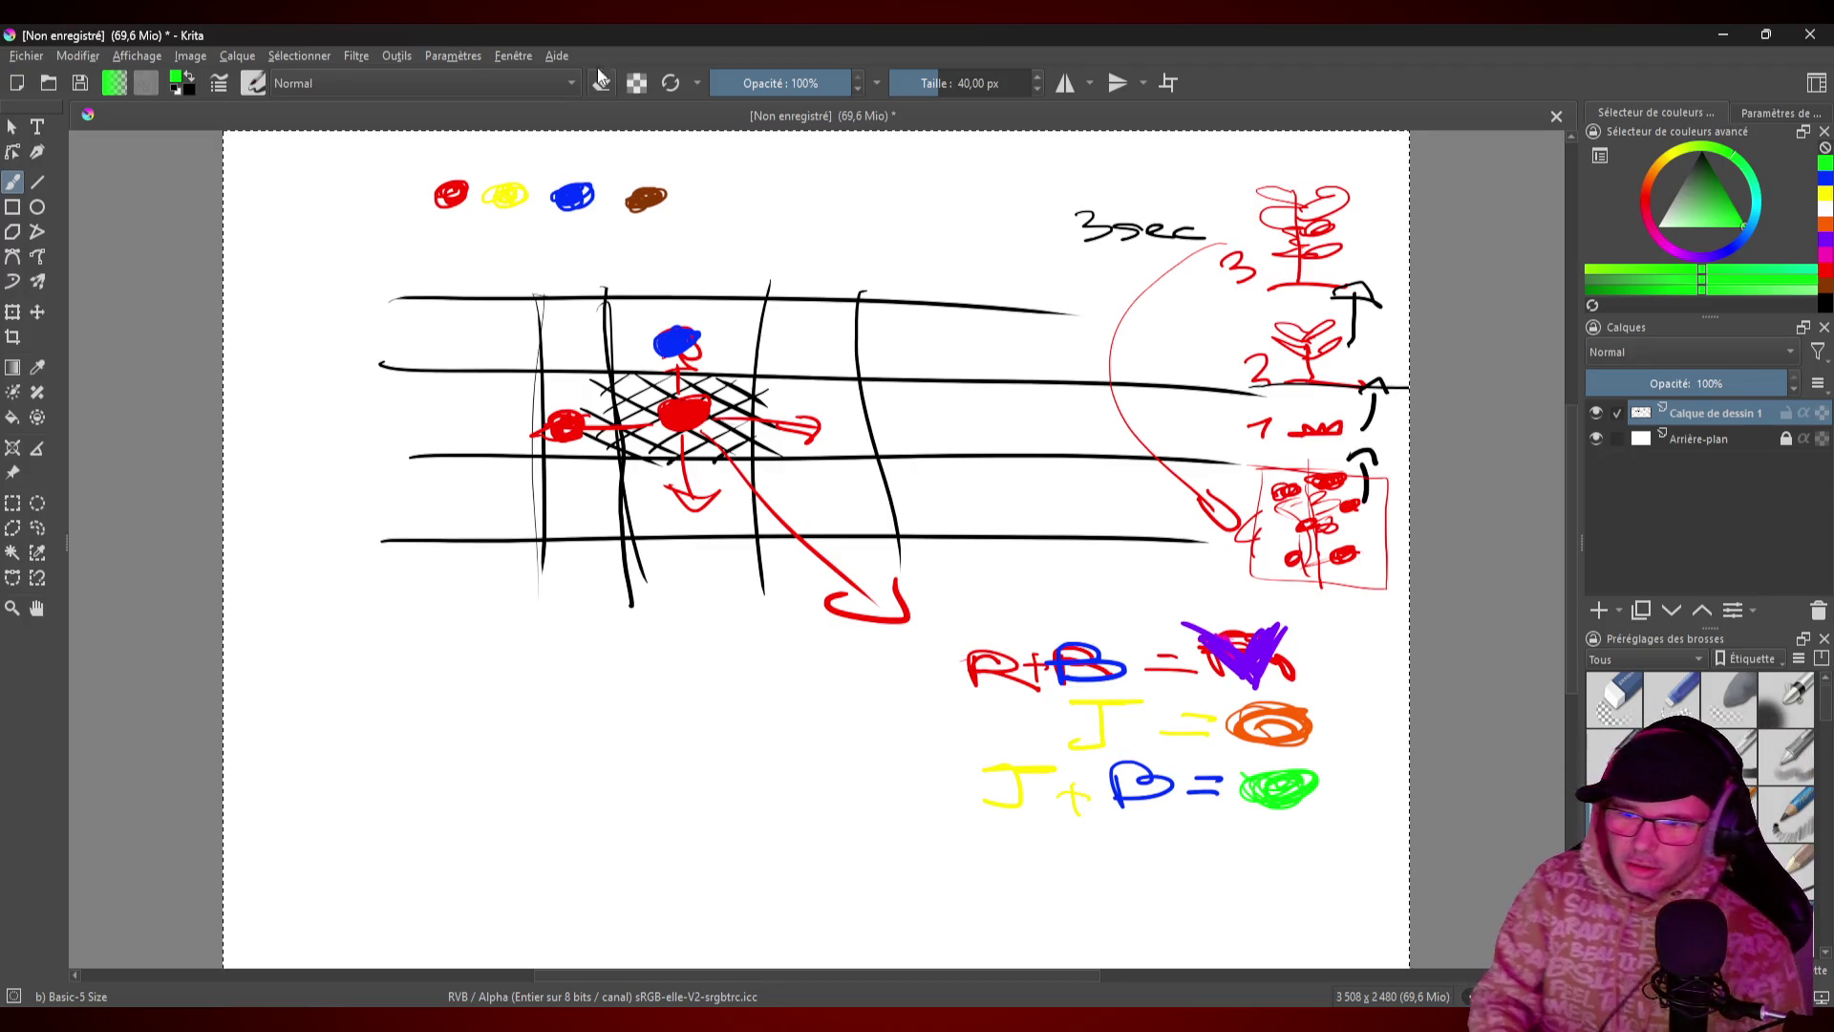
mouse_move(425, 205)
left_mouse_down()
mouse_move(463, 185)
mouse_move(519, 215)
mouse_move(550, 205)
left_mouse_up()
mouse_move(783, 421)
left_mouse_down()
mouse_move(812, 430)
mouse_move(793, 432)
mouse_move(810, 412)
left_mouse_up()
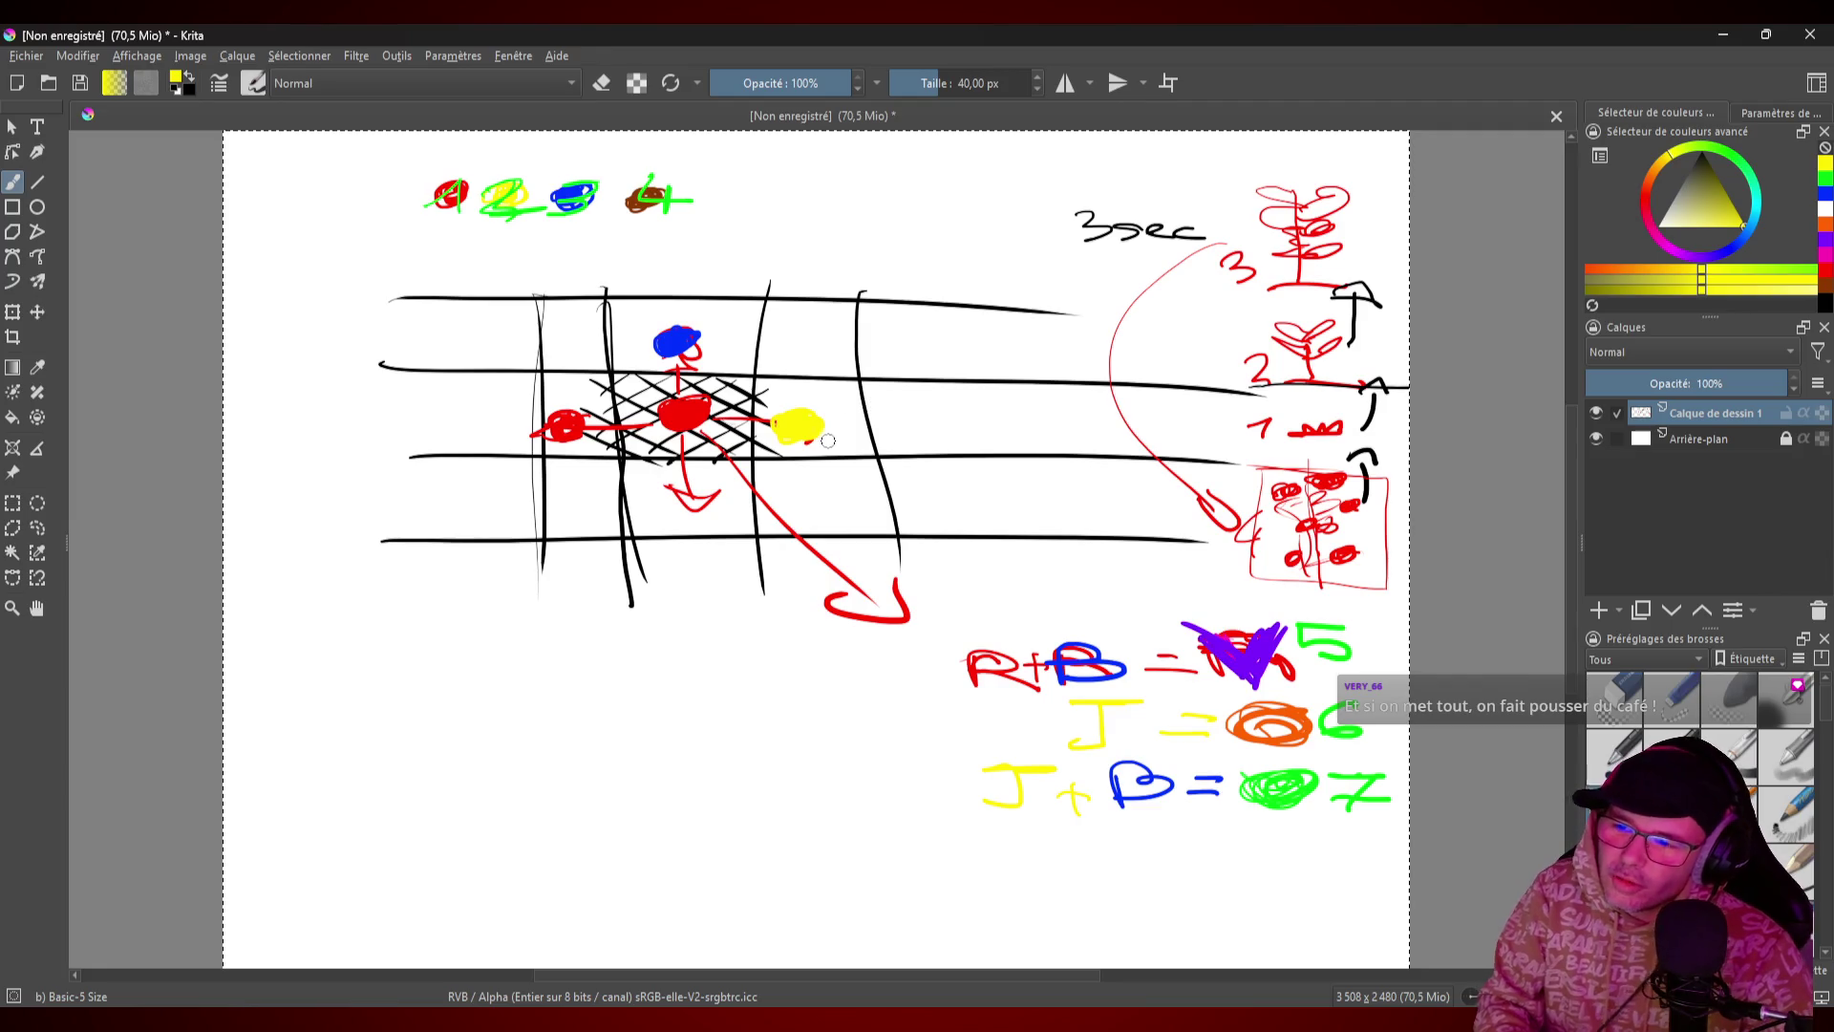
Choose black from the pop-up palette and write 'Les3 =' below the J + B rule
right_click(707, 613)
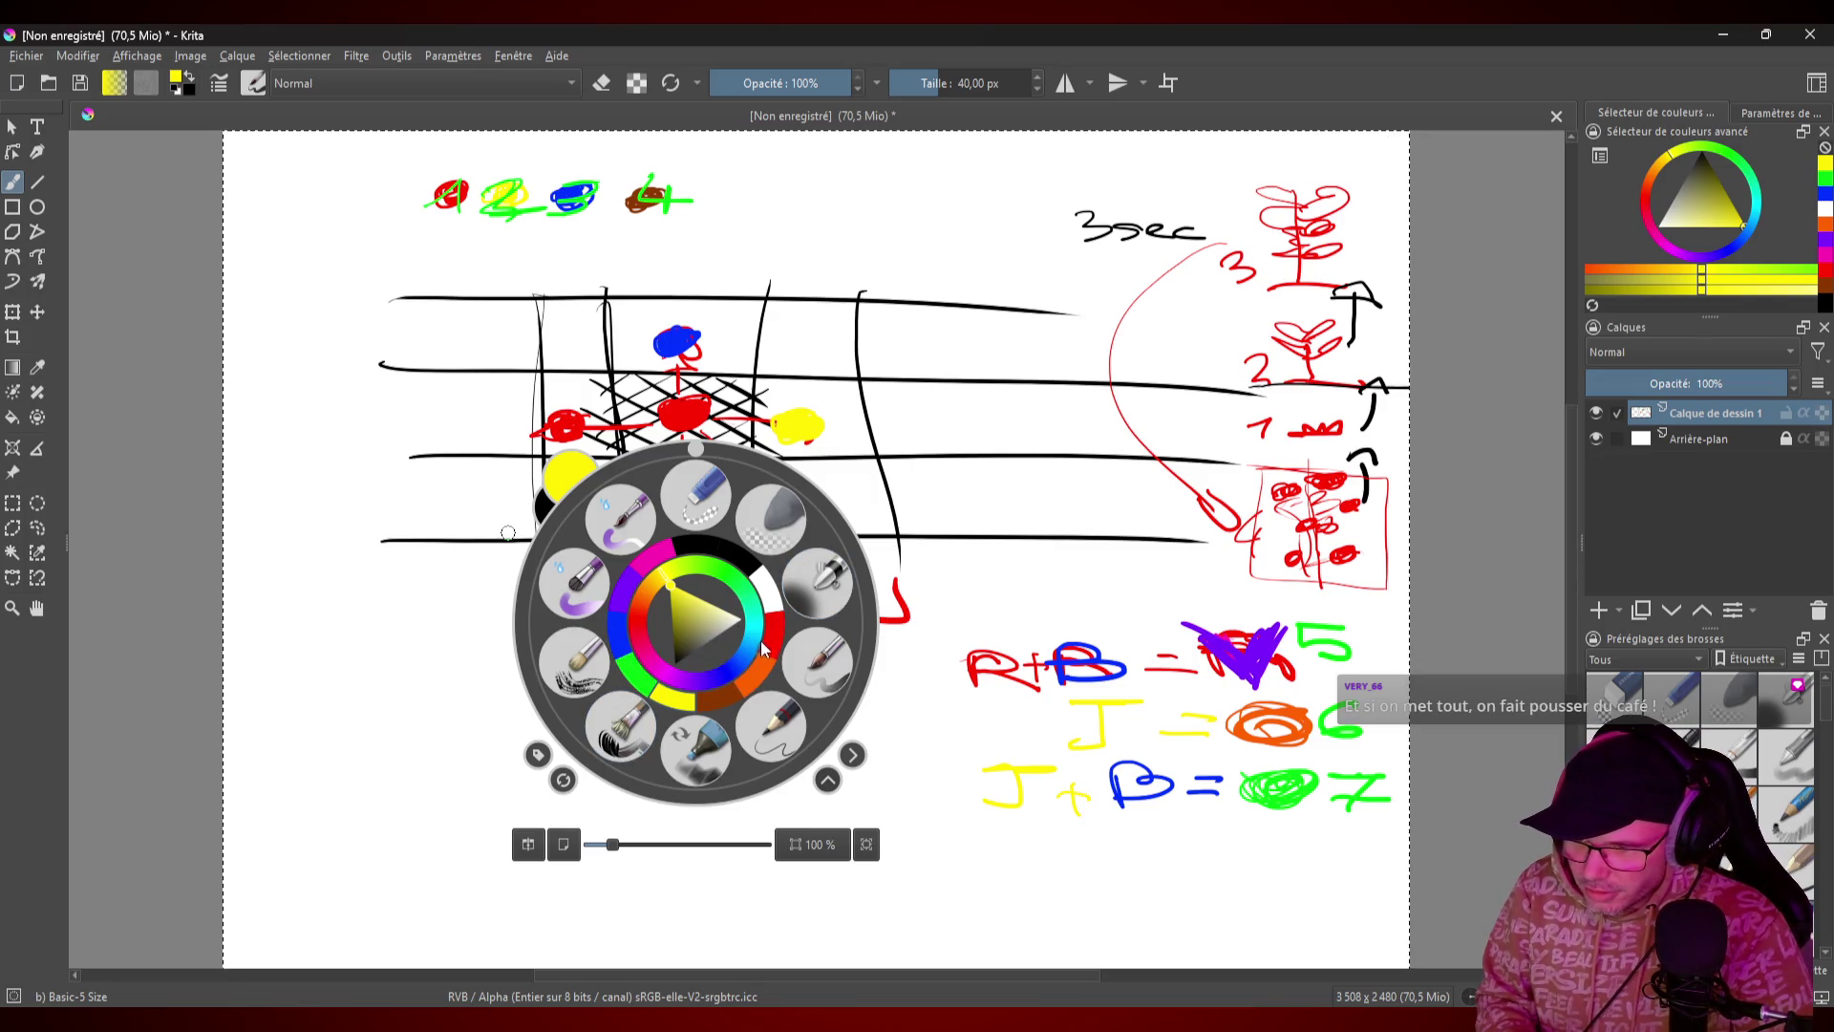
left_click(731, 556)
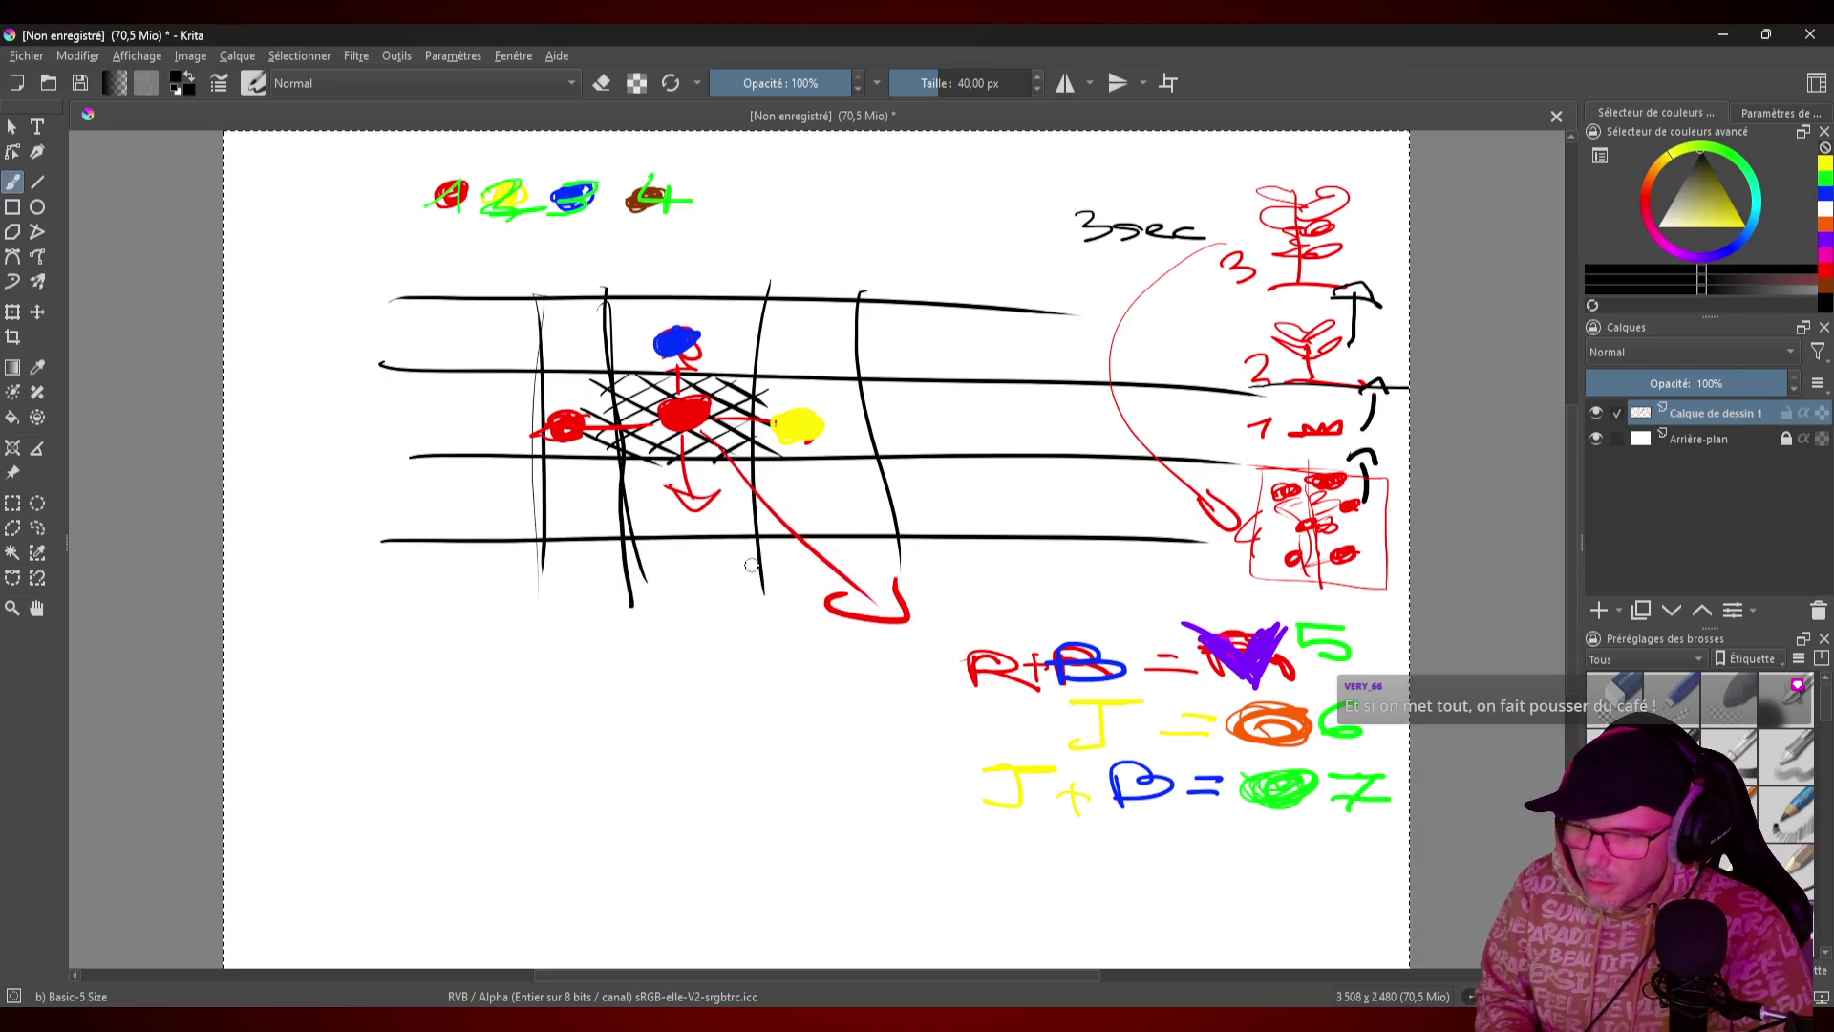
left_click(795, 453)
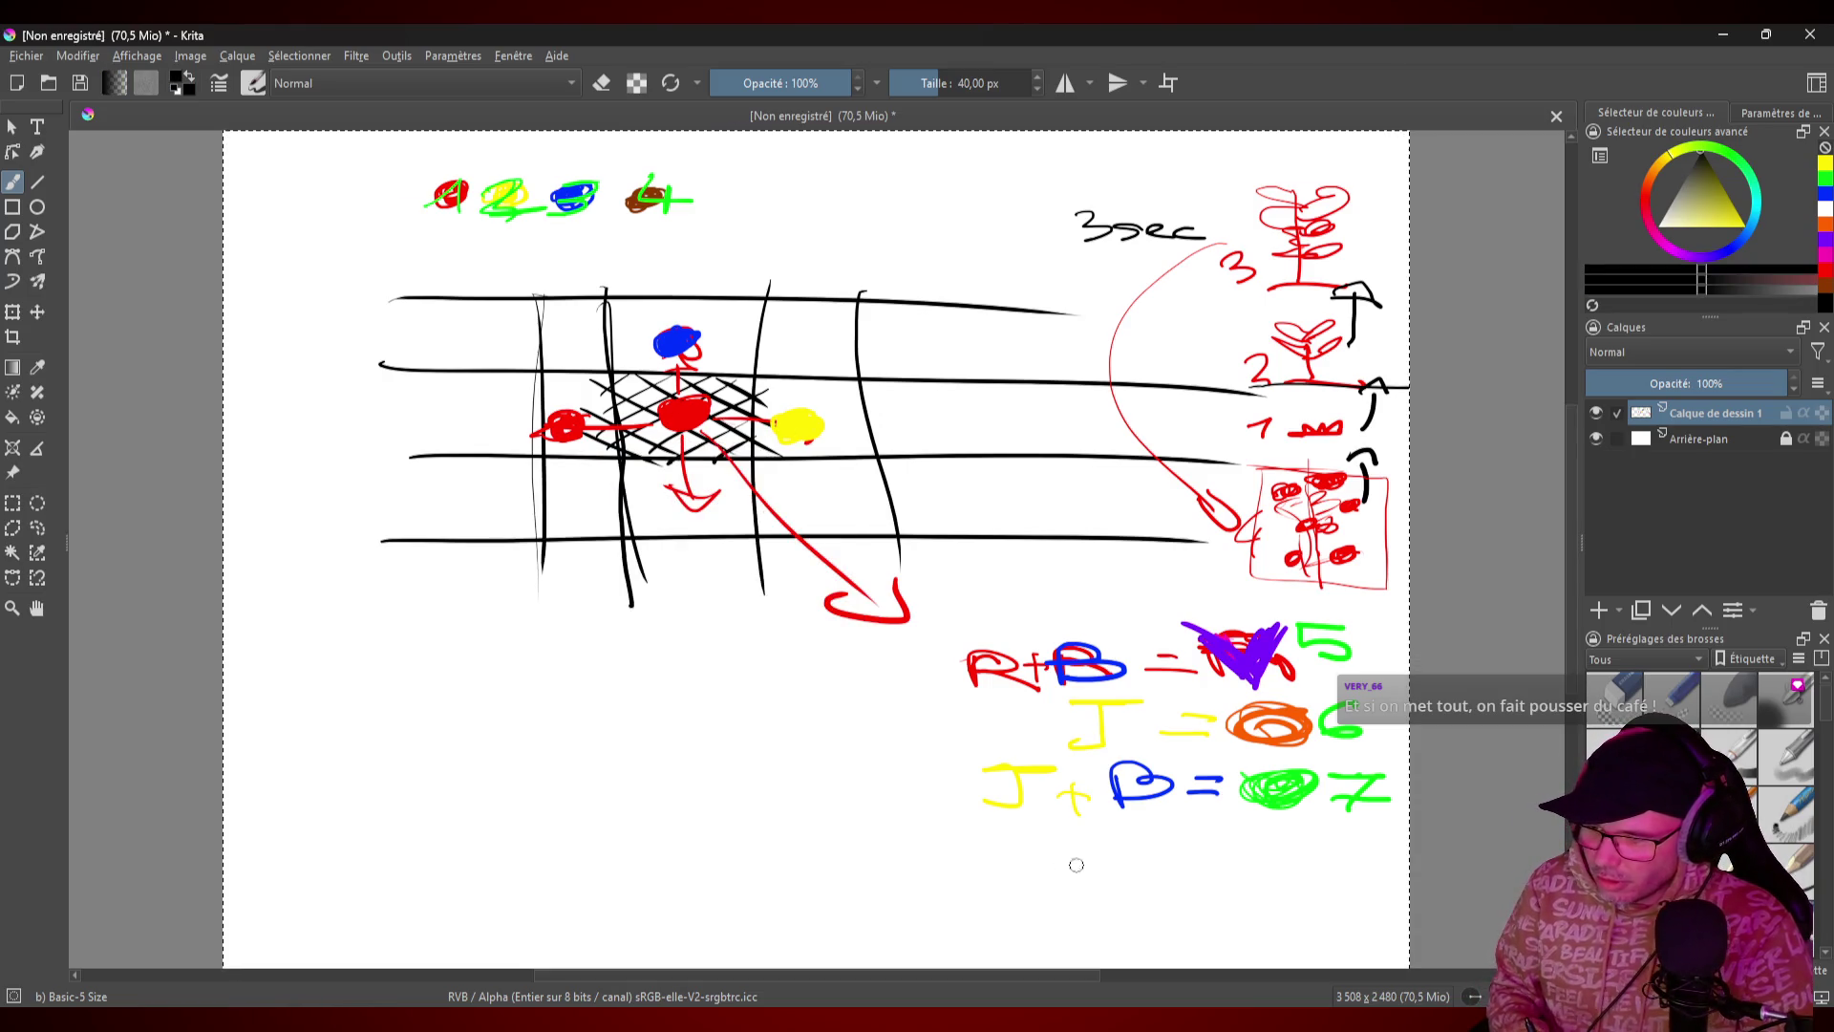
mouse_move(1003, 823)
left_mouse_down()
mouse_move(1001, 865)
mouse_move(1055, 873)
mouse_move(1227, 853)
left_mouse_up()
left_click_drag(1189, 867, 1299, 852)
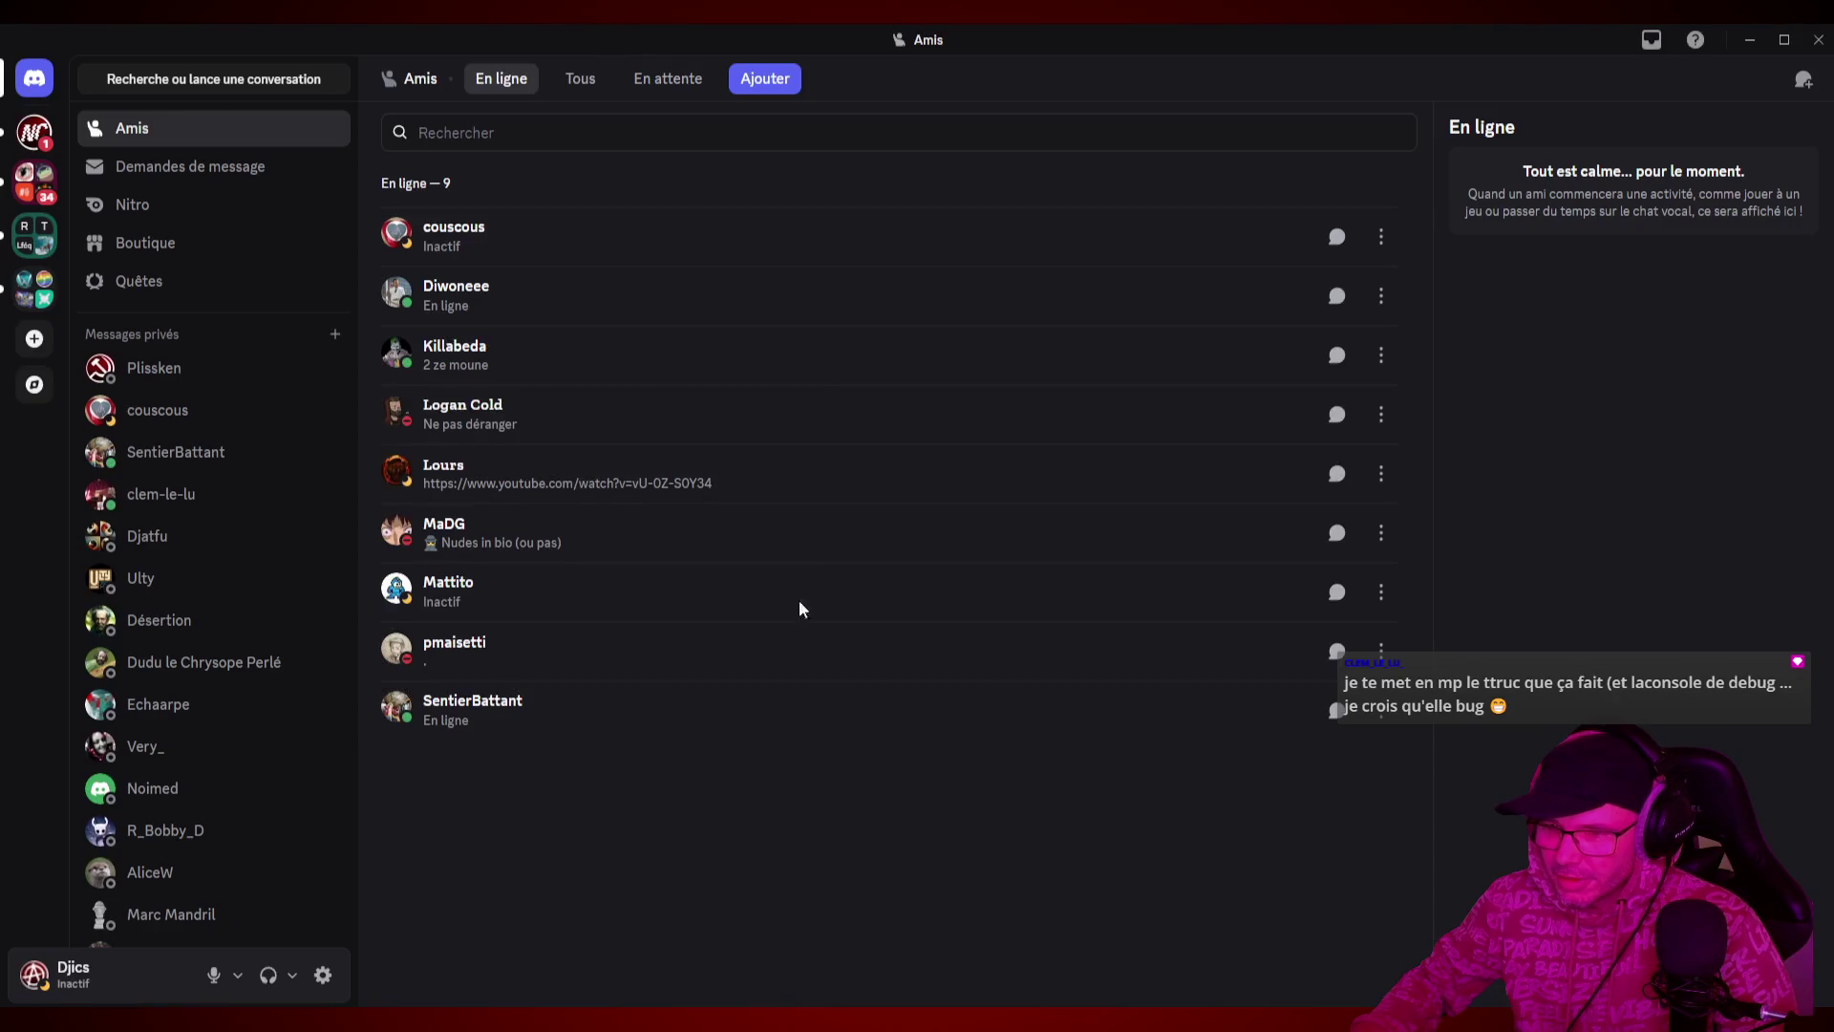
Switch from Discord back to the Krita farm sketch
key("alt+Tab")
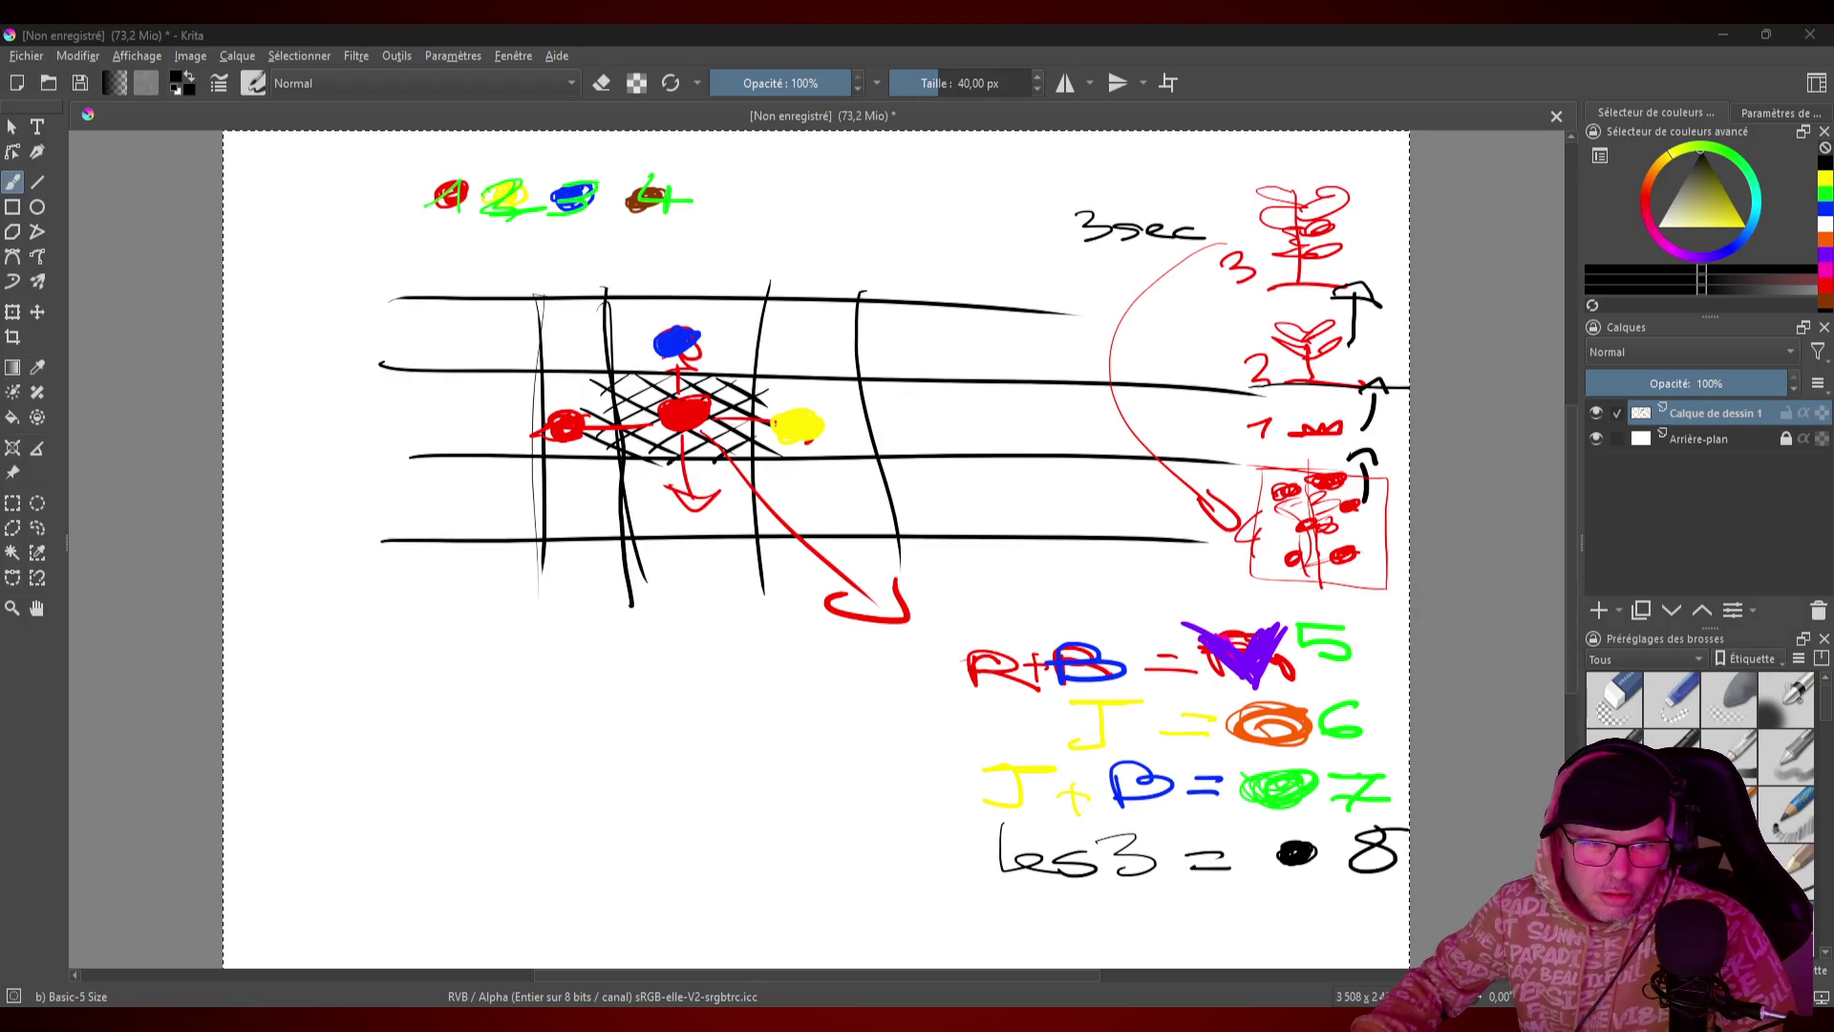
Close the old MP_MiniGame window, rerun the project and start the game with Jouer in the launcher
left_click(1724, 38)
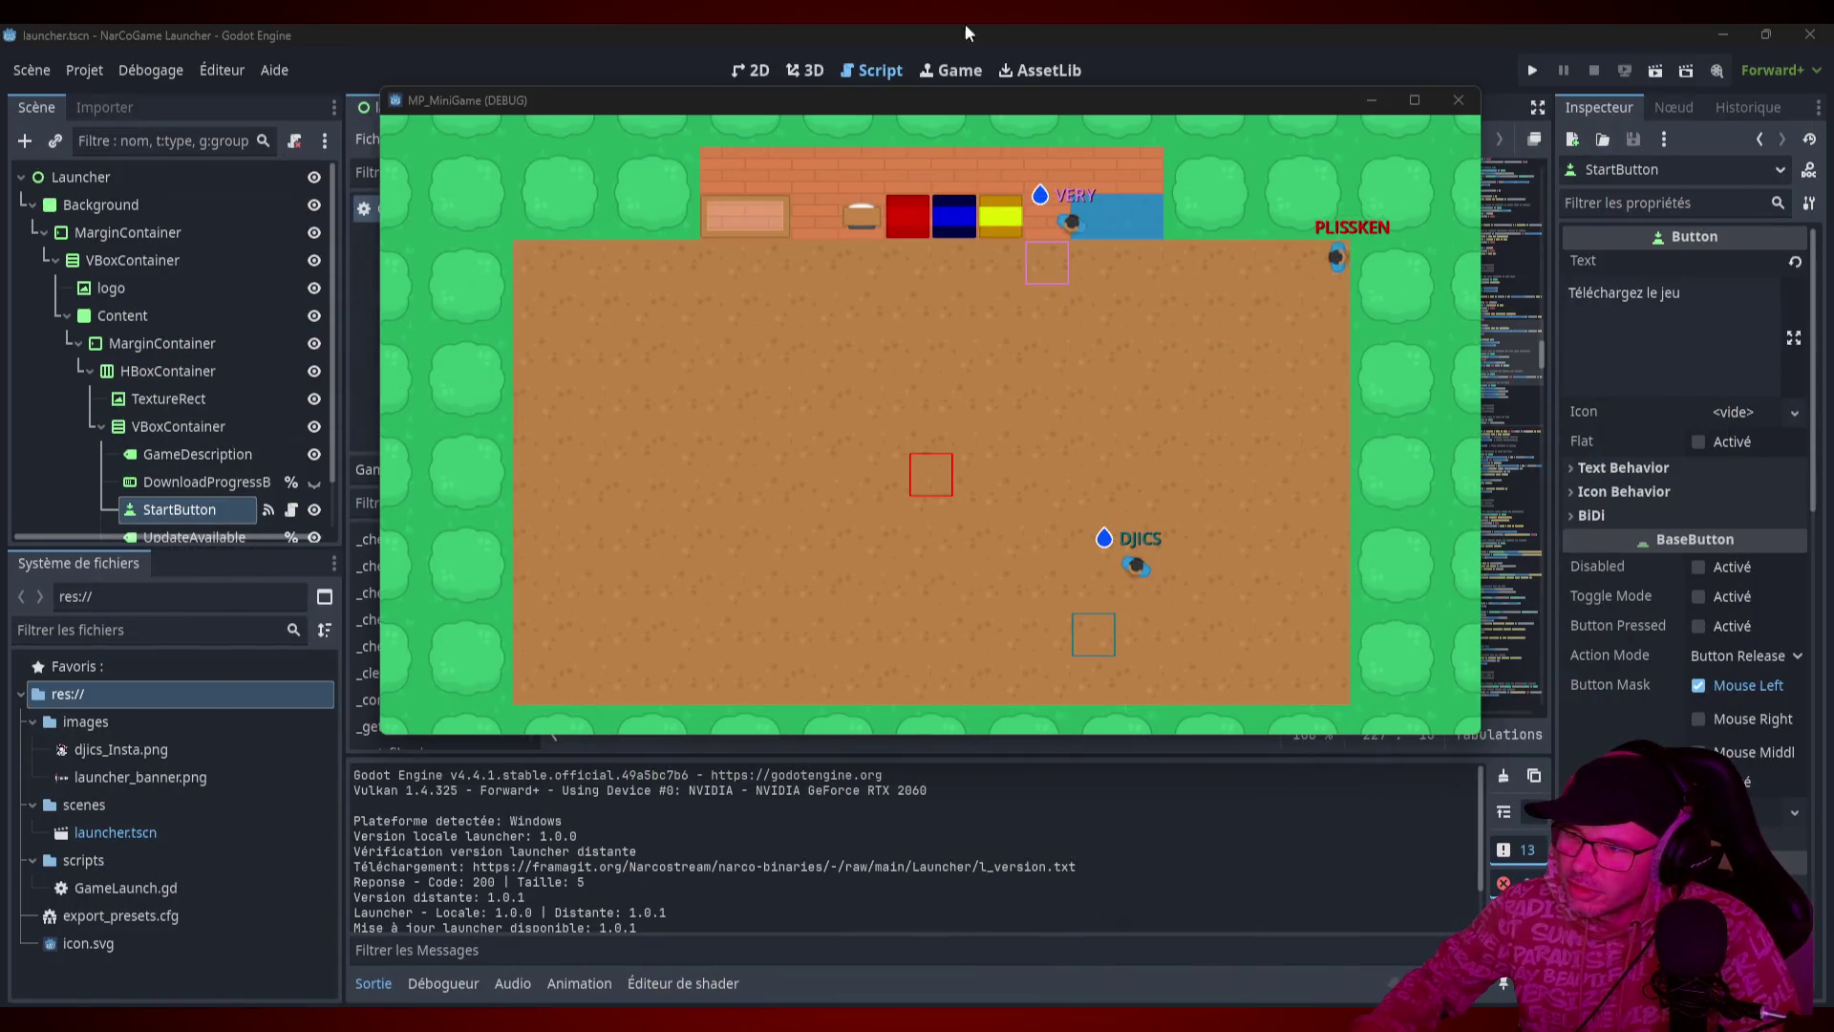
left_click(1459, 99)
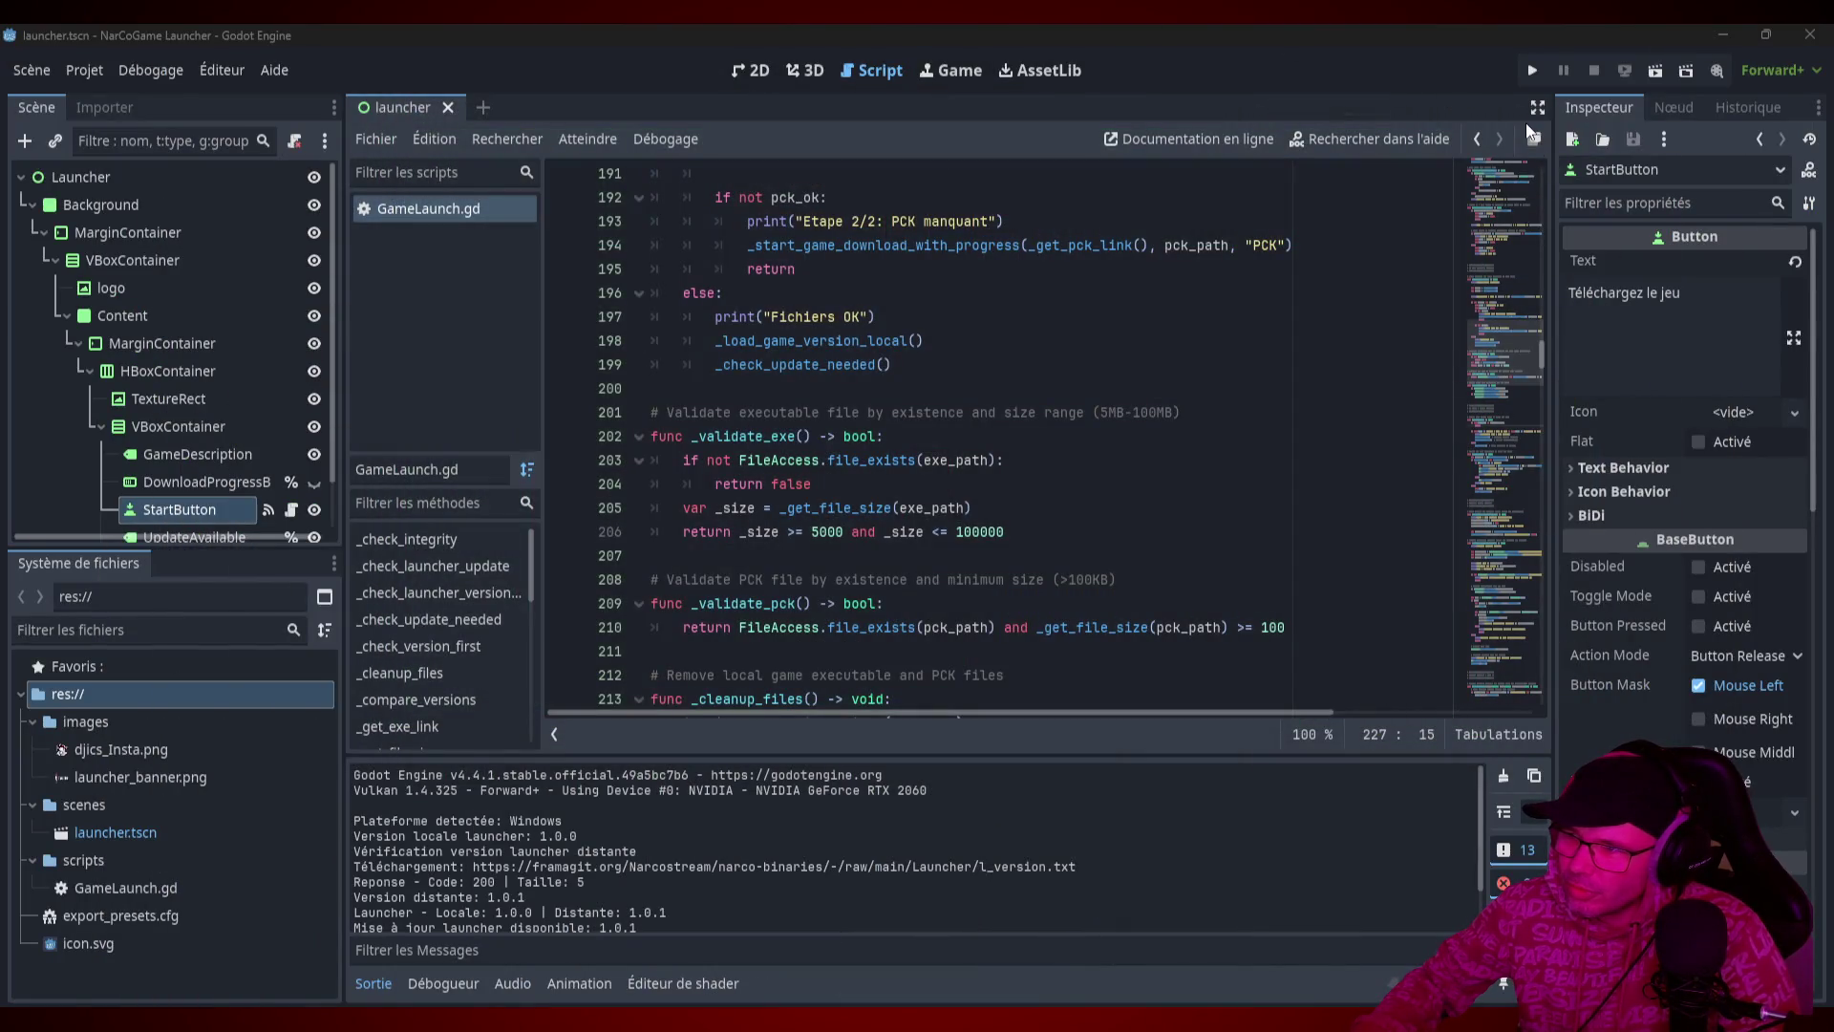
left_click(1528, 72)
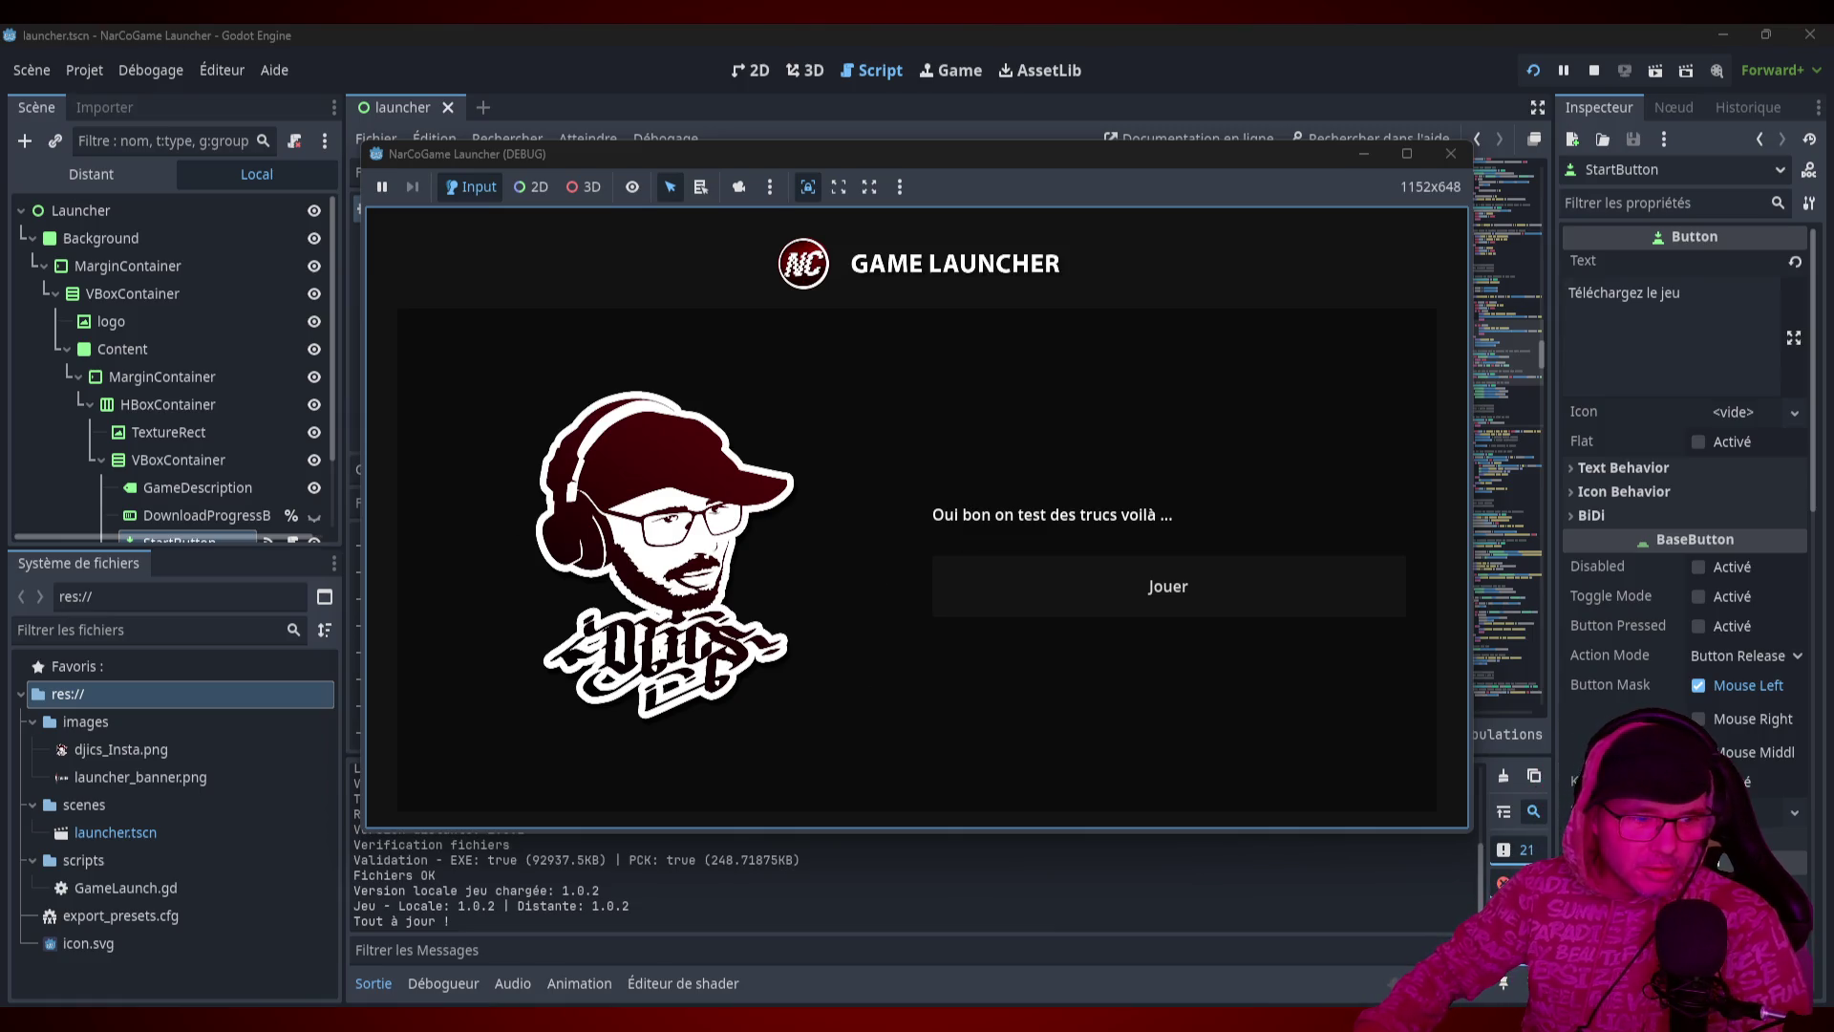
left_click(1201, 581)
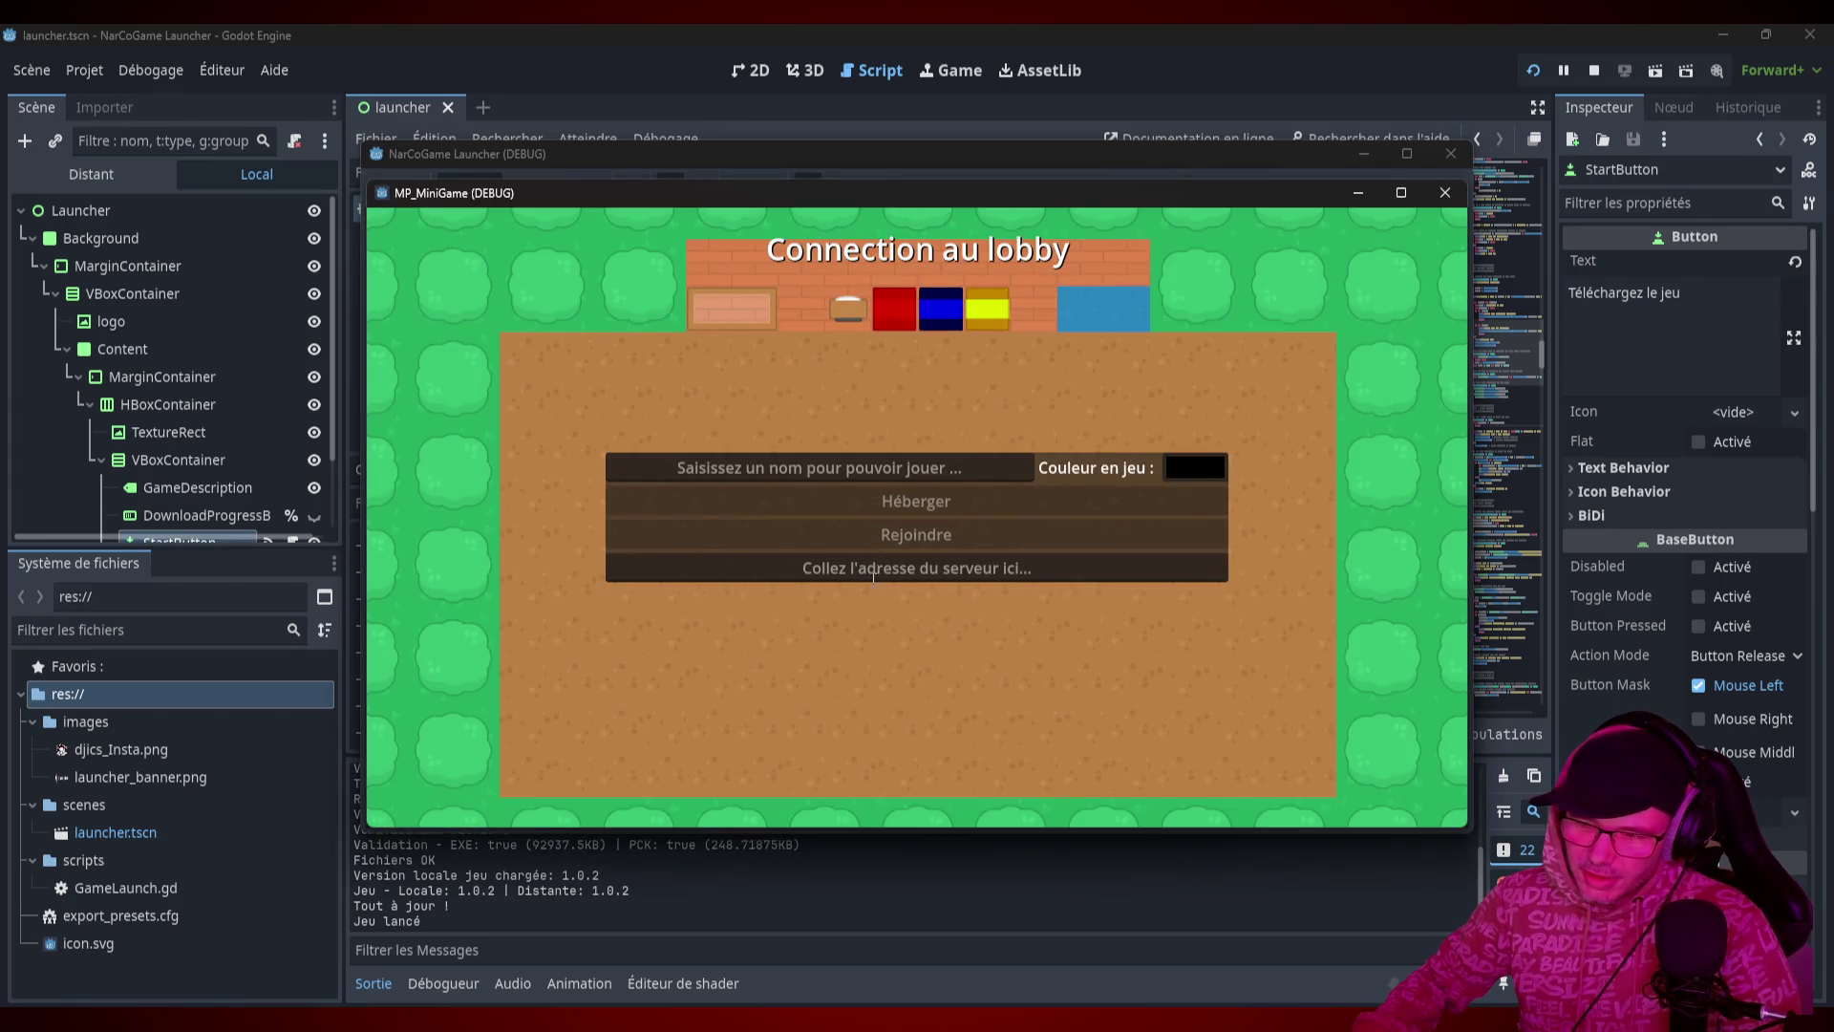
Enter player name 'D', choose blue as the in-game colour, host a lobby, then return to Krita
left_click(847, 468)
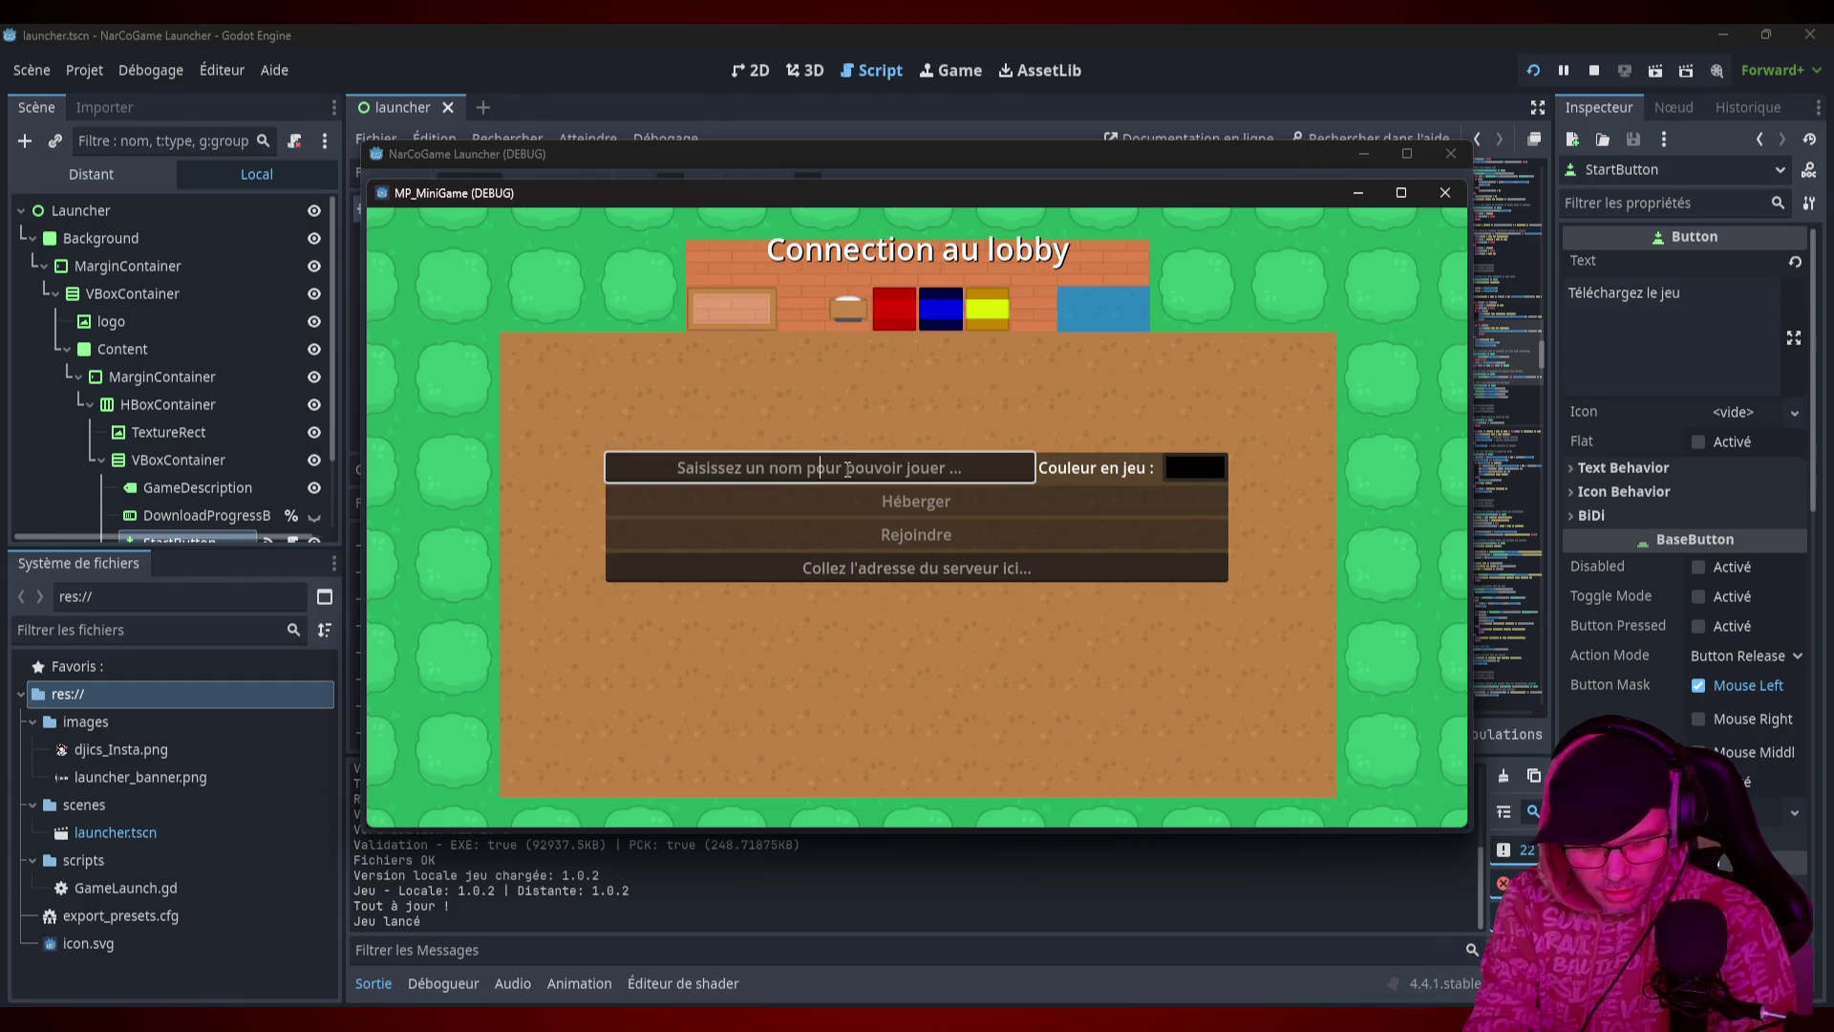
type("D")
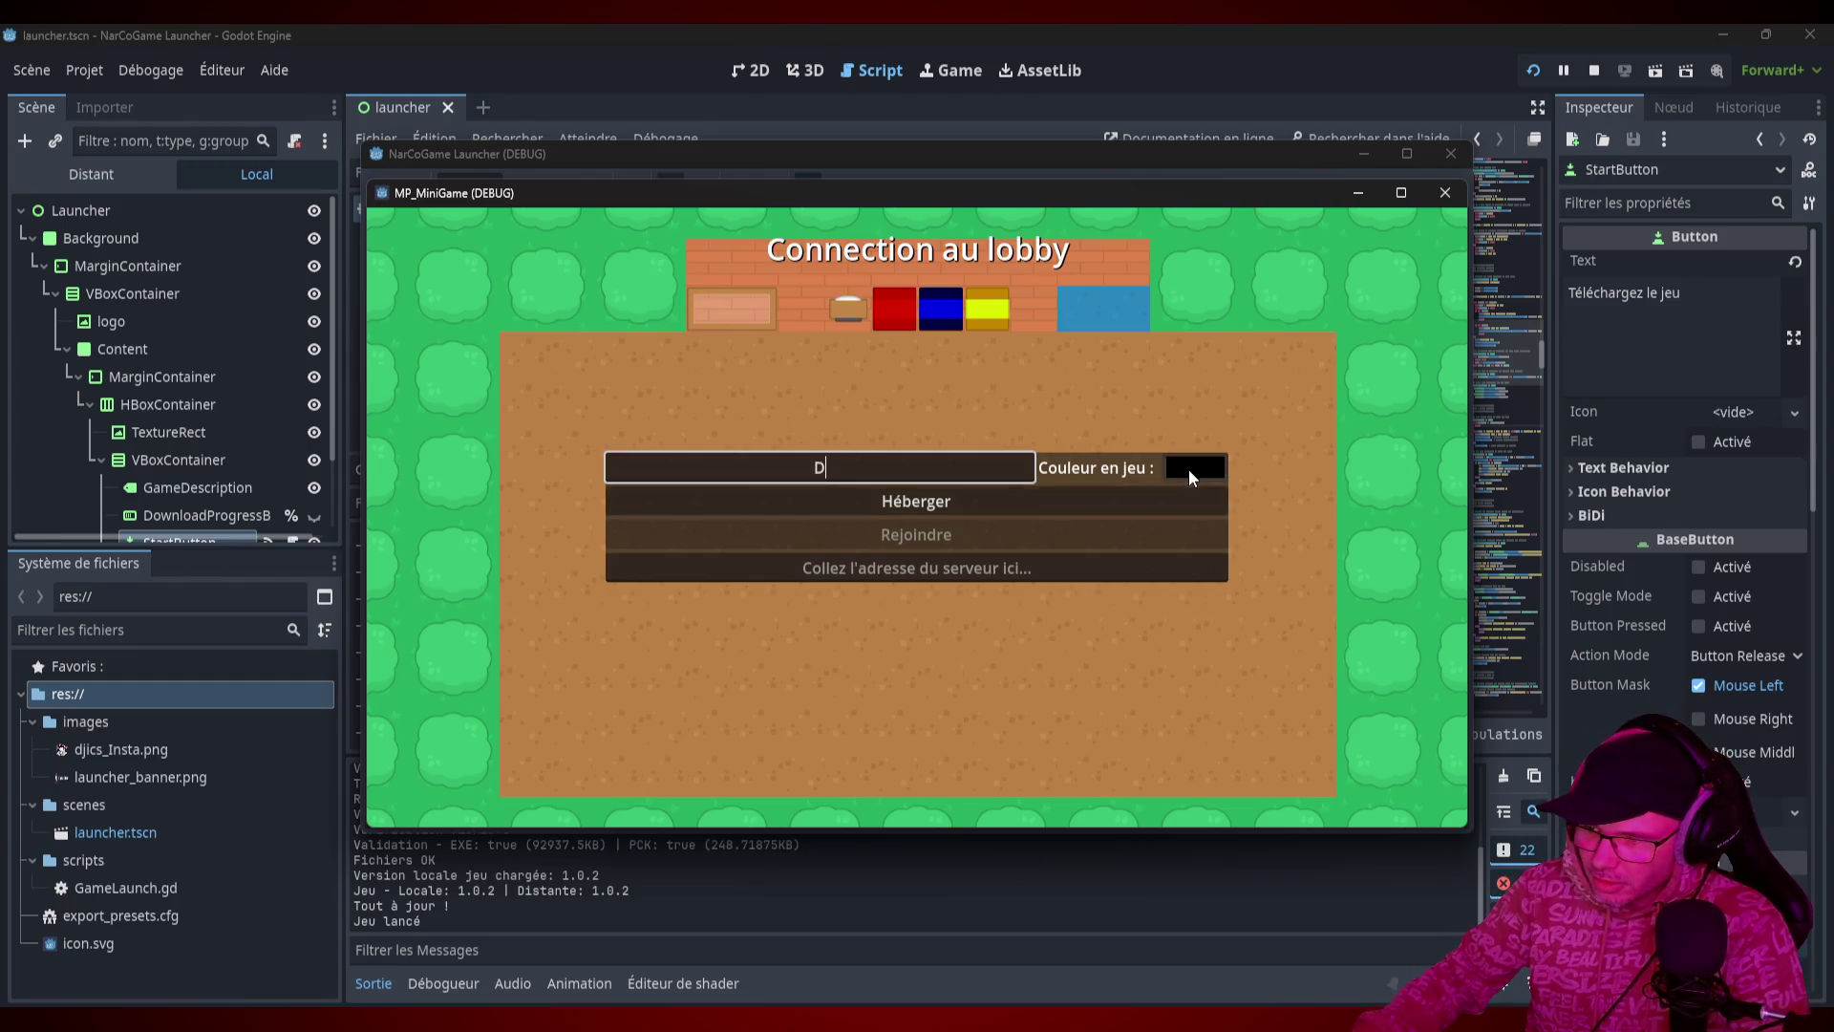
left_click(1195, 467)
mouse_move(1263, 347)
left_mouse_down()
mouse_move(1198, 478)
mouse_move(1261, 468)
mouse_move(1333, 416)
mouse_move(1285, 427)
left_mouse_up()
left_click(1270, 412)
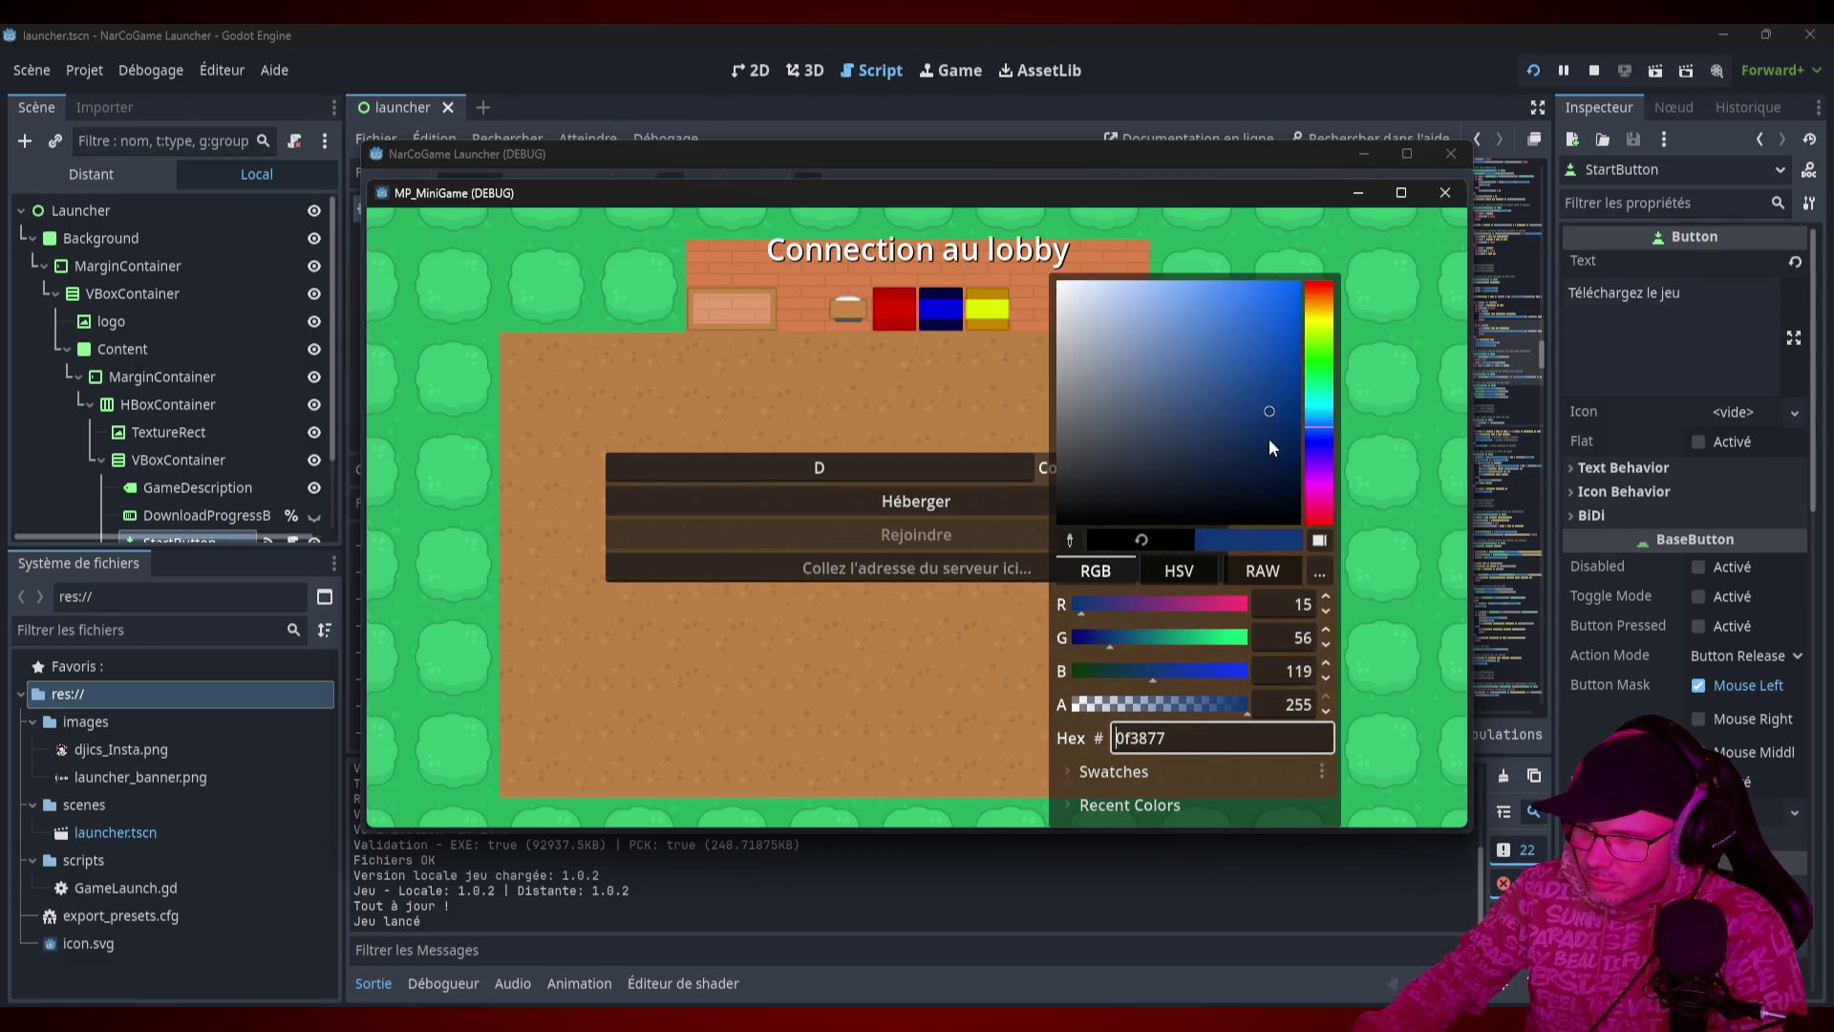
left_click(906, 500)
left_click(906, 500)
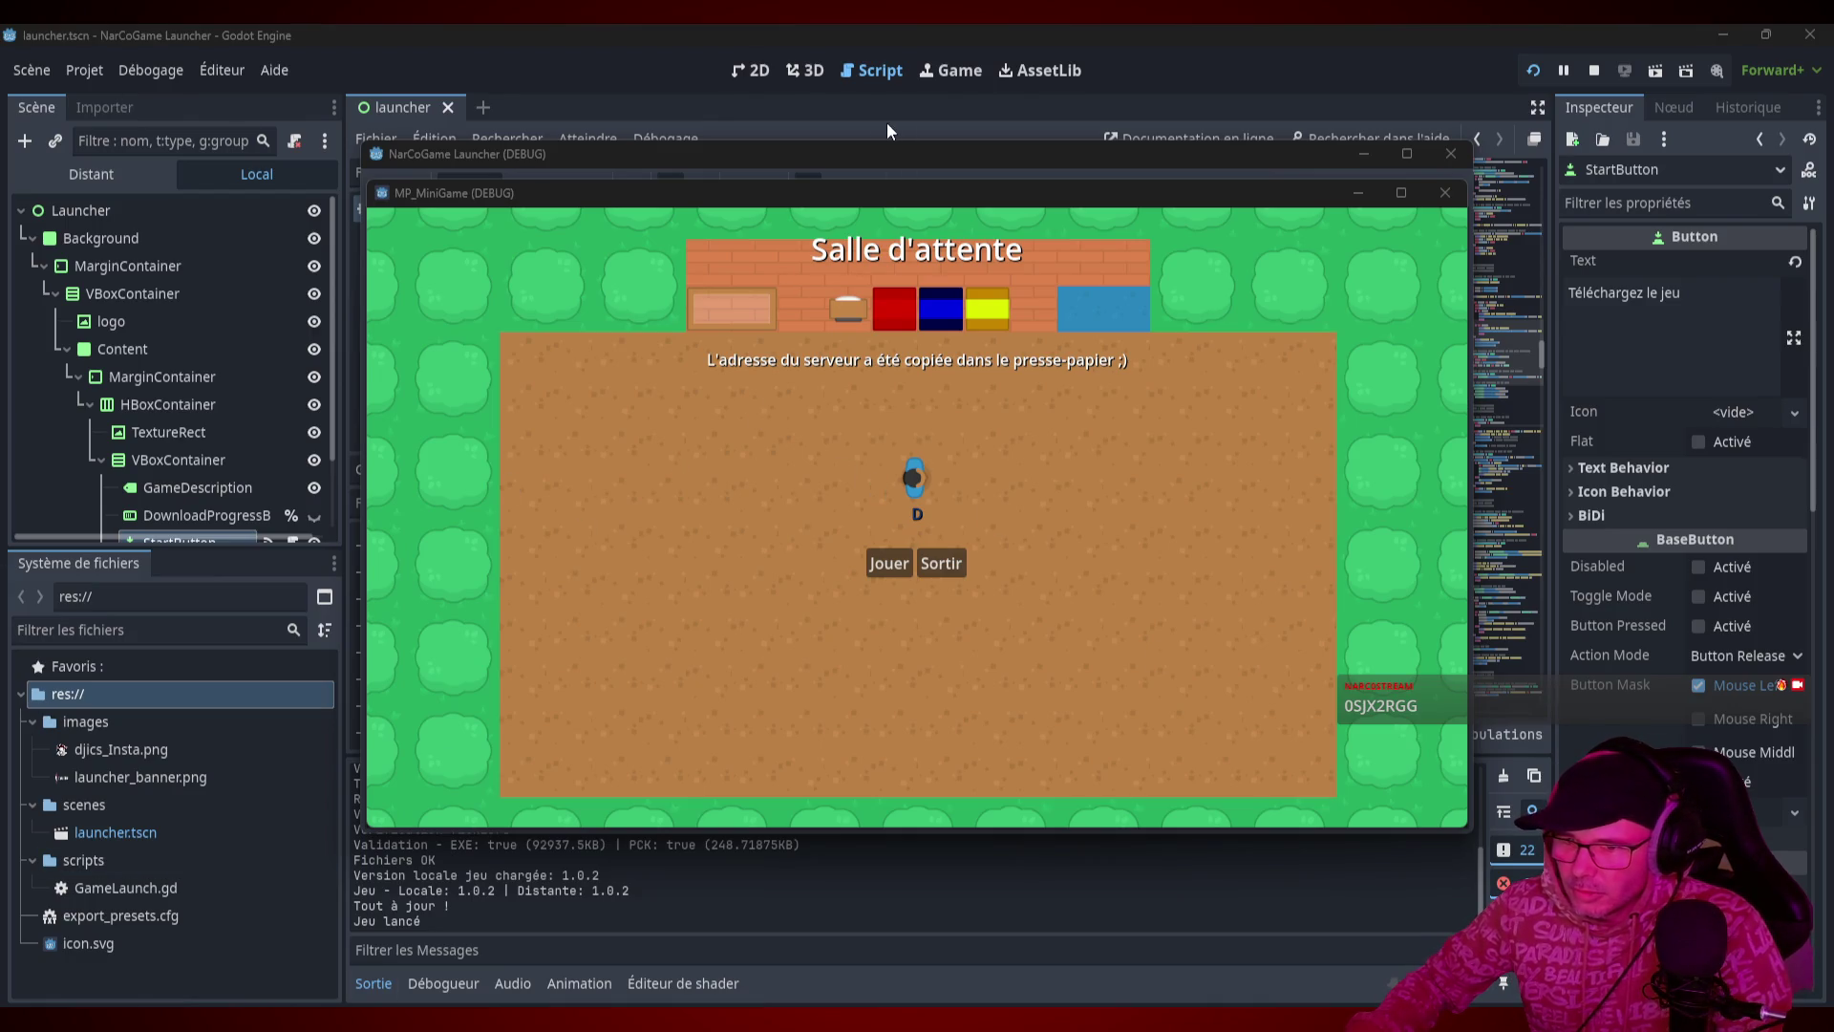
left_click(808, 173)
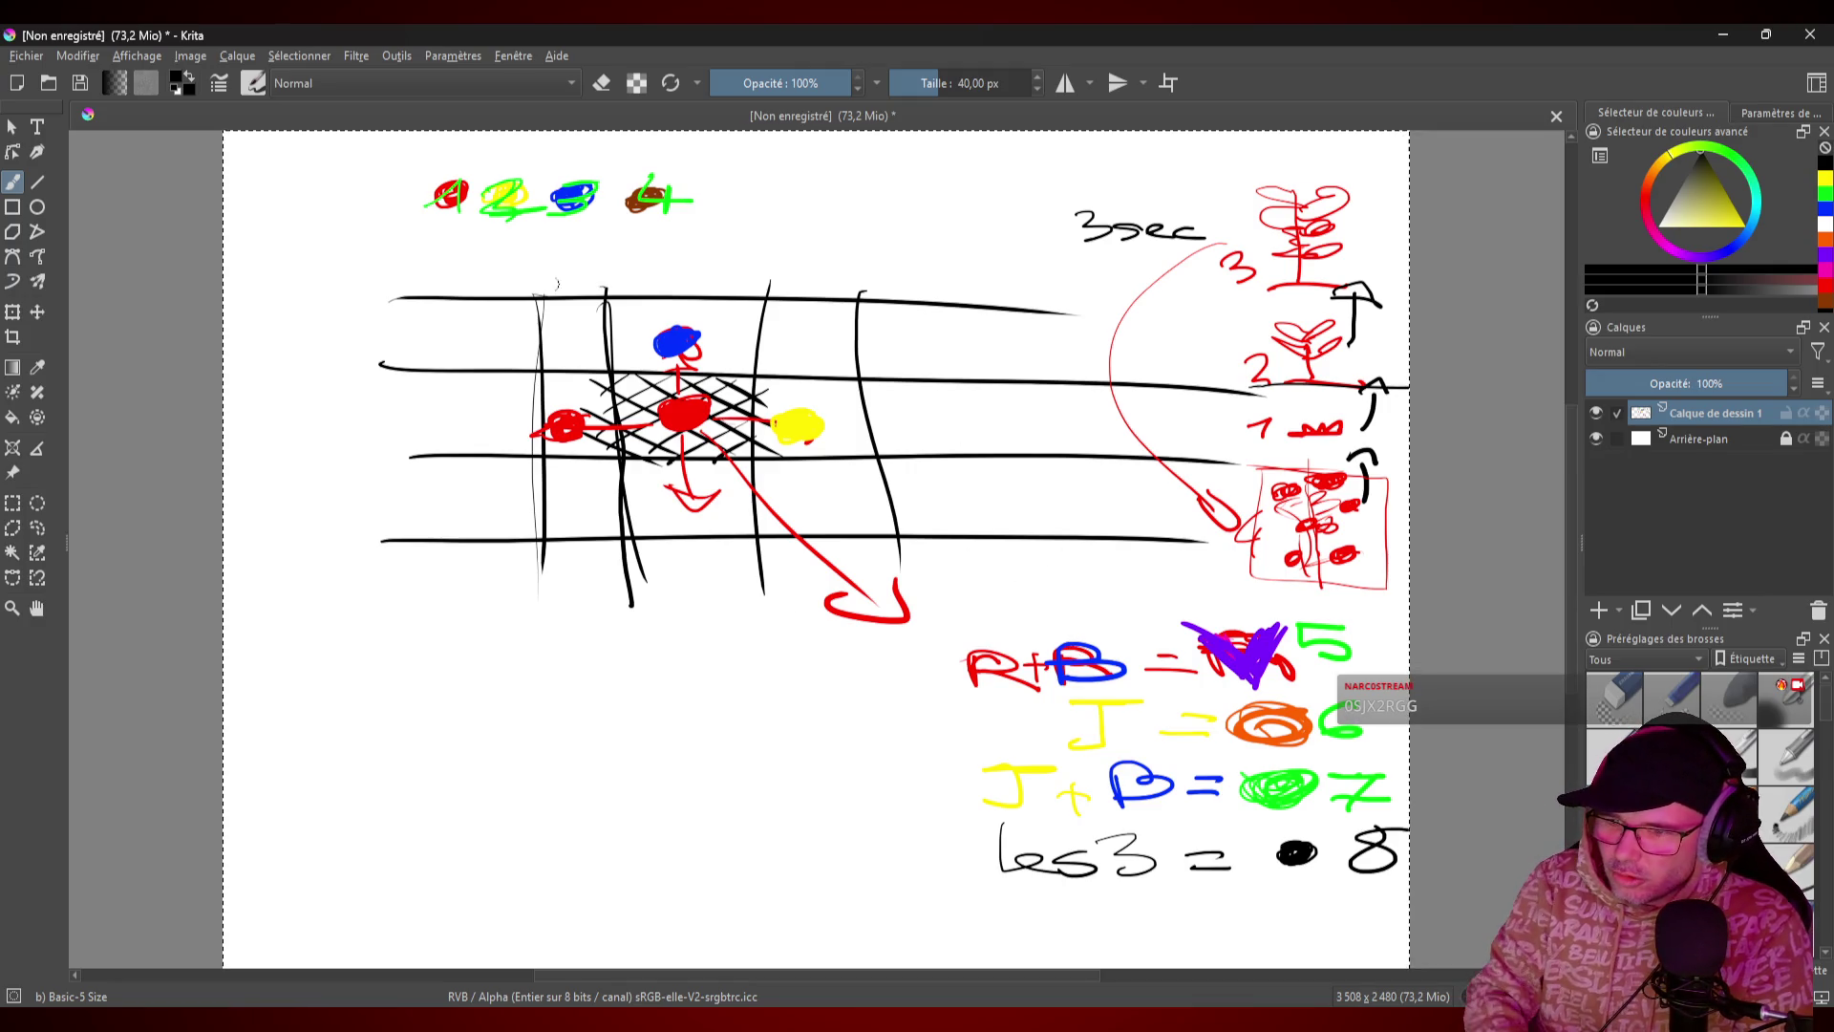
Draw a bracket under the coloured dots row and an L-shaped bracket beside the colour rules
mouse_move(387, 224)
left_mouse_down()
mouse_move(845, 264)
mouse_move(823, 180)
left_mouse_up()
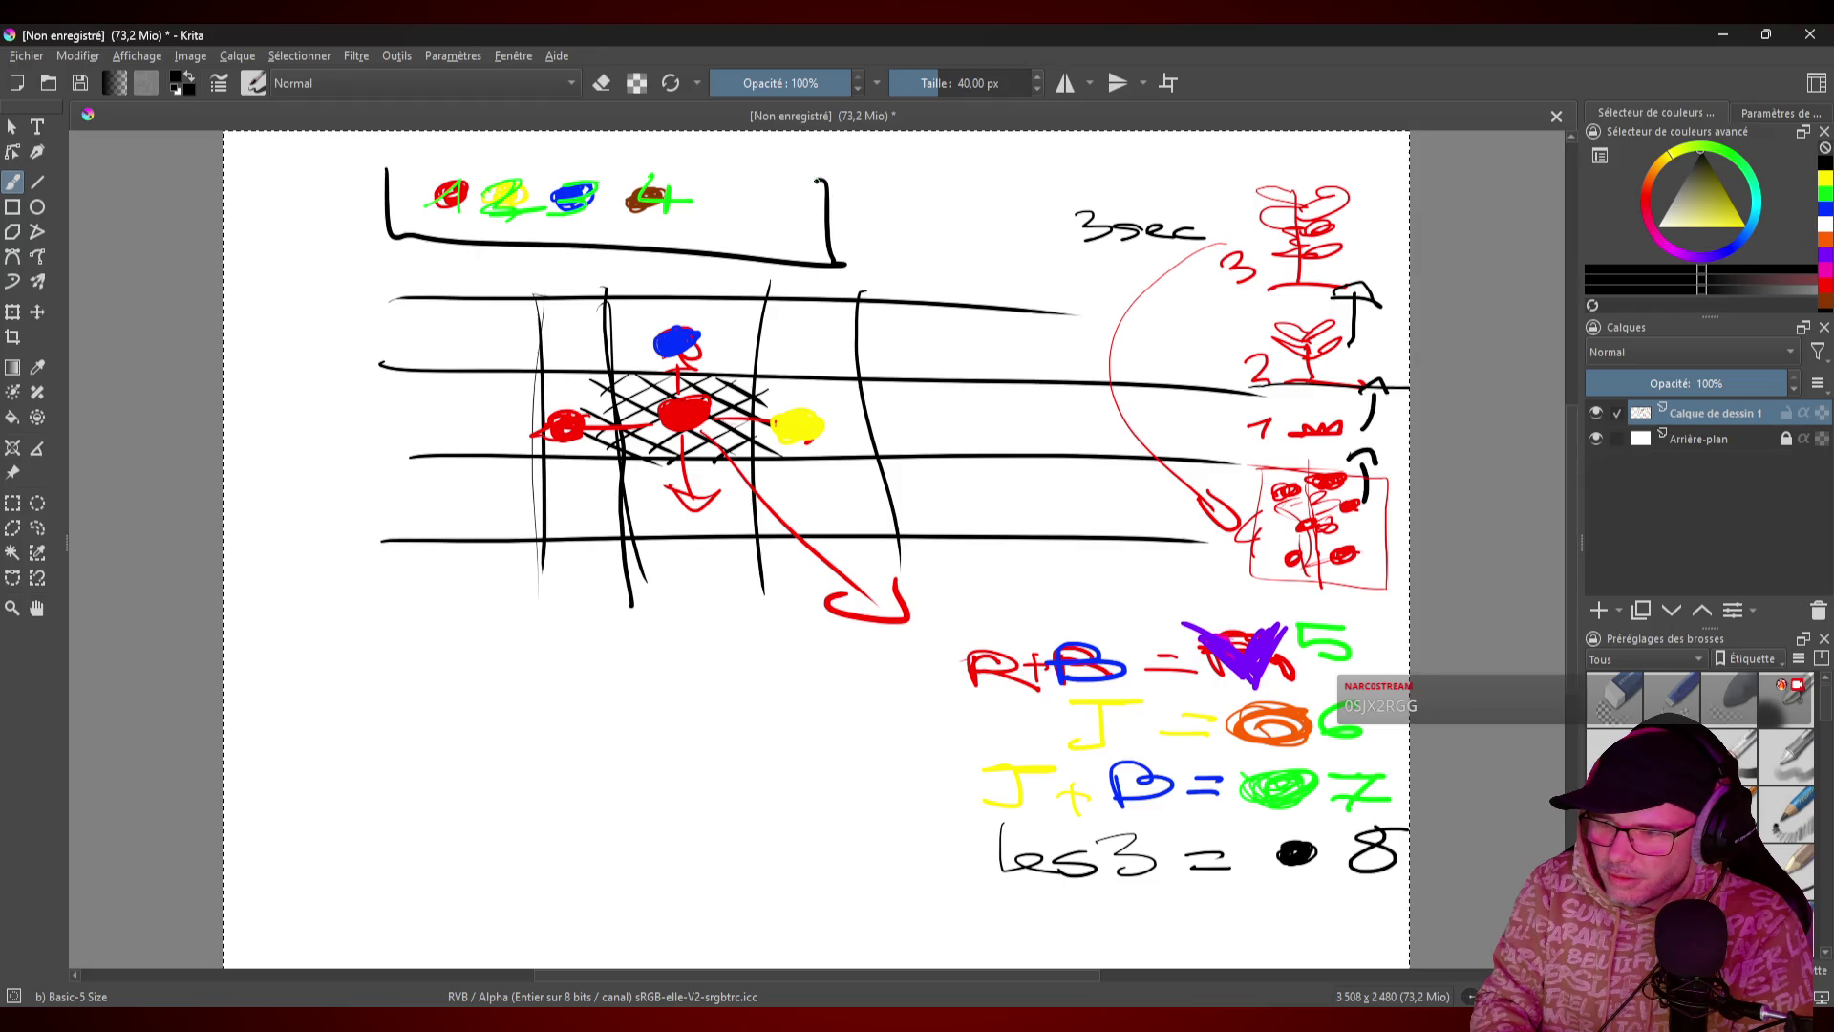
mouse_move(1202, 576)
left_mouse_down()
mouse_move(1233, 829)
mouse_move(1261, 890)
mouse_move(1366, 896)
left_mouse_up()
left_click_drag(1213, 588, 1287, 589)
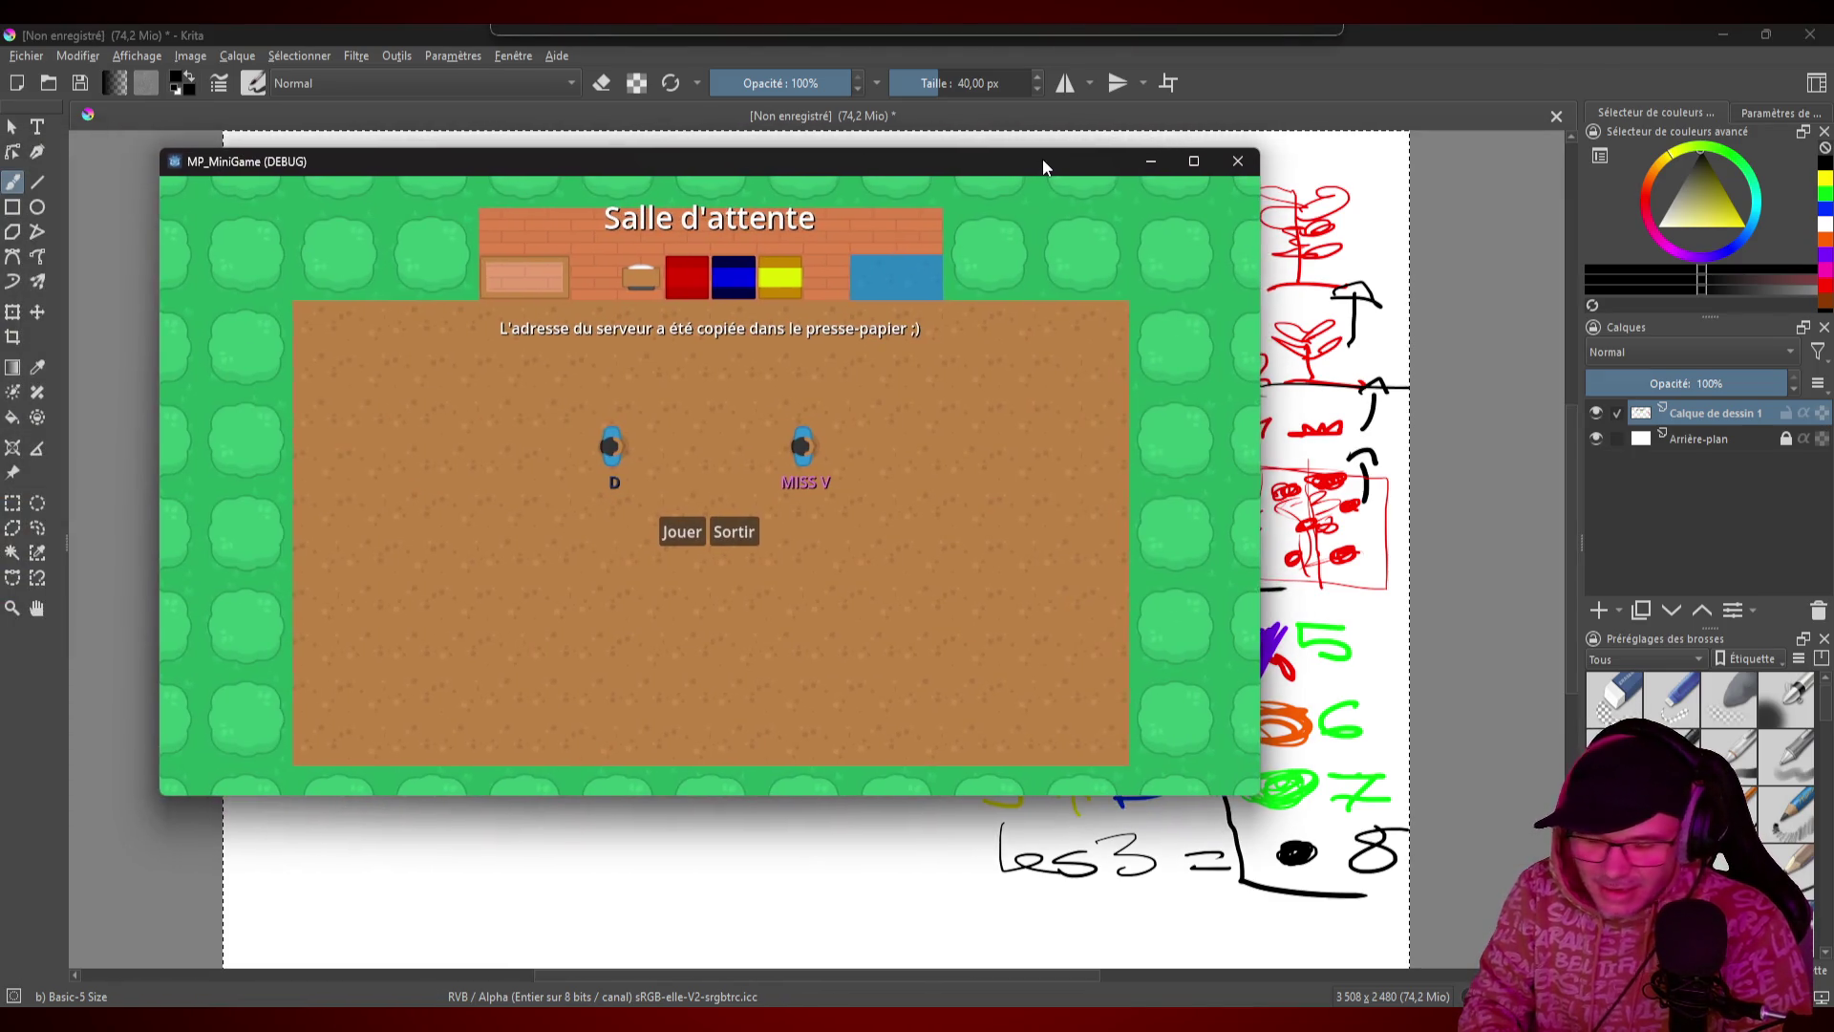
mouse_move(1043, 158)
left_mouse_down()
mouse_move(672, 191)
mouse_move(0, 191)
left_mouse_up()
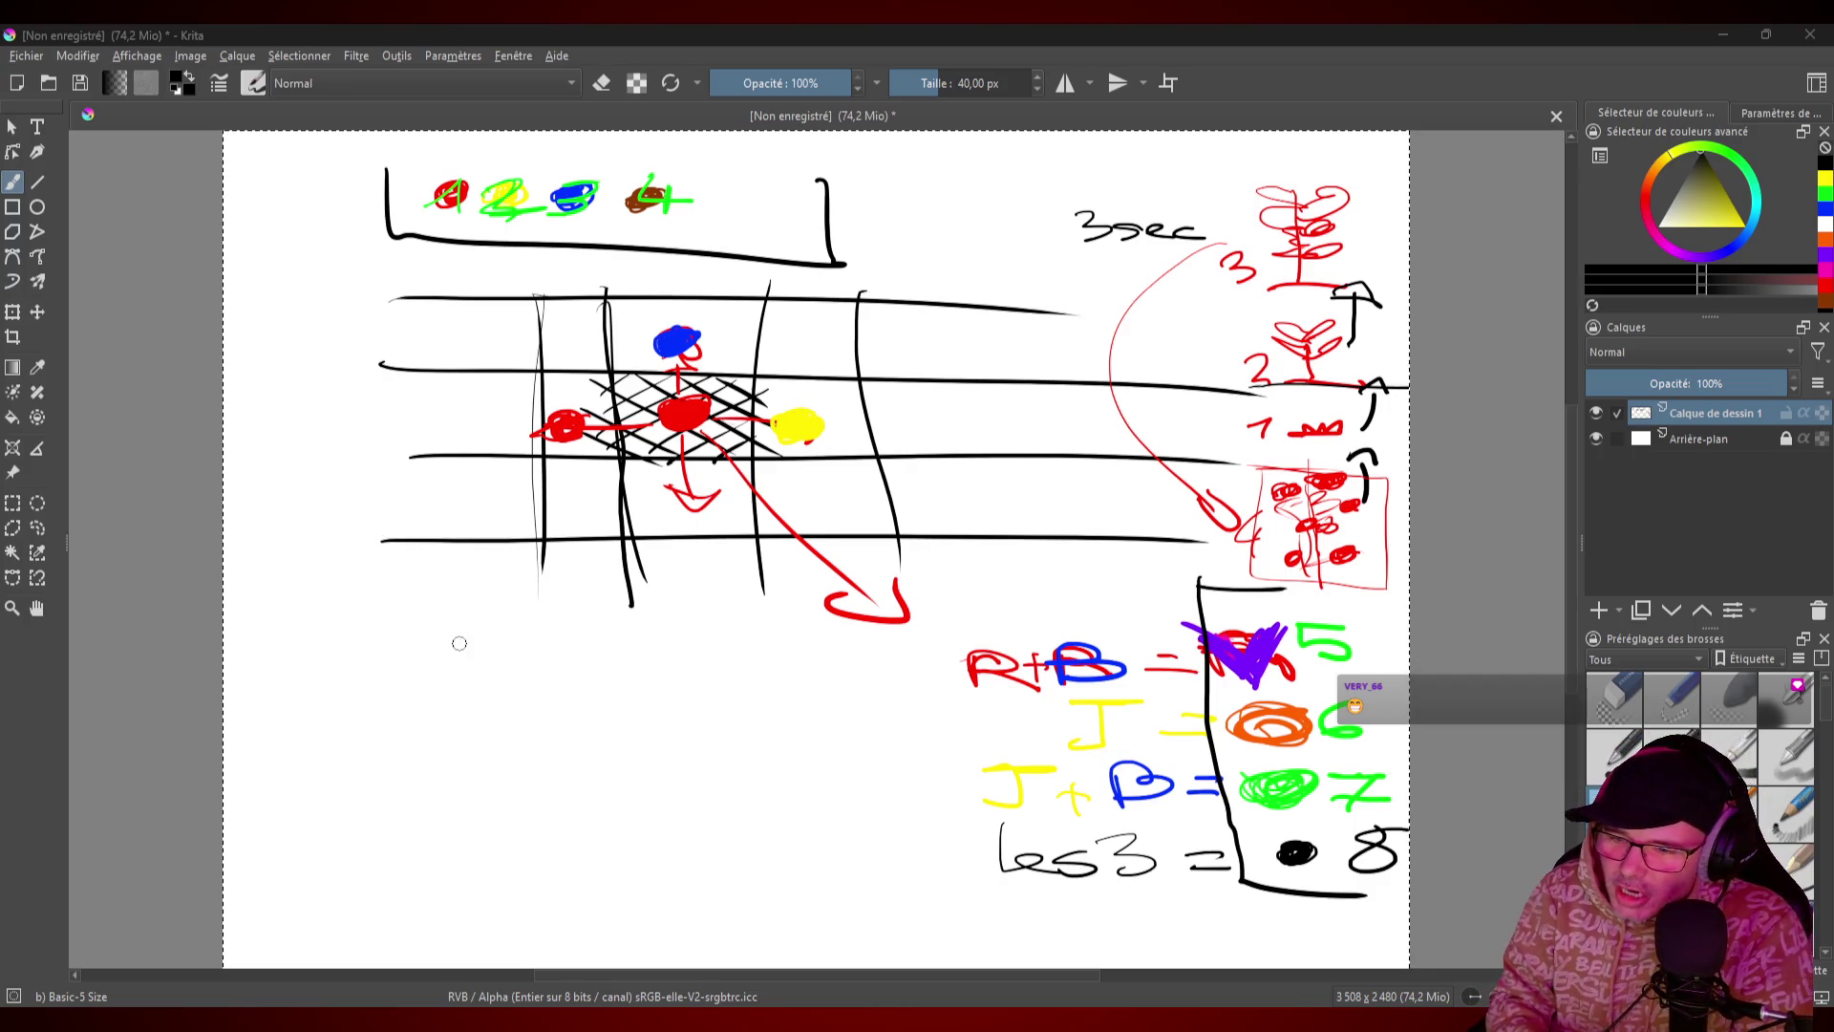
Handwrite '+50%' below the grid
left_click_drag(441, 641, 495, 641)
left_click_drag(467, 622, 467, 663)
mouse_move(560, 617)
left_mouse_down()
mouse_move(521, 638)
mouse_move(524, 661)
left_mouse_up()
mouse_move(603, 626)
left_mouse_down()
mouse_move(669, 632)
mouse_move(680, 666)
mouse_move(599, 683)
left_mouse_up()
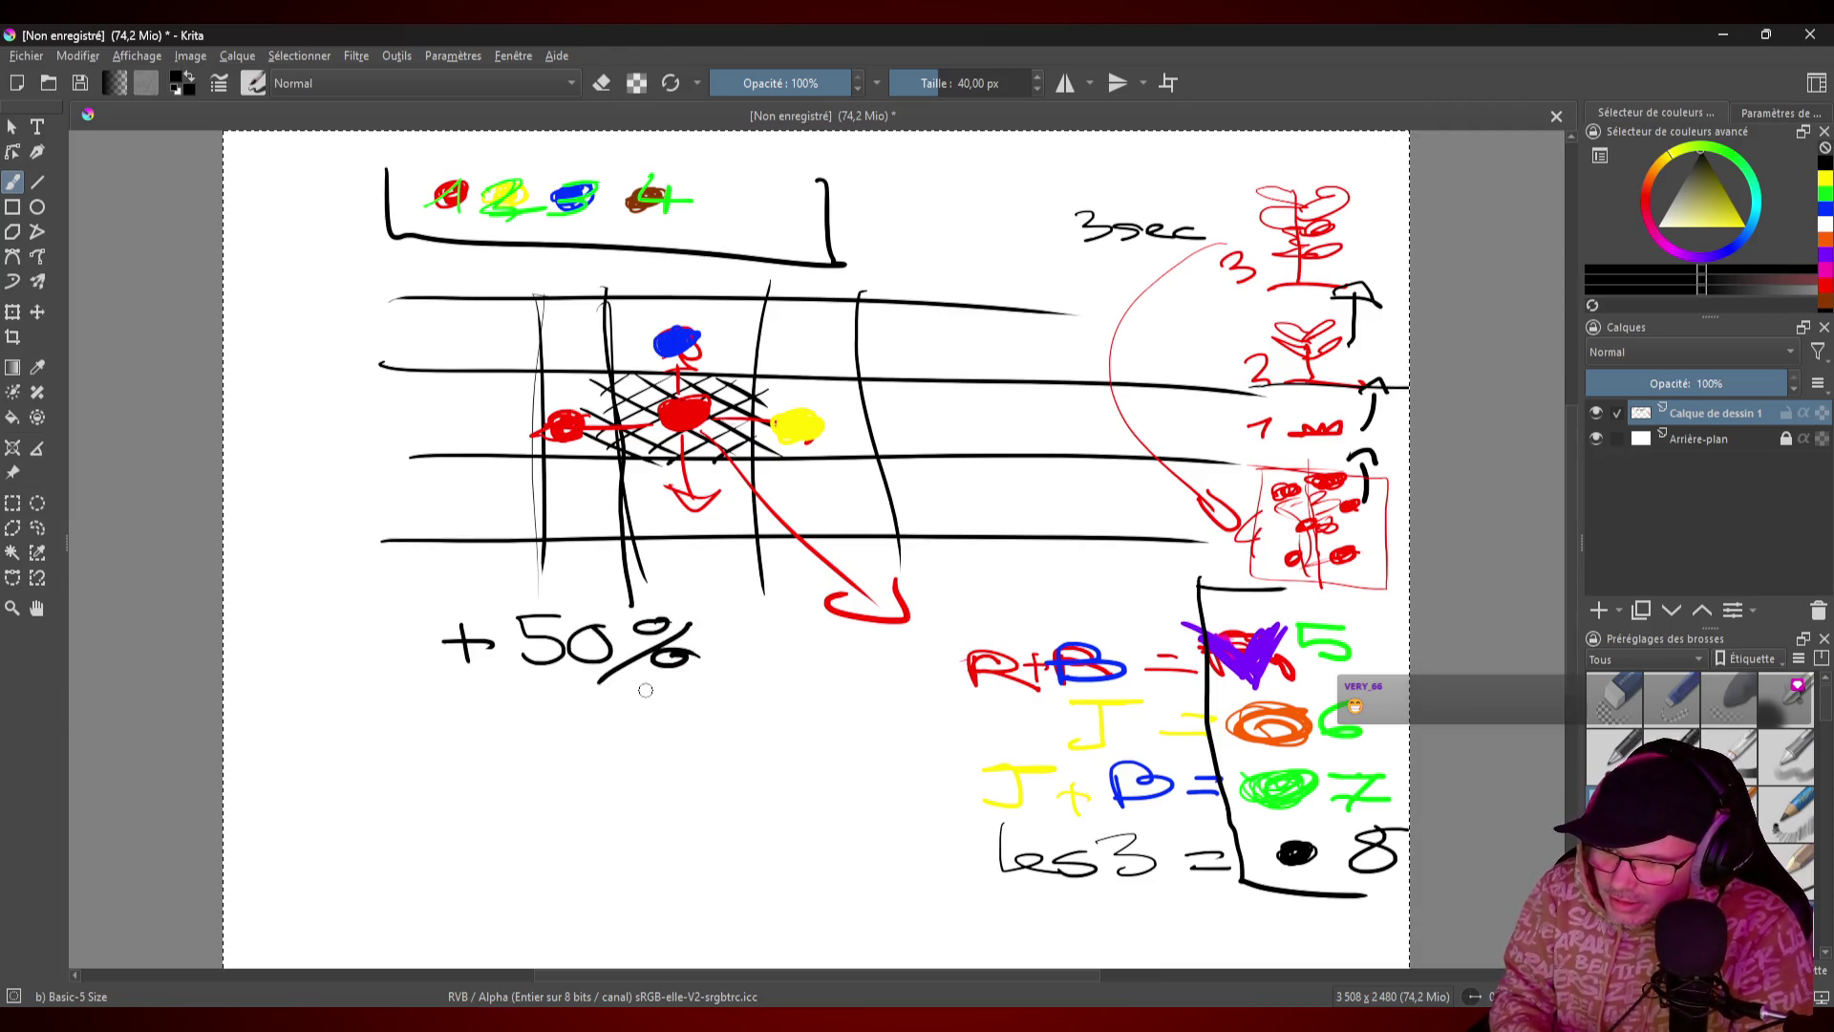
Write the formula 'R + R + R + B = V' beneath it and circle the second R
mouse_move(401, 706)
left_mouse_down()
mouse_move(443, 734)
mouse_move(493, 719)
left_mouse_up()
mouse_move(476, 704)
left_mouse_down()
mouse_move(477, 734)
mouse_move(623, 717)
mouse_move(605, 733)
mouse_move(661, 733)
left_mouse_up()
mouse_move(661, 697)
left_mouse_down()
mouse_move(712, 715)
mouse_move(669, 732)
left_mouse_up()
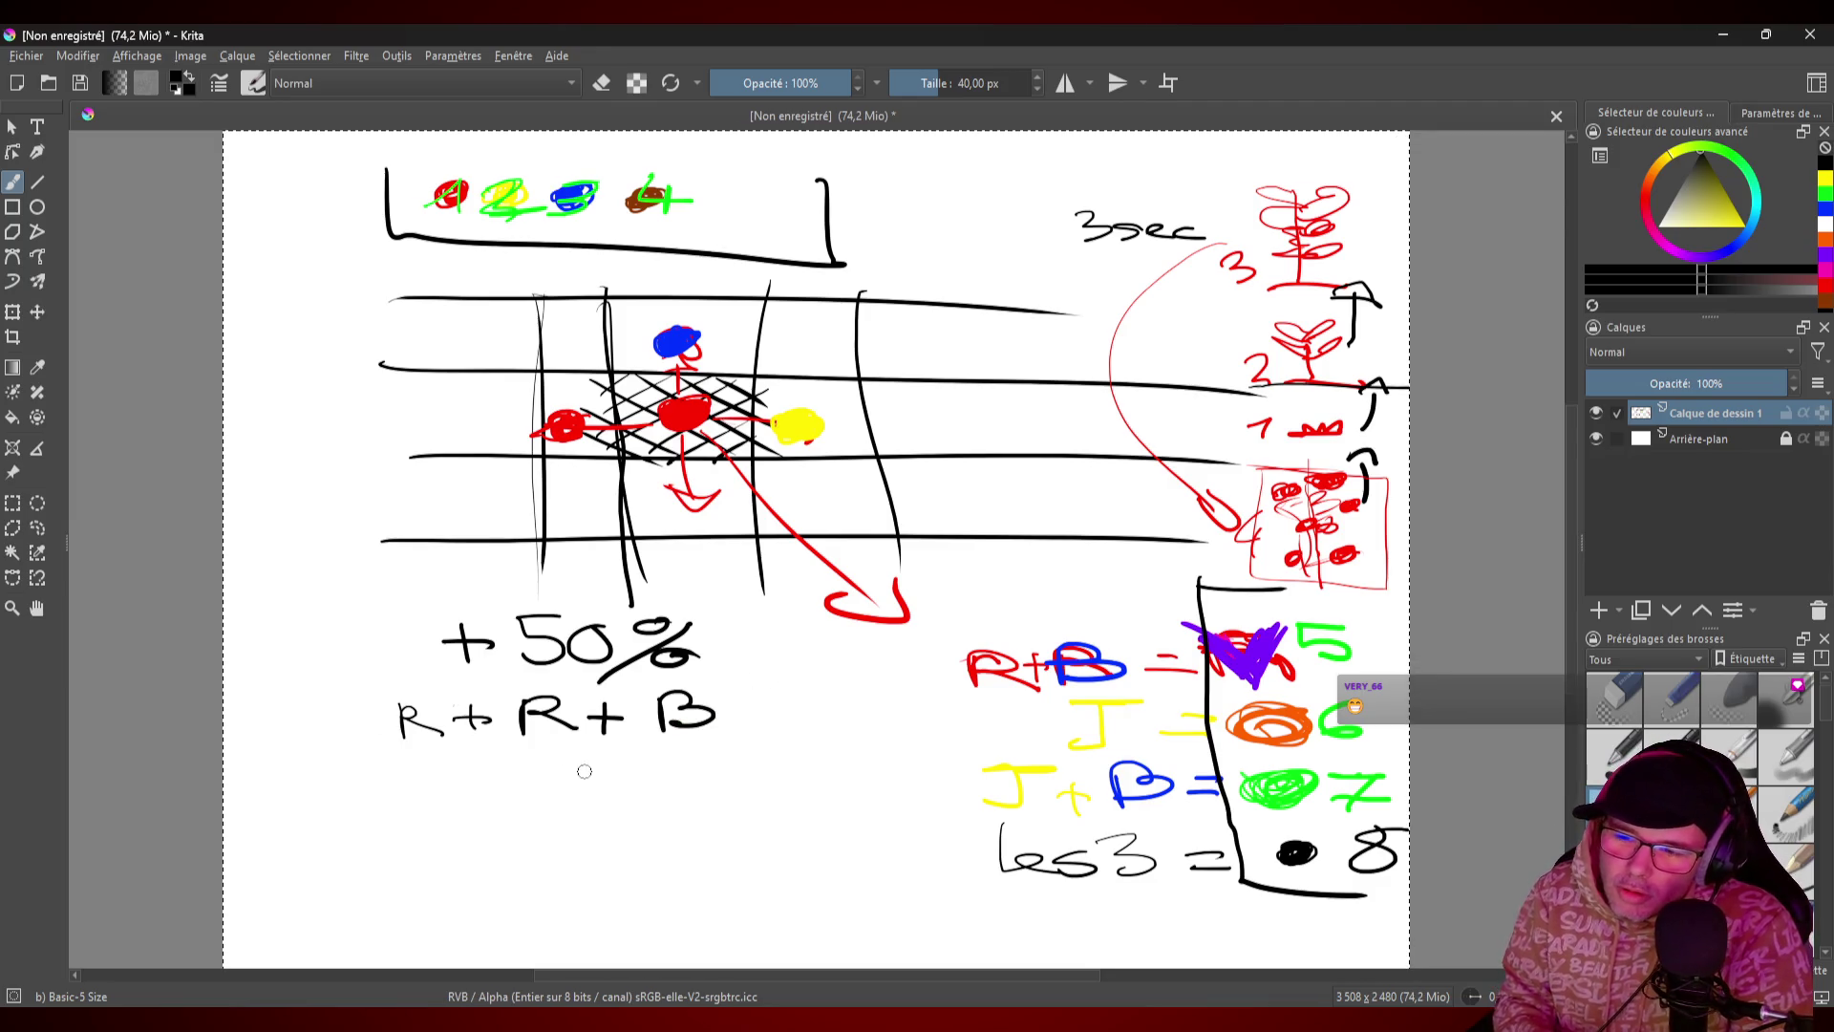
mouse_move(283, 714)
left_mouse_down()
mouse_move(339, 739)
mouse_move(374, 726)
left_mouse_up()
left_click_drag(356, 705, 363, 736)
left_click_drag(742, 706, 778, 704)
left_click_drag(743, 718, 841, 695)
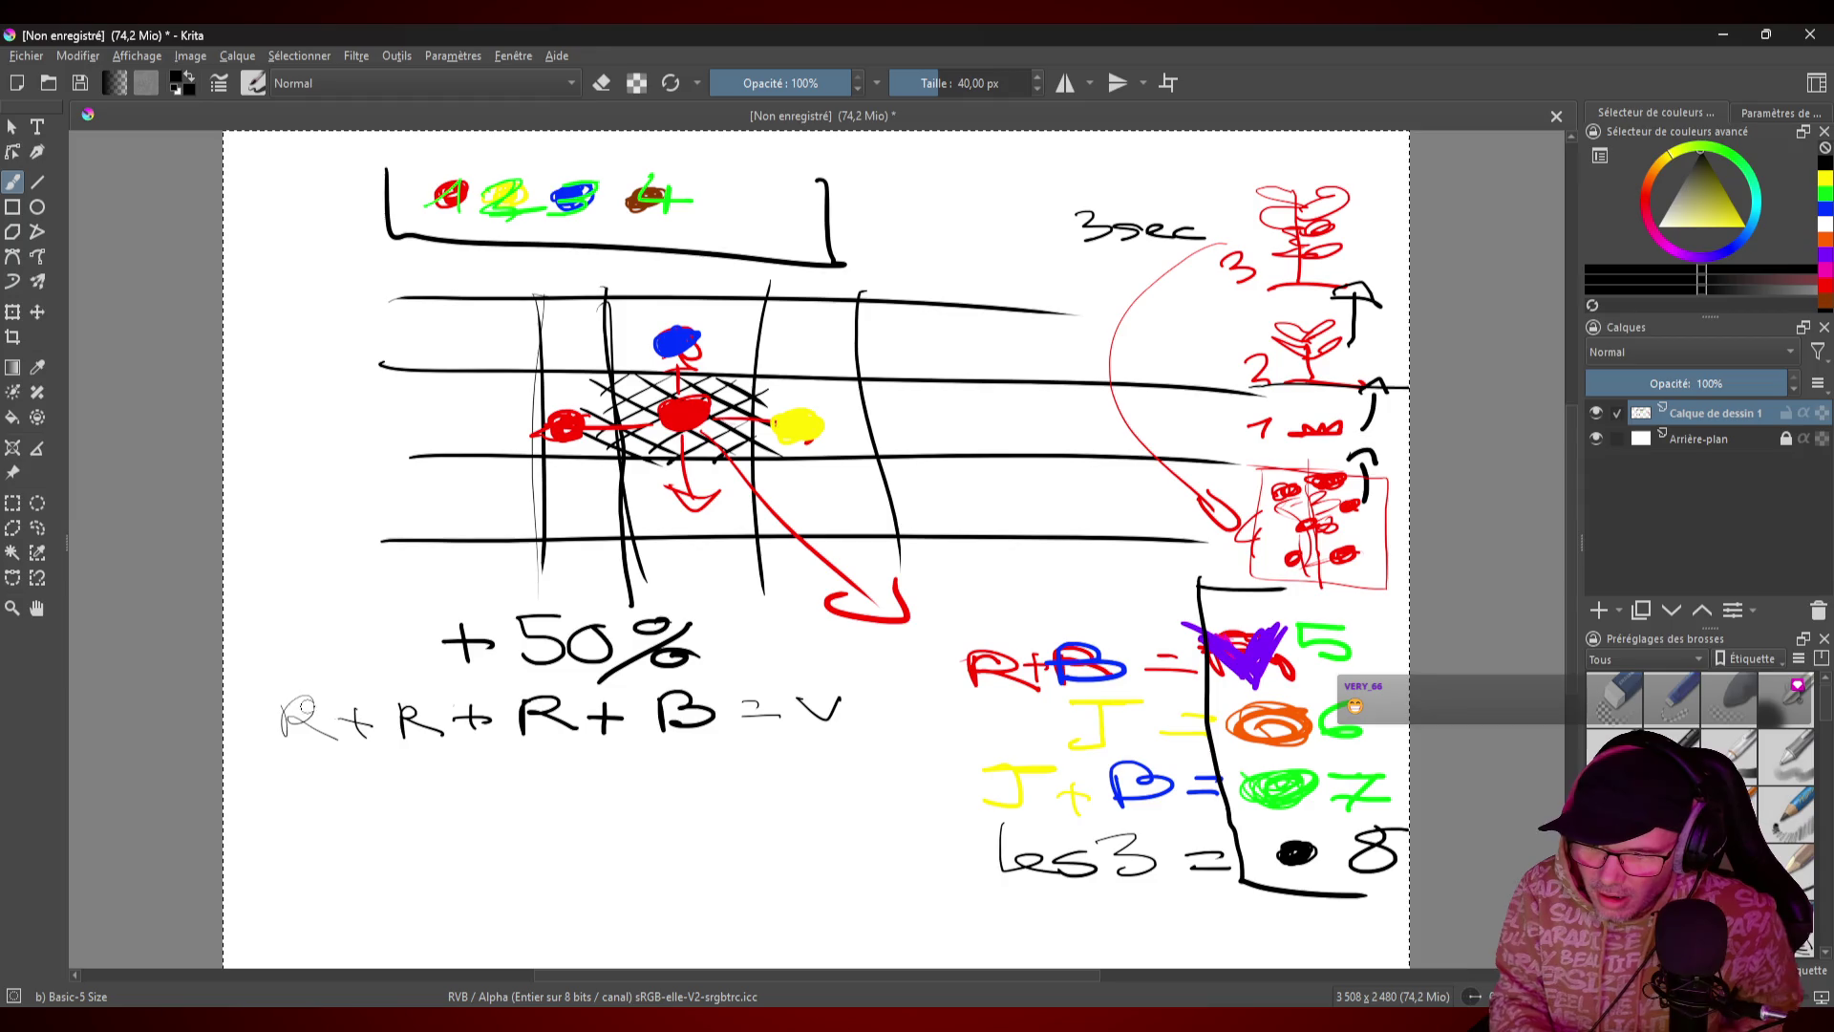
mouse_move(468, 688)
left_mouse_down()
mouse_move(374, 718)
mouse_move(460, 684)
left_mouse_up()
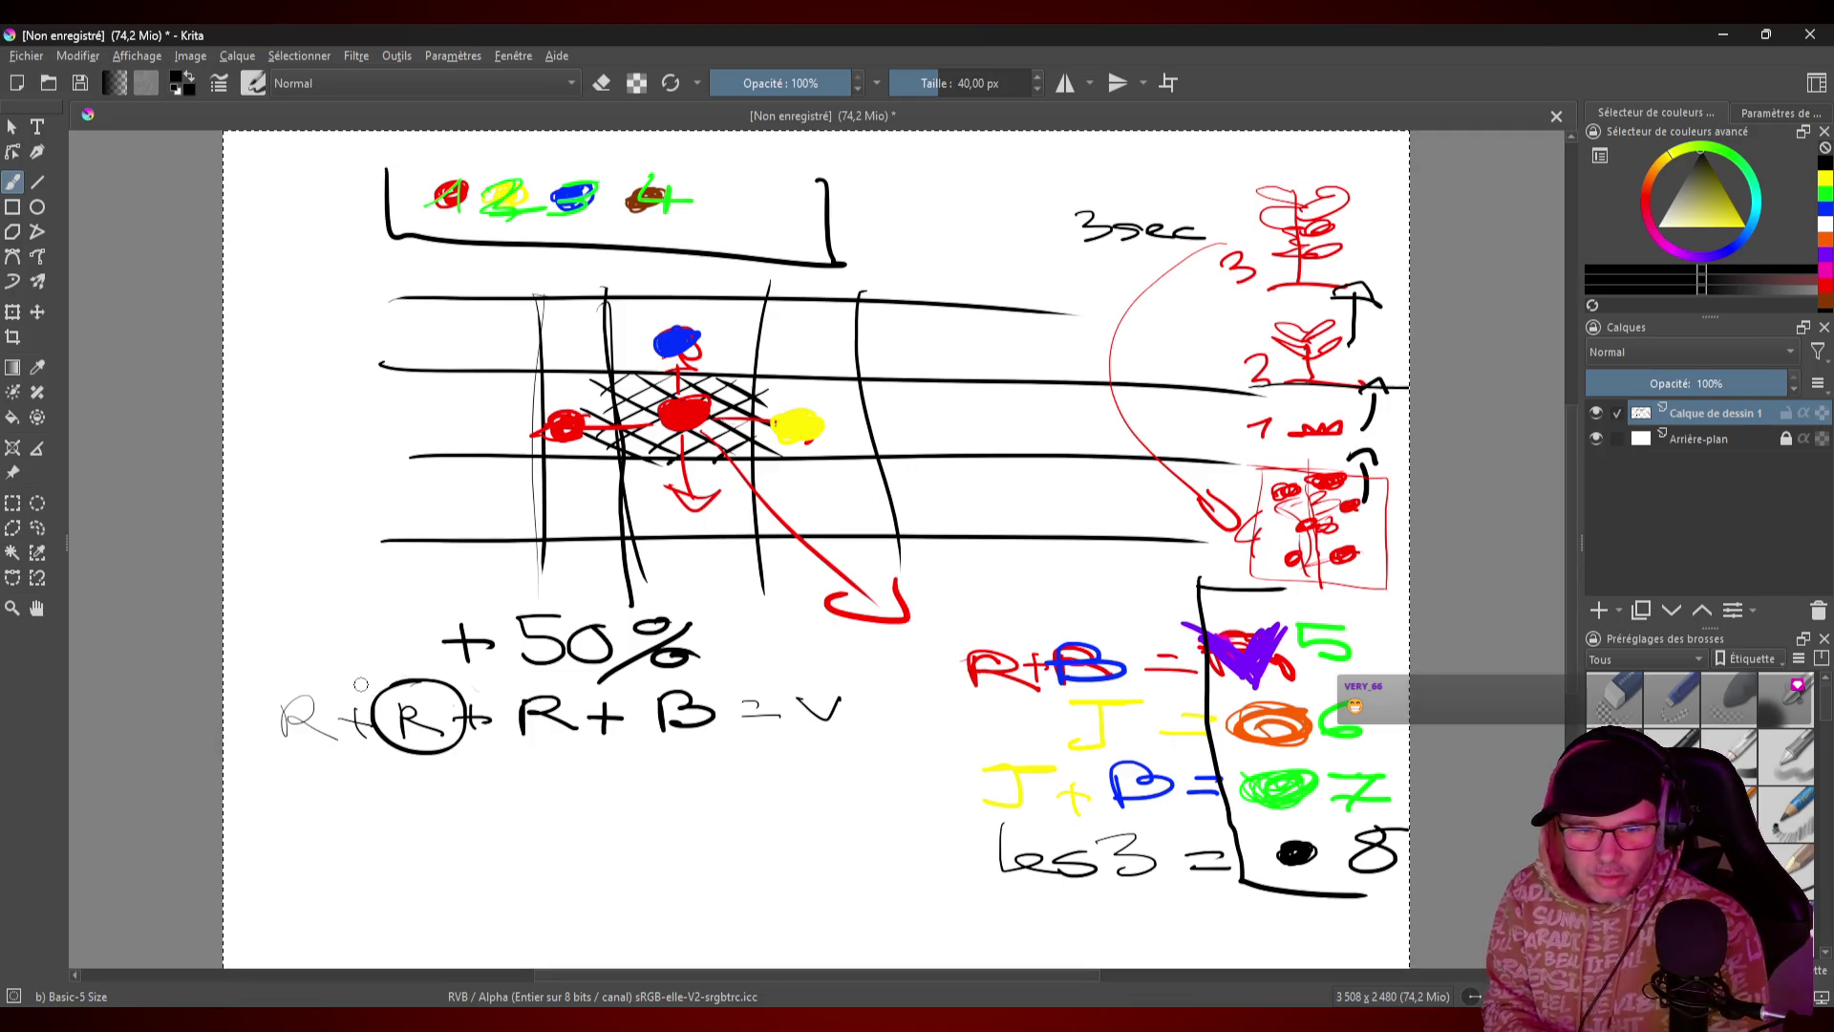
key("alt+Tab")
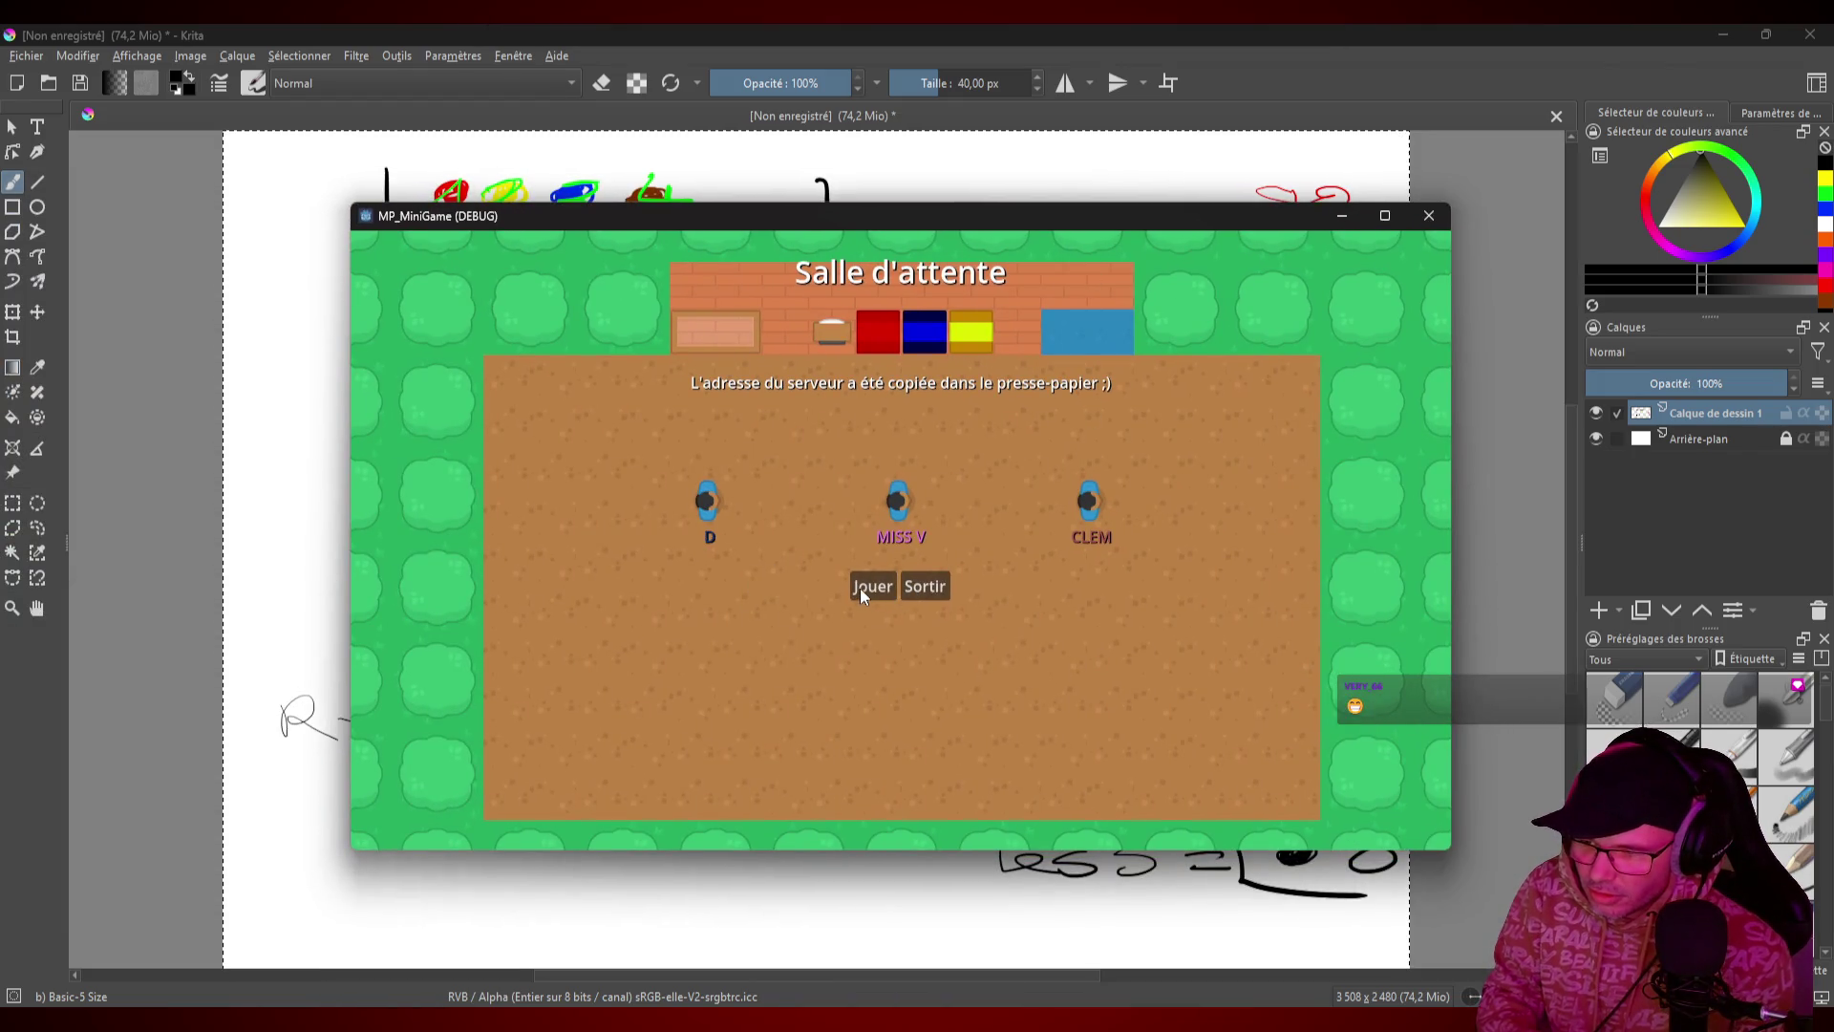
Start the round and walk player D around the left side toward the field centre
left_click(863, 588)
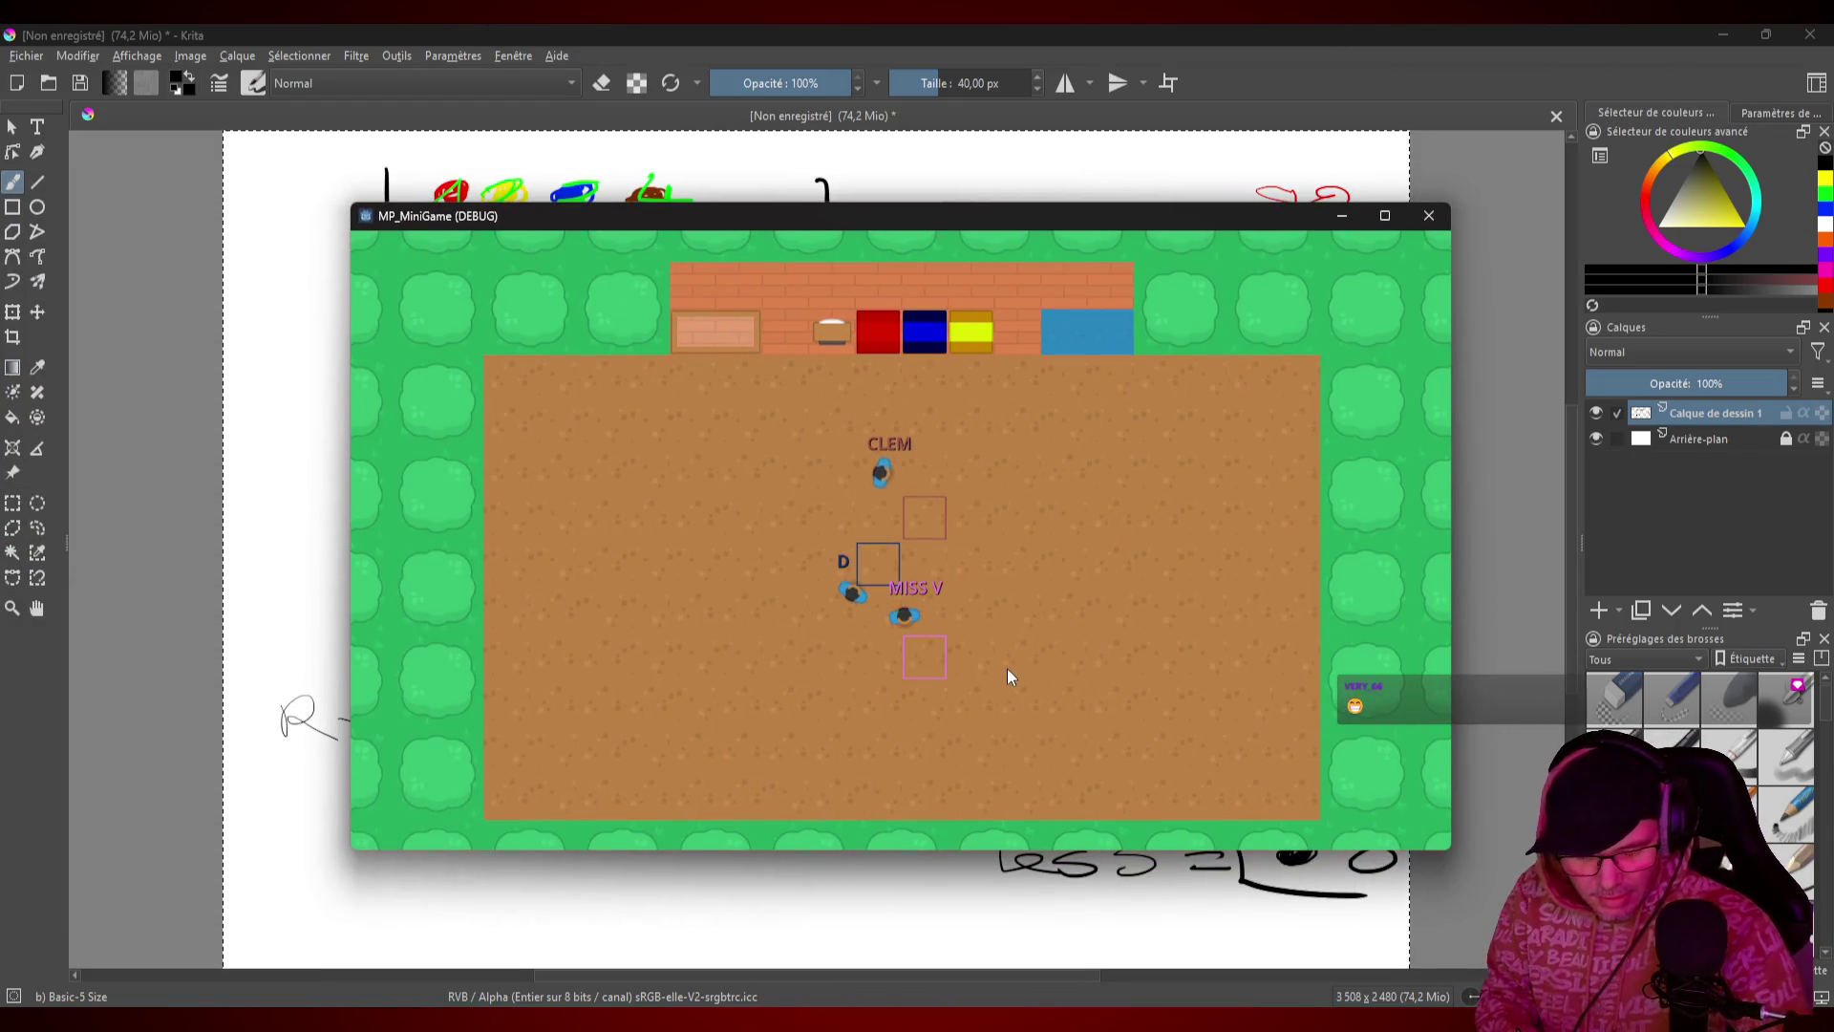
key("Left")
key("Up")
key("Right")
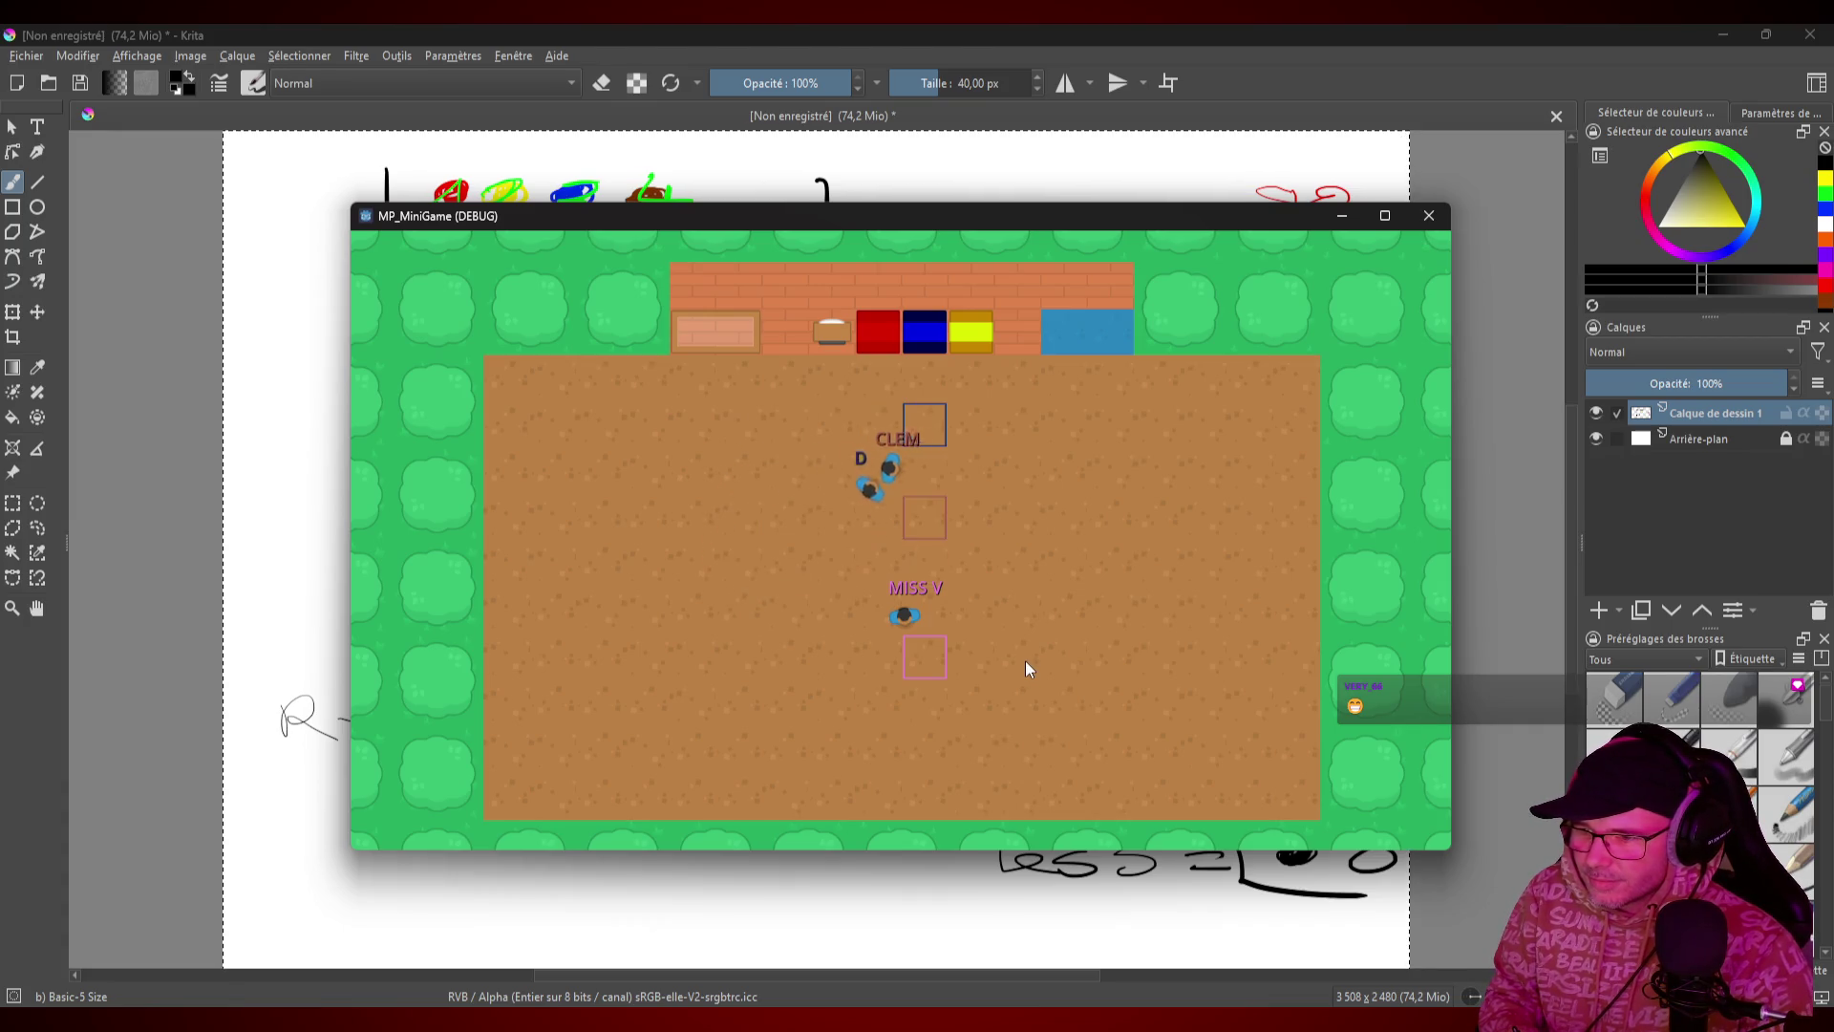
key("Left")
key("Down")
key("Right")
key("Up")
key("Left")
key("Down")
key("Right")
key("Up")
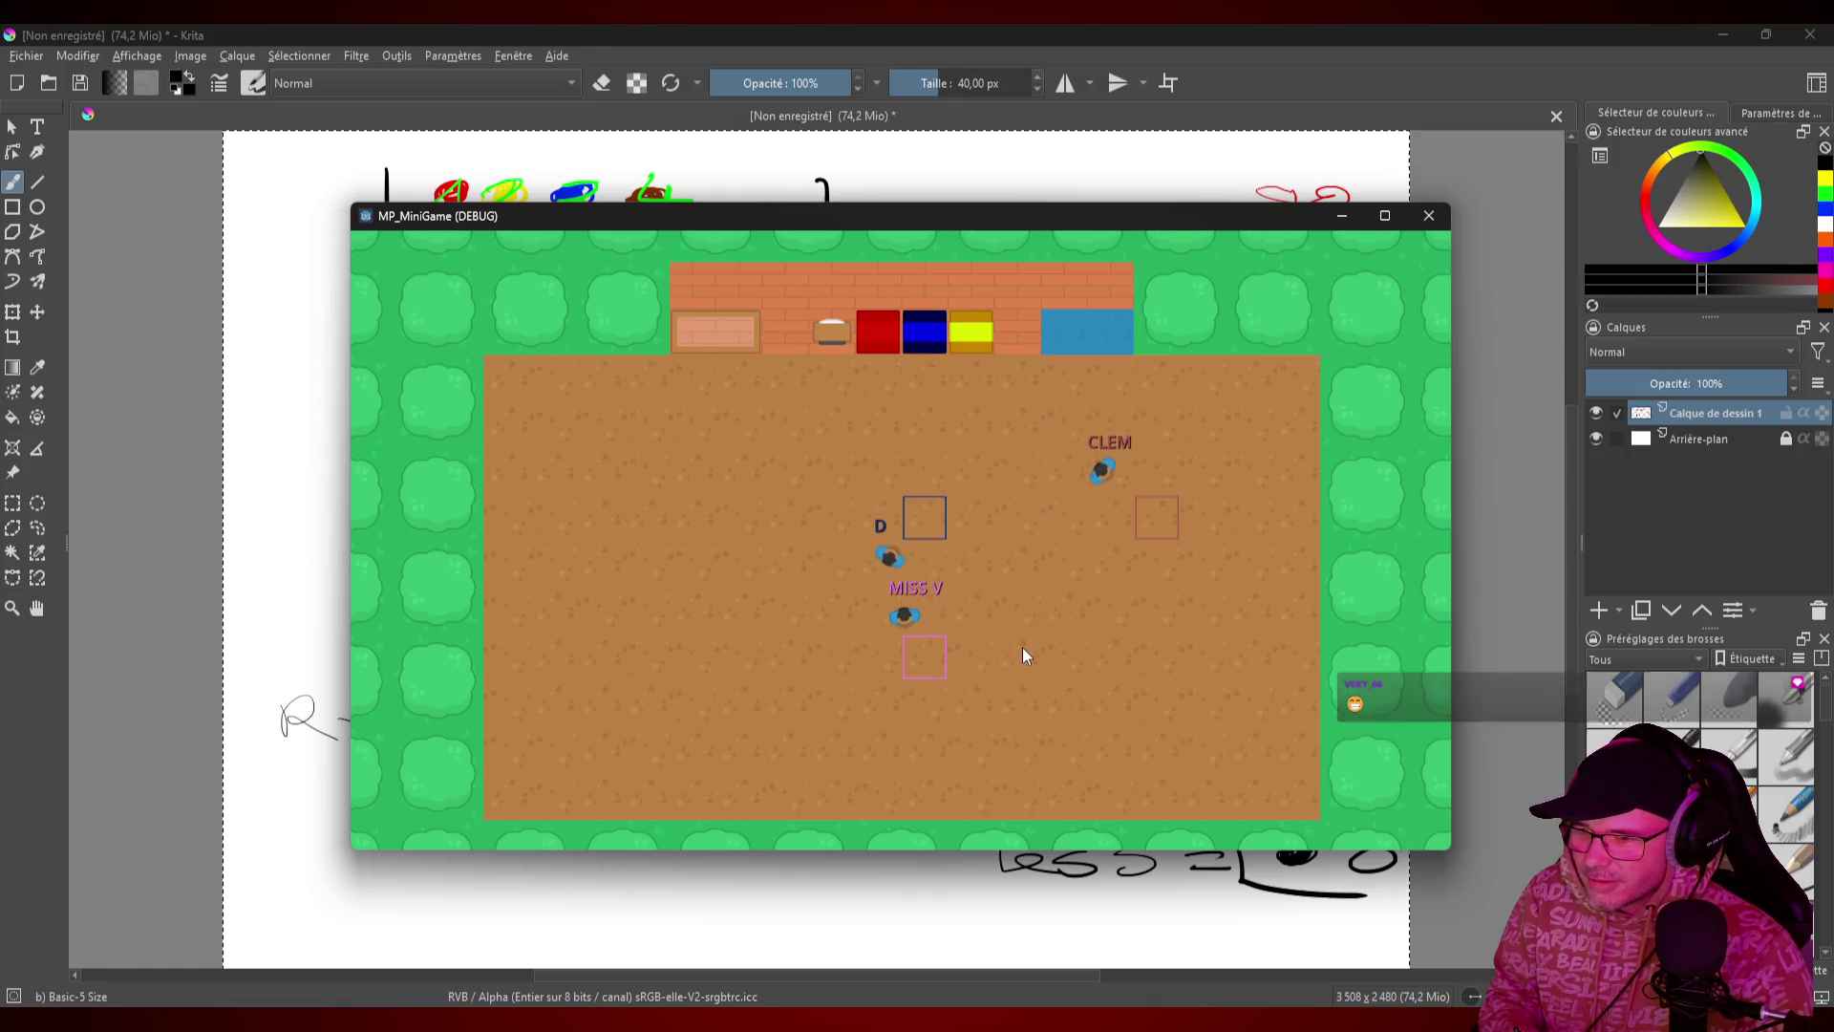
Move player D across to the right side and into the blue water area
key("Right")
key("Up")
key("Down")
key("Down")
key("Left")
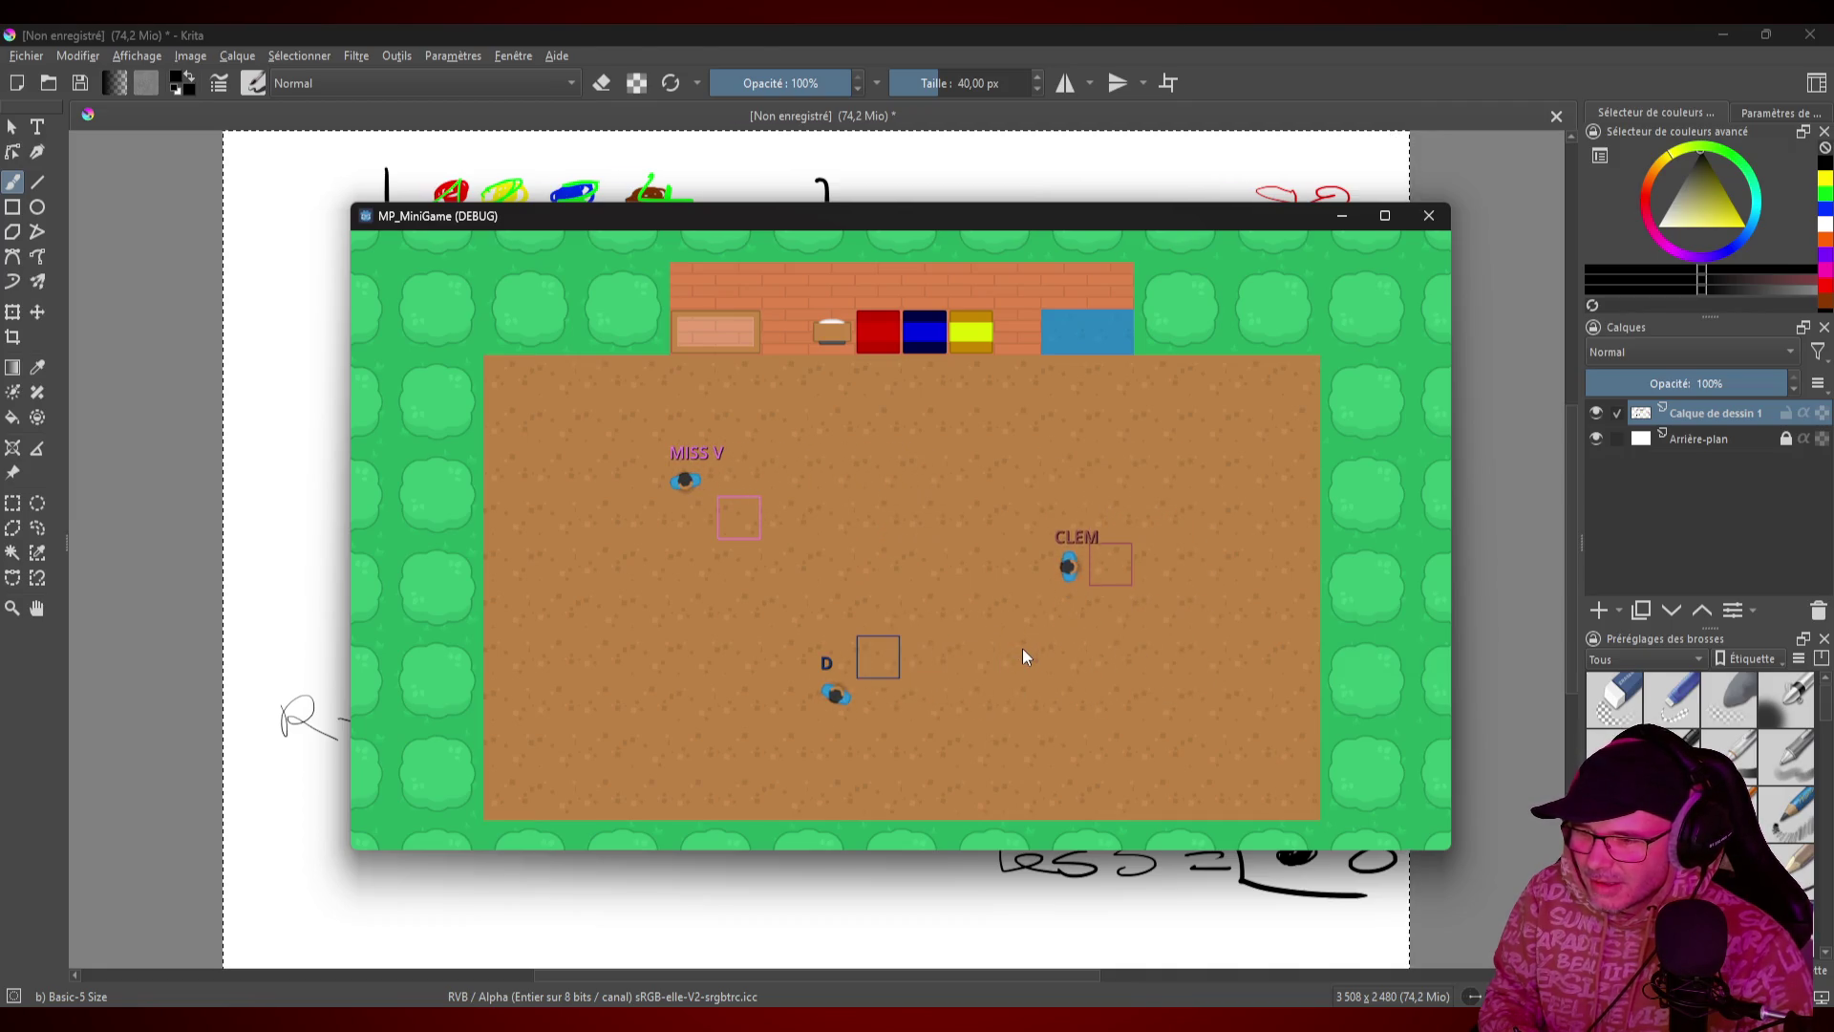
key("Right")
key("Up")
key("Right")
key("Up")
key("Right")
key("Down")
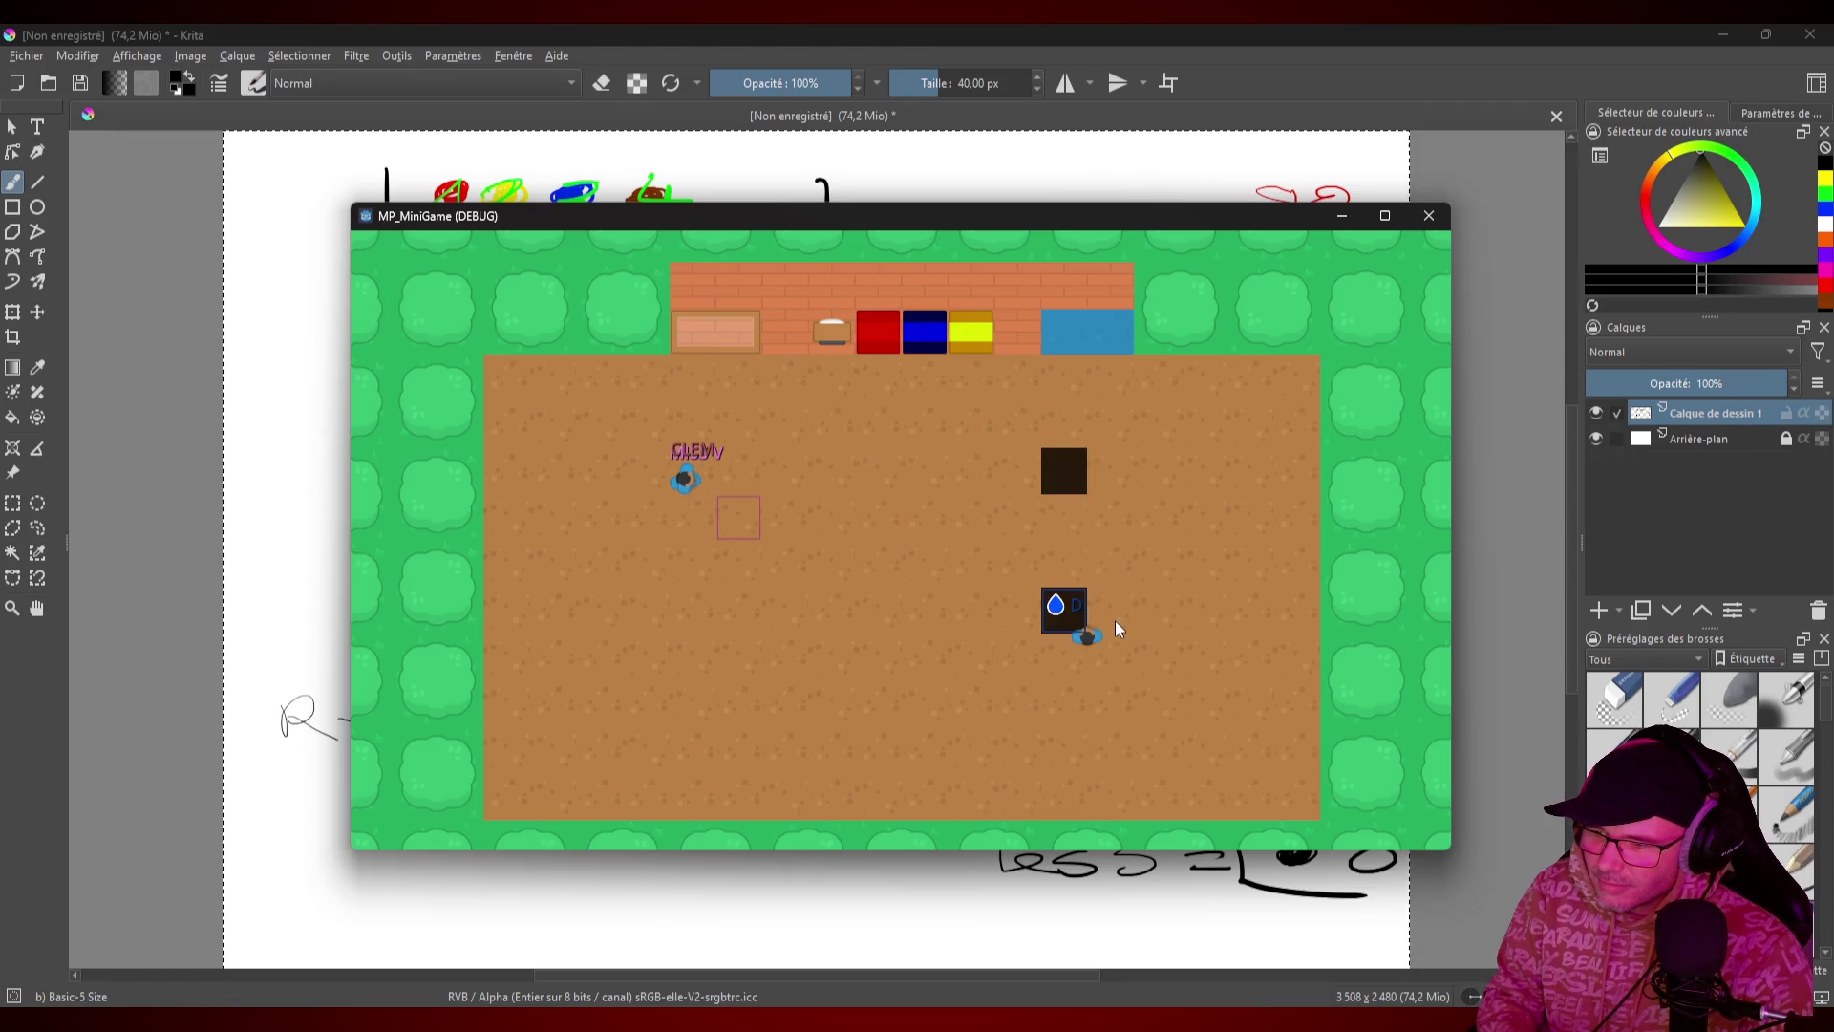
Walk player D back around the field, leaving dark plots behind
key("Down")
key("Left")
key("Up")
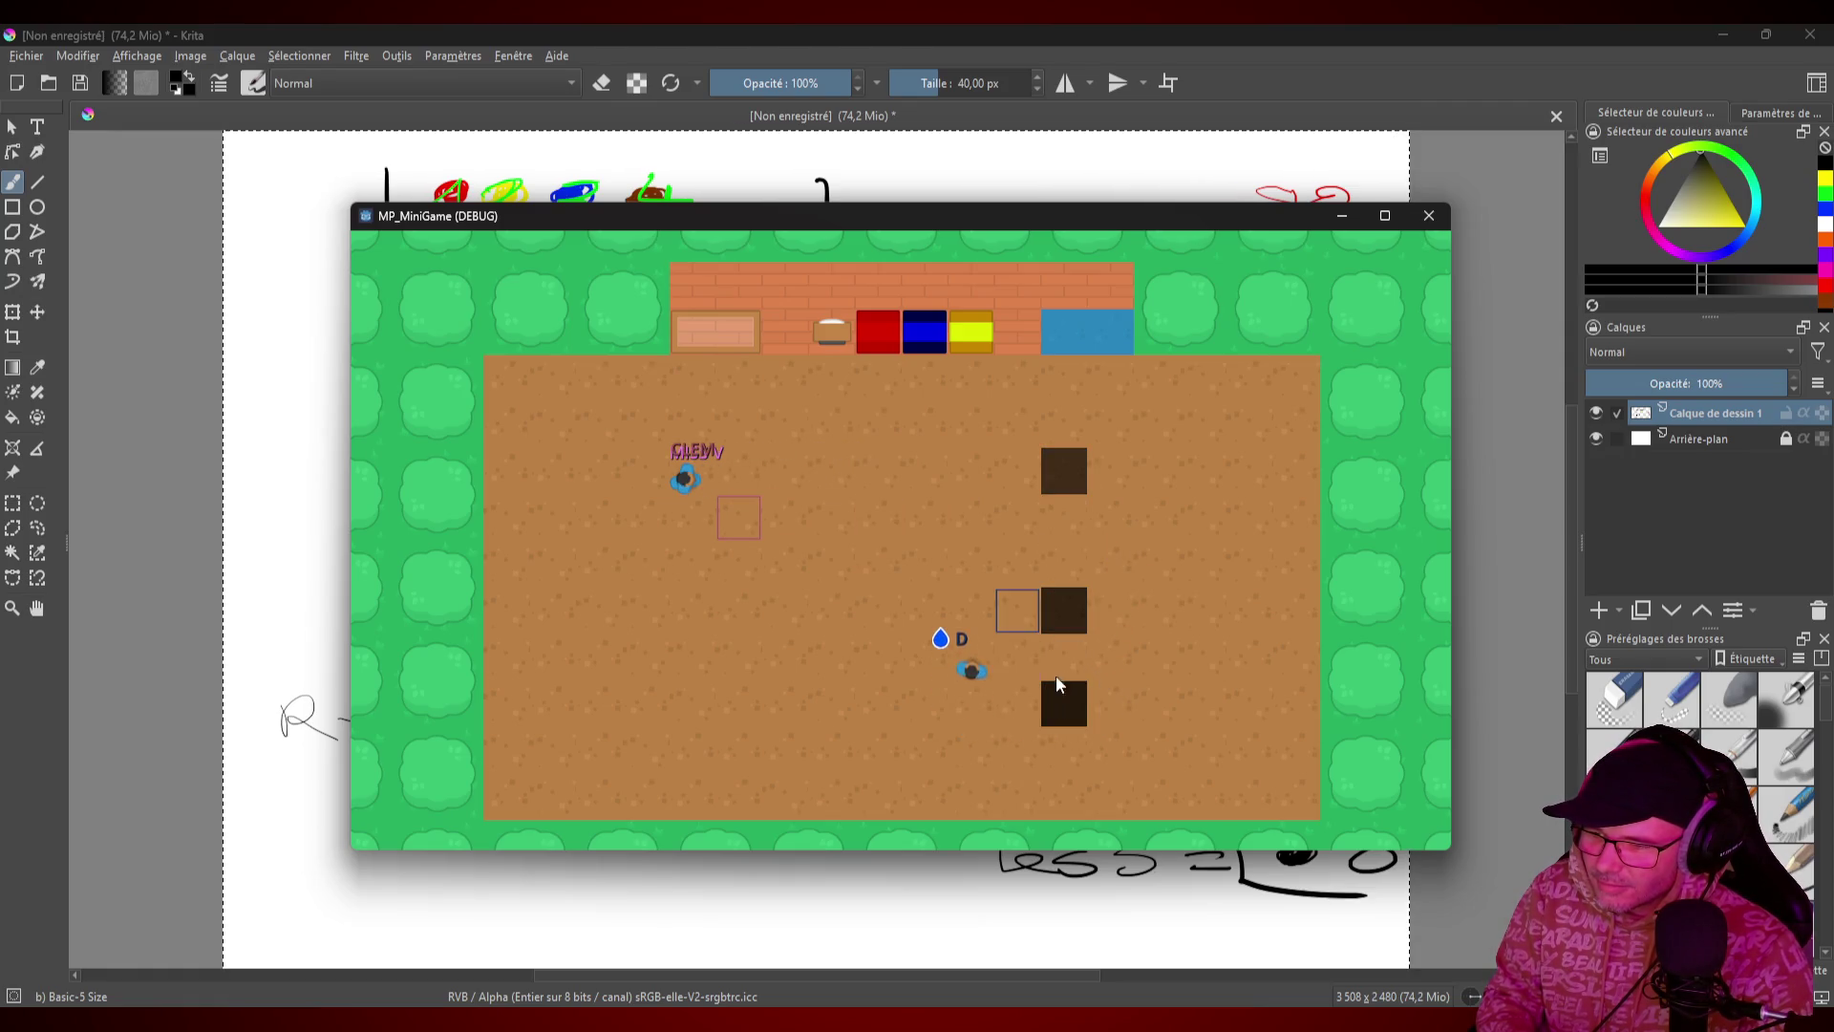
key("Up")
key("Up")
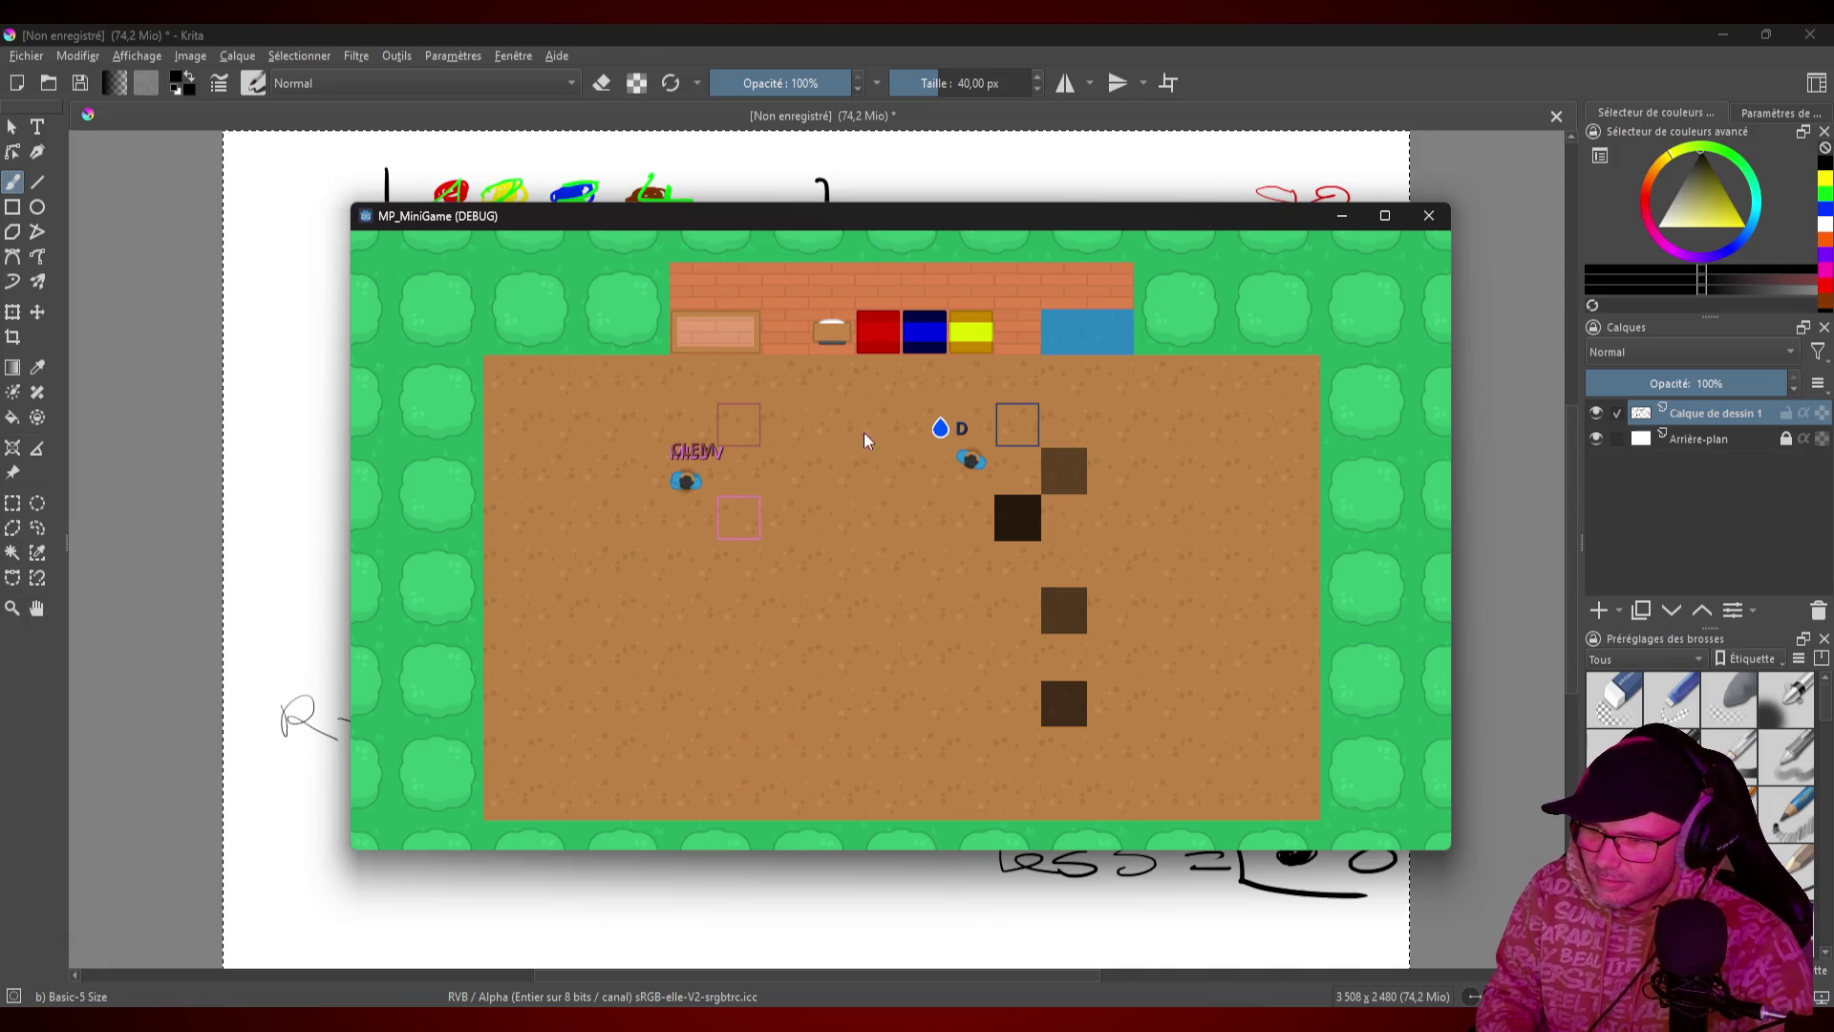
key("Right")
key("Right")
key("Right")
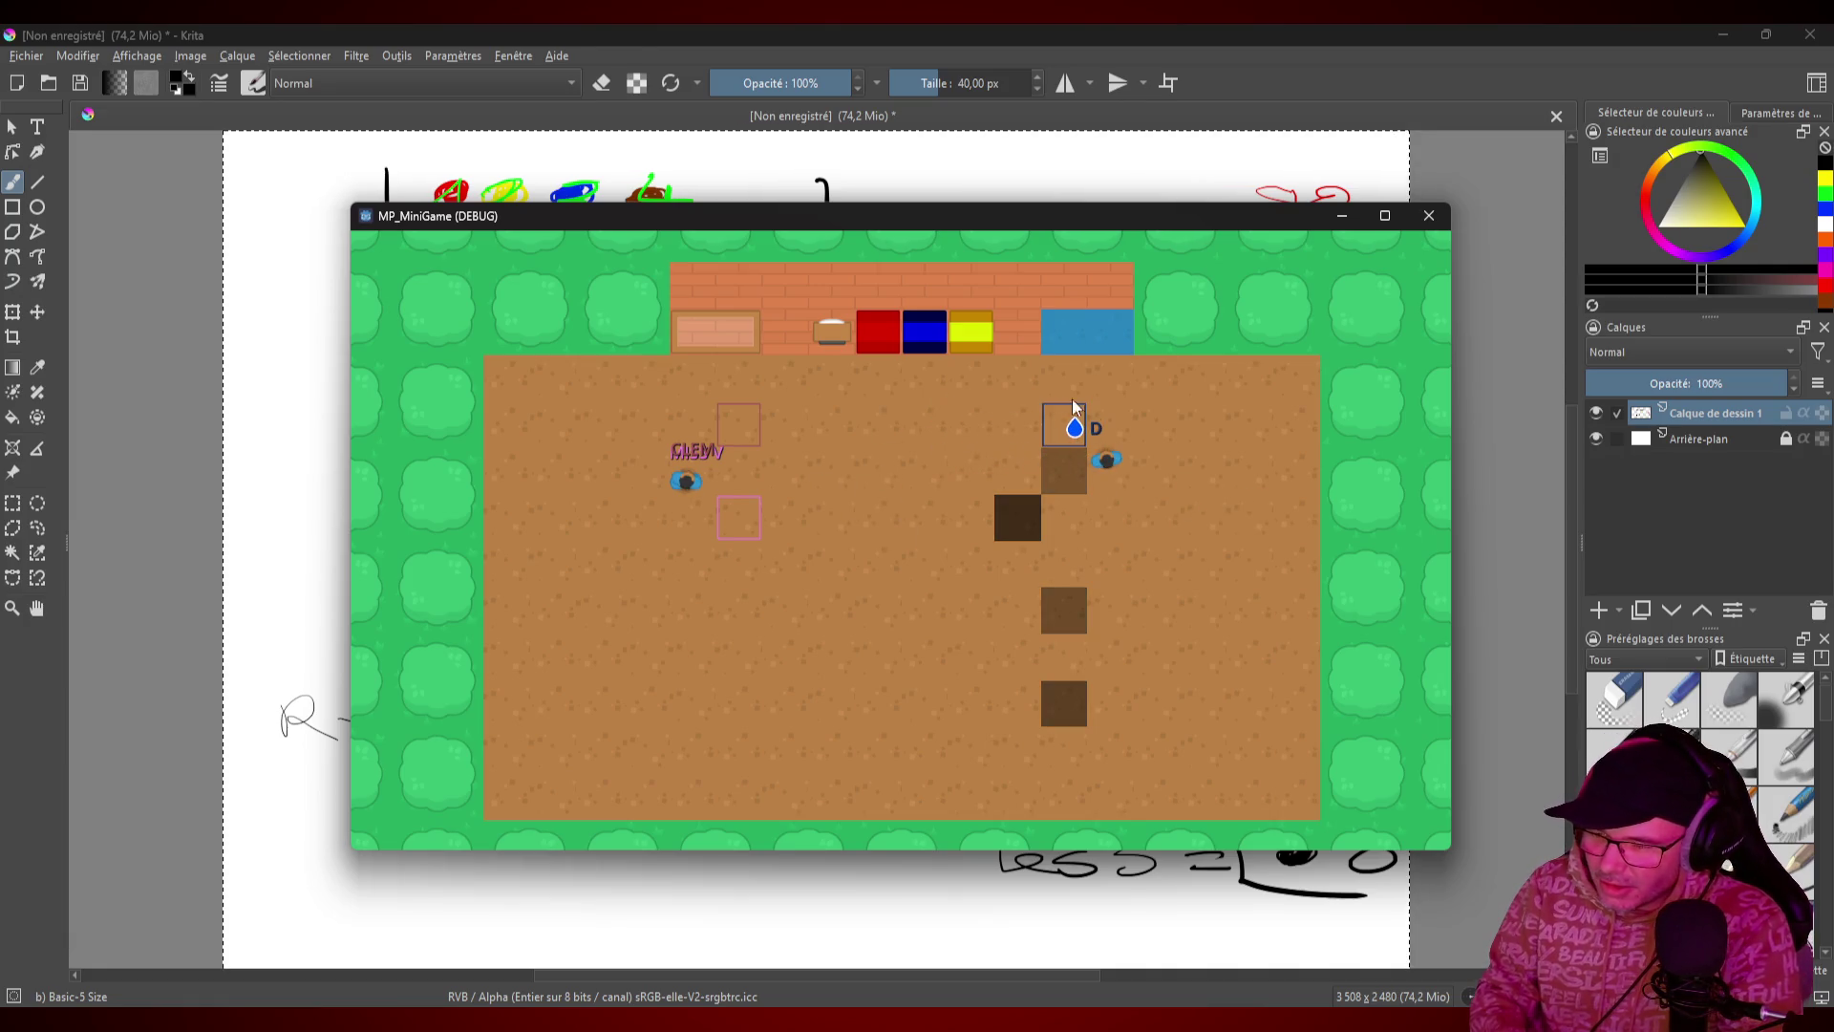
key("Down")
key("Left")
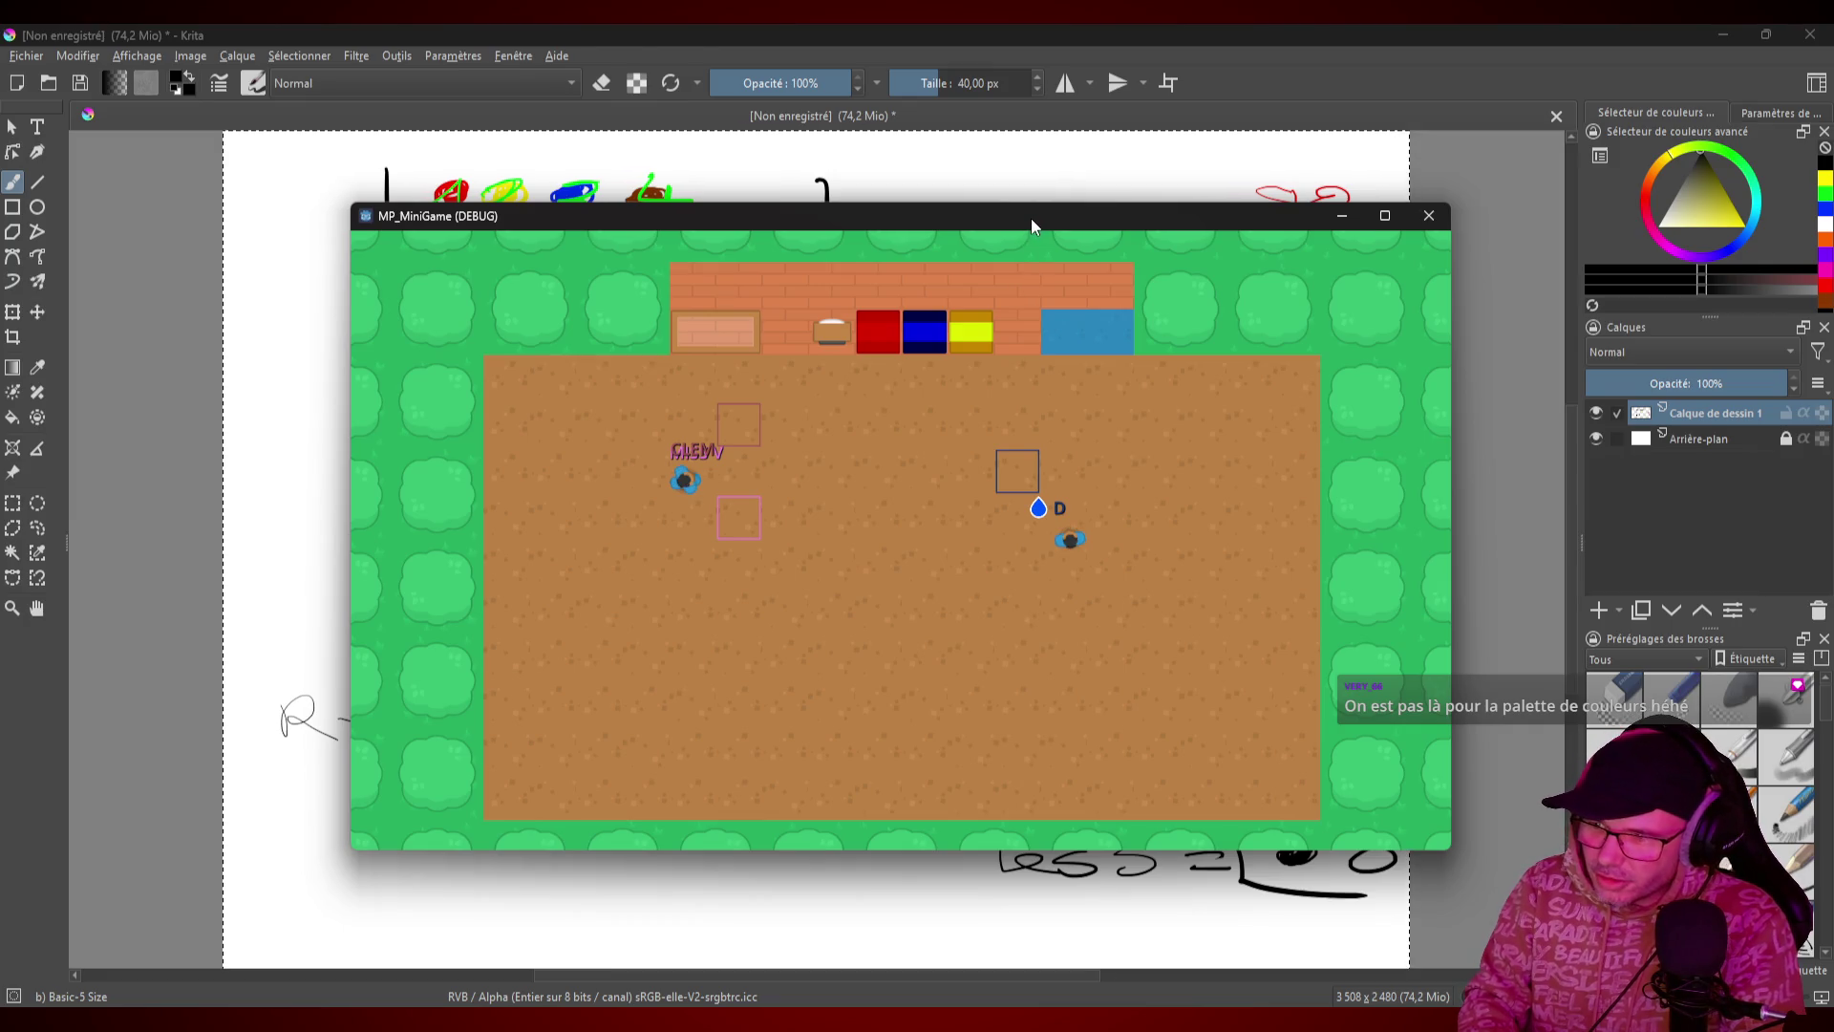
Shift the game window slightly, then close MP_MiniGame to return to the Krita sketch
mouse_move(1034, 219)
left_mouse_down()
mouse_move(1114, 219)
mouse_move(1066, 243)
mouse_move(1019, 233)
left_mouse_up()
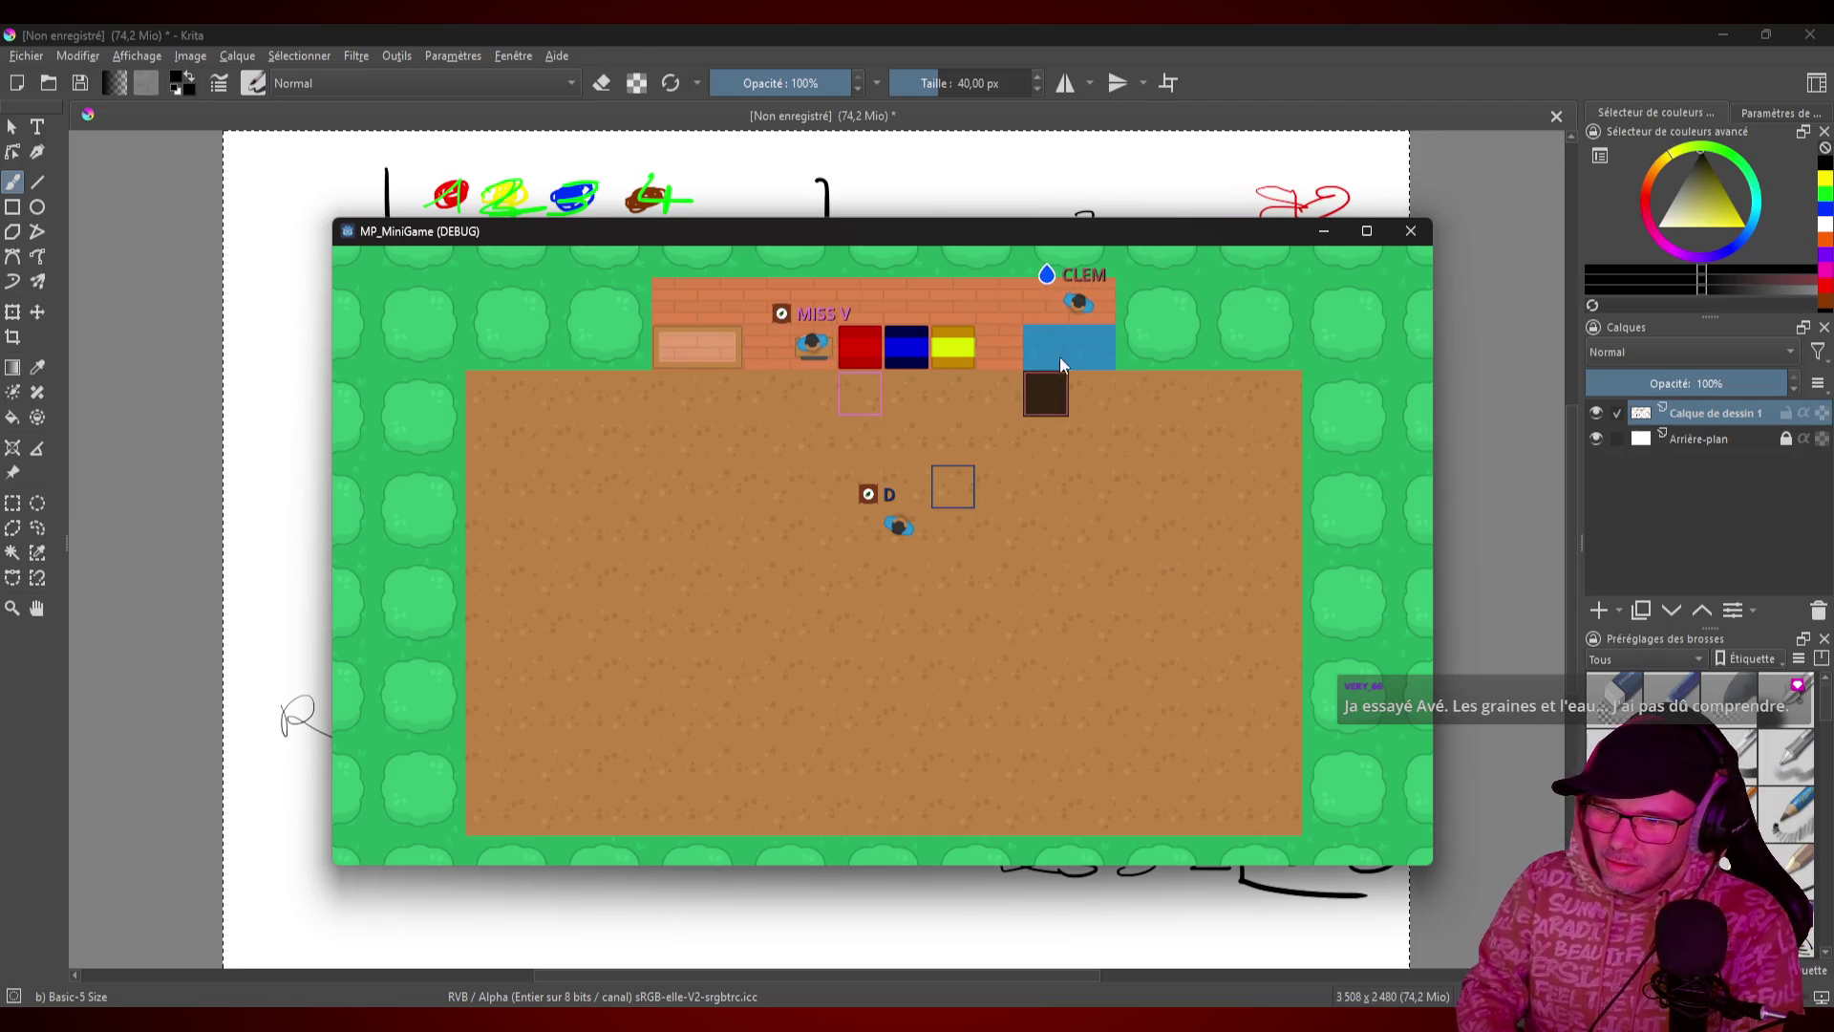
key("alt+F4")
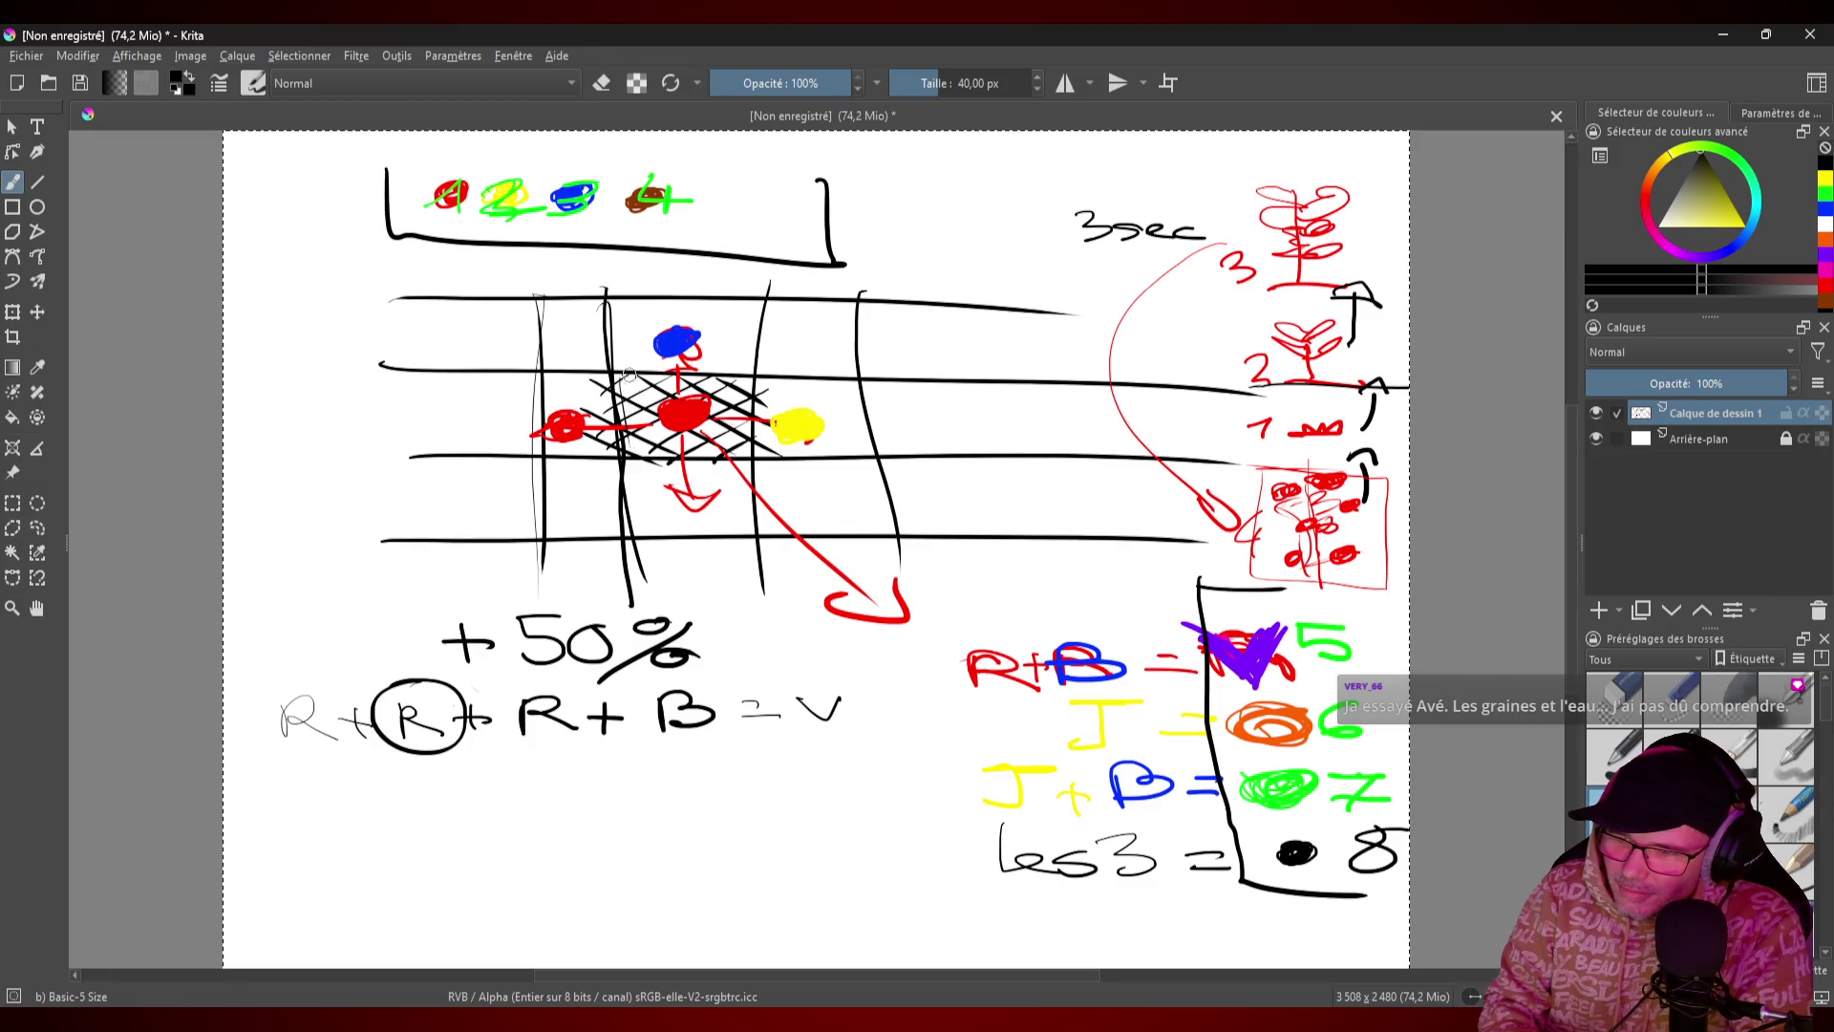
Add strokes beside the hatched dot and stages 2 and 1, and loop an oval around the dotted box
mouse_move(755, 420)
left_mouse_down()
mouse_move(668, 399)
mouse_move(717, 425)
mouse_move(659, 393)
mouse_move(782, 448)
left_mouse_up()
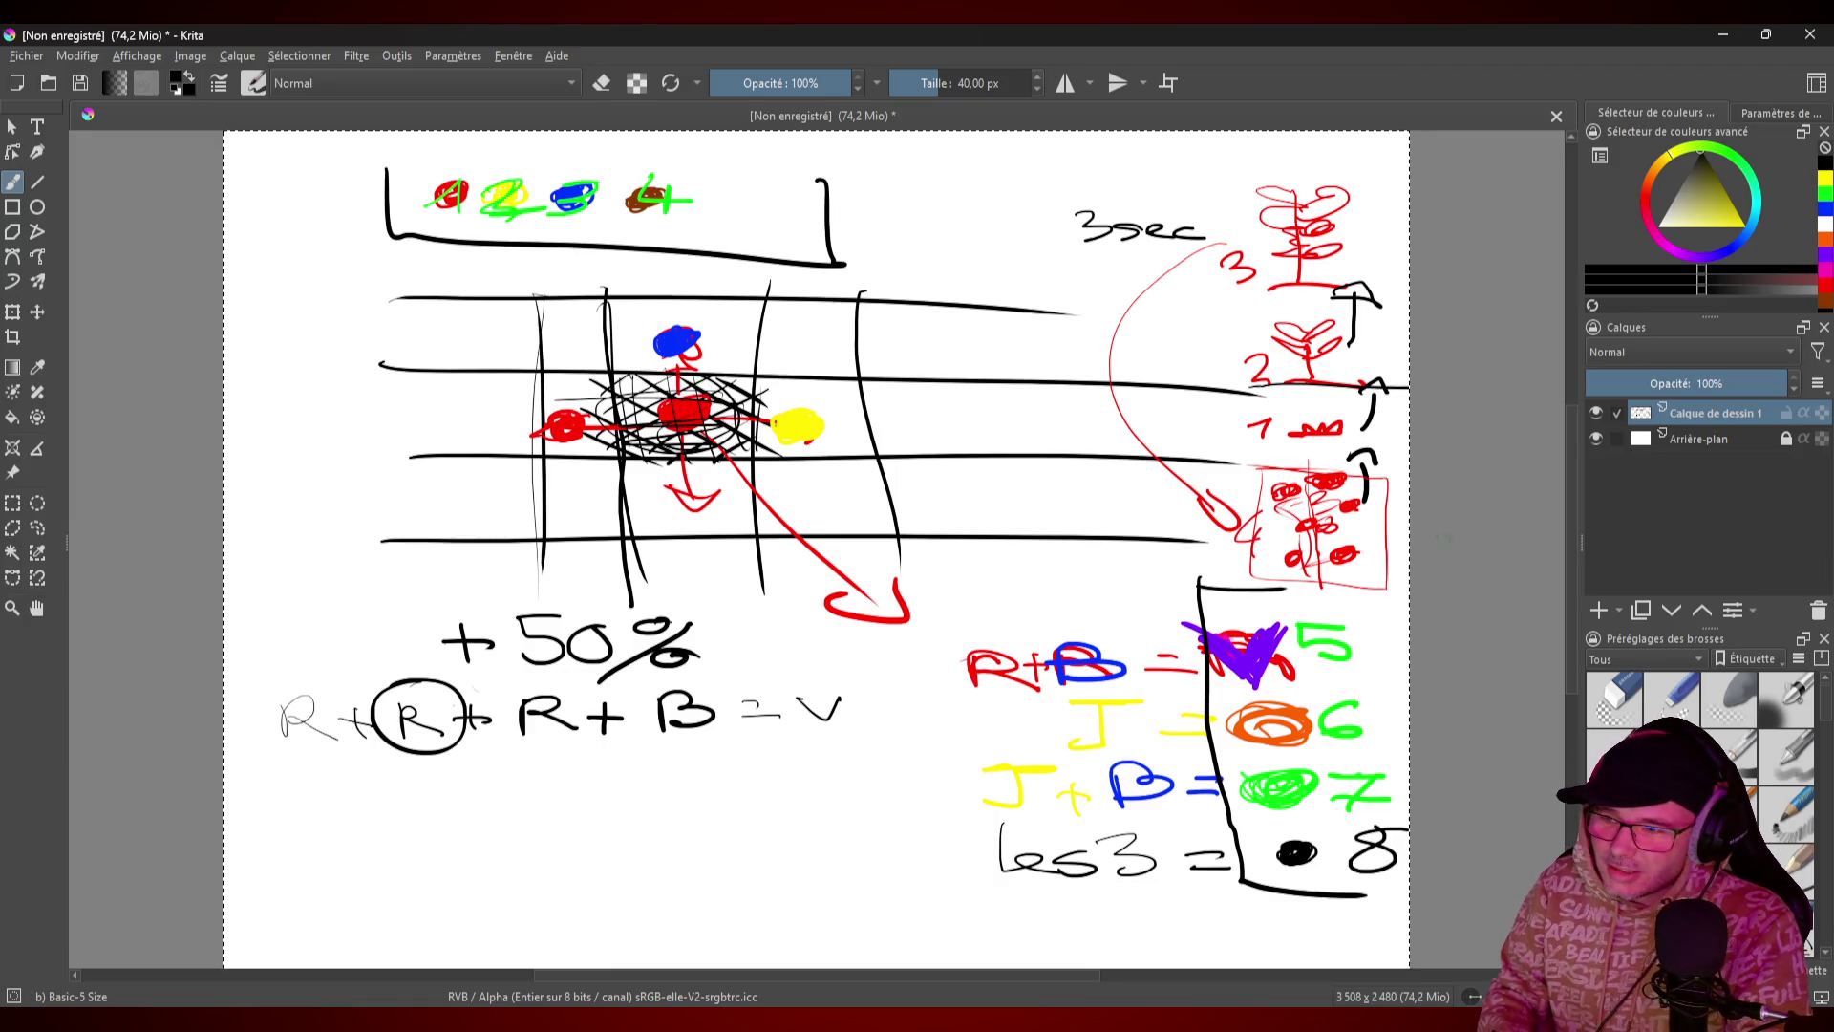
left_click_drag(1246, 349, 1238, 381)
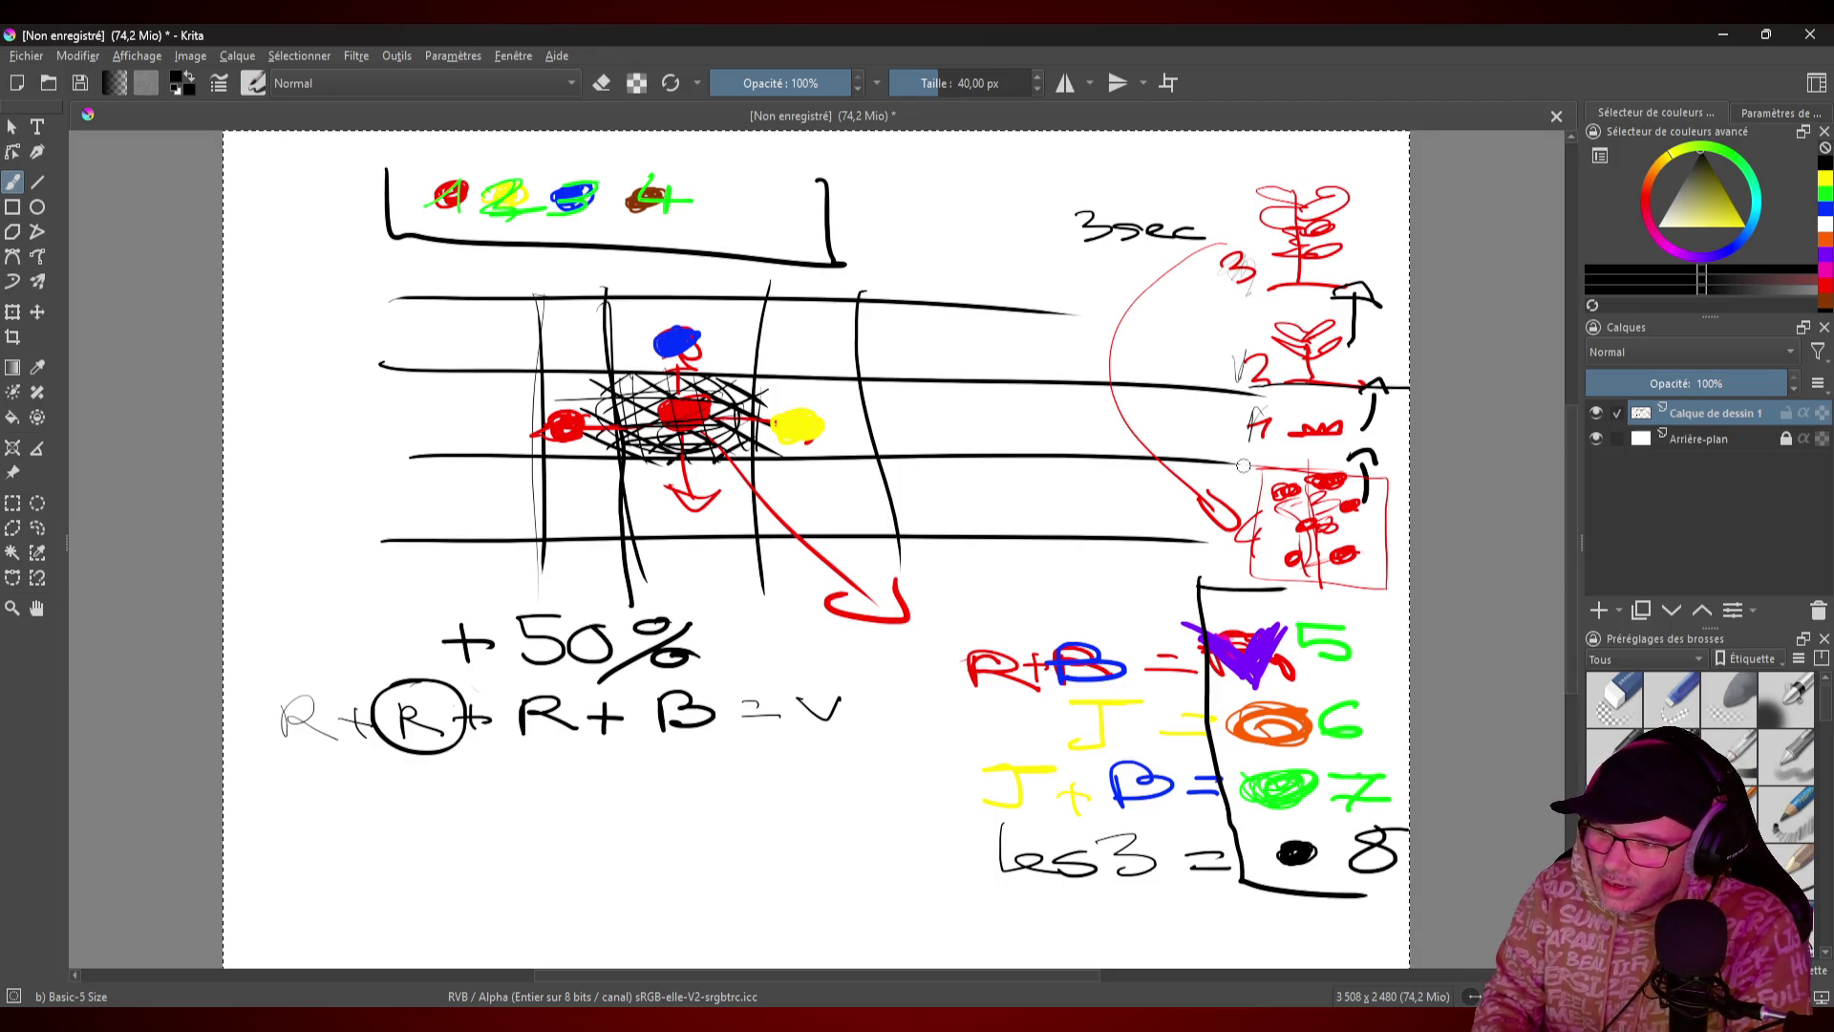
mouse_move(1247, 427)
left_mouse_down()
mouse_move(1233, 521)
mouse_move(1218, 497)
mouse_move(1241, 521)
left_mouse_up()
left_click_drag(1357, 472, 1409, 550)
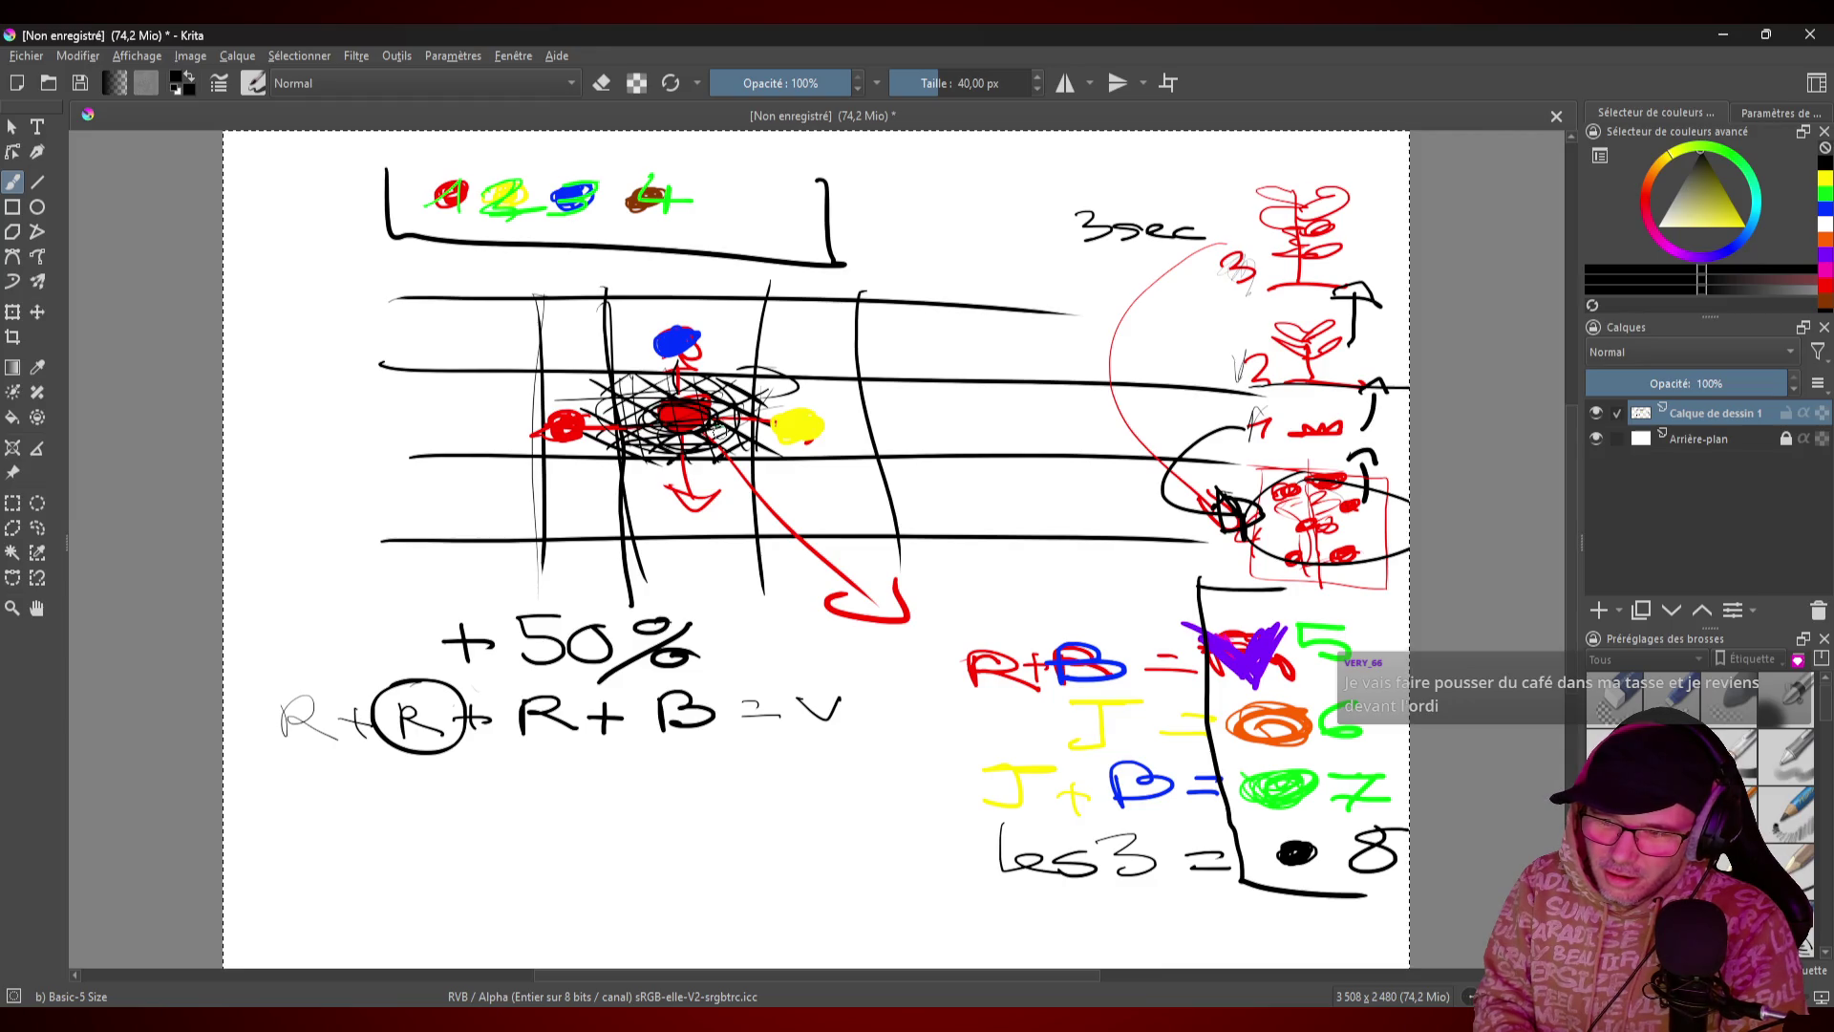
Circle the 4 seed at the top and undo the stray stroke around the yellow blob
left_click_drag(669, 218, 670, 216)
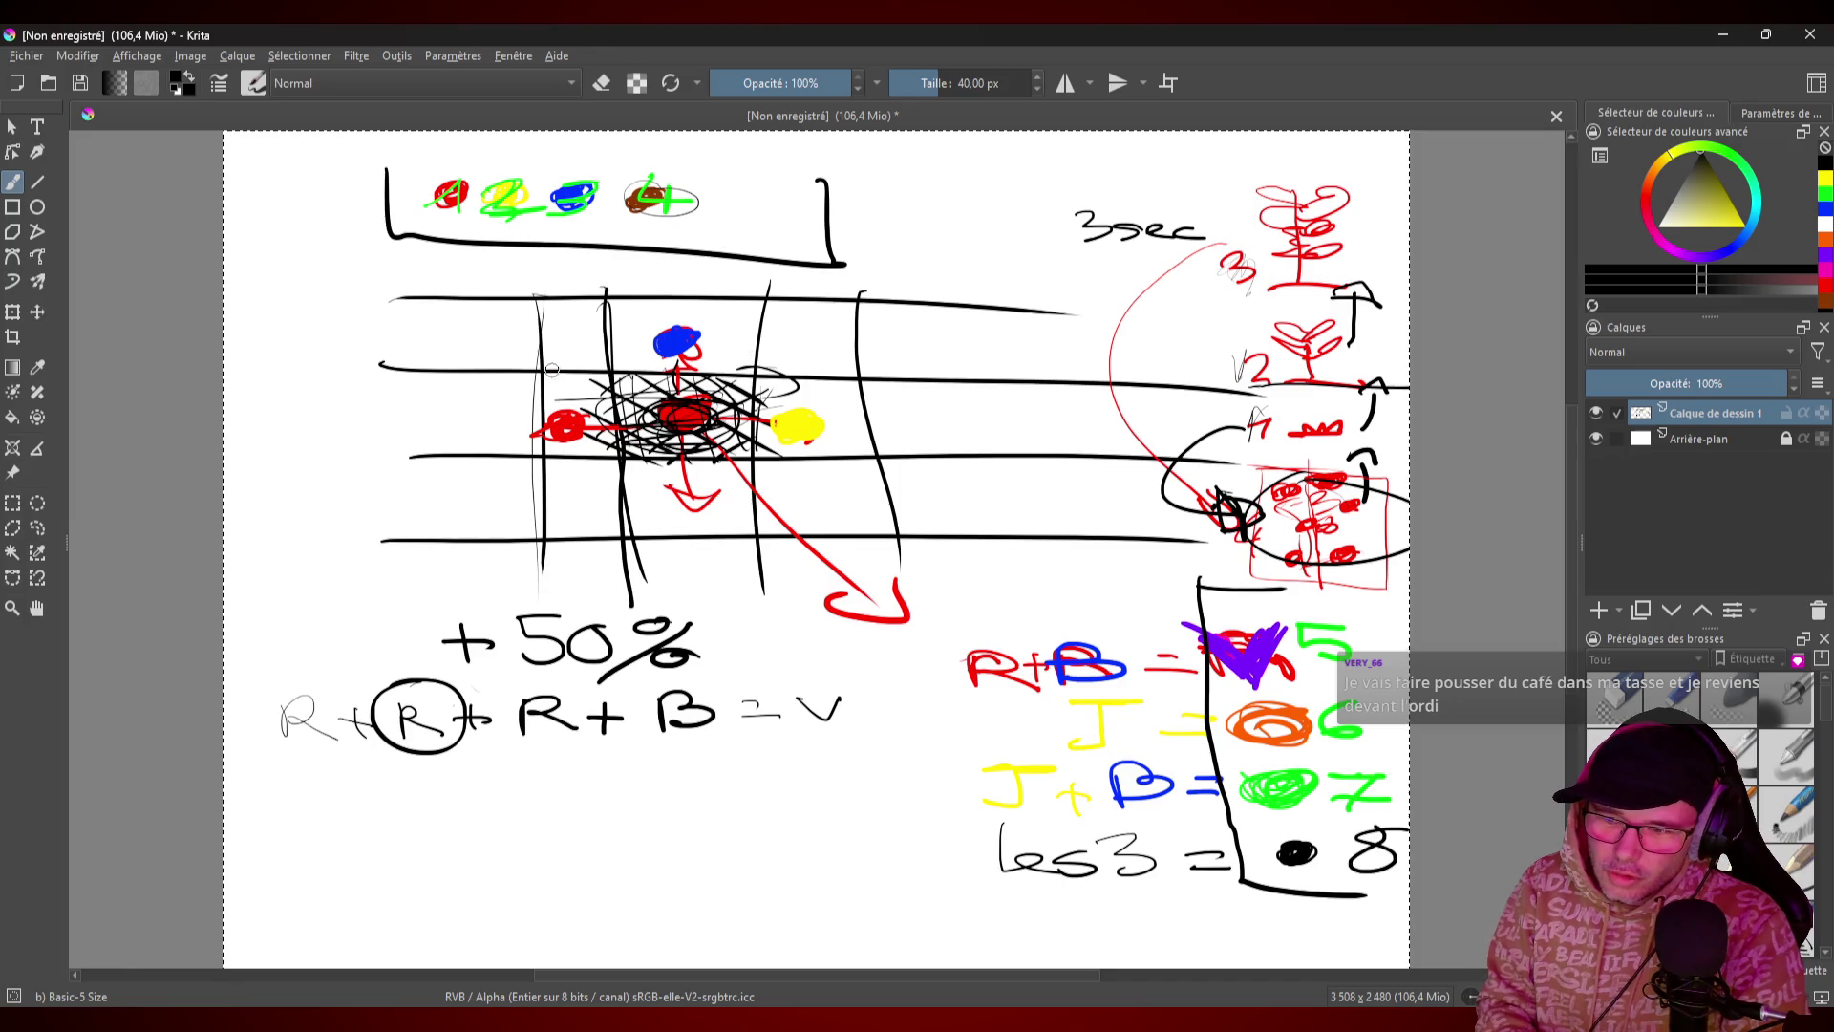
left_click_drag(814, 413, 783, 409)
key("ctrl+z")
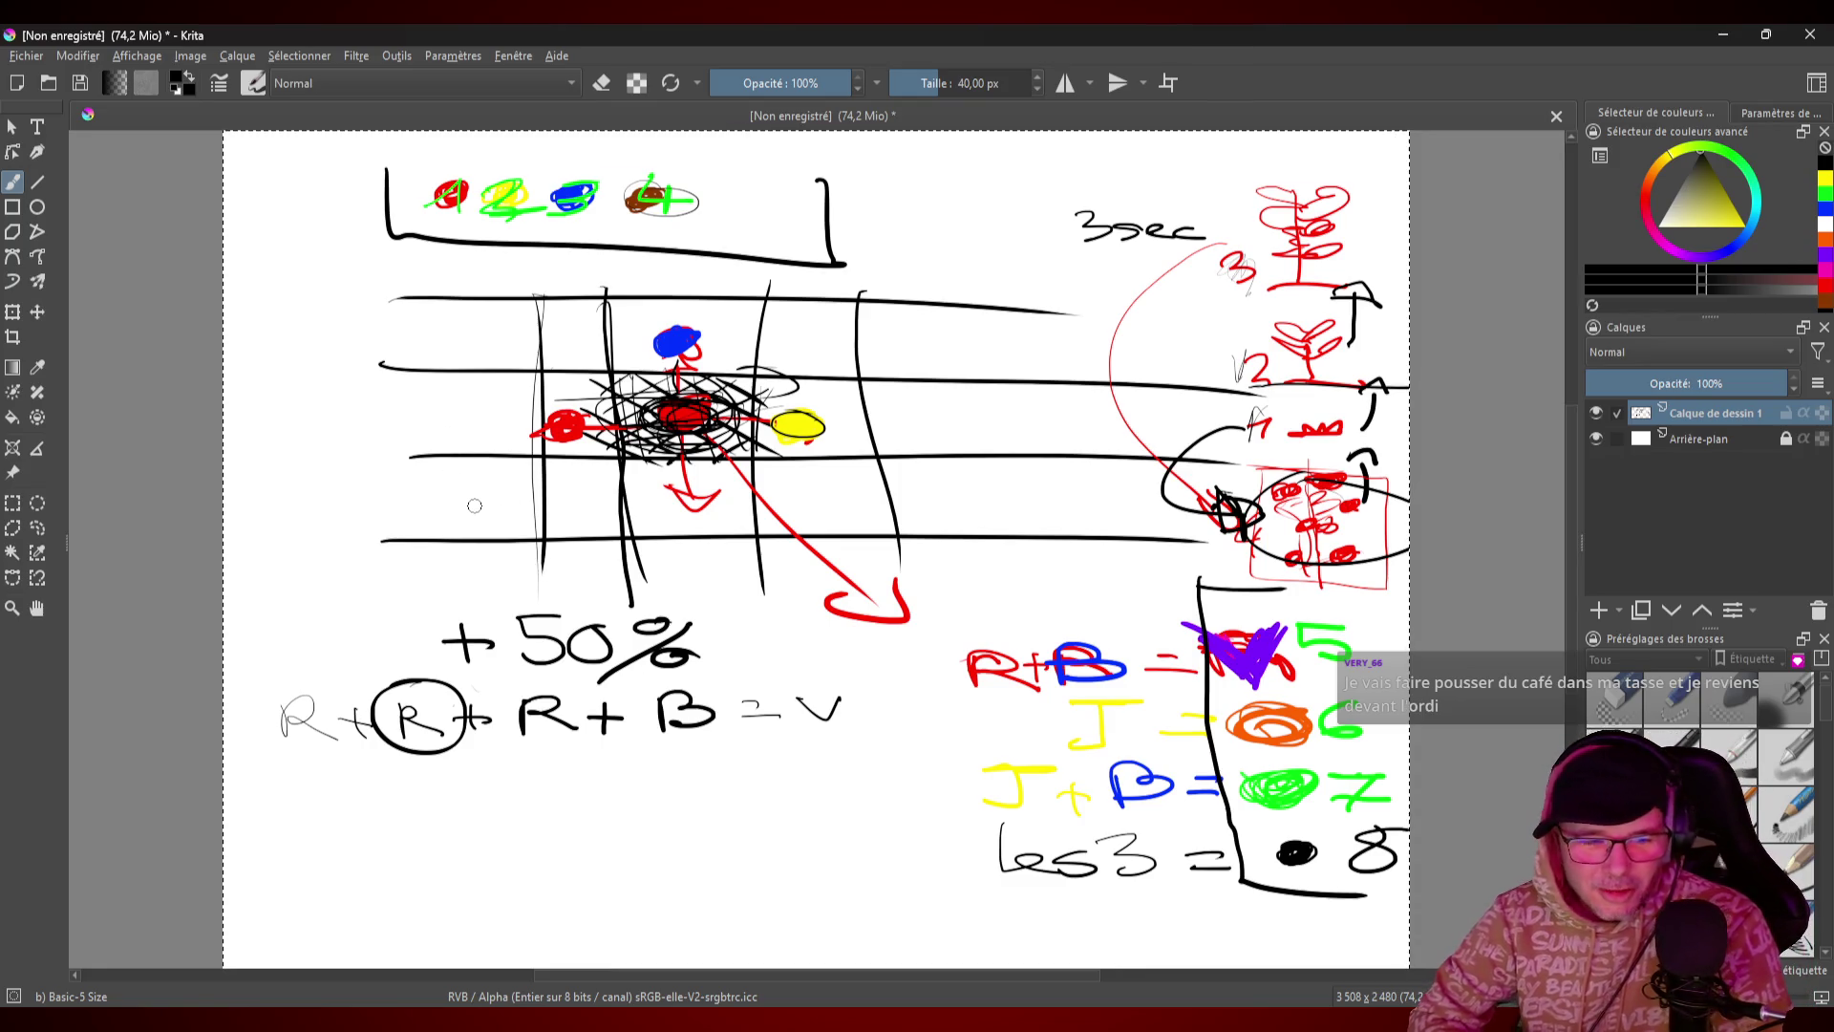
Draw a box under the R + B = V line holding 3R + 2J + 1V
mouse_move(491, 772)
left_mouse_down()
mouse_move(556, 828)
mouse_move(941, 842)
mouse_move(865, 759)
mouse_move(413, 755)
mouse_move(490, 756)
left_mouse_up()
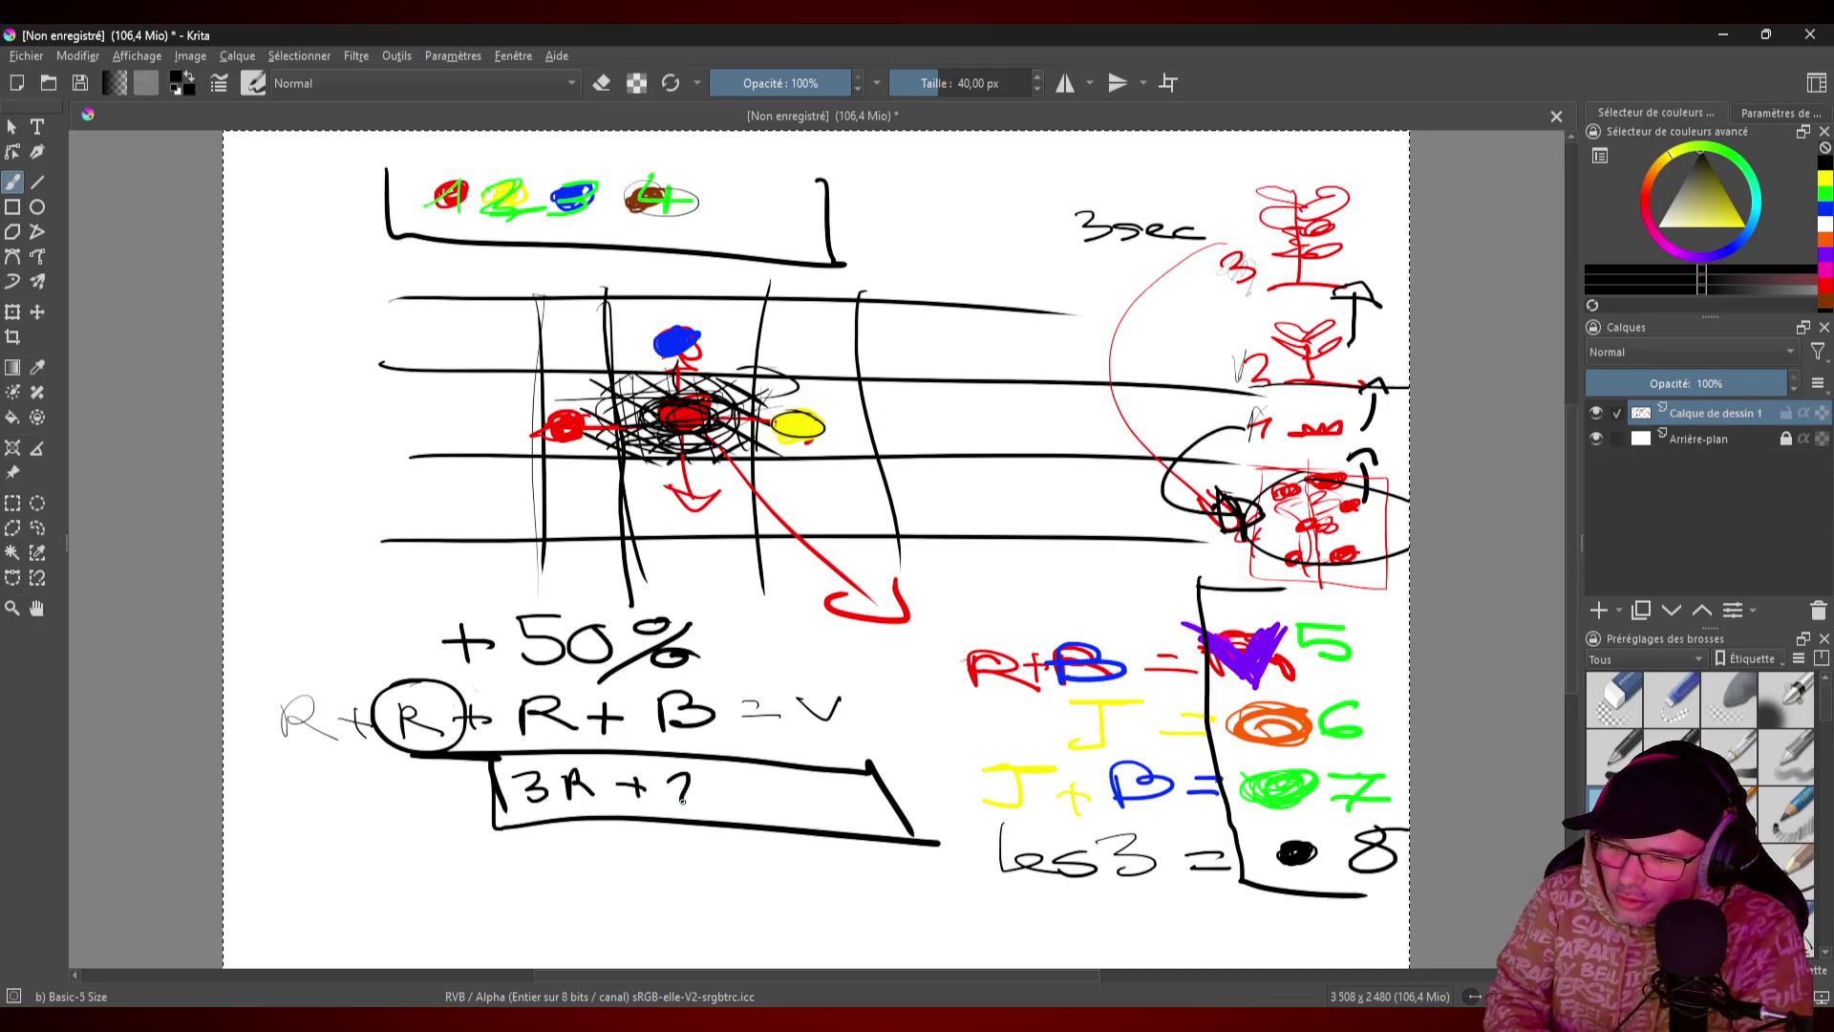
left_click_drag(776, 795, 805, 791)
mouse_move(791, 783)
left_mouse_down()
mouse_move(791, 810)
mouse_move(840, 810)
left_mouse_up()
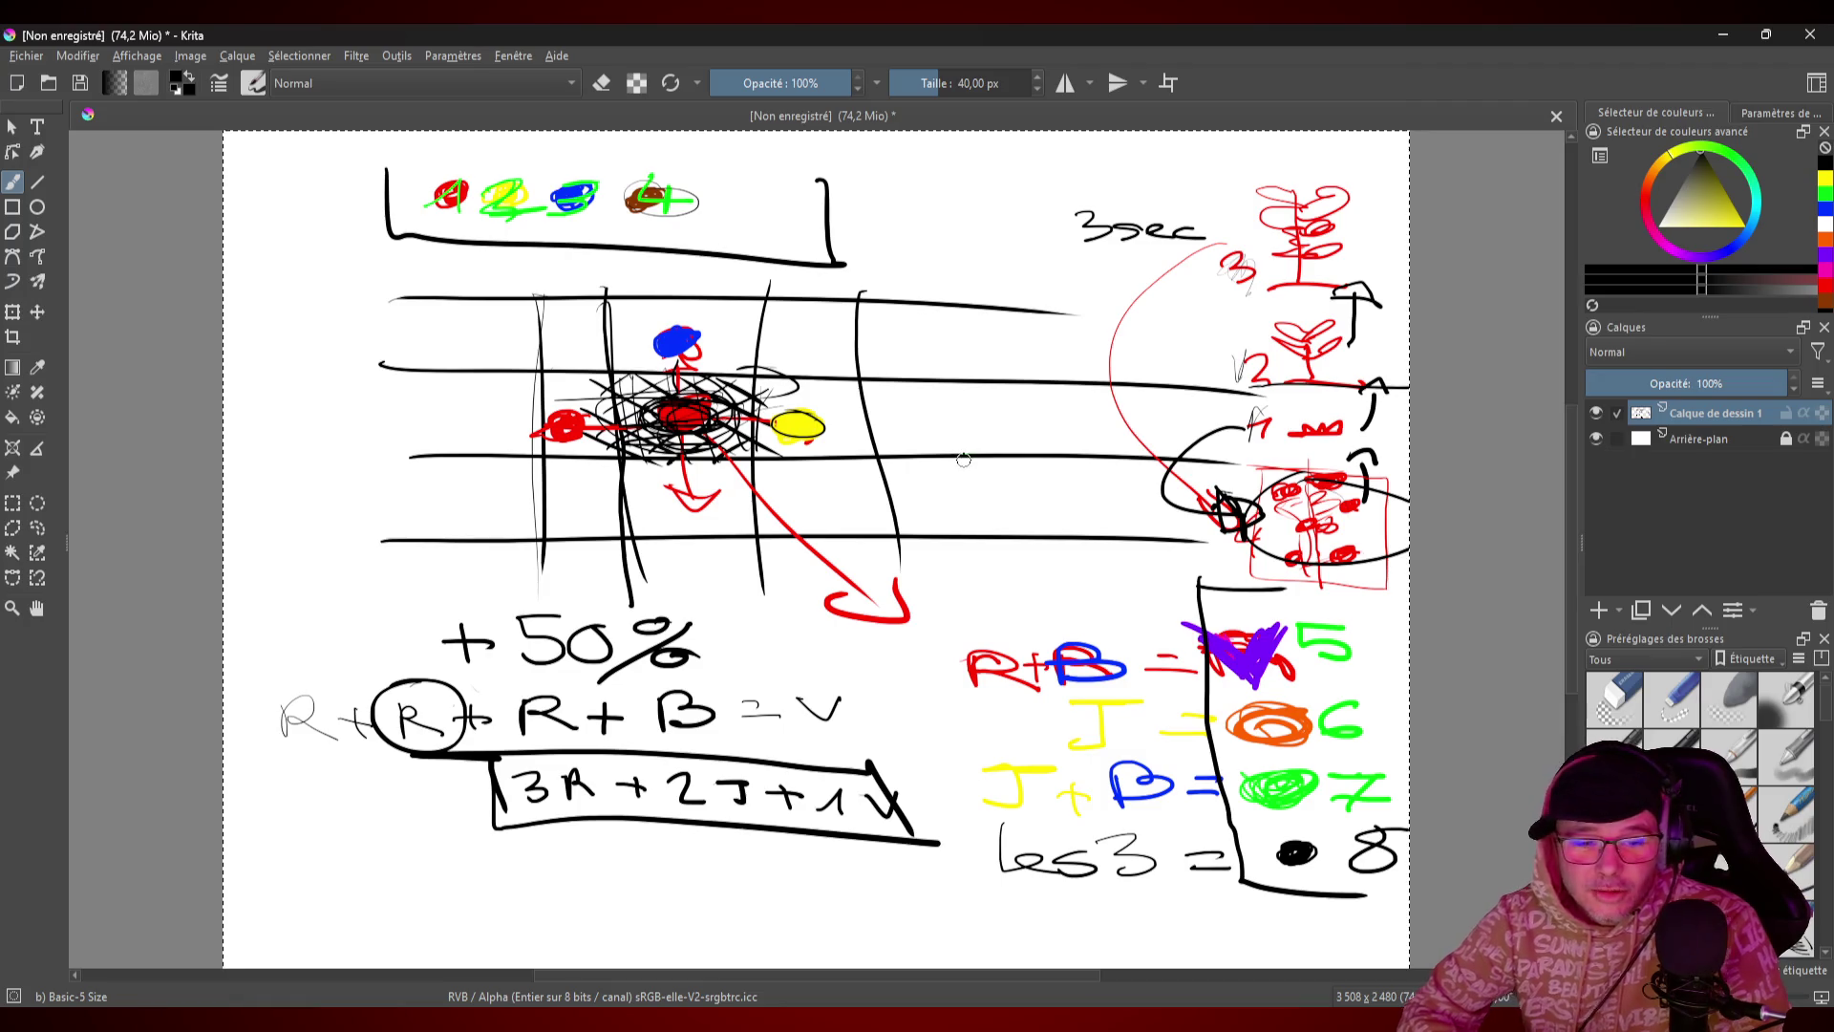
Circle the yellow blob in the grid
right_click(990, 335)
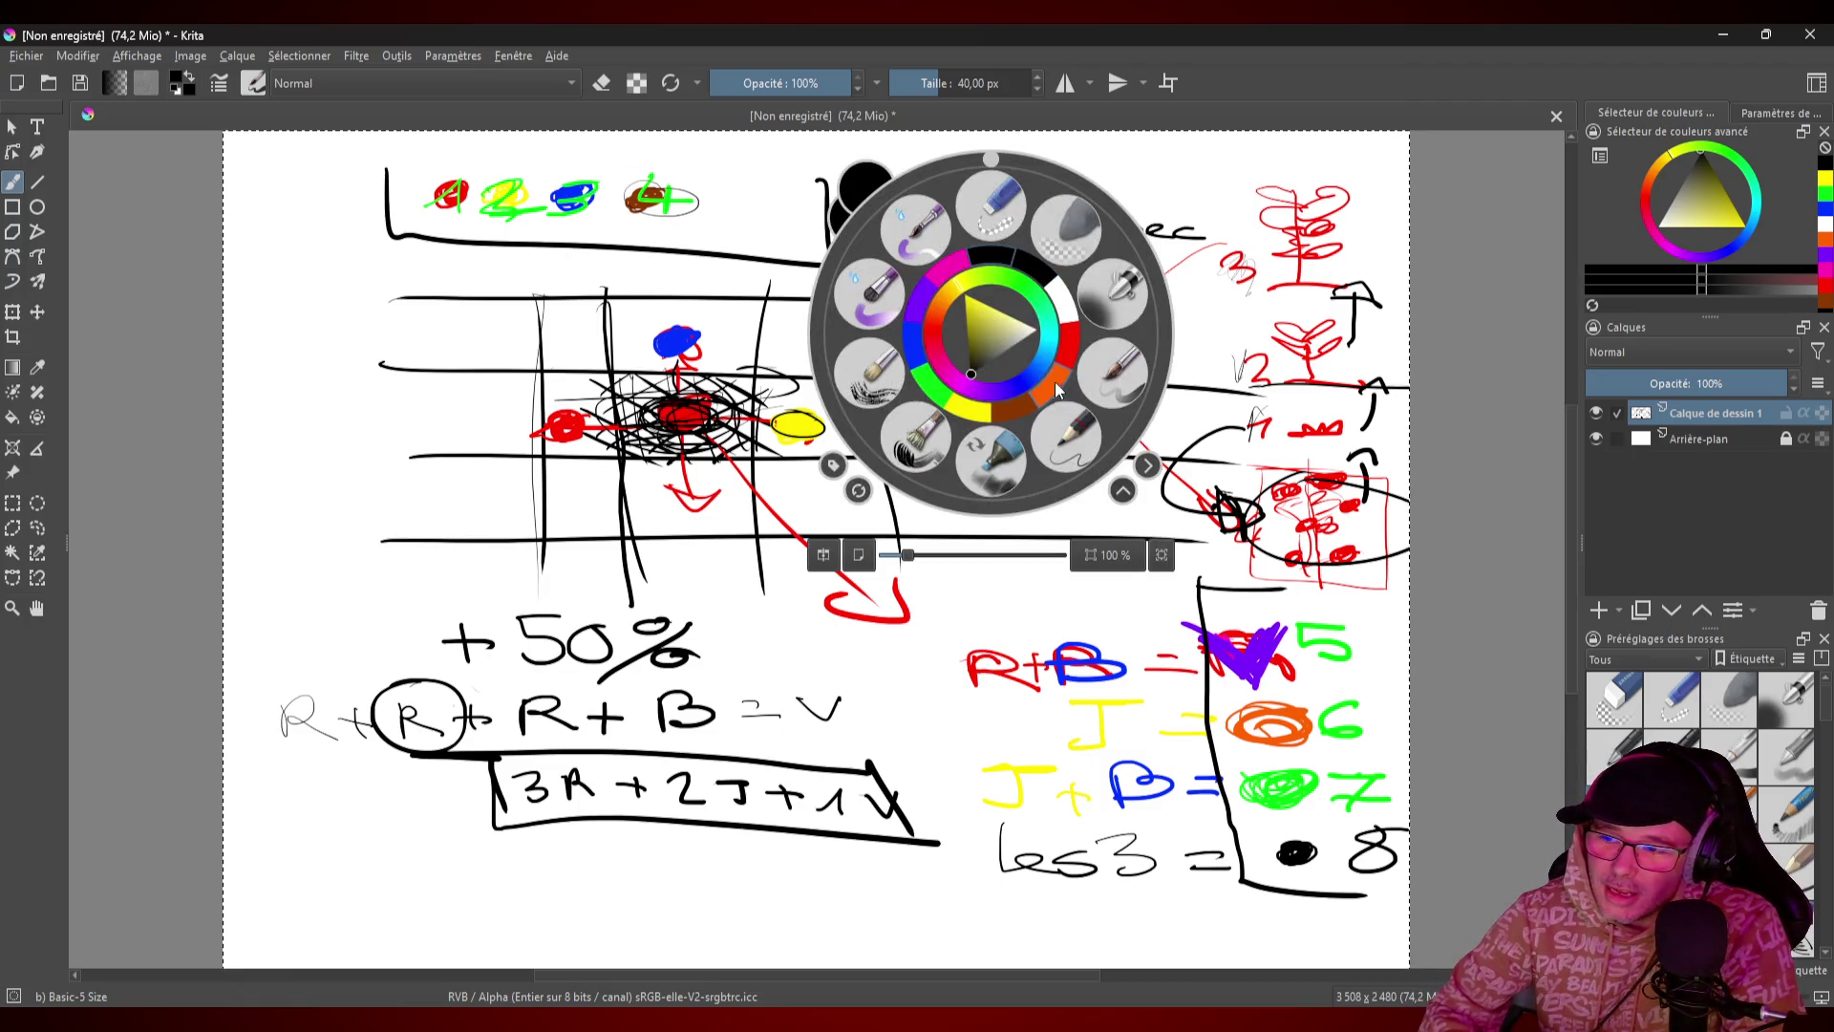
left_click(694, 503)
mouse_move(797, 411)
left_mouse_down()
mouse_move(843, 437)
mouse_move(764, 420)
mouse_move(808, 412)
left_mouse_up()
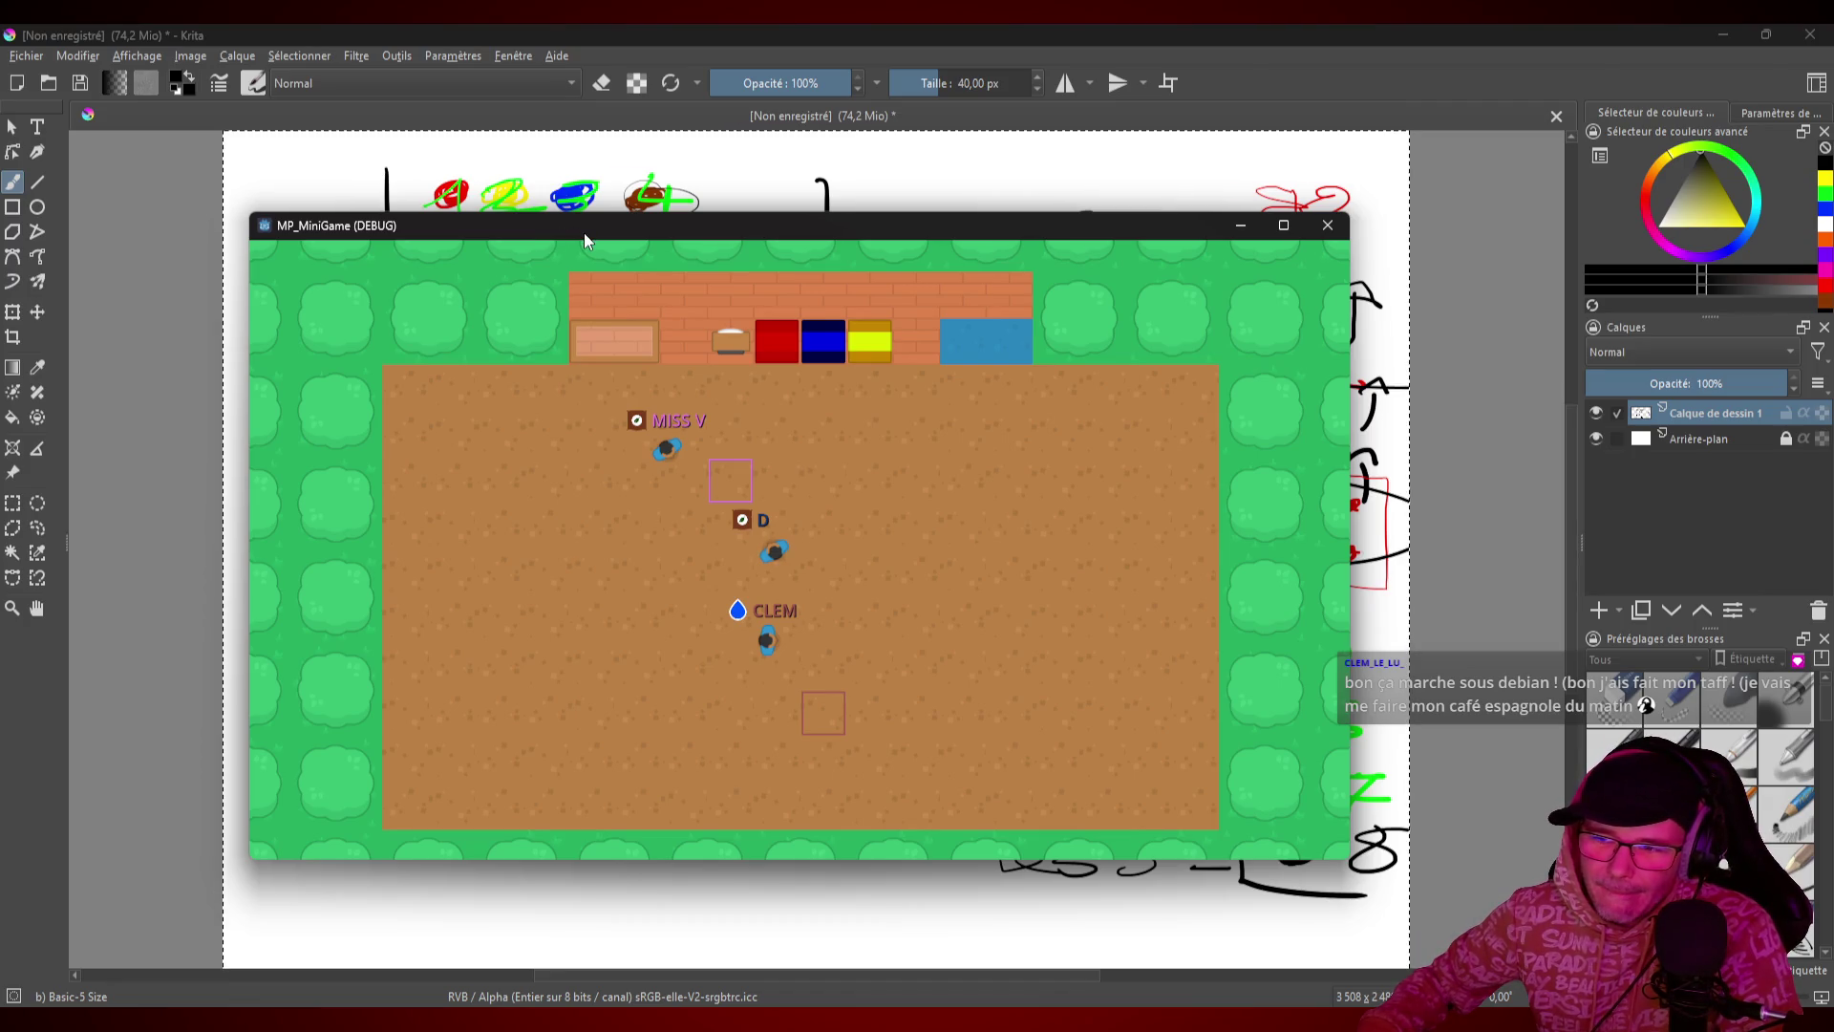
Walk player D to the brick wall and blue tile, then till soil tiles beside it
key("w")
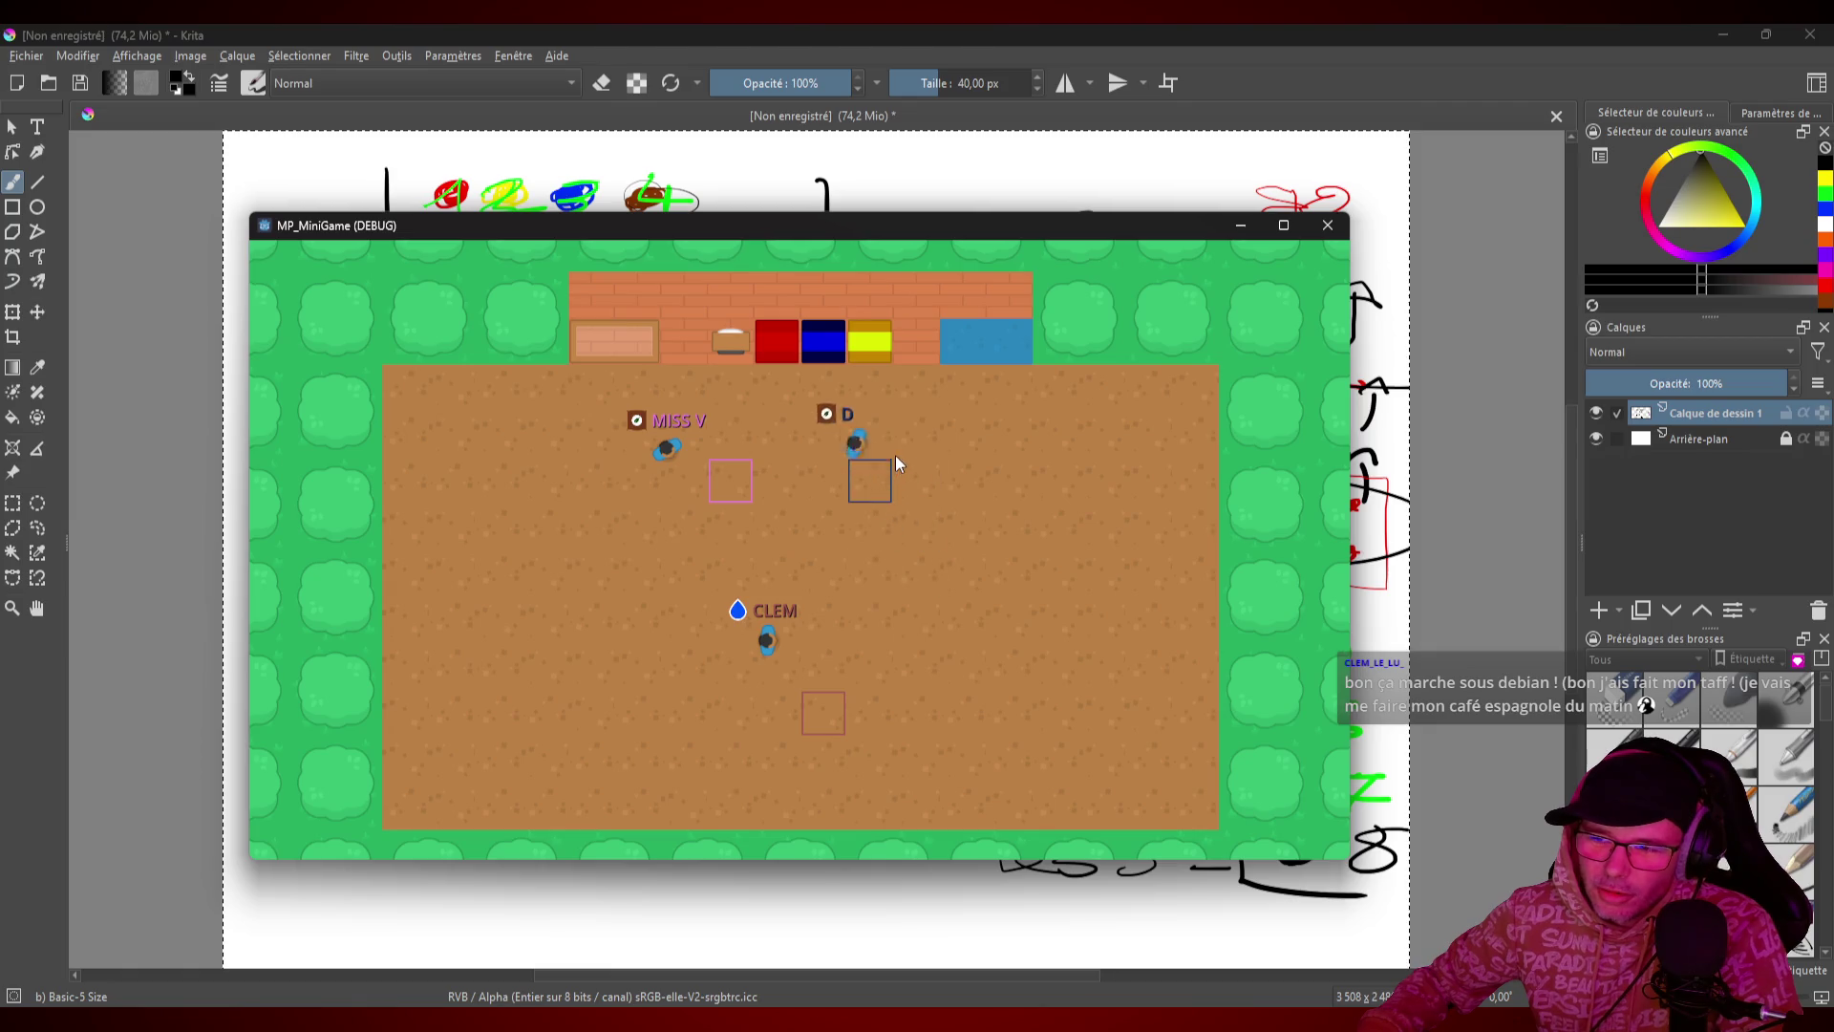
key("d")
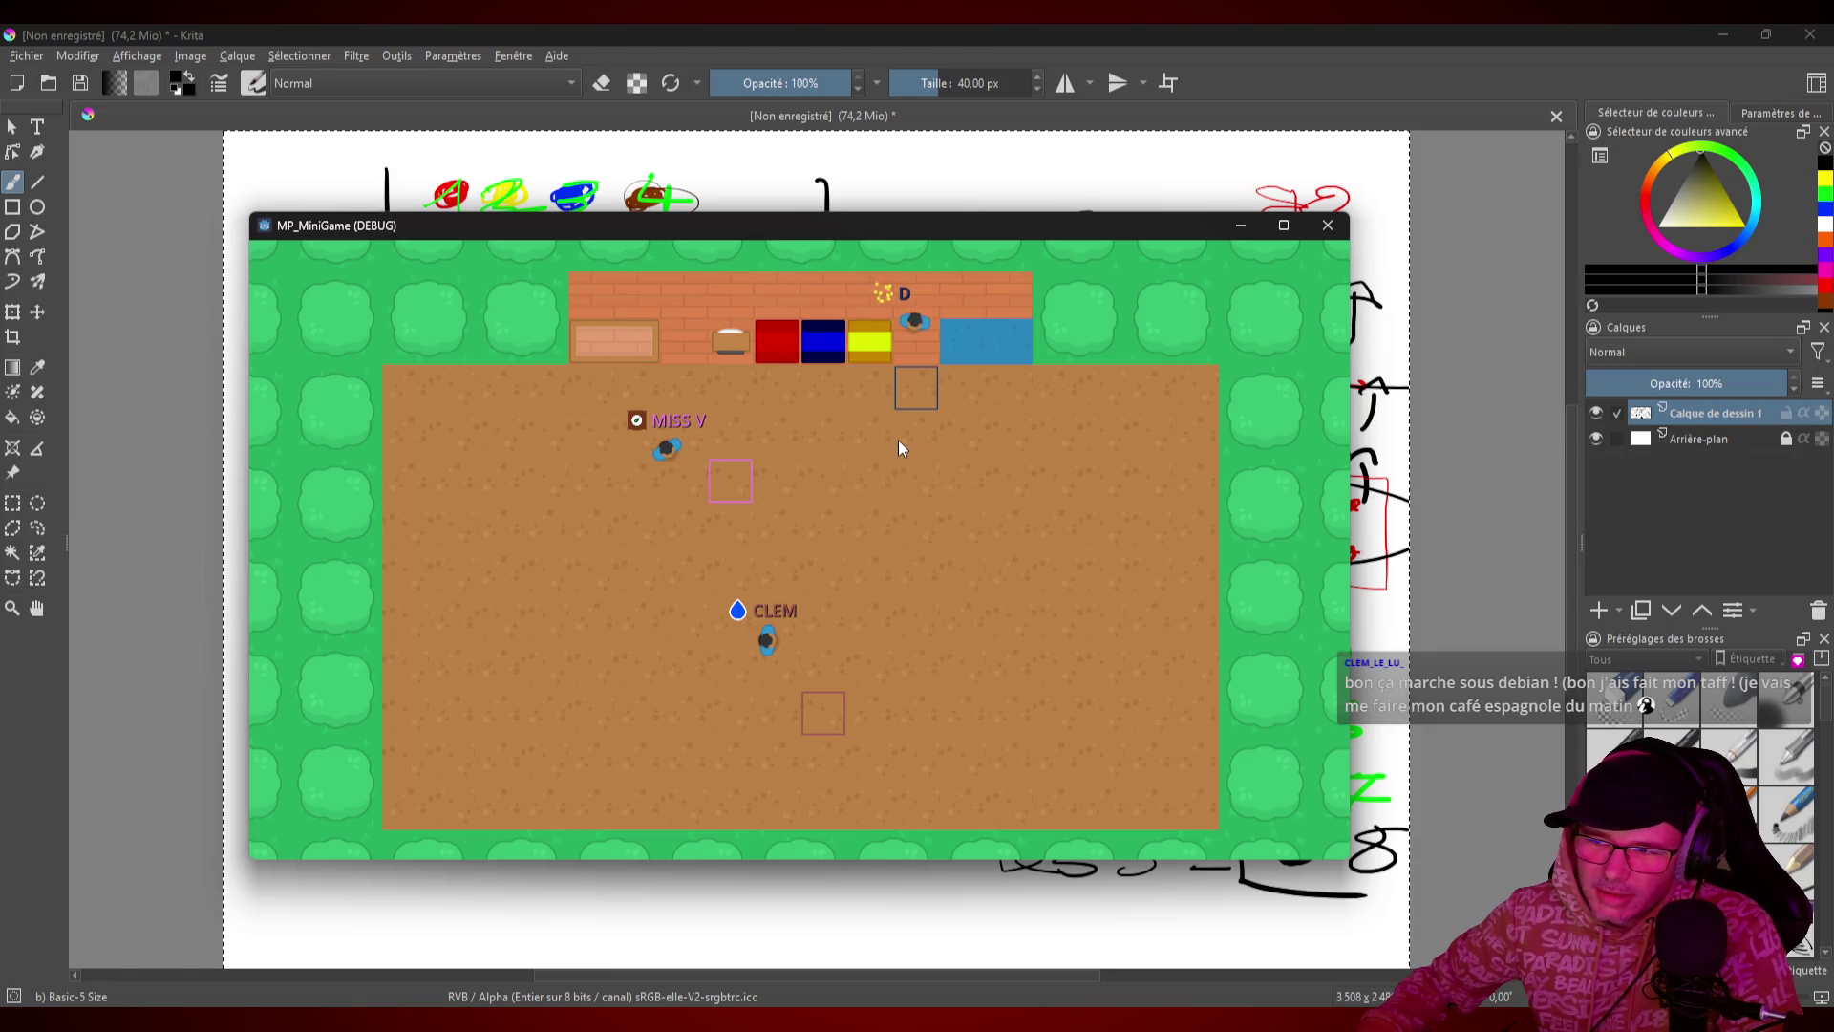
key("s")
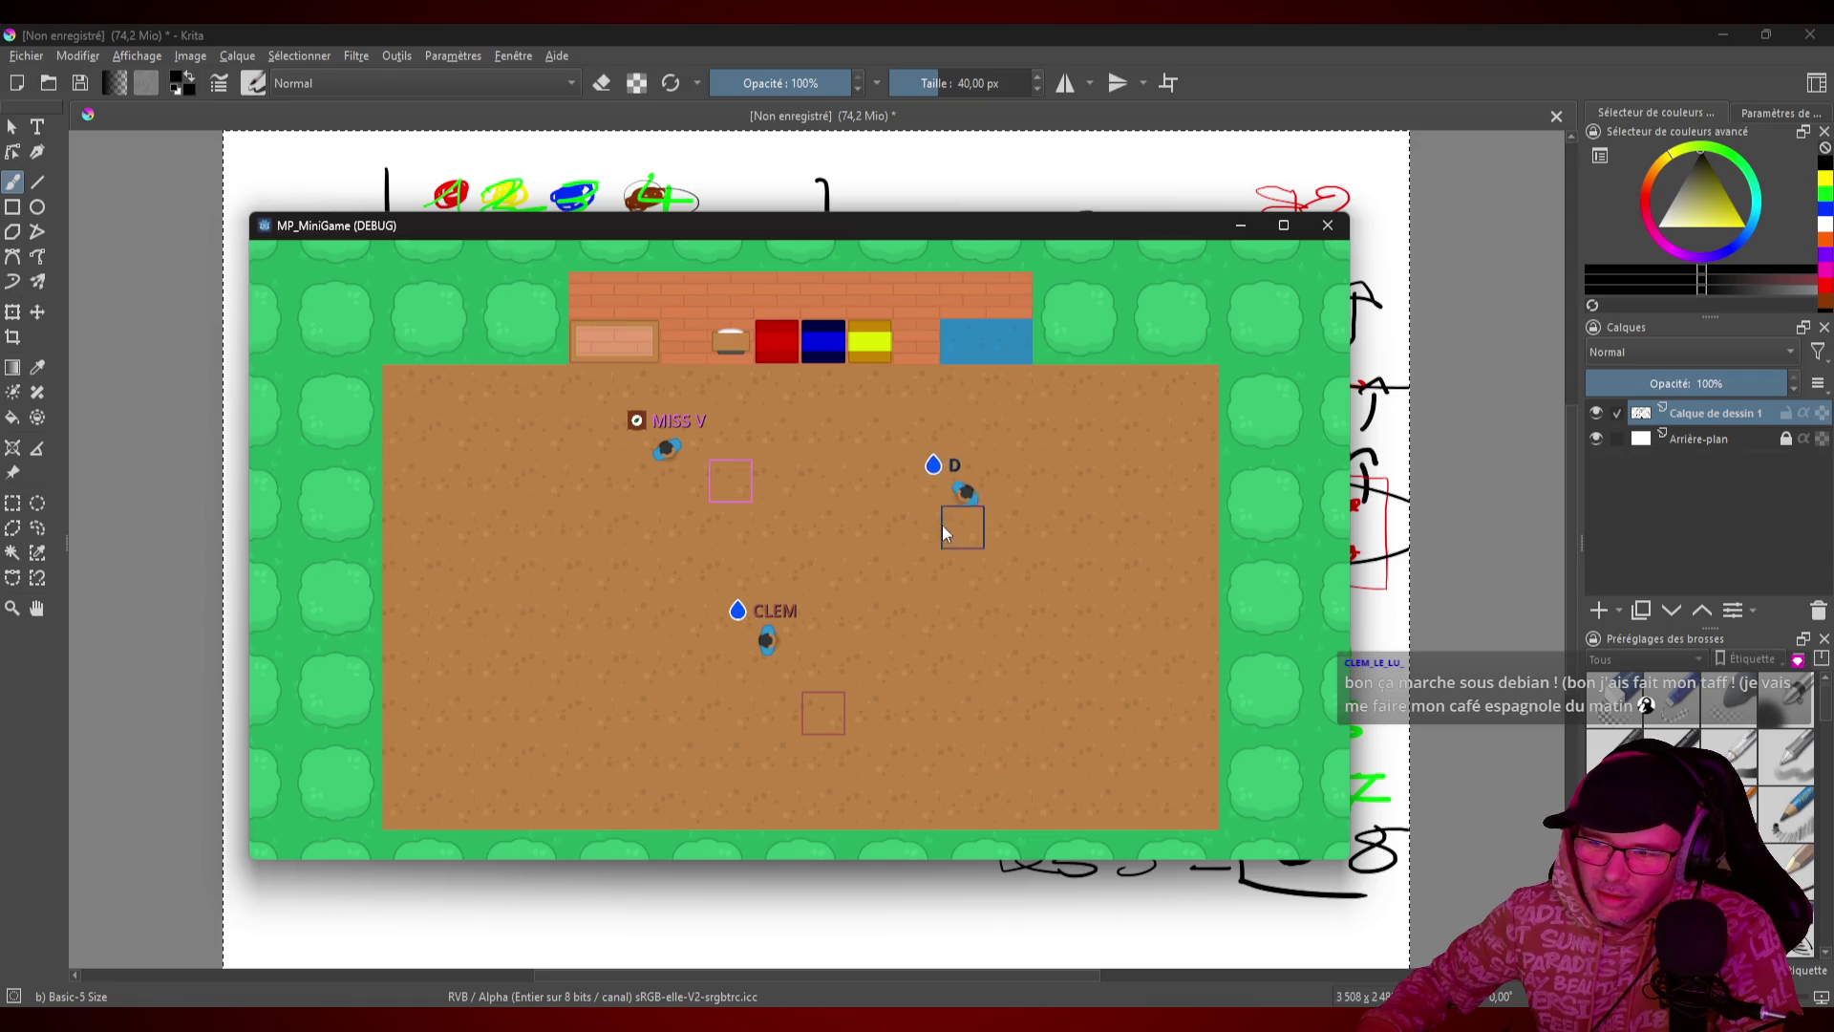
key("d")
left_click(1055, 569)
key("w")
left_click(1098, 485)
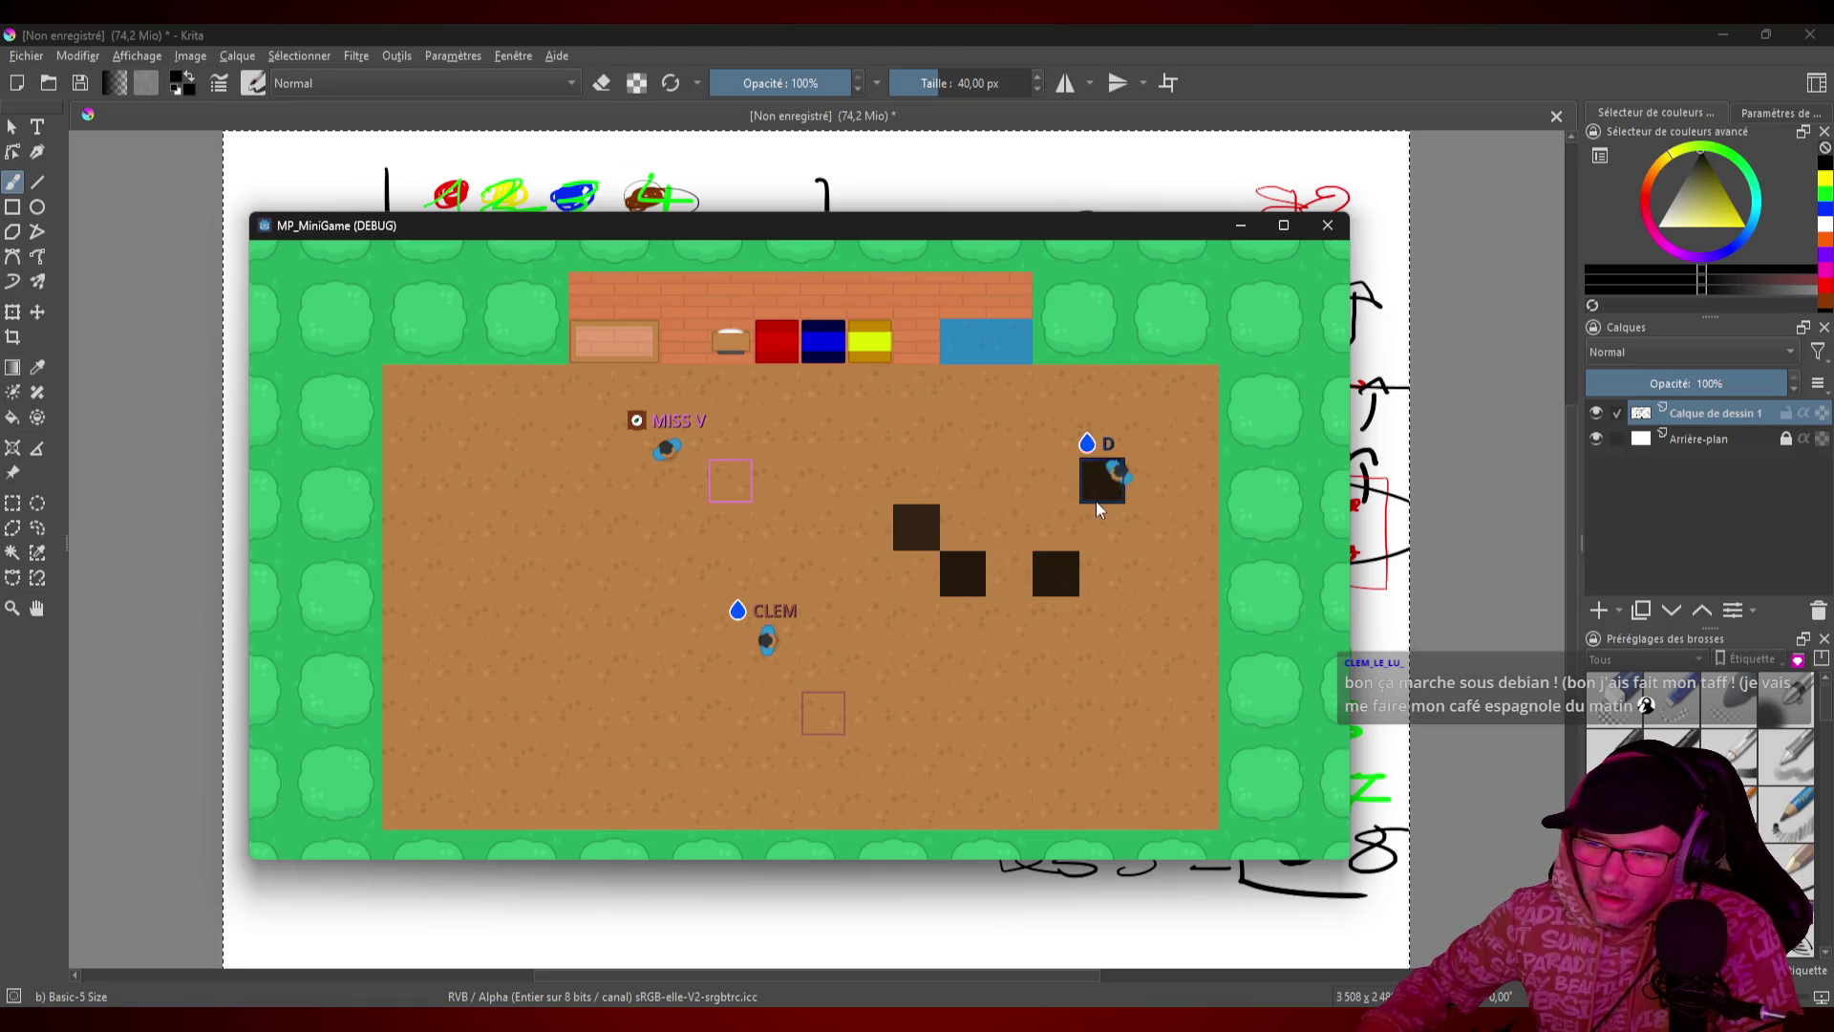
key("a")
left_click(1051, 485)
left_click(1010, 483)
Till more dark tiles while walking player D left and down
key("a")
left_click(916, 483)
key("s")
left_click(823, 482)
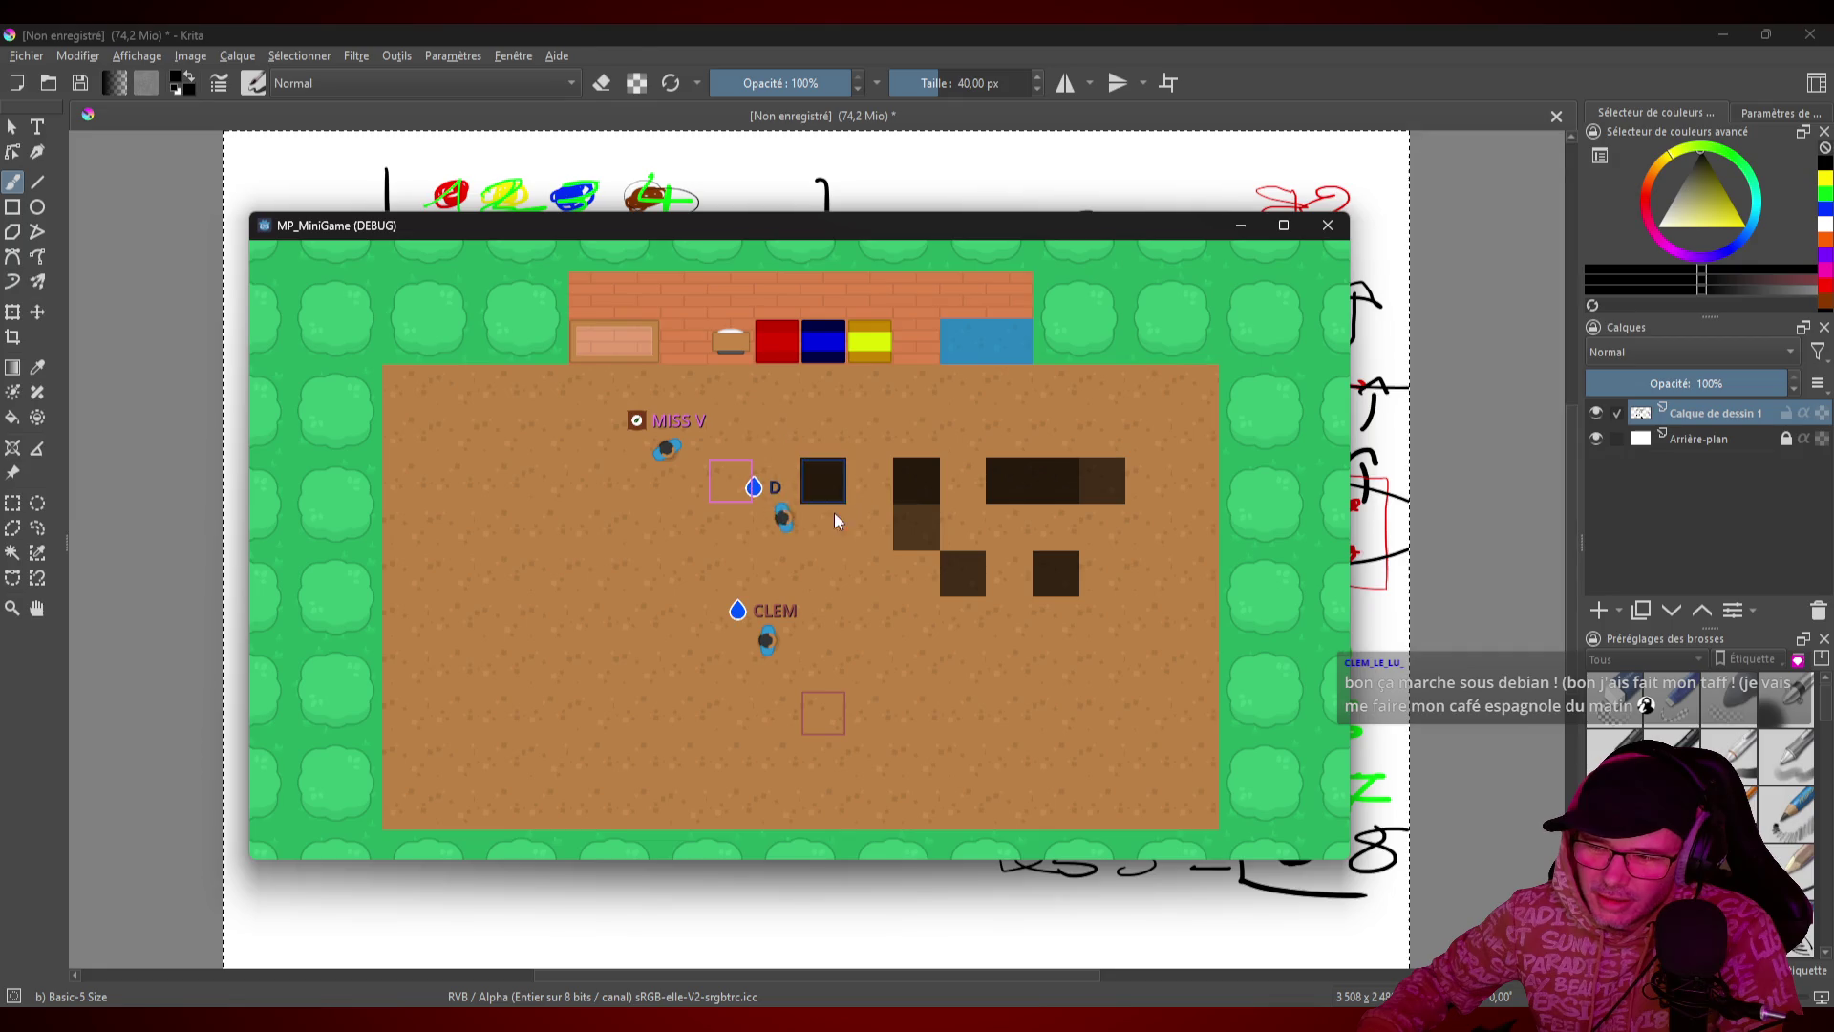
left_click(824, 573)
left_click(831, 521)
key("d")
left_click(871, 584)
Move player D around the field, till the target square, and visit the red block
key("d")
key("w")
key("w")
key("a")
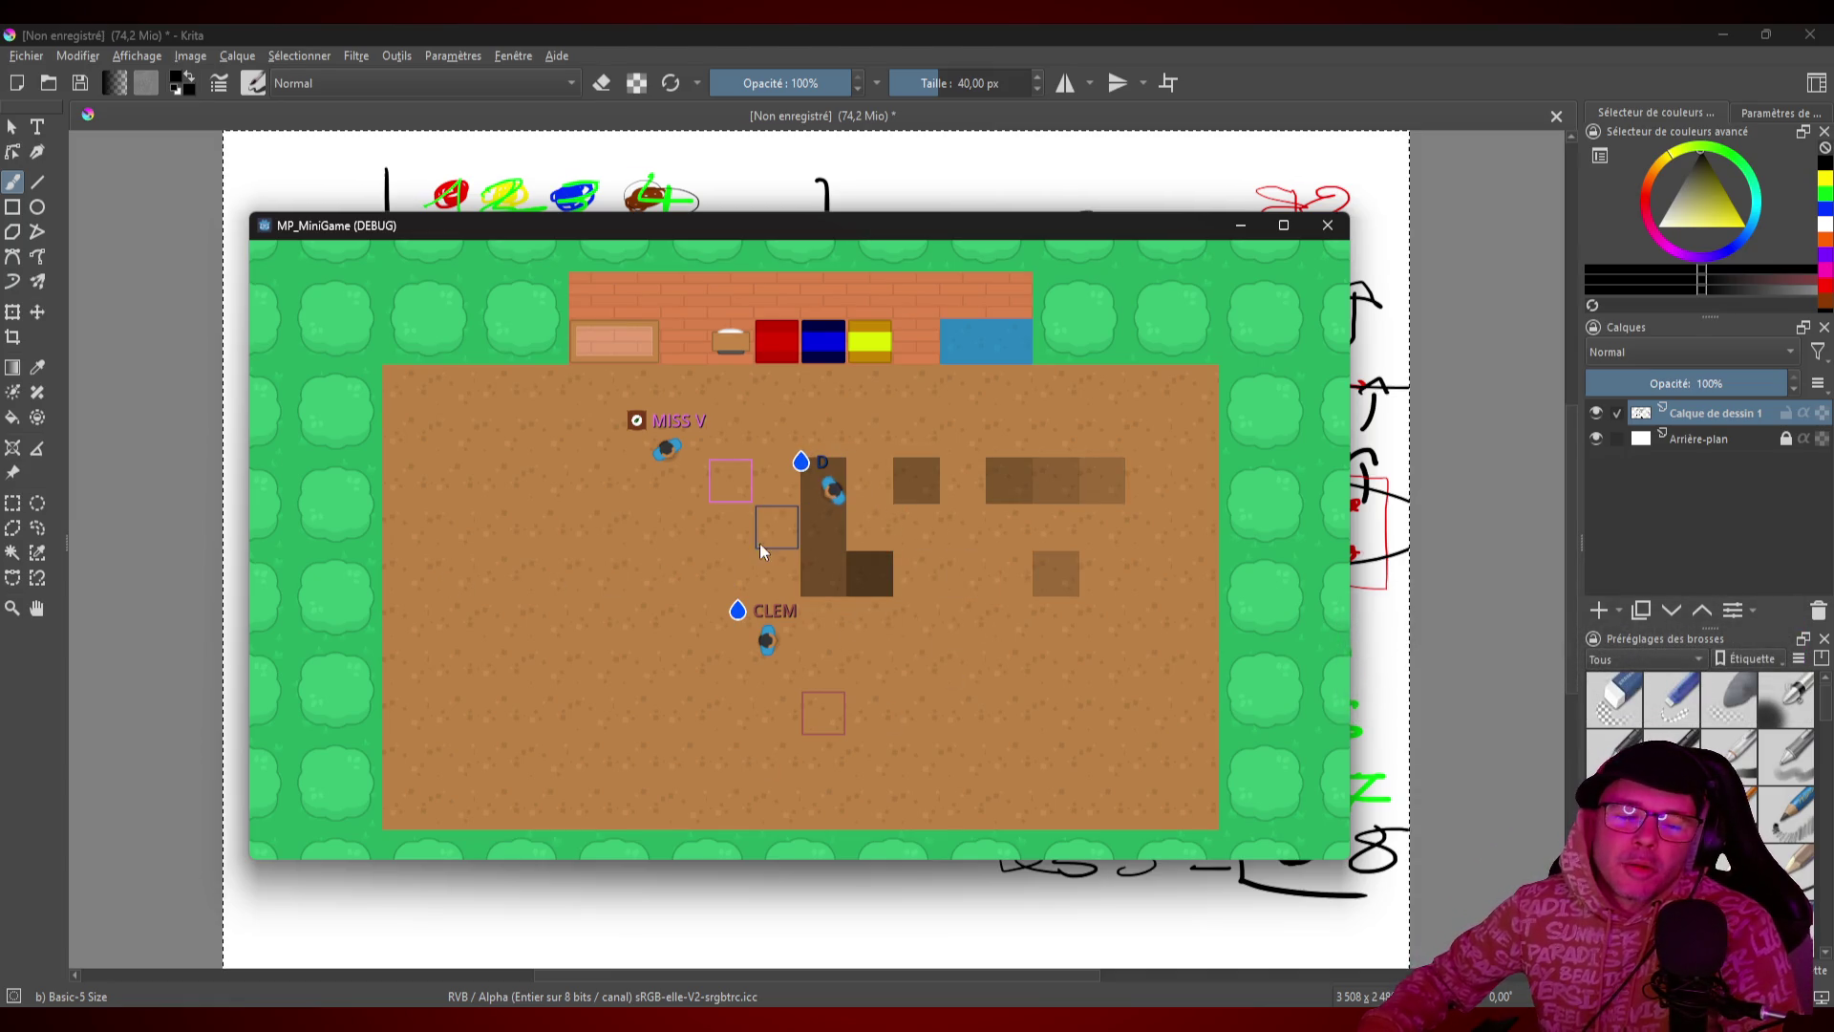
key("d")
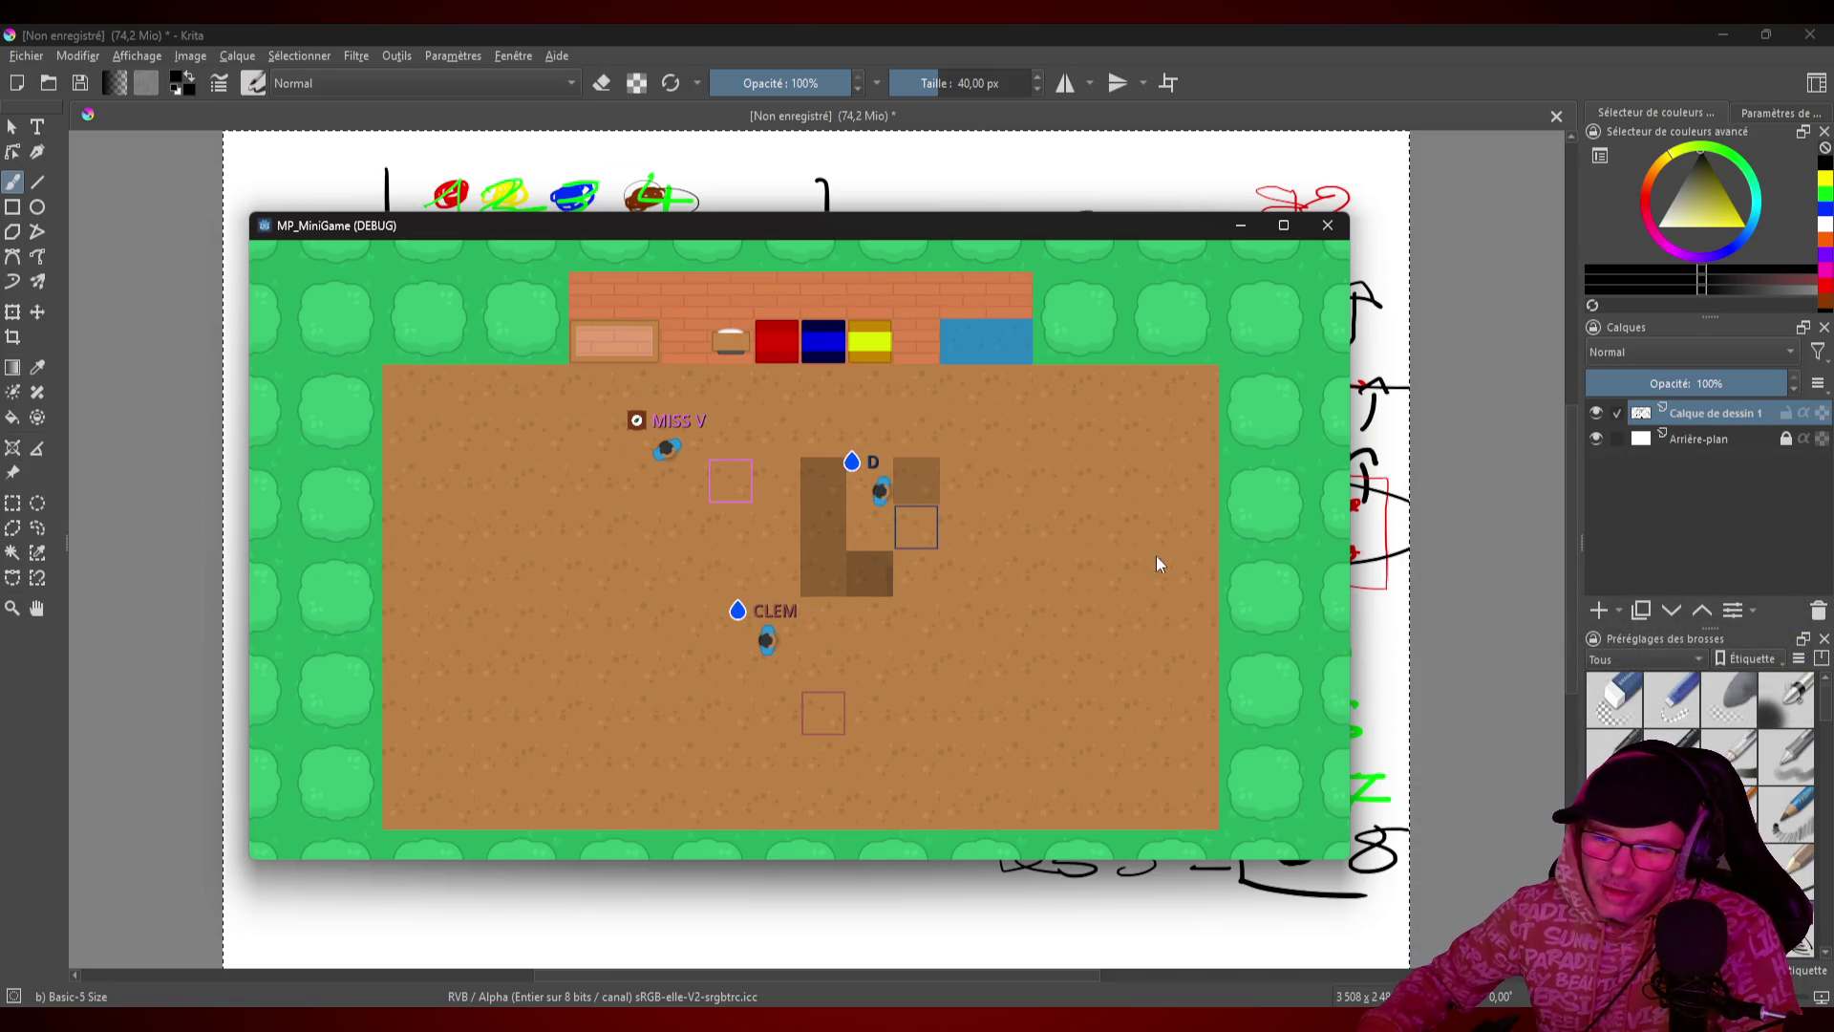
key("s")
key("d")
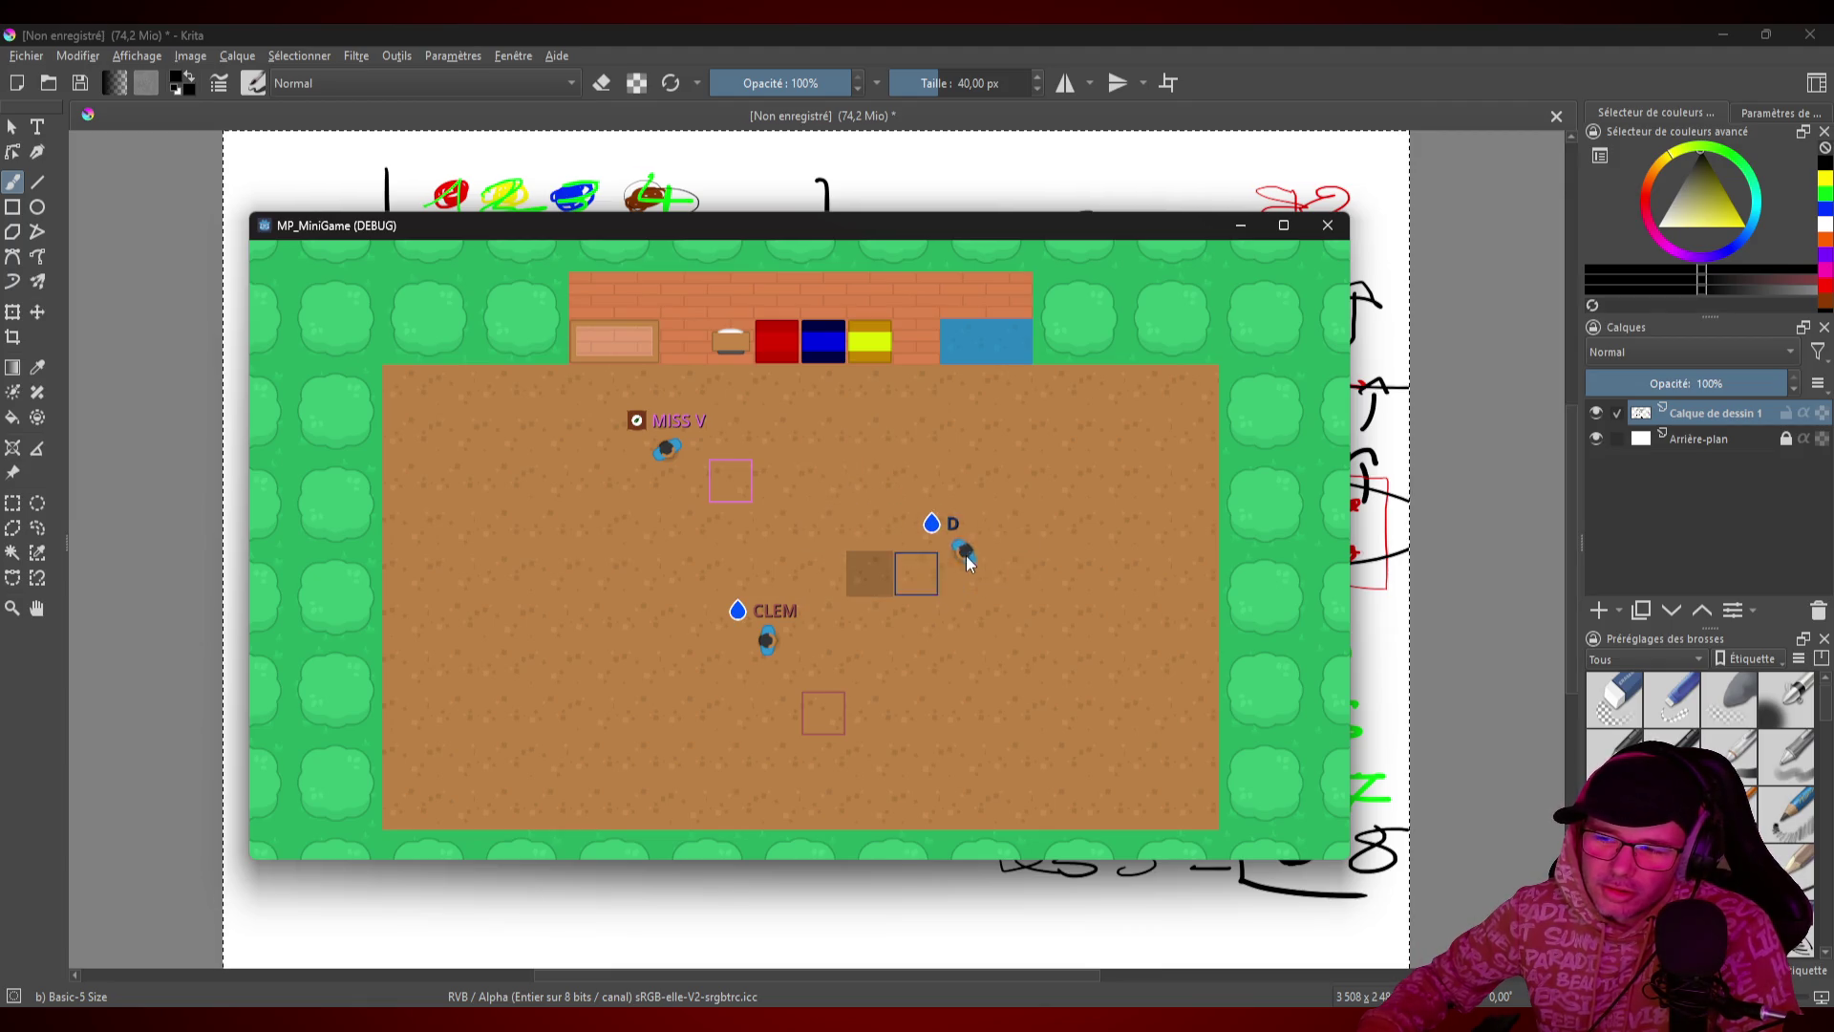
key("d")
left_click(903, 529)
key("w")
key("a")
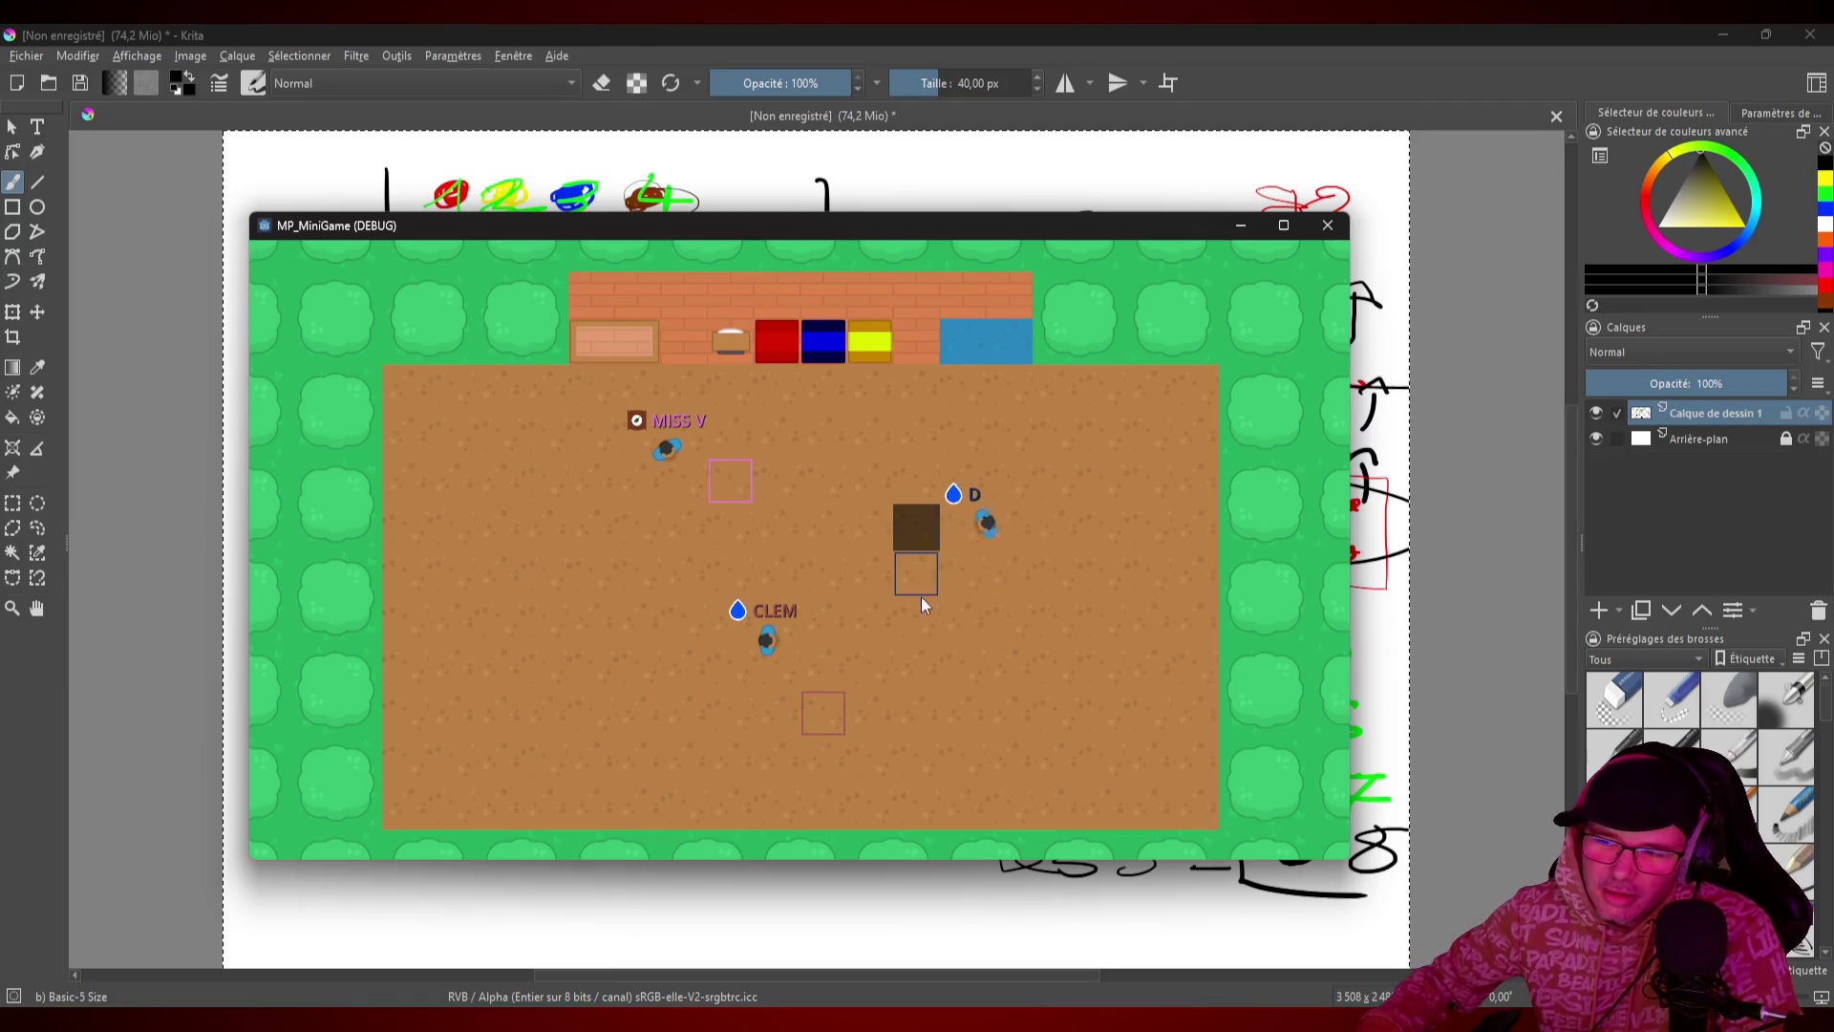
key("s")
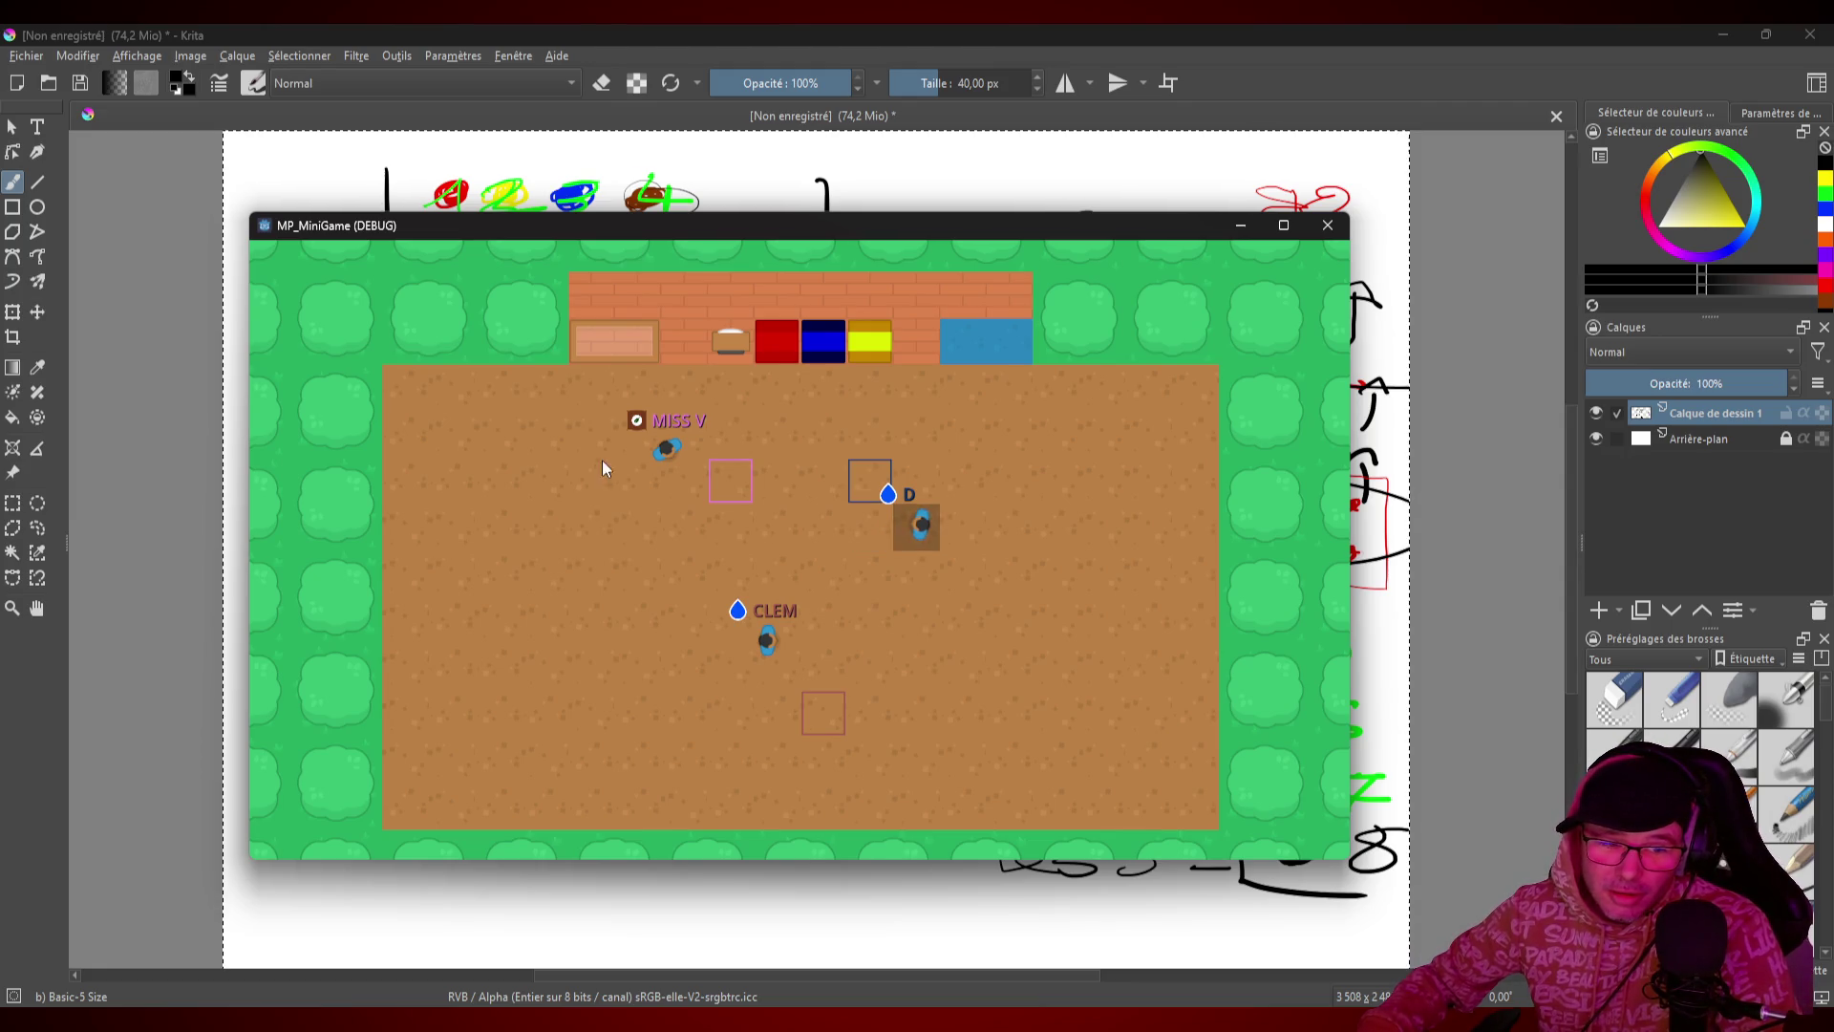
left_click(818, 386)
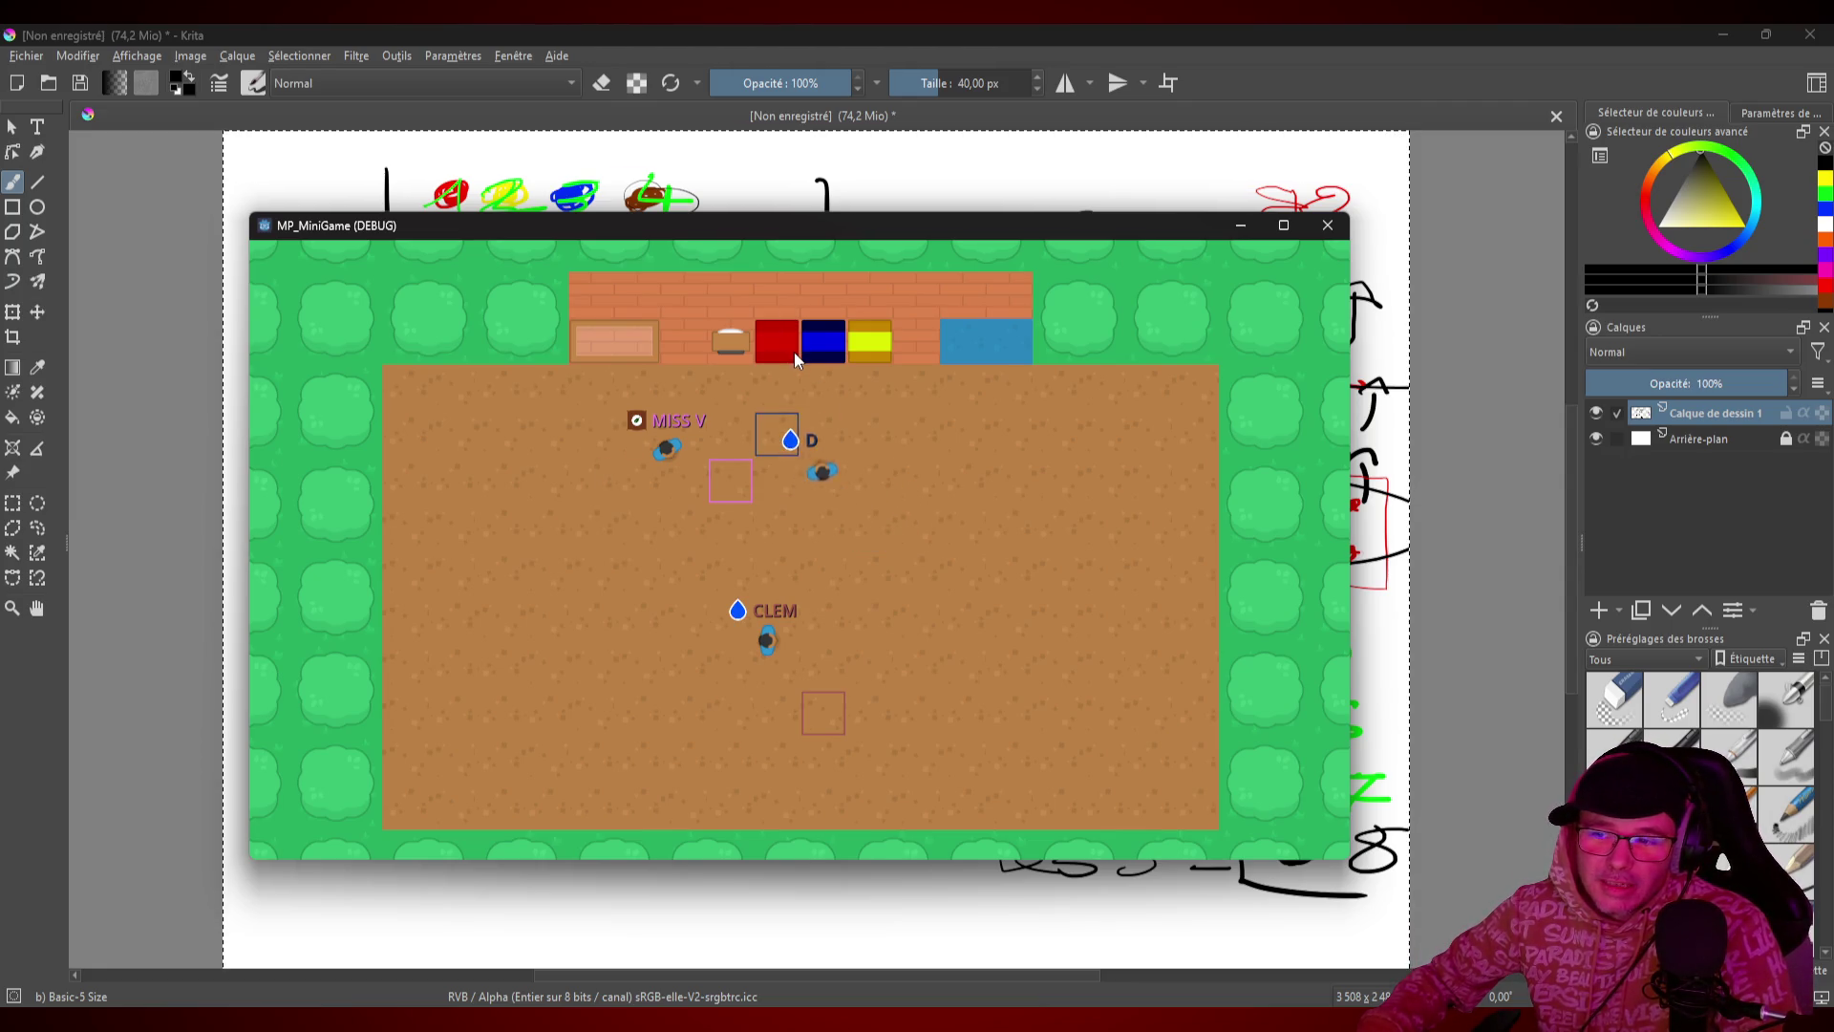
key("s")
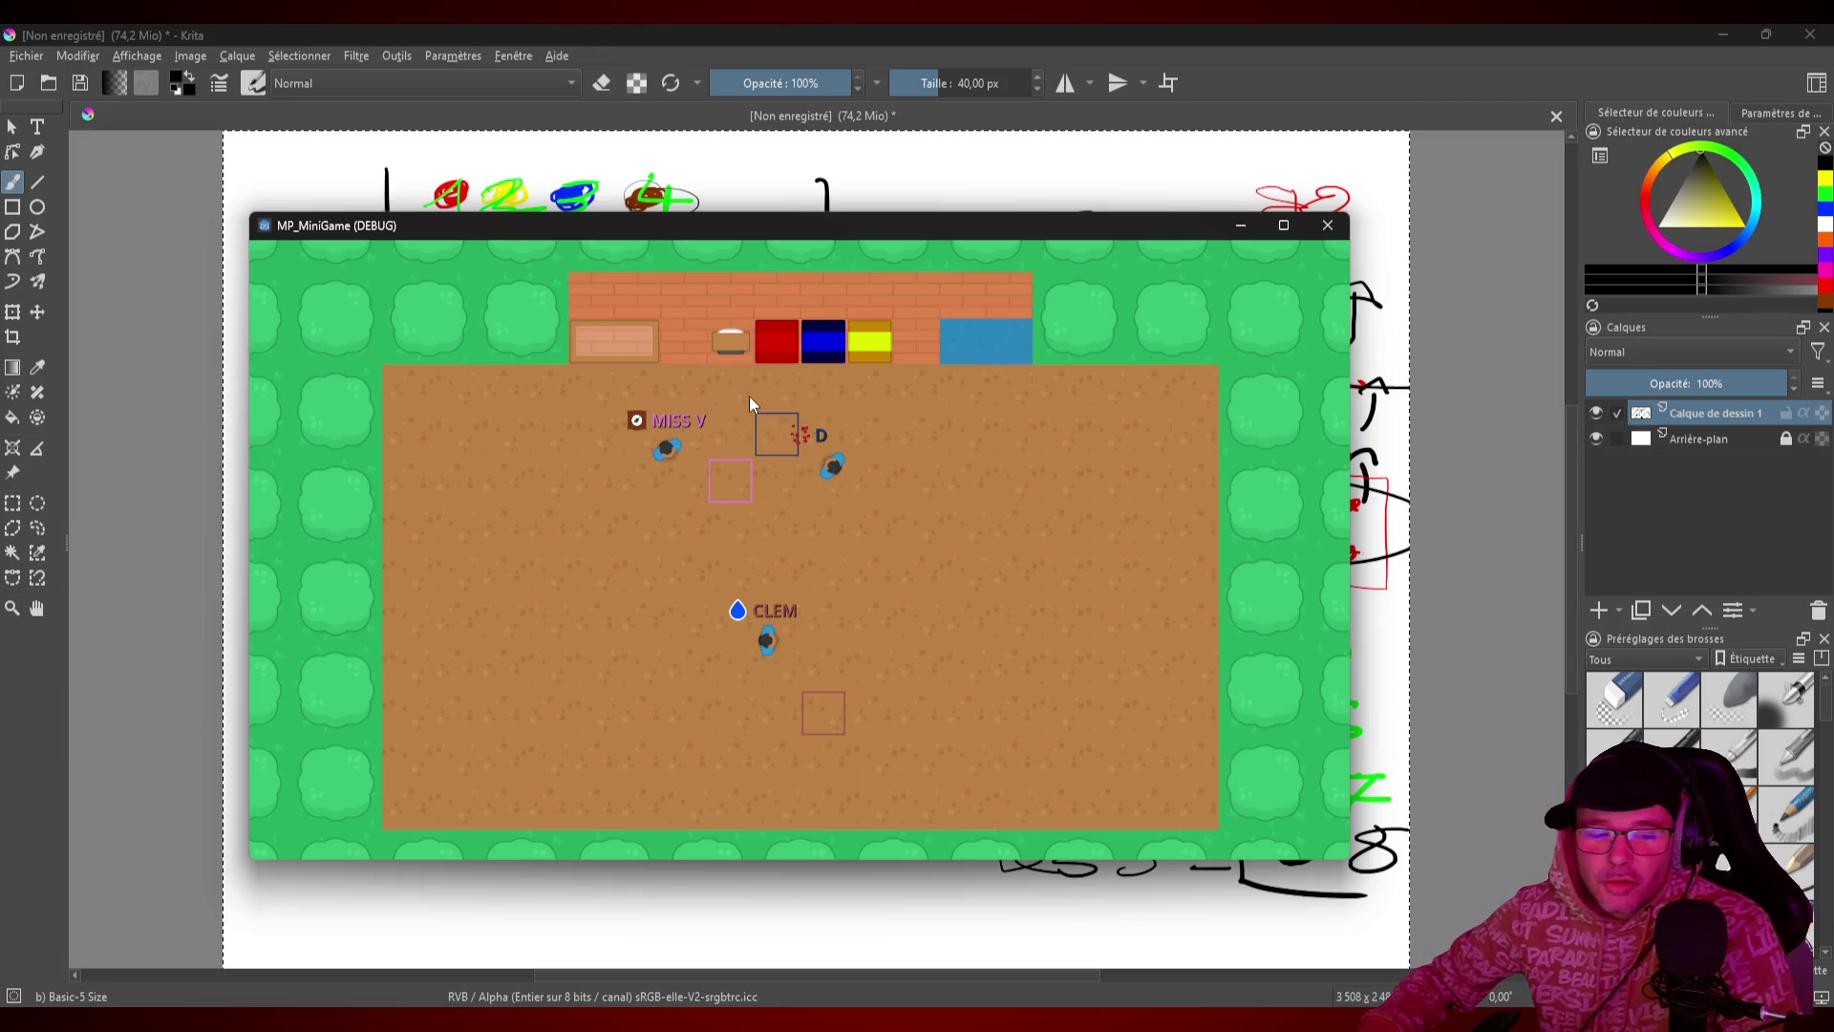
key("d")
key("s")
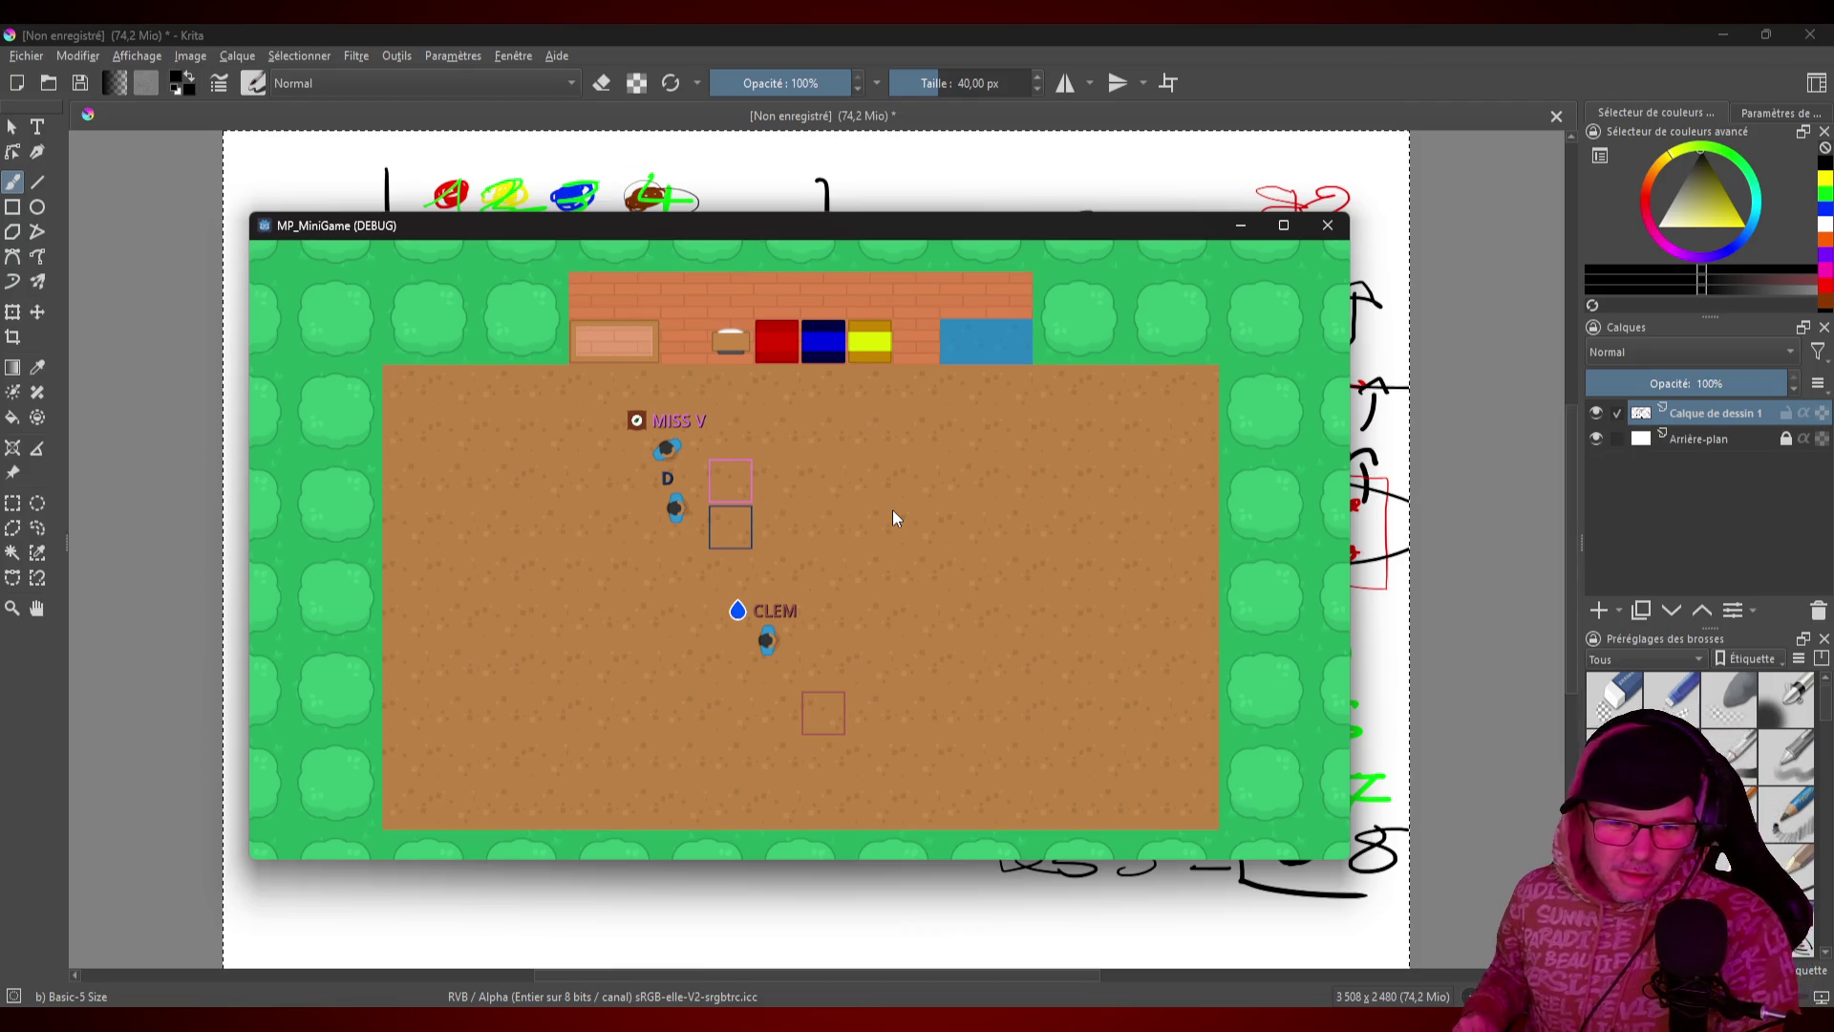
Walk player D a bit more around the field, then minimize the game window
key("a")
key("s")
key("s")
key("a")
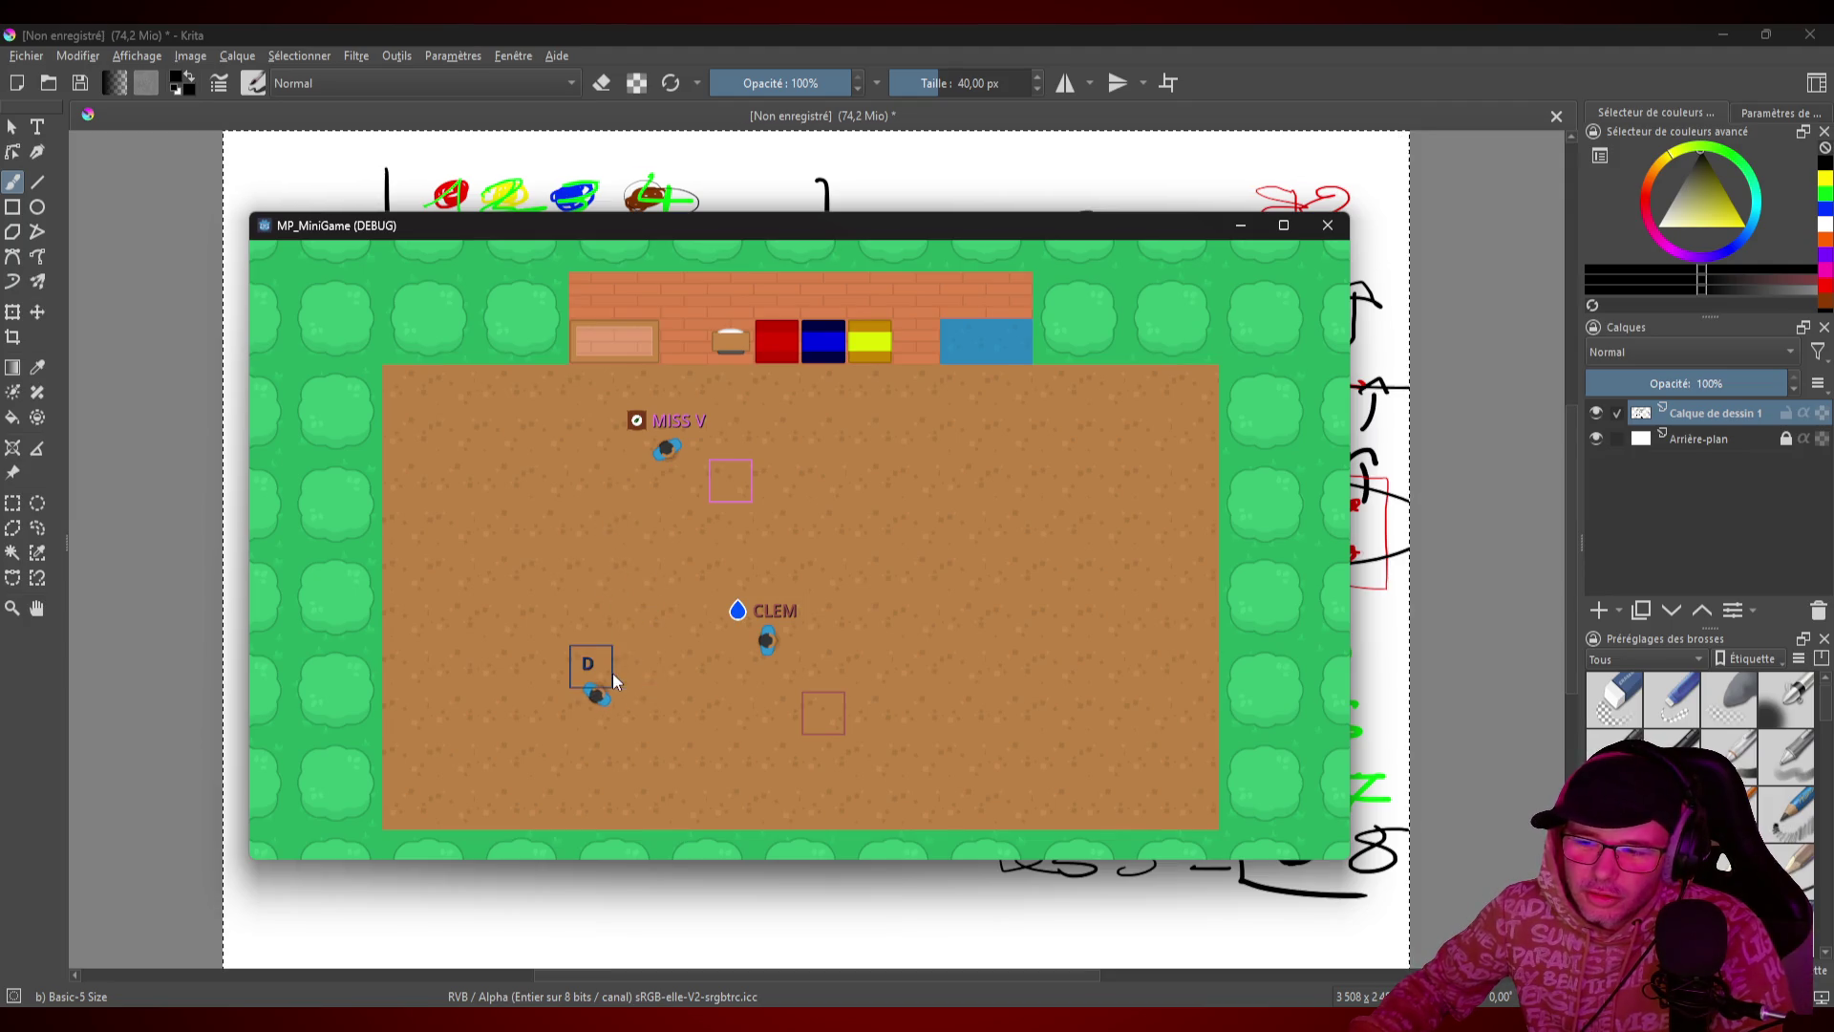
key("w")
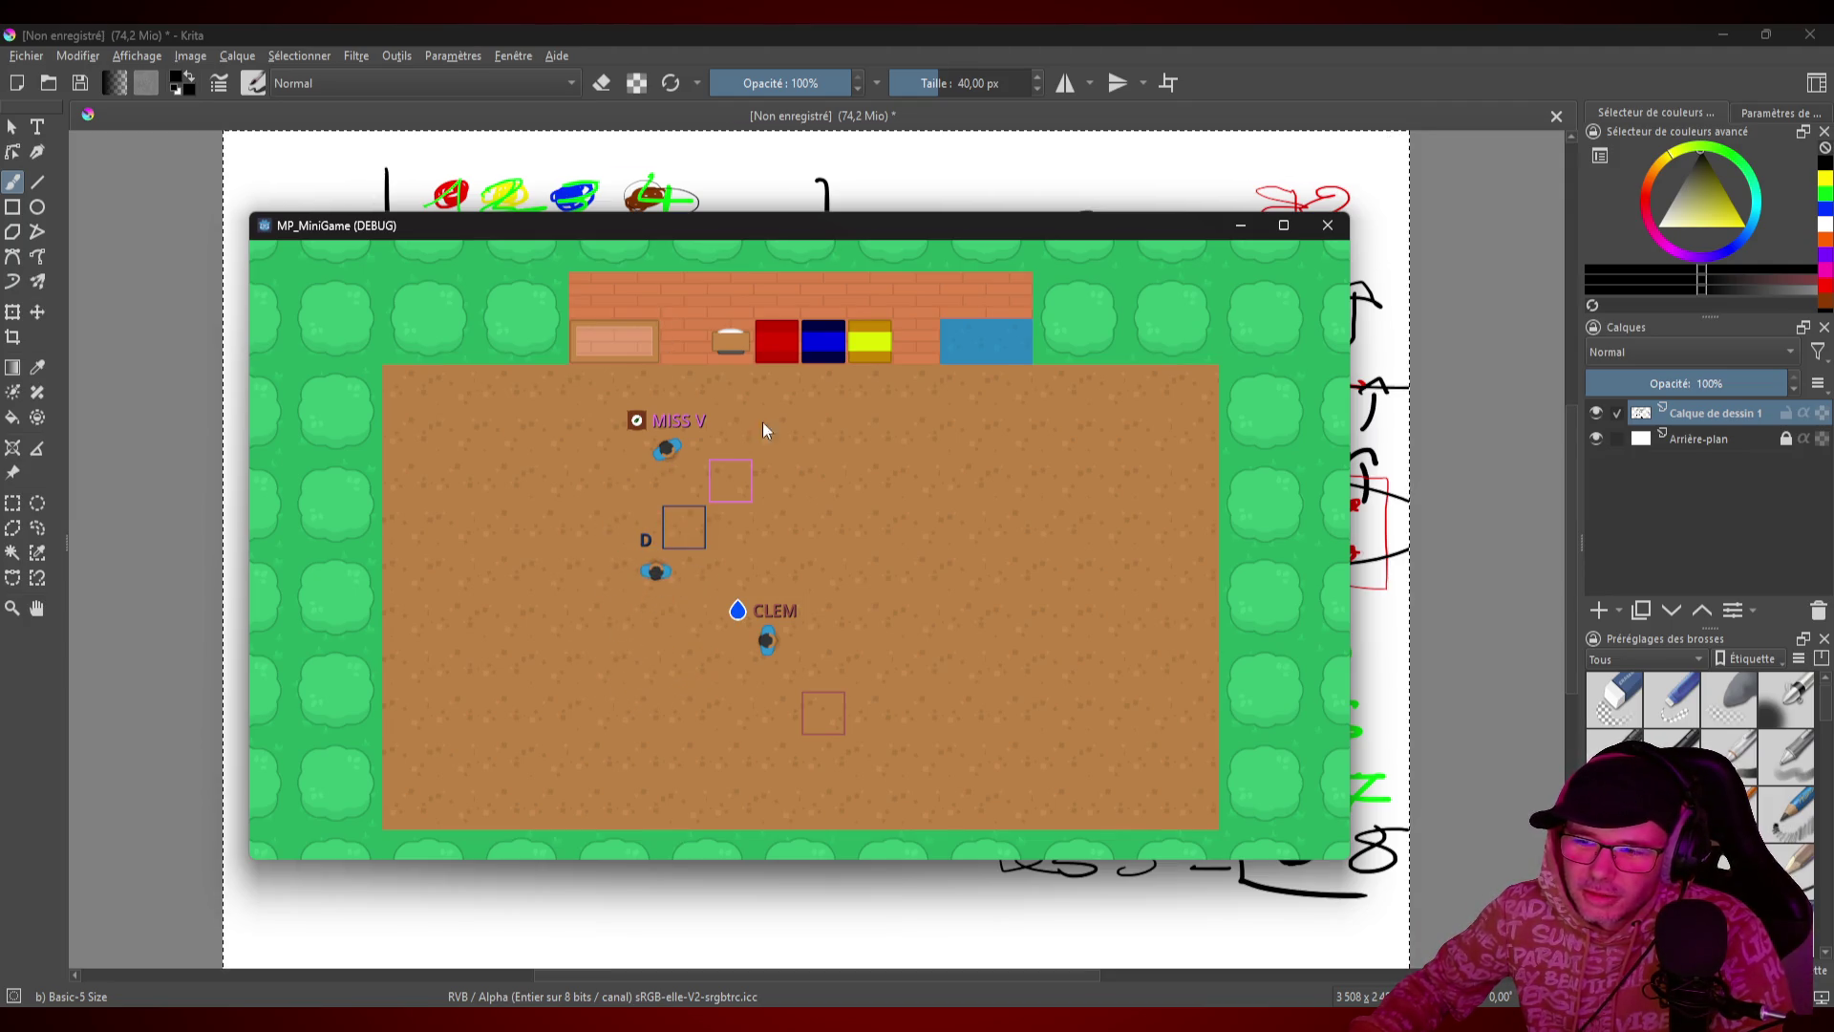
key("d")
key("w")
key("a")
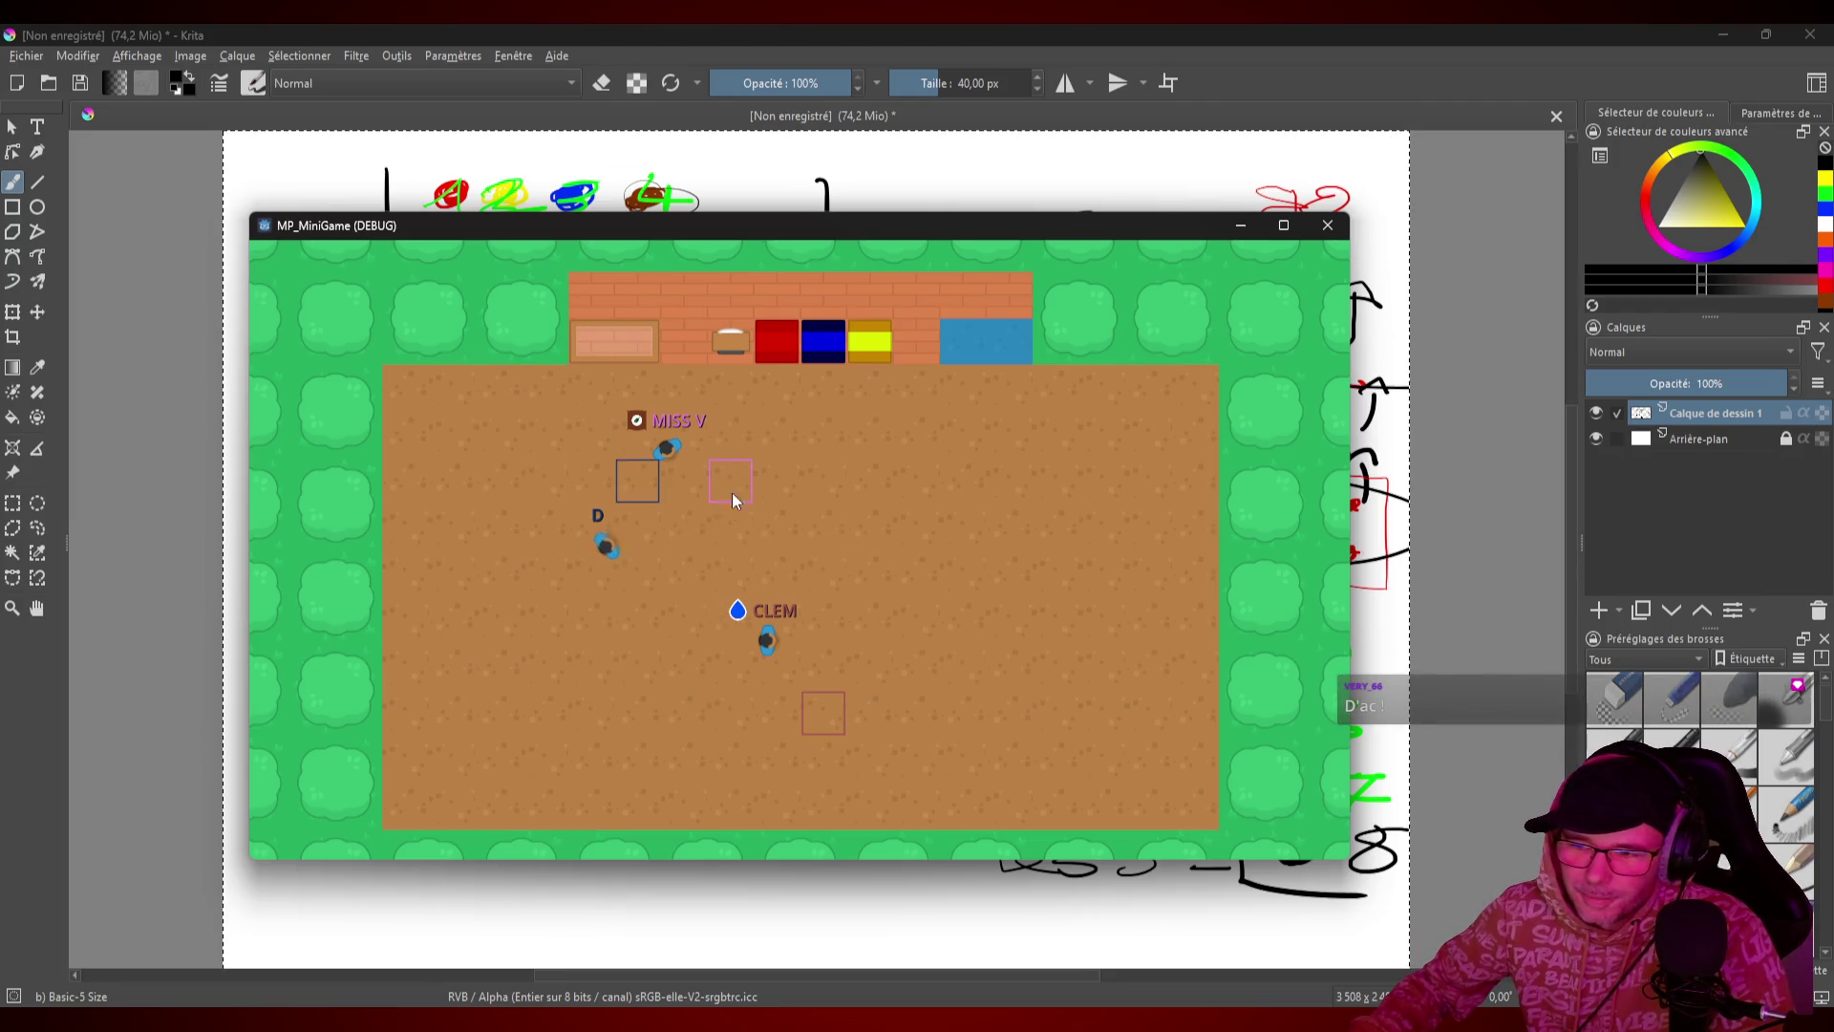
left_click(1241, 230)
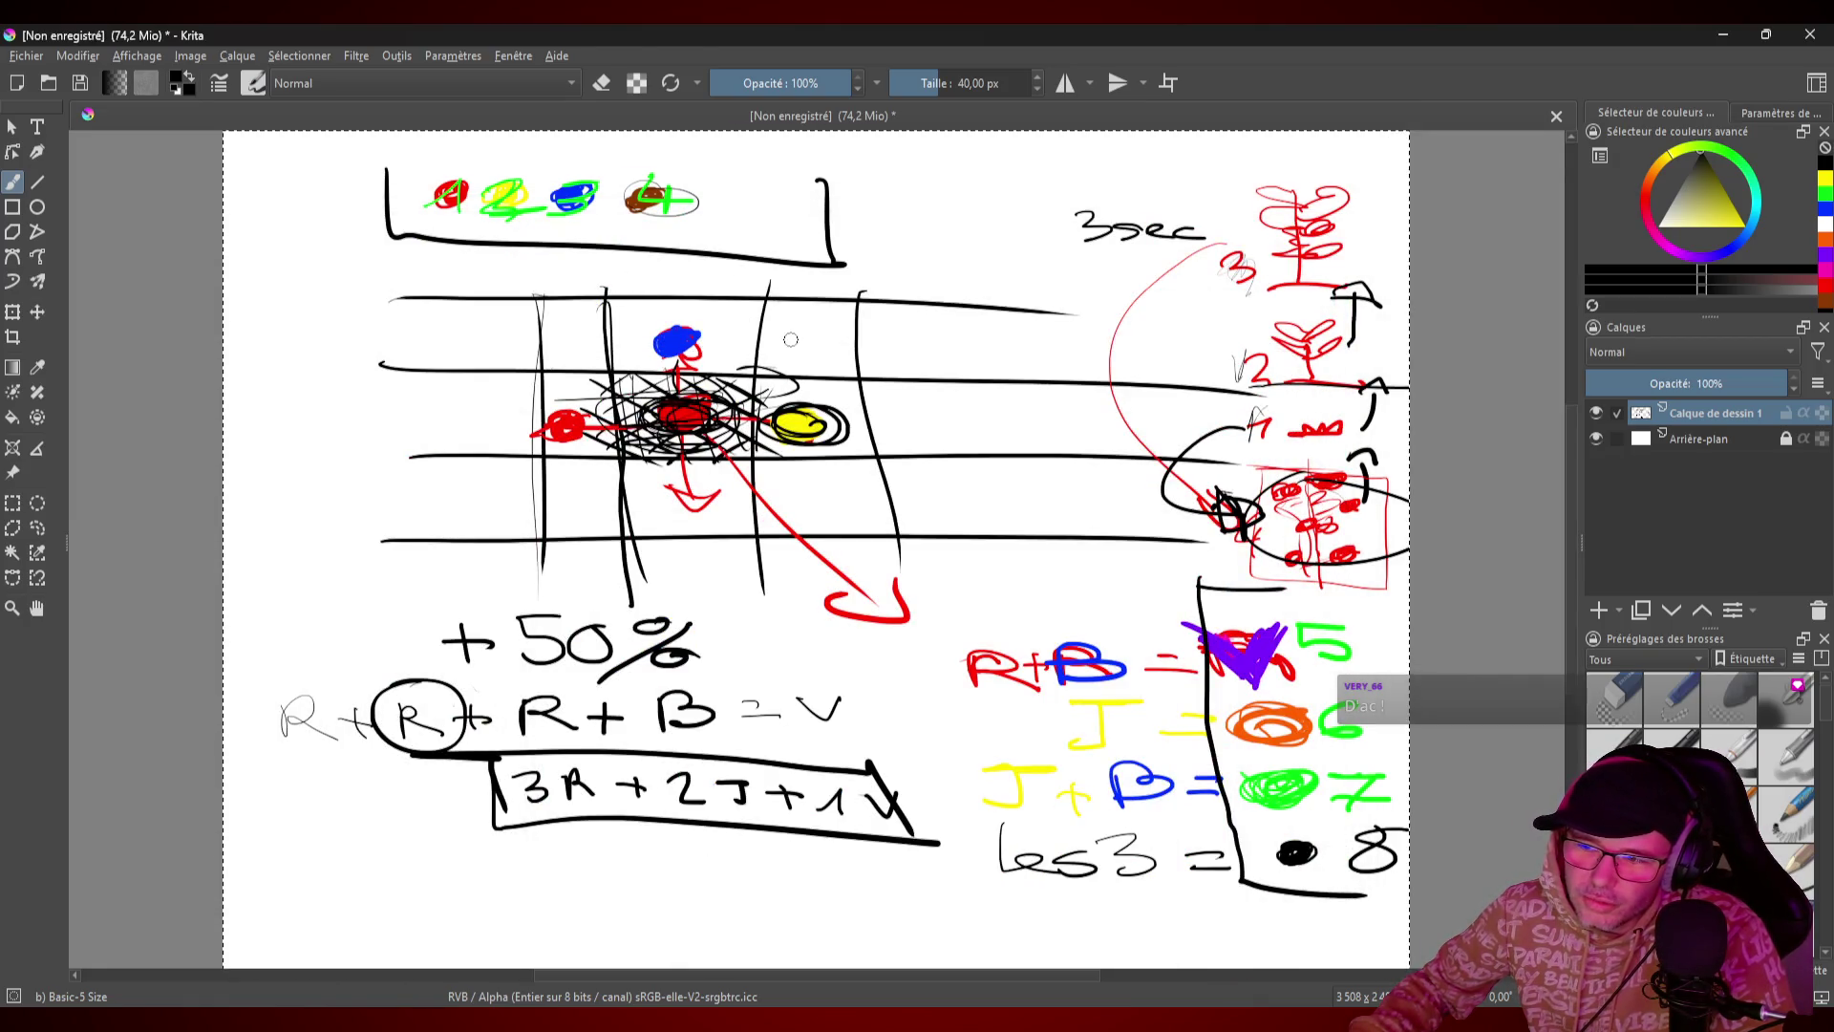
Add a thick black stroke over the grid, then close Krita discarding the unsaved sketch
left_click_drag(769, 361, 710, 412)
left_click_drag(748, 344, 783, 361)
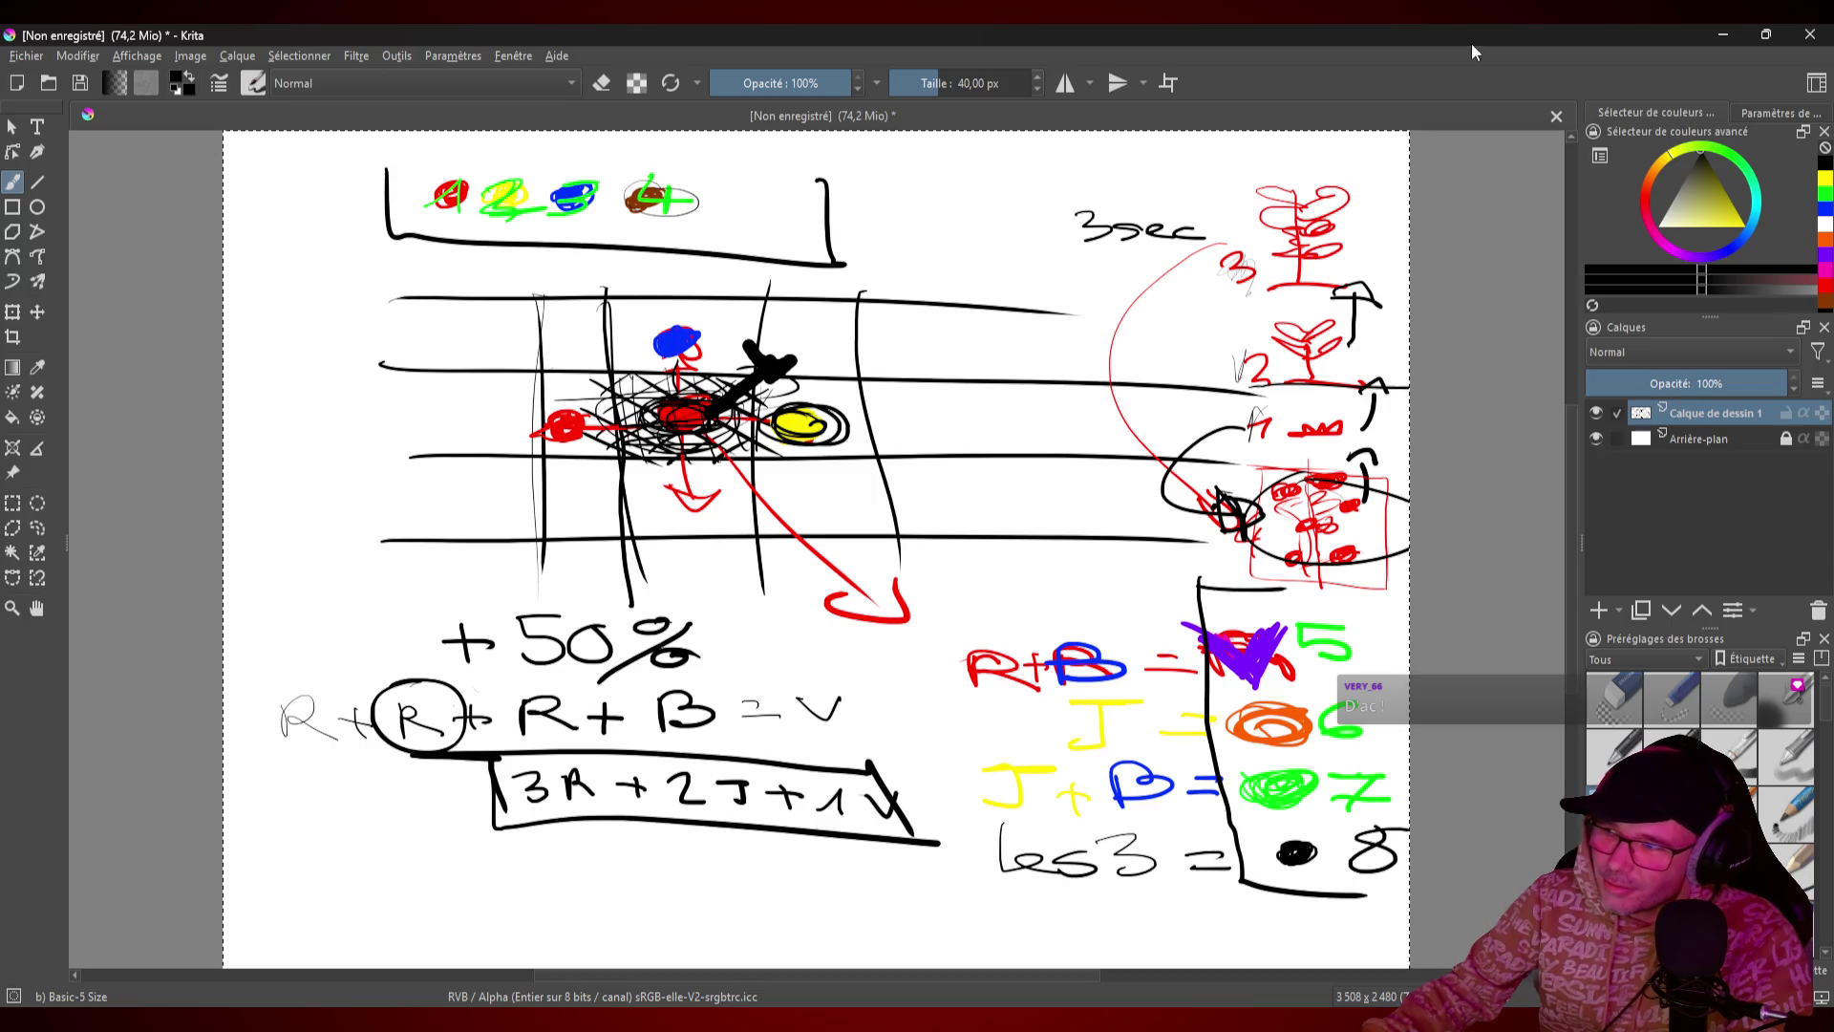
left_click(1810, 35)
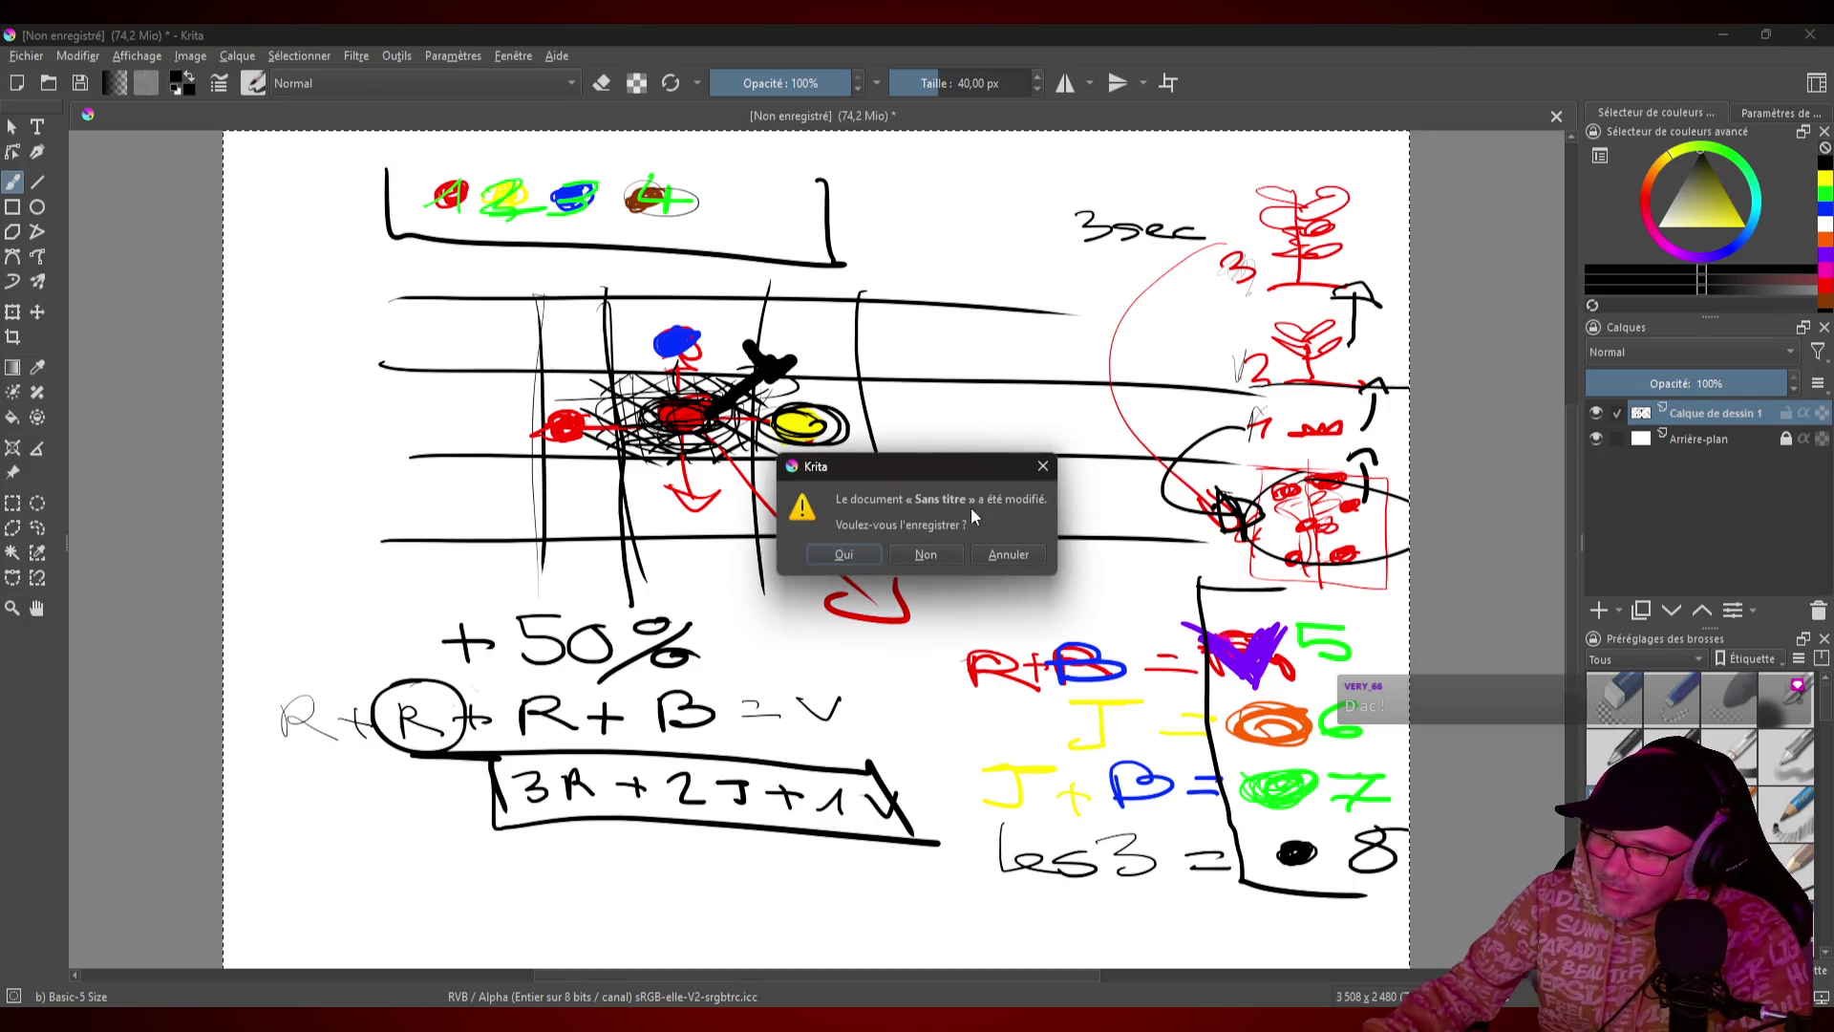
left_click(843, 555)
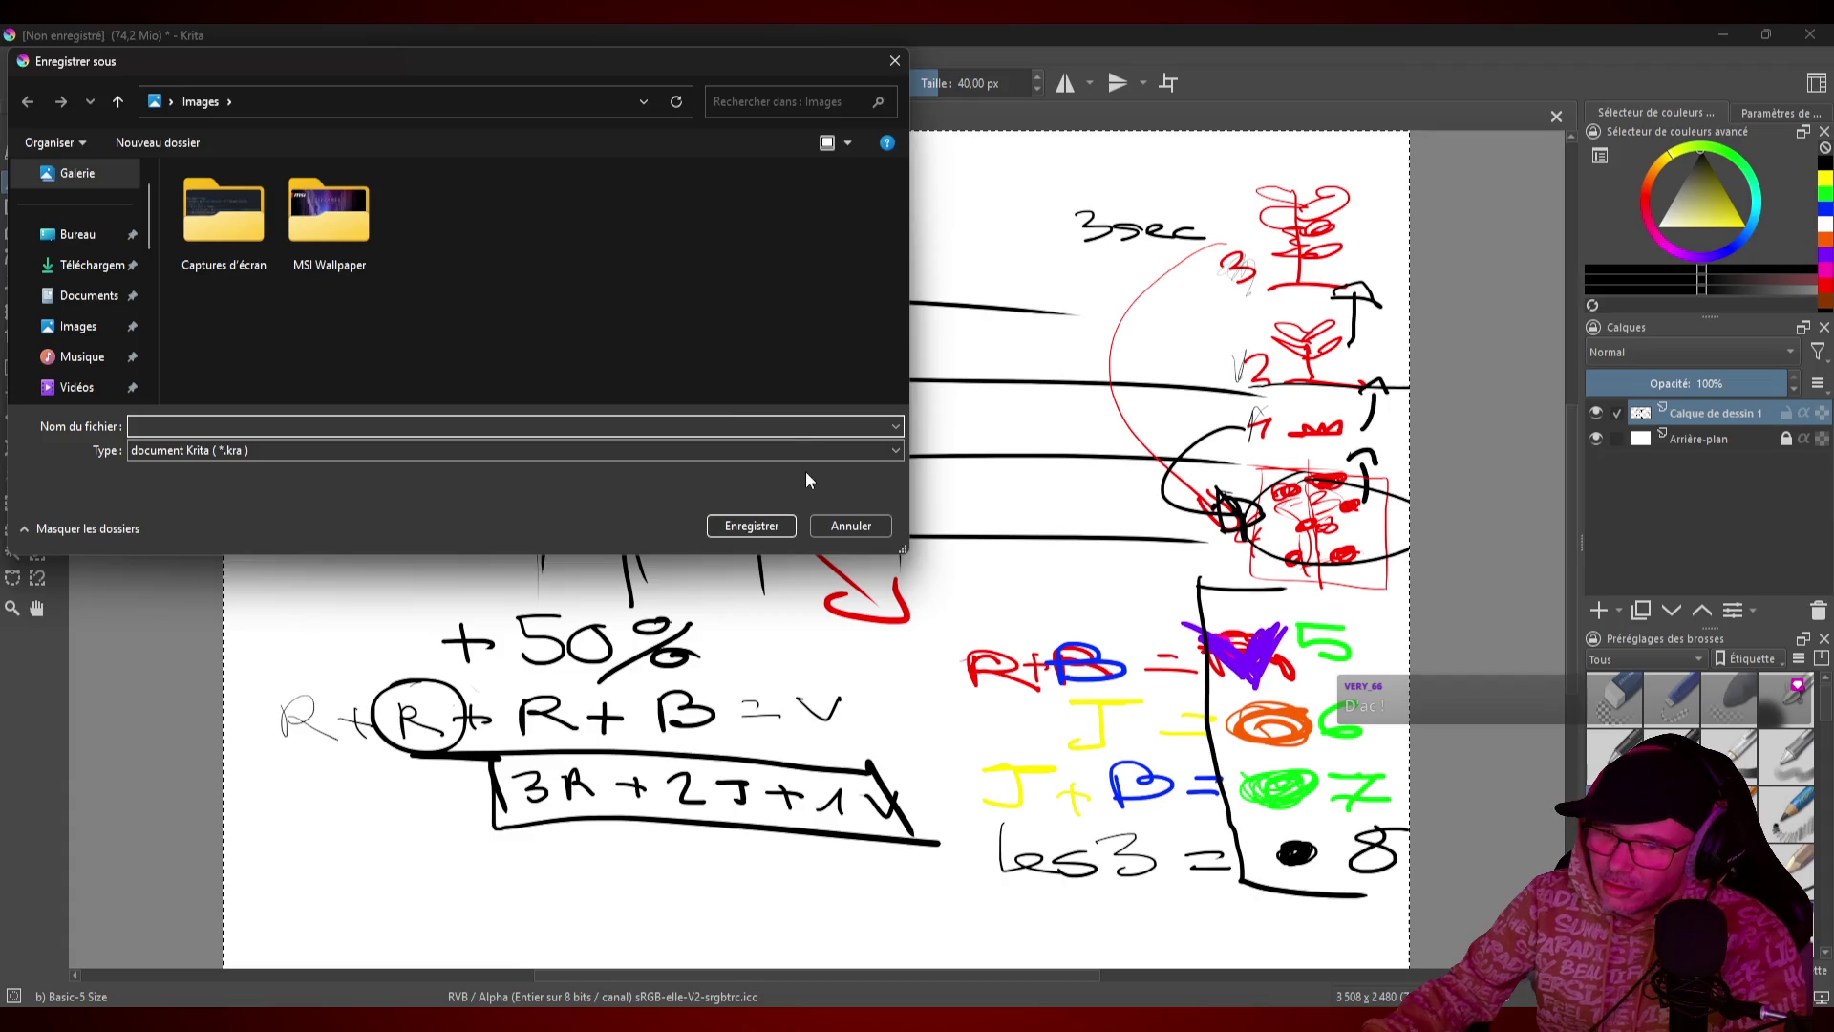
key("Escape")
left_click(1811, 35)
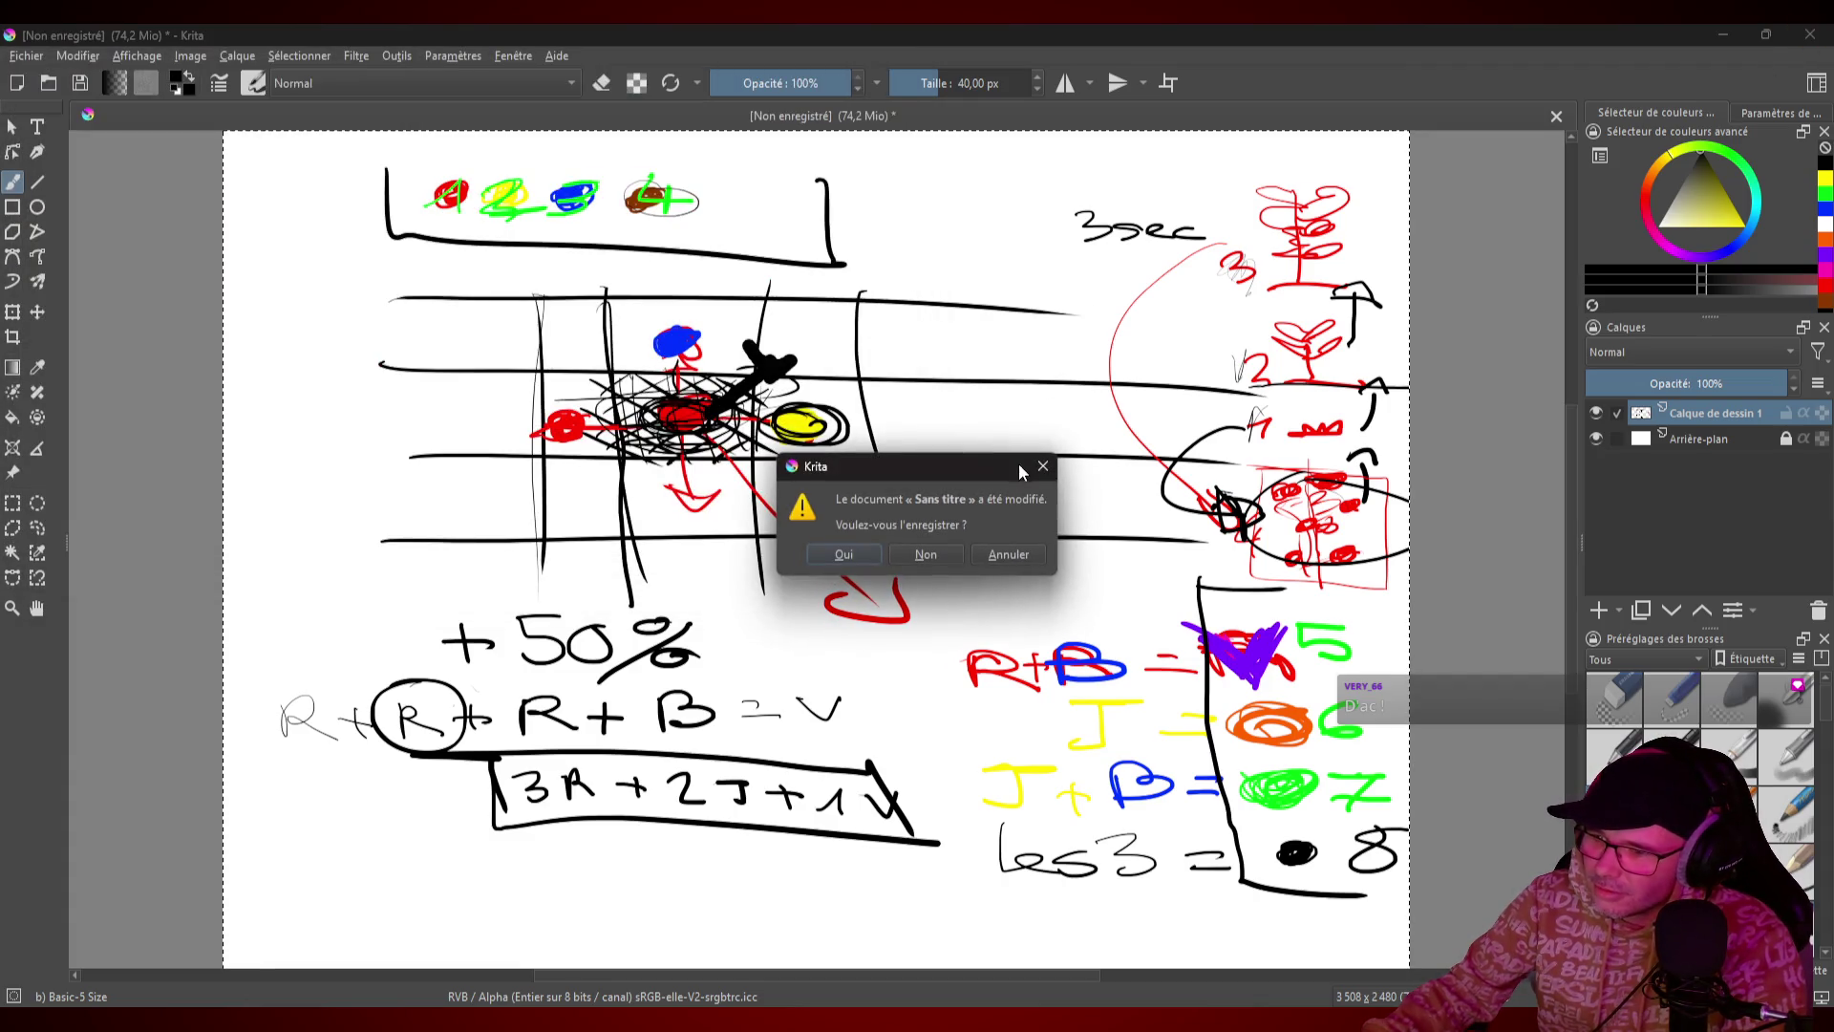
left_click(926, 556)
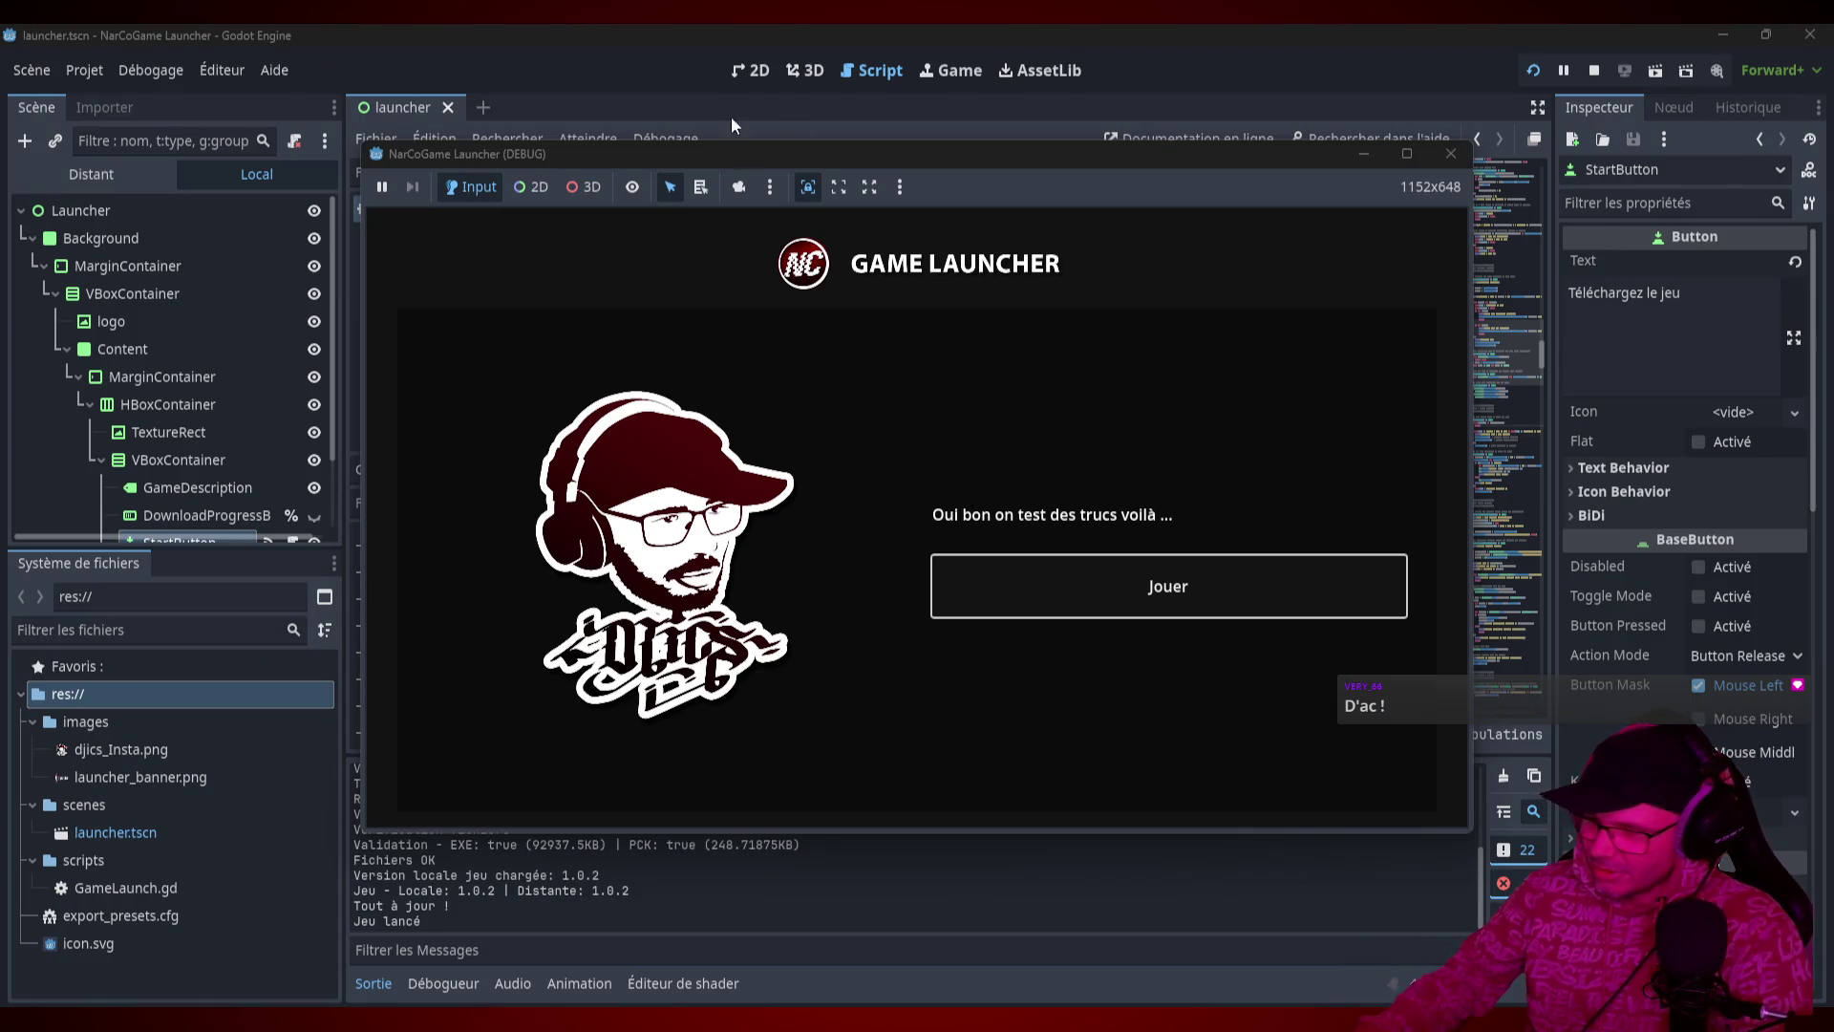
Close the MP_MiniGame window and the NarCoGame Launcher (DEBUG) window
mouse_move(619, 1017)
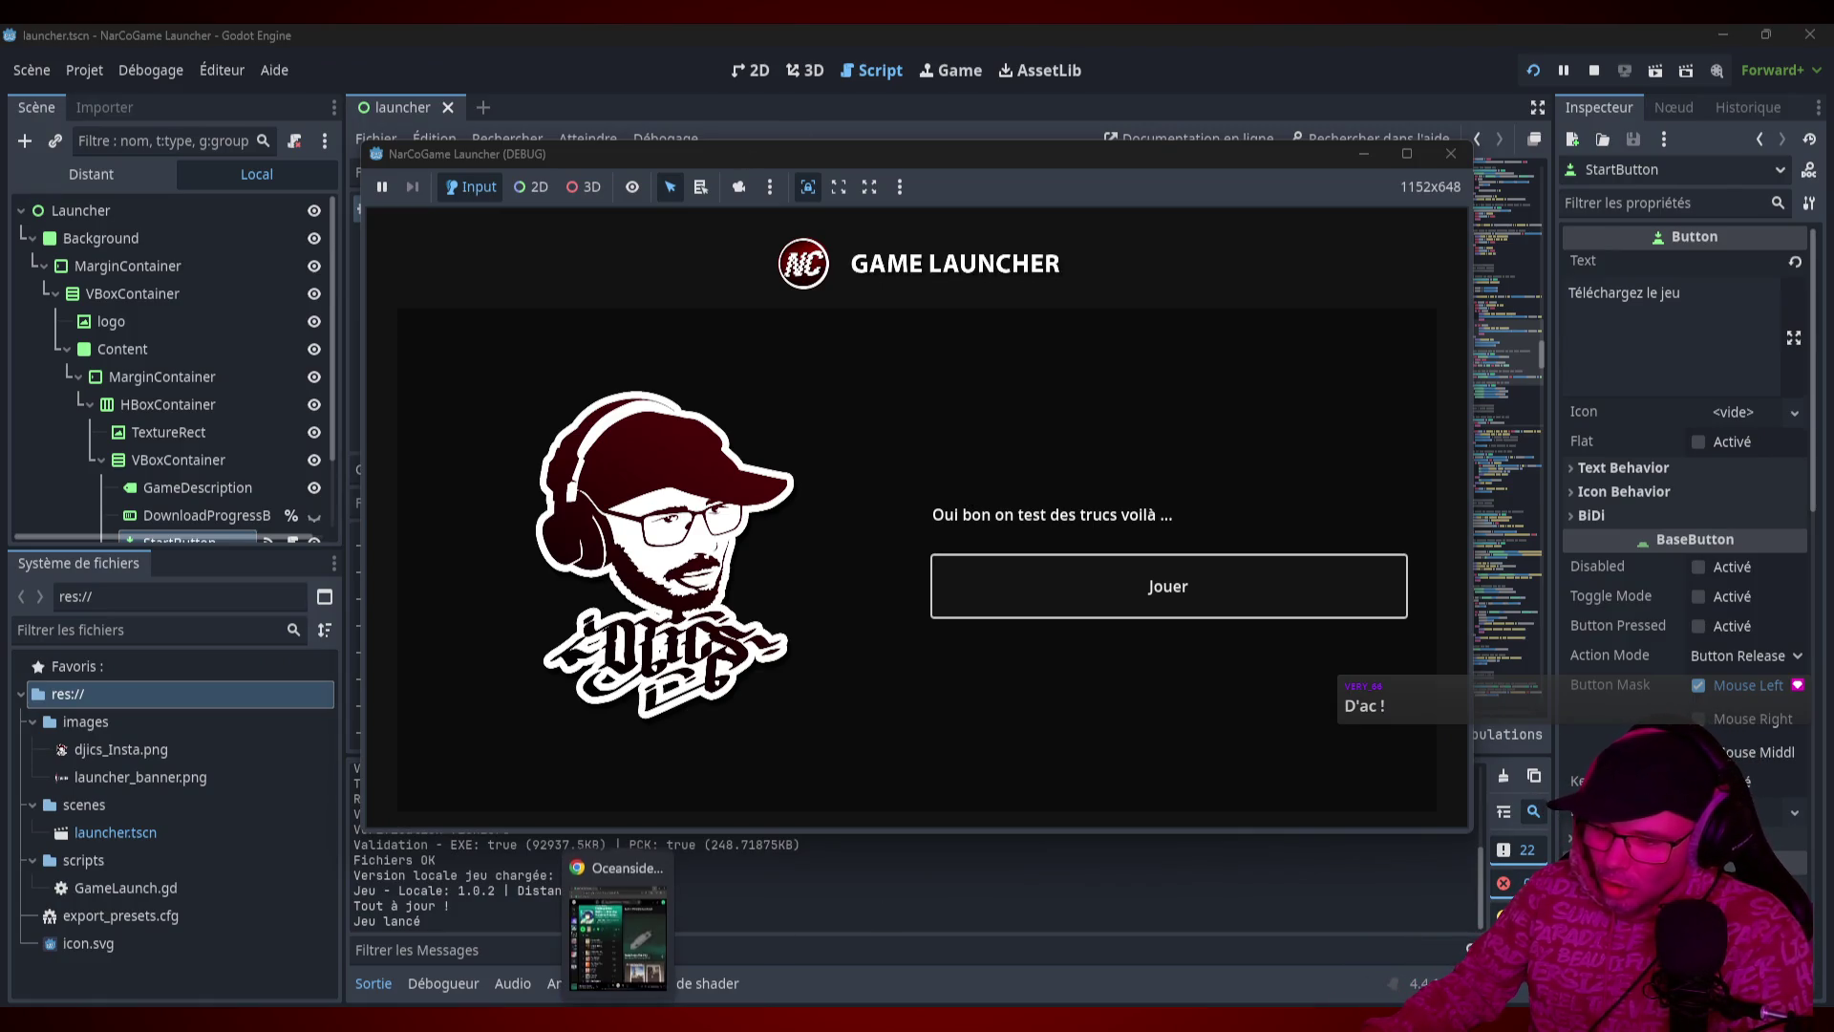
mouse_move(996, 1018)
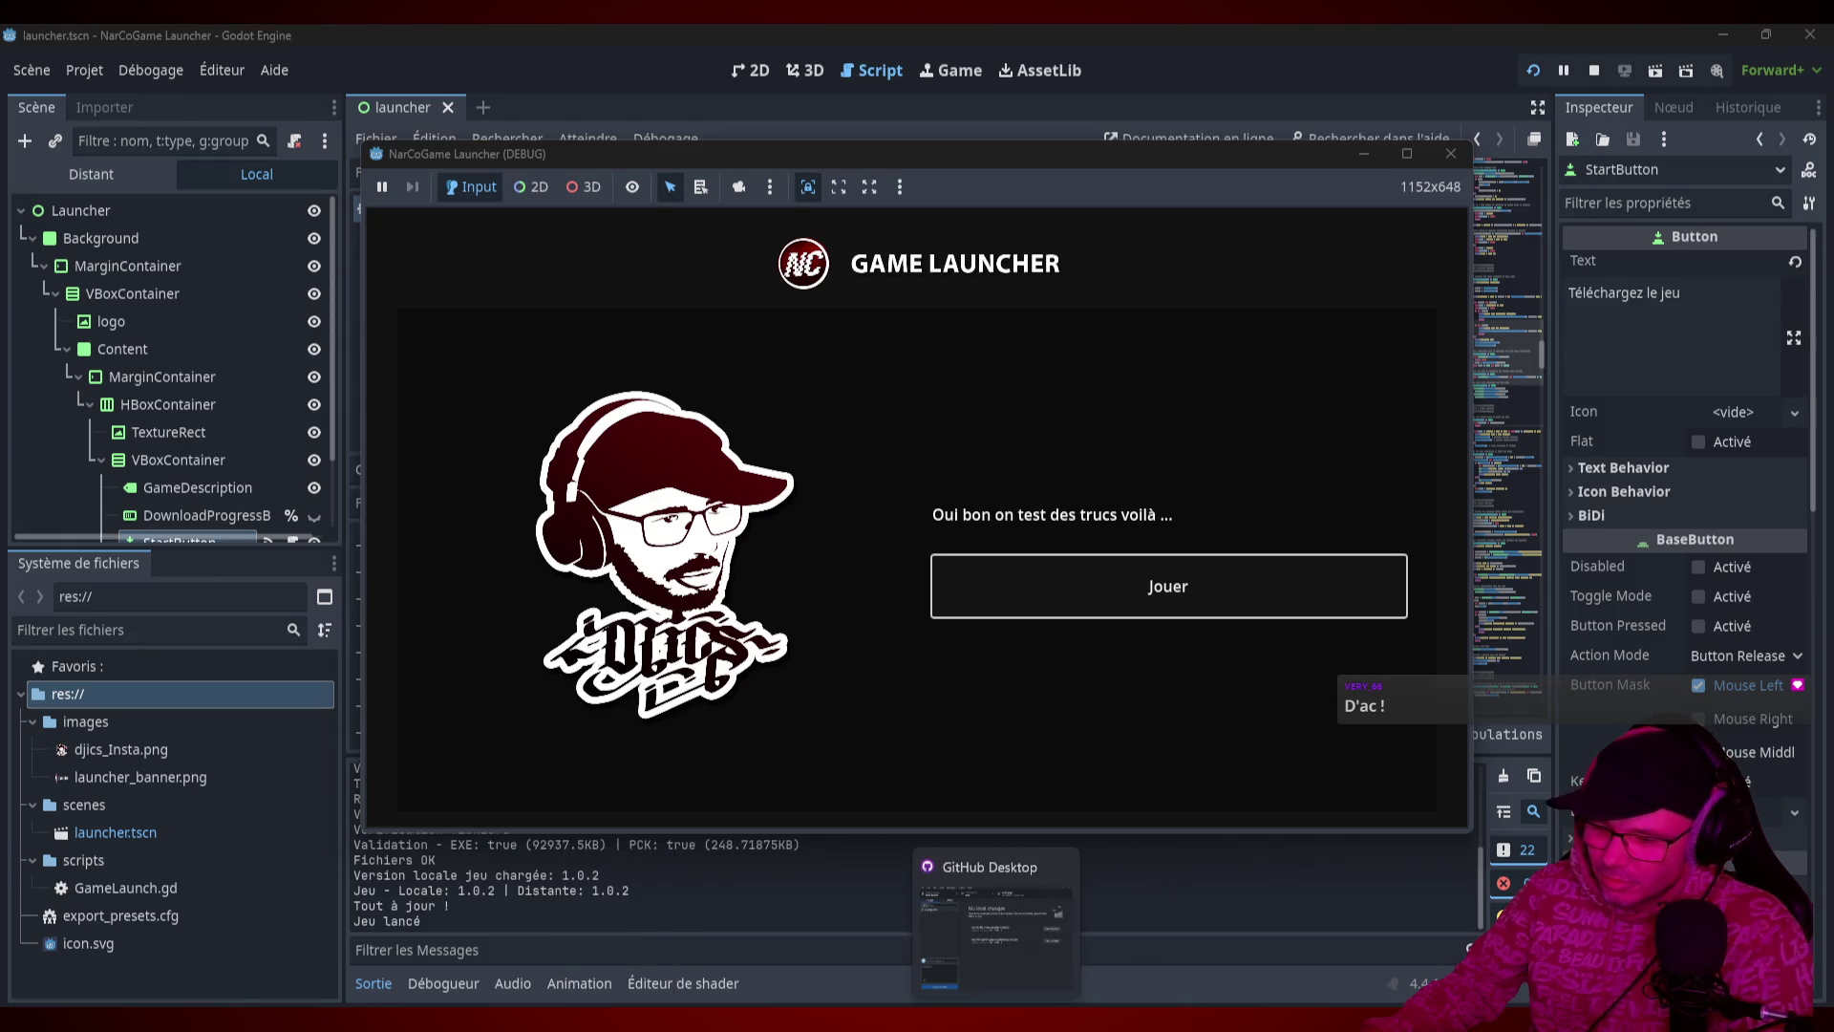
mouse_move(578, 1017)
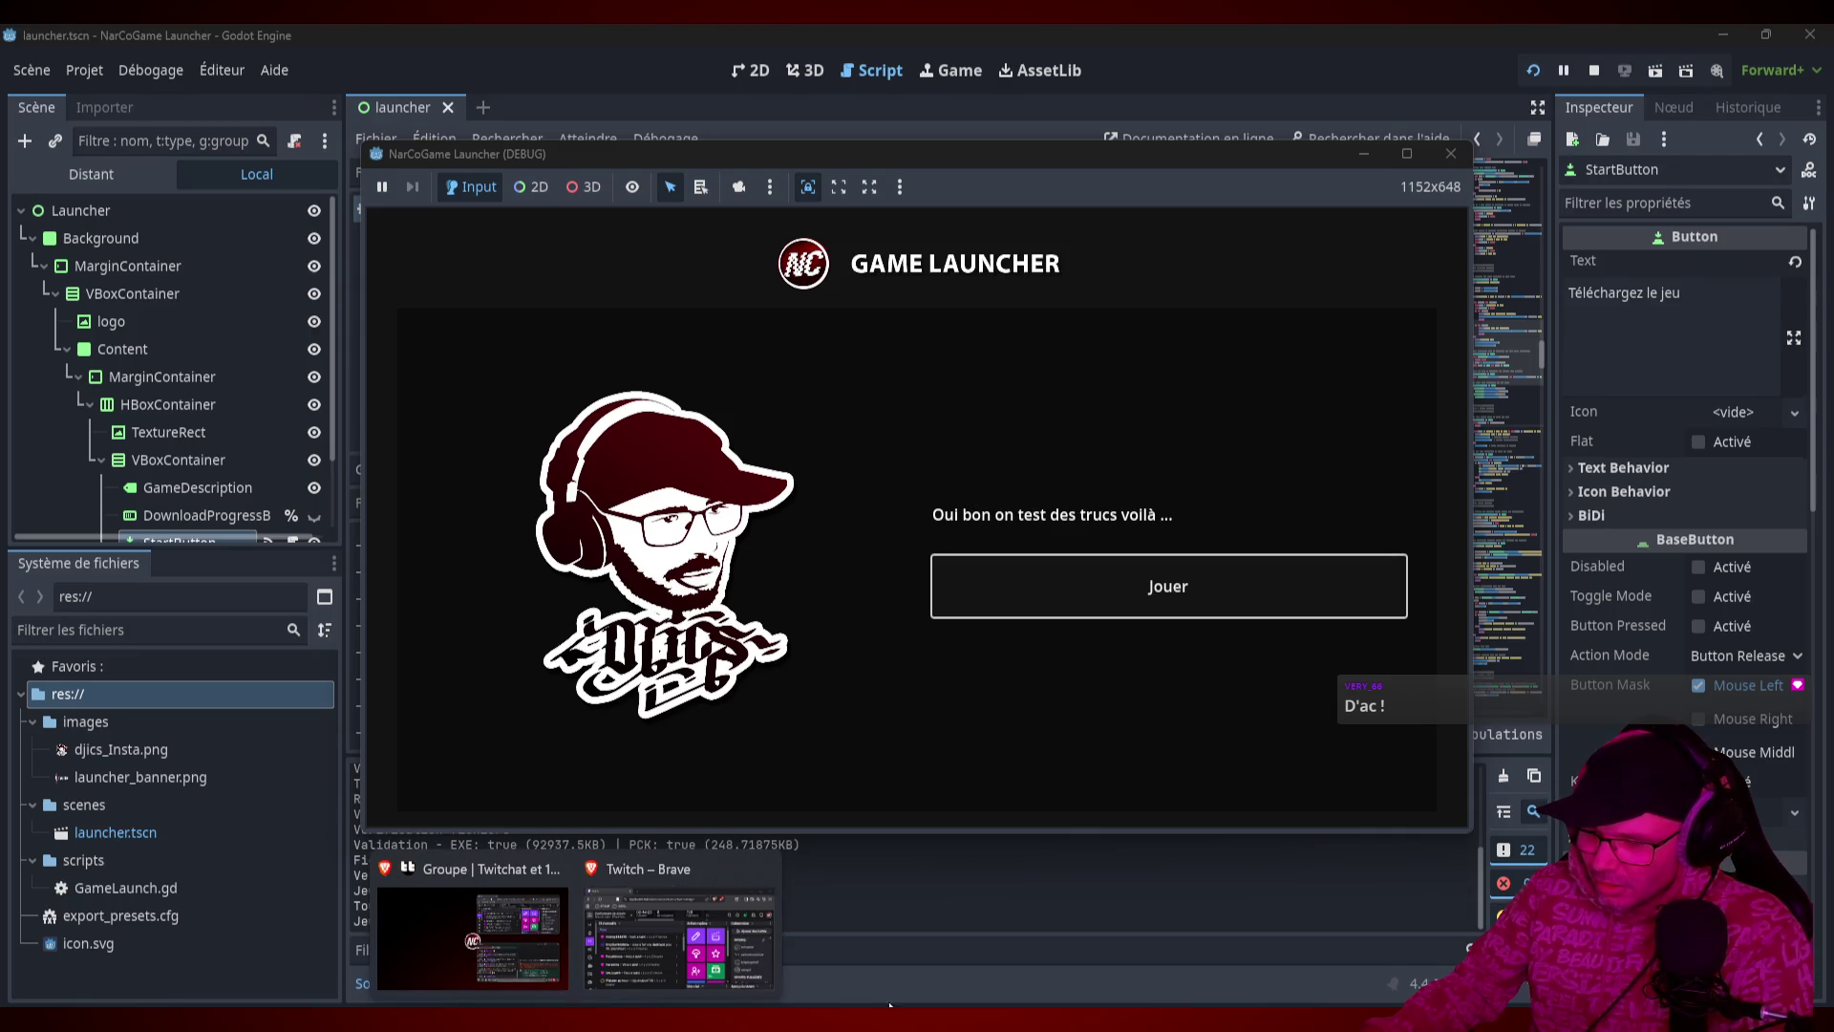
mouse_move(827, 1018)
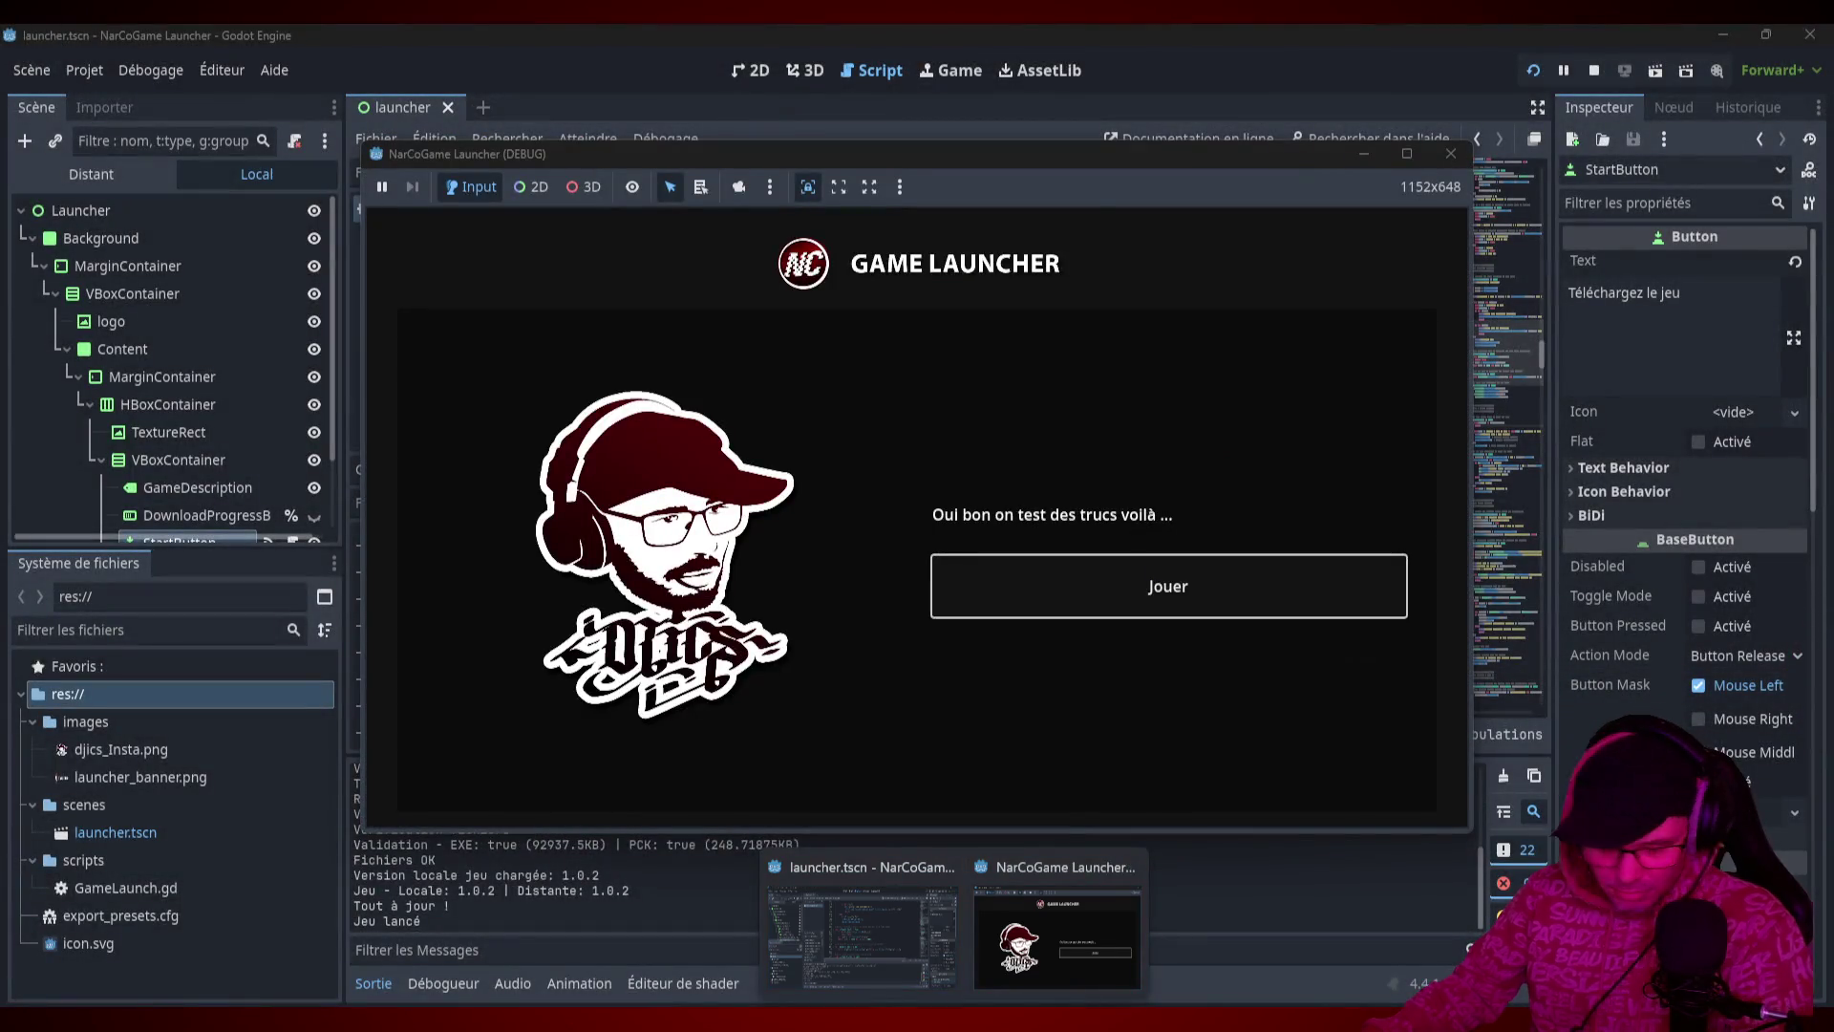
key("alt+Tab")
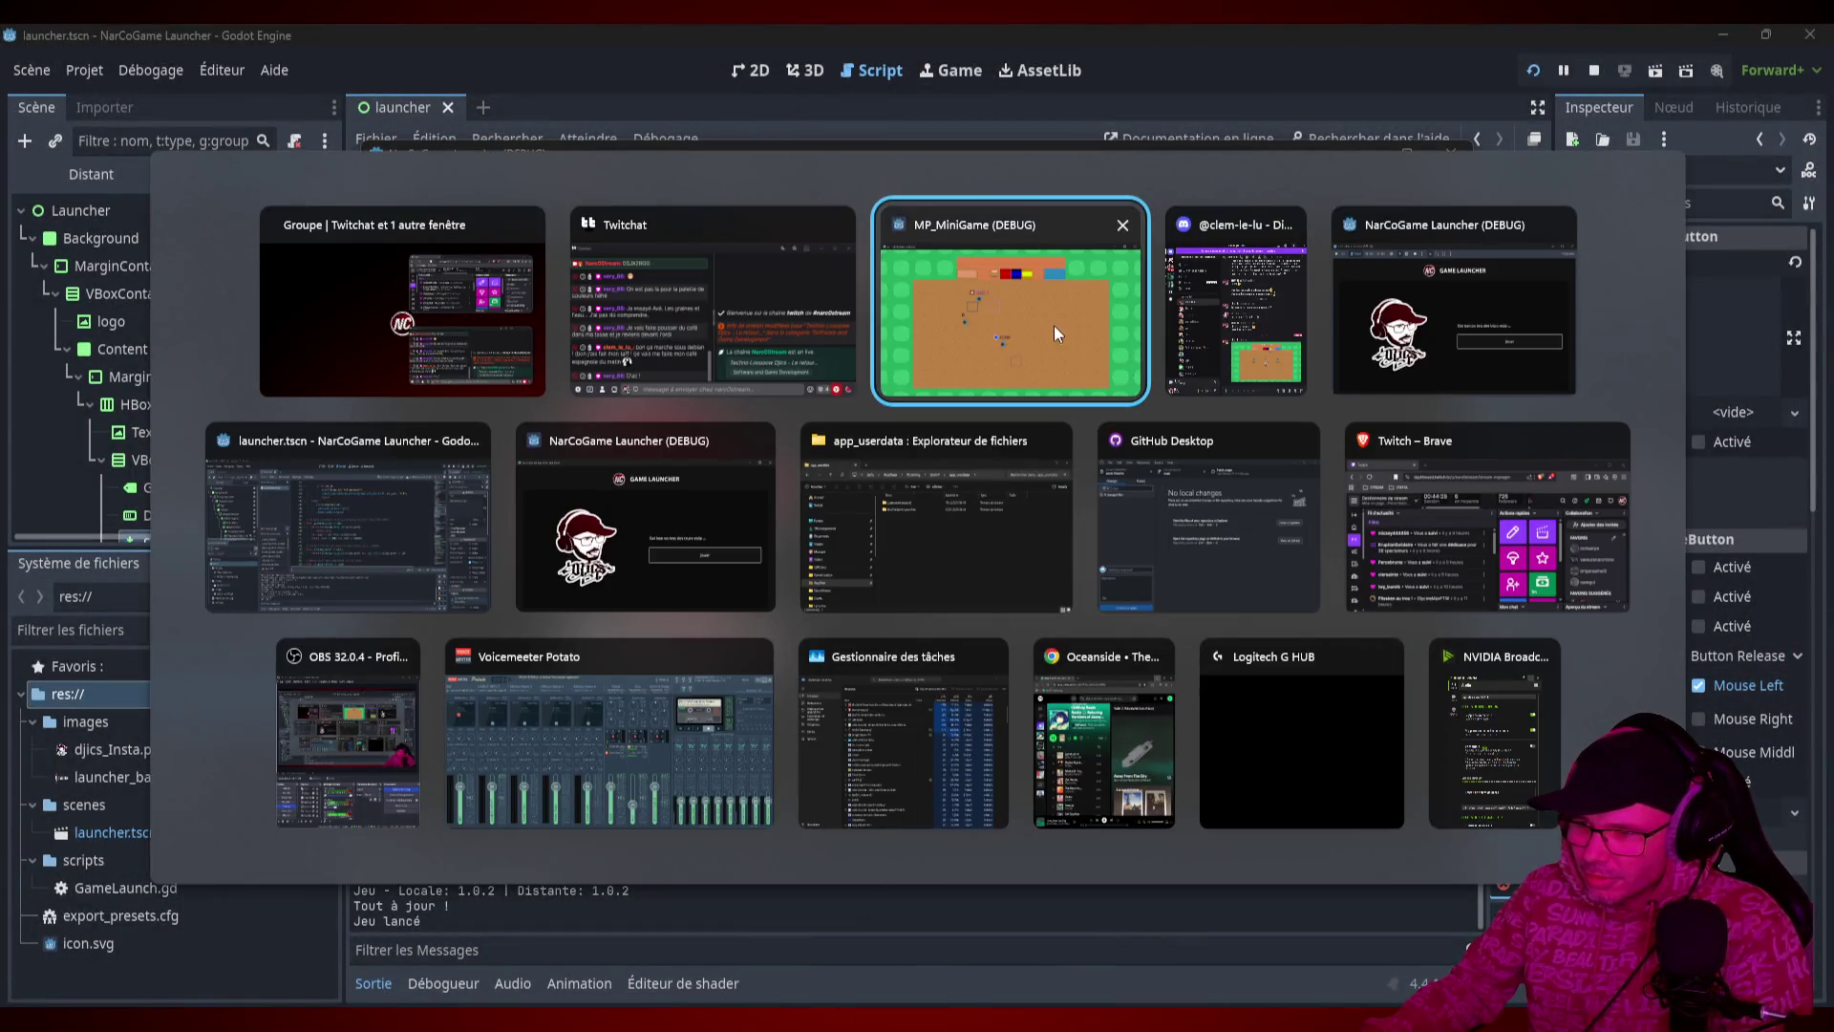
left_click(1056, 330)
left_click(1327, 226)
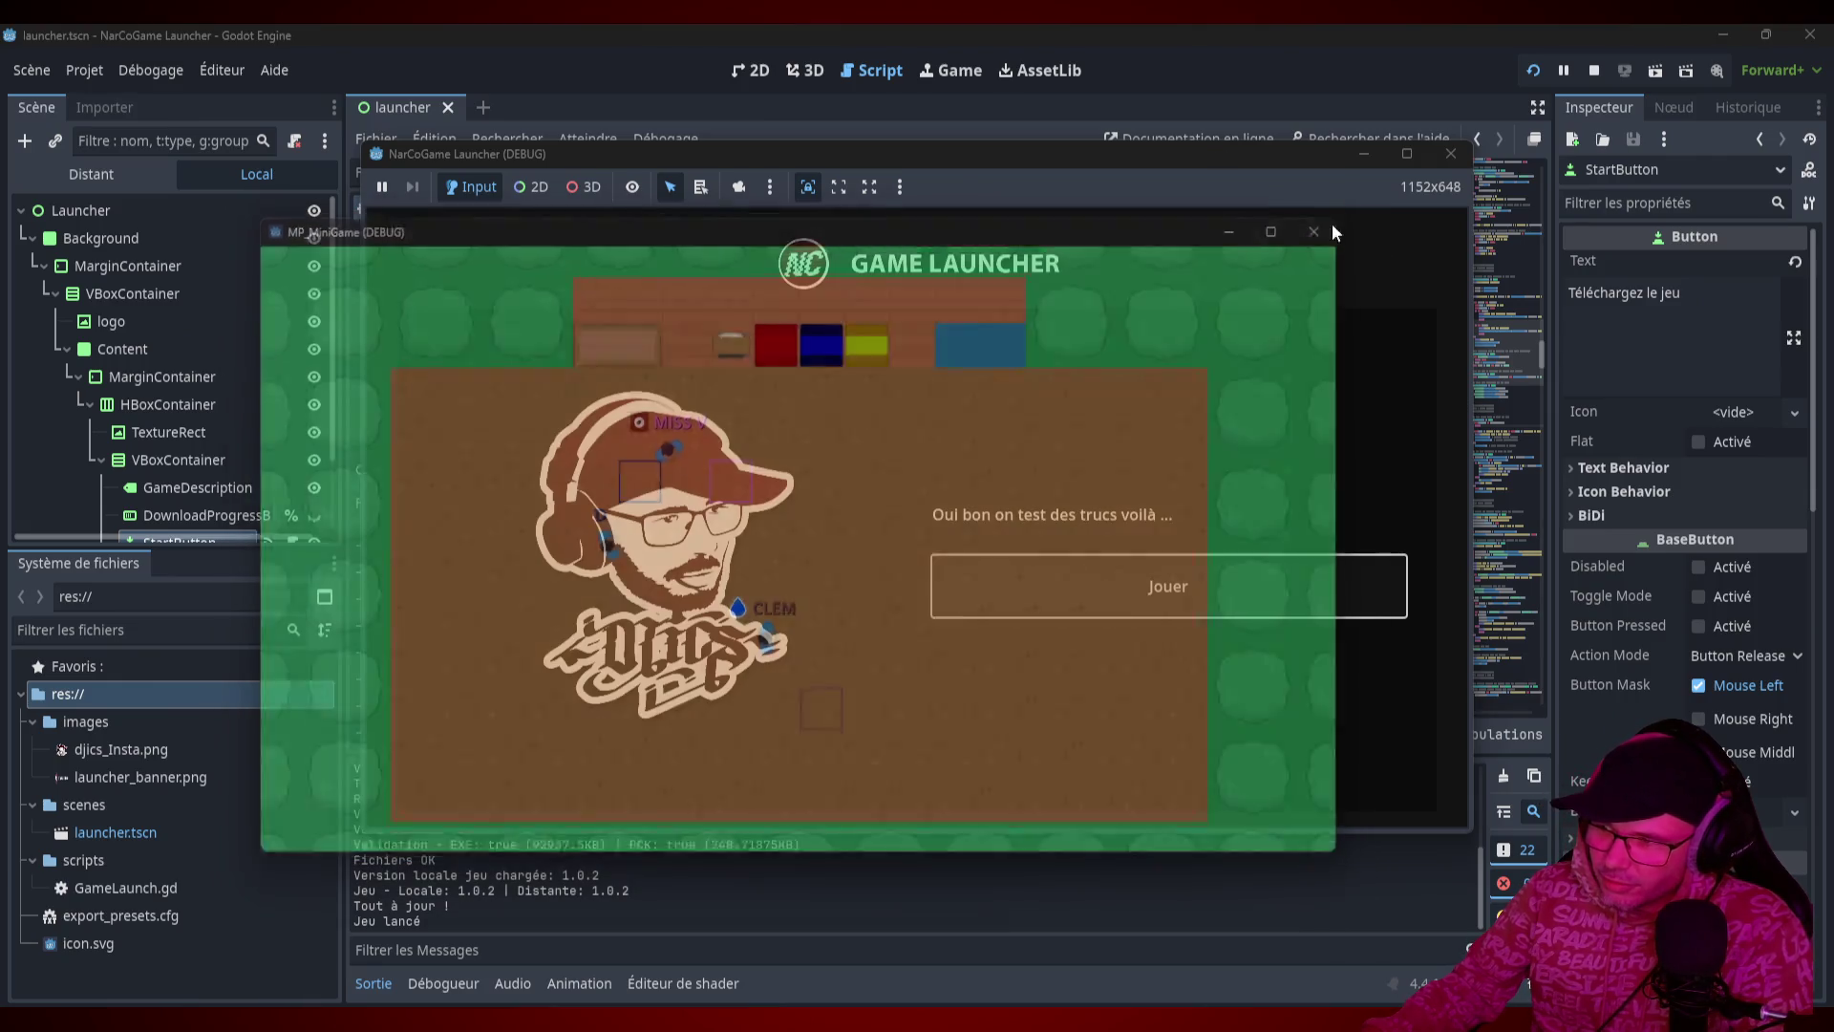
left_click(1453, 155)
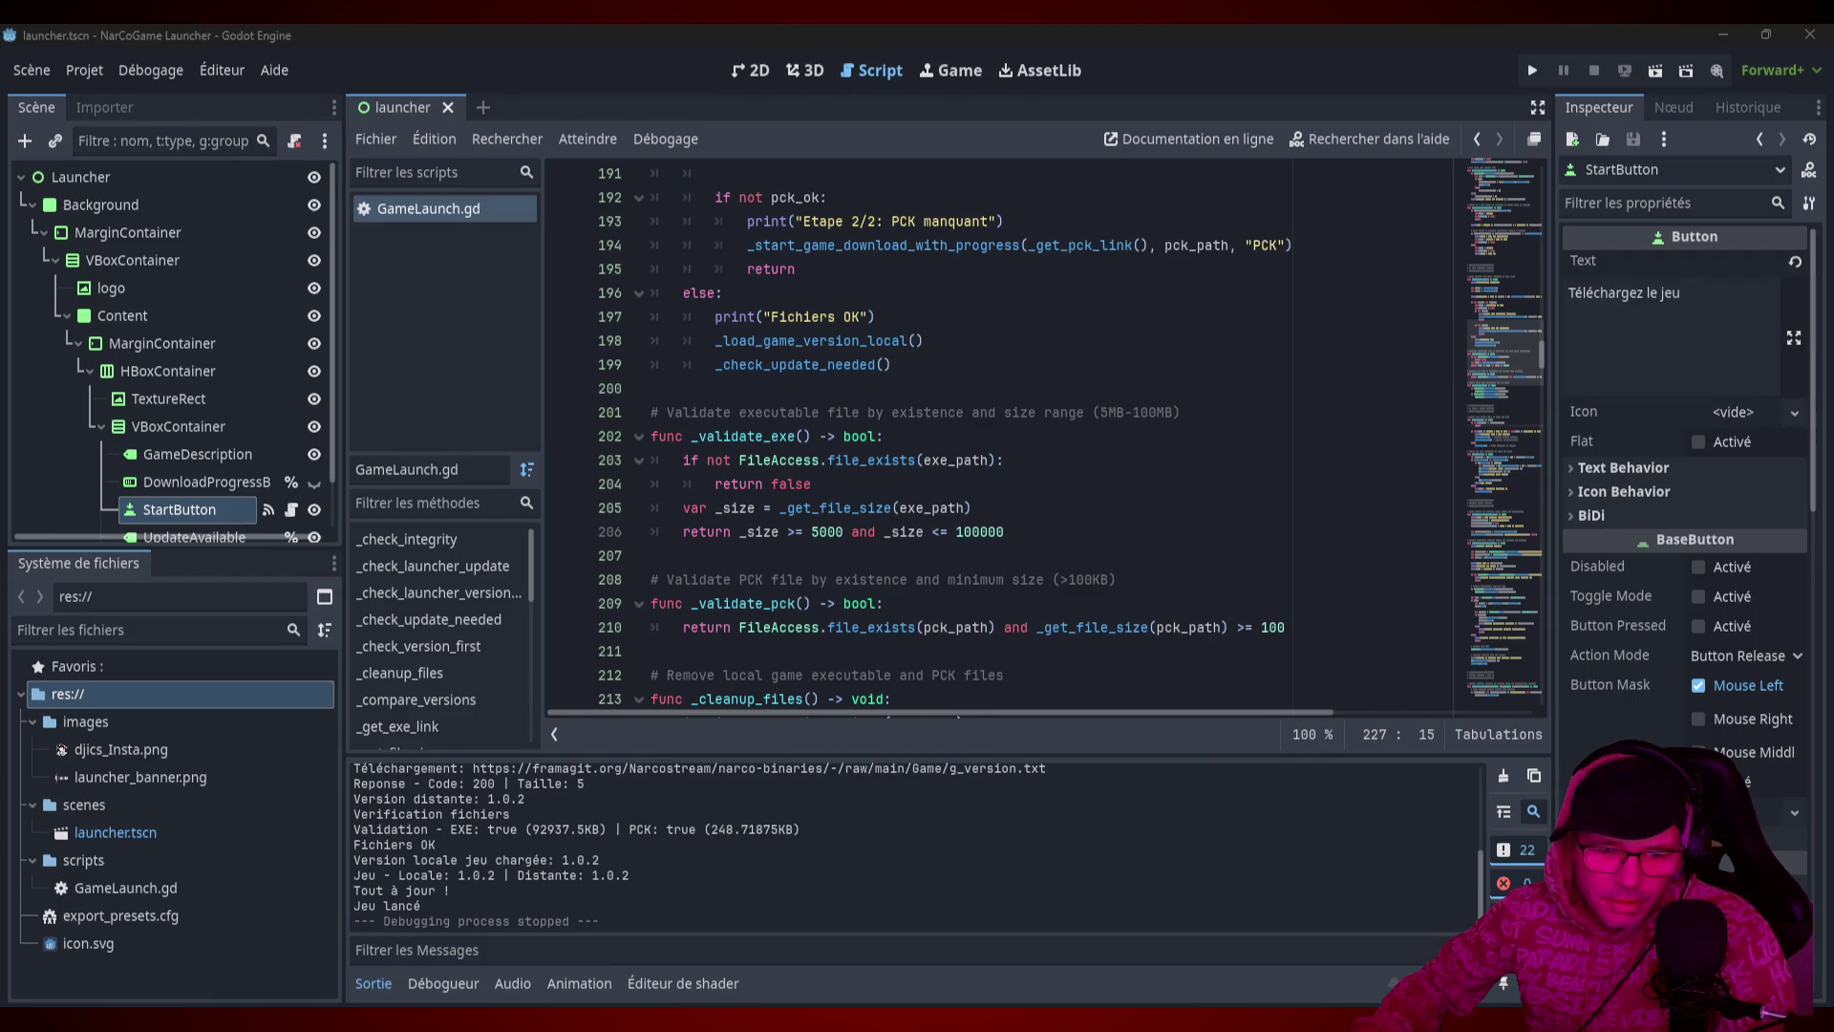
Navigate File Explorer into the narco-binaries > Launcher folder
key("alt+Tab")
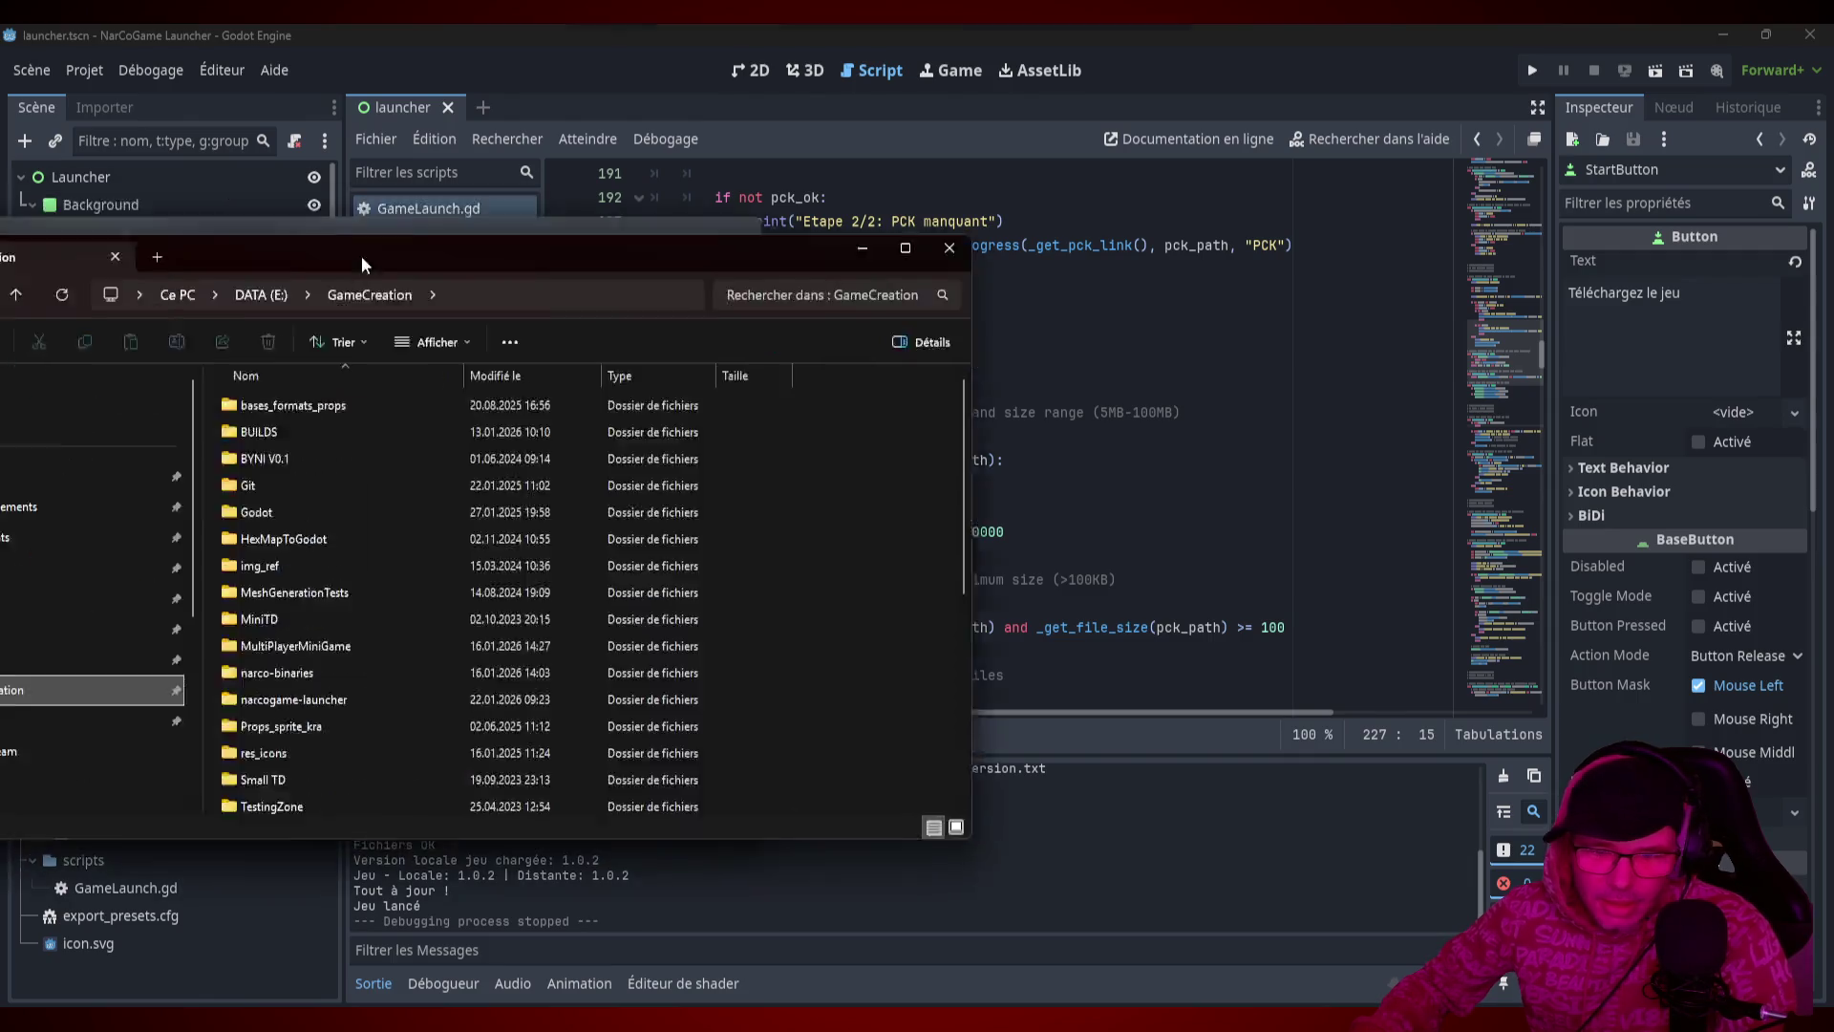
scroll(479, 491, "down", 4)
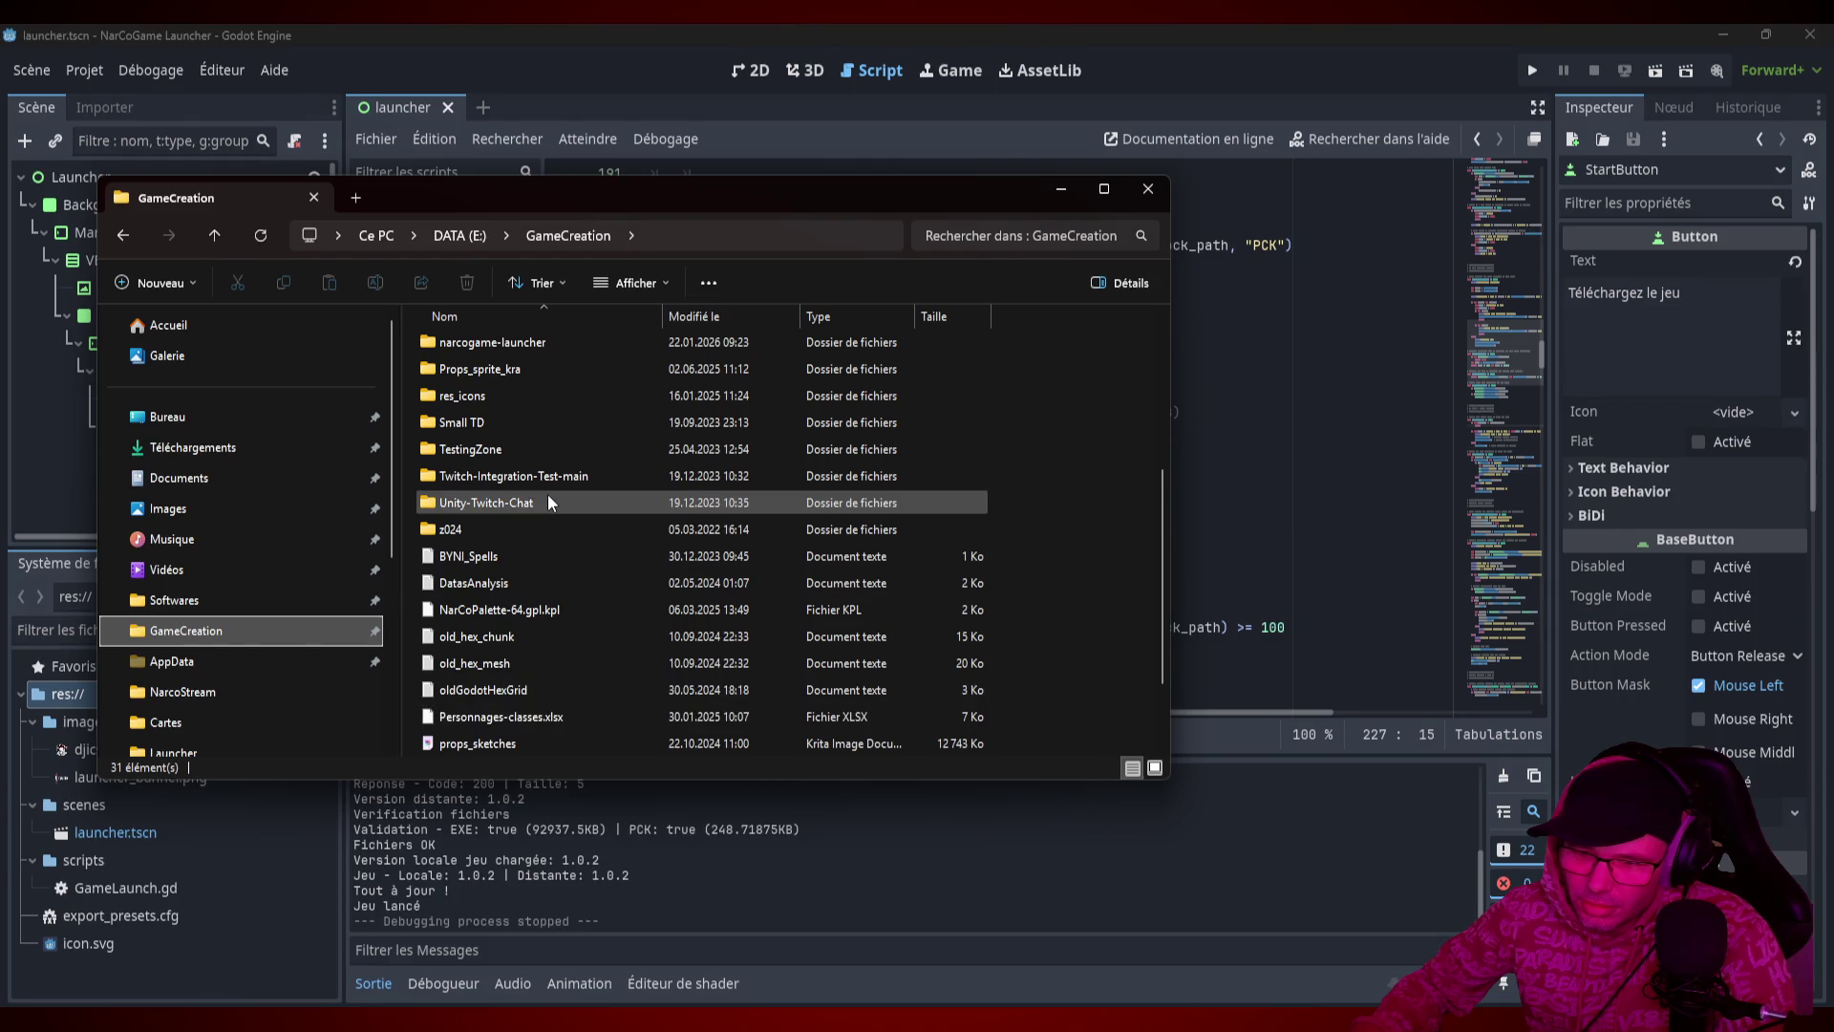
scroll(547, 495, "up", 1)
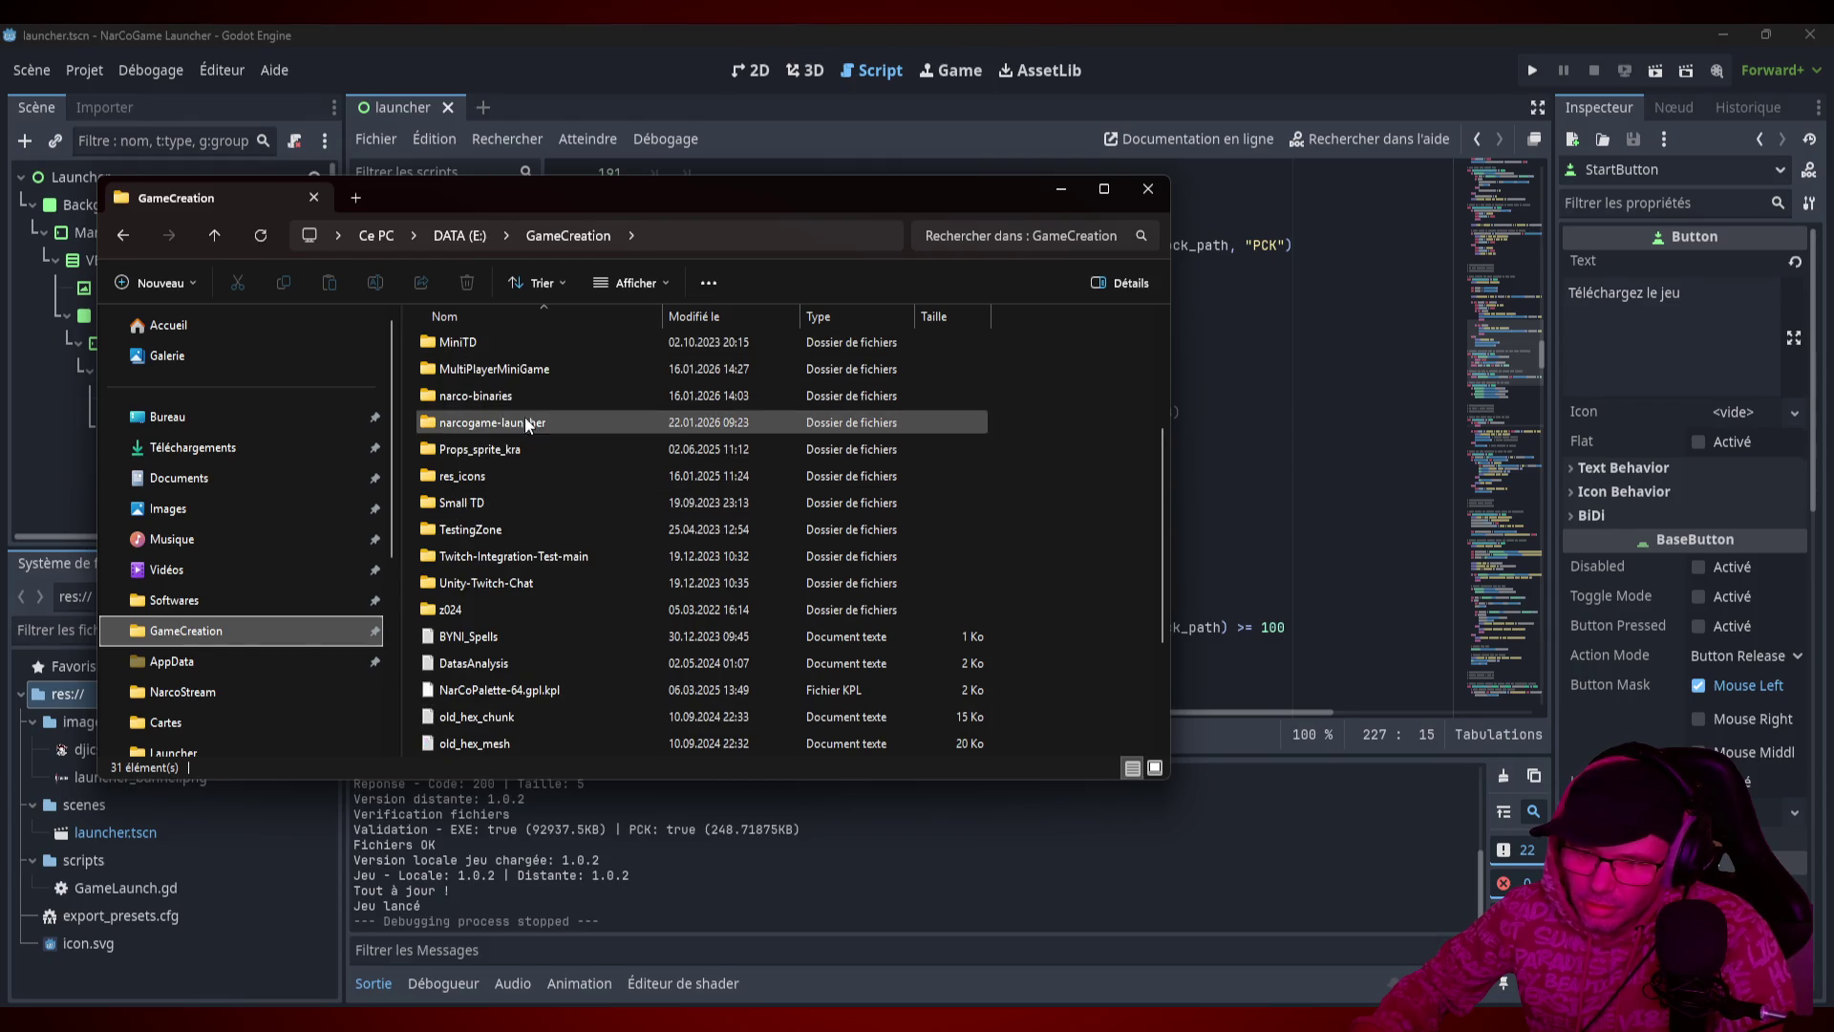
left_click(481, 395)
double_click(480, 394)
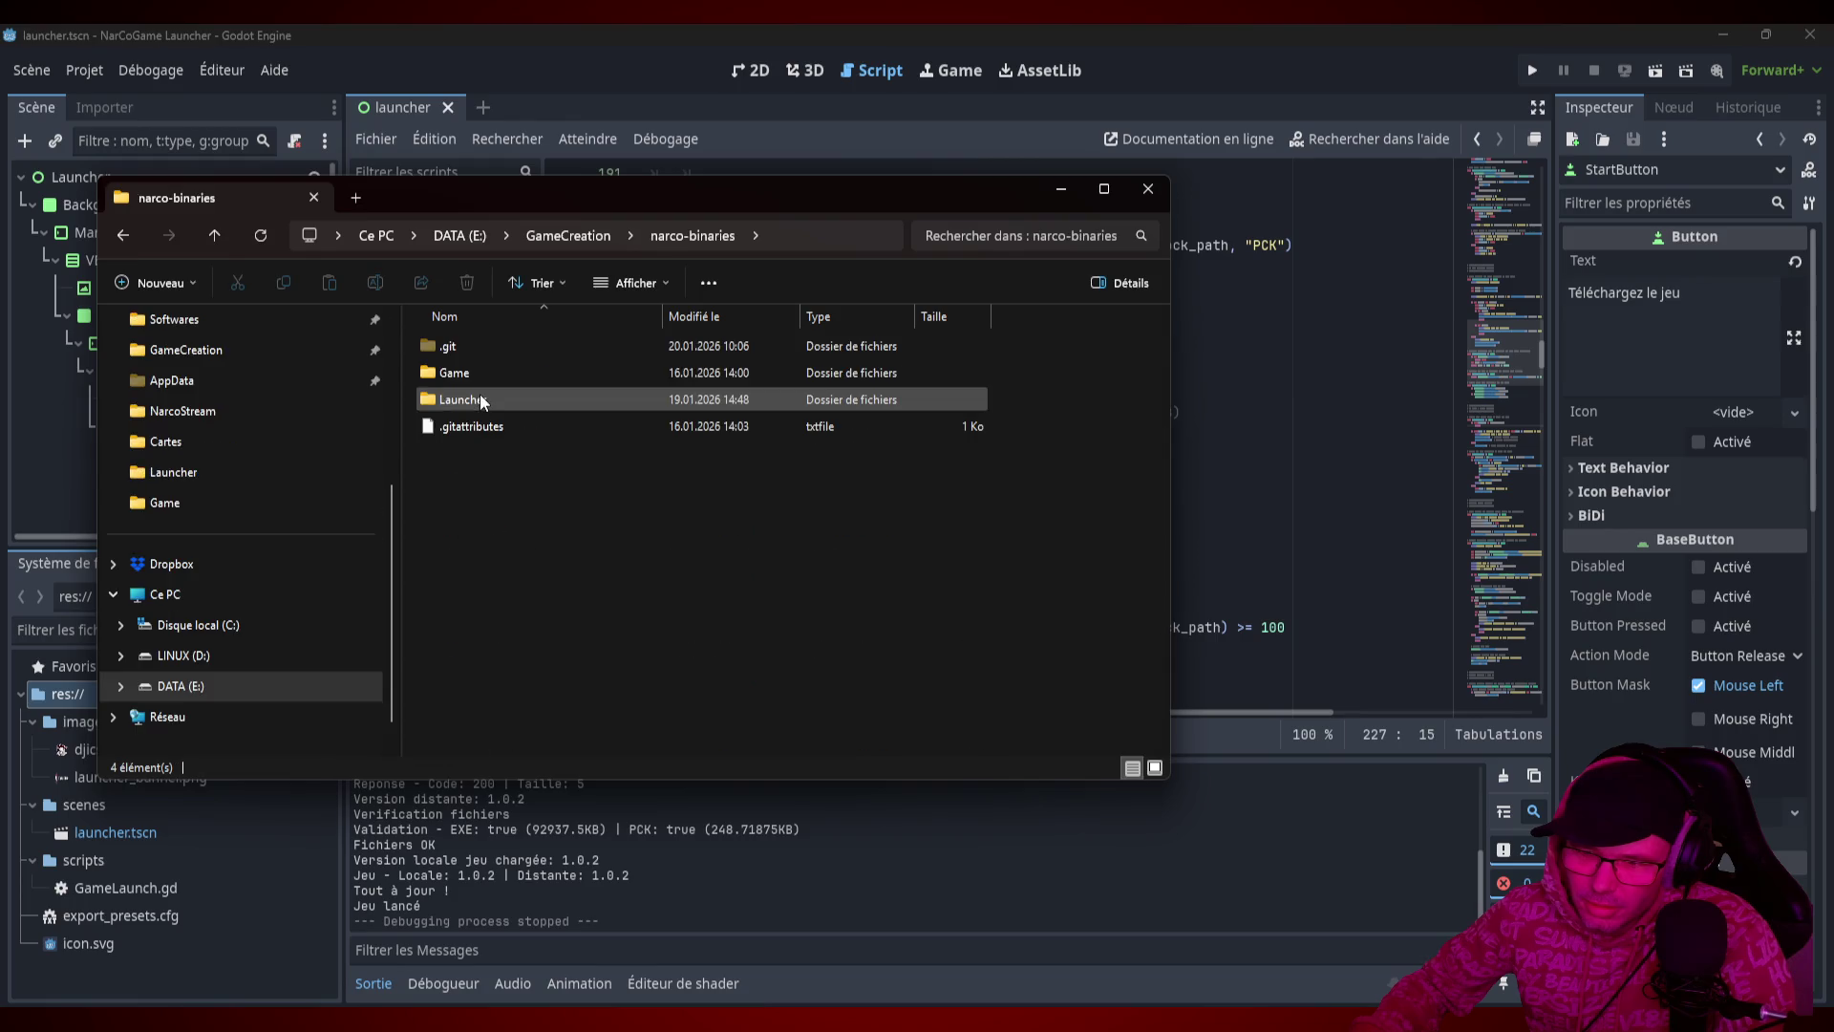
left_click(456, 373)
left_click(453, 406)
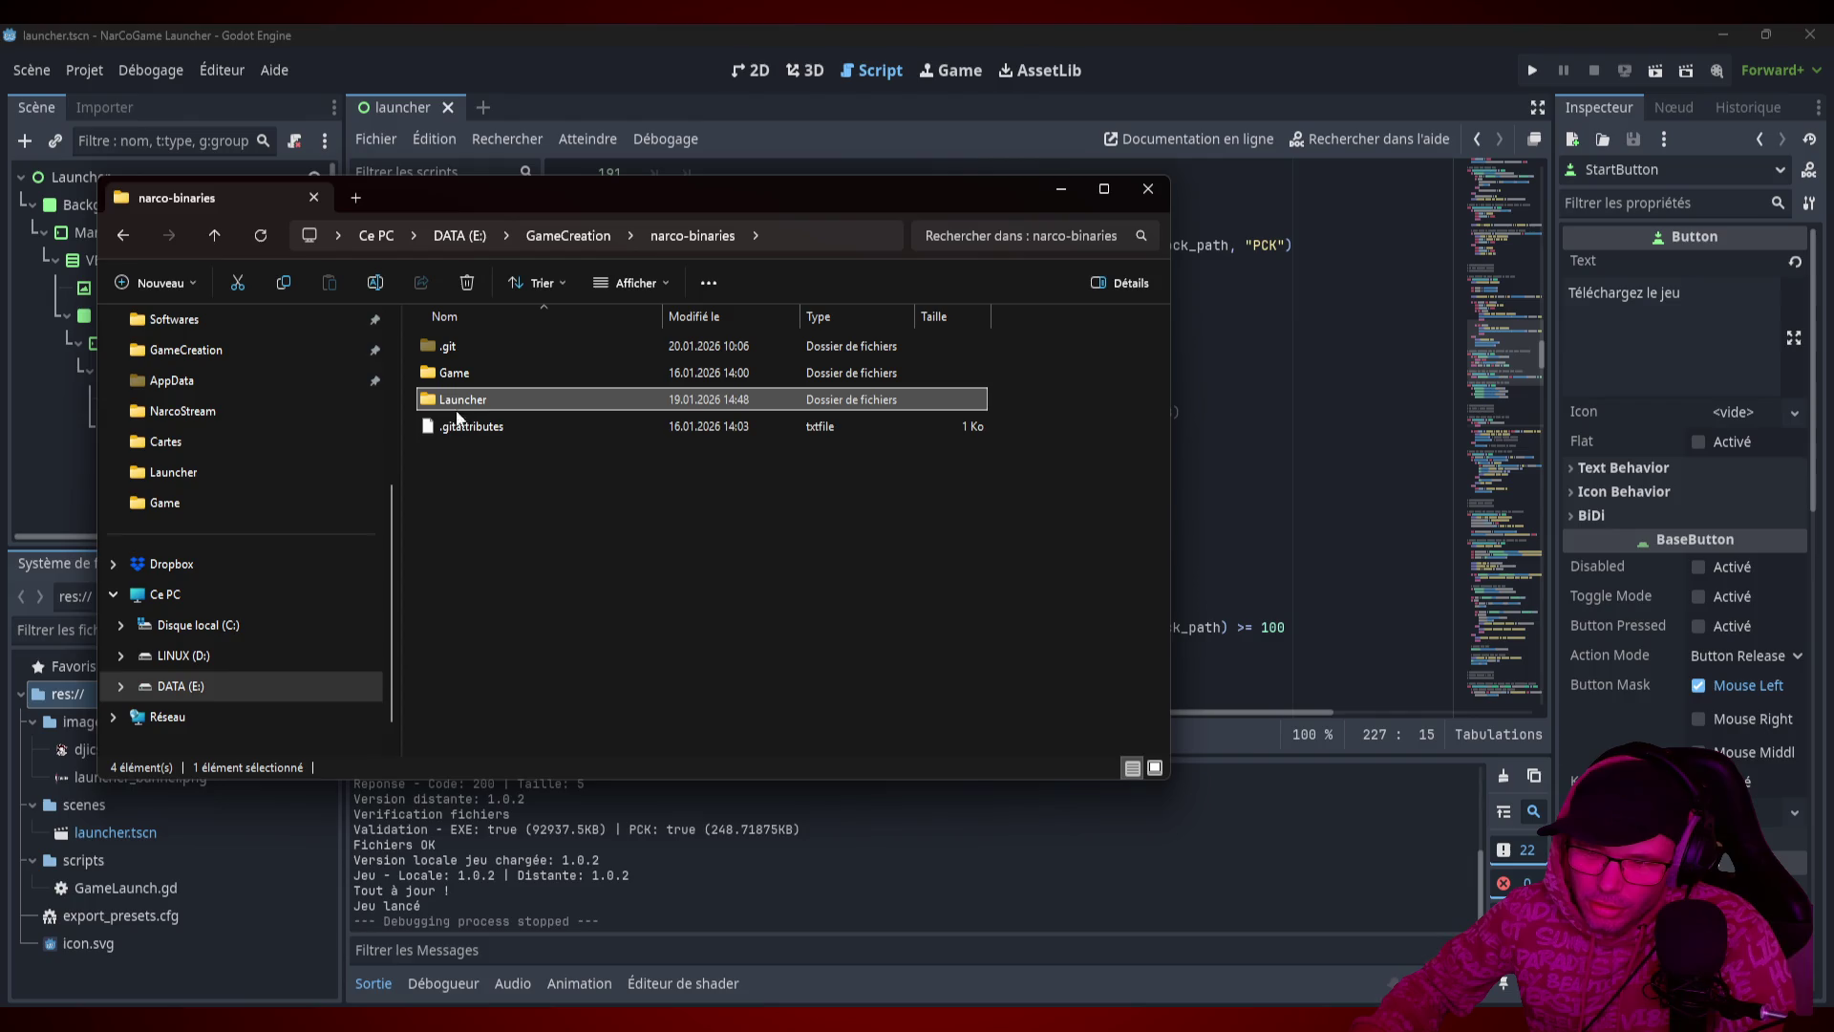
double_click(481, 393)
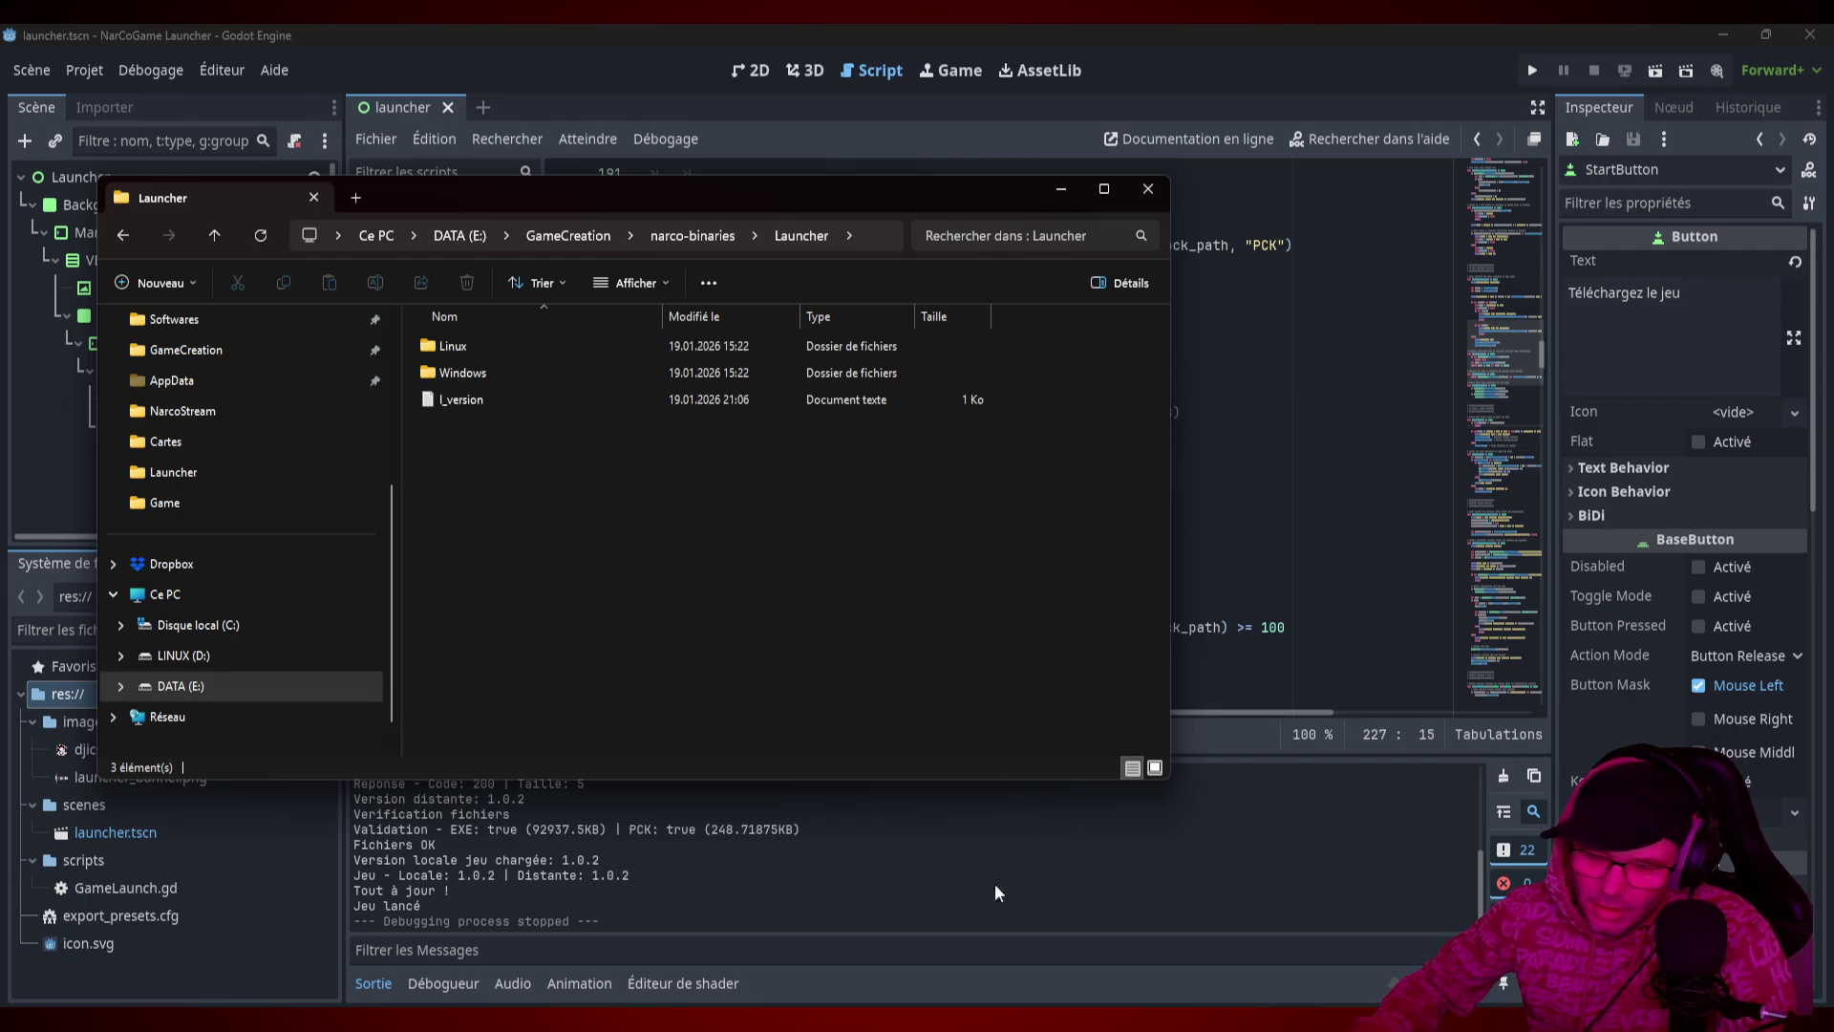
Bring up GitHub Desktop for narco-binaries and arrange it beside File Explorer
key("alt+Tab")
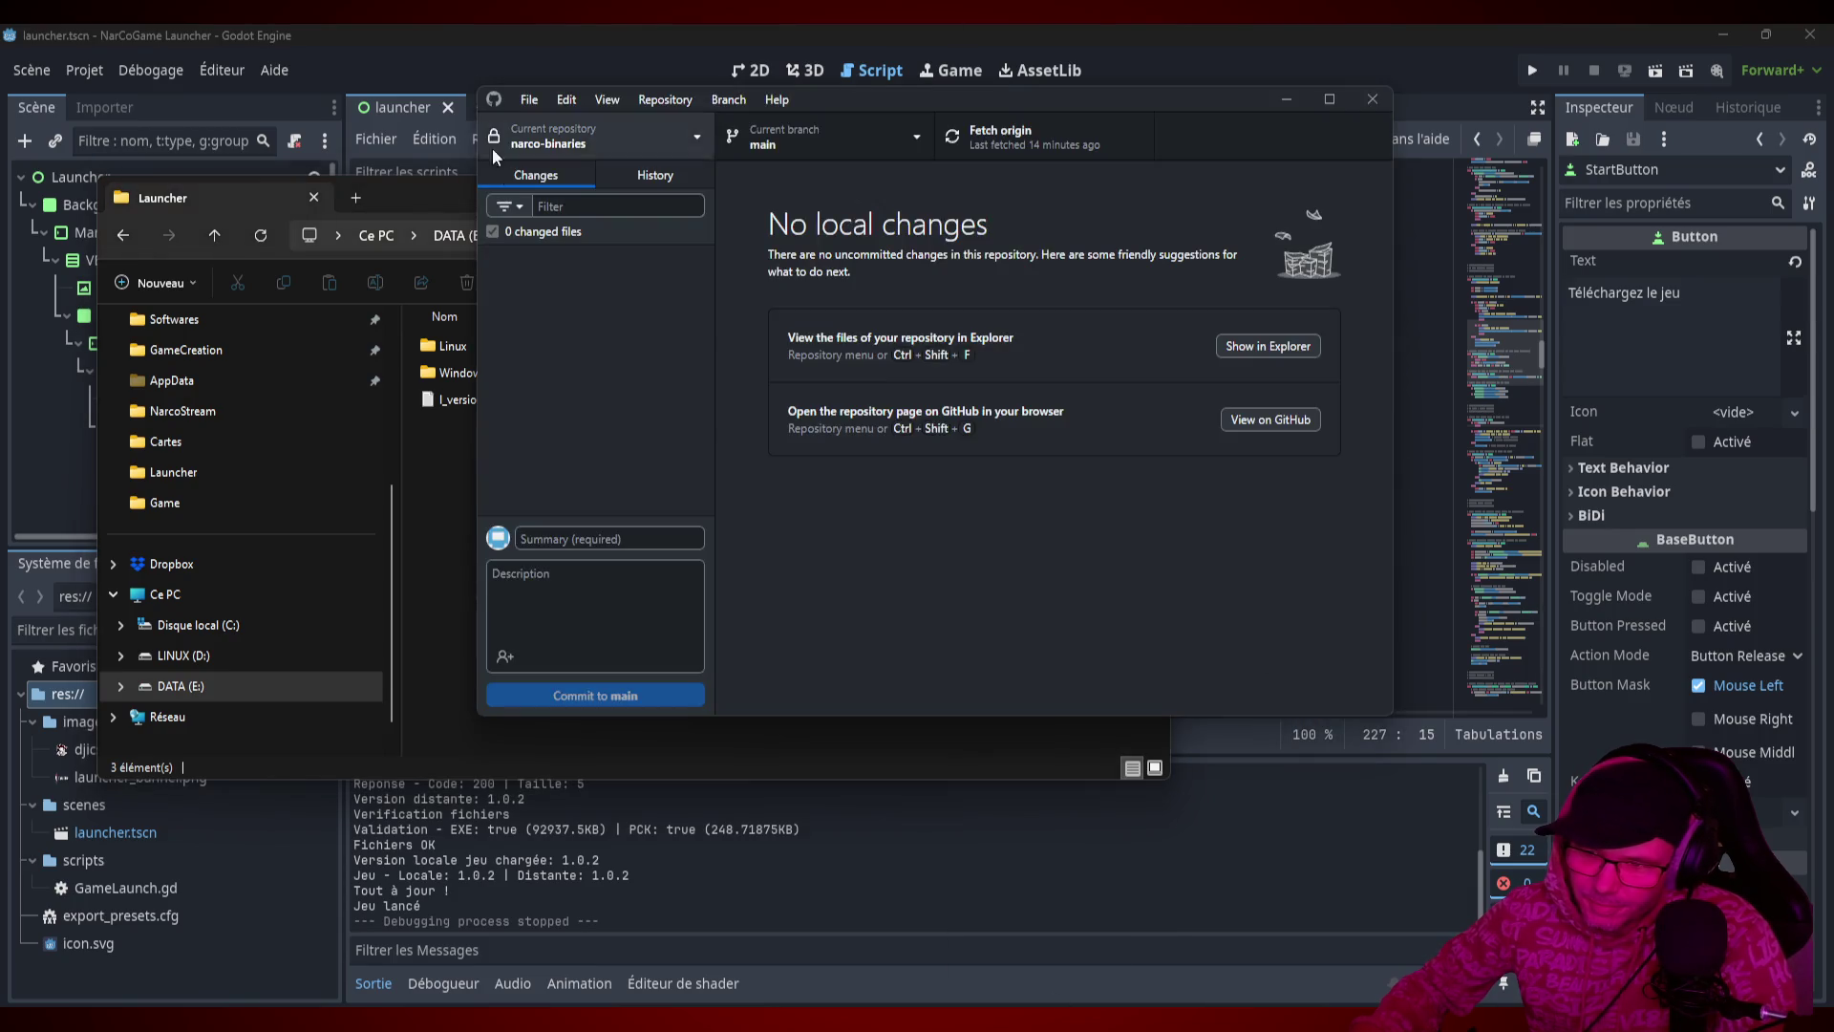
left_click(576, 143)
left_click(578, 145)
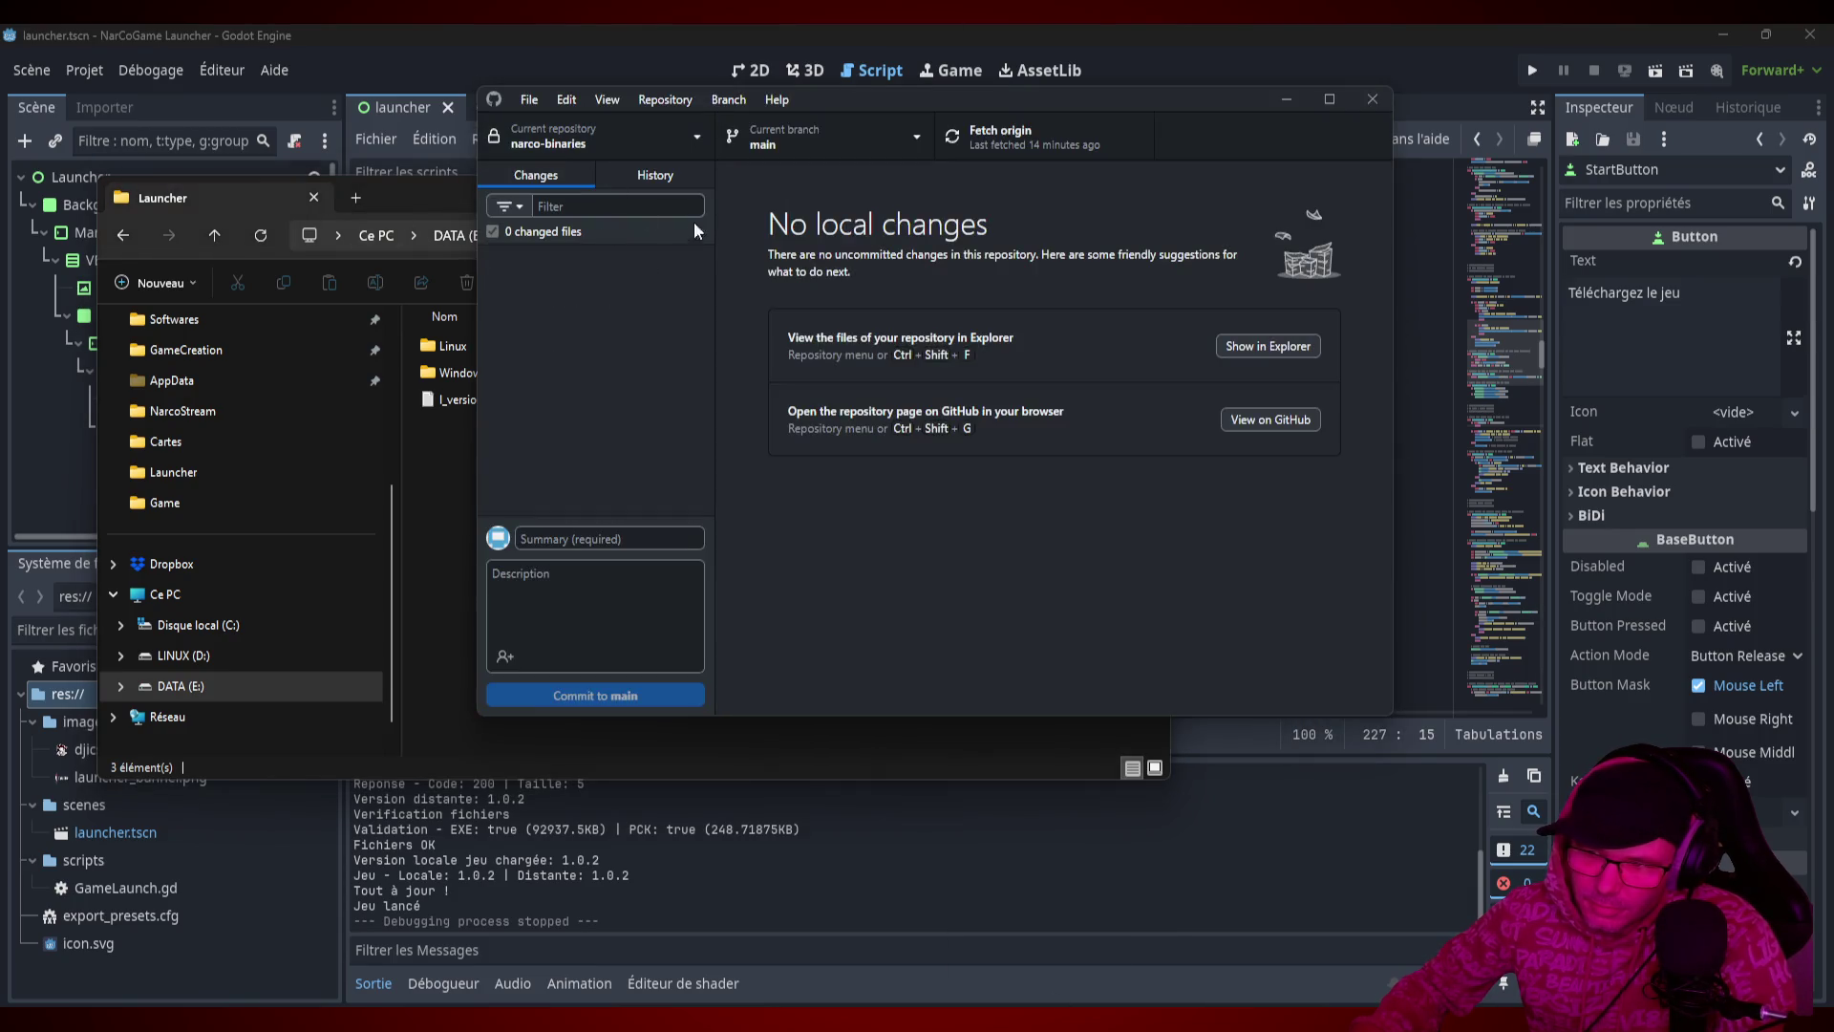
left_click_drag(841, 94, 1196, 107)
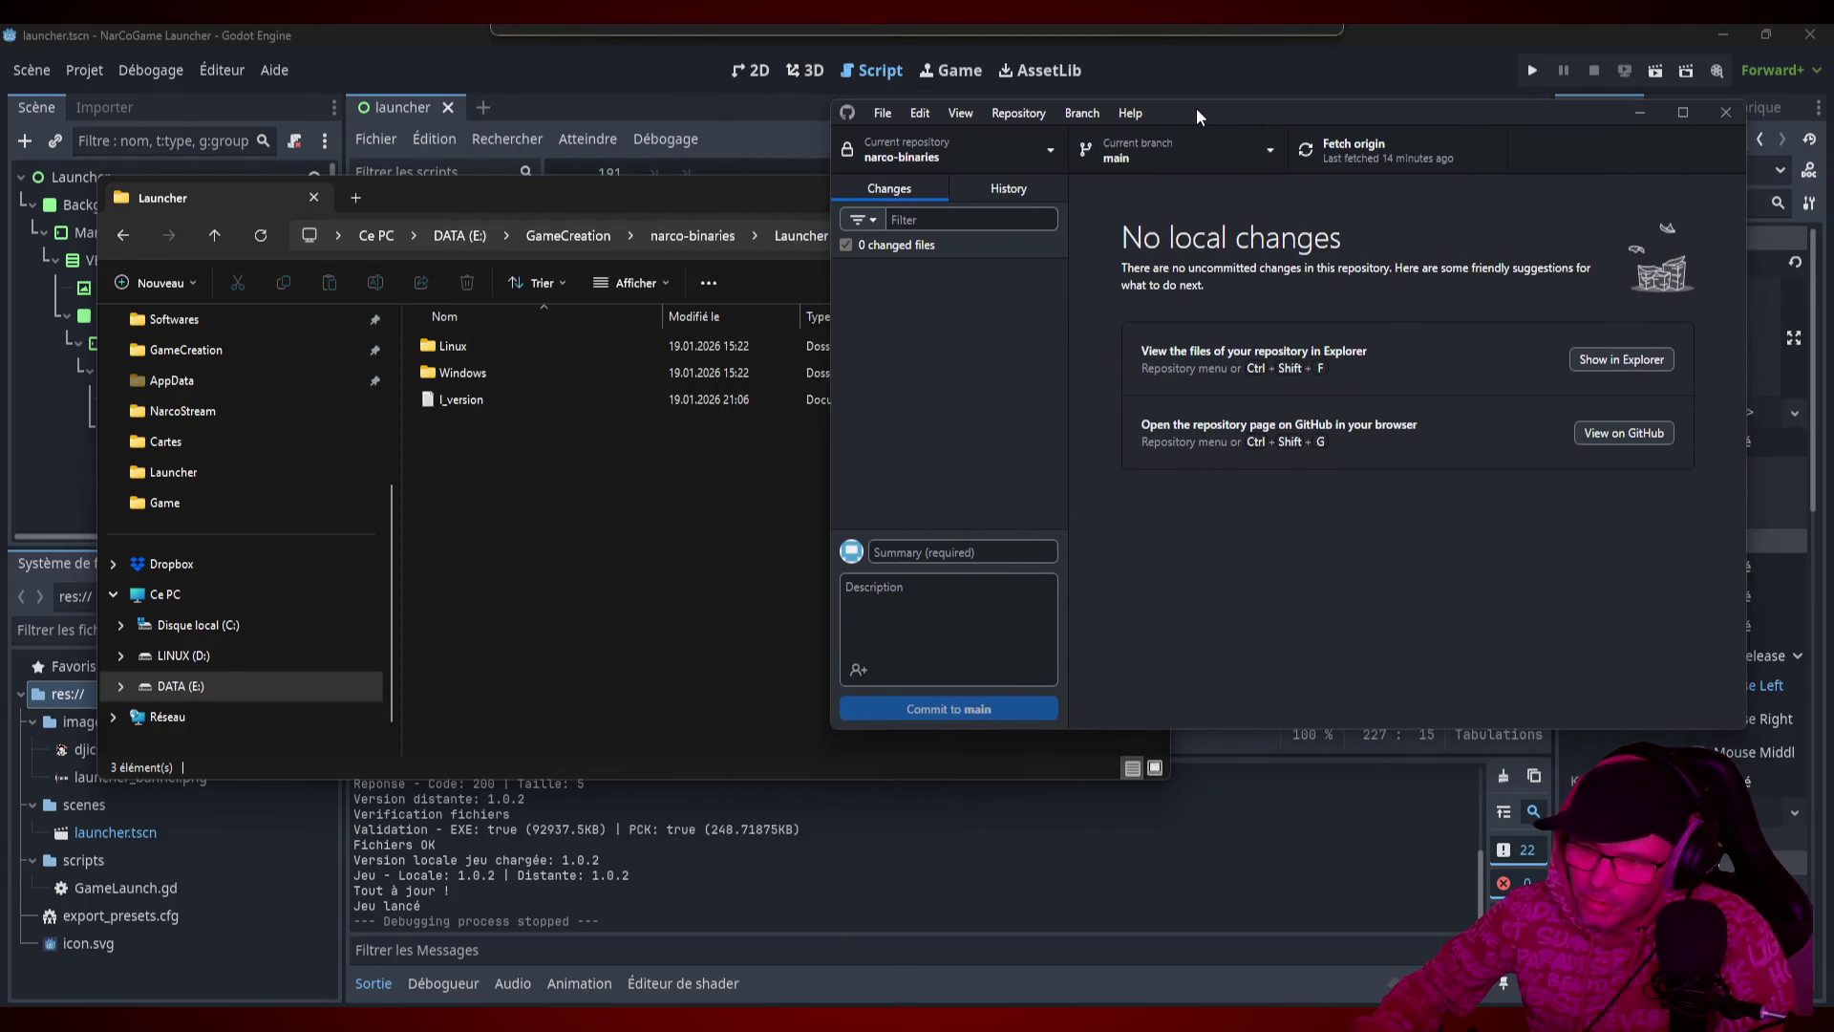
left_click_drag(609, 215, 562, 145)
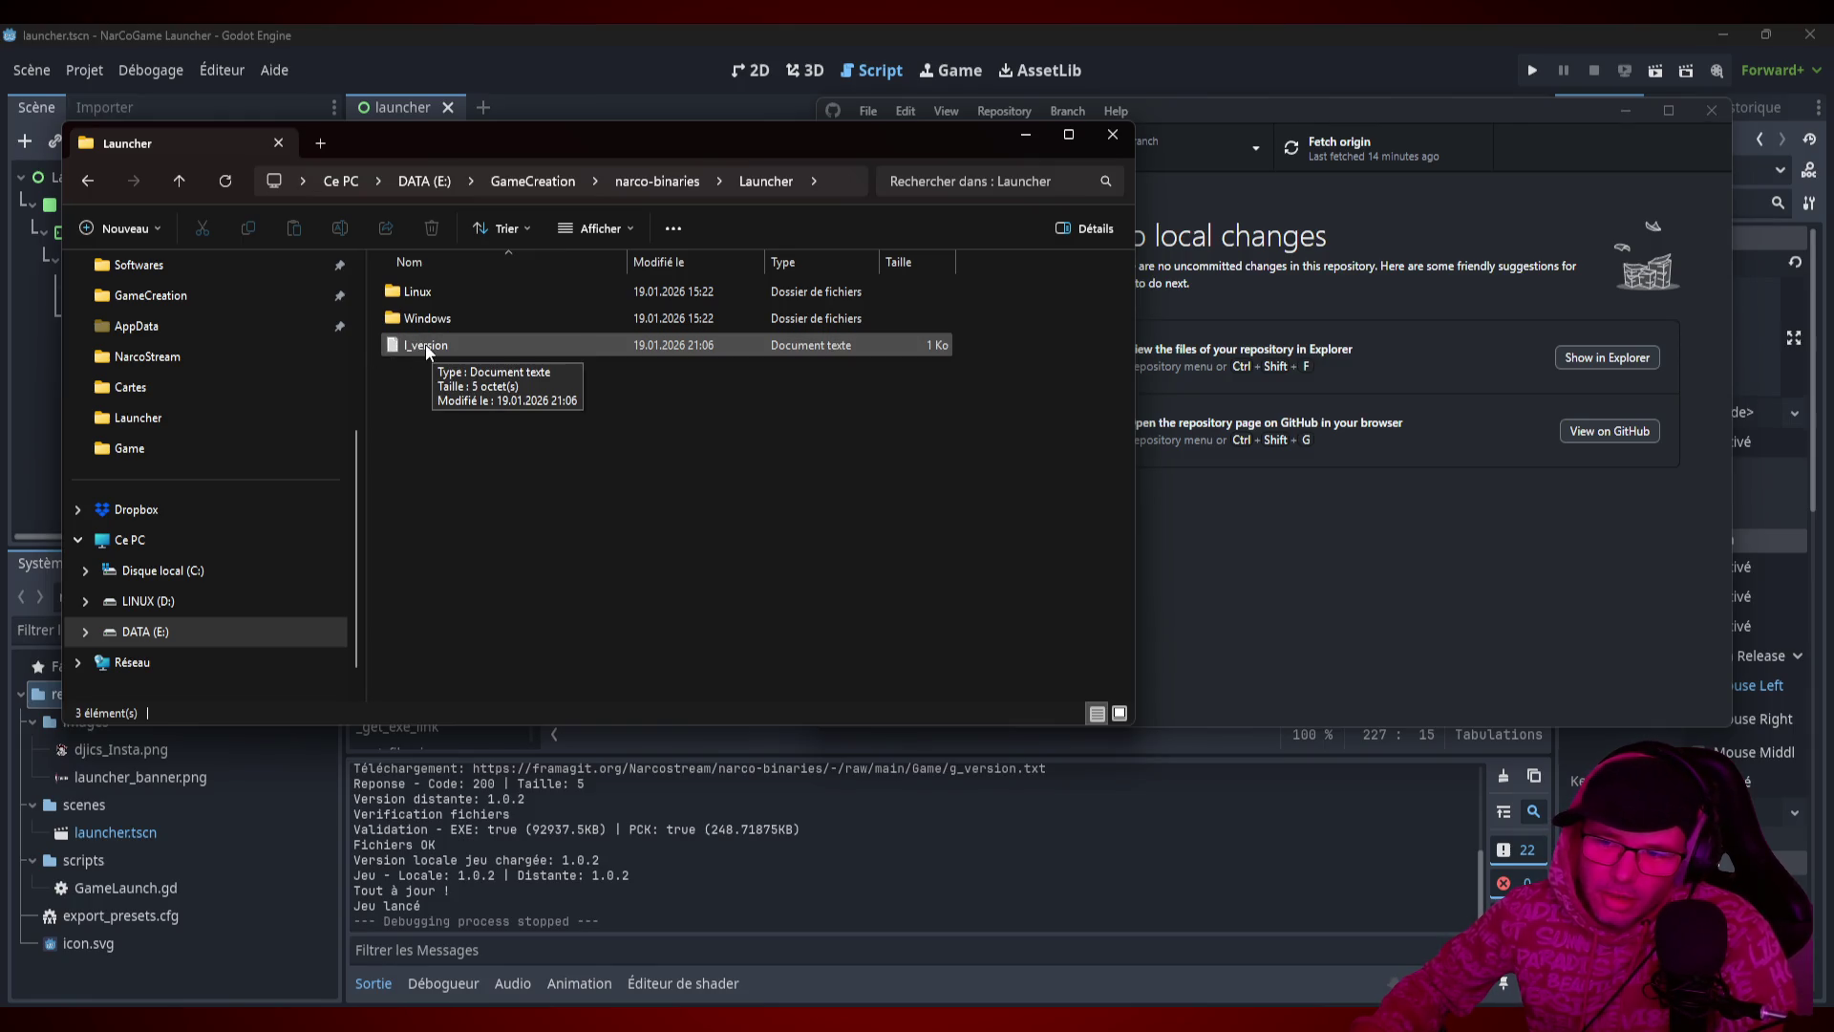
Change the version in l_version.txt from 1.0.1 to 1.0.2, save it and close Notepad
double_click(426, 344)
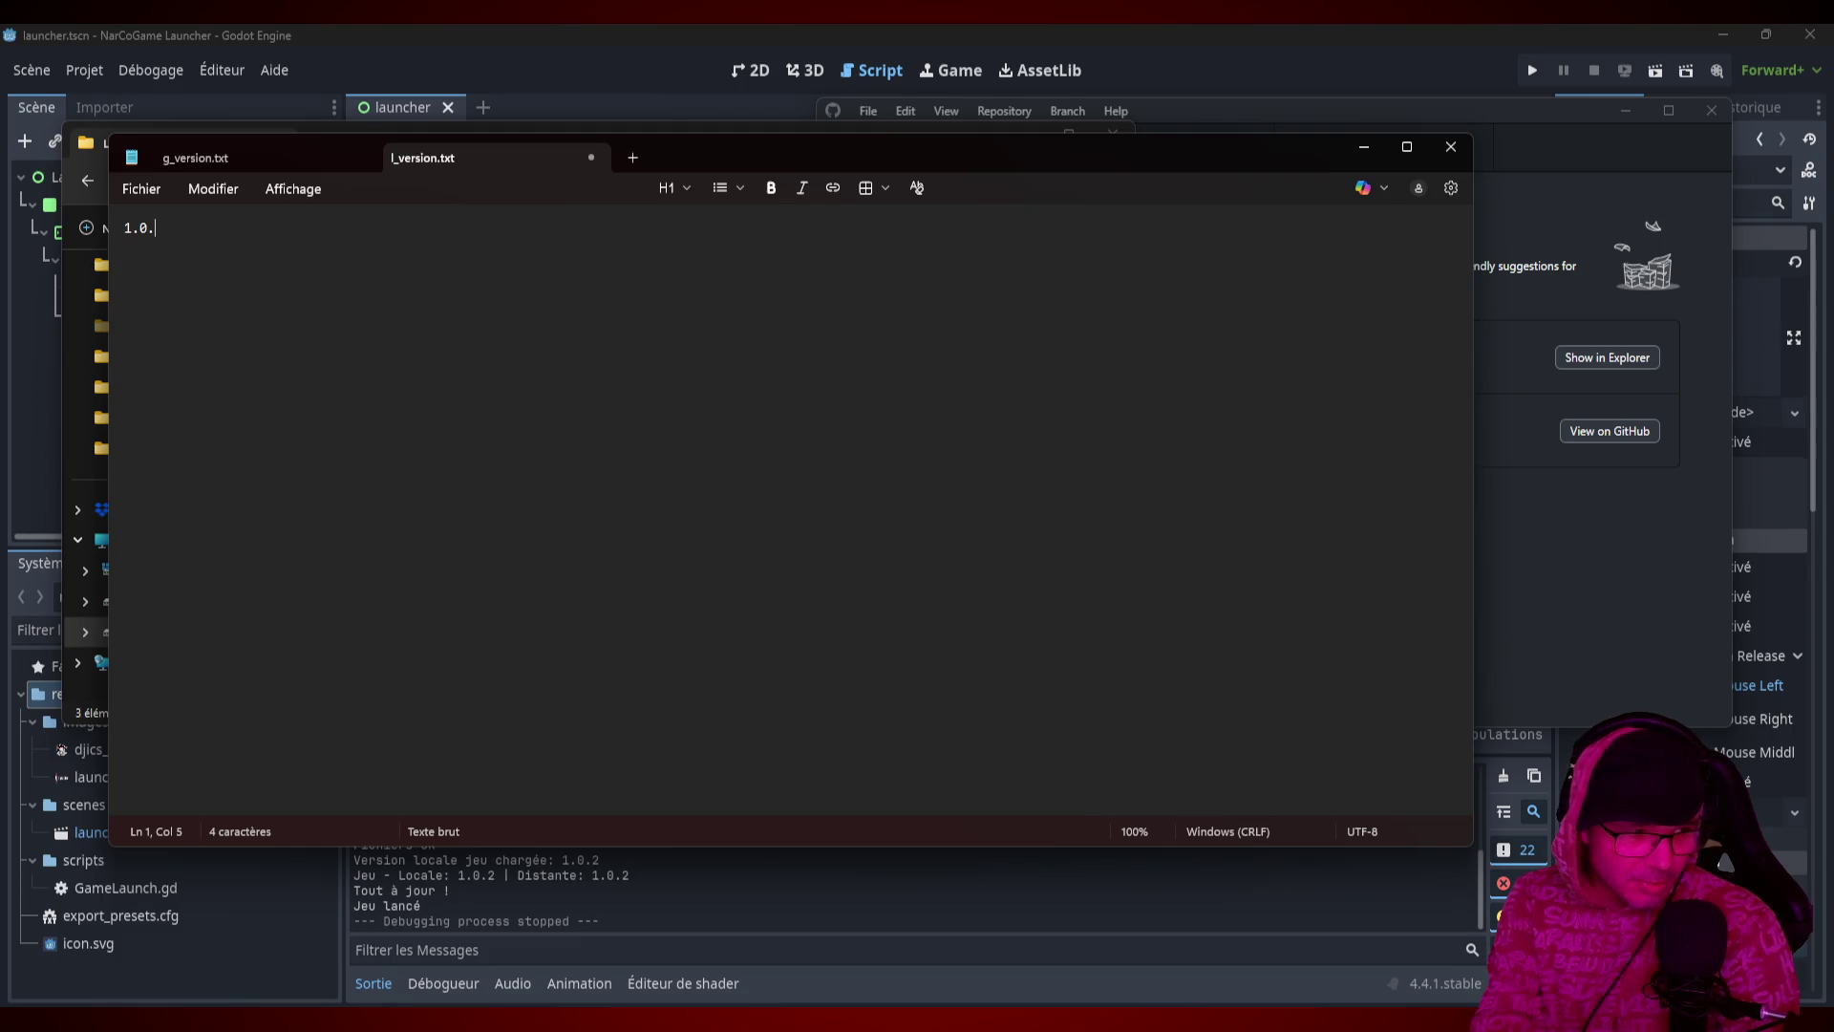
type("12")
key("BackSpace")
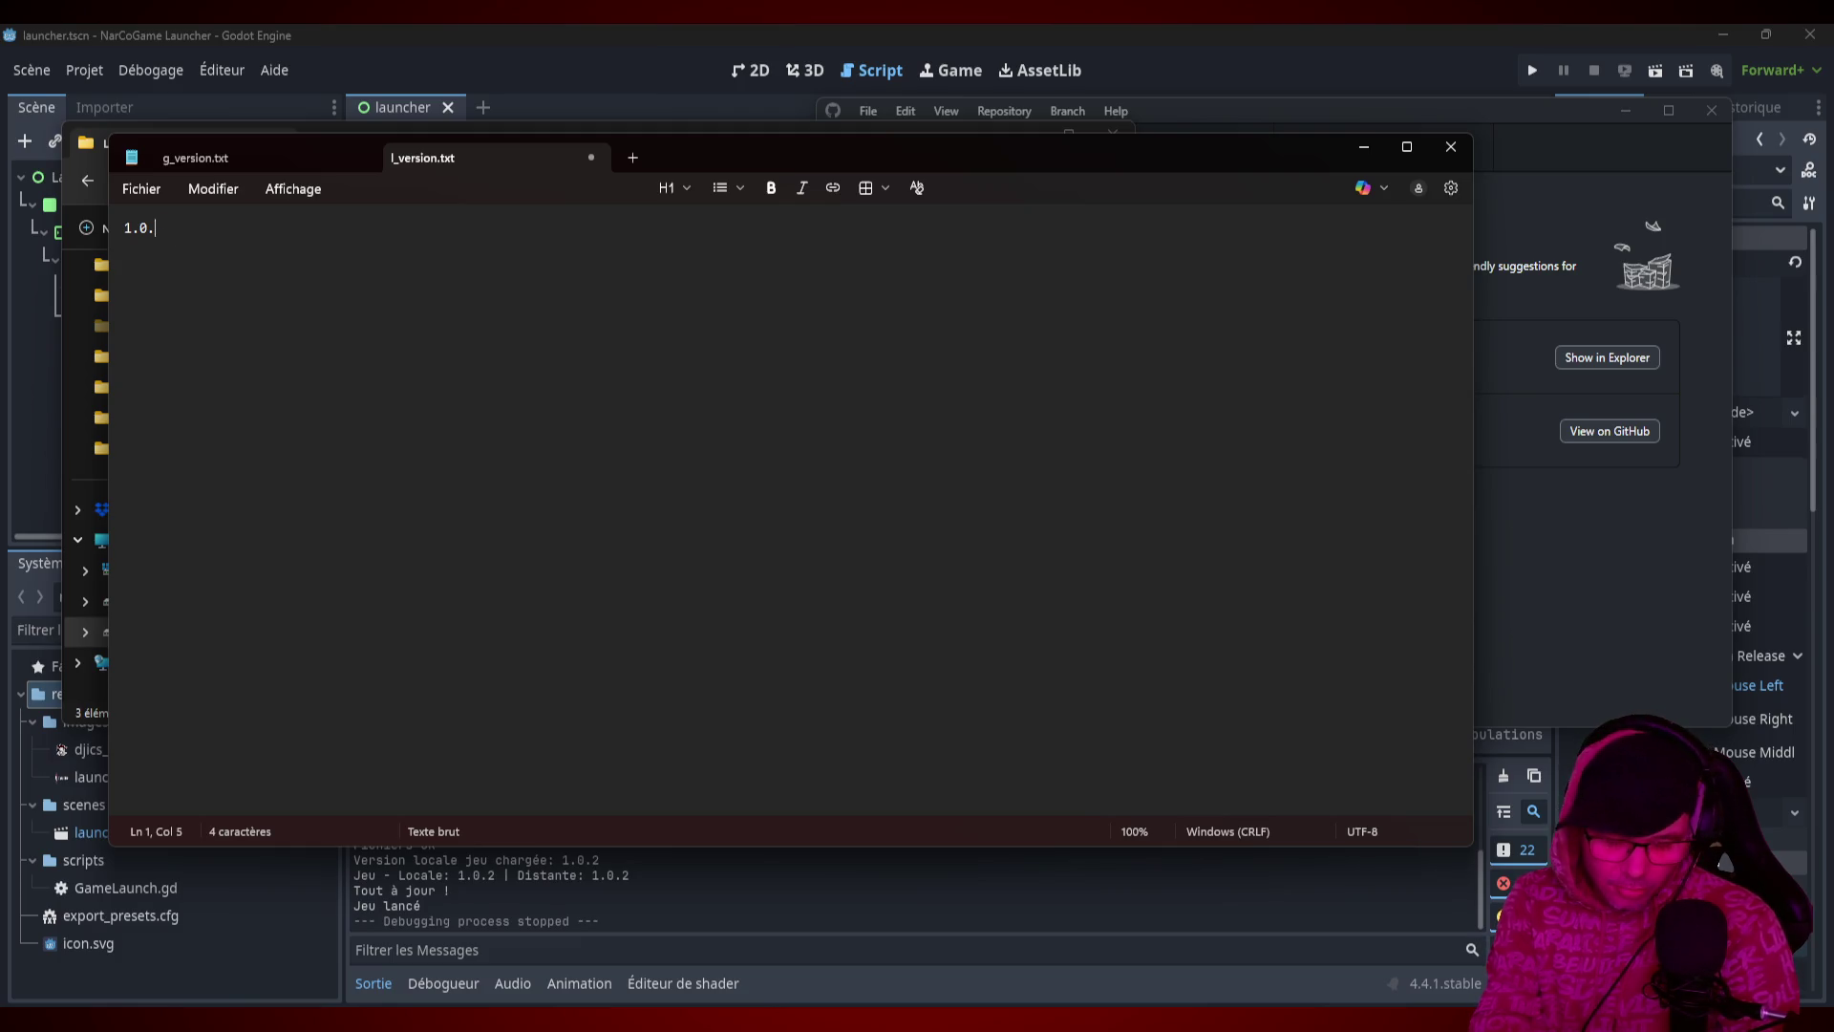
type("2")
key("ctrl+s")
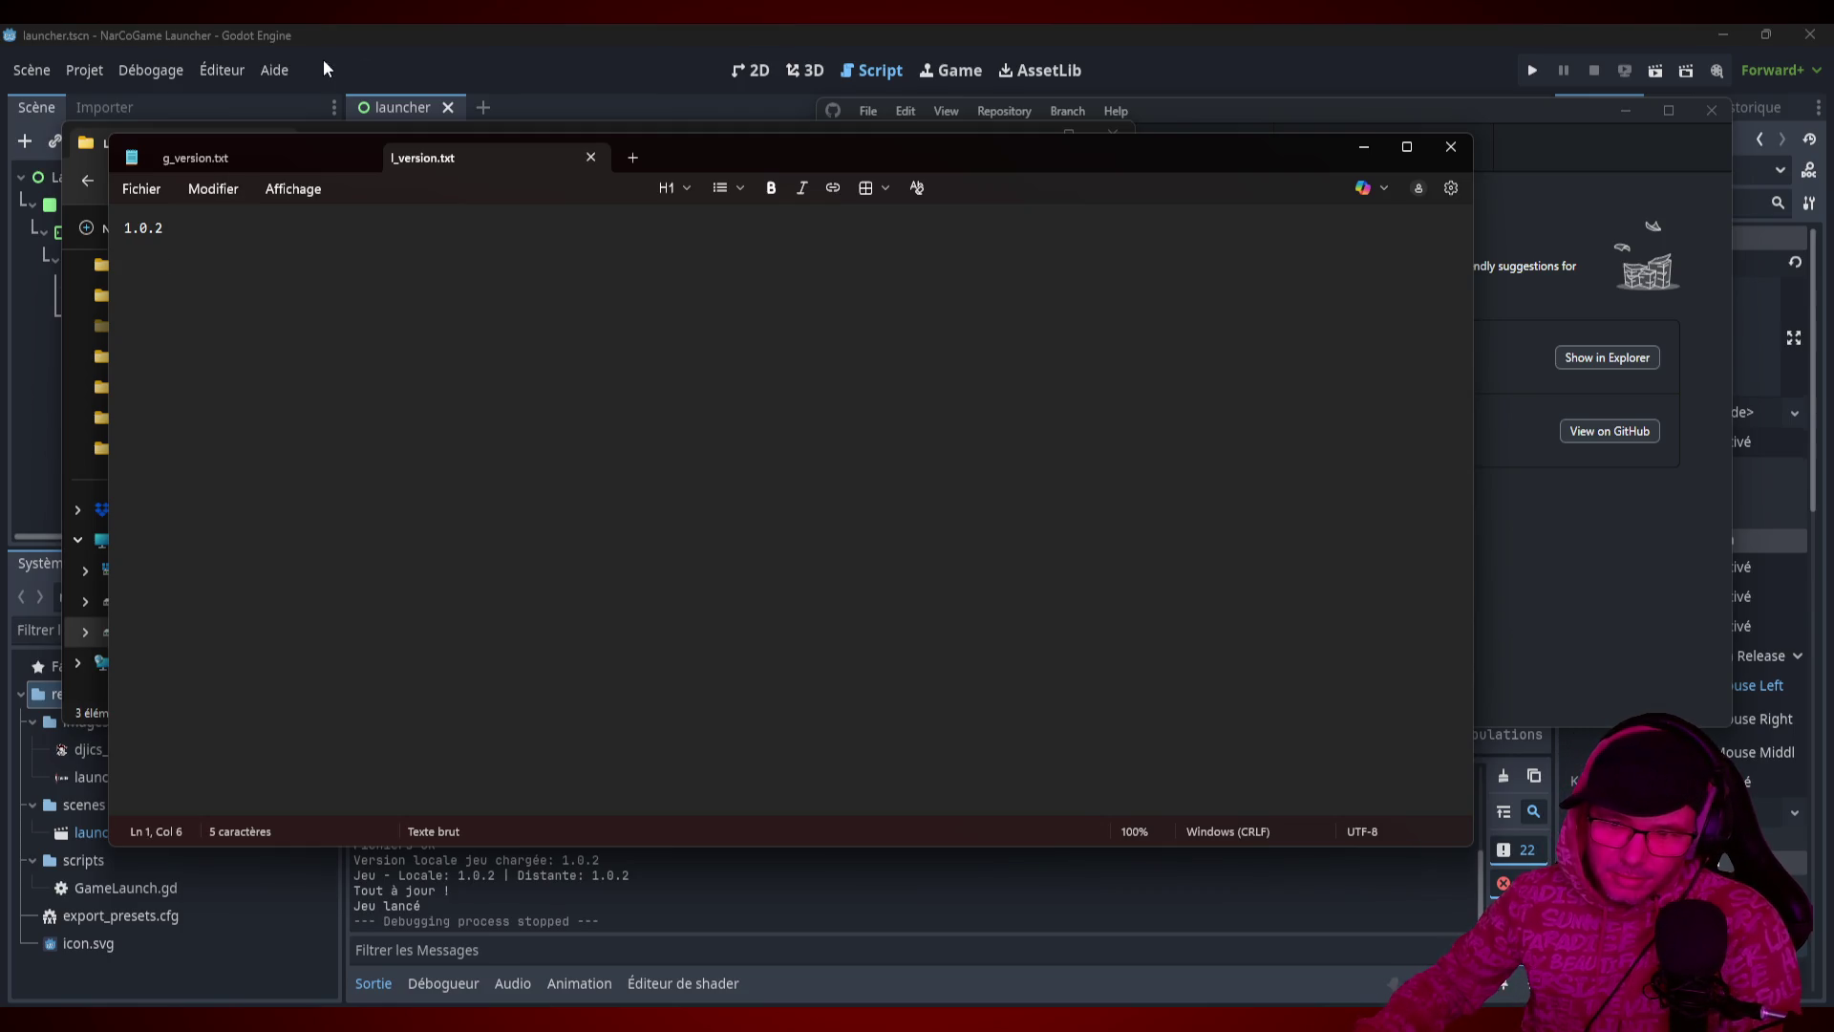
left_click(1451, 146)
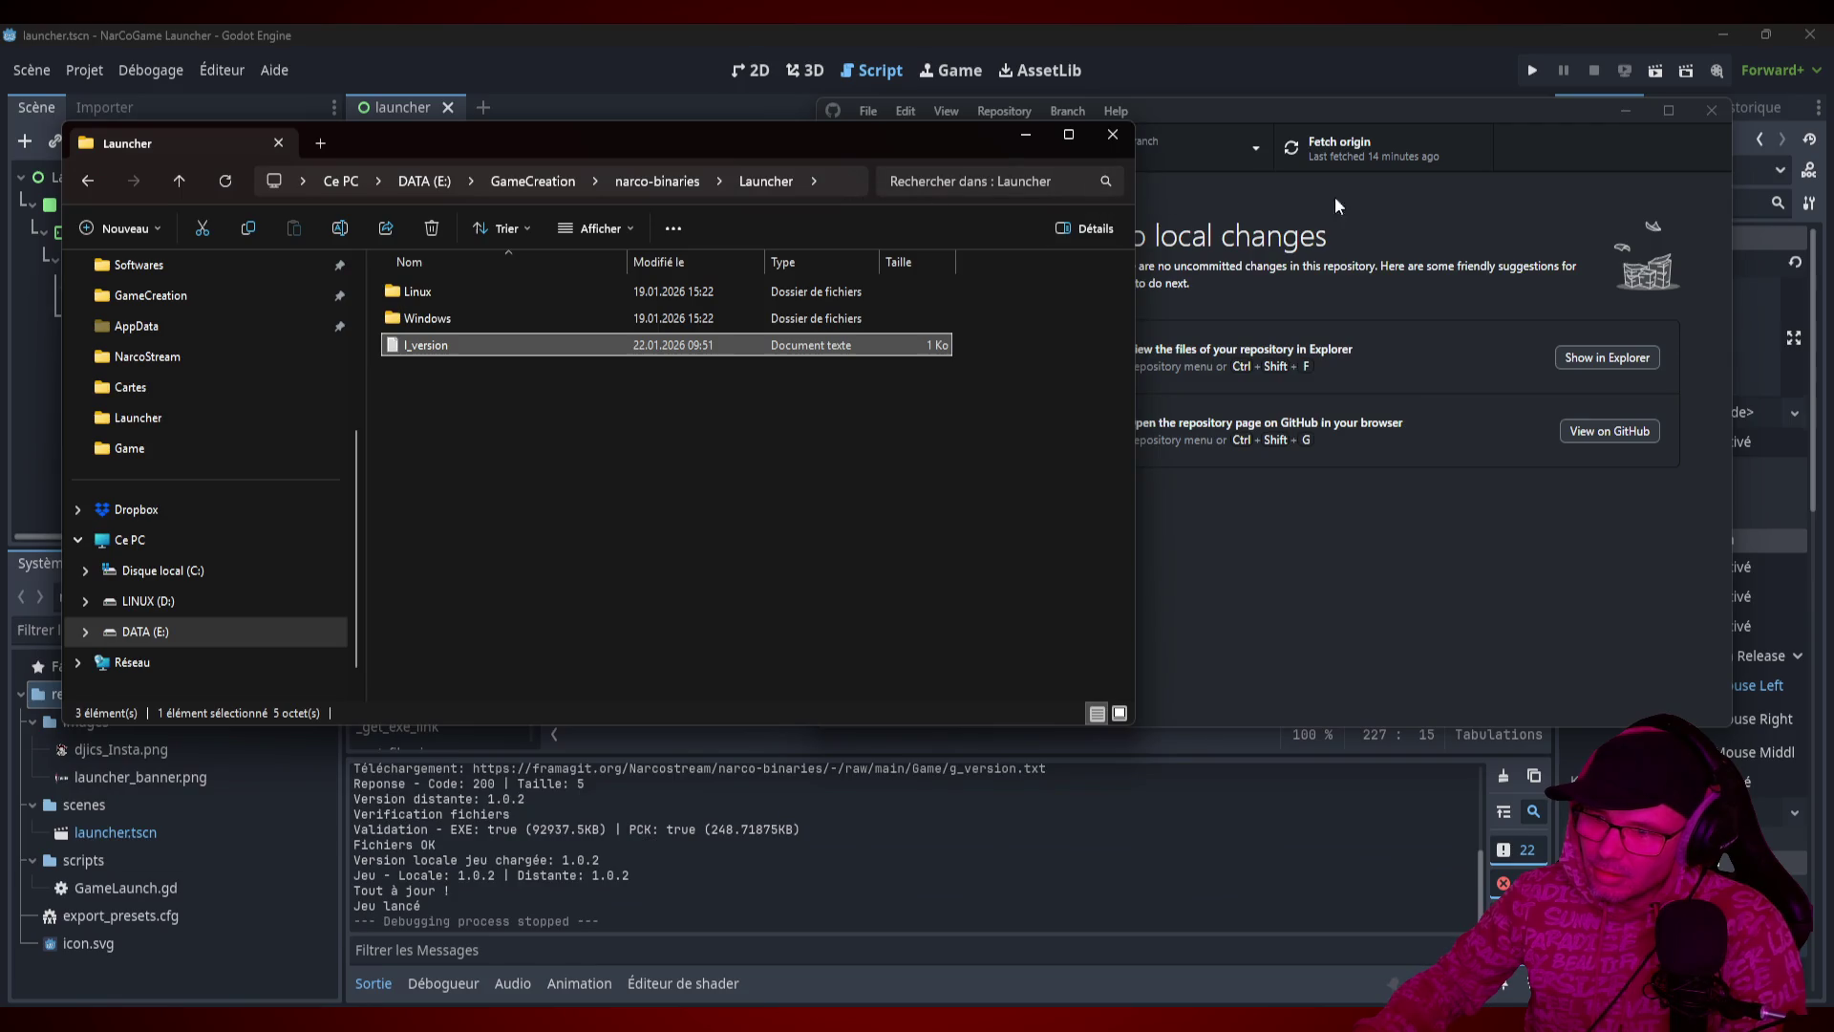
Commit the l_version.txt bump to main, push to origin, and run the launcher from Godot
left_click(1226, 237)
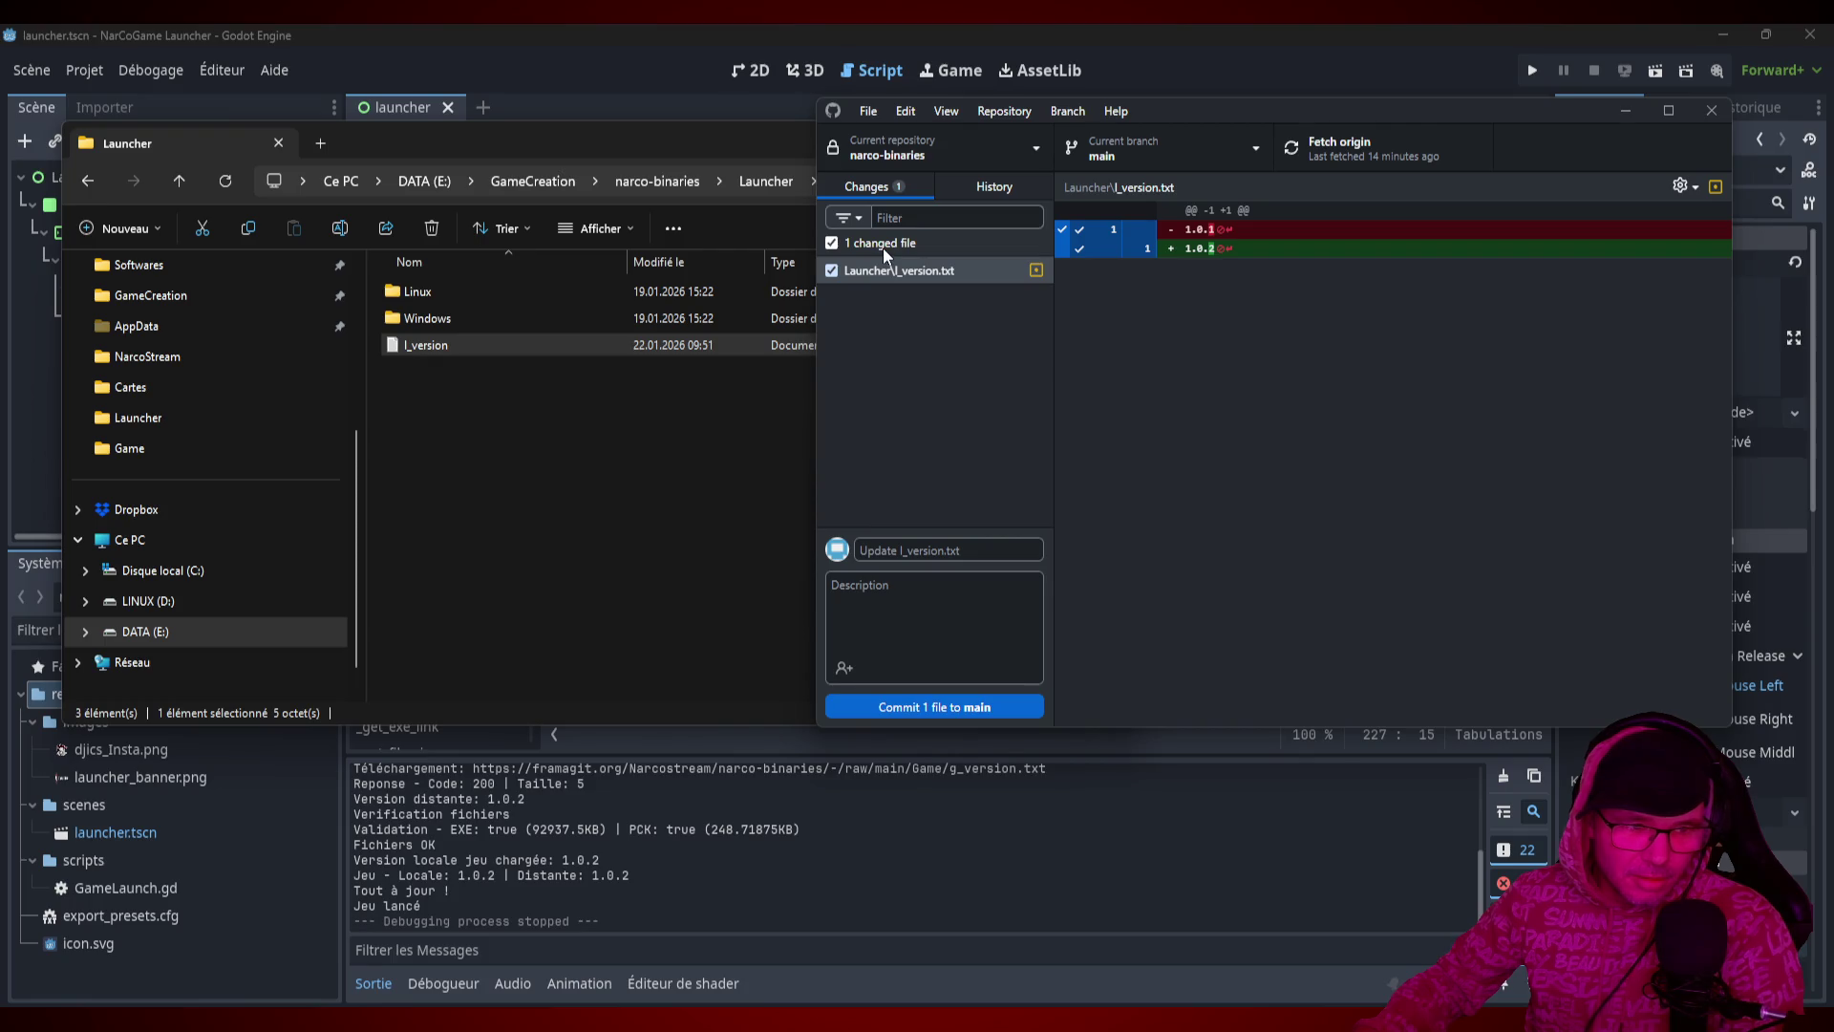
left_click(953, 706)
left_click(1621, 369)
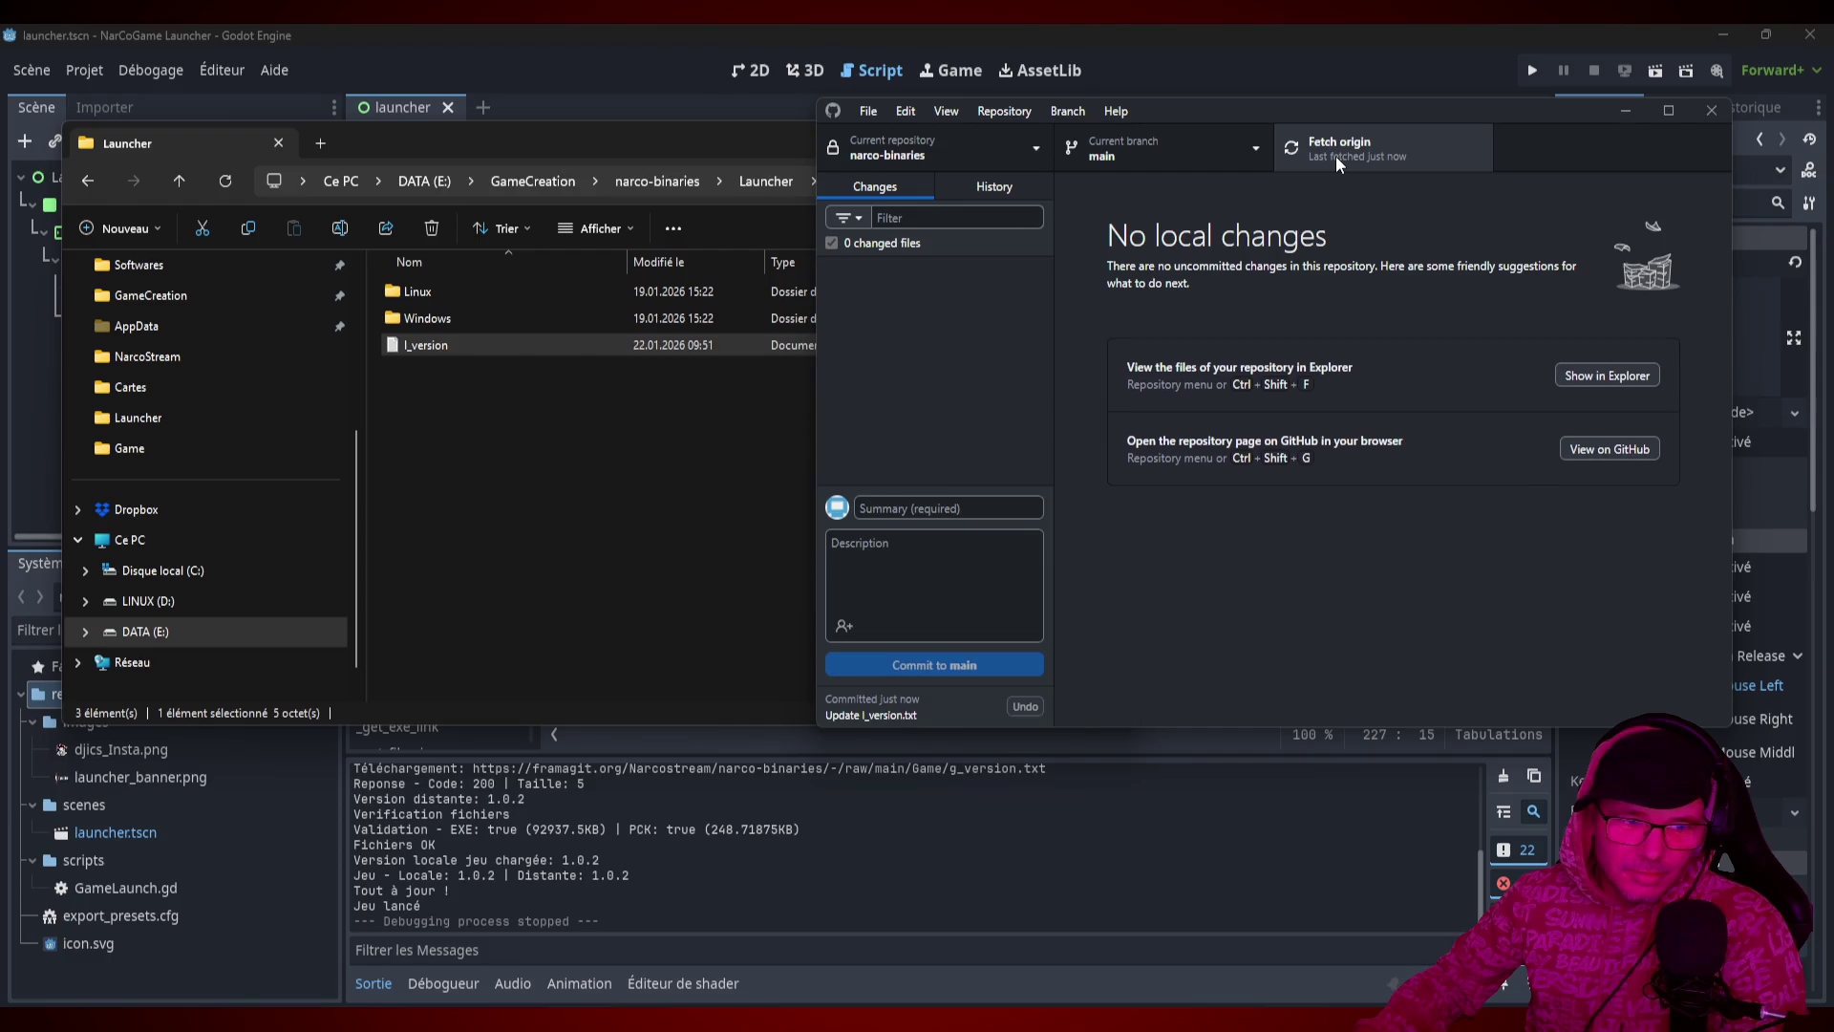
left_click(1304, 67)
left_click(1532, 71)
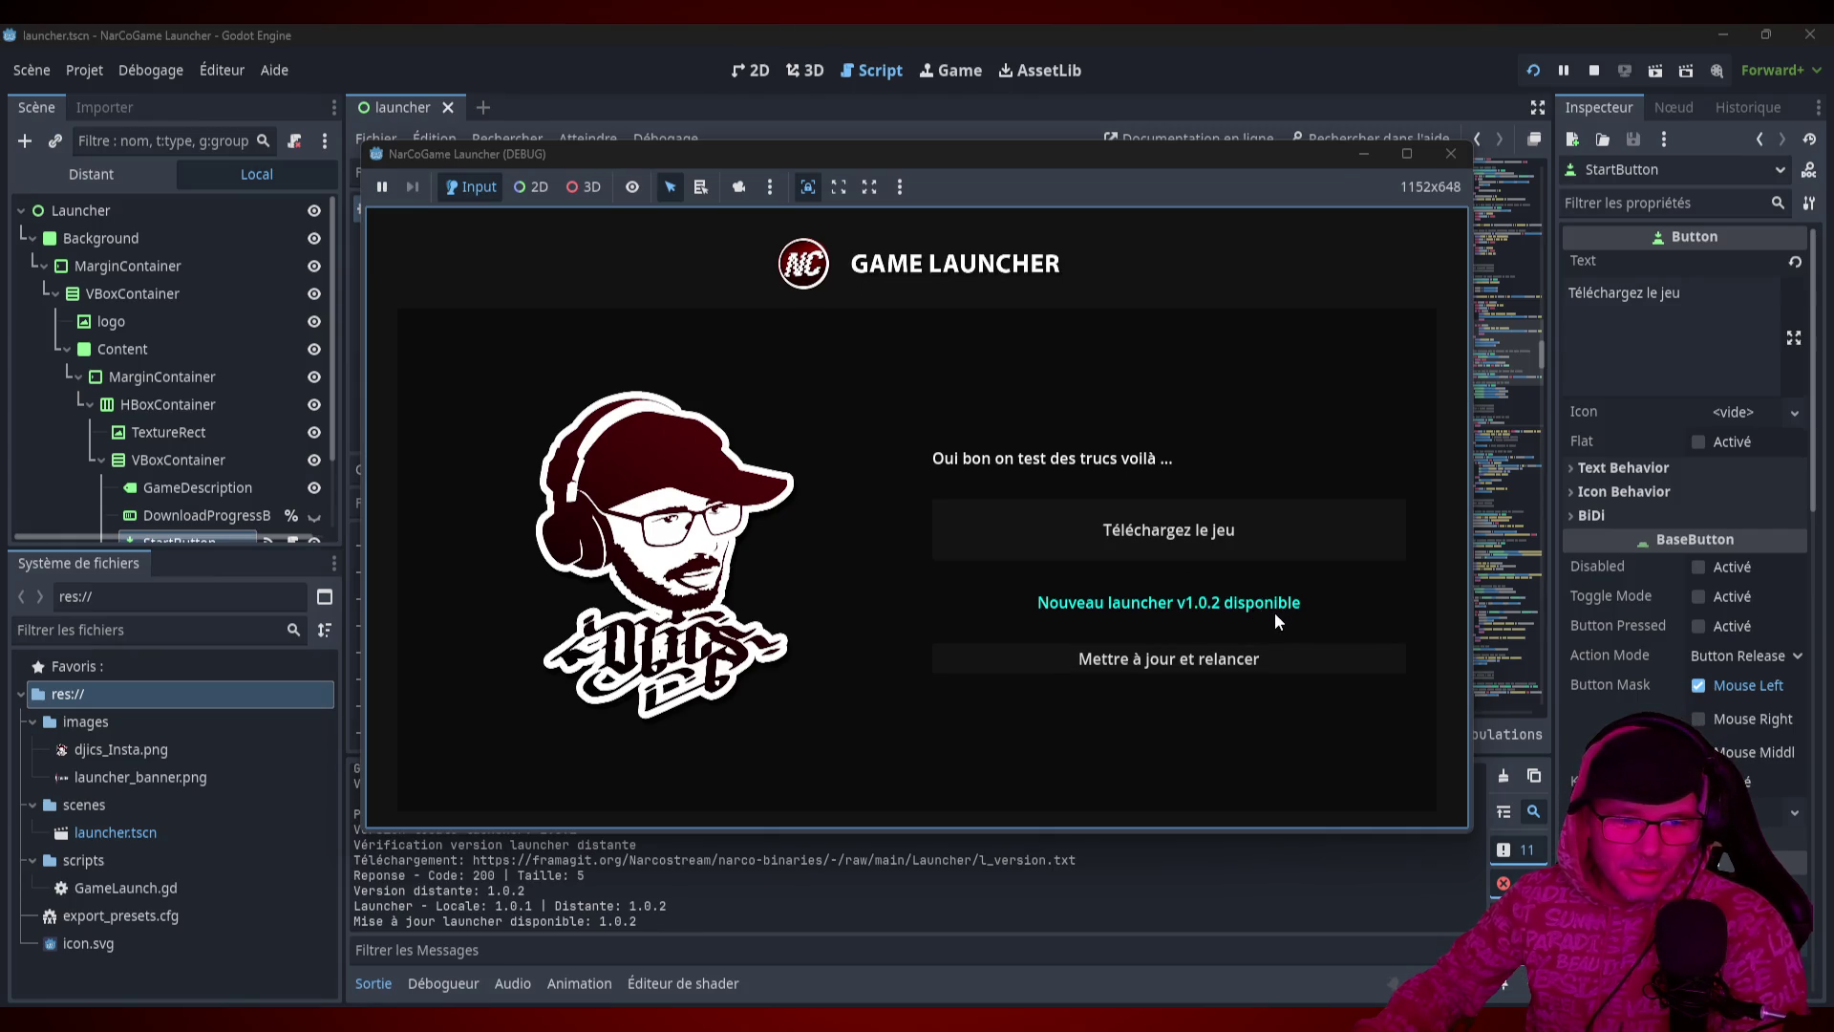
Choose 'Mettre à jour et relancer' so the launcher downloads v1.0.2 and restarts
left_click(1116, 666)
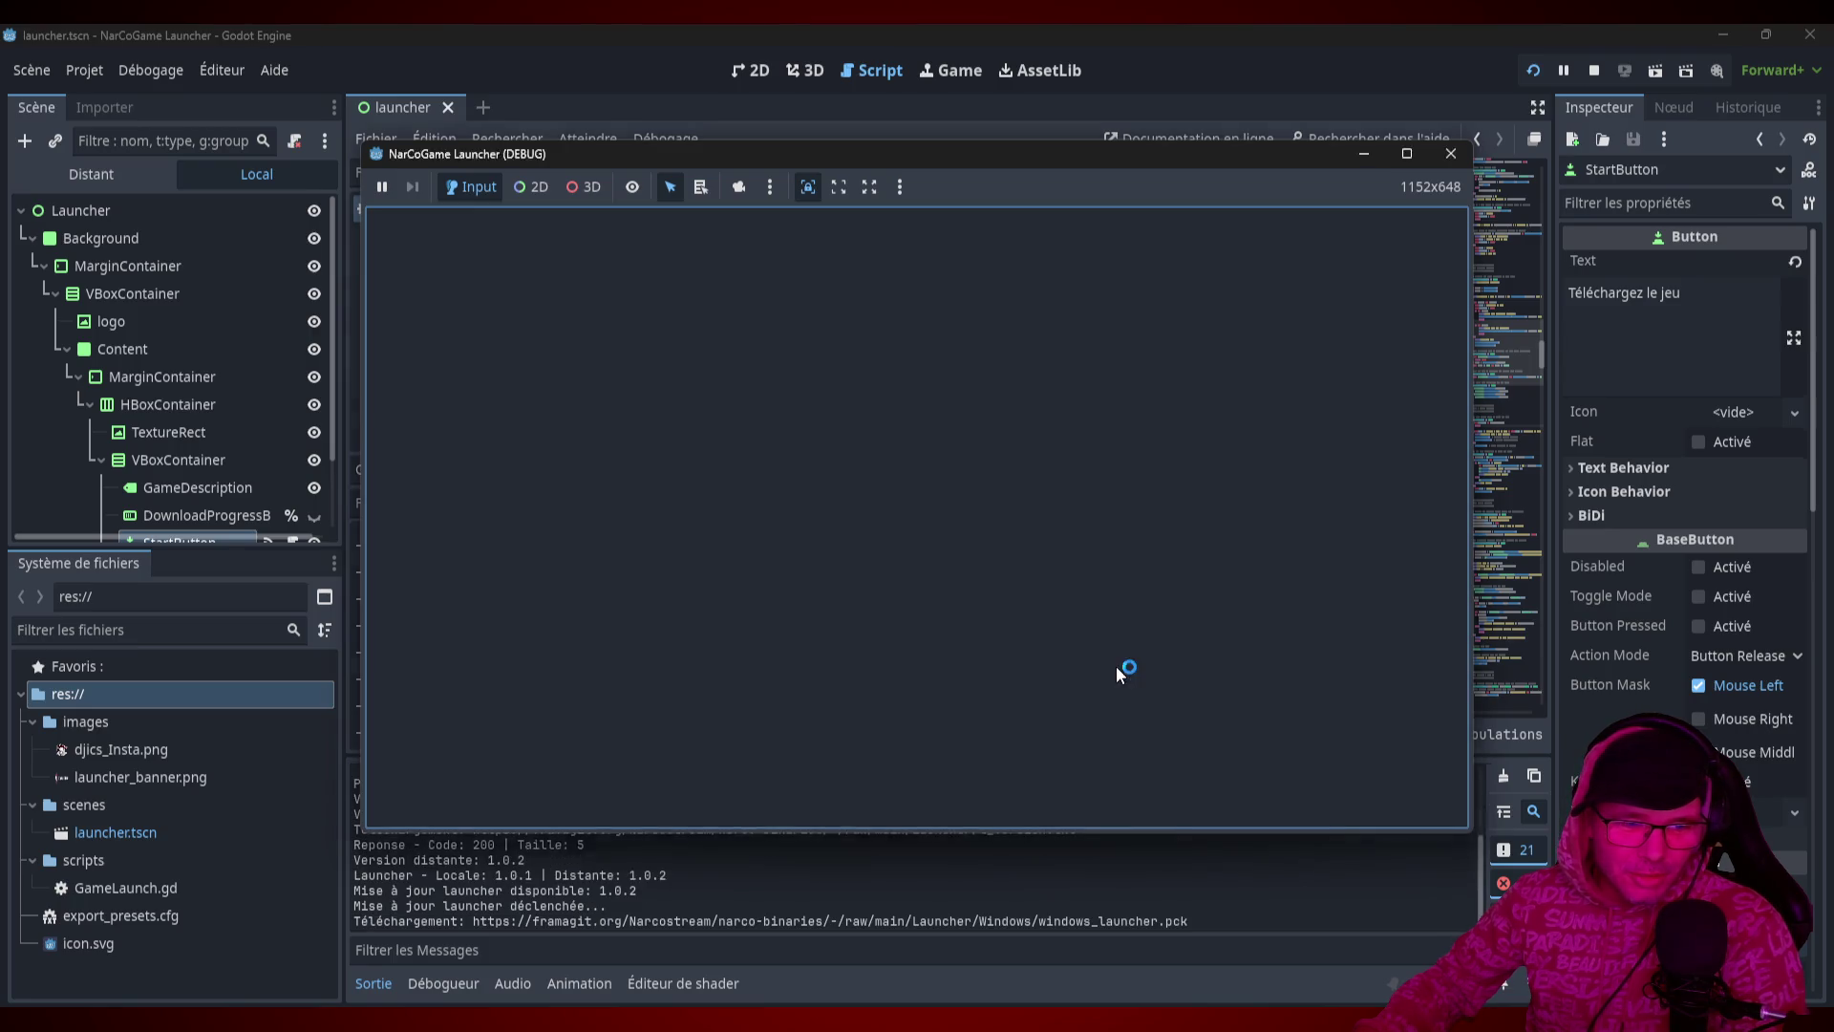
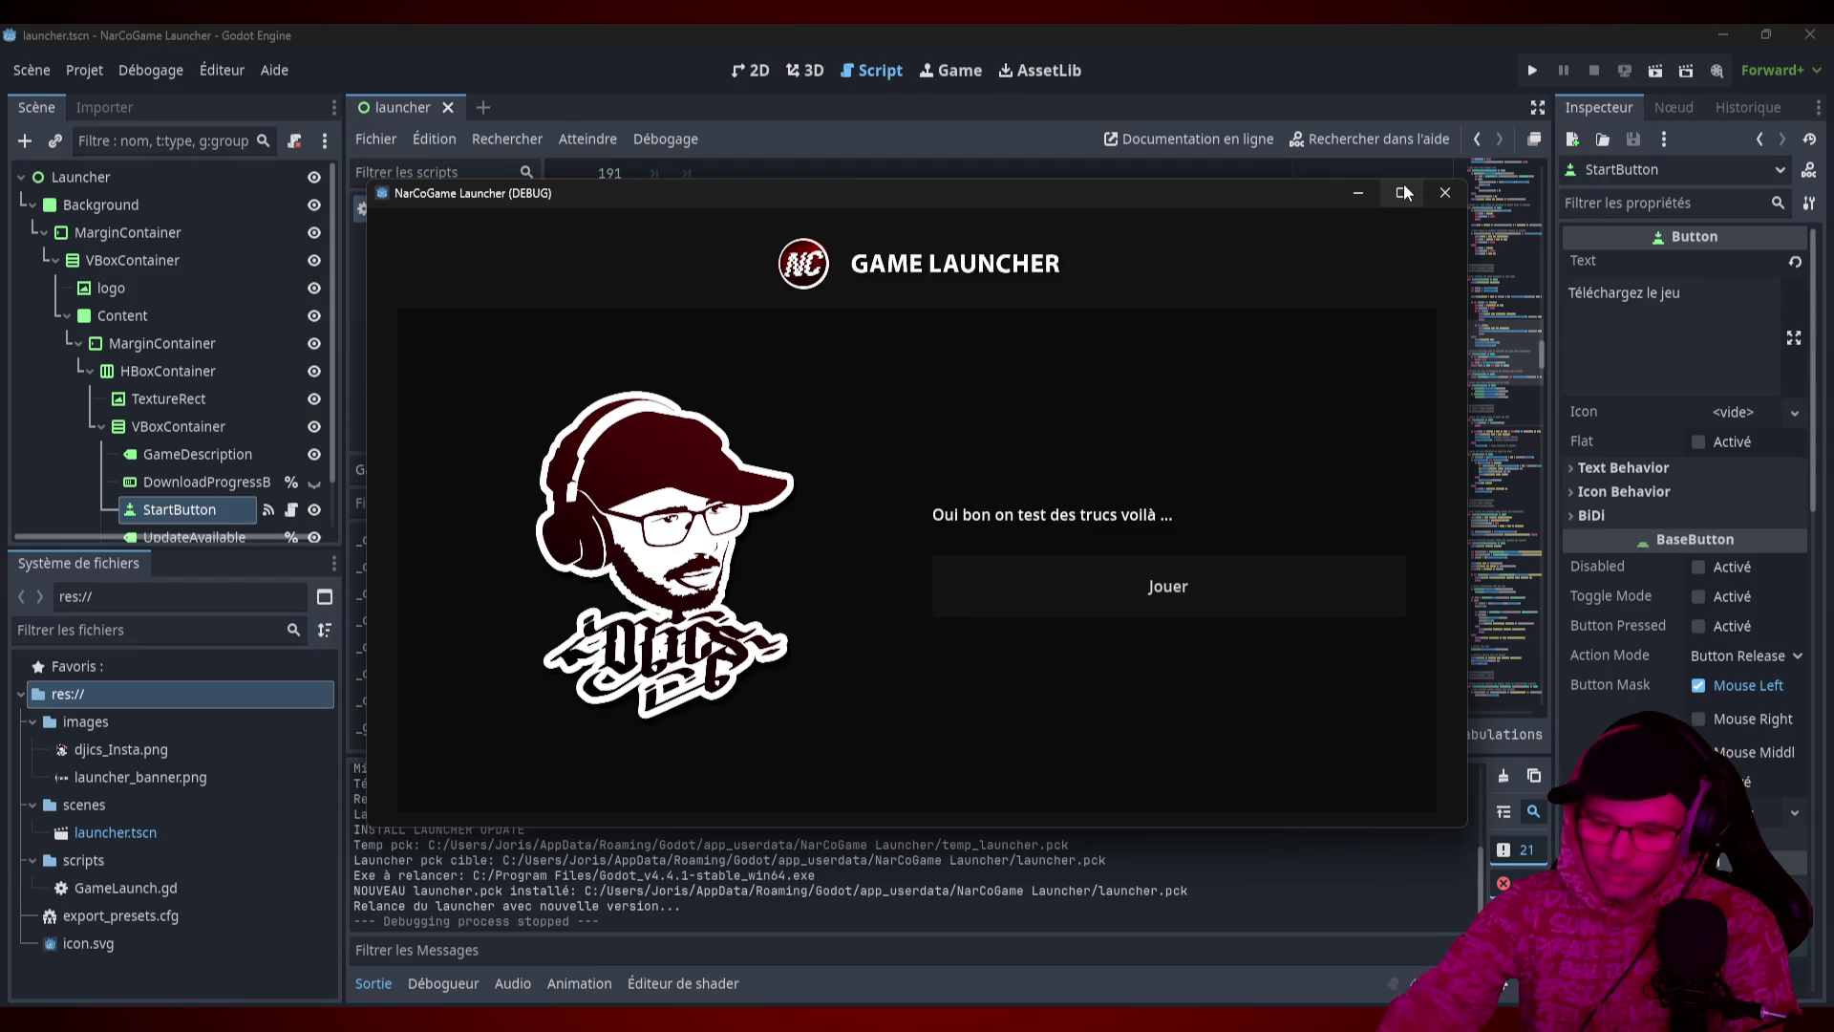
Launch the mini-game with Jouer, then close both the launcher and MP_MiniGame windows
mouse_move(1403, 189)
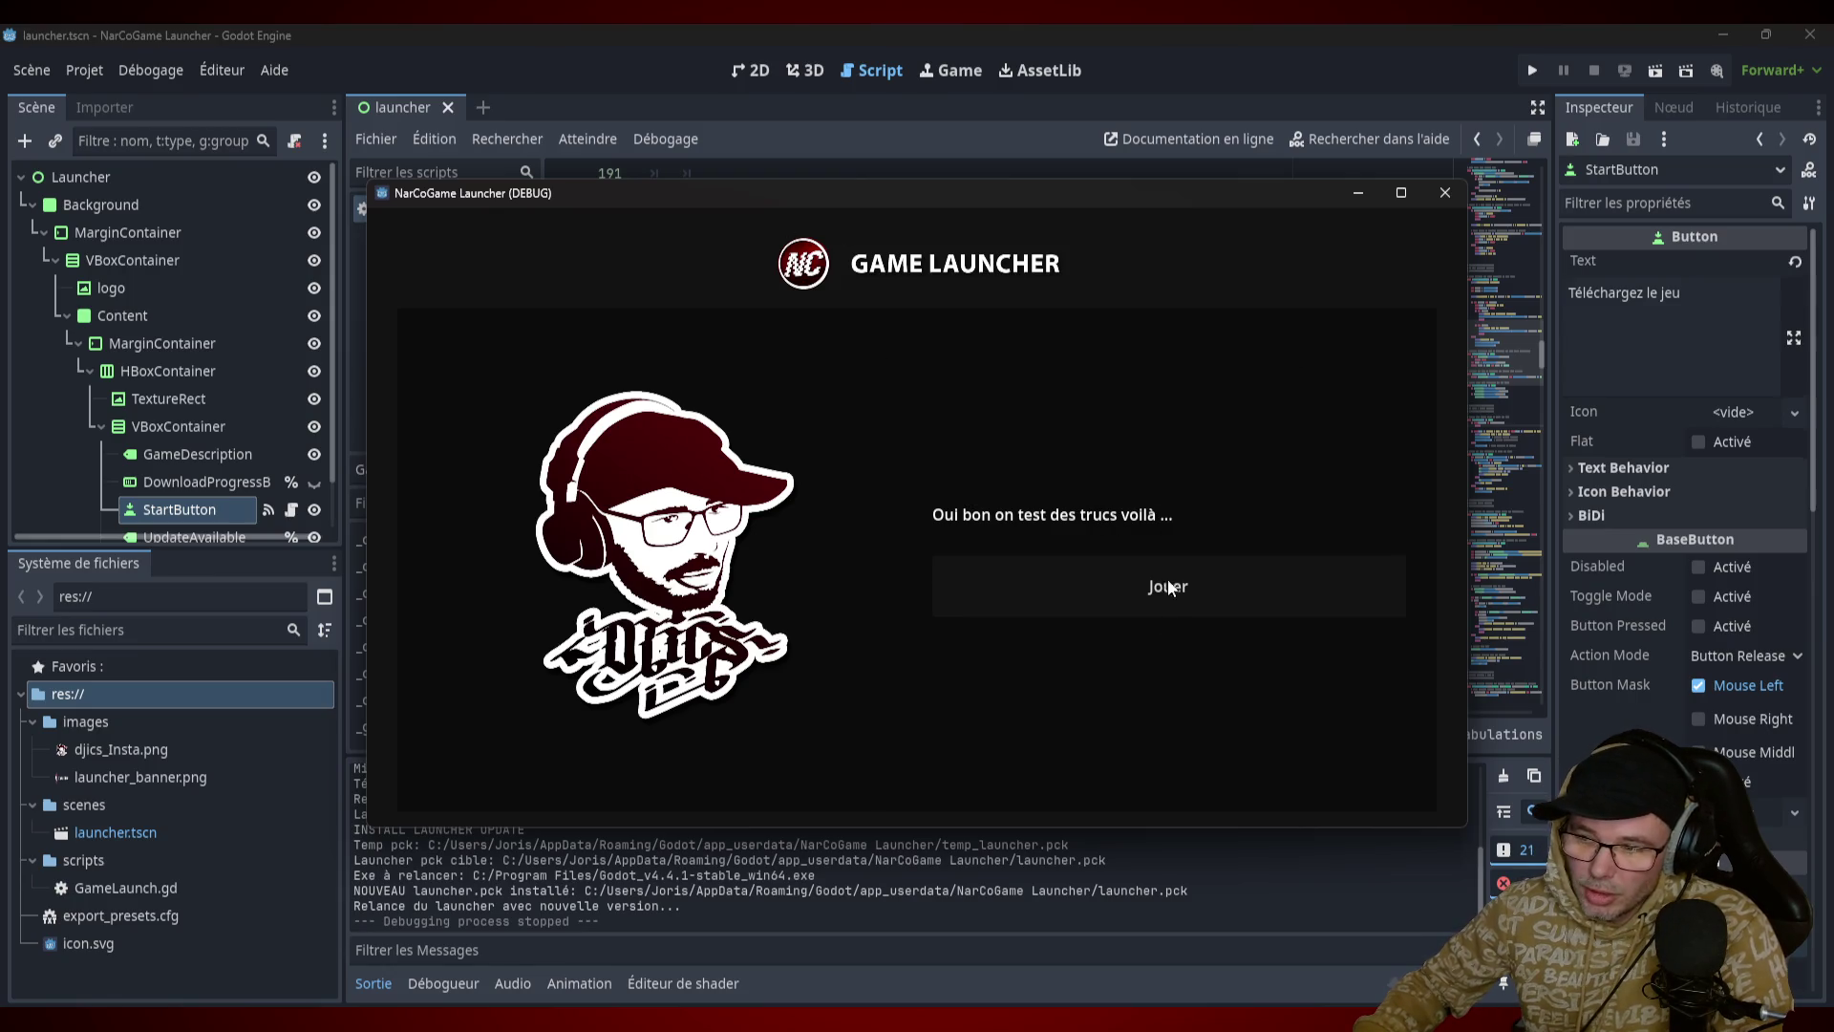
left_click(1142, 586)
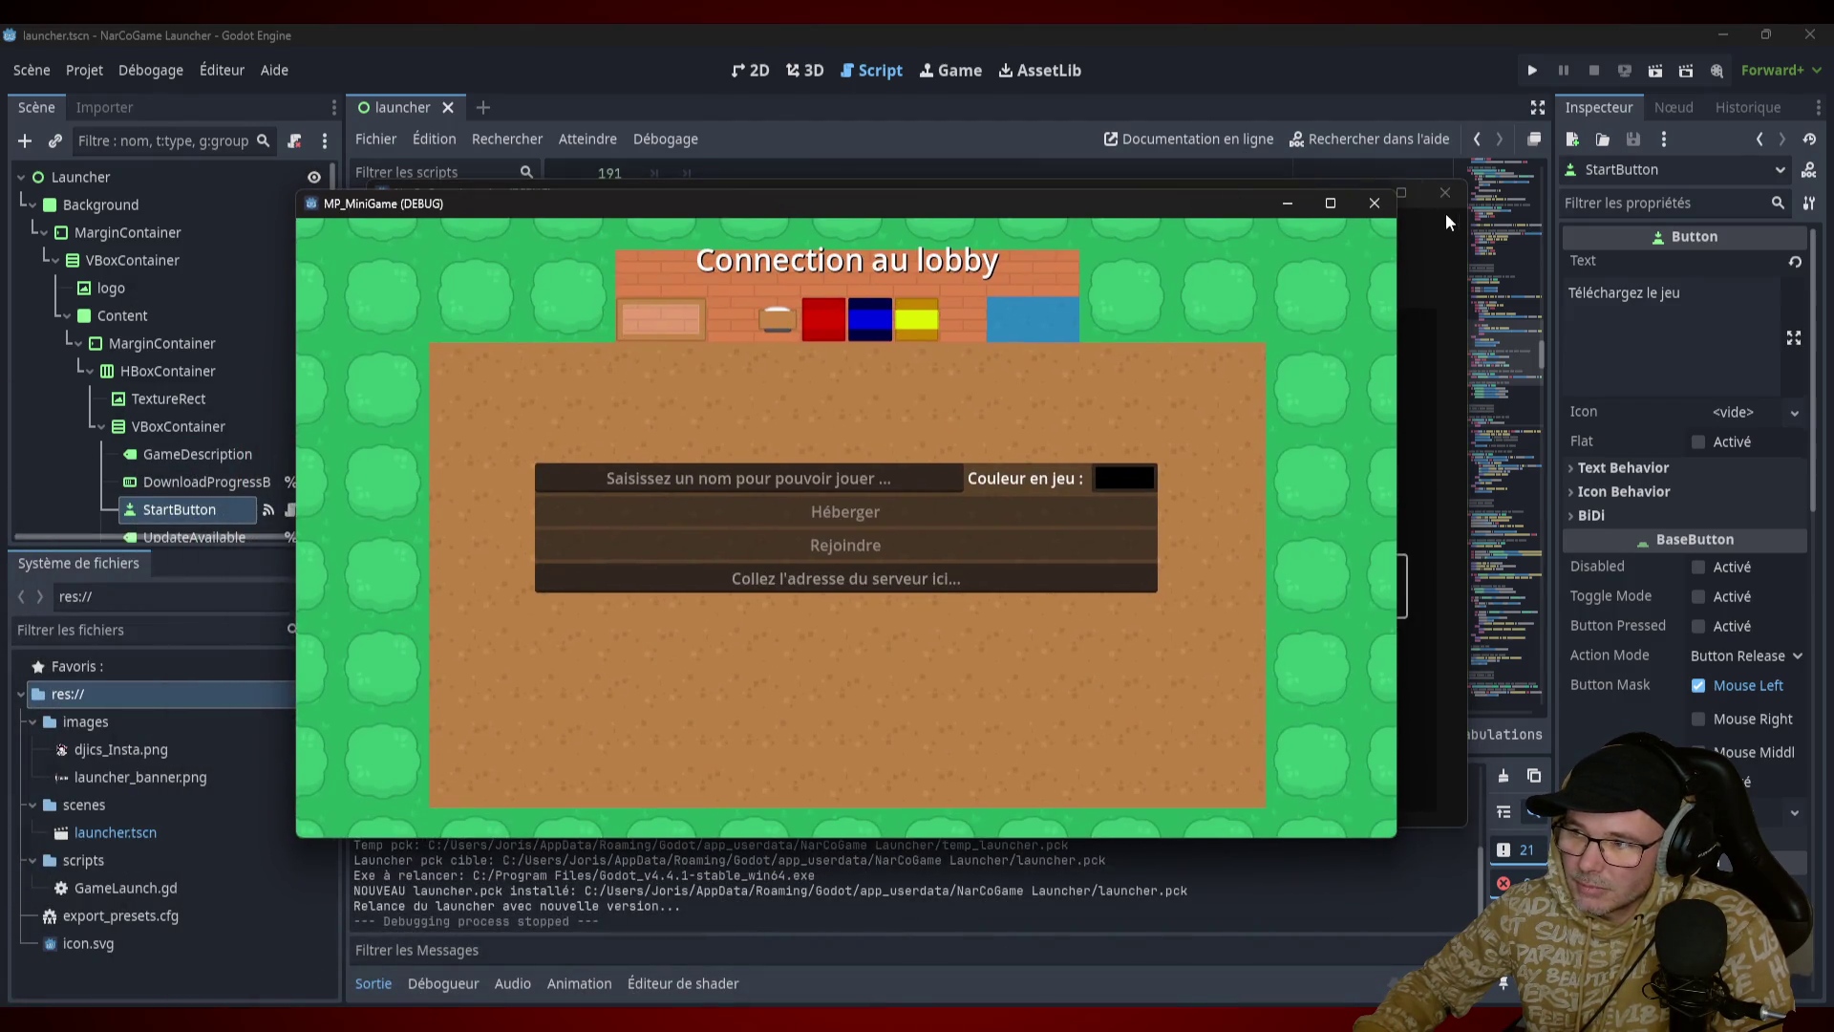
left_click(1452, 195)
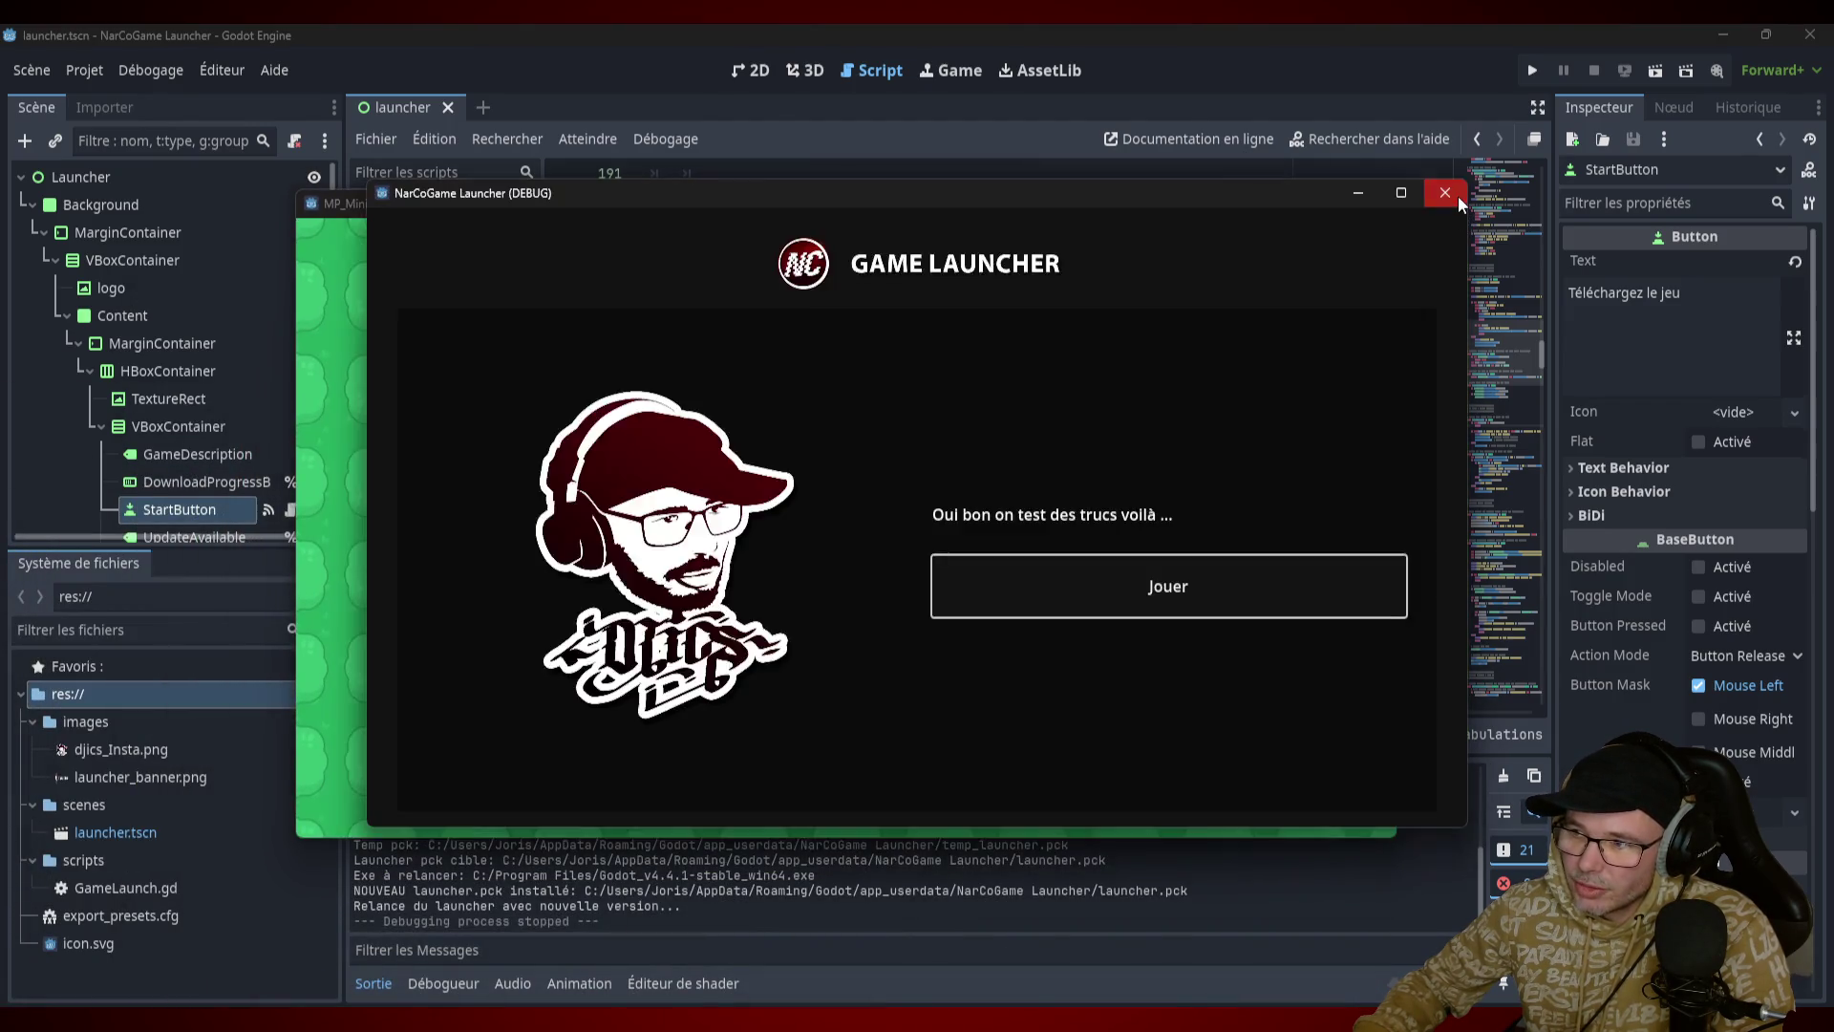
left_click(1376, 203)
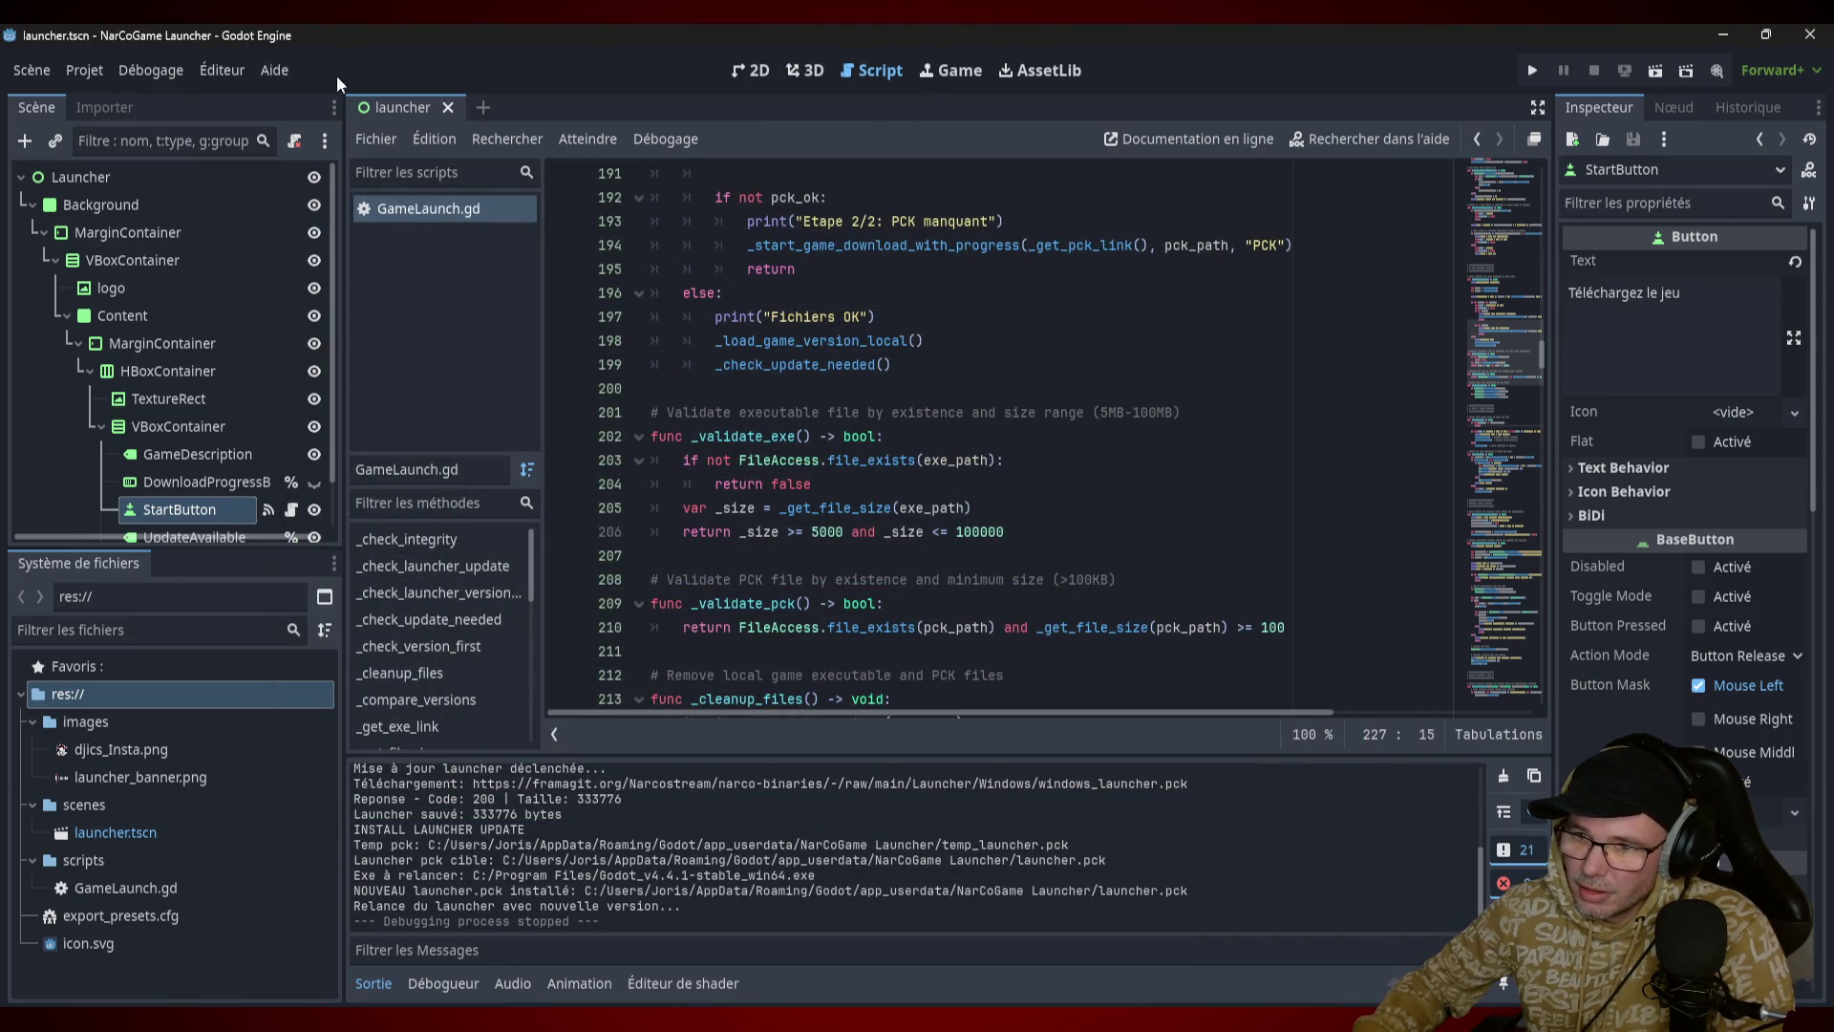
Close the launcher project's editor and open MP_MiniGame from the Project Manager
left_click(1809, 35)
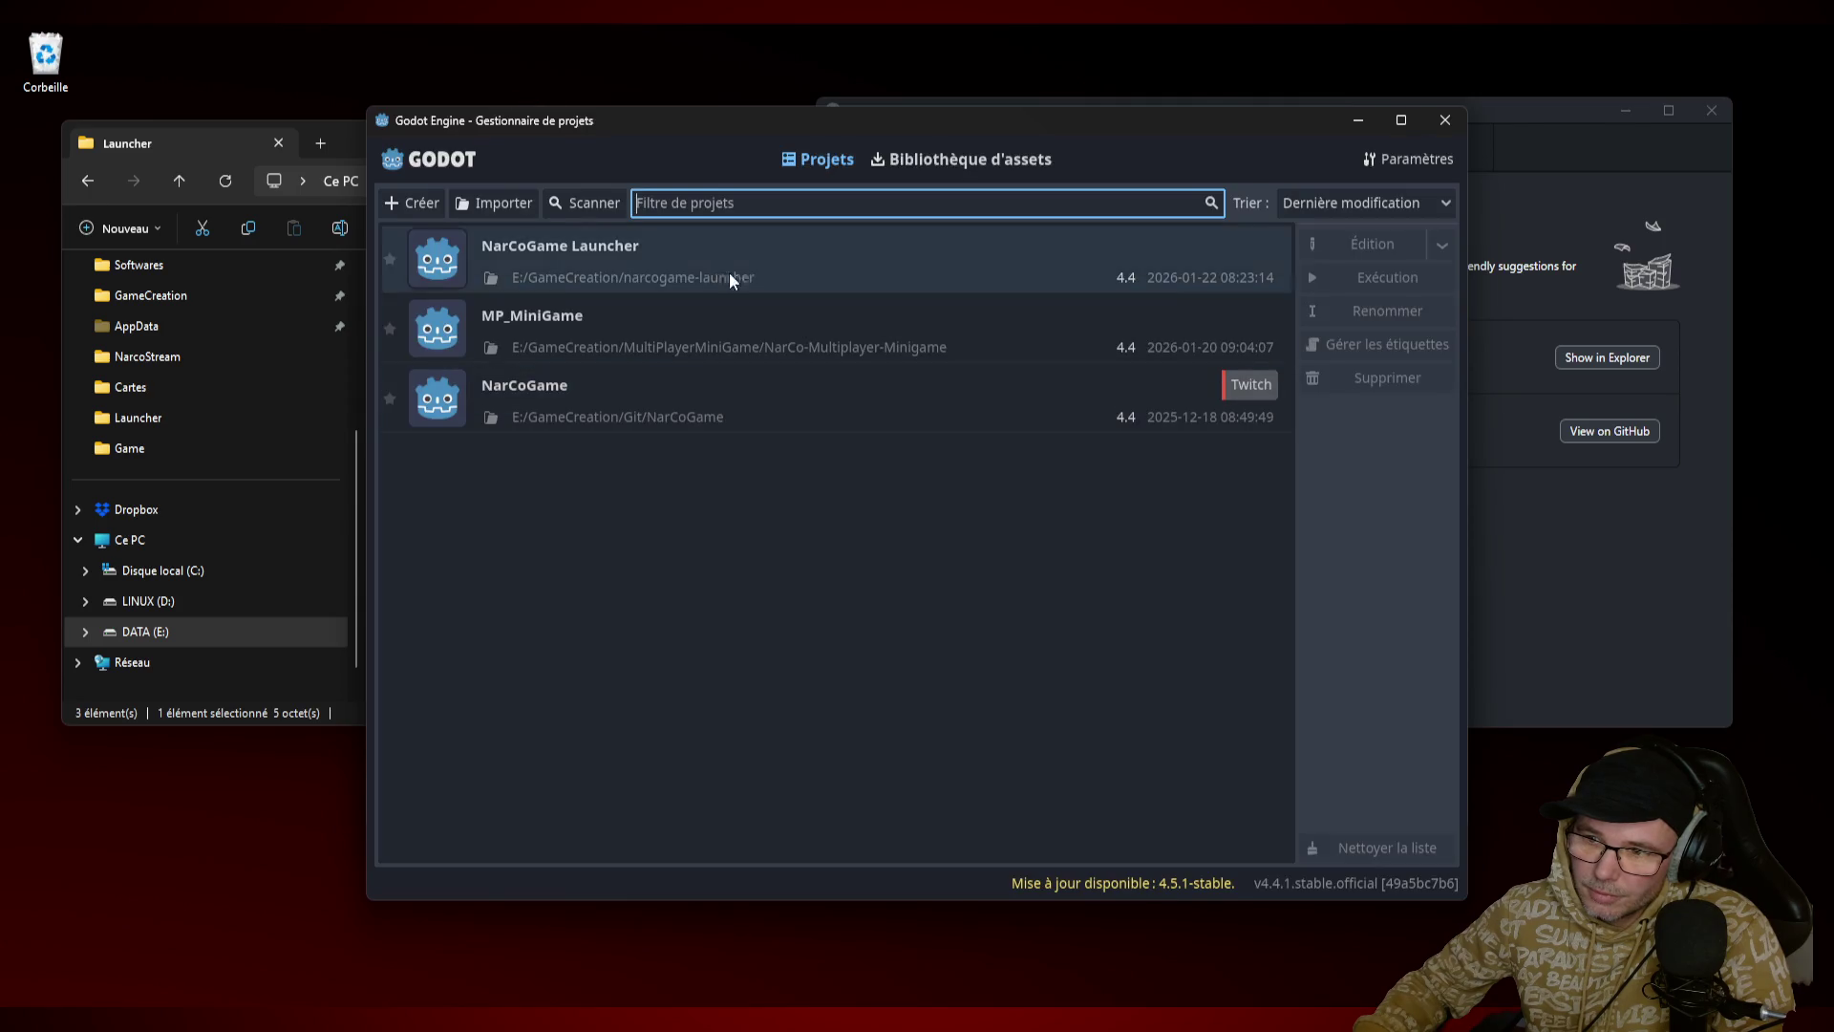
double_click(623, 329)
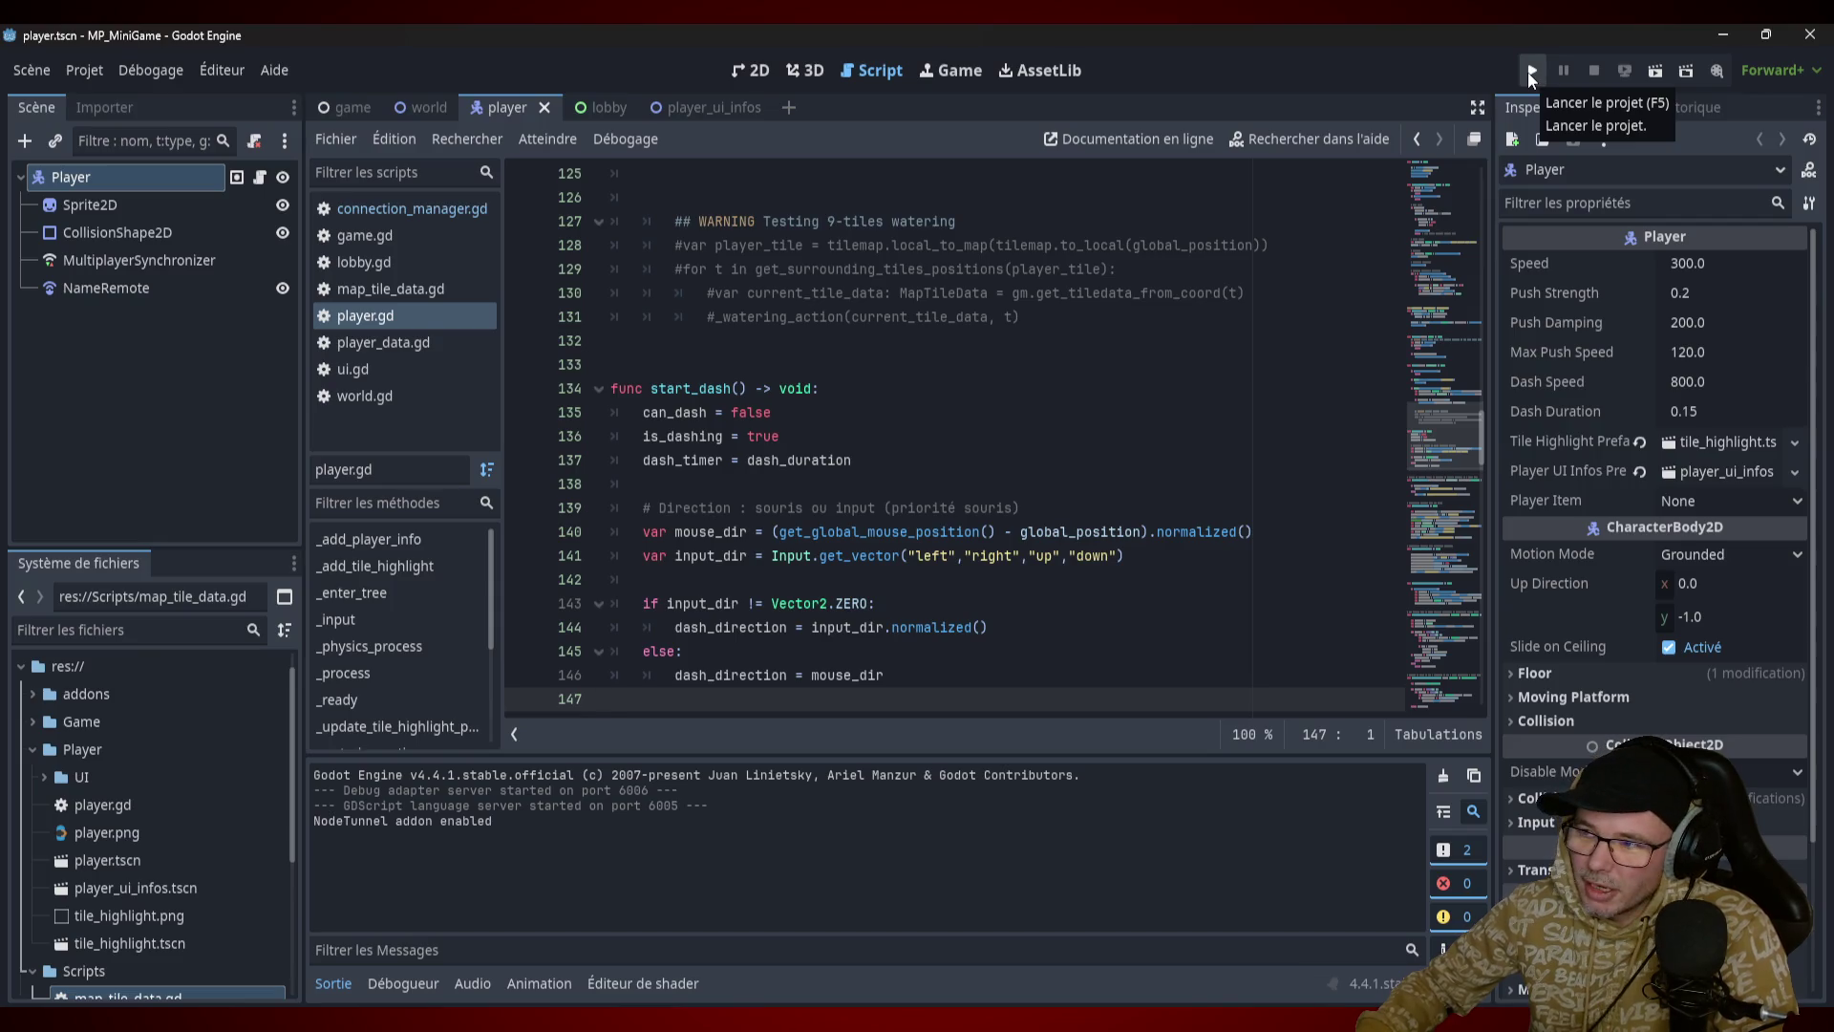
Run two game instances and host a lobby in the first as 'dasdsadsd'
left_click(1531, 72)
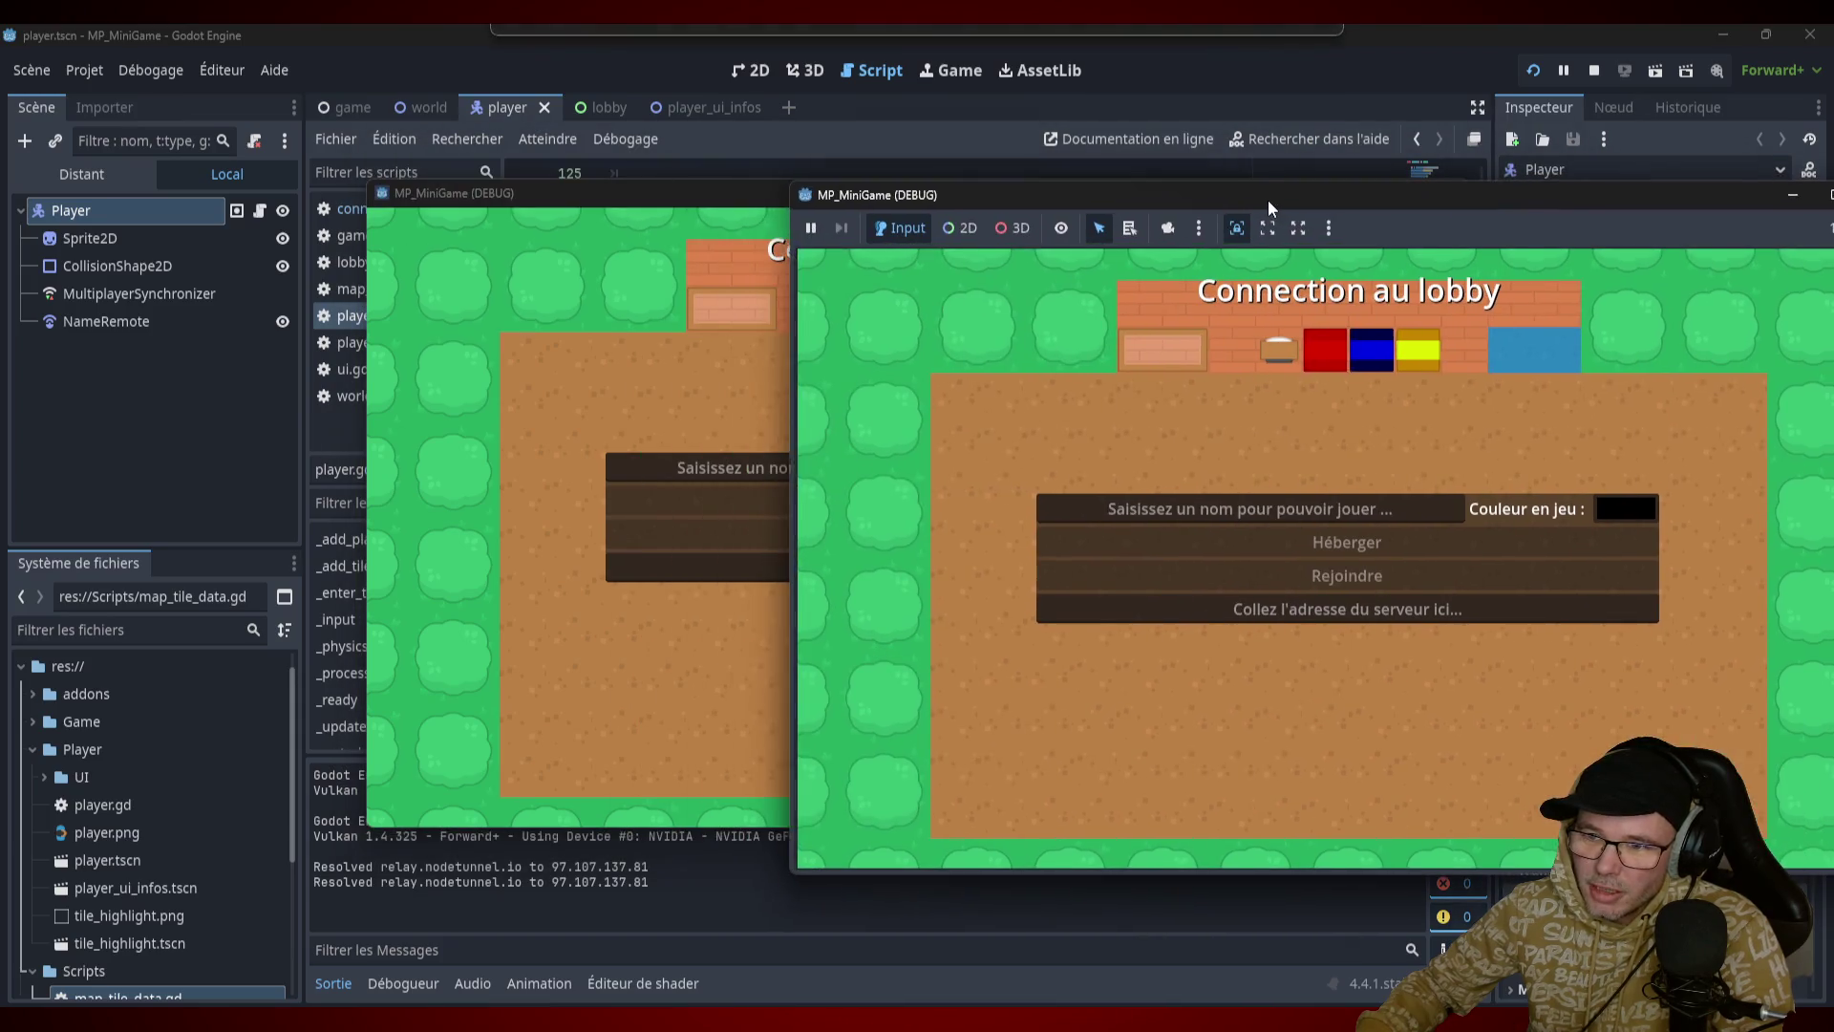
left_click_drag(1268, 199, 1252, 199)
mouse_move(564, 203)
left_mouse_down()
mouse_move(300, 180)
mouse_move(231, 134)
left_mouse_up()
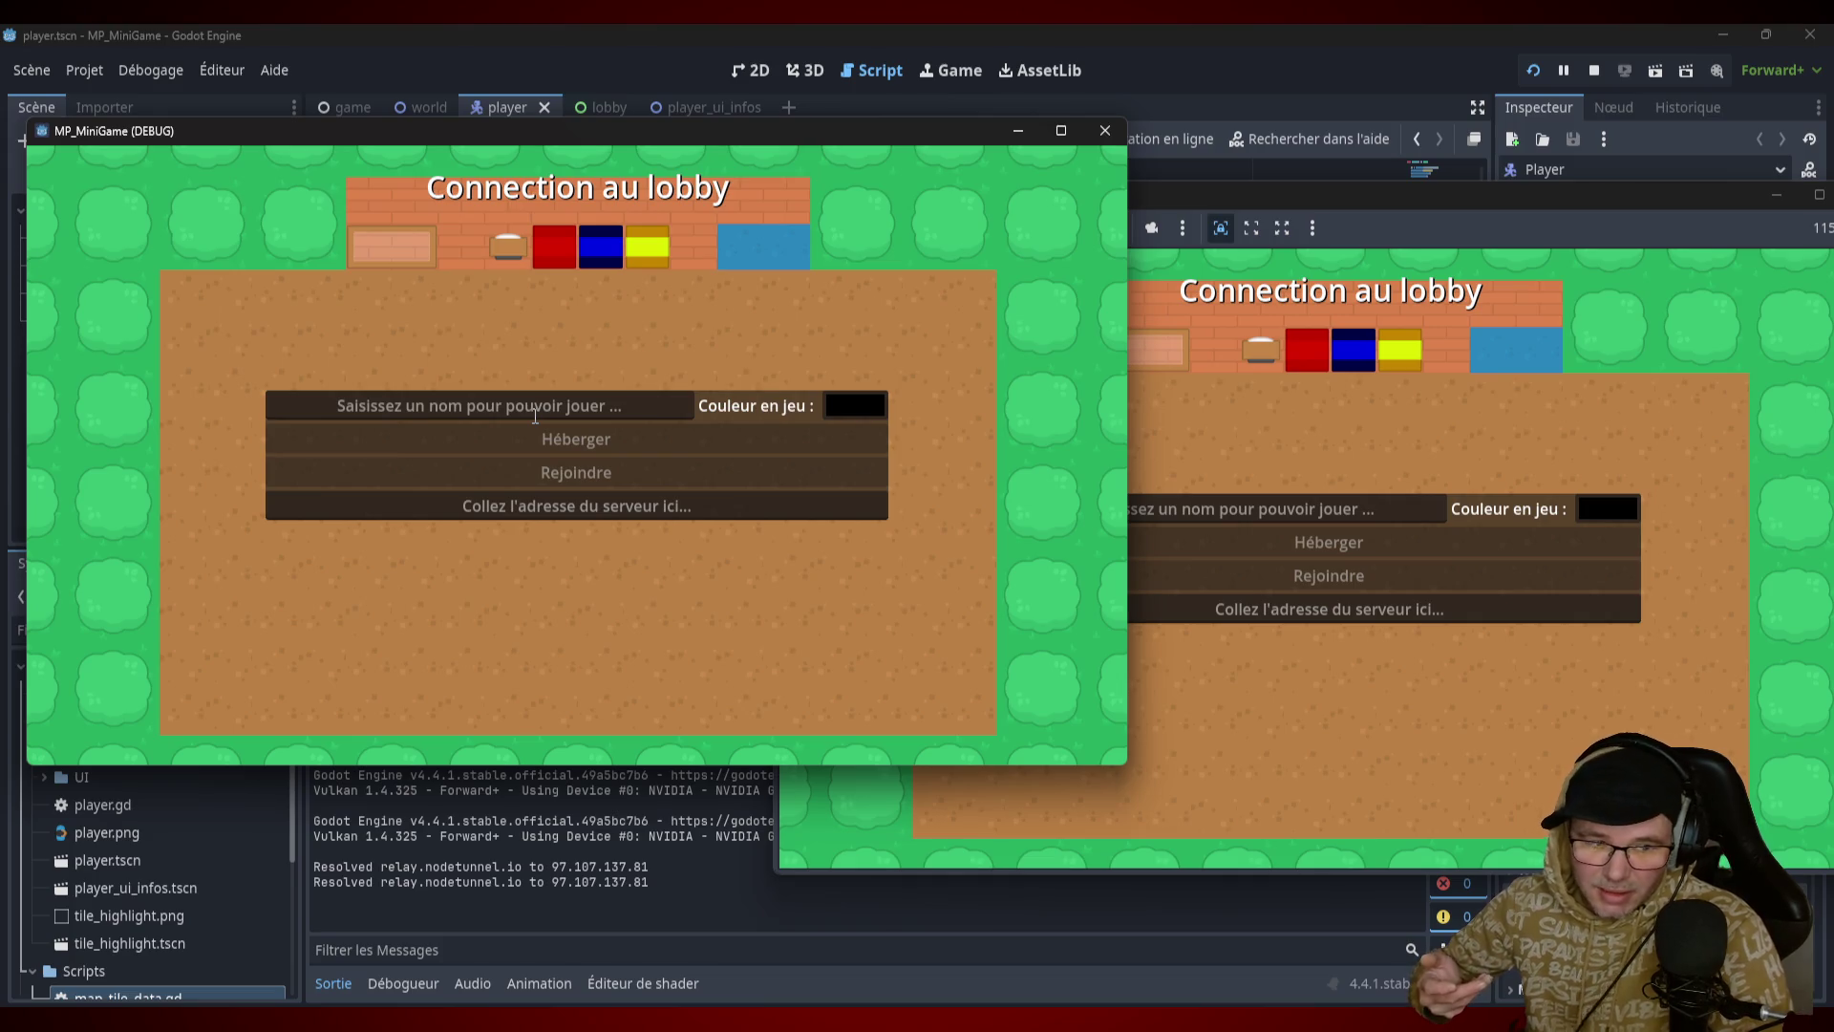
left_click(487, 399)
type("dasdsadsd")
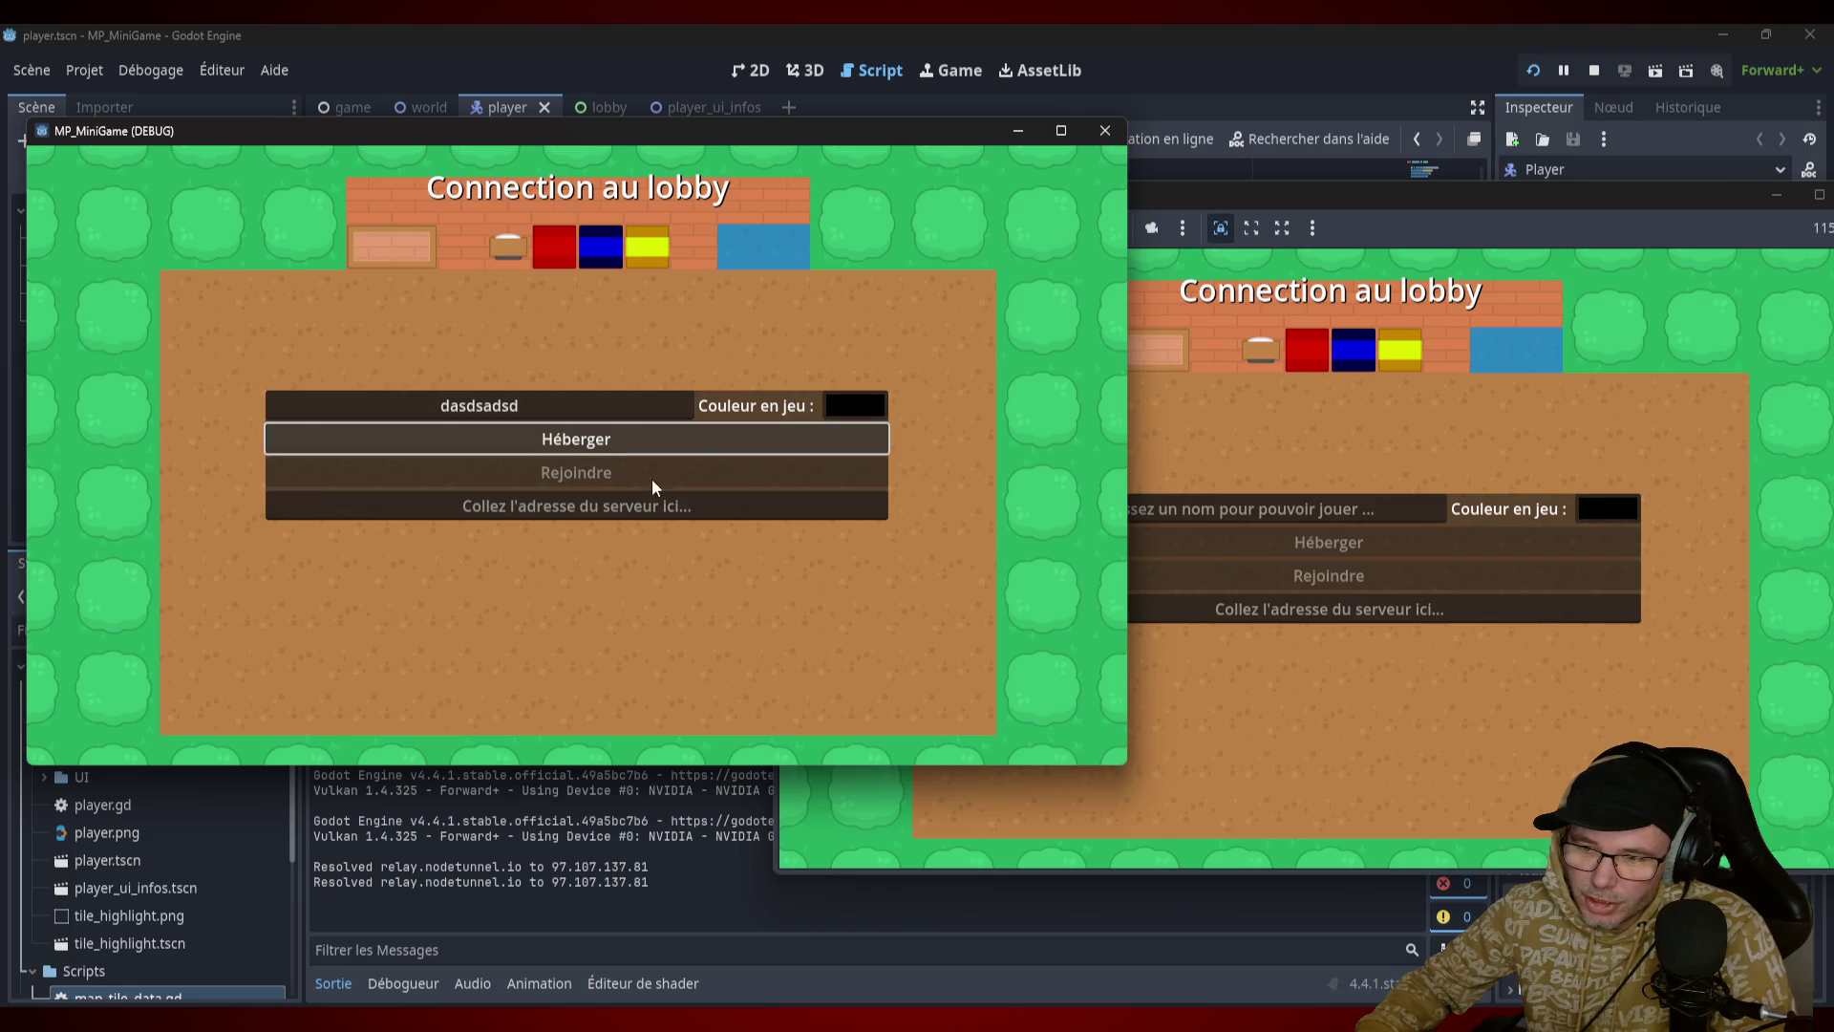
left_click(631, 444)
Join the lobby from the second game as 'cyxcycyx' in red, pasting the server address
left_click(1355, 508)
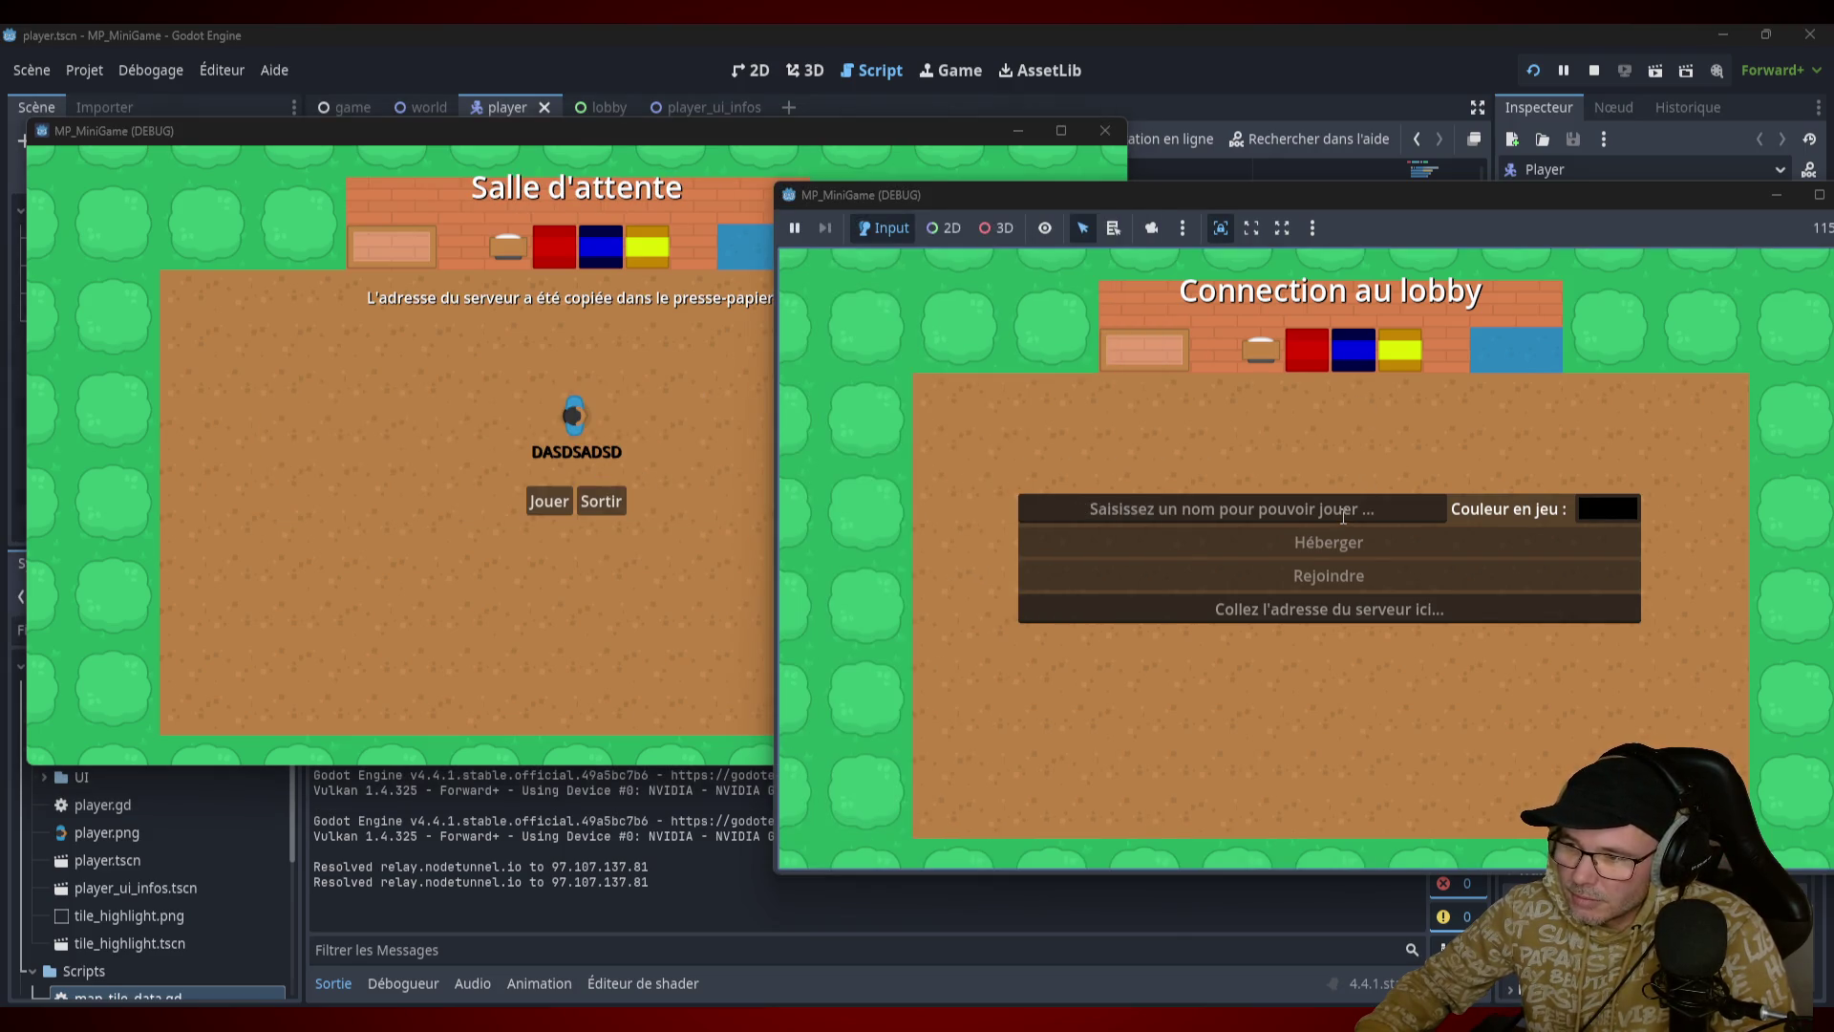
type("cyxcycyx")
left_click(1596, 510)
left_click(1673, 353)
left_click(1287, 611)
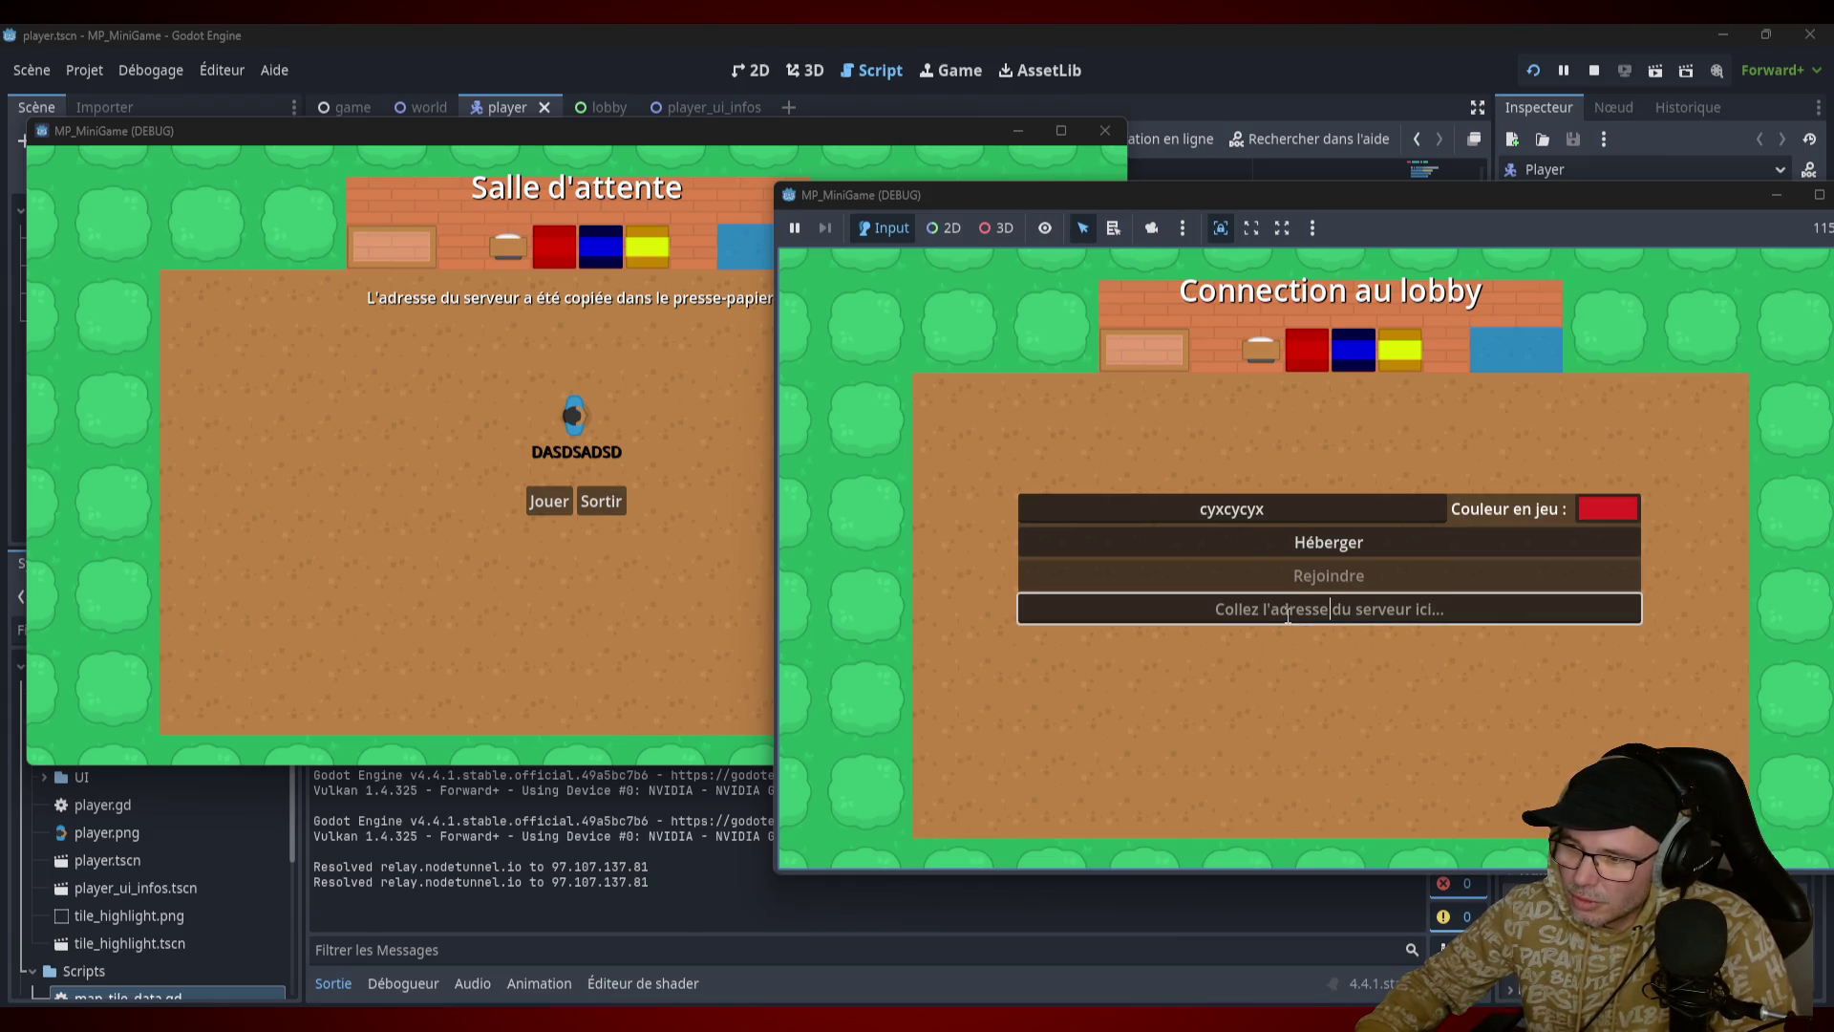
key("ctrl+v")
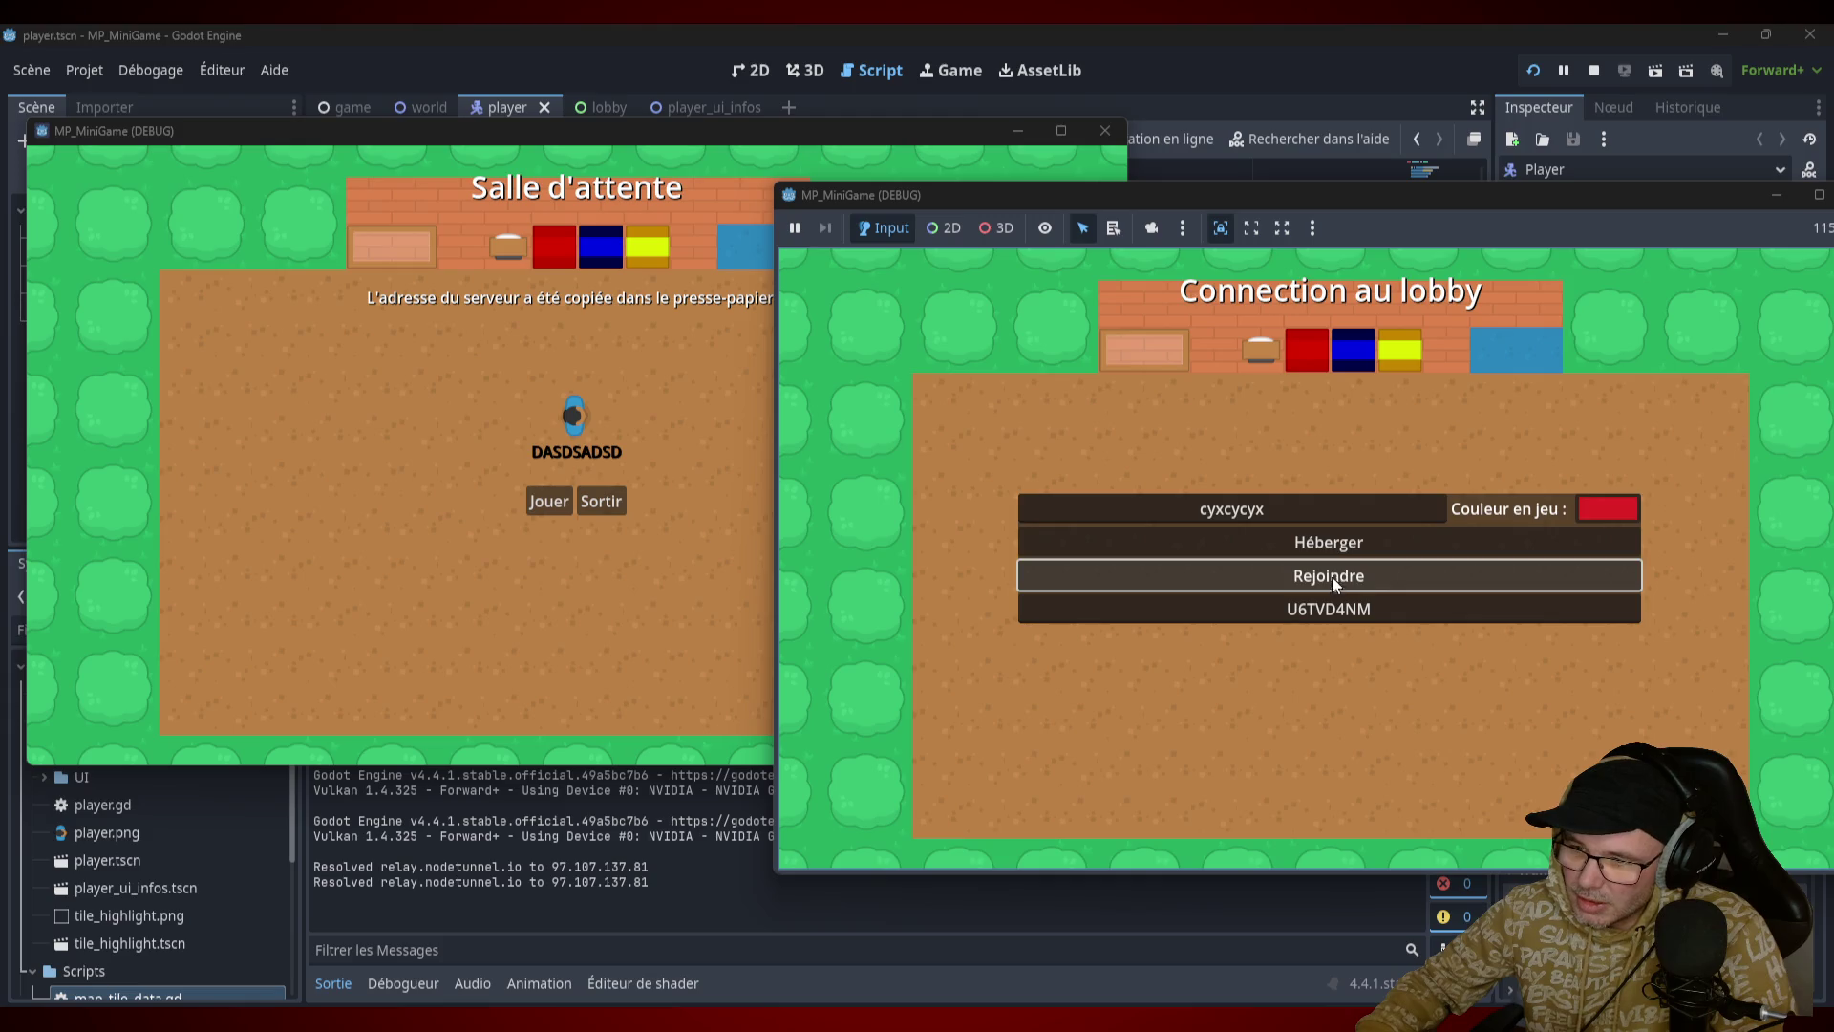
left_click(1332, 577)
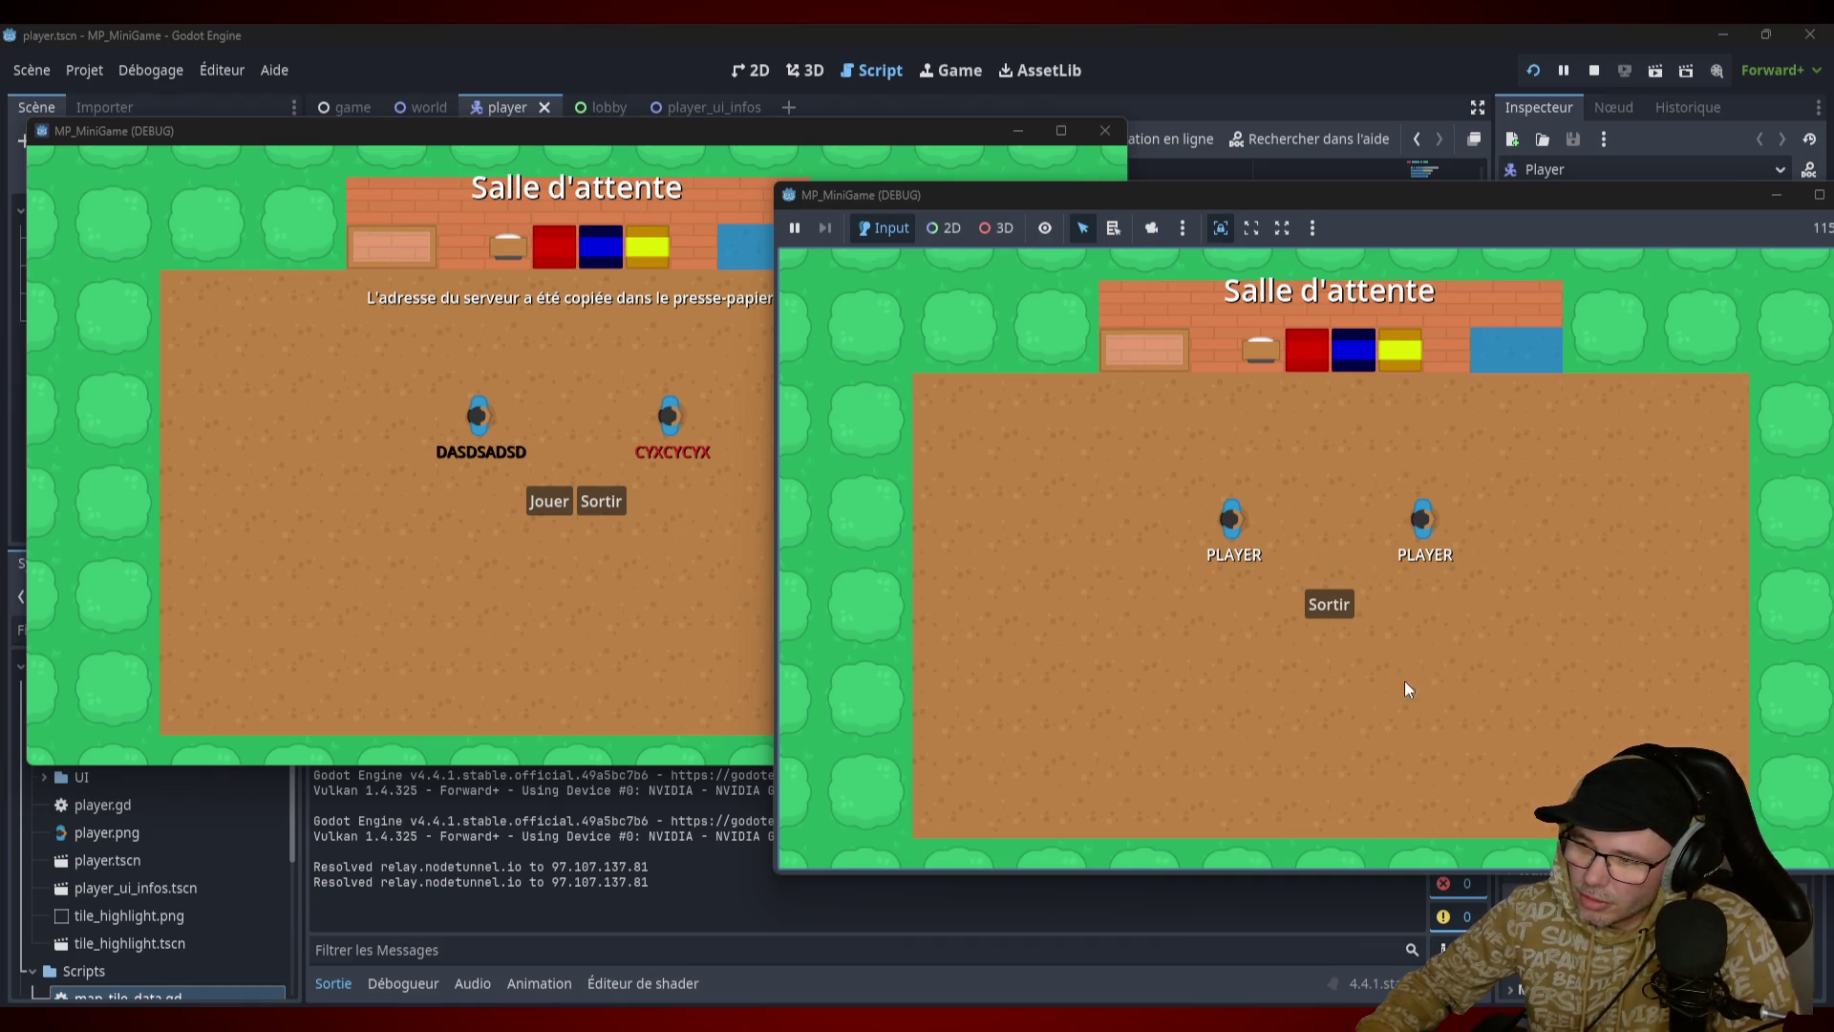
Leave the waiting room on the client and check the host's player list
left_click(464, 134)
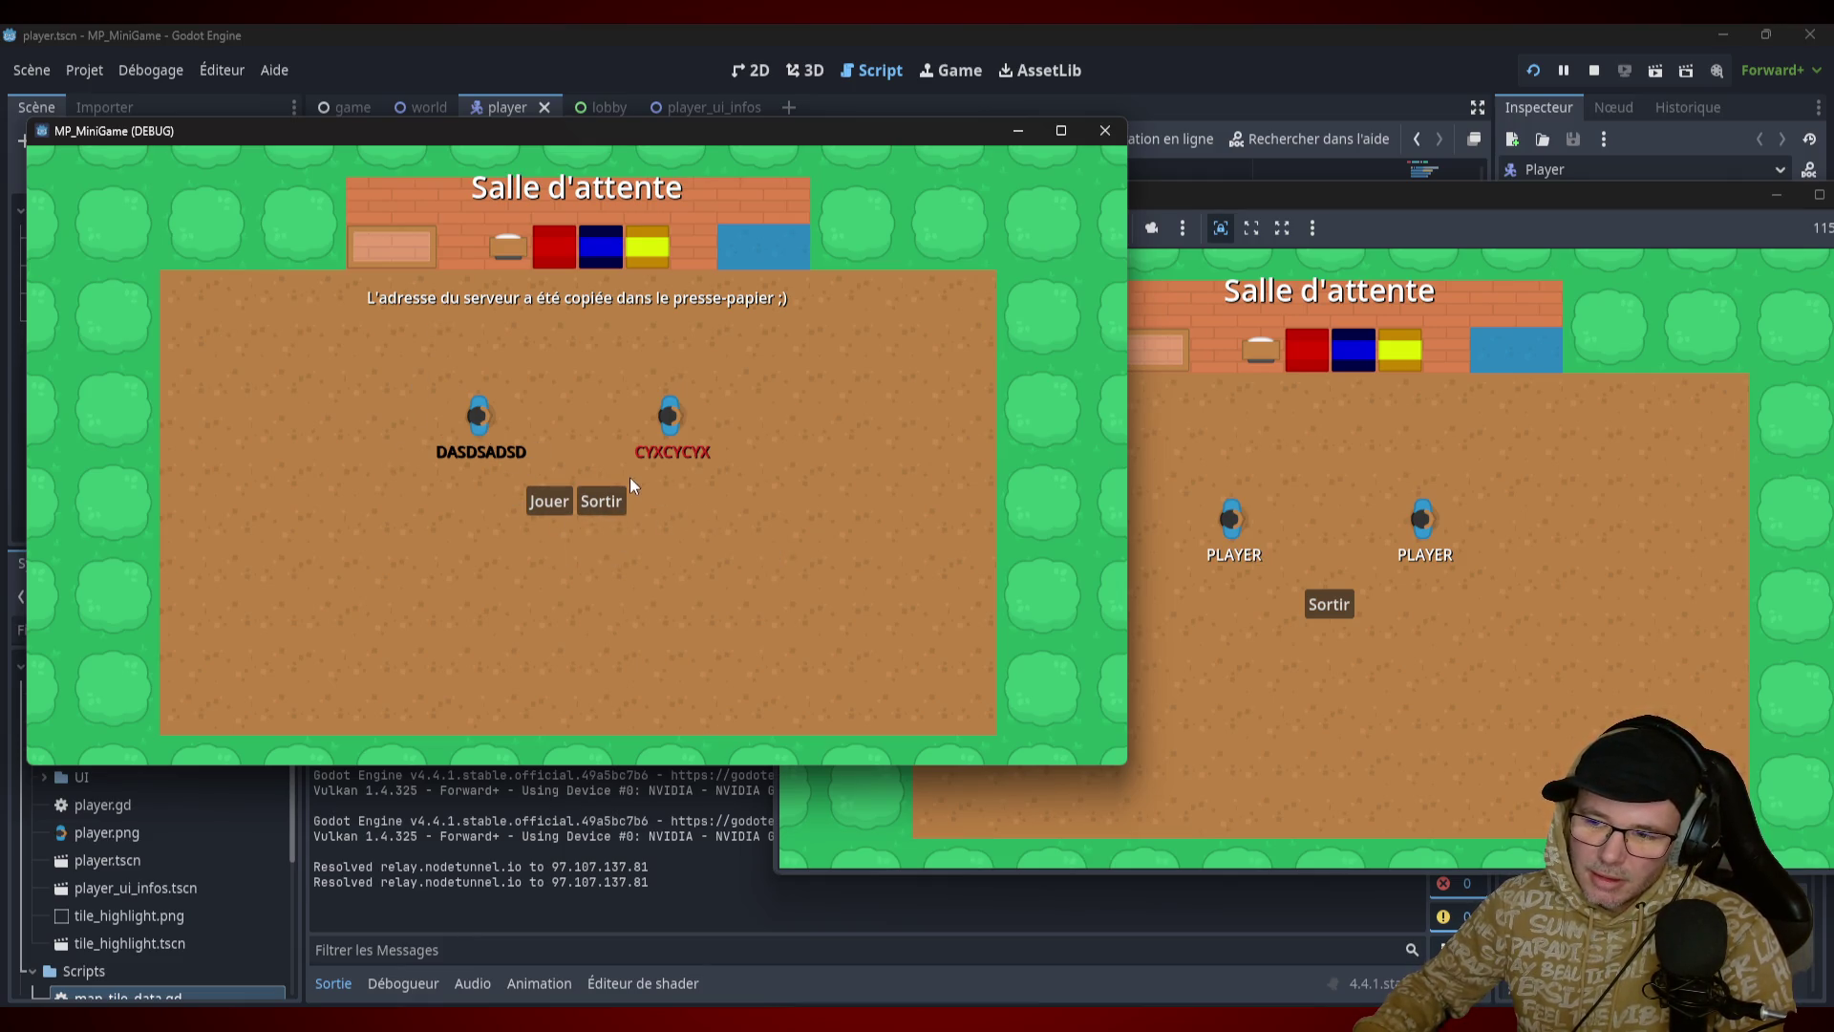
left_click_drag(1271, 198, 1162, 130)
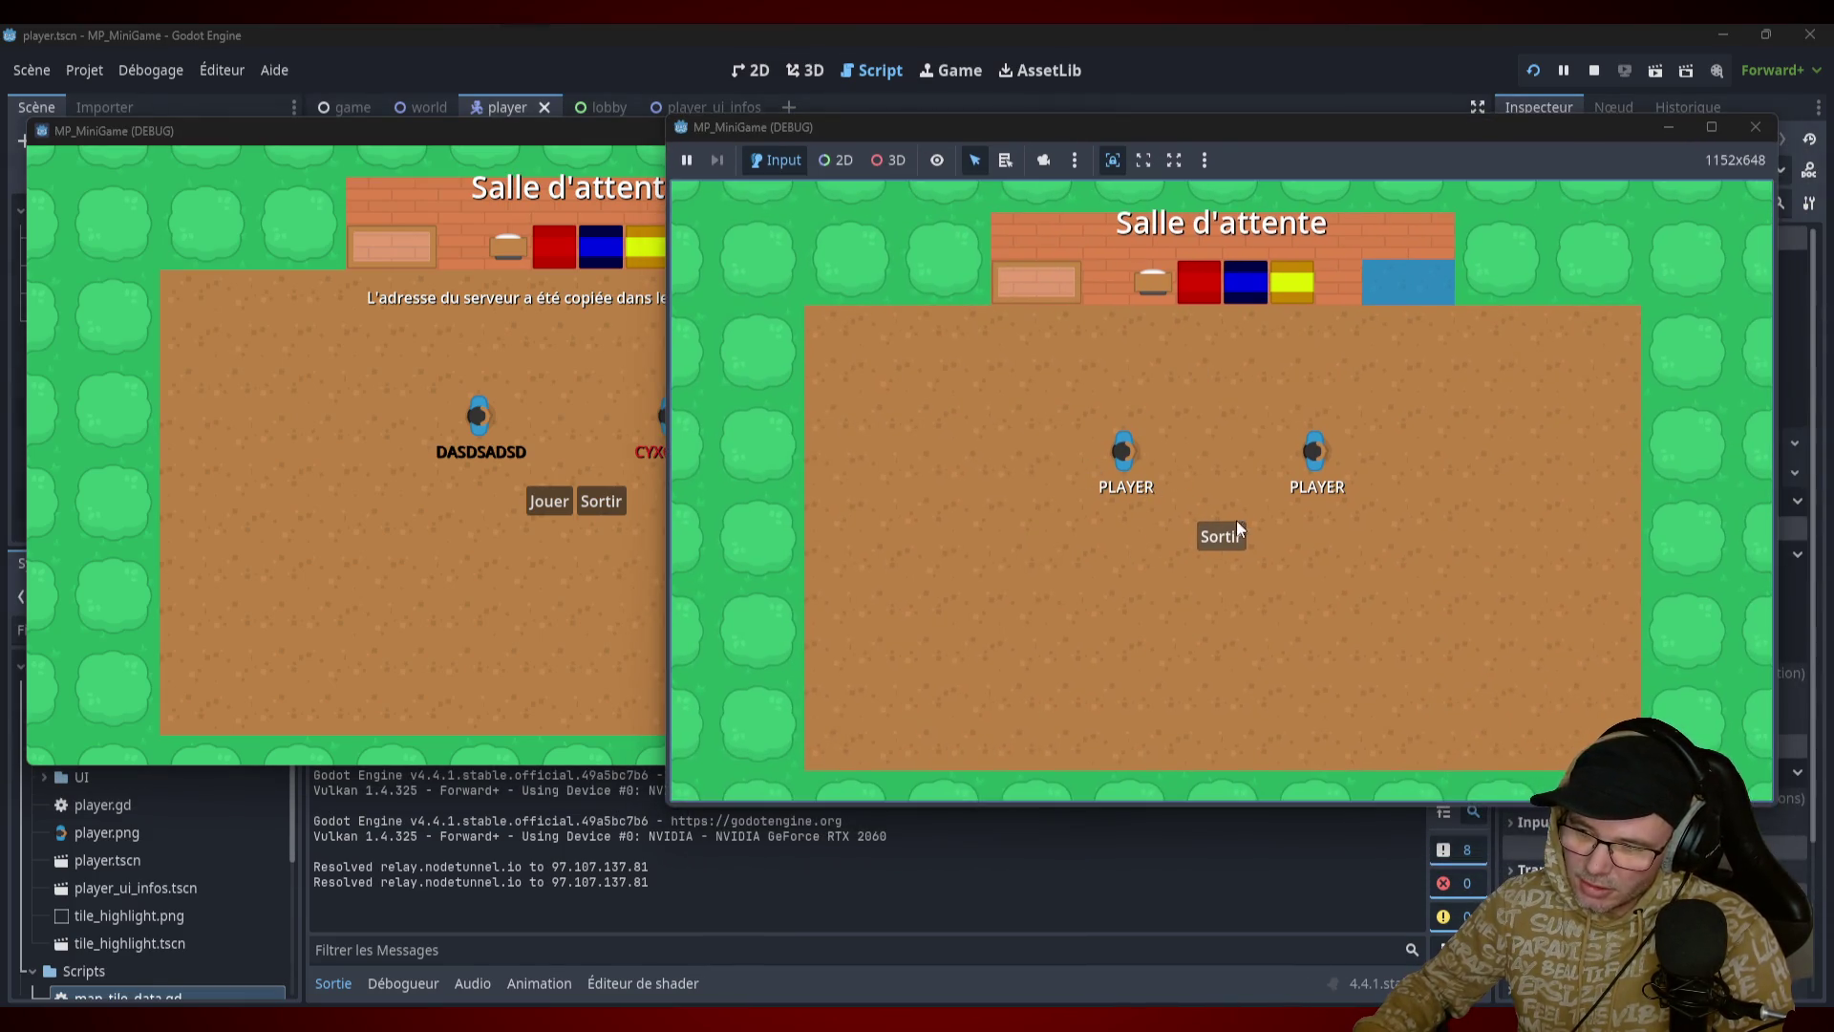
left_click(1216, 539)
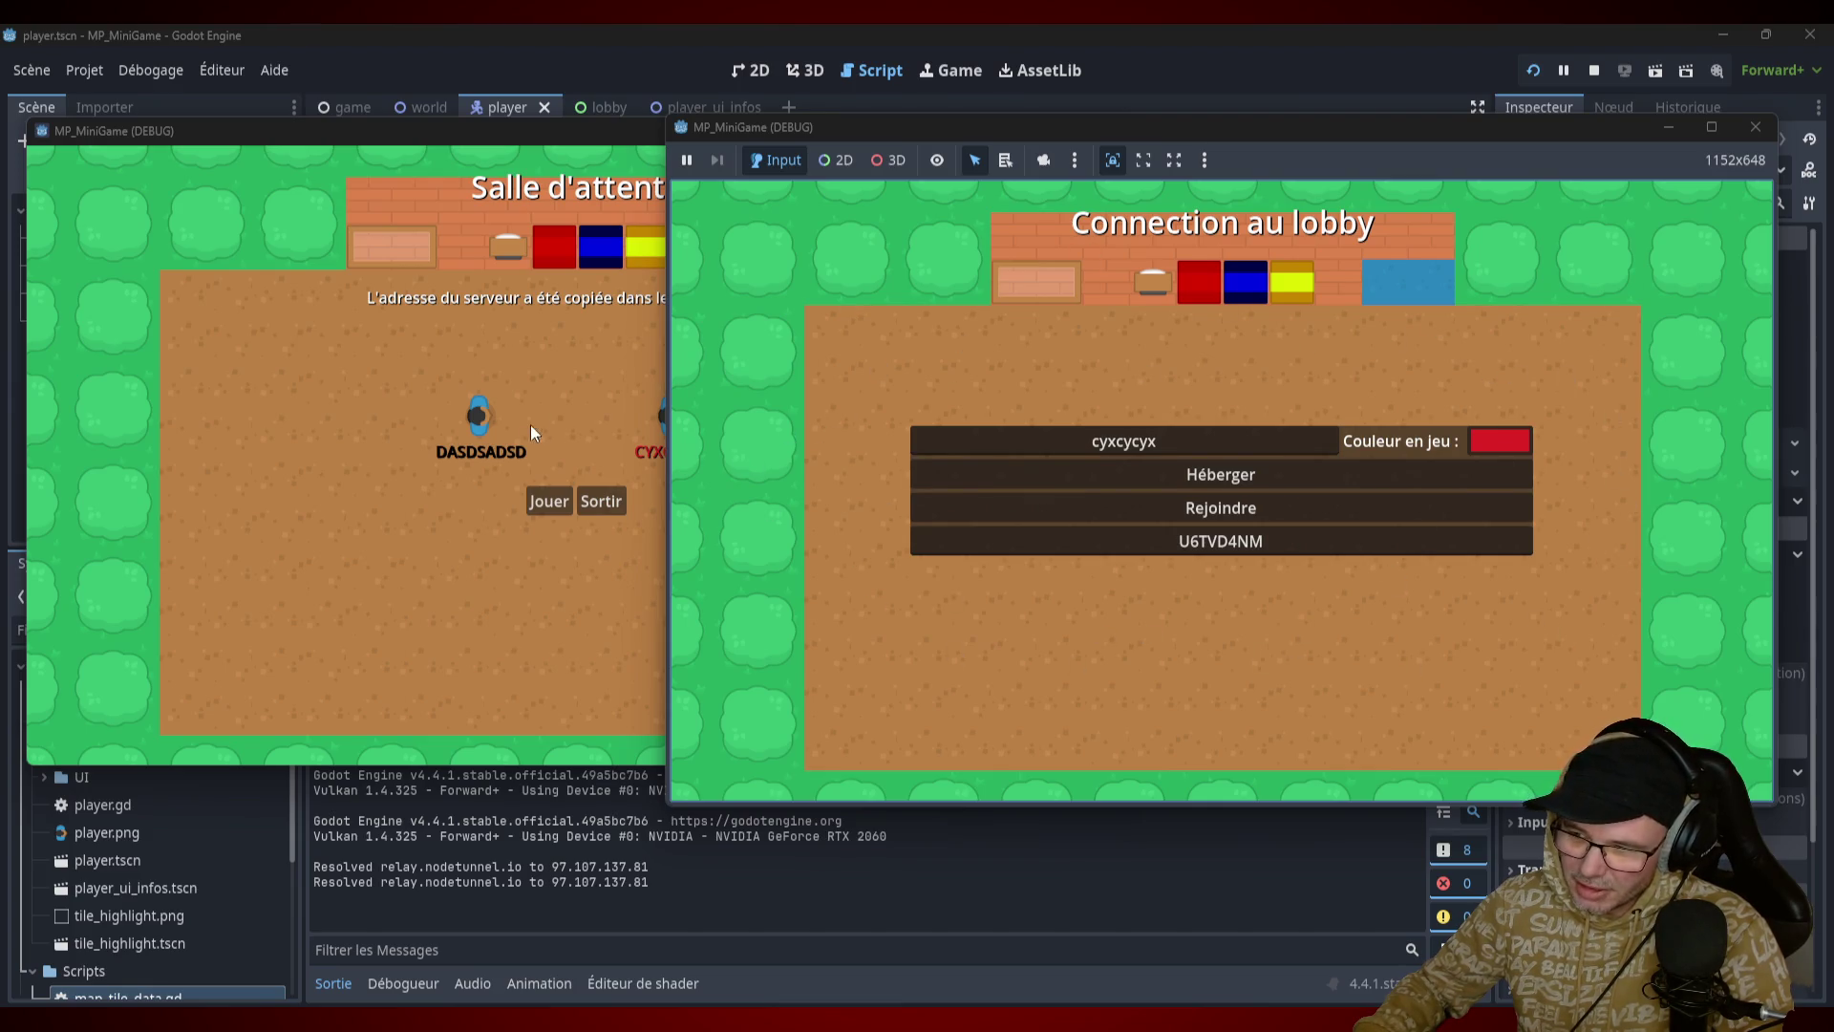
left_click(543, 134)
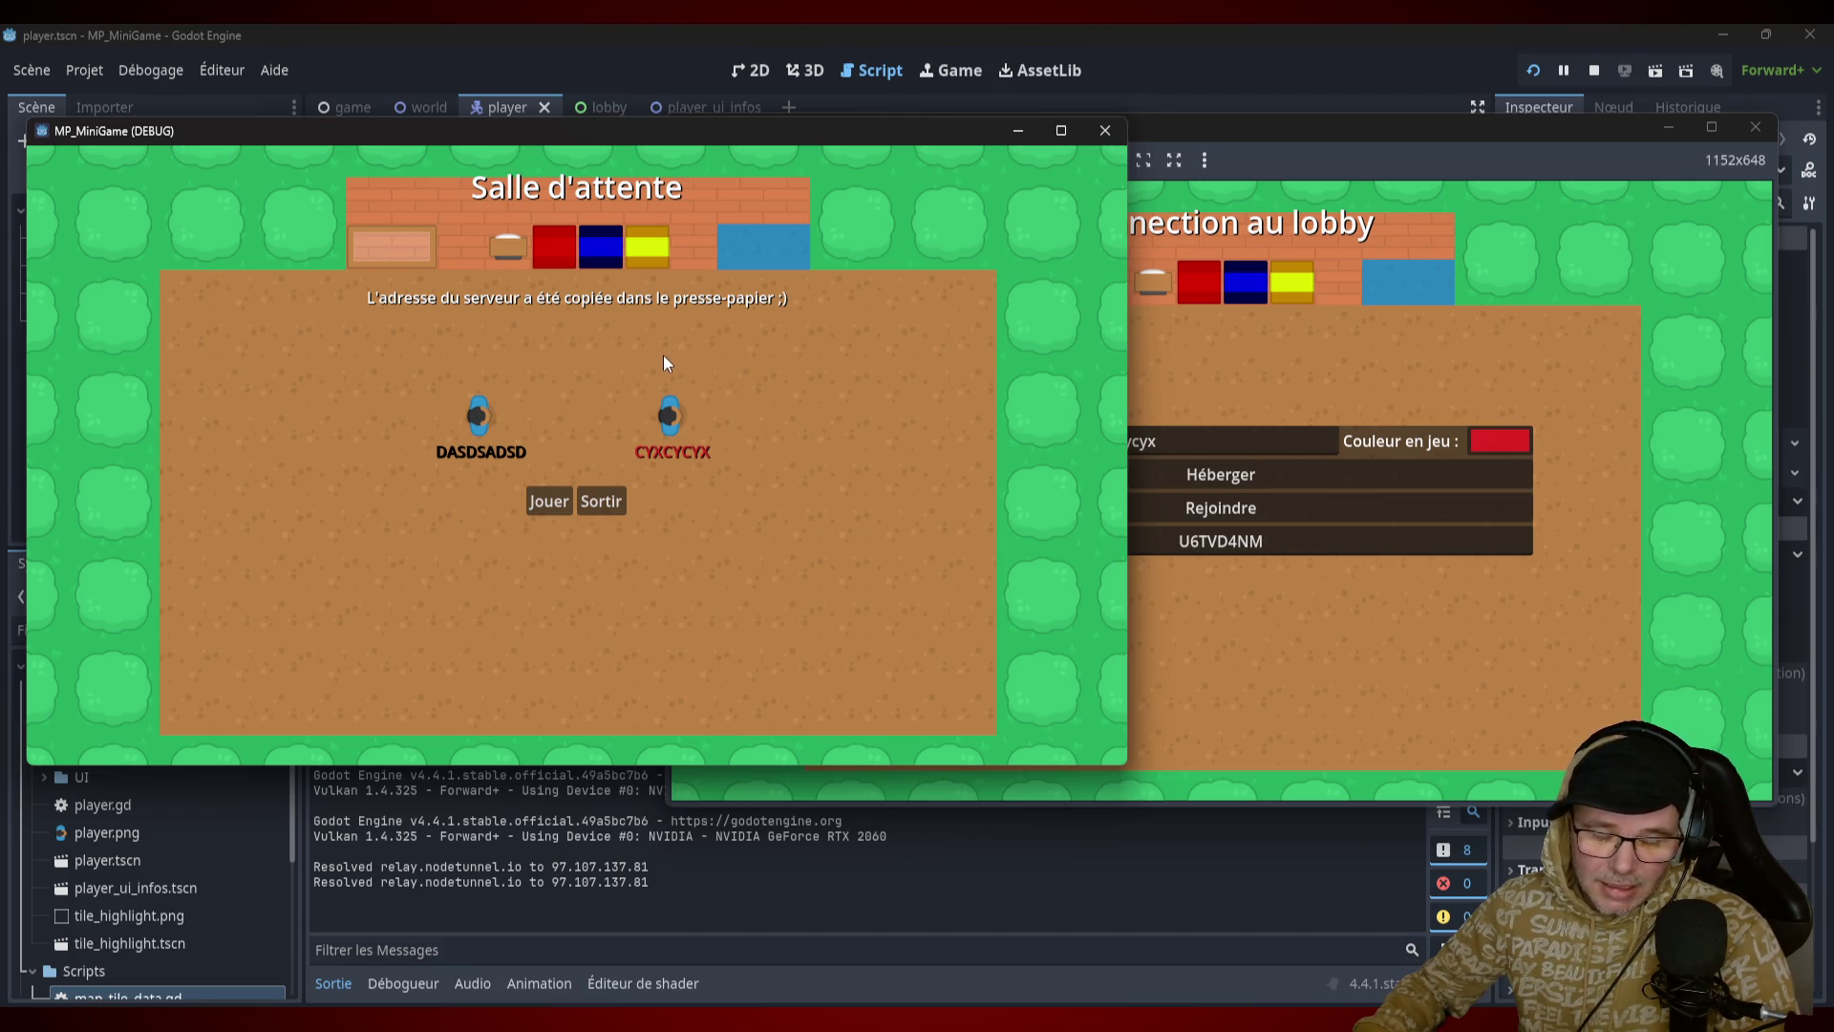
Restart the game and host a fresh lobby named 'yxcxcyxc'
left_click(1753, 122)
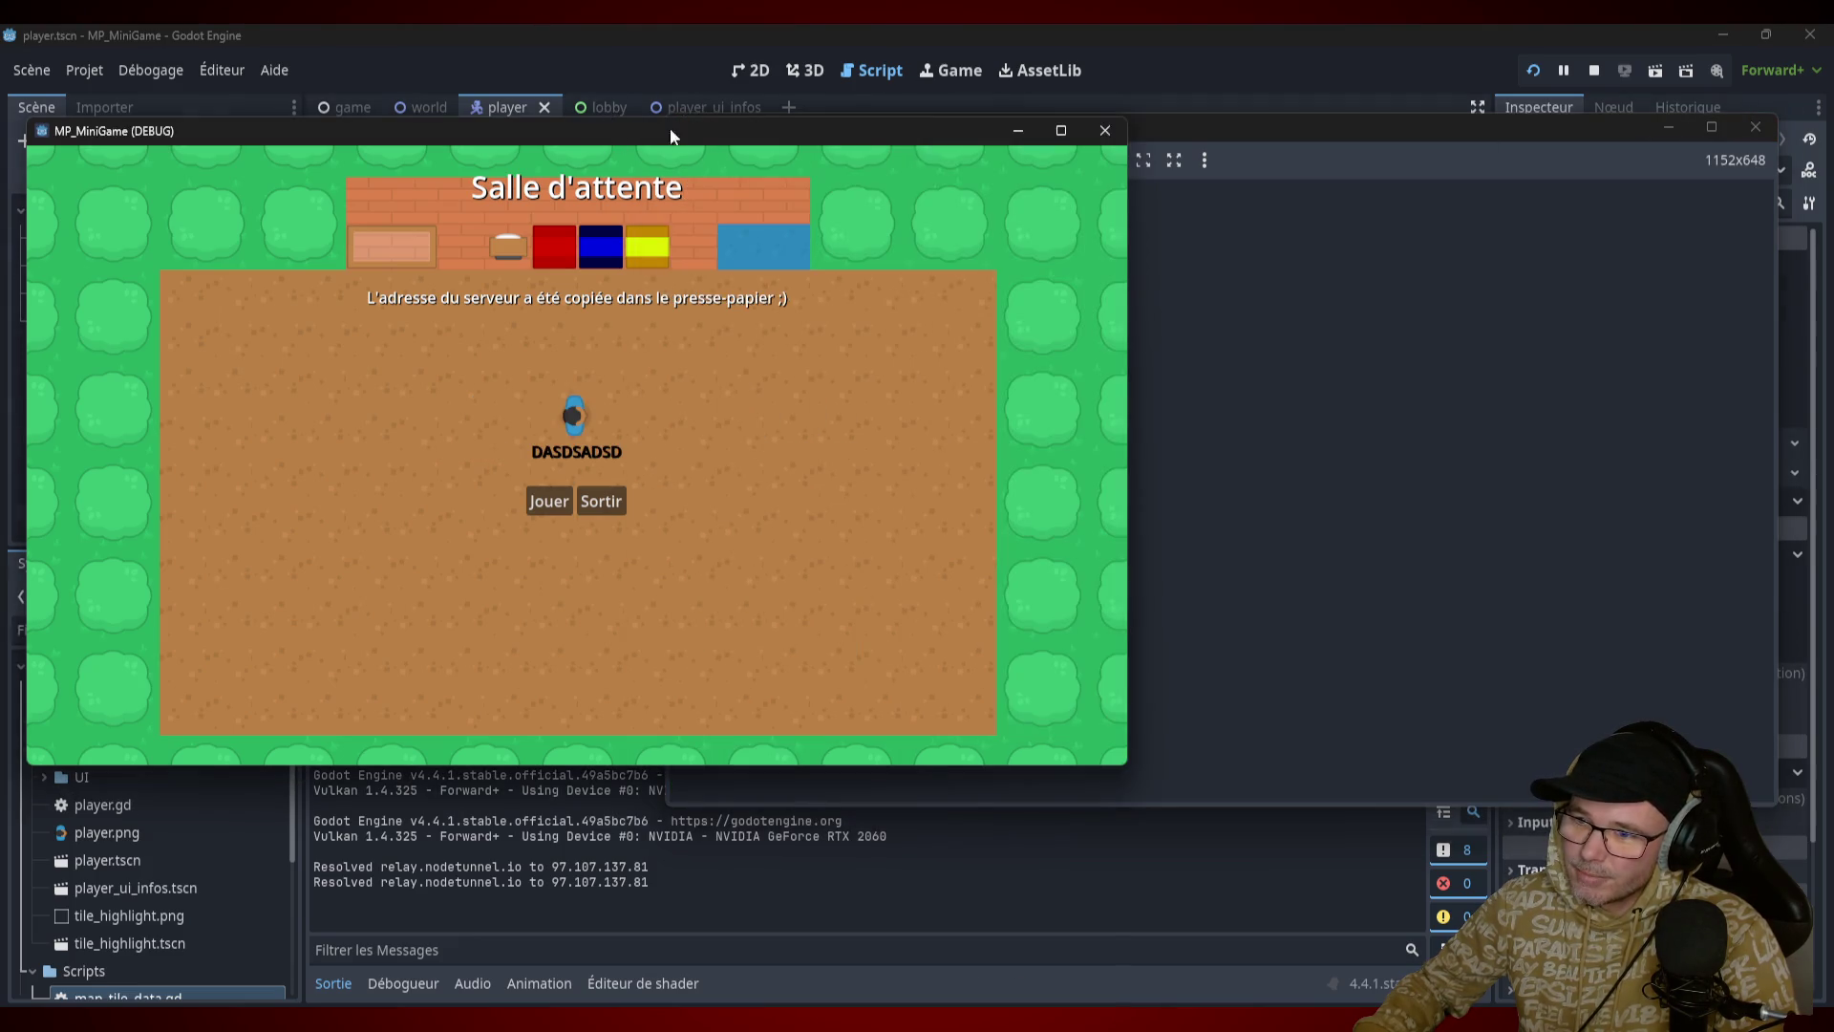
left_click(1098, 127)
left_click(1533, 69)
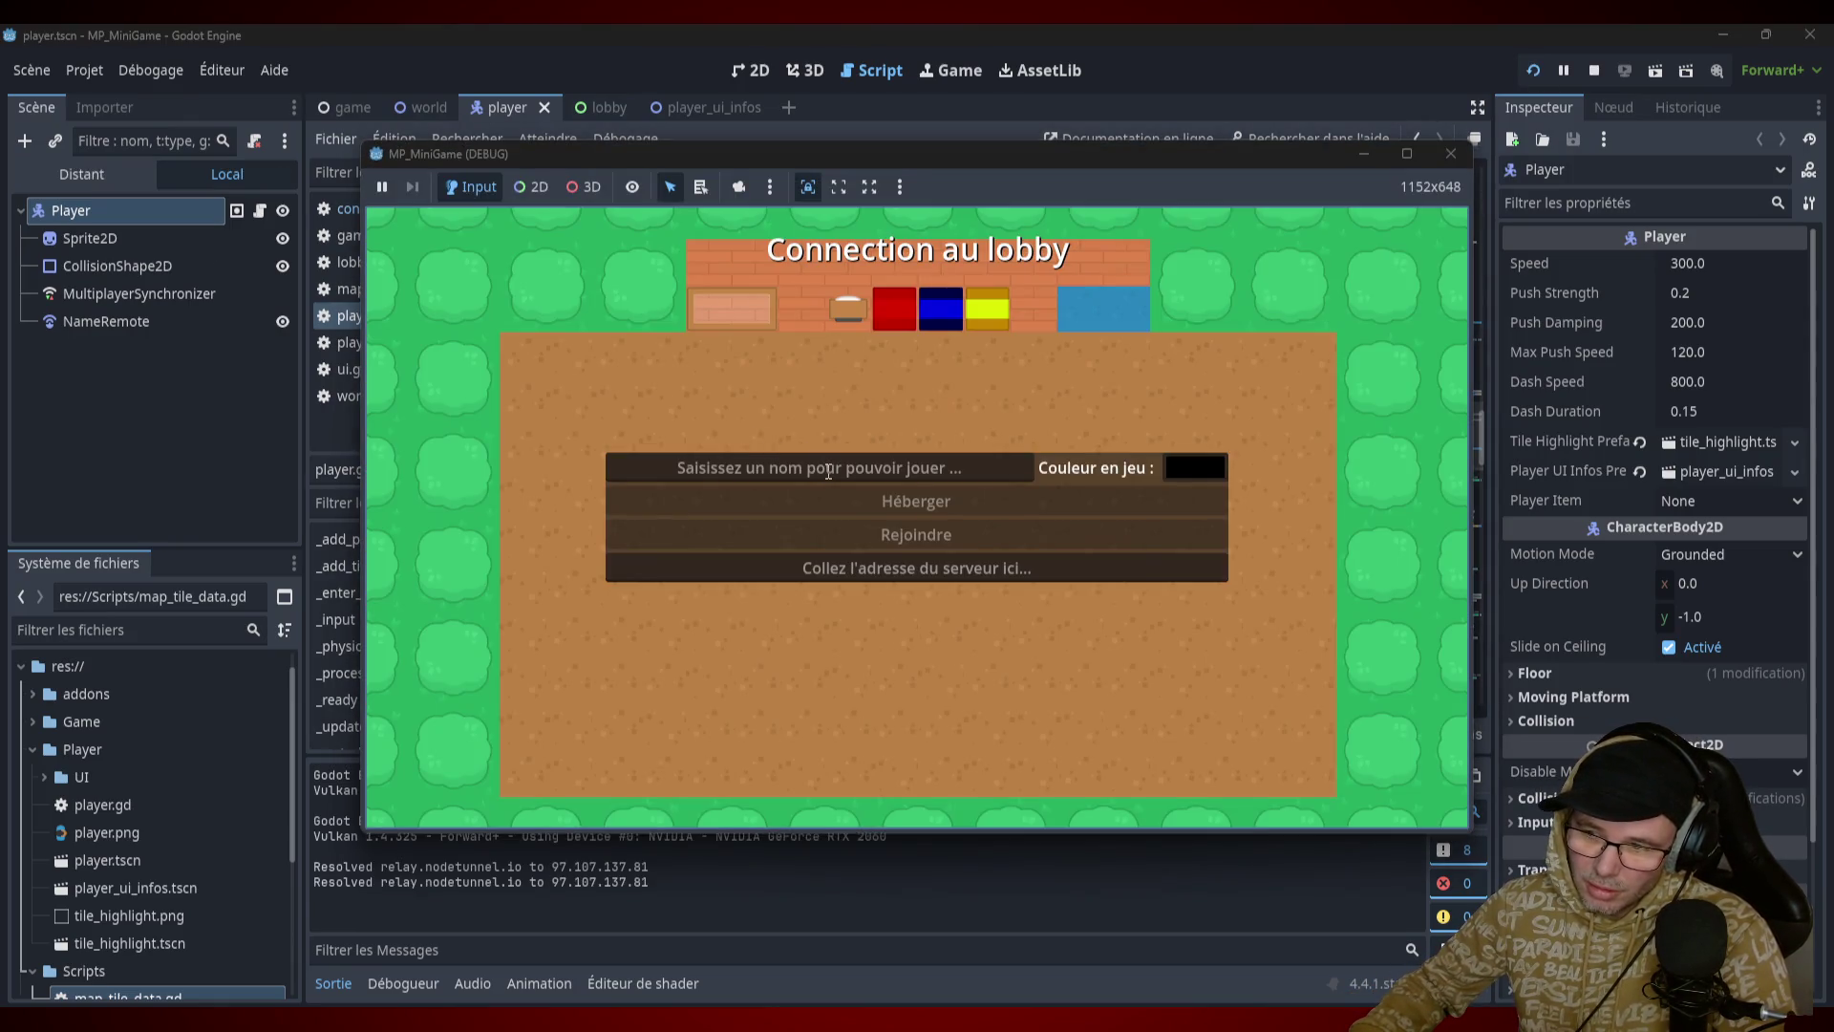
left_click(828, 468)
type("yxcxcyxc")
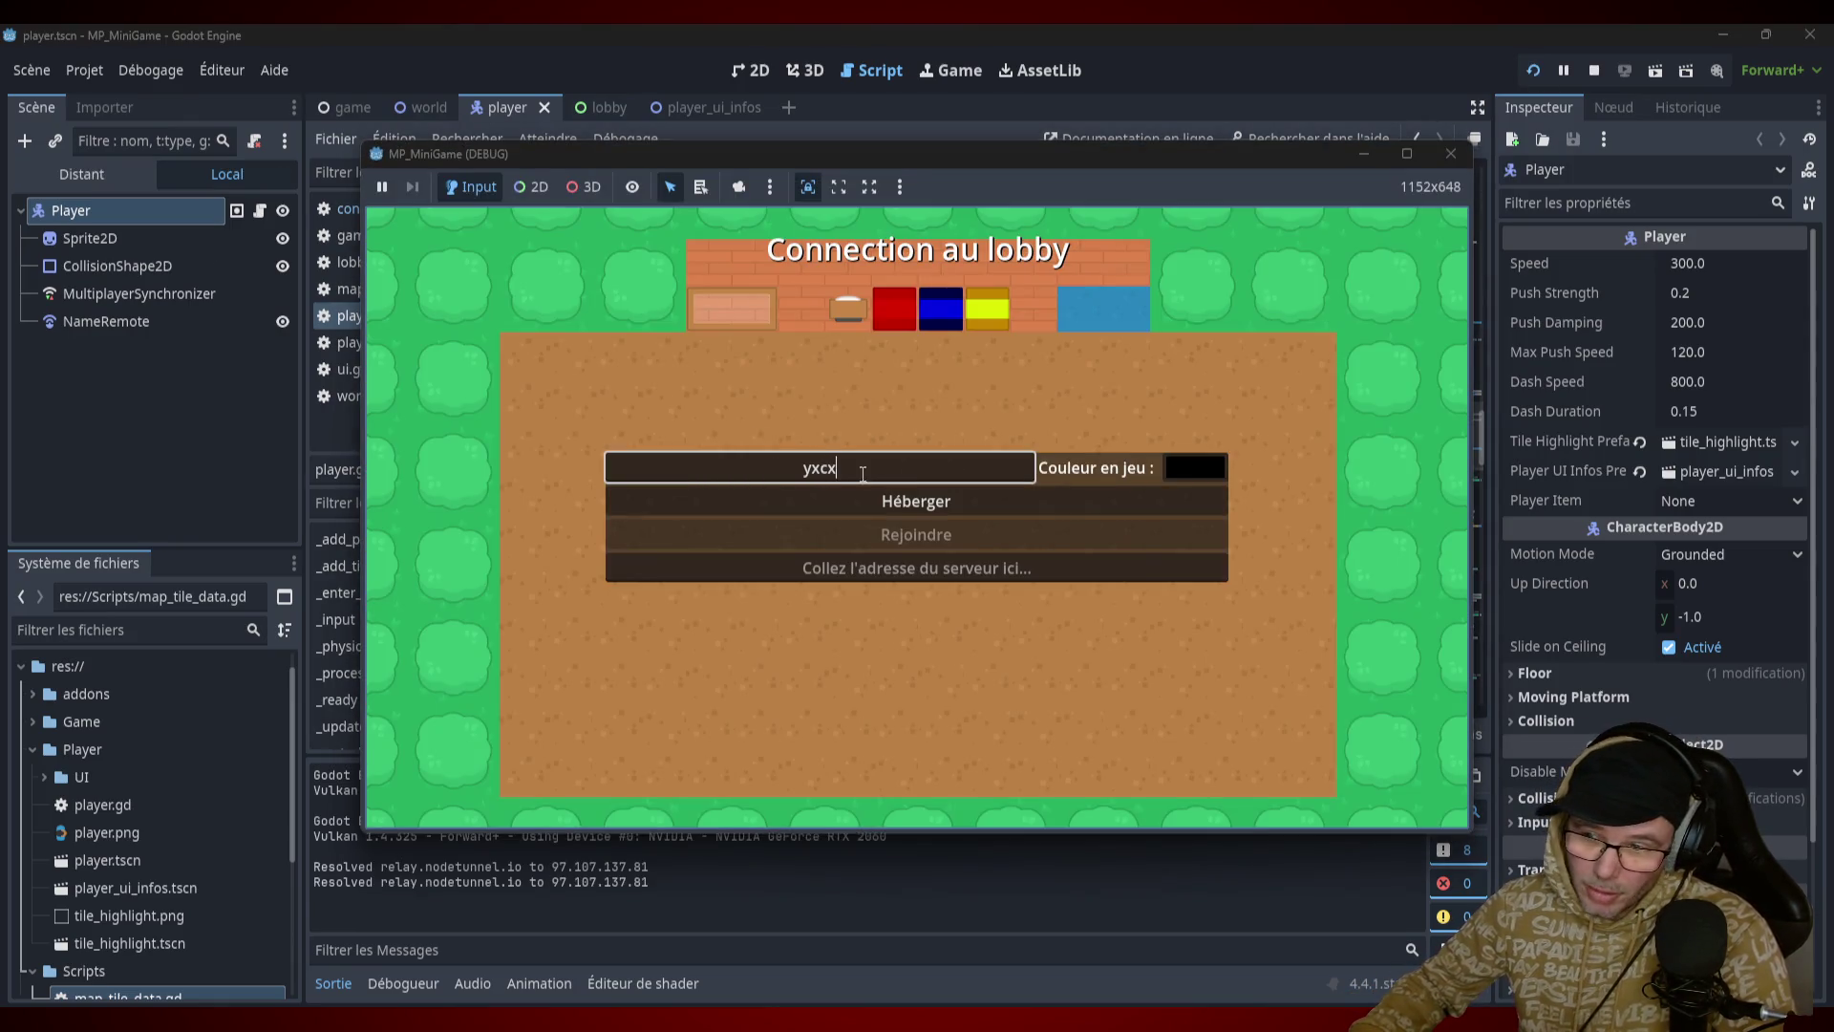
left_click(1053, 500)
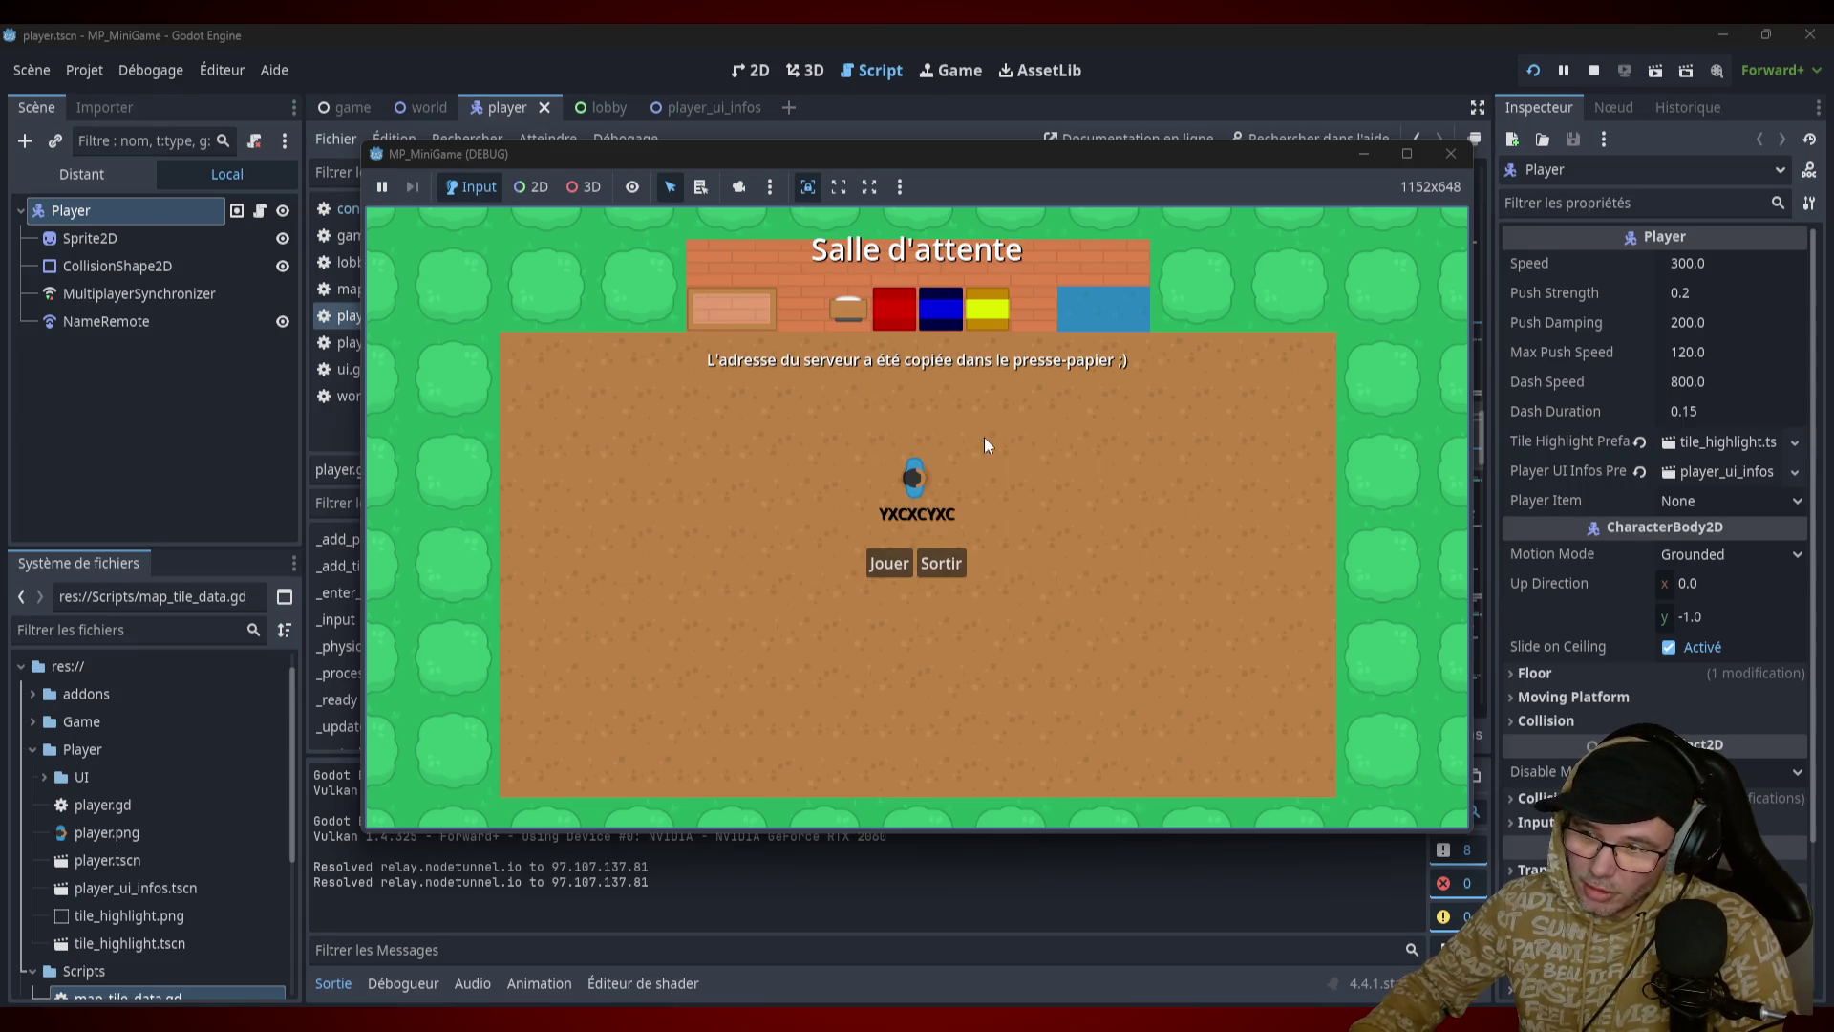
Join the new lobby from the second instance using the pasted server address
left_click_drag(1078, 141, 349, 163)
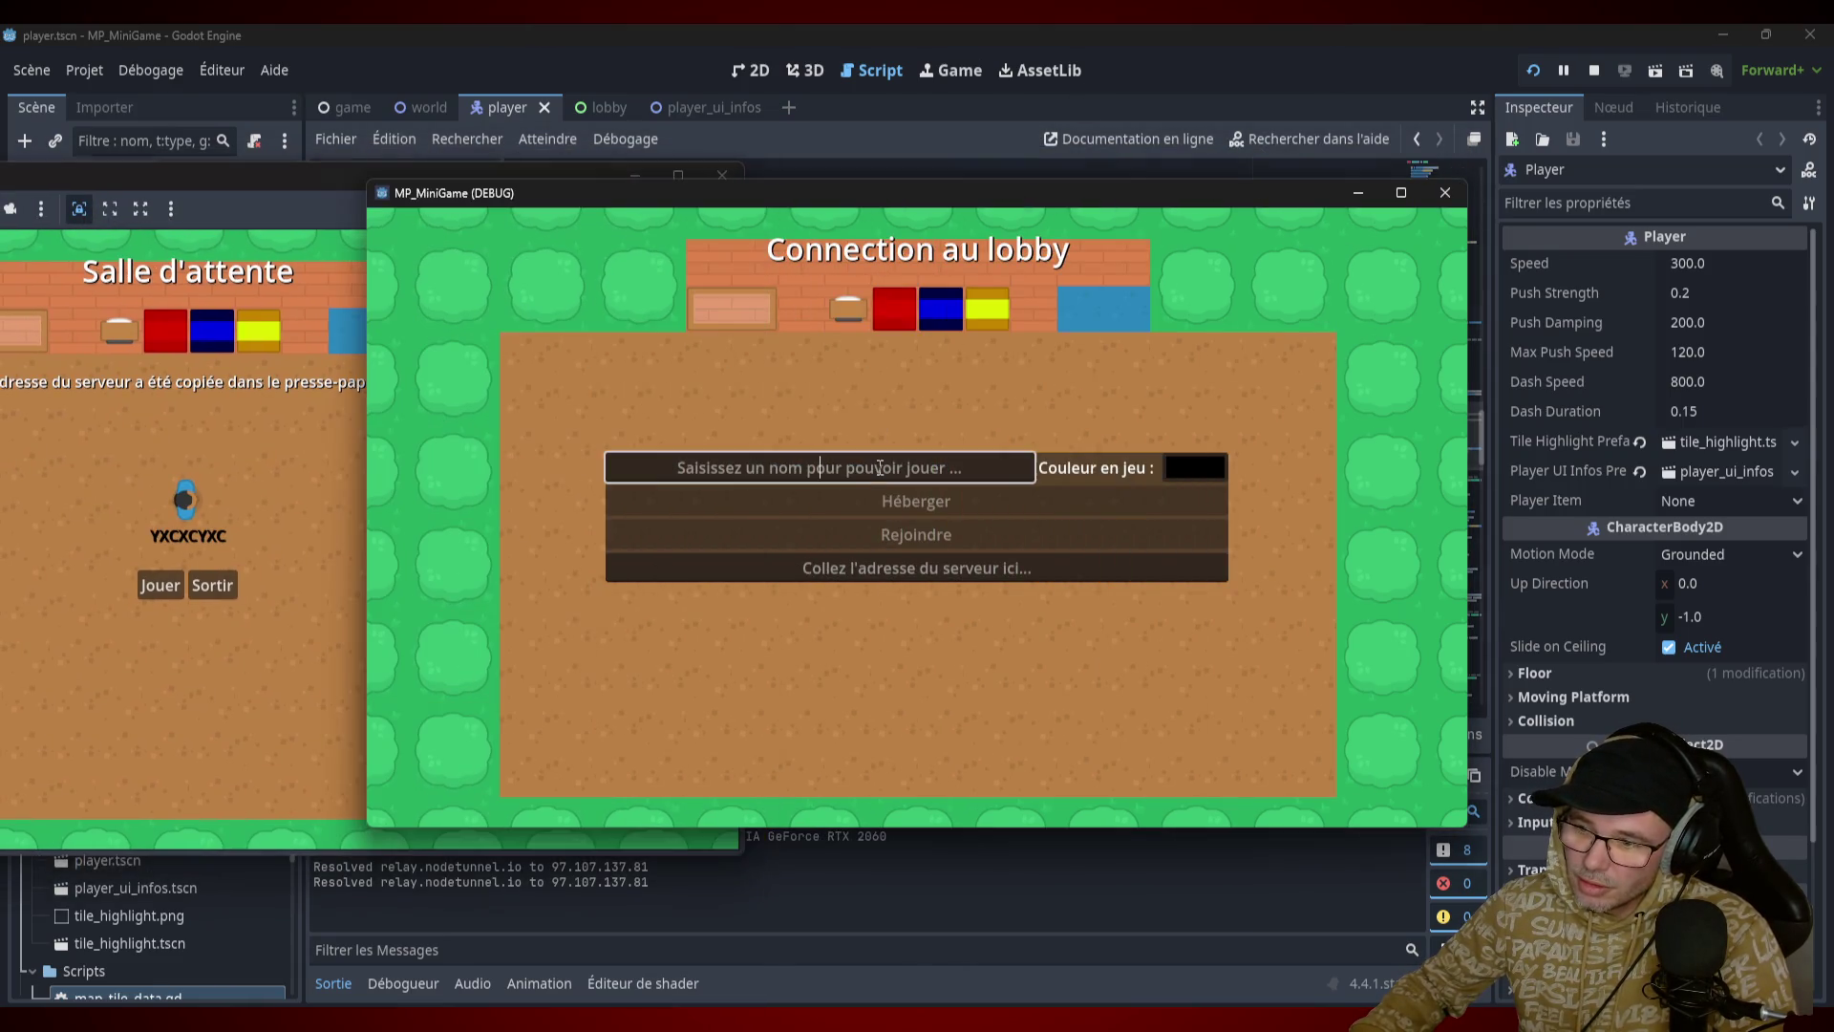
key("ctrl+v")
left_click(885, 570)
key("ctrl+v")
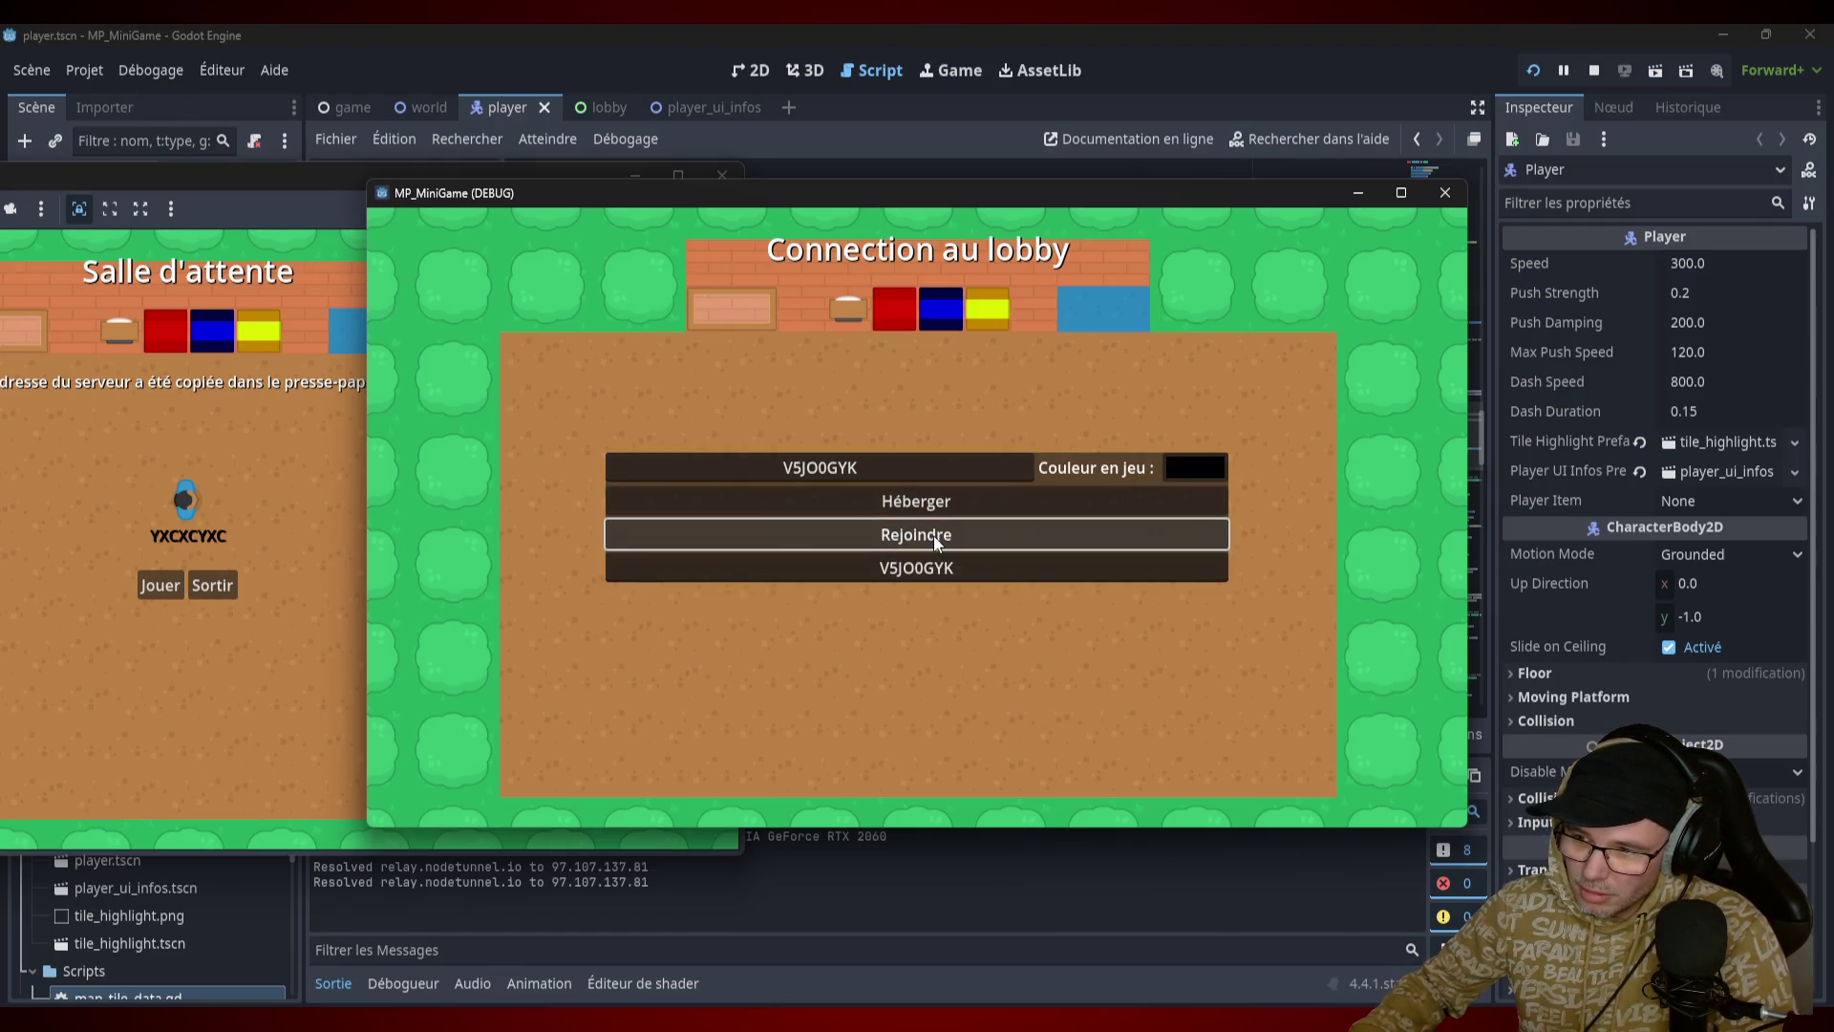
left_click(932, 534)
Leave the waiting room from the host, then close the client game window
left_click_drag(822, 189, 1154, 183)
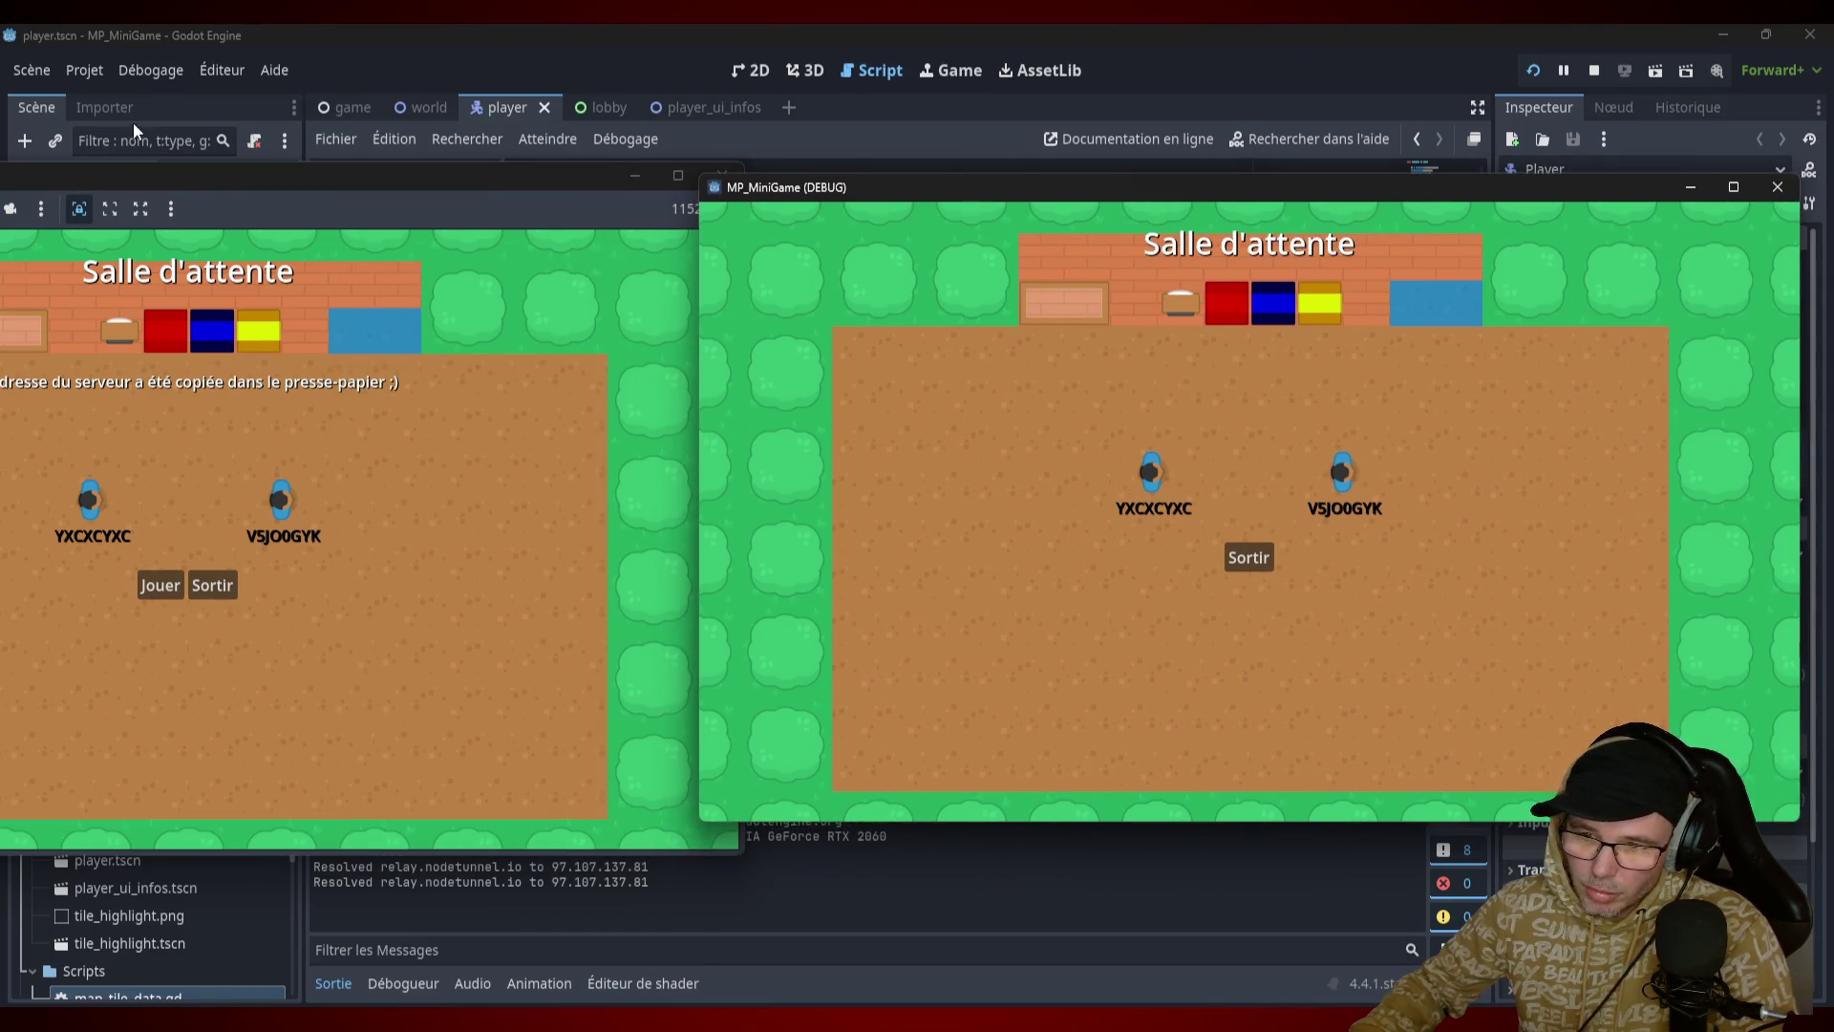
left_click_drag(277, 174, 885, 126)
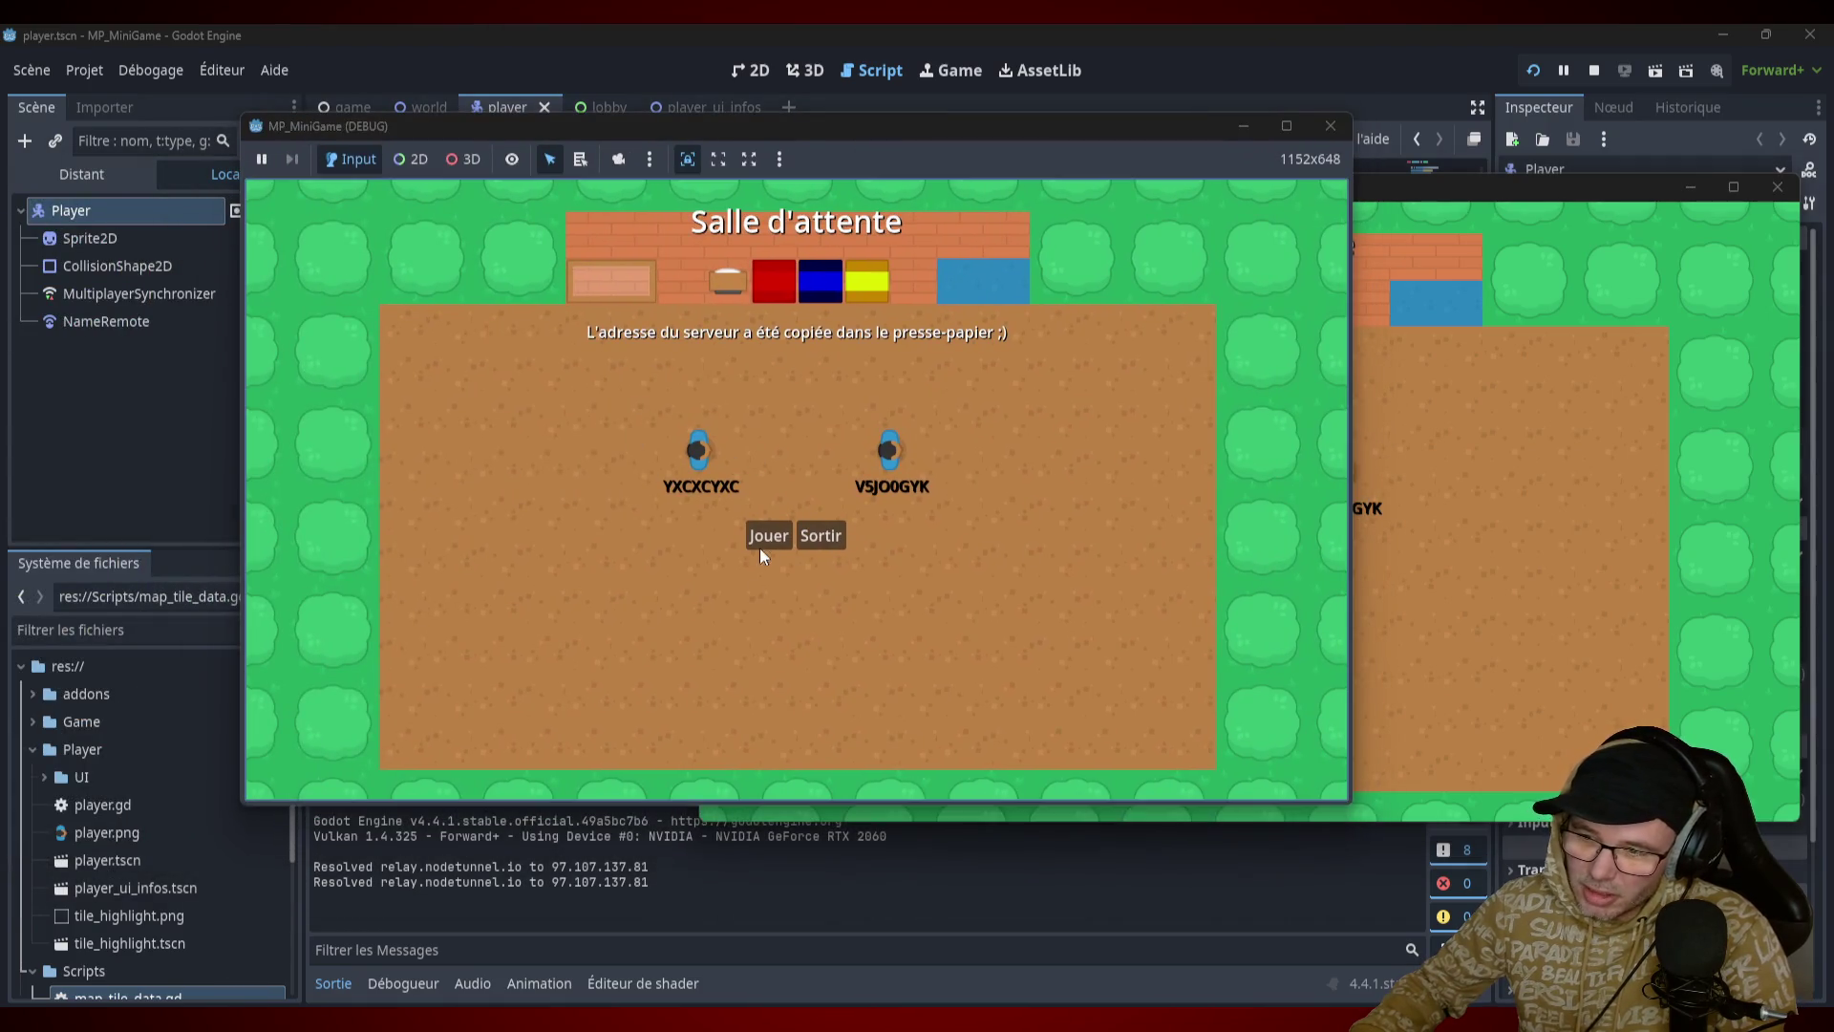
left_click(828, 537)
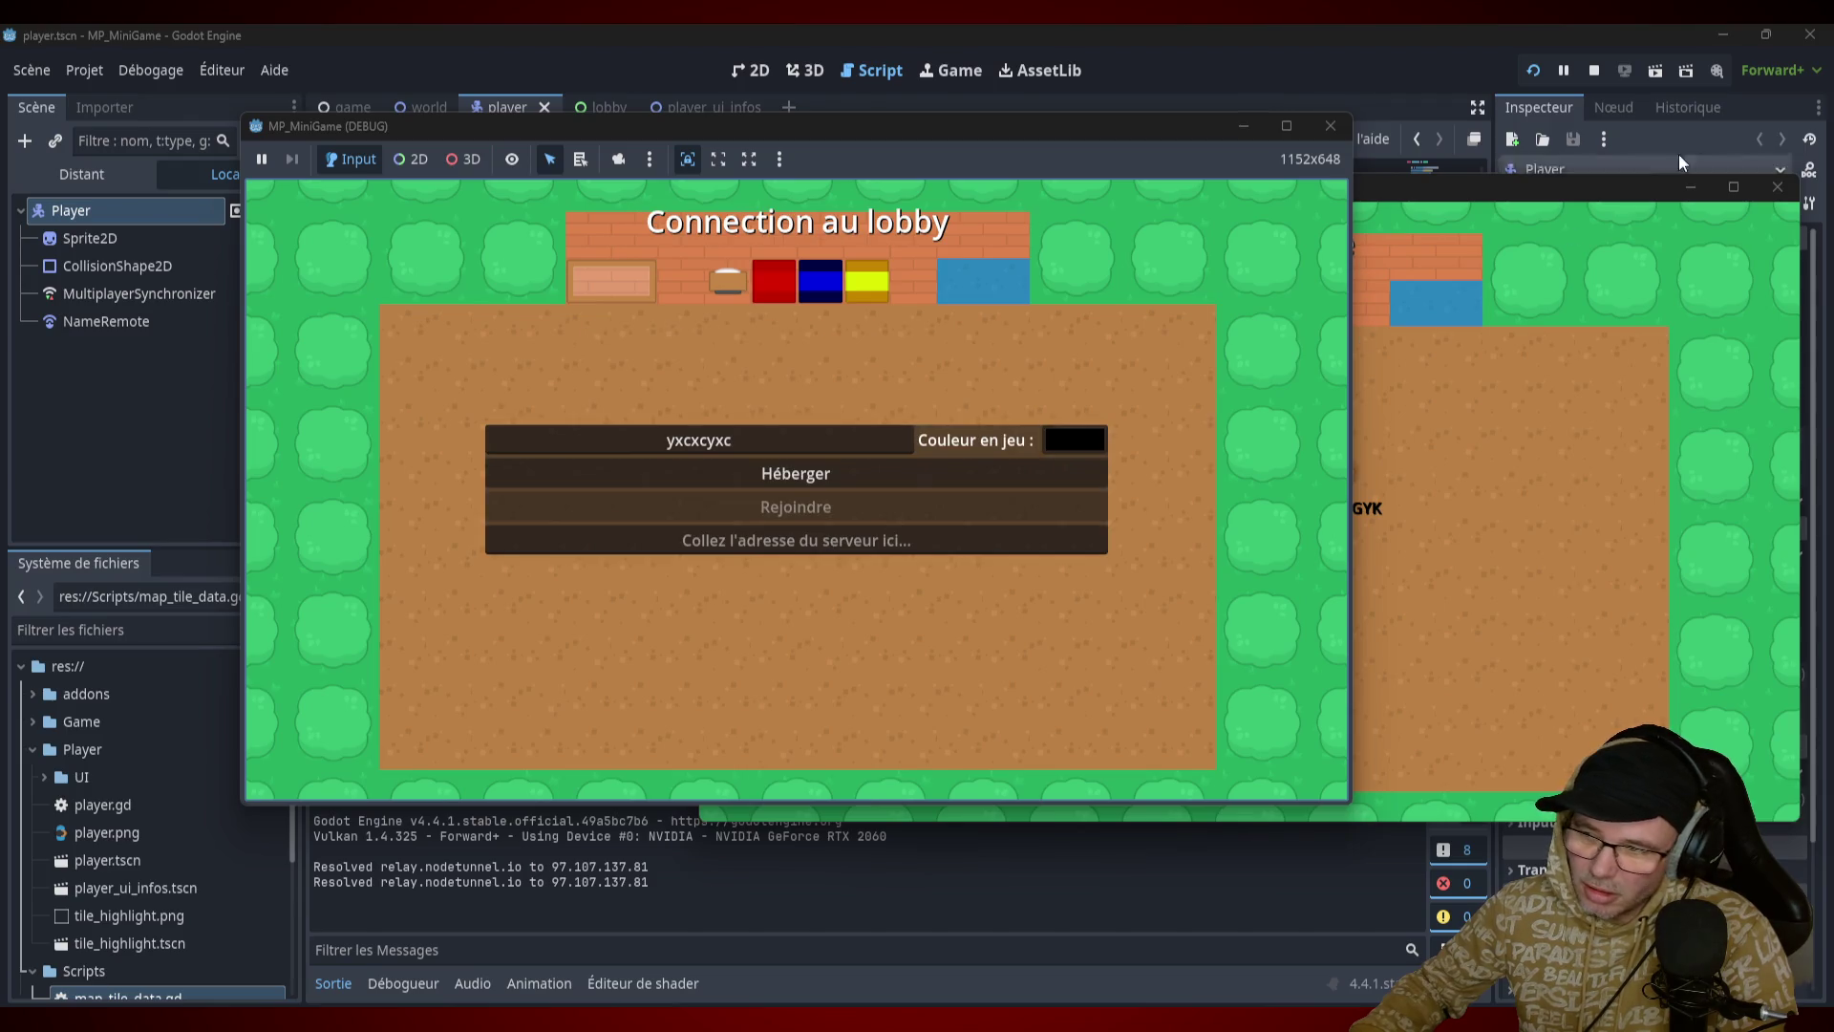
left_click(1597, 191)
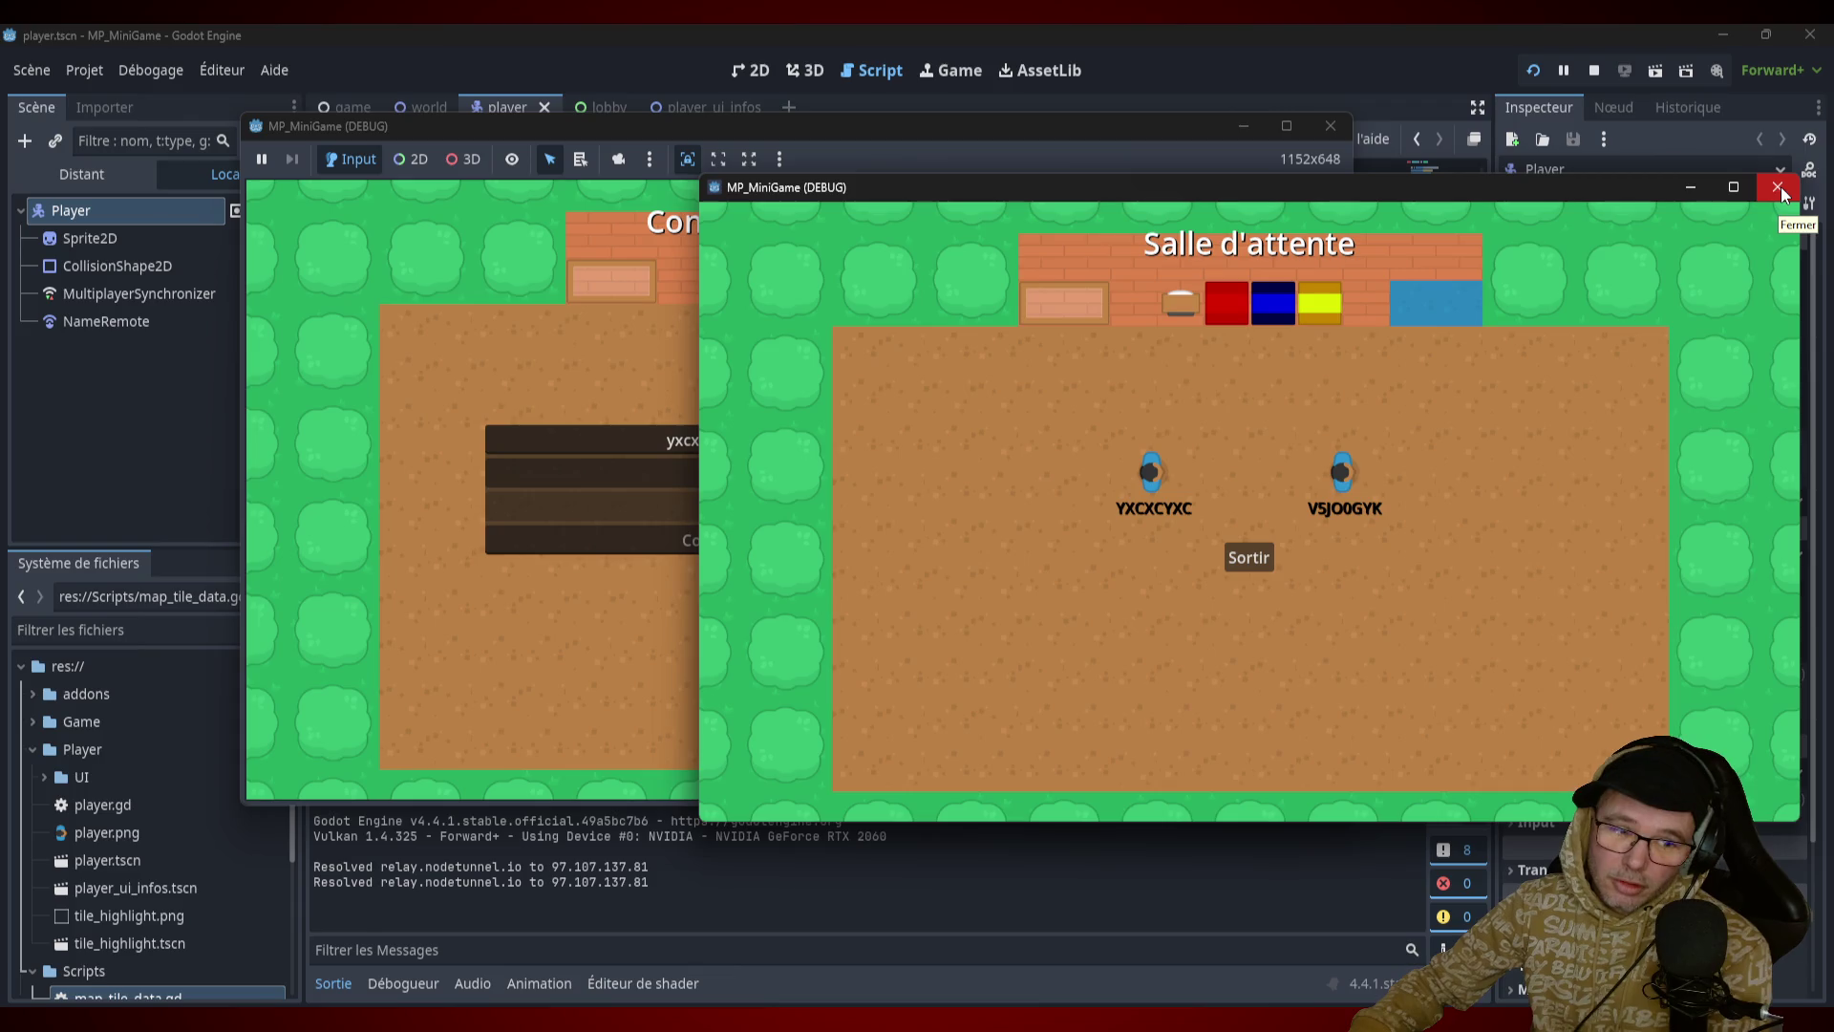
left_click(1777, 188)
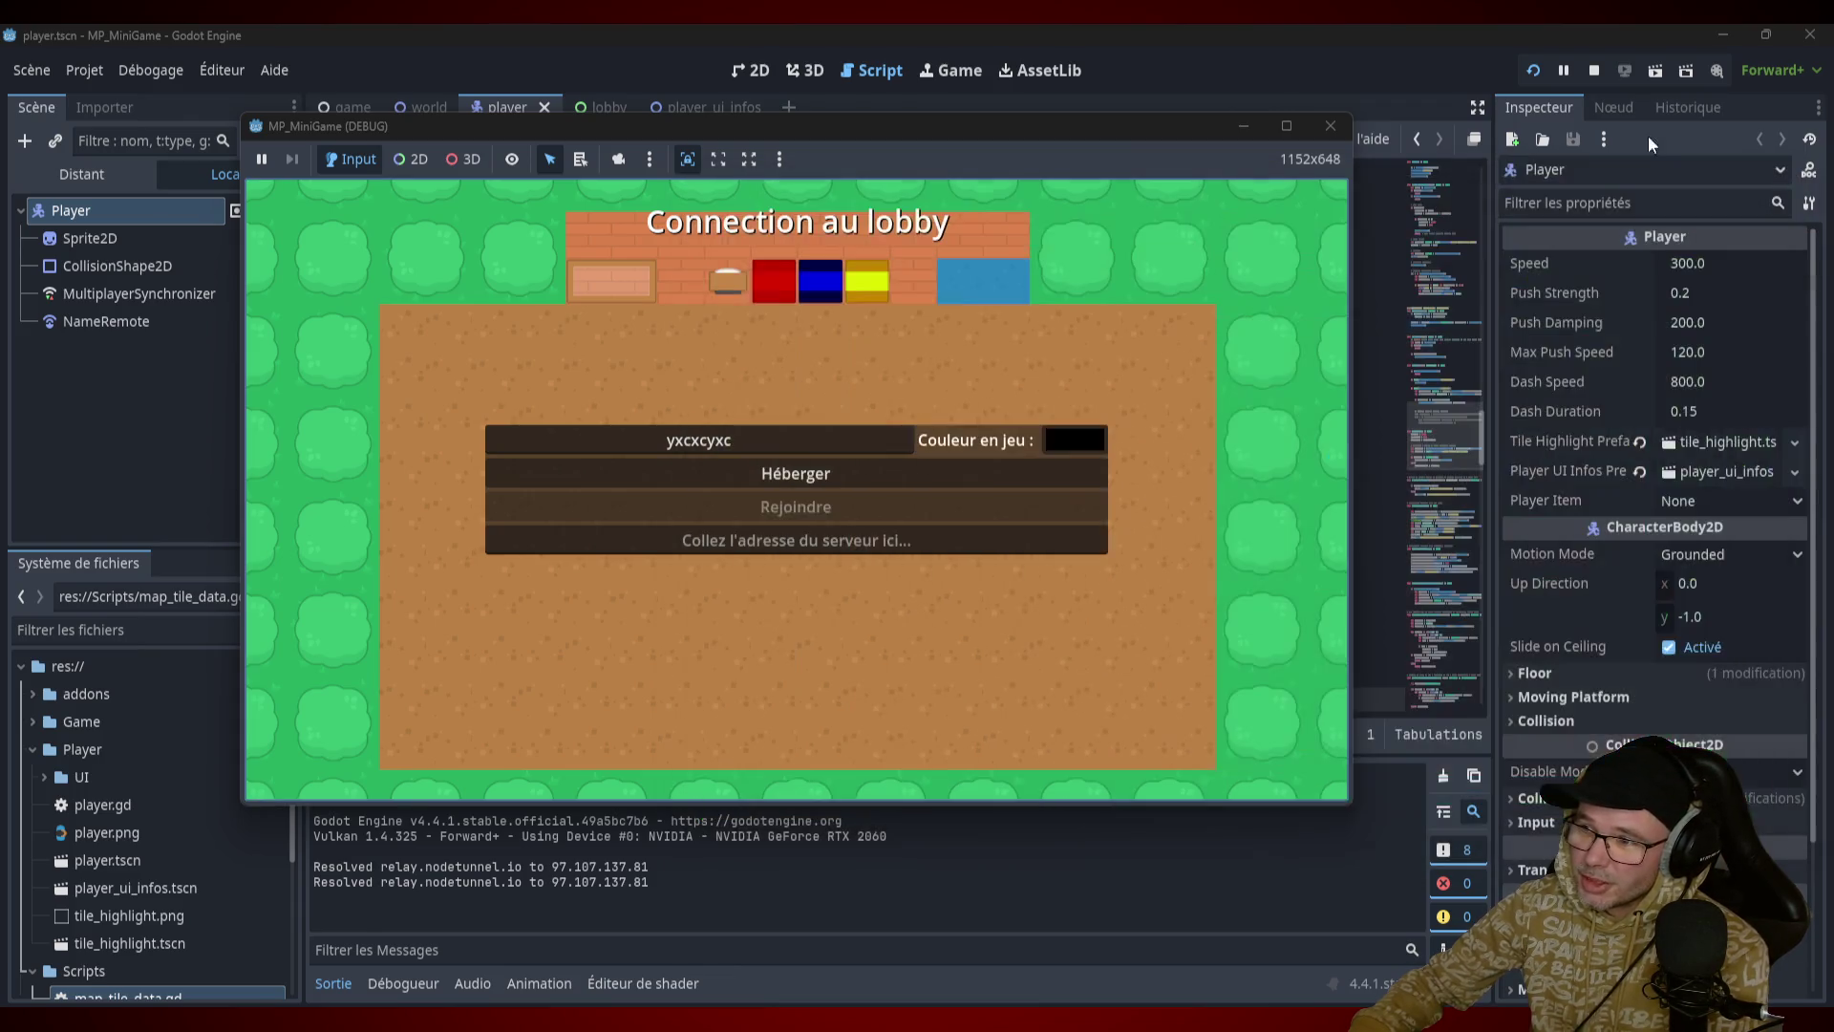
Stop the last game window and toggle a breakpoint at line 107 of player.gd
left_click(1332, 127)
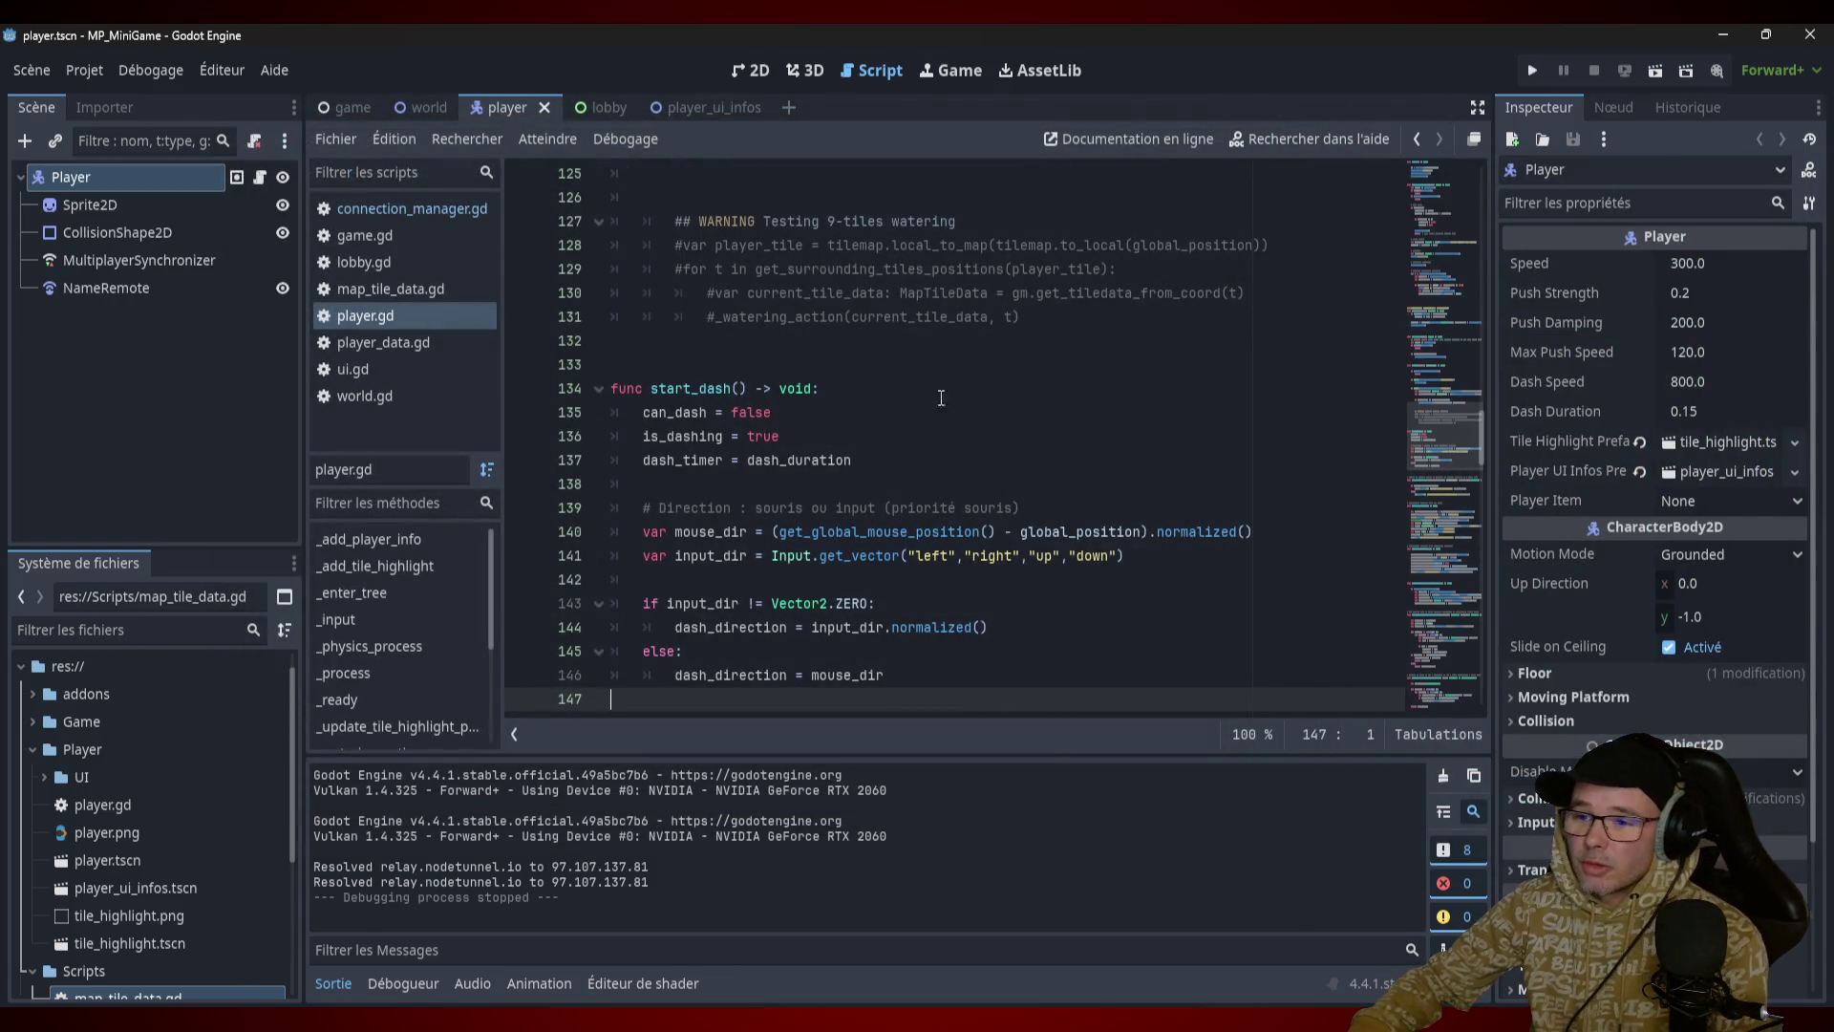
scroll(708, 449, "up", 10)
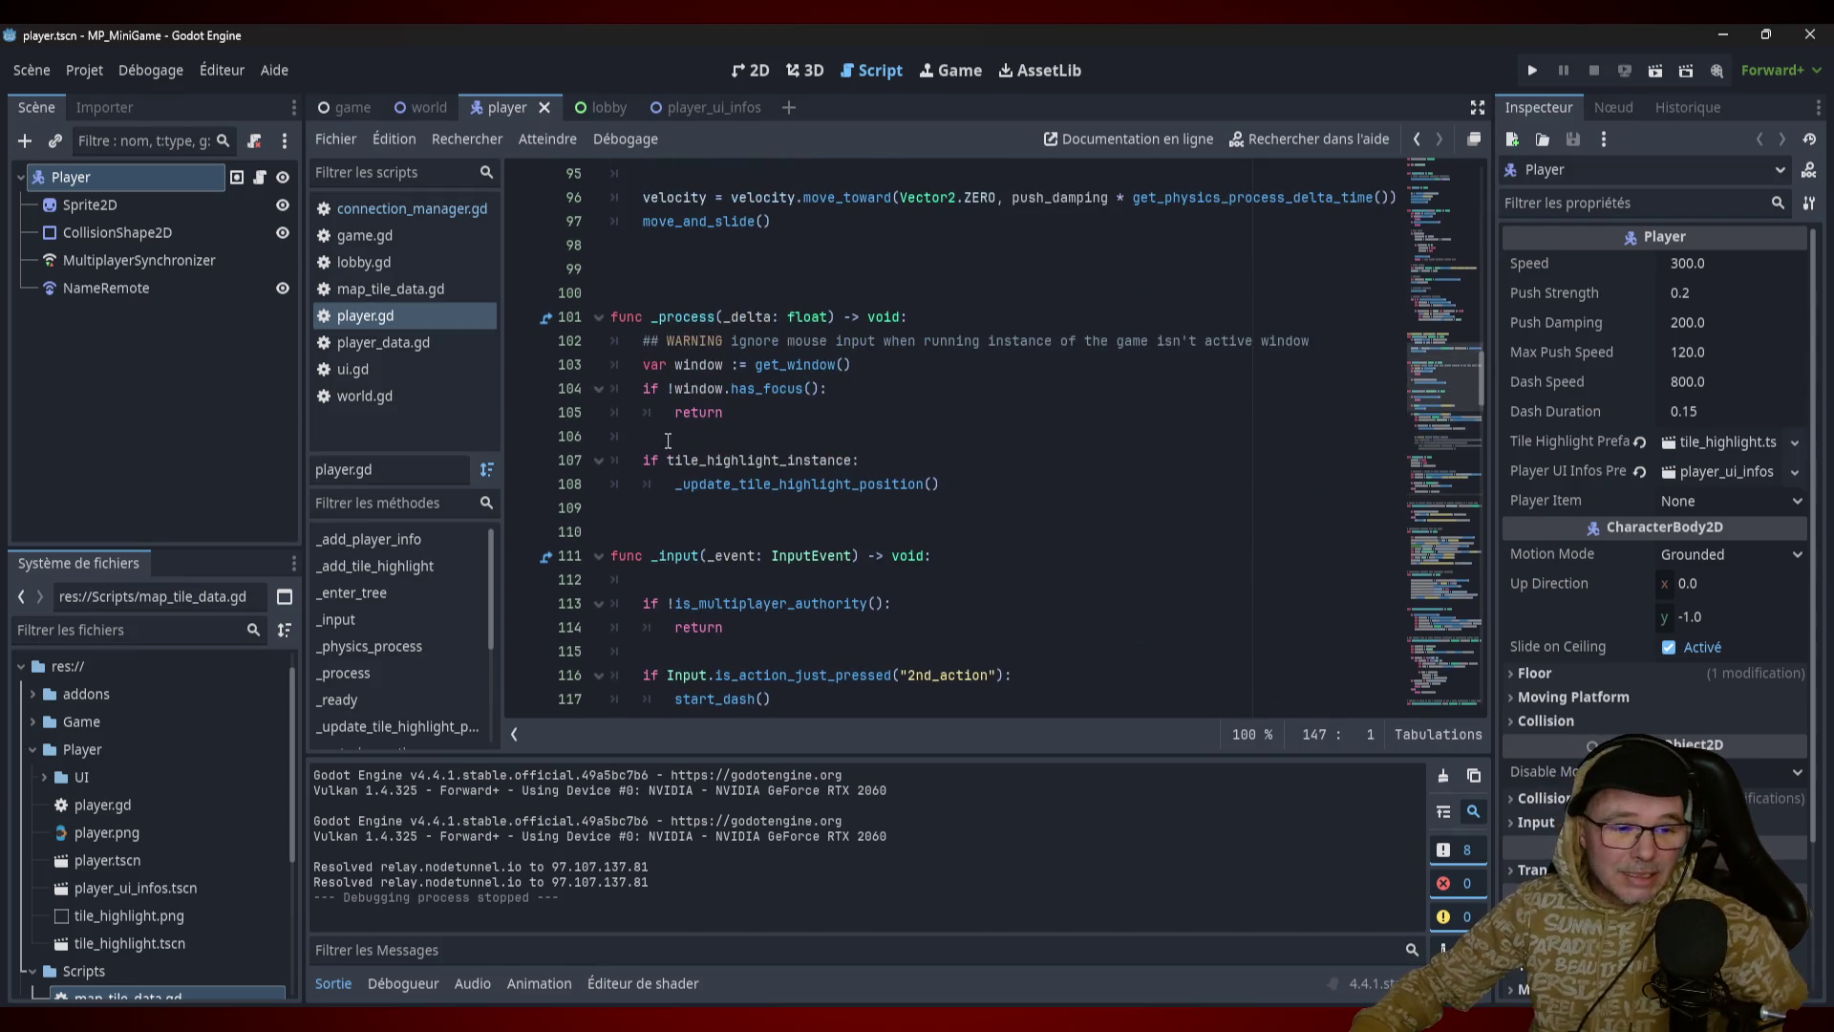
left_click(523, 459)
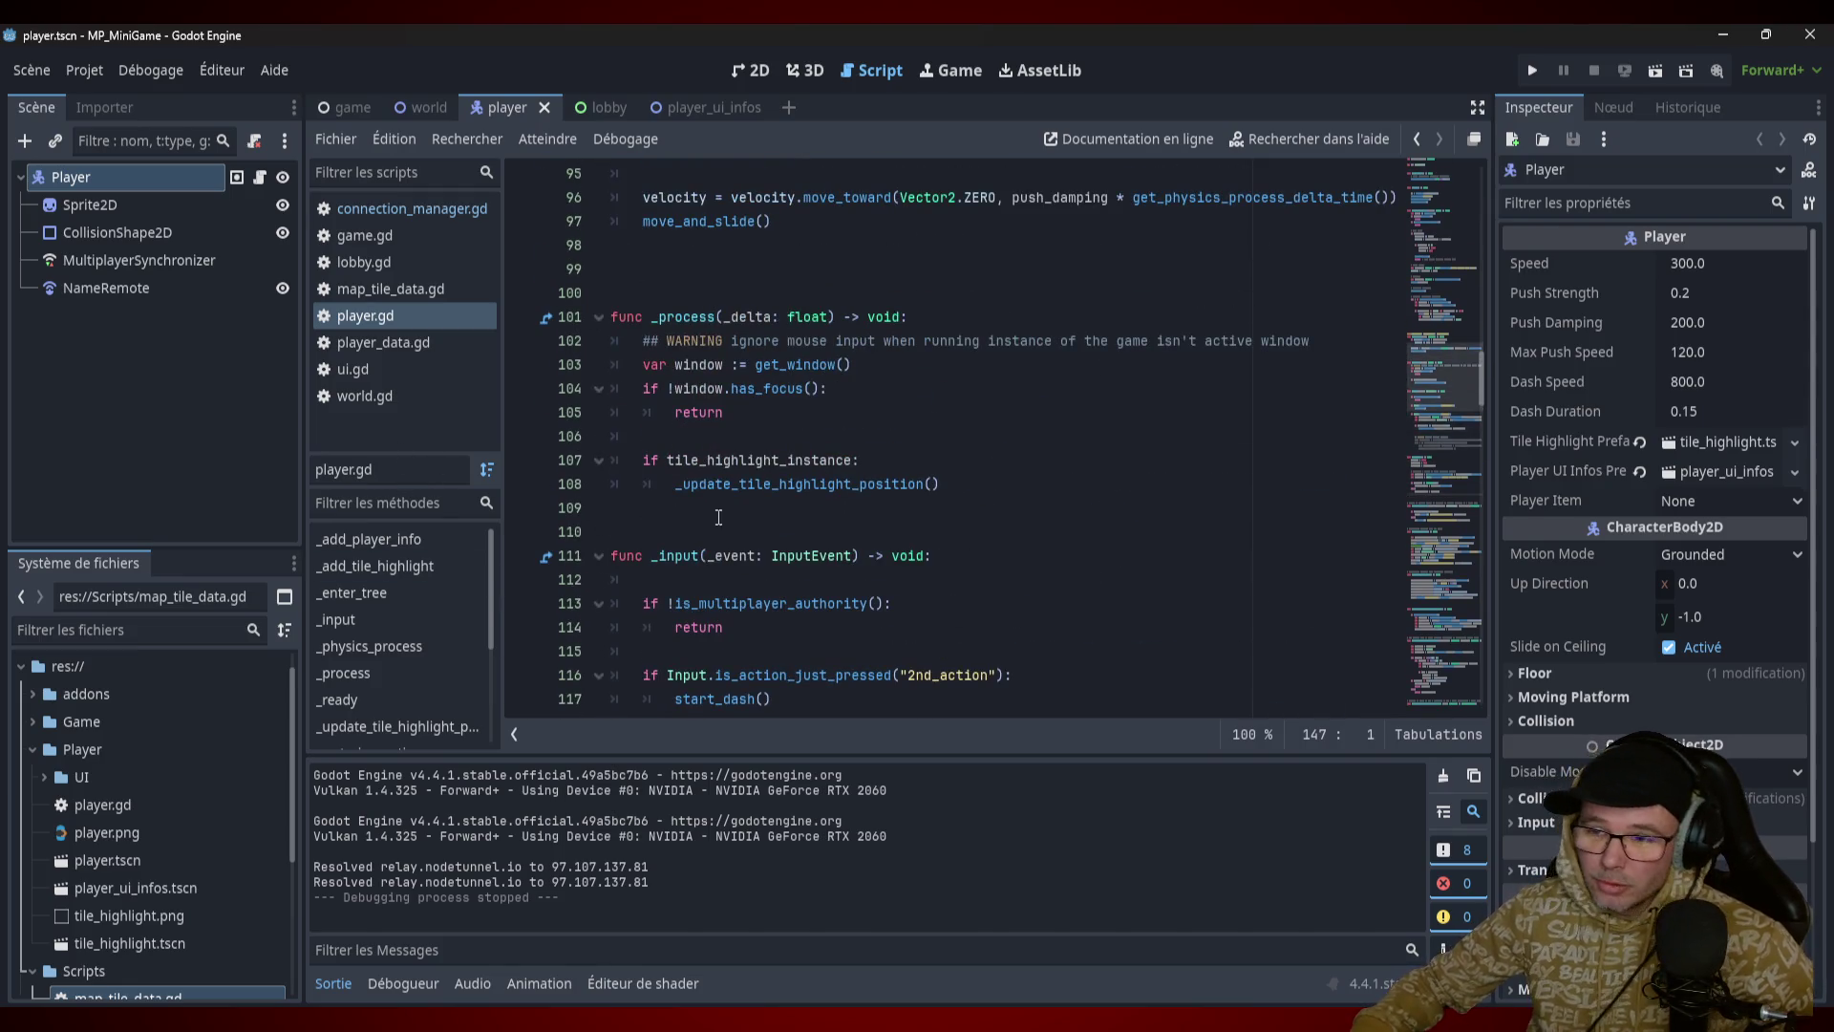
scroll(830, 445, "up", 12)
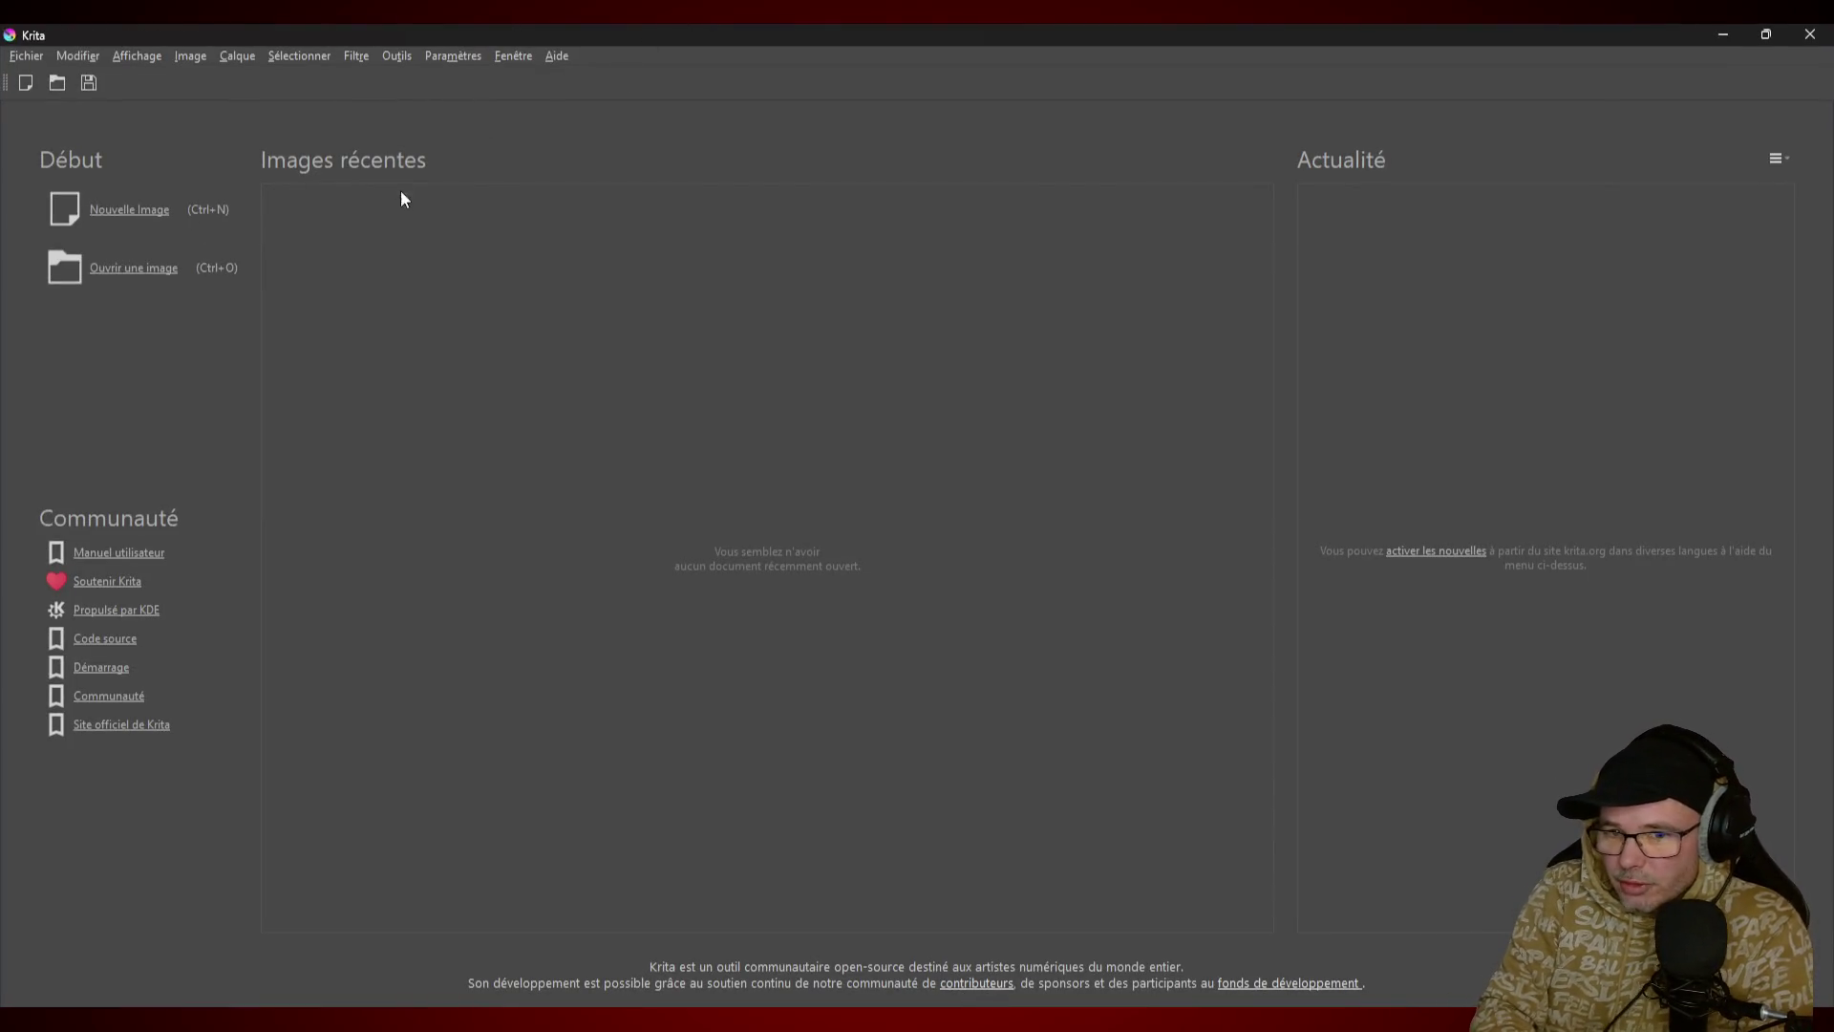
Create a blank 3508 × 2480 image via Nouvelle image and Créer
left_click(137, 209)
left_click(1089, 774)
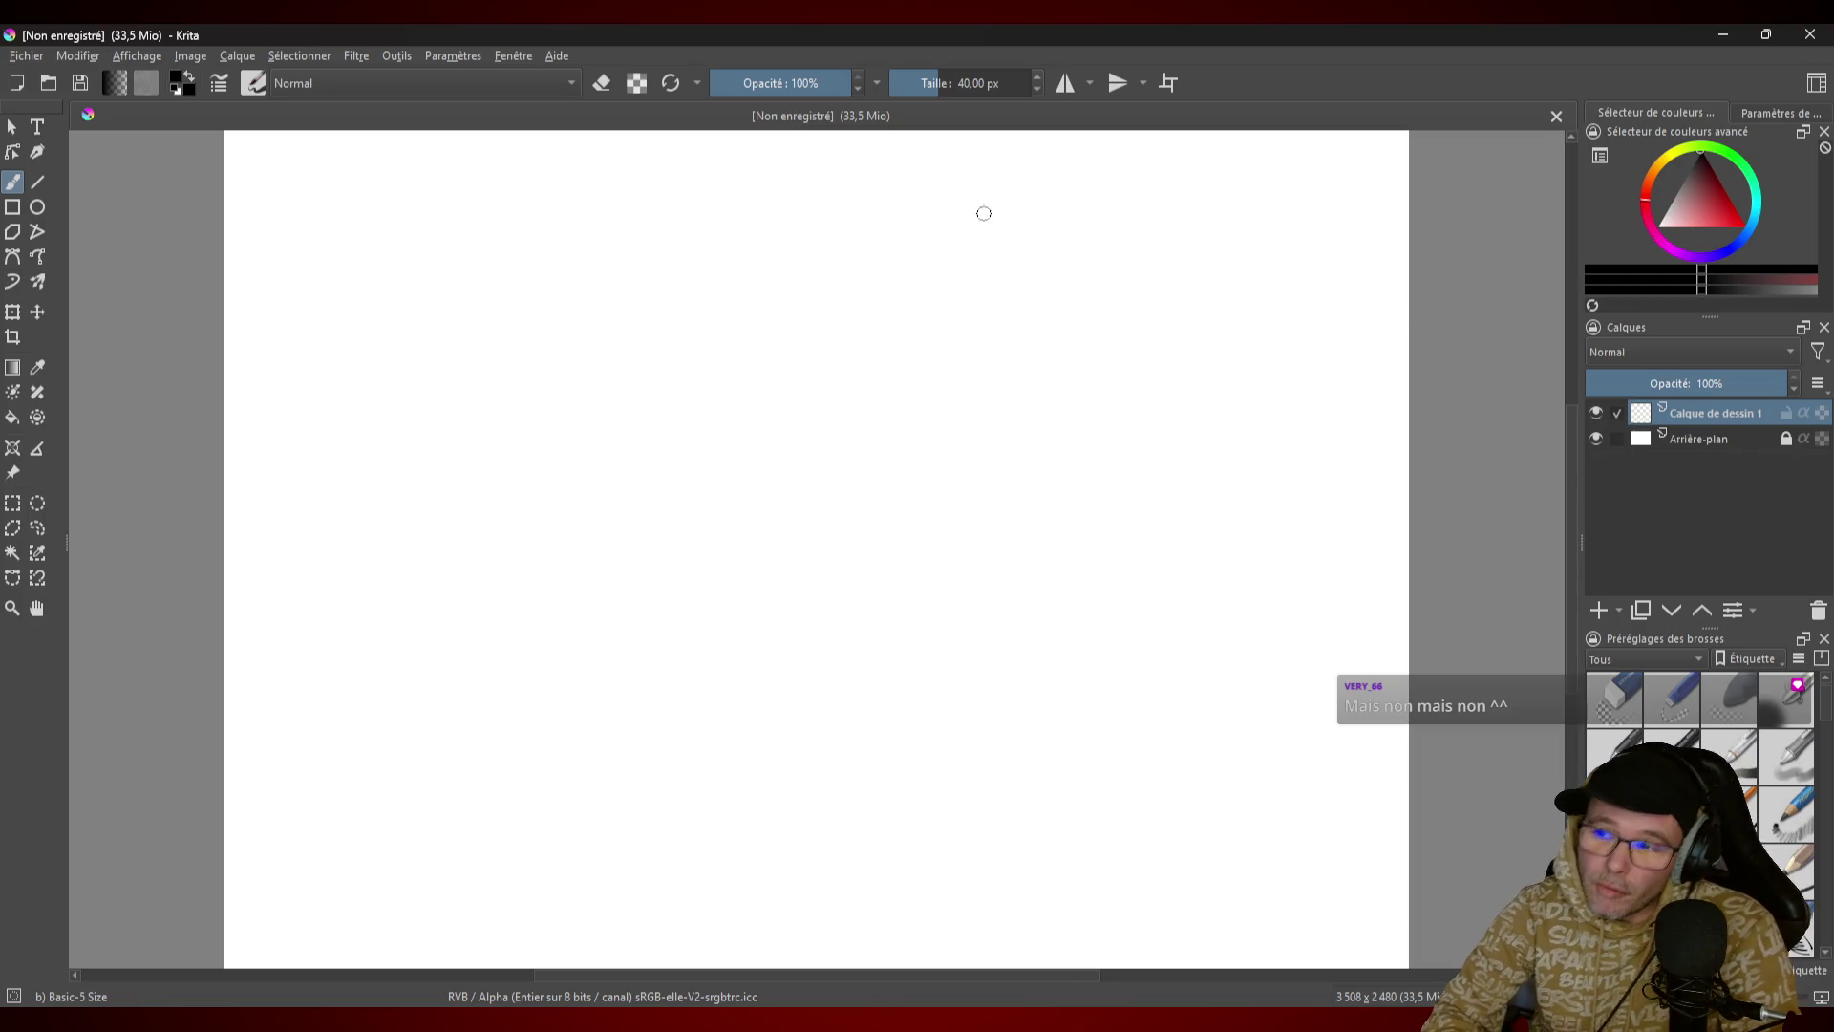
Sketch the S box with branch lines down to two C boxes, plus loops and arrows
mouse_move(1020, 191)
left_mouse_down()
mouse_move(1143, 270)
mouse_move(1151, 196)
mouse_move(1020, 190)
mouse_move(1079, 247)
mouse_move(893, 394)
left_mouse_up()
left_click_drag(1118, 291, 1264, 394)
mouse_move(842, 408)
left_mouse_down()
mouse_move(841, 440)
mouse_move(984, 489)
mouse_move(823, 409)
left_mouse_up()
mouse_move(948, 439)
left_mouse_down()
mouse_move(890, 445)
mouse_move(944, 465)
left_mouse_up()
mouse_move(1293, 432)
left_mouse_down()
mouse_move(1269, 428)
mouse_move(1296, 458)
left_mouse_up()
mouse_move(1200, 414)
left_mouse_down()
mouse_move(1199, 482)
mouse_move(1400, 492)
mouse_move(1280, 411)
mouse_move(1192, 407)
left_mouse_up()
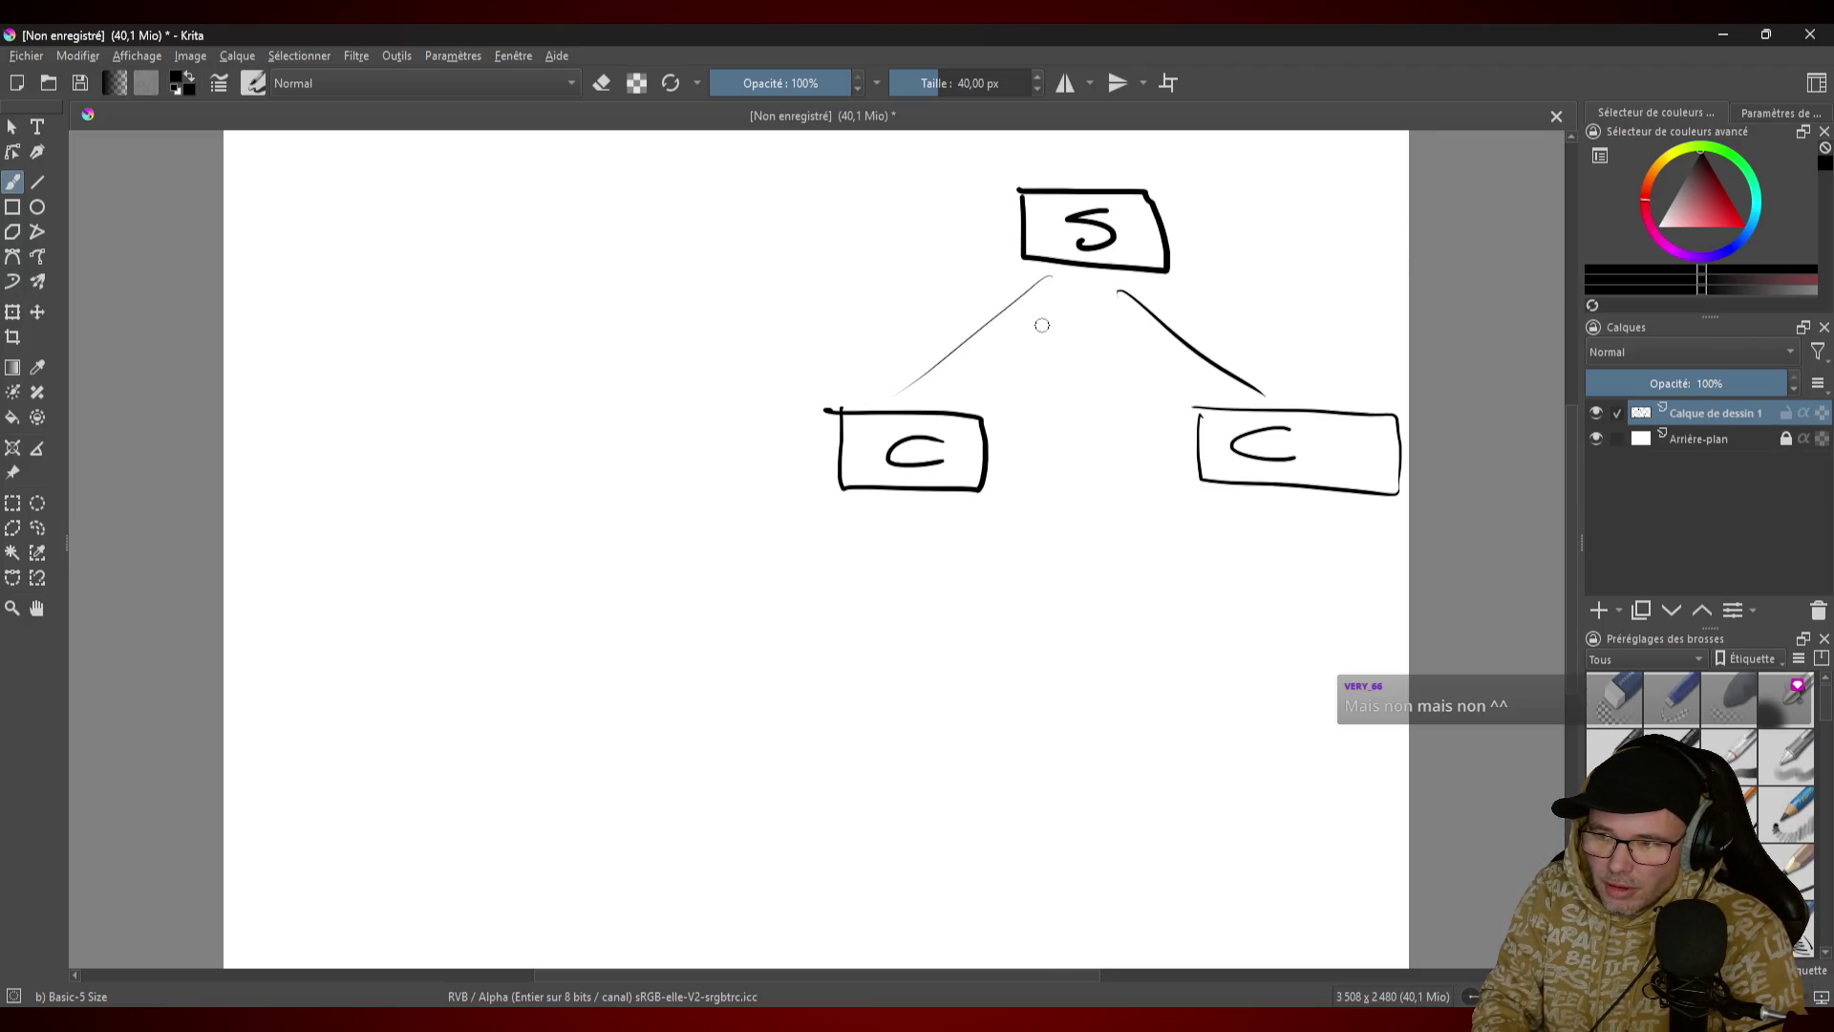
left_click_drag(976, 433, 970, 450)
mouse_move(1194, 437)
left_mouse_down()
mouse_move(1152, 441)
mouse_move(1221, 442)
left_mouse_up()
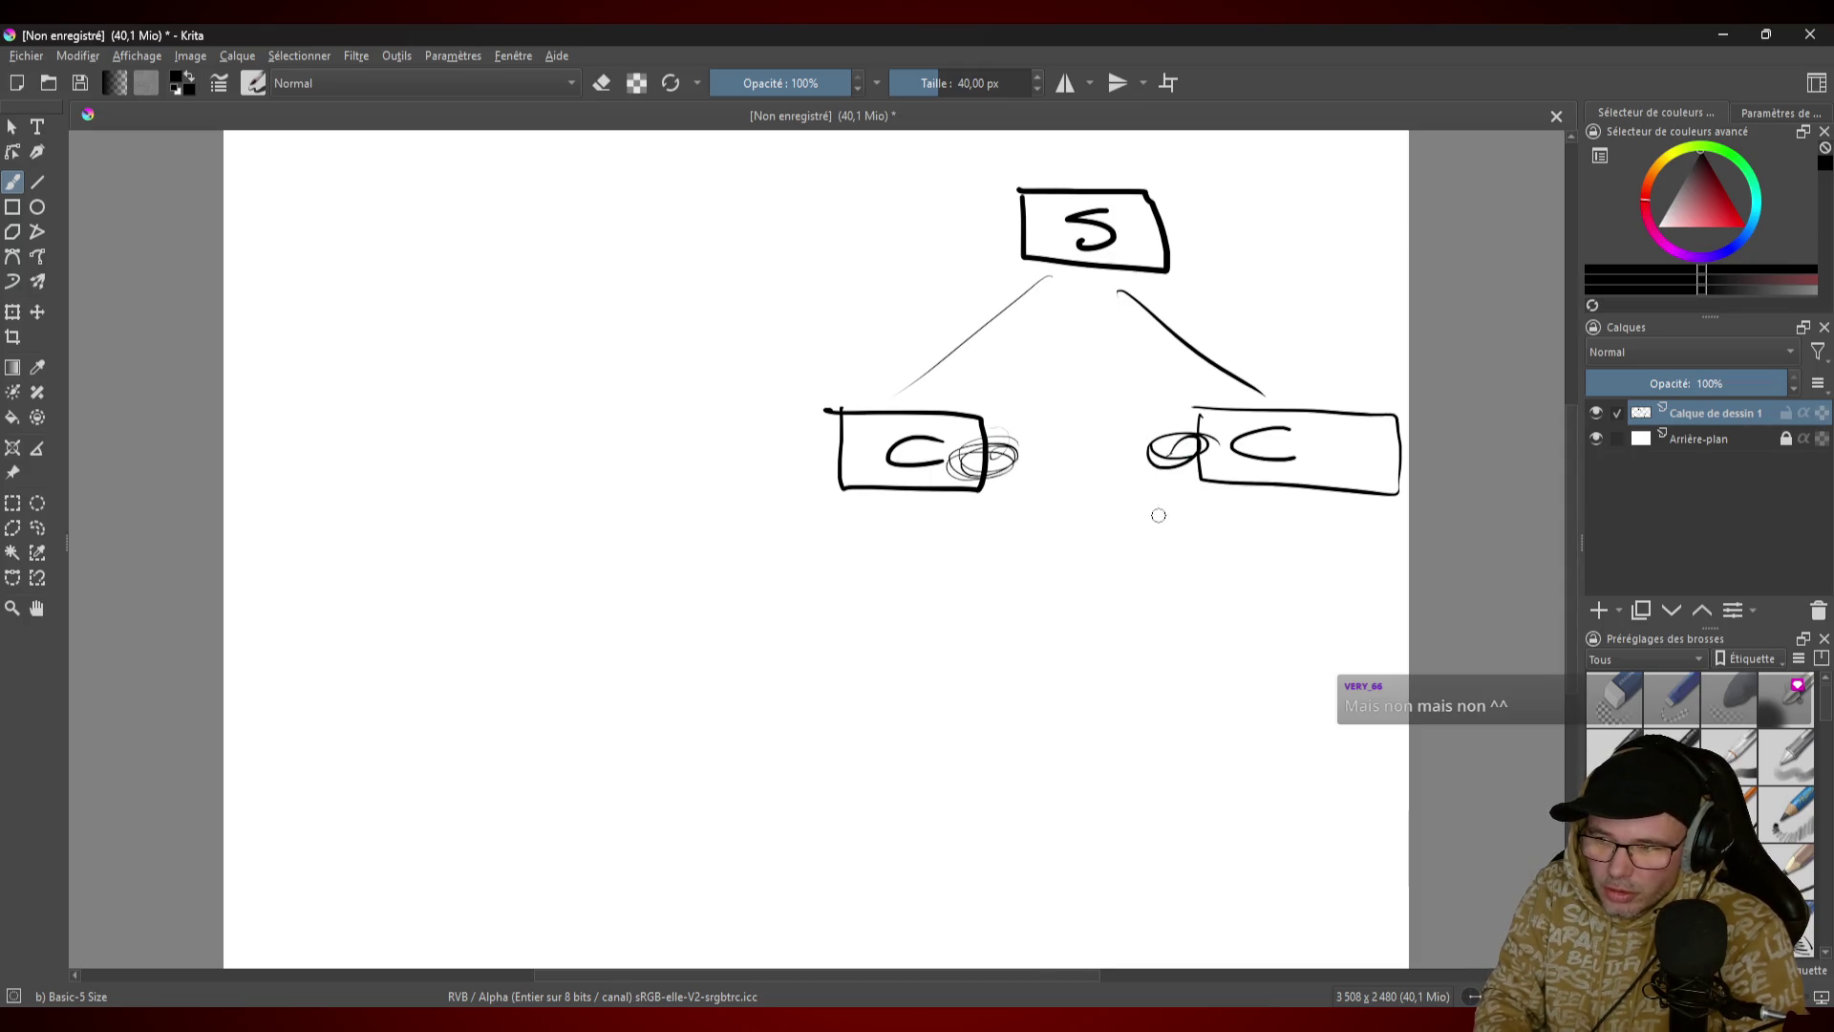
left_click_drag(1051, 277, 865, 361)
left_click_drag(989, 473, 941, 554)
left_click_drag(1151, 482, 1199, 568)
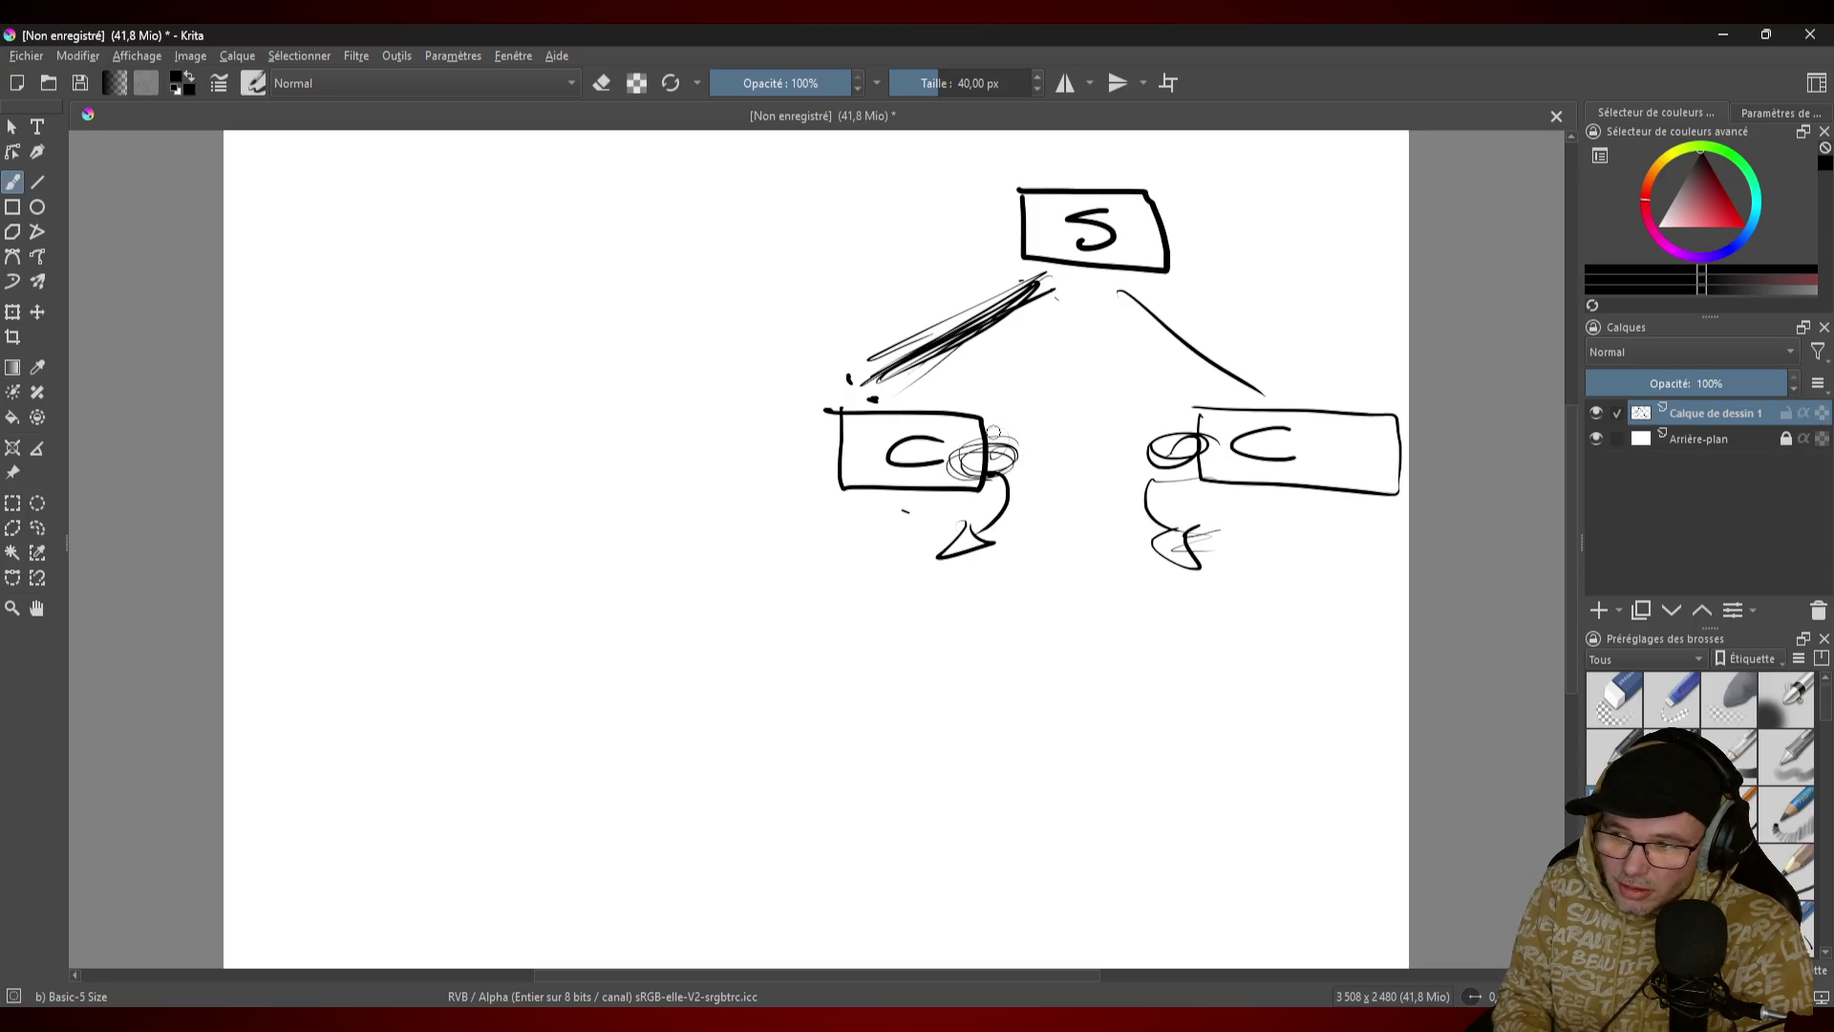
Join the C boxes with a line, redraw the diagonals, letter 'AR' by S, re-outline S
mouse_move(951, 426)
left_mouse_down()
mouse_move(1201, 418)
mouse_move(1137, 415)
left_mouse_up()
mouse_move(938, 432)
left_mouse_down()
mouse_move(1022, 419)
mouse_move(1151, 446)
left_mouse_up()
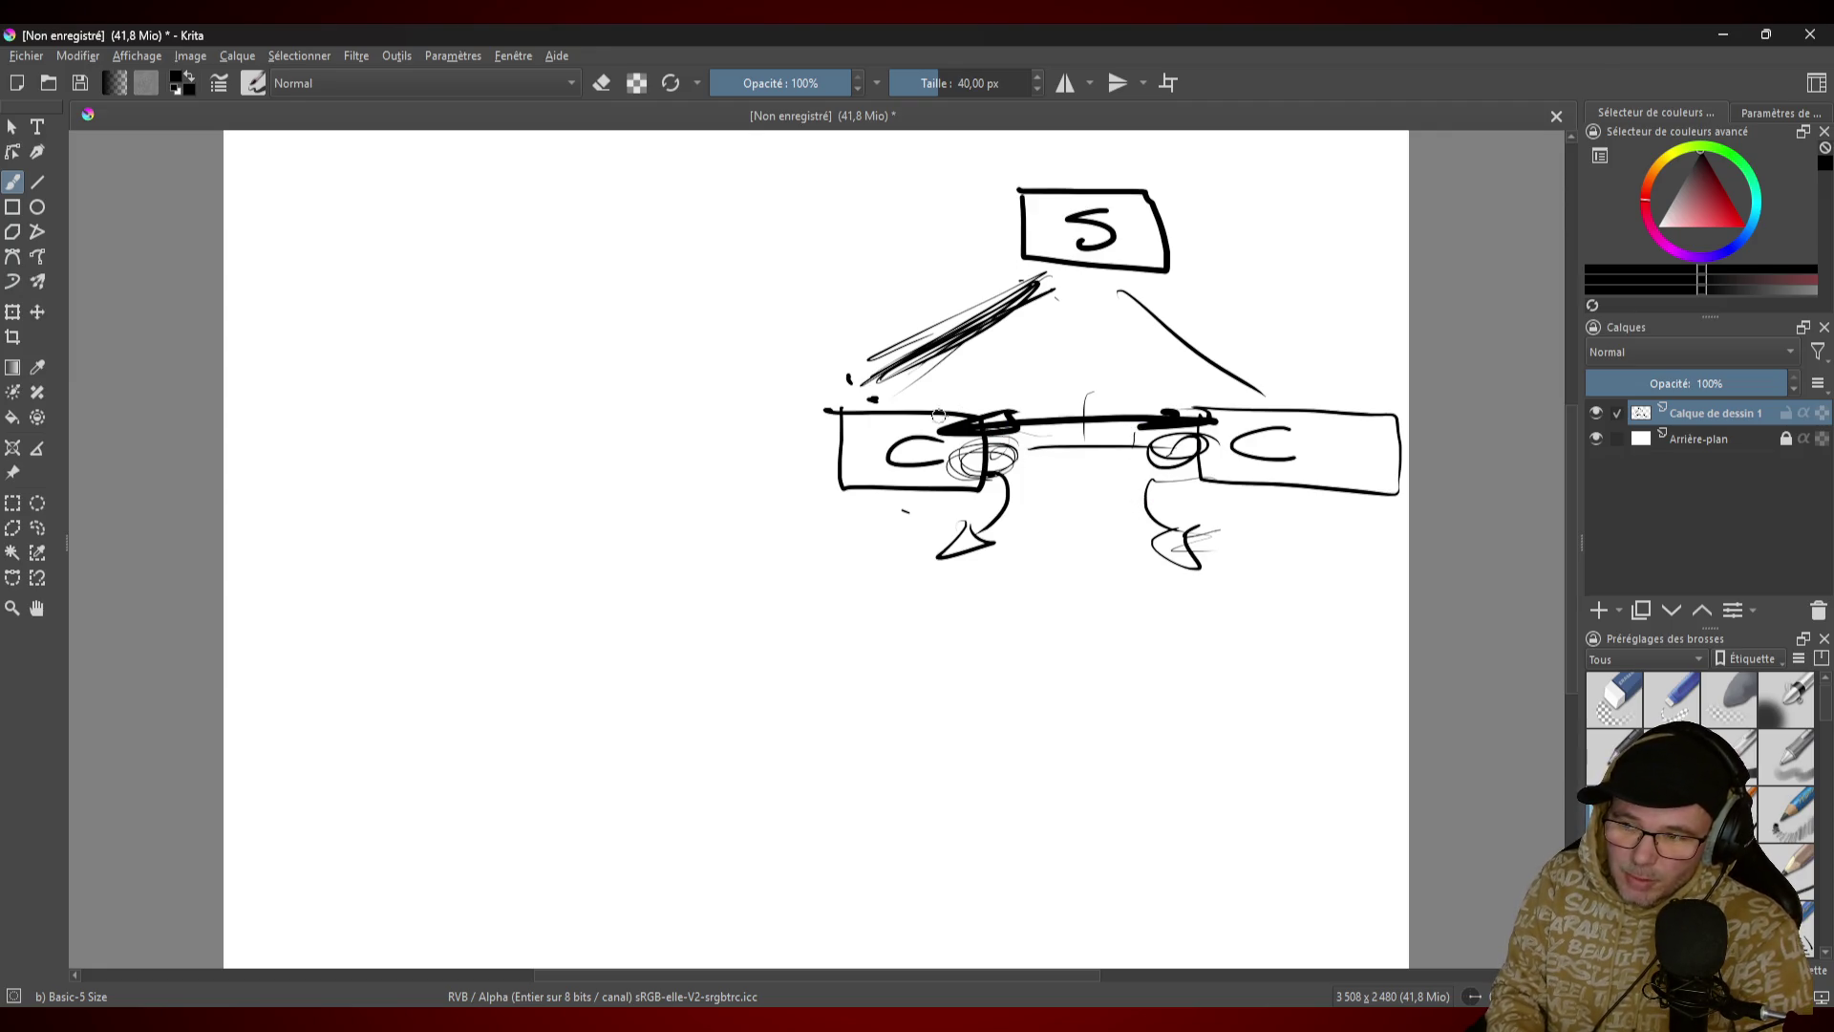
left_click_drag(934, 389, 919, 410)
left_click_drag(1299, 400, 1276, 401)
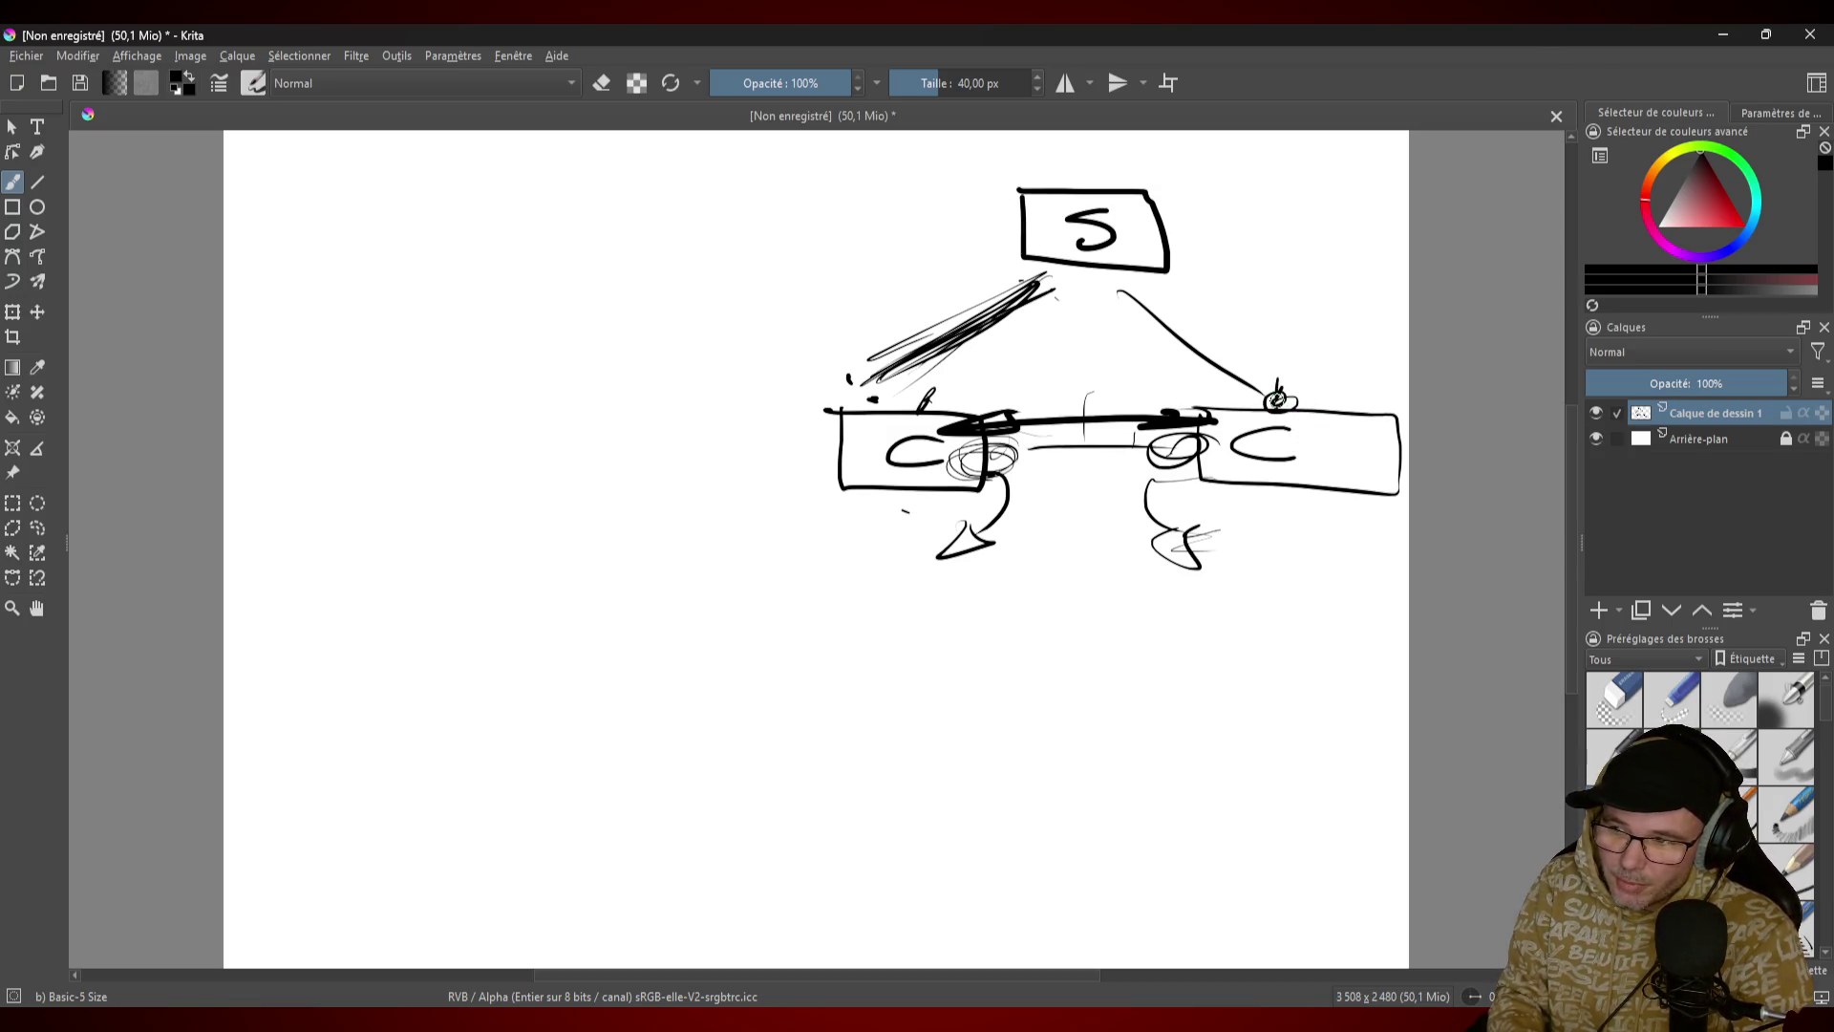
mouse_move(934, 394)
left_mouse_down()
mouse_move(1084, 273)
mouse_move(1259, 382)
left_mouse_up()
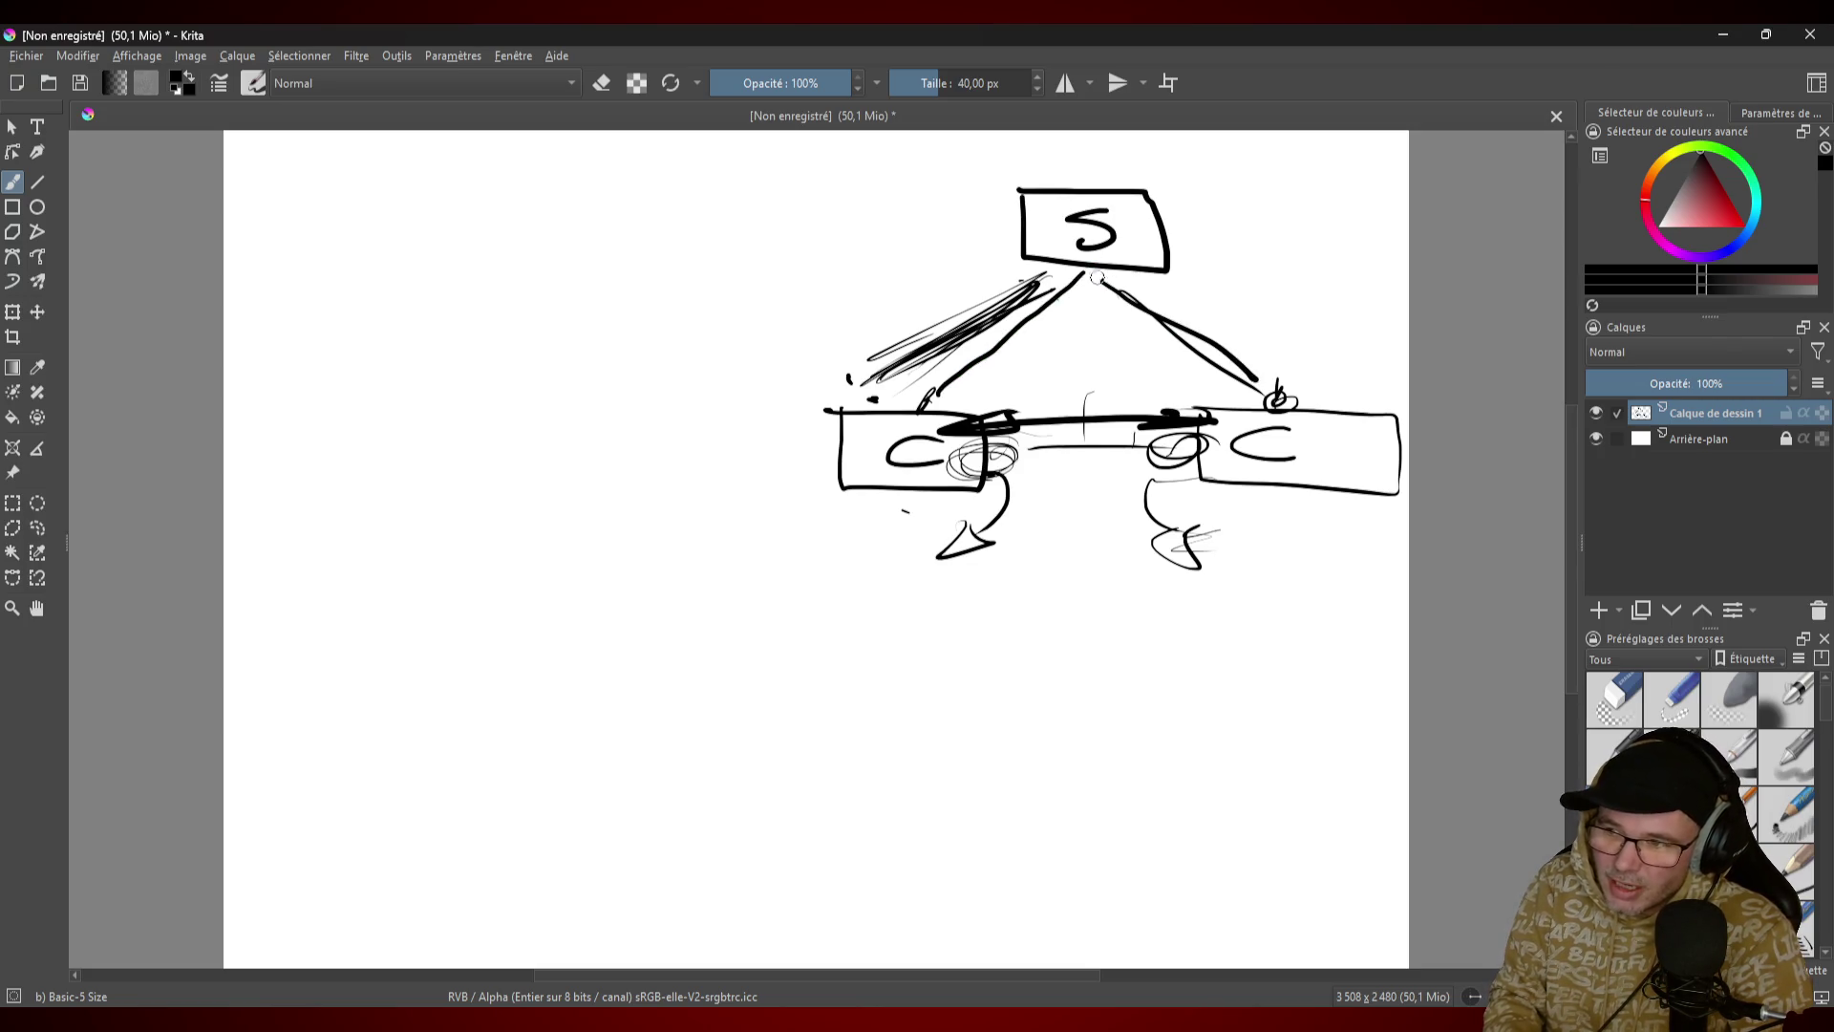
mouse_move(1184, 233)
left_mouse_down()
mouse_move(1190, 211)
mouse_move(1207, 232)
left_mouse_up()
left_click_drag(1182, 226, 1250, 237)
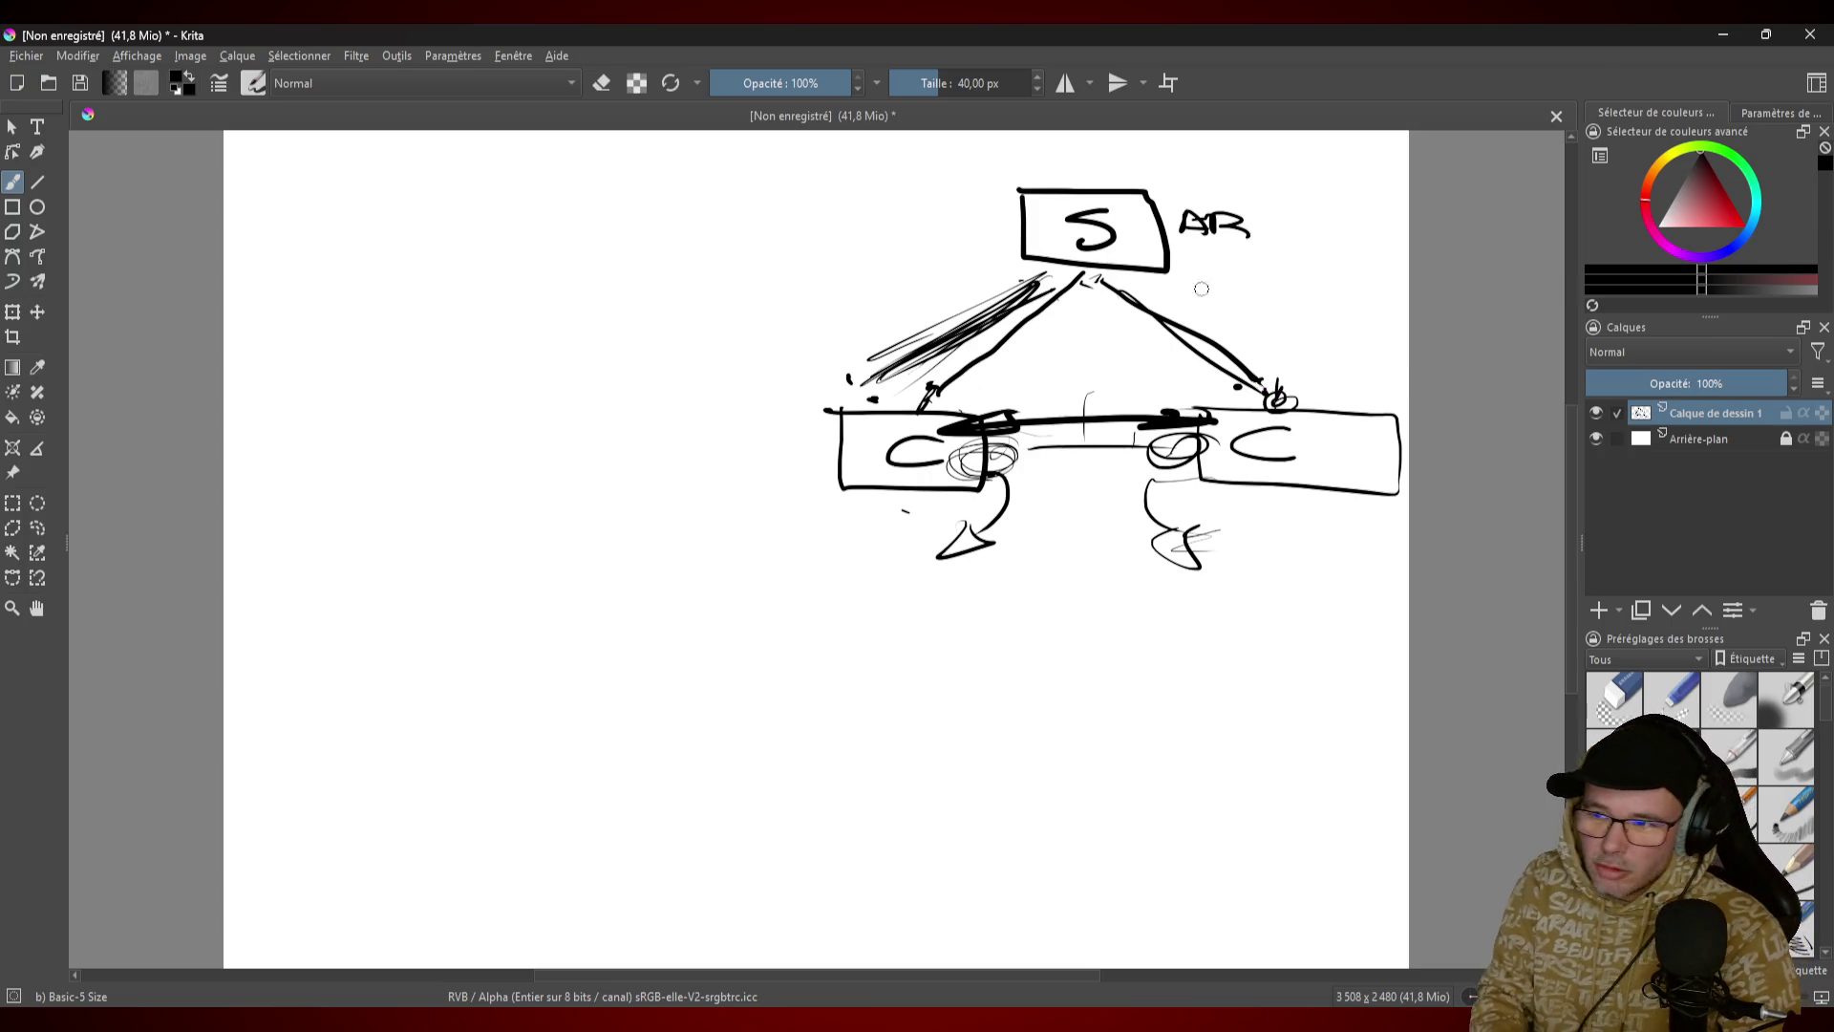
mouse_move(992, 194)
left_mouse_down()
mouse_move(1016, 283)
mouse_move(1188, 203)
mouse_move(1142, 190)
left_mouse_up()
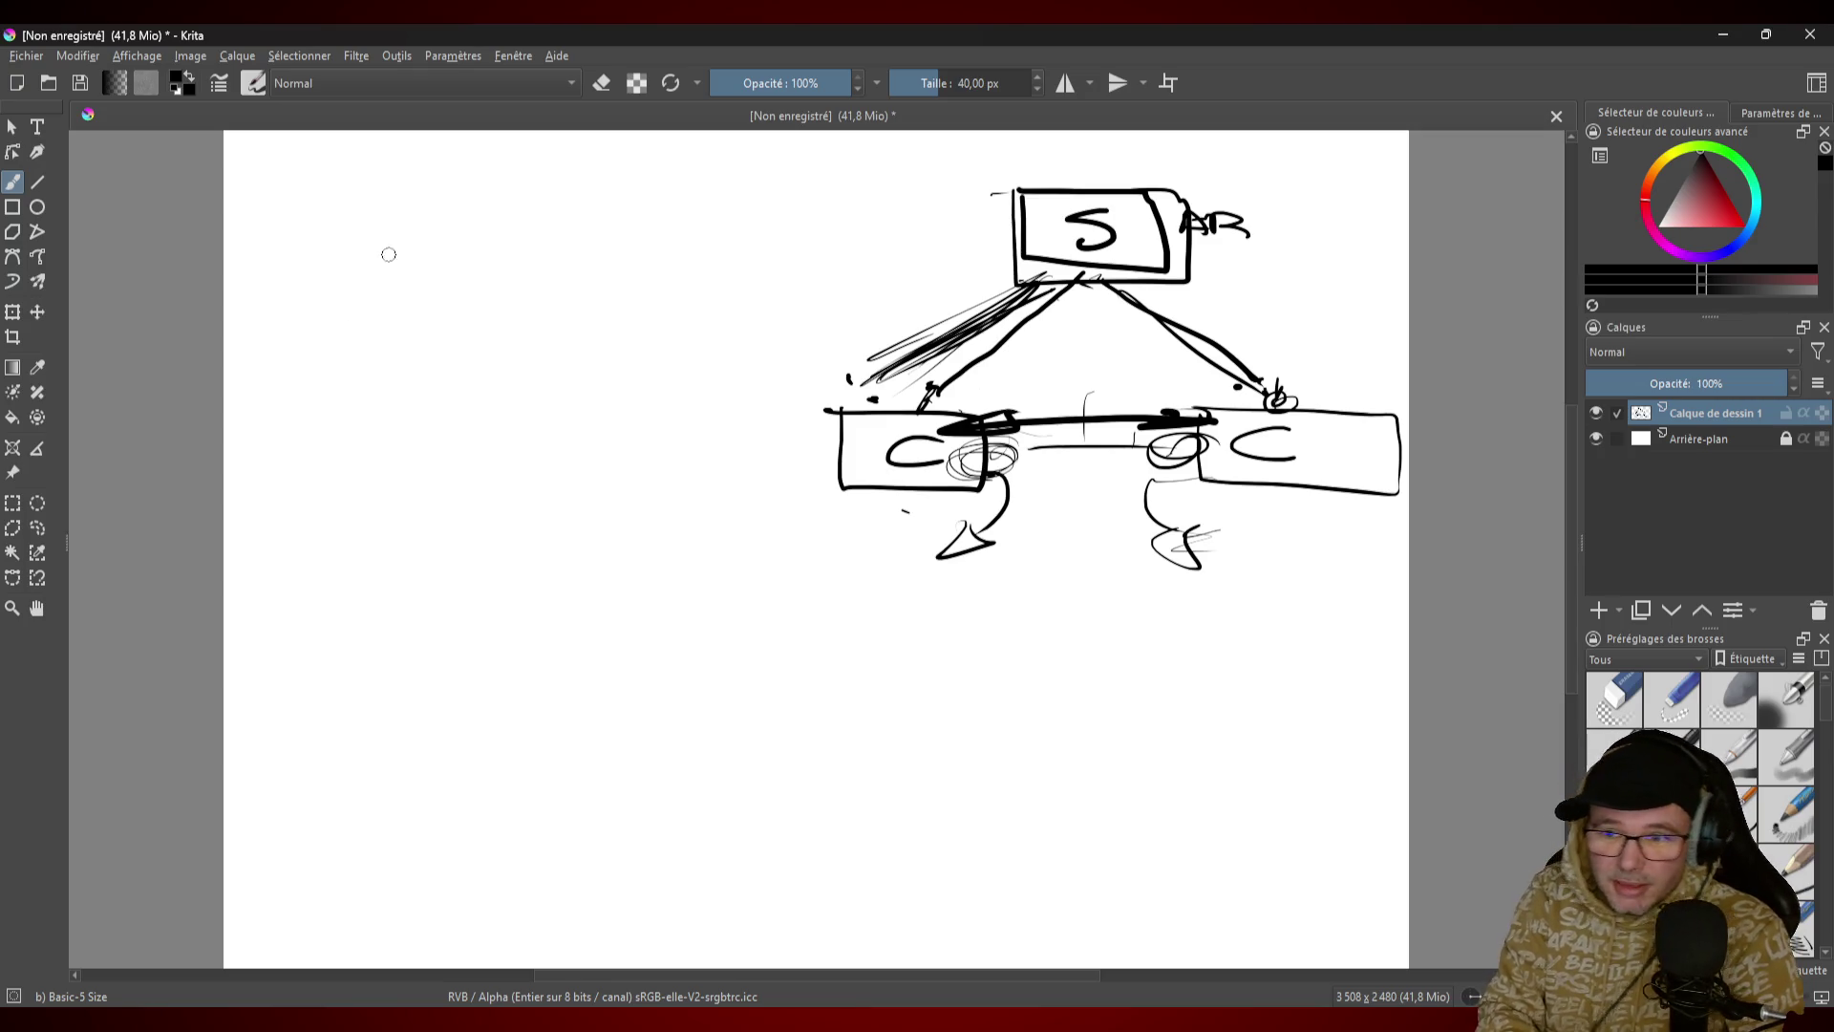
Draw a C box with an arrow to S and three legs ending in small C boxes
mouse_move(406, 209)
left_mouse_down()
mouse_move(413, 291)
mouse_move(526, 286)
mouse_move(512, 201)
mouse_move(408, 203)
mouse_move(485, 268)
left_mouse_up()
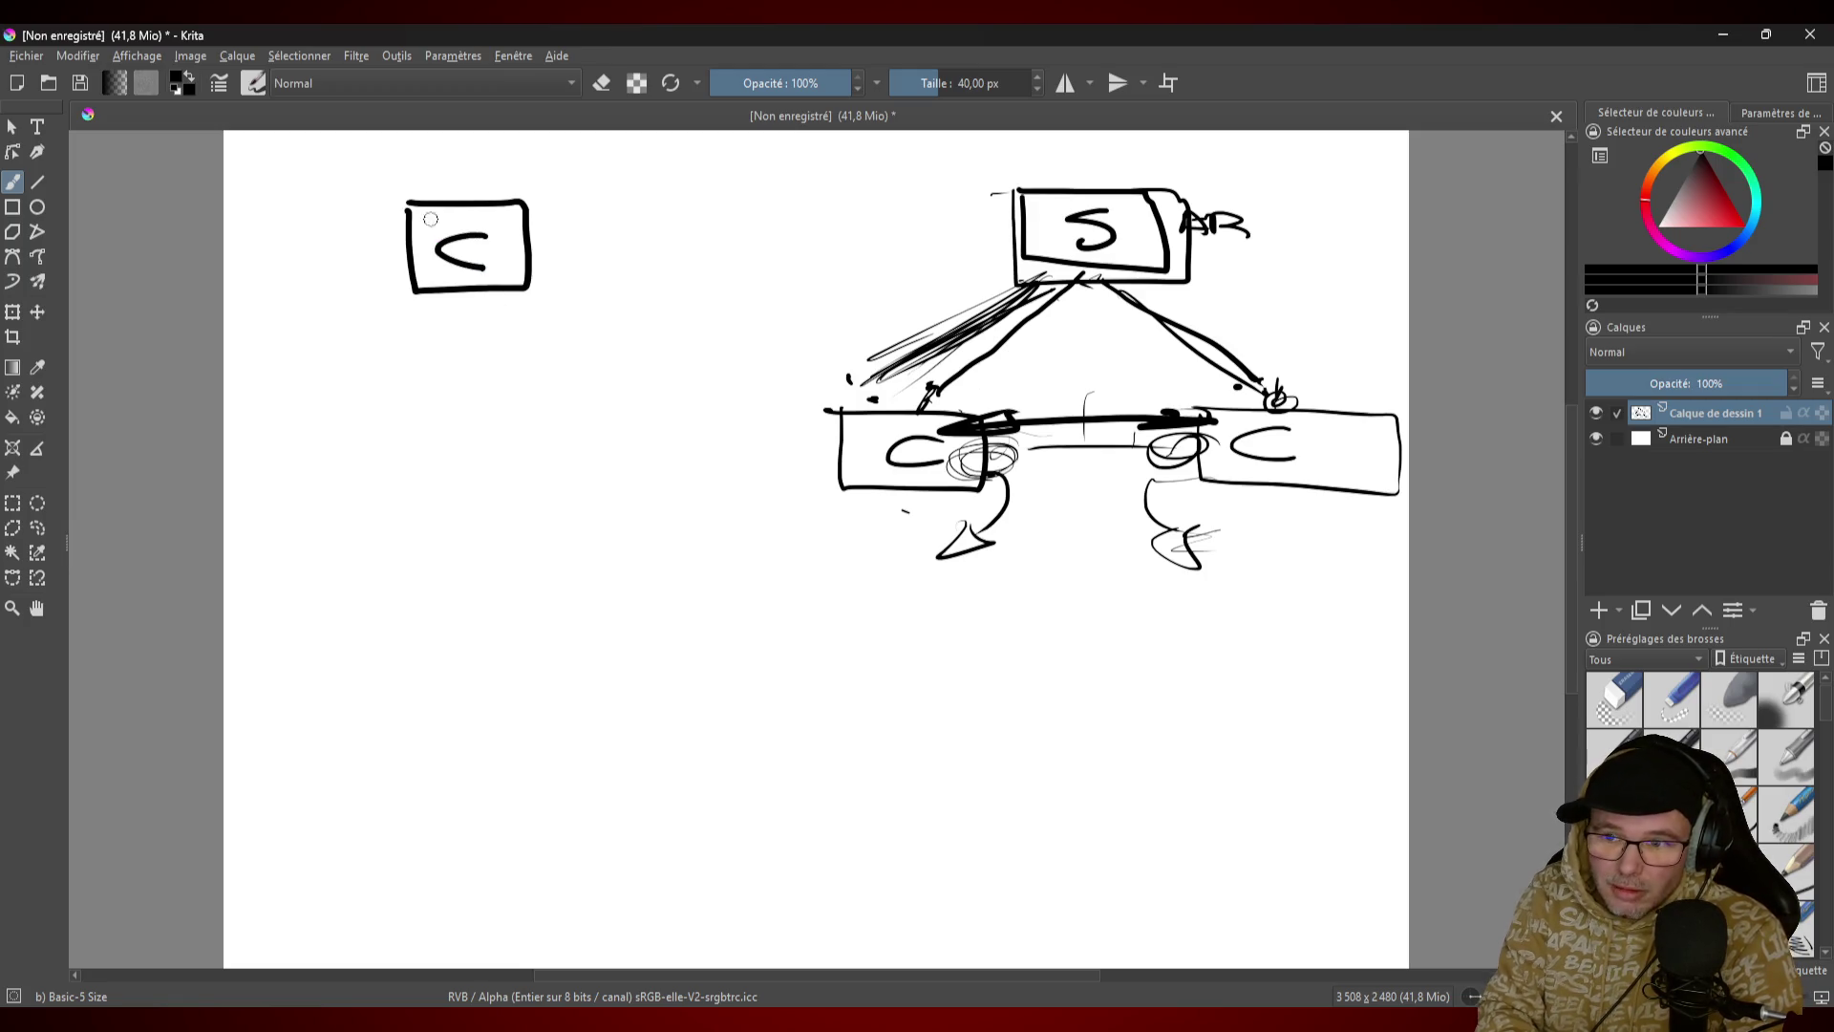
mouse_move(528, 245)
left_mouse_down()
mouse_move(621, 243)
mouse_move(592, 258)
left_mouse_up()
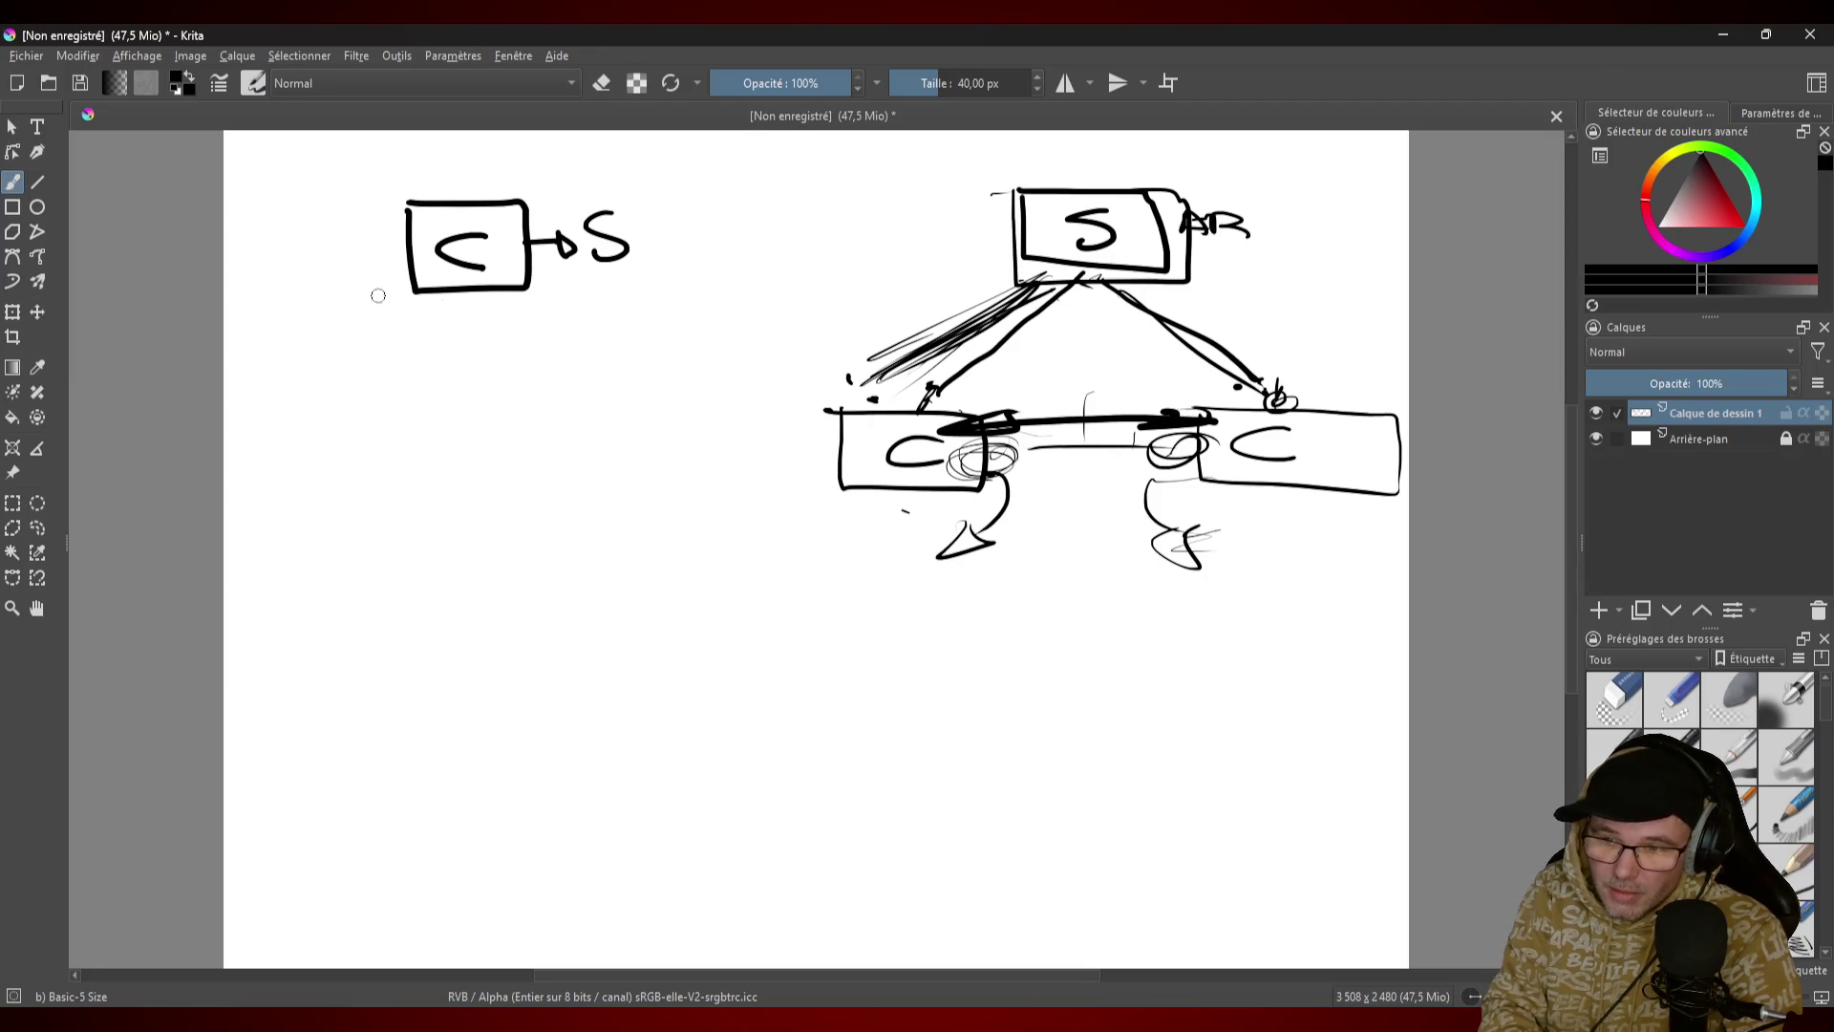
mouse_move(484, 292)
left_mouse_down()
mouse_move(497, 418)
mouse_move(440, 307)
mouse_move(364, 396)
left_mouse_up()
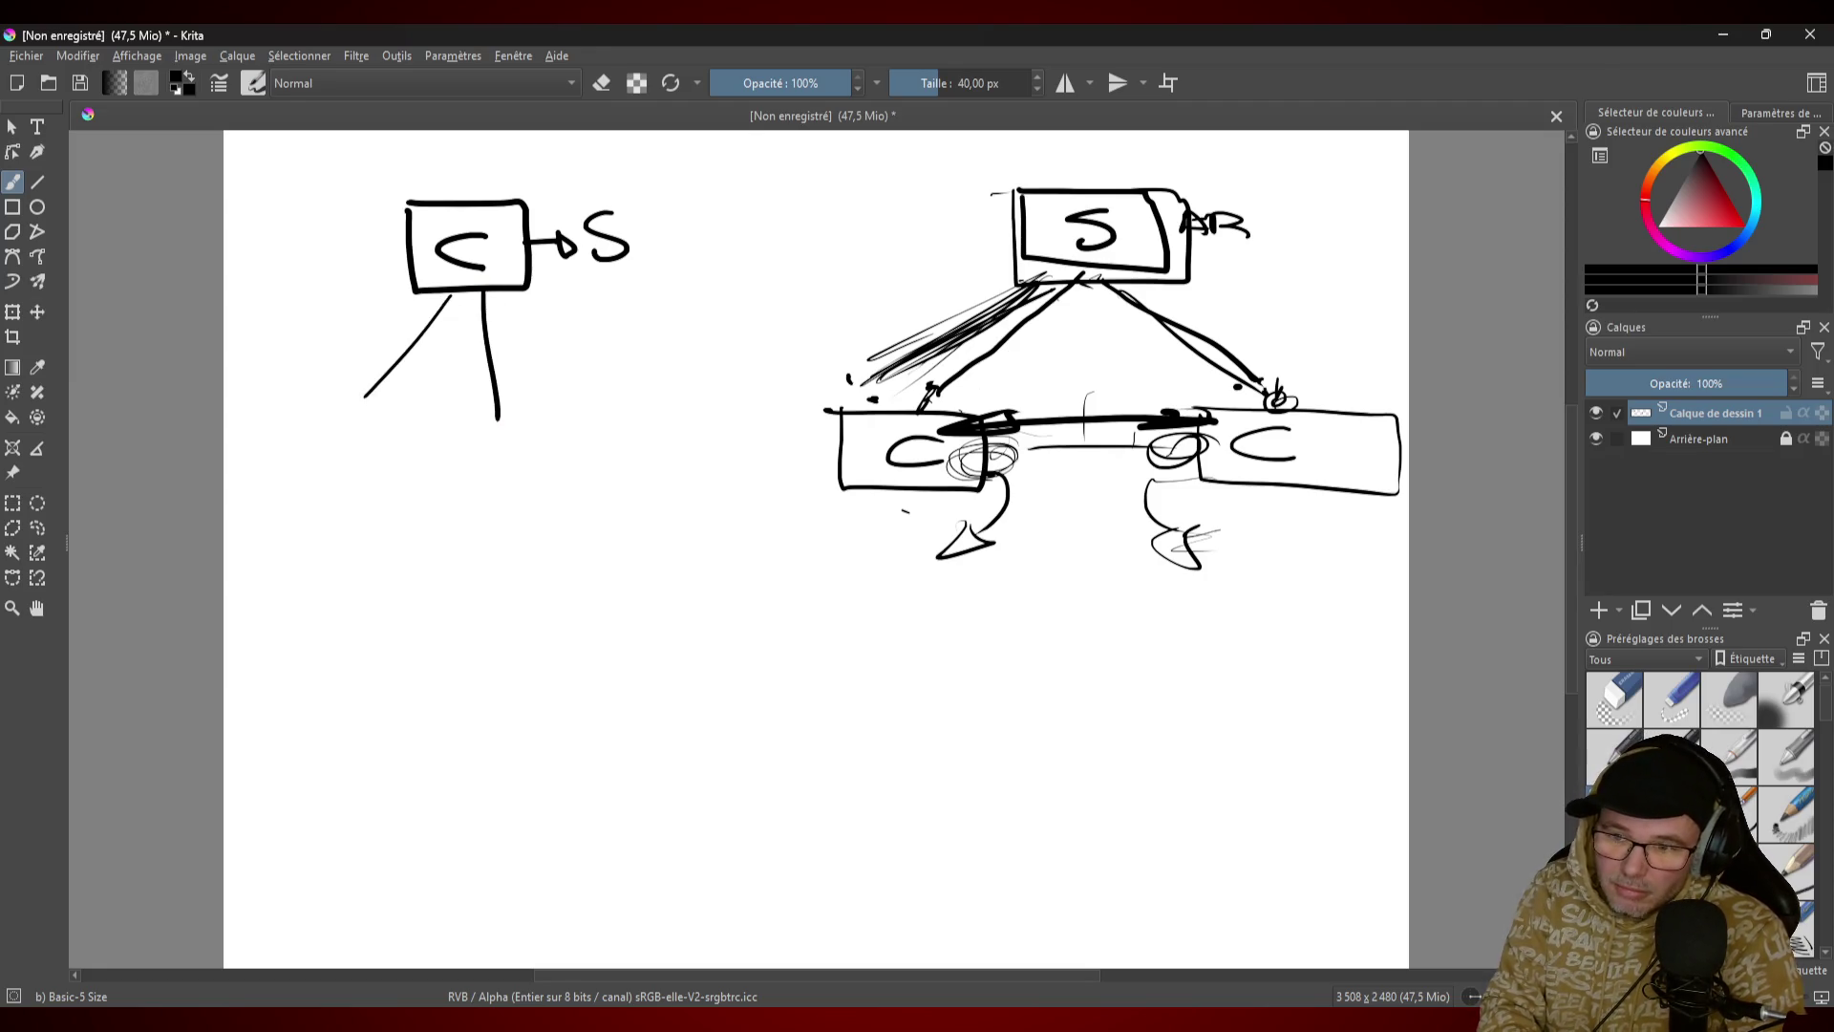
mouse_move(499, 299)
left_mouse_down()
mouse_move(659, 464)
mouse_move(538, 385)
left_mouse_up()
mouse_move(662, 413)
left_mouse_down()
mouse_move(642, 435)
mouse_move(663, 434)
left_mouse_up()
mouse_move(516, 417)
left_mouse_down()
mouse_move(477, 468)
mouse_move(552, 421)
mouse_move(525, 454)
left_mouse_up()
mouse_move(364, 401)
left_mouse_down()
mouse_move(302, 403)
mouse_move(304, 458)
mouse_move(382, 402)
mouse_move(366, 432)
left_mouse_up()
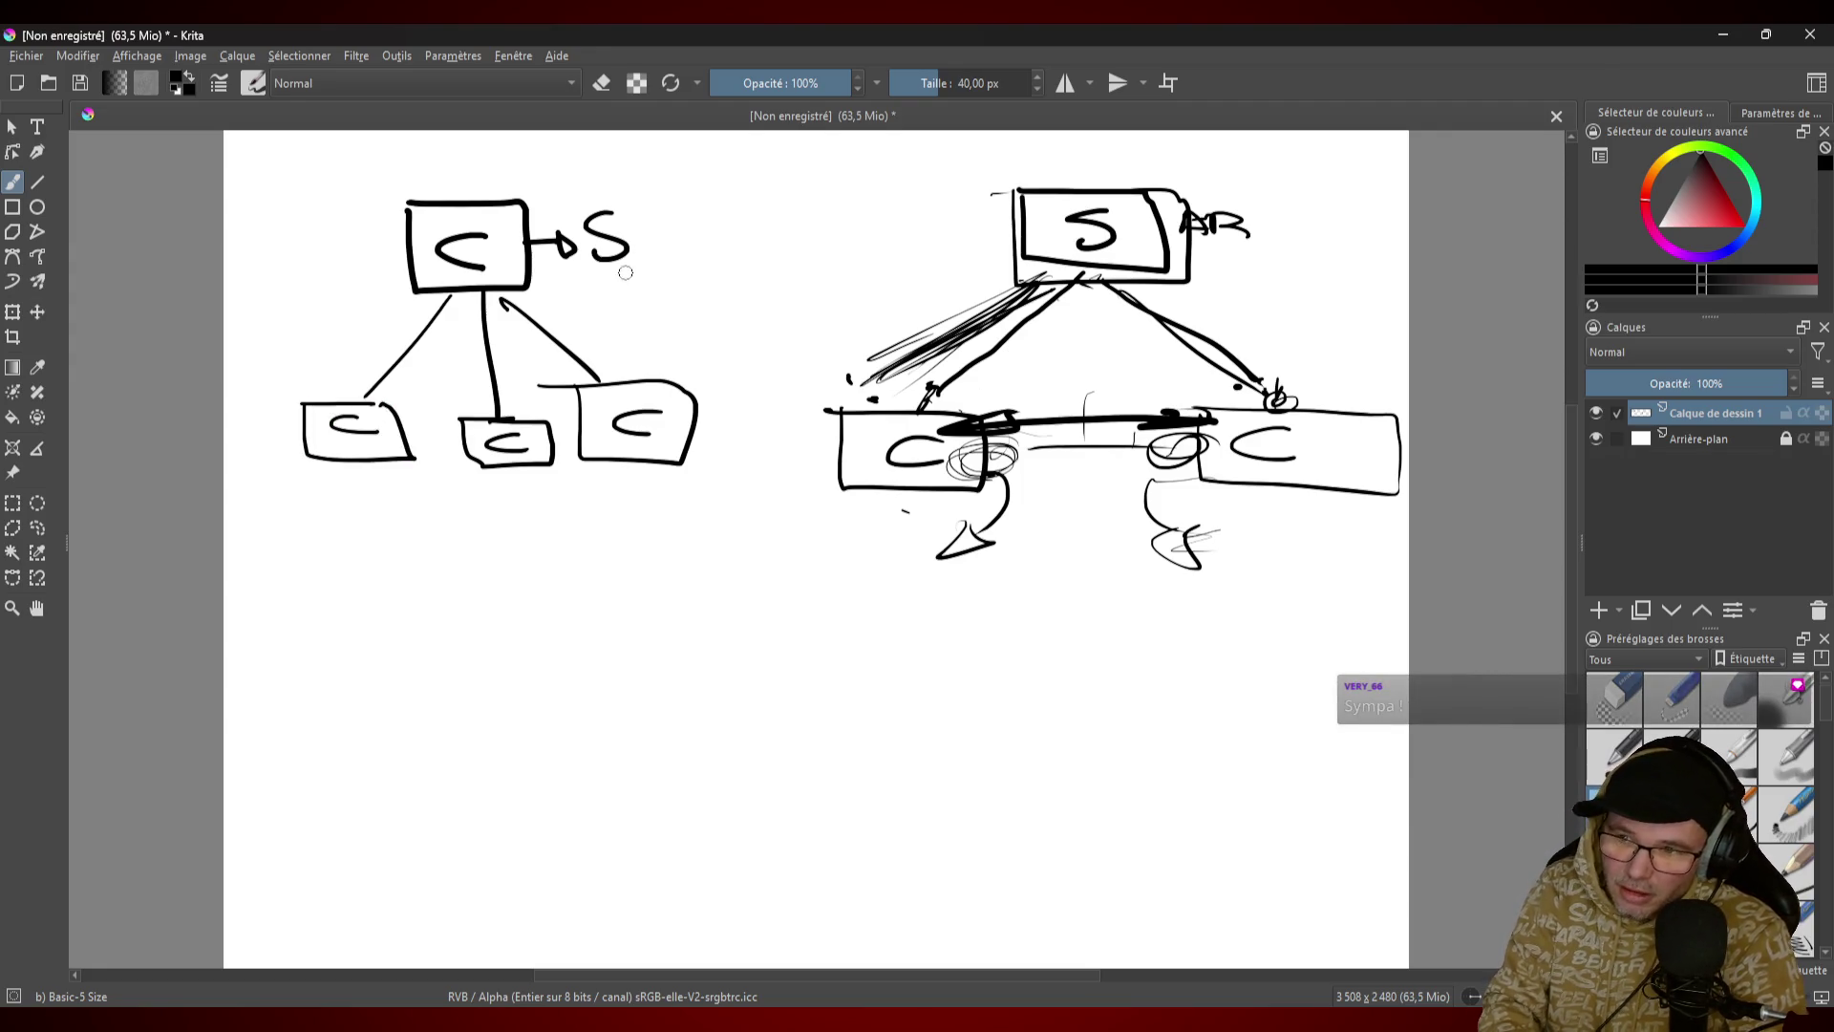
Circle the S and draw a line framing the top C and S together
mouse_move(583, 196)
left_mouse_down()
mouse_move(611, 266)
mouse_move(552, 203)
mouse_move(478, 196)
mouse_move(516, 215)
left_mouse_up()
right_click(321, 491)
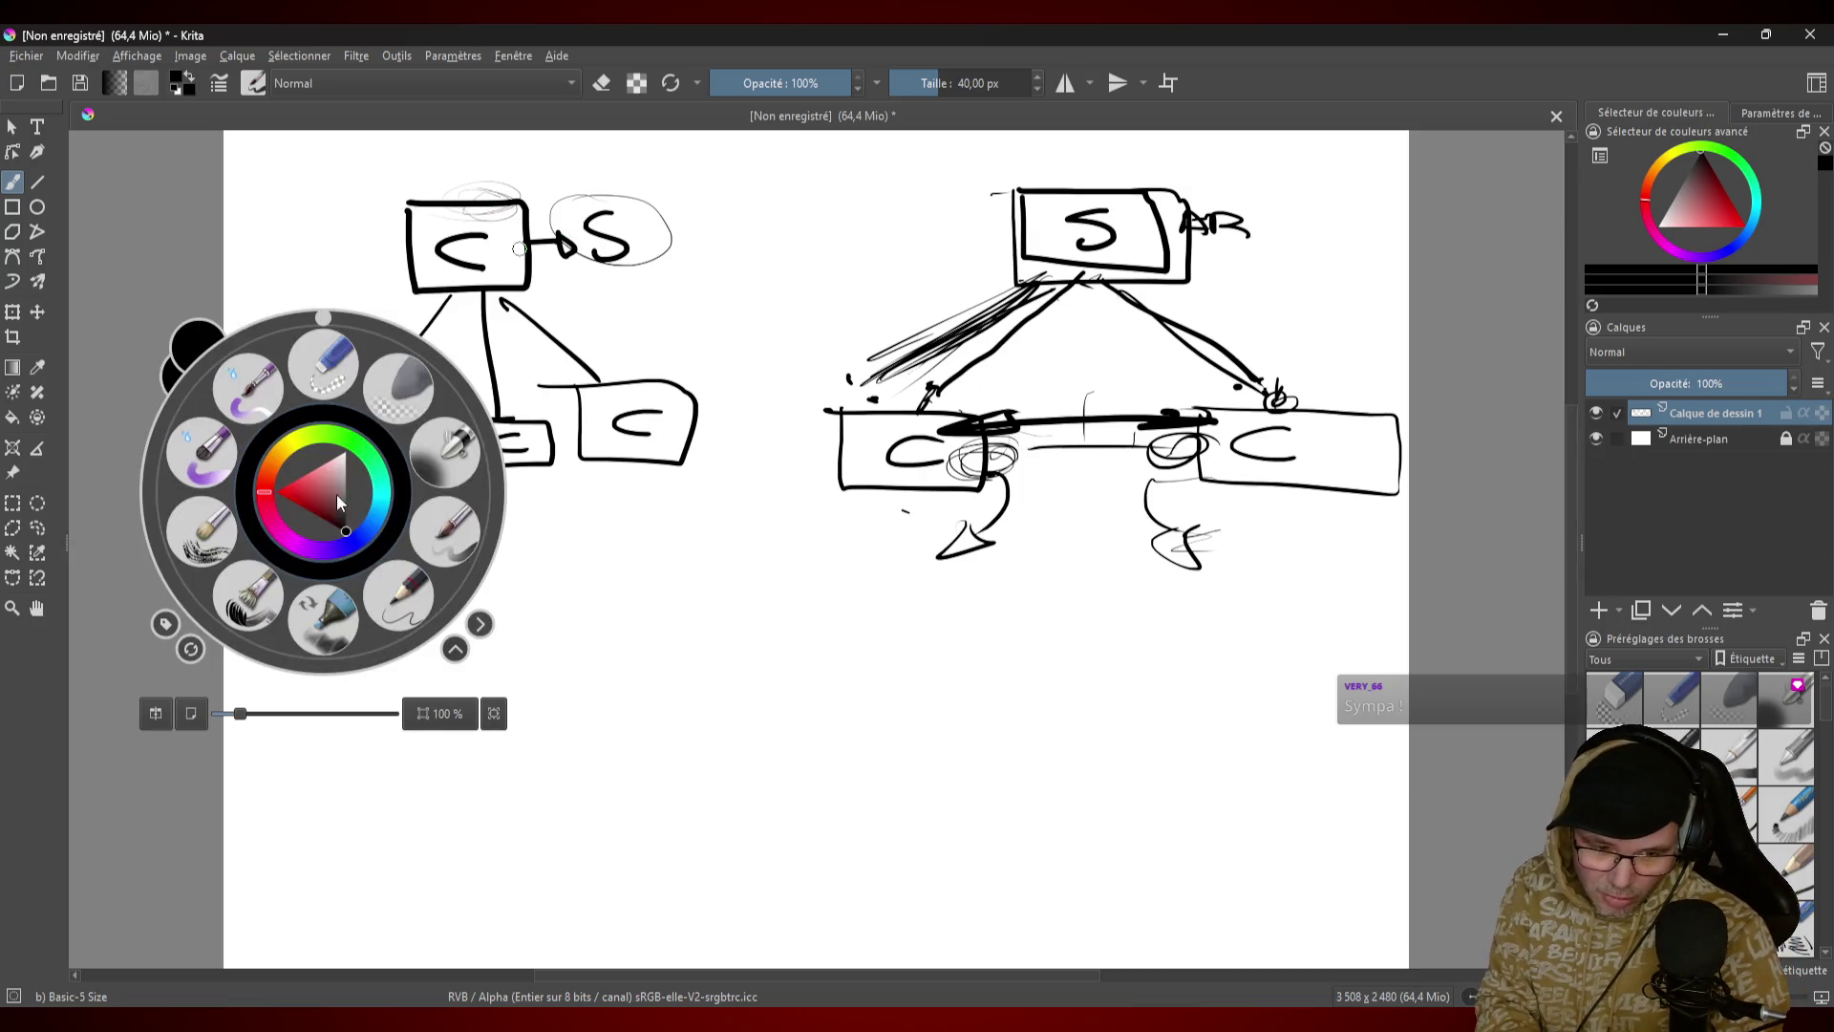
left_click(667, 318)
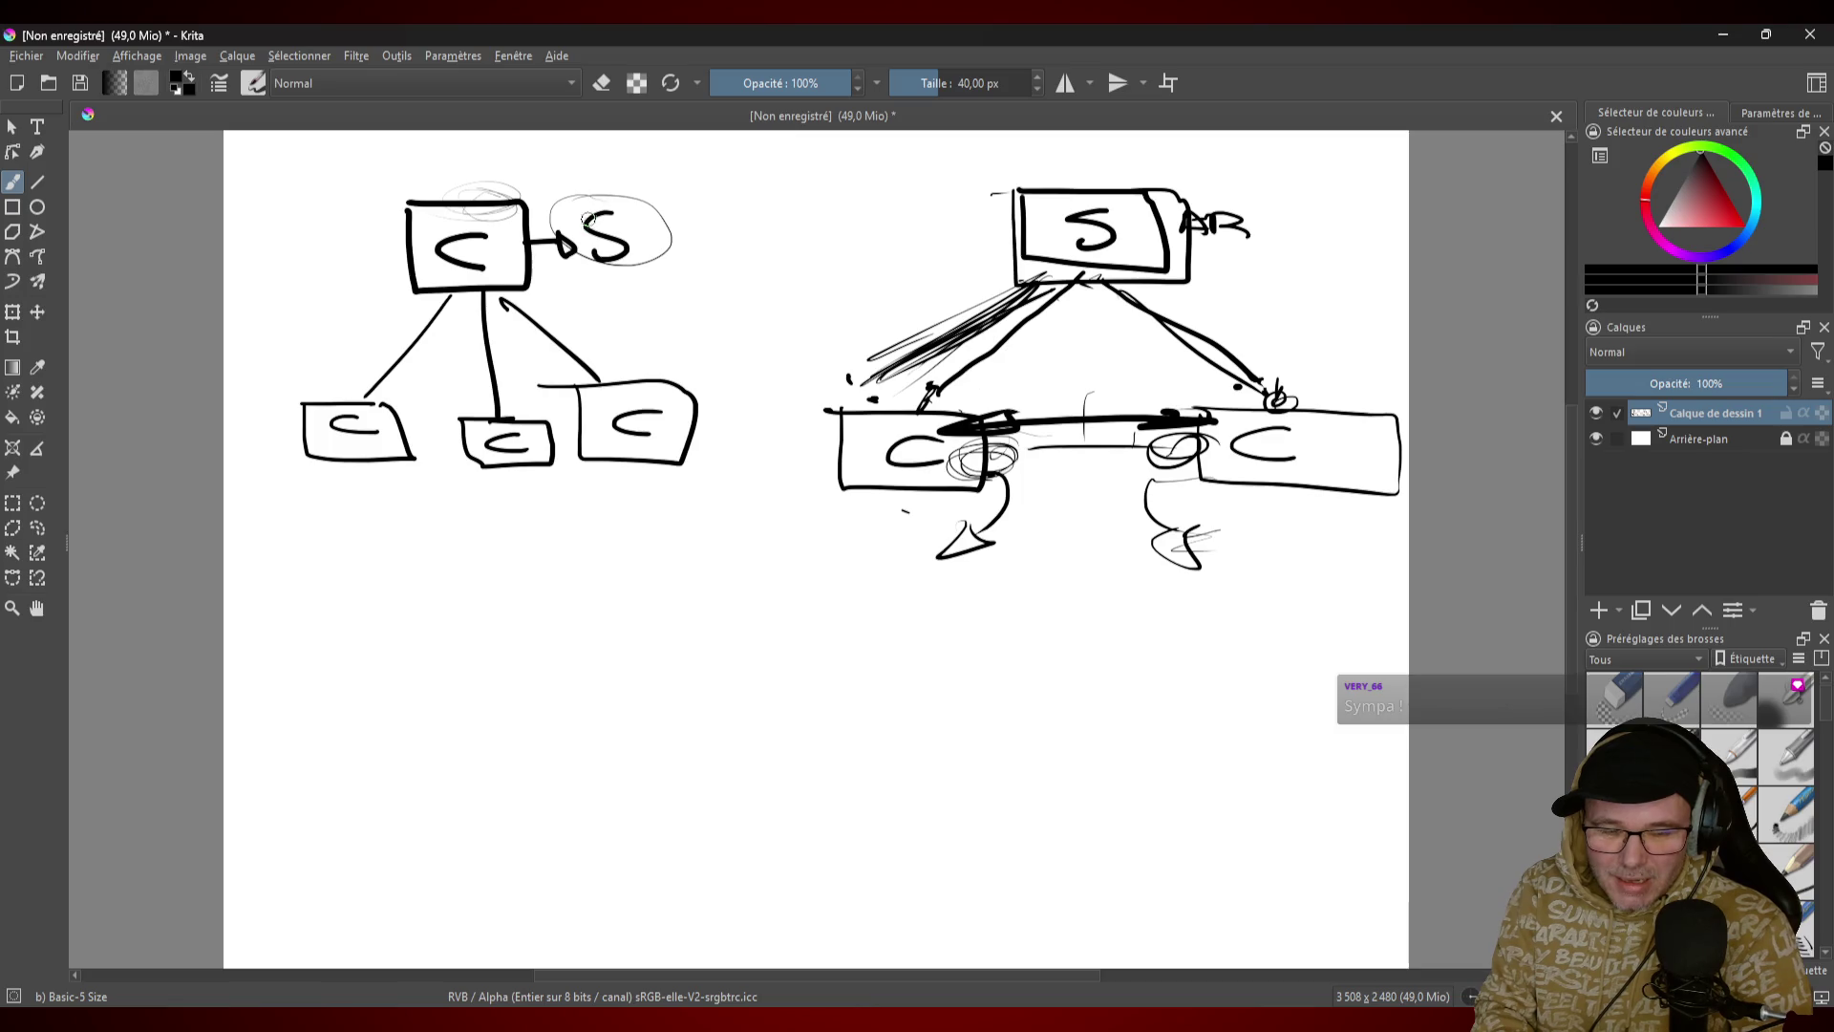
mouse_move(667, 173)
left_mouse_down()
mouse_move(344, 182)
mouse_move(409, 283)
mouse_move(689, 295)
mouse_move(686, 188)
left_mouse_up()
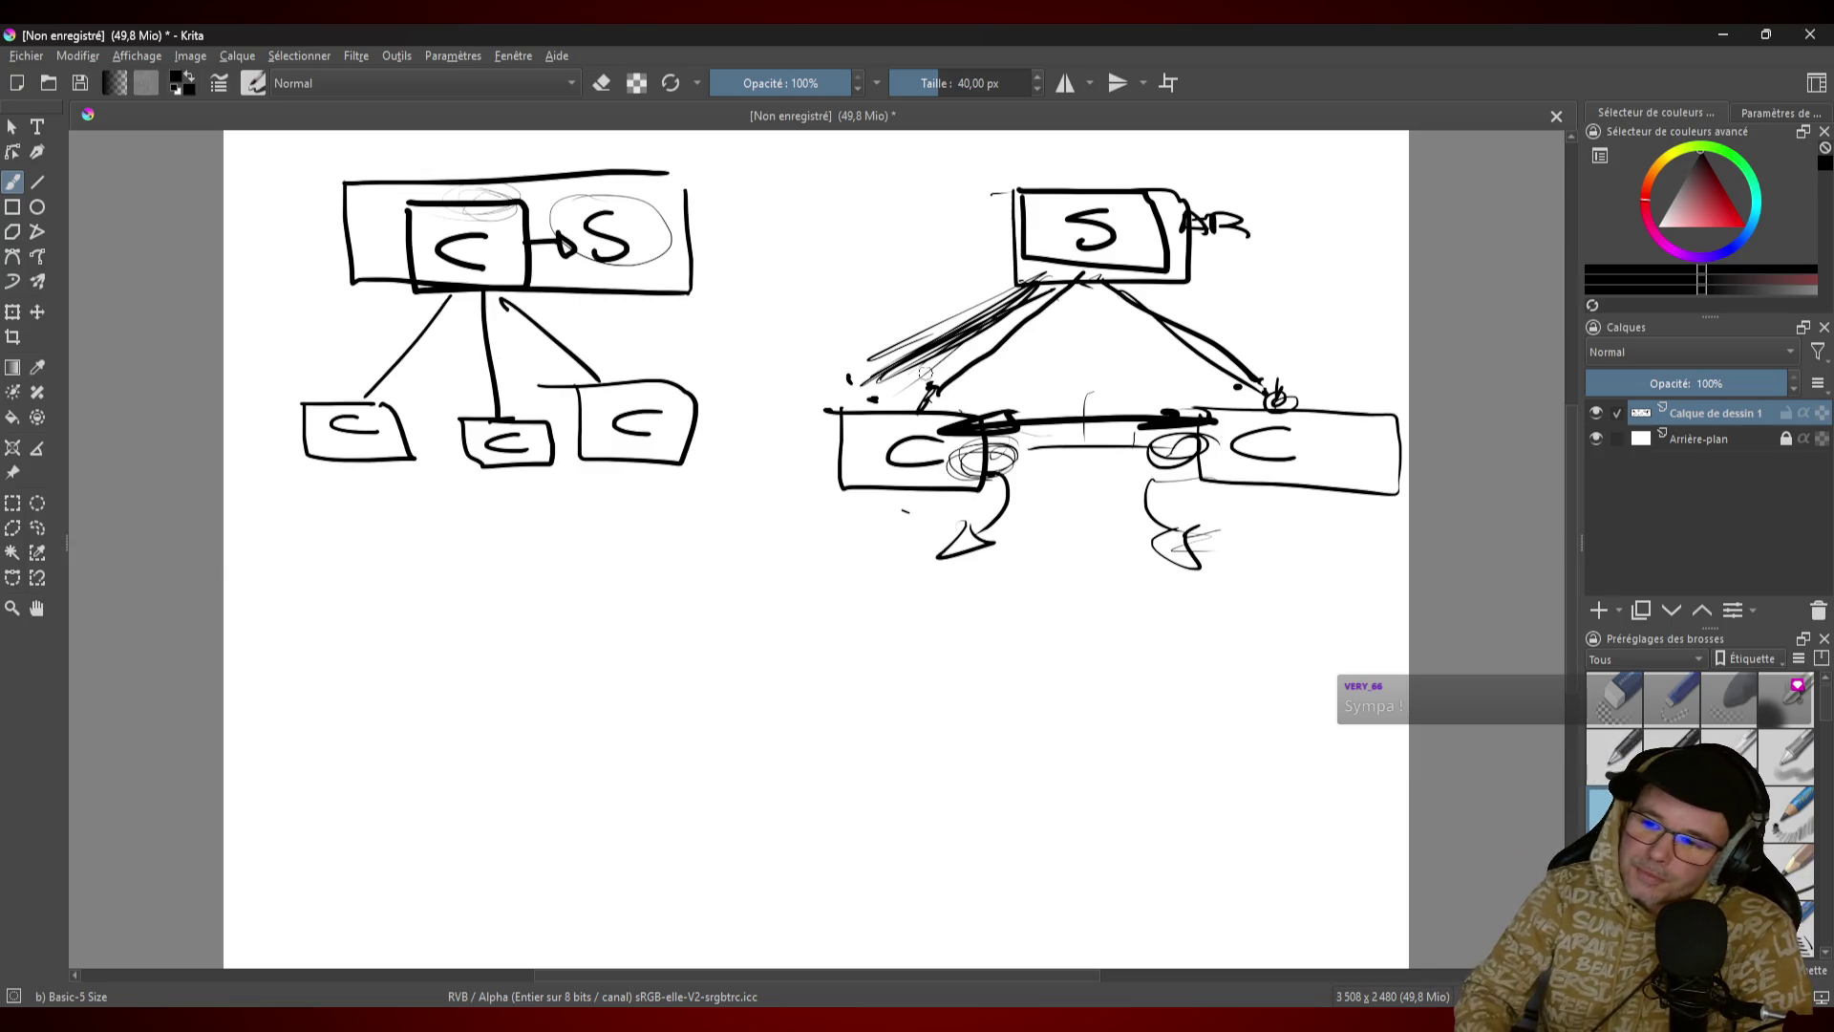
Add extra boxes and arrows from the top C box down to the three client boxes
mouse_move(667, 397)
left_mouse_down()
mouse_move(711, 386)
mouse_move(673, 402)
mouse_move(740, 461)
mouse_move(731, 408)
left_mouse_up()
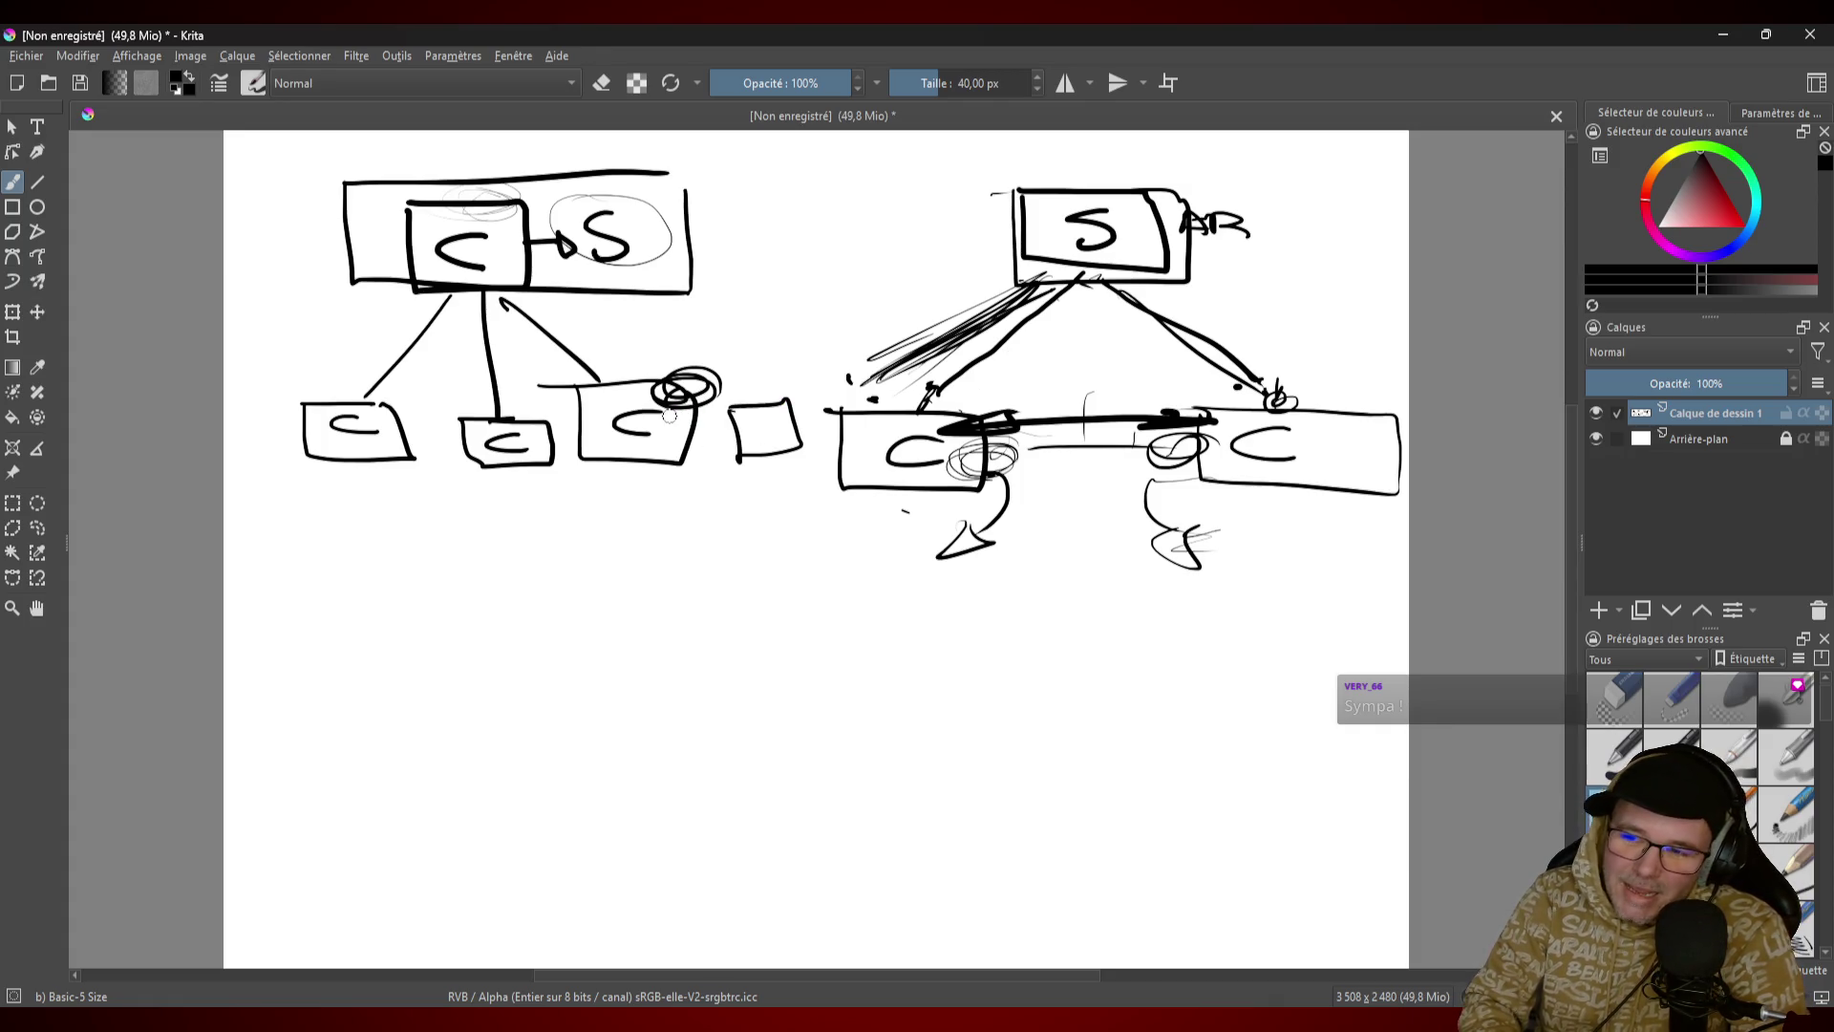
mouse_move(704, 422)
left_mouse_down()
mouse_move(583, 520)
mouse_move(549, 424)
mouse_move(745, 511)
mouse_move(737, 406)
mouse_move(682, 519)
left_mouse_up()
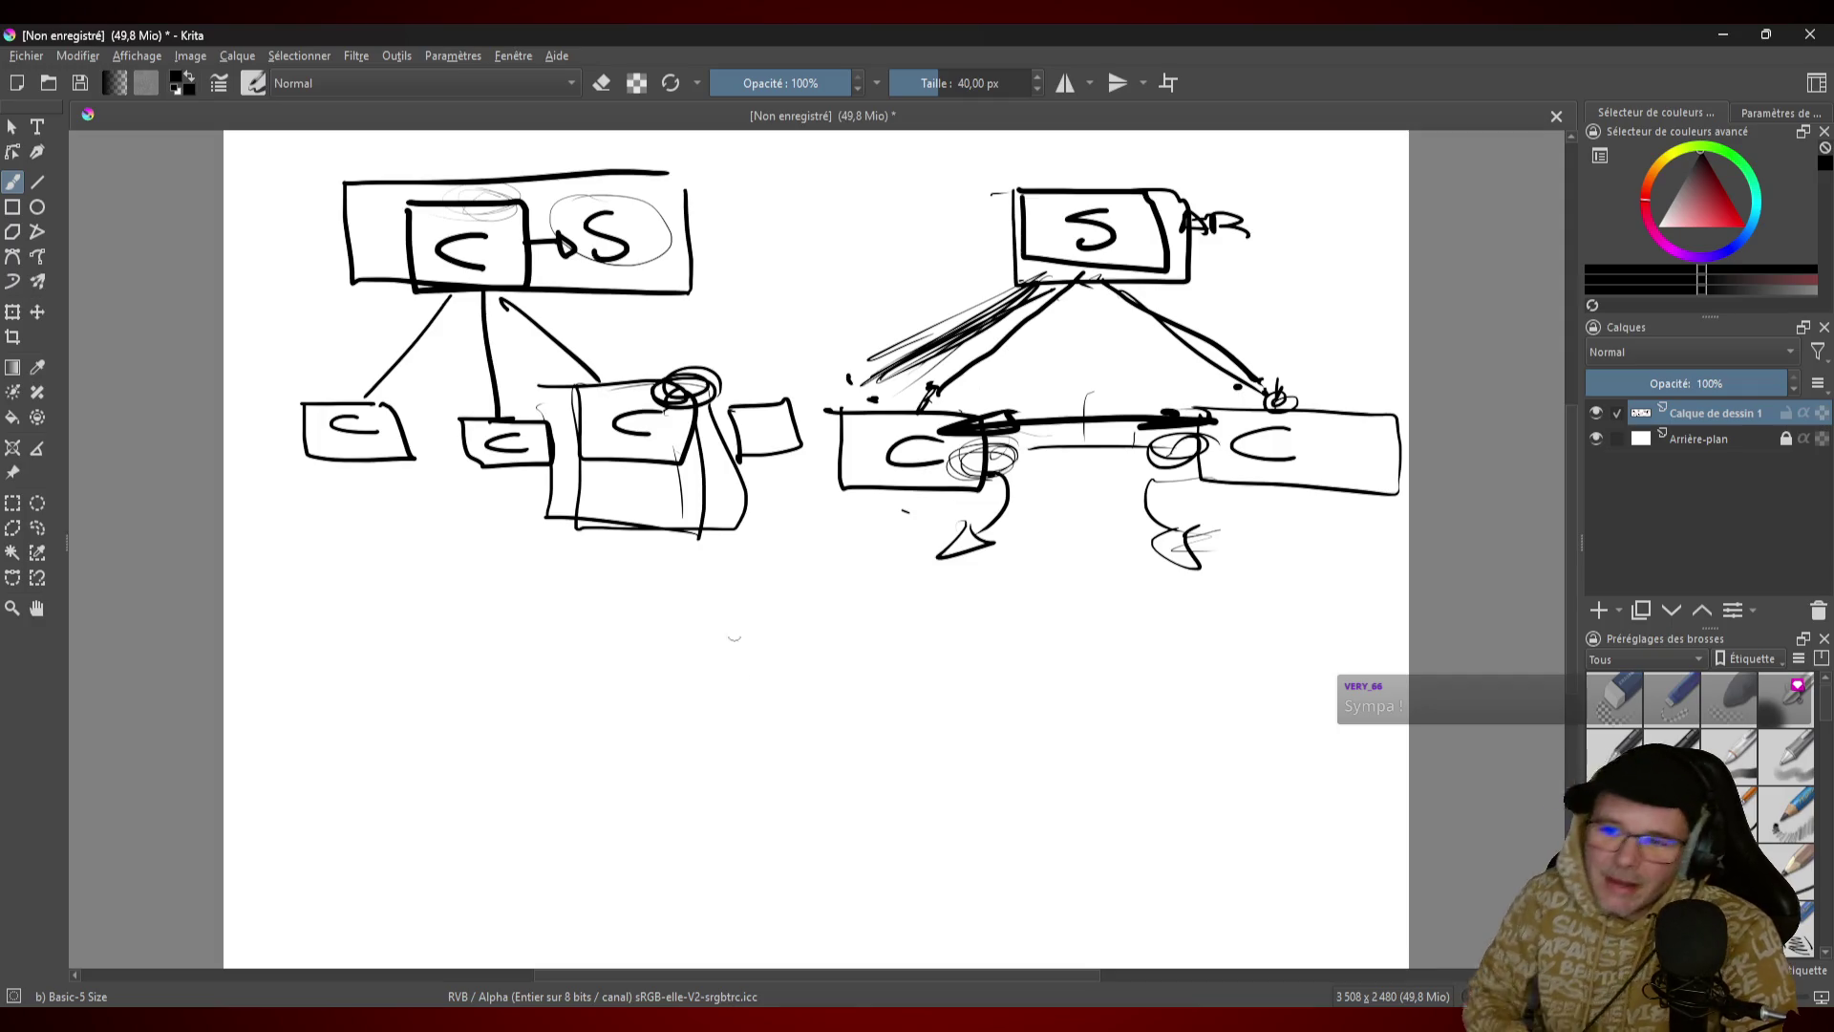
mouse_move(497, 394)
left_mouse_down()
mouse_move(482, 467)
mouse_move(322, 366)
left_mouse_up()
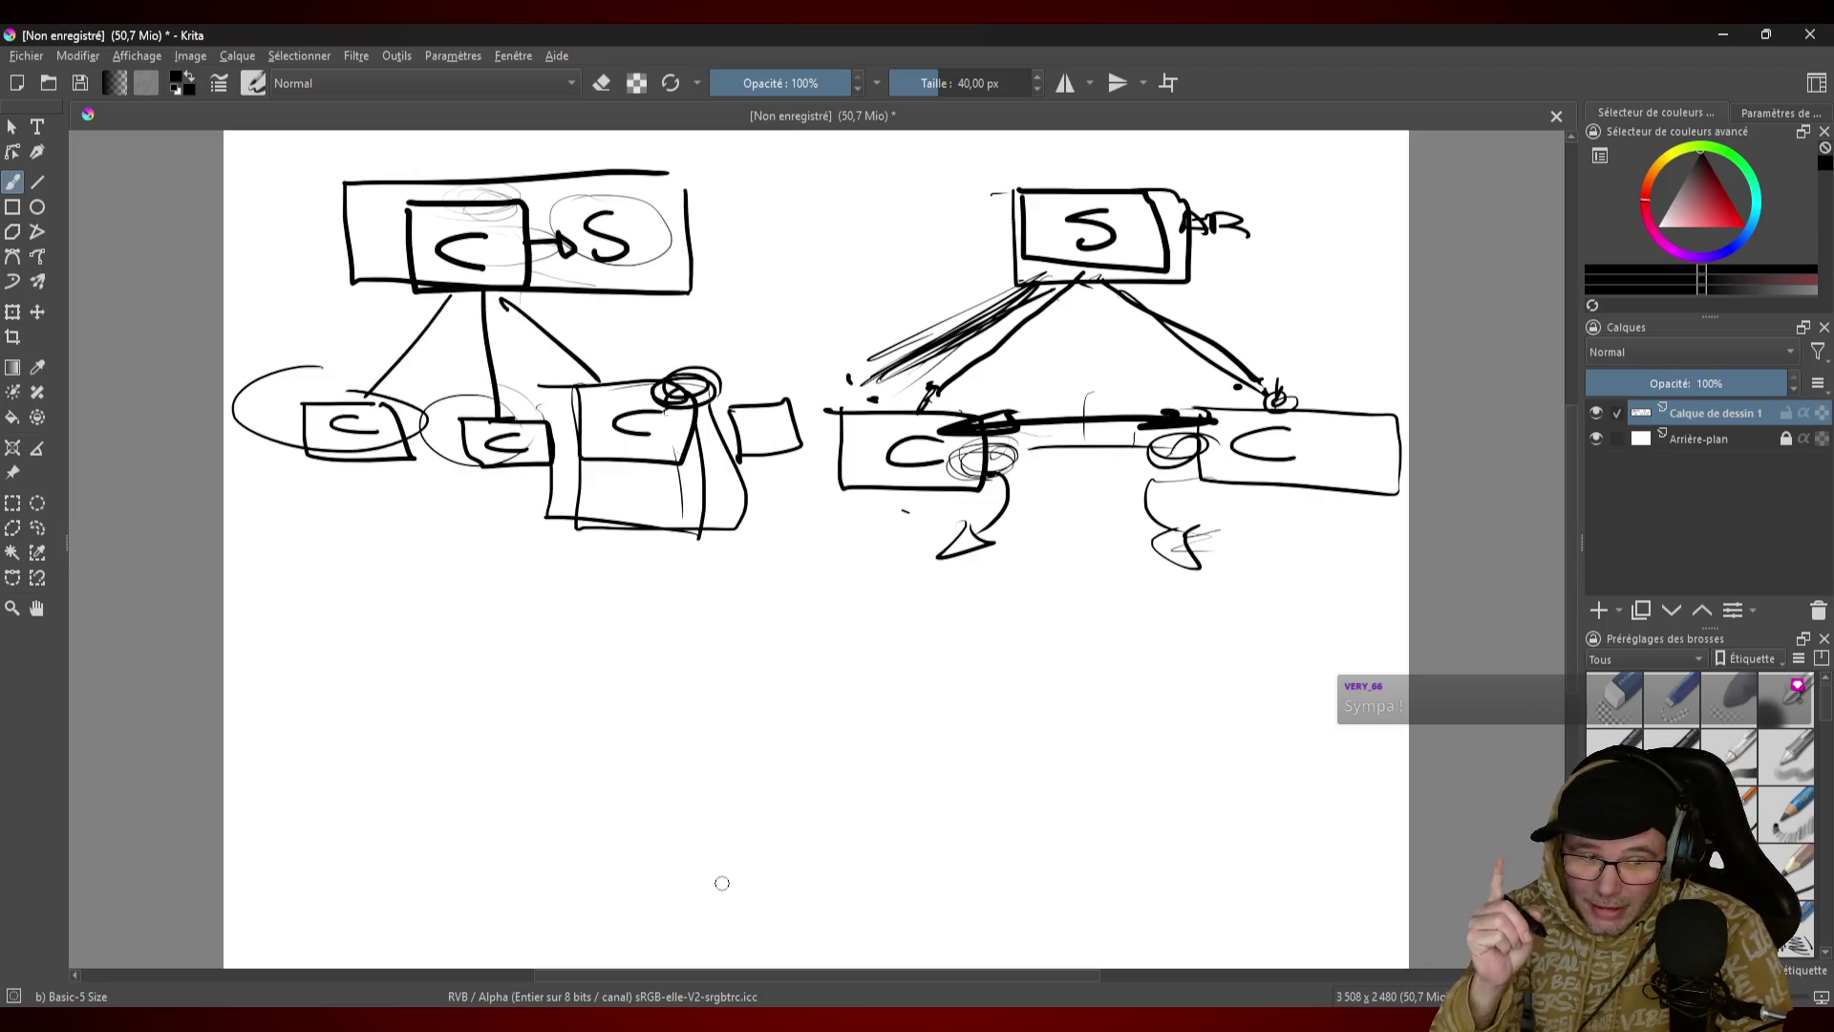
mouse_move(649, 406)
left_mouse_down()
mouse_move(626, 368)
mouse_move(458, 282)
left_mouse_up()
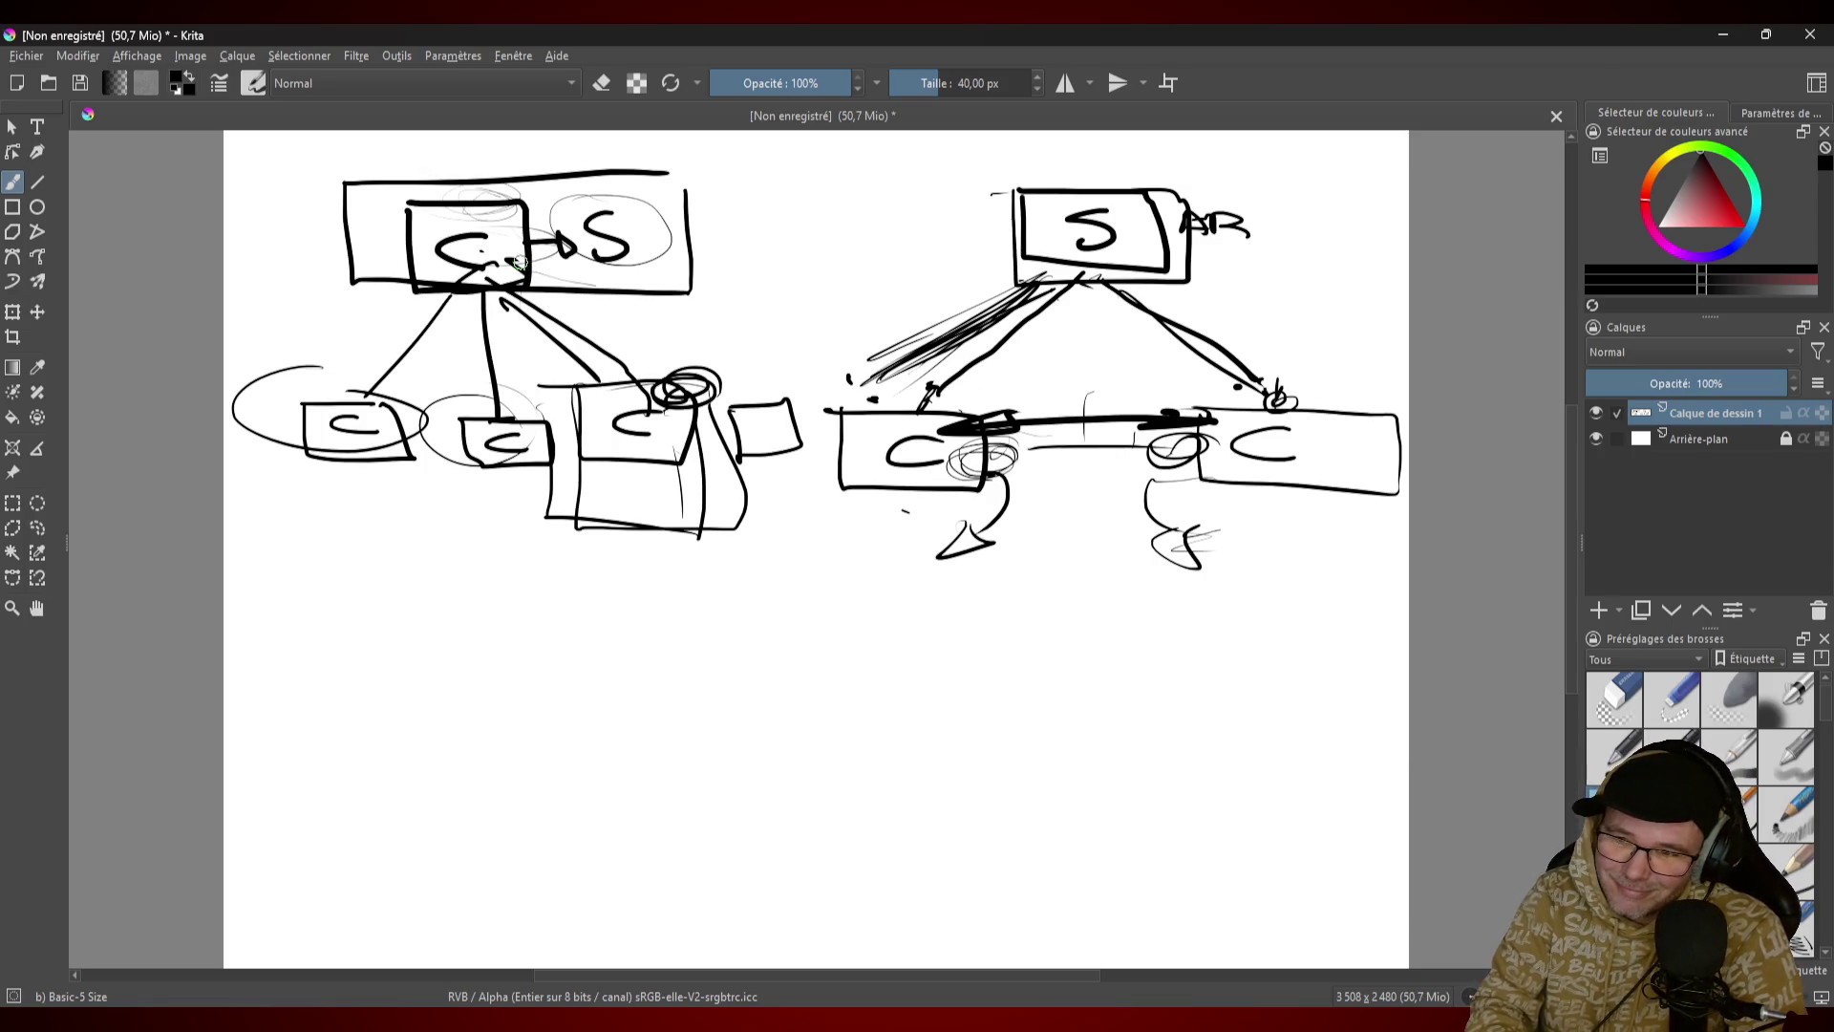
mouse_move(435, 280)
left_mouse_down()
mouse_move(327, 374)
mouse_move(483, 349)
mouse_move(489, 390)
left_mouse_up()
mouse_move(454, 361)
left_mouse_down()
mouse_move(495, 416)
mouse_move(478, 363)
left_mouse_up()
mouse_move(499, 292)
left_mouse_down()
mouse_move(640, 374)
mouse_move(584, 367)
mouse_move(669, 340)
left_mouse_up()
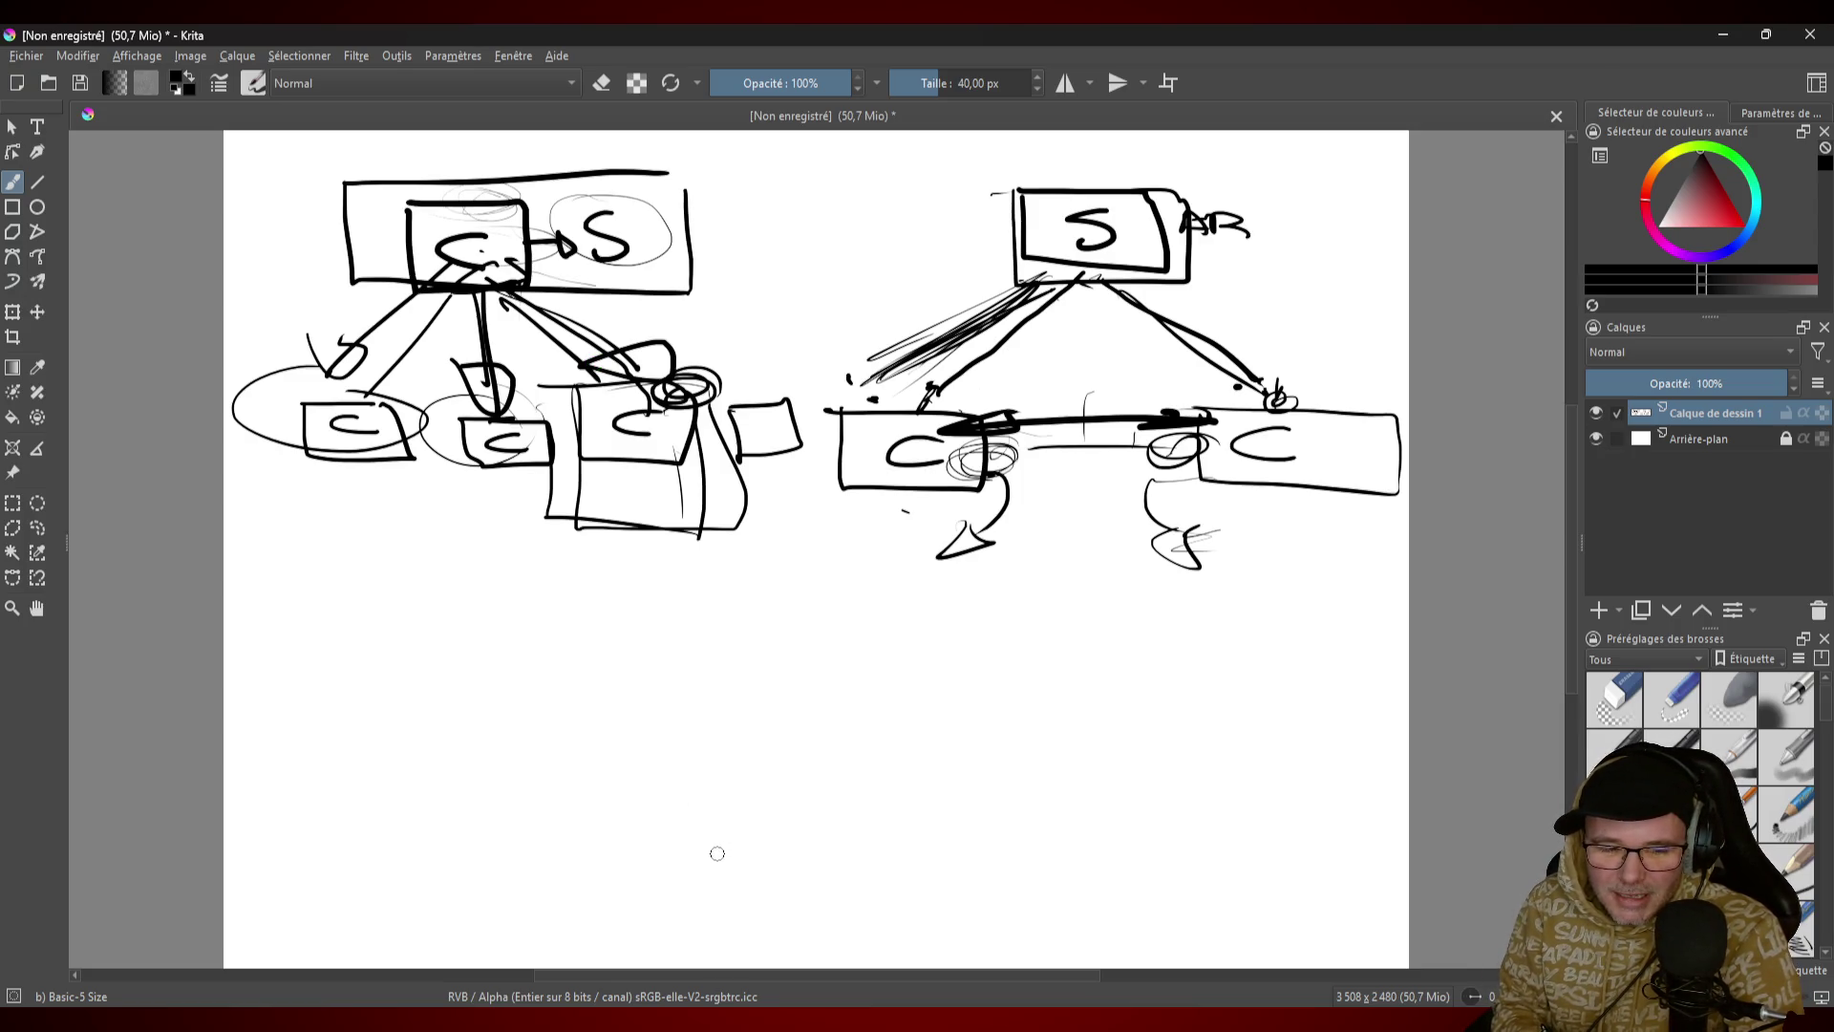
Hand-write 'RPC' beneath the left diagram and return to Godot's script editor
left_click_drag(437, 556, 437, 604)
left_click_drag(437, 558, 504, 604)
left_click(502, 564)
left_click(503, 576)
mouse_move(502, 566)
left_mouse_down()
mouse_move(506, 583)
mouse_move(600, 594)
left_mouse_up()
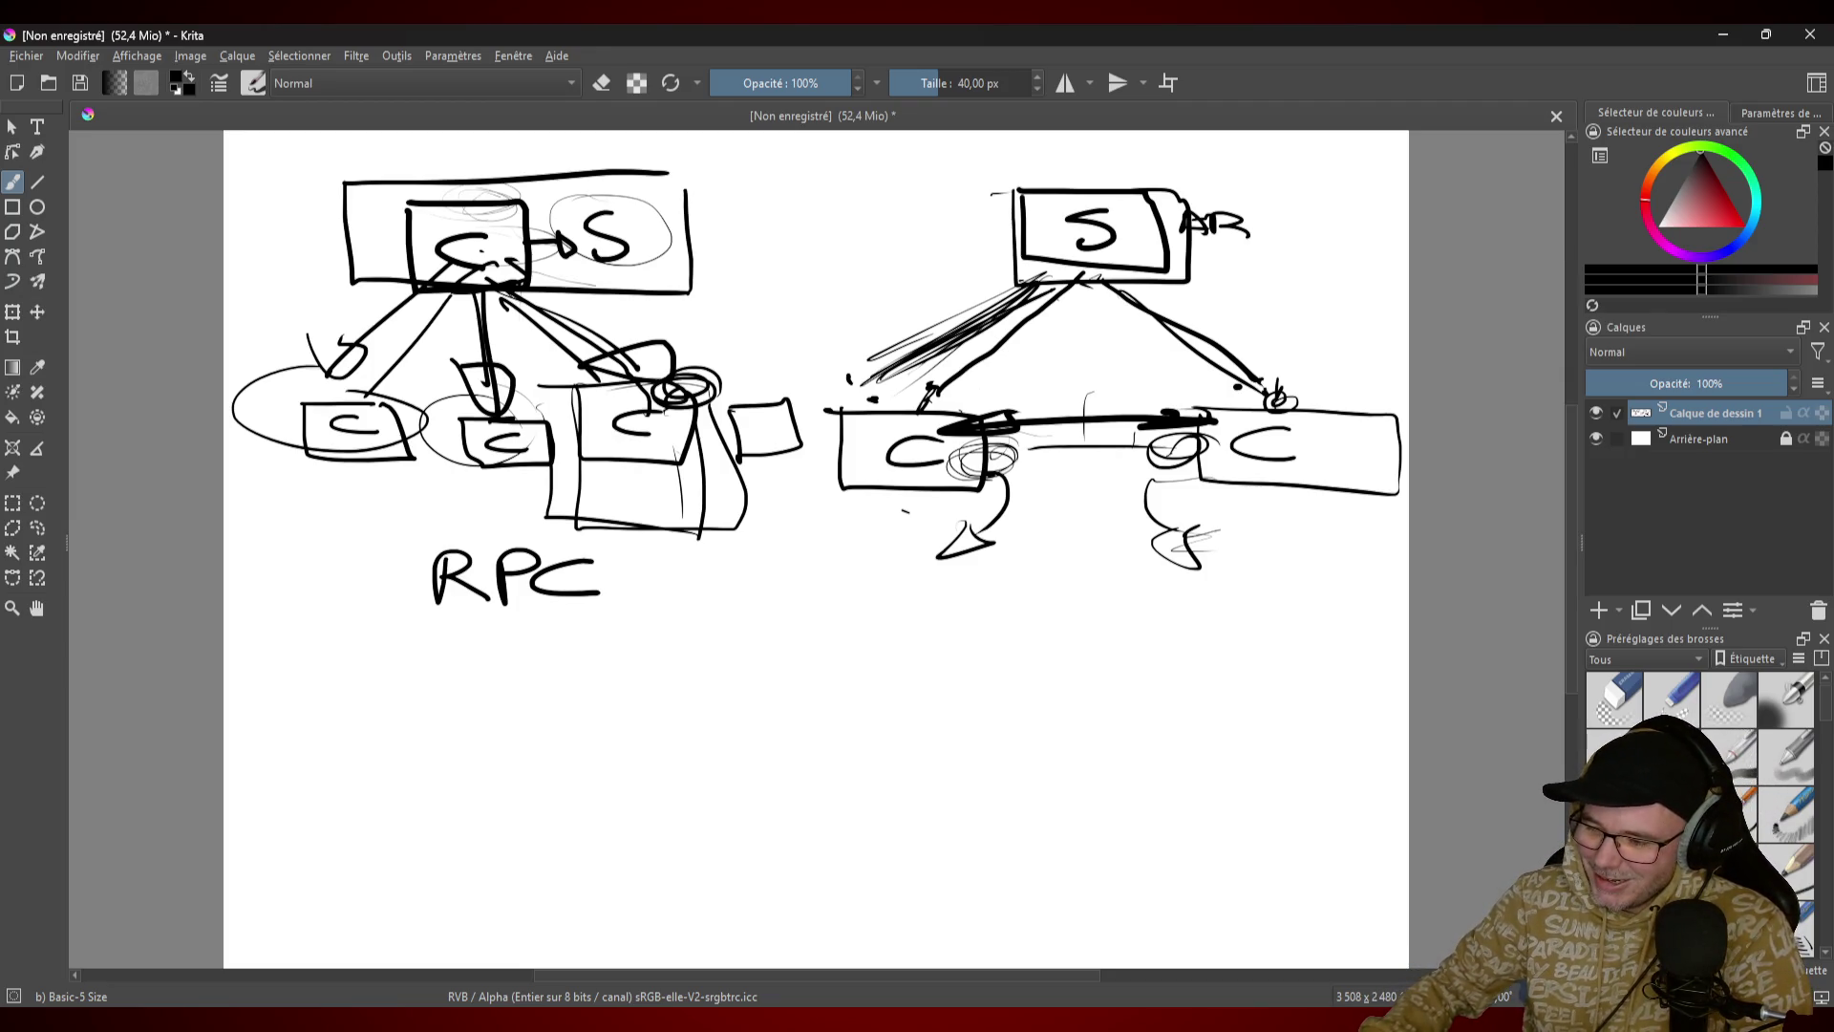
key("alt+Tab")
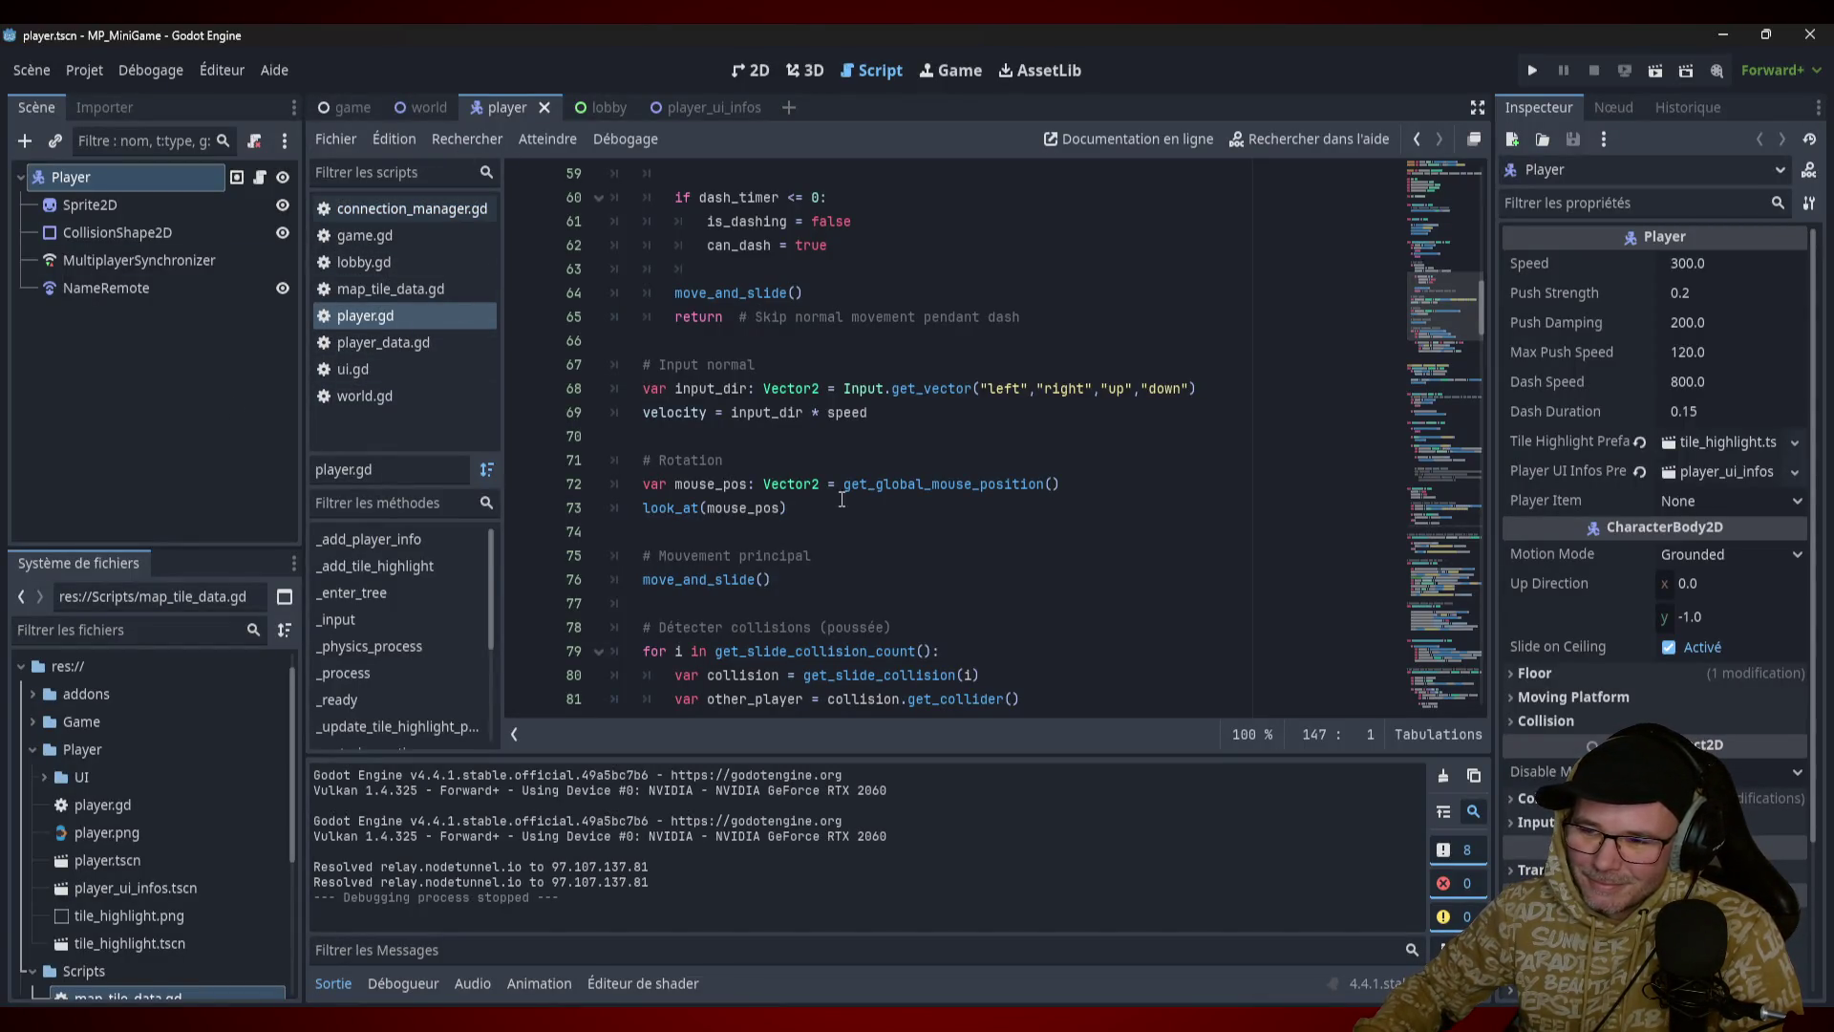
scroll(867, 570, "down", 9)
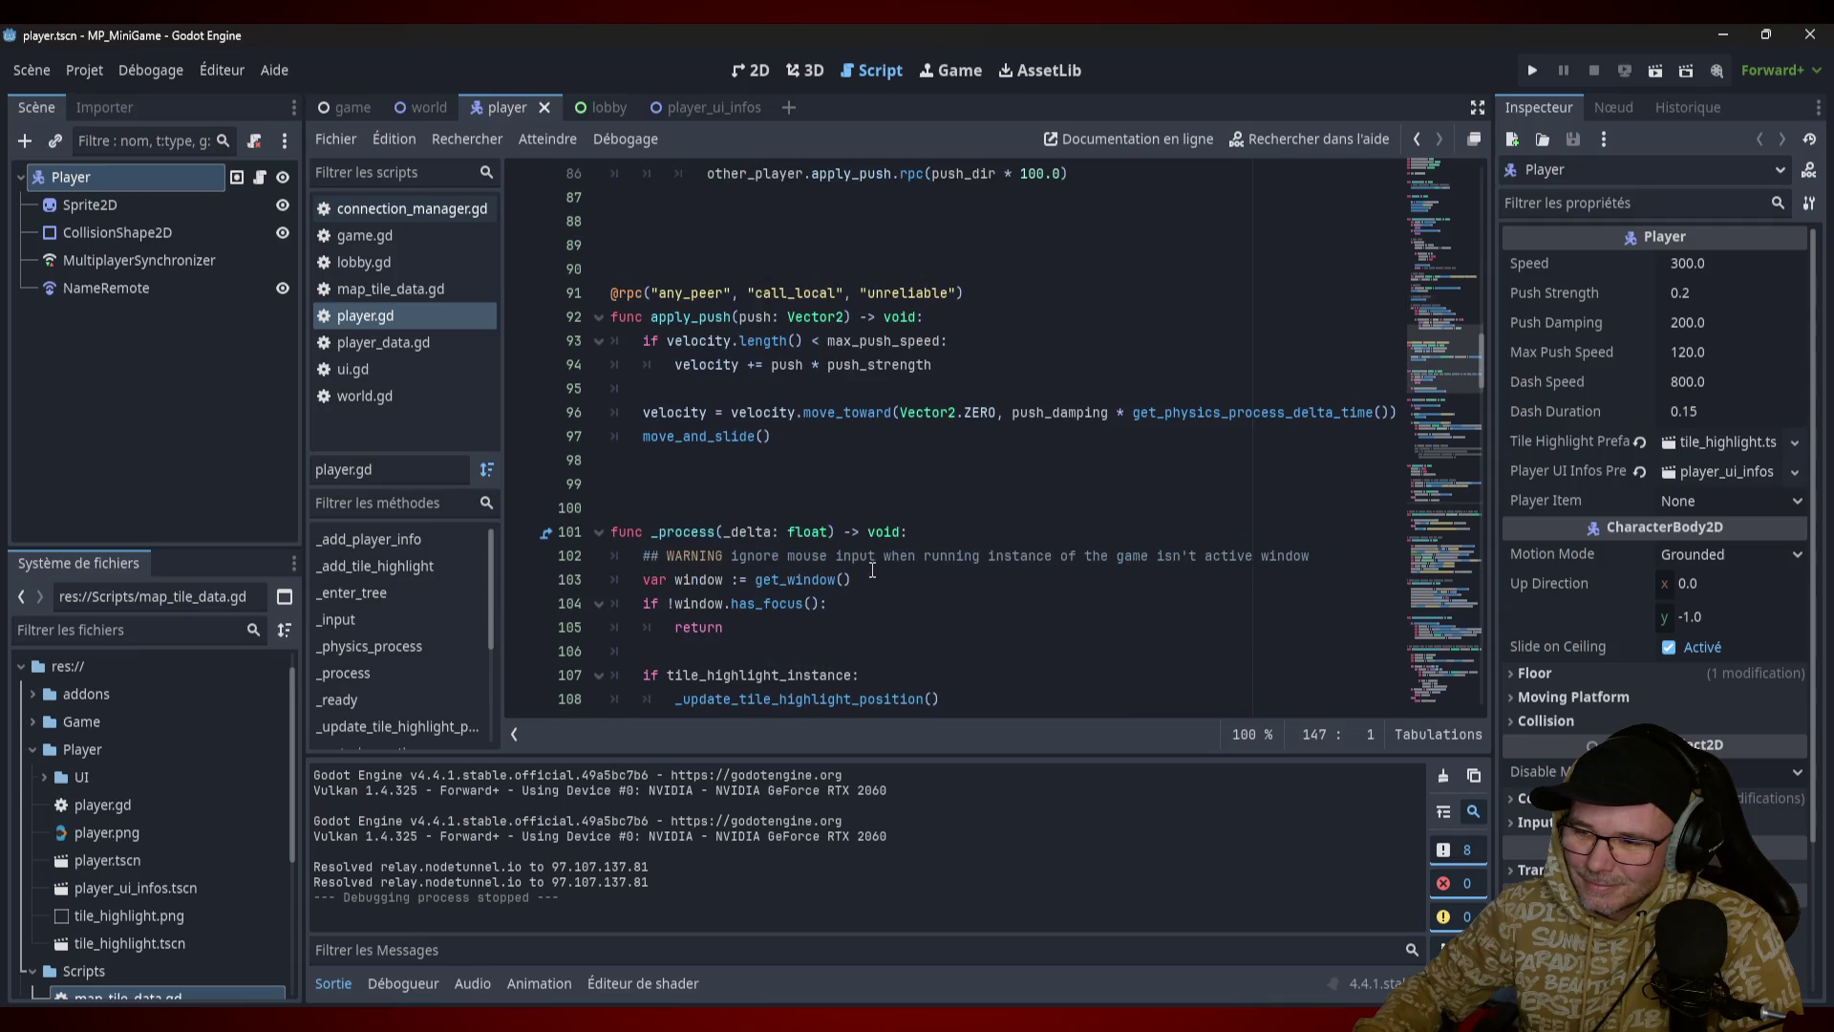
scroll(872, 570, "up", 16)
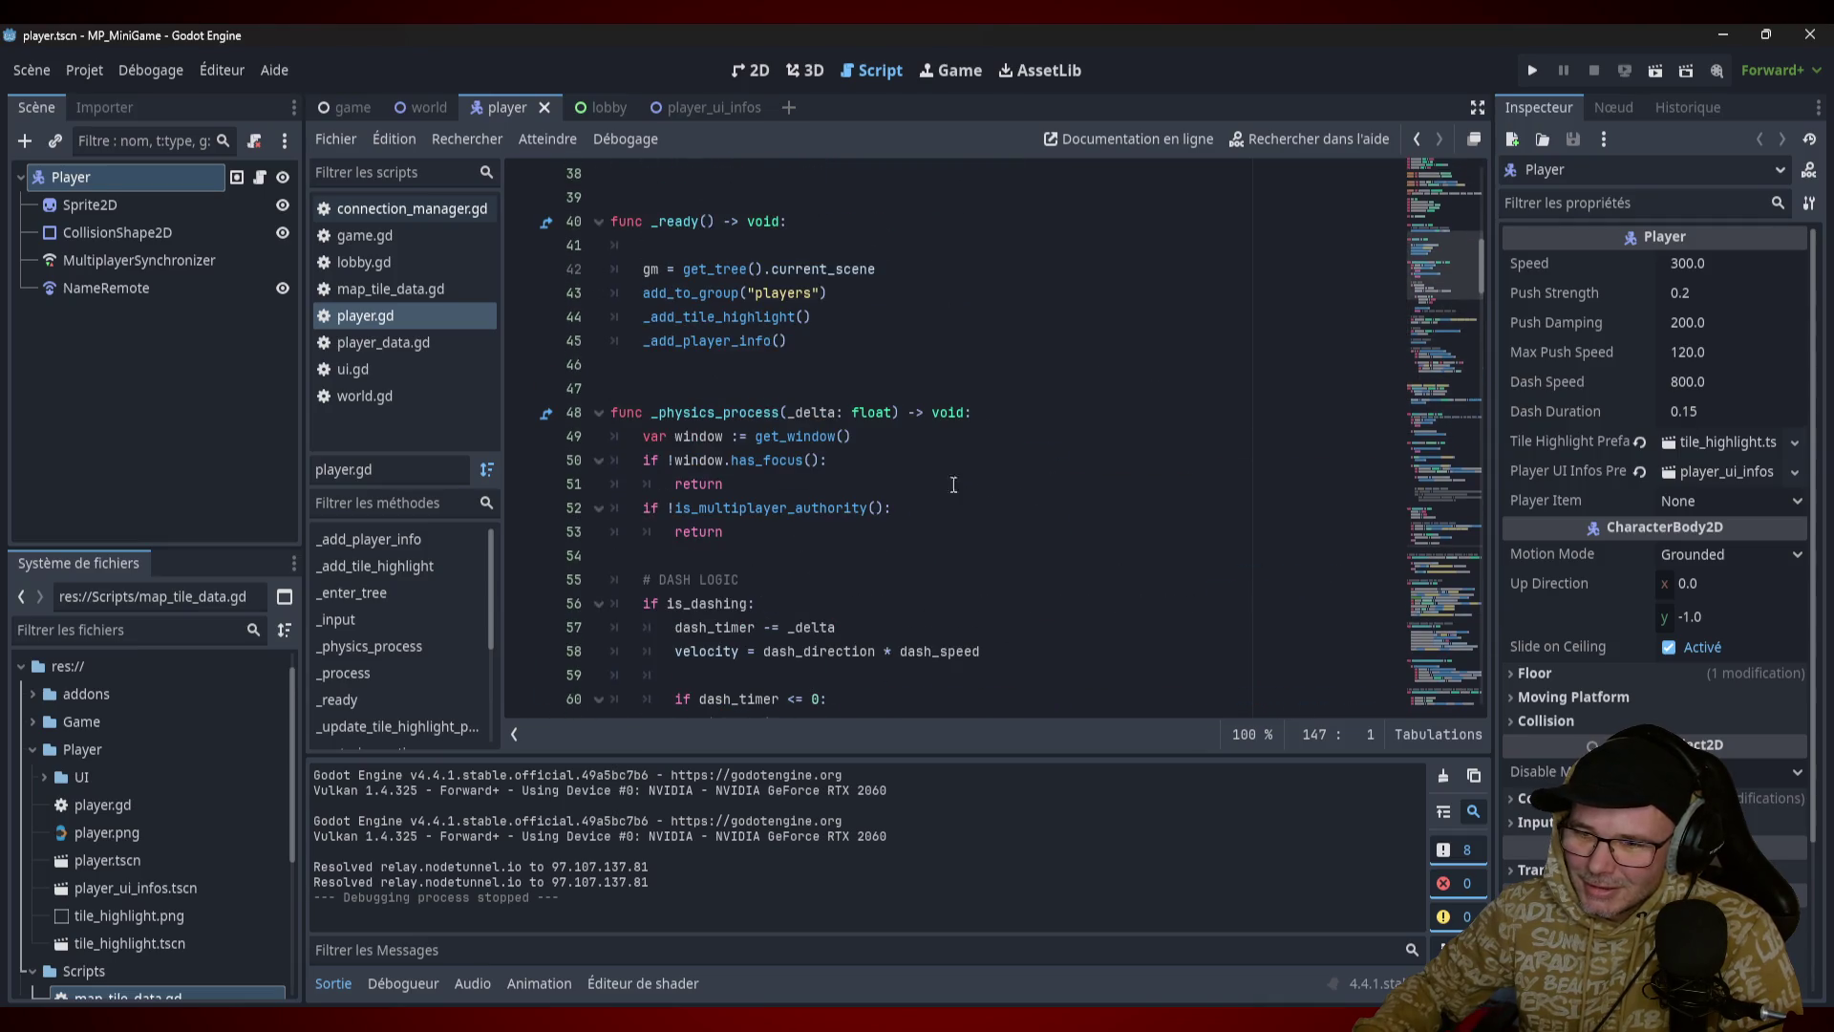
left_click(365, 235)
scroll(1139, 464, "down", 5)
scroll(955, 429, "up", 2)
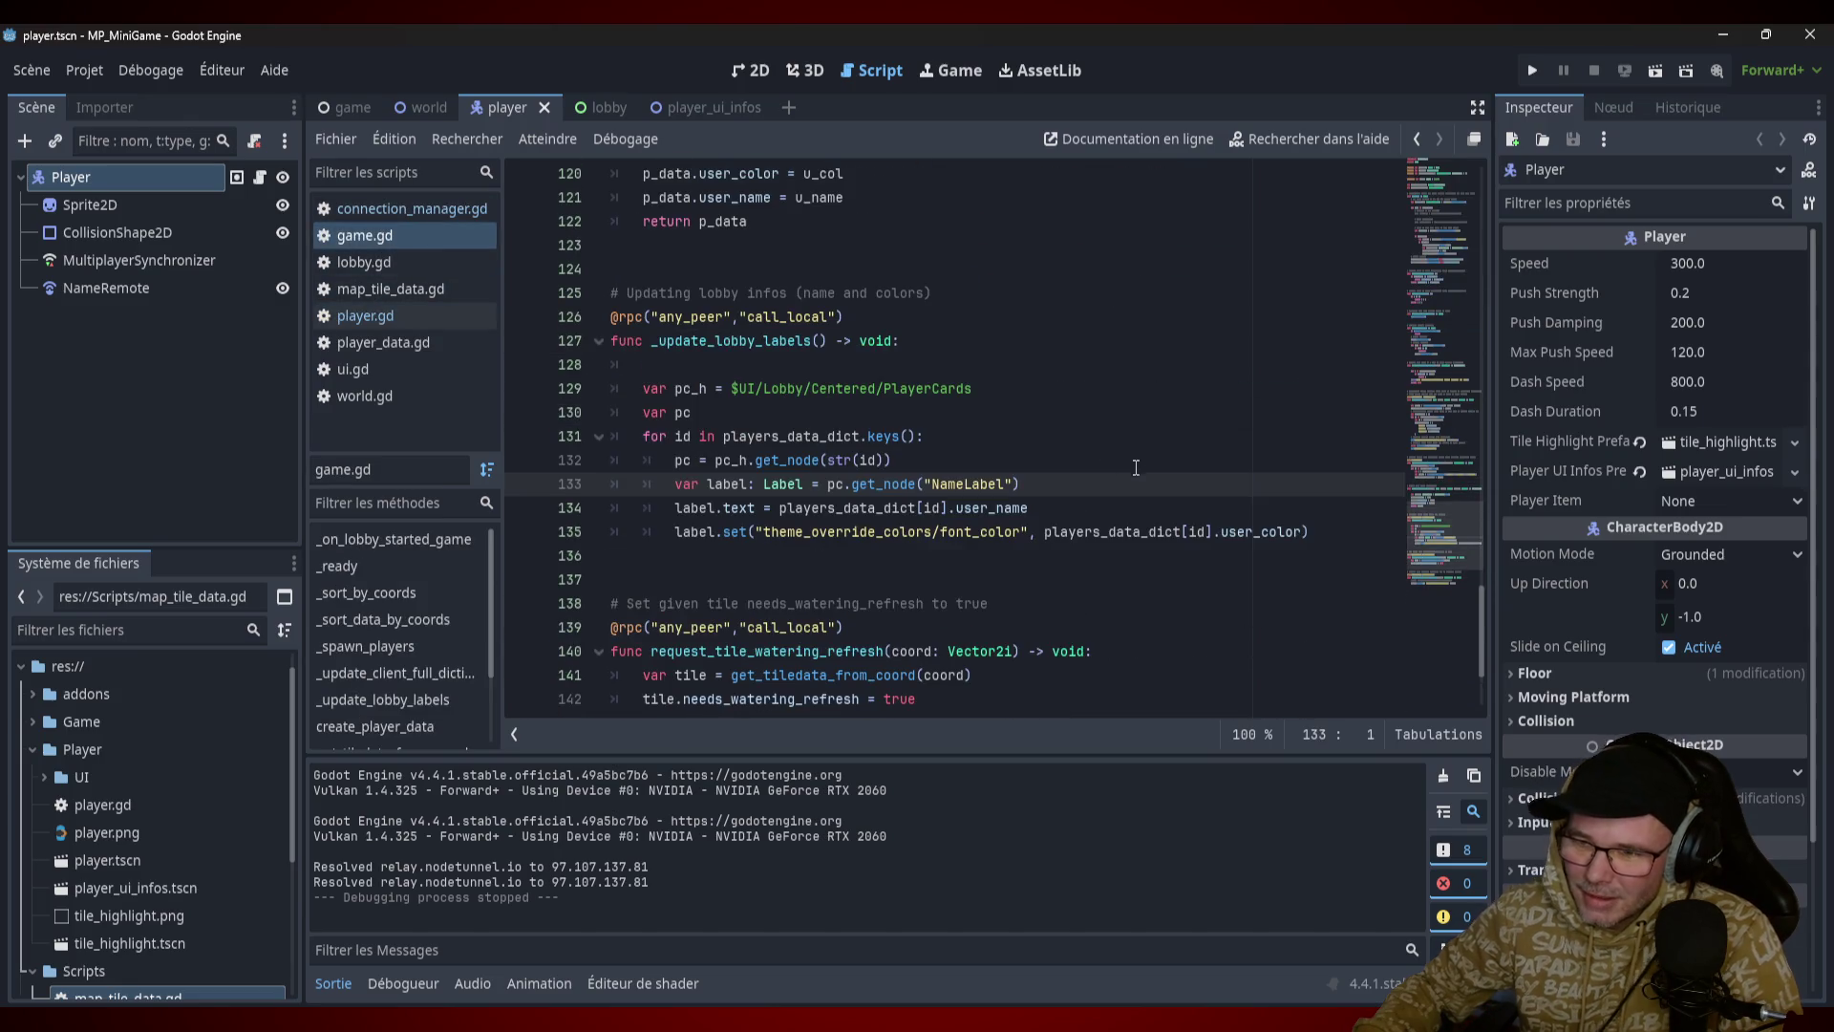
double_click(717, 340)
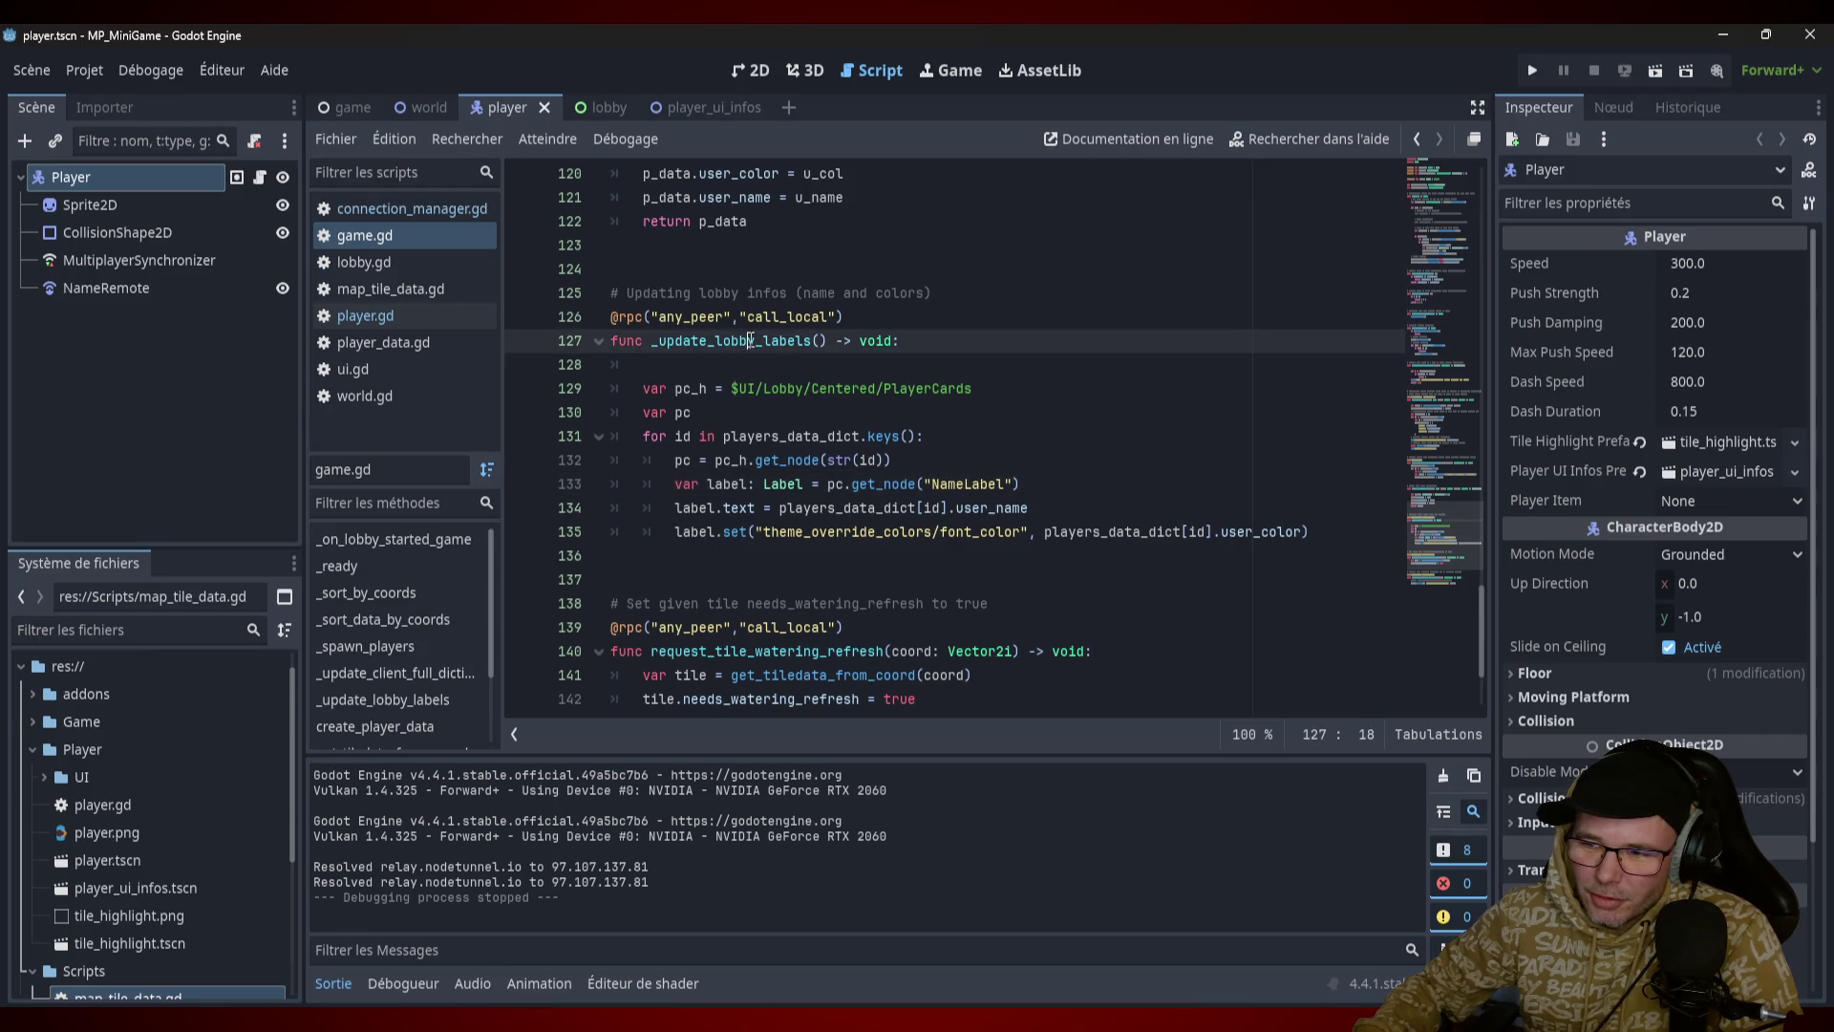
double_click(627, 317)
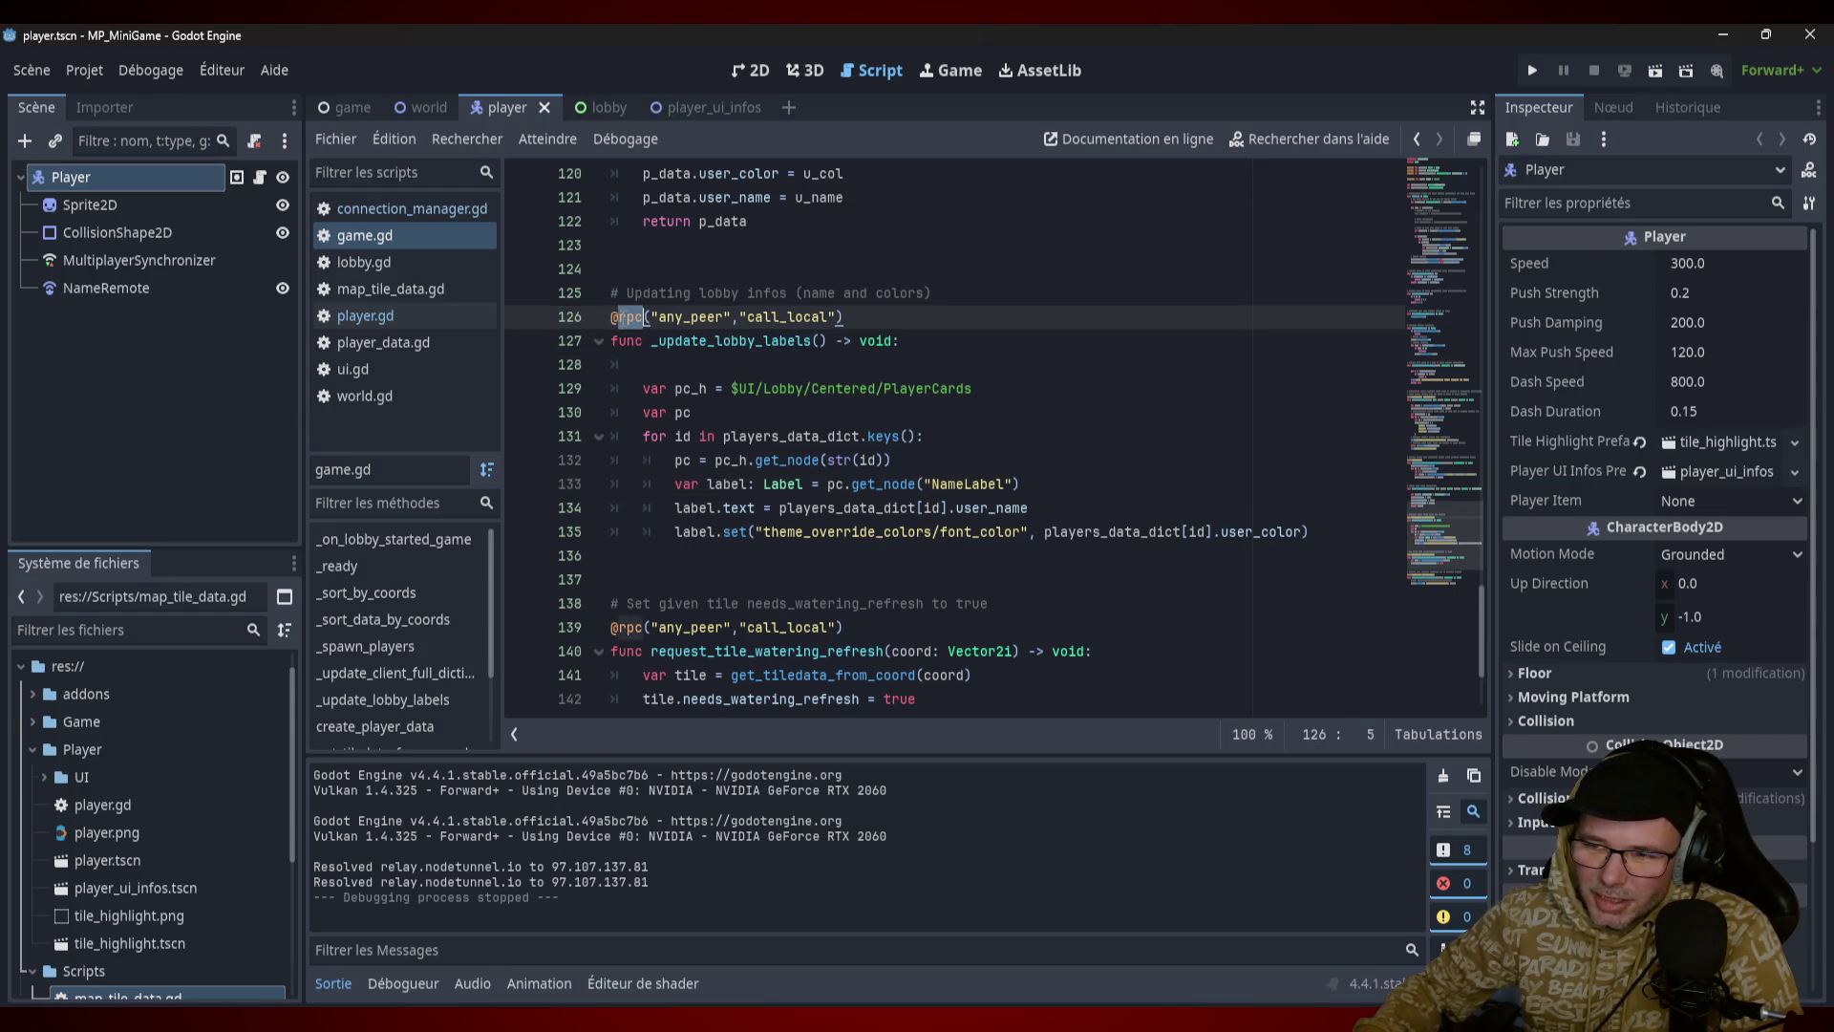
left_click(618, 316)
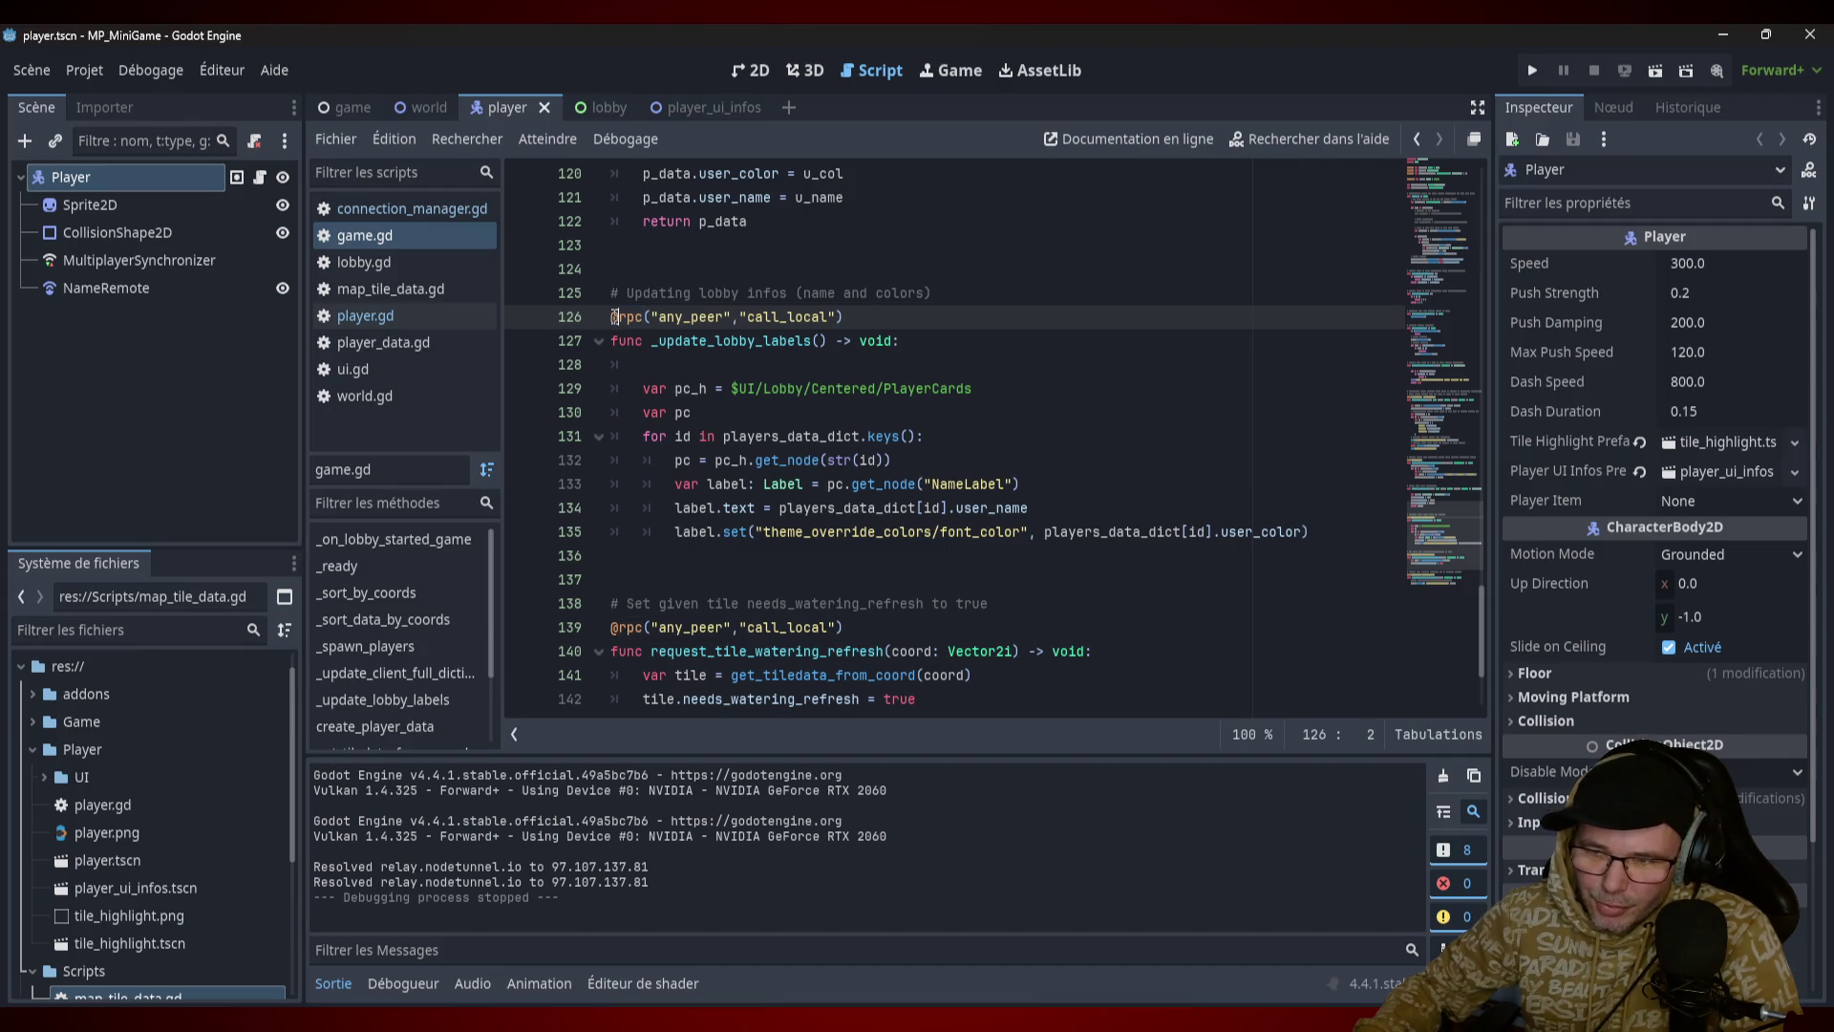
left_click_drag(612, 316, 646, 316)
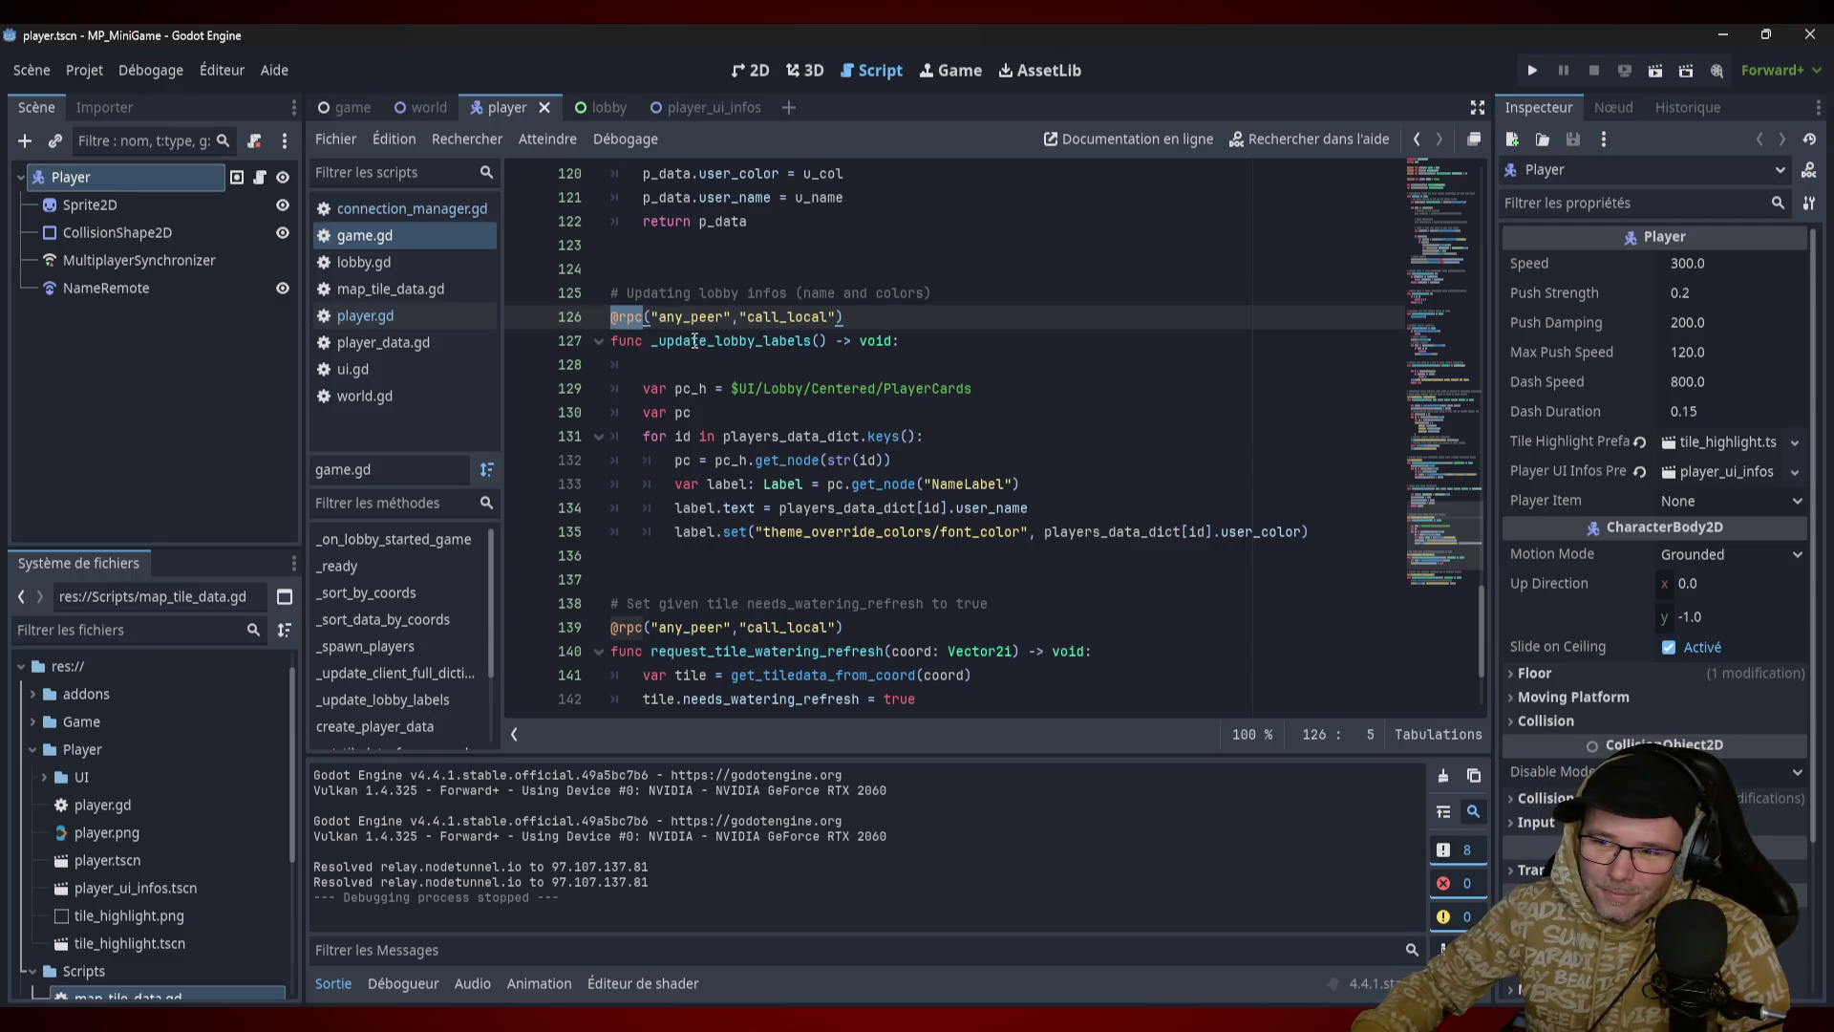
double_click(682, 316)
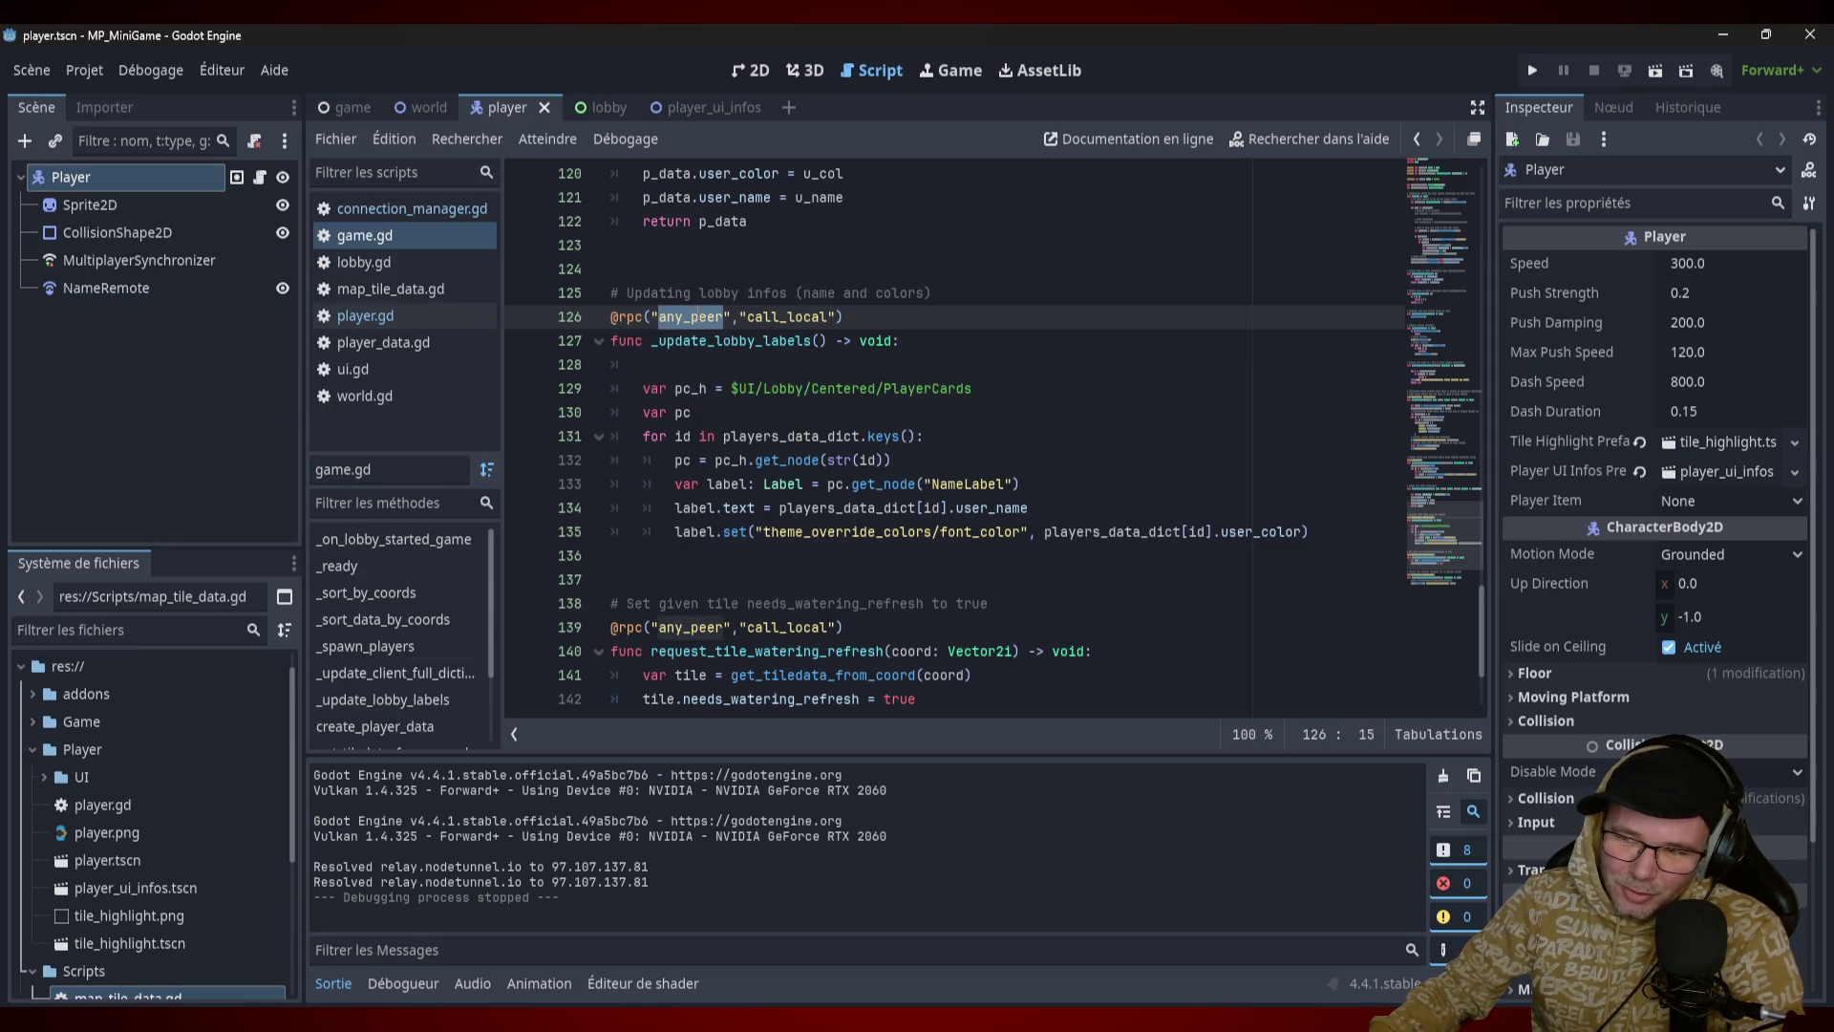
double_click(787, 316)
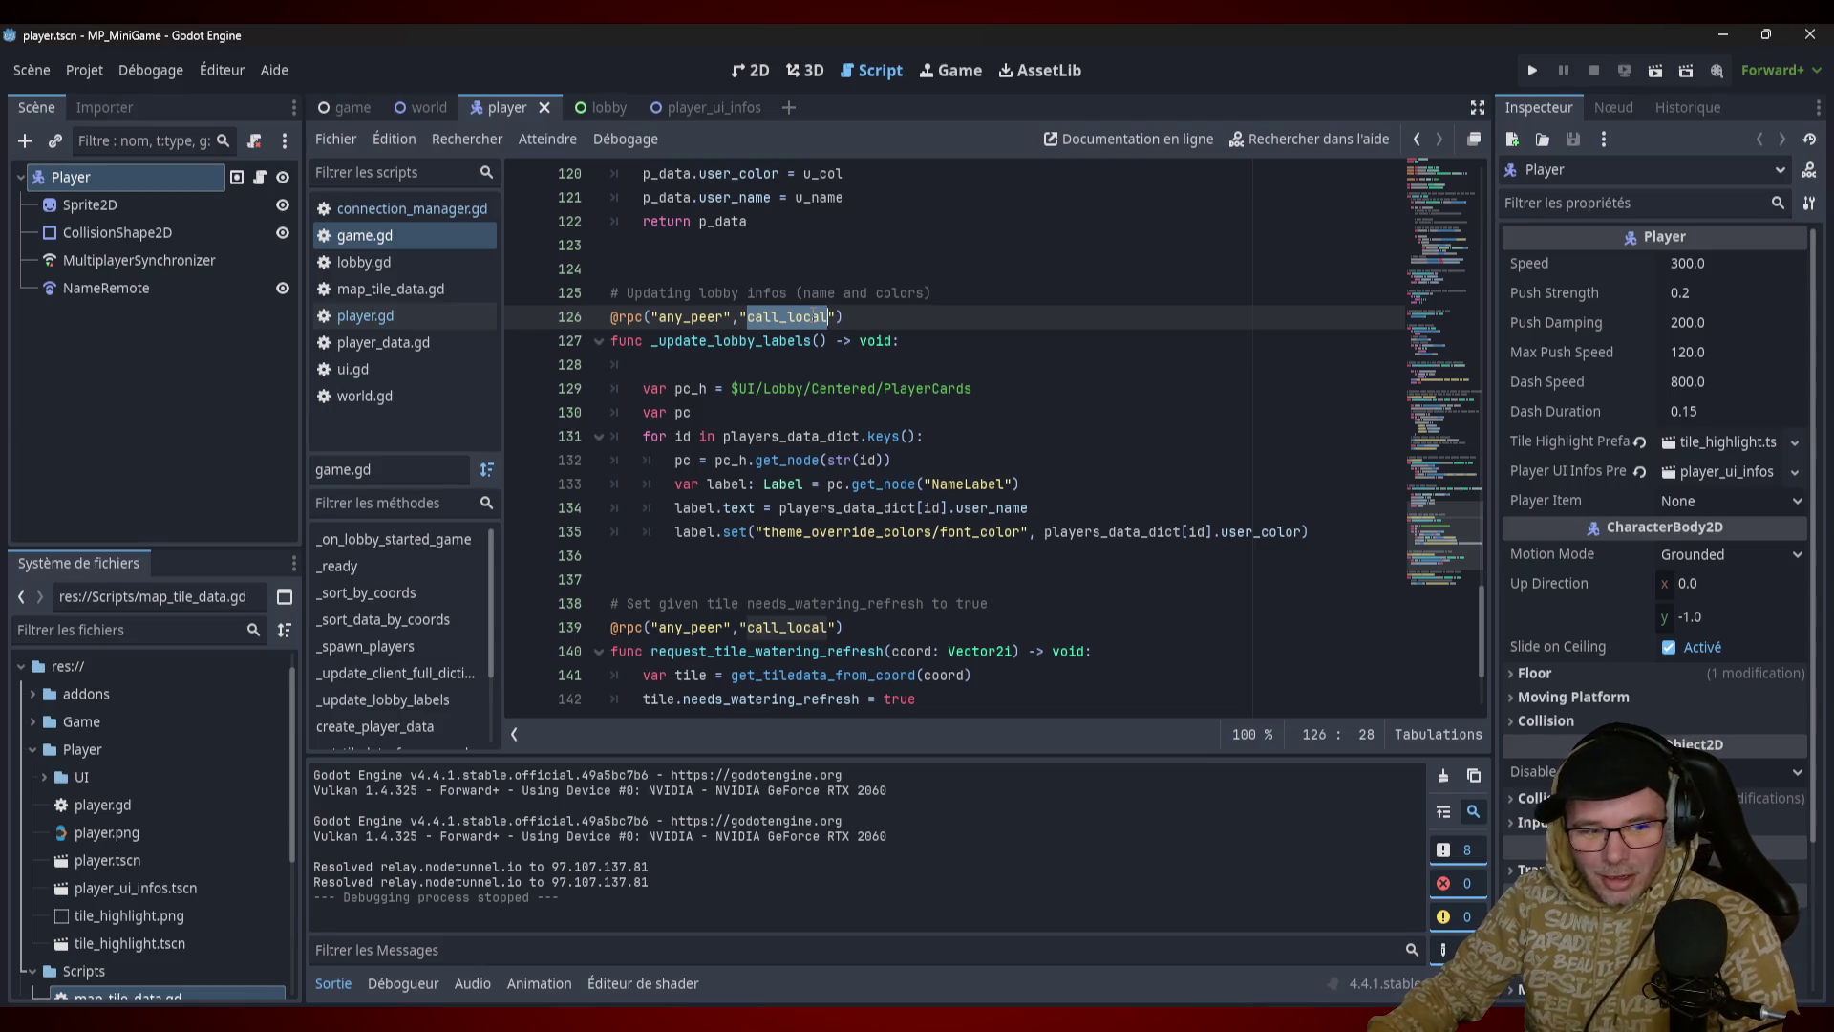
double_click(686, 316)
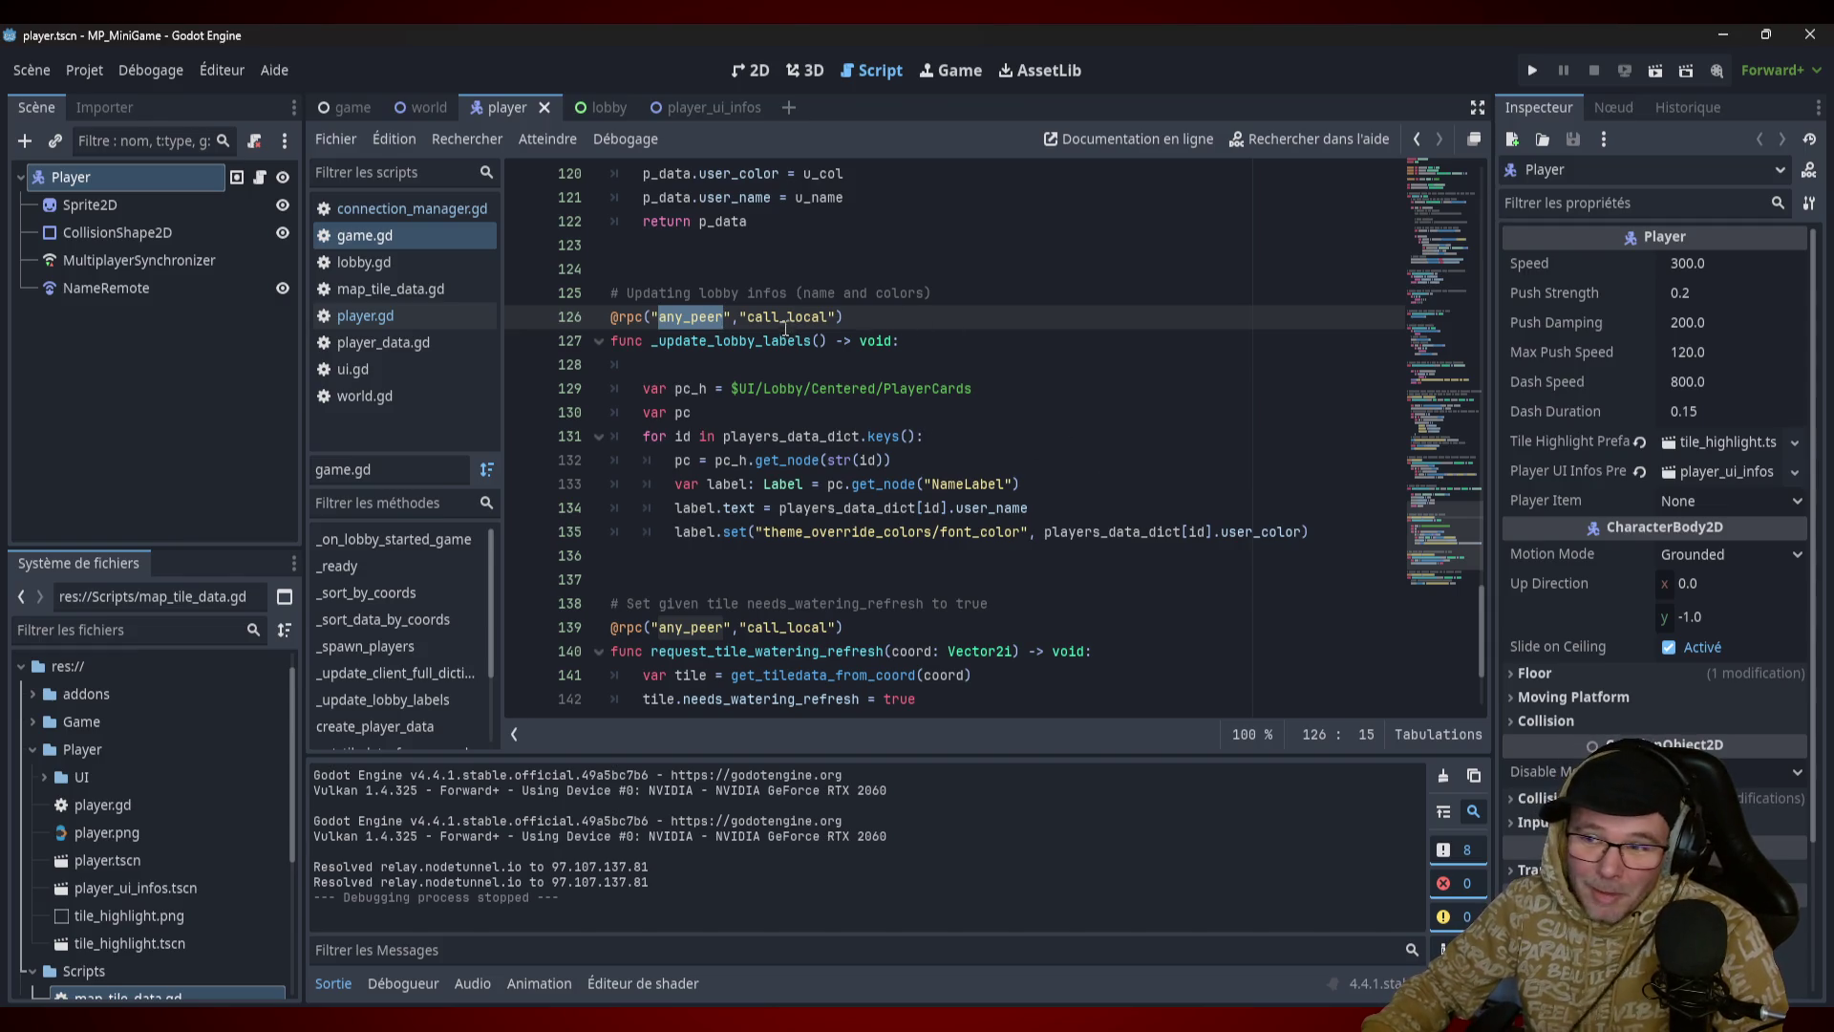
left_click(783, 318)
double_click(783, 316)
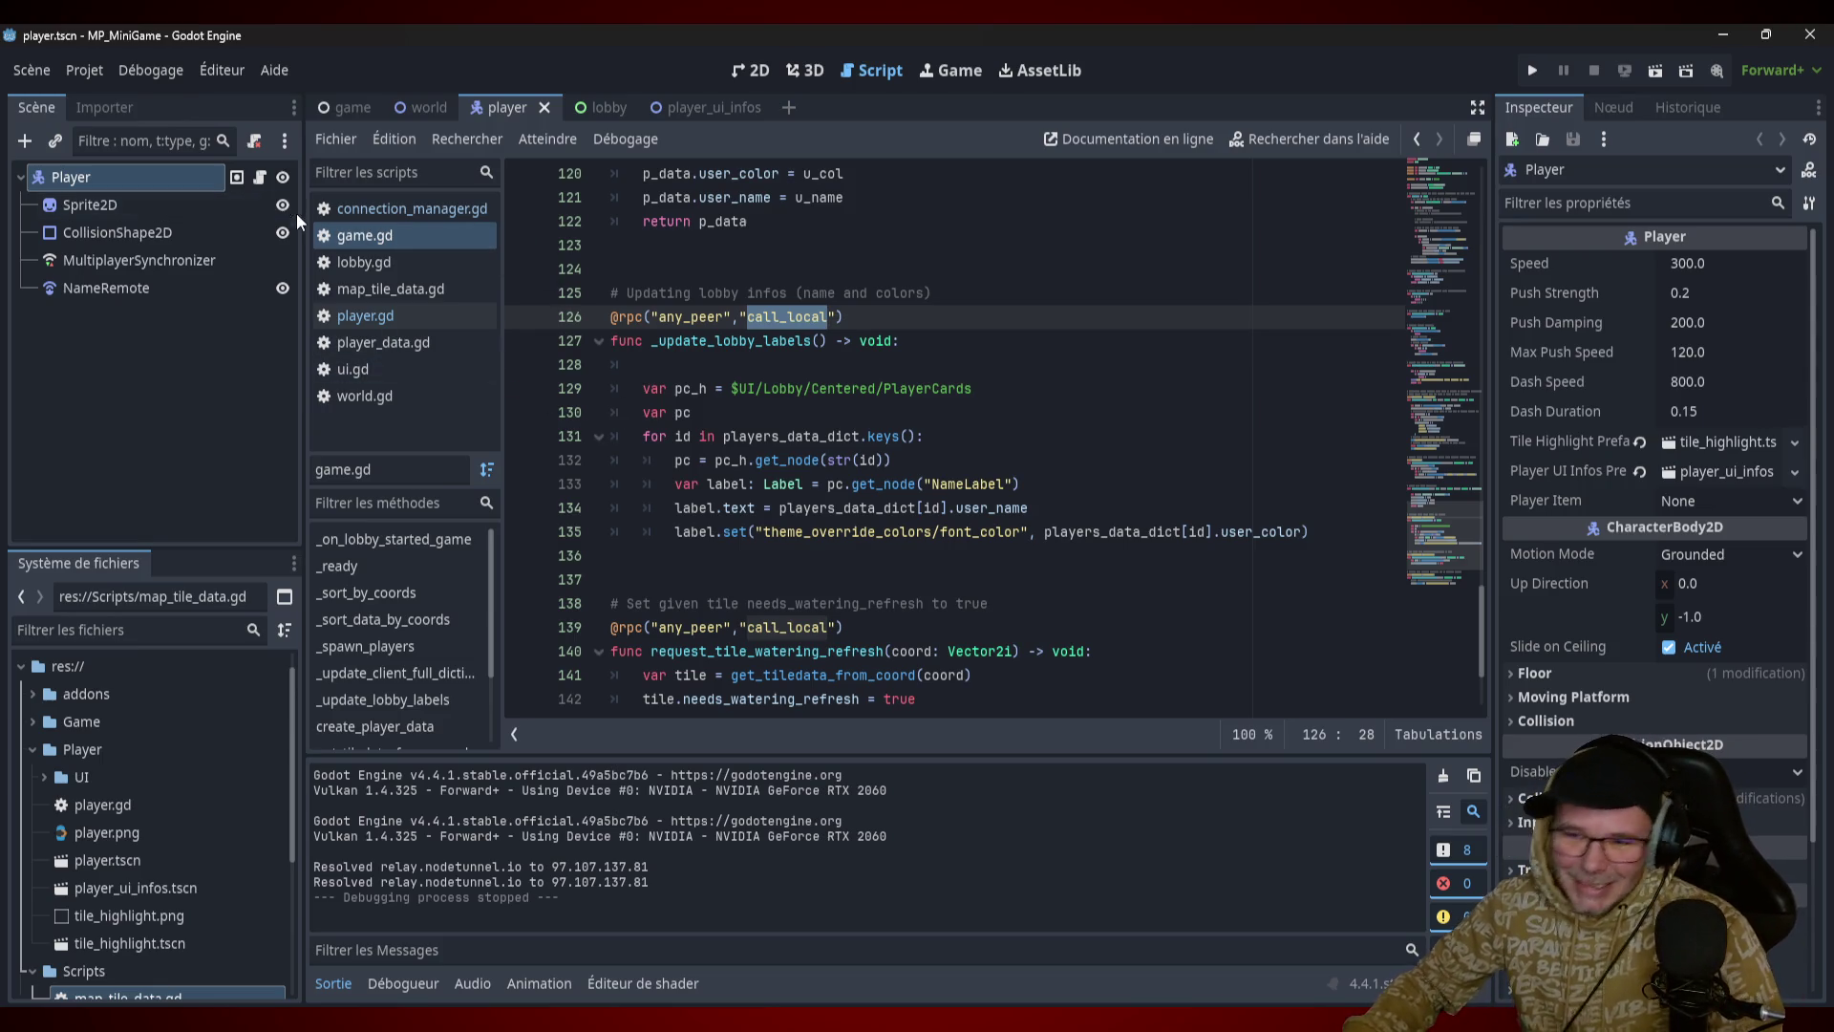
left_click(373, 271)
Insert print("prout") as the first line of _on_quit_pressed in lobby.gd and save
scroll(1120, 414, "down", 3)
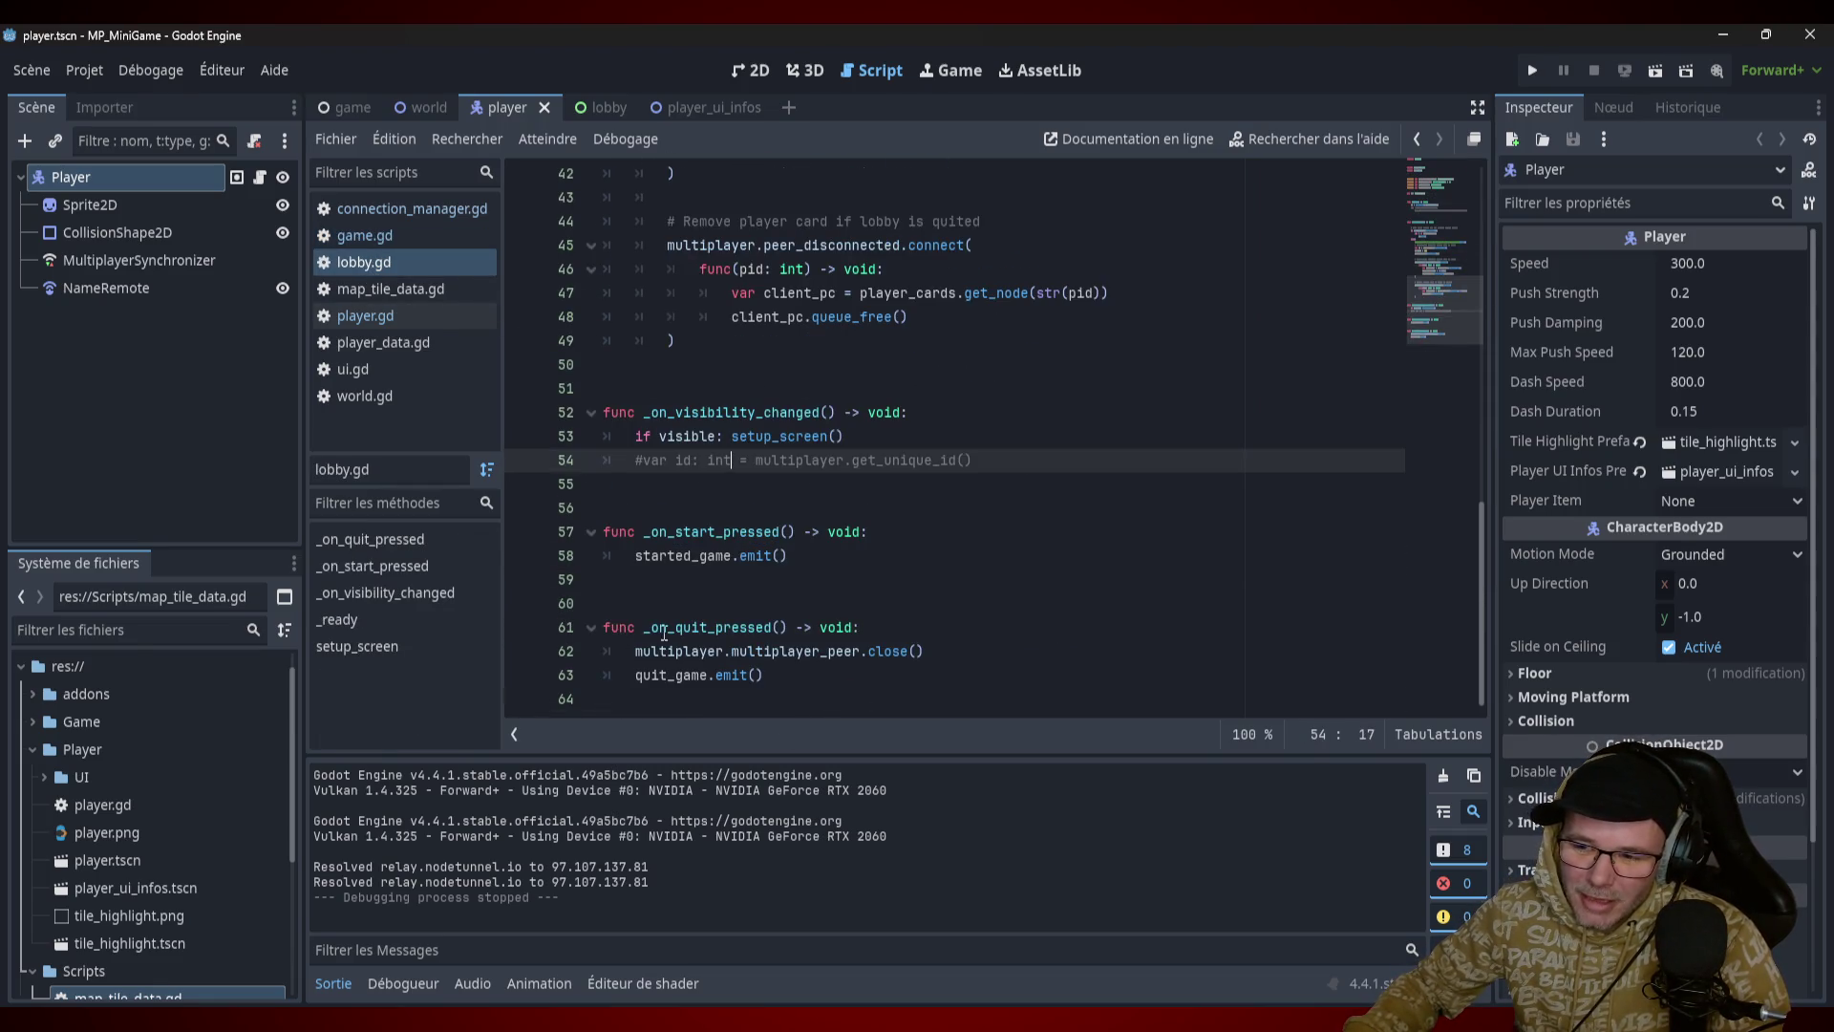
left_click(670, 627)
double_click(670, 626)
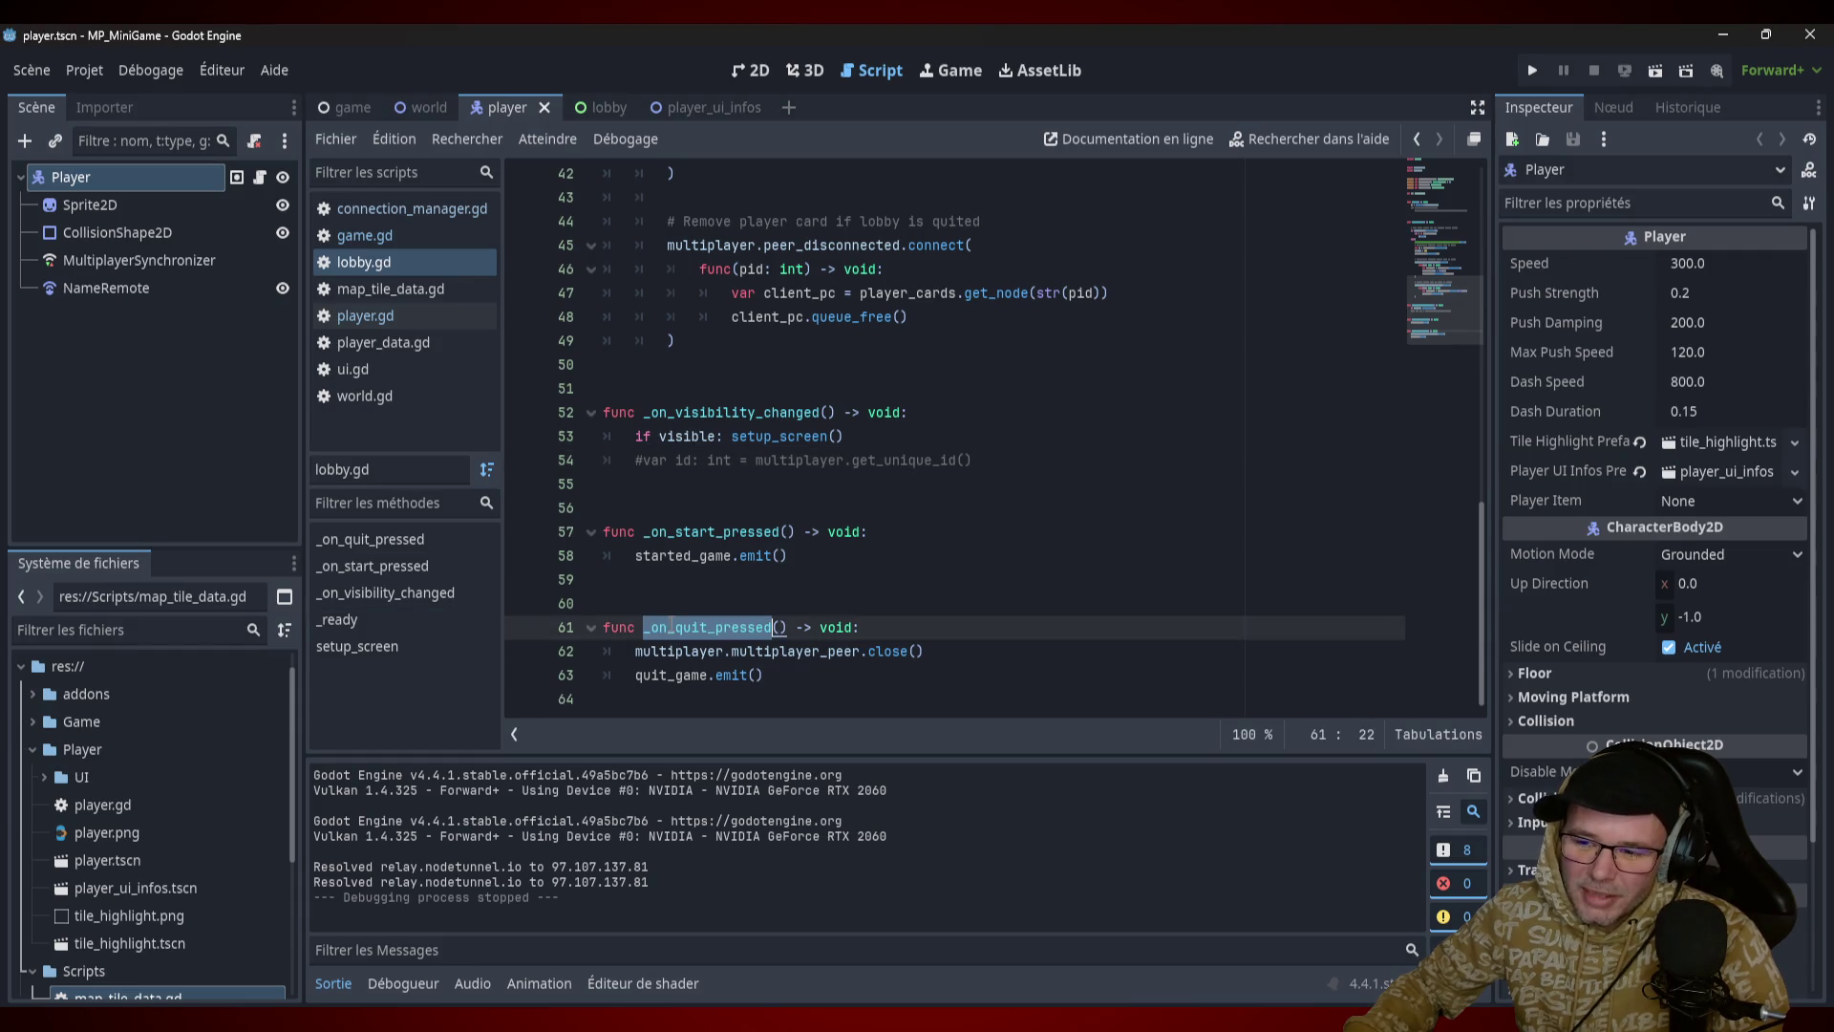
left_click(965, 633)
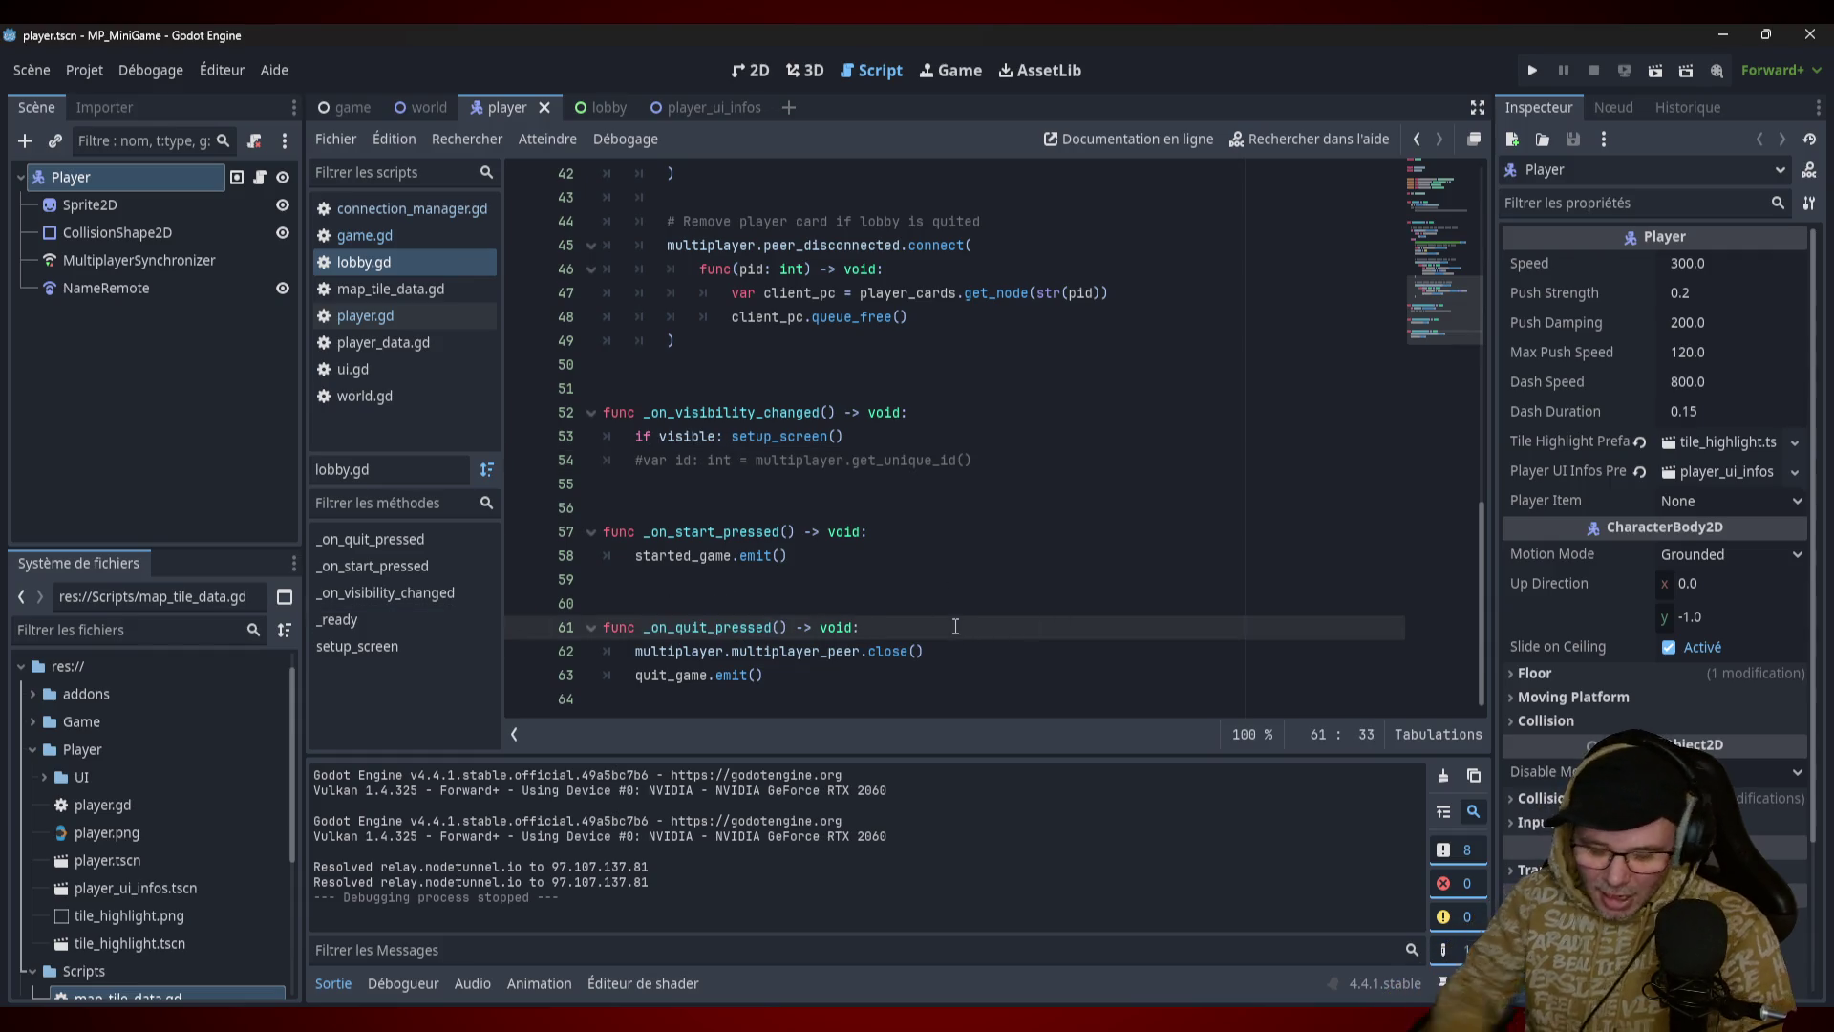
key("Return")
type("print")
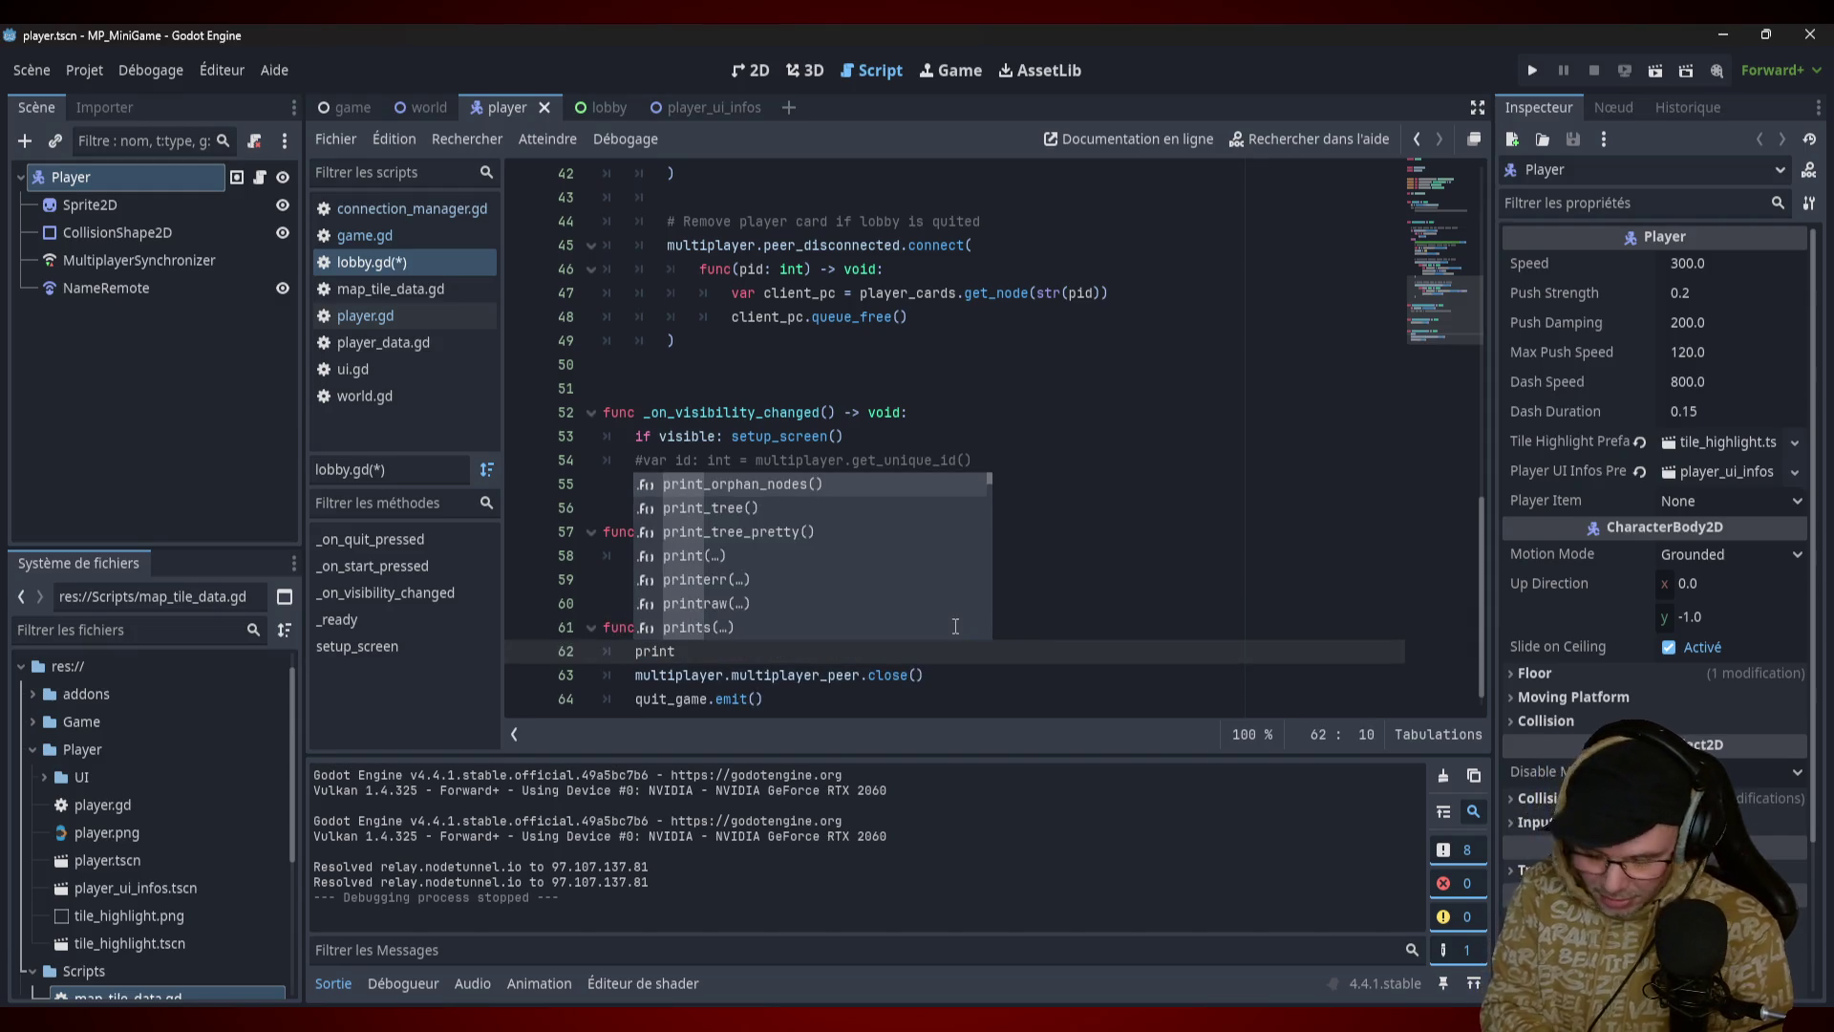
type("(\"")
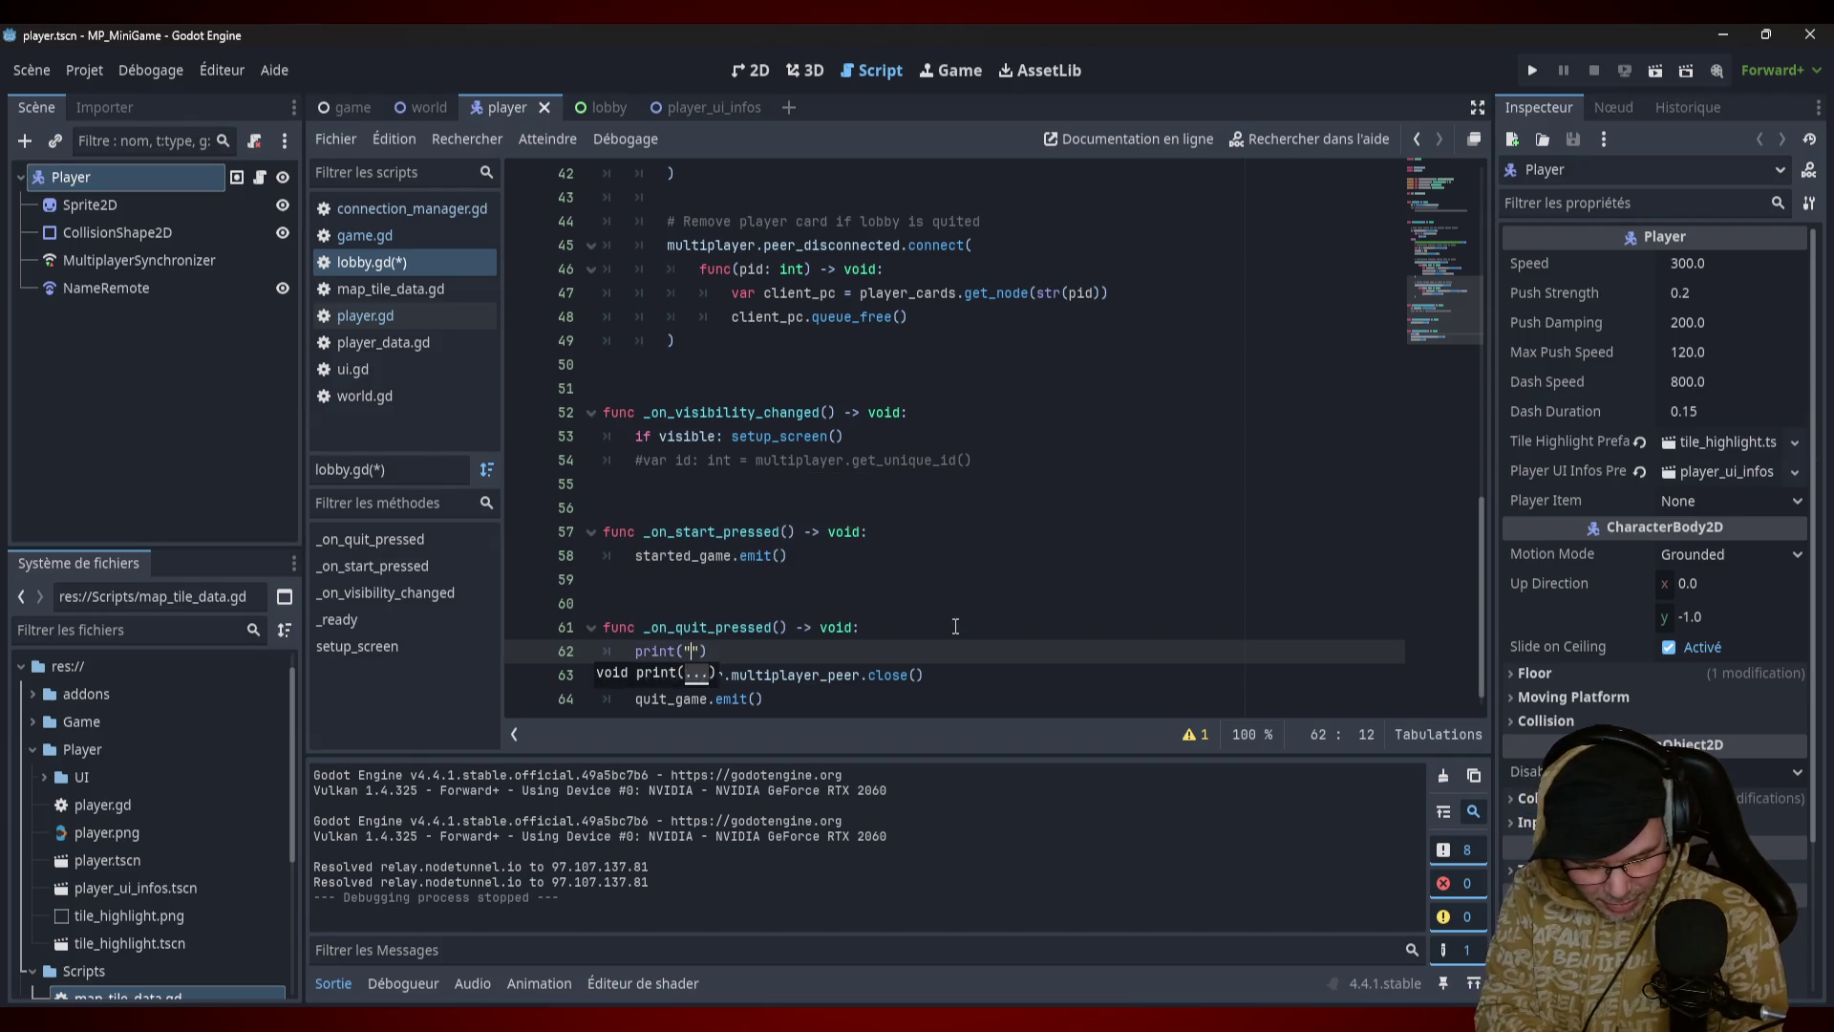
type("prout")
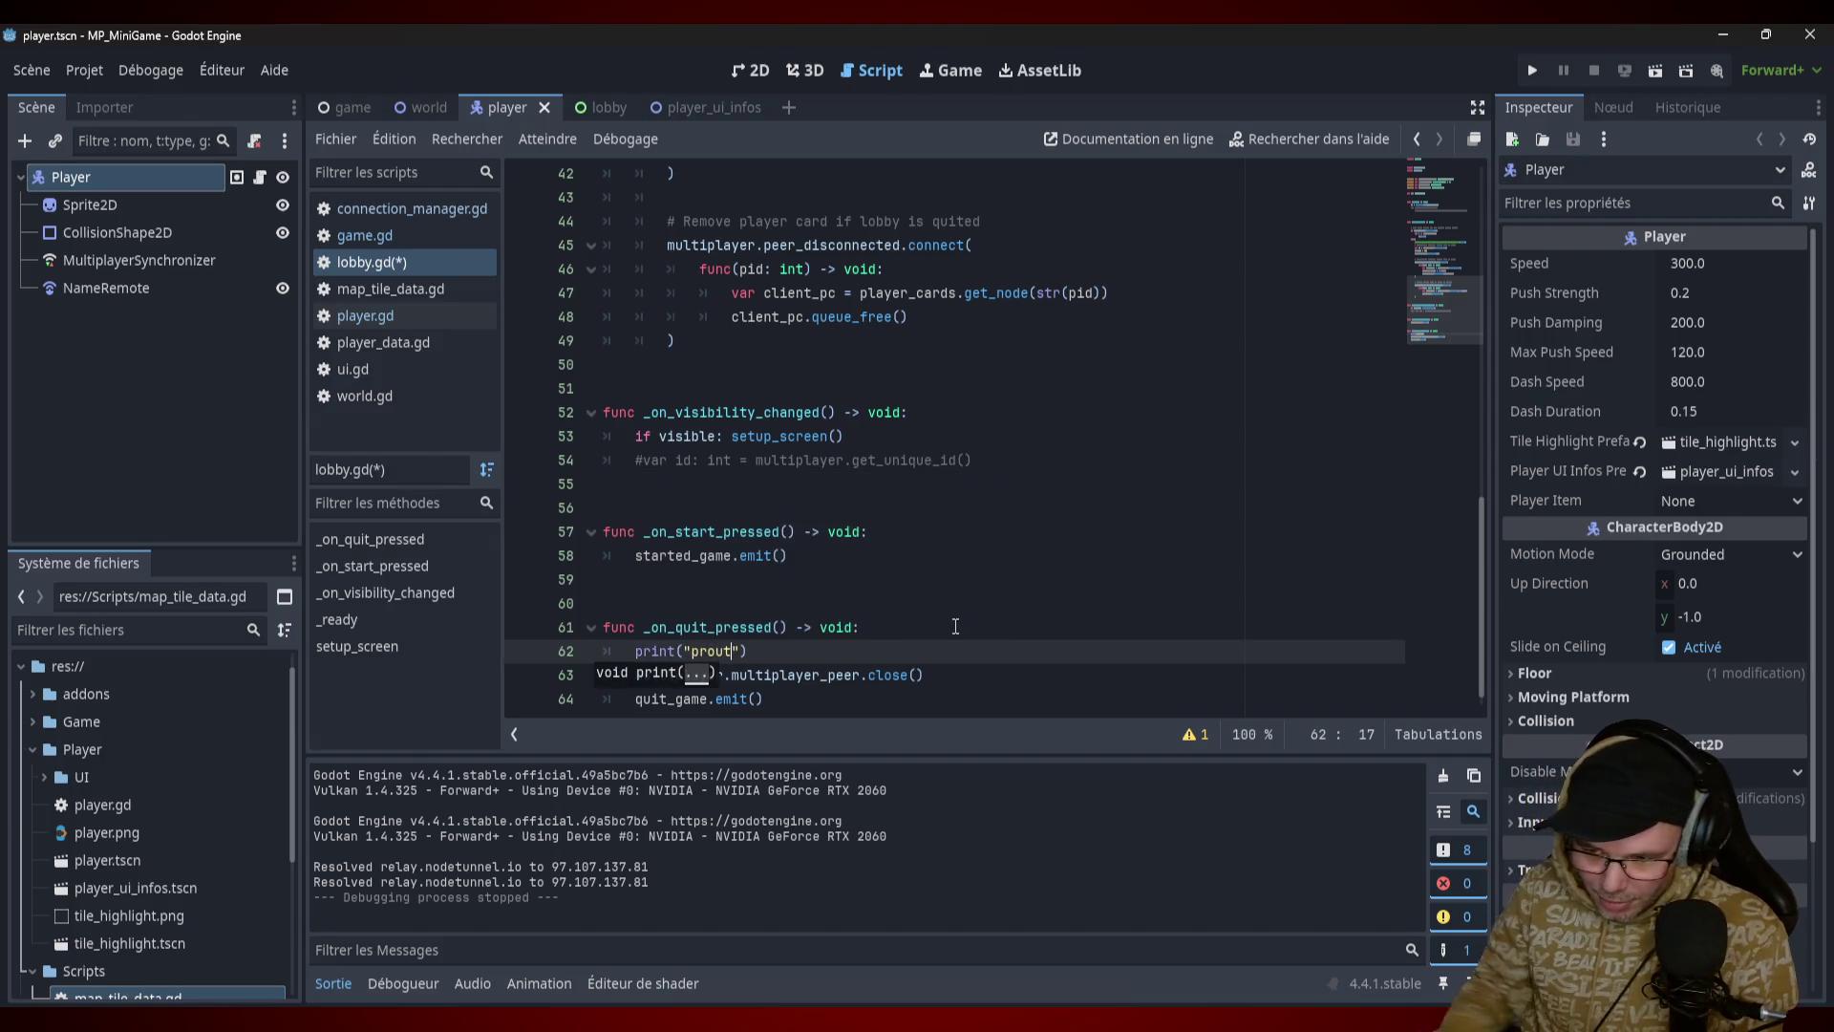
key("ctrl+s")
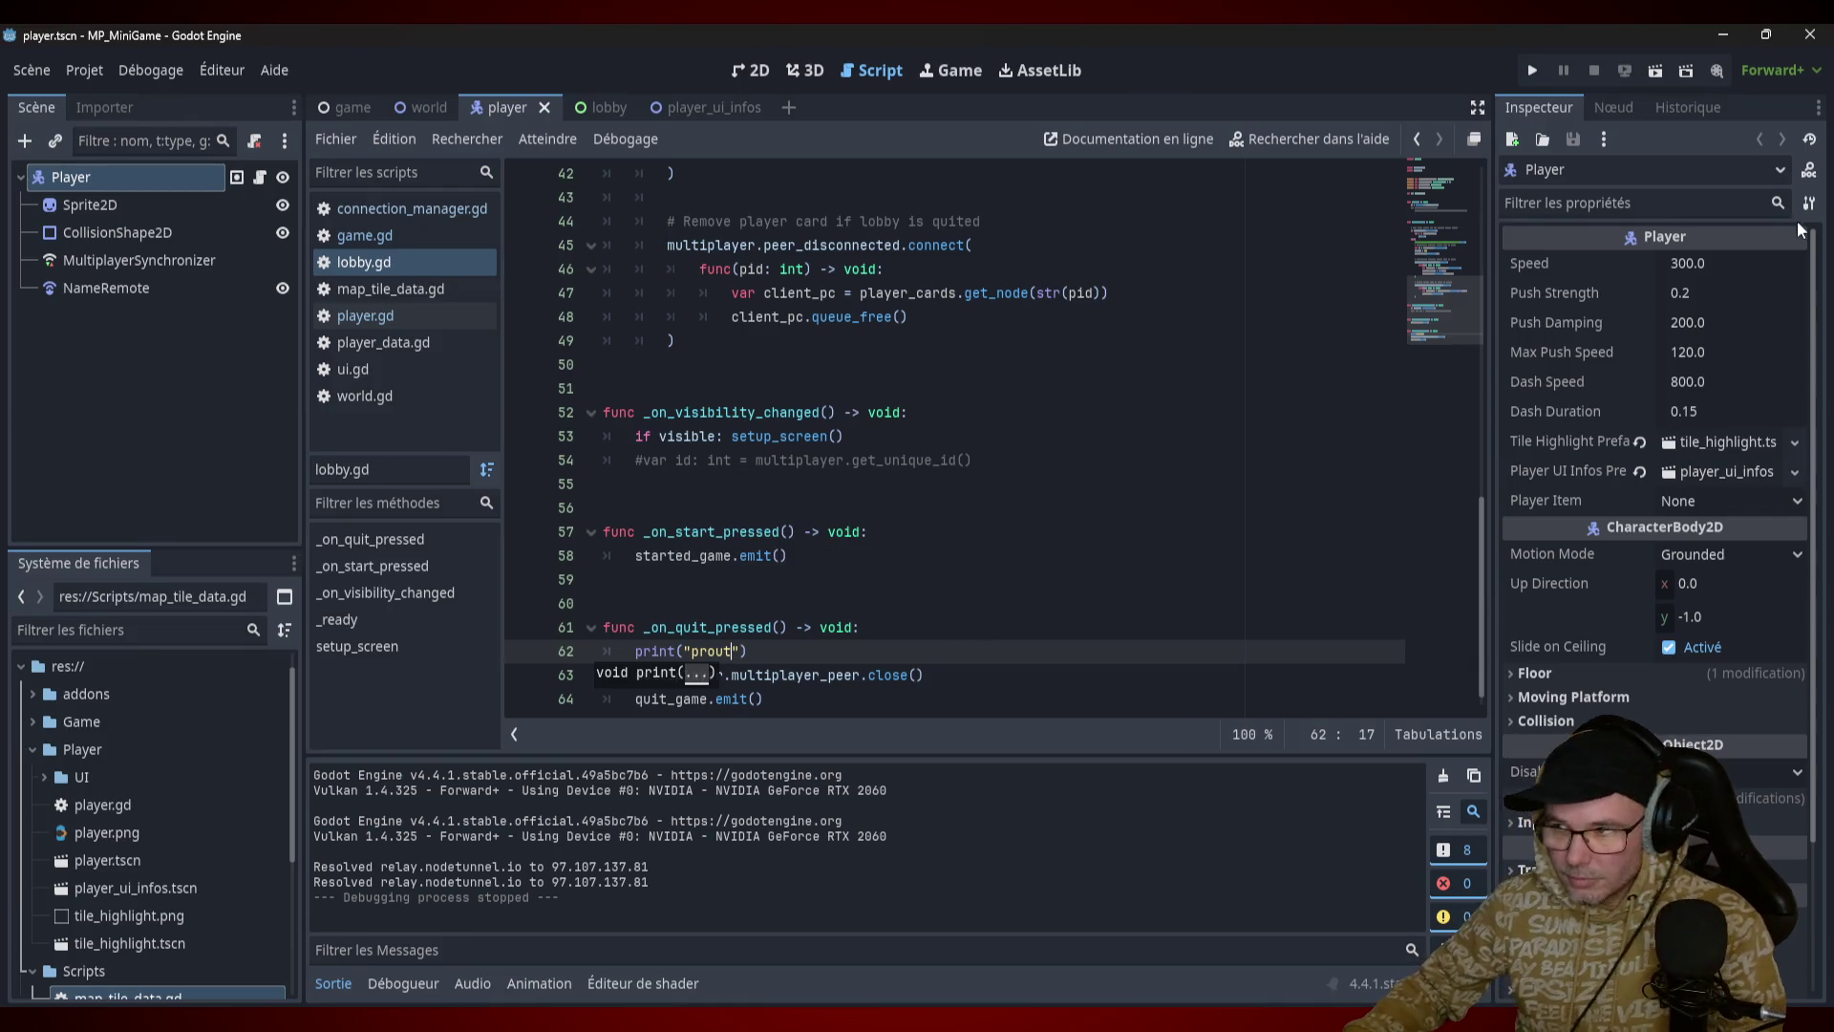
Run the project, host a lobby in one game window and join it from the other using the pasted code
left_click(1532, 70)
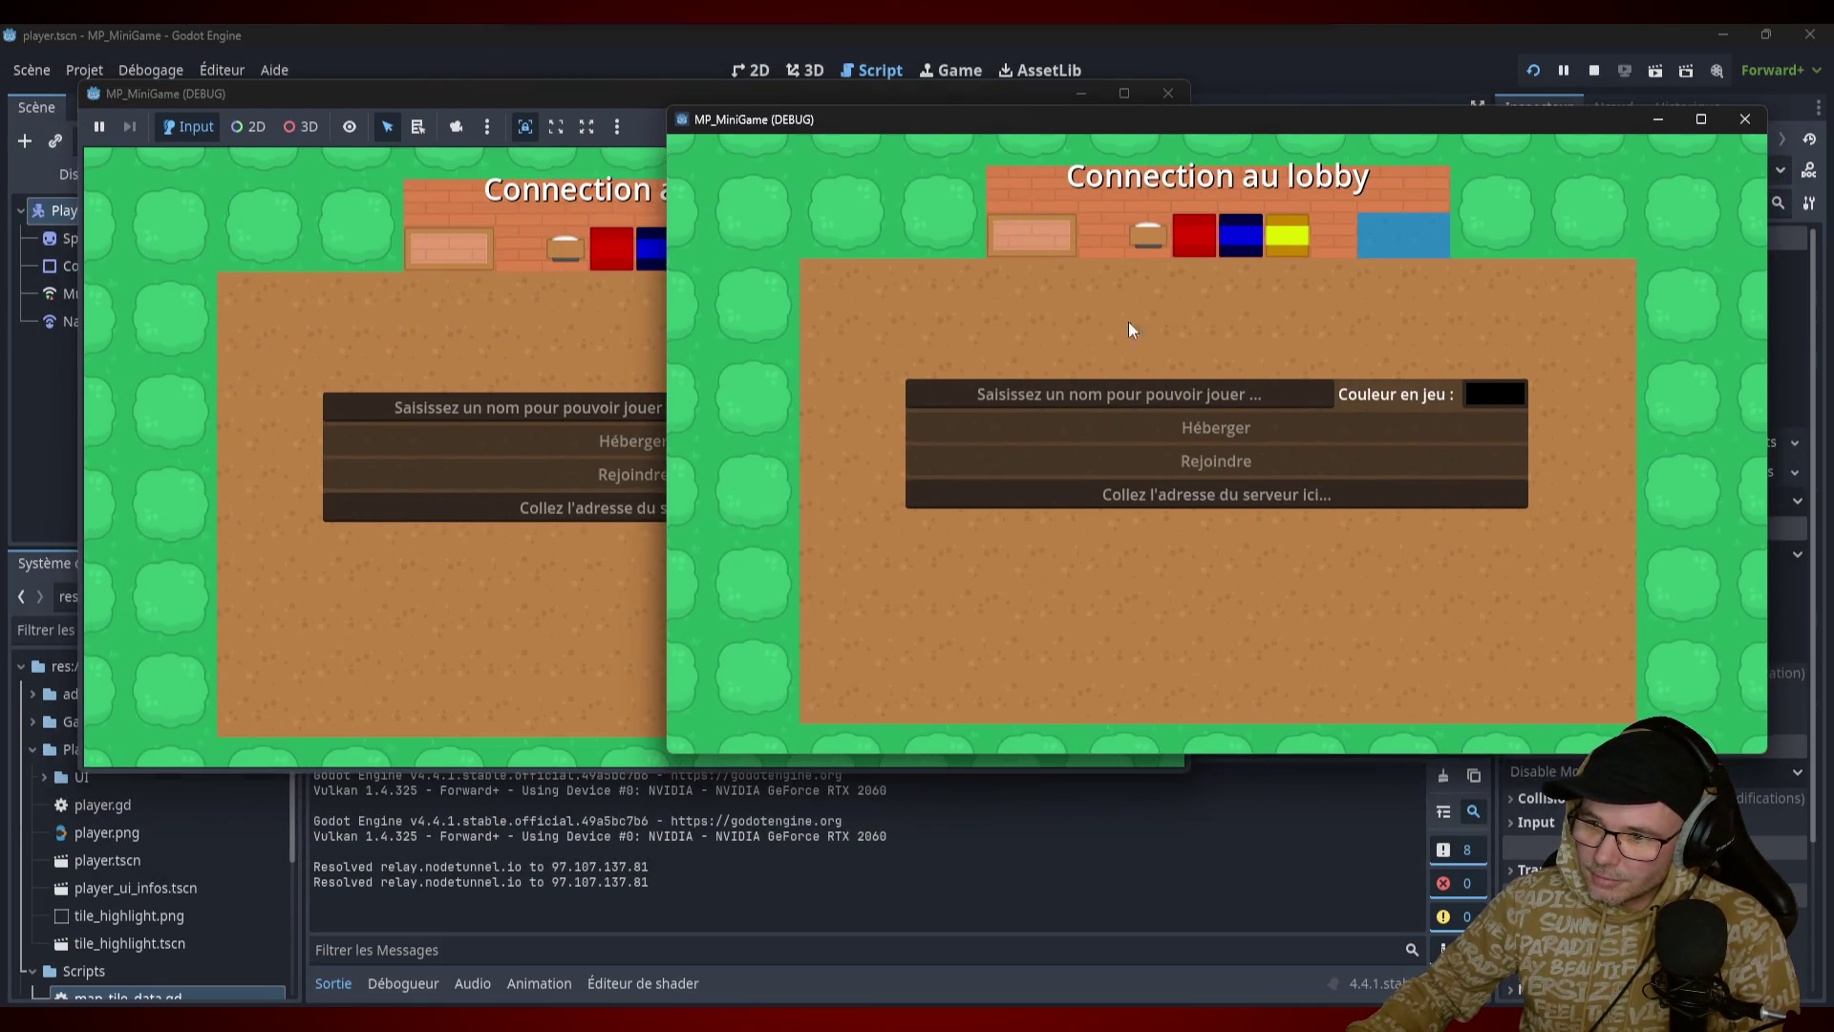
left_click(457, 420)
type("asdsdas")
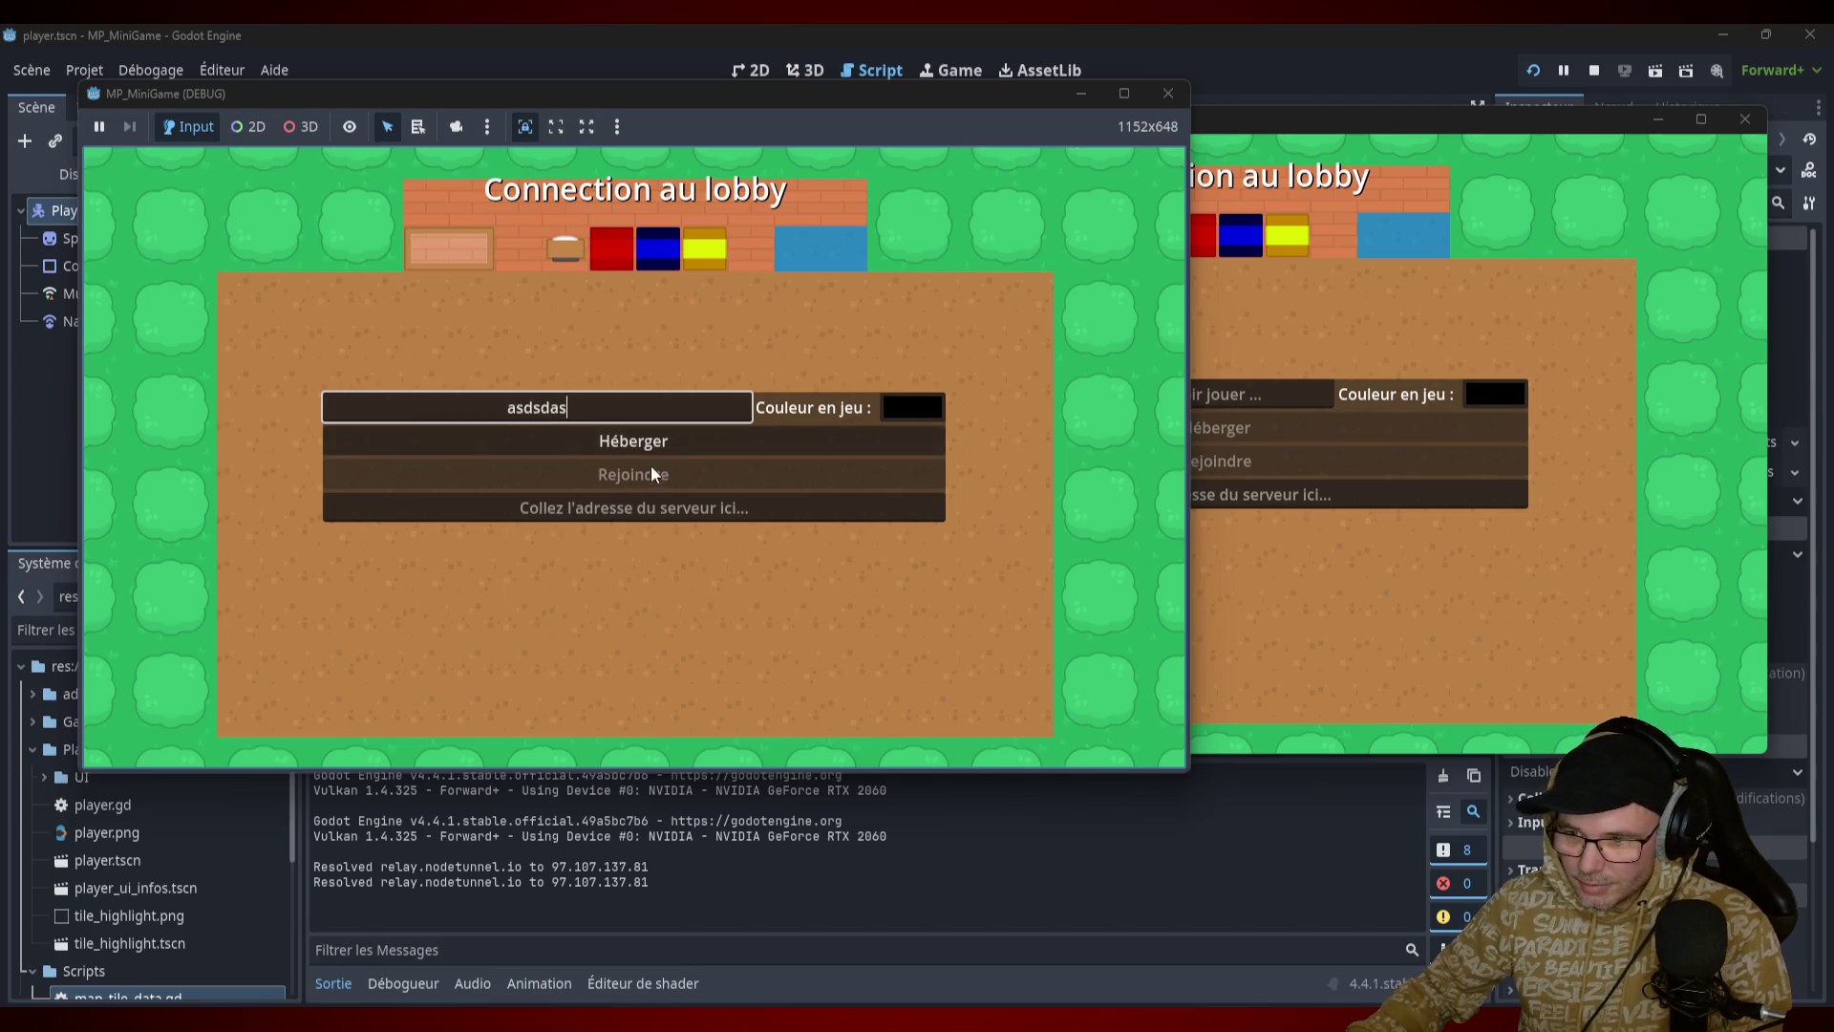
left_click(647, 442)
left_click(1269, 395)
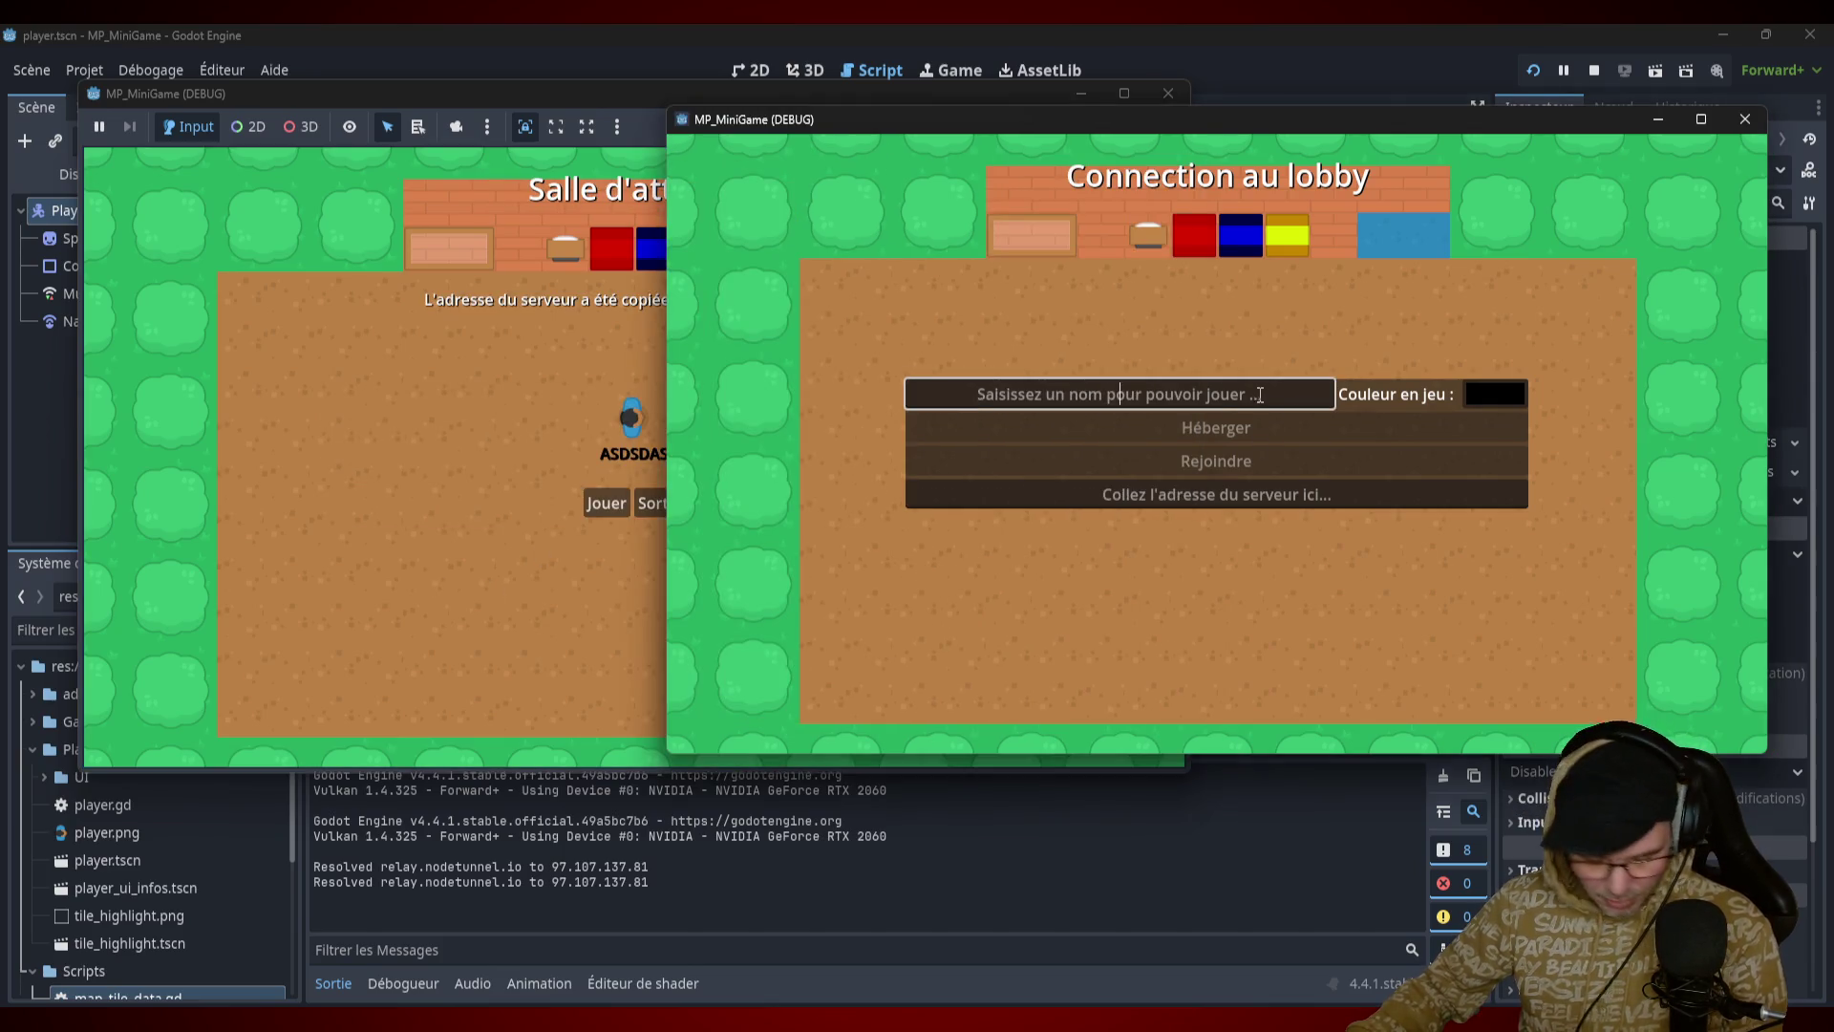
key("ctrl+v")
left_click(1208, 490)
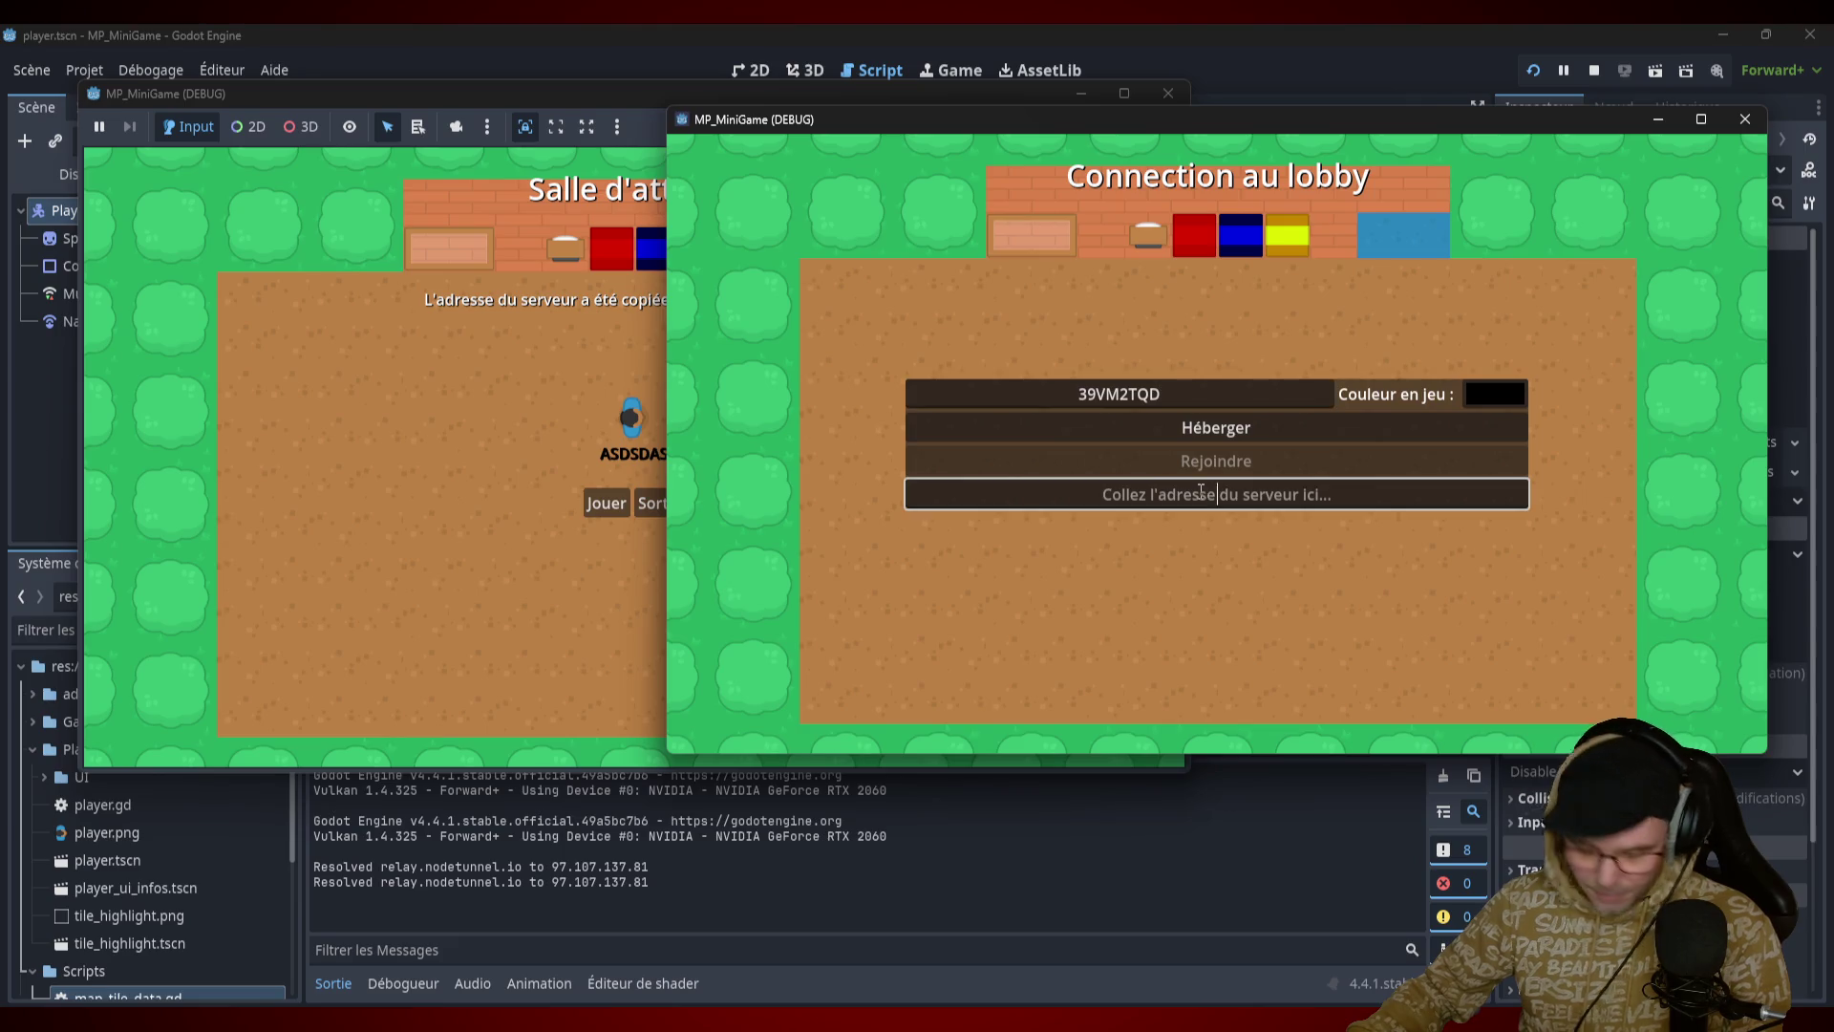
key("ctrl+v")
left_click(1272, 462)
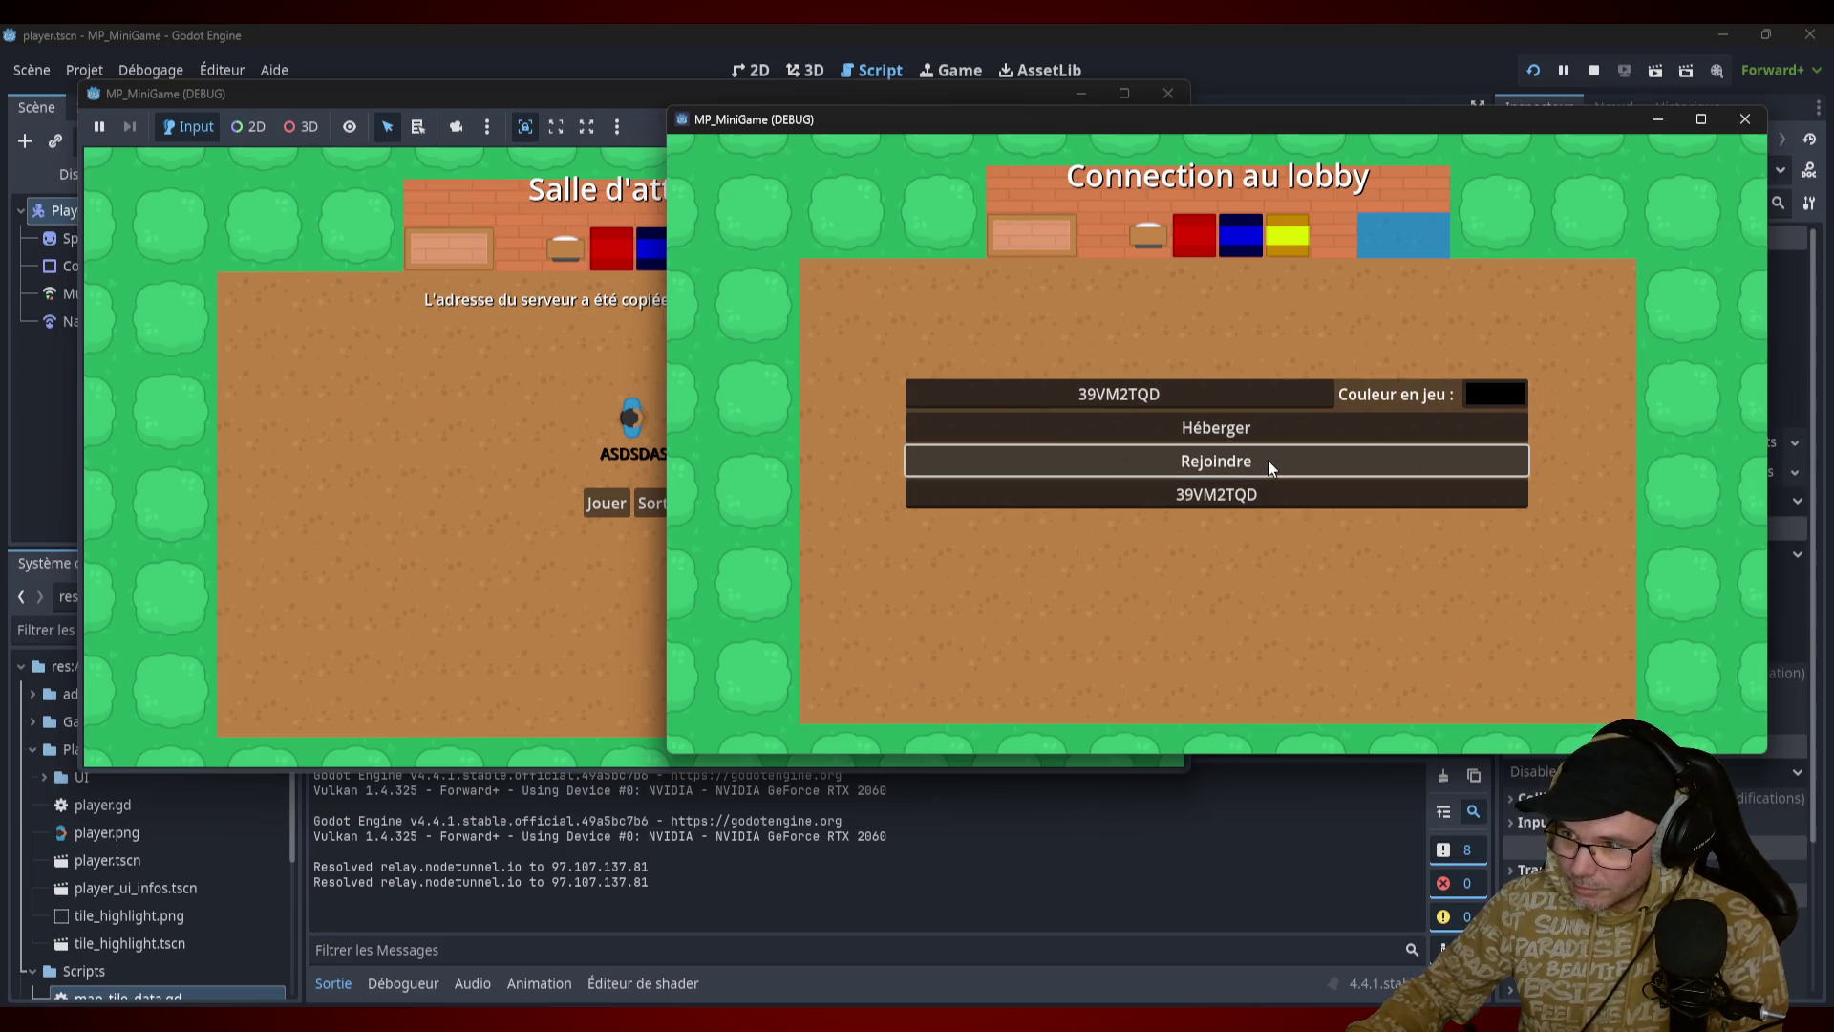
Leave the lobby from the host window, then from the client window, so 'prout' prints twice
left_click(474, 89)
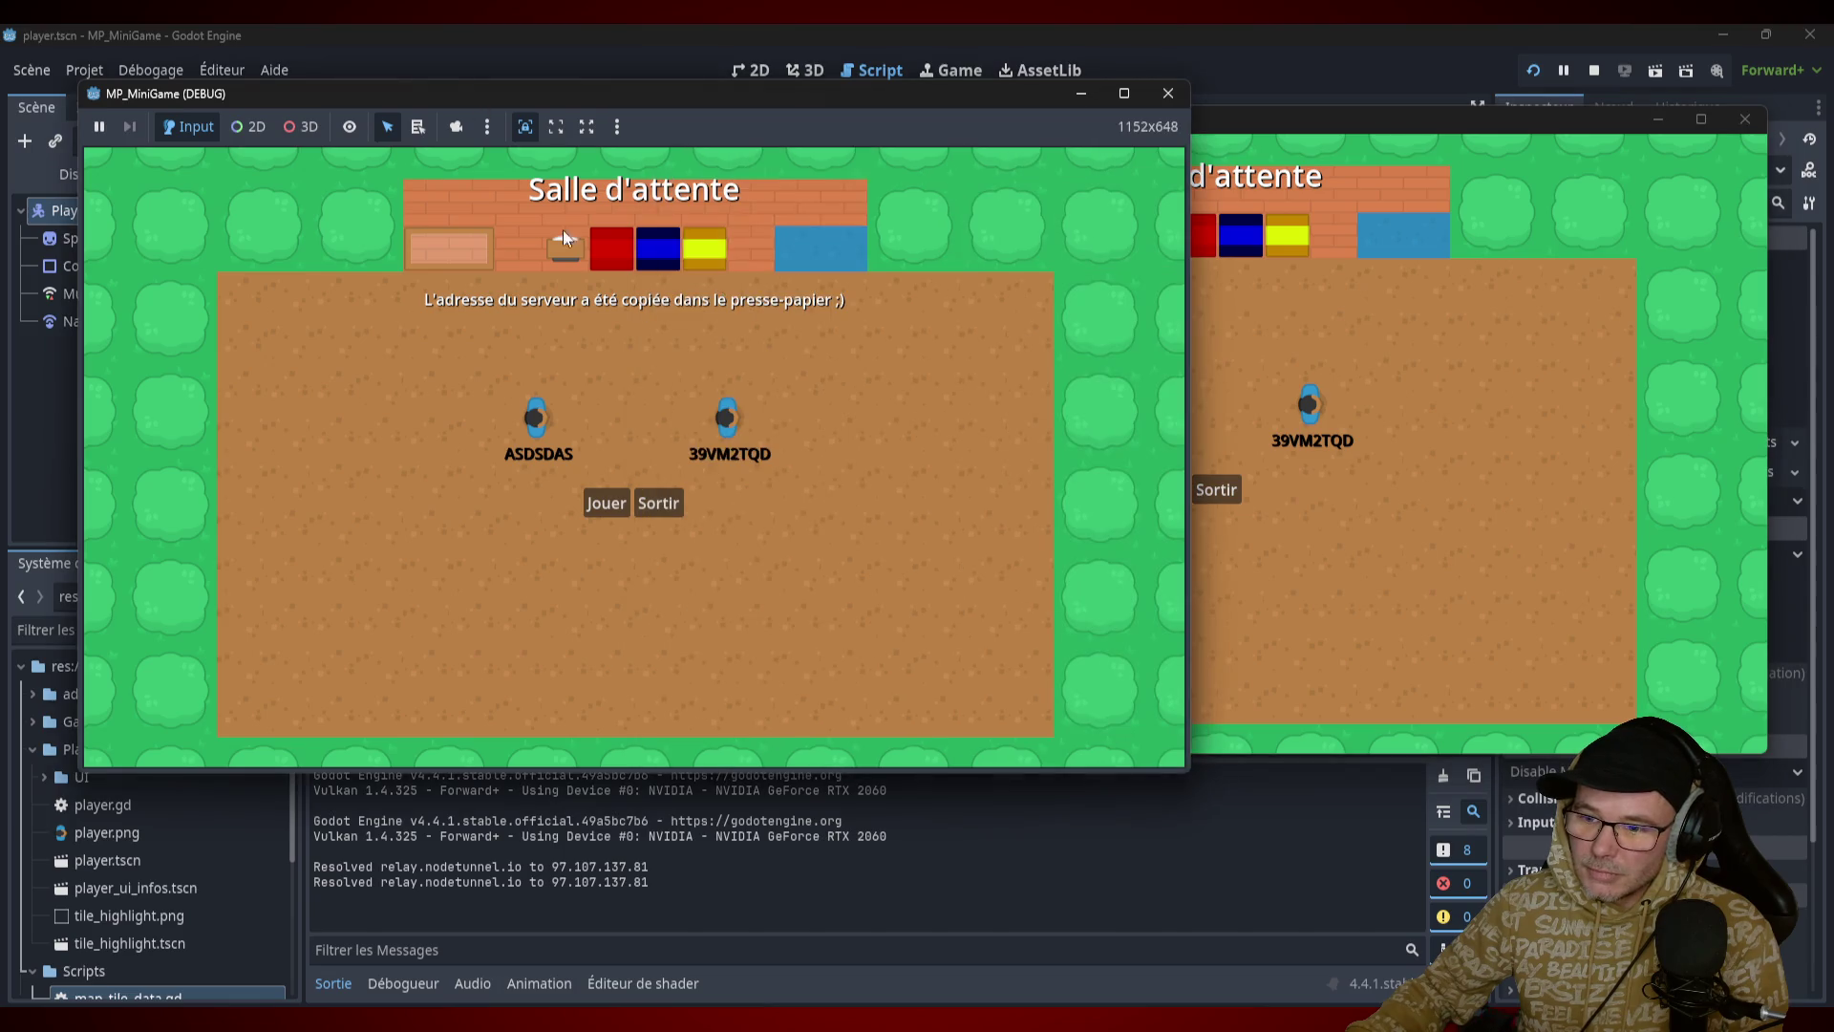
left_click(659, 504)
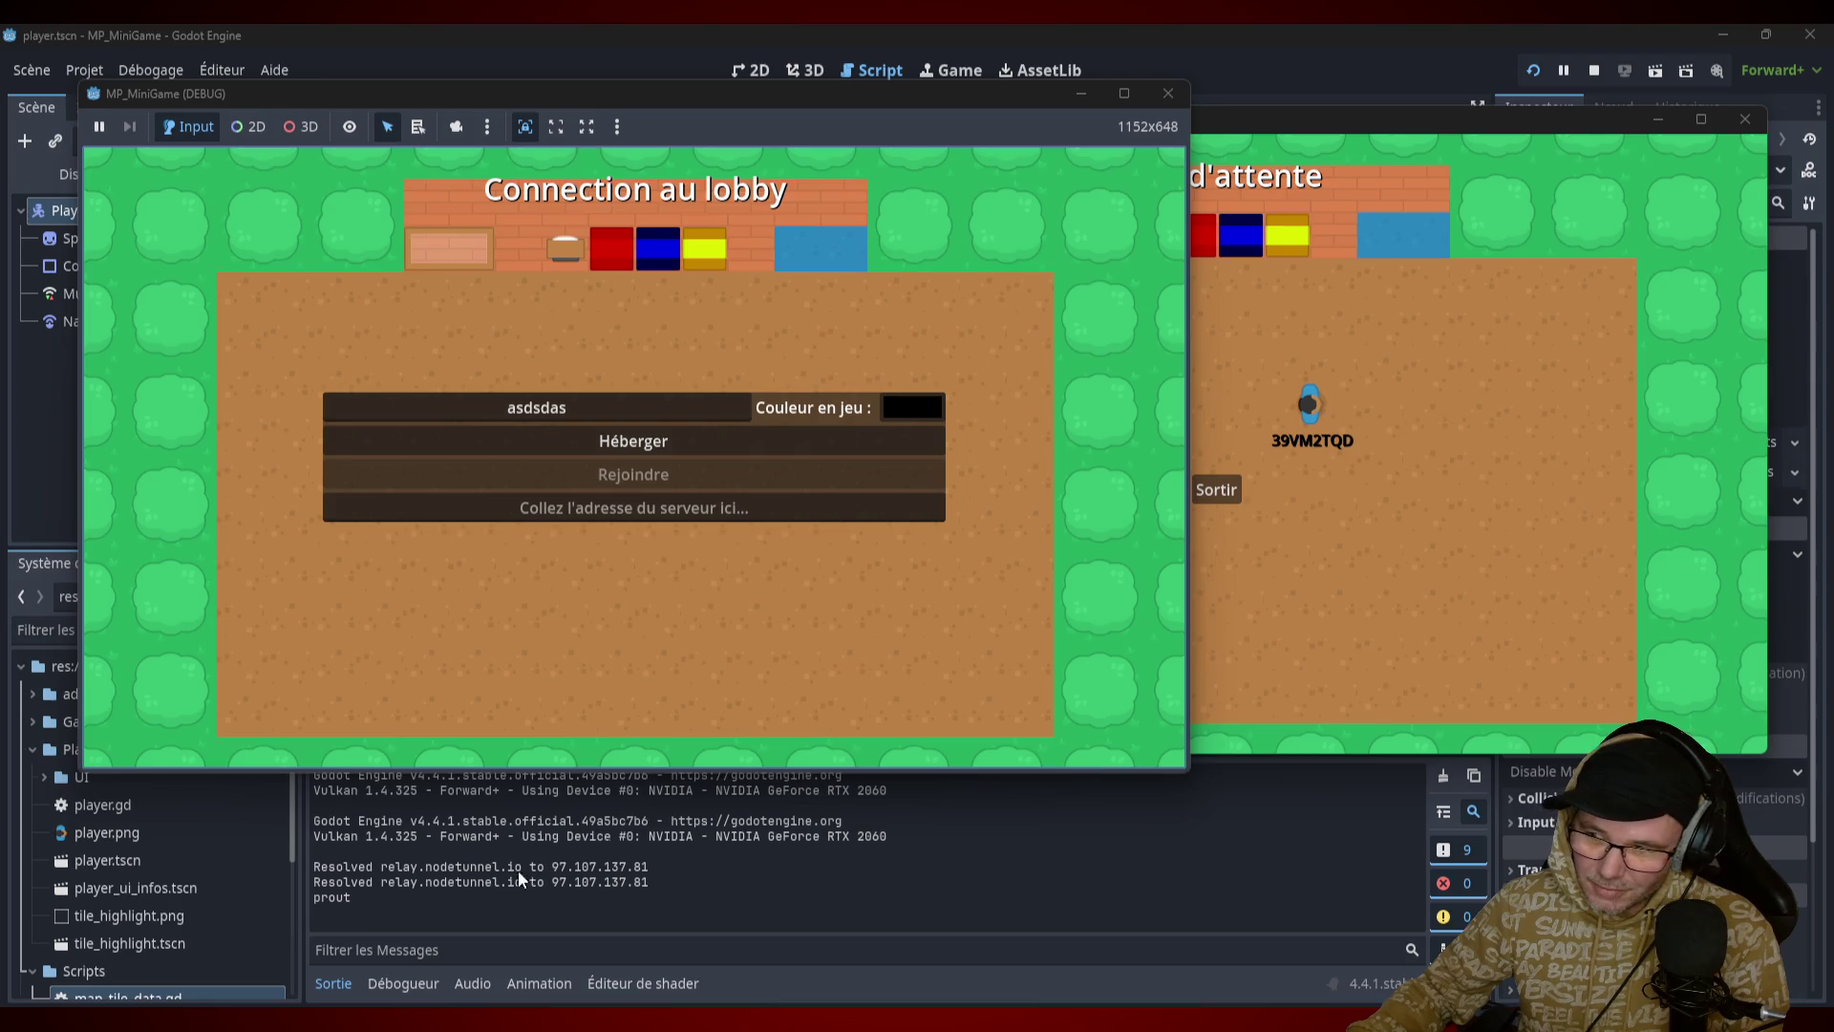
left_click(1402, 123)
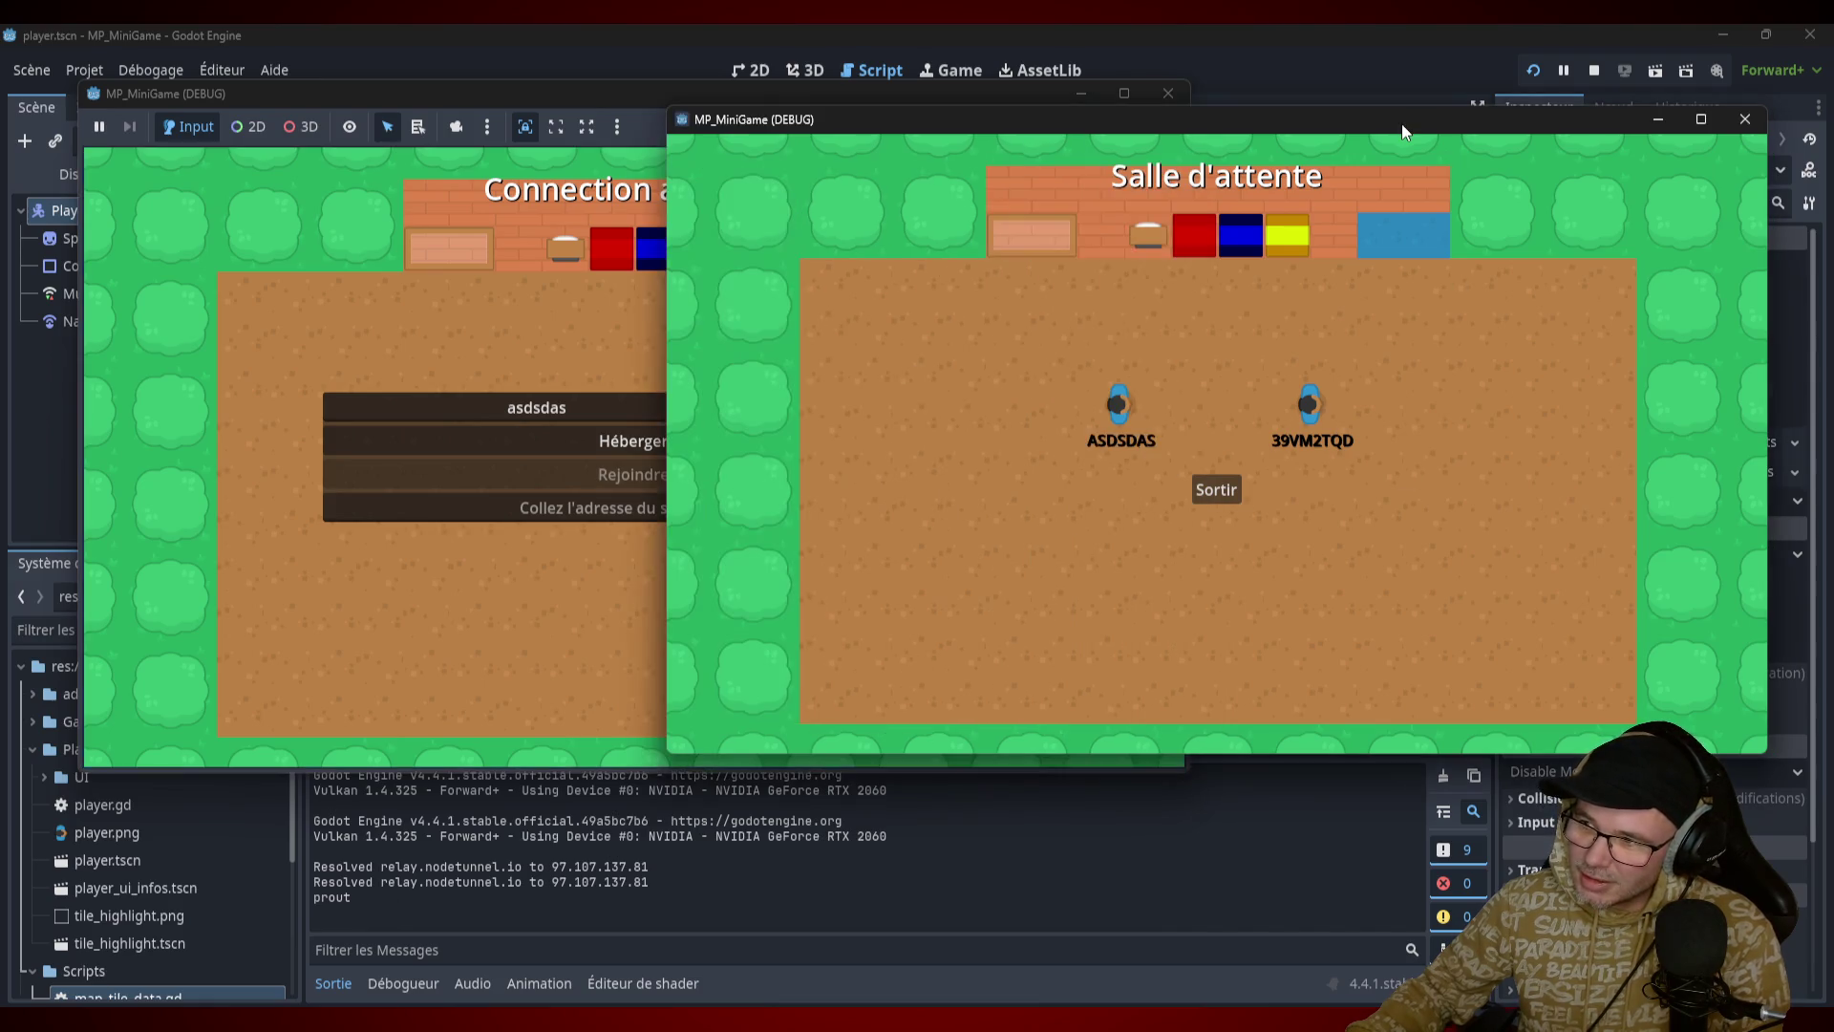
left_click(1219, 489)
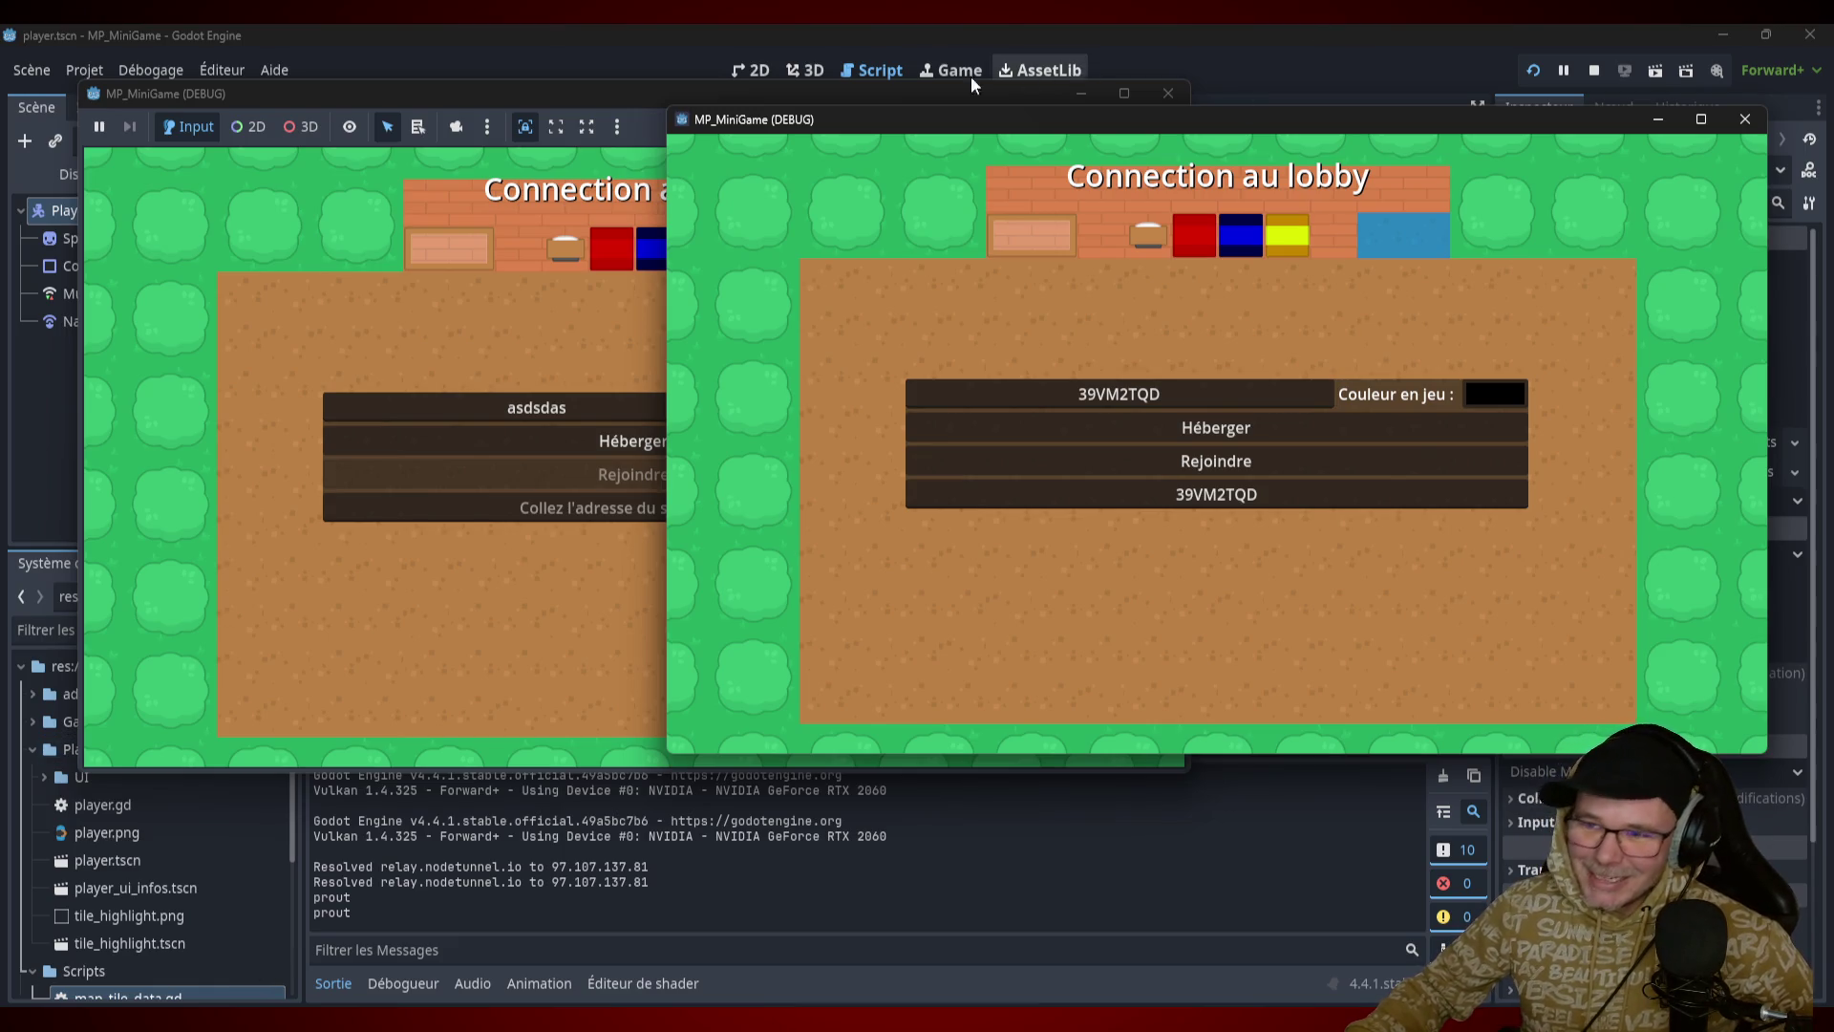
mouse_move(611, 101)
left_mouse_down()
mouse_move(1322, 152)
mouse_move(1208, 156)
left_mouse_up()
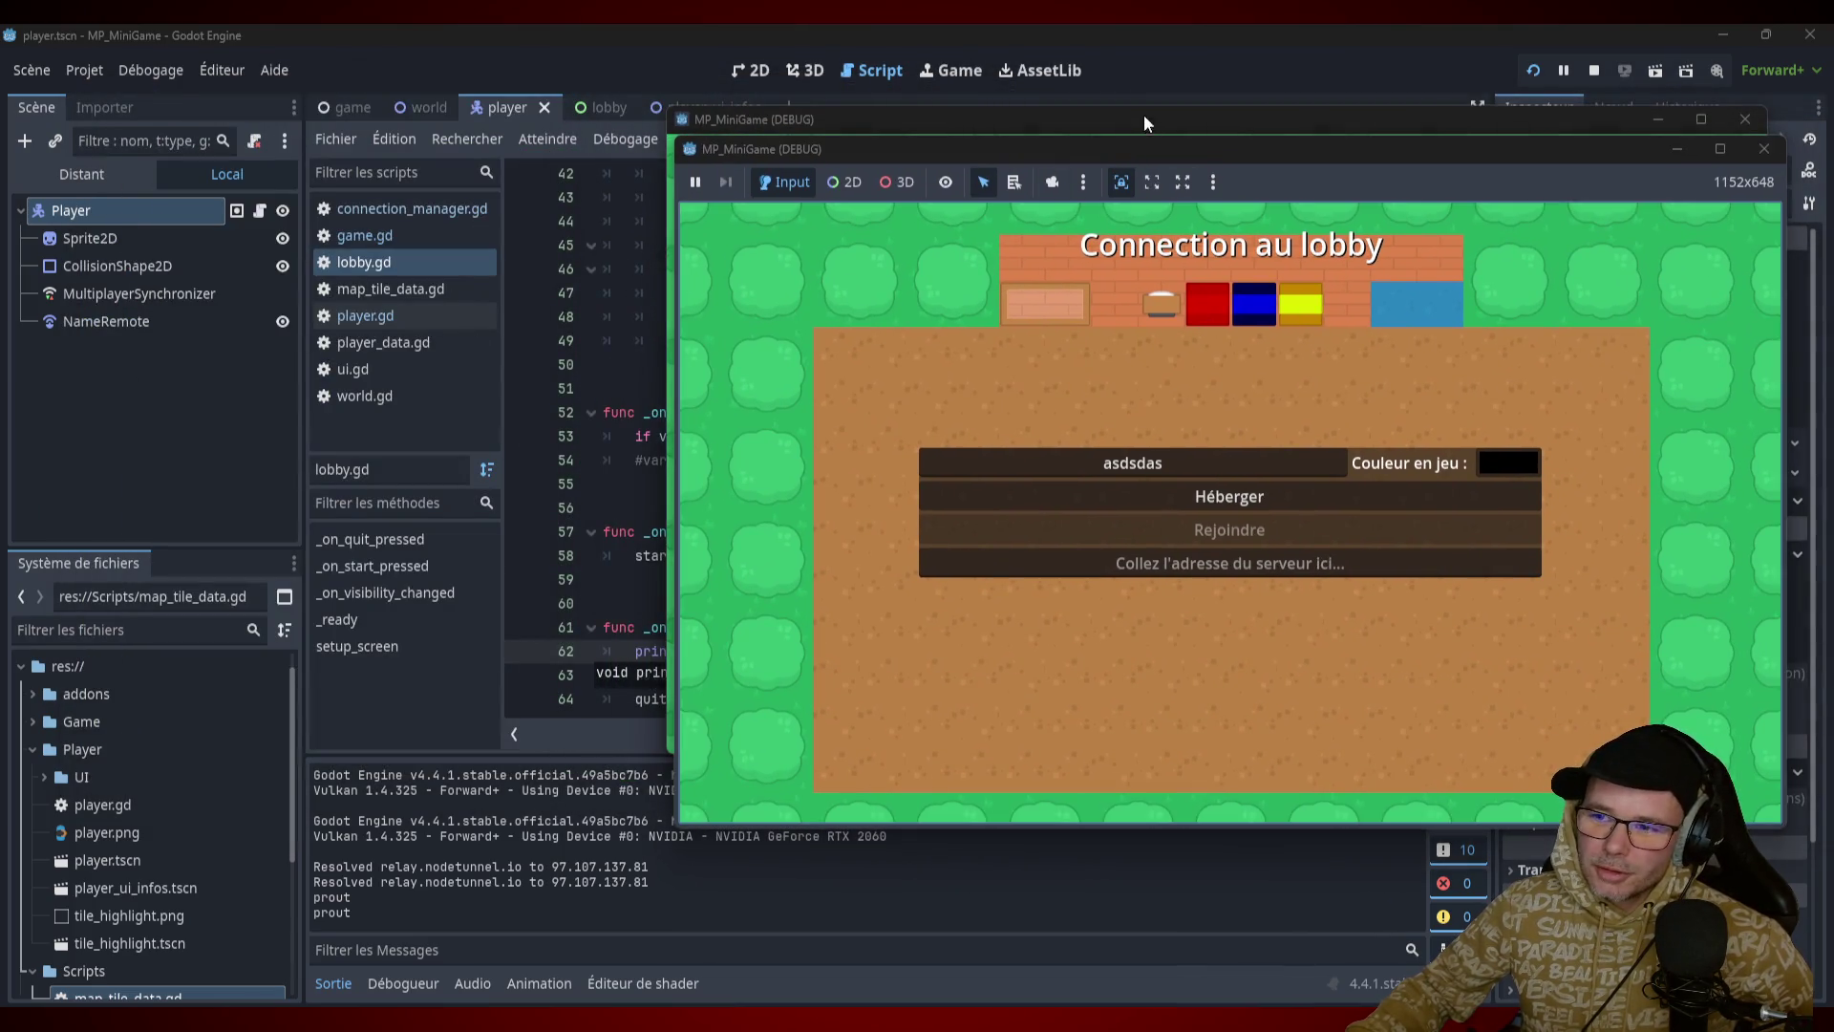
mouse_move(1075, 145)
left_mouse_down()
mouse_move(1045, 209)
mouse_move(1049, 157)
left_mouse_up()
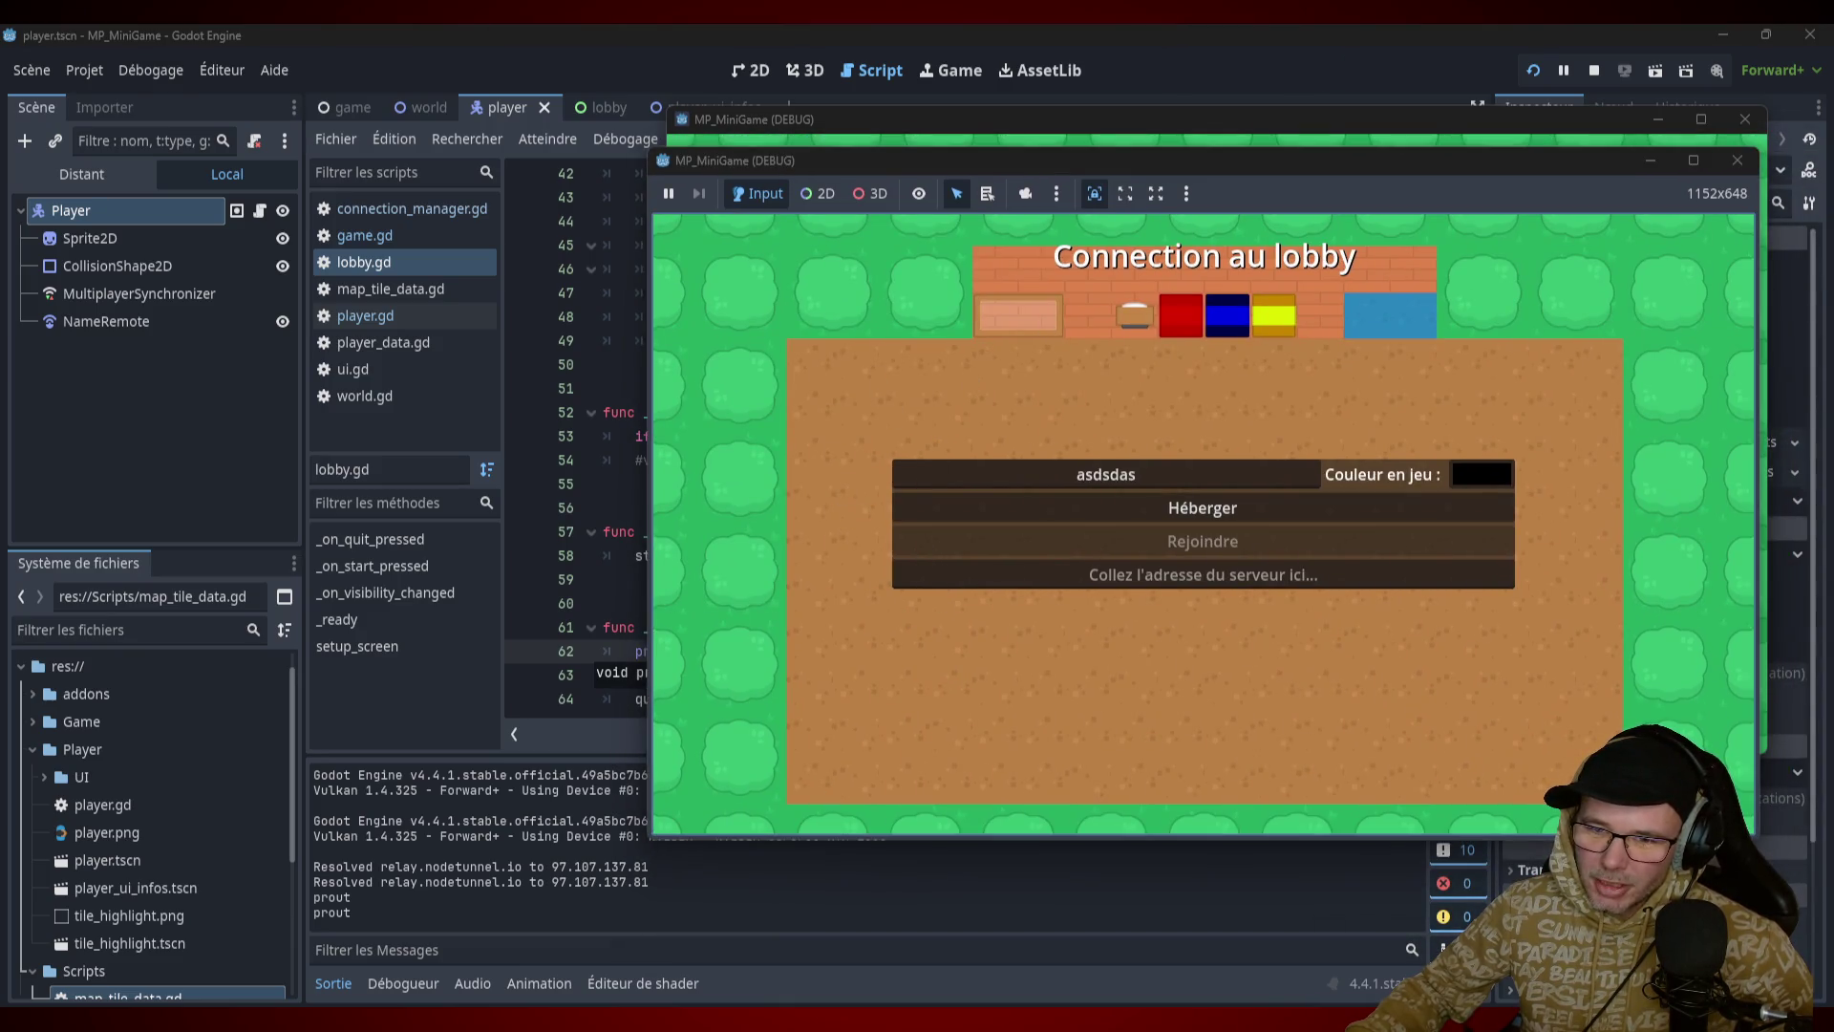
Show the running game's Remote scene tree and expand the Game, UI and Lobby nodes
left_click(128, 372)
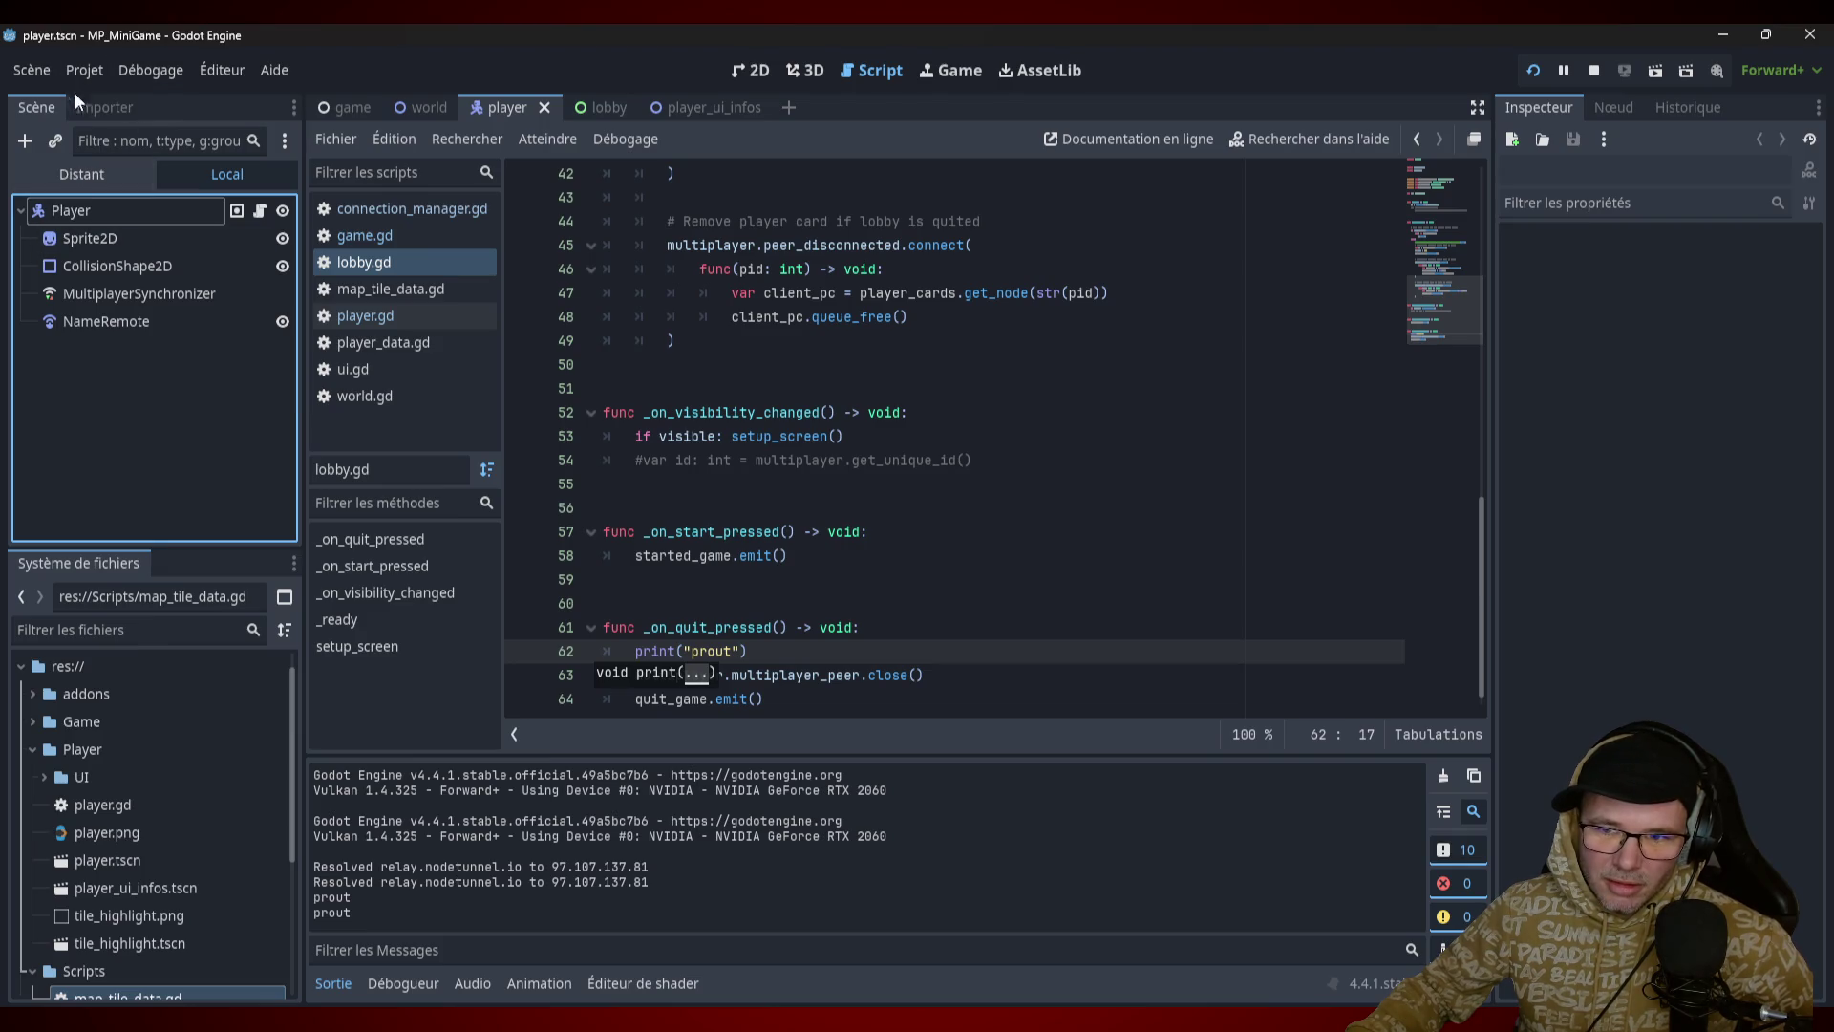
left_click(78, 175)
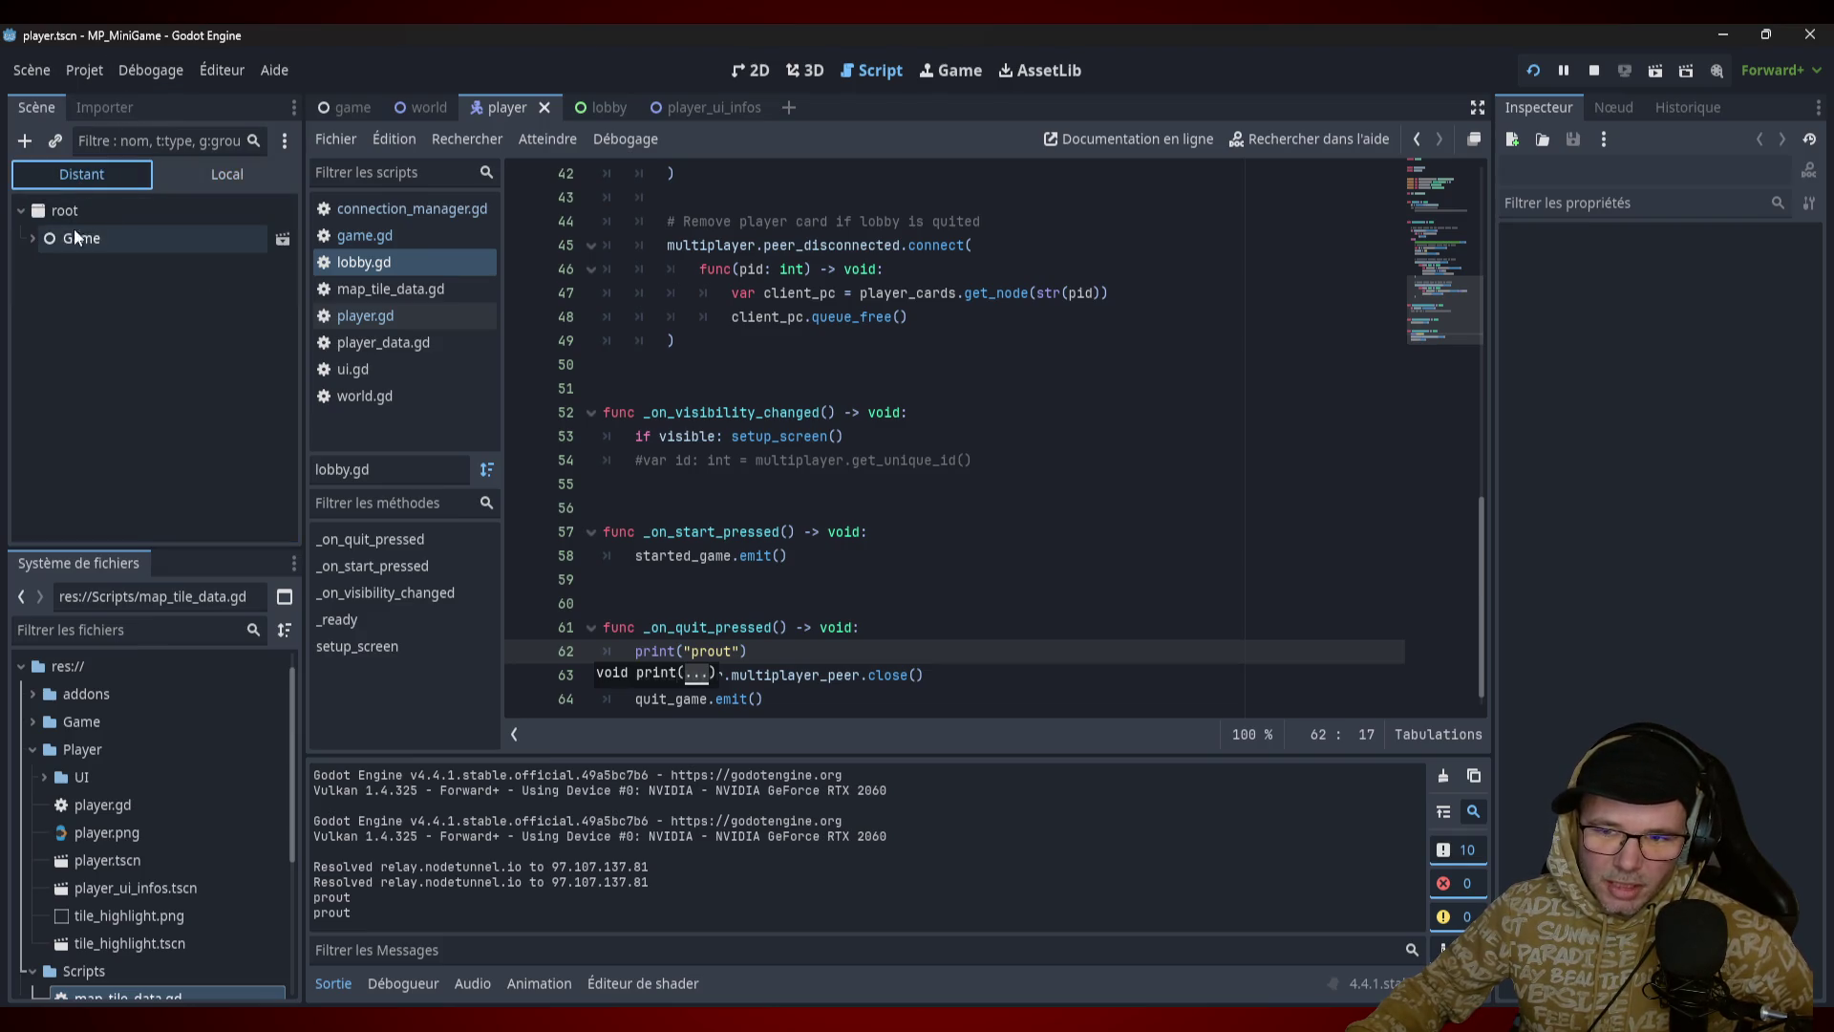
left_click(32, 235)
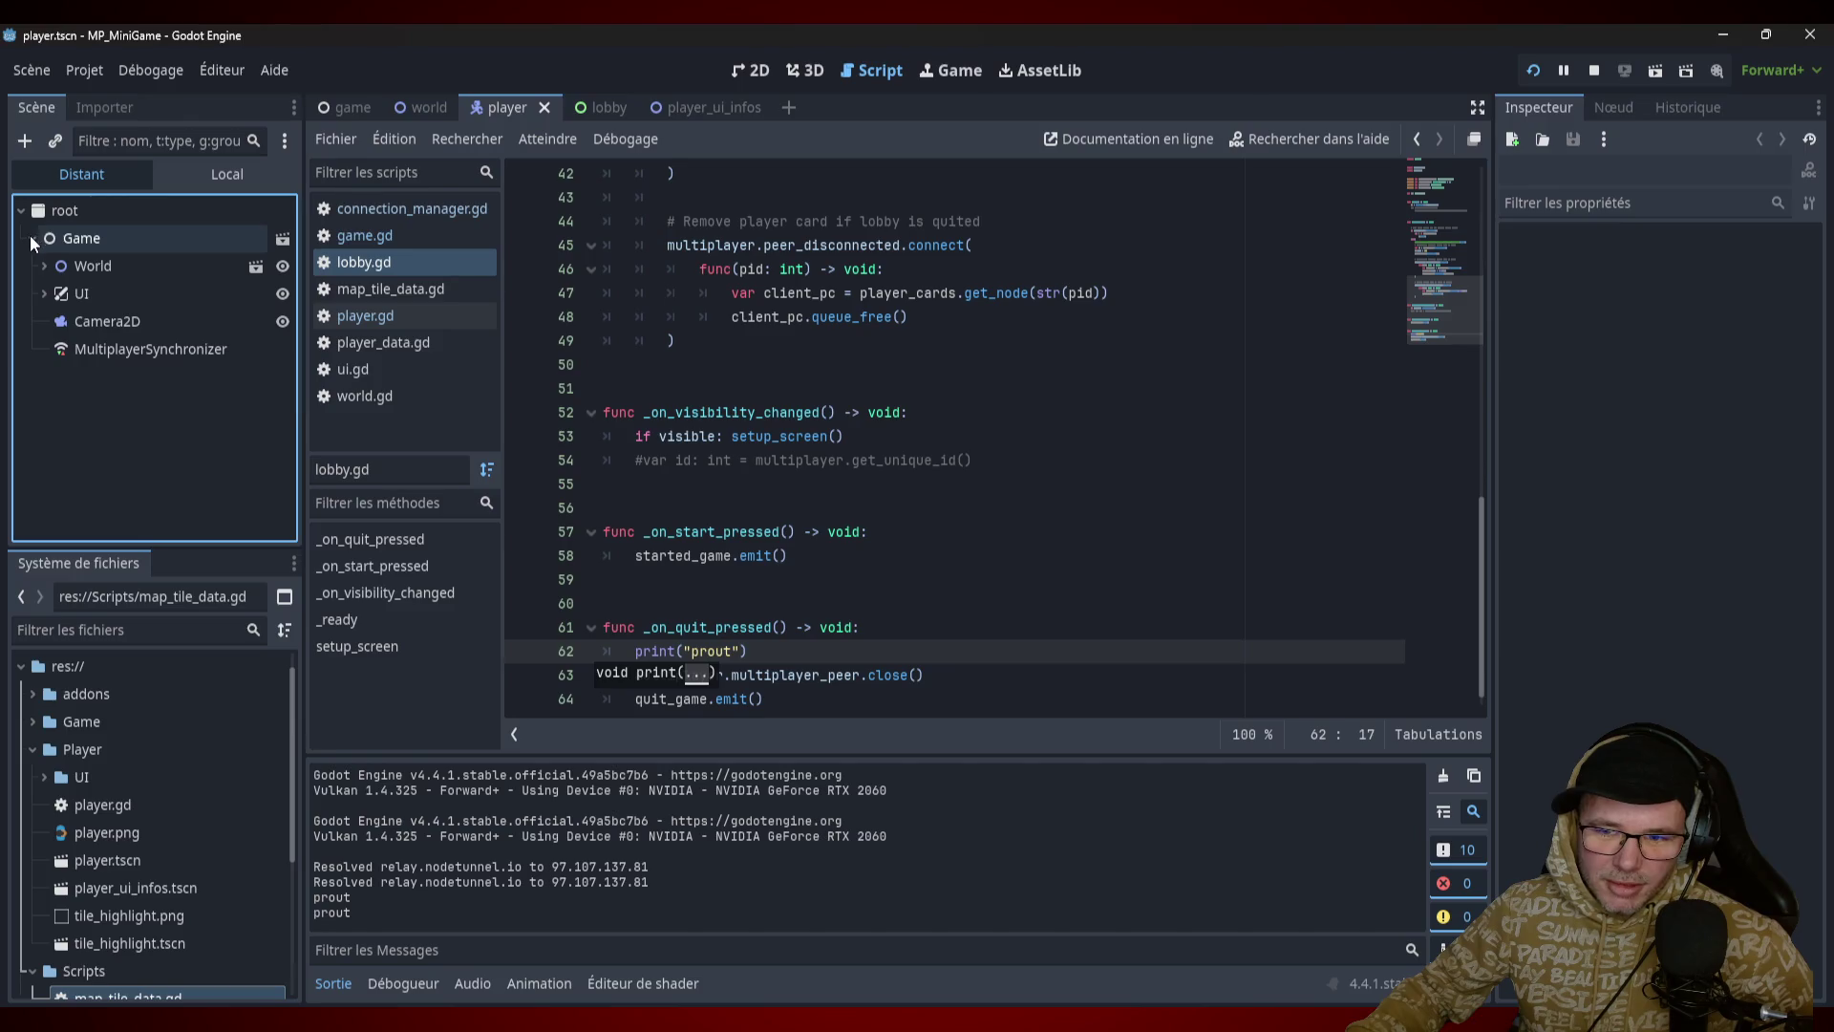
left_click(41, 292)
left_click(41, 291)
left_click(40, 290)
left_click(55, 348)
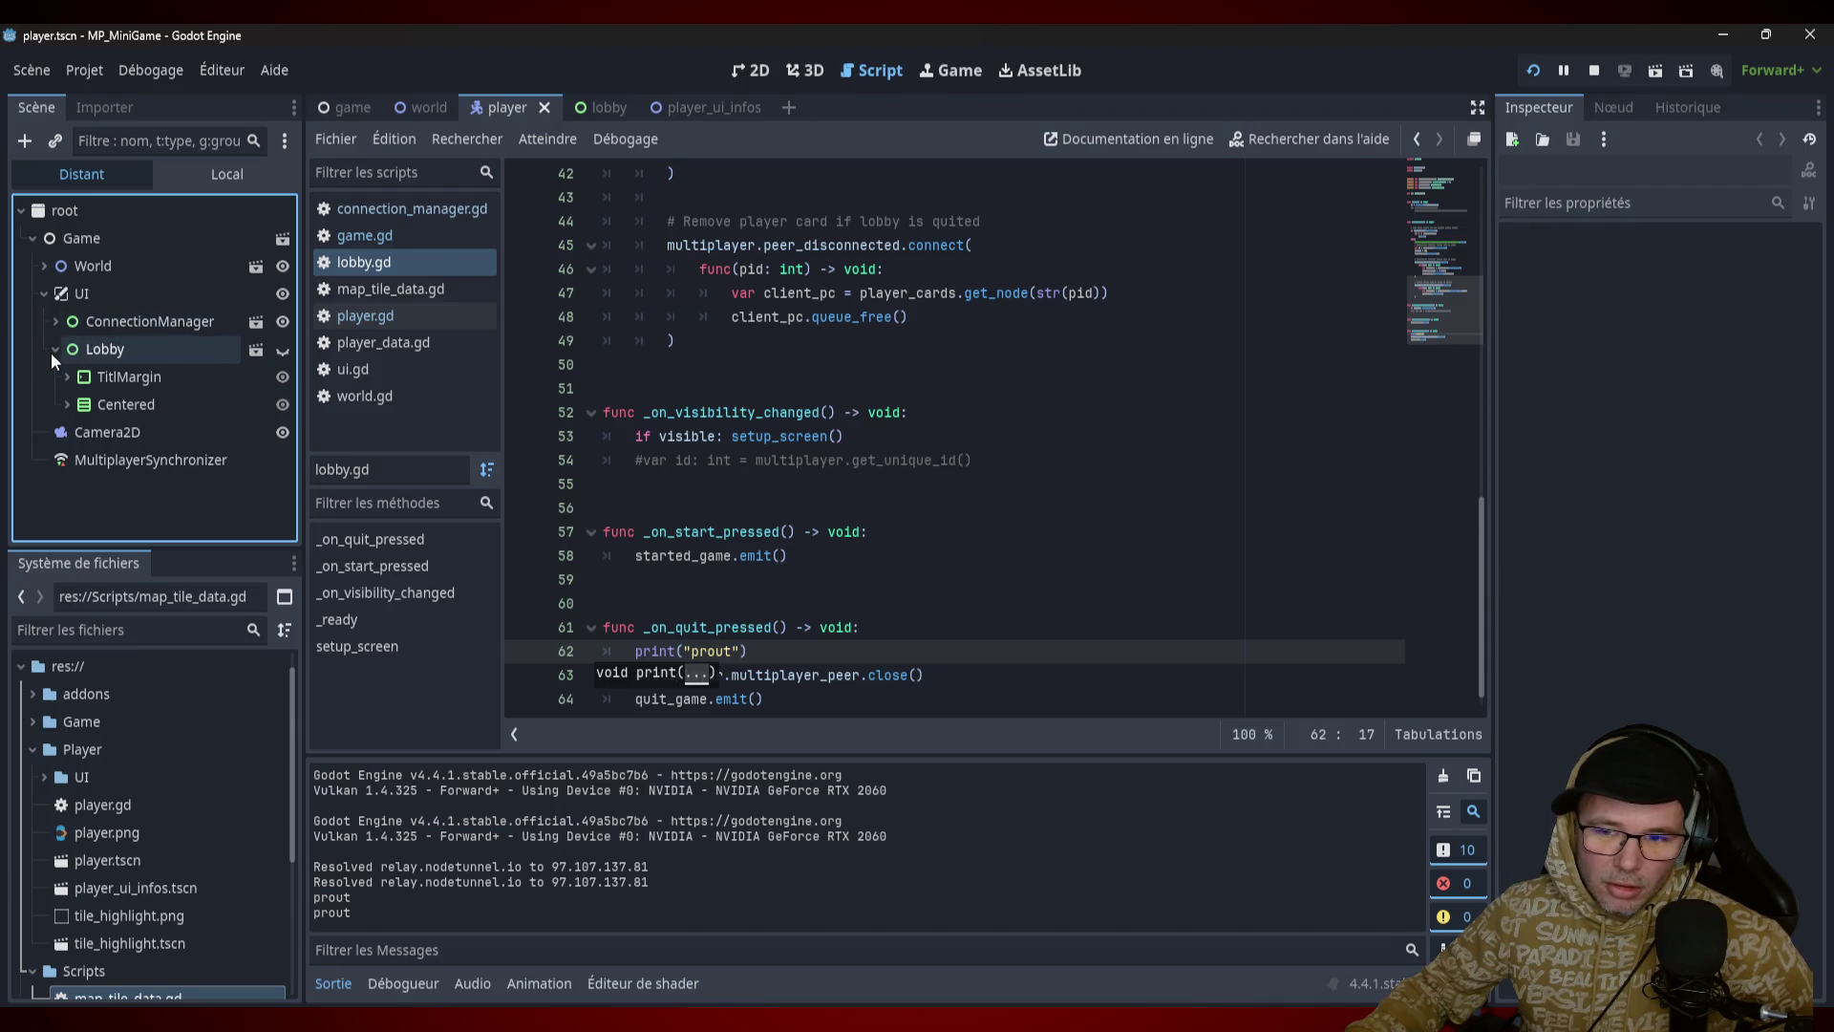
left_click(67, 377)
left_click(77, 402)
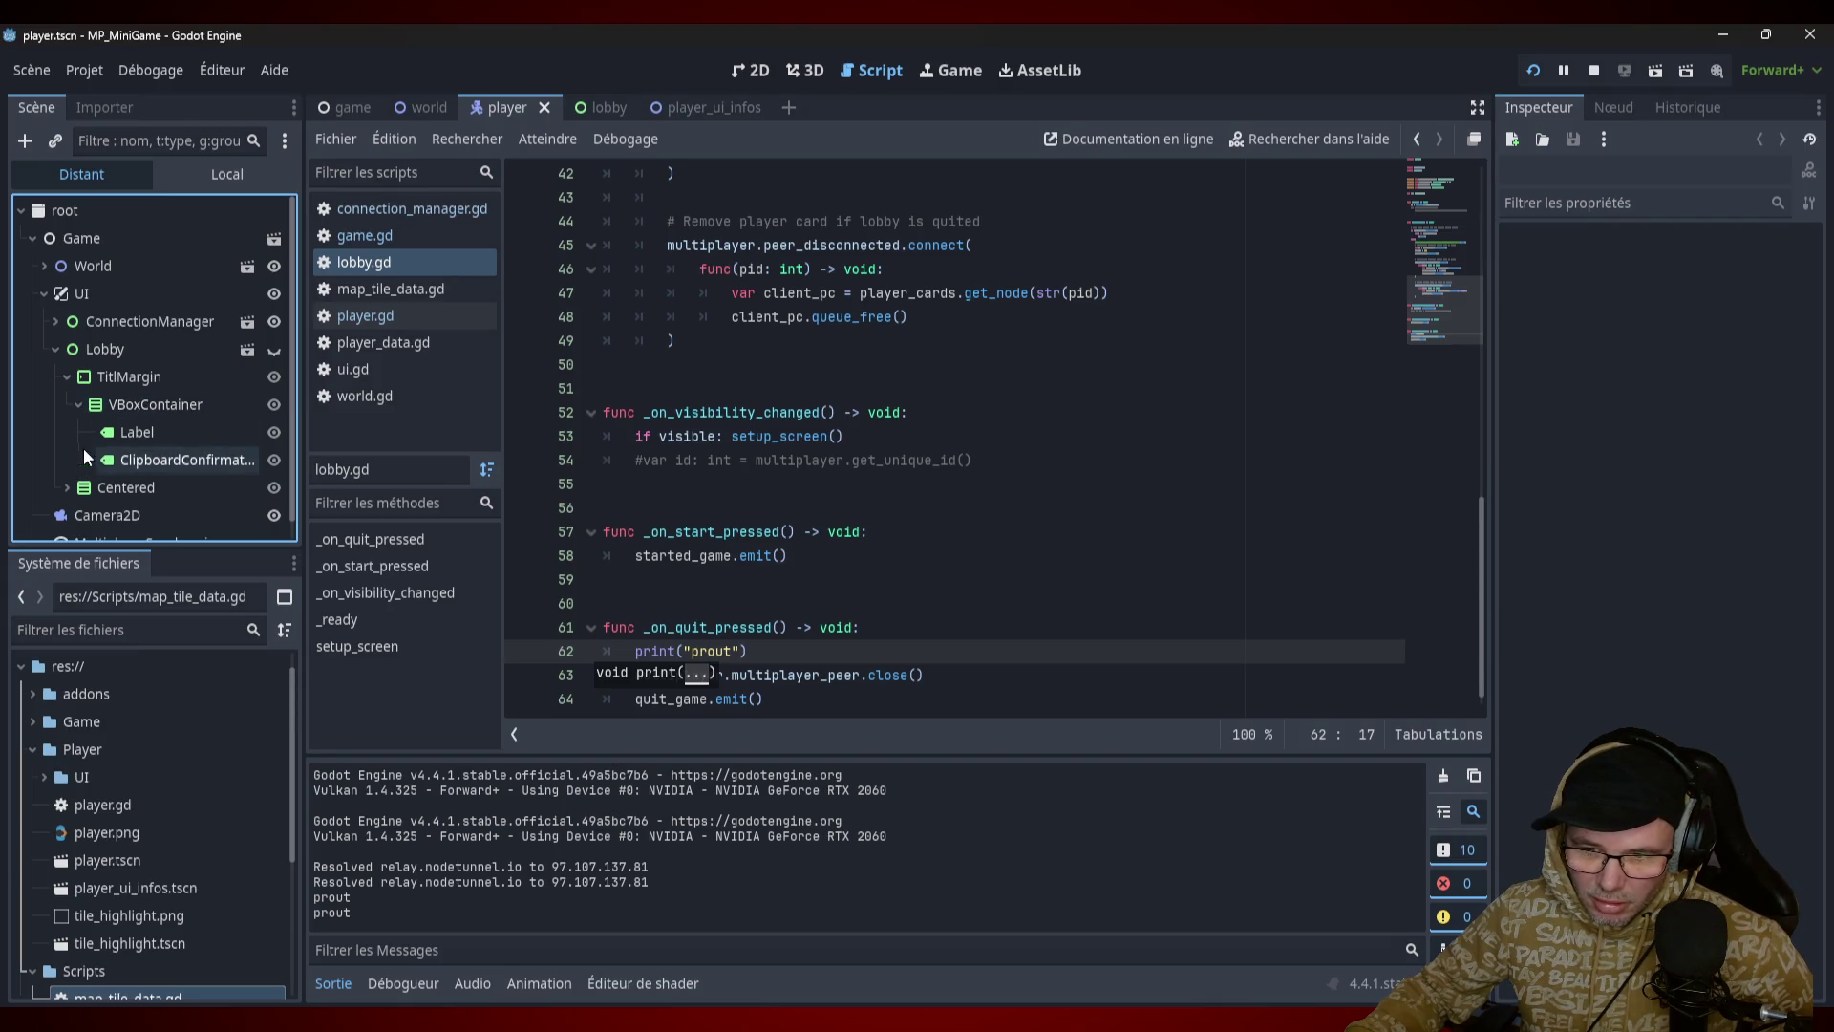
left_click(66, 375)
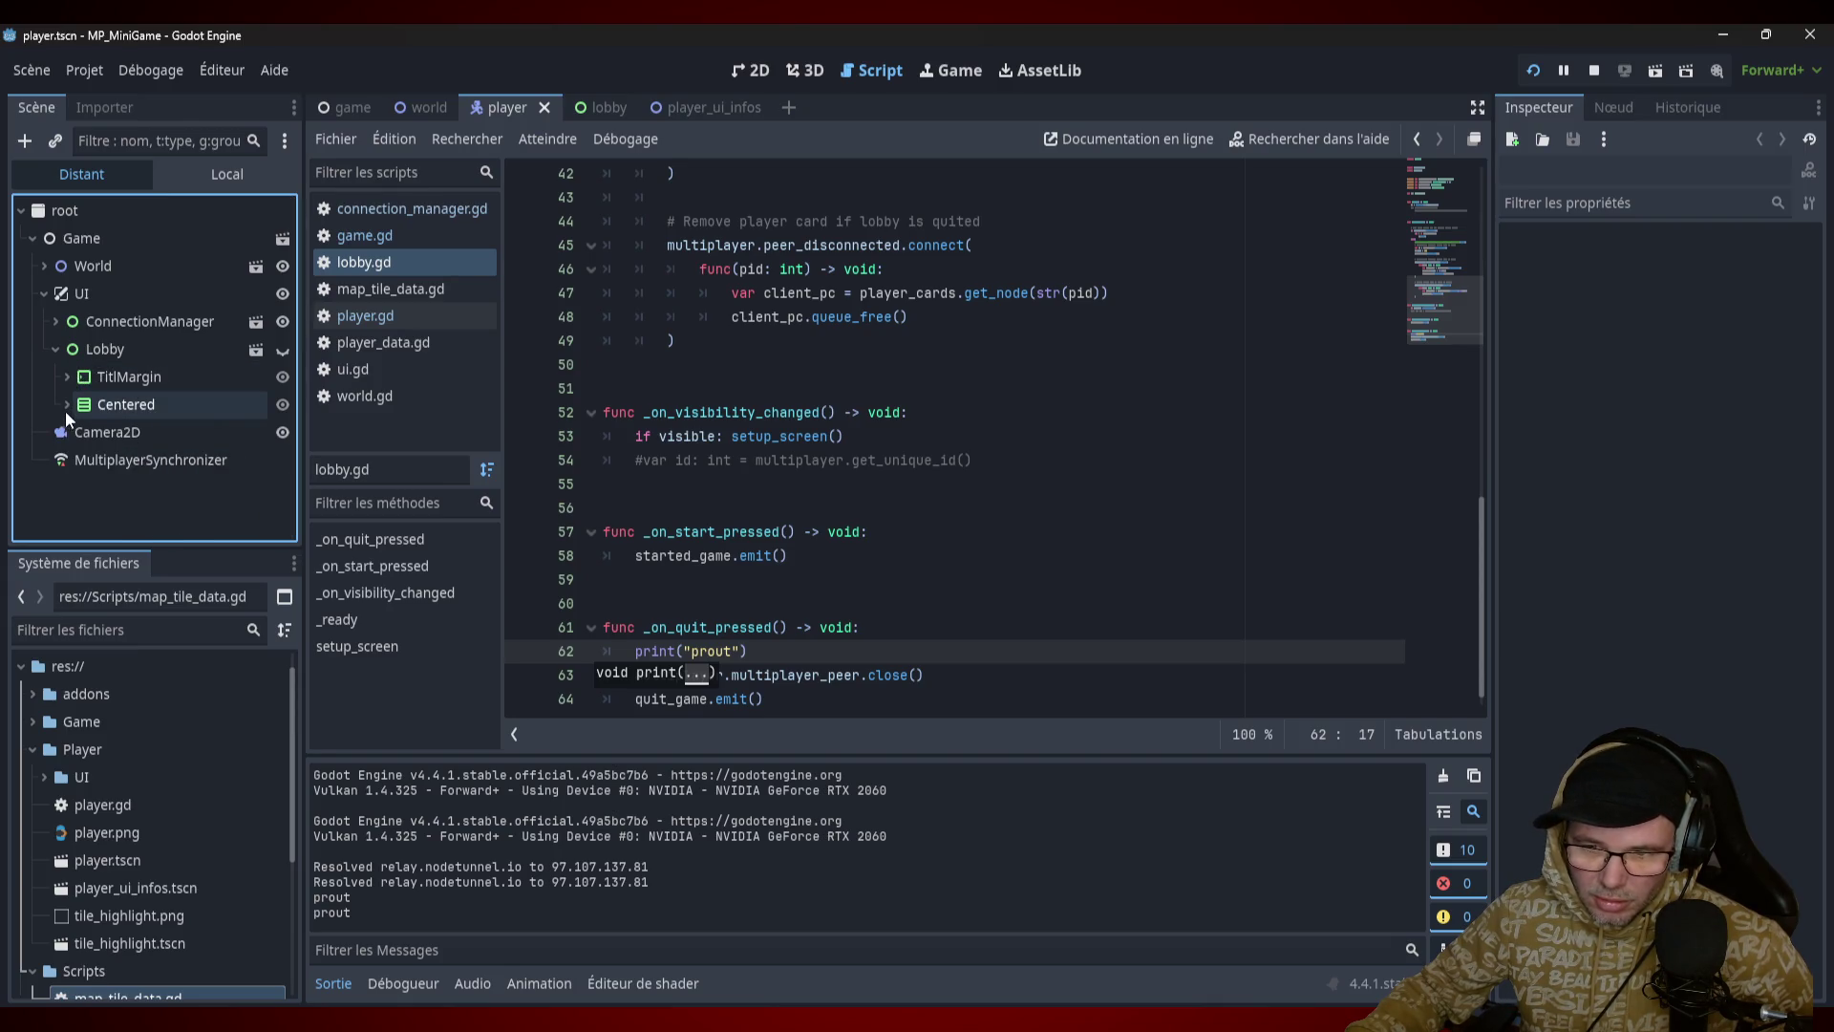
Expand ConnectionManager, Centered and PlayerCards, inspect player cards 1 and 2, then stop the game
left_click(55, 319)
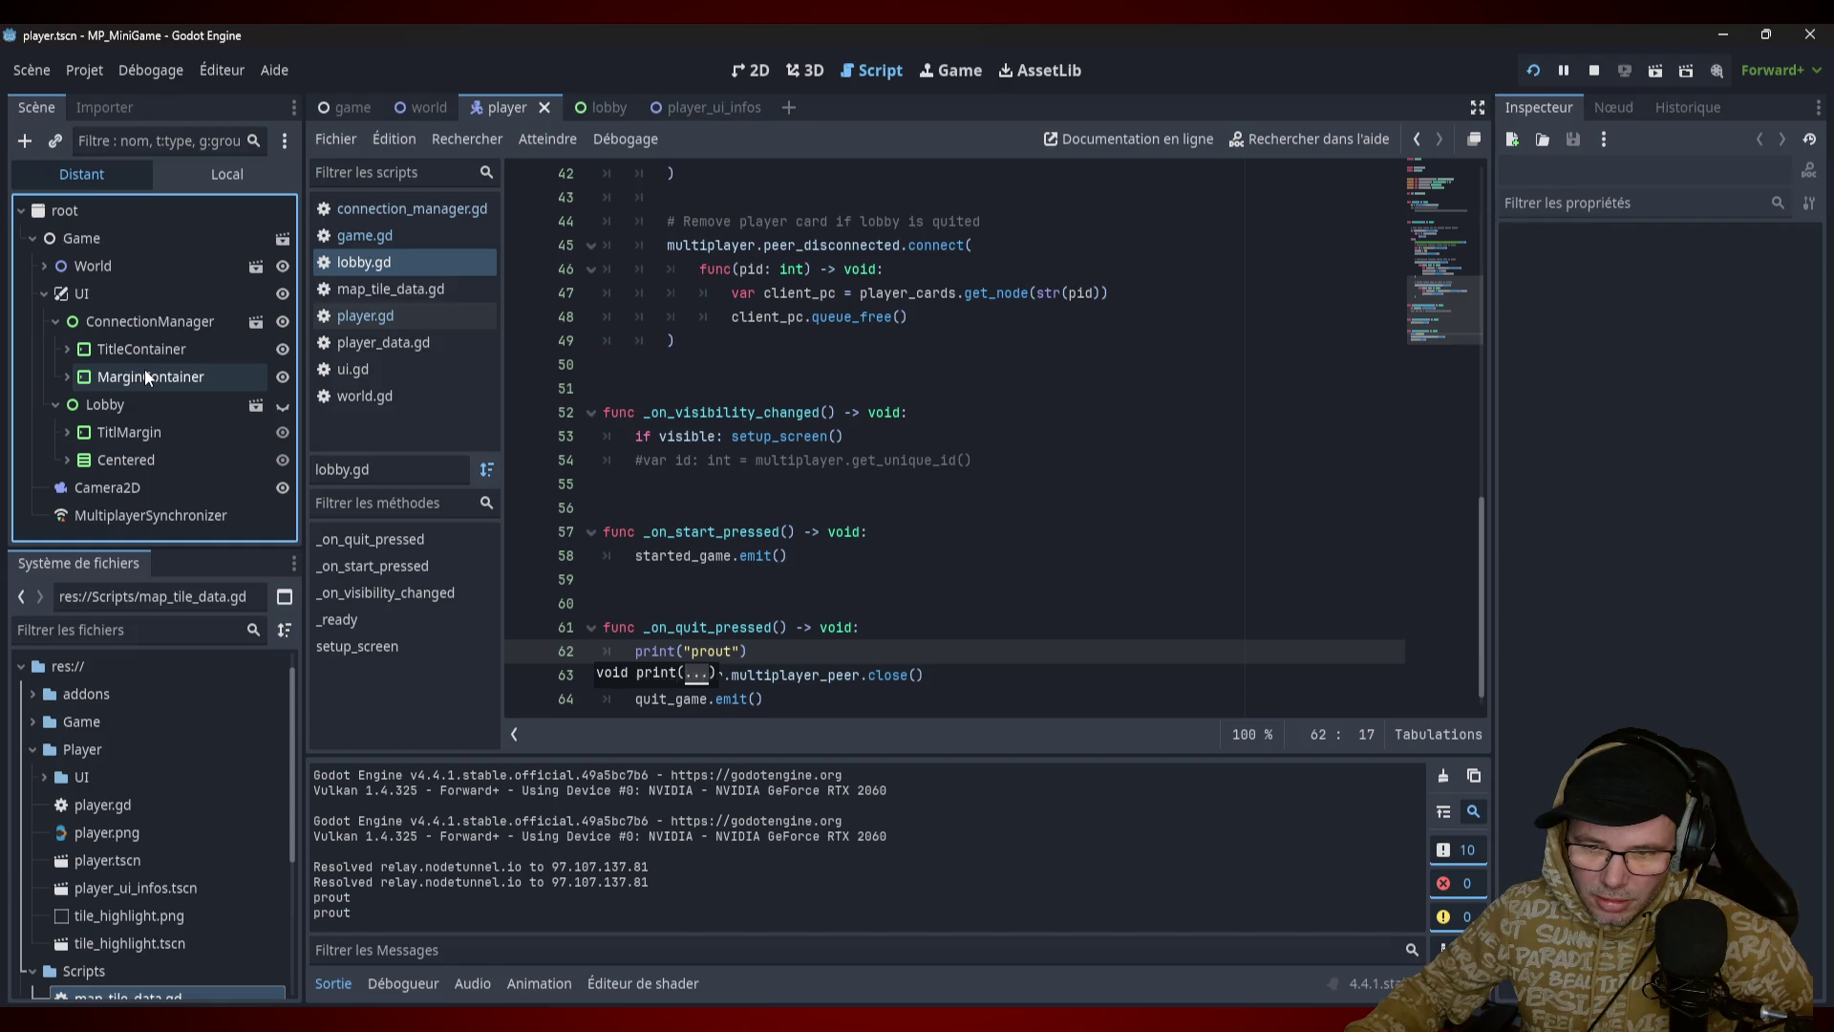
left_click(77, 450)
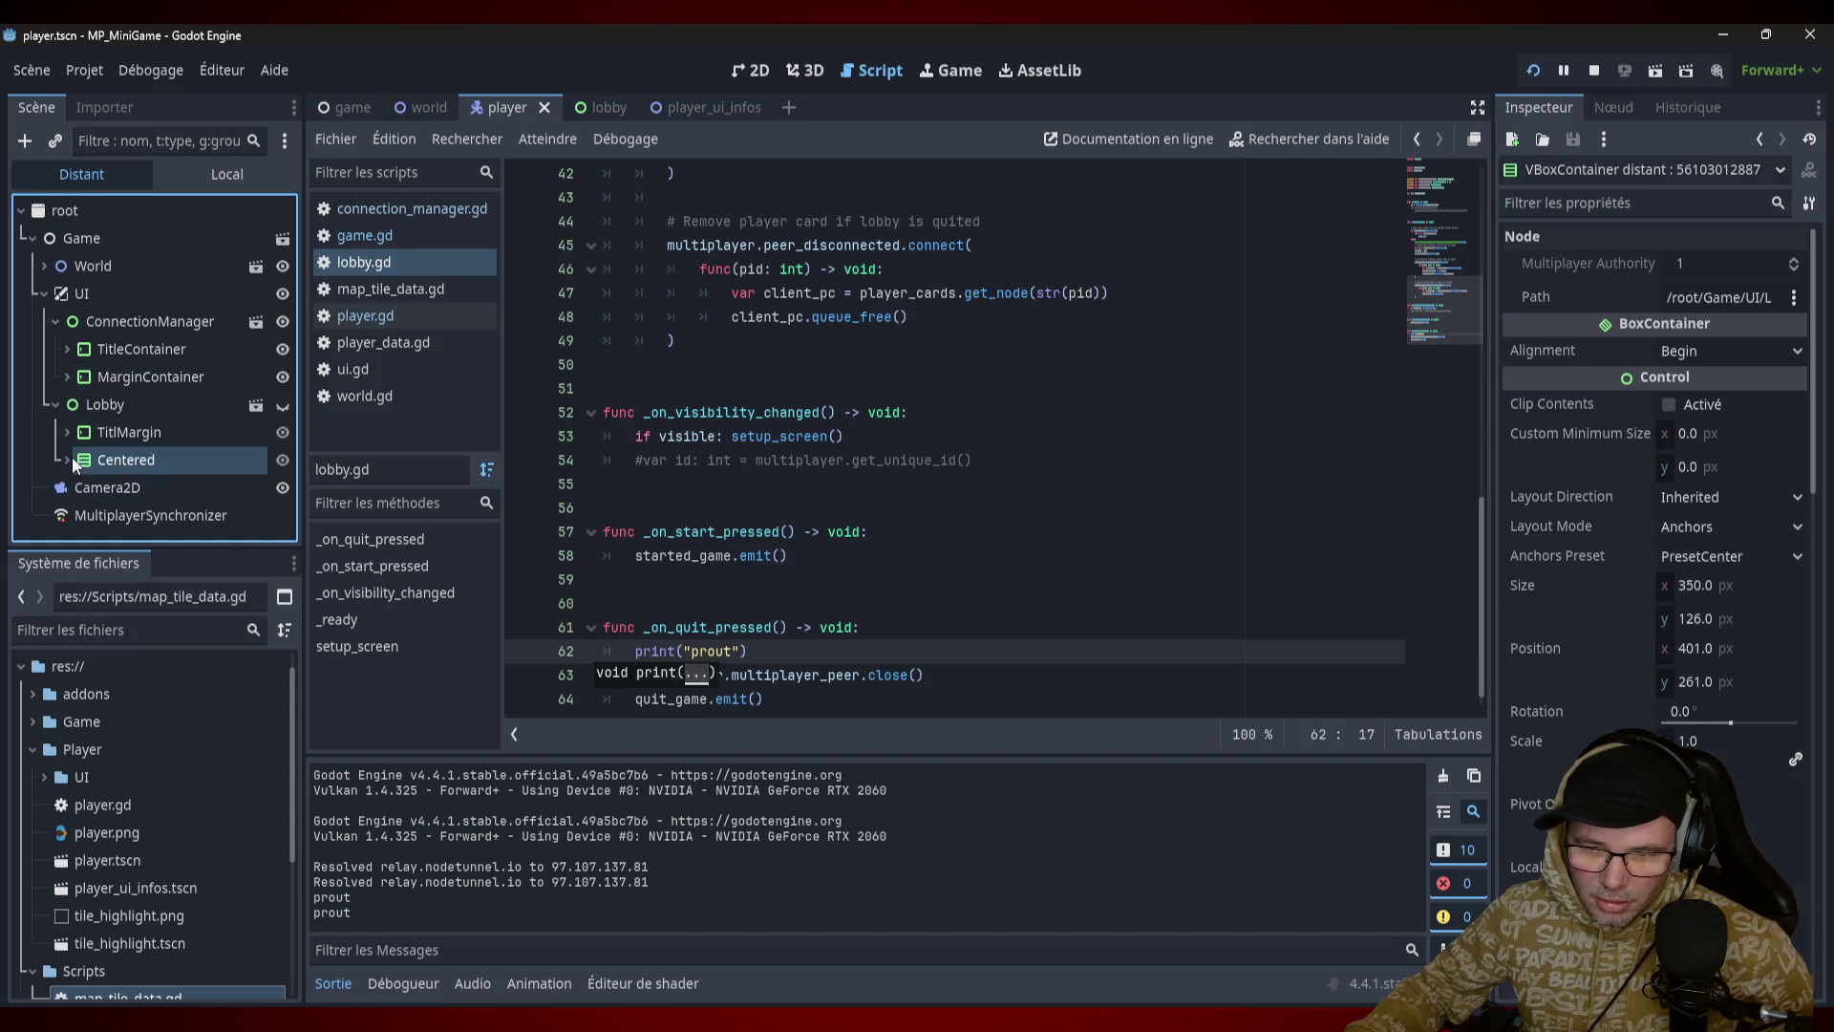
left_click(69, 459)
left_click(81, 469)
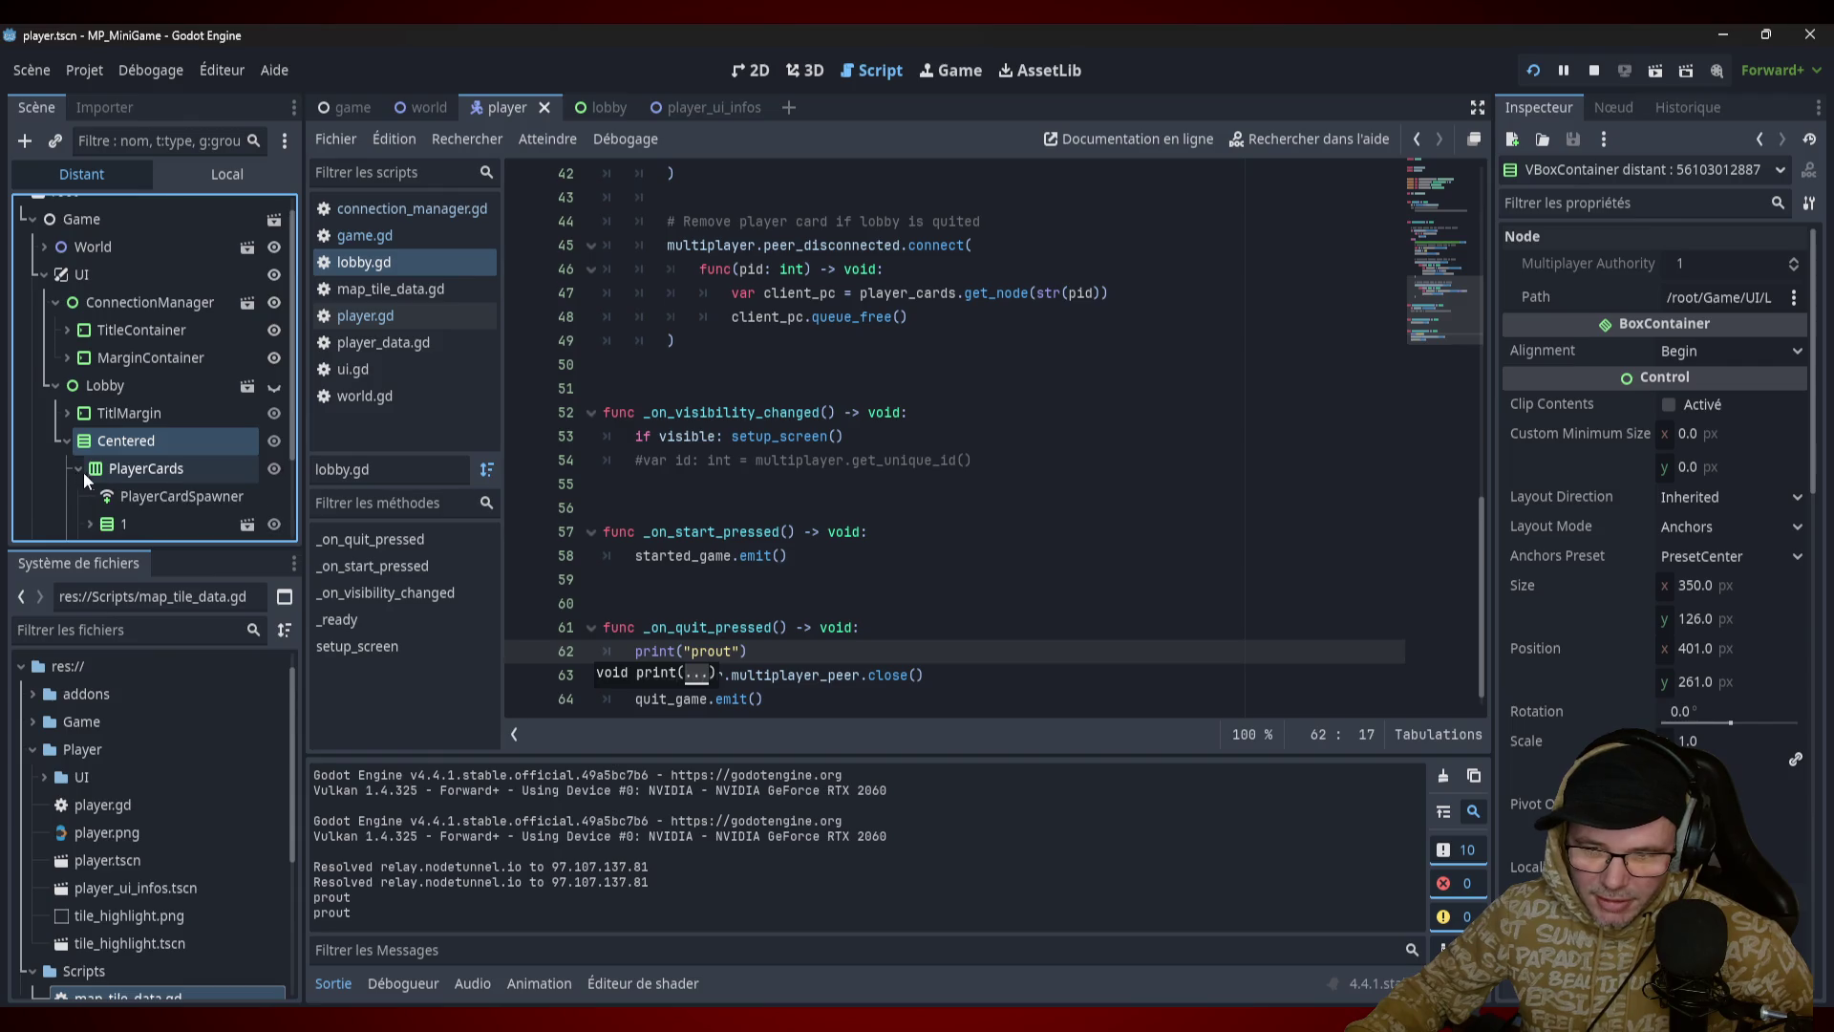
scroll(199, 441, "down", 2)
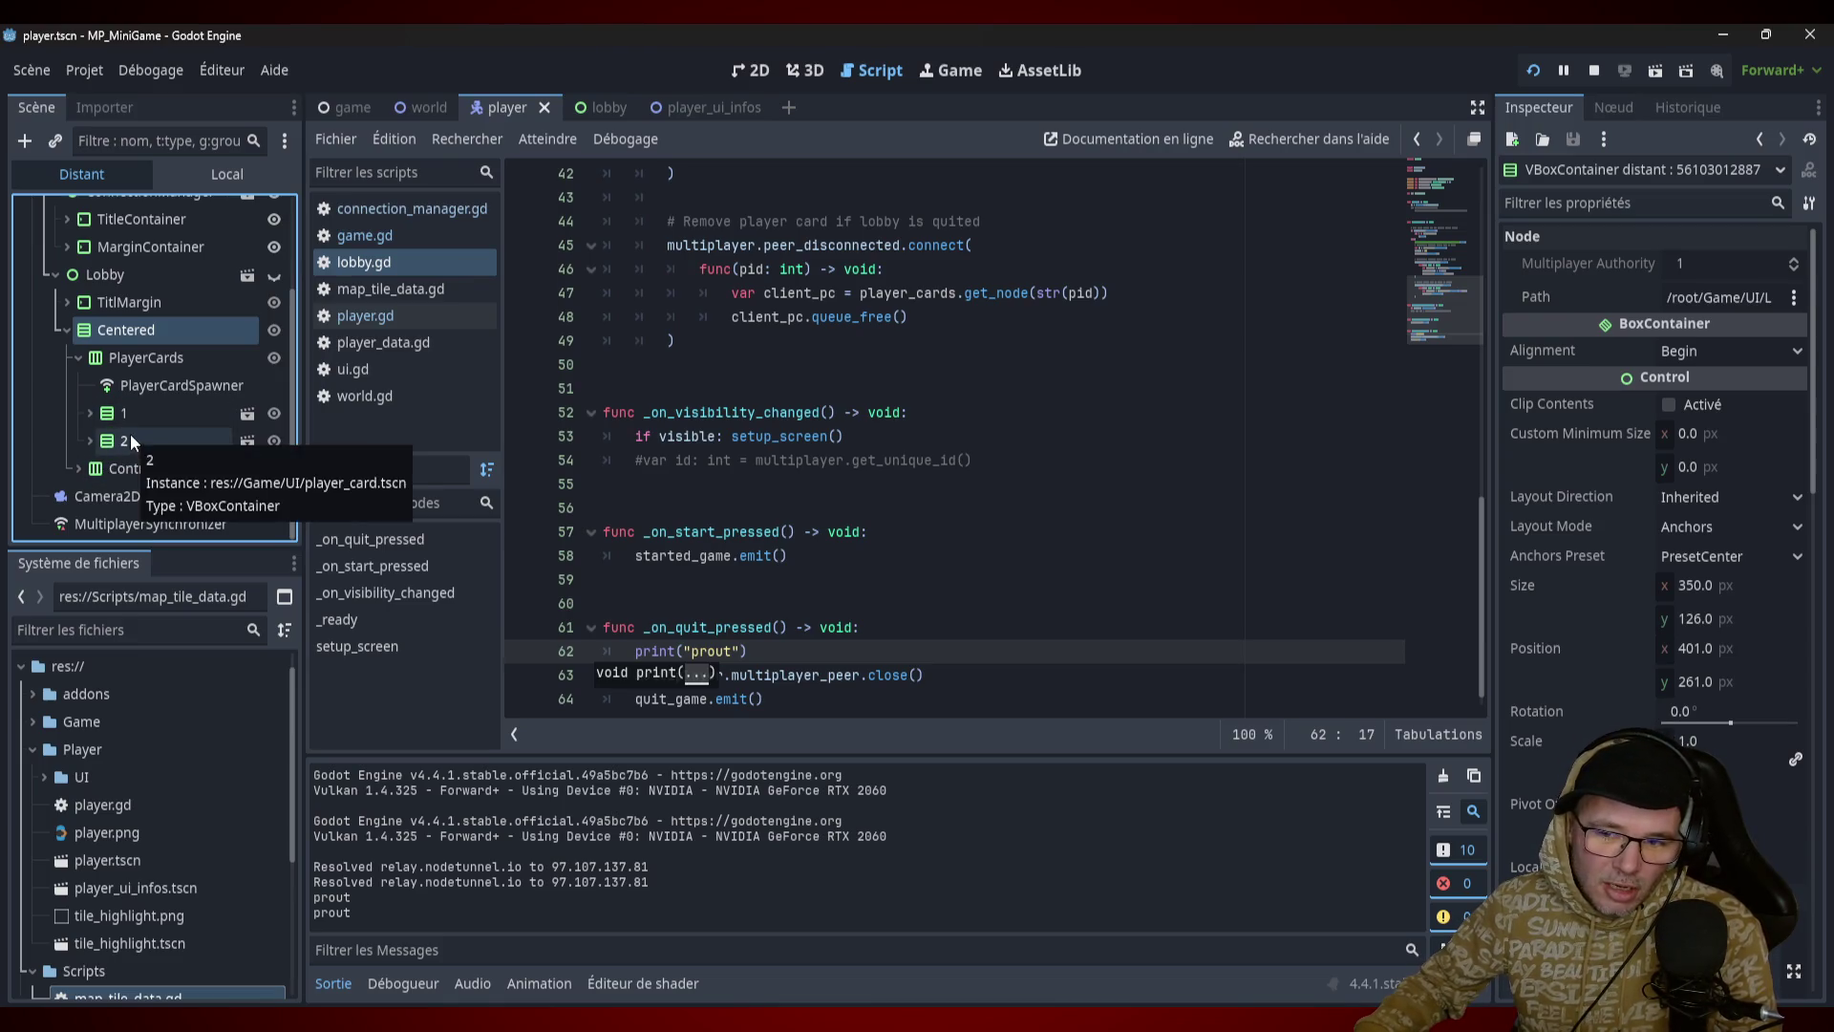
left_click(129, 416)
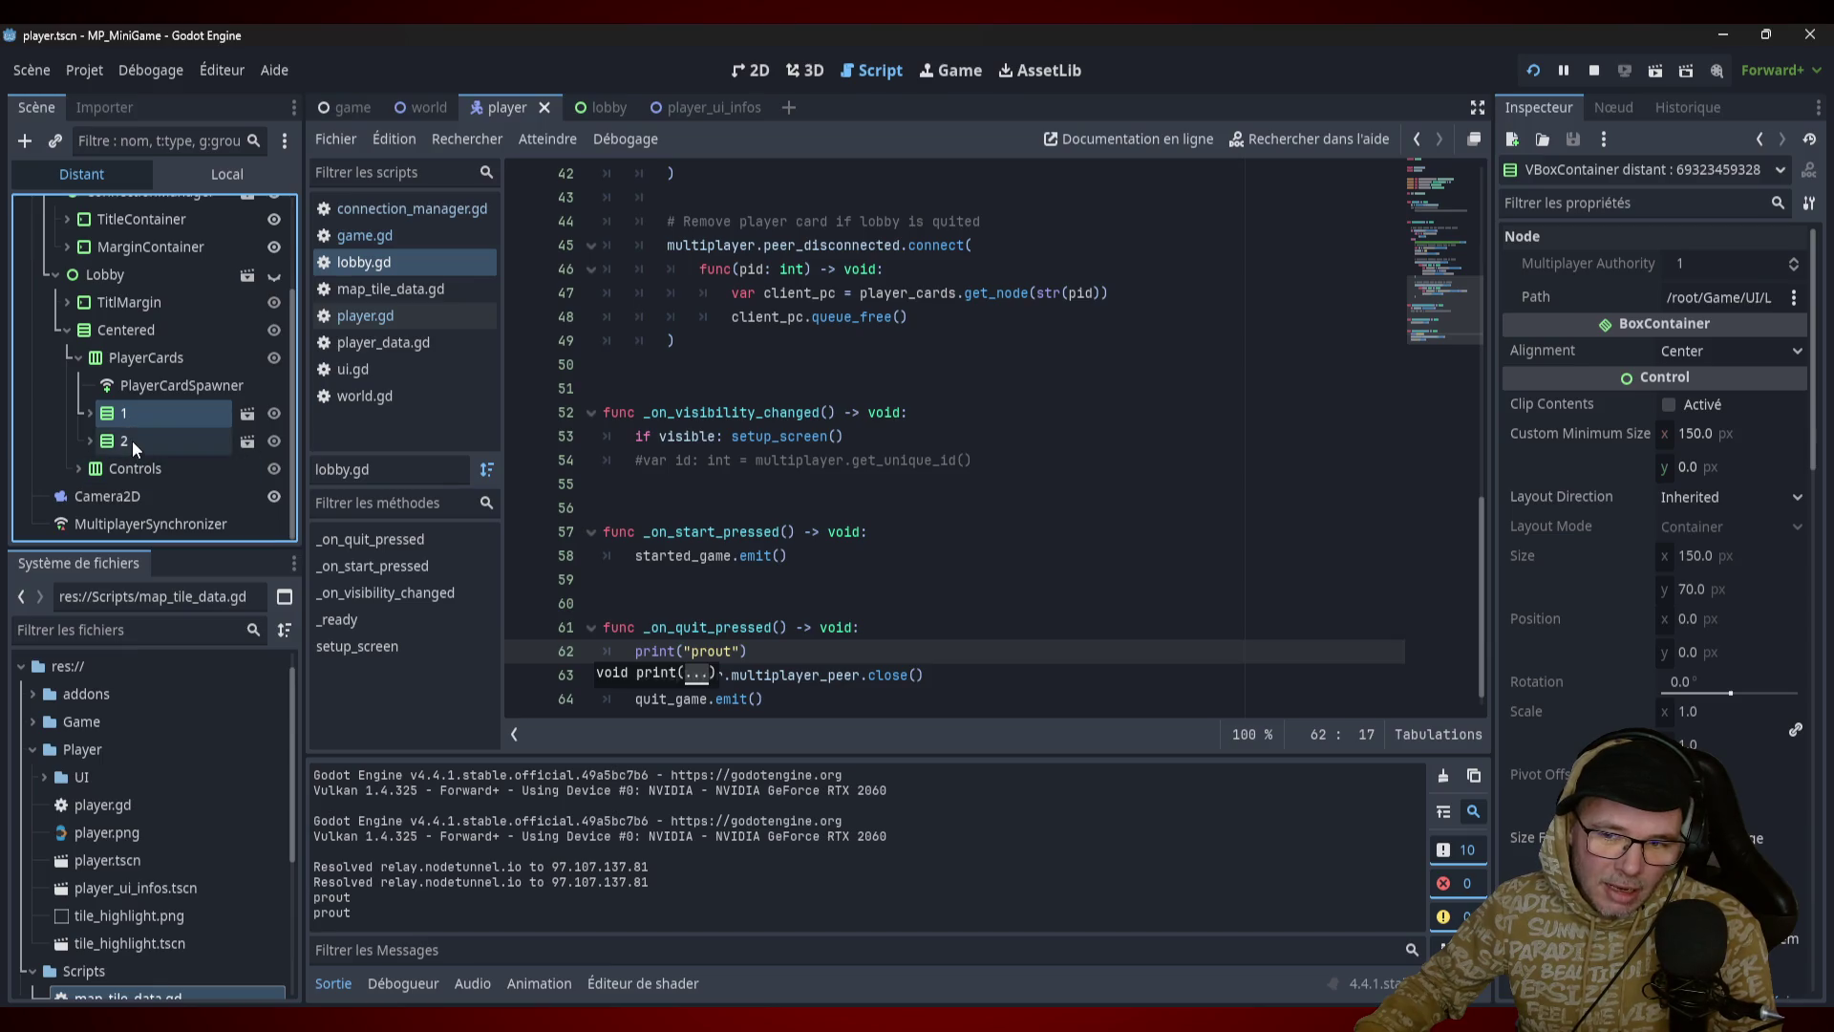
left_click(129, 442)
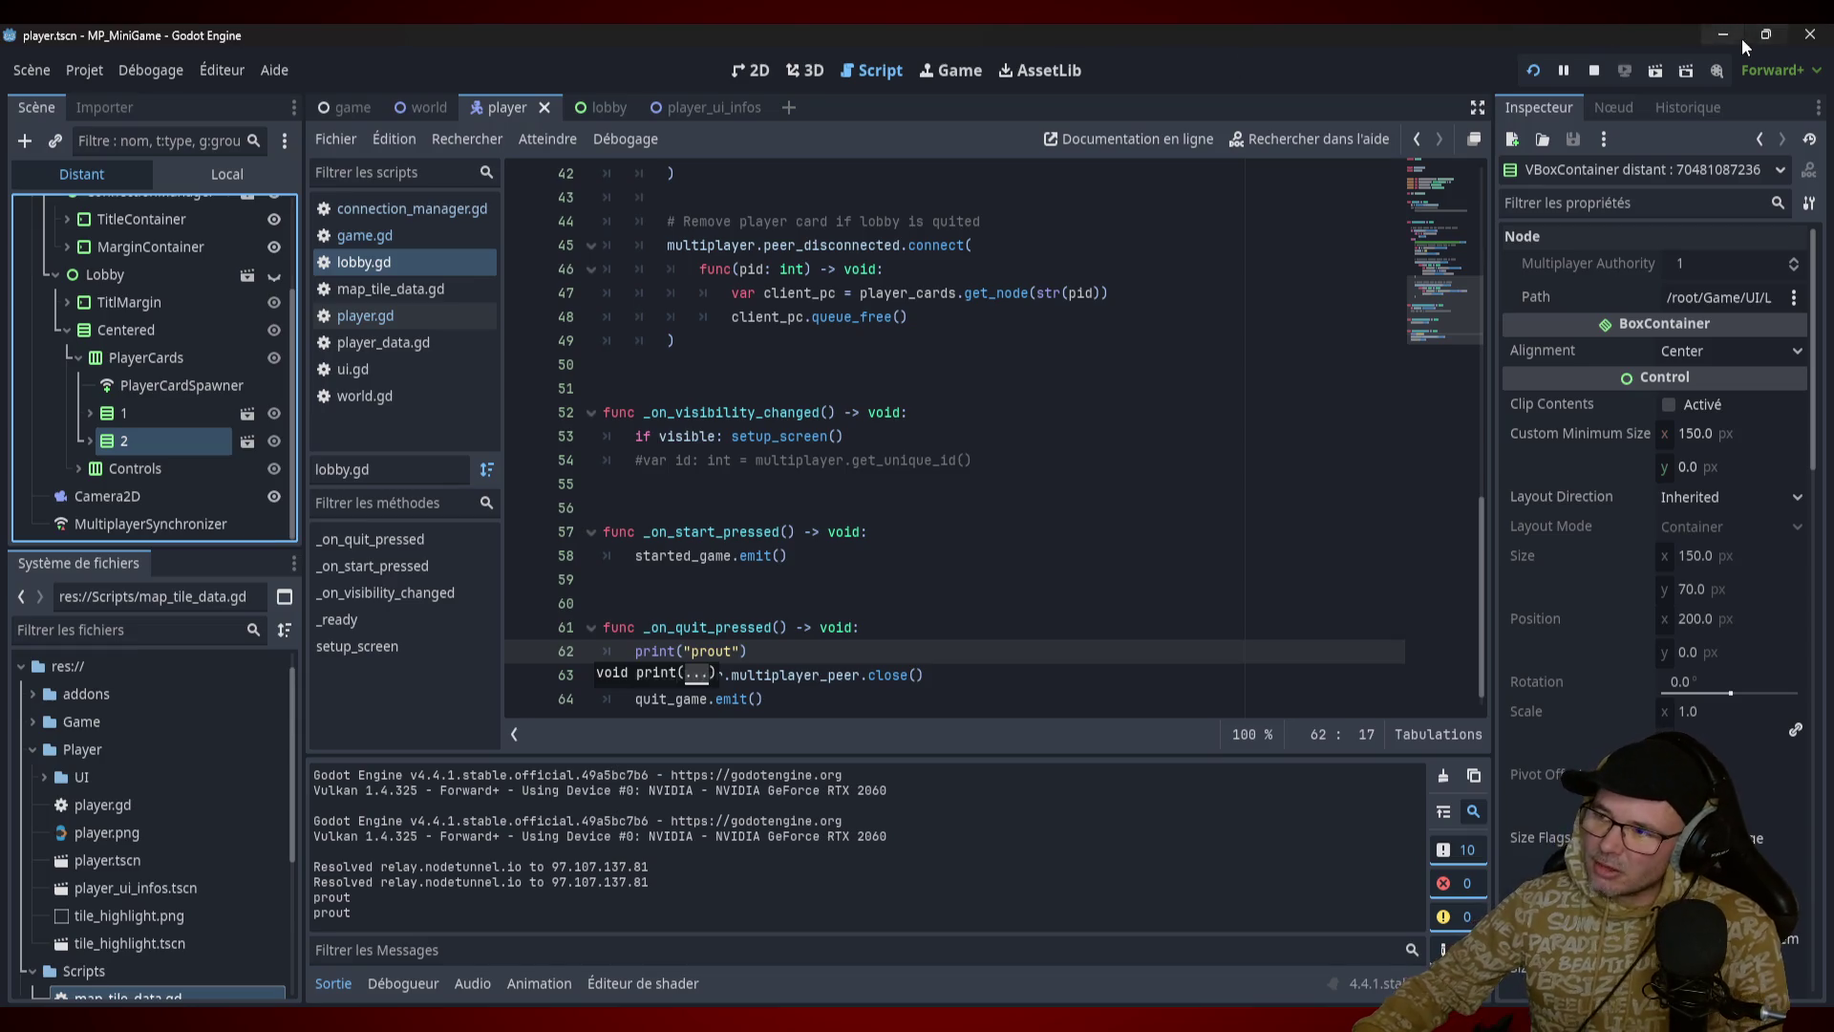
left_click(1590, 67)
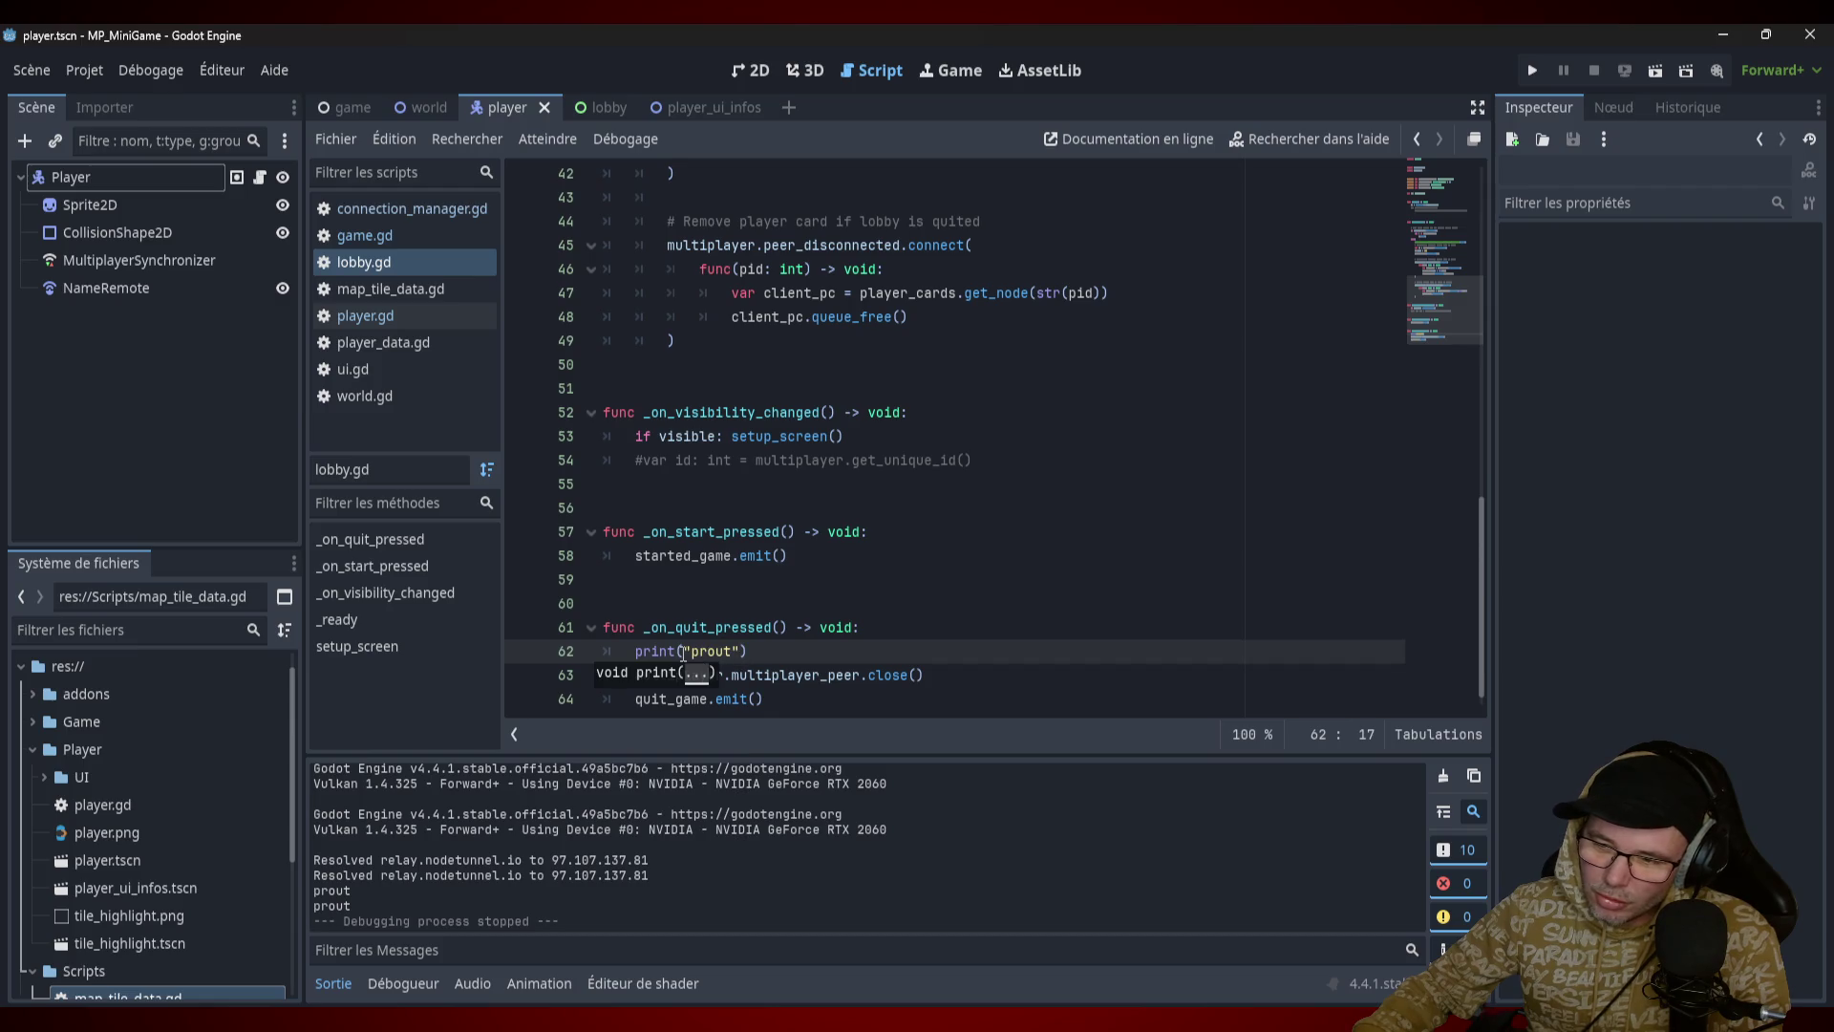
Rewrite line 62's print argument as "prout "+str() with a space after prout
type(")")
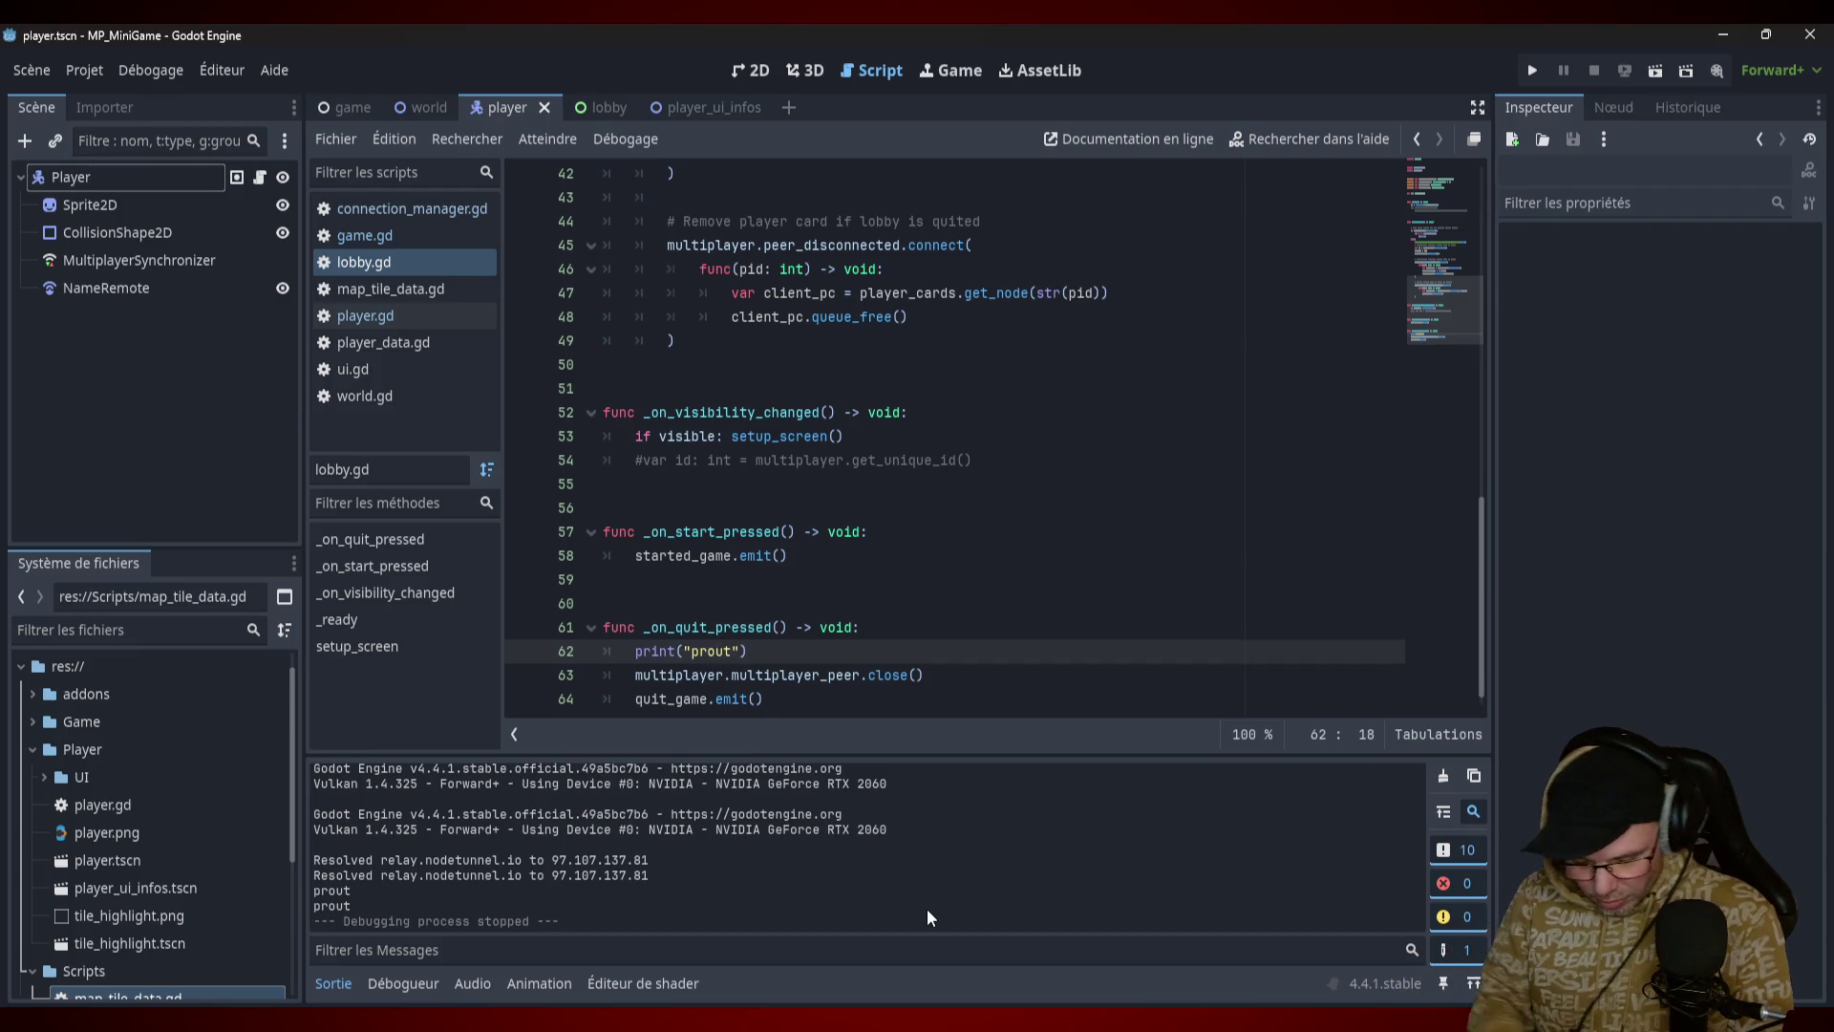
type("+")
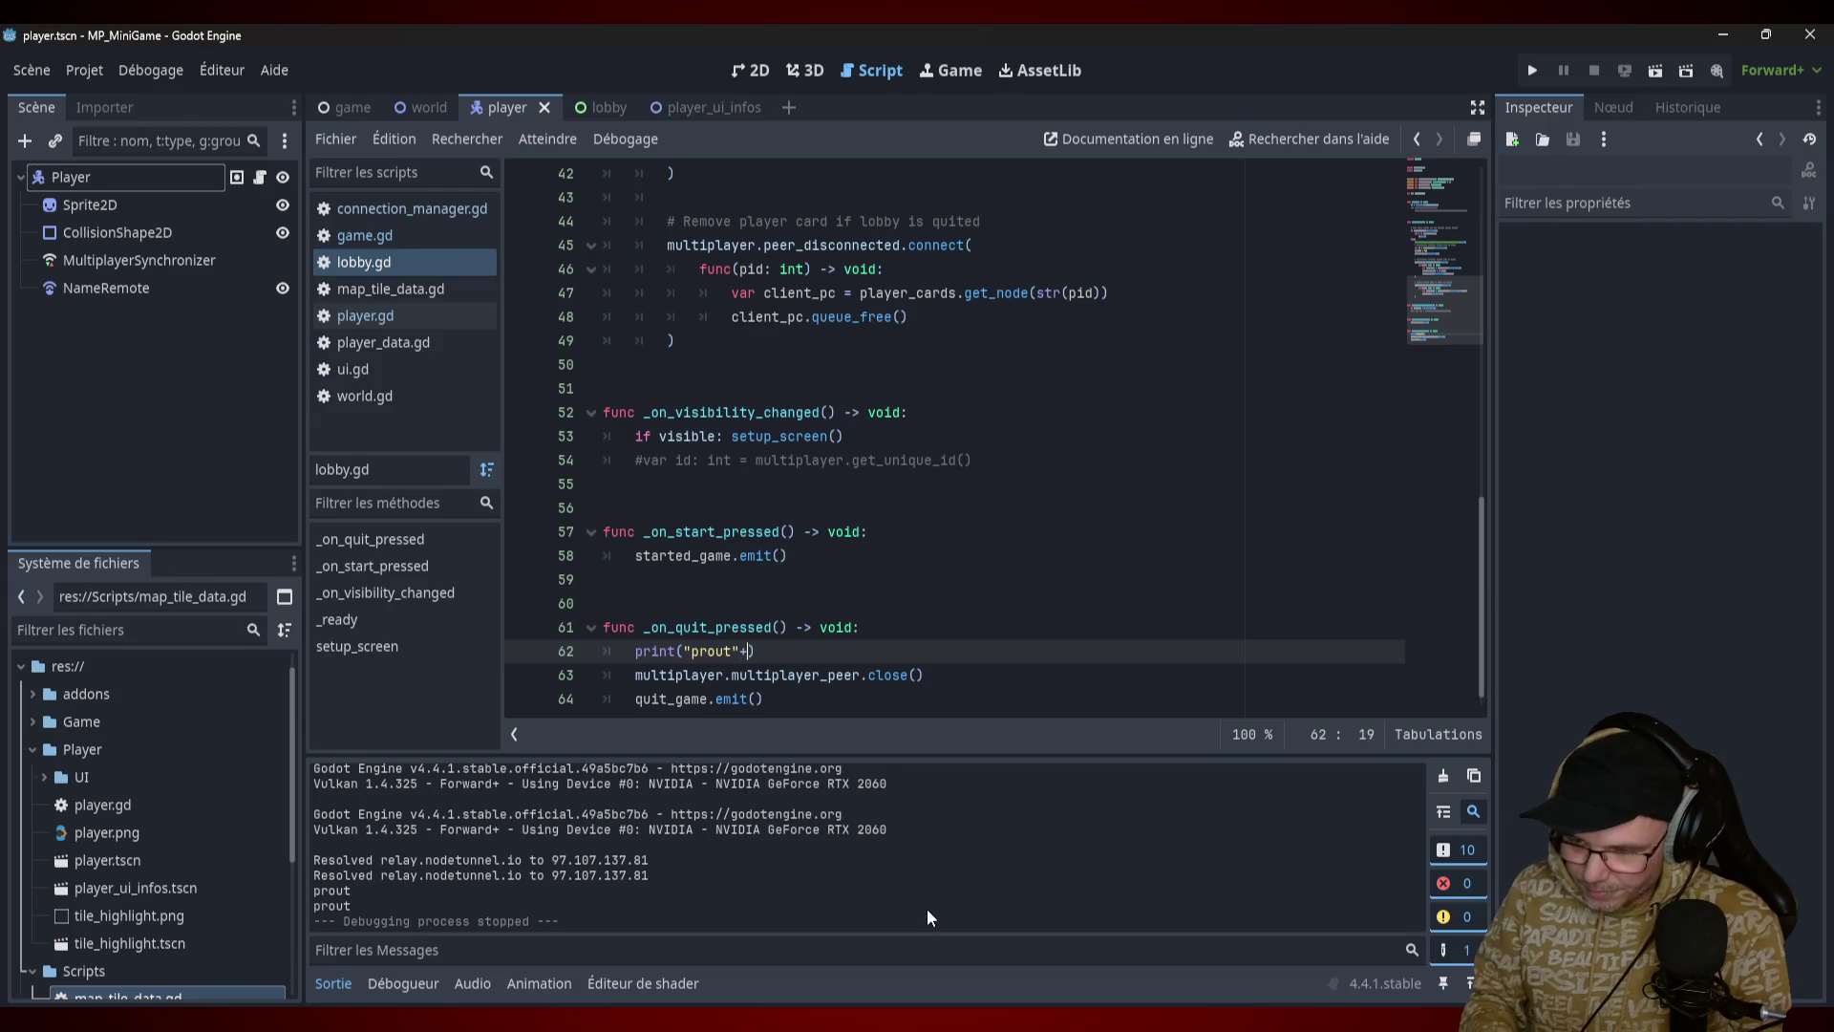
key("BackSpace")
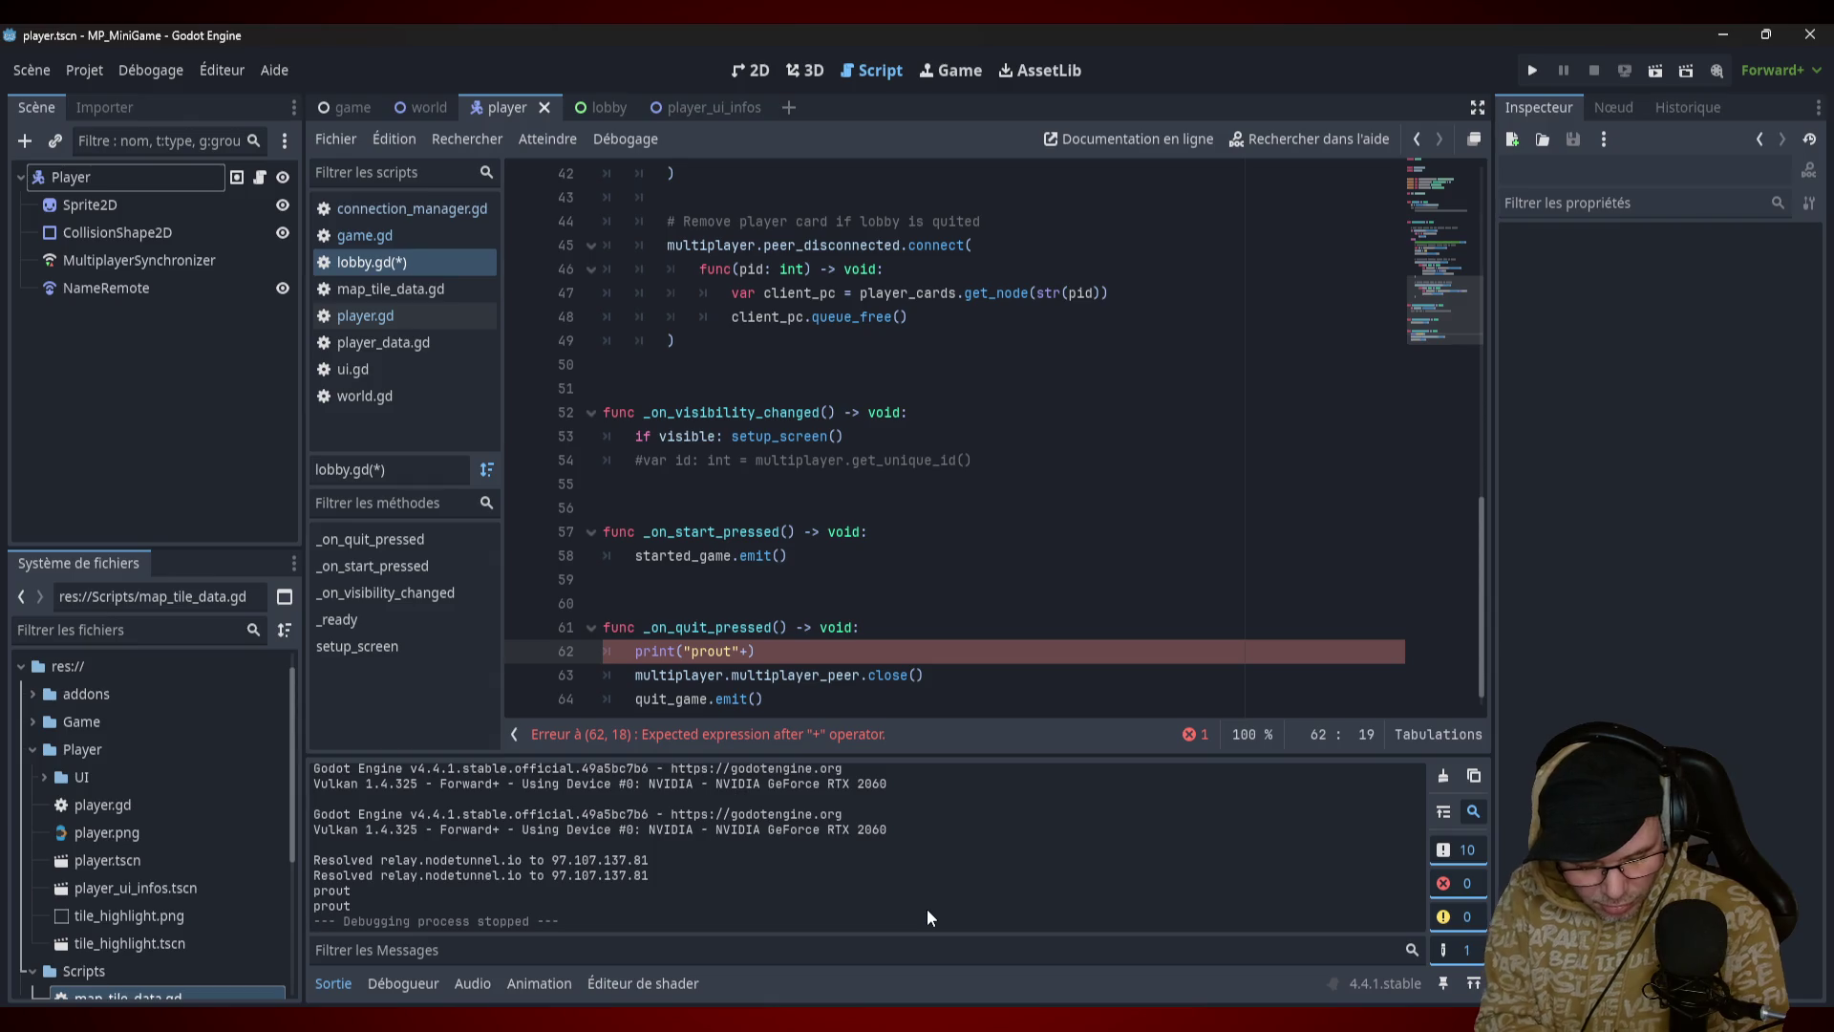
type("str(")
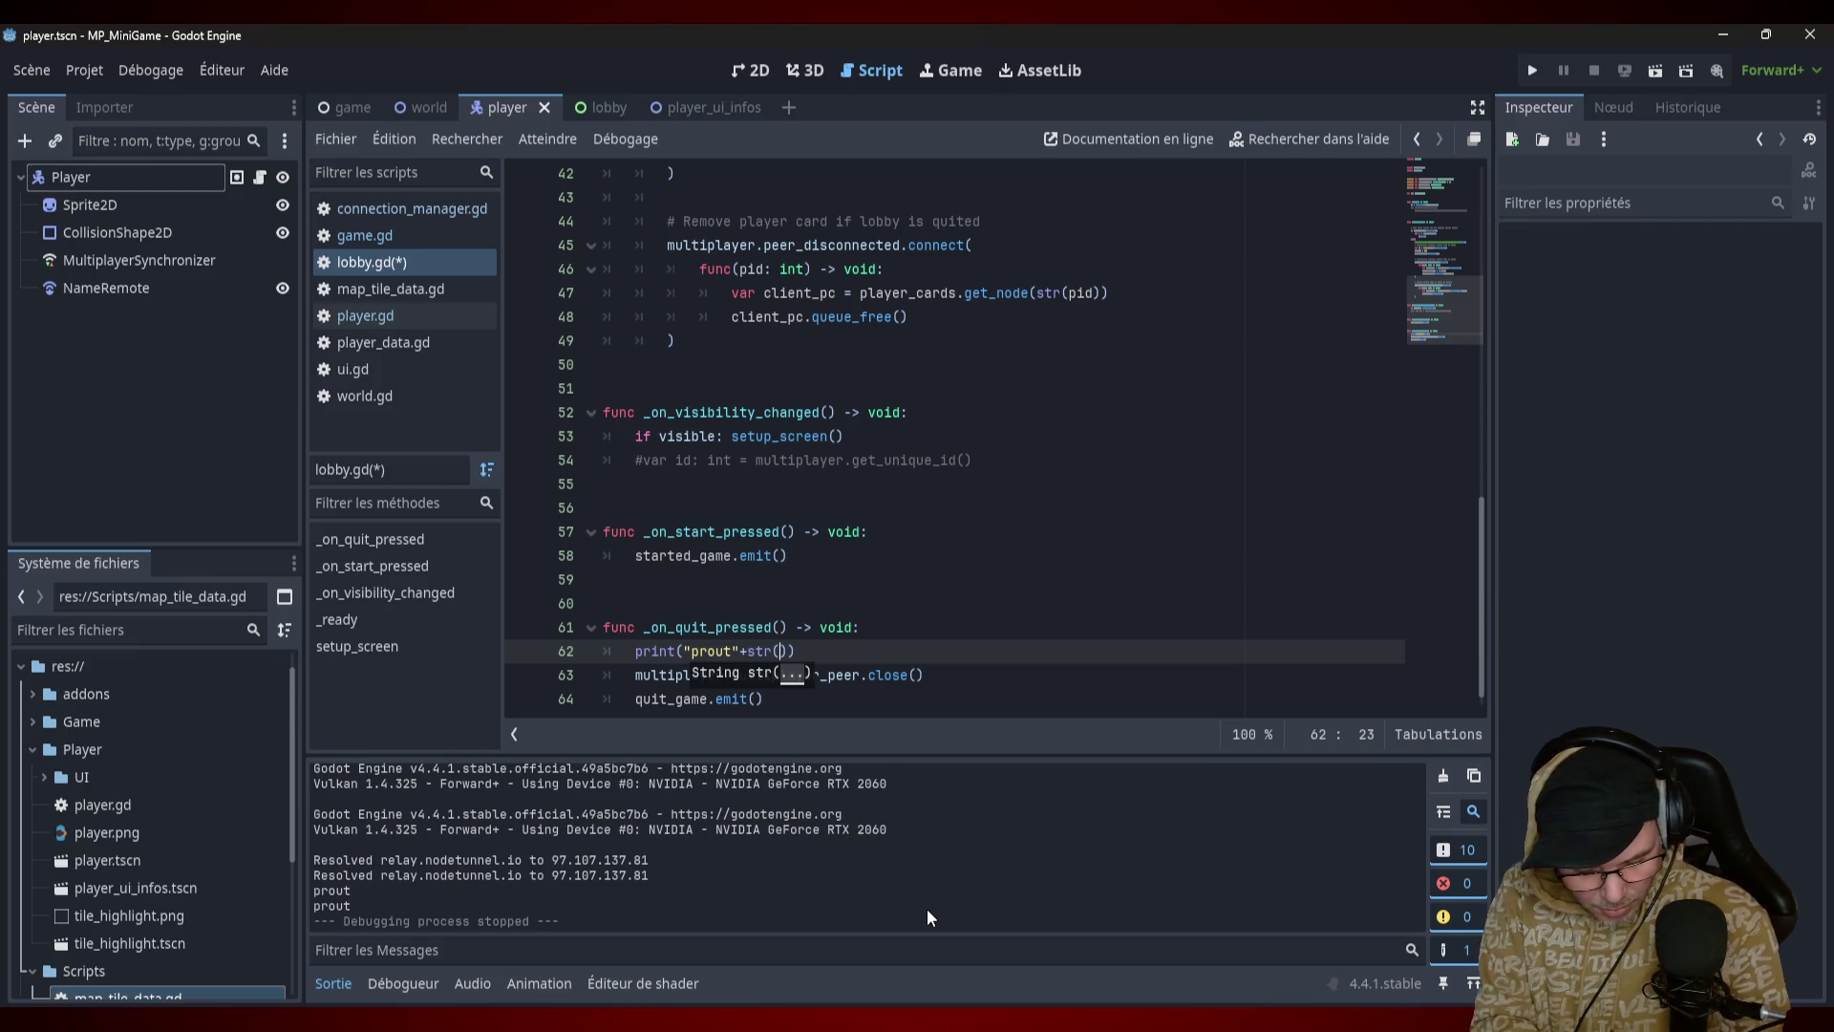
key("Left")
key("Left")
key("Left")
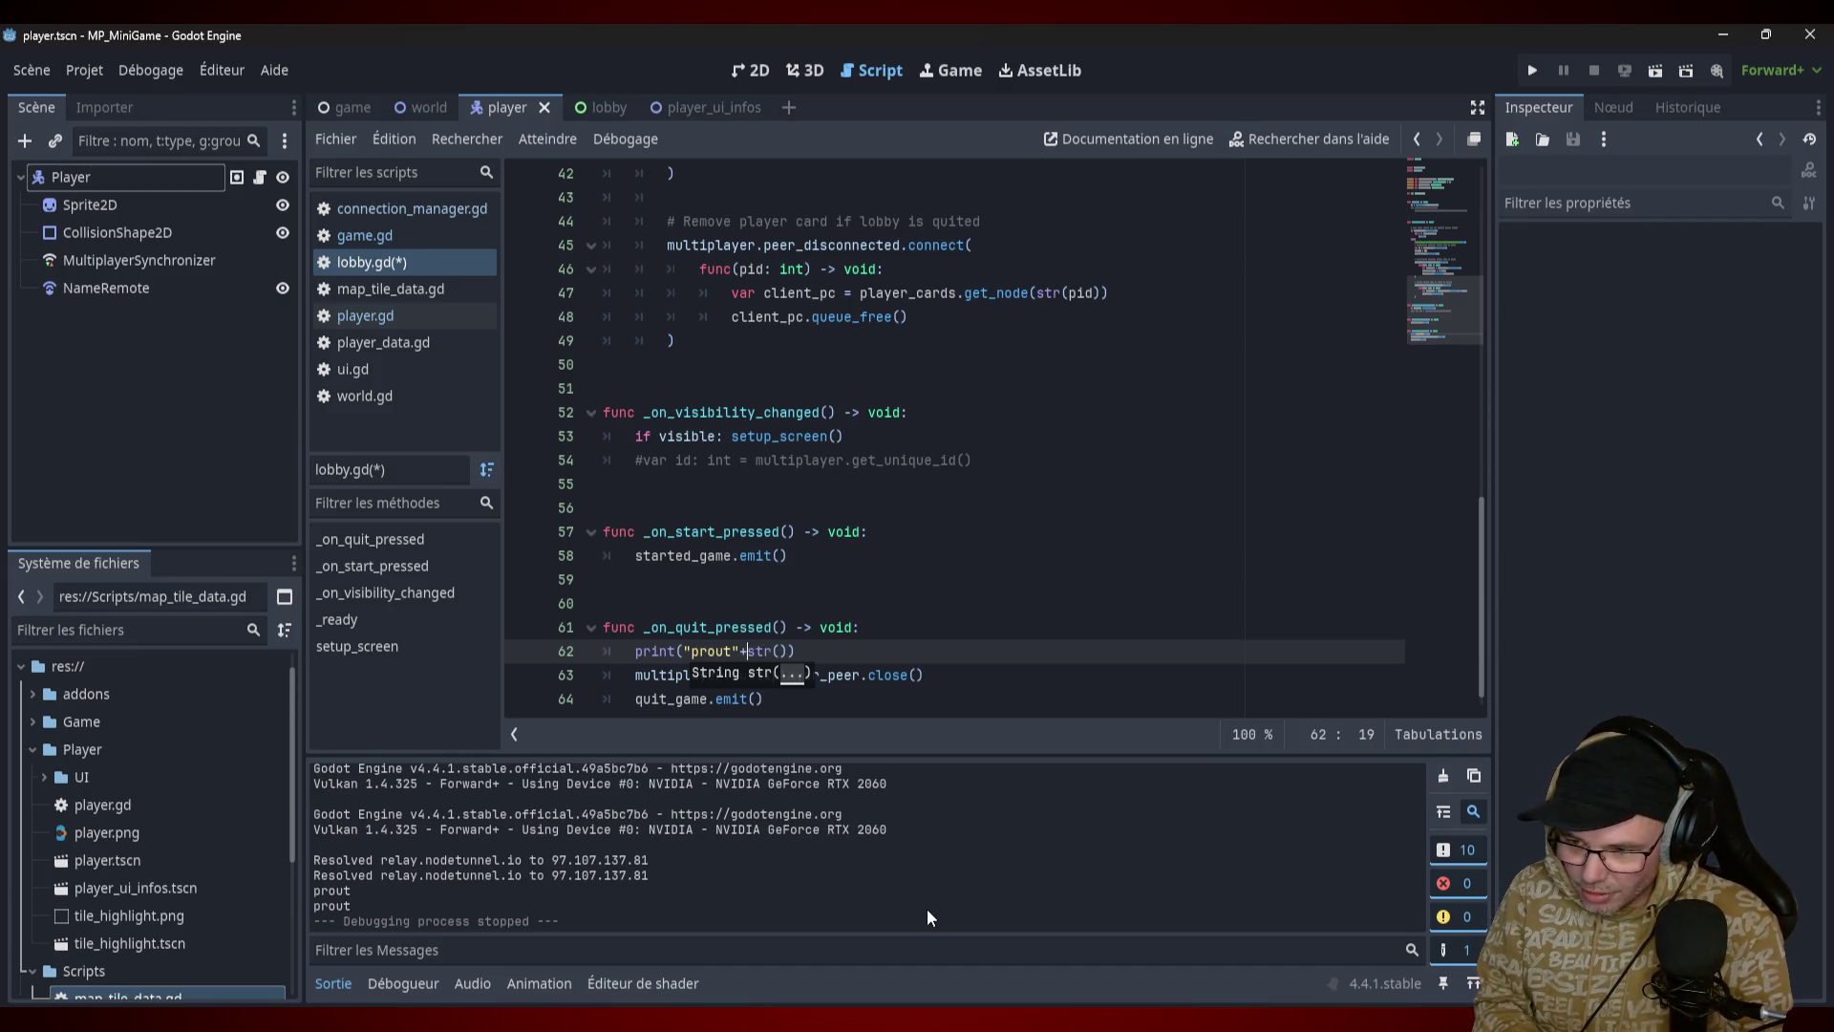
key("Right")
key("Right")
key("Right")
key("Right")
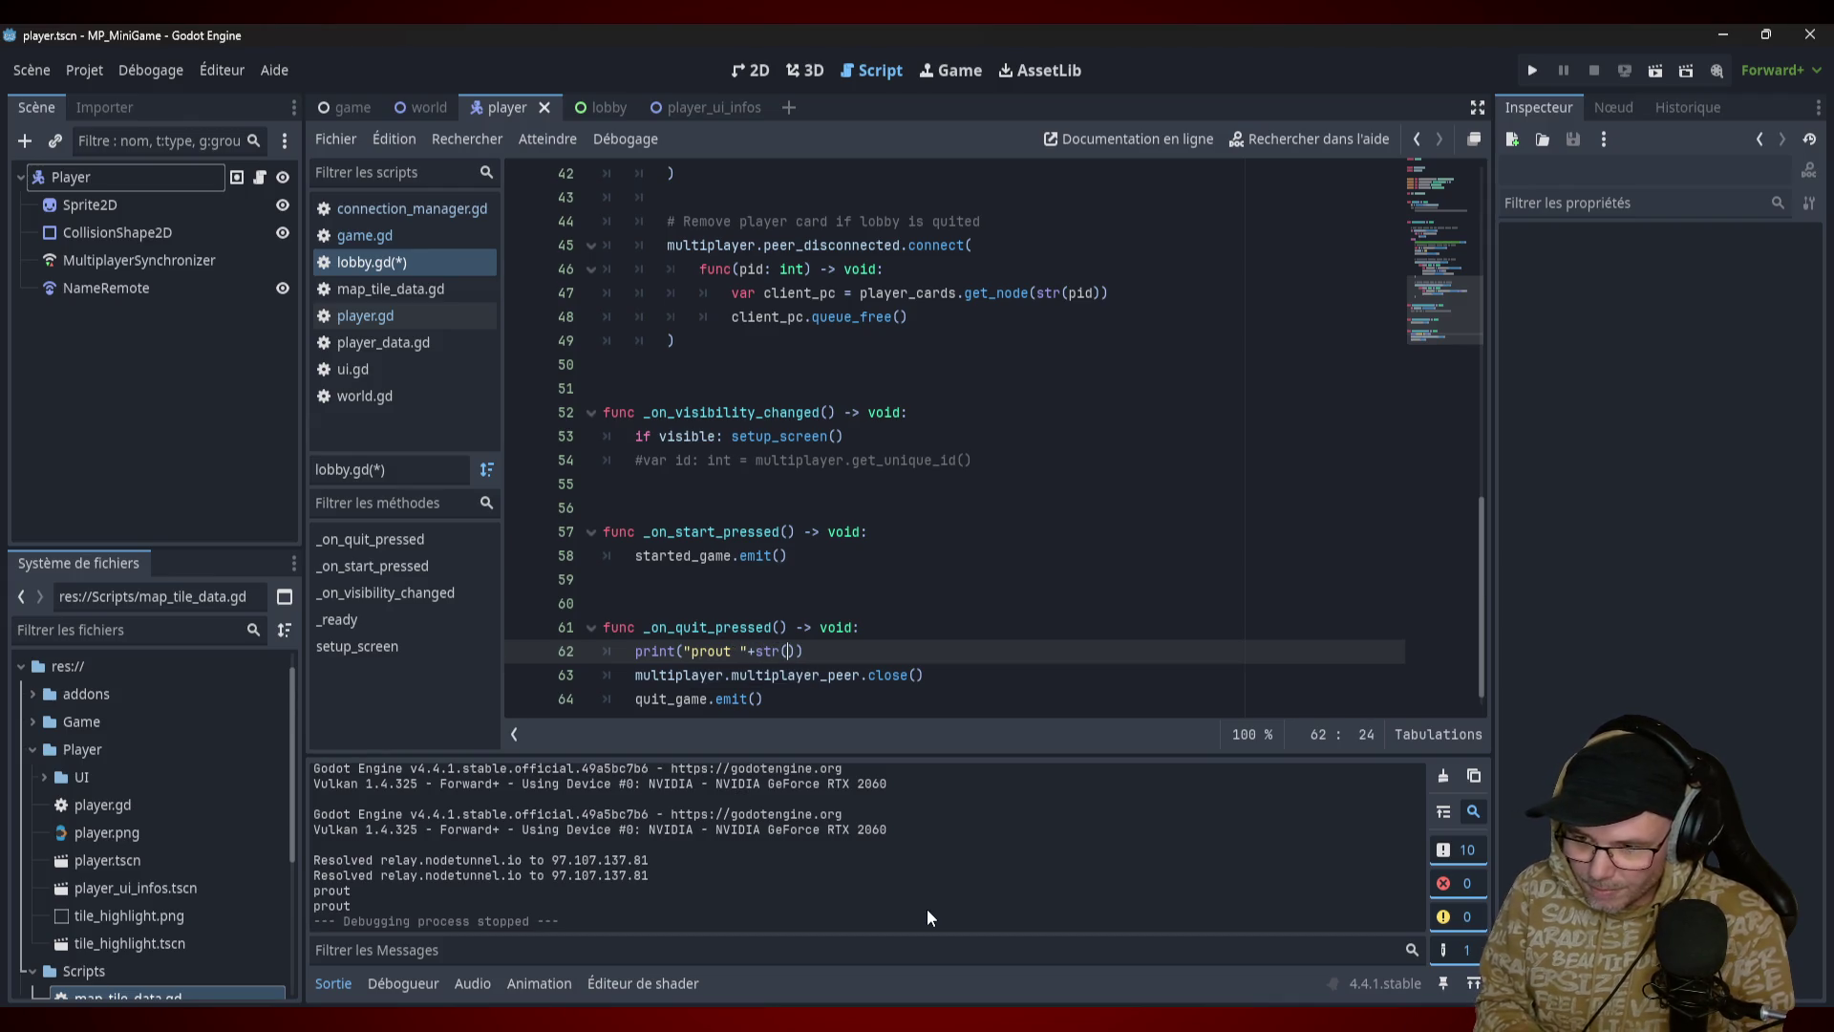
Fill the str() call with multiplayer.get_unique_id(), save lobby.gd and run the game
type("mult")
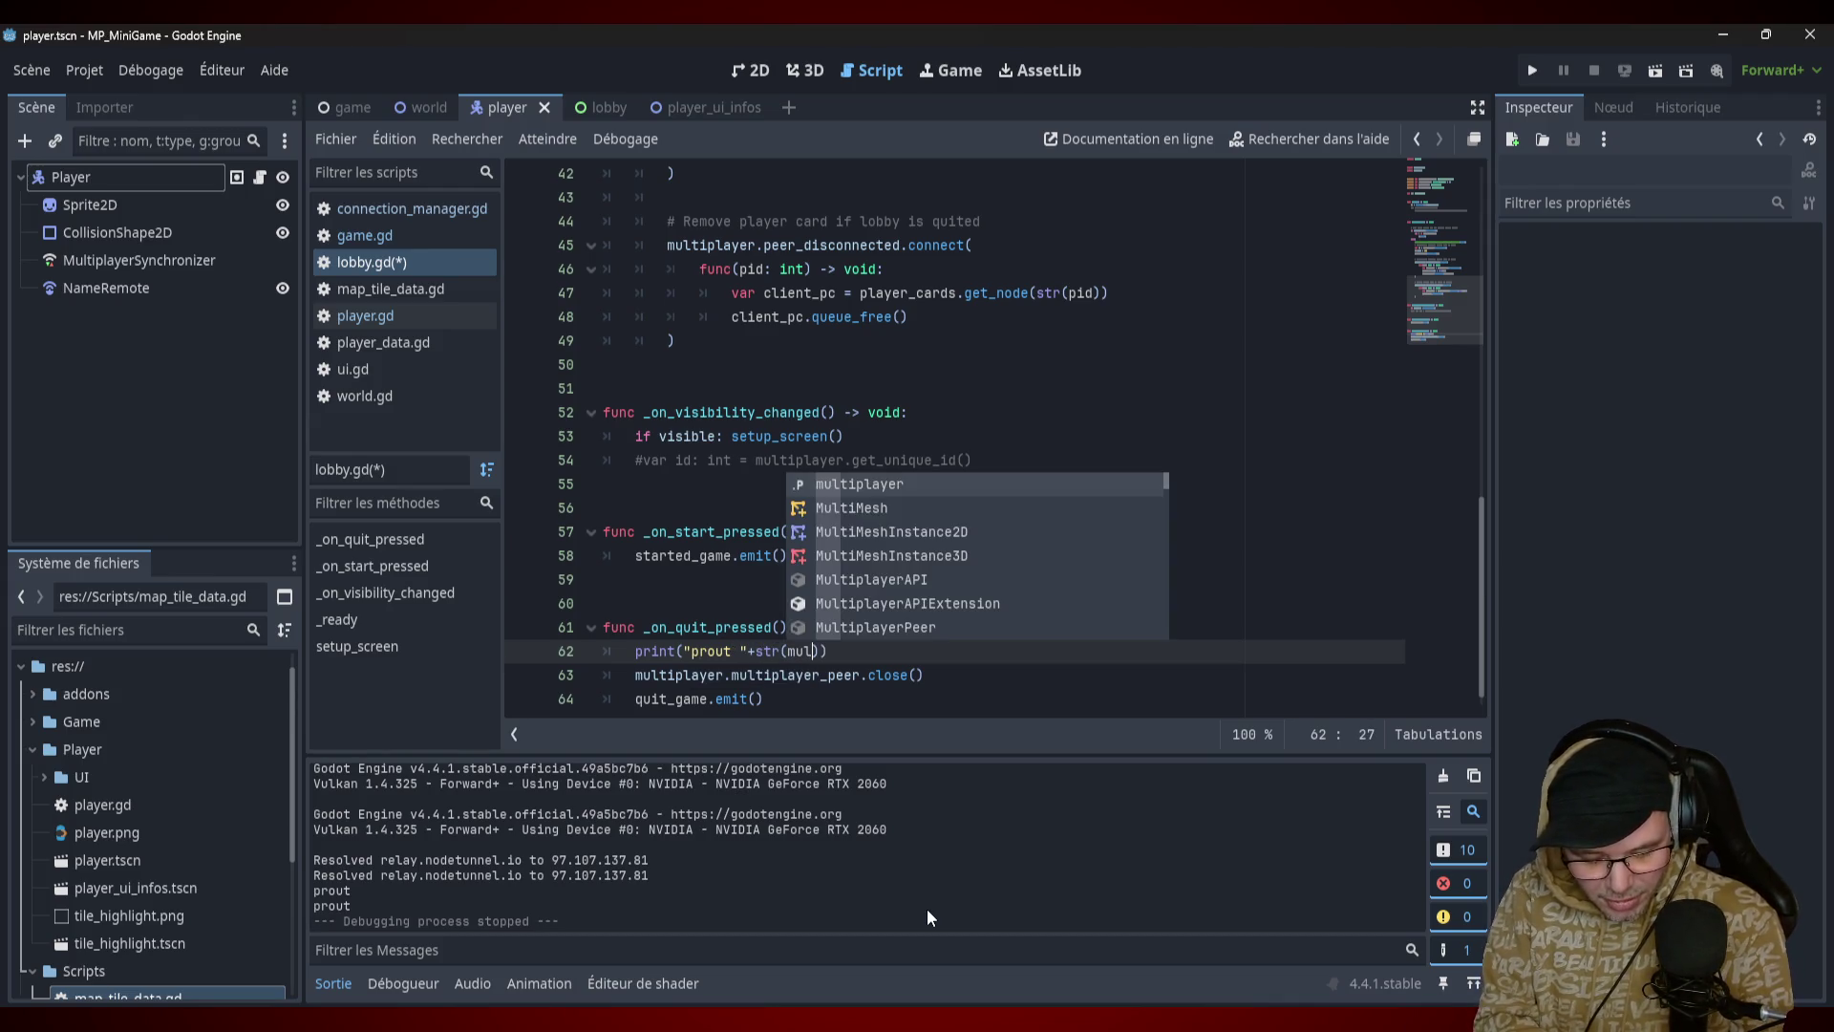
key("Return")
type(".get")
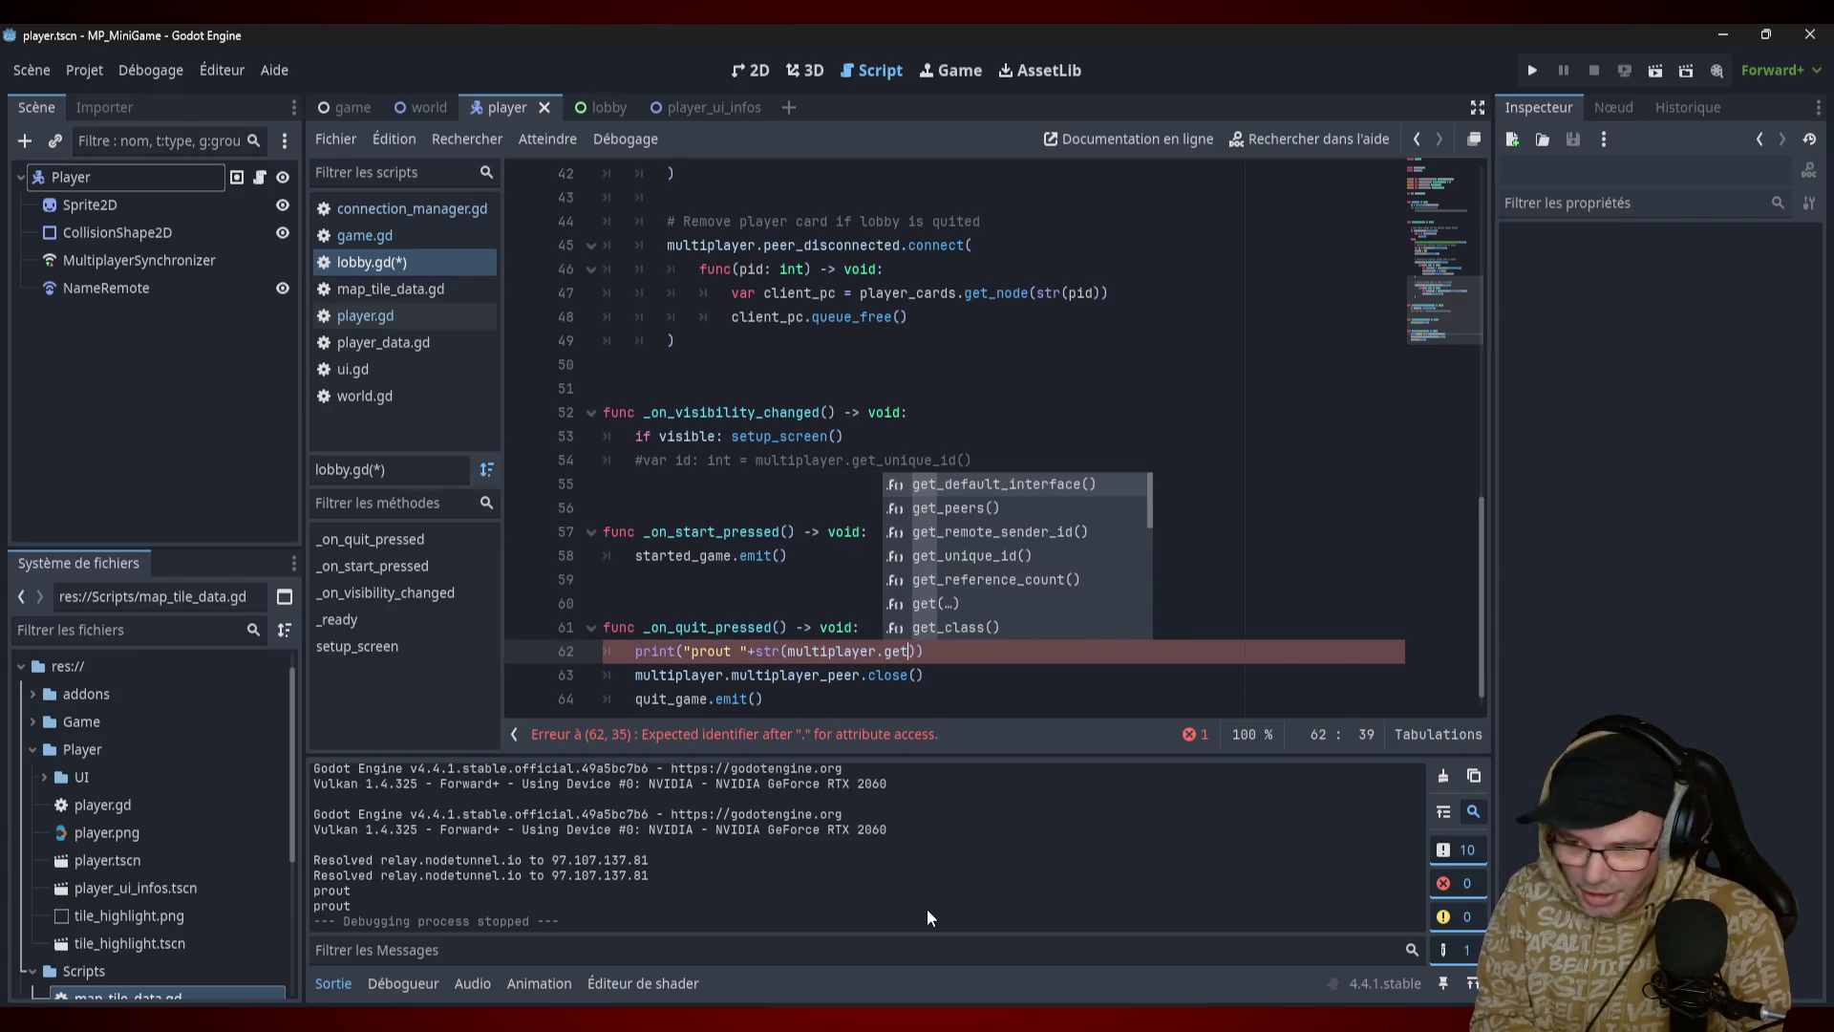
key("Down")
key("Down")
key("Down")
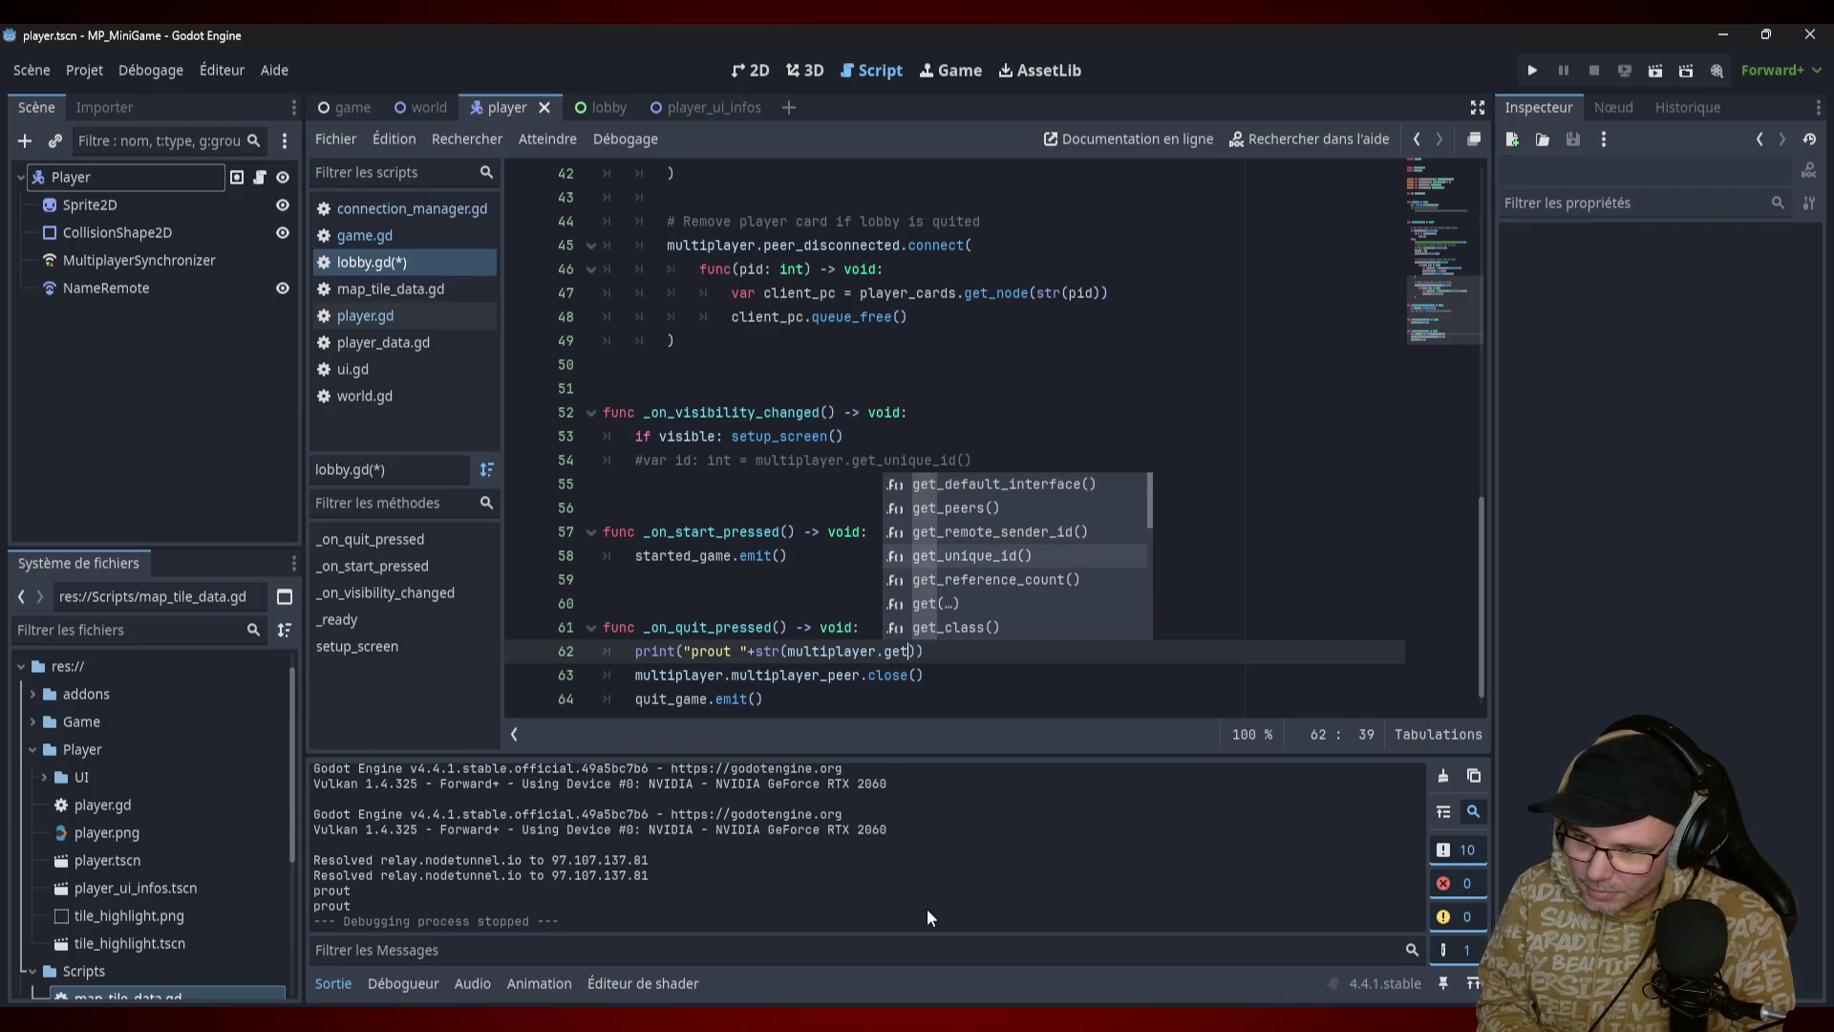
key("Return")
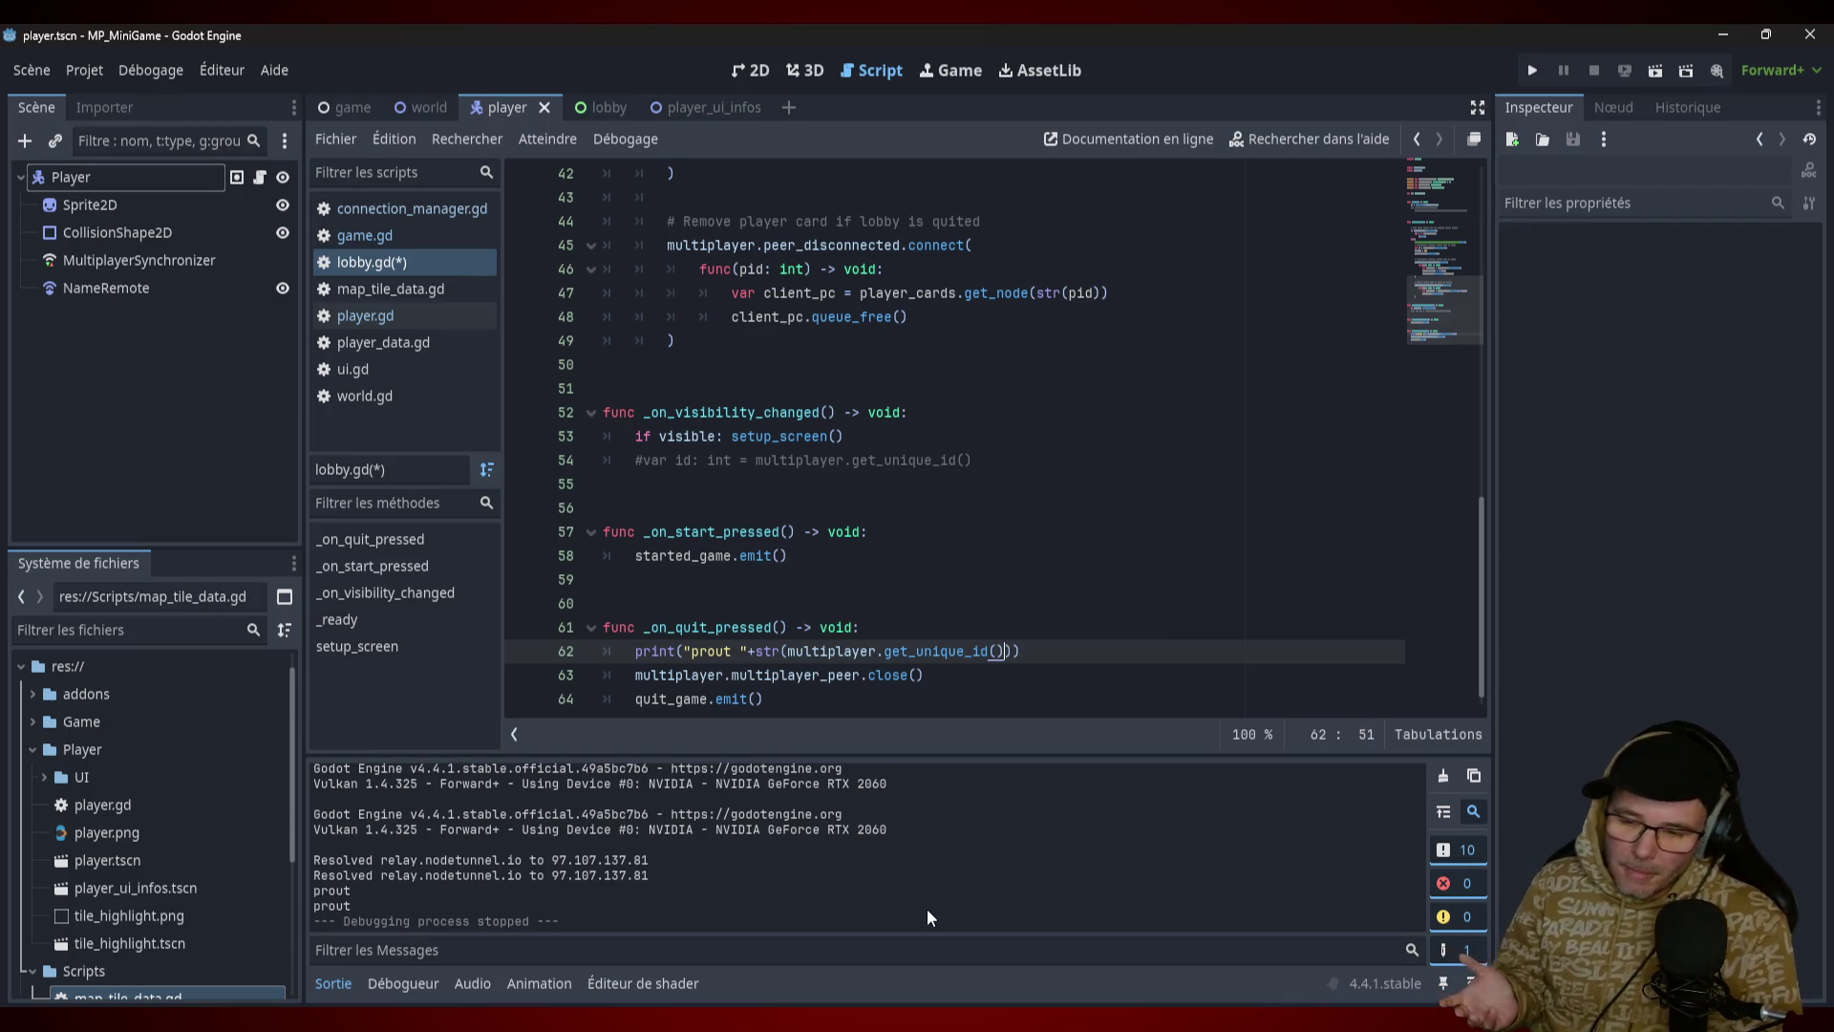
key("ctrl+s")
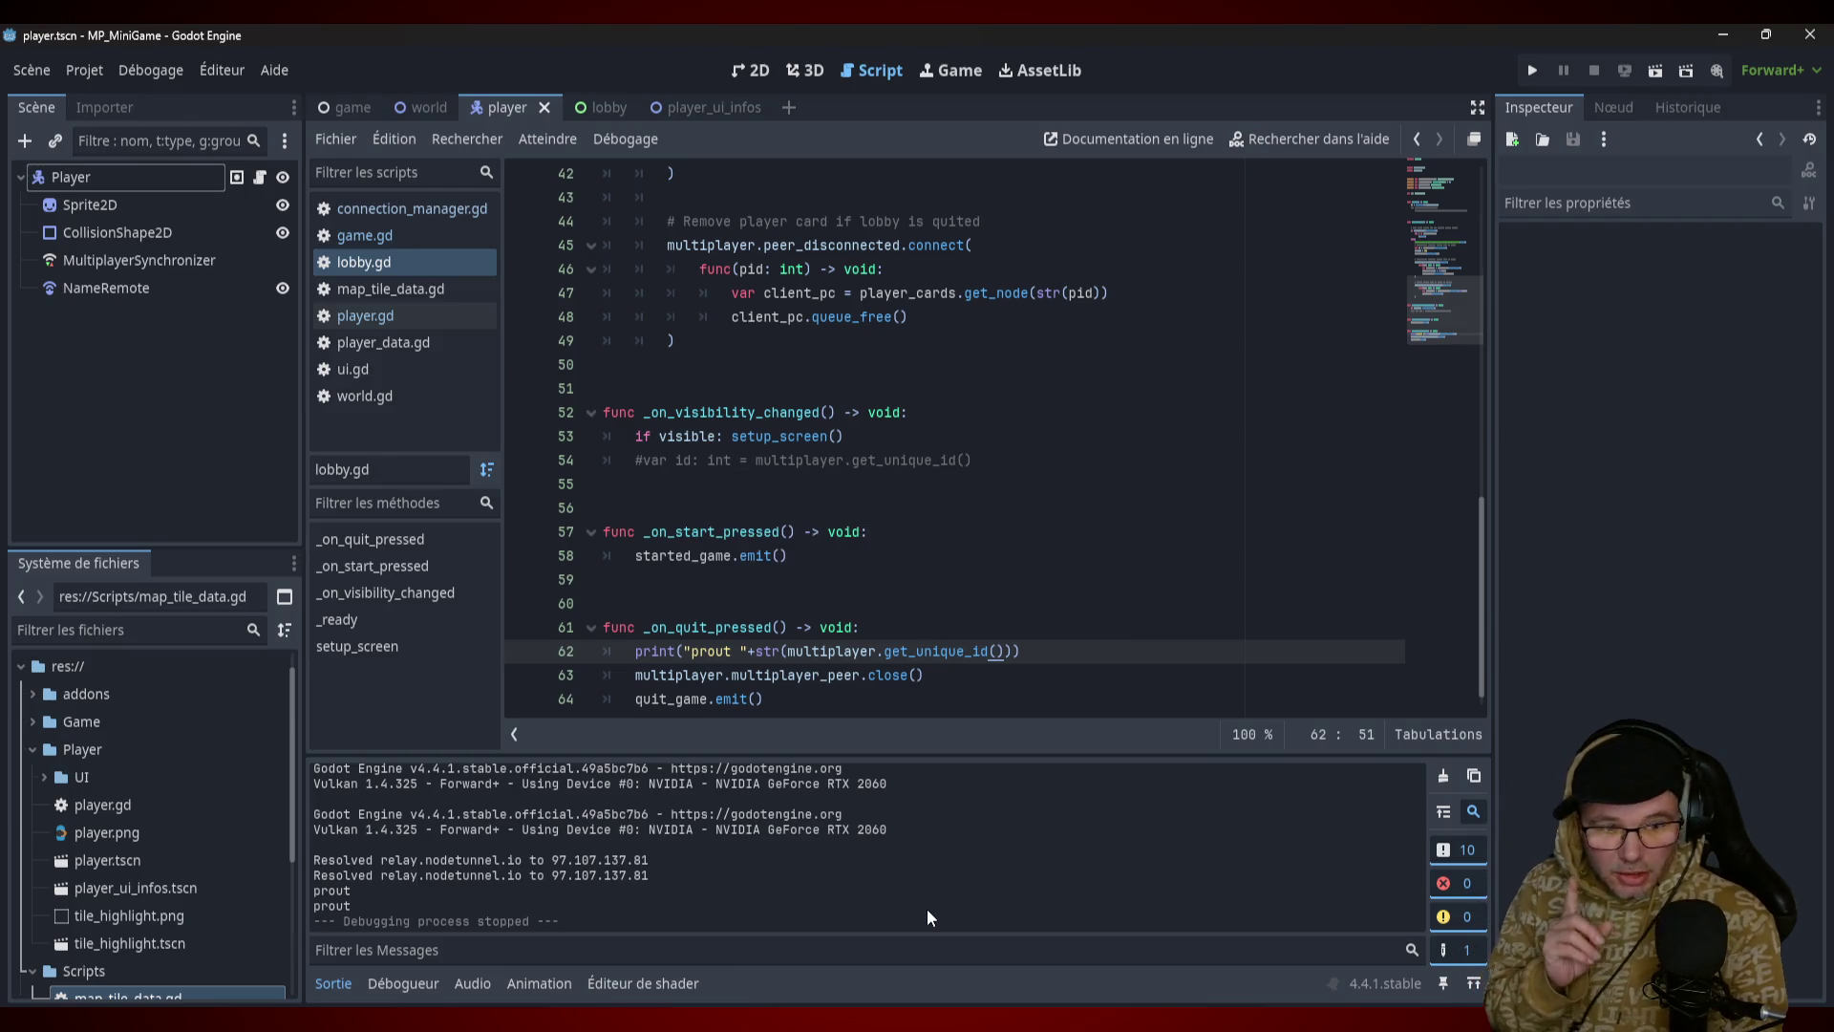
left_click(1535, 72)
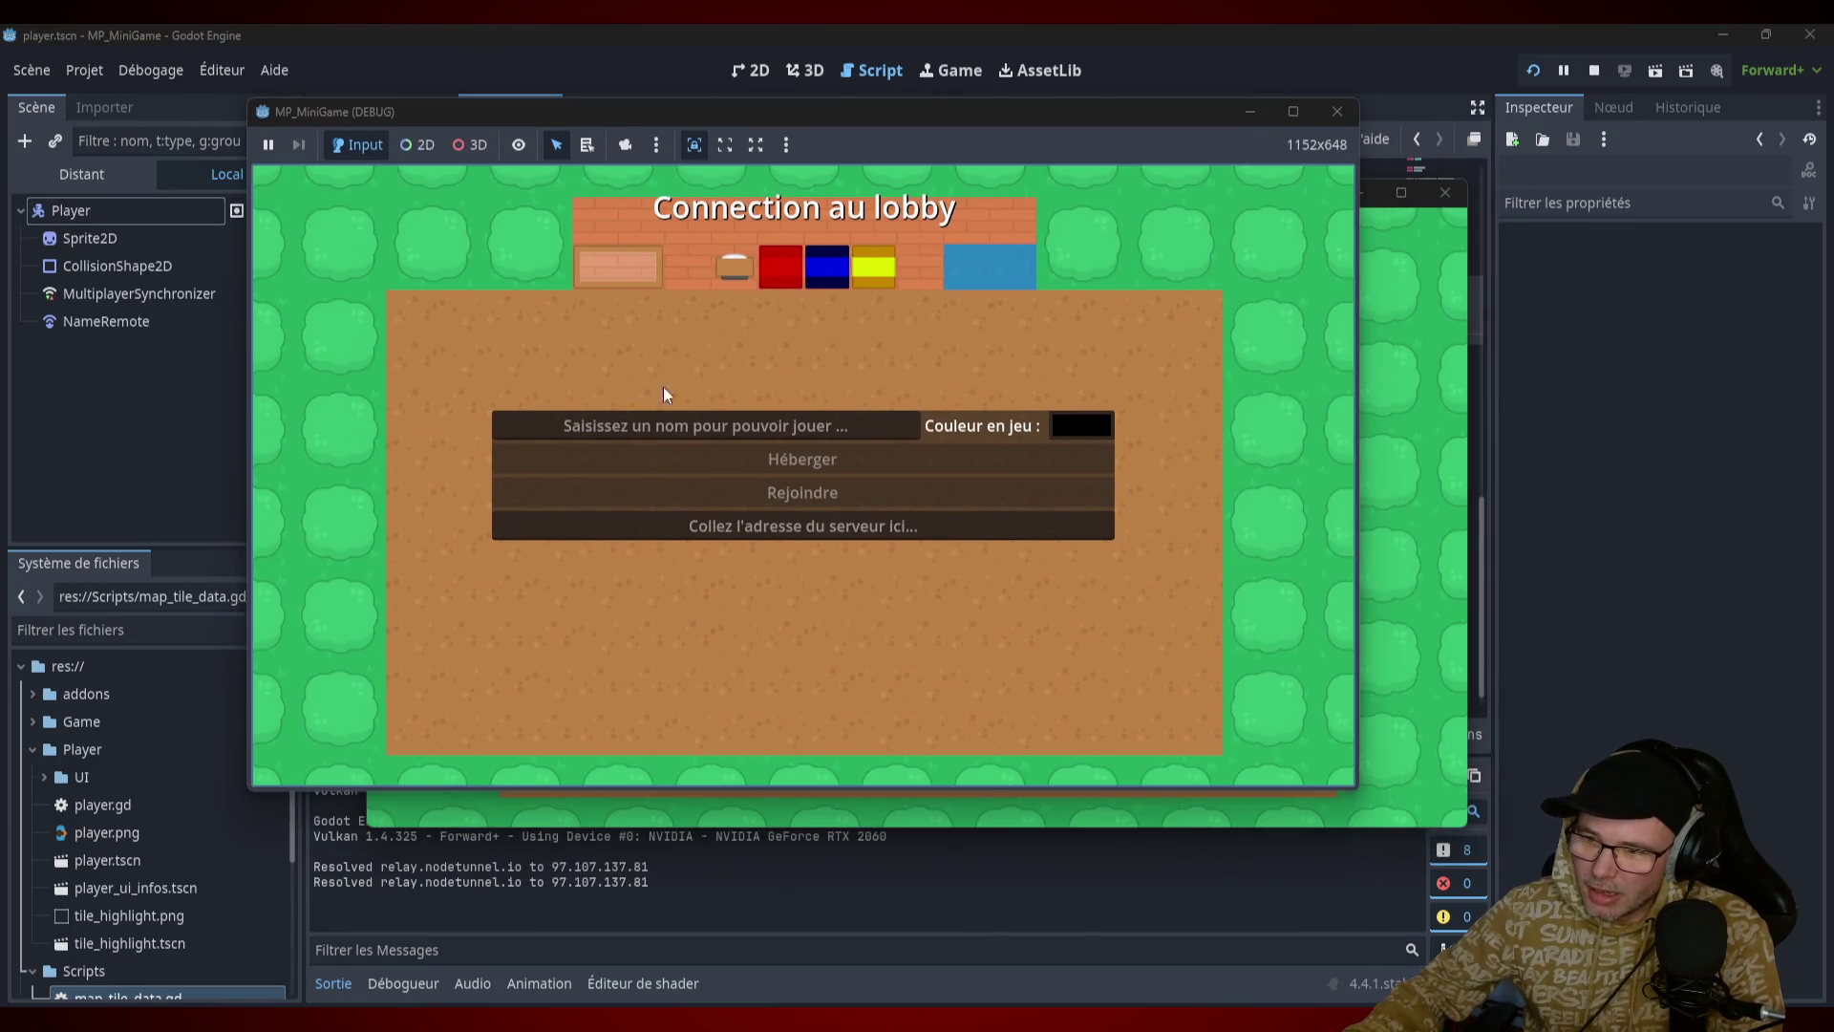
Host a lobby as 'werserver' in one game window and join it from the other with the pasted address
left_click(694, 427)
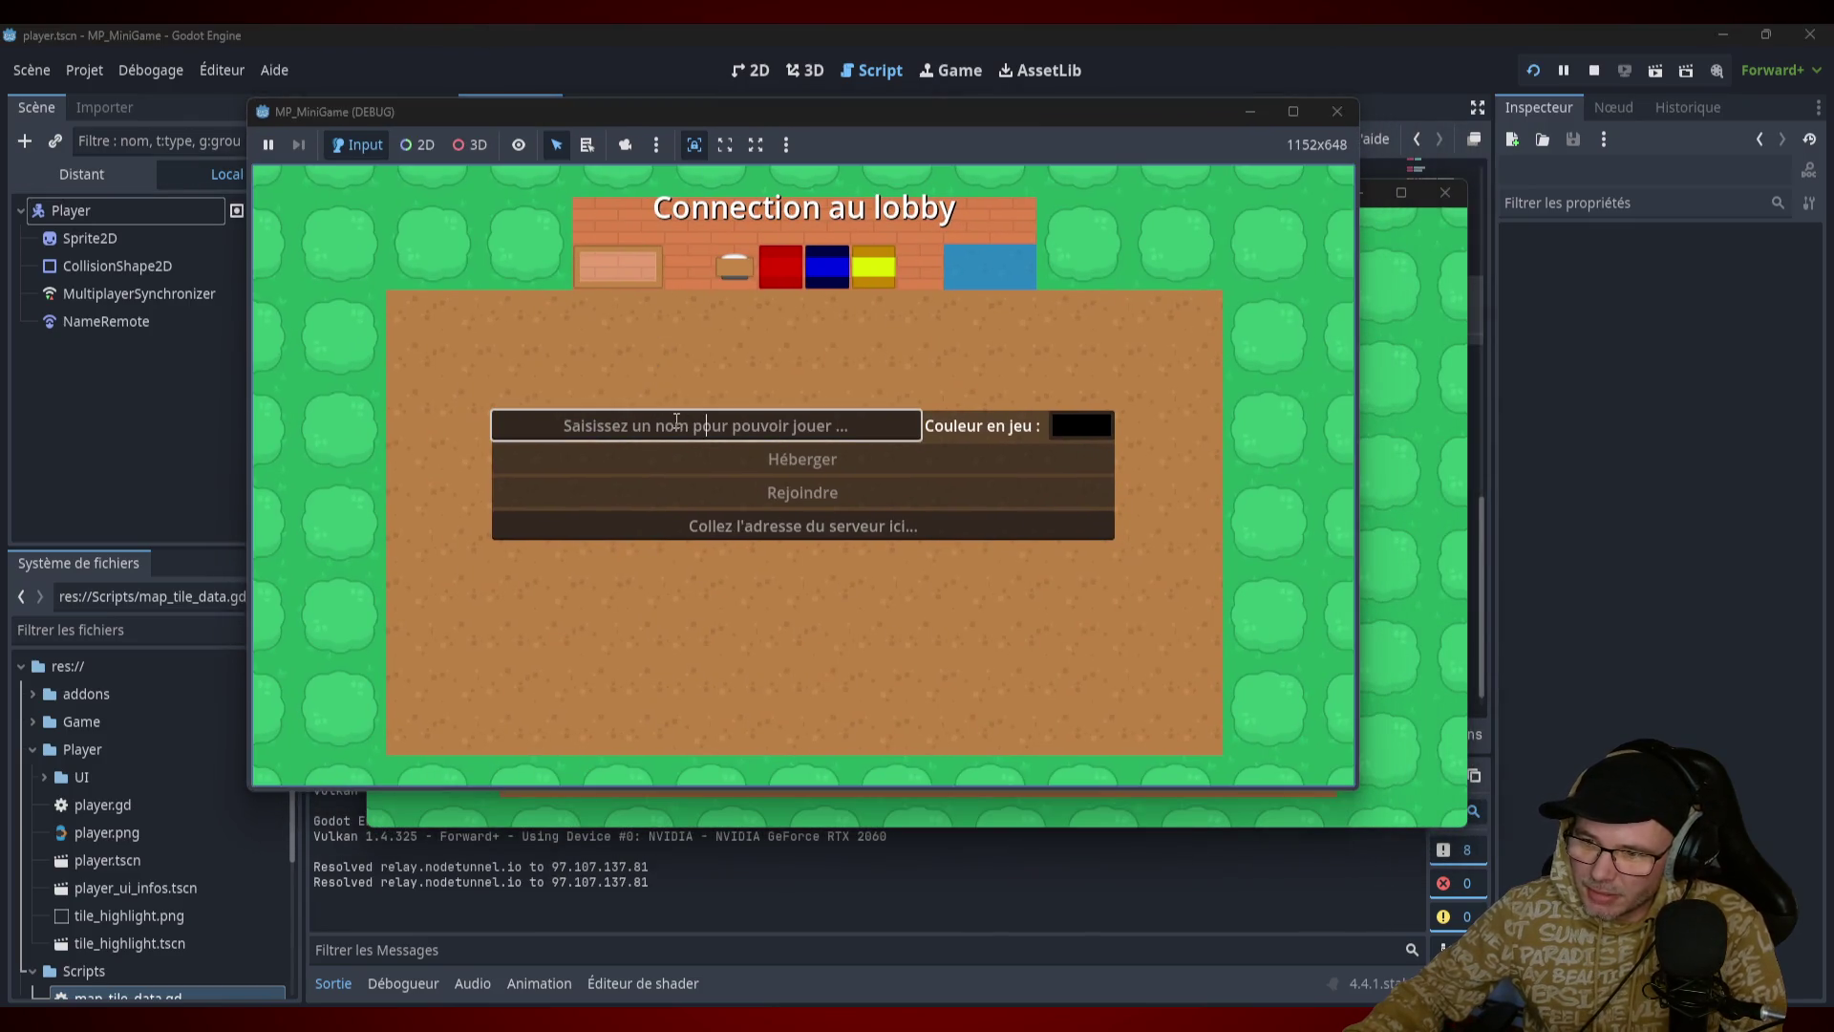
type("werserver")
left_click(863, 459)
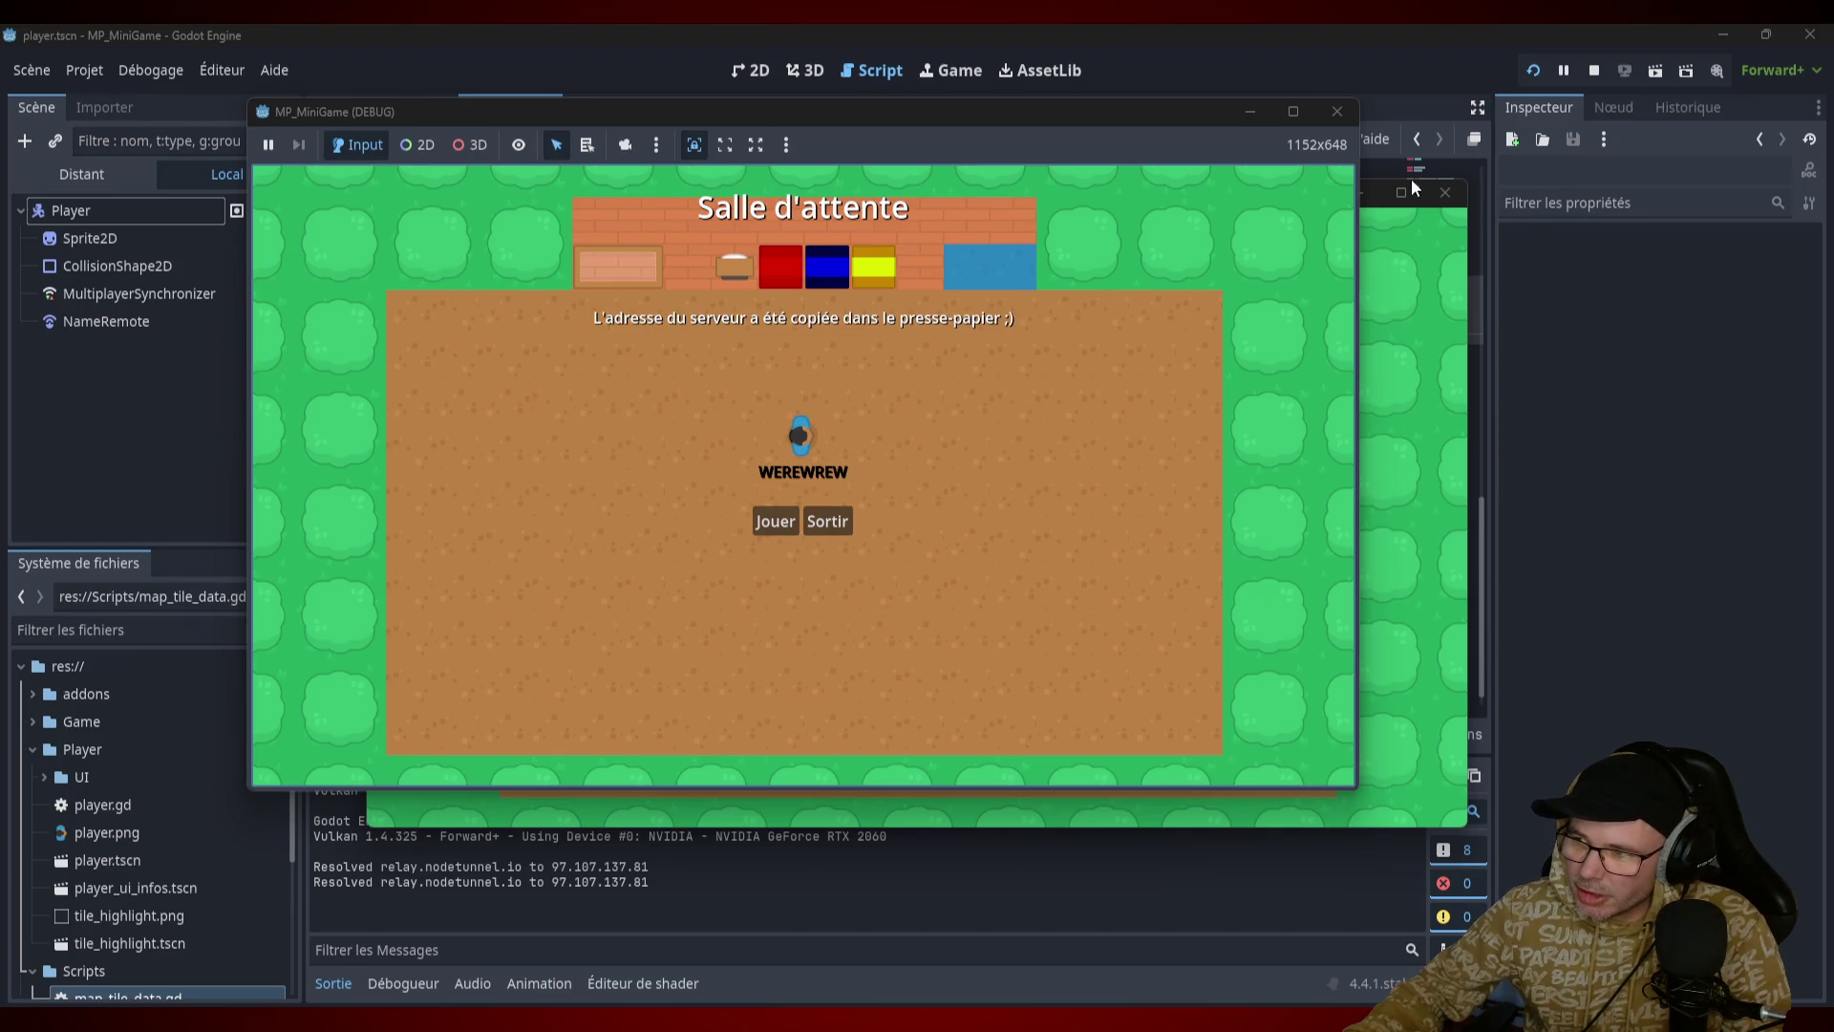
left_click(1406, 303)
left_click(897, 466)
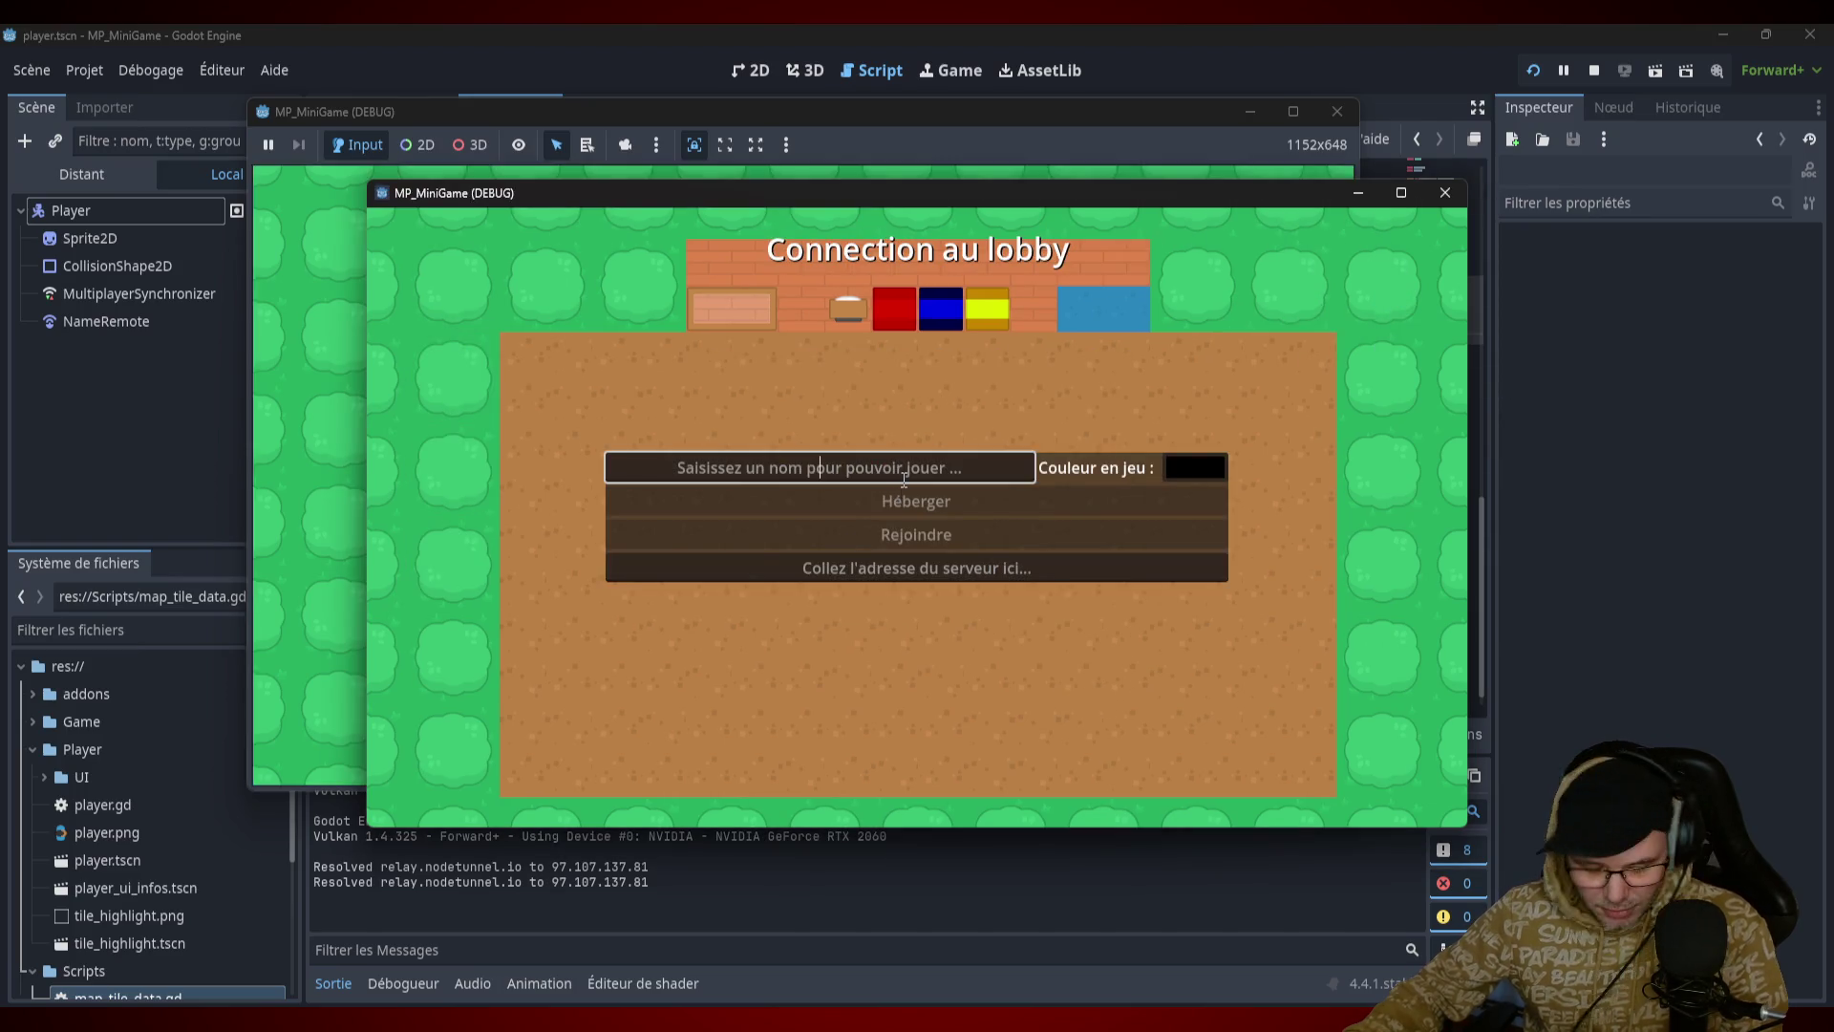
type("NLVUSSA8")
left_click(928, 572)
key("ctrl+v")
left_click(937, 530)
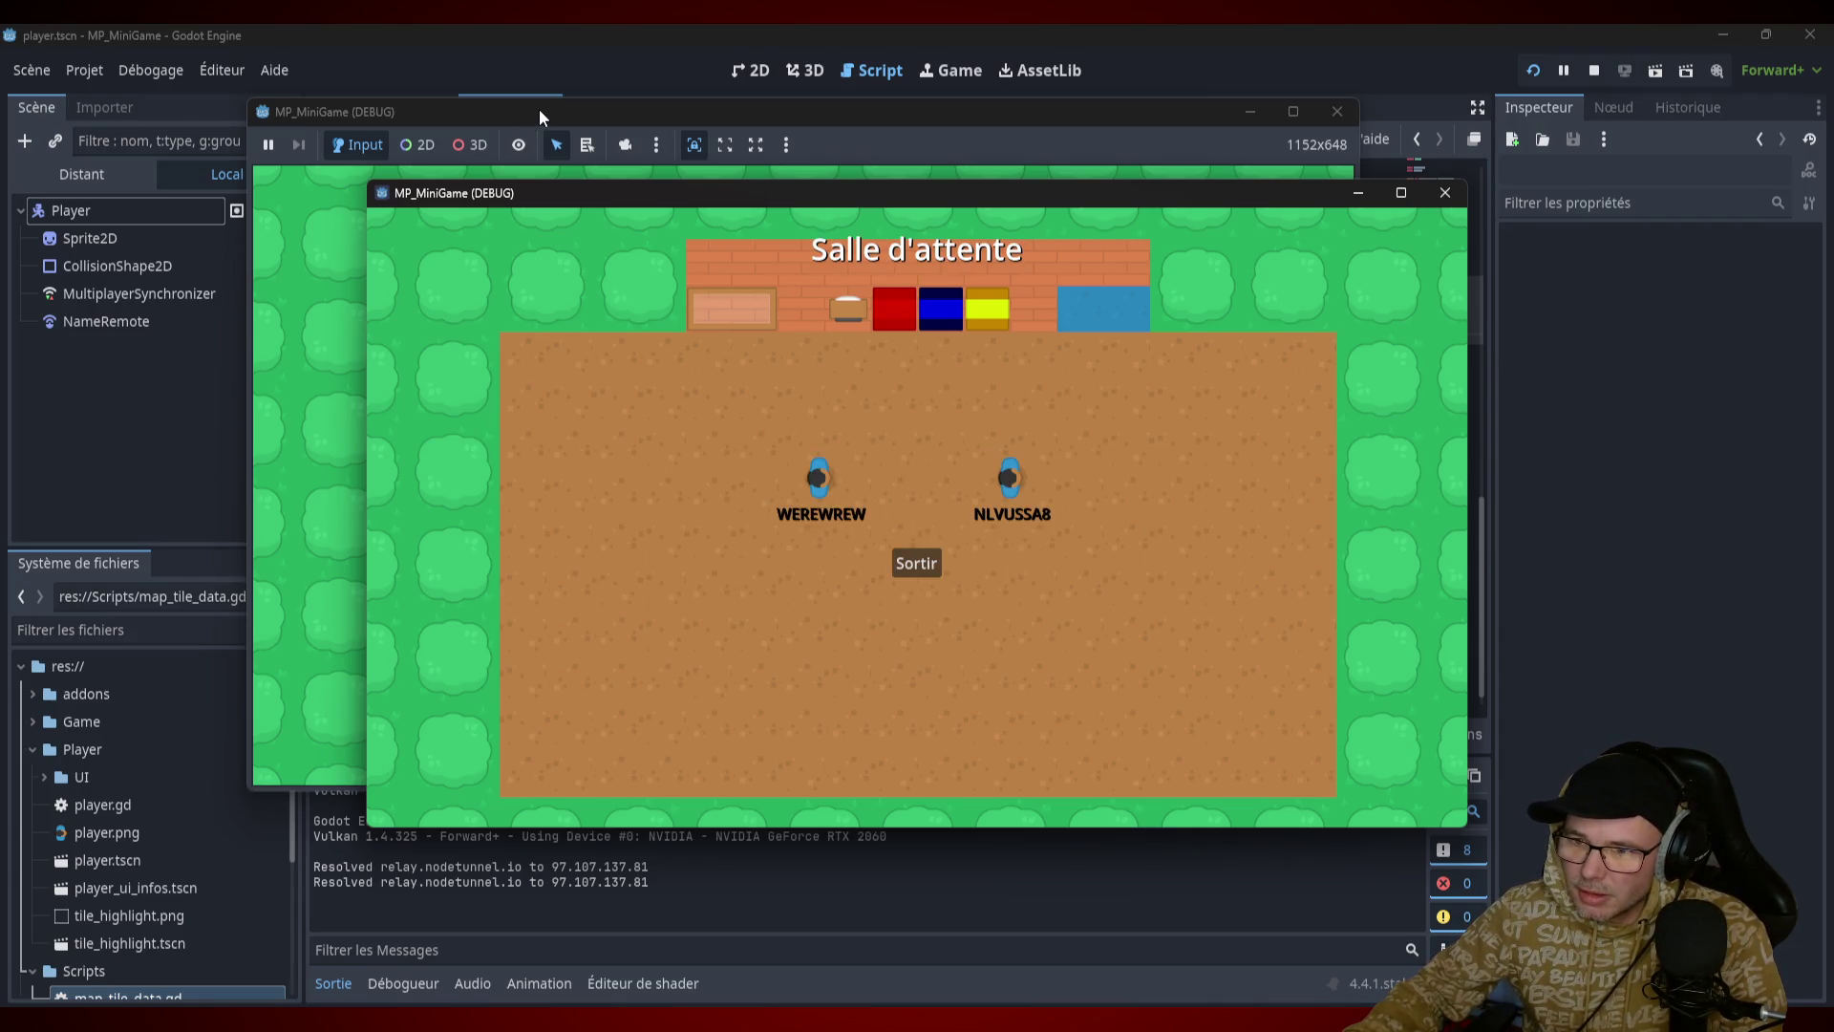
Leave the lobby as host, then as client, logging prout 1 and prout 2, and close both windows
left_click(539, 108)
left_click(821, 521)
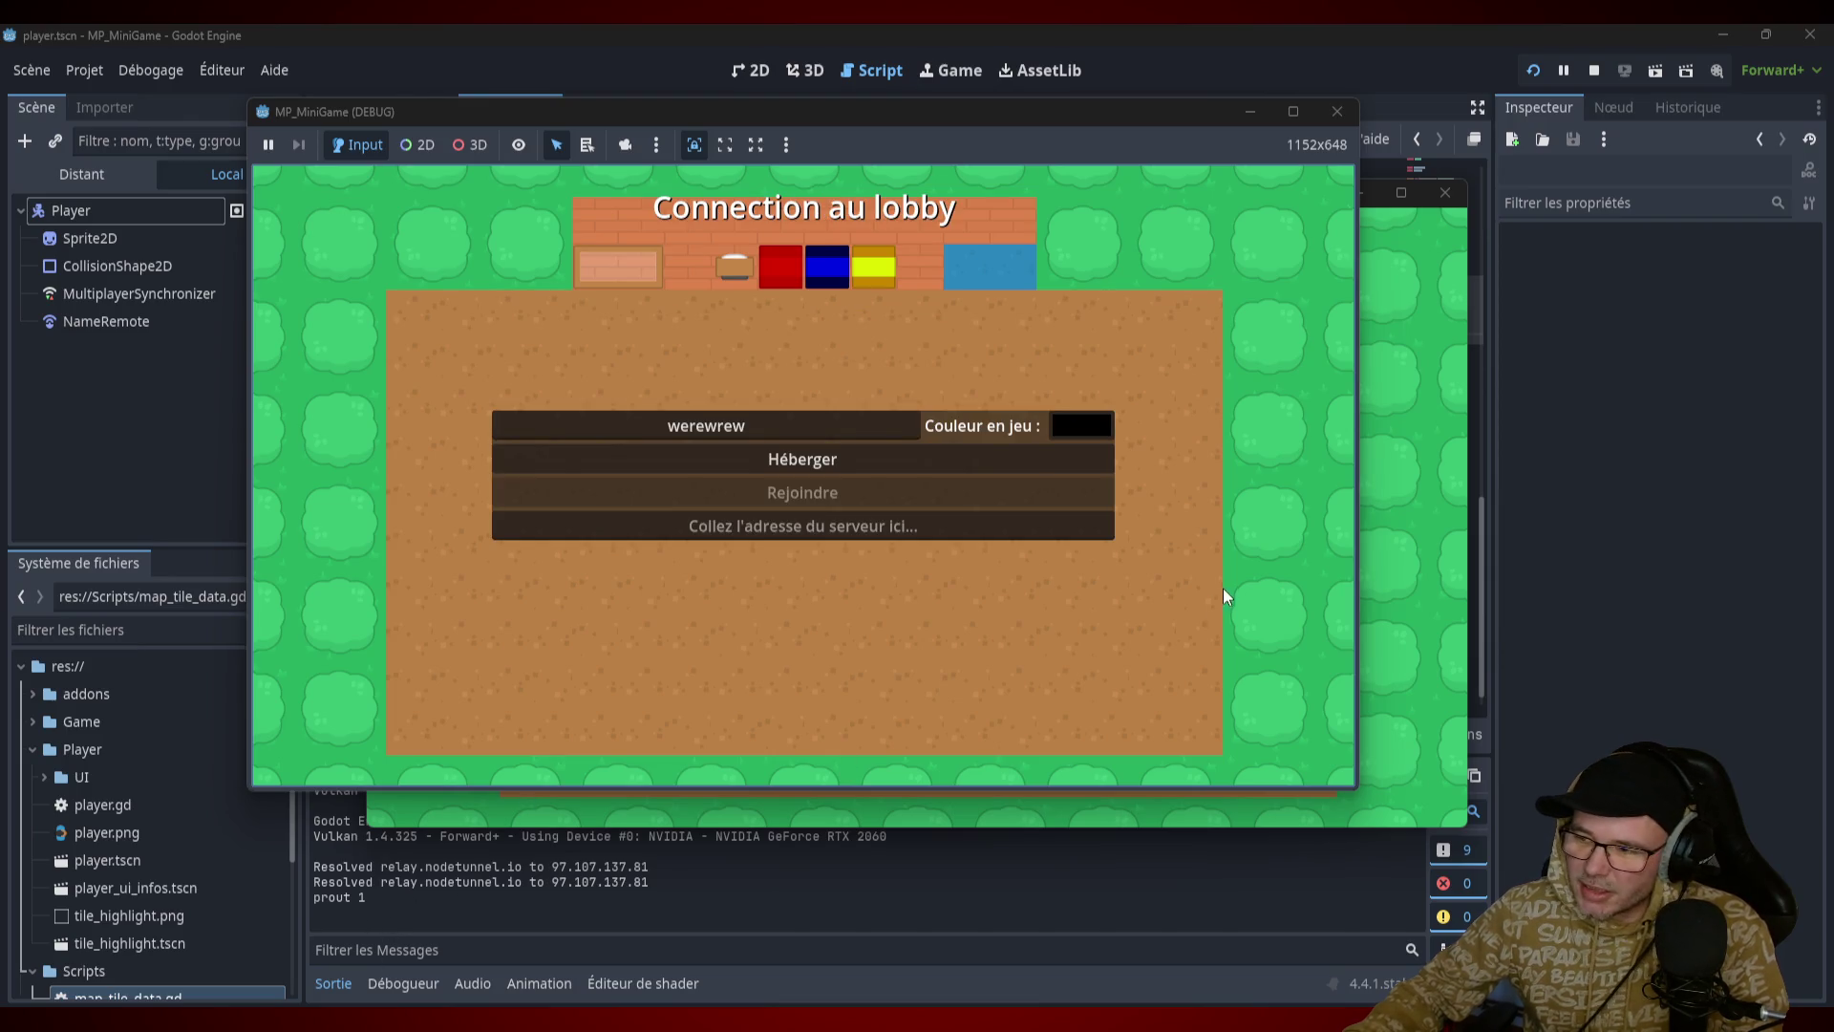
left_click(1383, 508)
left_click(919, 562)
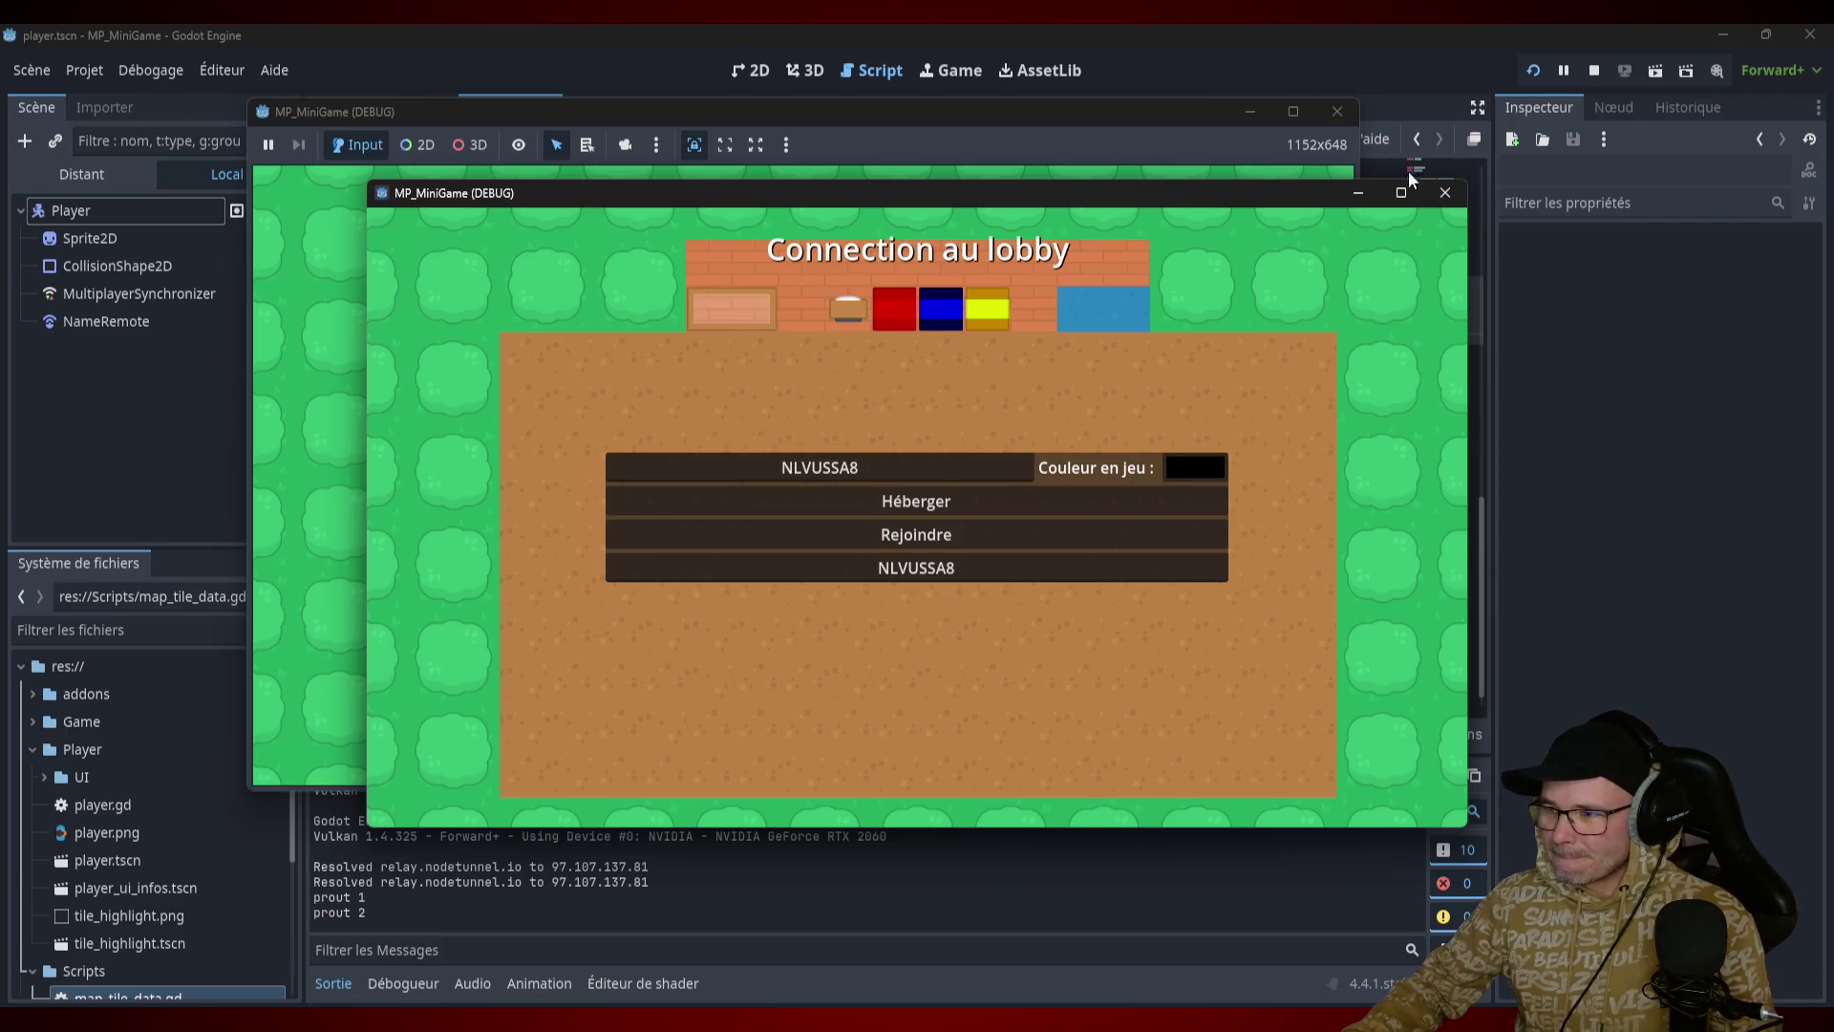
left_click(1447, 193)
left_click(1337, 111)
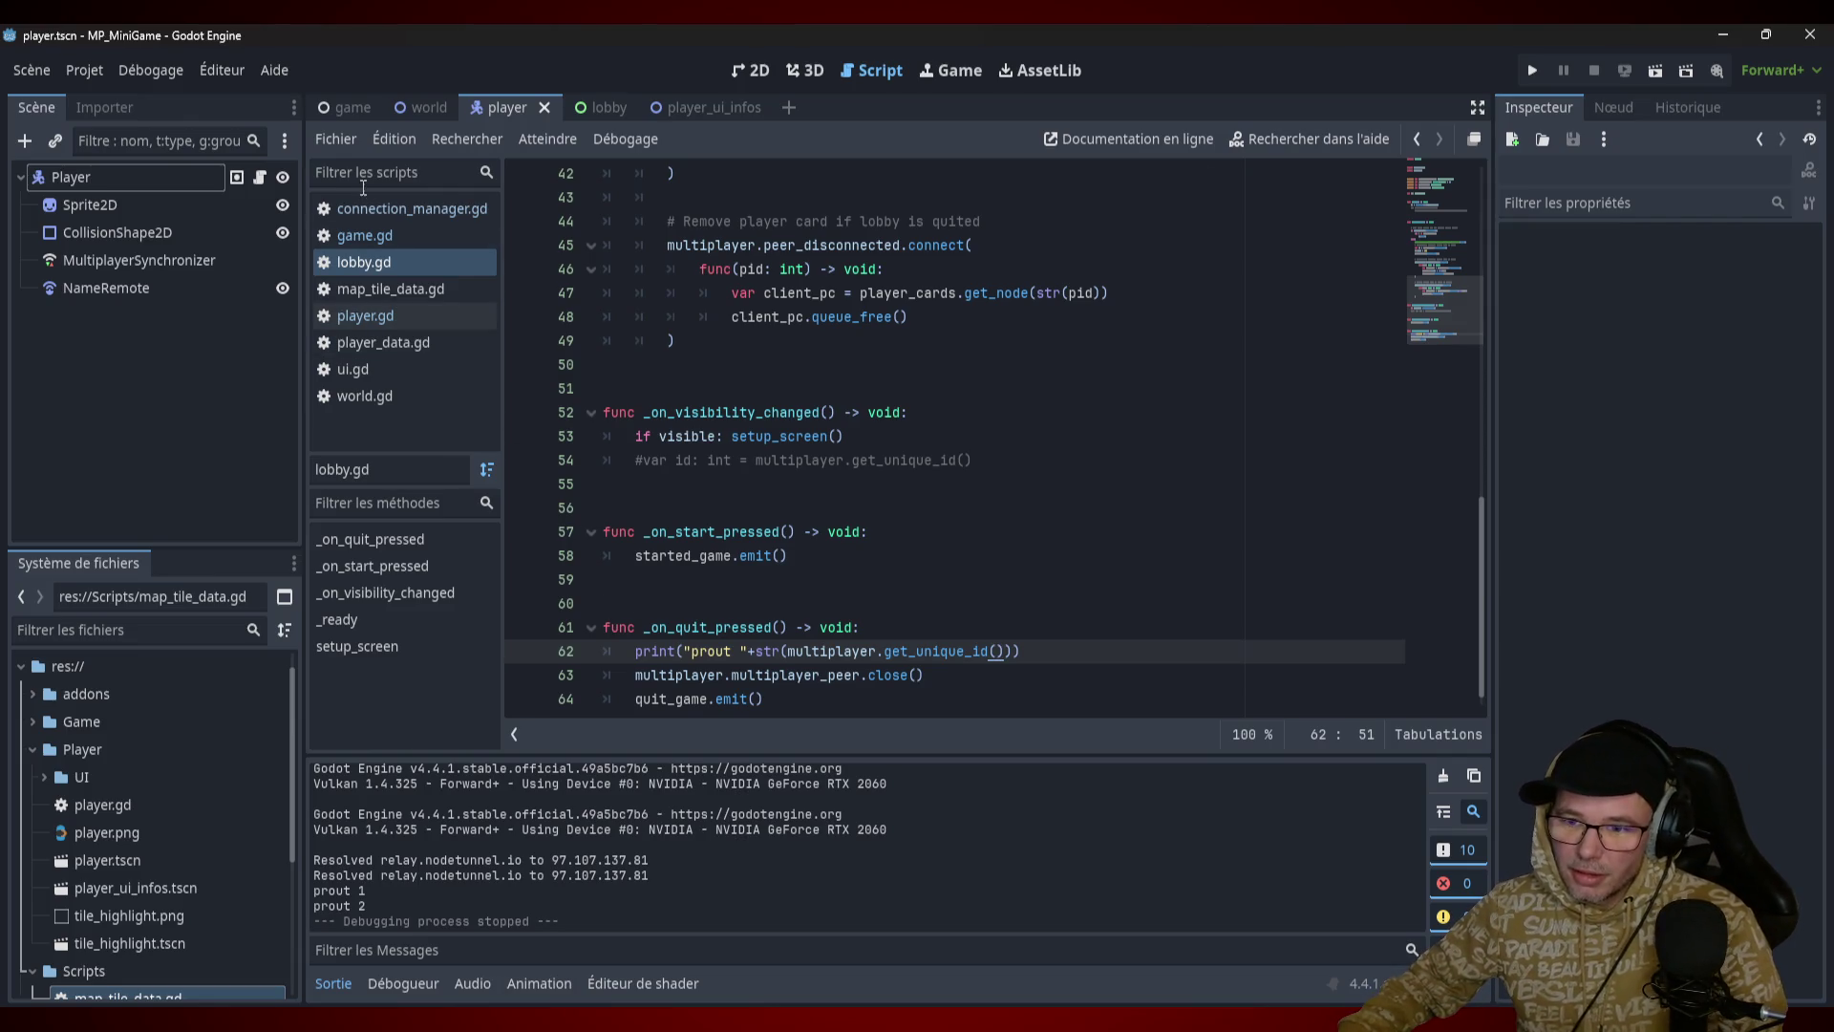
left_click(388, 270)
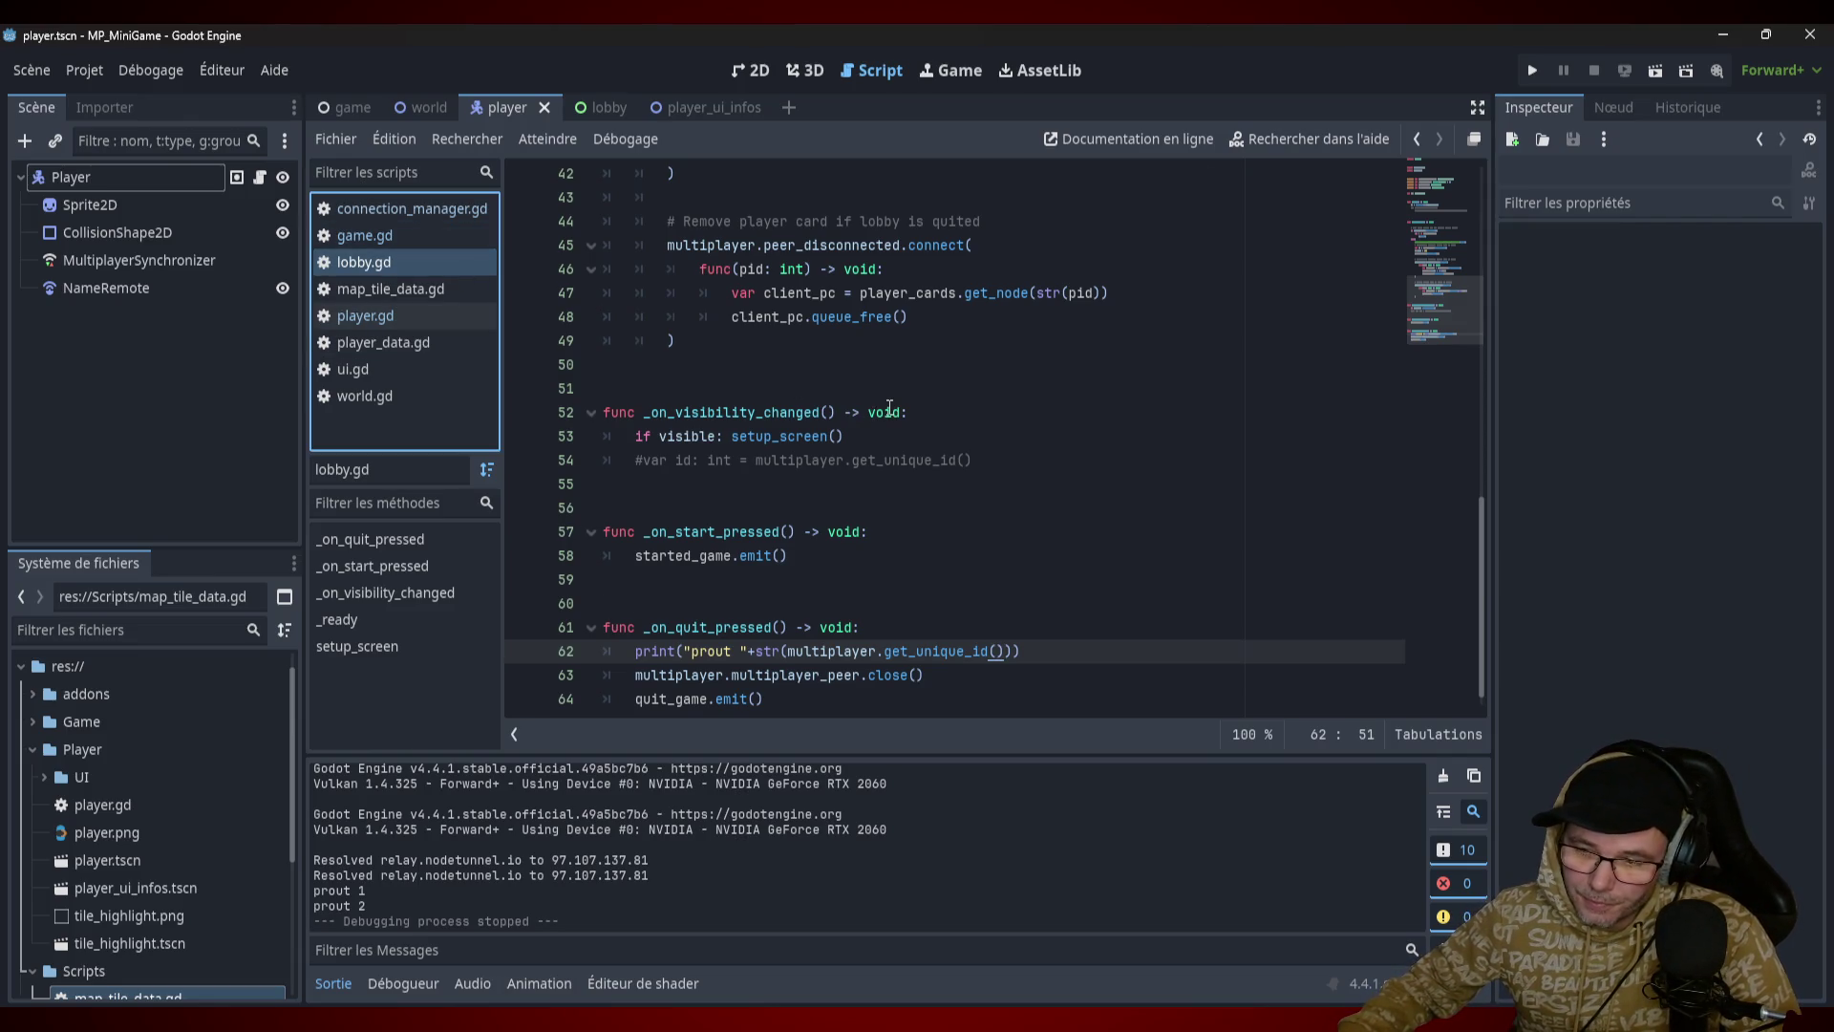
scroll(889, 408, "down", 1)
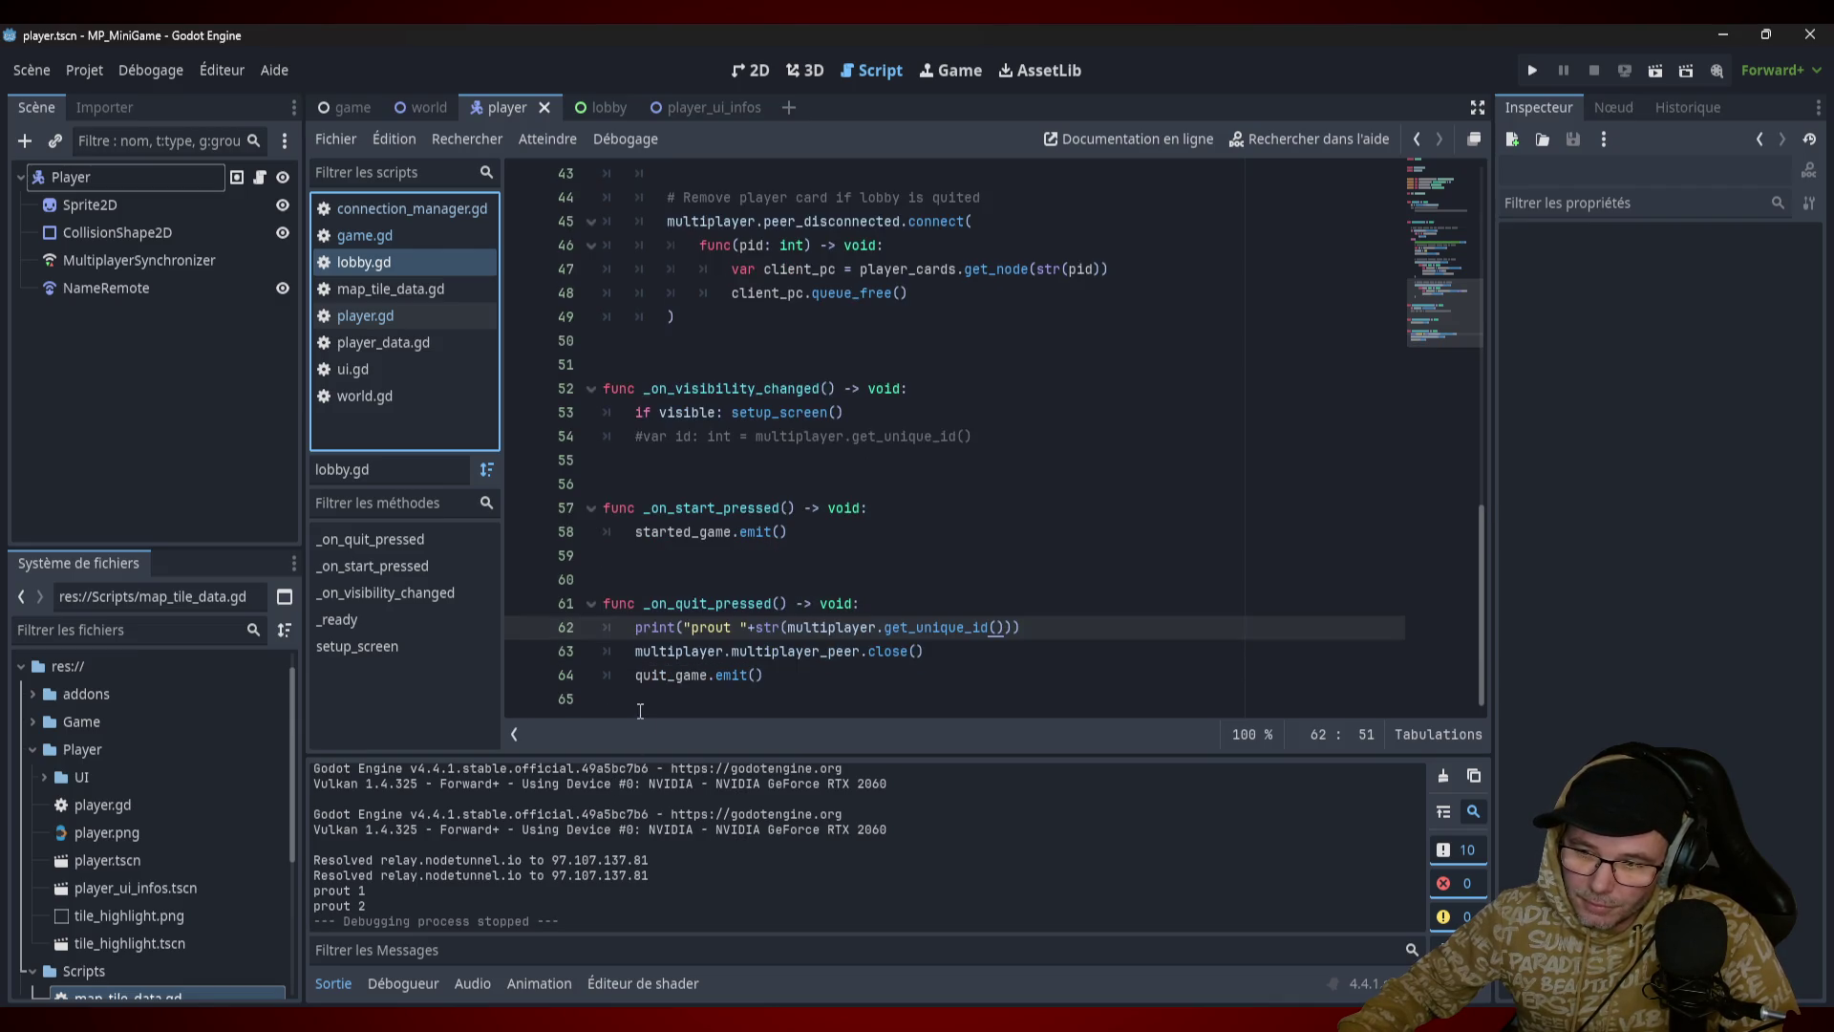
left_click(633, 701)
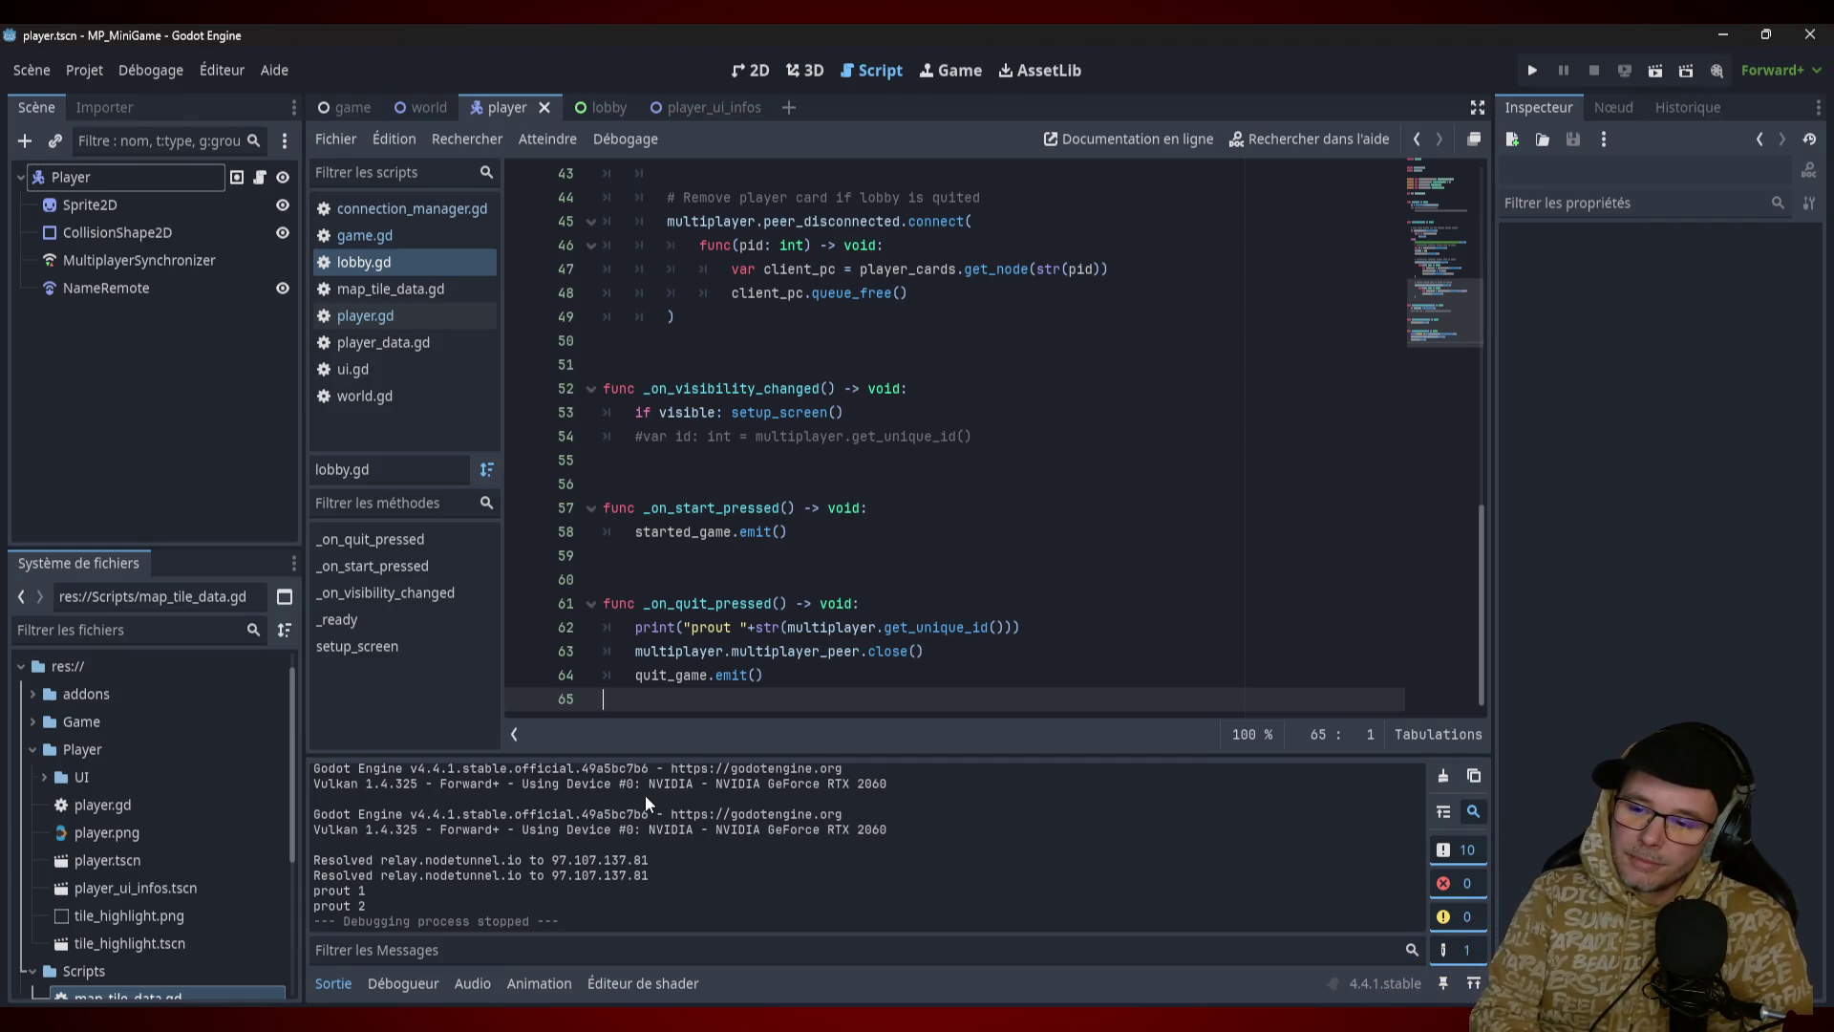
key("Return")
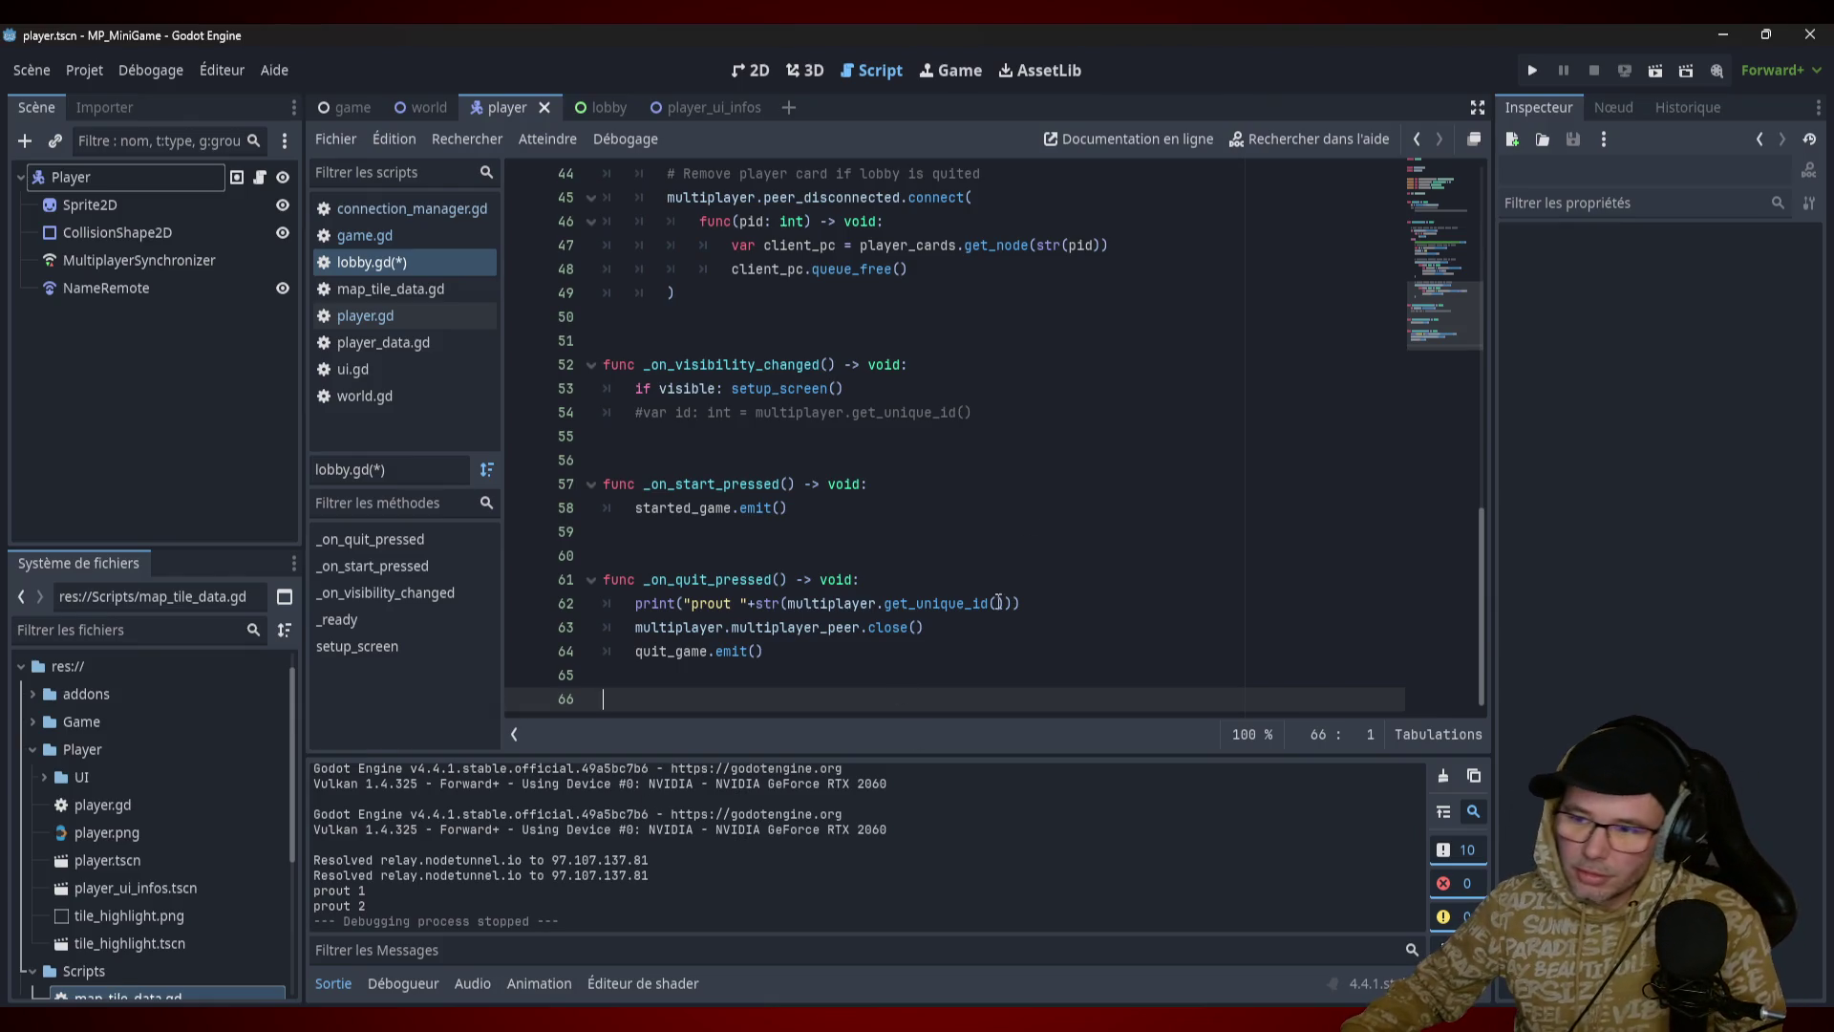
scroll(996, 411, "up", 14)
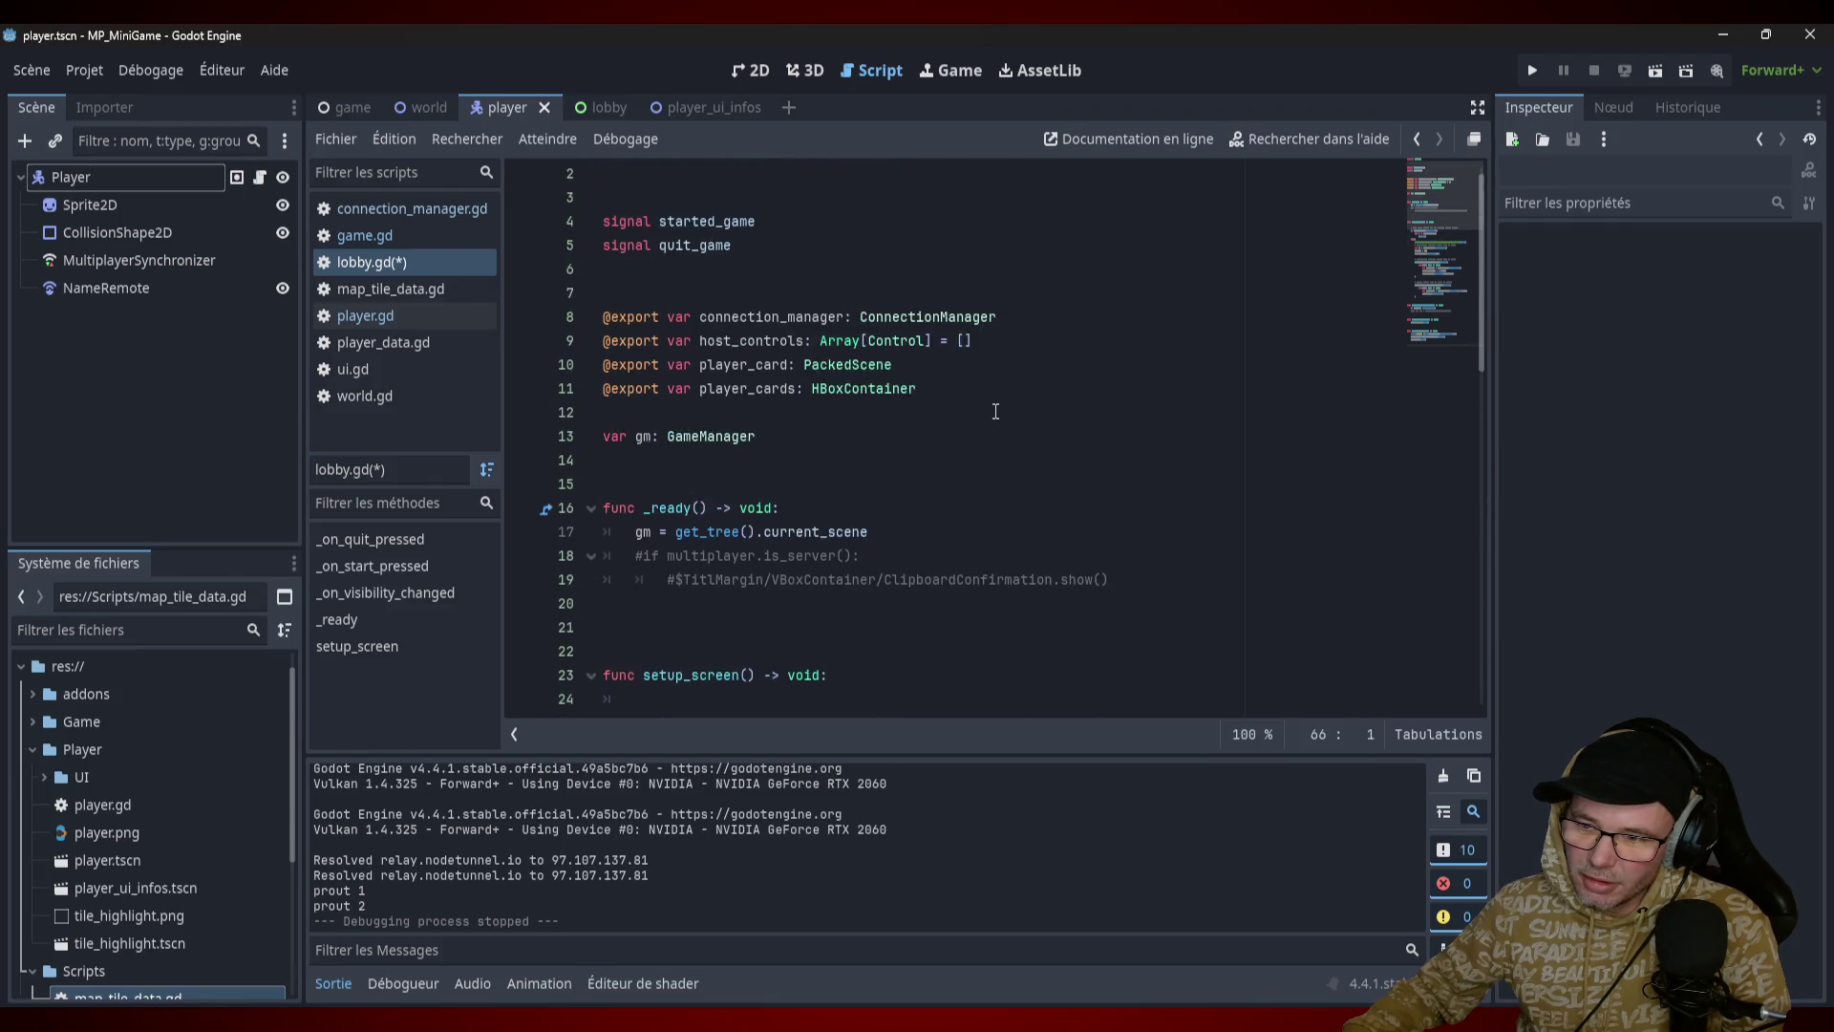
scroll(995, 411, "down", 4)
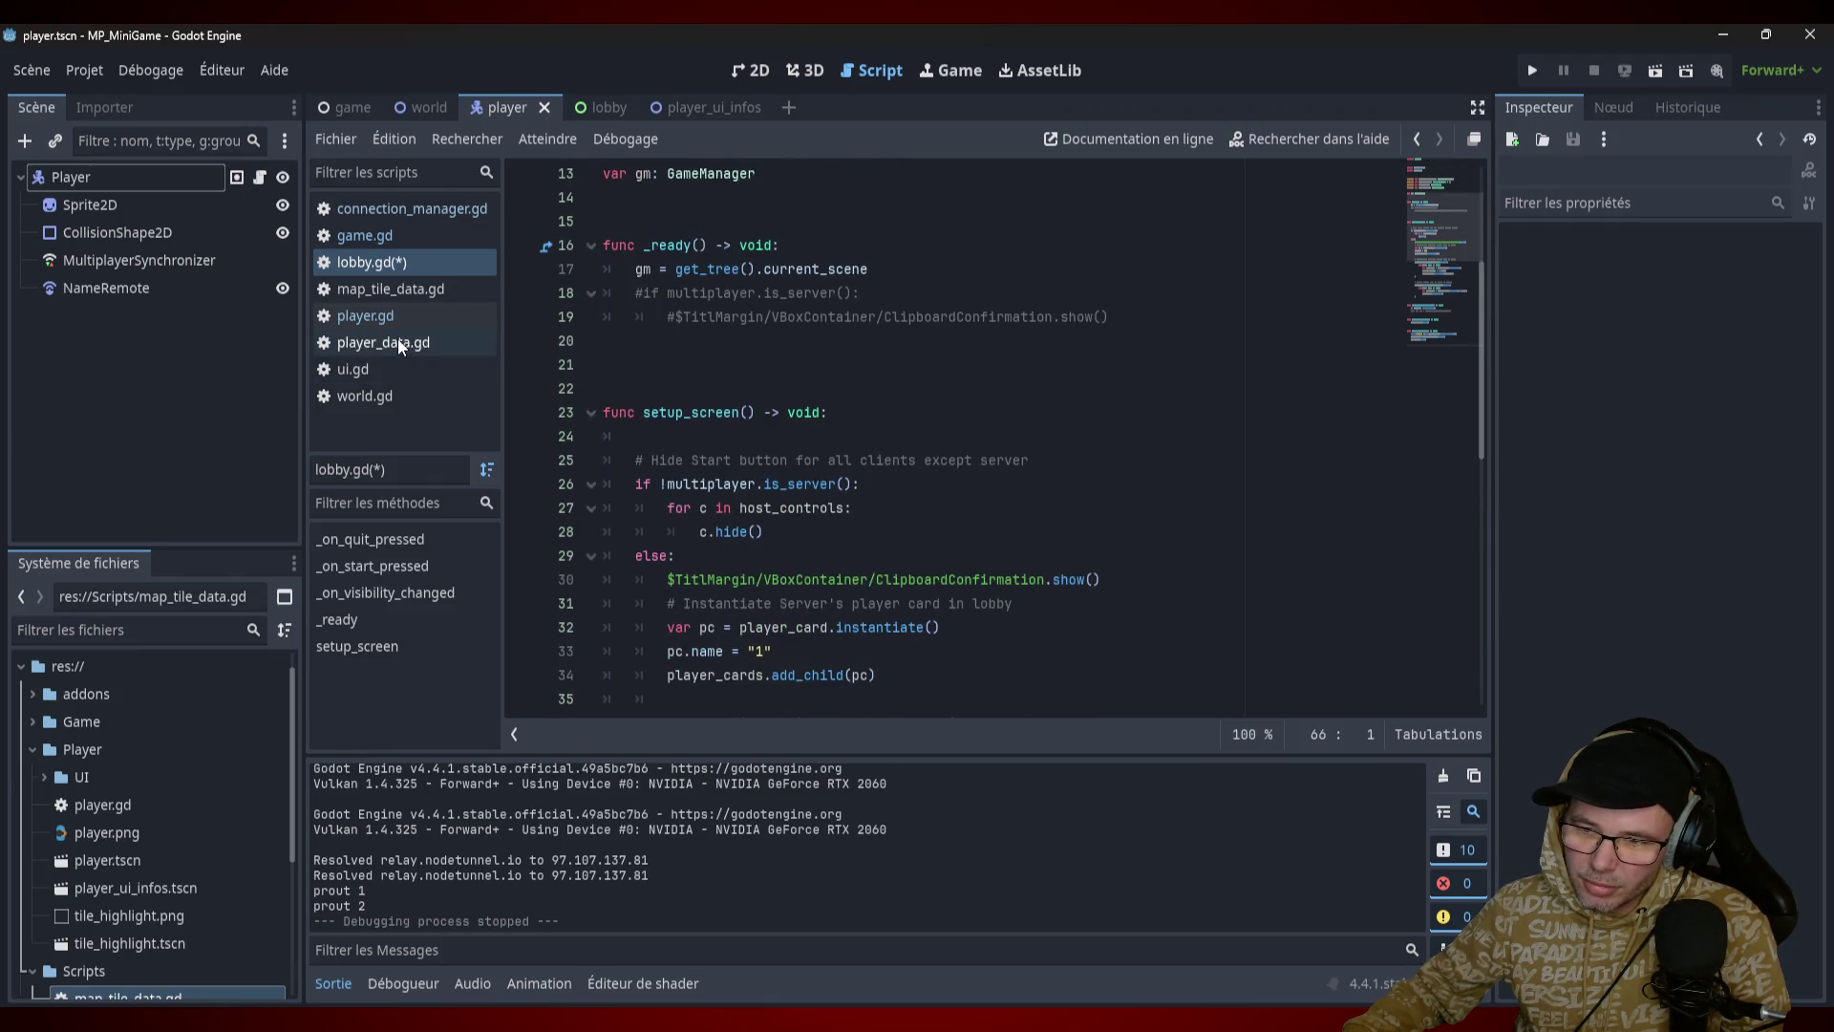
left_click(386, 313)
Scroll player.gd down to _watering_action and pick out its request_tile_watering call
scroll(1087, 603, "up", 6)
scroll(1088, 603, "down", 20)
scroll(679, 395, "down", 10)
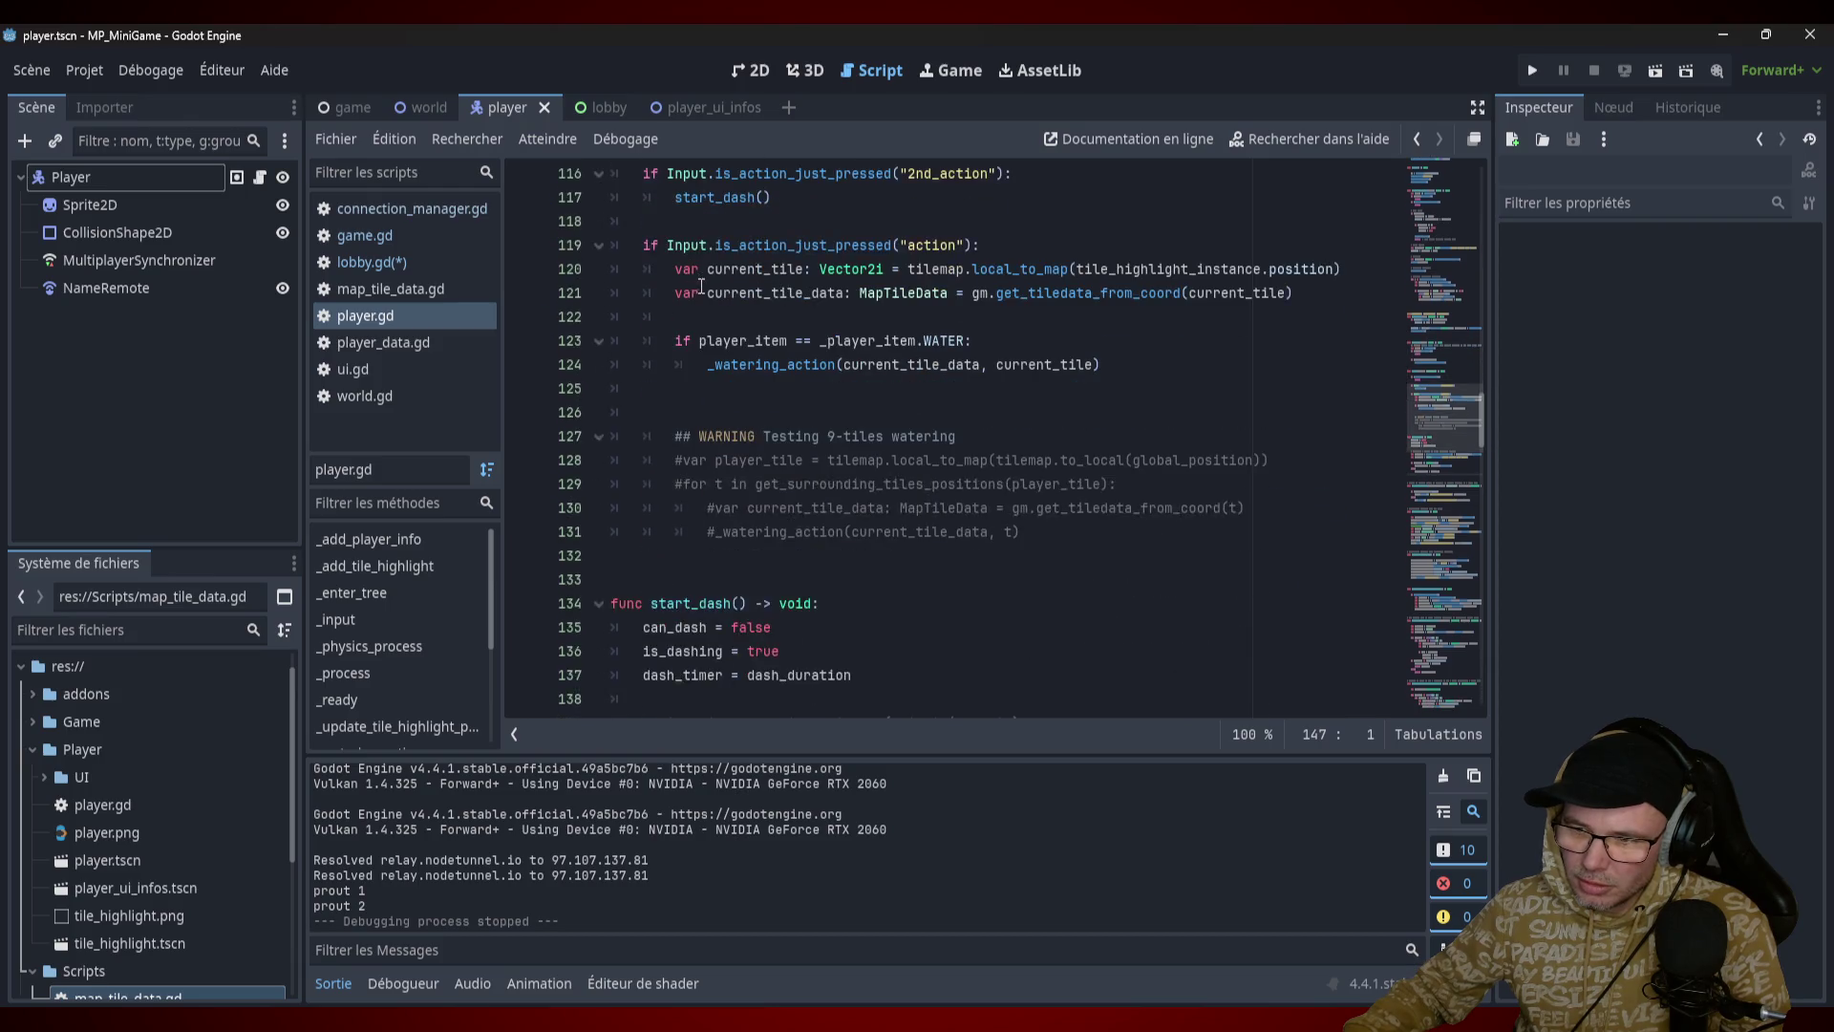
scroll(702, 291, "down", 4)
scroll(712, 297, "down", 7)
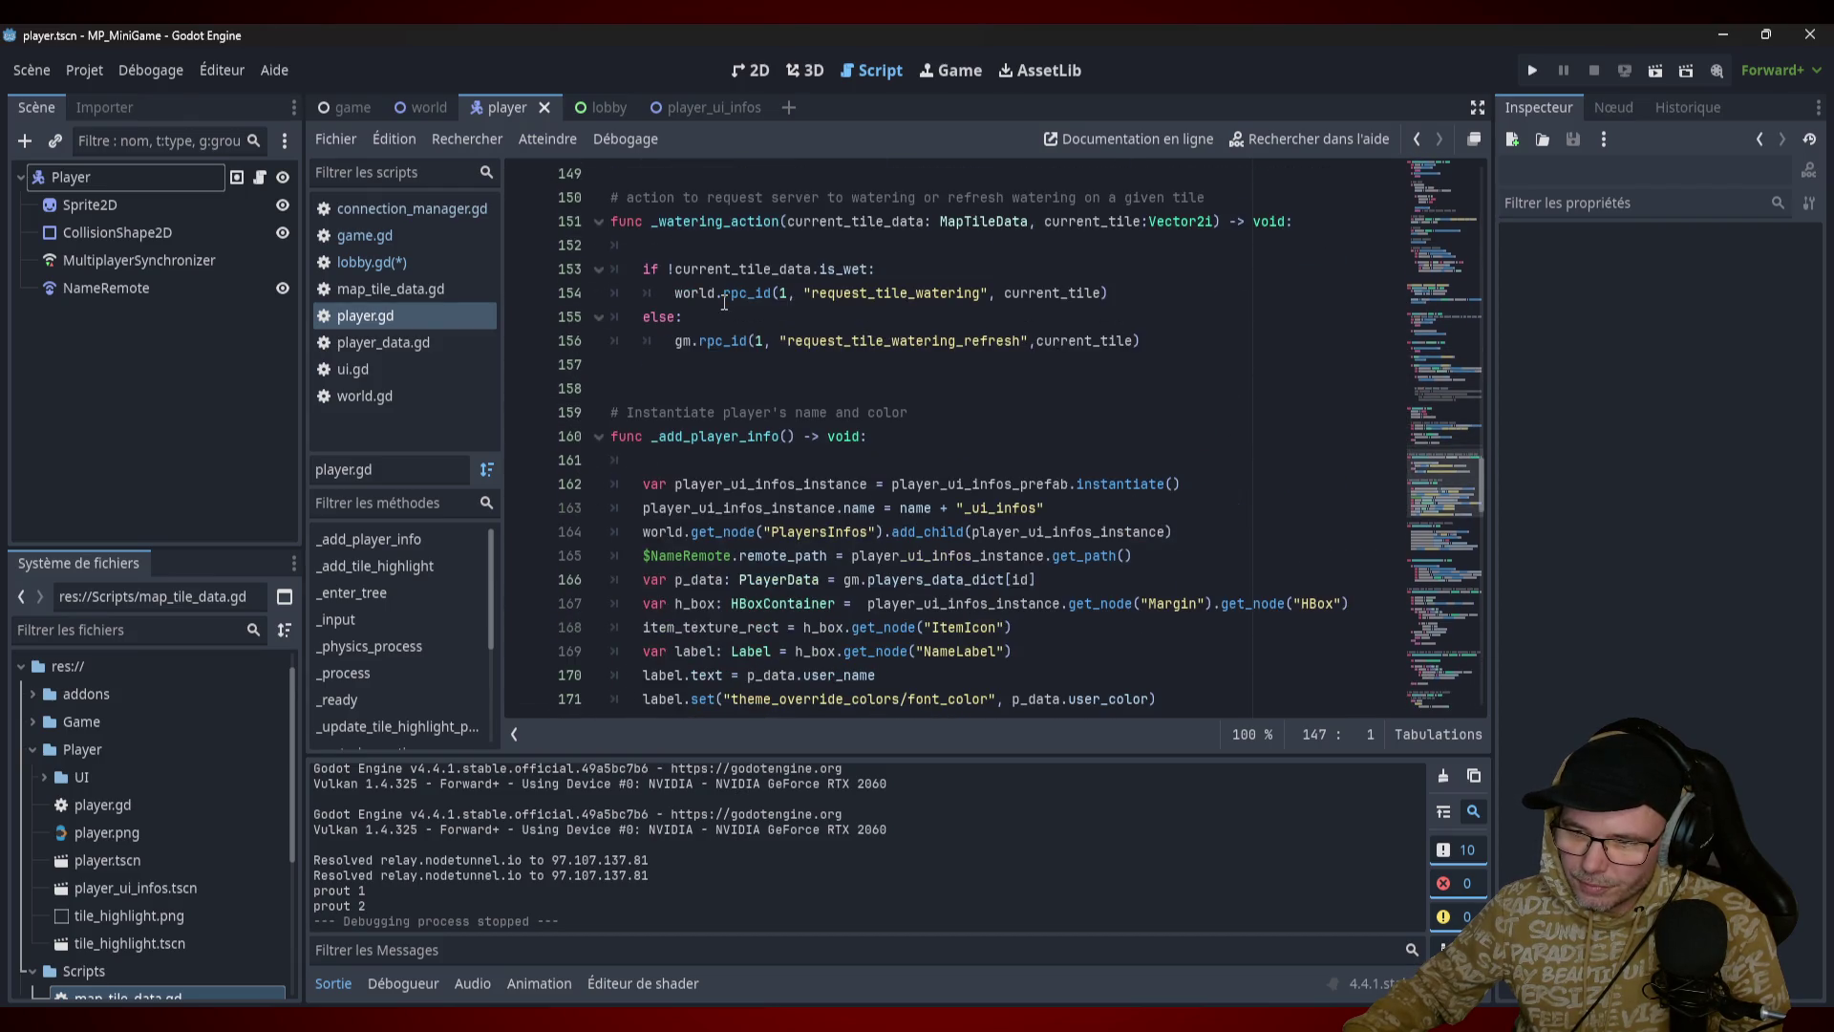
double_click(754, 220)
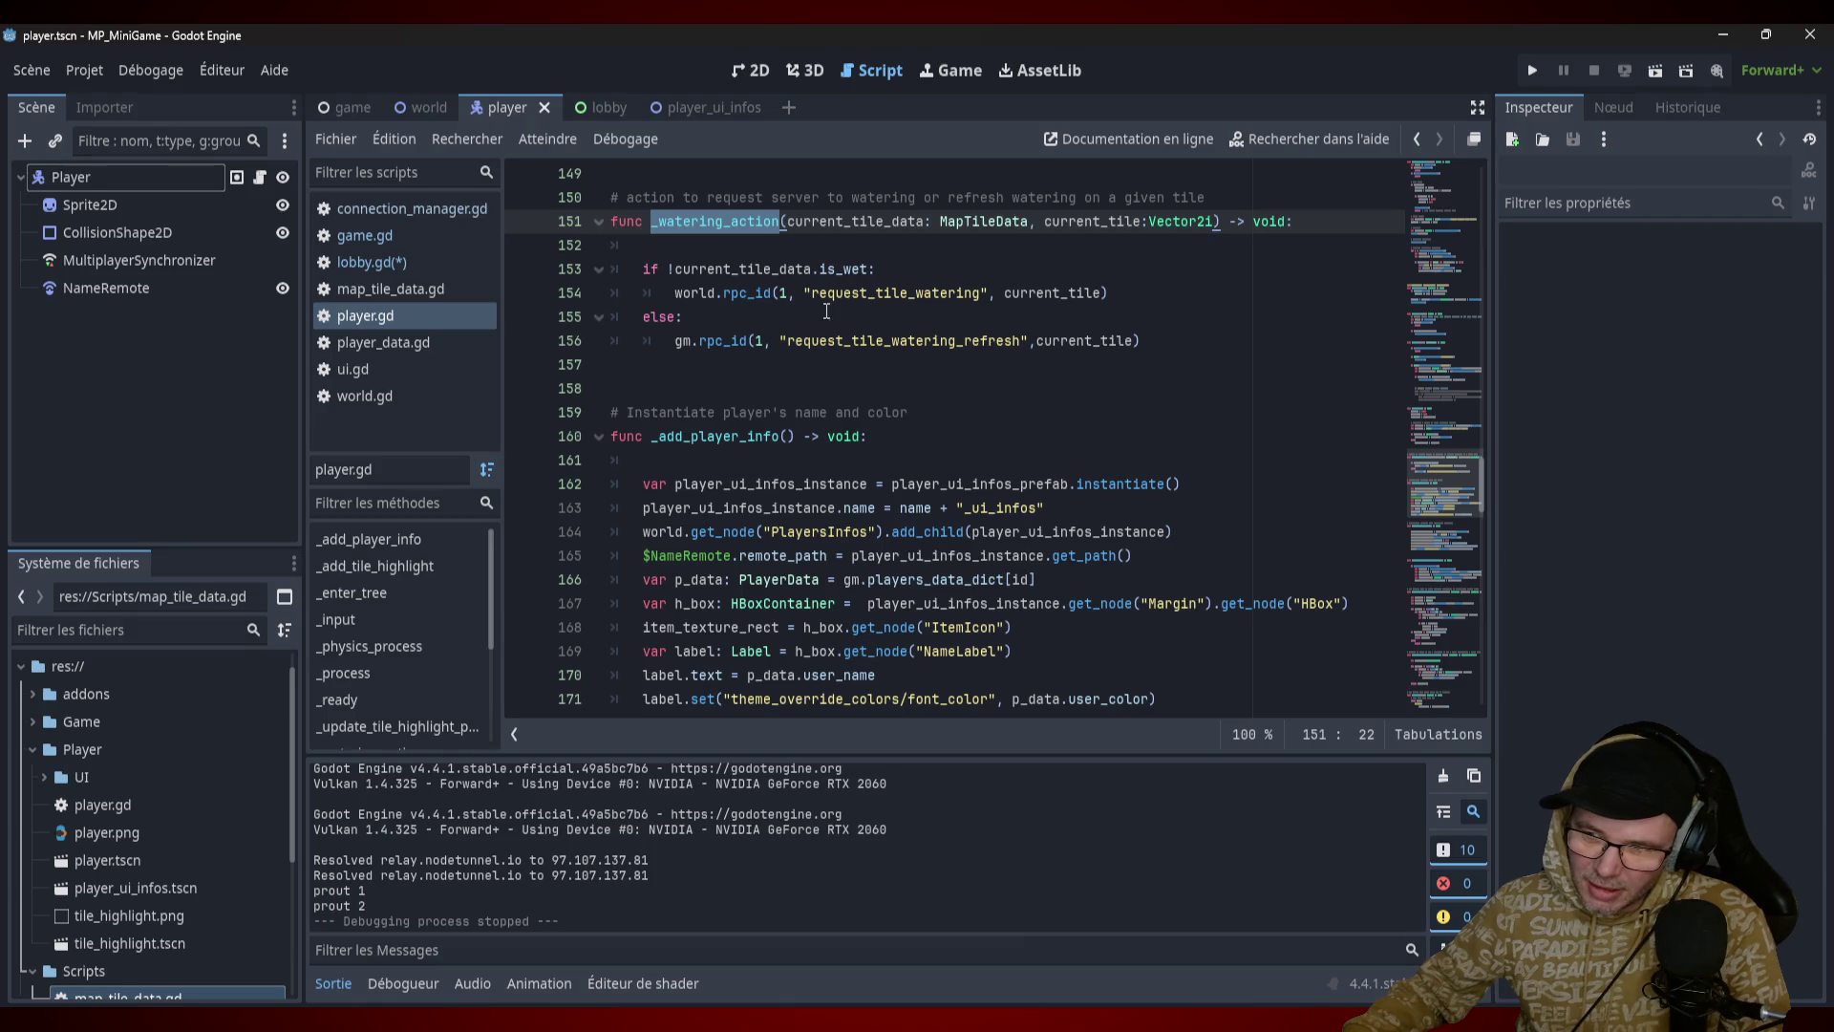
double_click(851, 292)
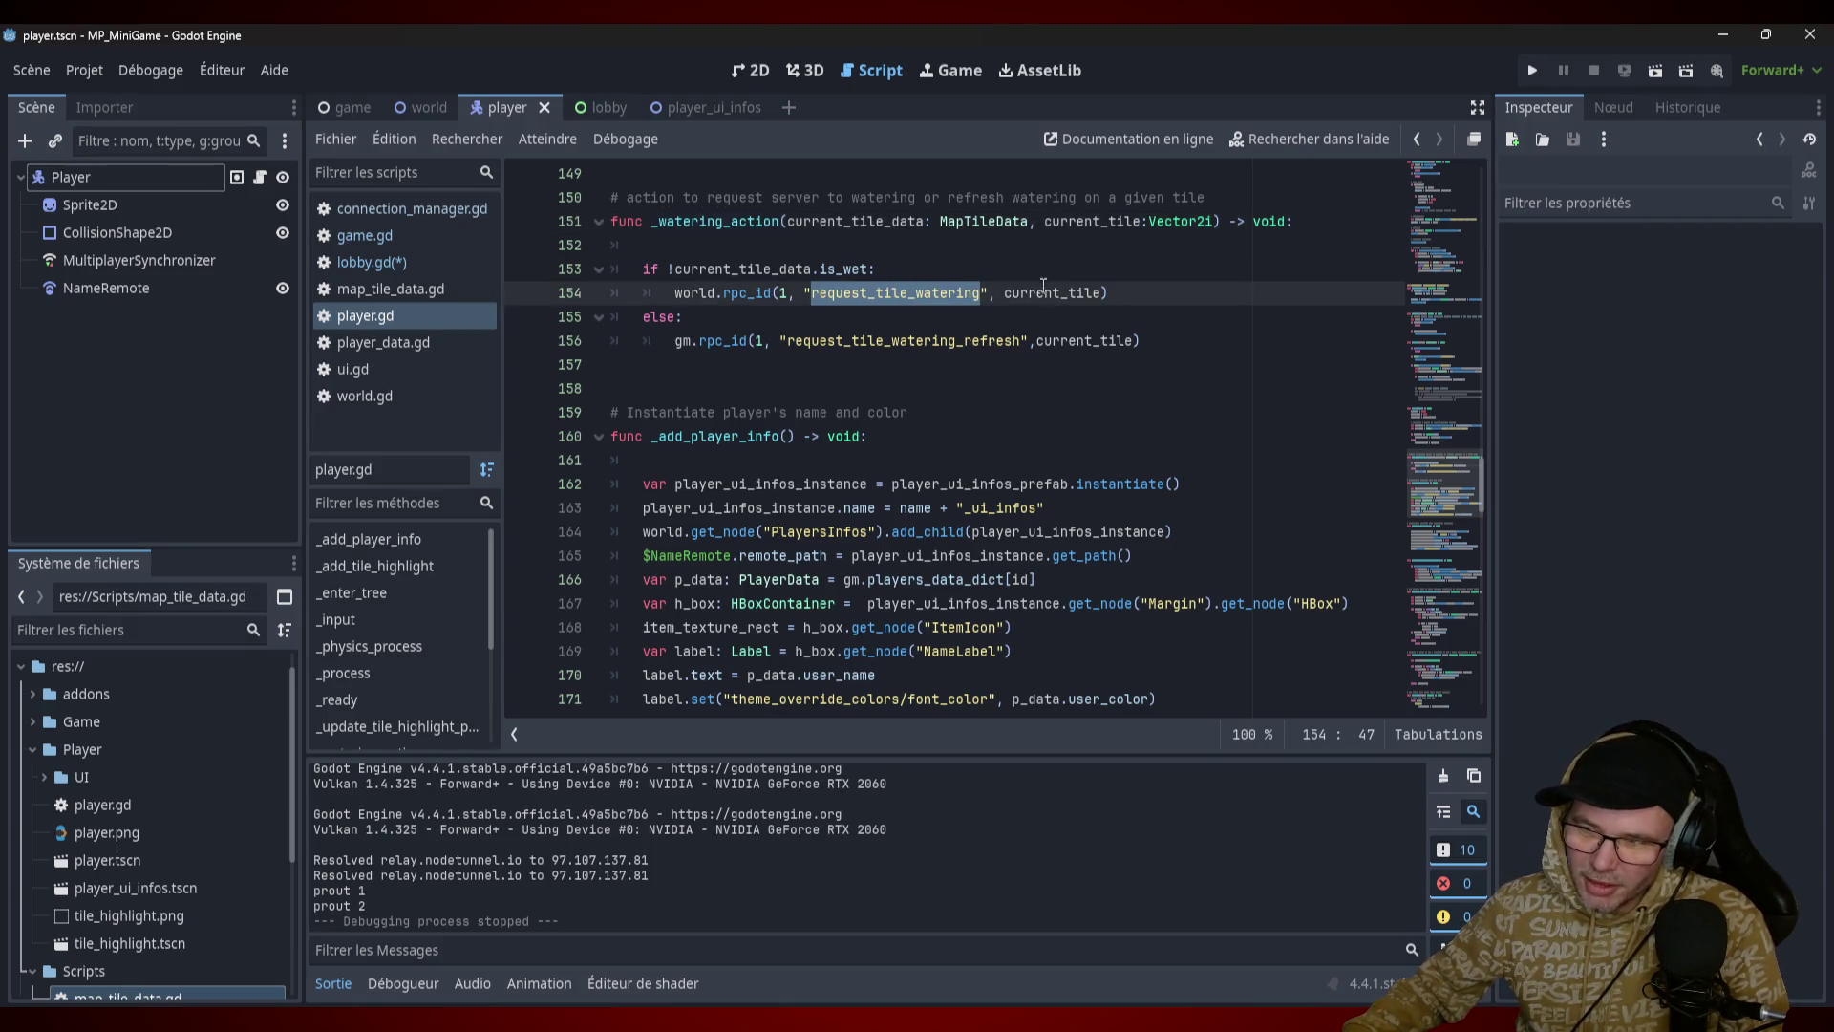
Highlight the rpc_id call on line 154 and its host id 1 argument
left_click_drag(722, 292, 776, 292)
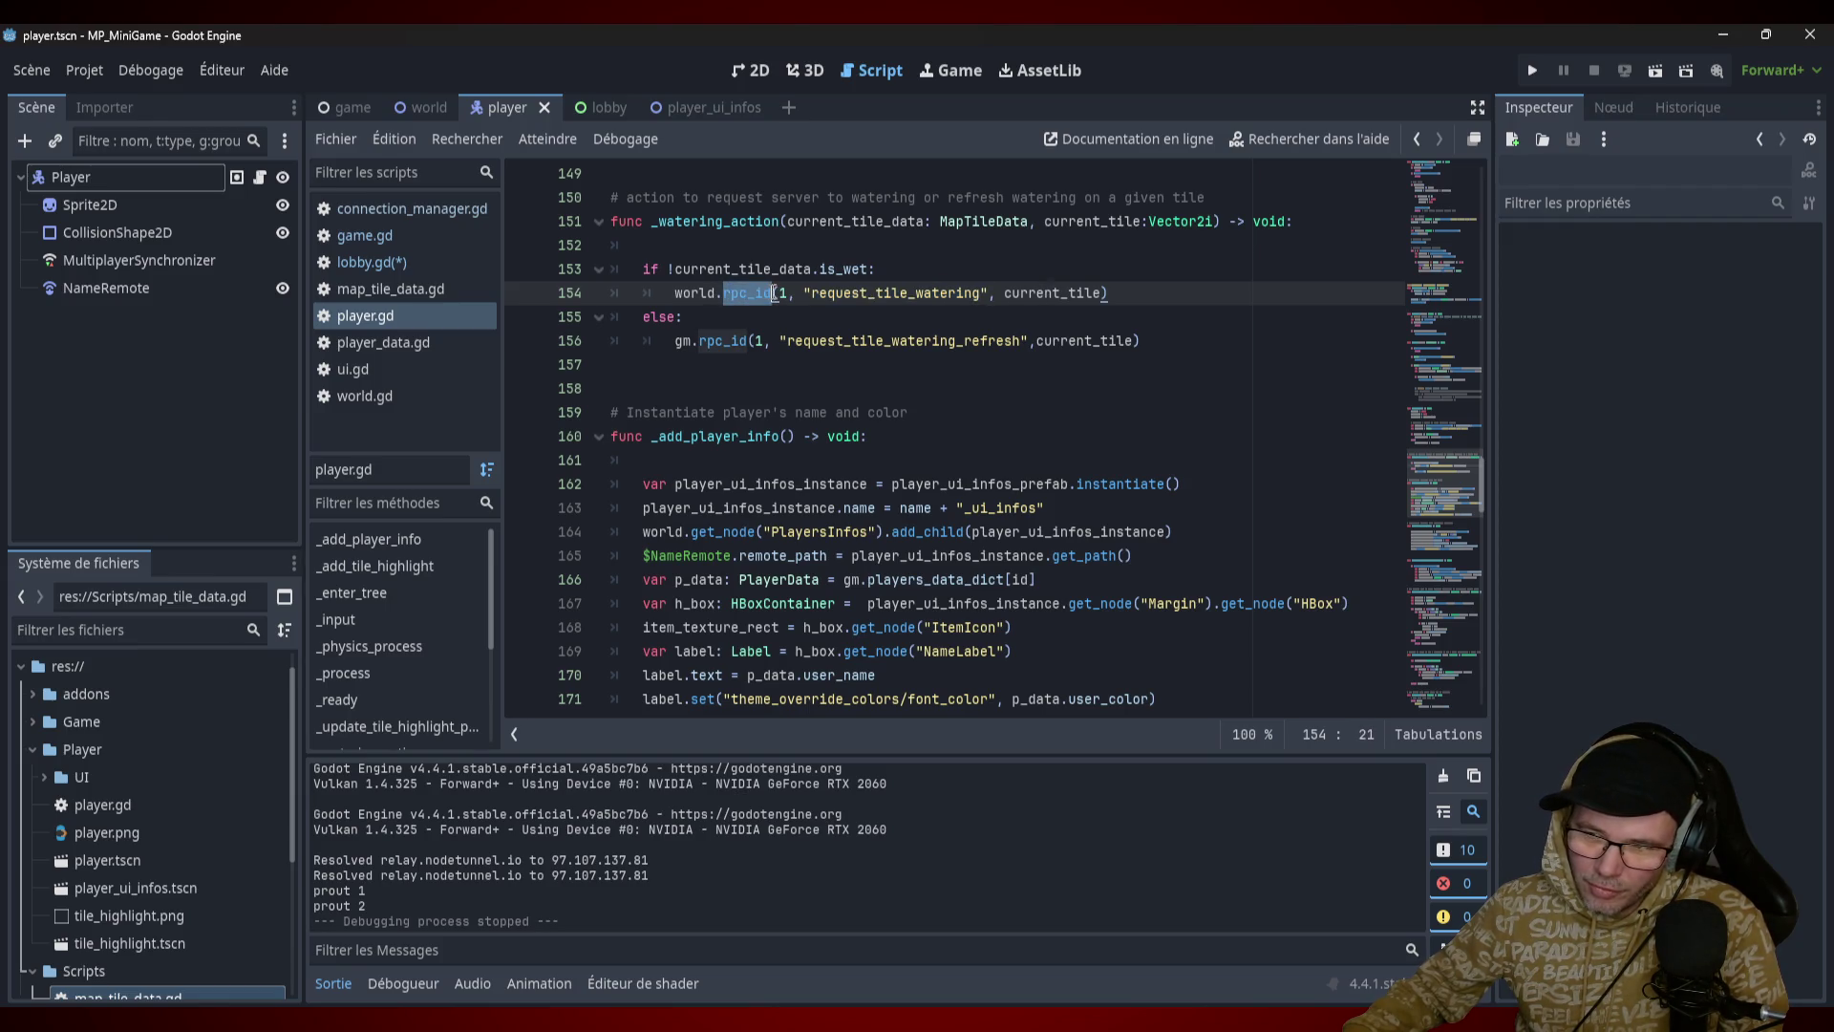
left_click(783, 293)
key("shift+Left")
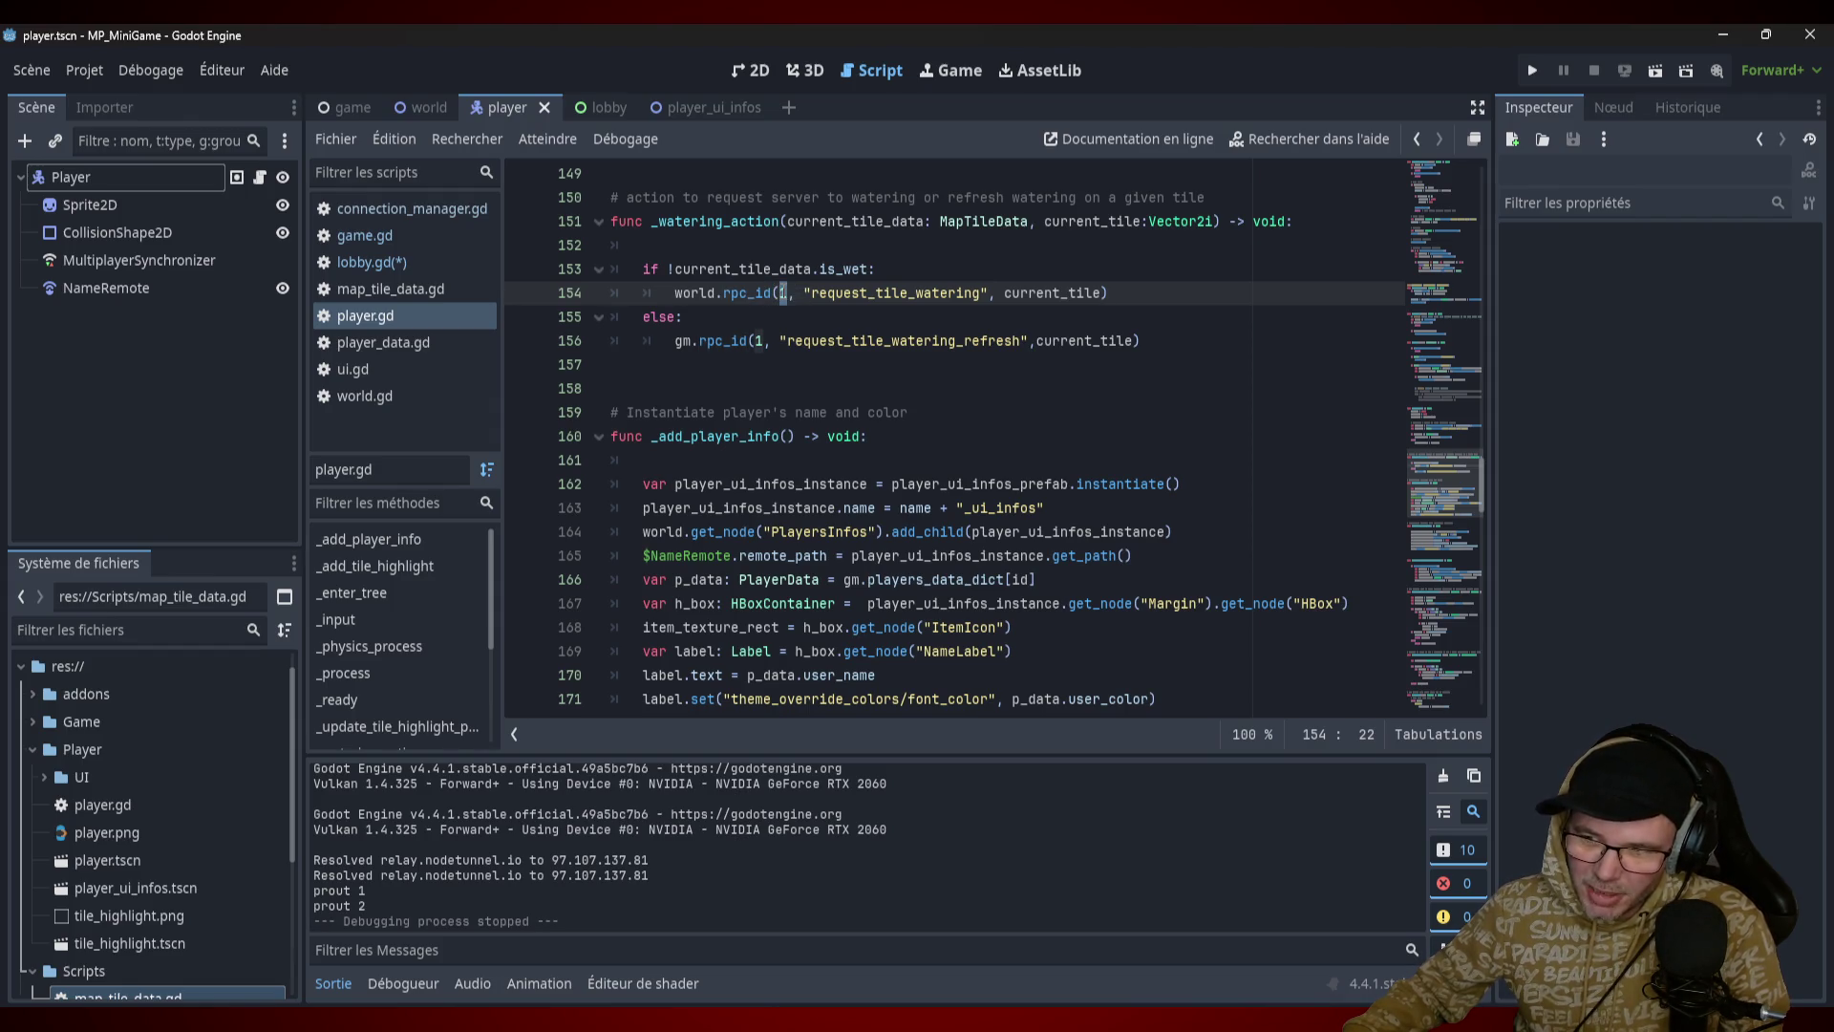
double_click(879, 294)
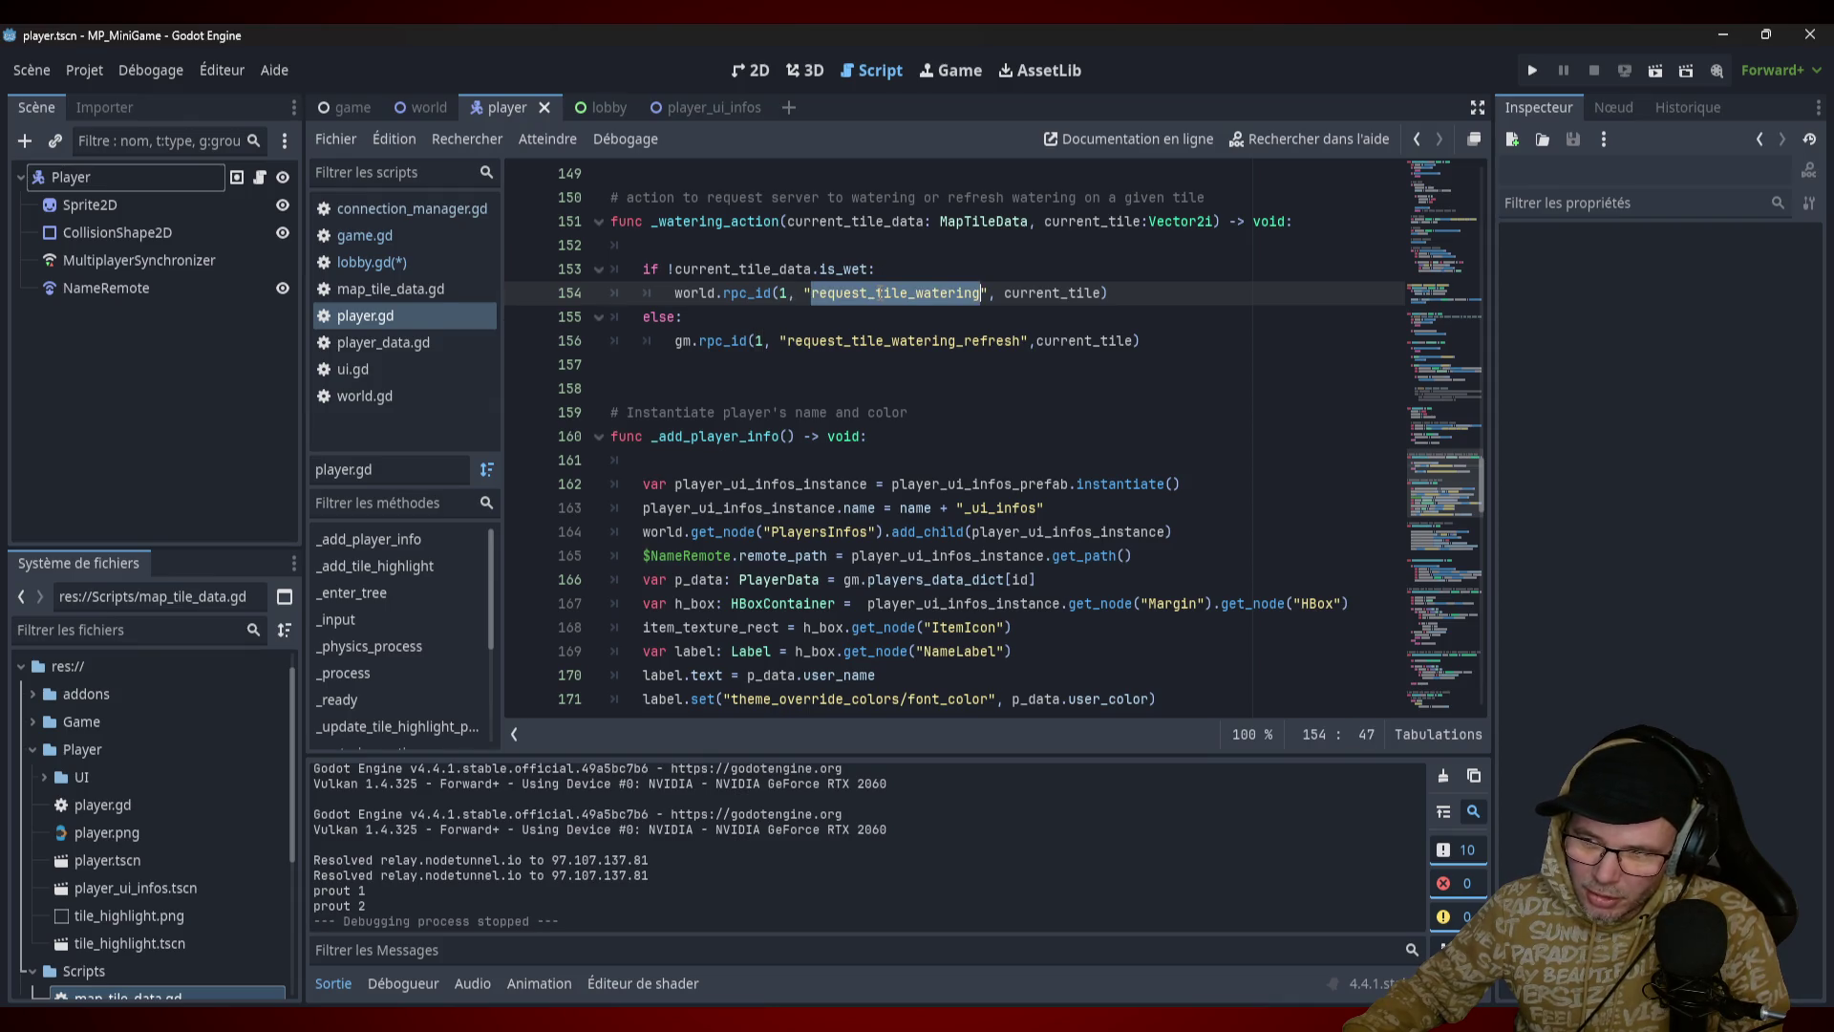
Scroll through the rest of player.gd, then switch to connection_manager.gd
scroll(593, 186, "down", 7)
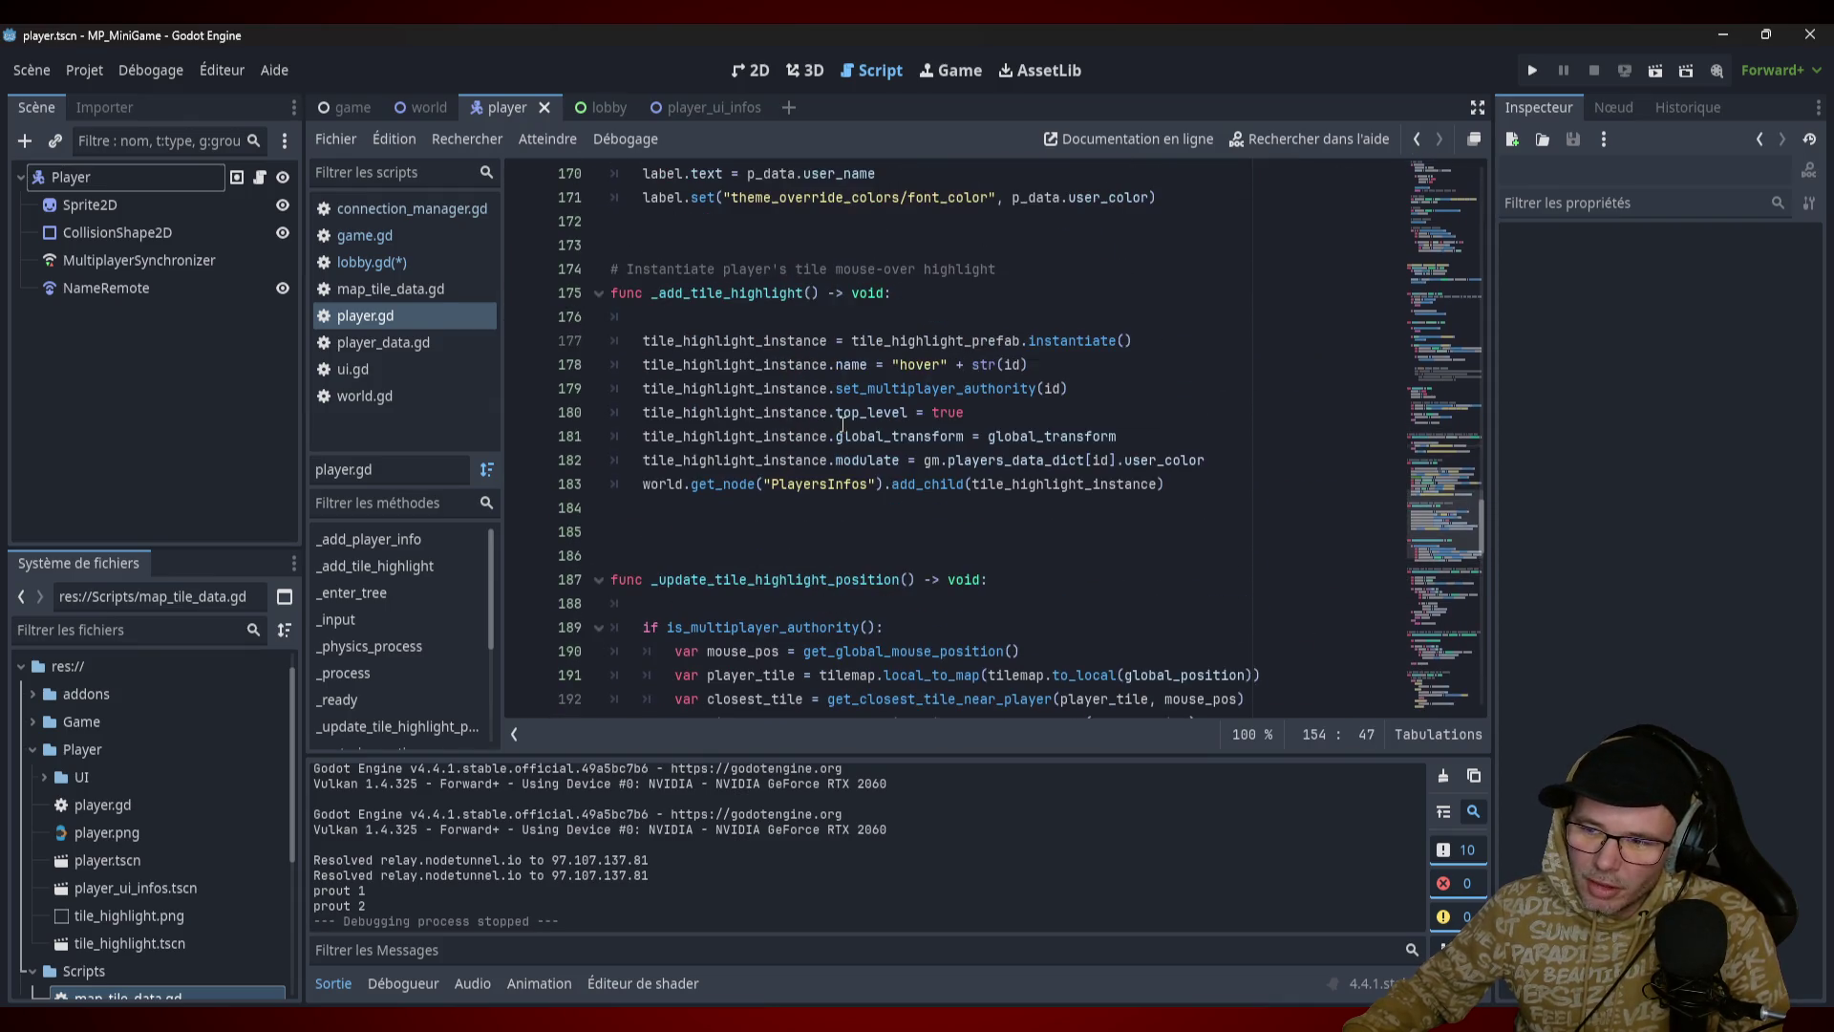
scroll(593, 186, "down", 4)
scroll(720, 265, "down", 7)
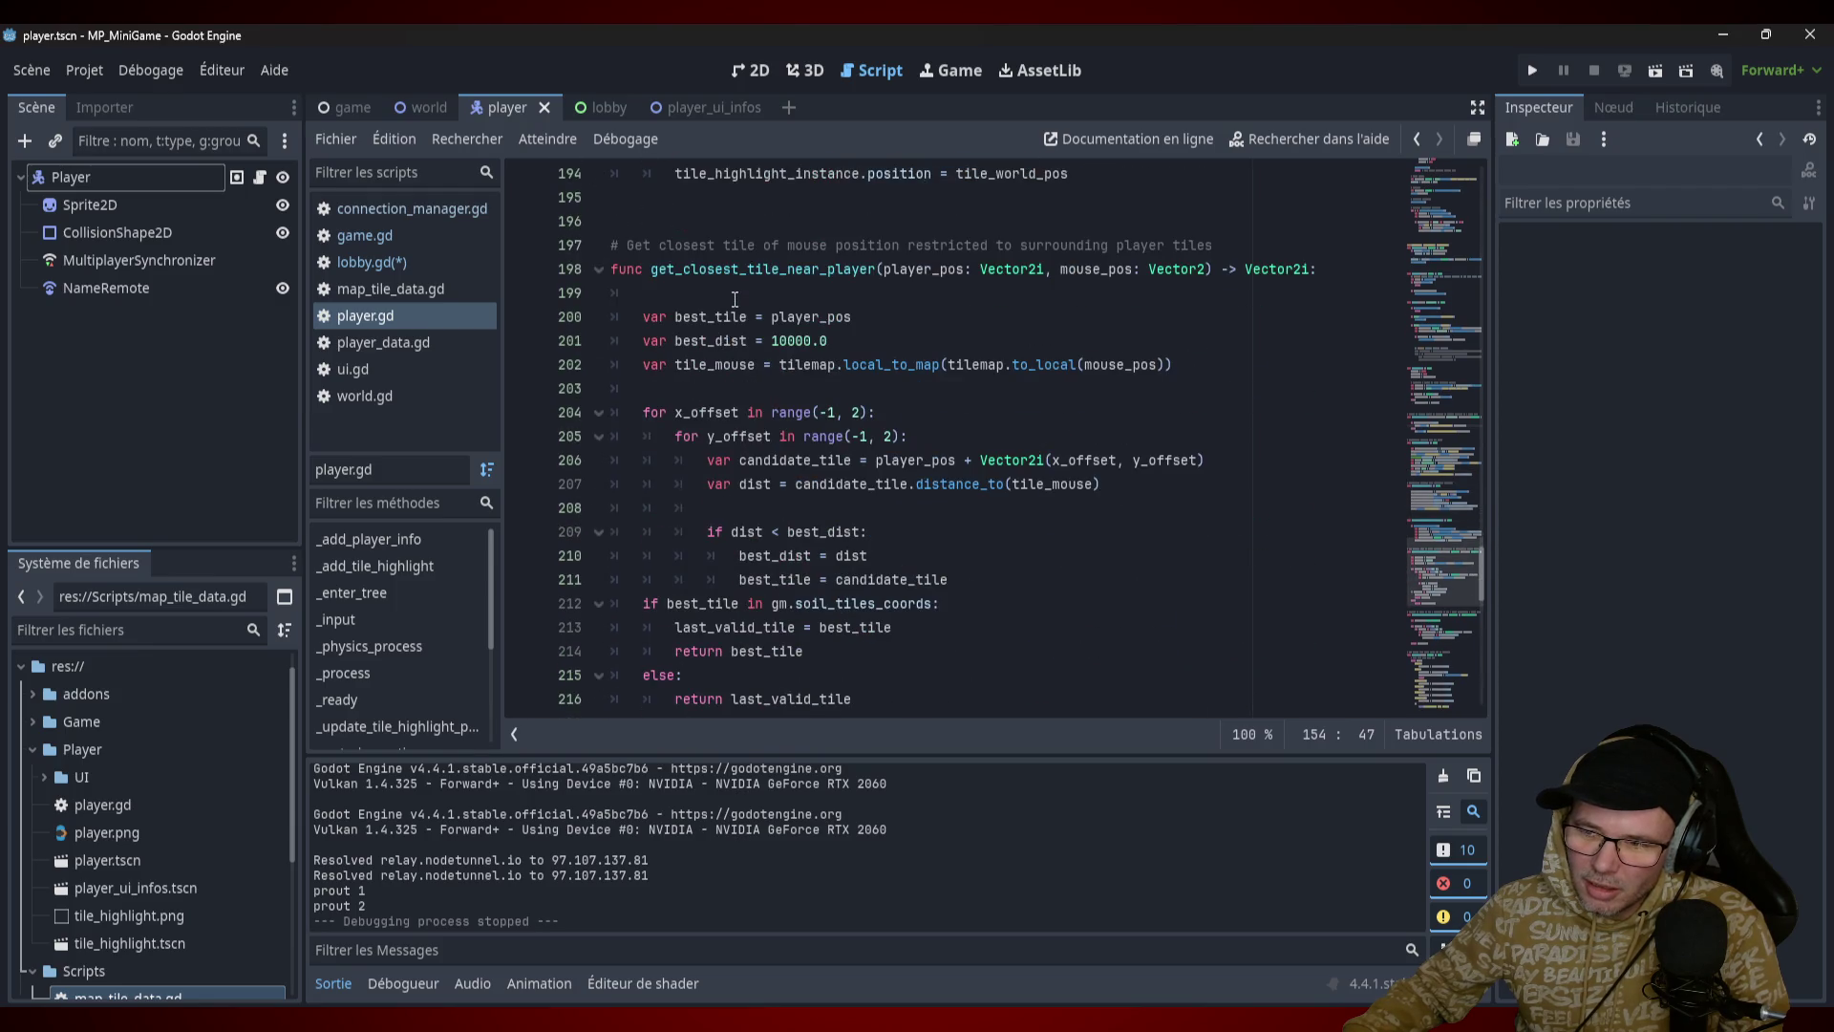
scroll(724, 267, "down", 5)
scroll(762, 270, "down", 5)
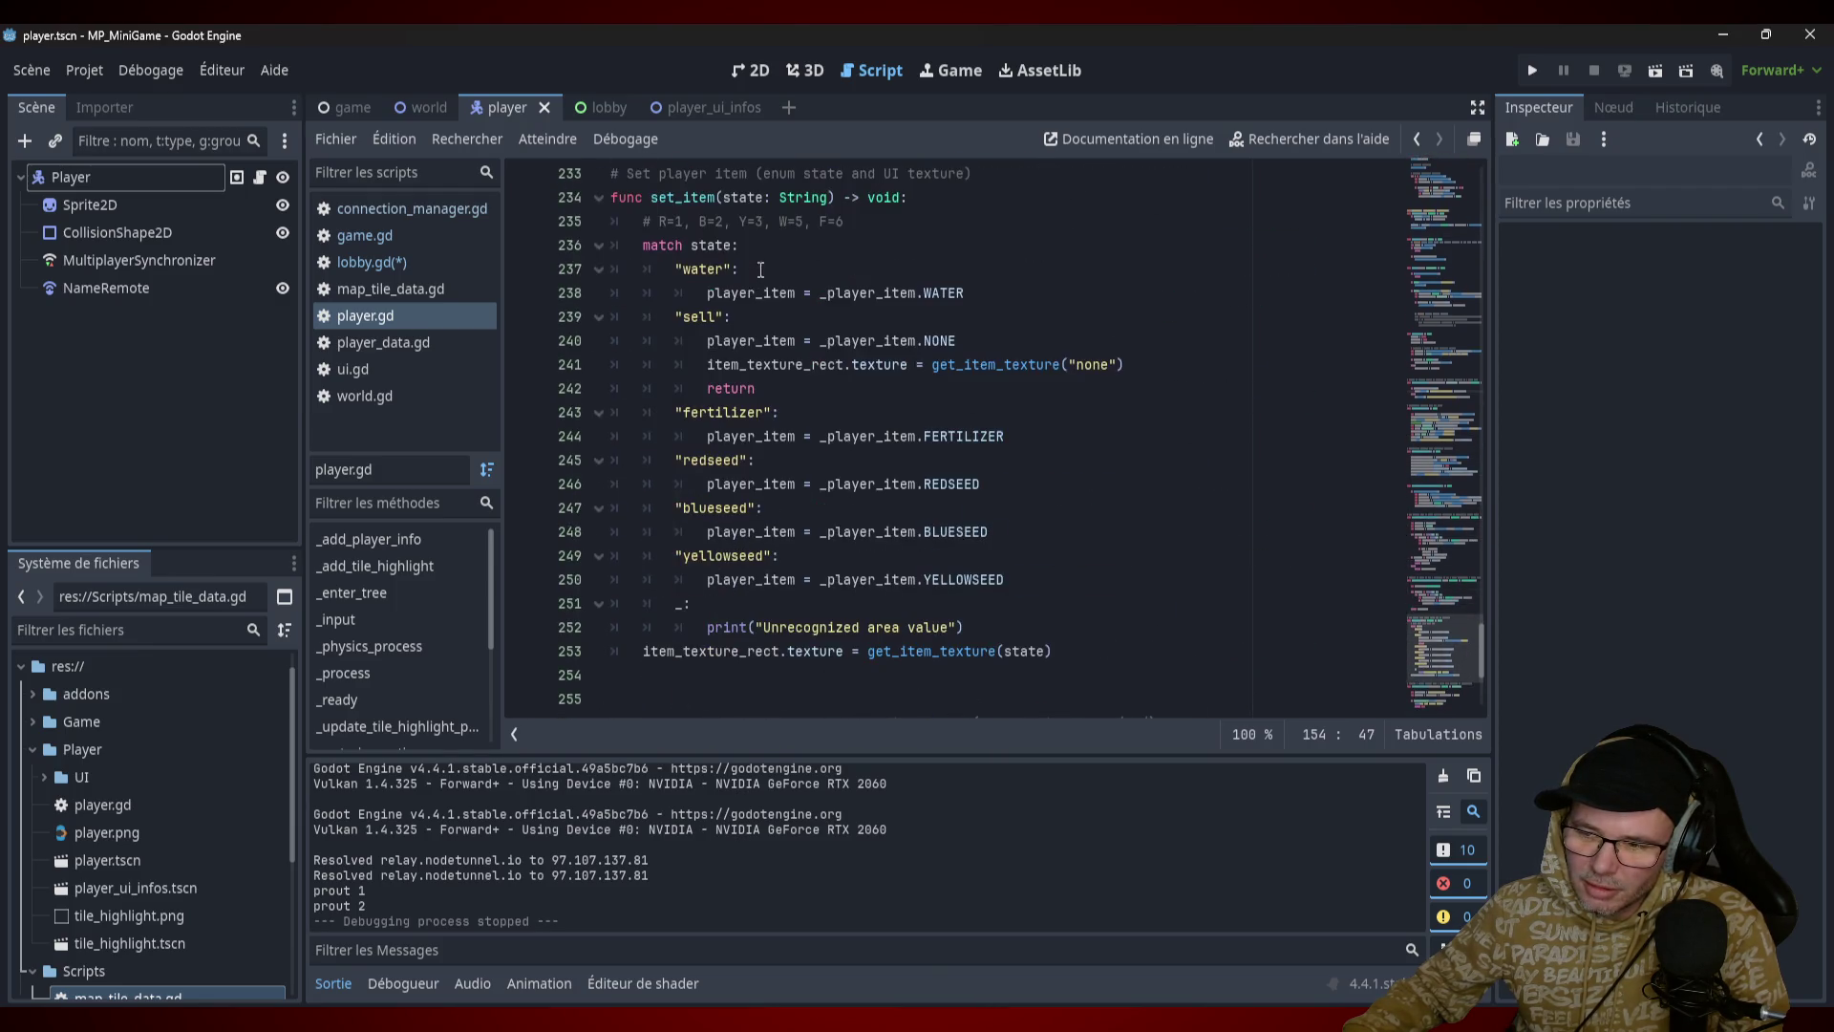
scroll(377, 638, "down", 2)
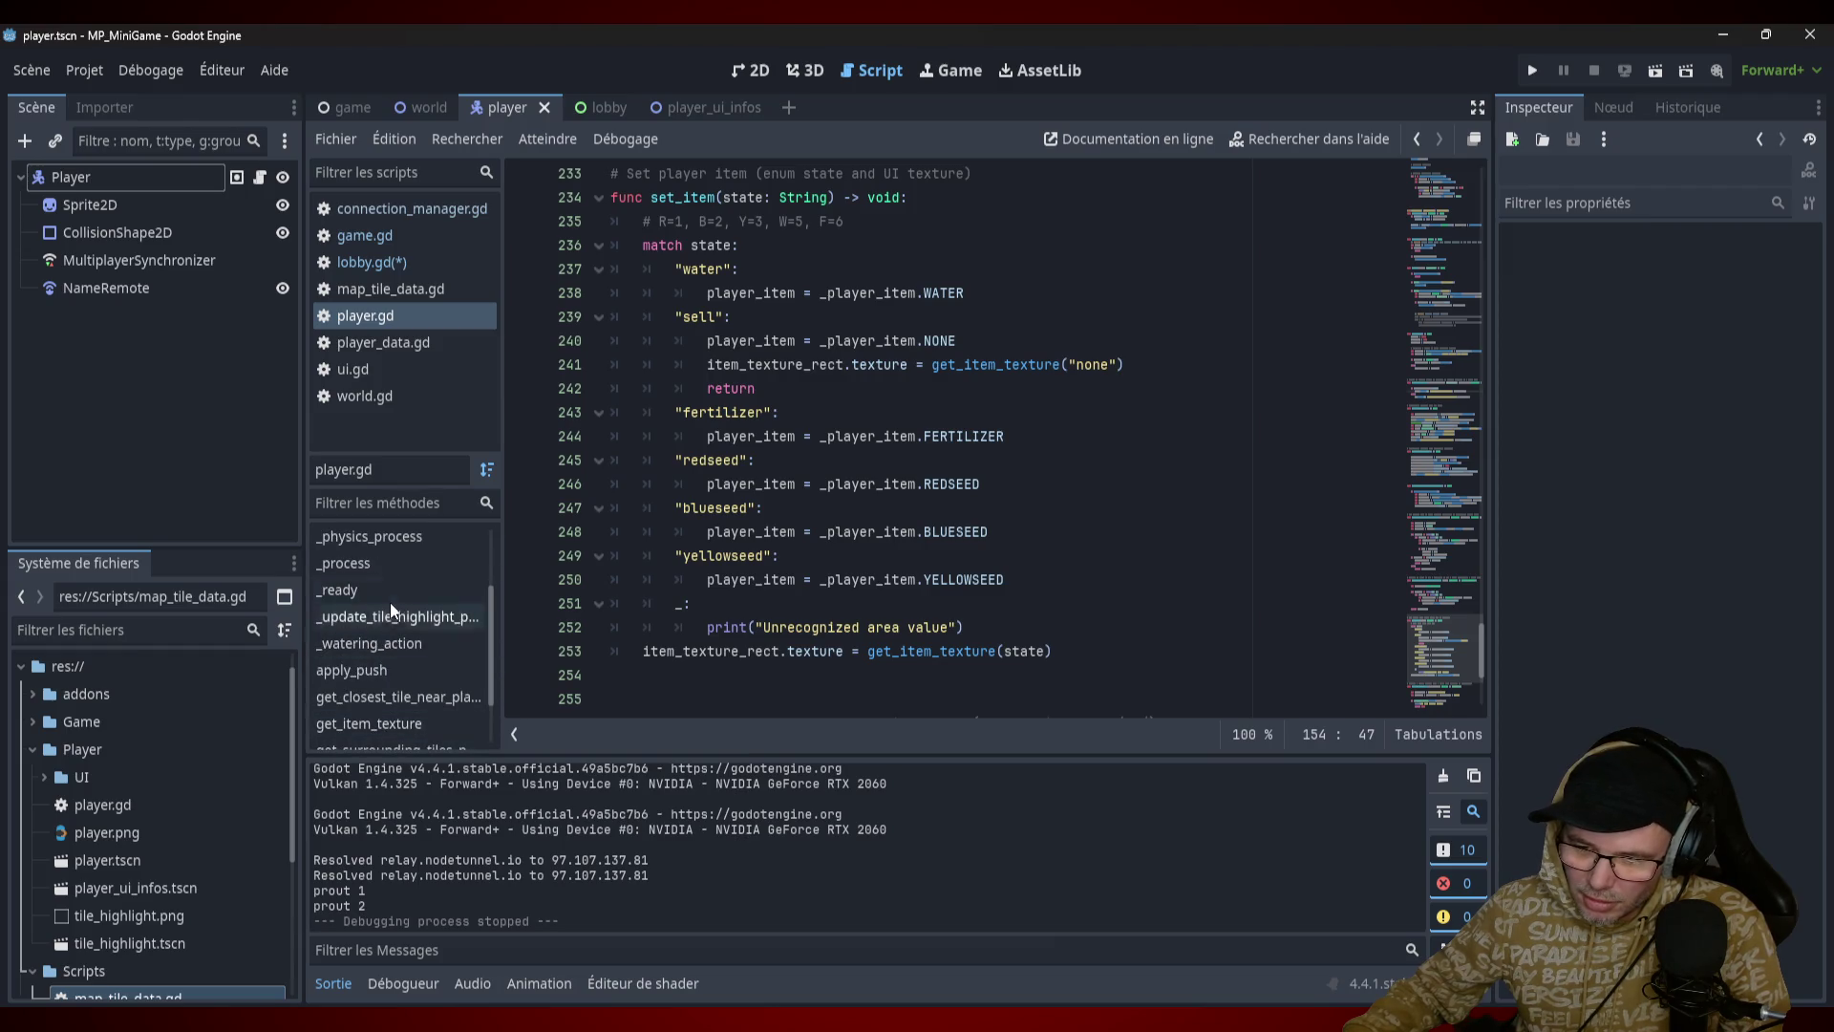
scroll(392, 573, "down", 2)
scroll(405, 634, "up", 5)
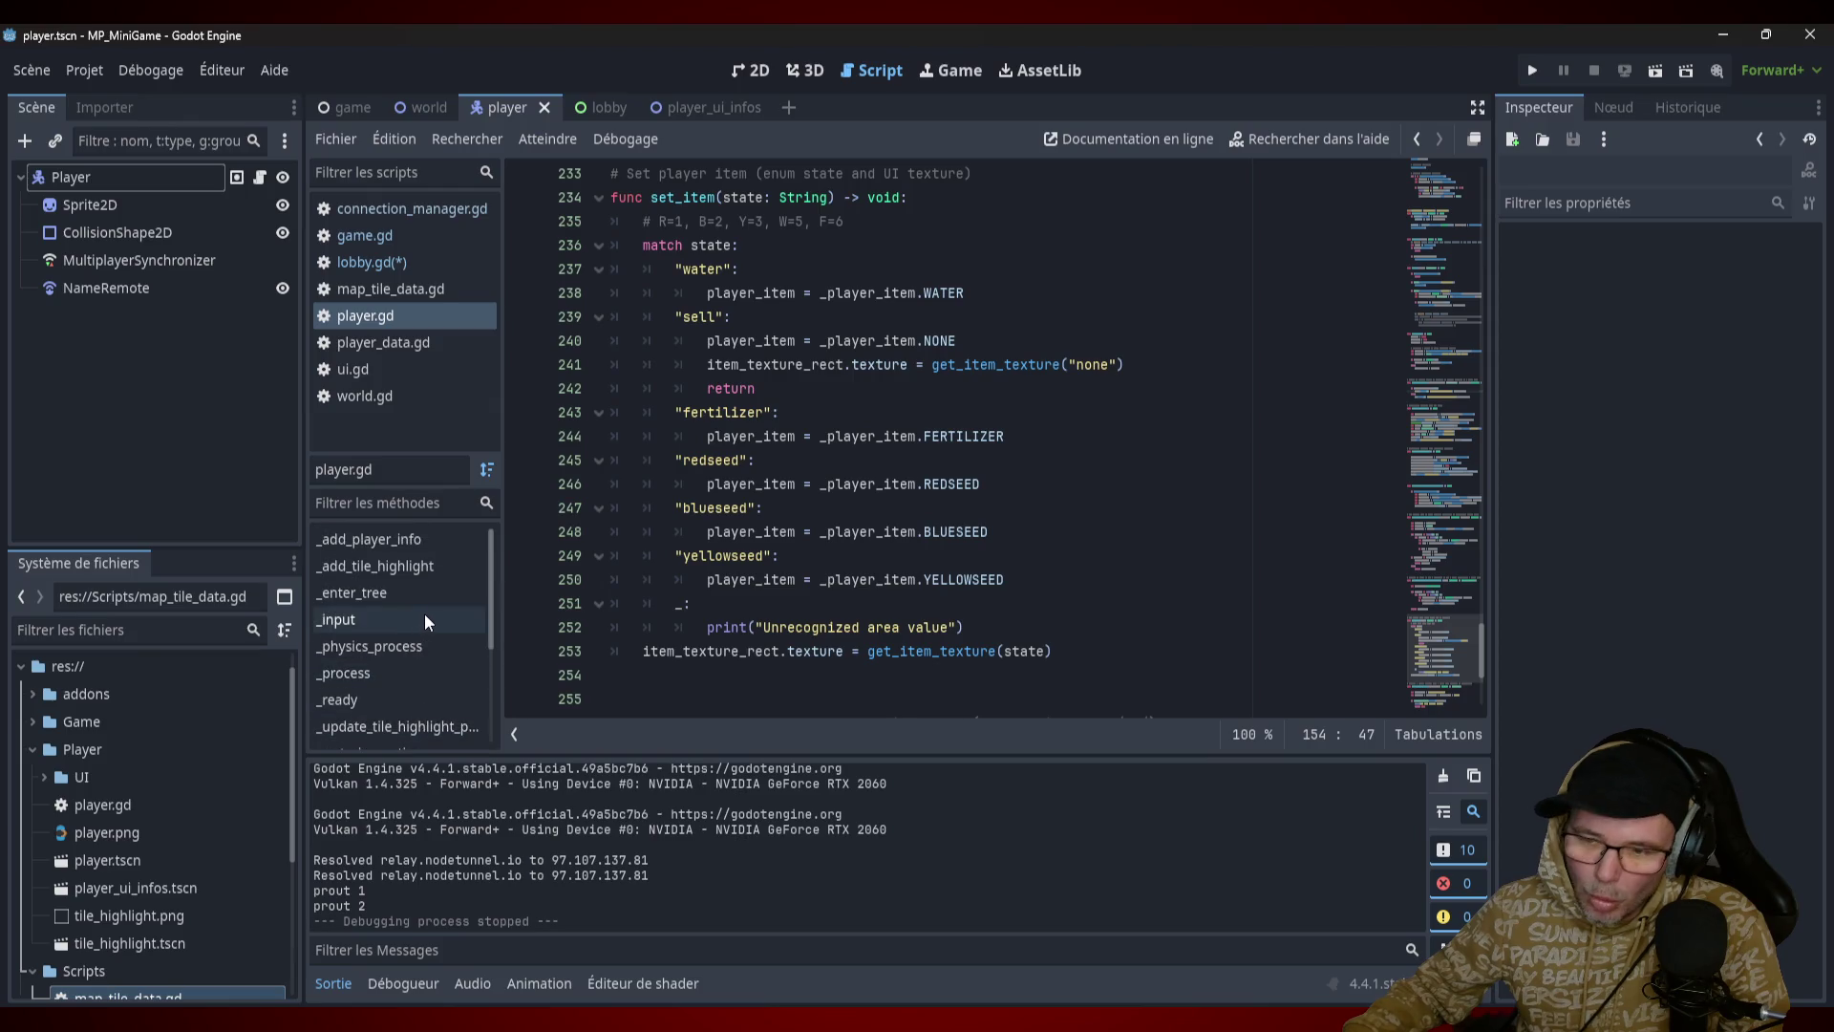
scroll(421, 616, "down", 2)
scroll(420, 616, "down", 1)
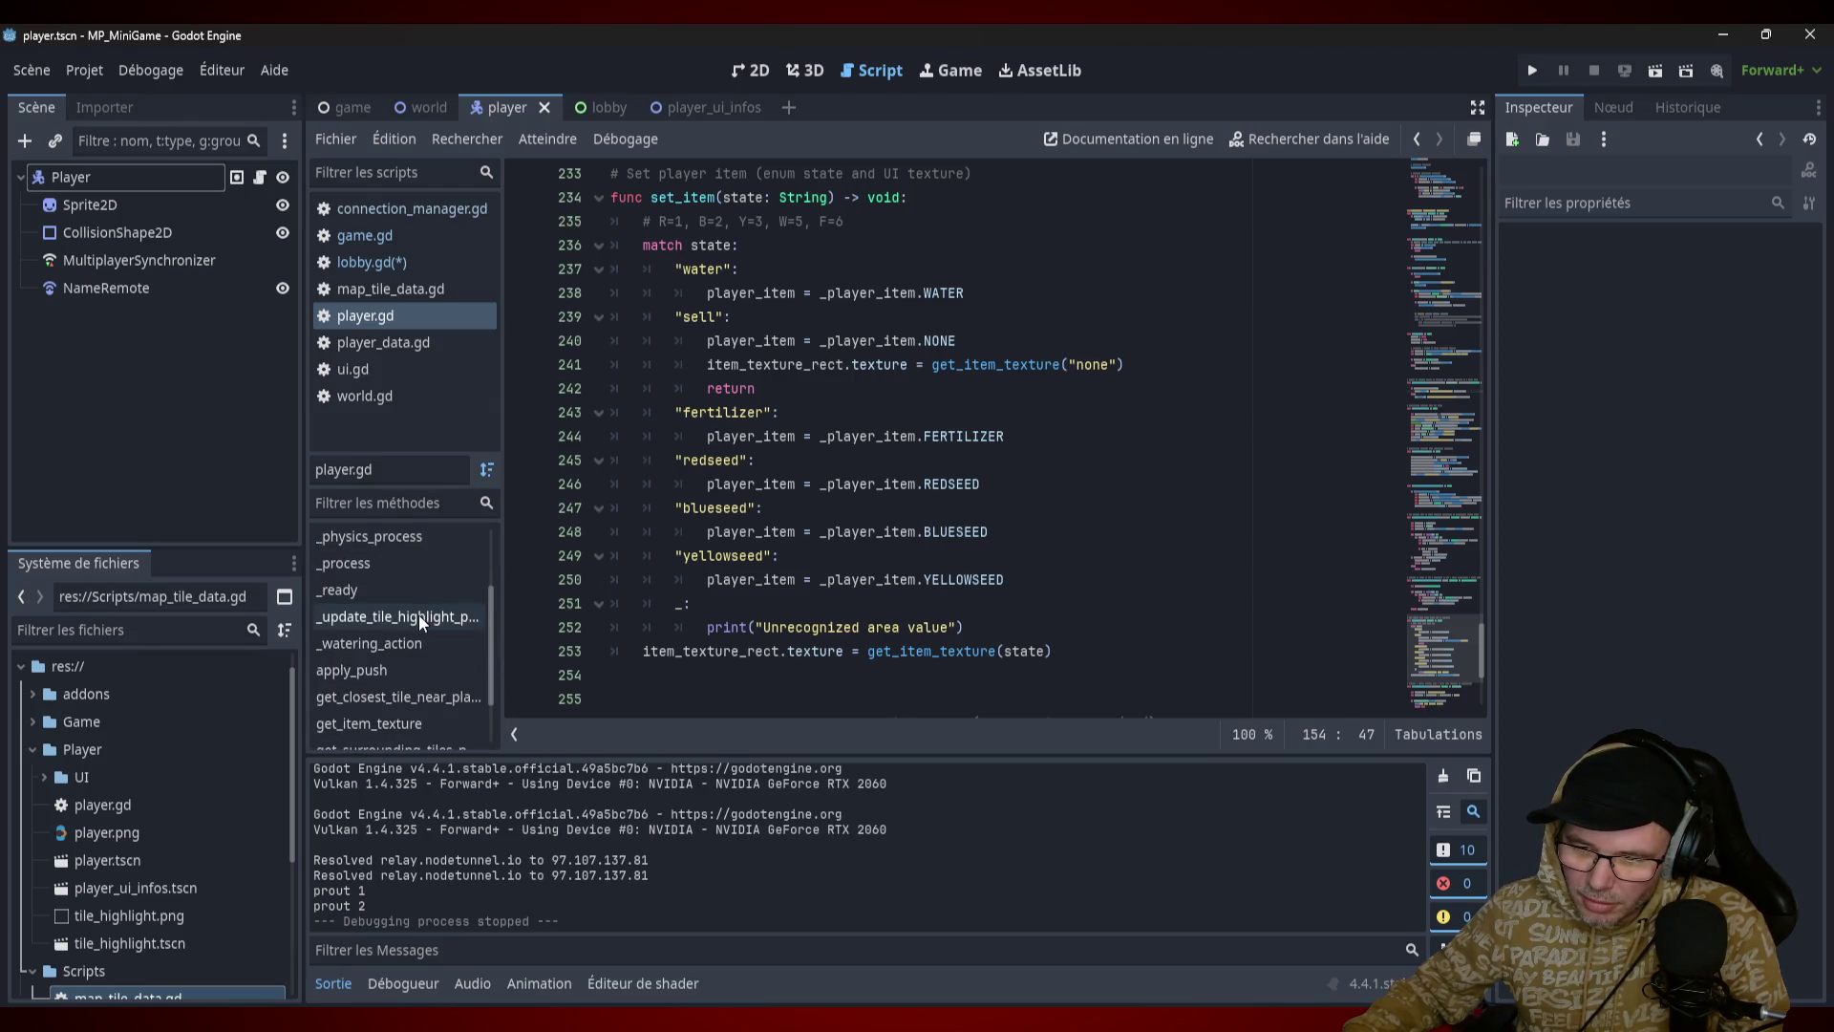
scroll(419, 613, "up", 2)
left_click(405, 210)
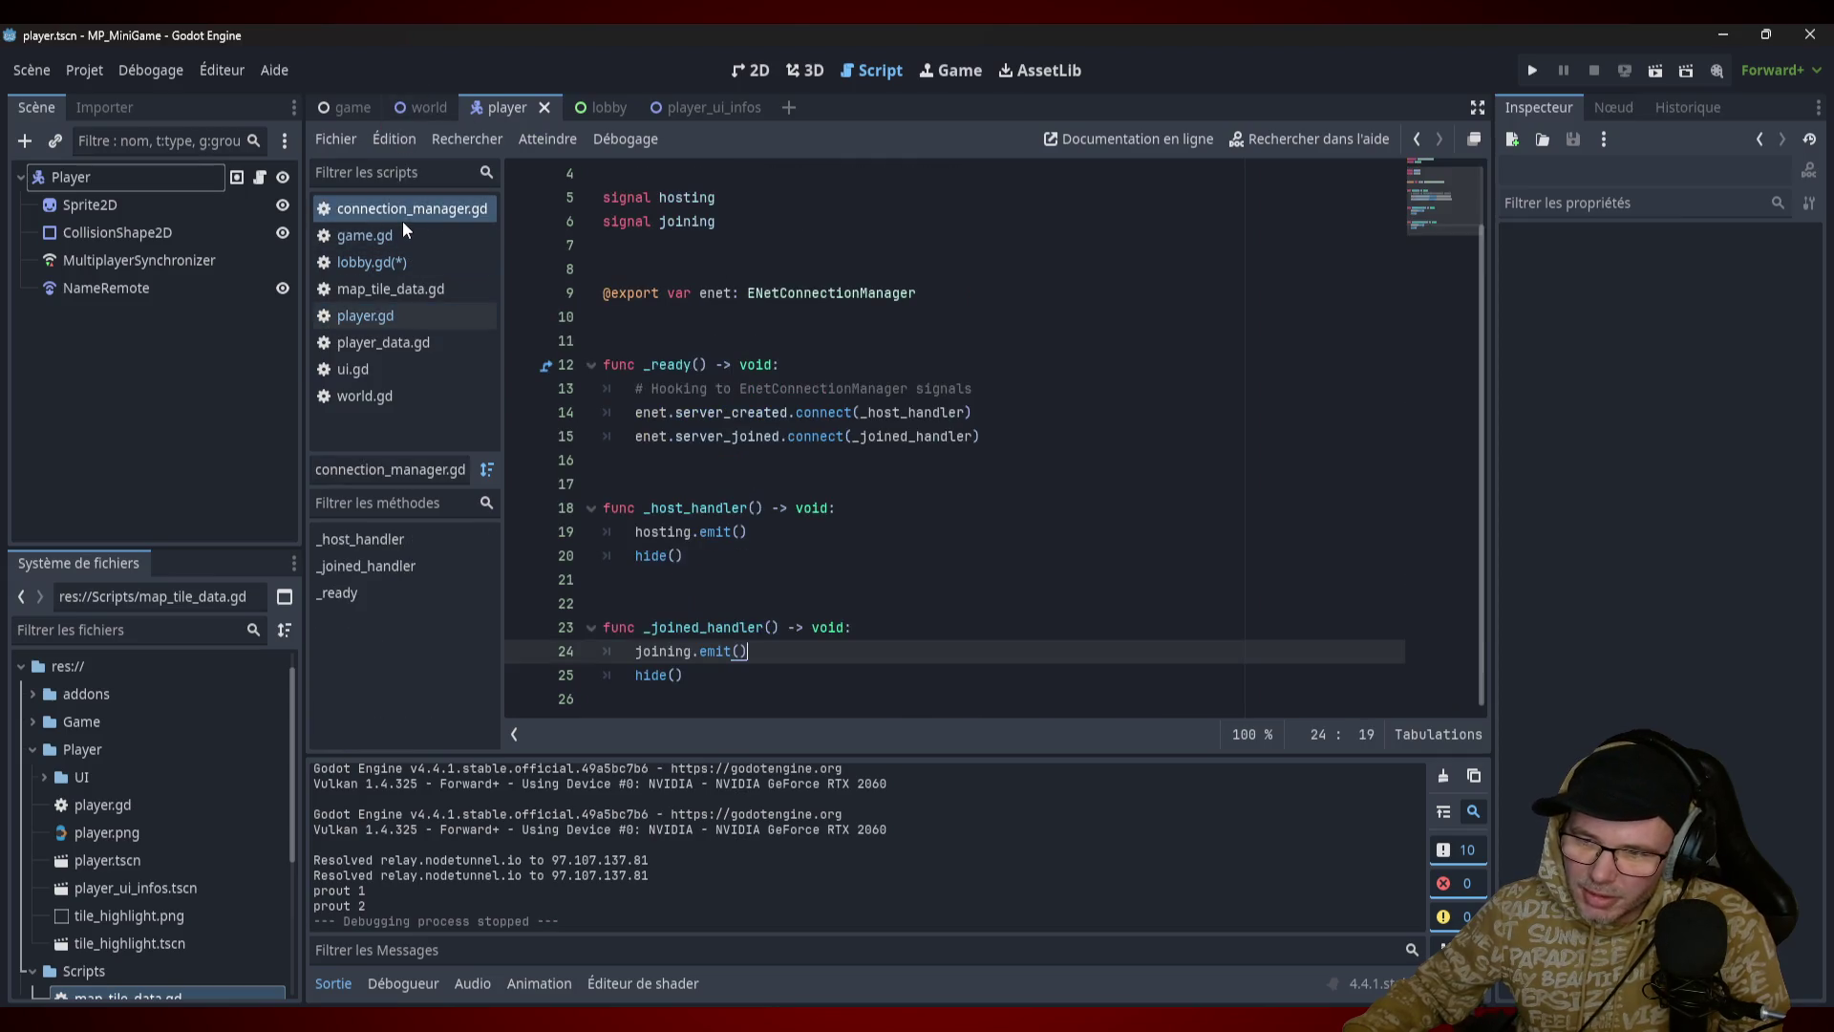
left_click(401, 233)
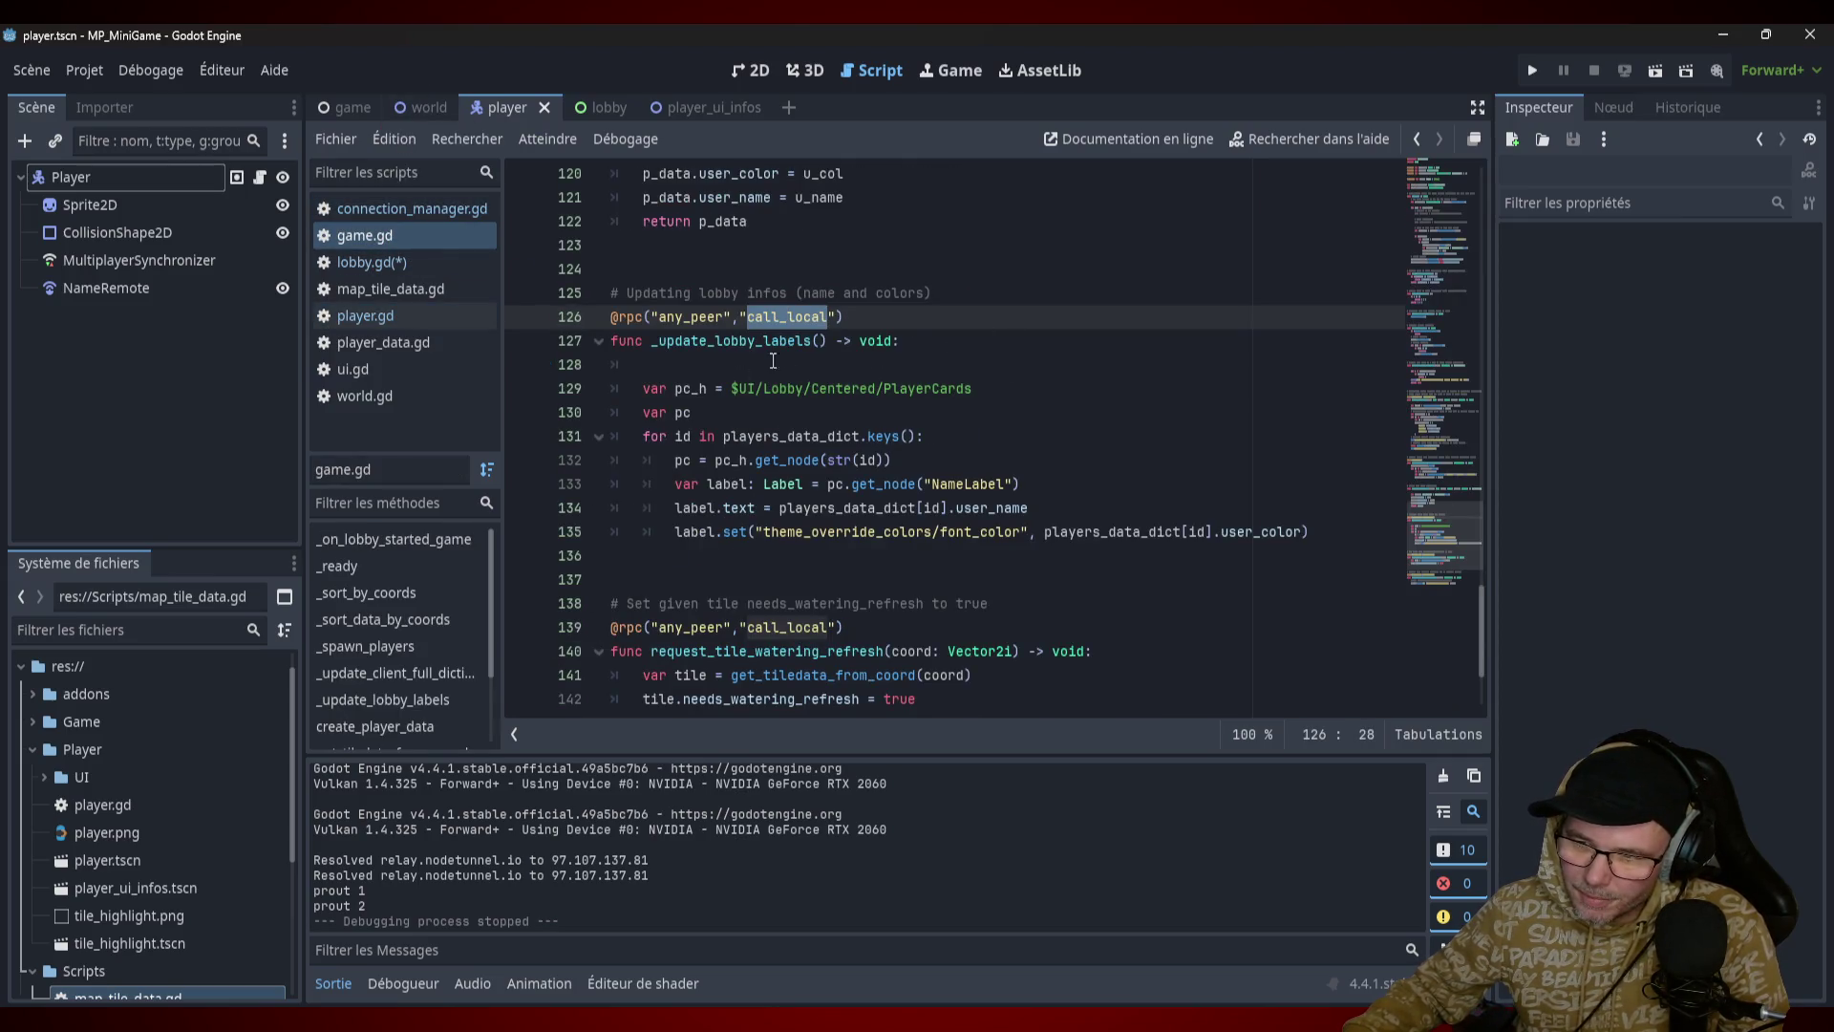
scroll(757, 364, "down", 3)
double_click(748, 458)
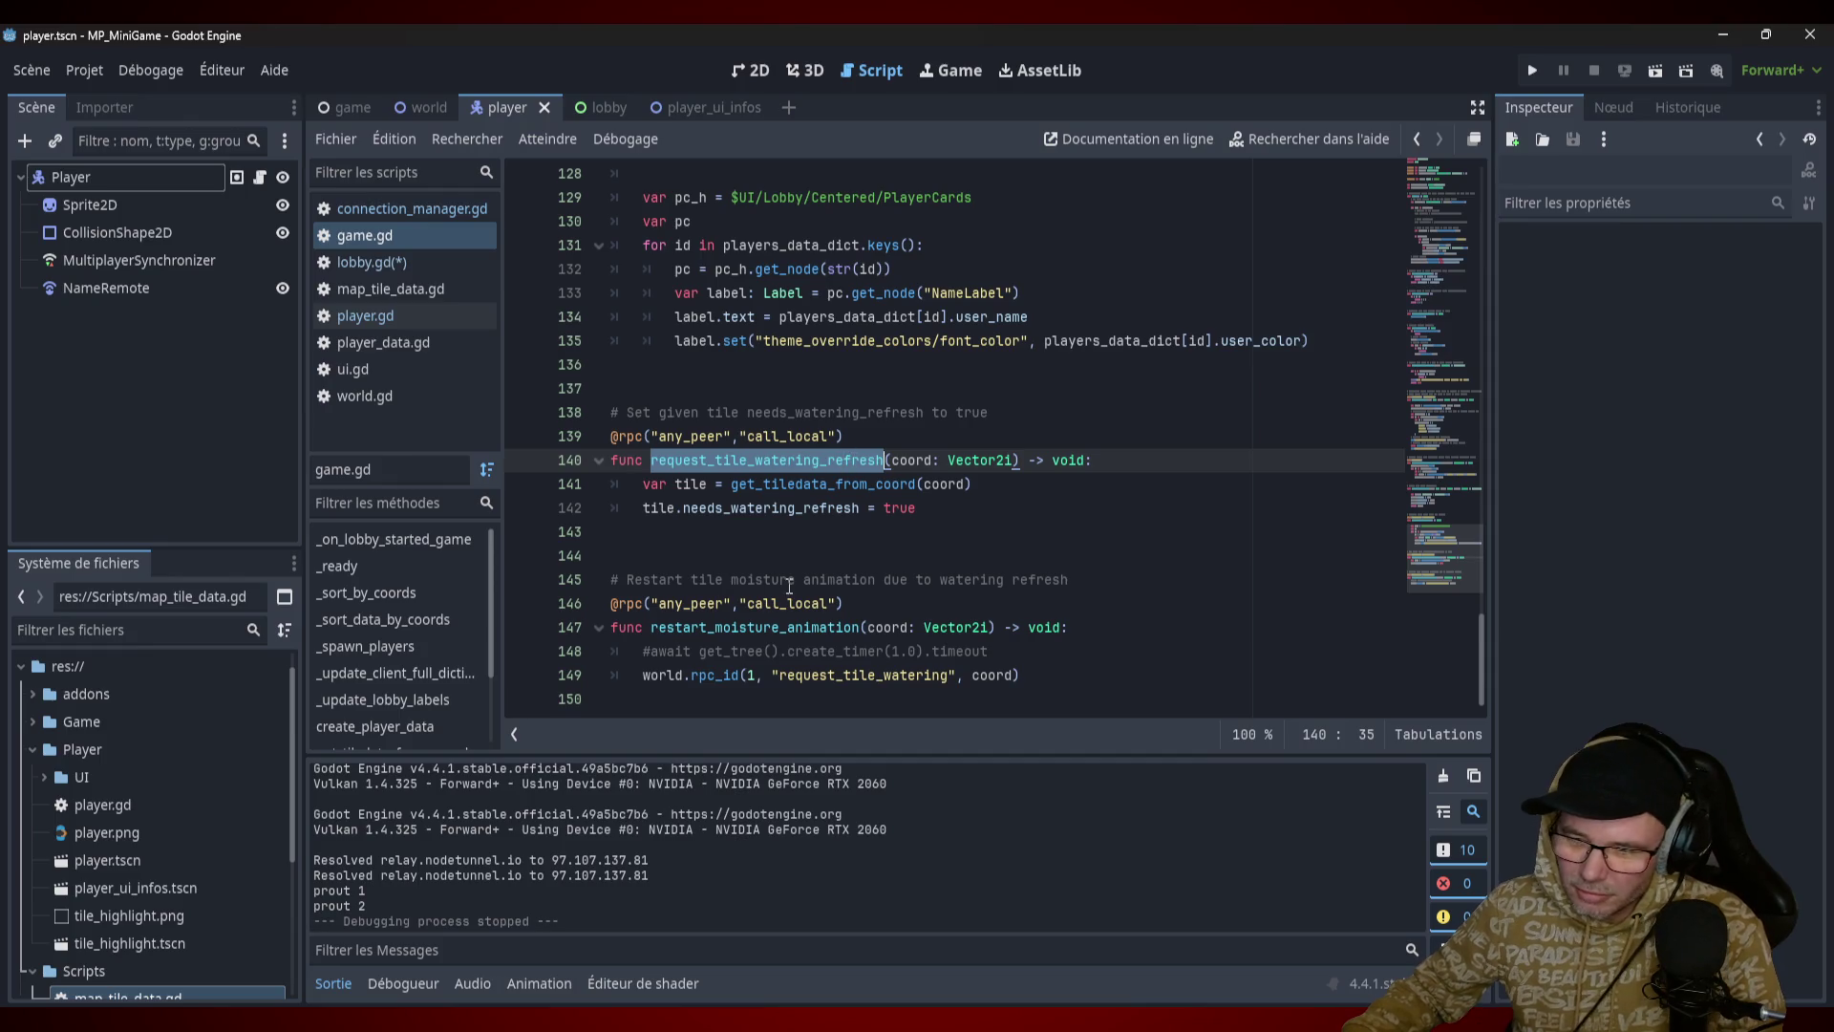
scroll(649, 431, "up", 4)
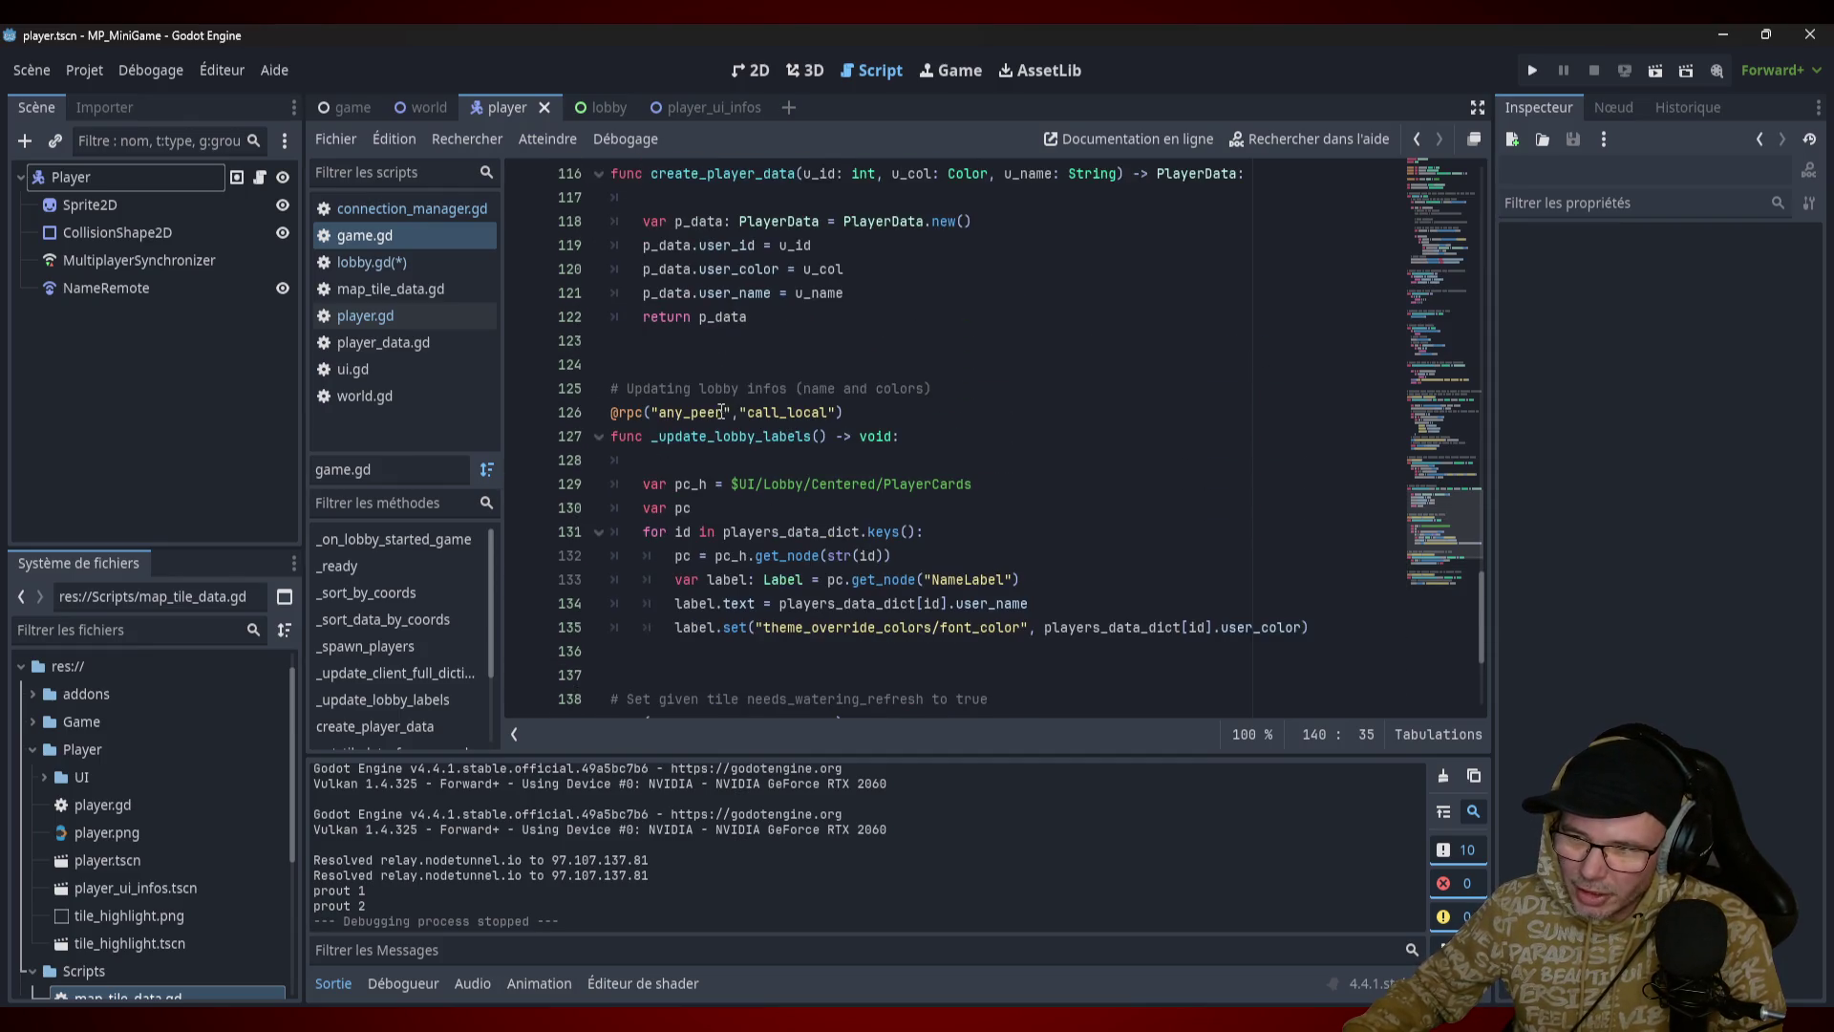
scroll(727, 392, "up", 4)
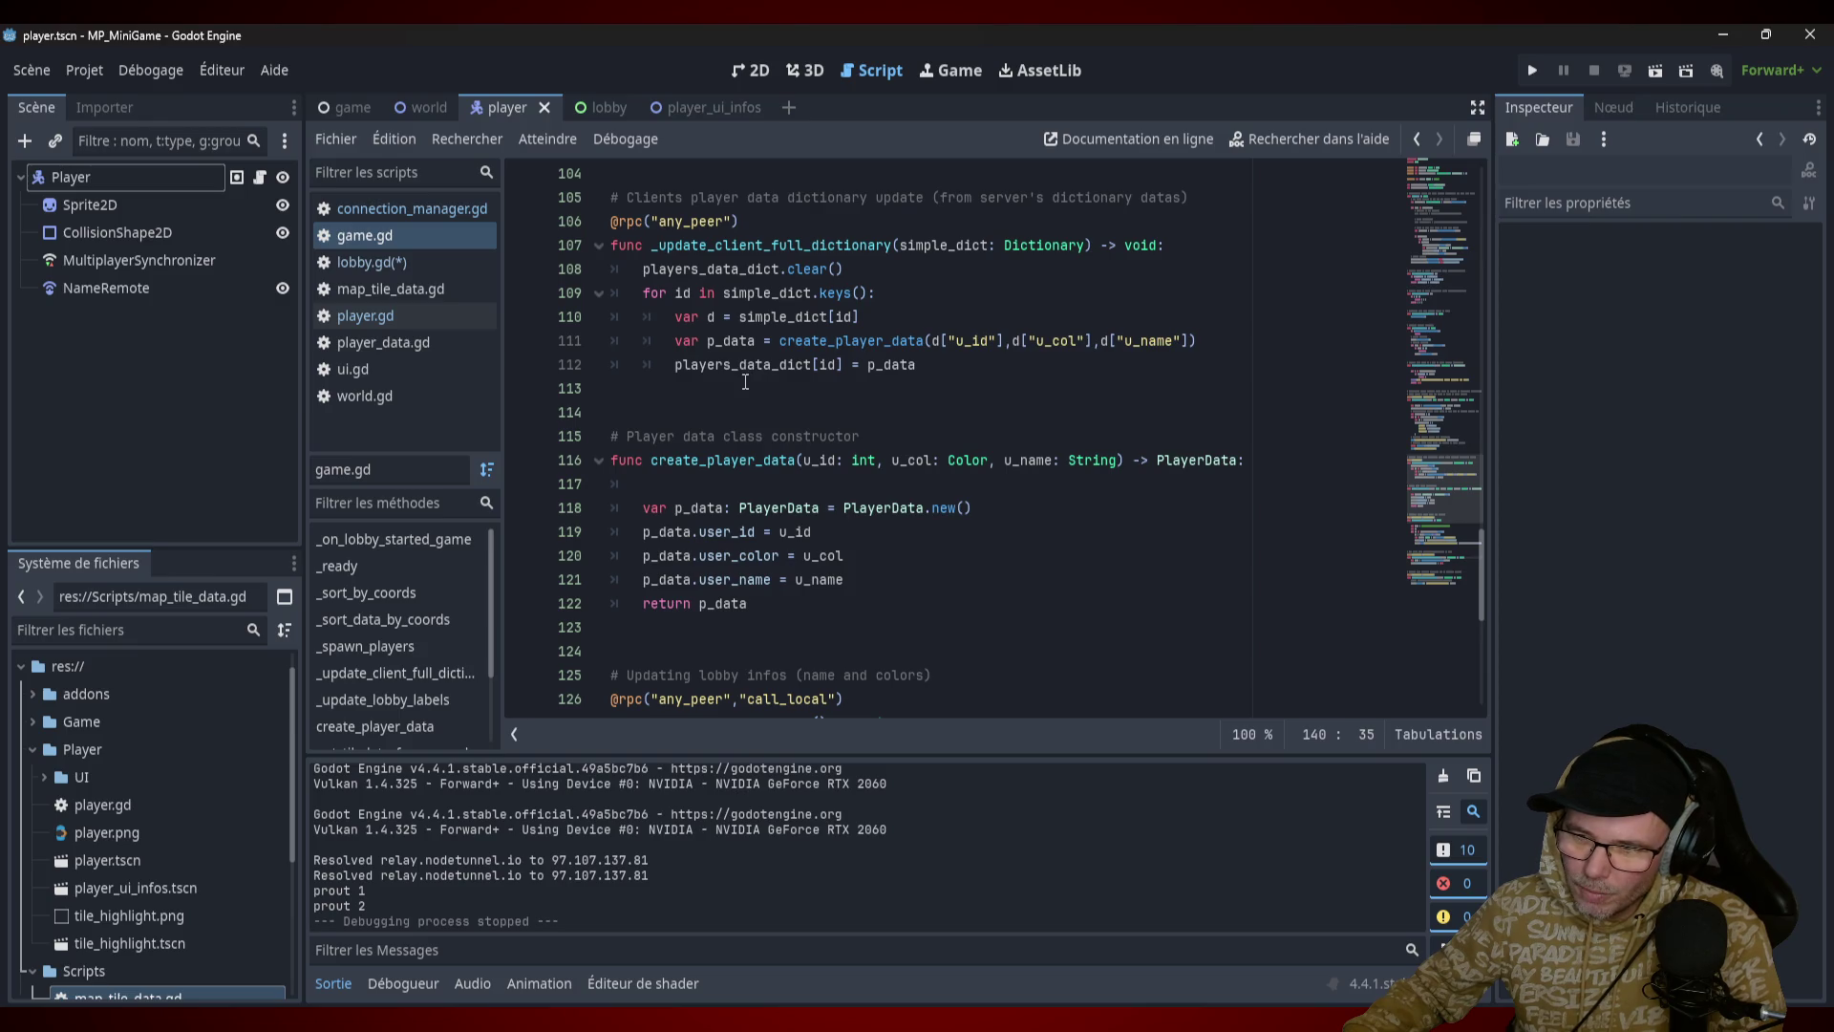
scroll(754, 378, "up", 4)
scroll(764, 373, "up", 4)
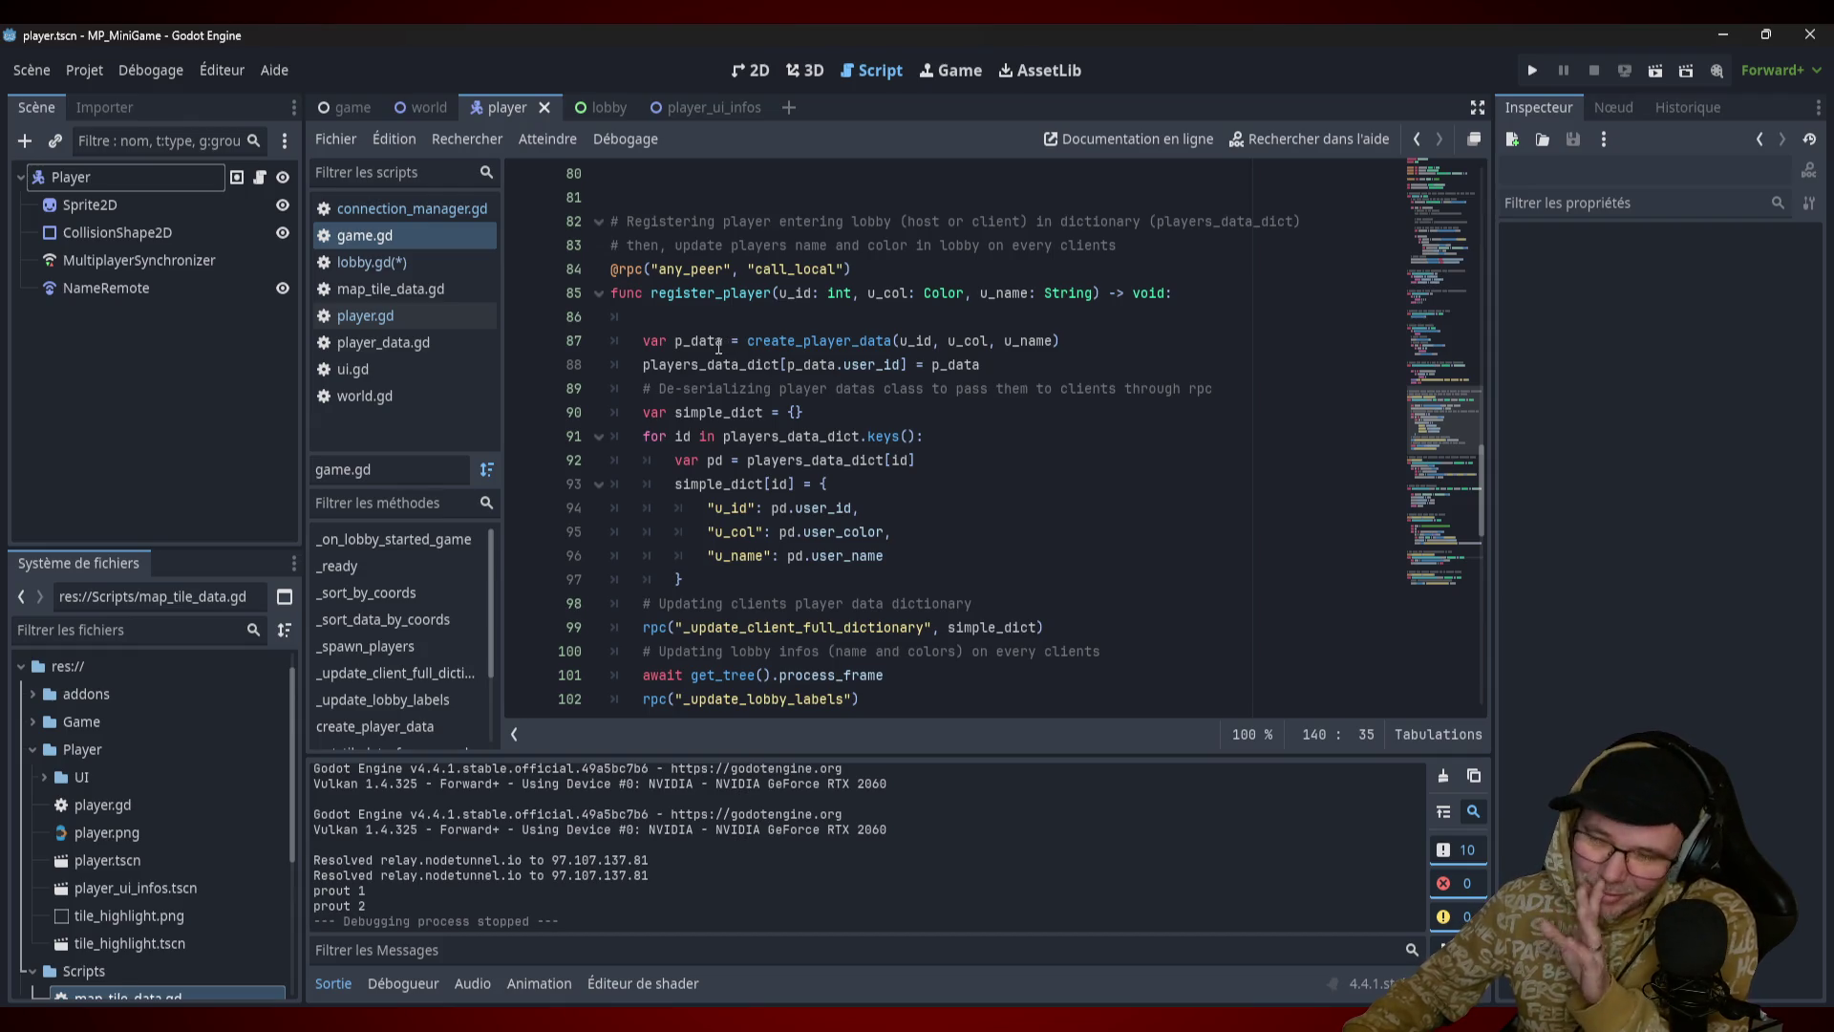
scroll(820, 334, "down", 5)
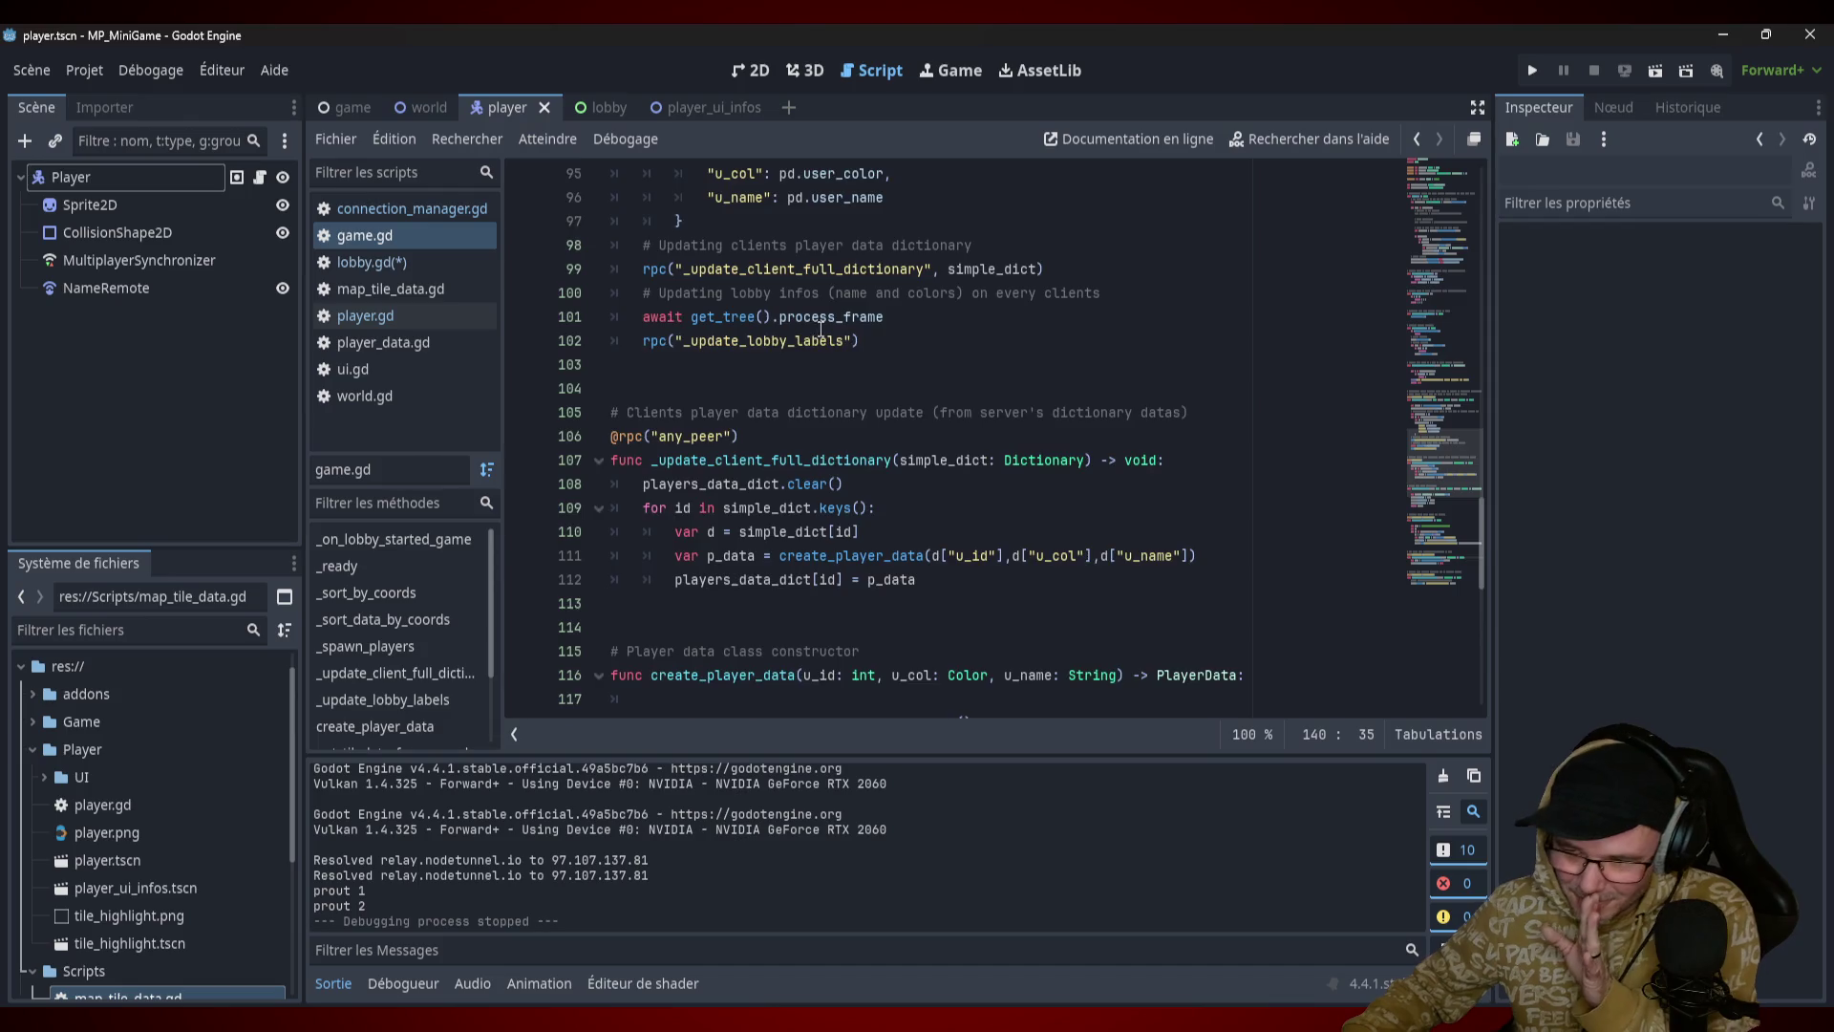
scroll(820, 329, "down", 5)
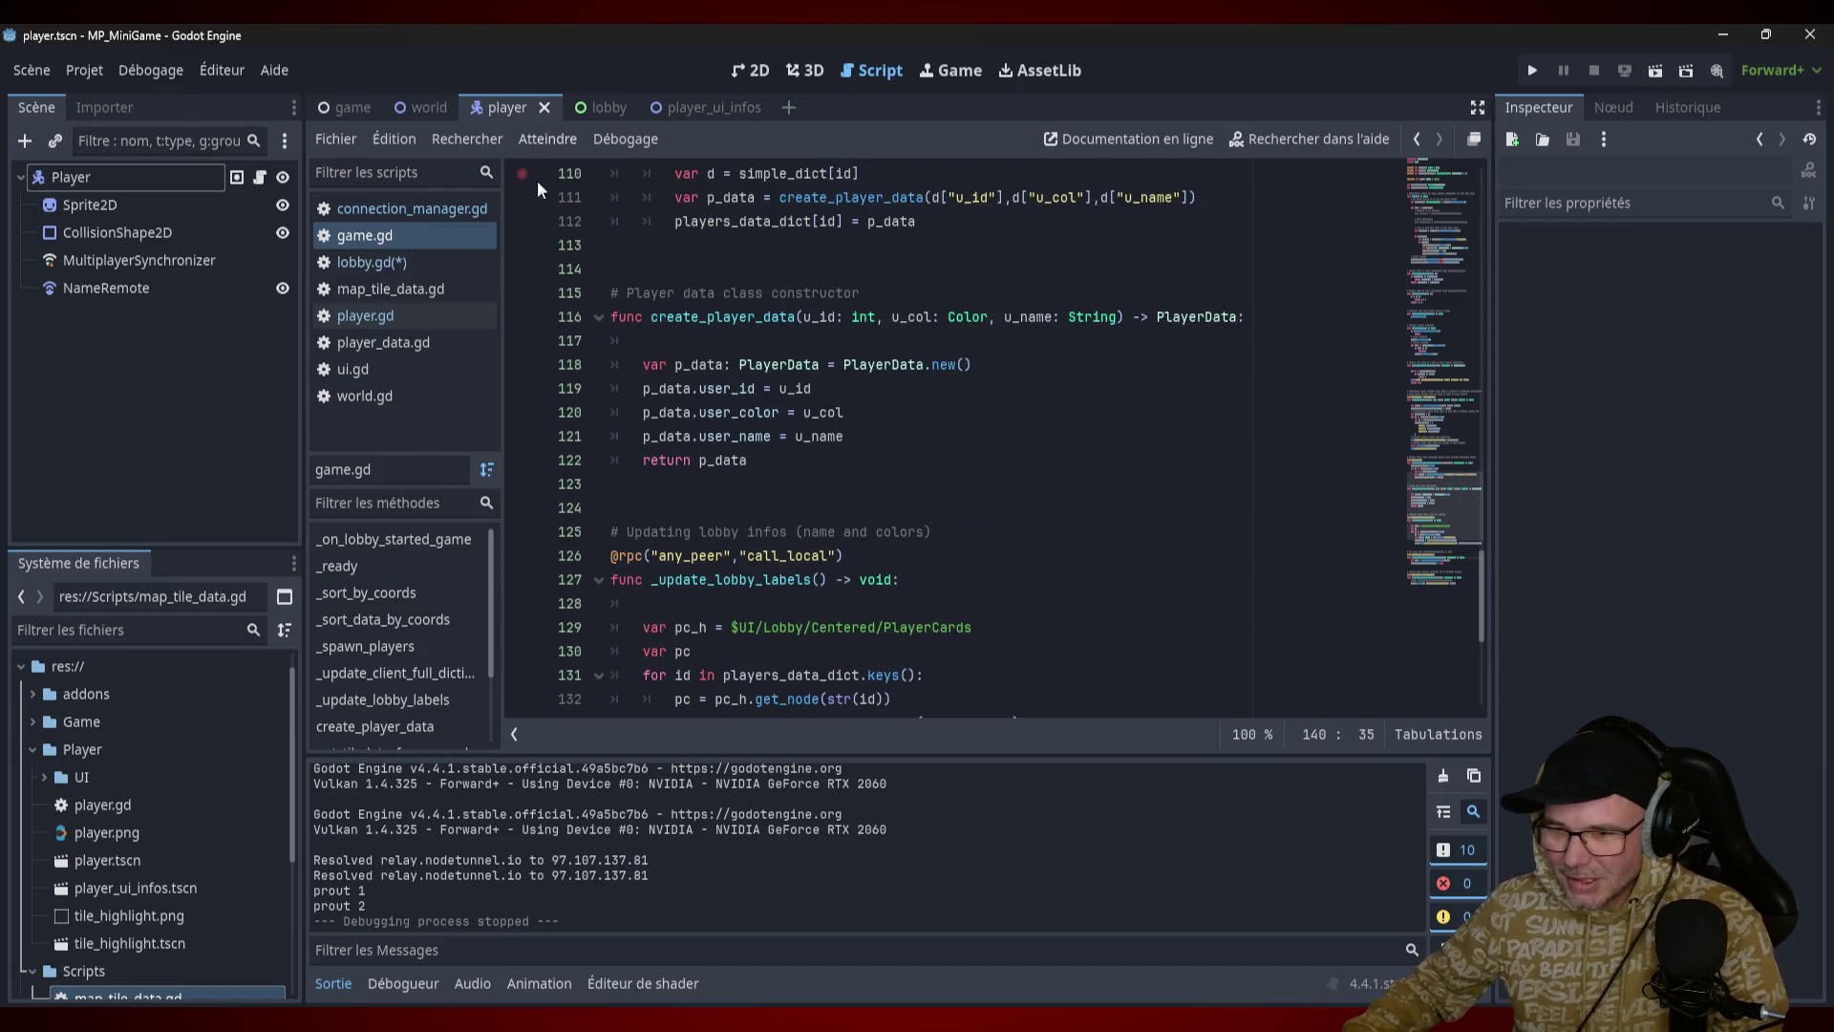
left_click(397, 262)
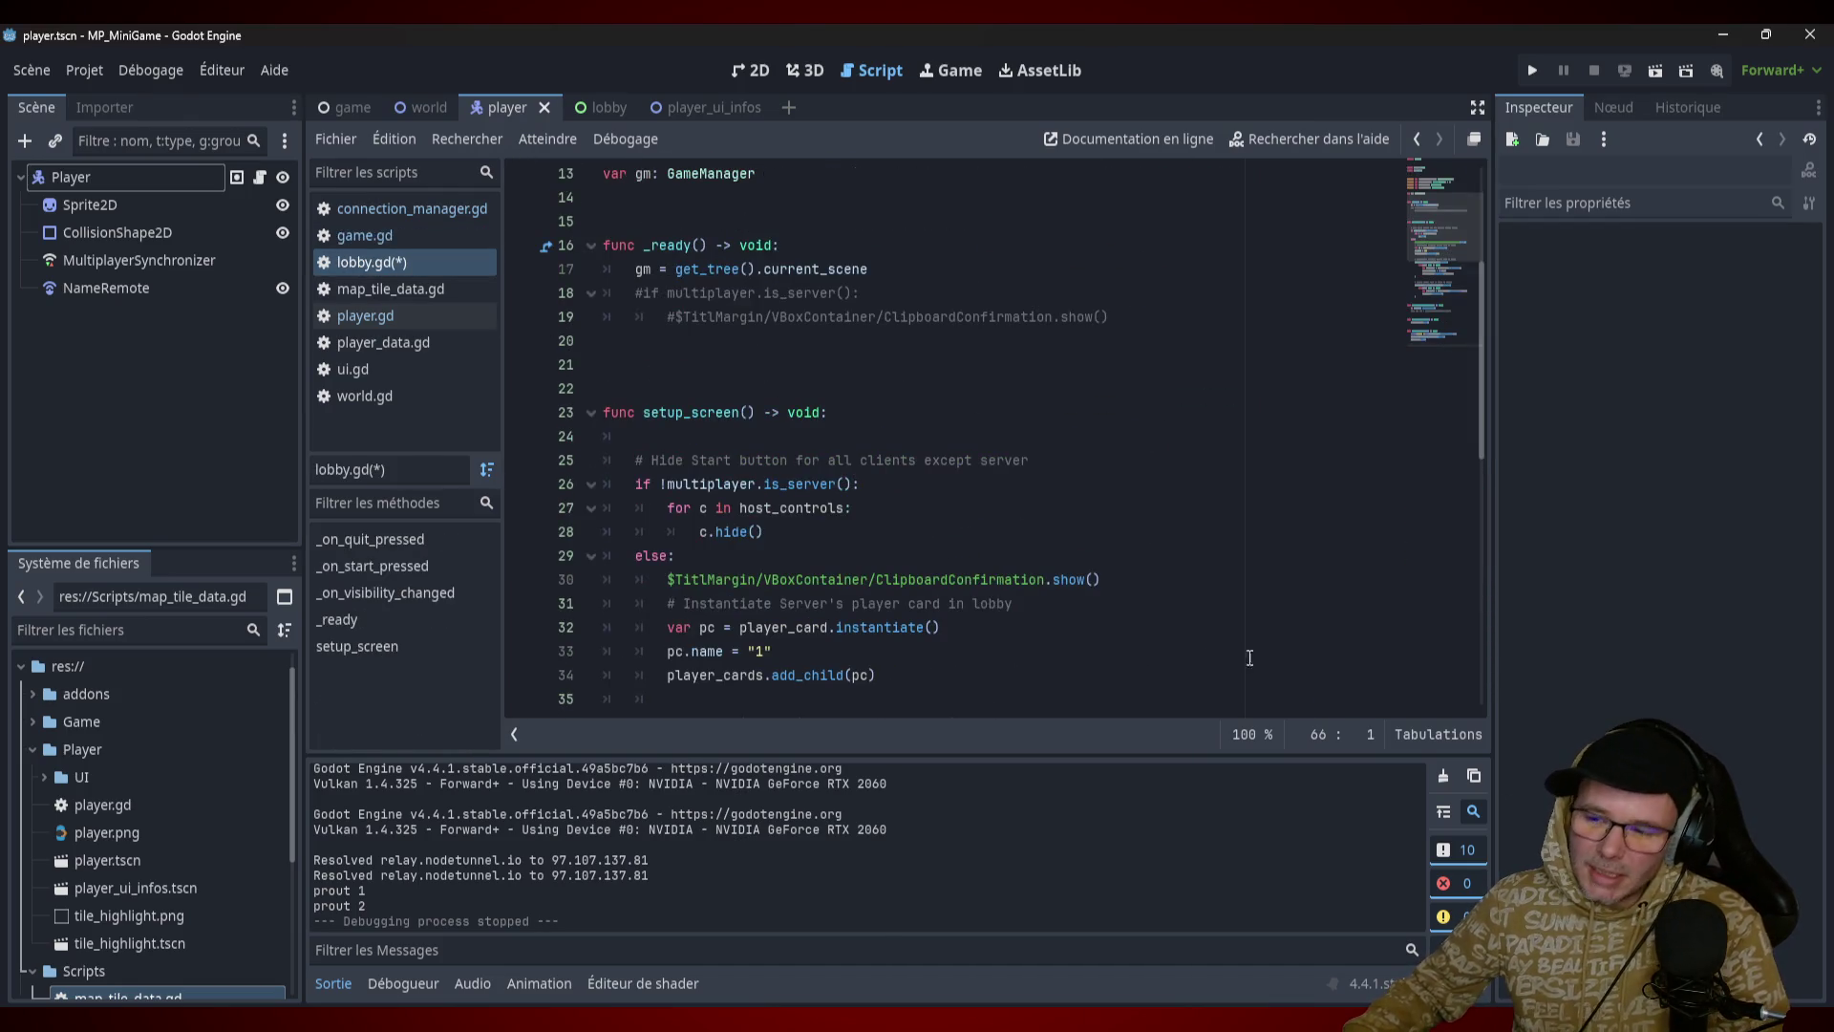
Type 'func _on_player_quit_request() -> void:' on line 66 of lobby.gd and start its body
scroll(1232, 641, "down", 10)
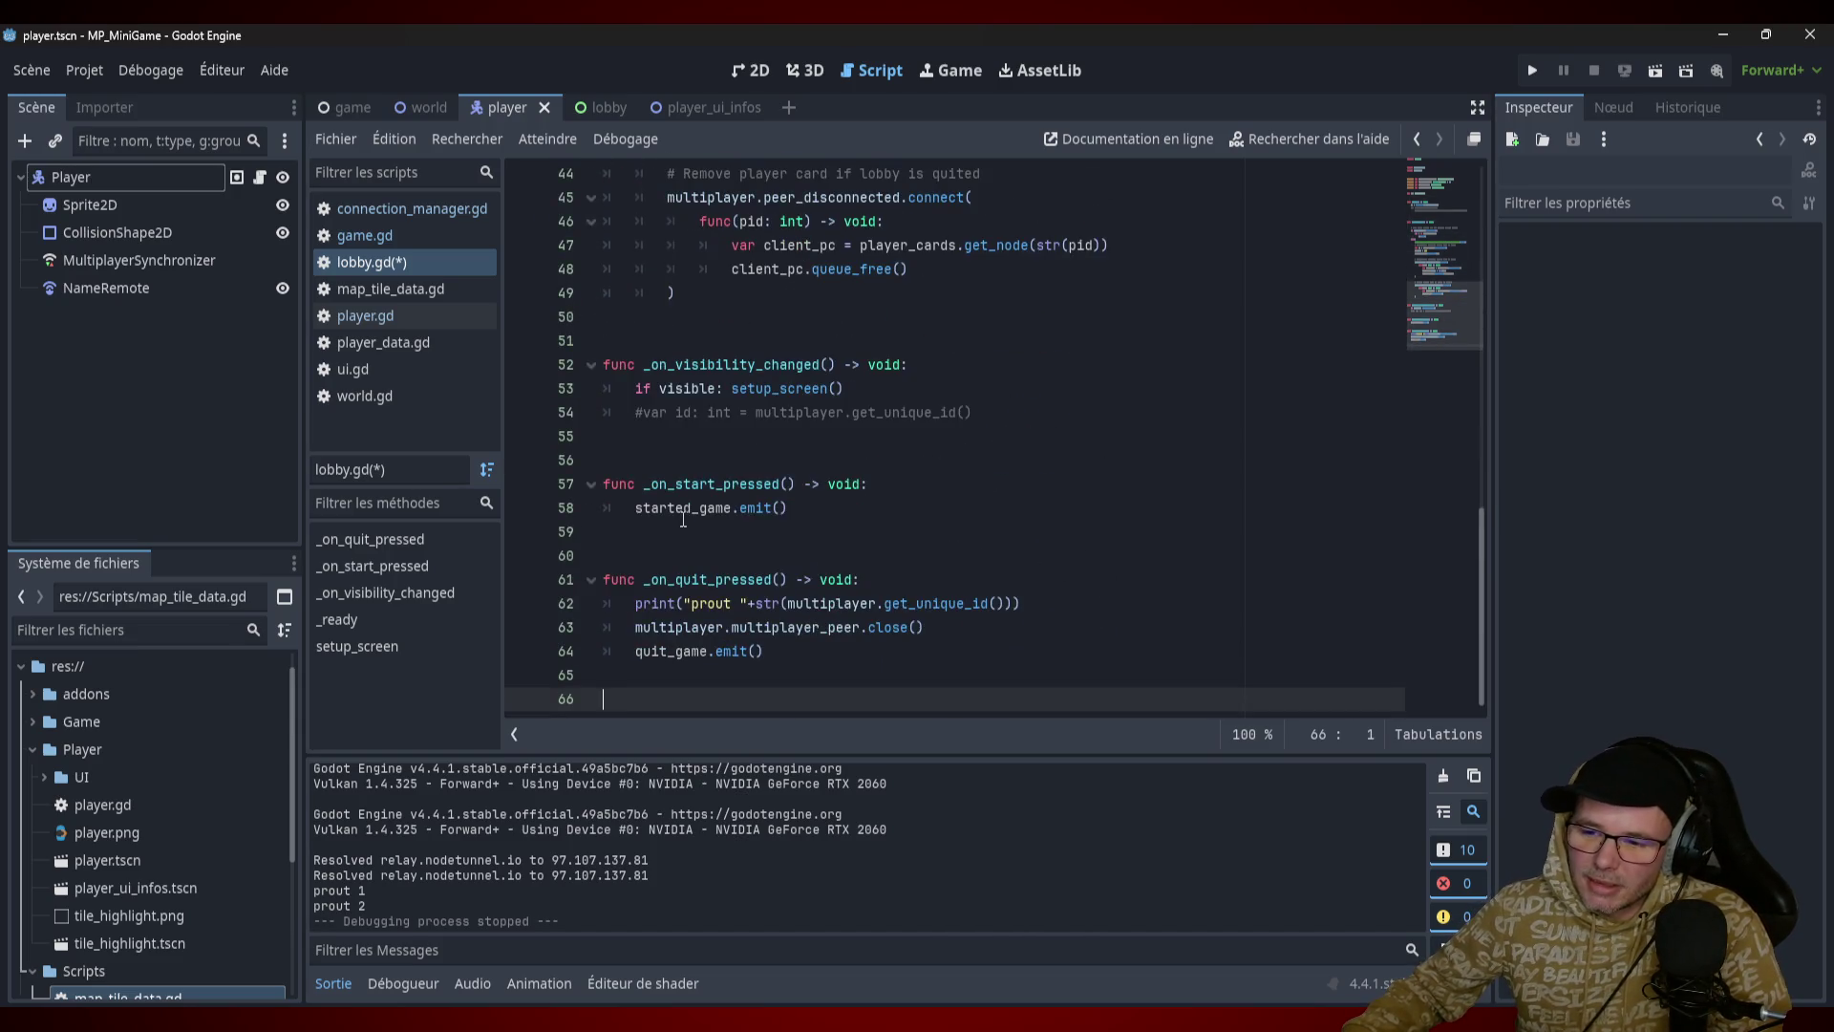
mouse_move(679, 516)
type("func")
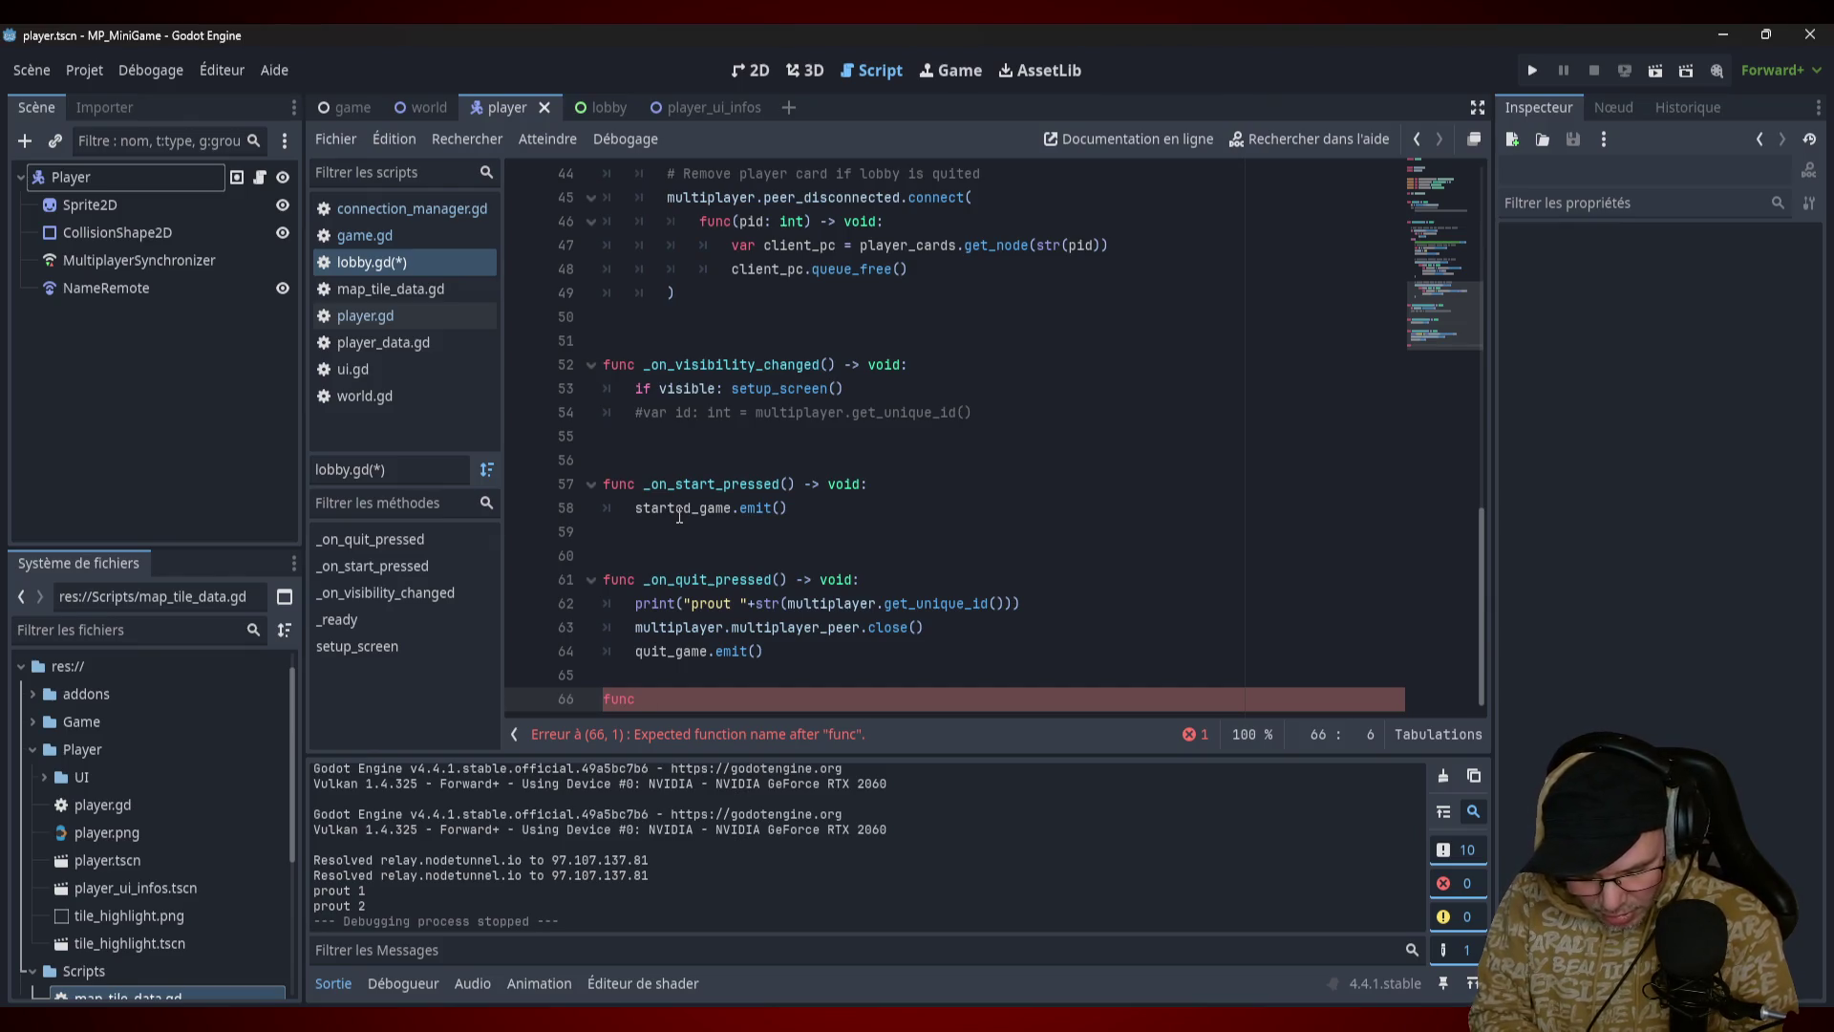
type("_")
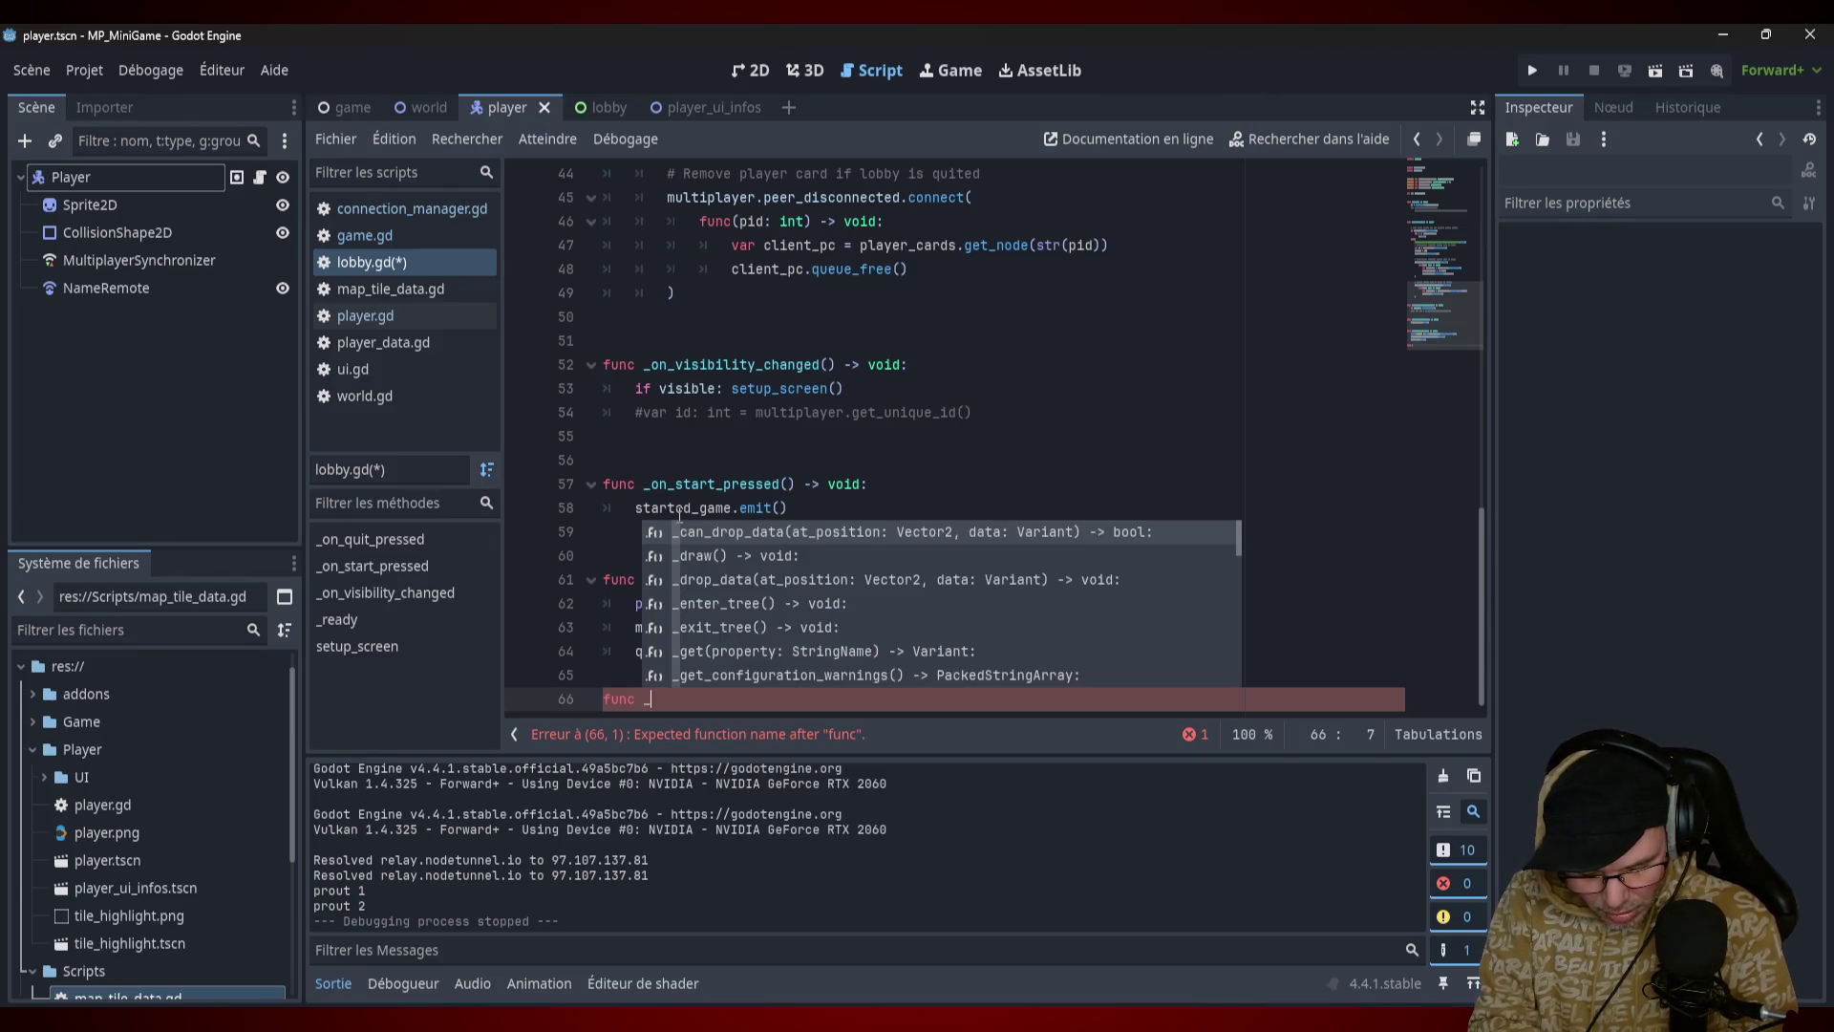
type("on")
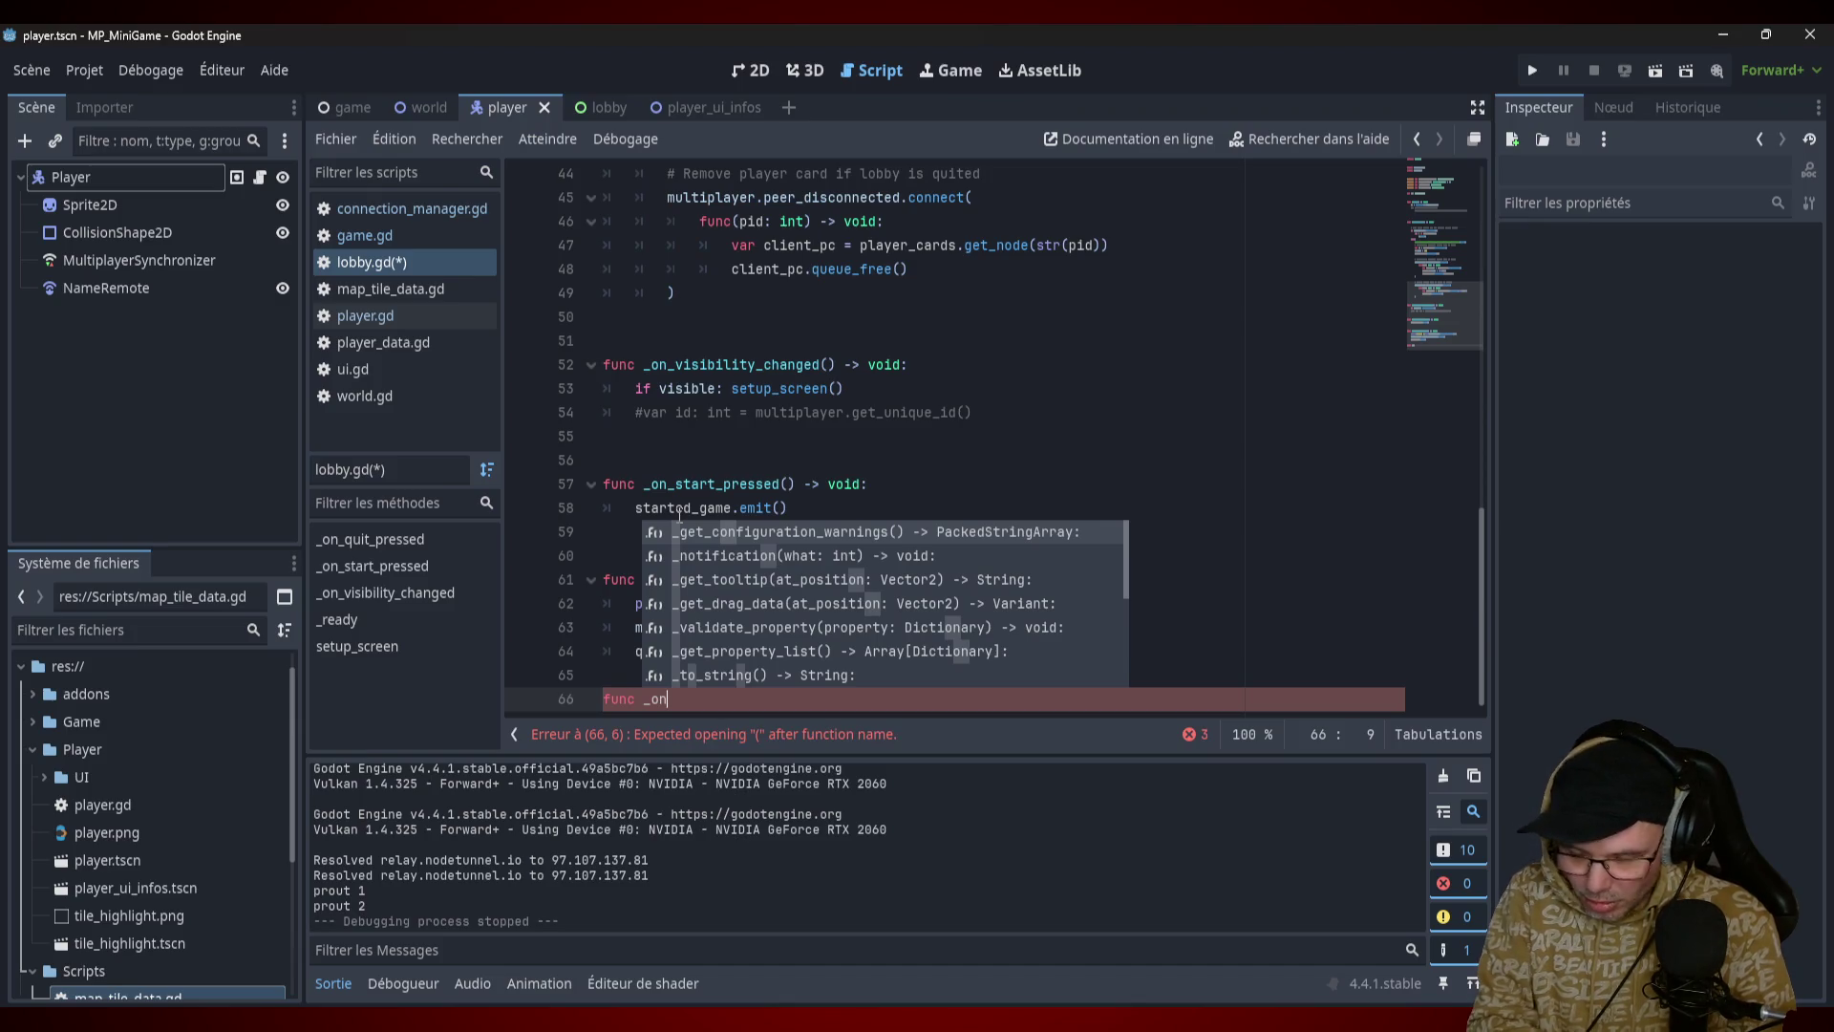
type("_pla")
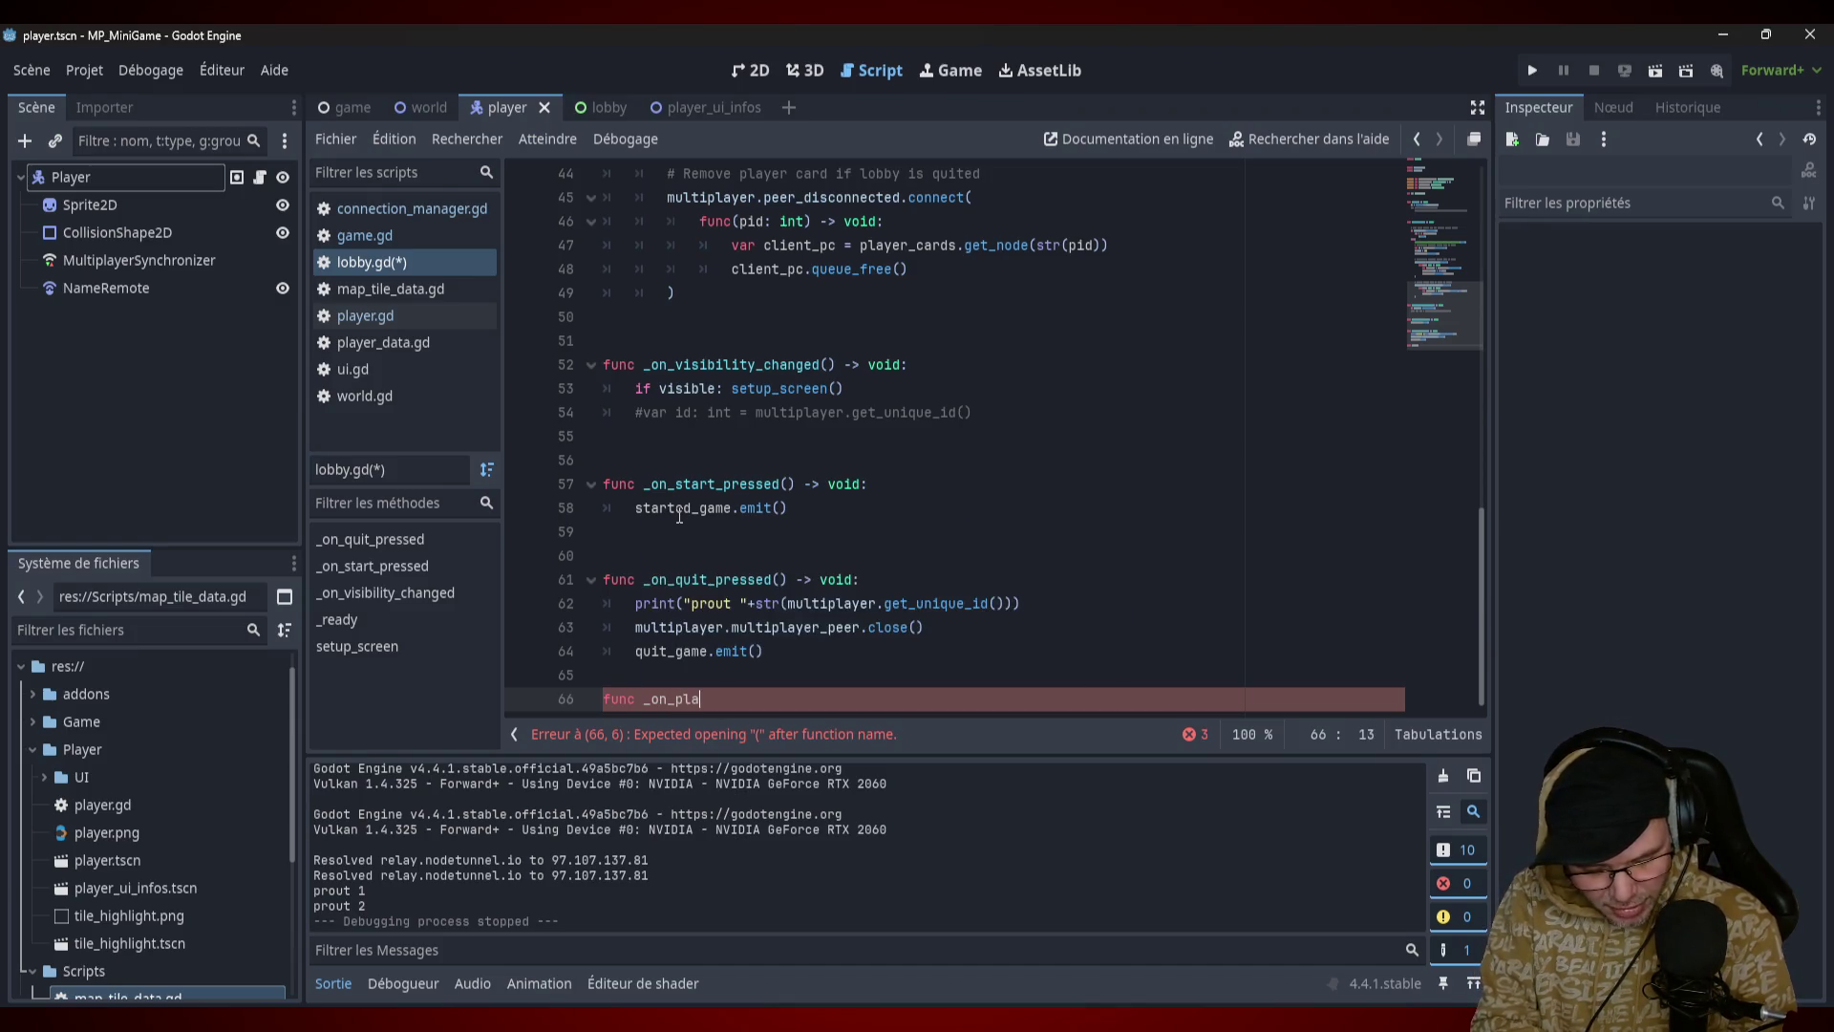
type("yer_")
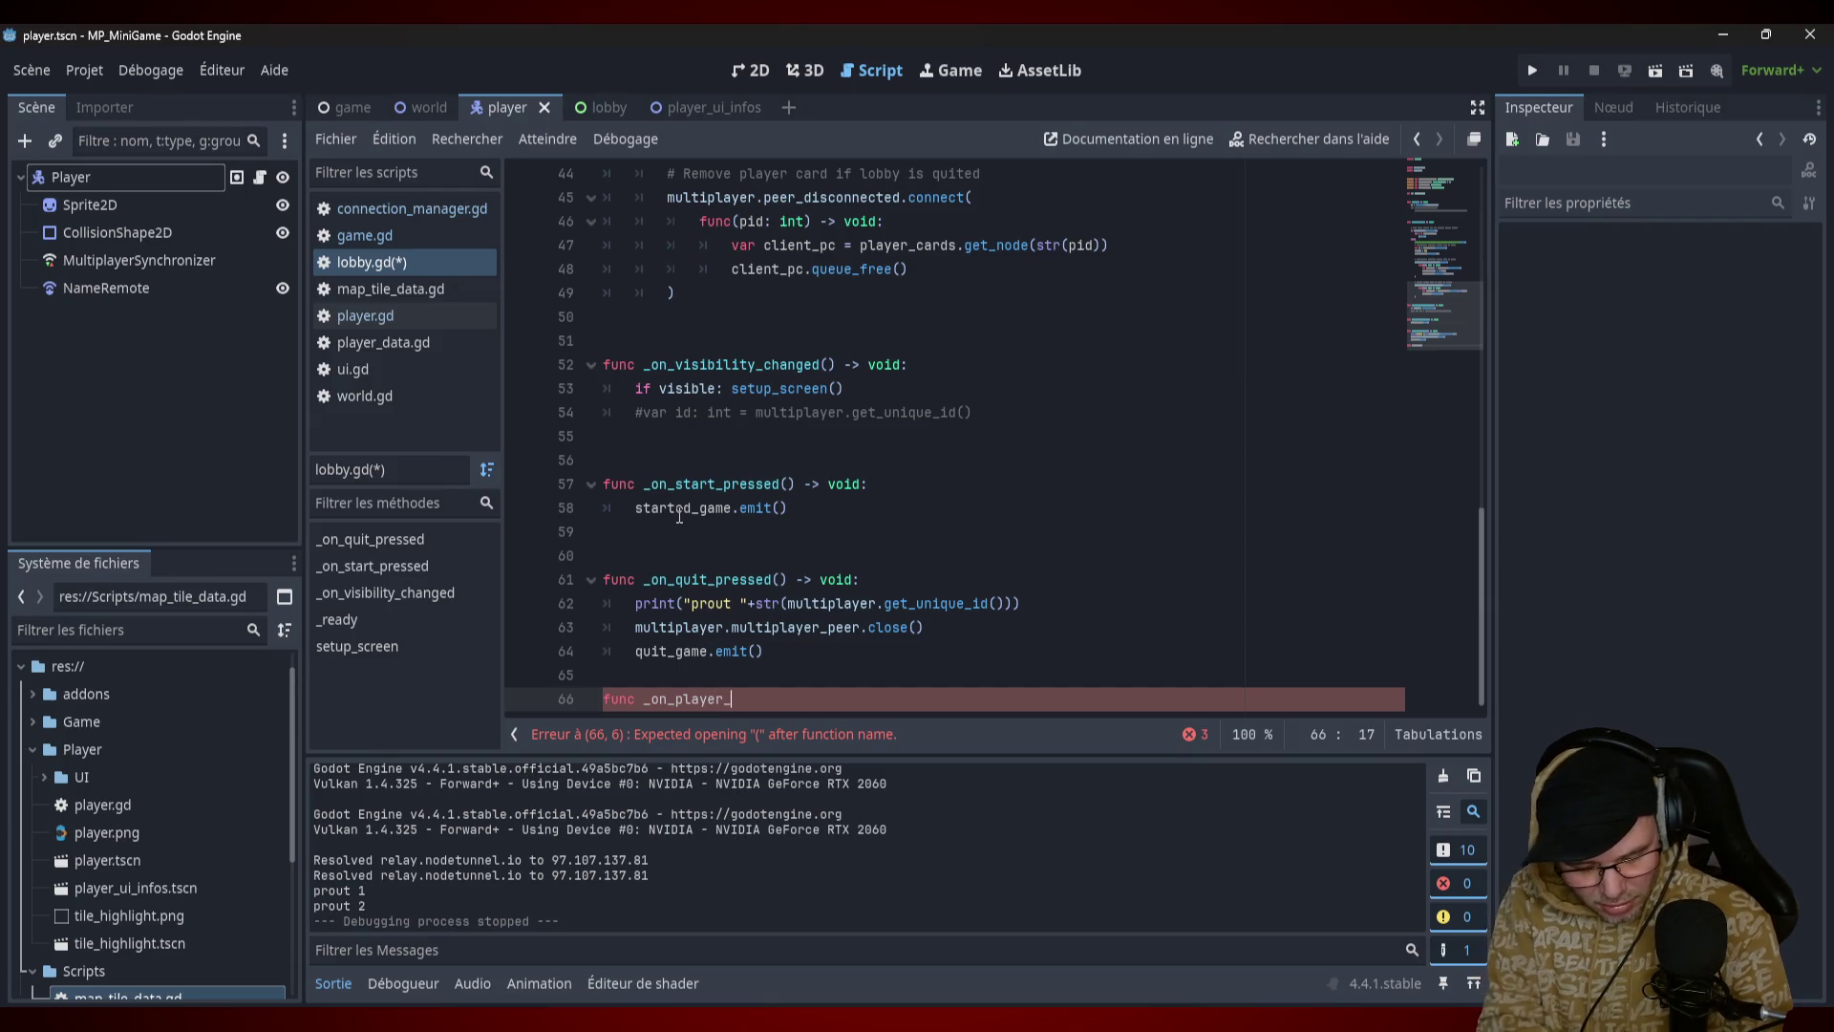
type("quit_")
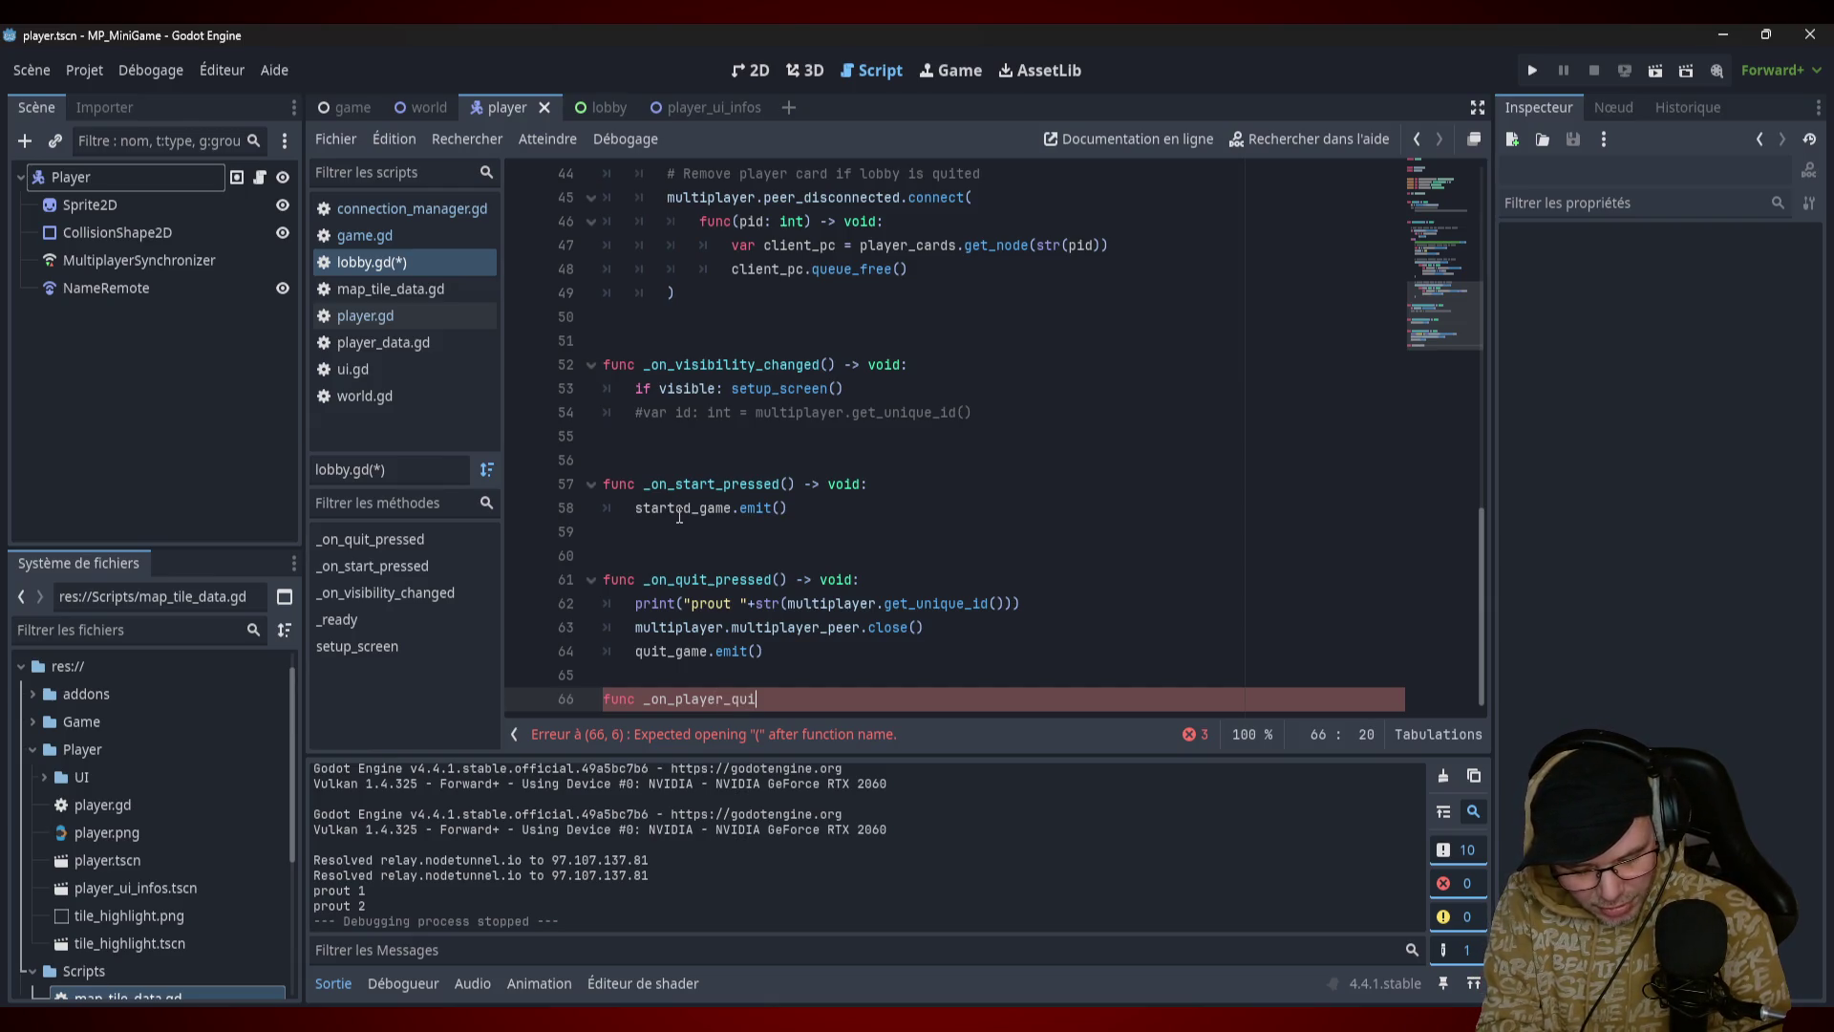
type("re")
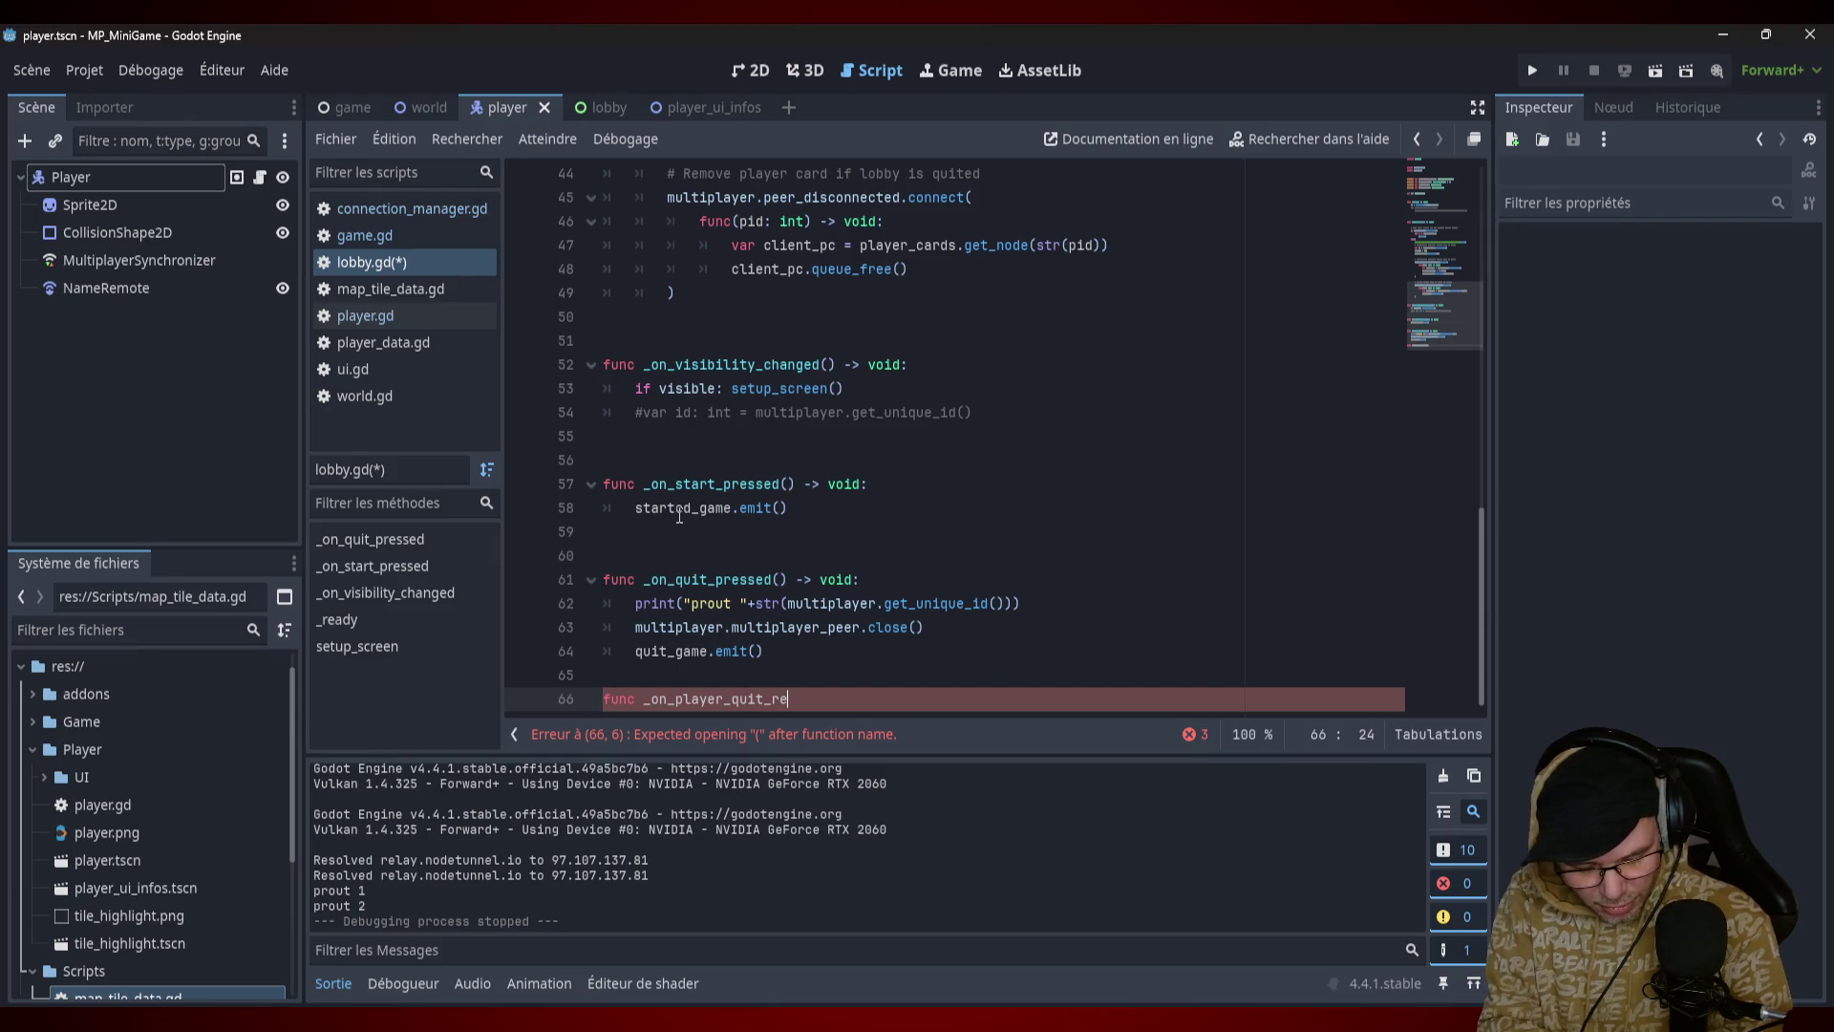
type("quest")
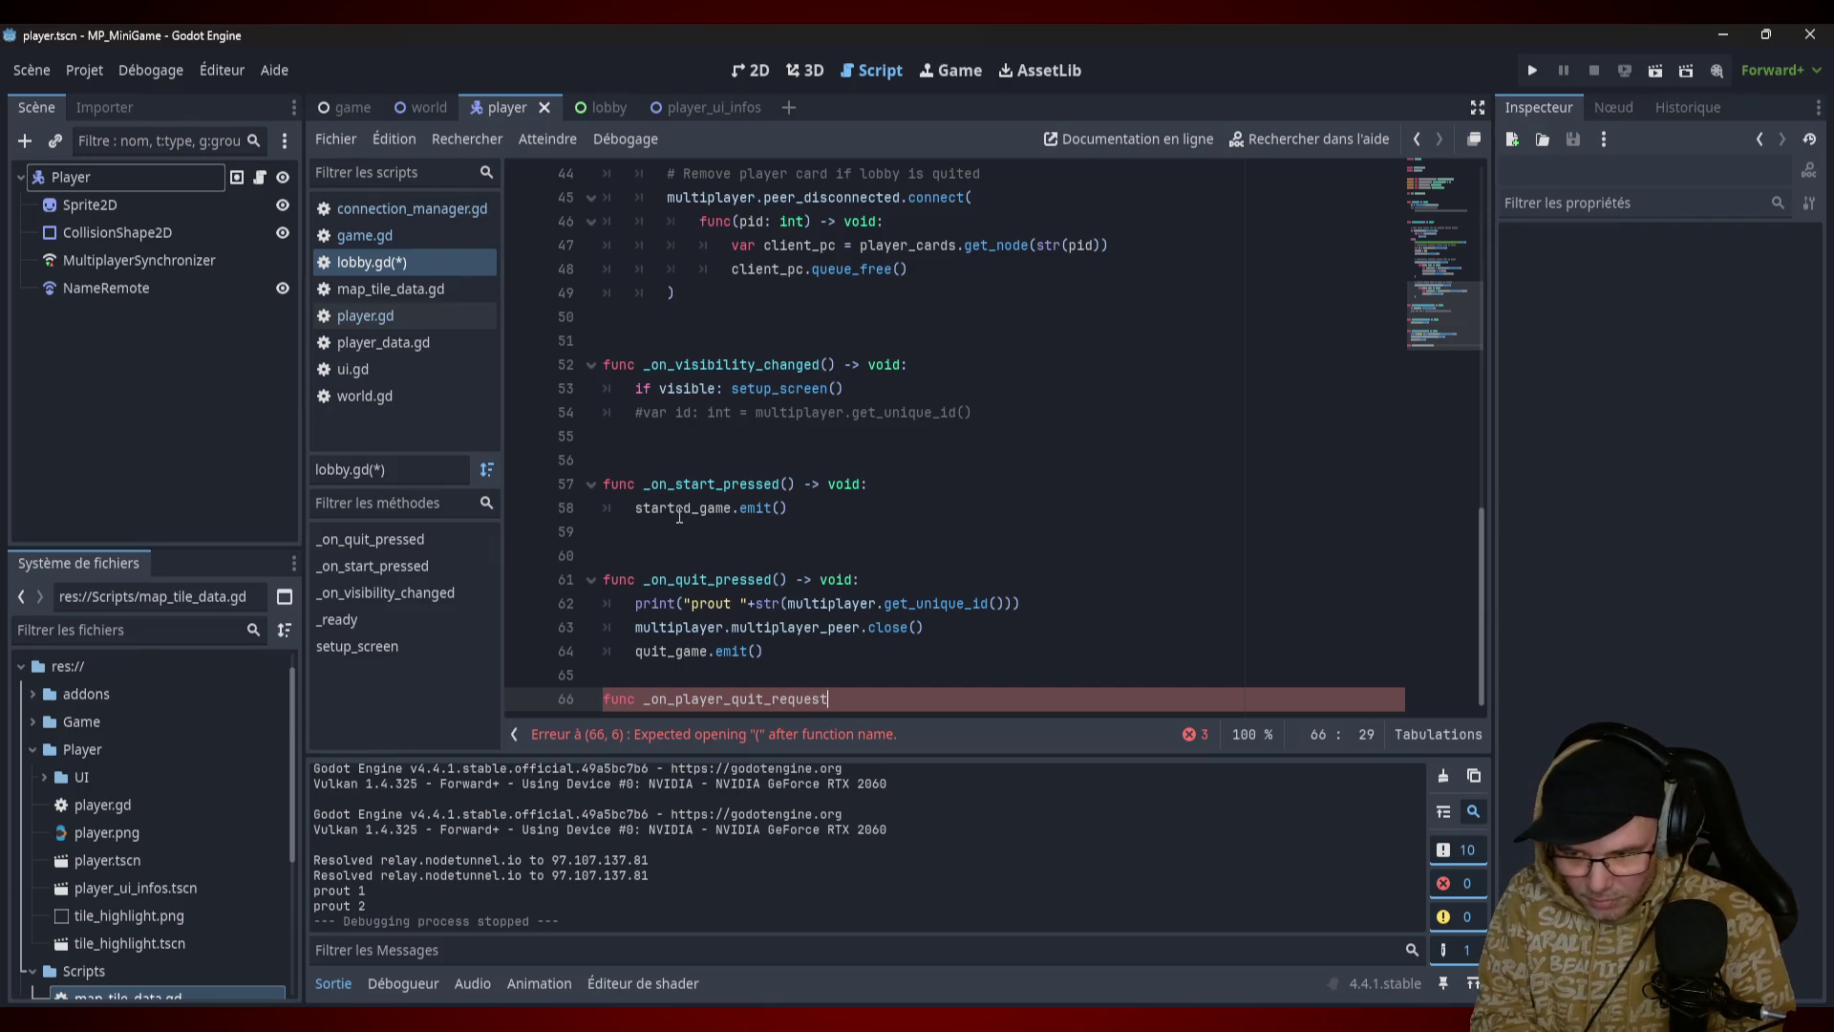
type("(")
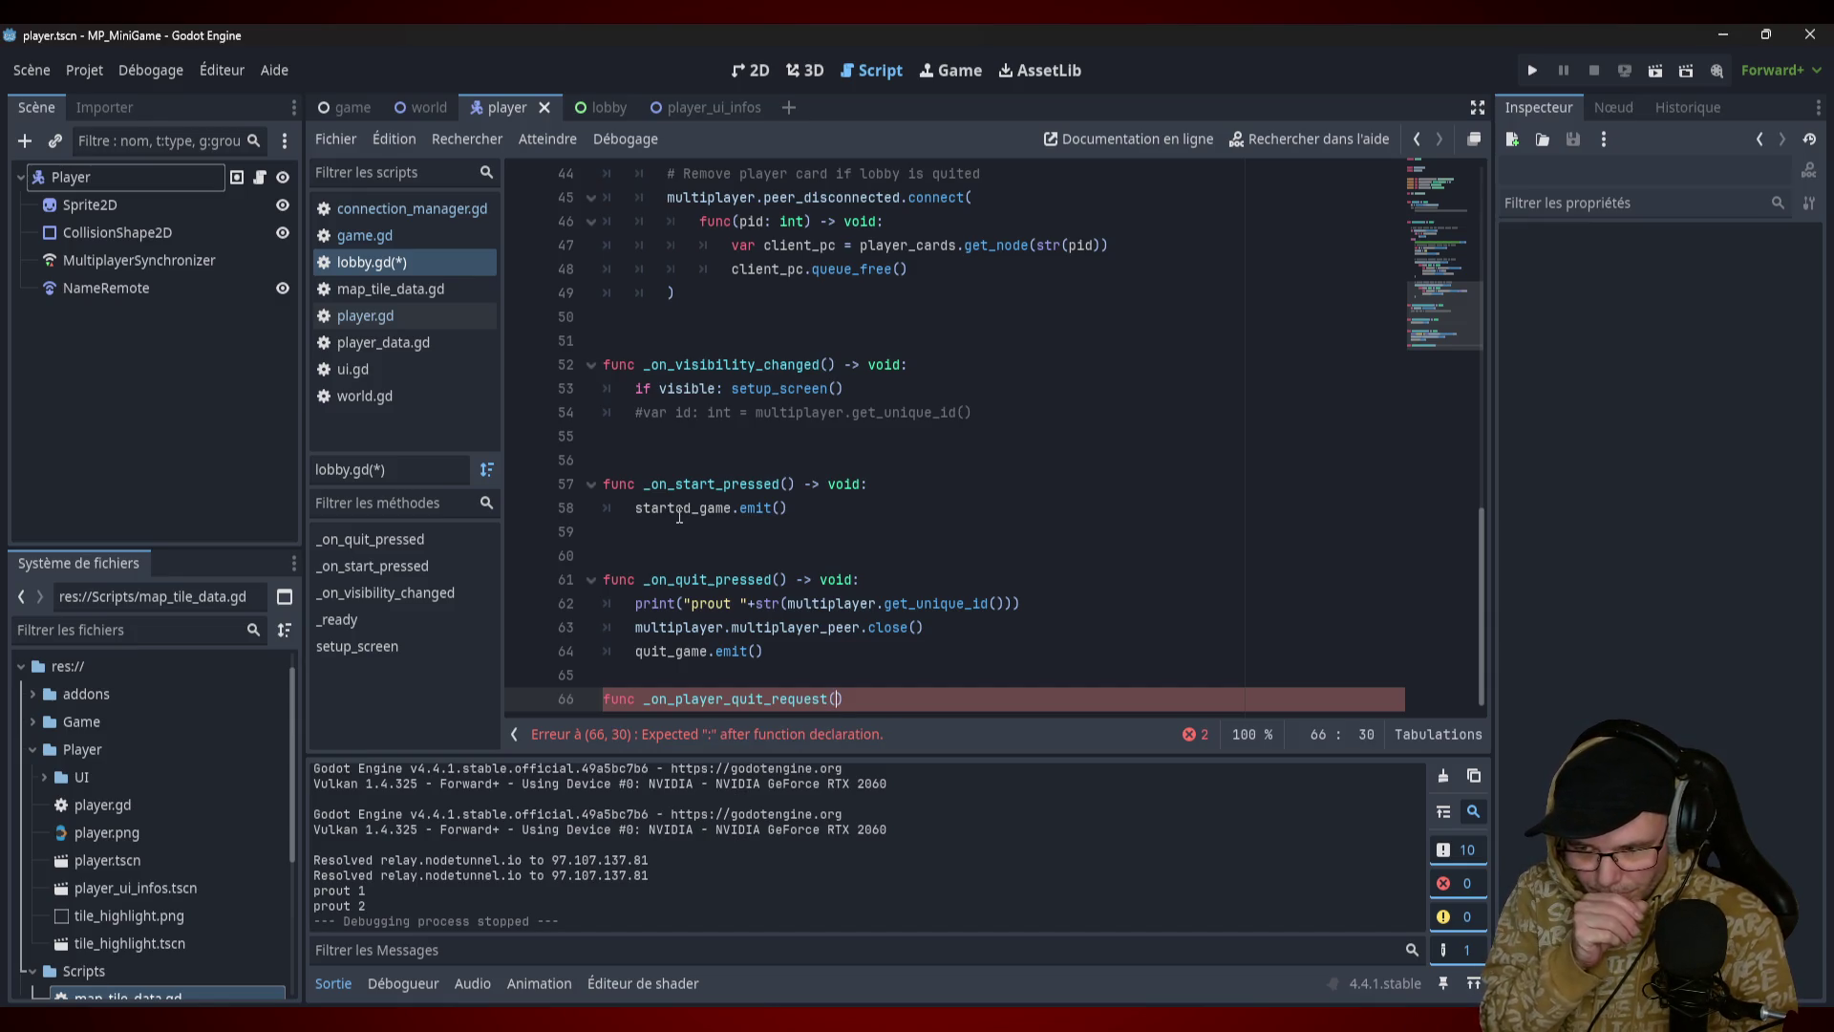
type(")")
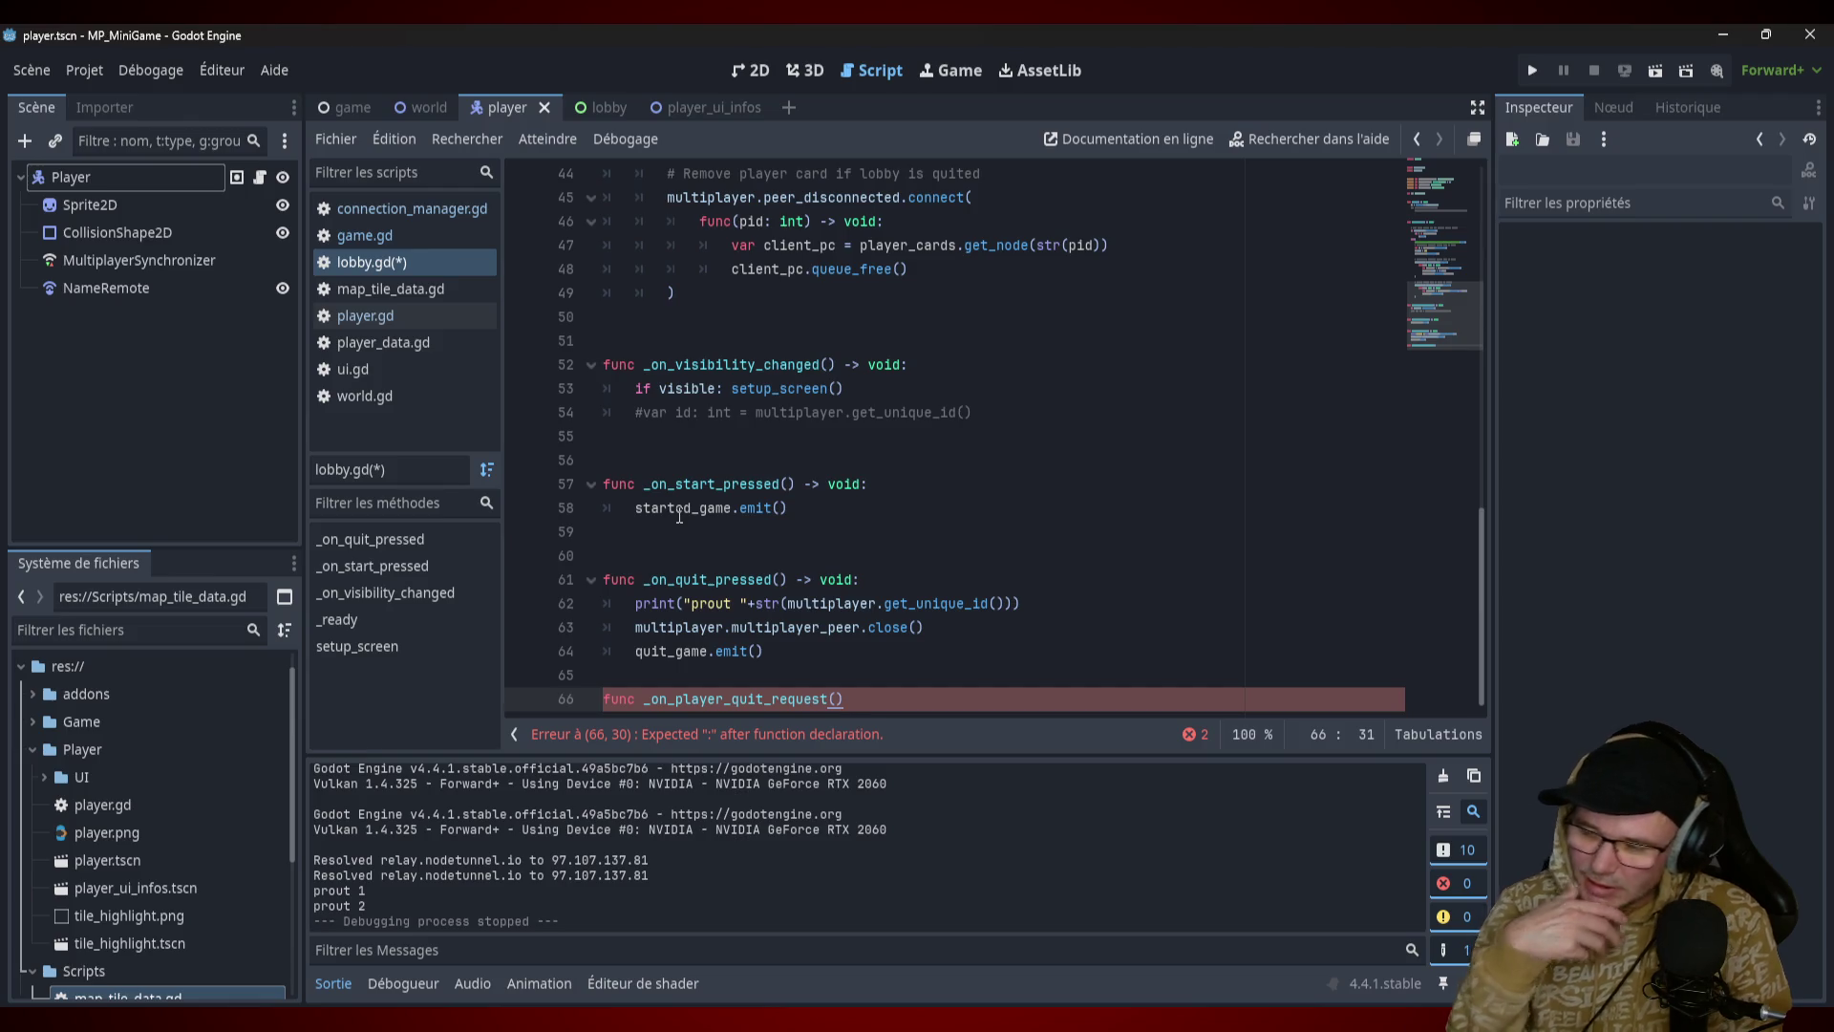
type("->")
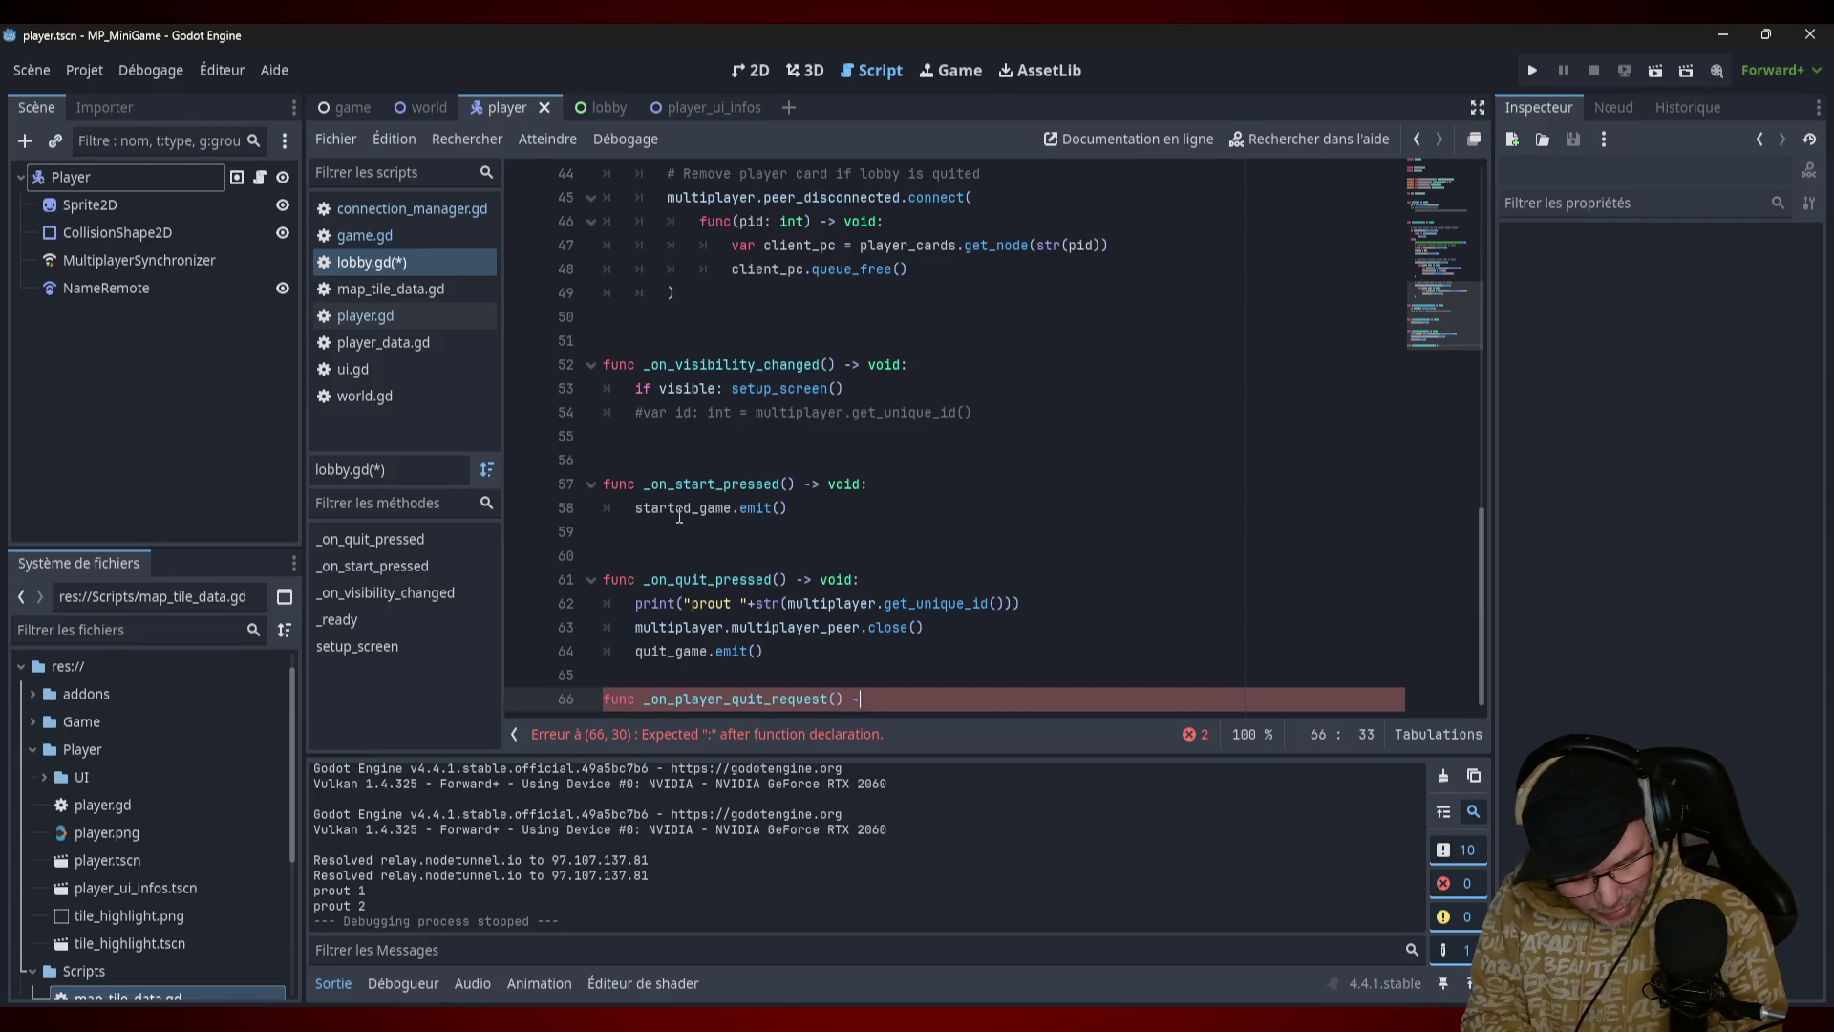
type(" void")
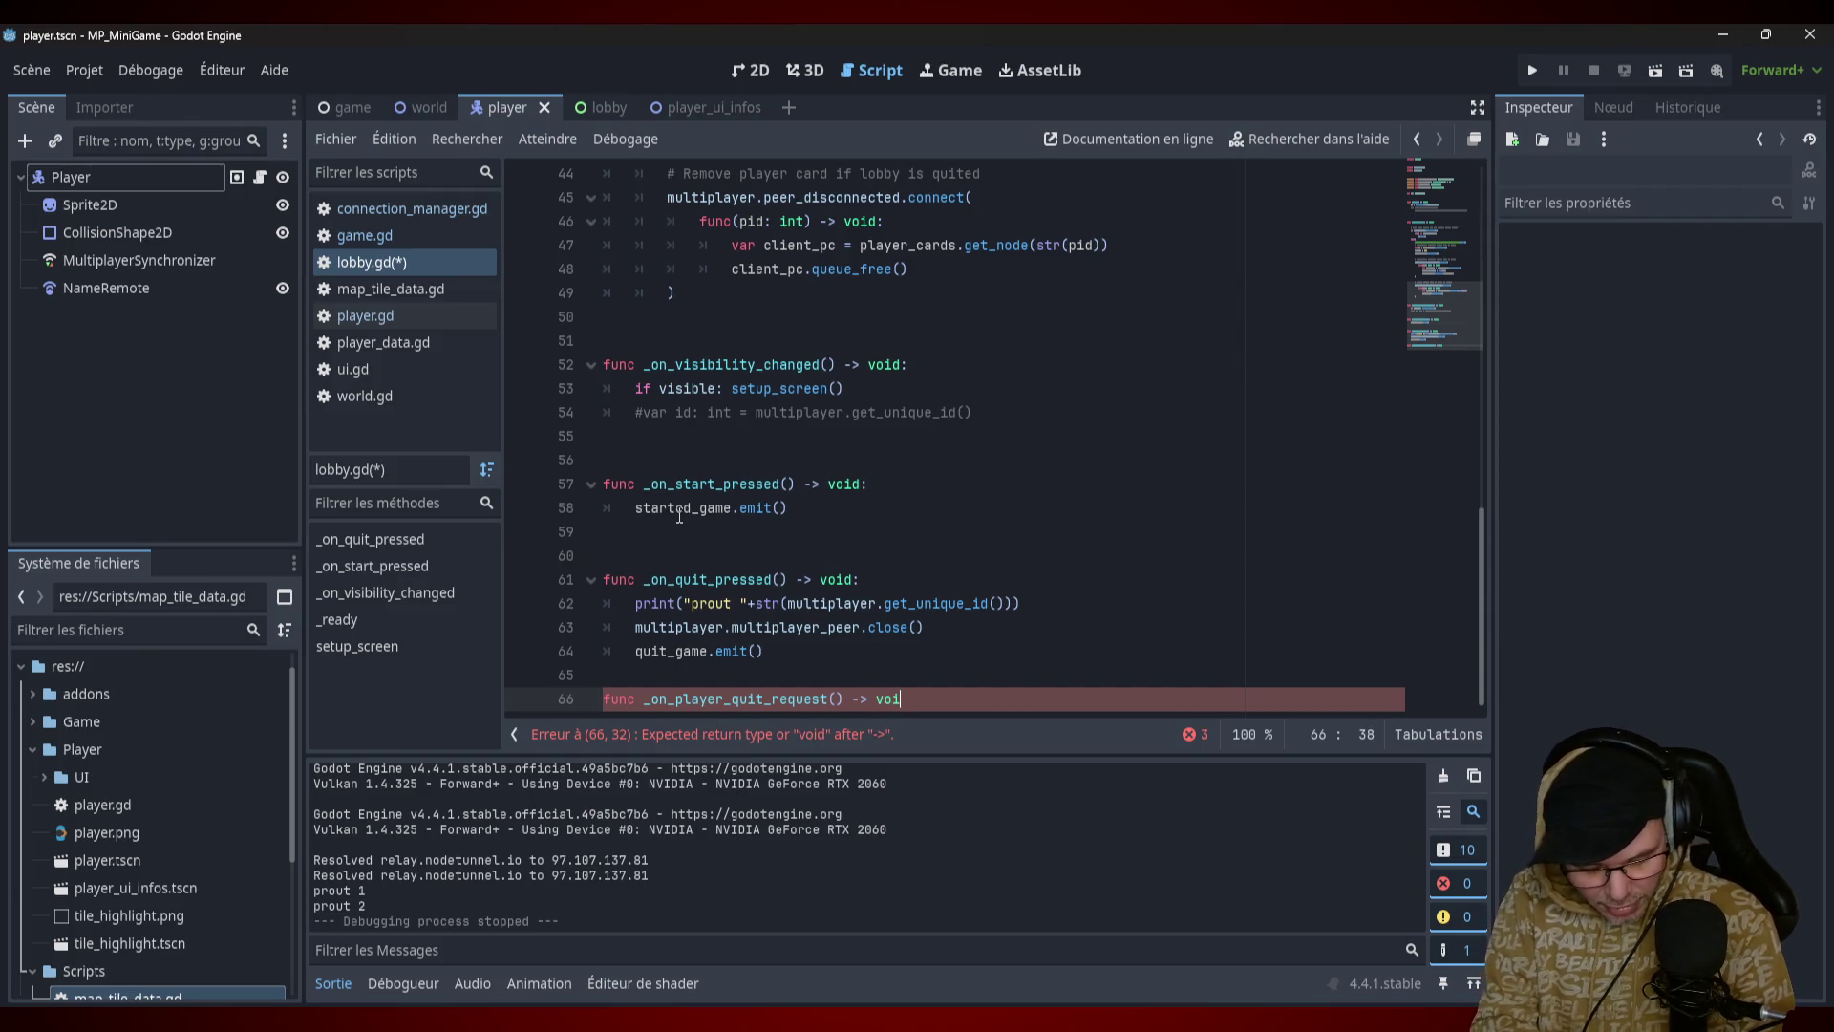
type(":")
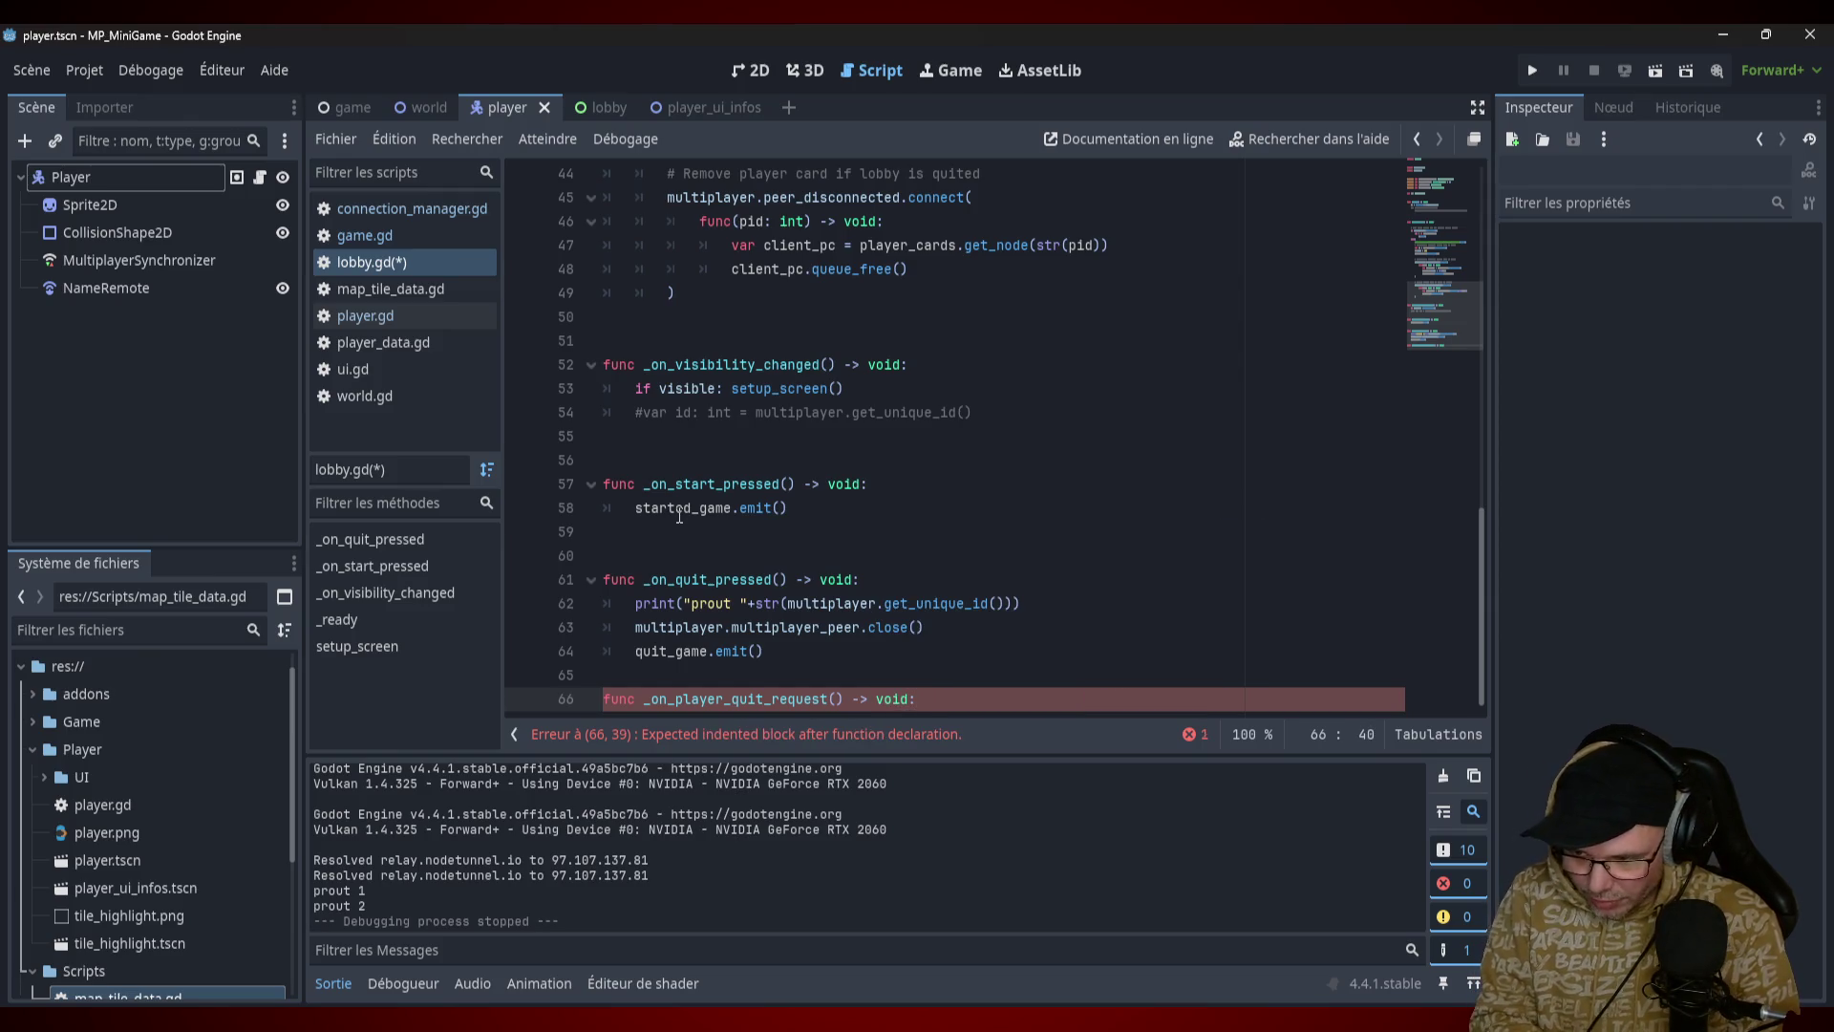
key("Return")
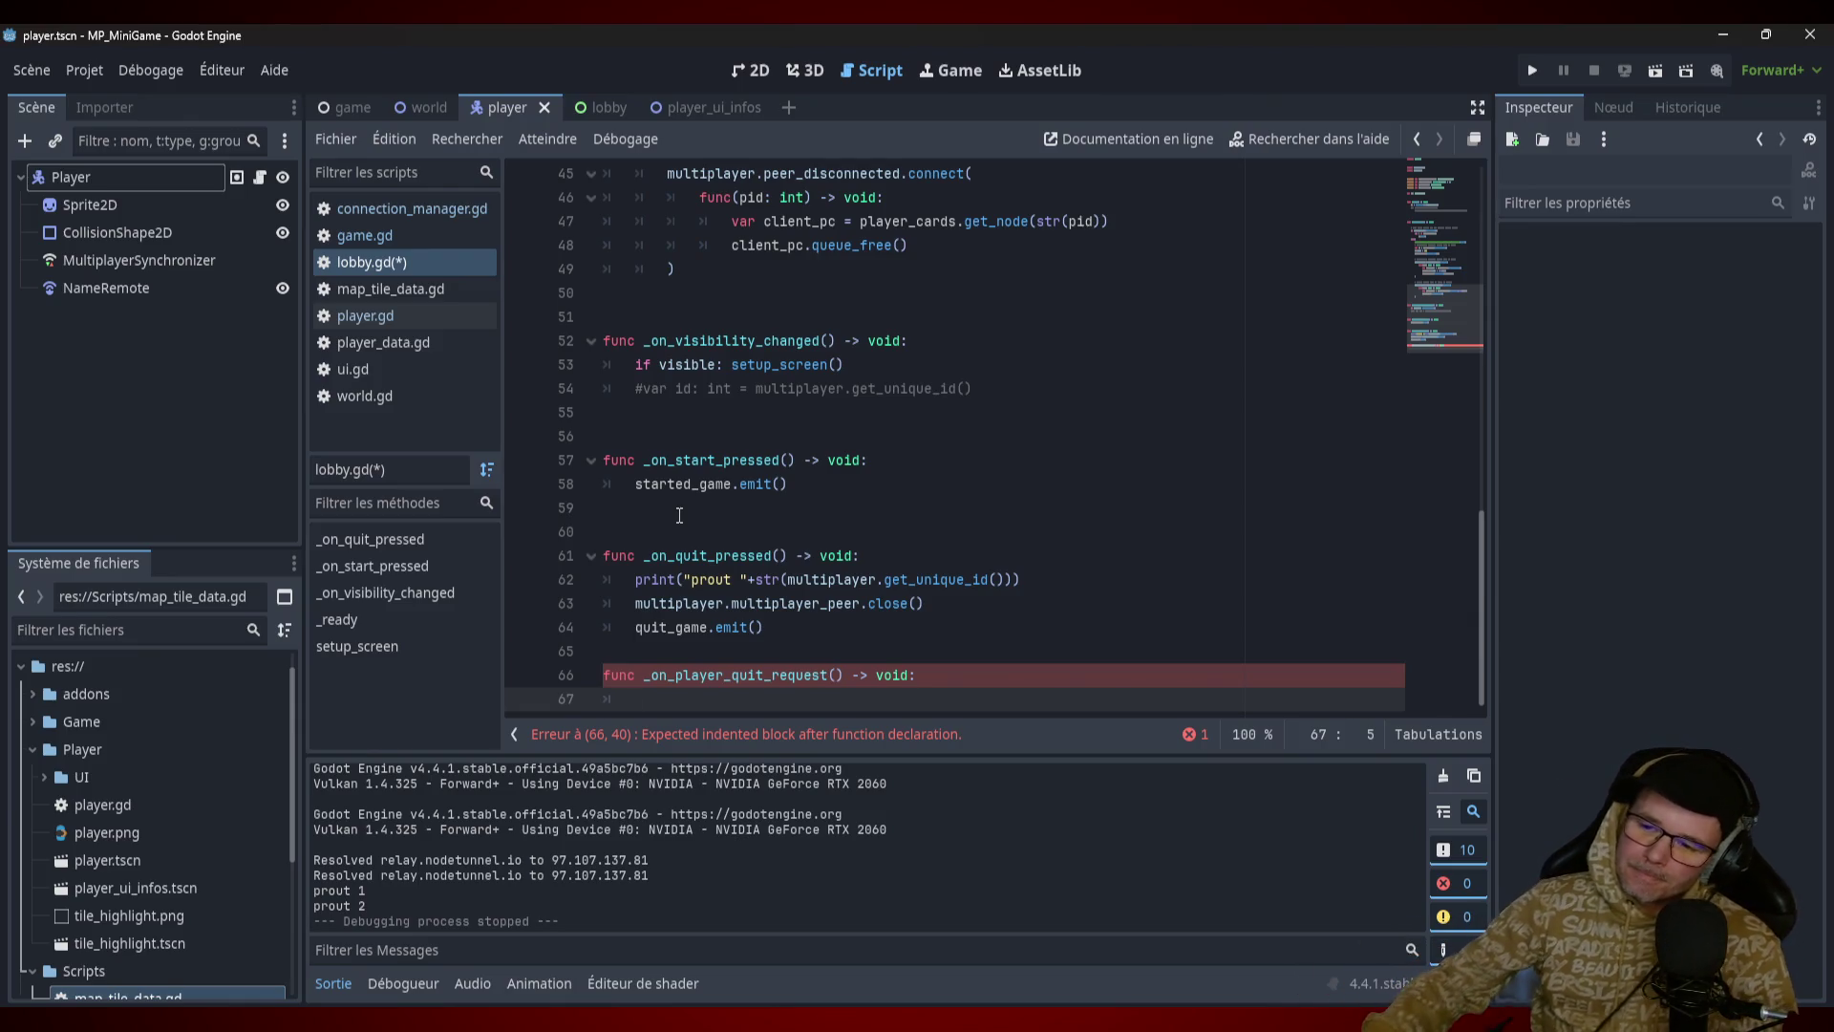
Add a blank line above _on_player_quit_request and give the function a 'pass' body
left_click(744, 603)
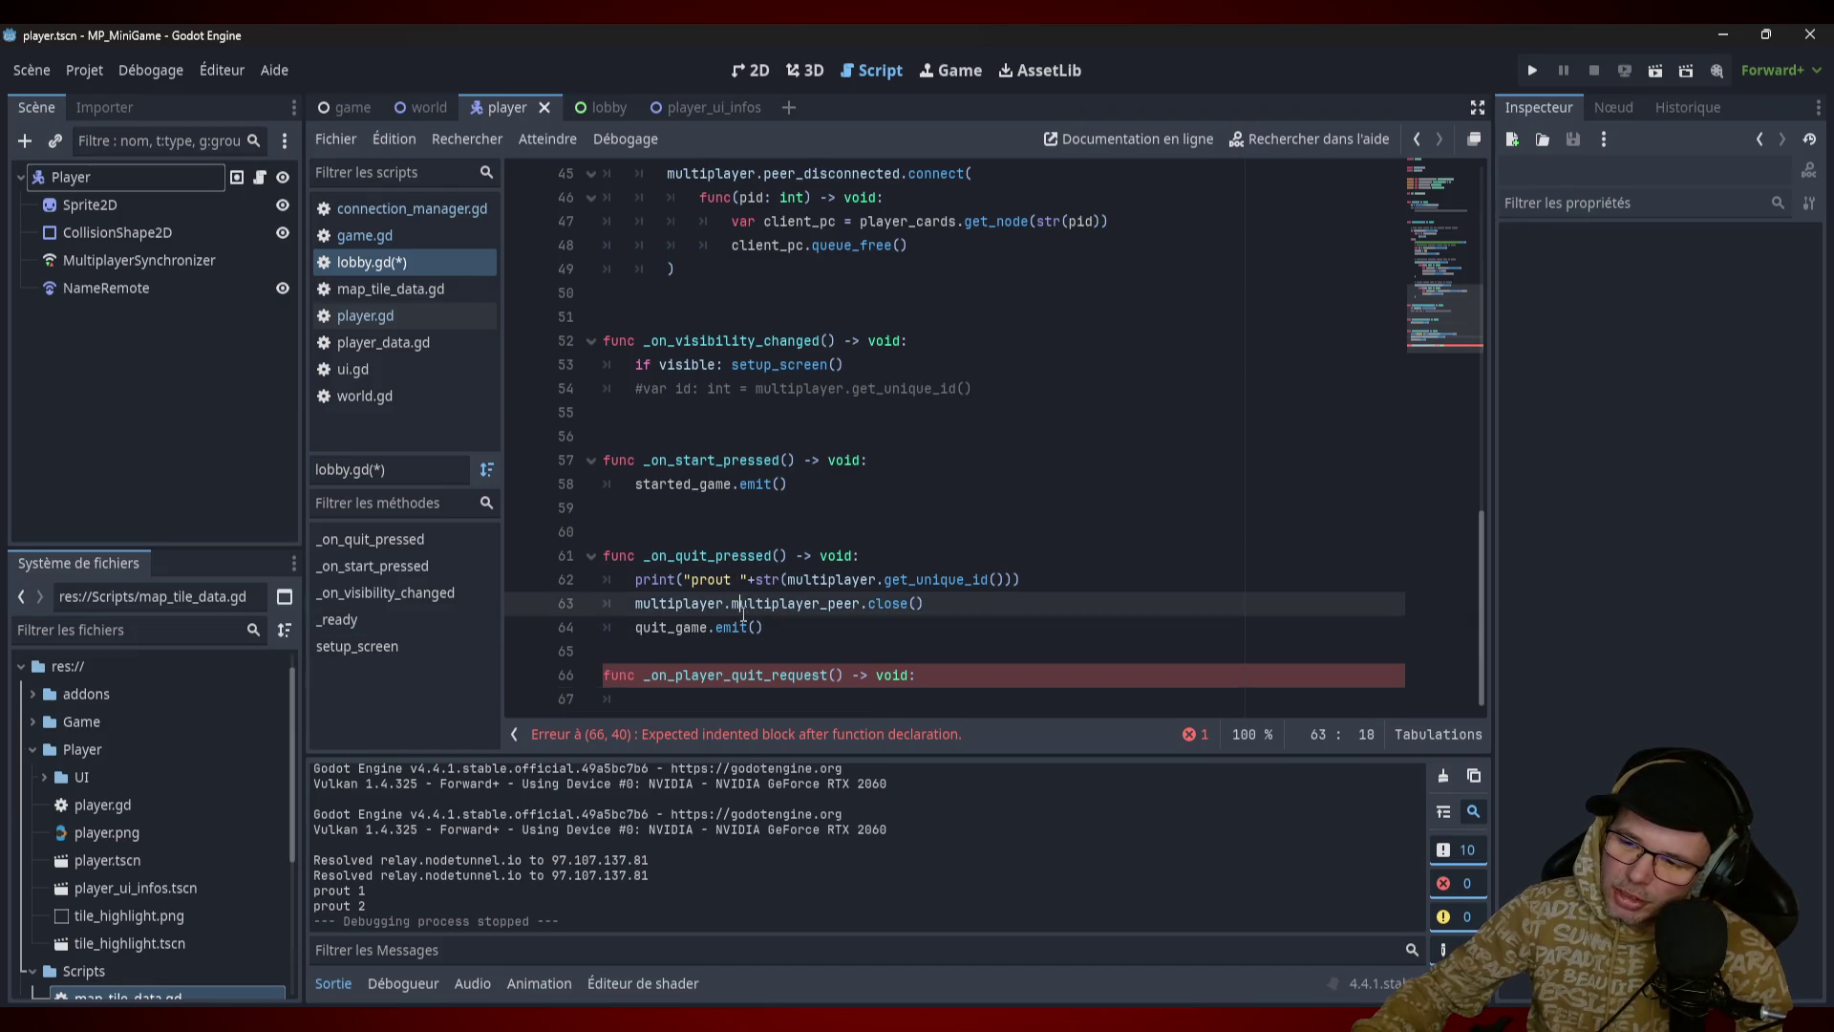
double_click(743, 605)
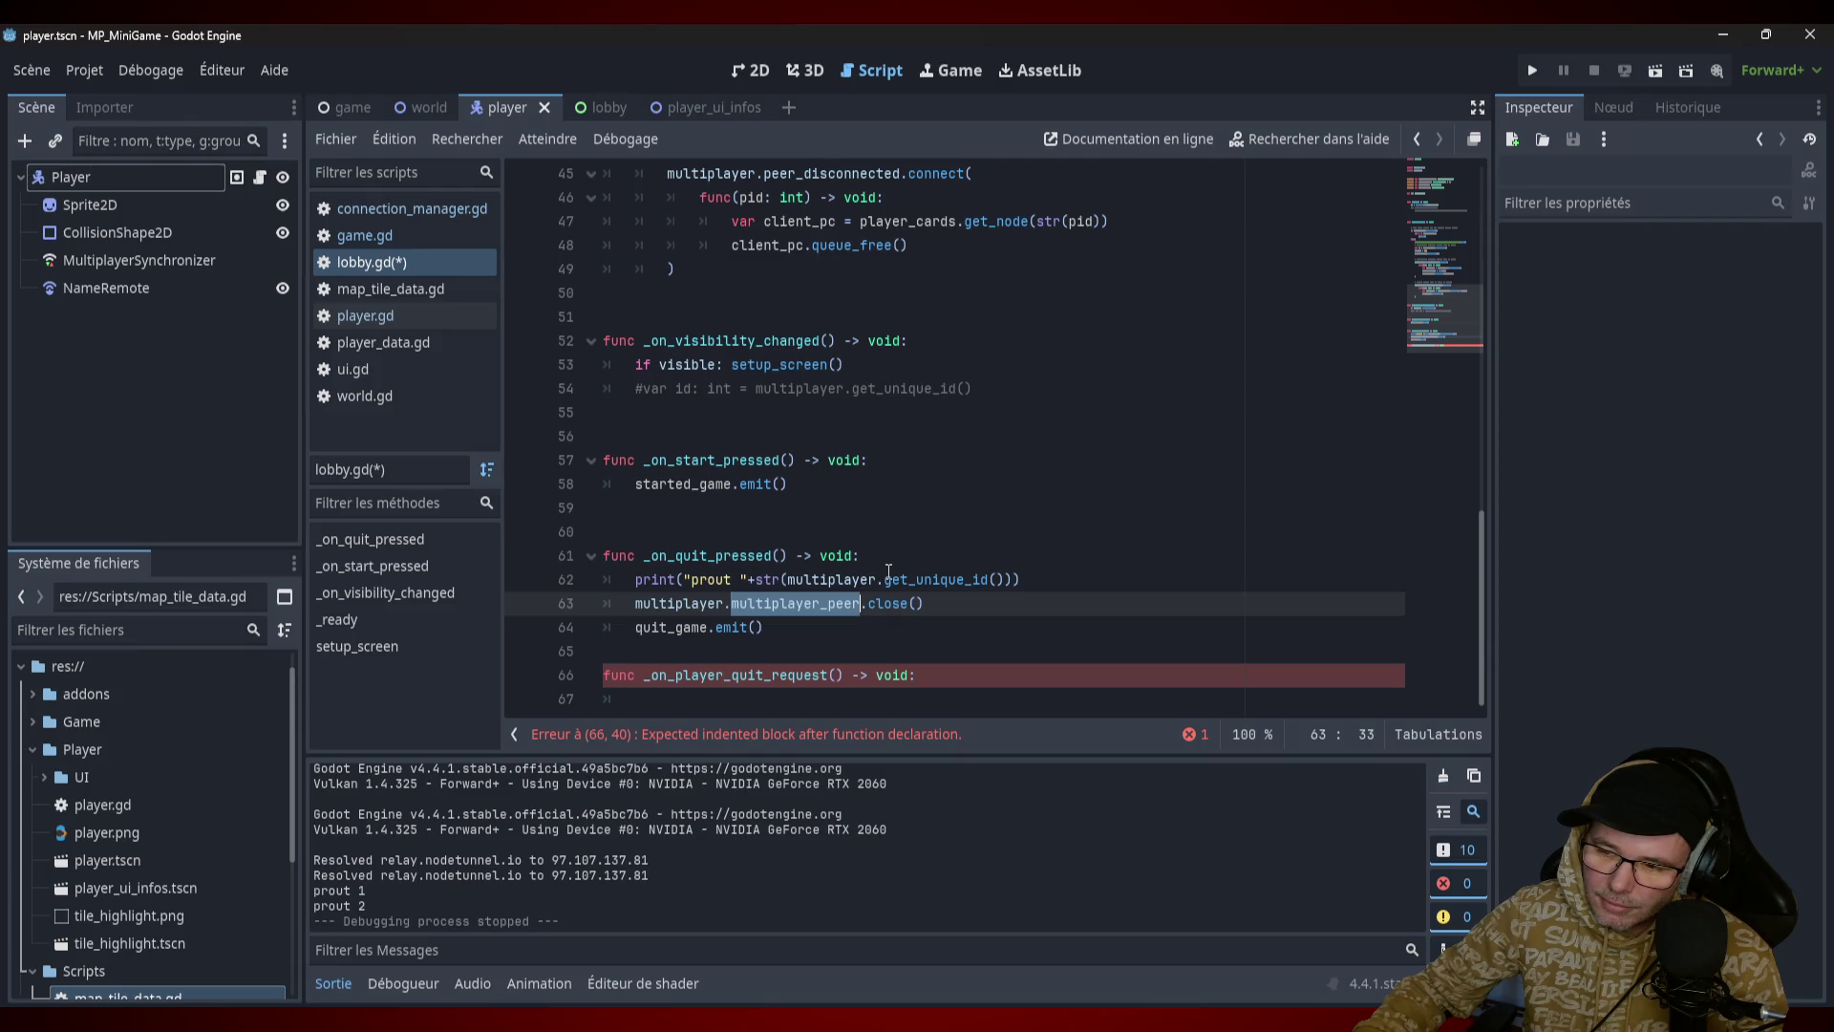
left_click(632, 661)
key("Return")
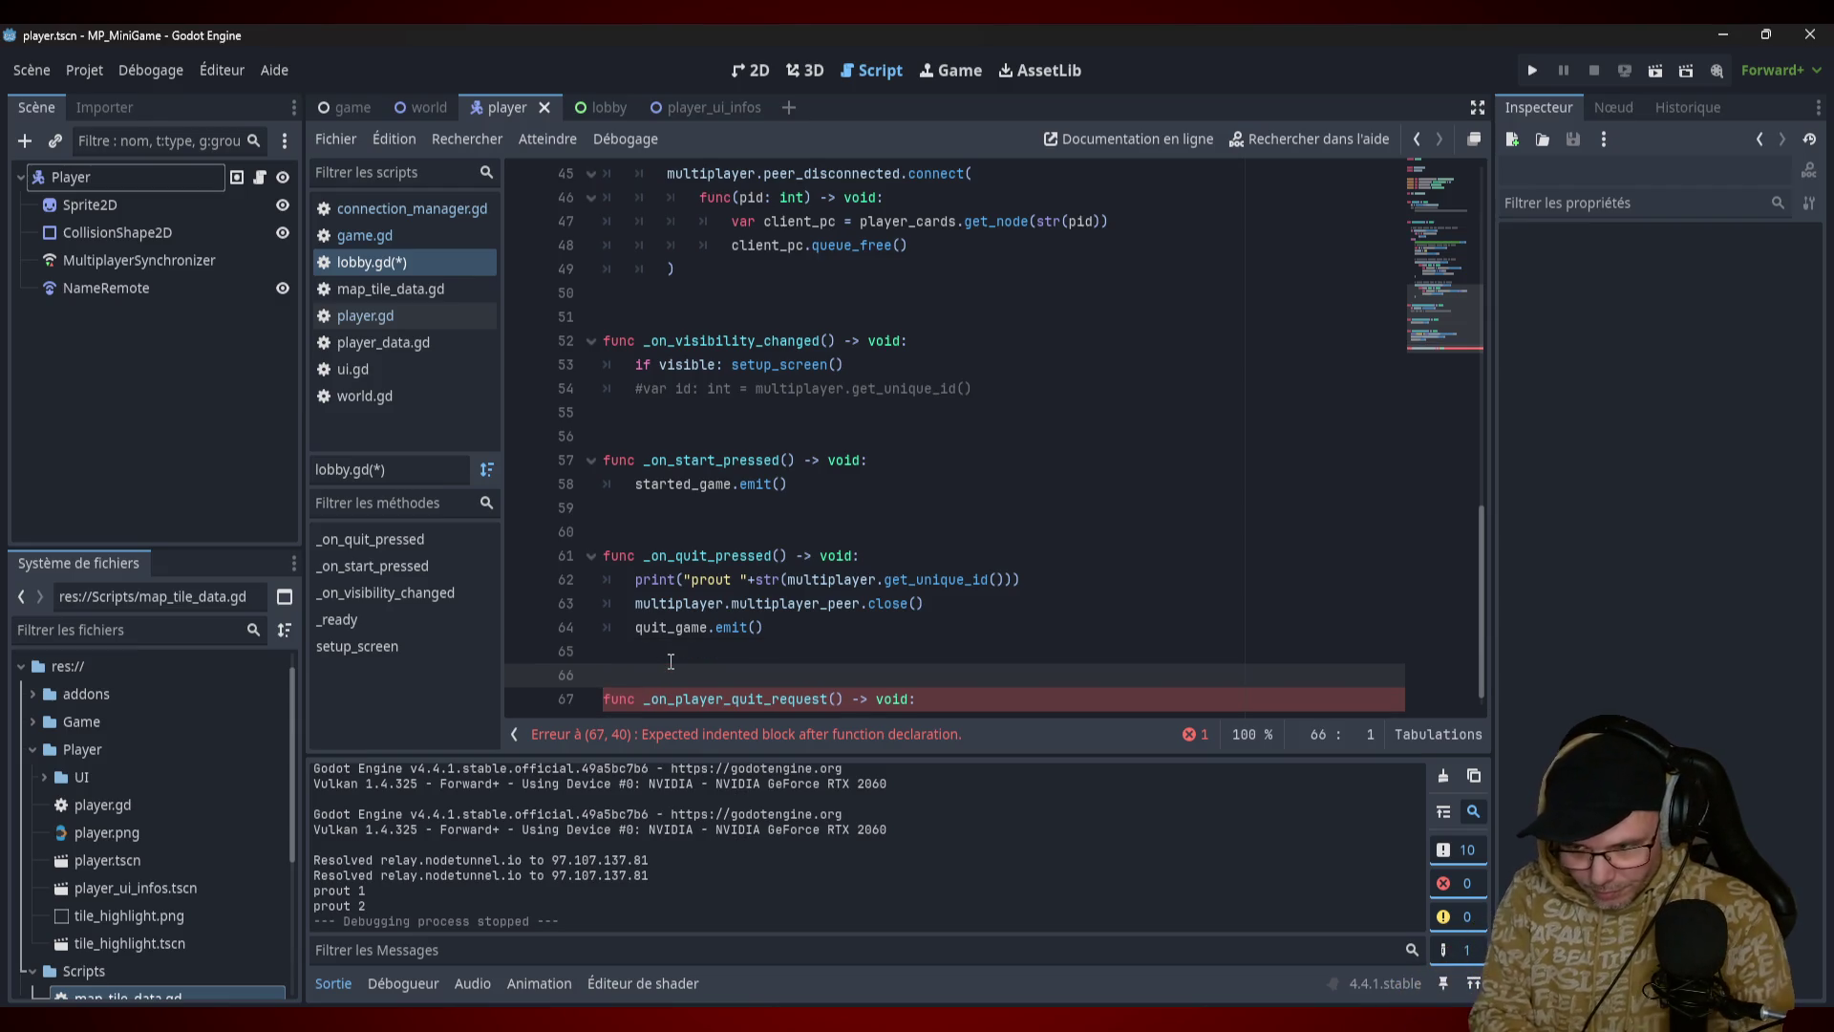
key("Down")
key("End")
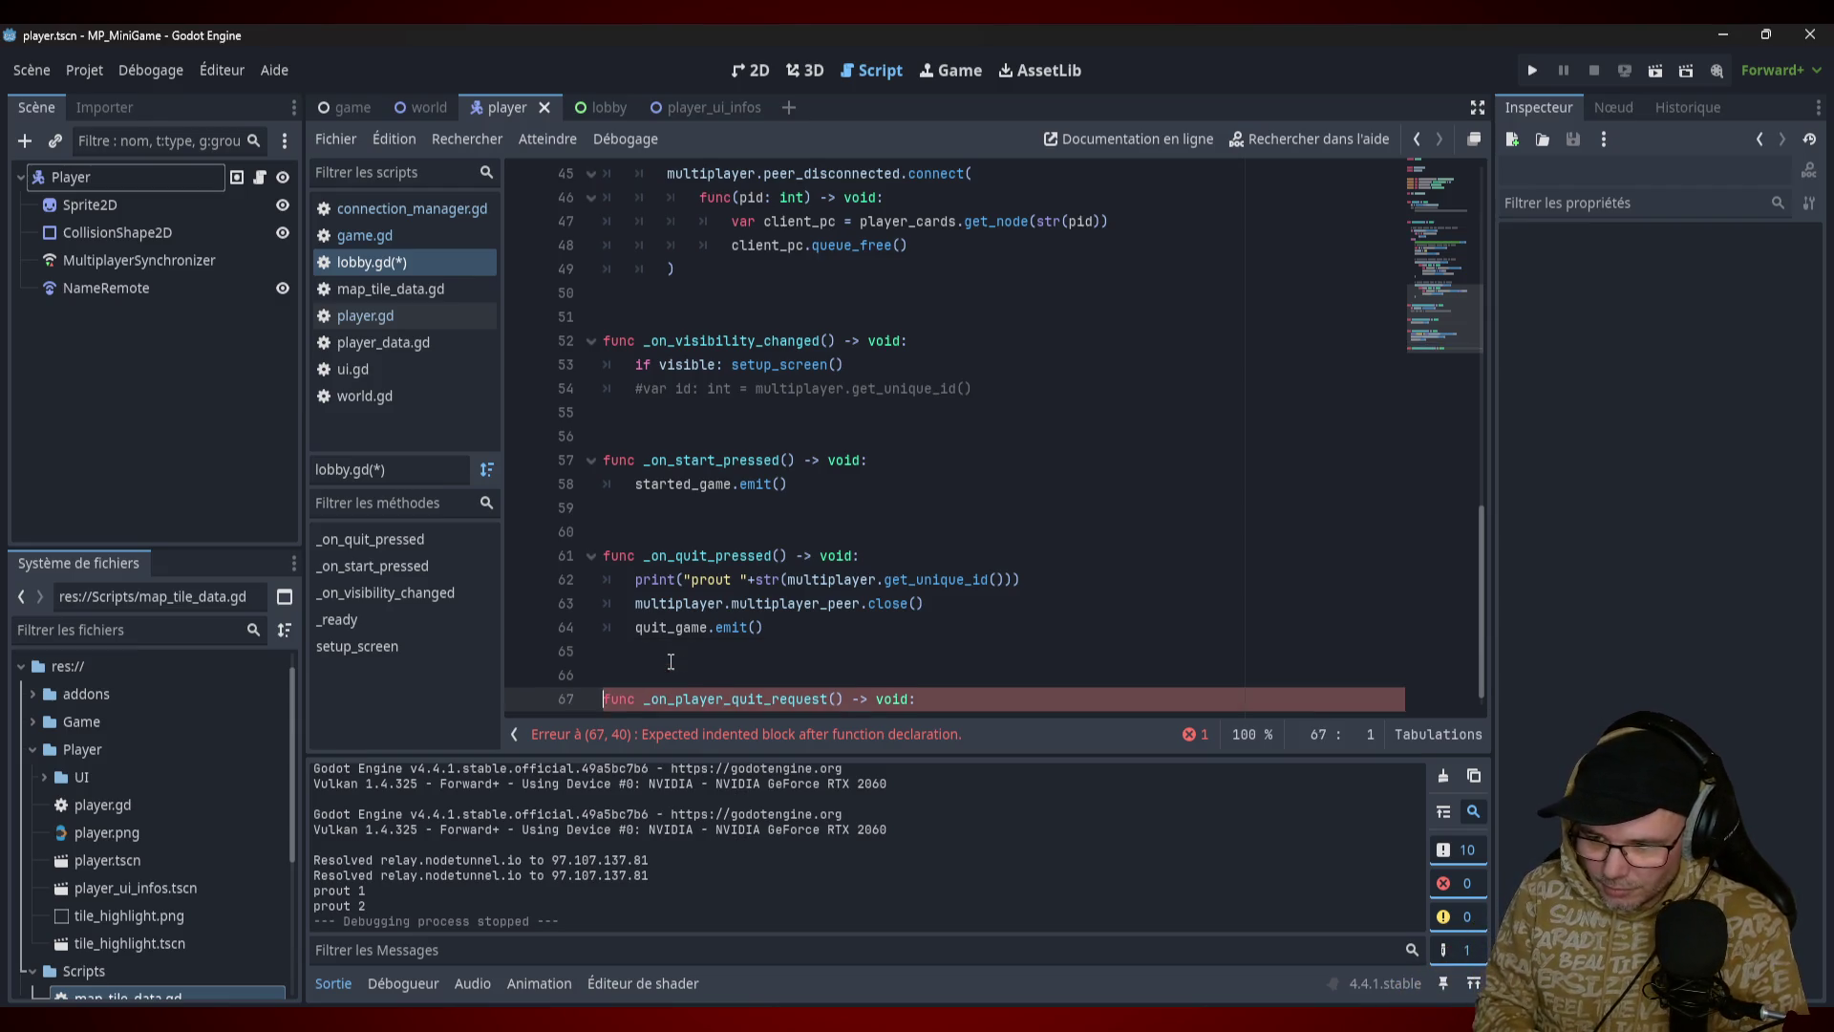
key("Return")
type("pass")
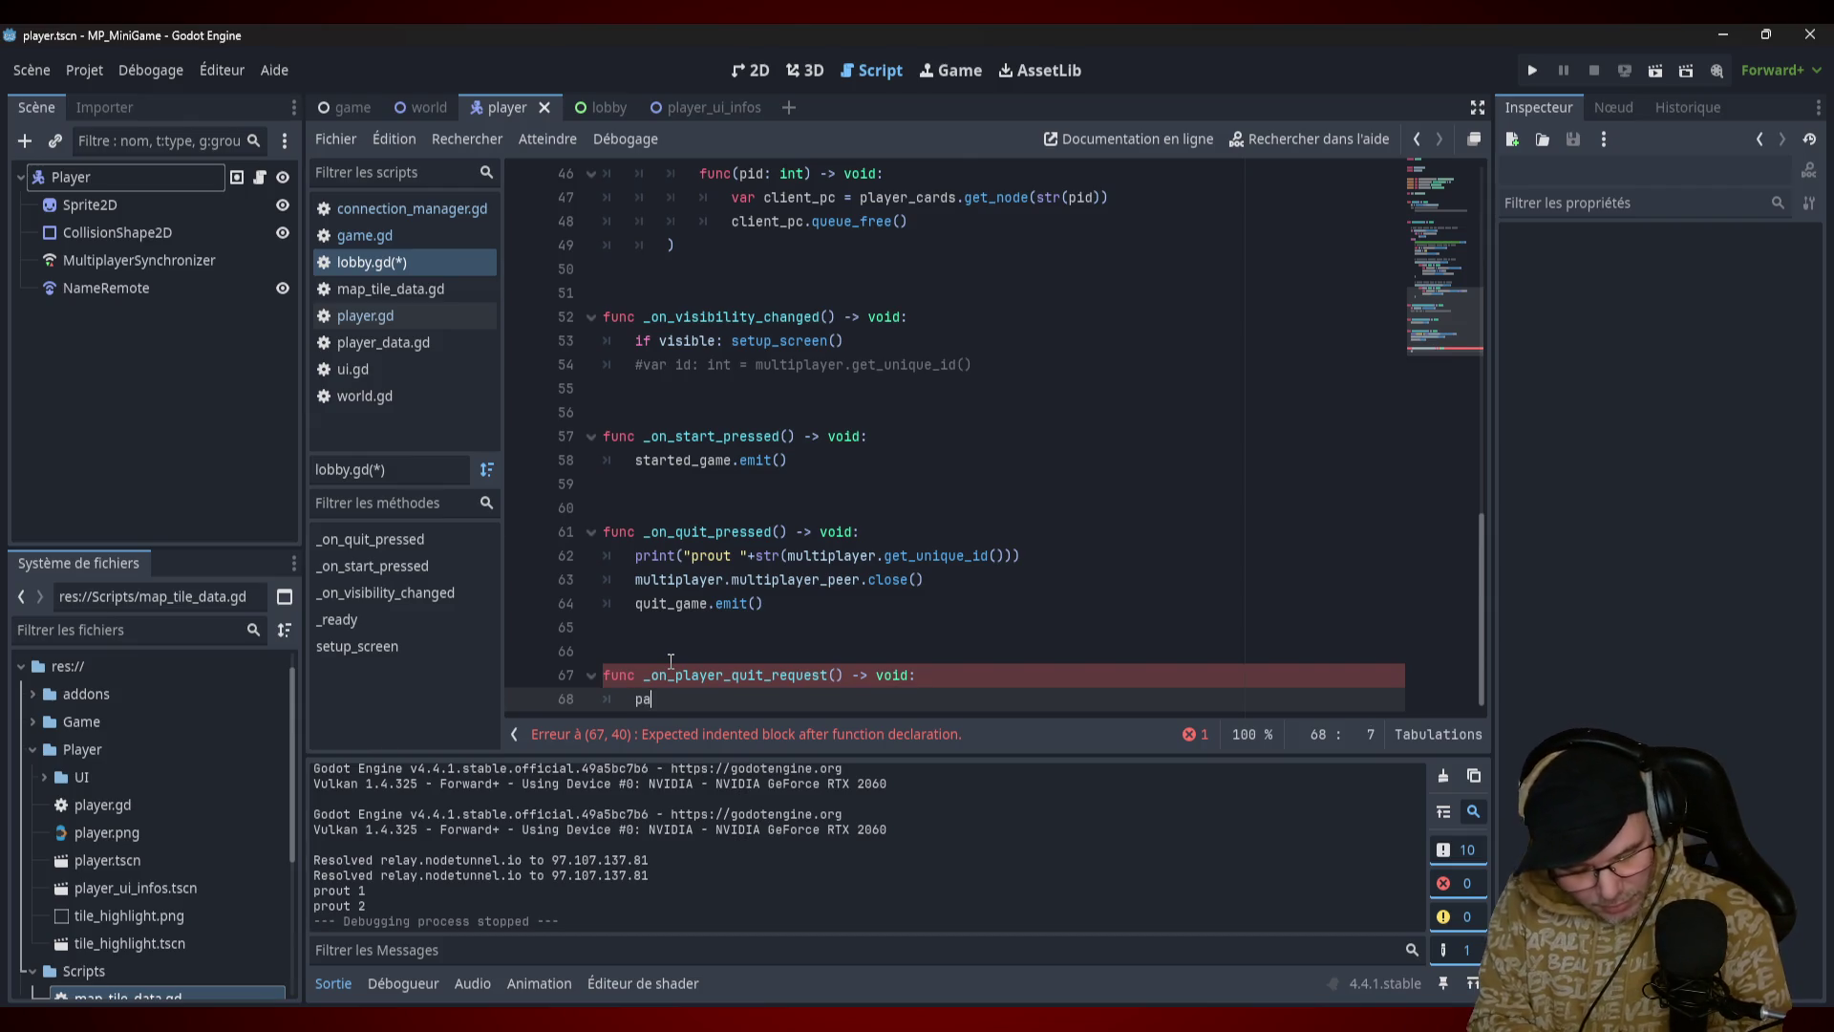
left_click(670, 661)
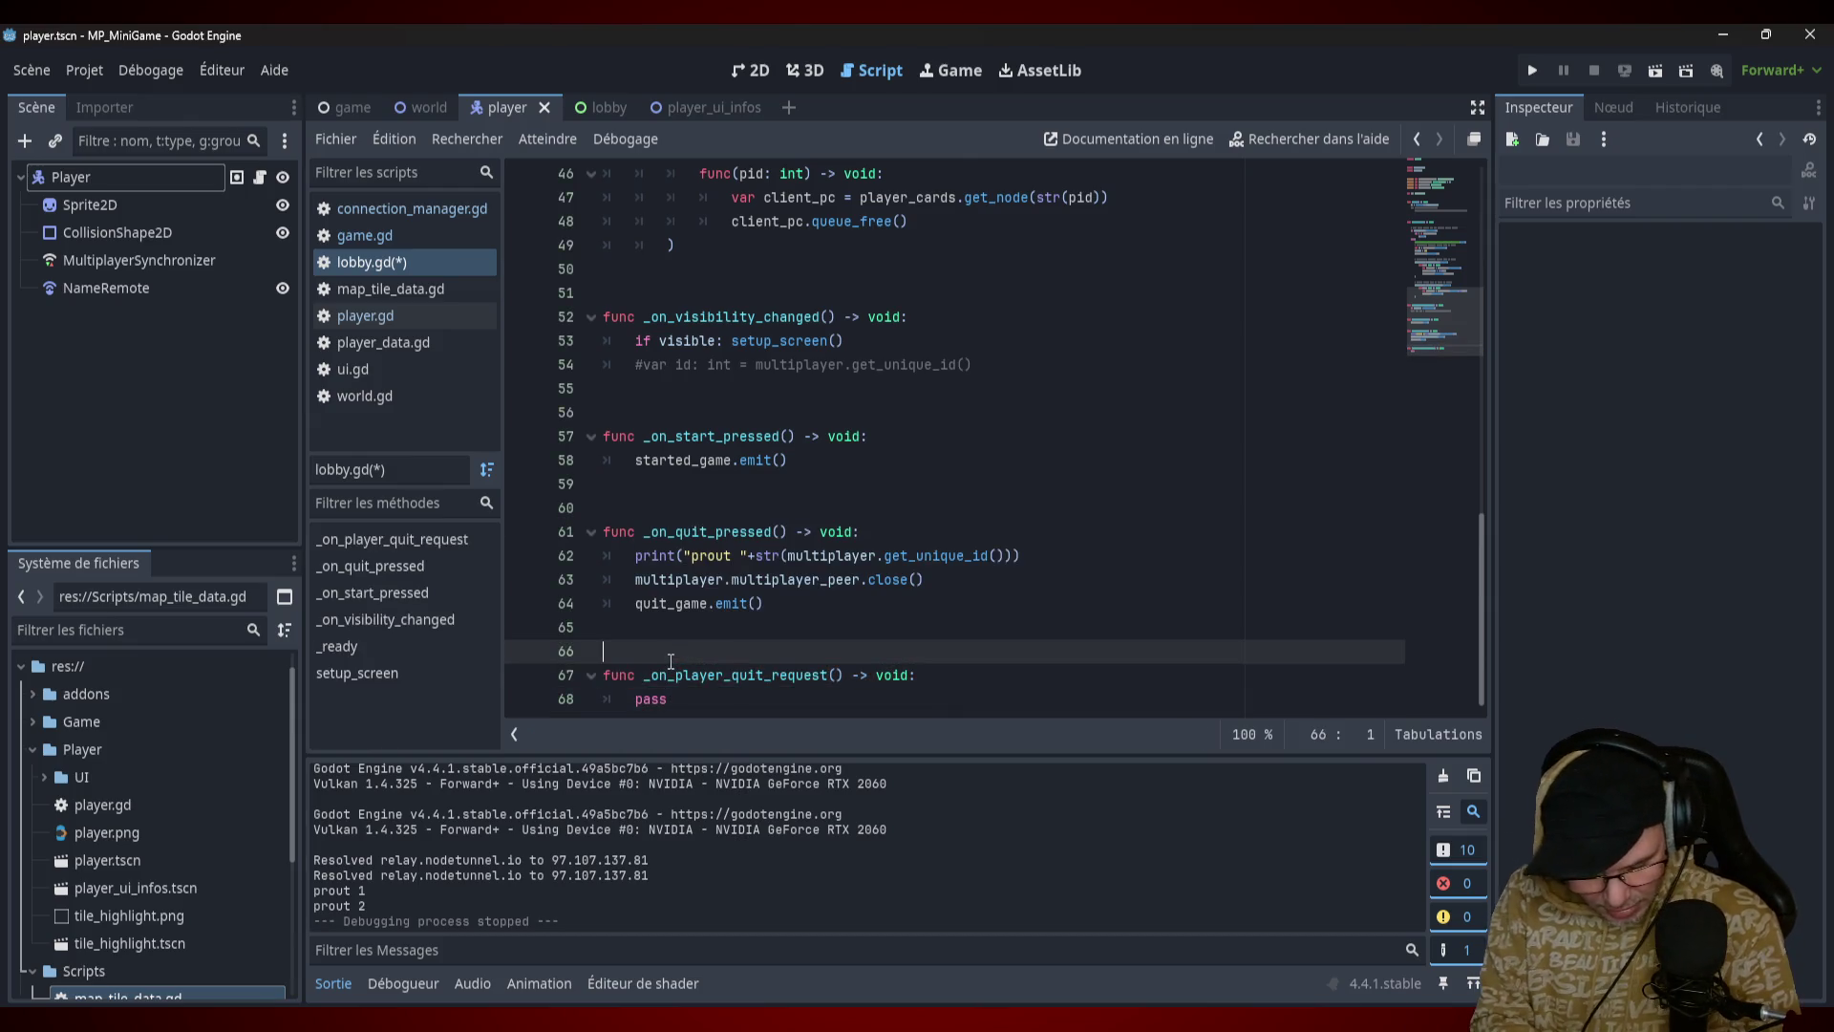
type("@")
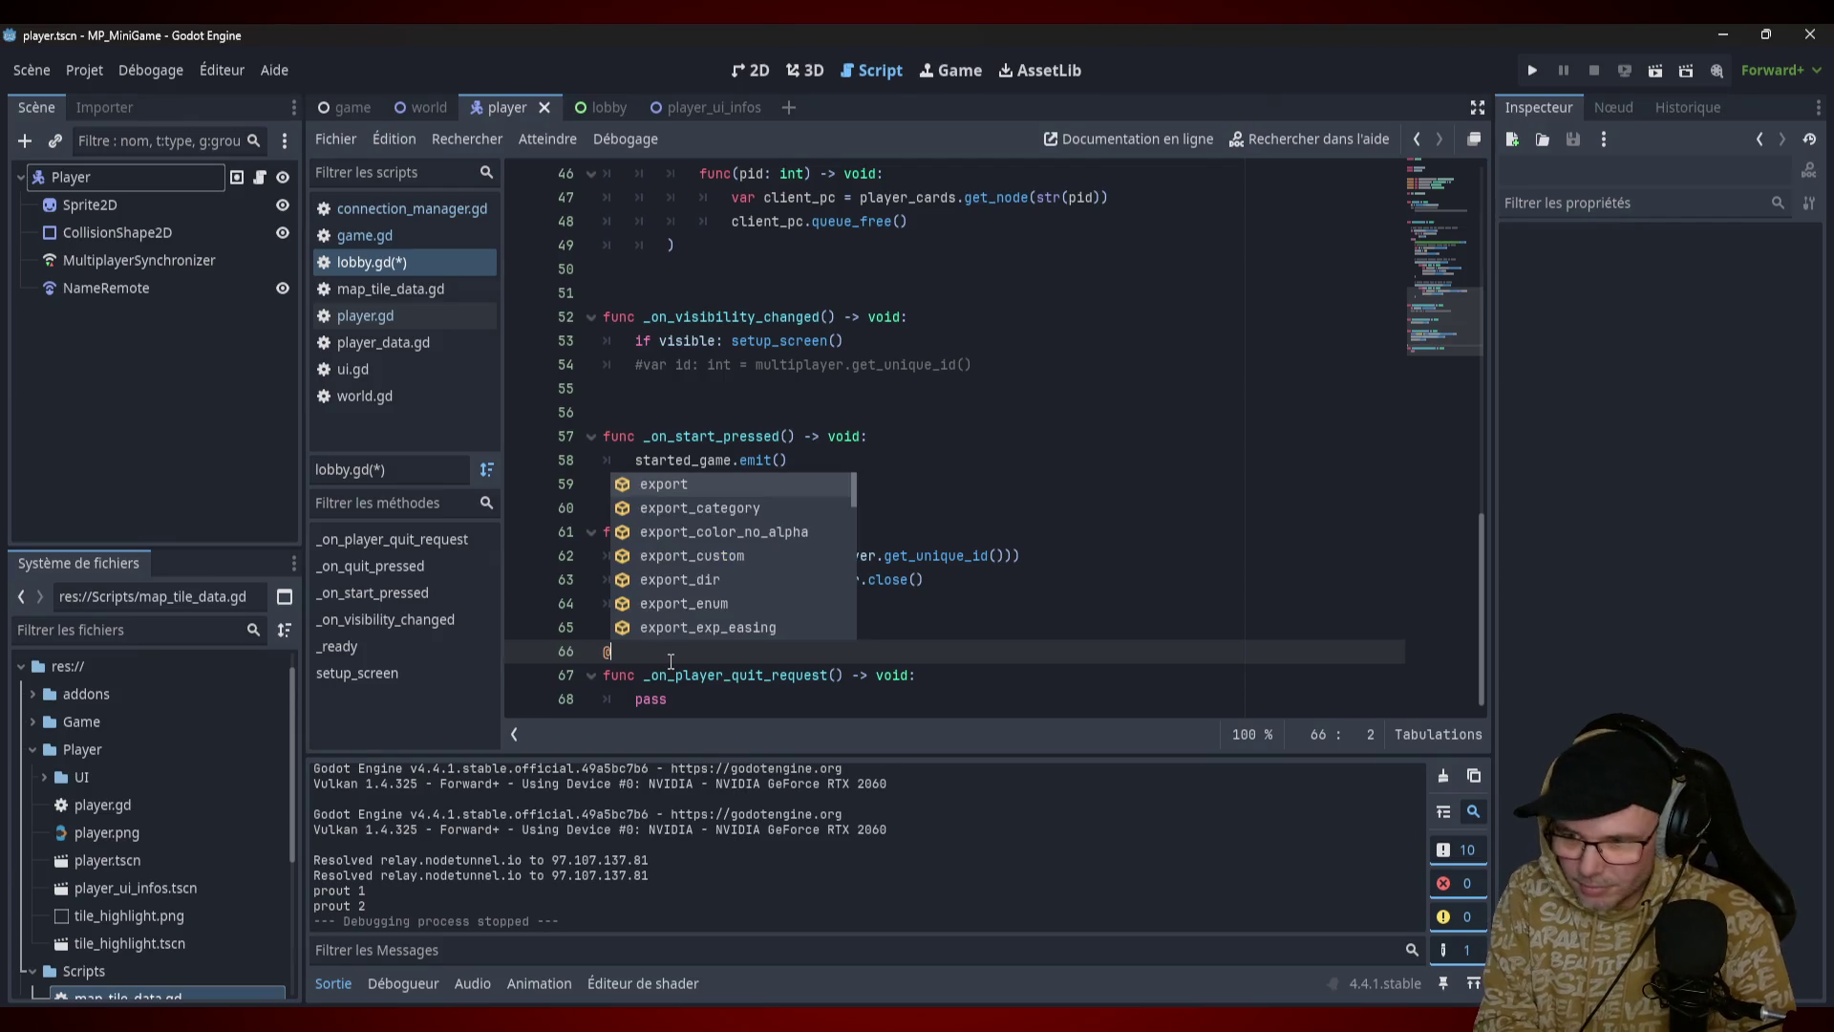
type("rpc(")
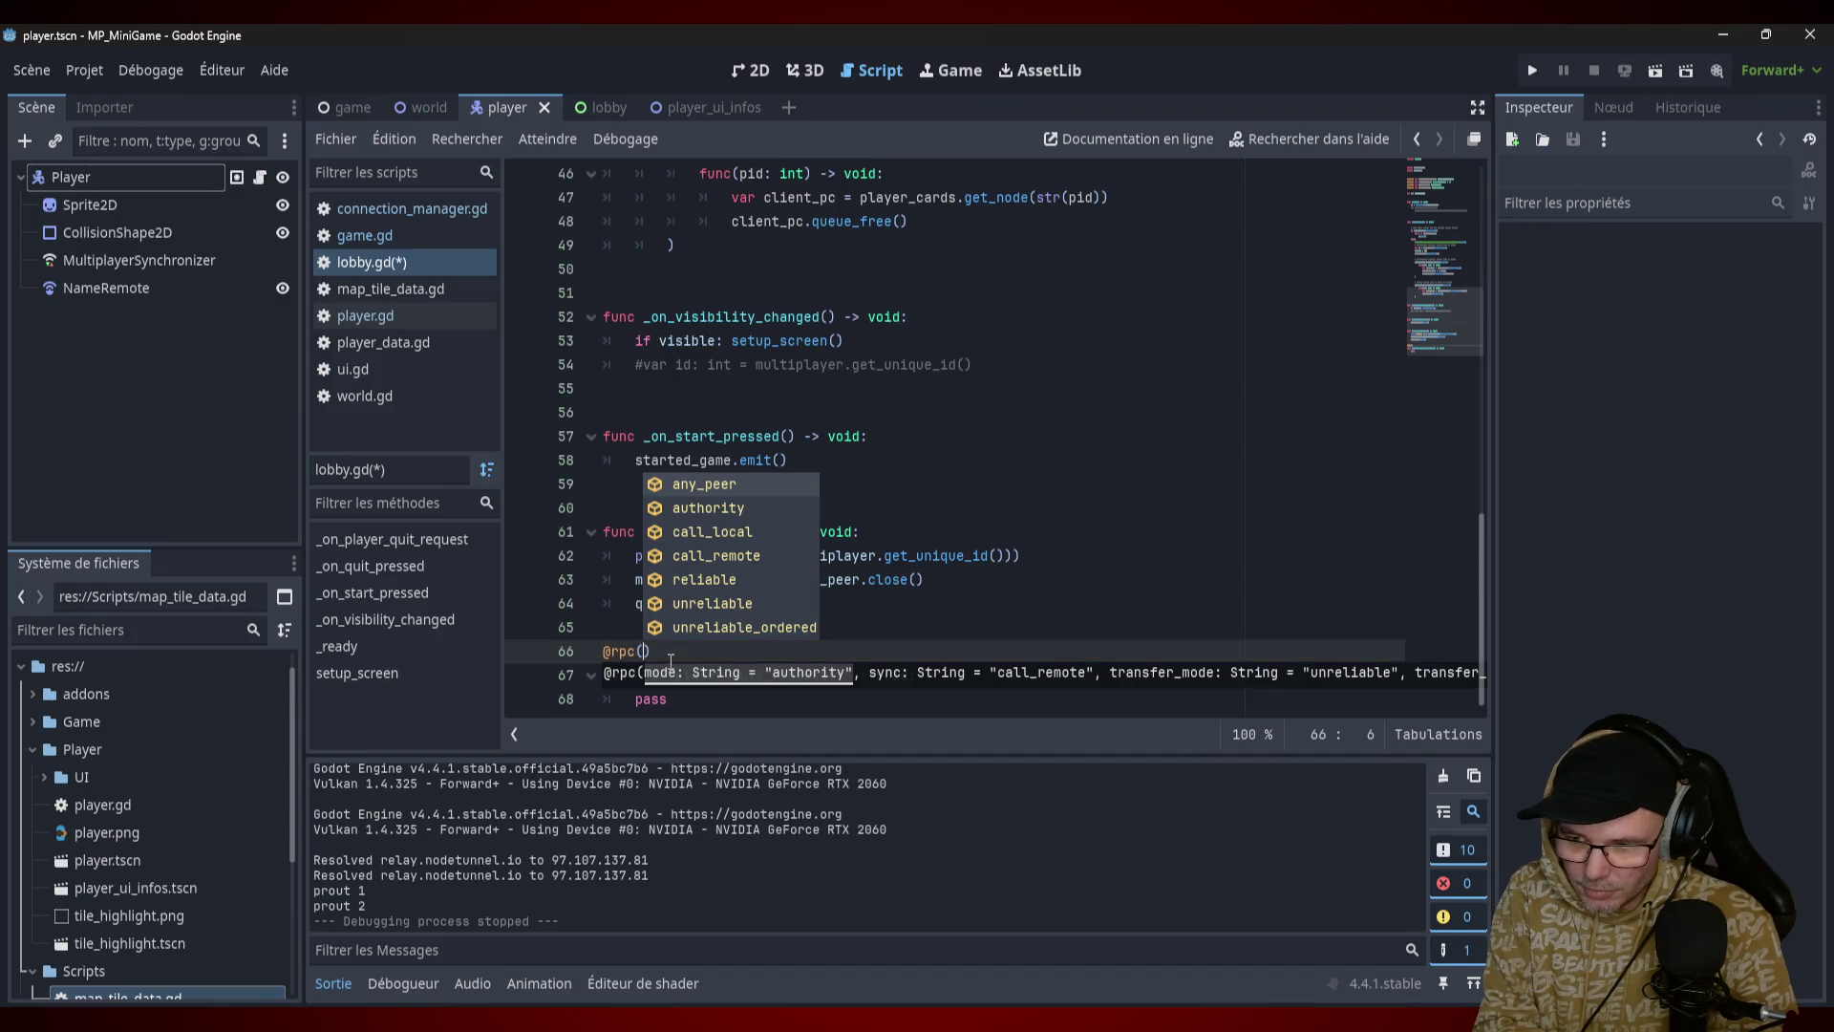
key("Return")
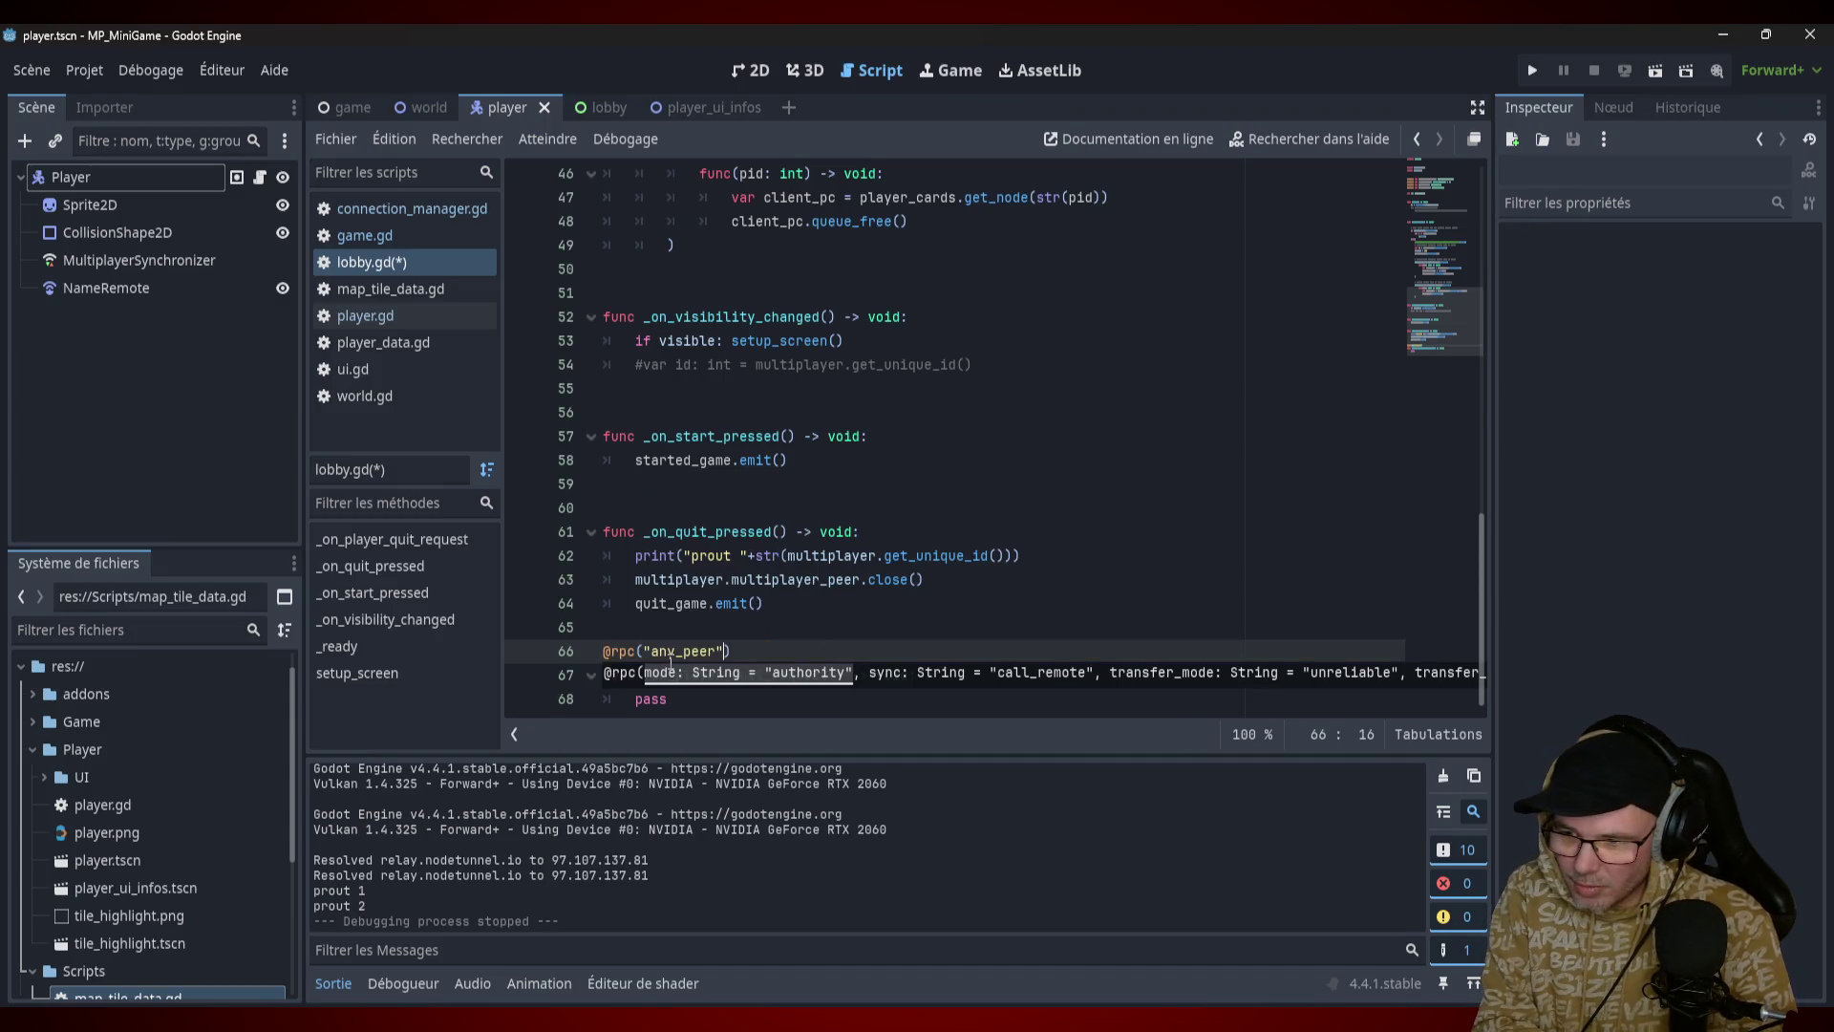
type(",")
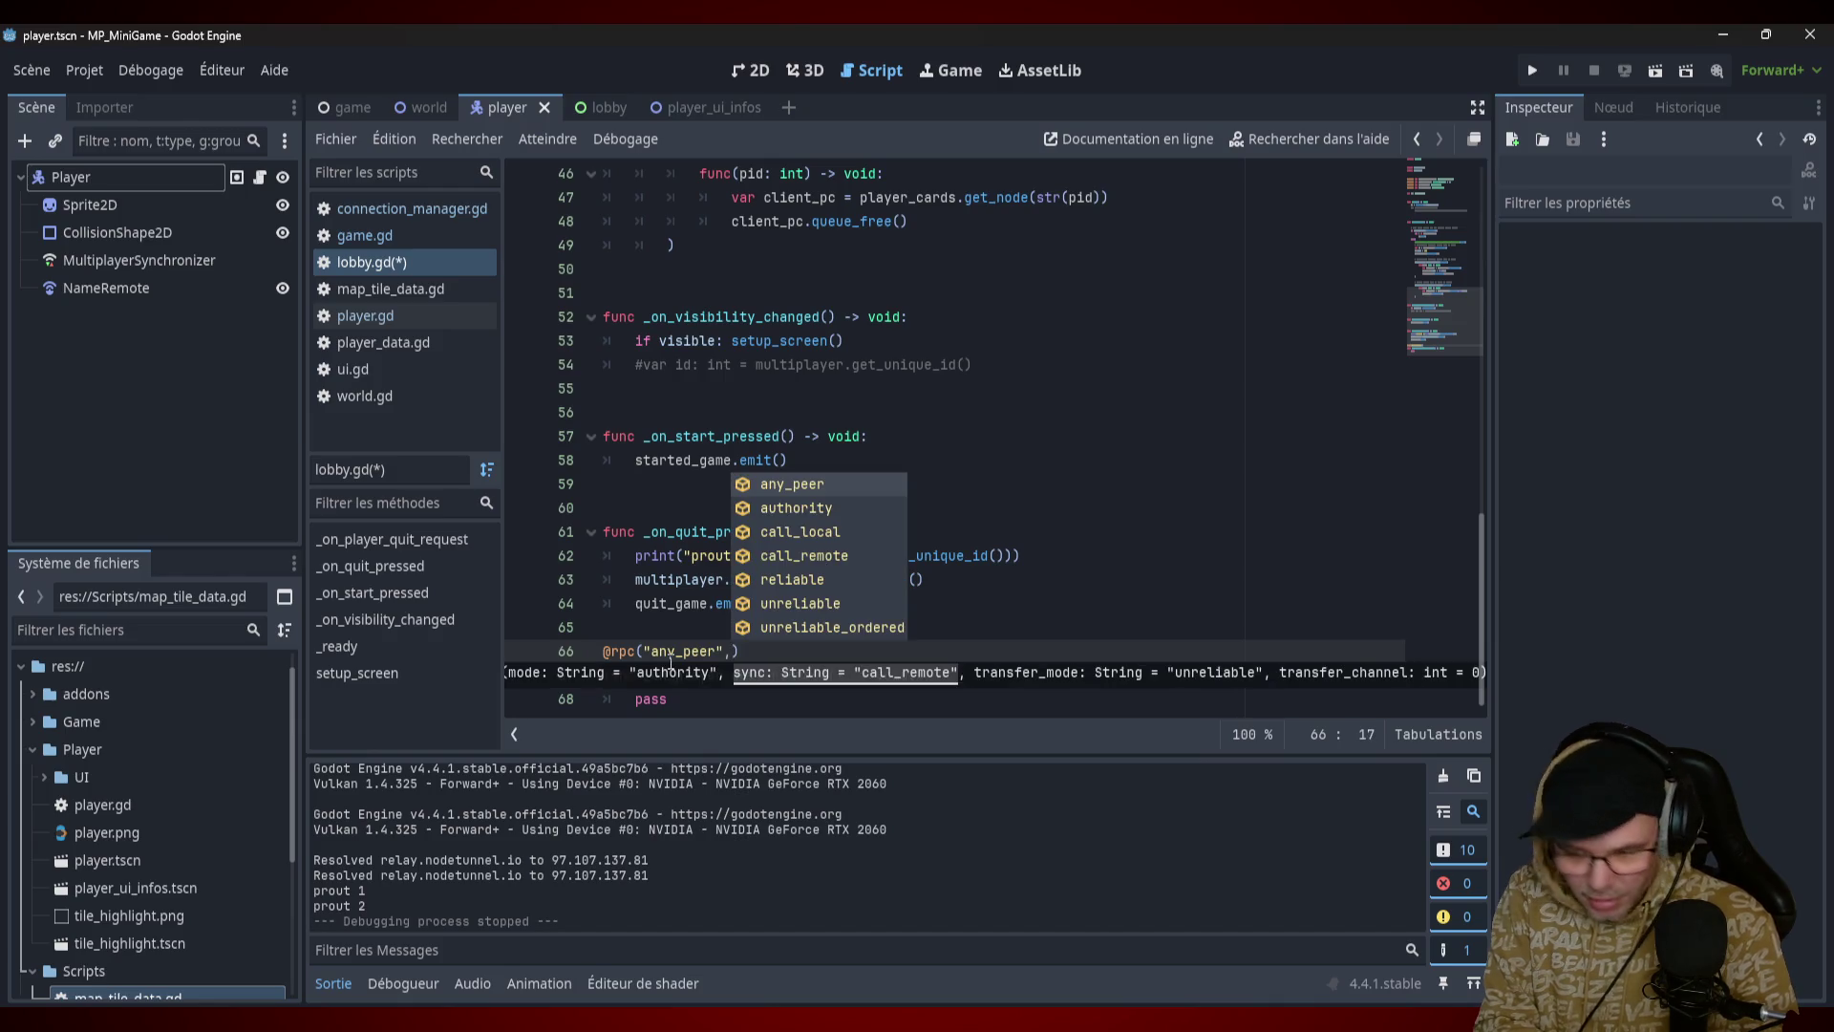
key("Down")
key("Down")
key("Down")
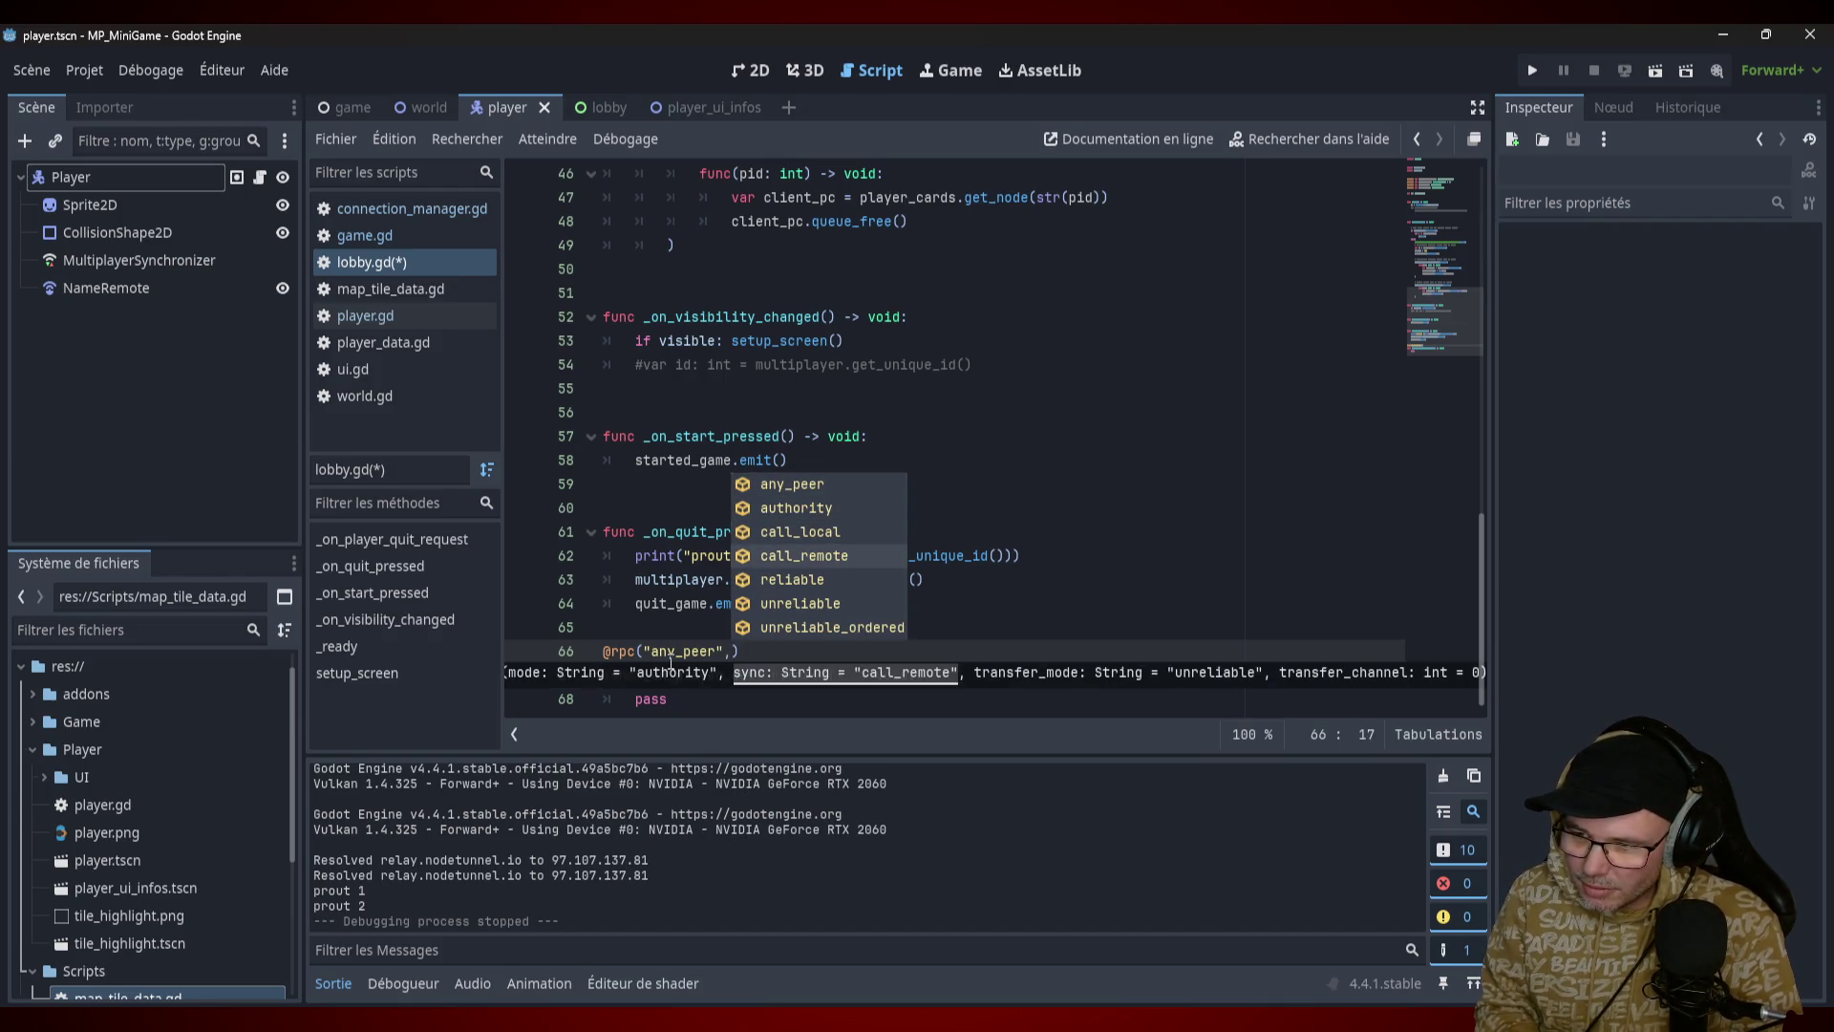
key("Up")
key("Return")
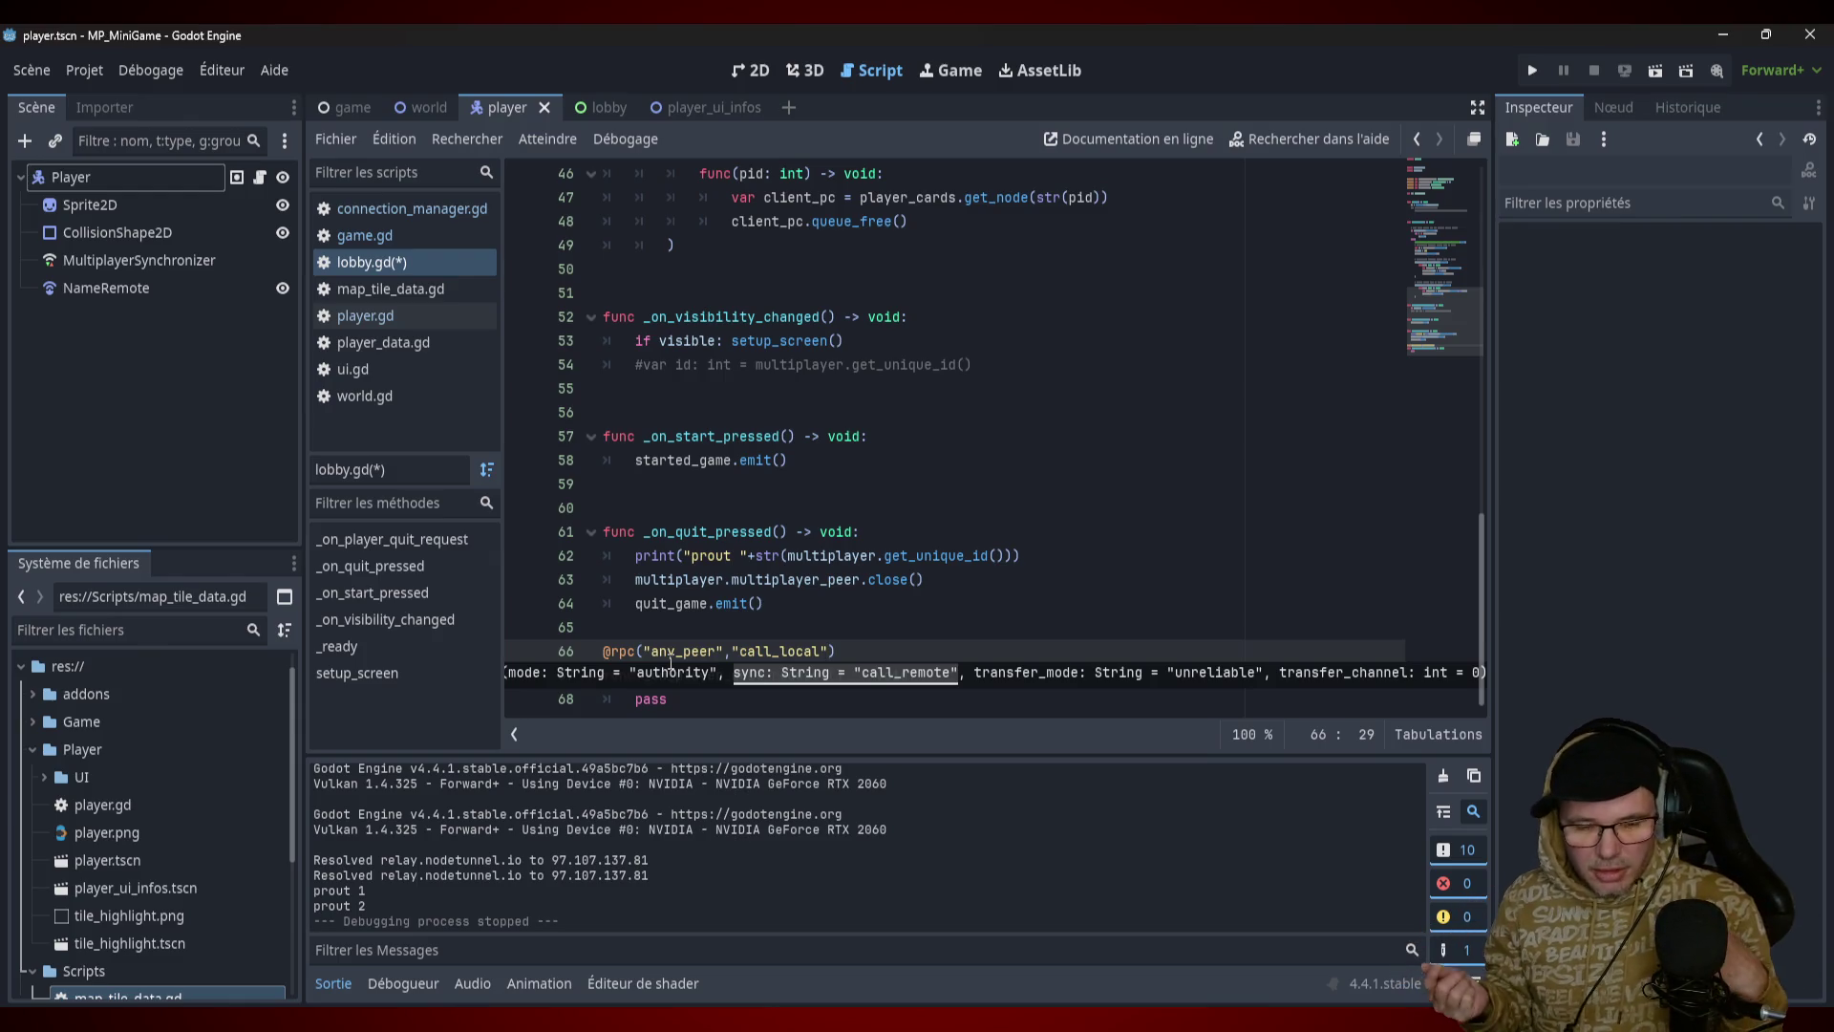
left_click(959, 623)
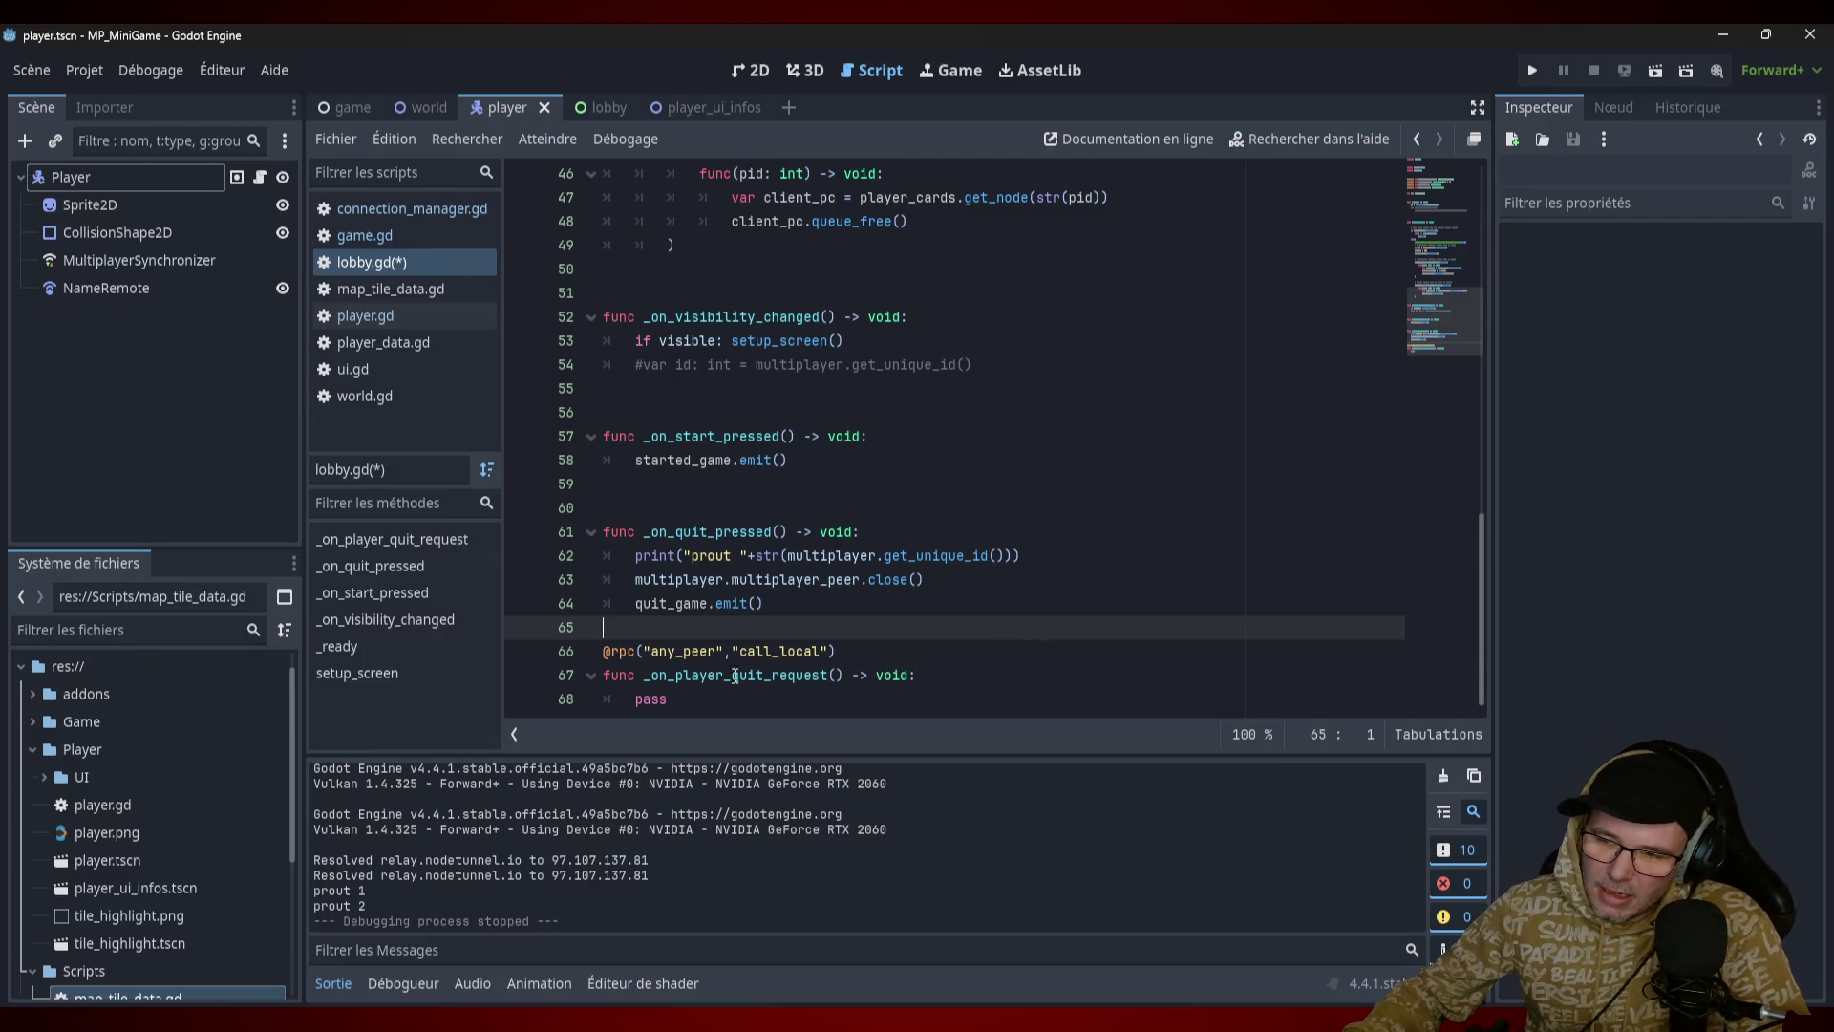
Add a 'player_id: String' parameter to _on_player_quit_request
left_click(401, 265)
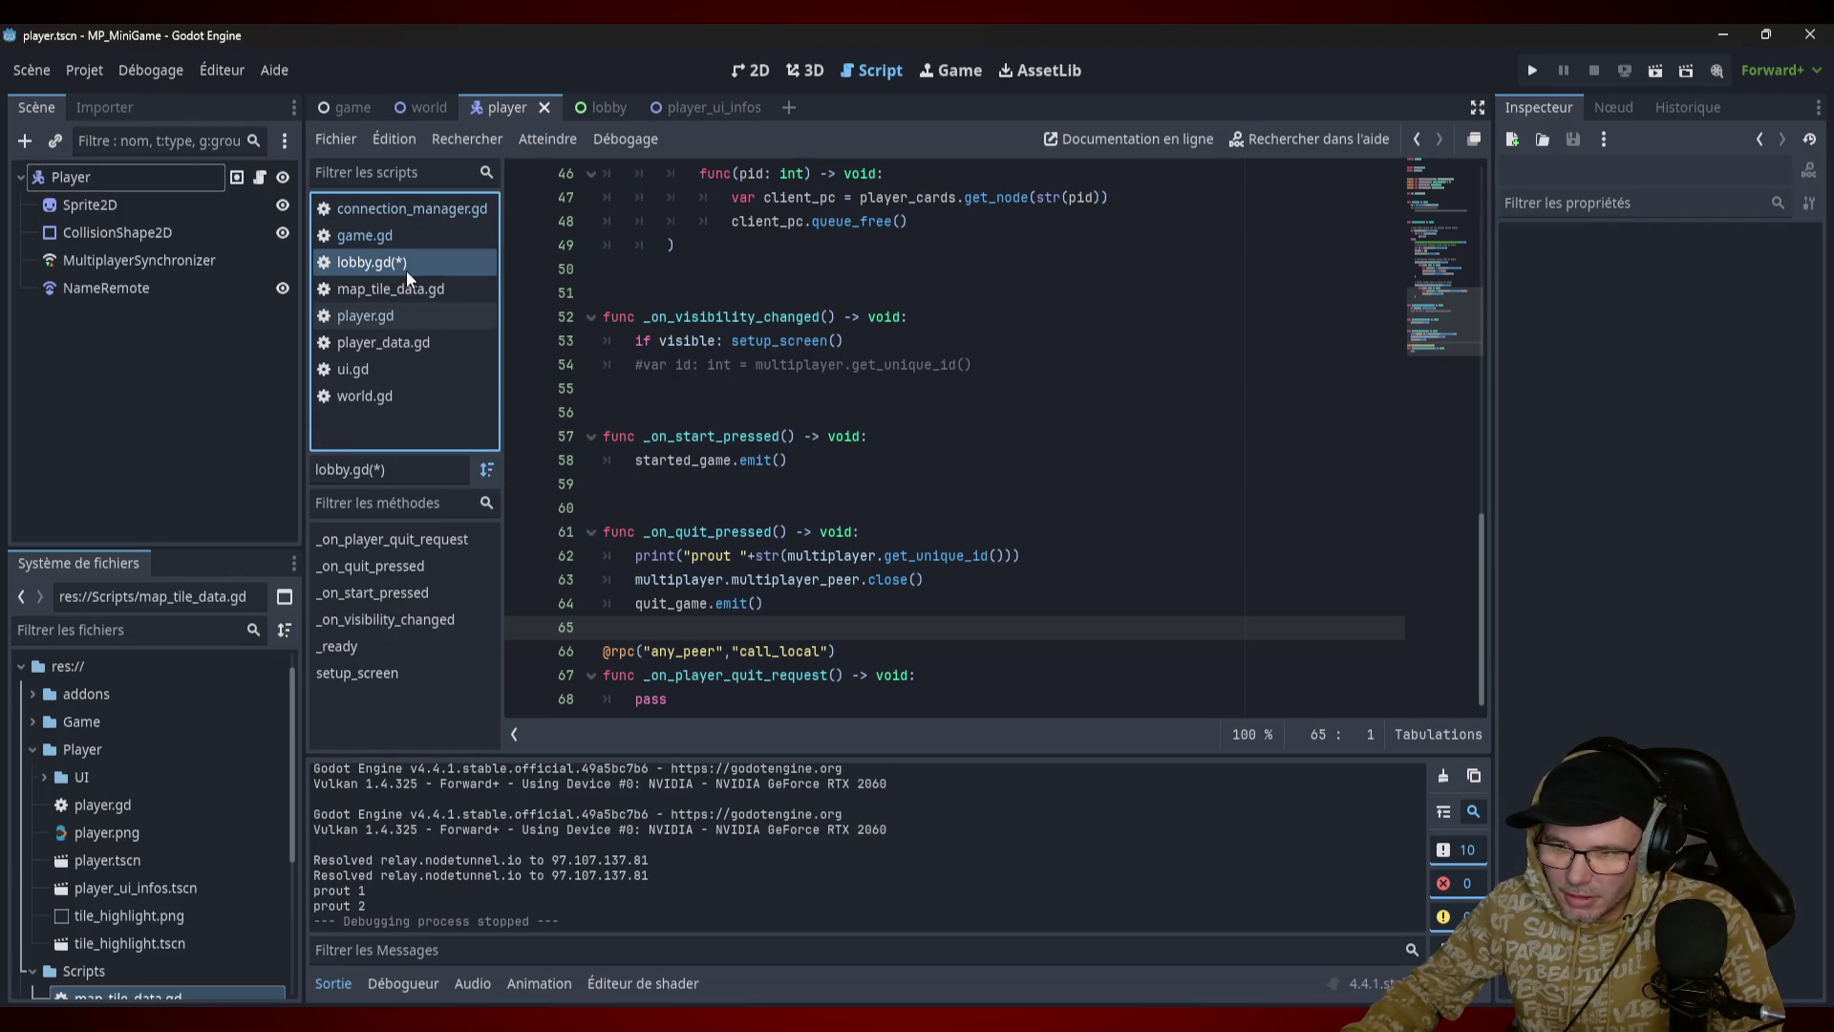
left_click(836, 674)
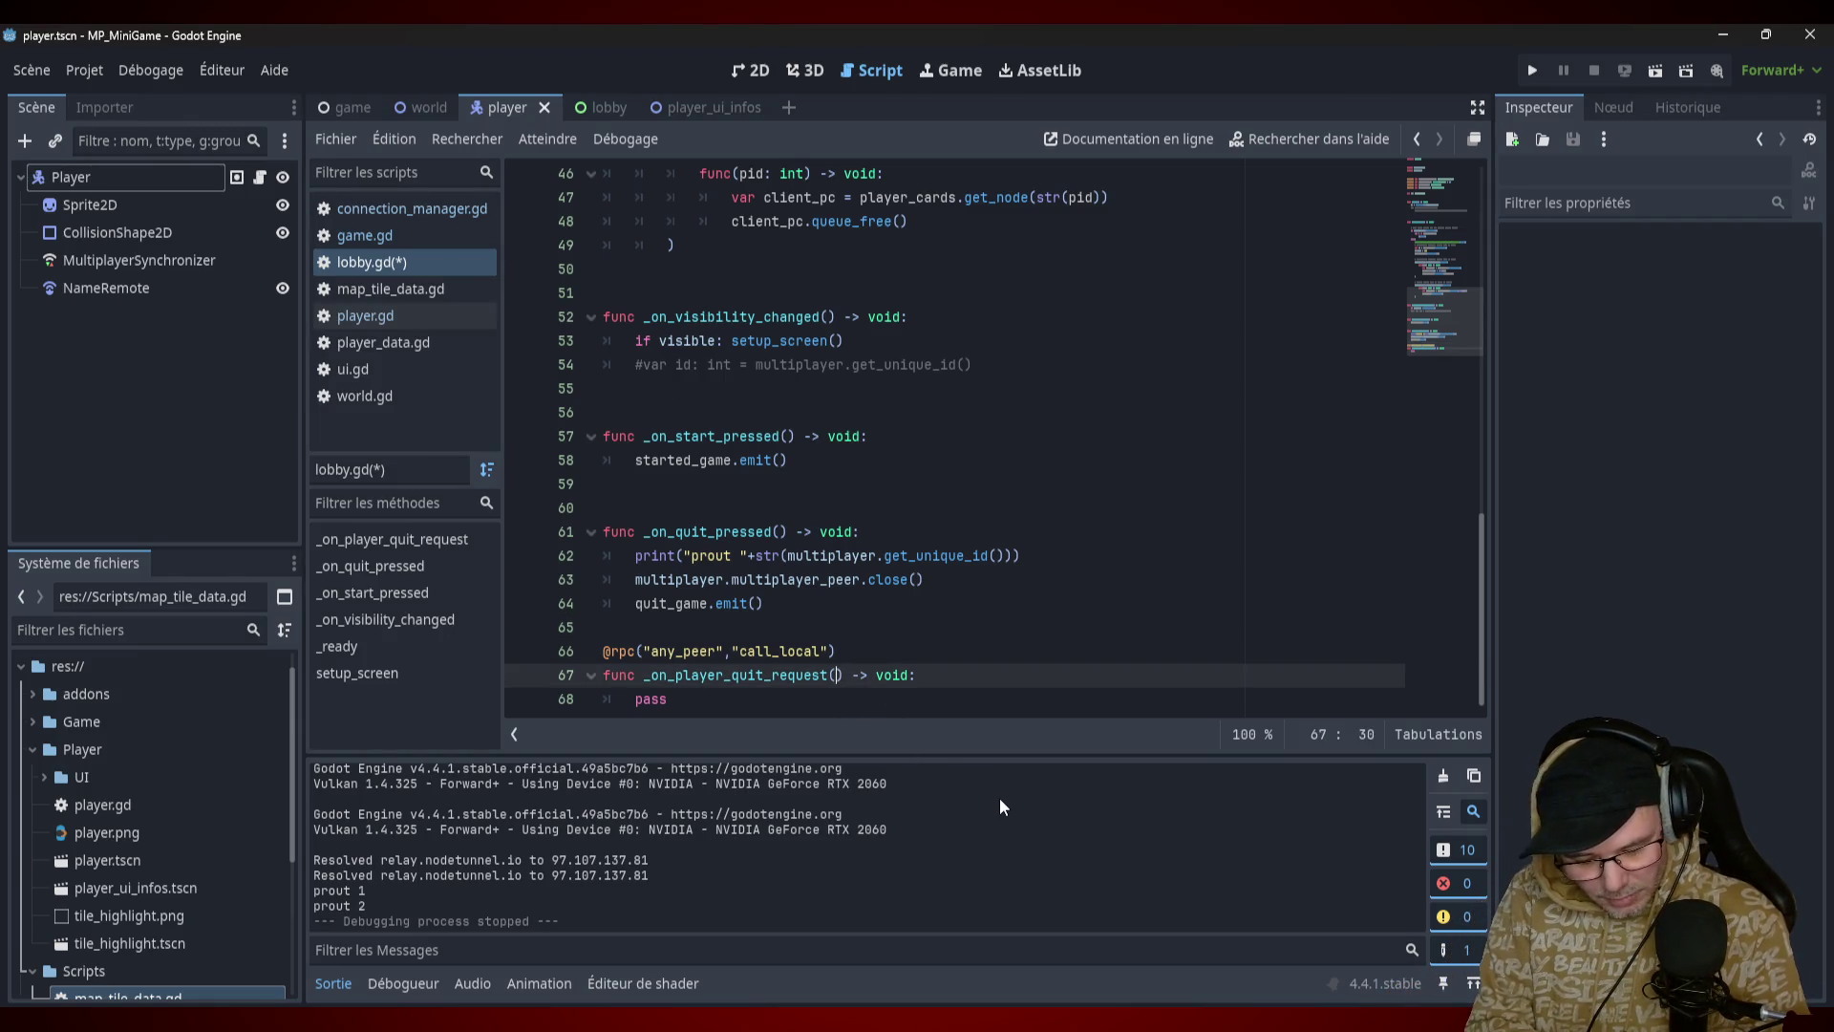
type("player_id")
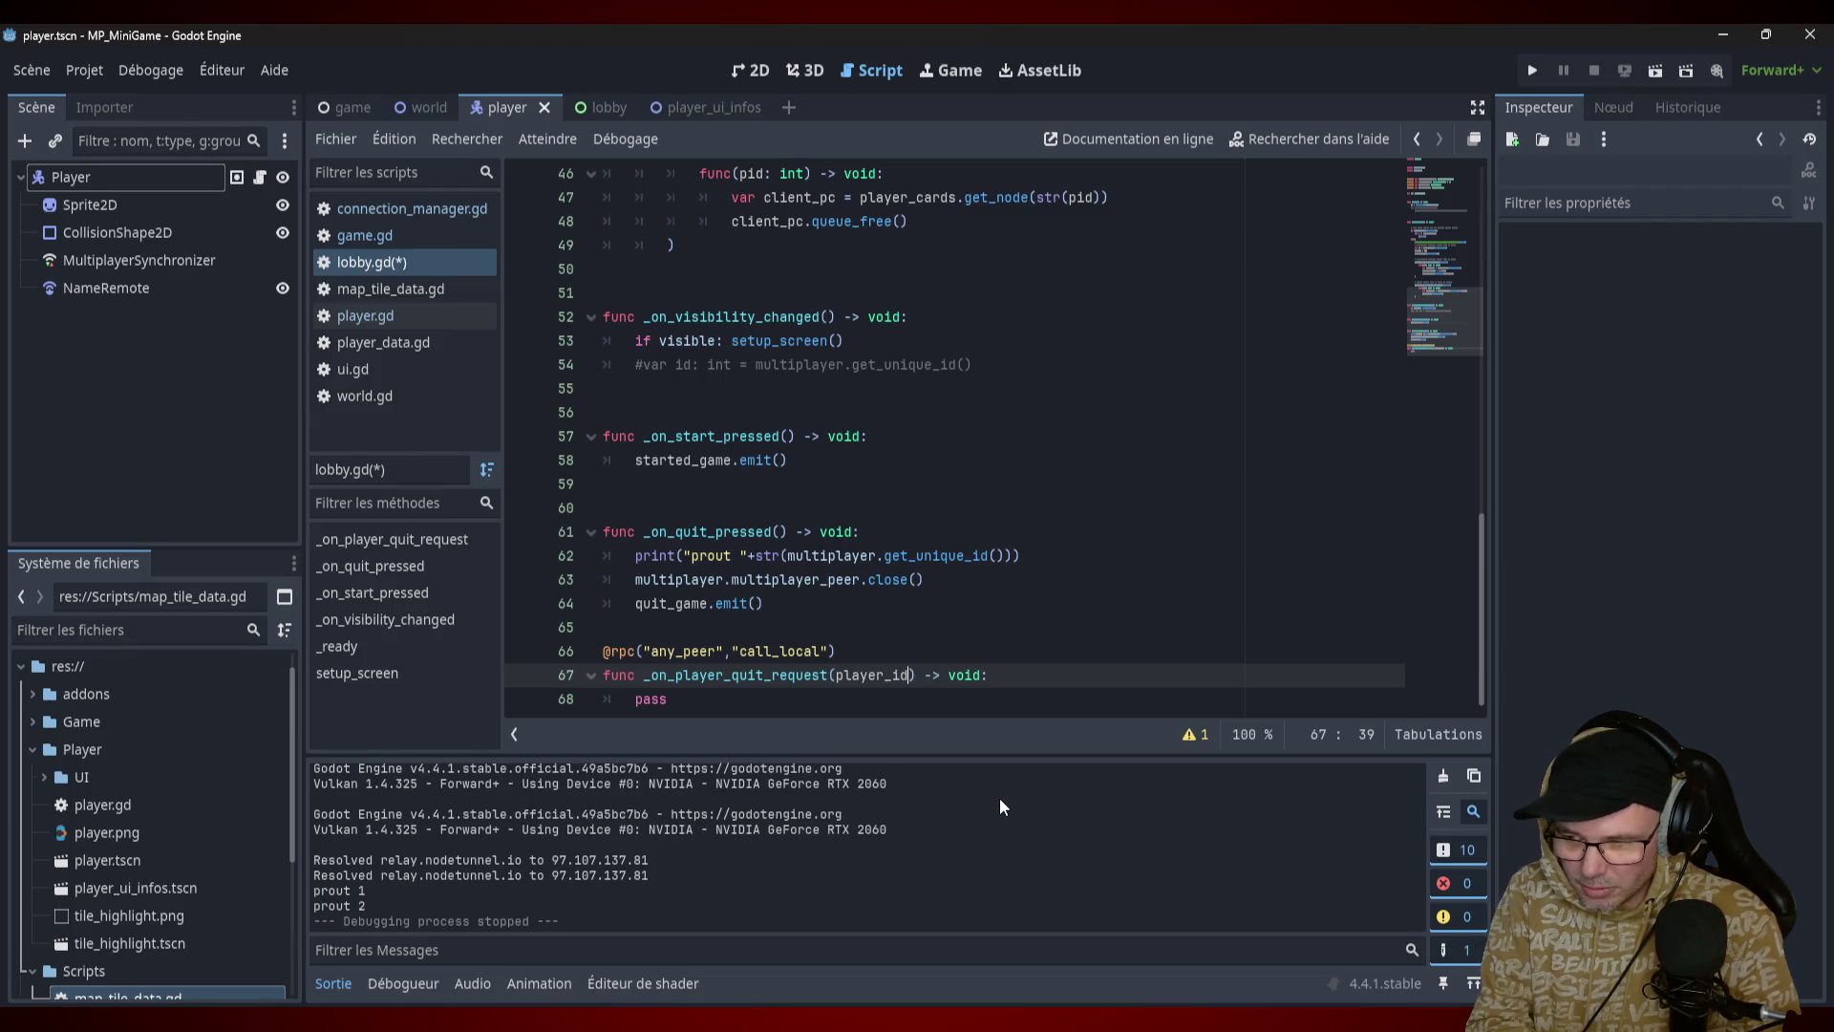
type(":")
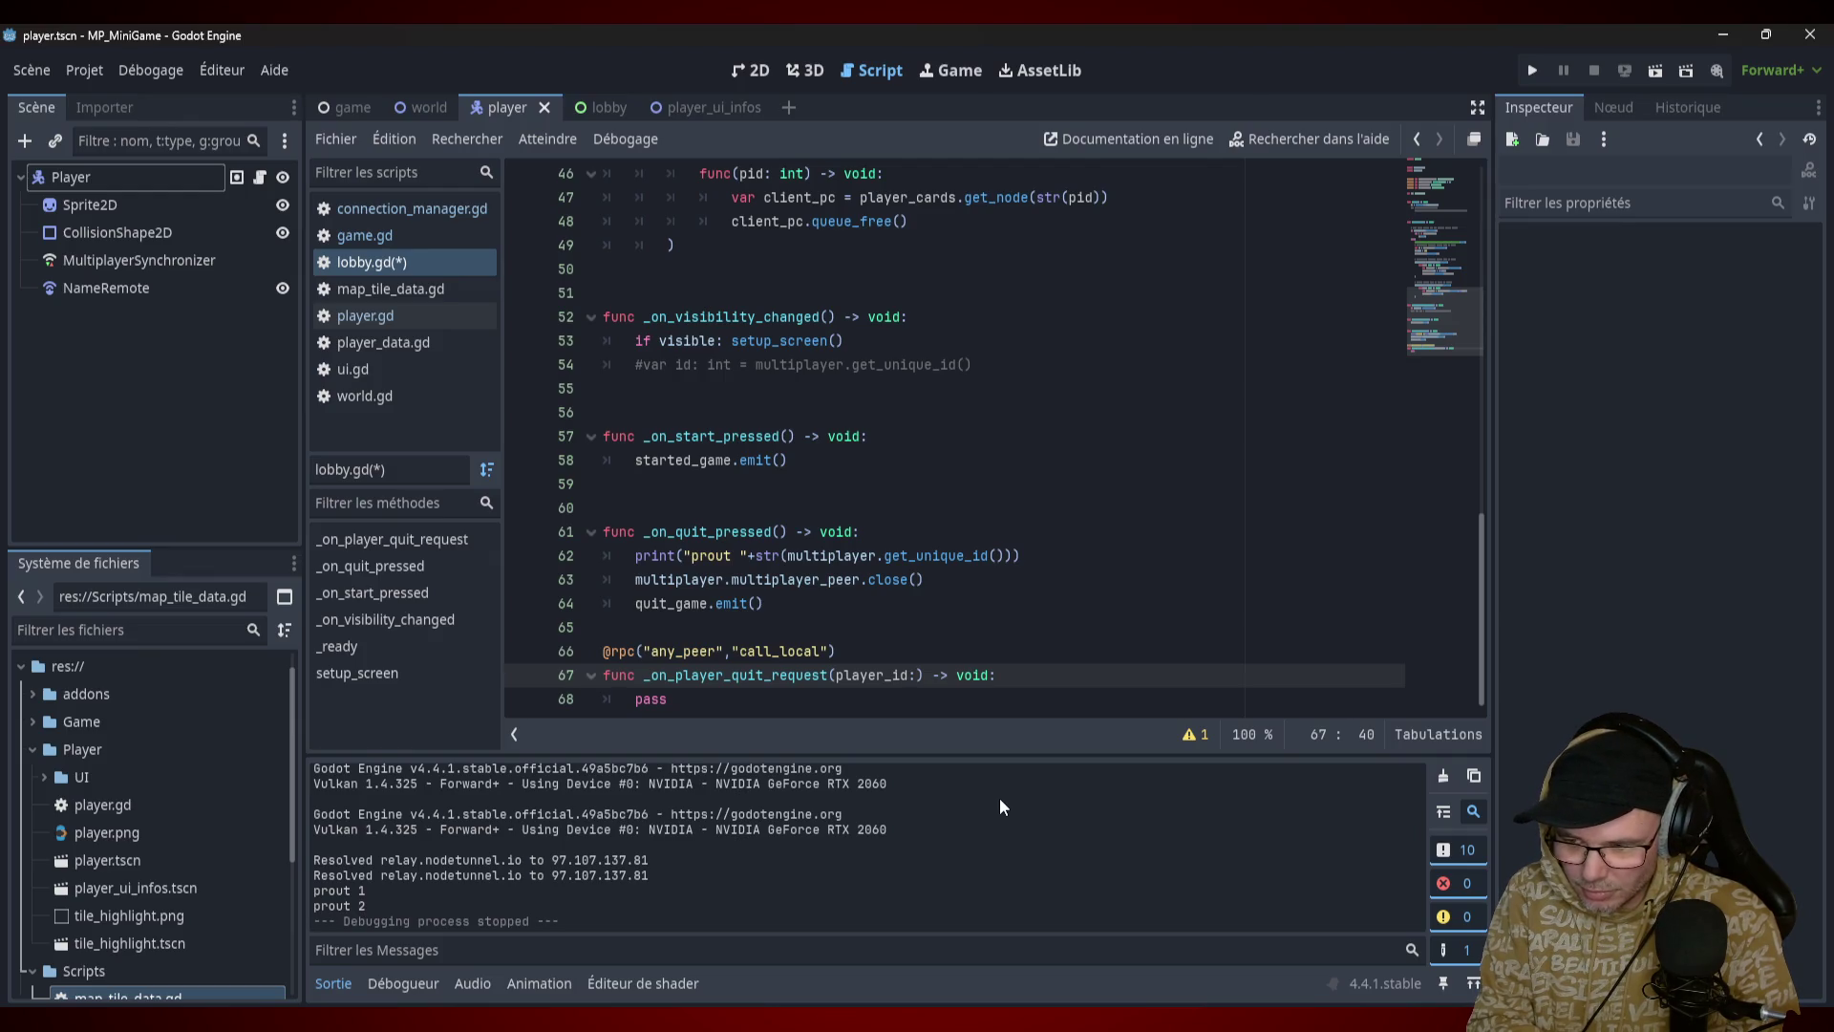
type(" S")
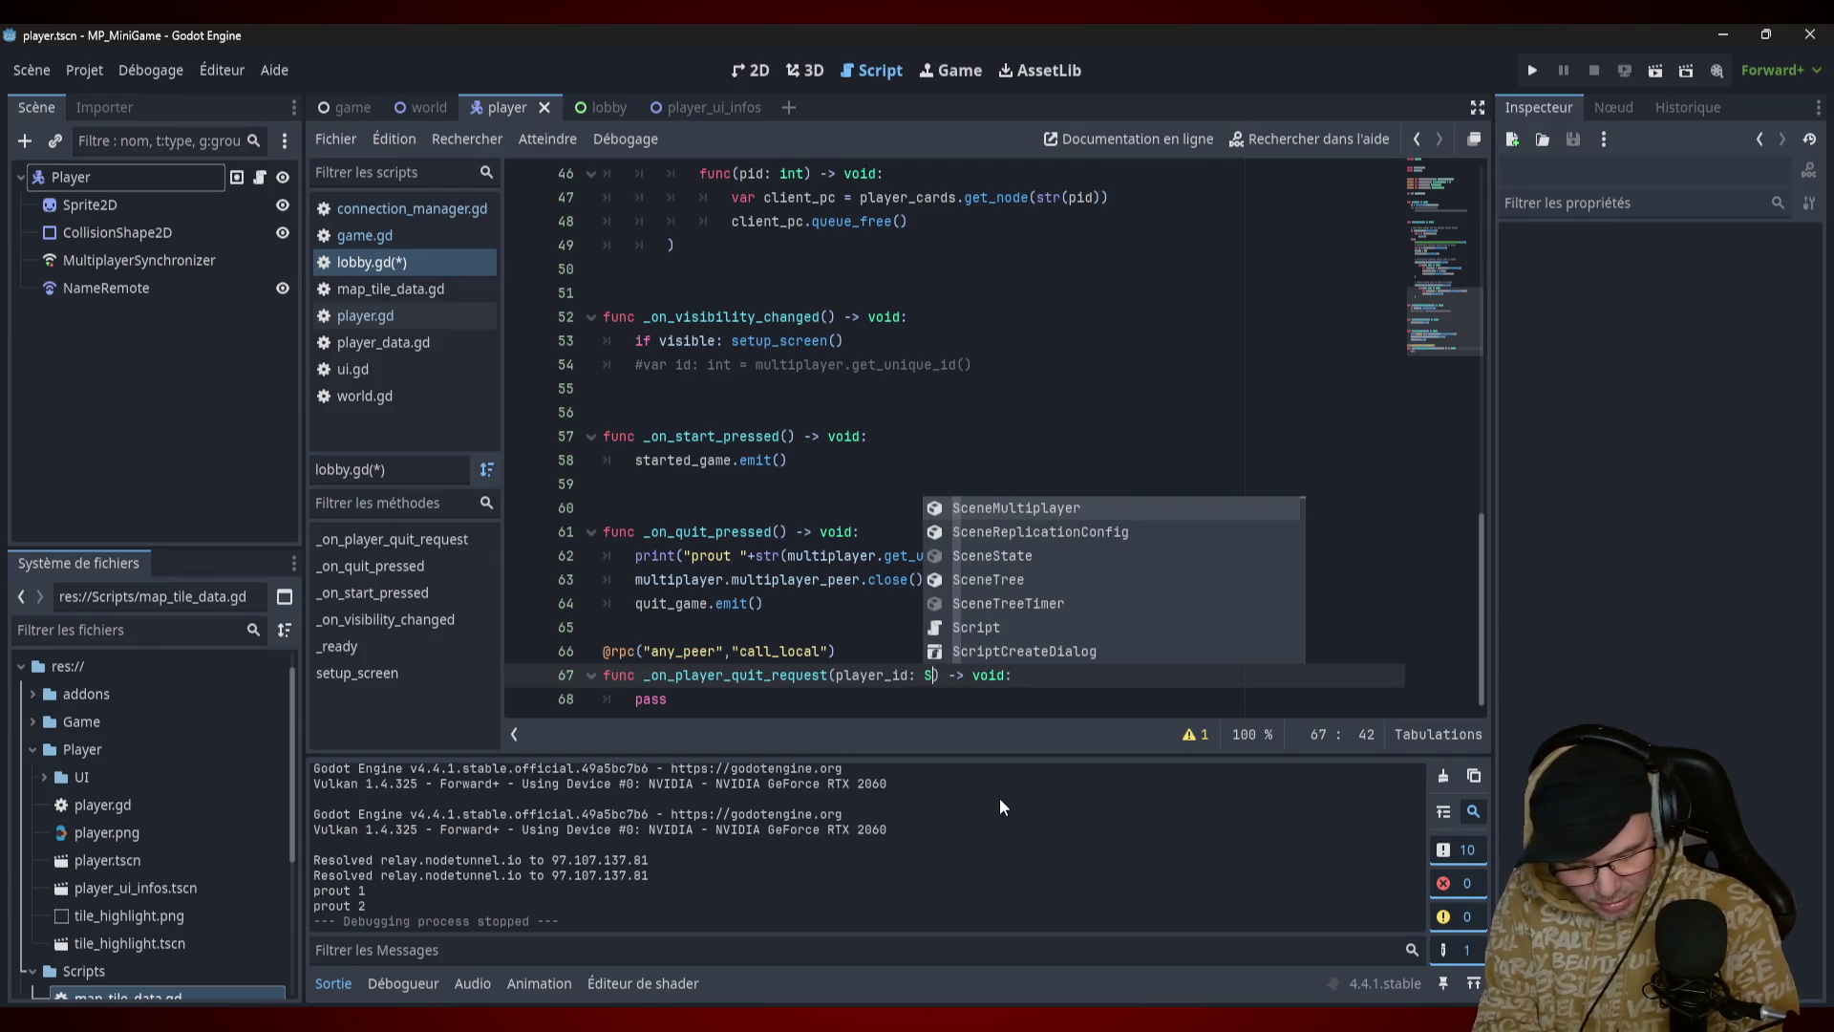
type("tring")
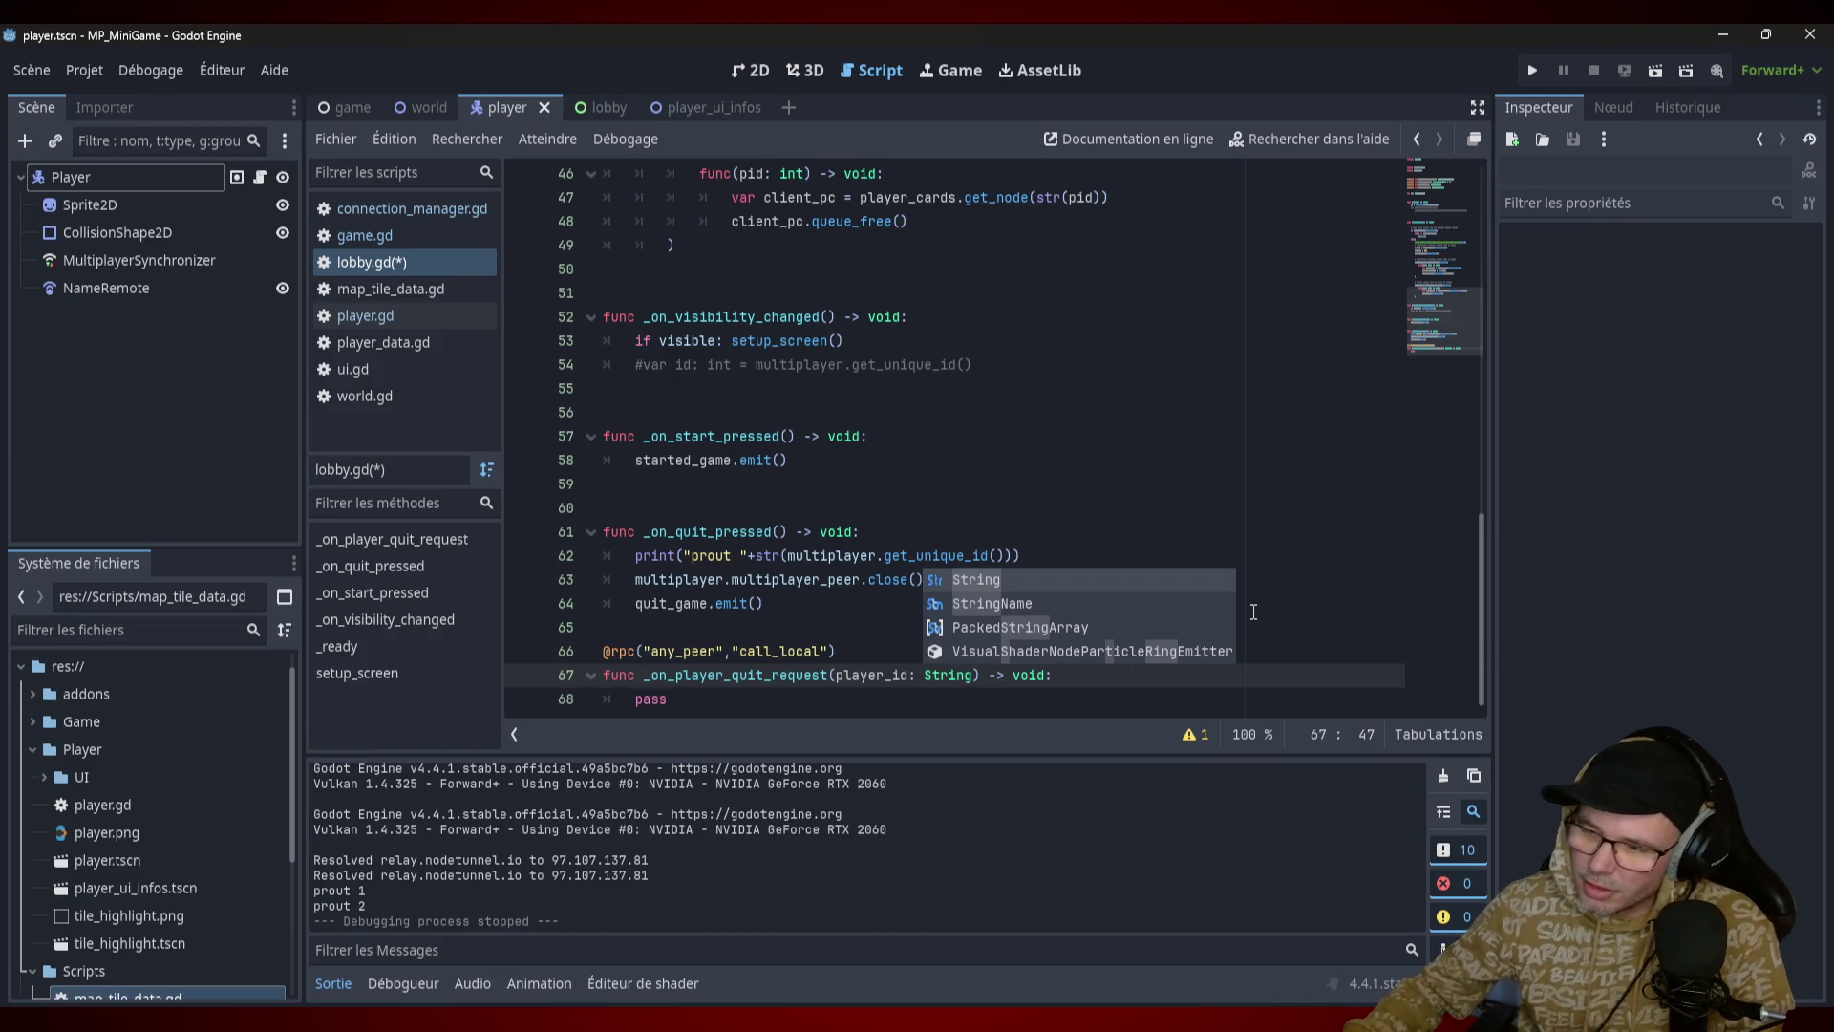
Change the player_id parameter type from String to int
left_click(1178, 493)
mouse_move(975, 555)
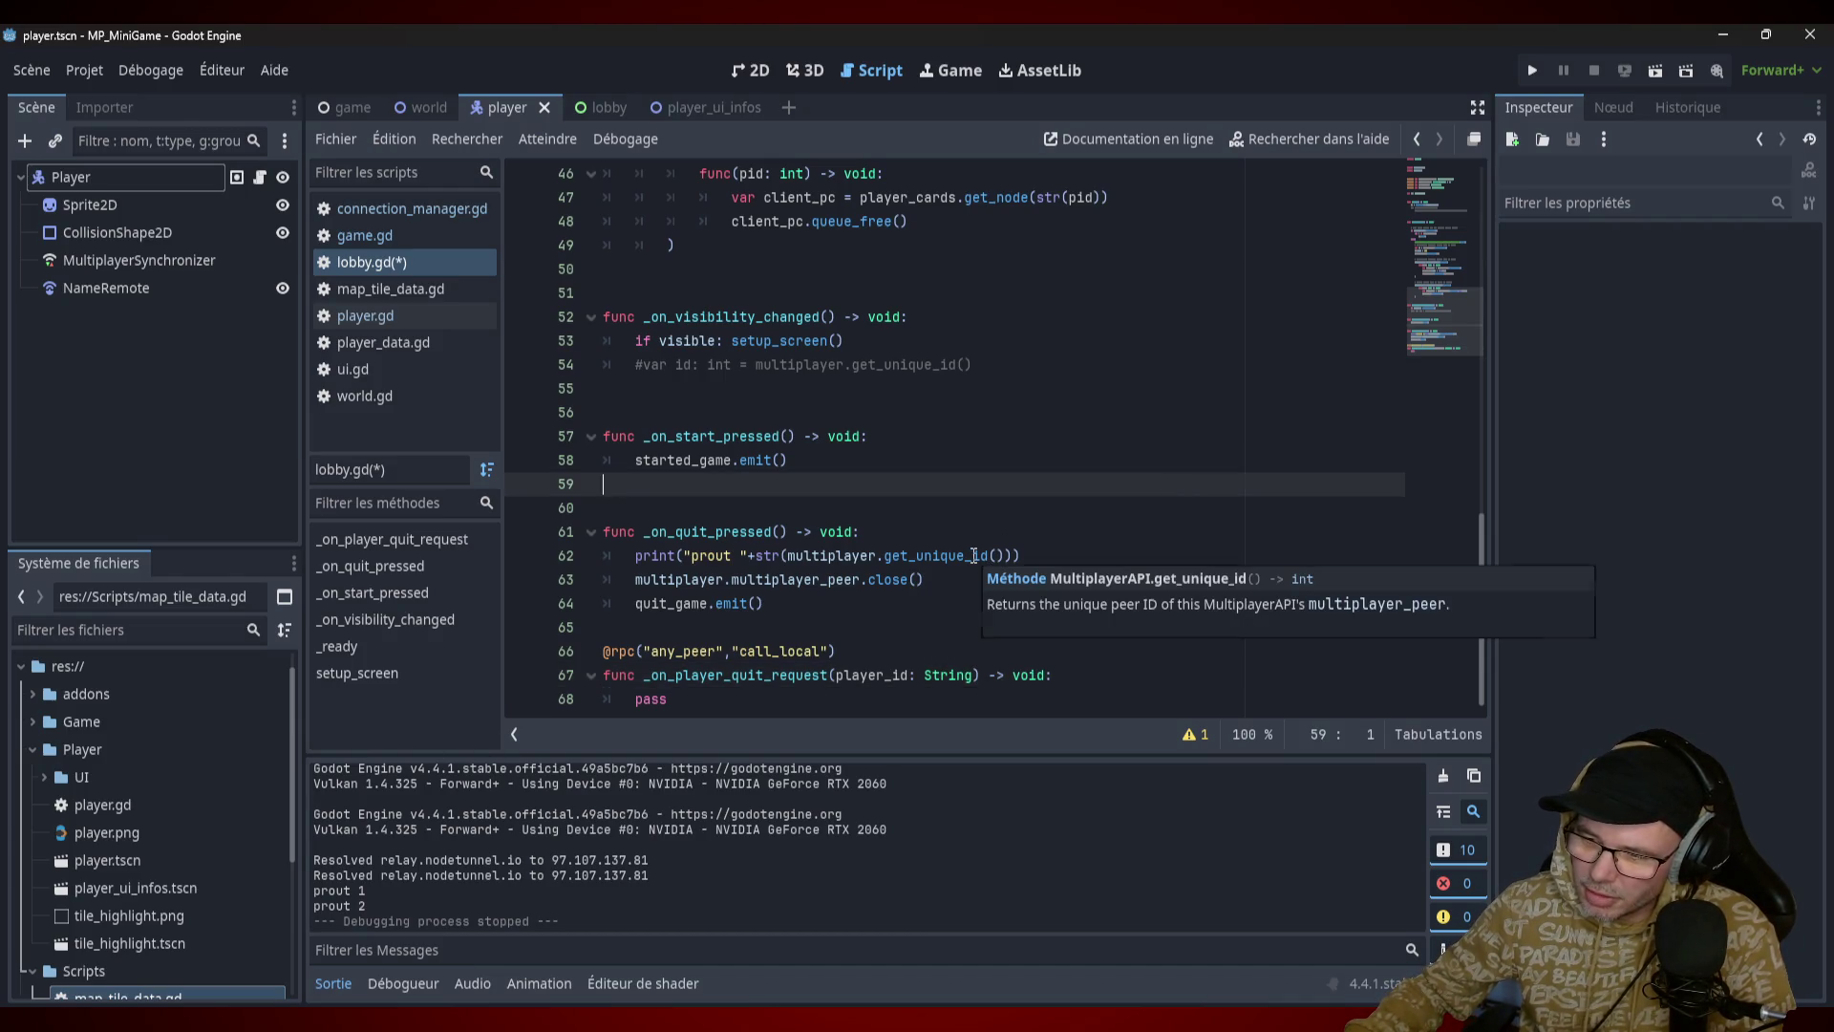
left_click(944, 672)
double_click(944, 671)
triple_click(944, 672)
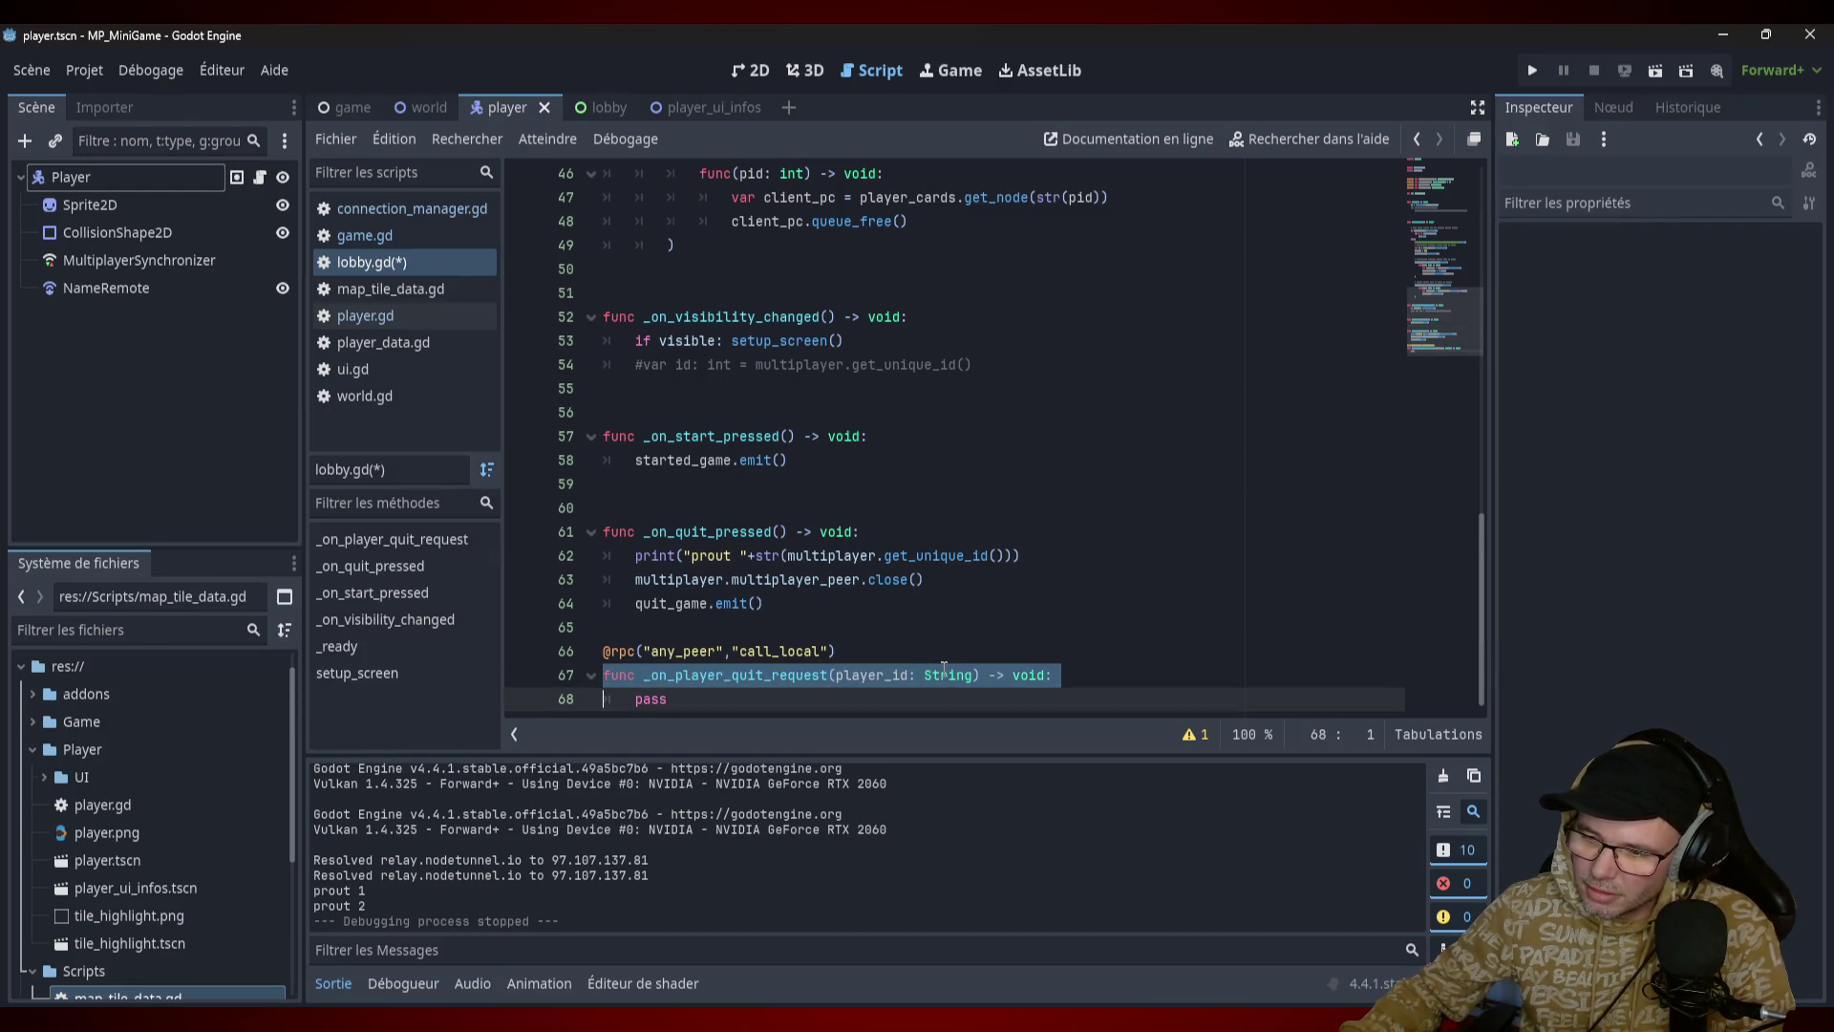
left_click(956, 685, "shift")
double_click(955, 685)
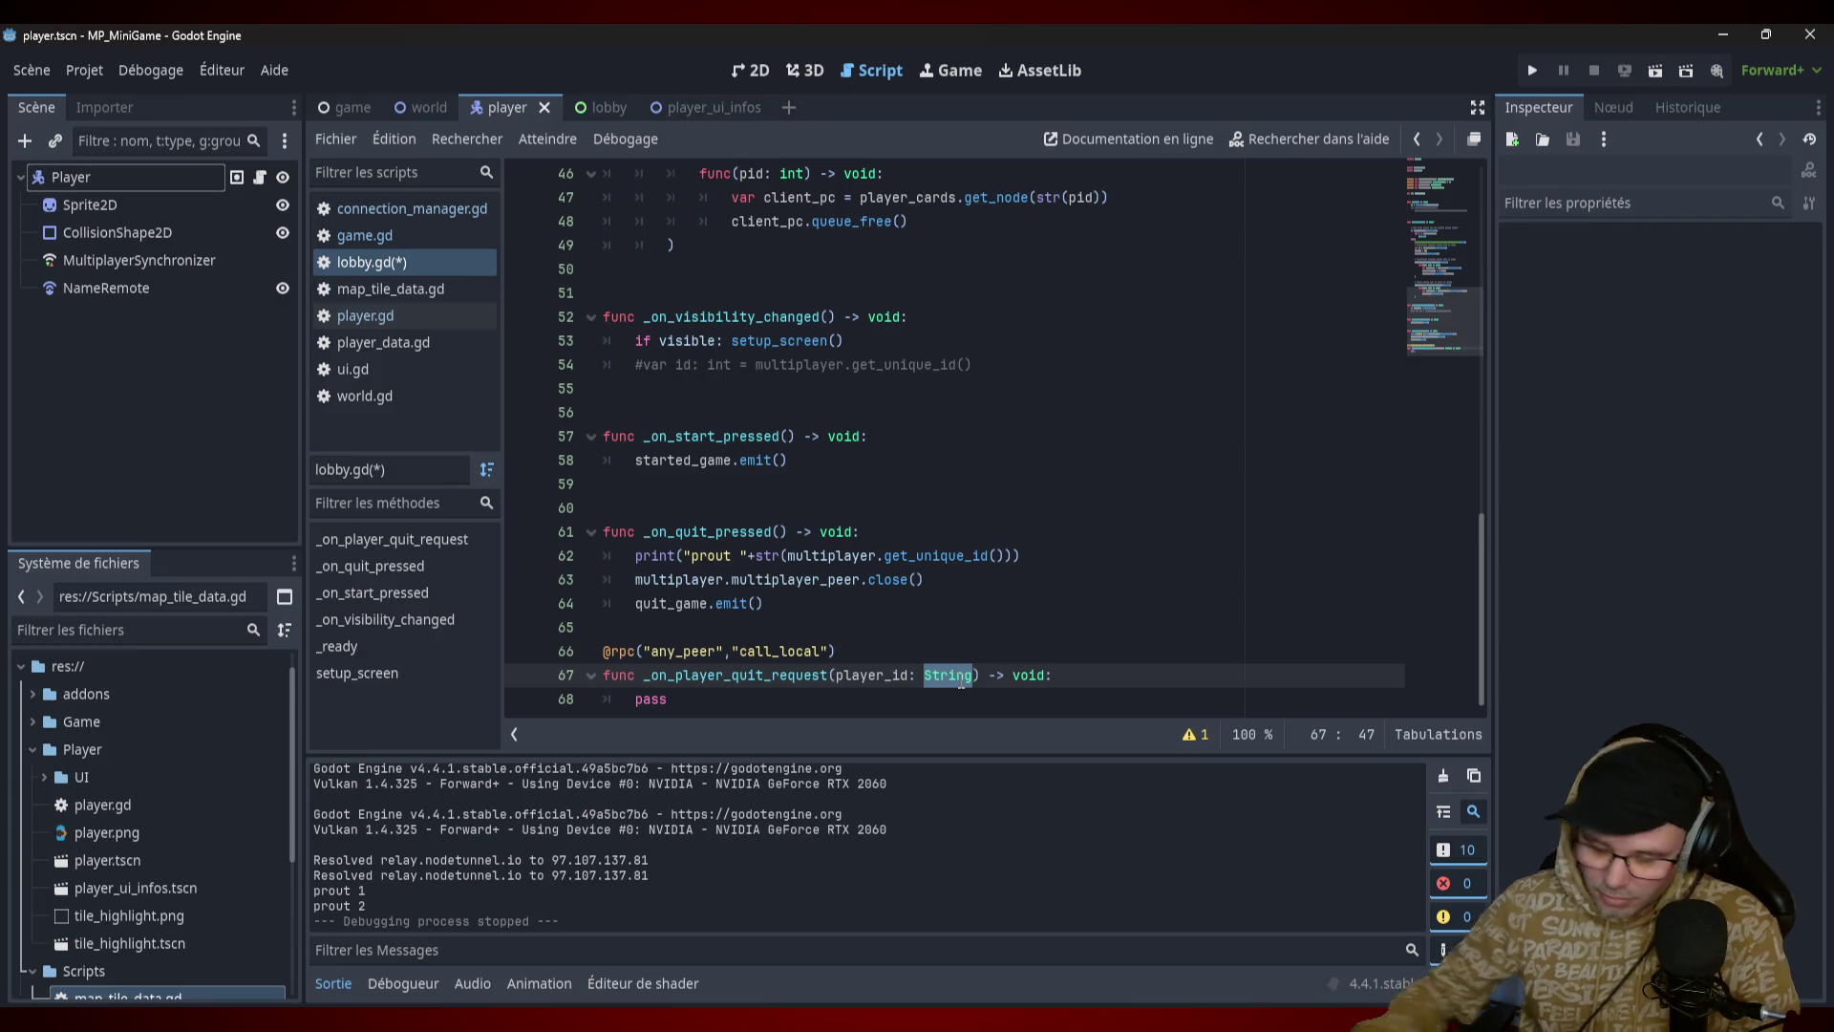
type("int")
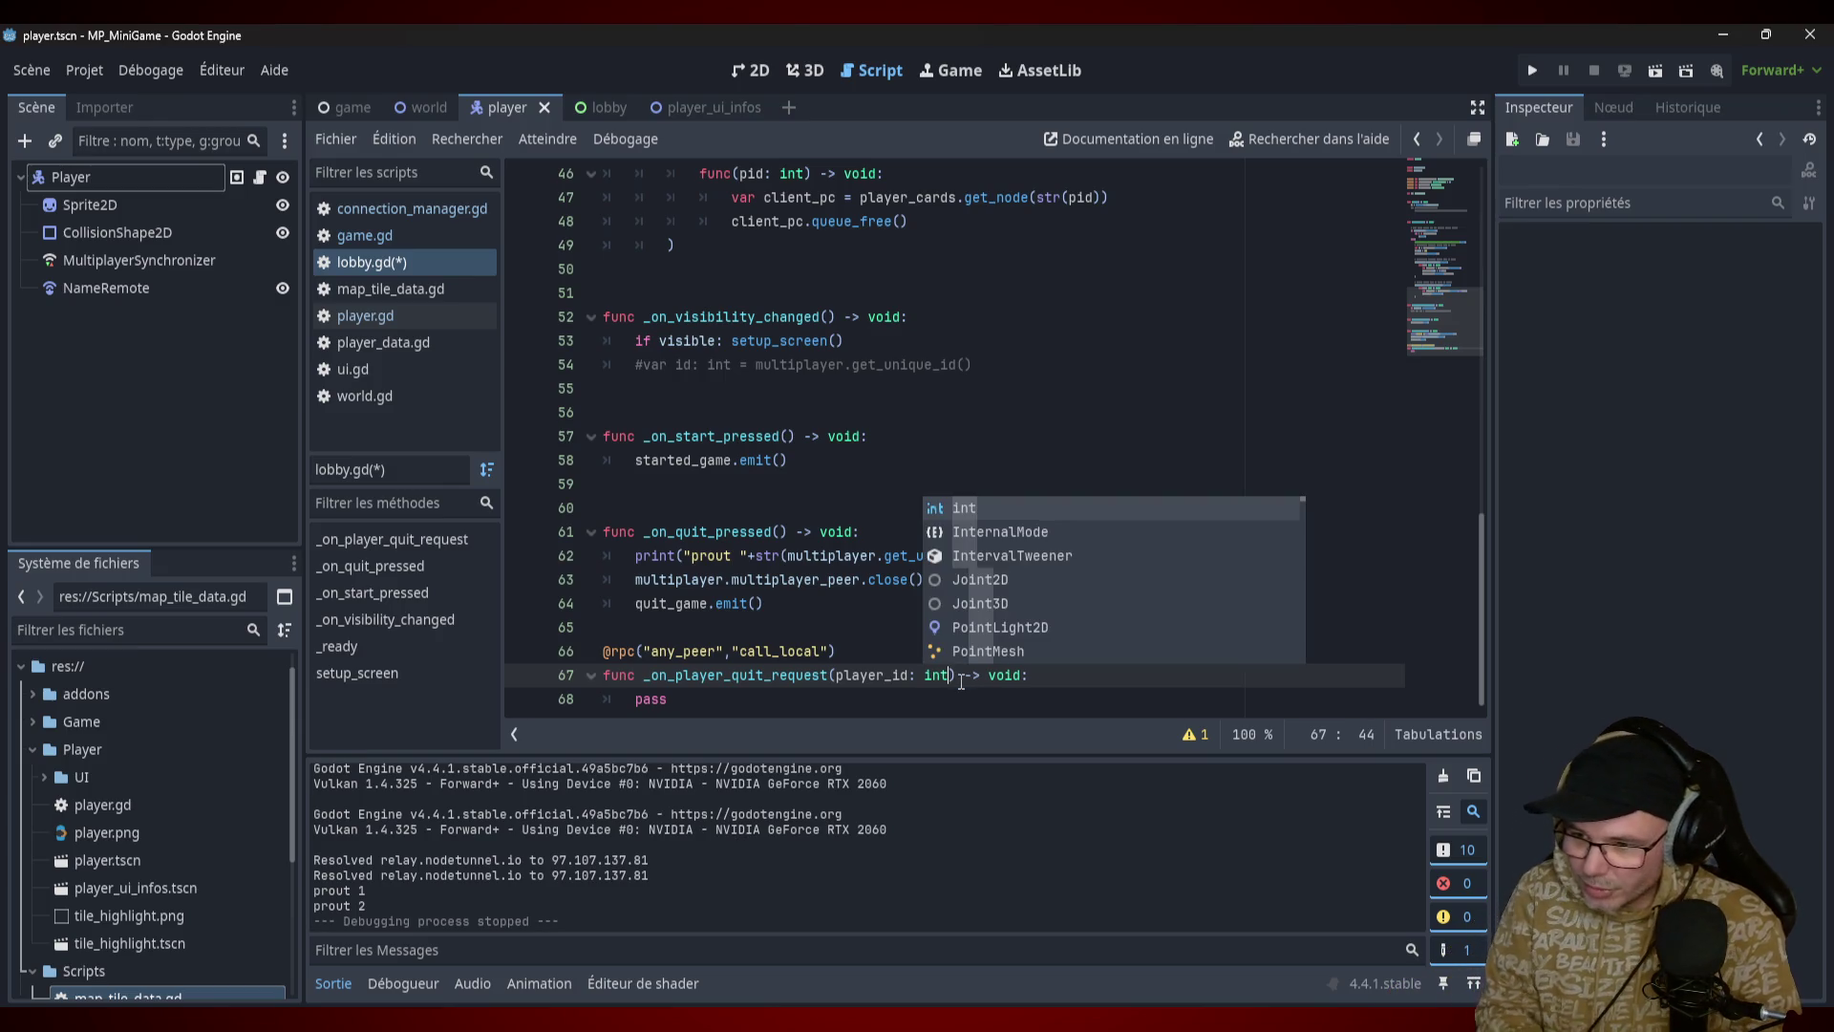
double_click(875, 672)
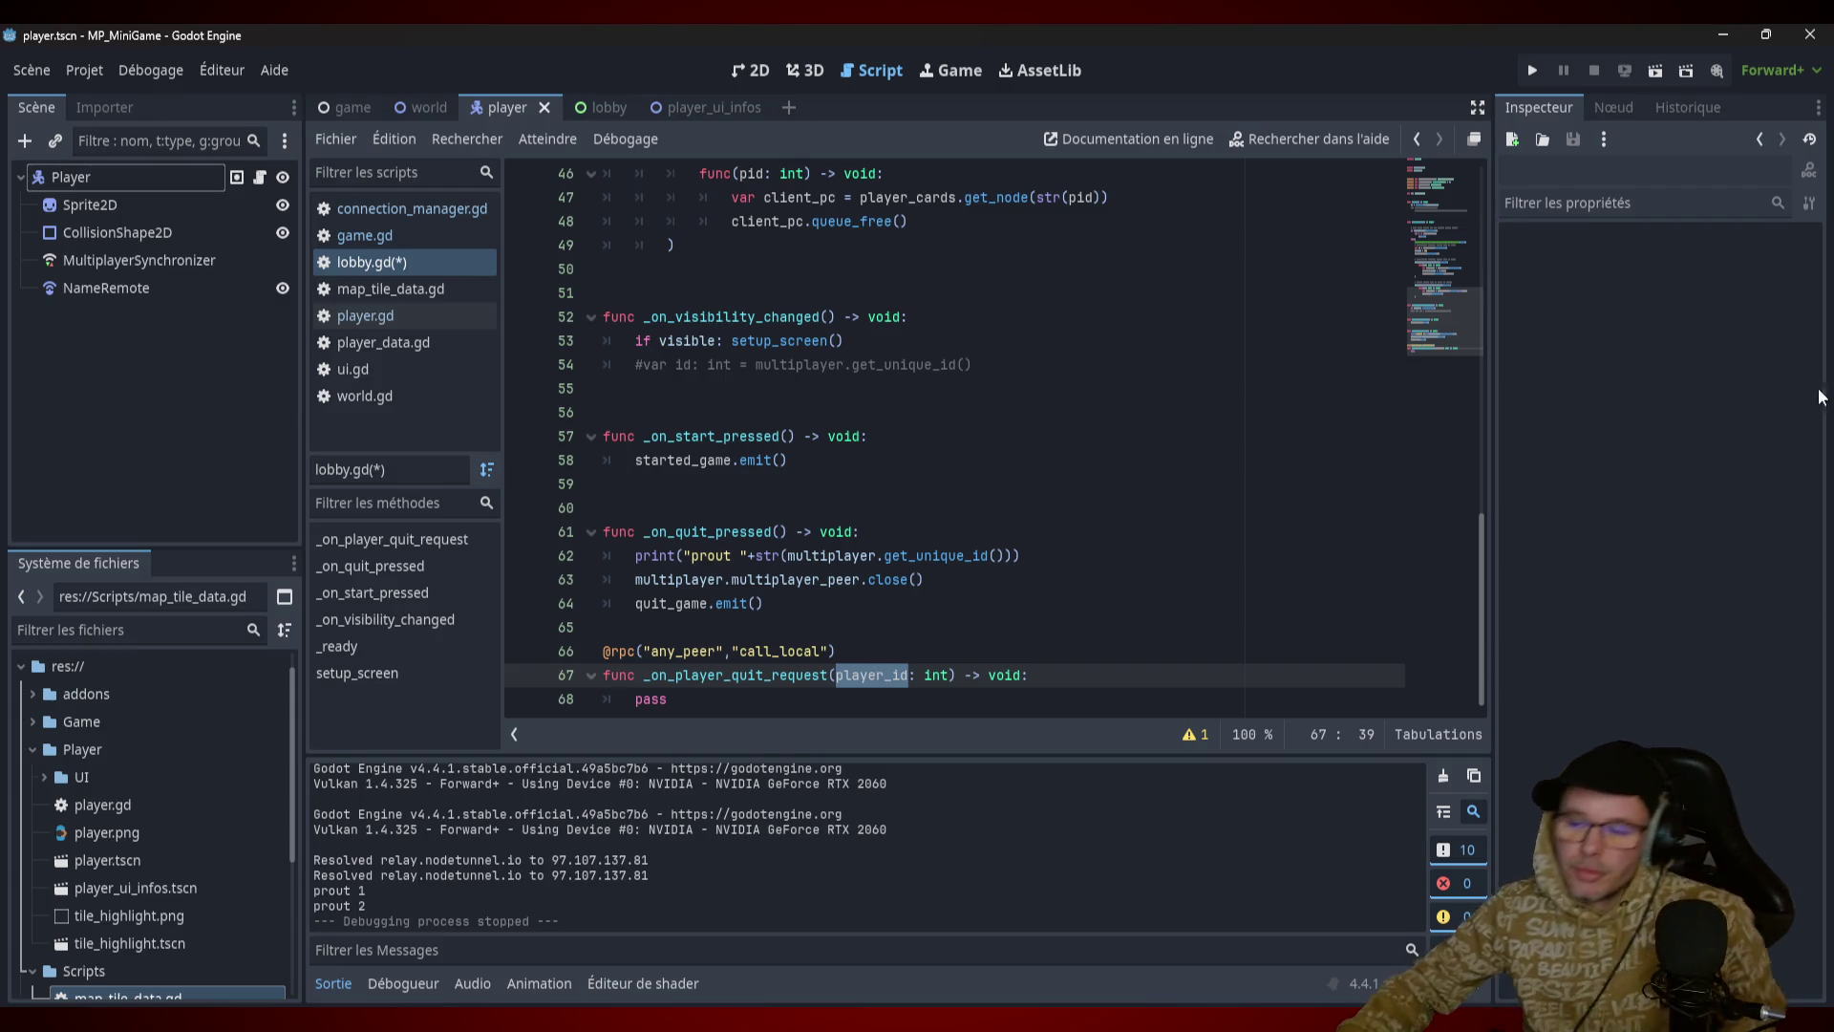
Insert an indented blank line above pass on line 68
left_click(1057, 675)
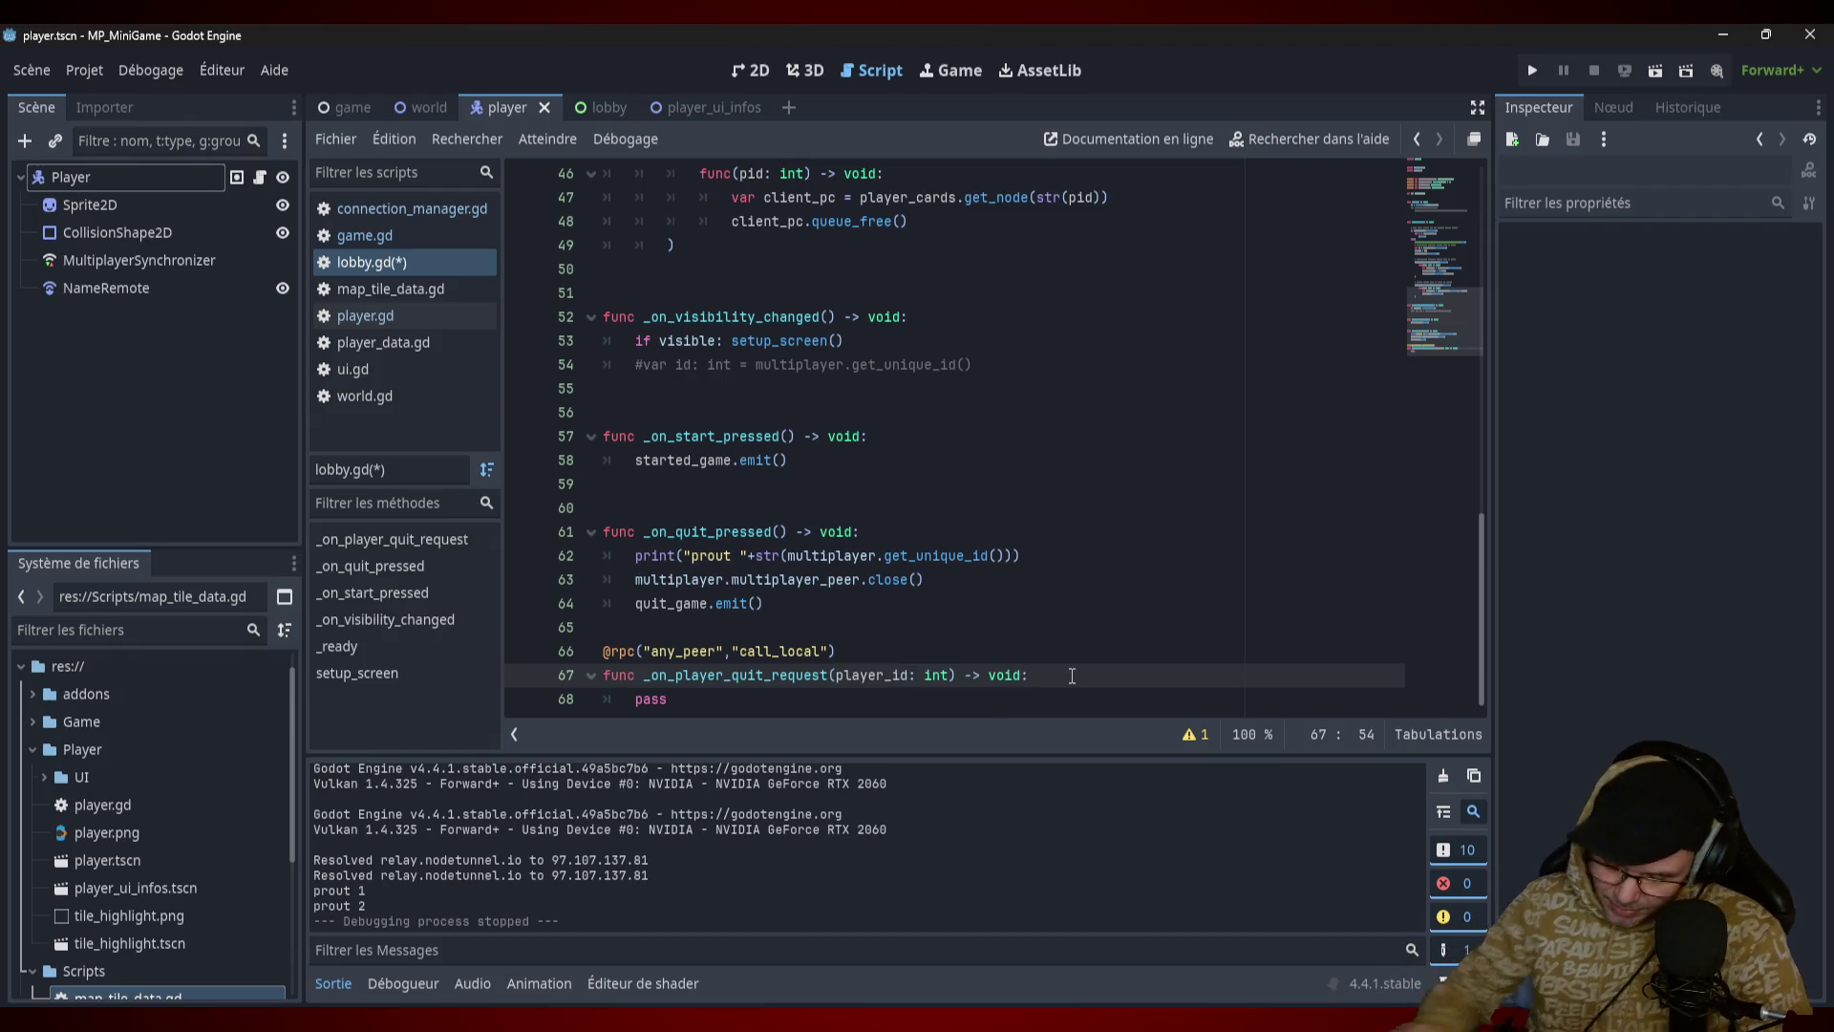
key("Down")
key("BackSpace")
key("BackSpace")
key("BackSpace")
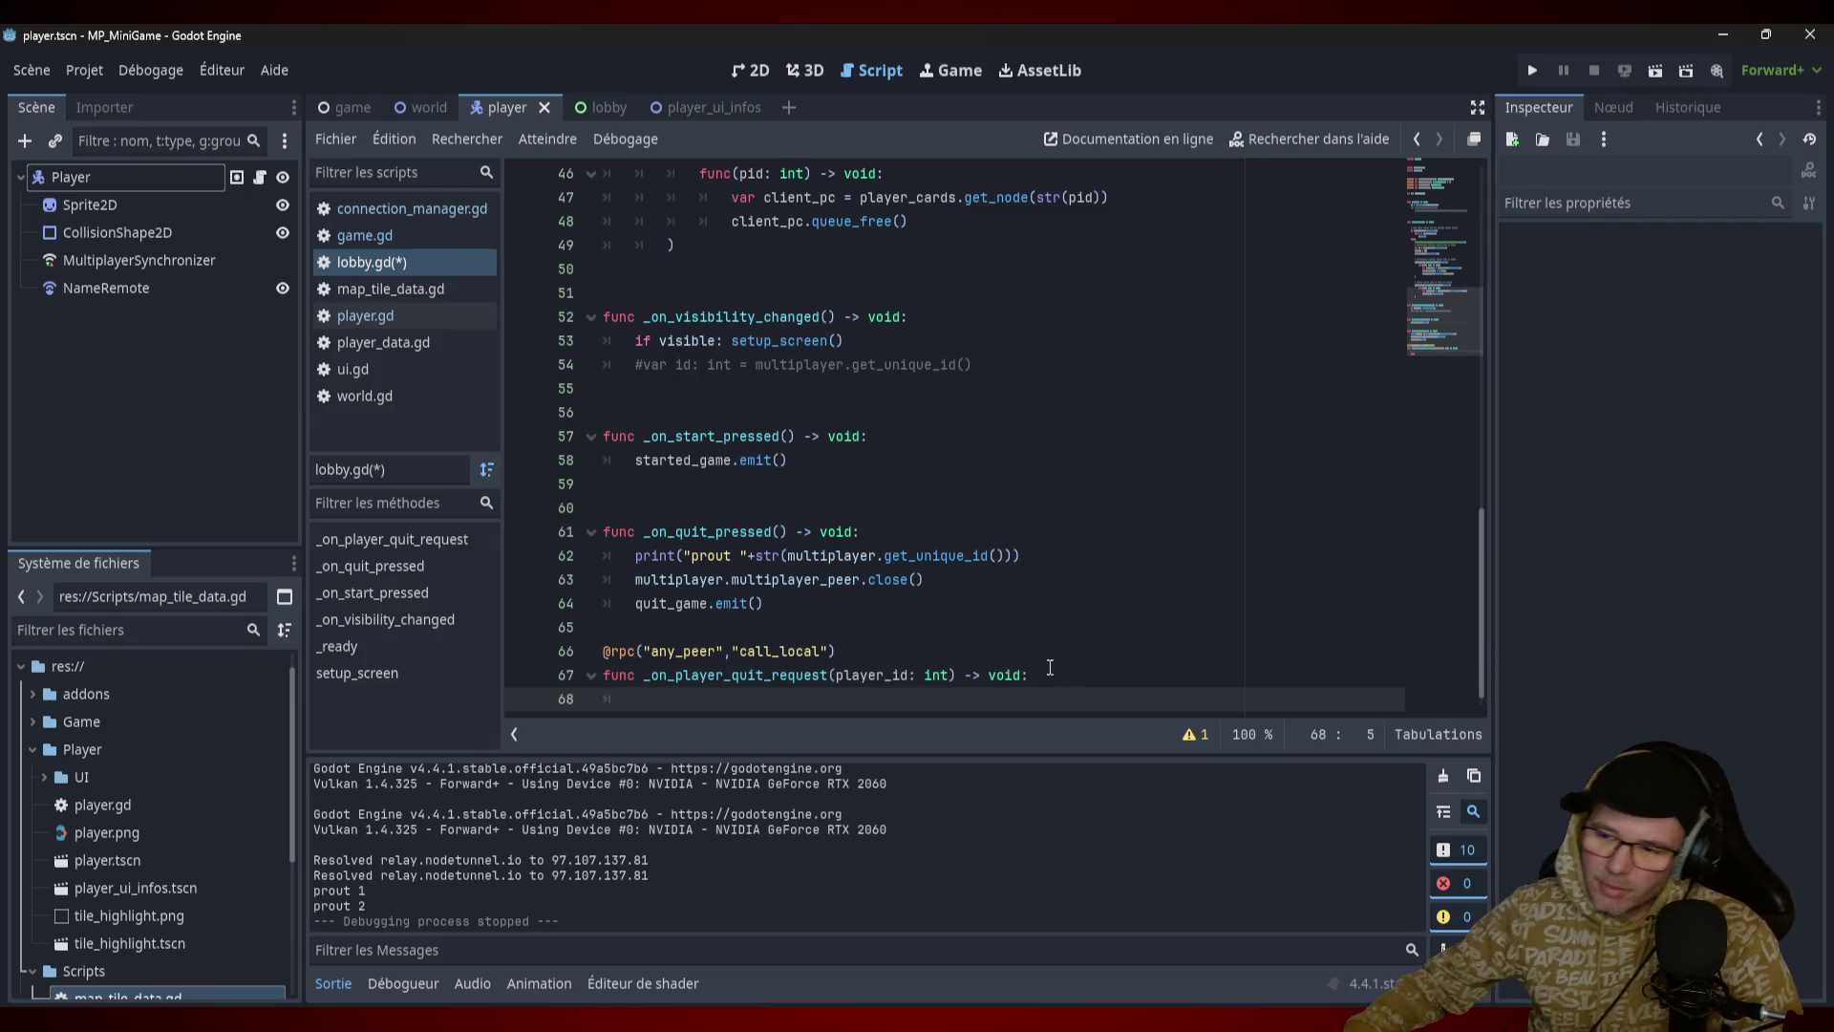
scroll(1024, 522, "down", 1)
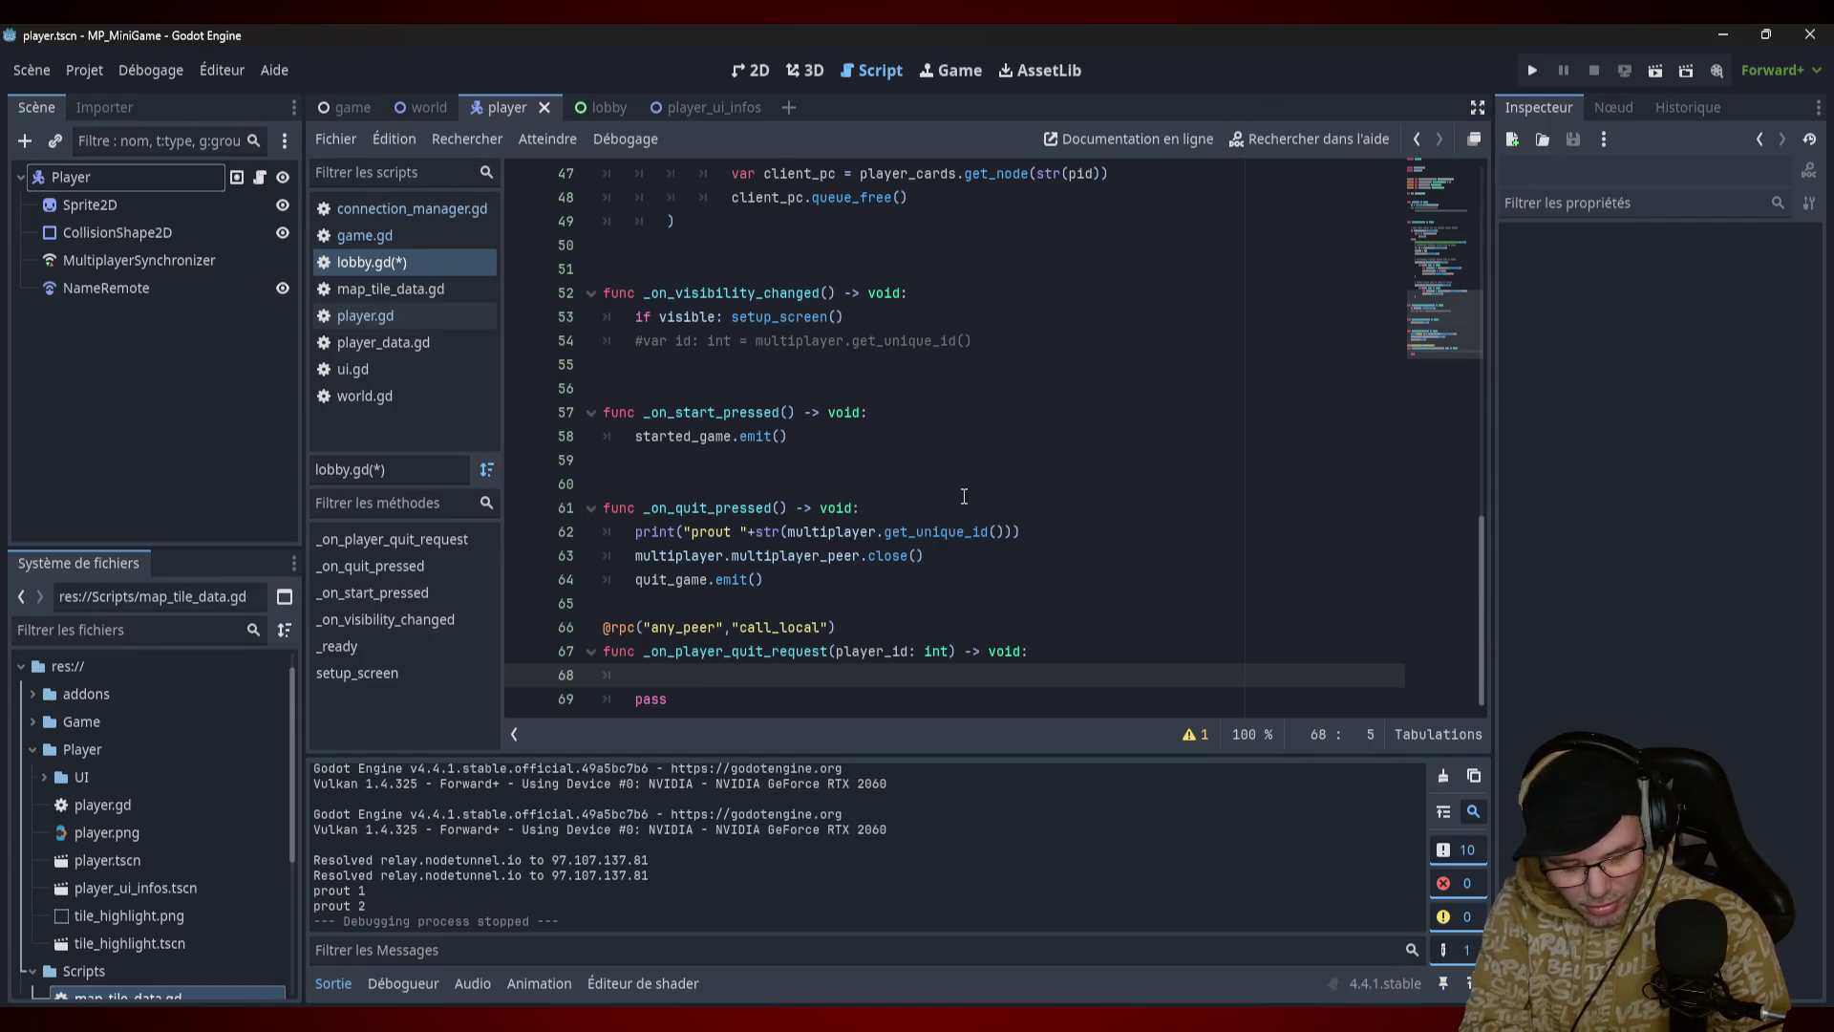
Try a multiplayer.is_server() line, delete it, and select the print line in _on_quit_pressed
type("multi")
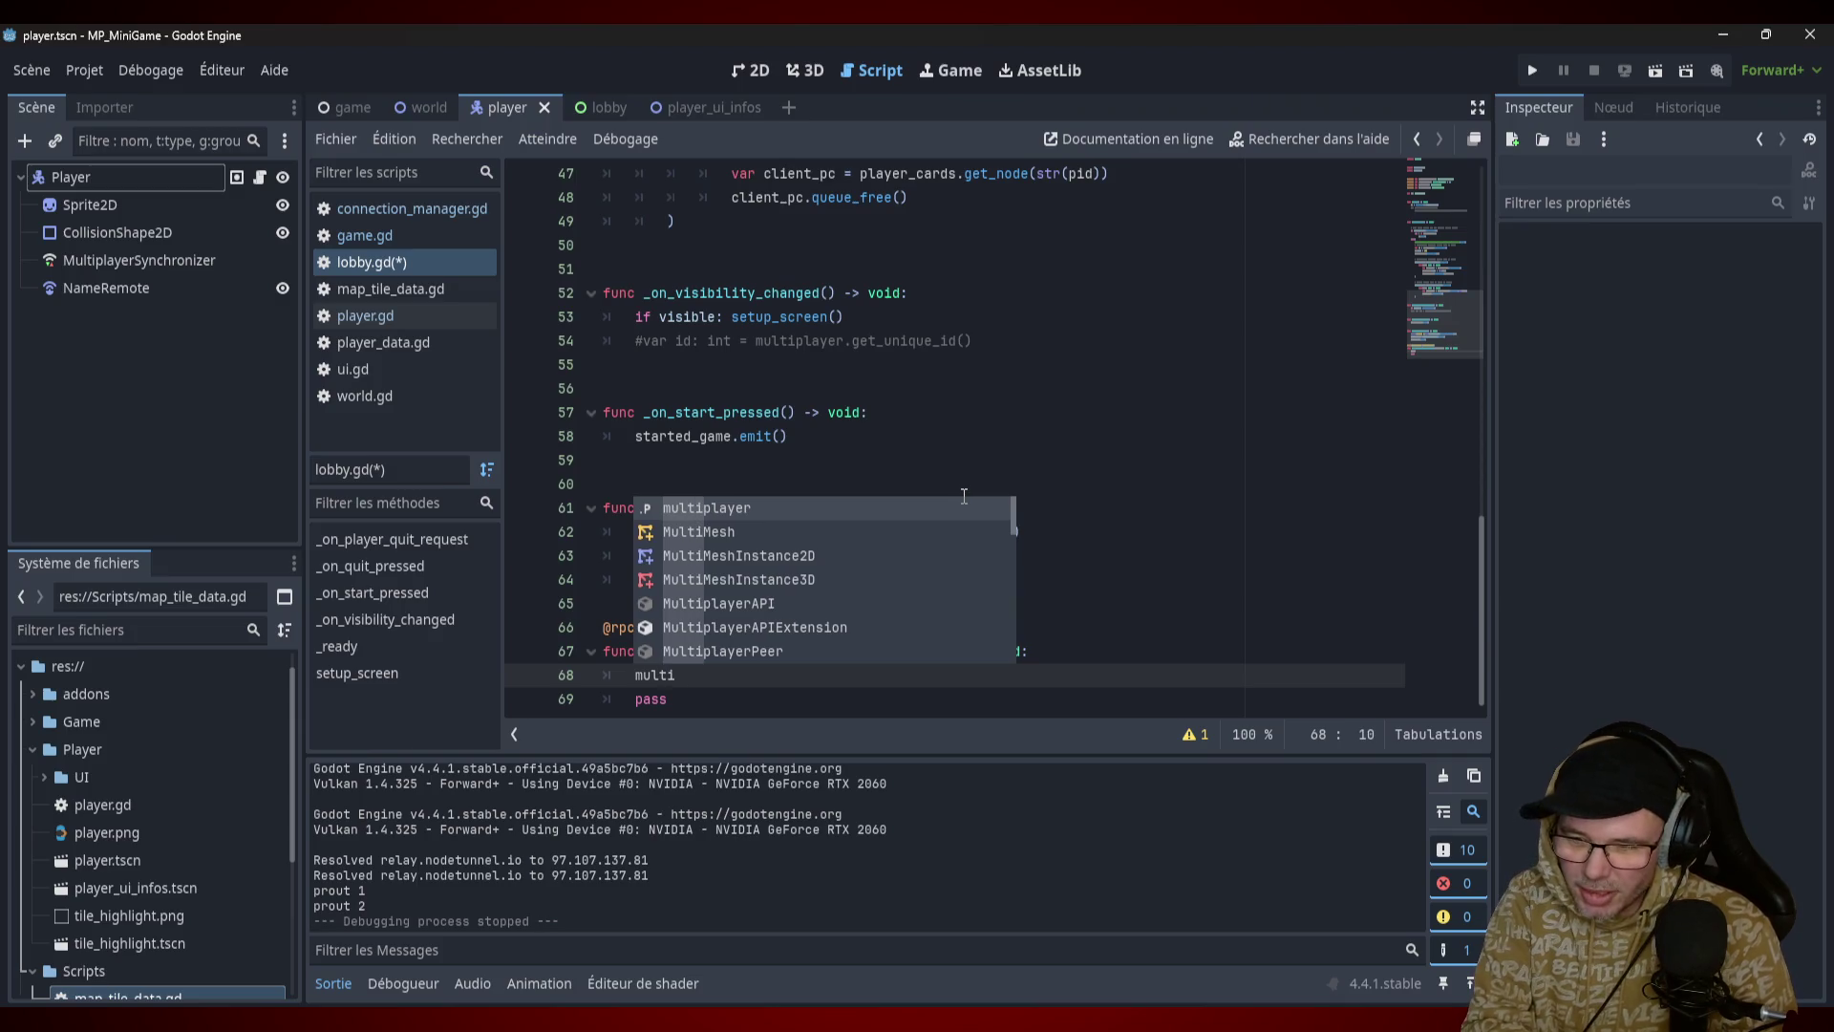
key("Return")
type(".is")
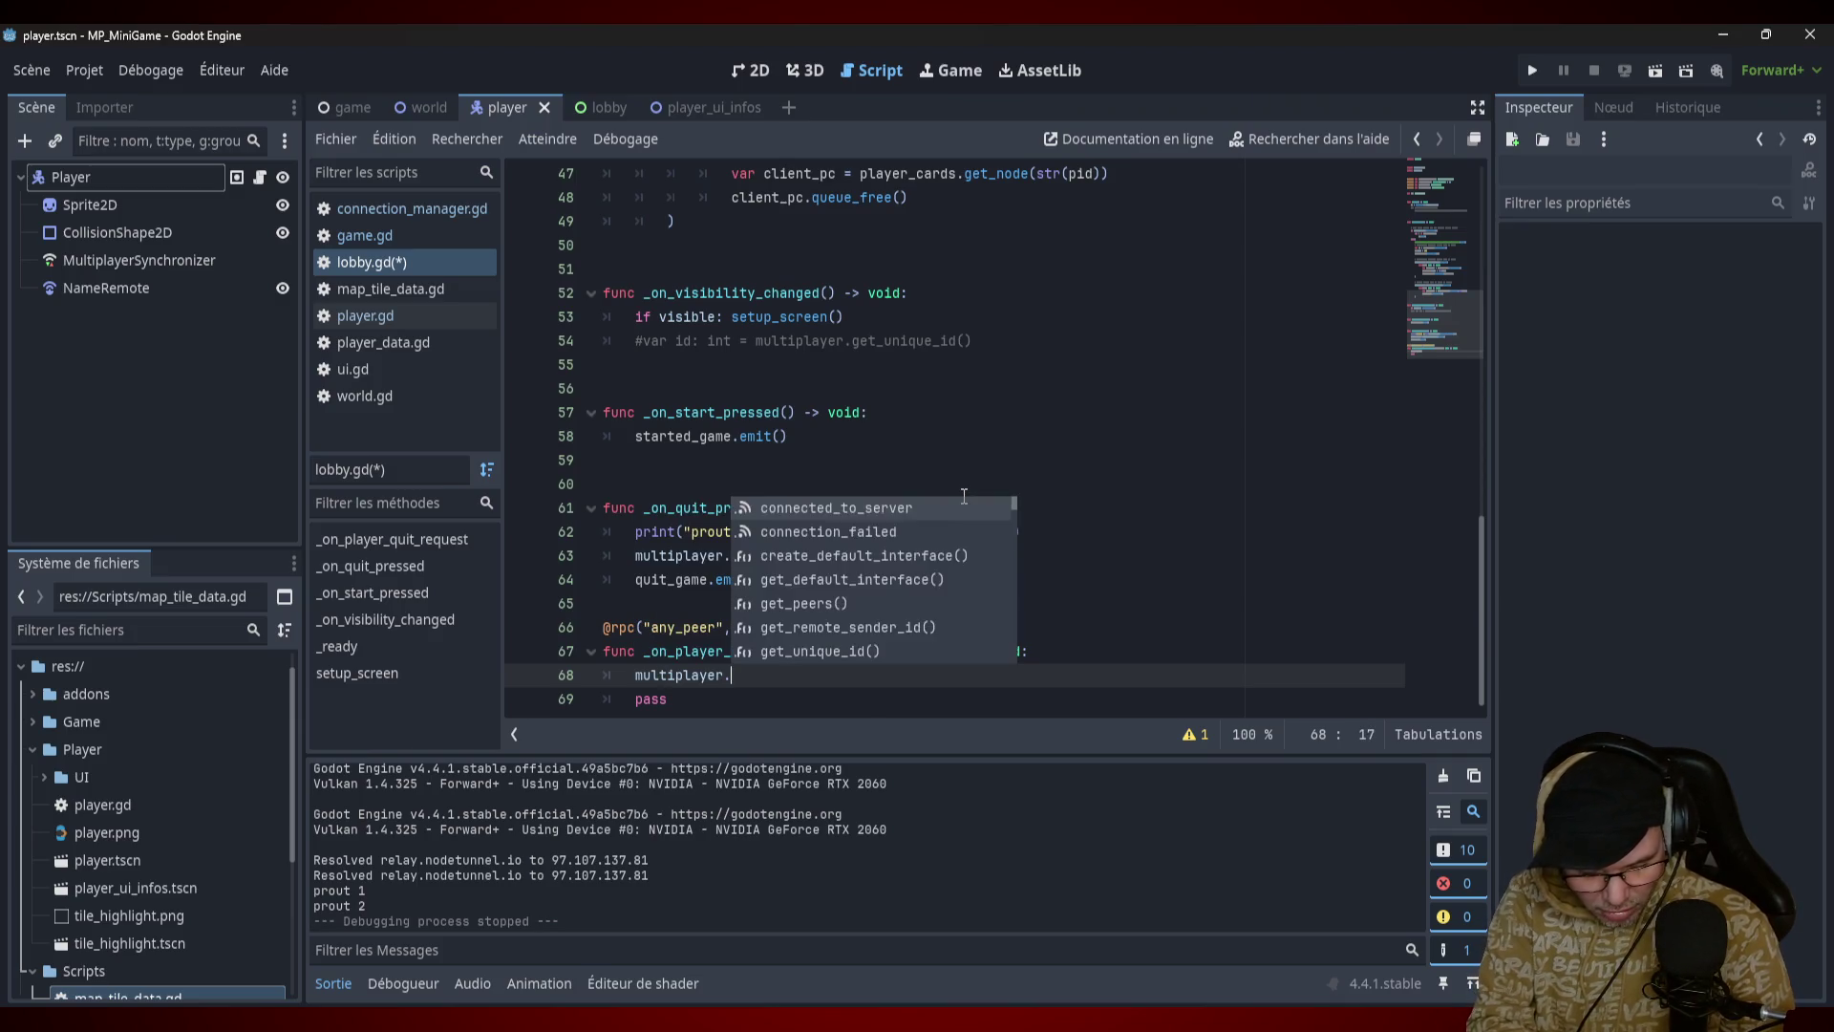
key("Return")
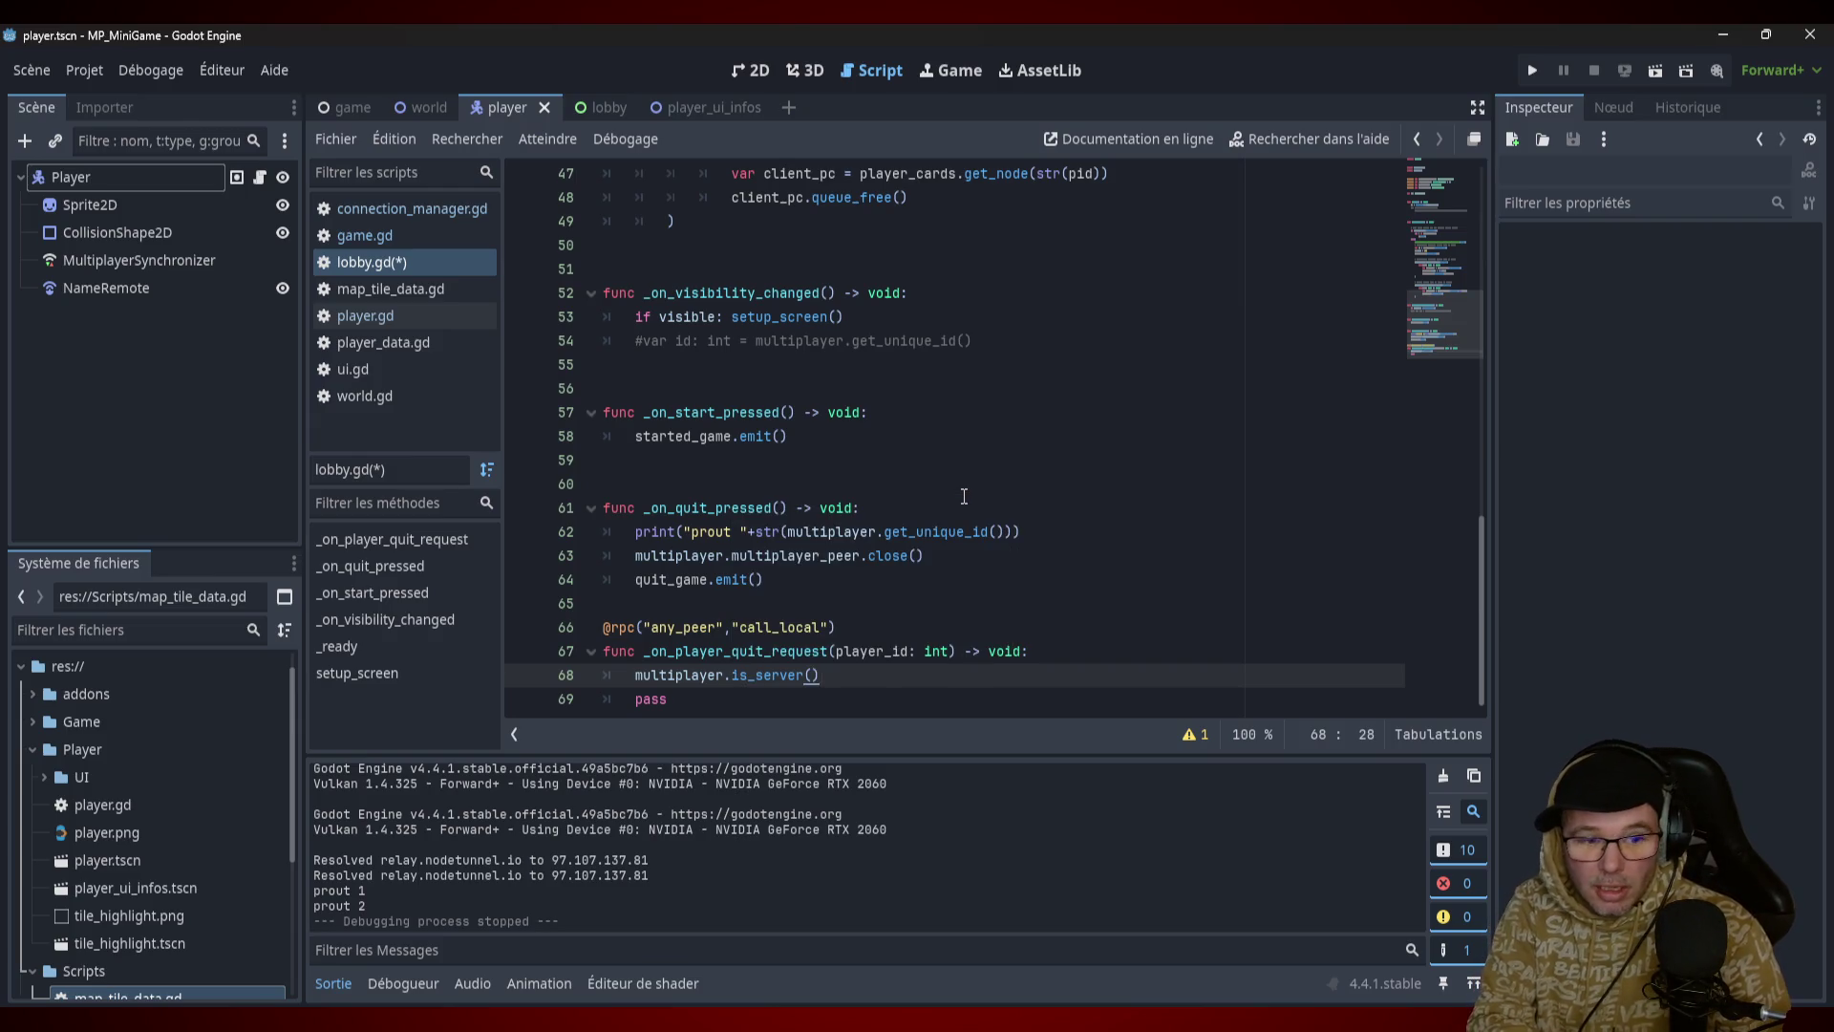
key("BackSpace")
key("BackSpace")
key("BackSpace")
key("BackSpace")
key("BackSpace")
key("BackSpace")
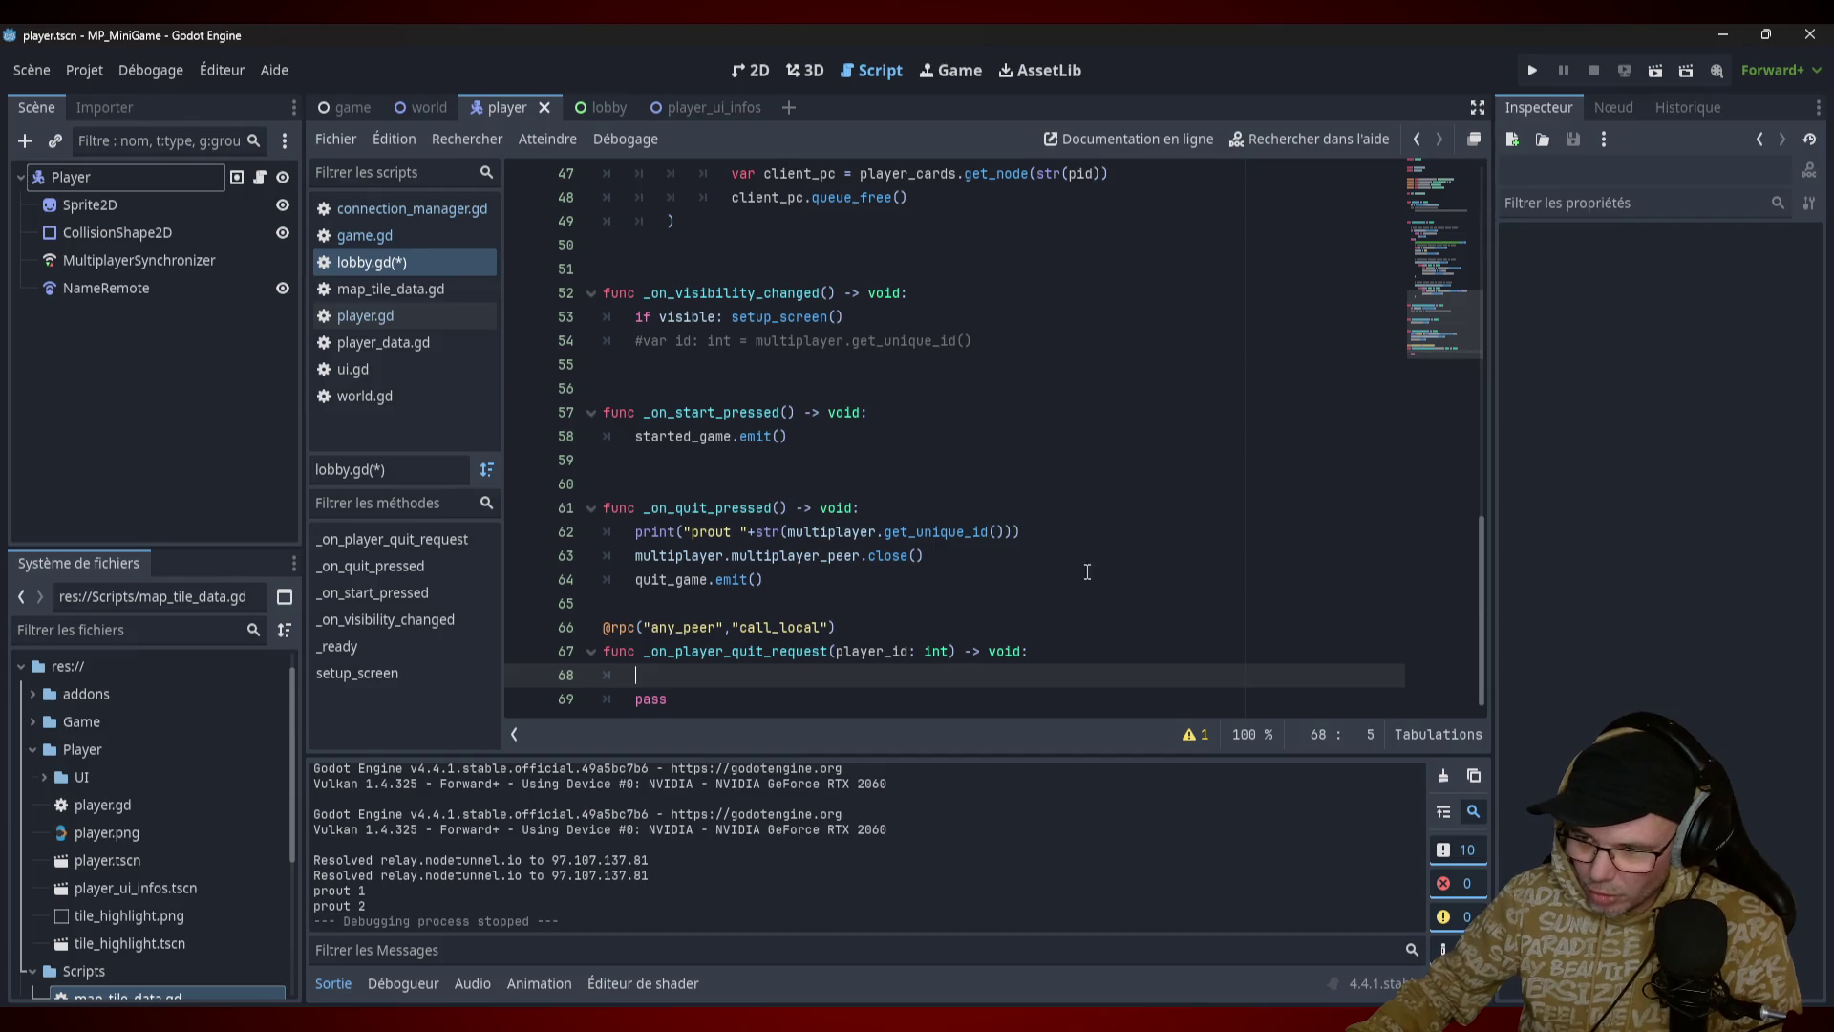
mouse_move(1027, 531)
left_mouse_down()
mouse_move(814, 510)
mouse_move(649, 557)
mouse_move(636, 531)
left_mouse_up()
key("ctrl+c")
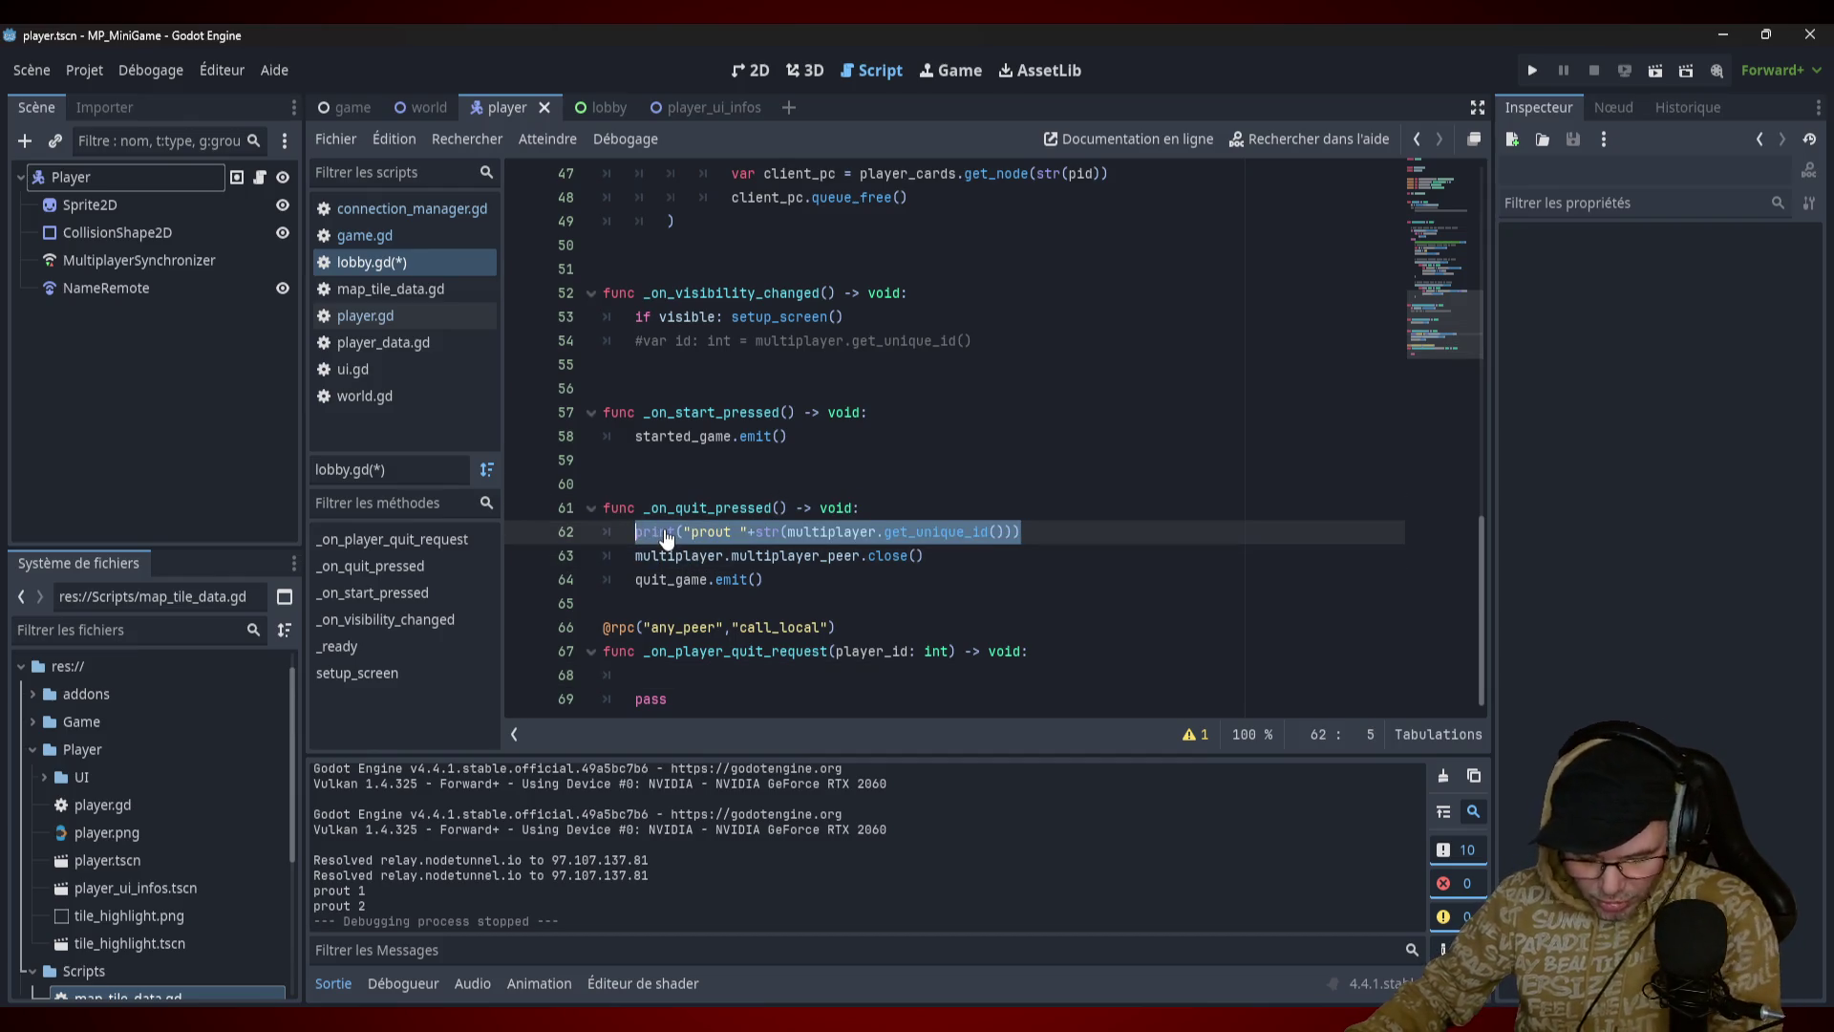
Move the debug print line from _on_quit_pressed to empty line 67 in _on_player_quit_request
key("BackSpace")
key("BackSpace")
key("BackSpace")
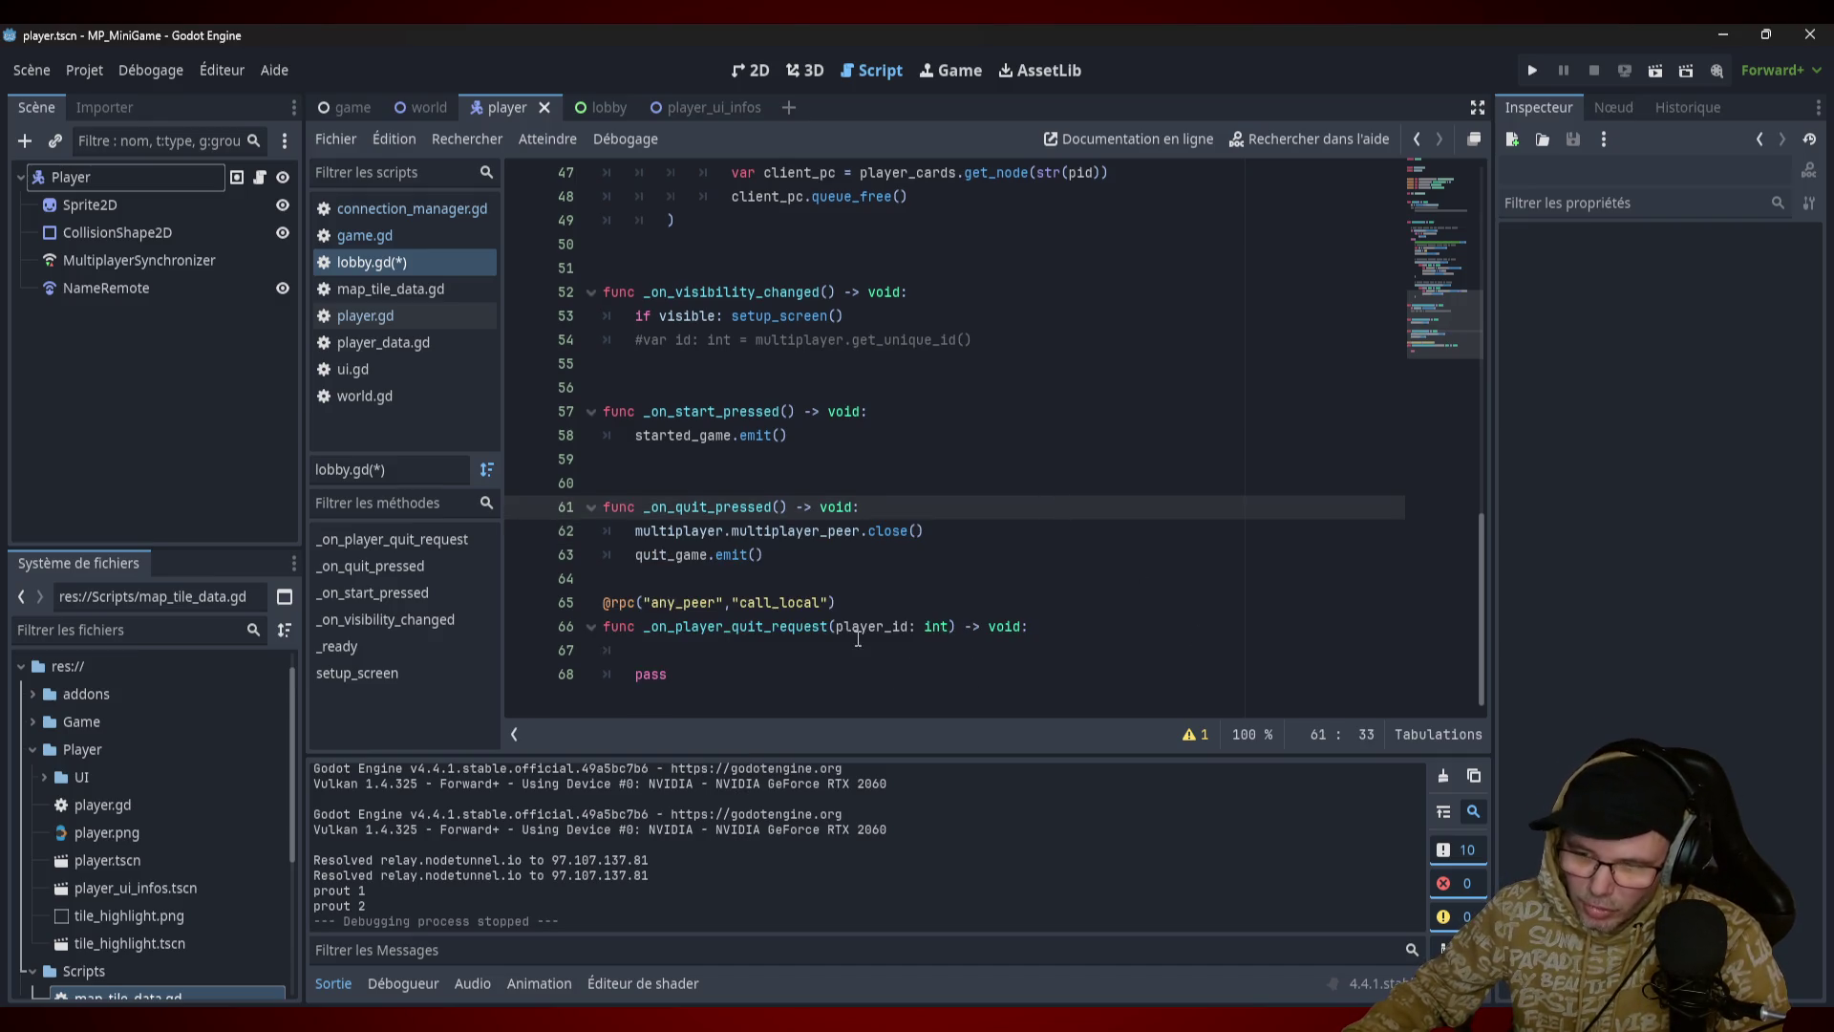
left_click(833, 649)
key("ctrl+v")
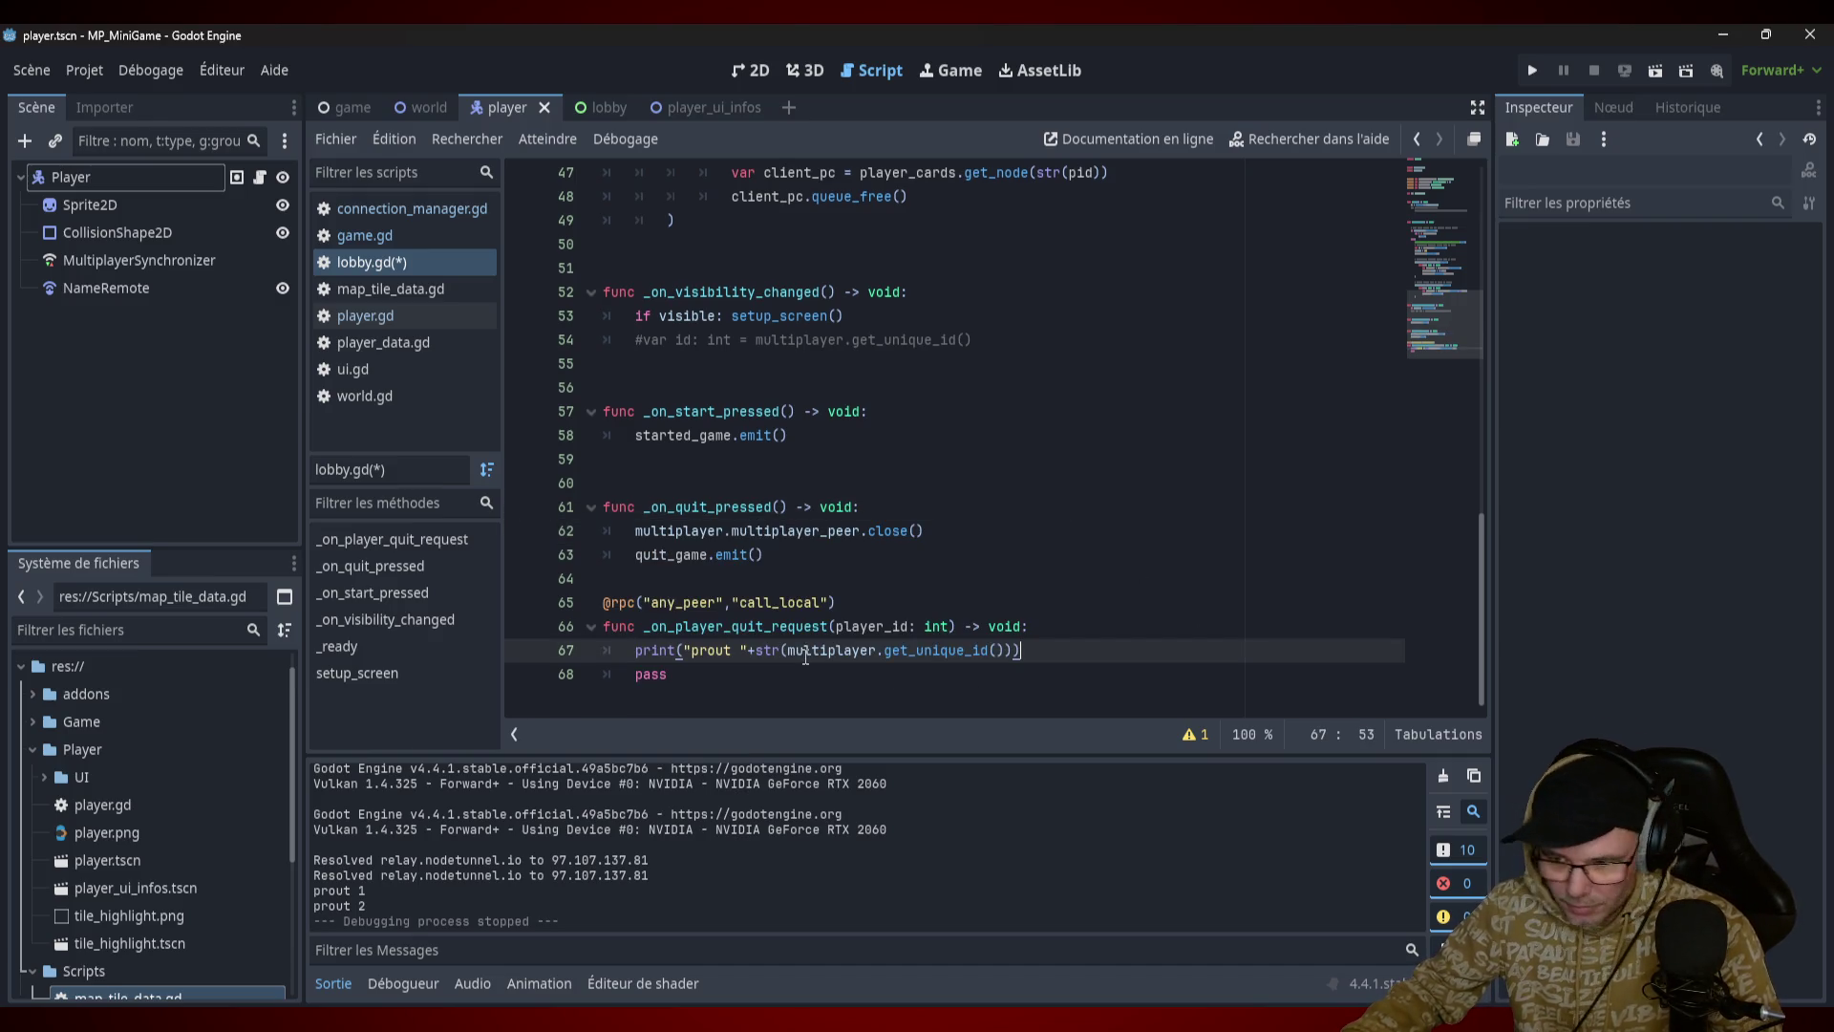
Change the pasted print to print("prout ", player_id)
left_click_drag(755, 650, 1012, 661)
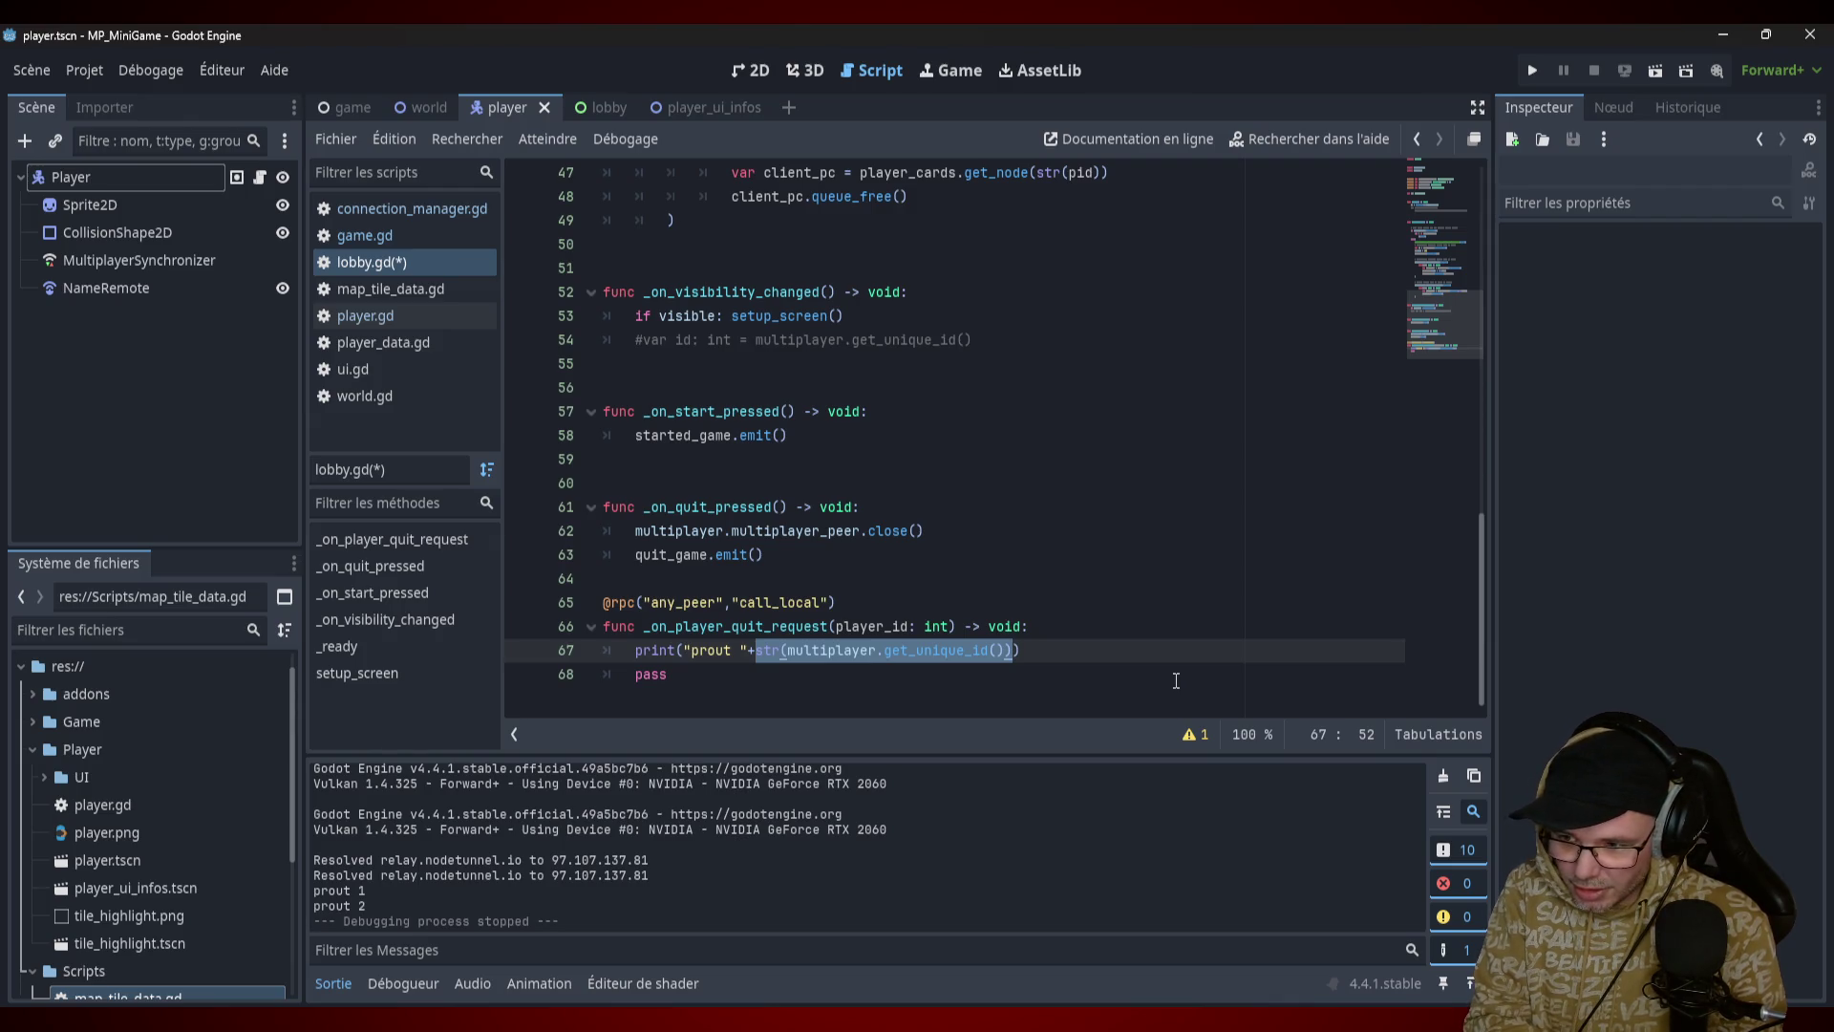
type("pl")
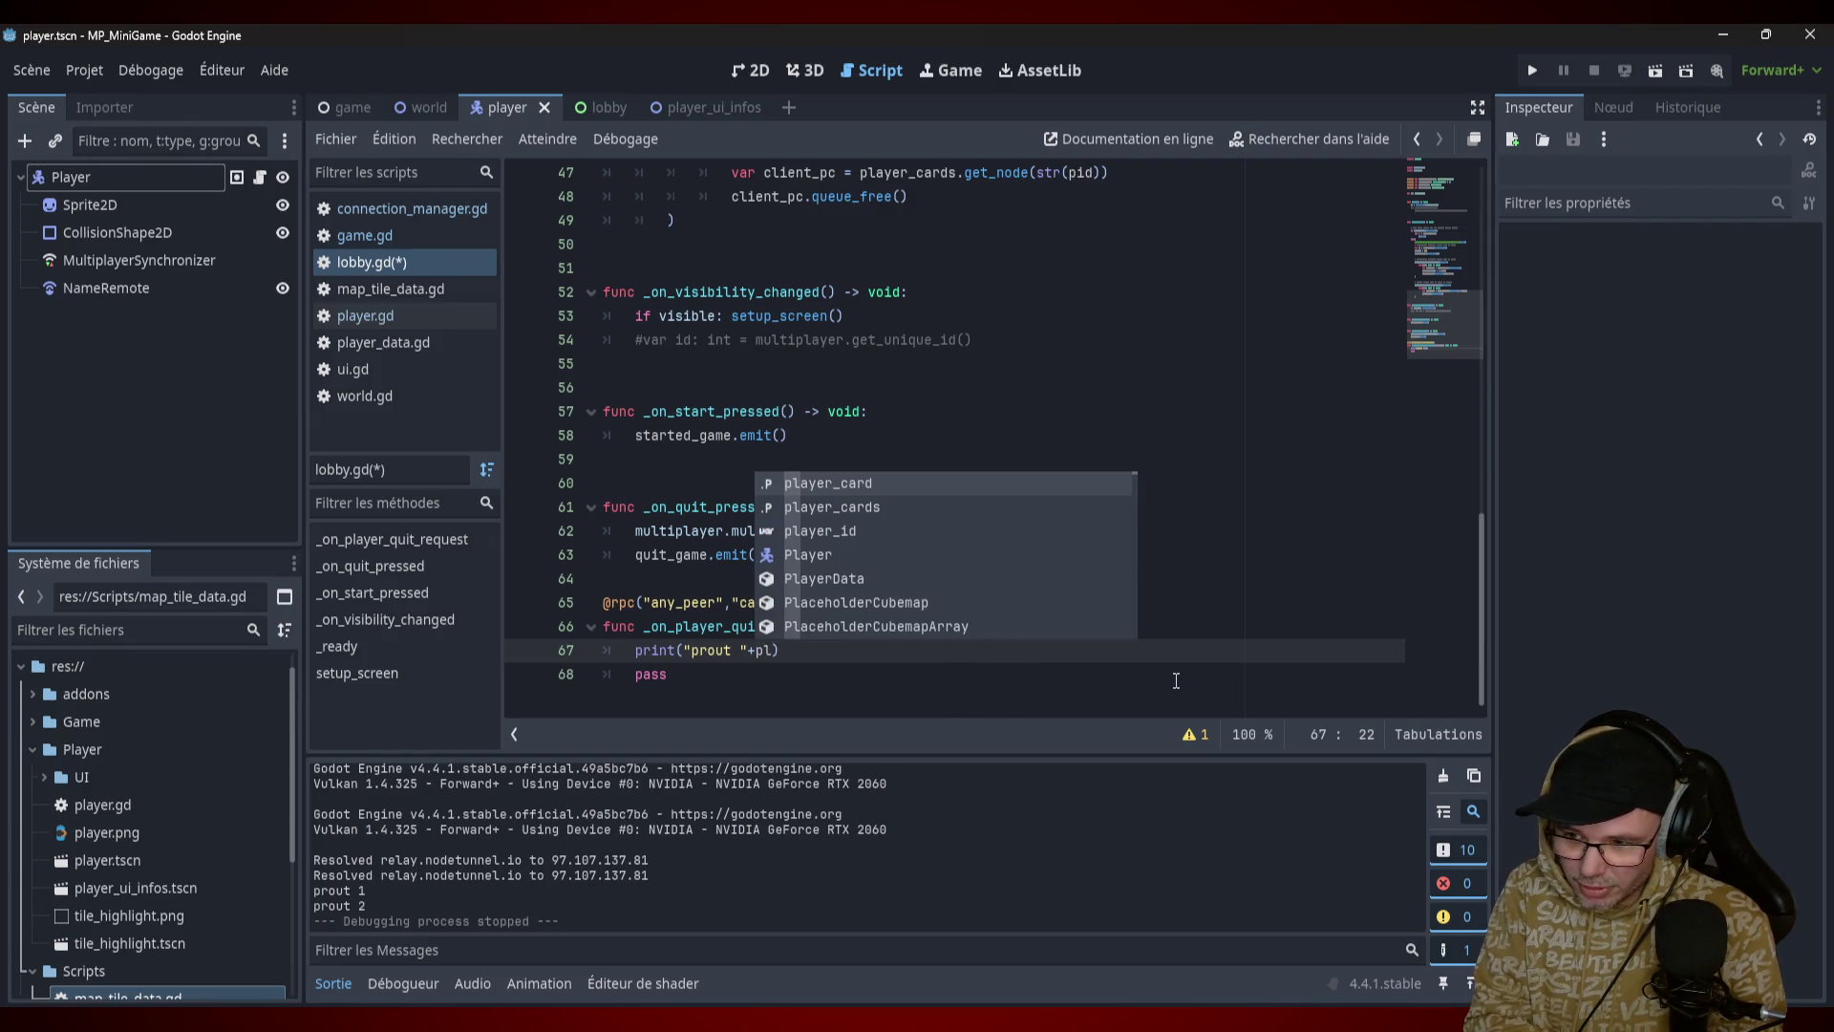
key("Down")
key("Down")
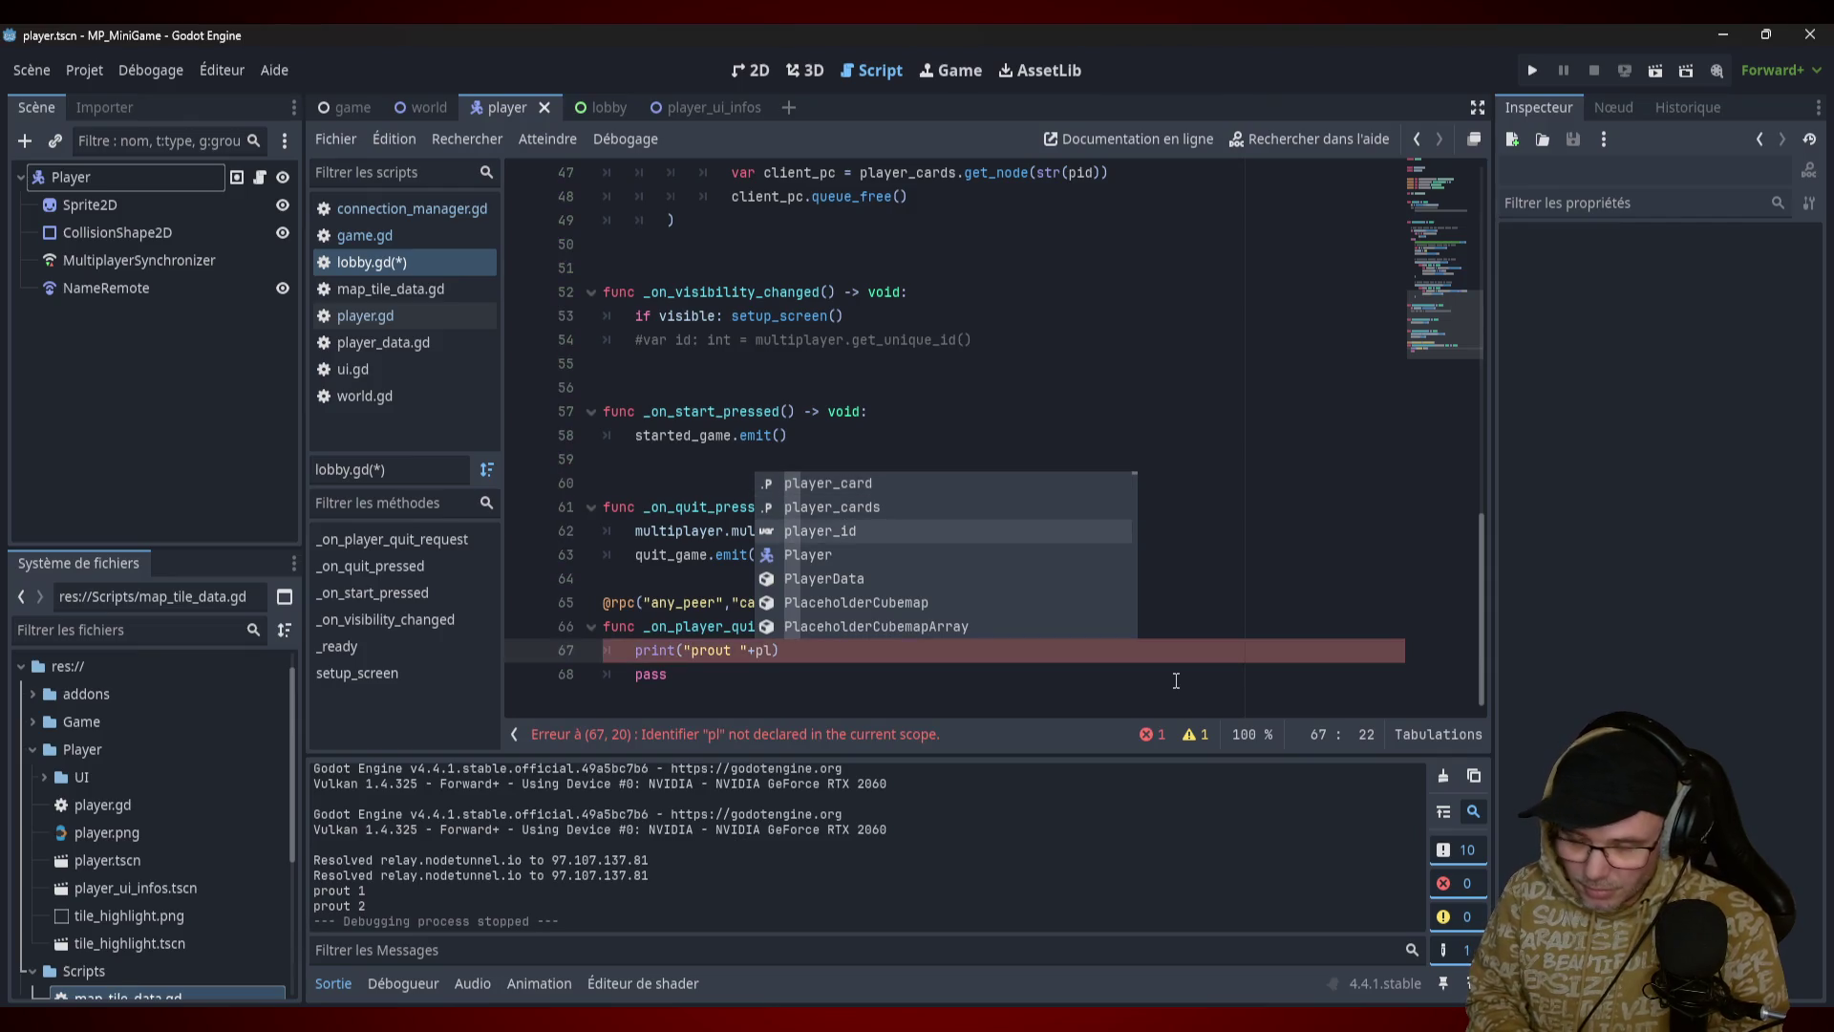
key("Return")
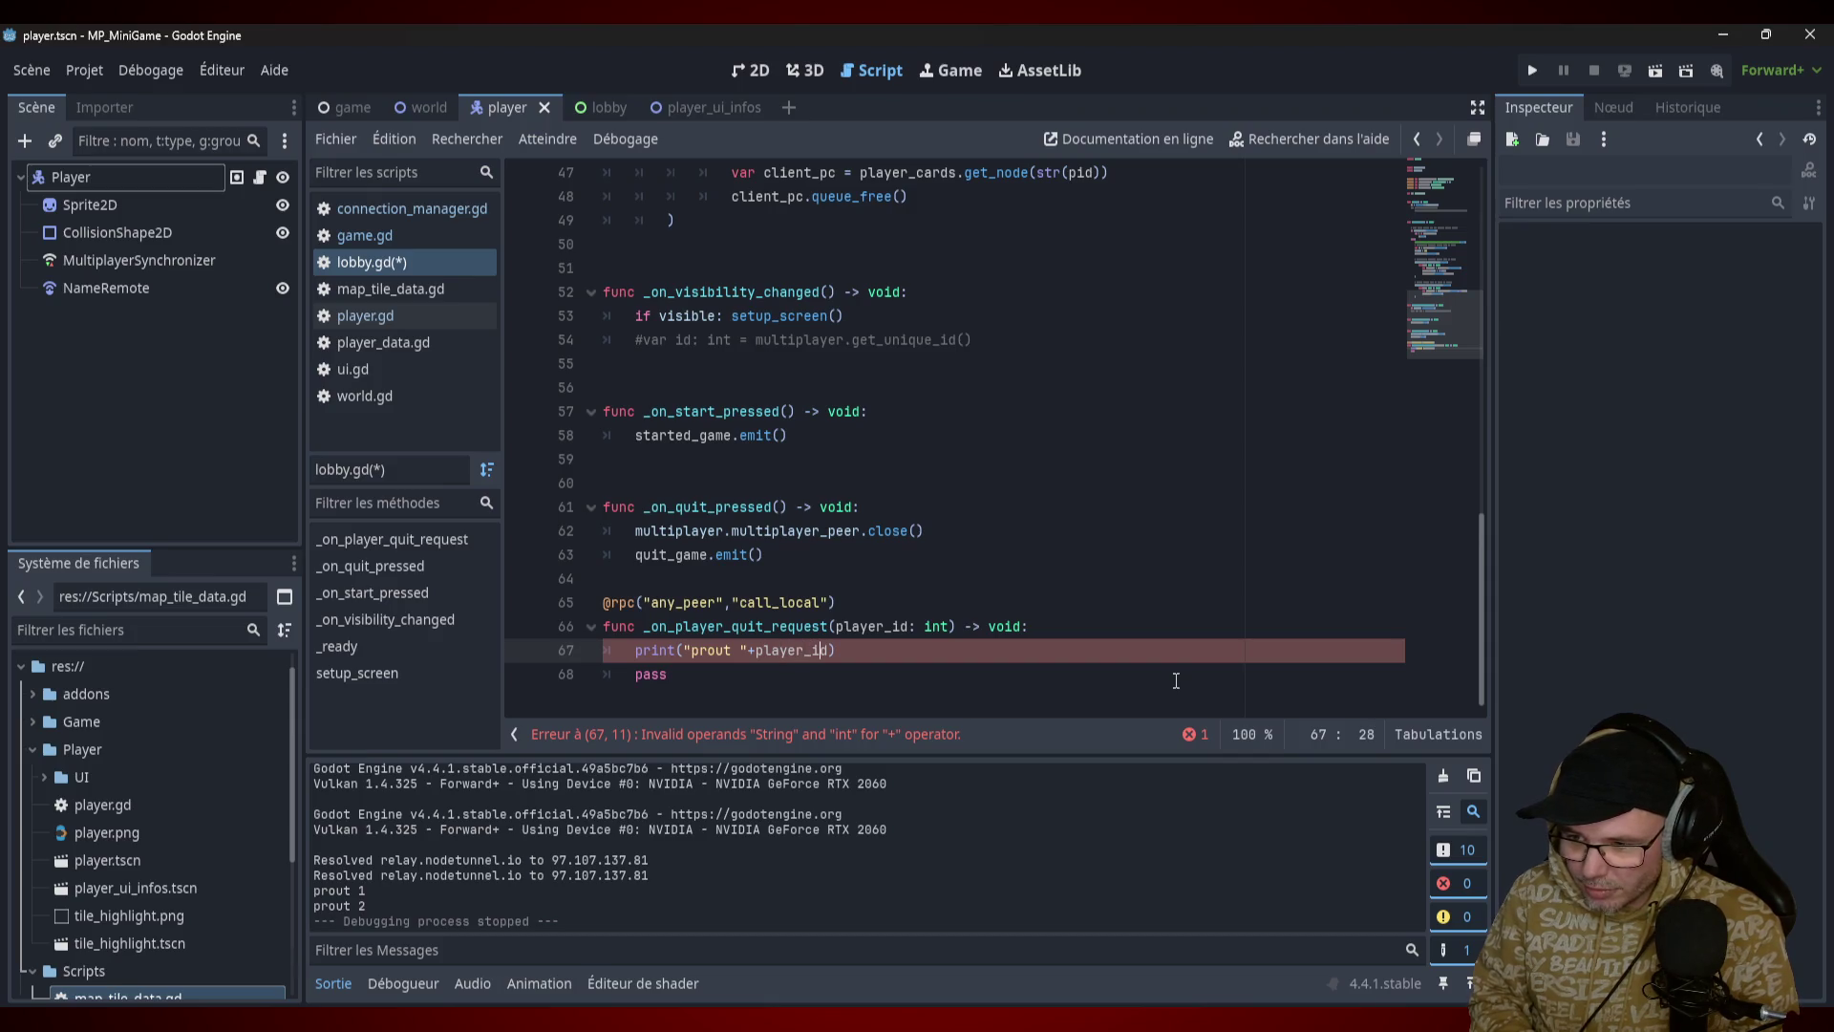
key("BackSpace")
key("BackSpace")
key("BackSpace")
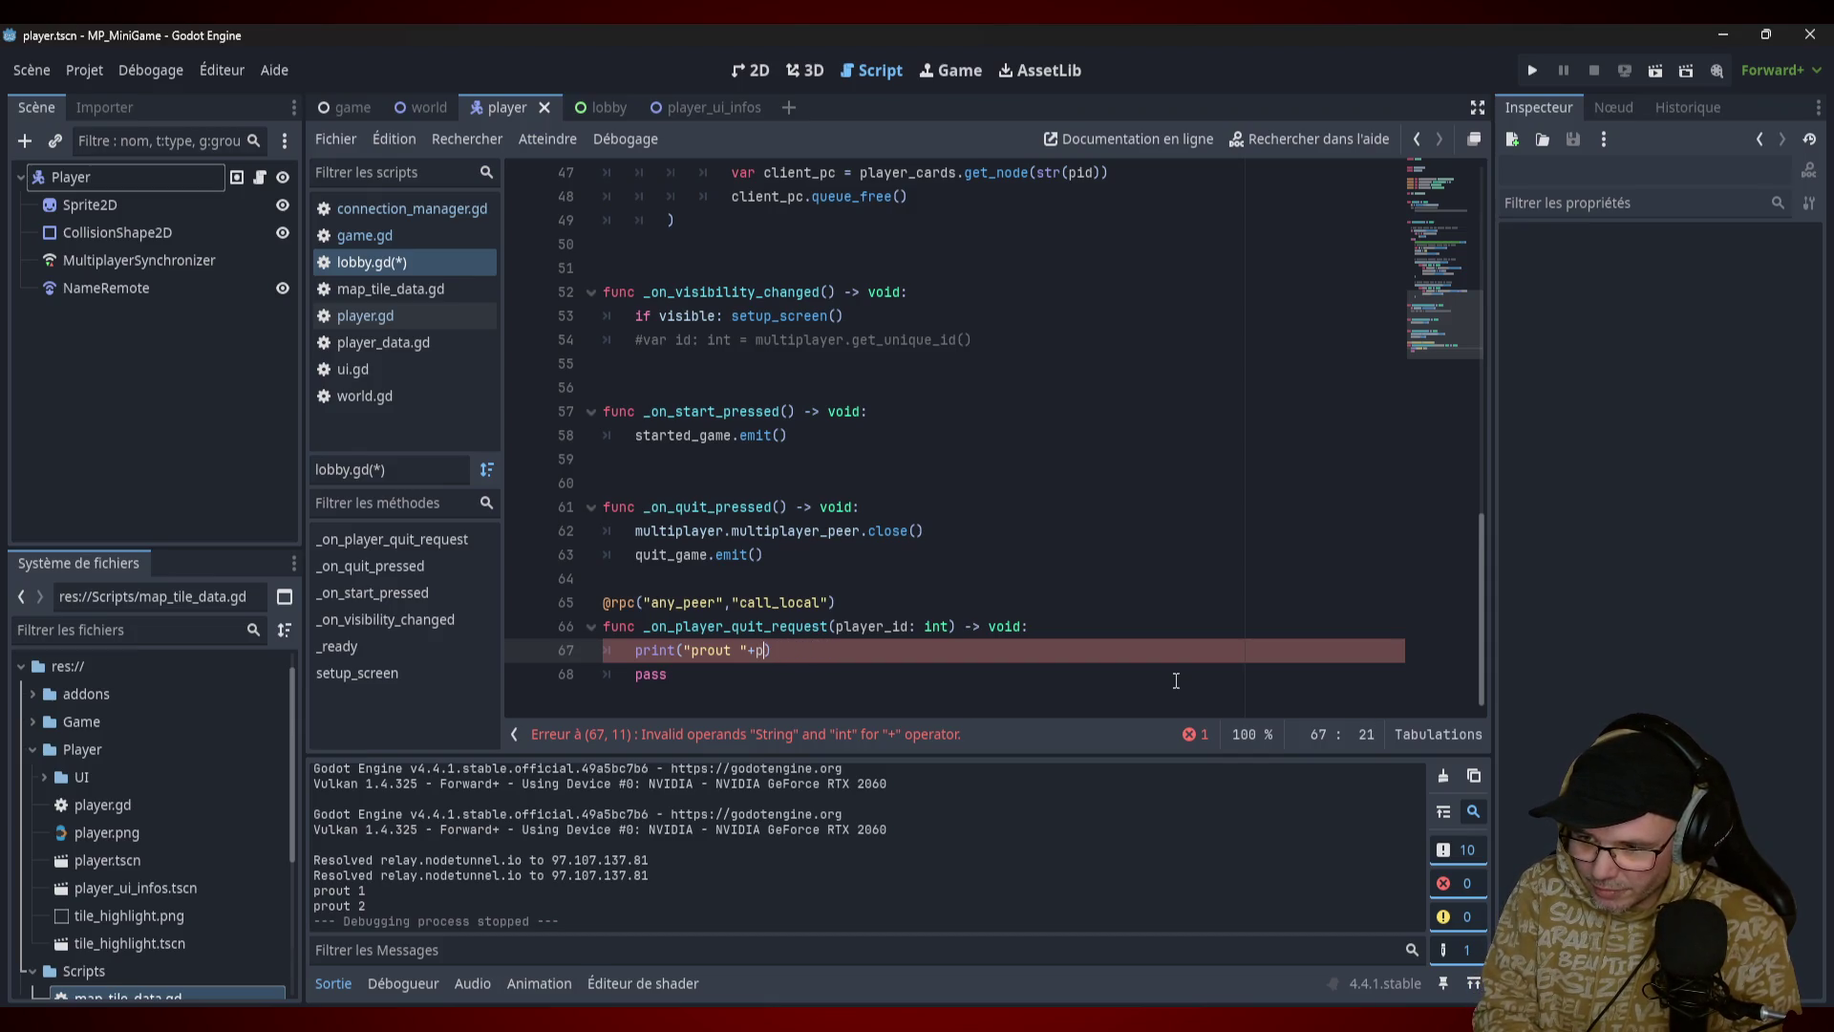
key("BackSpace")
type(", pl")
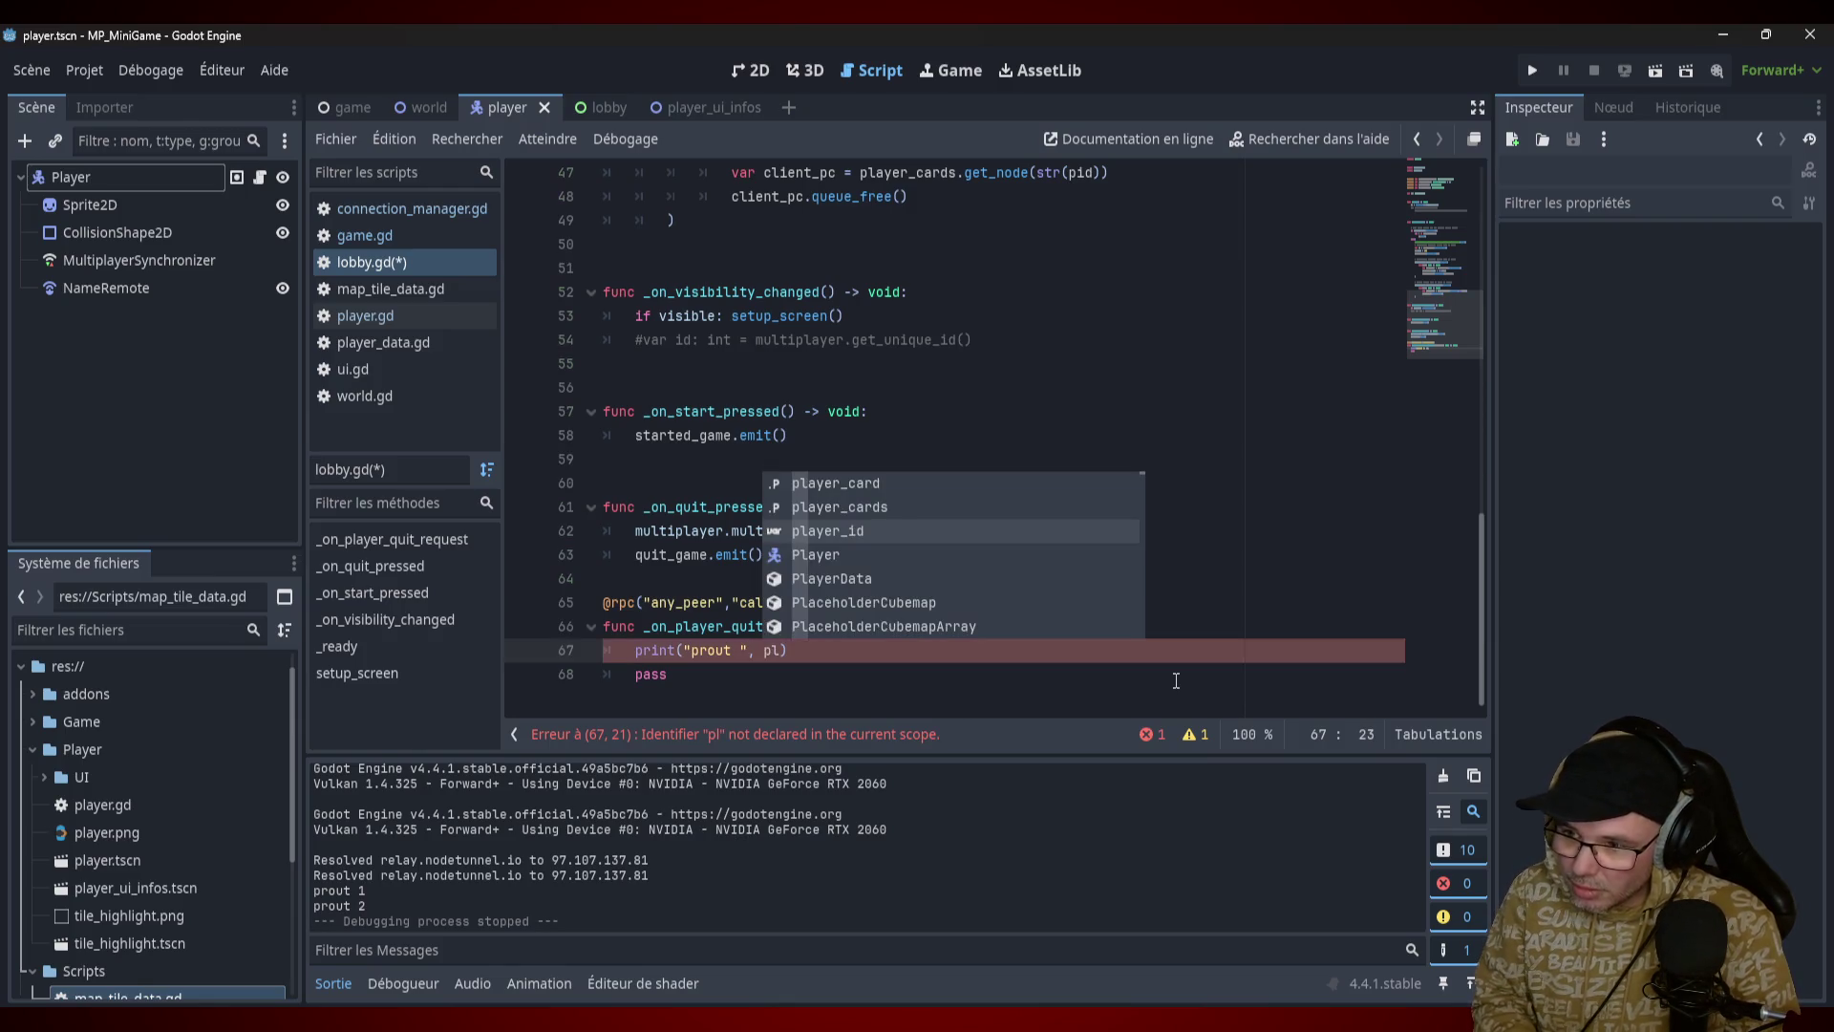
key("Return")
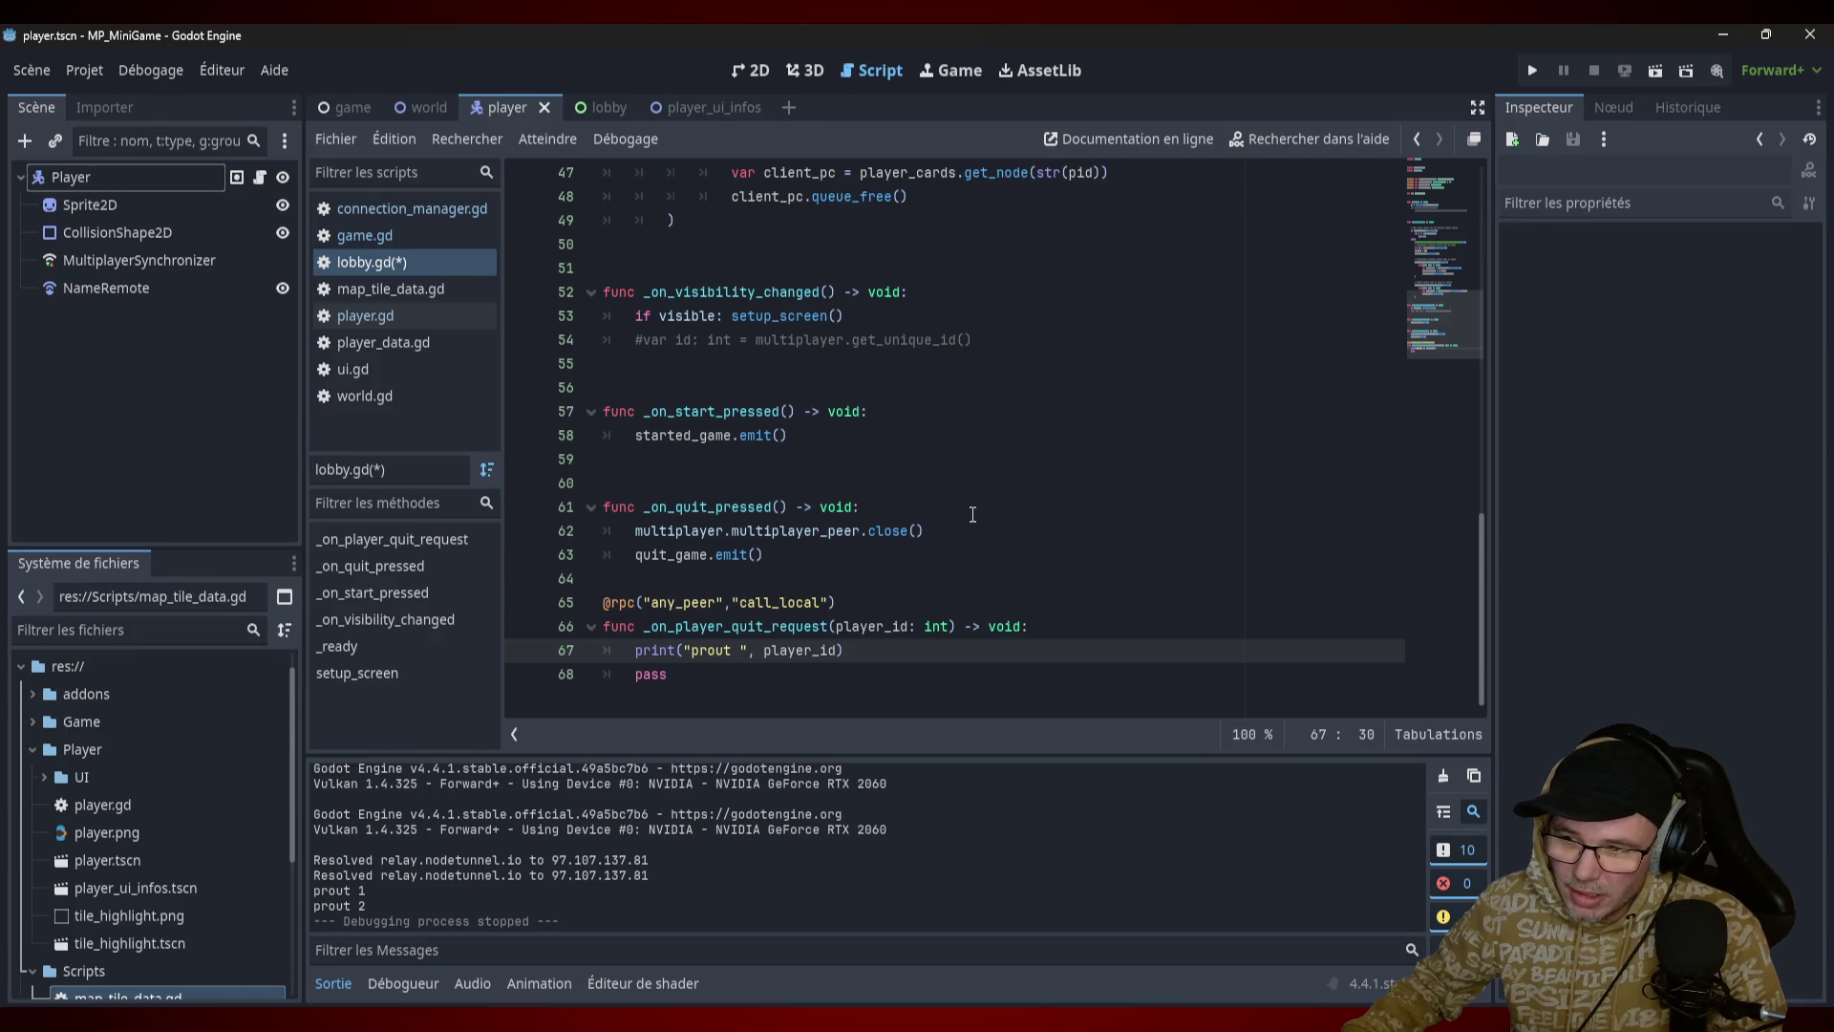
left_click(926, 512)
Add an rpc_id(1, "") call at the top of _on_quit_pressed
key("Return")
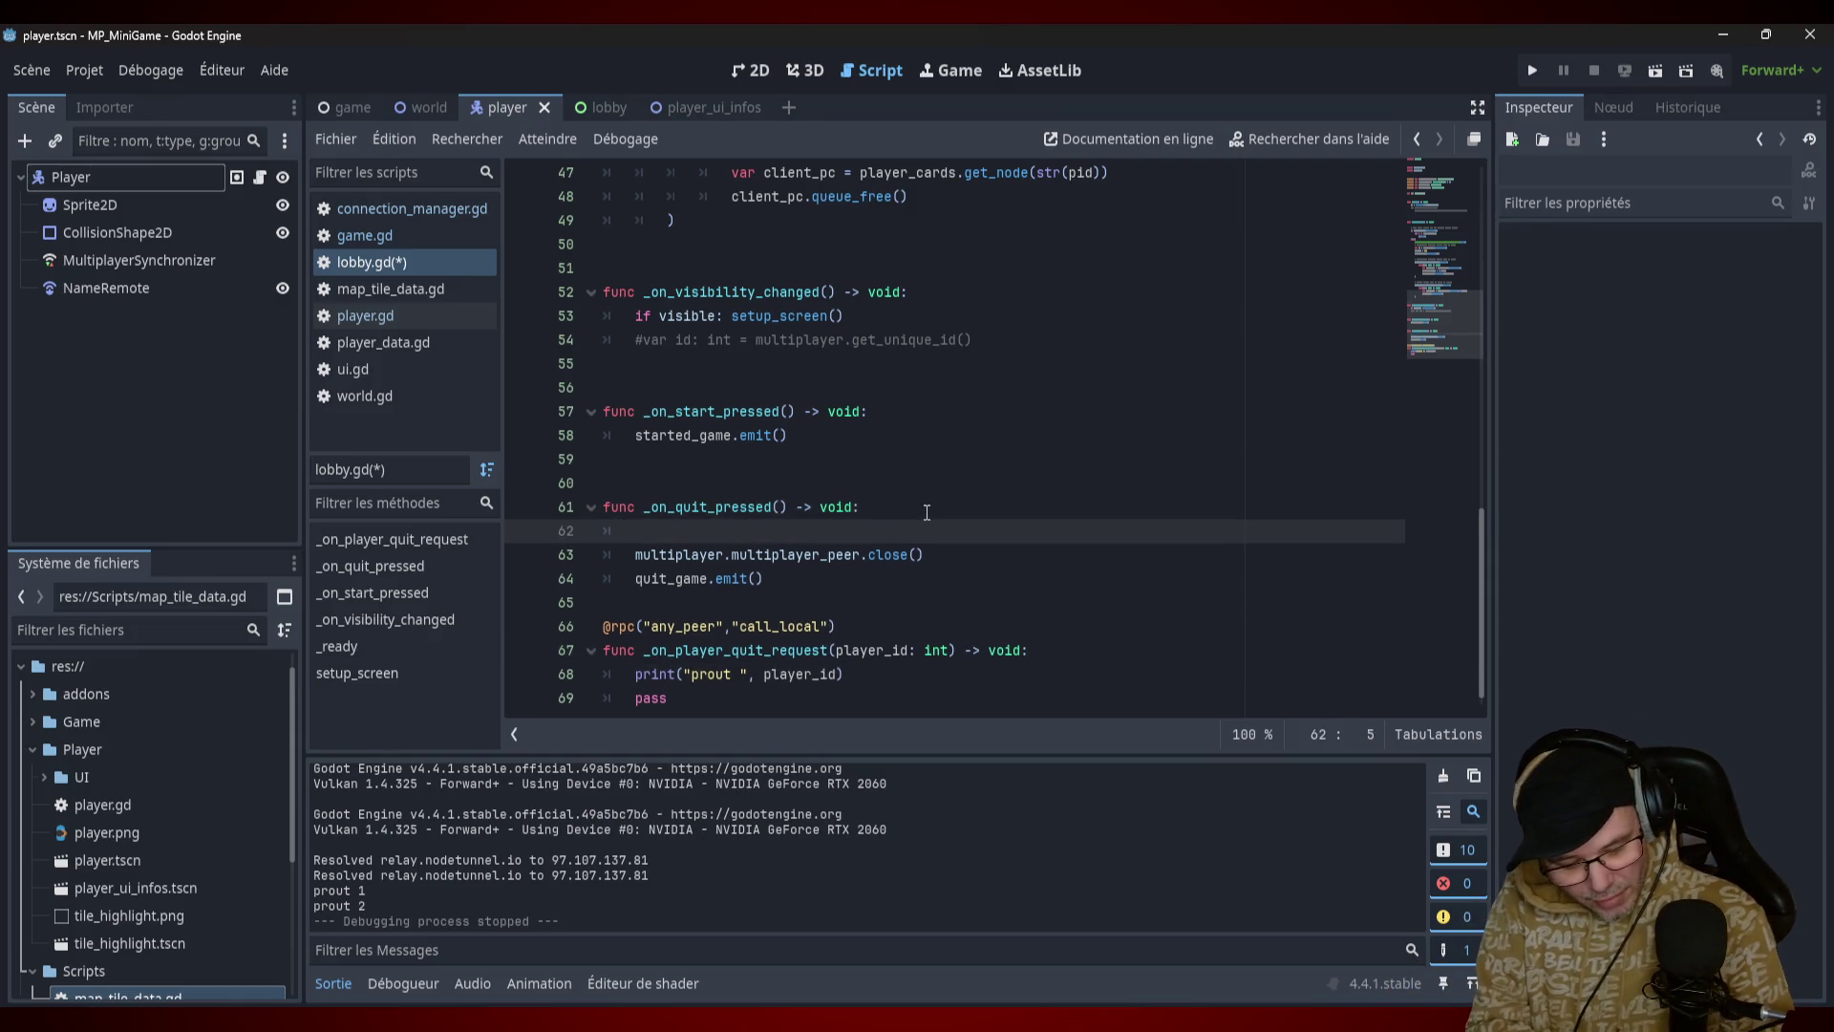
type("rep")
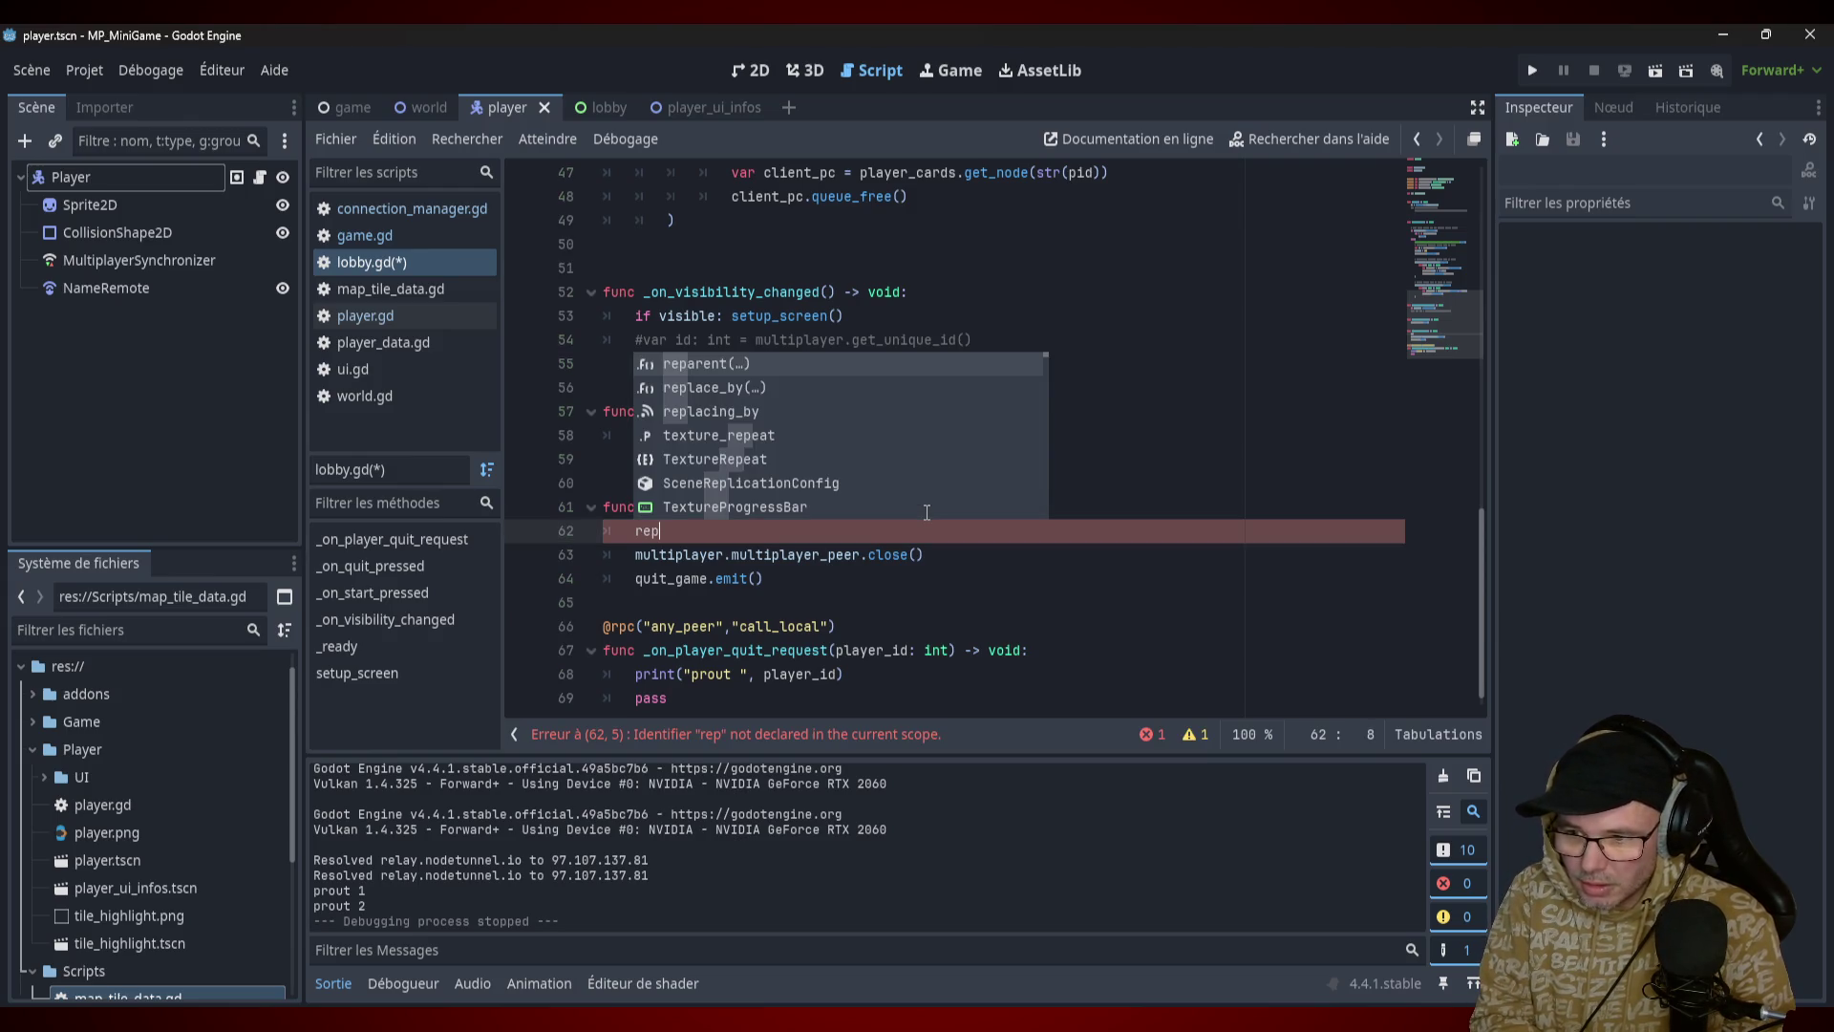
key("BackSpace")
key("BackSpace")
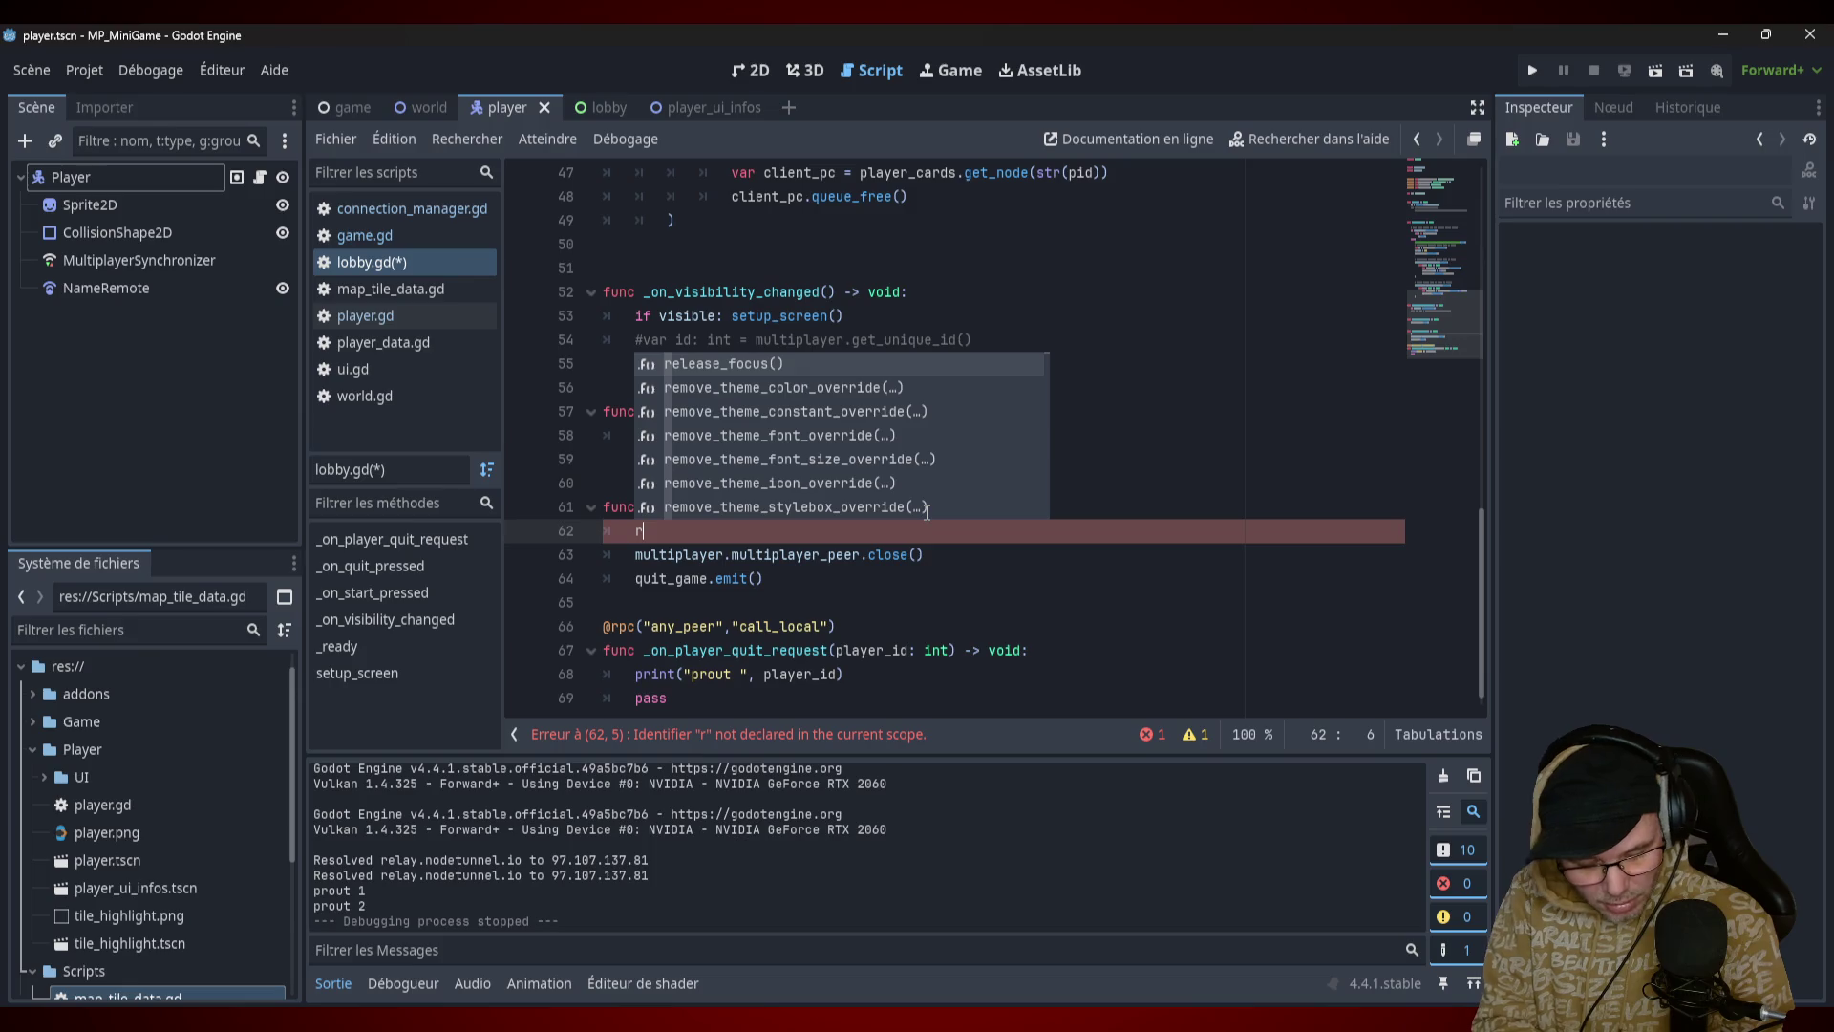
type("pc_i")
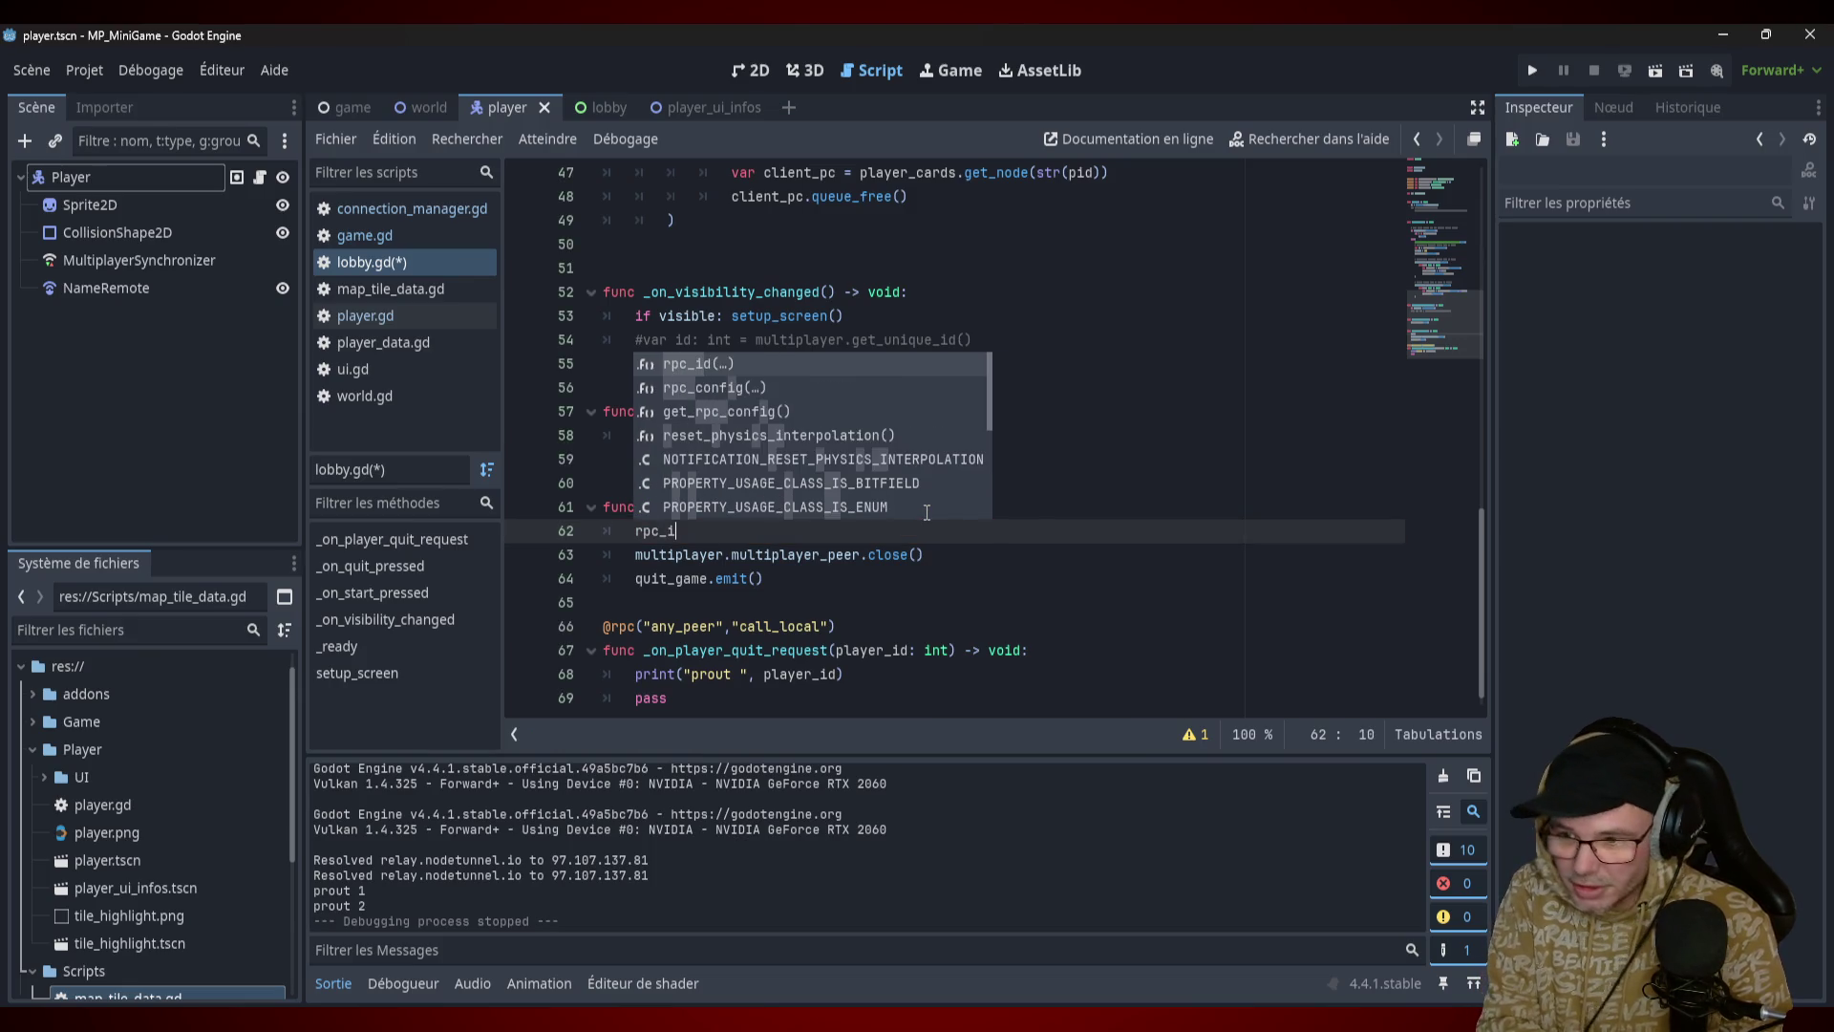
key("Return")
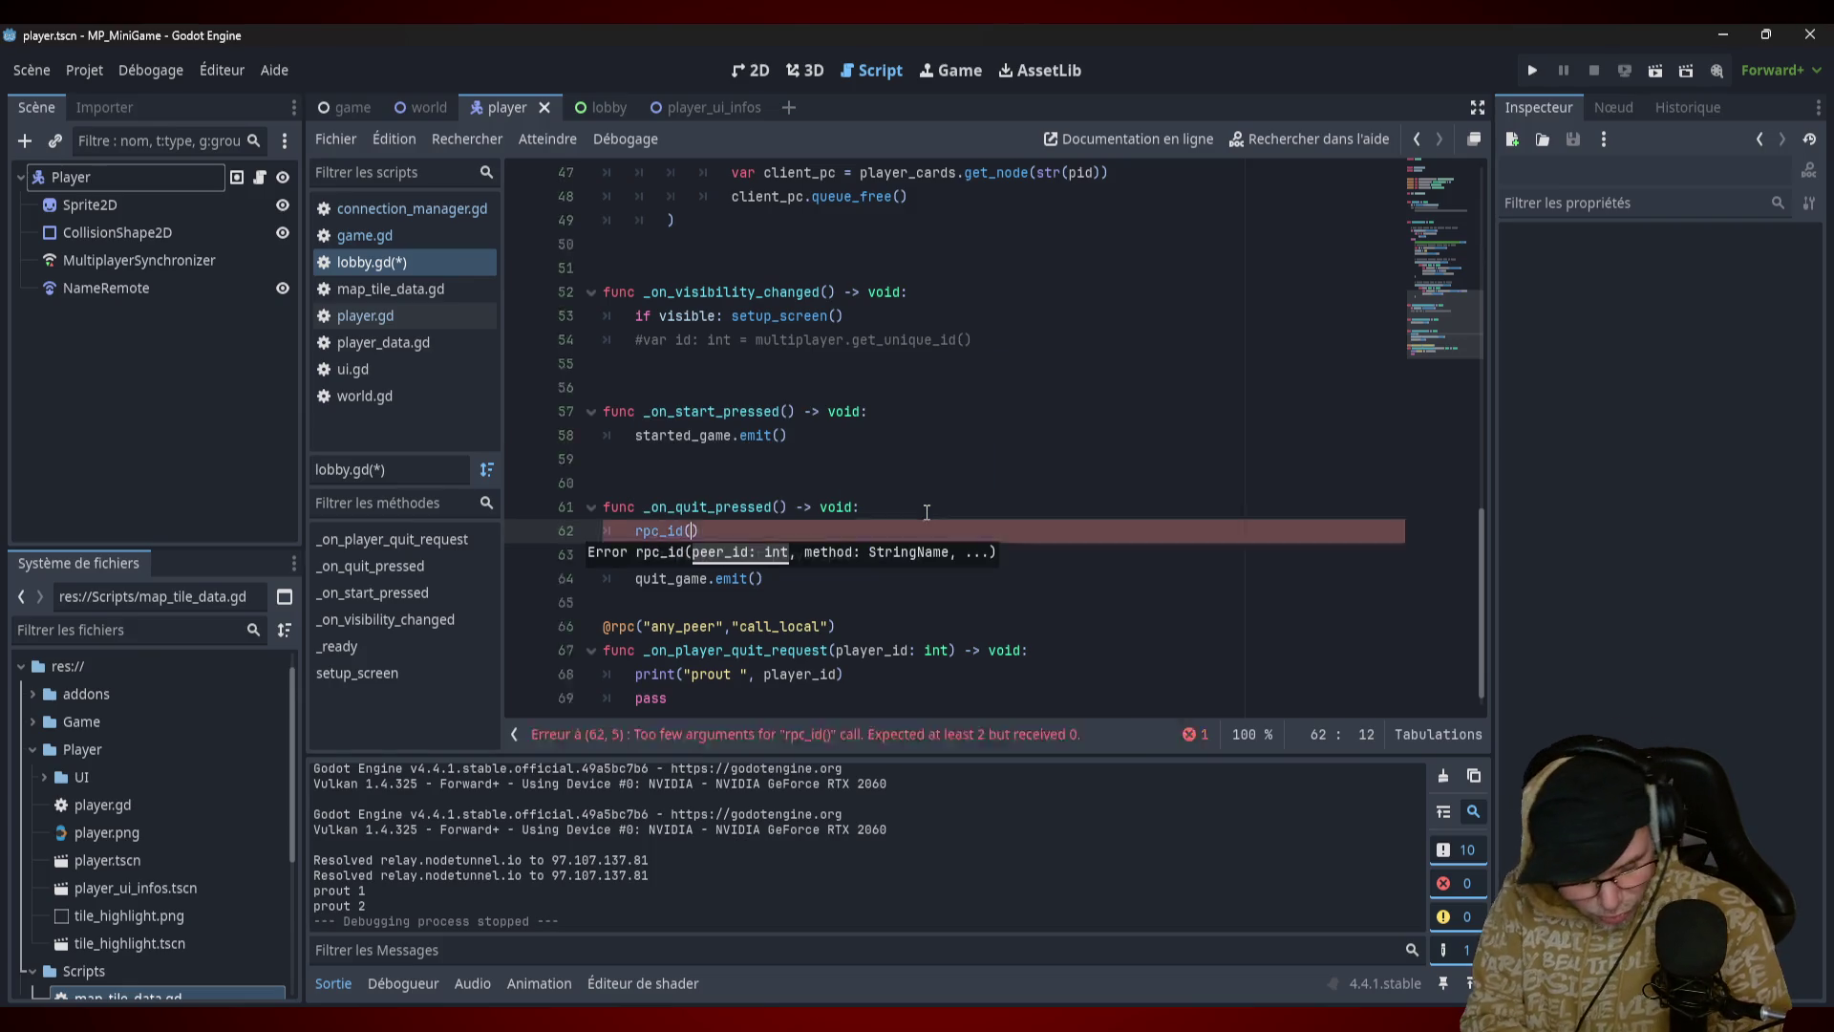
type("1,")
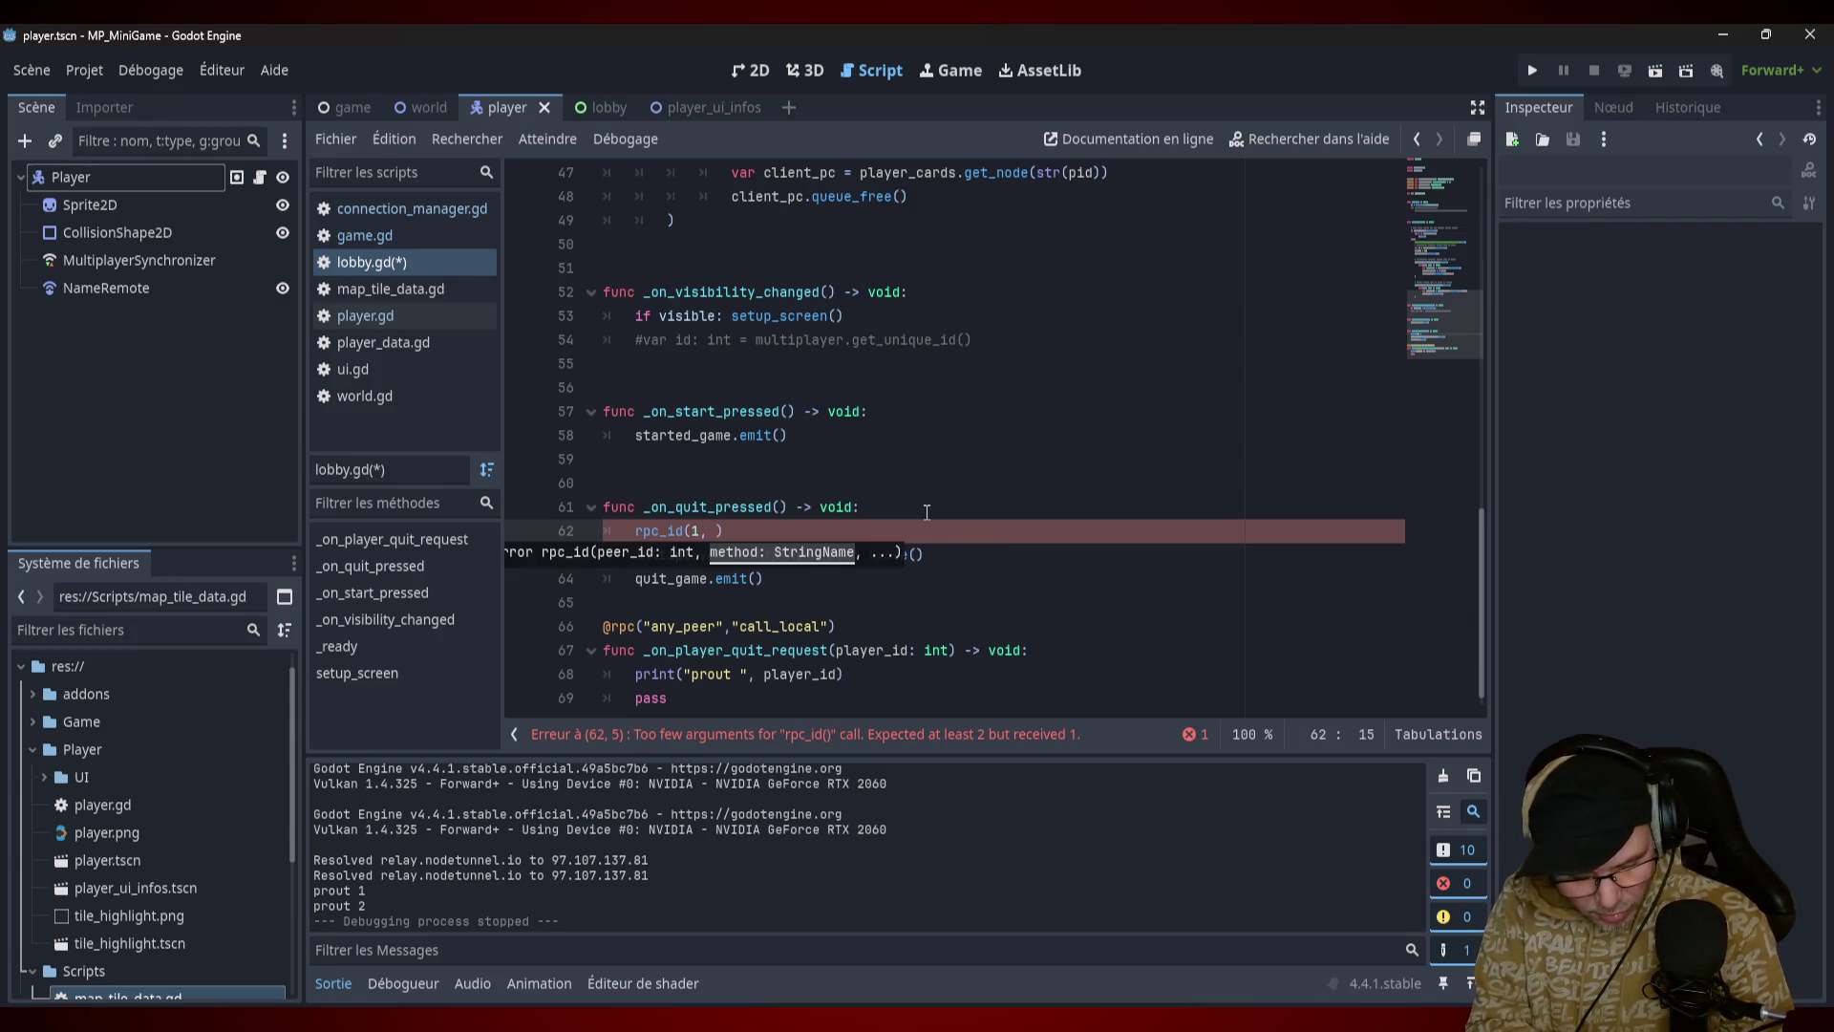
type("\"")
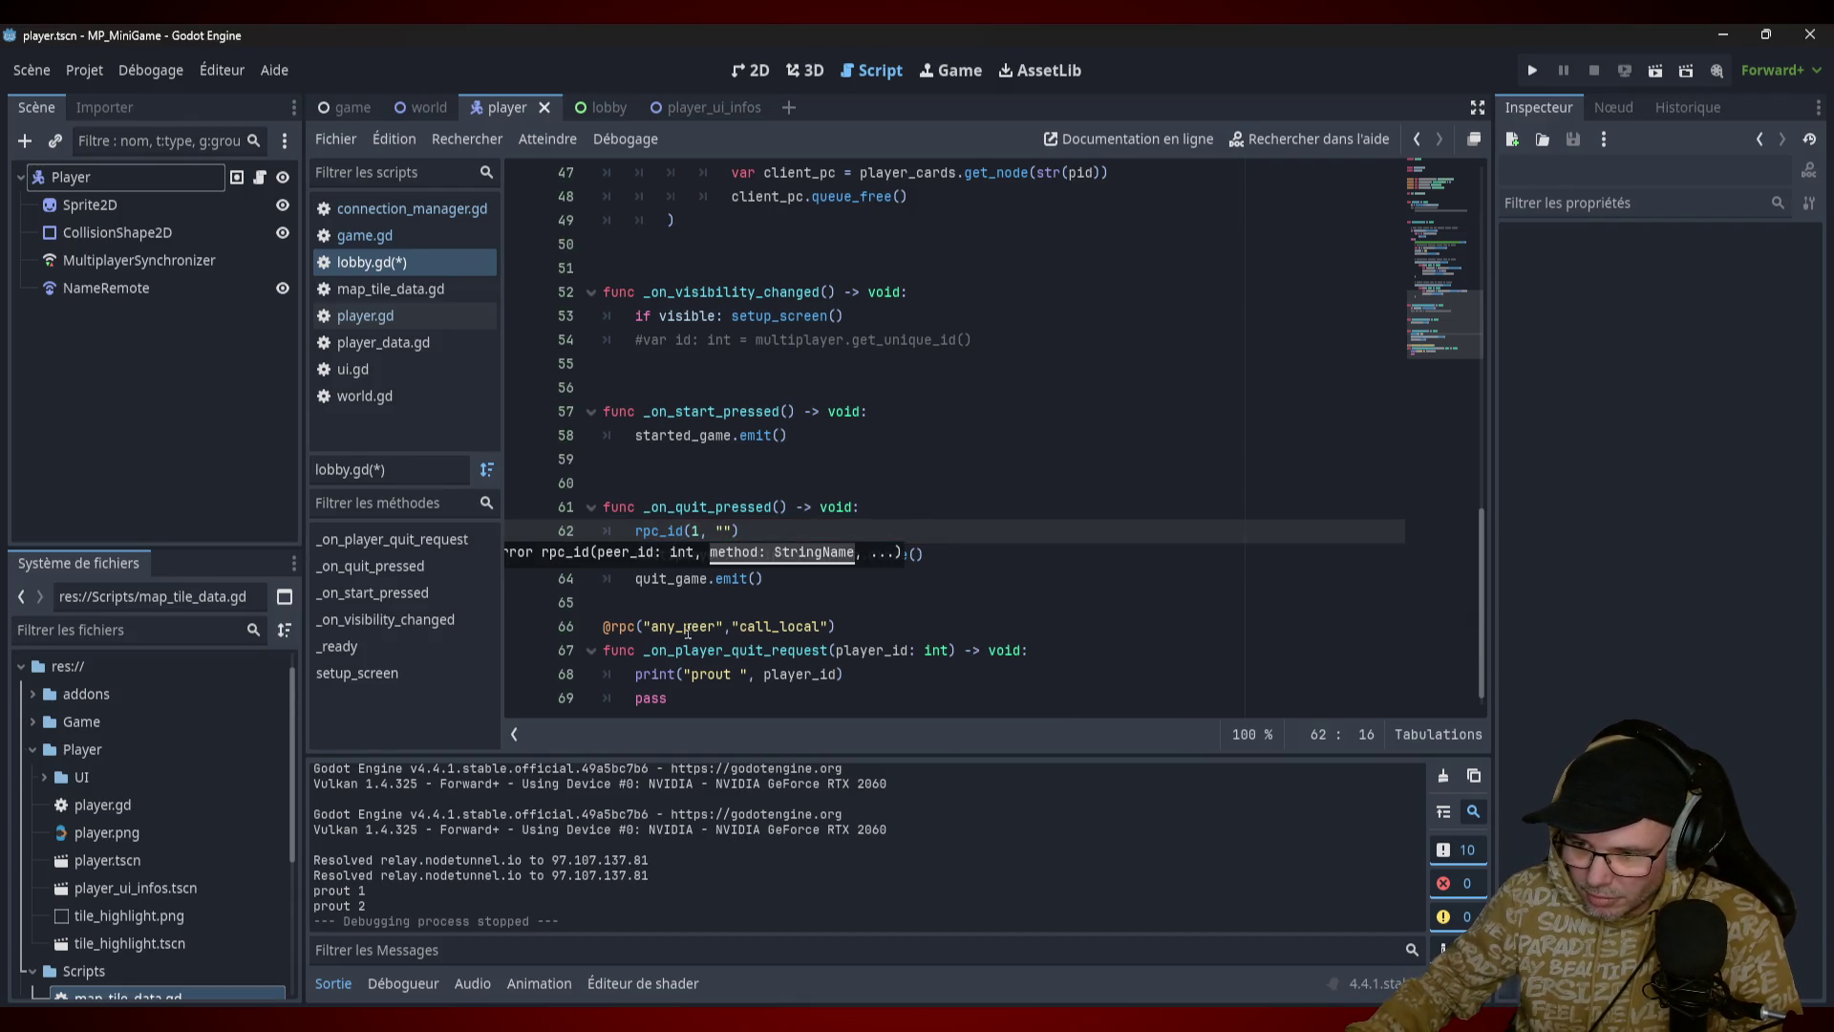
Put the method name _on_player_quit_request inside the rpc_id quotes
left_click_drag(644, 628, 727, 632)
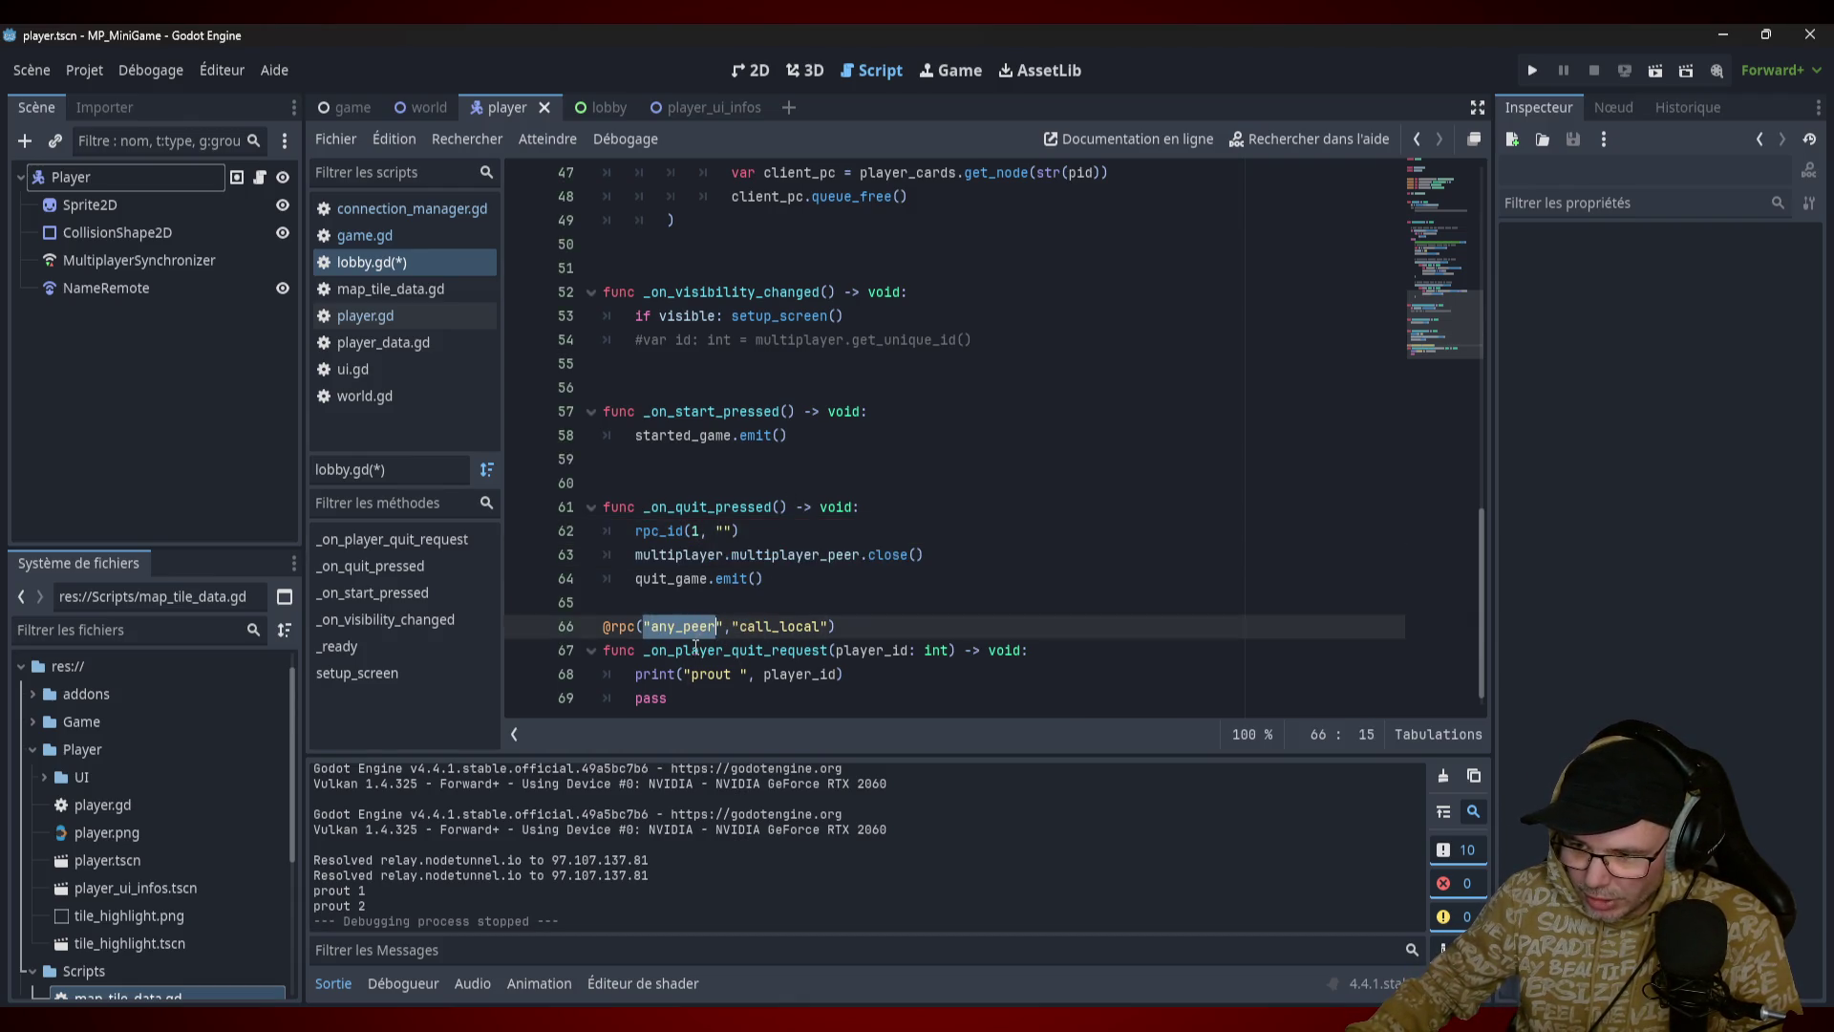
left_click(719, 651)
double_click(719, 651)
key("ctrl+c")
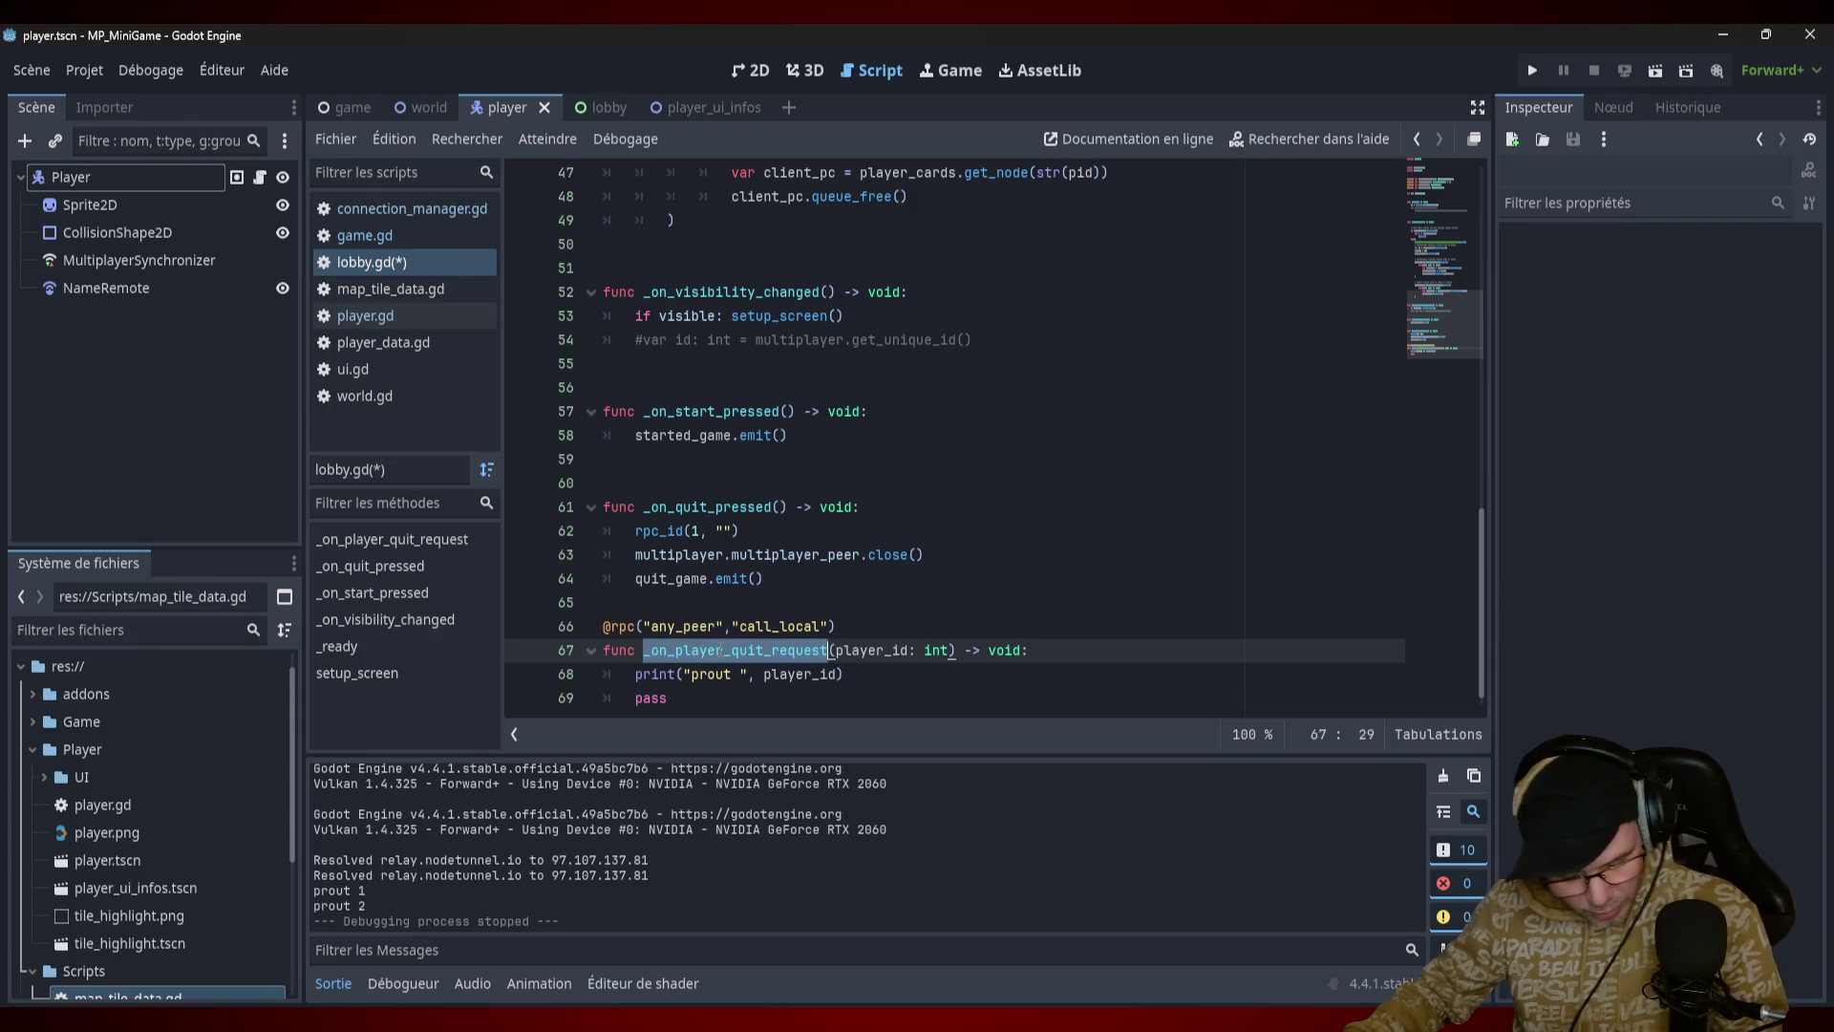
left_click(721, 530)
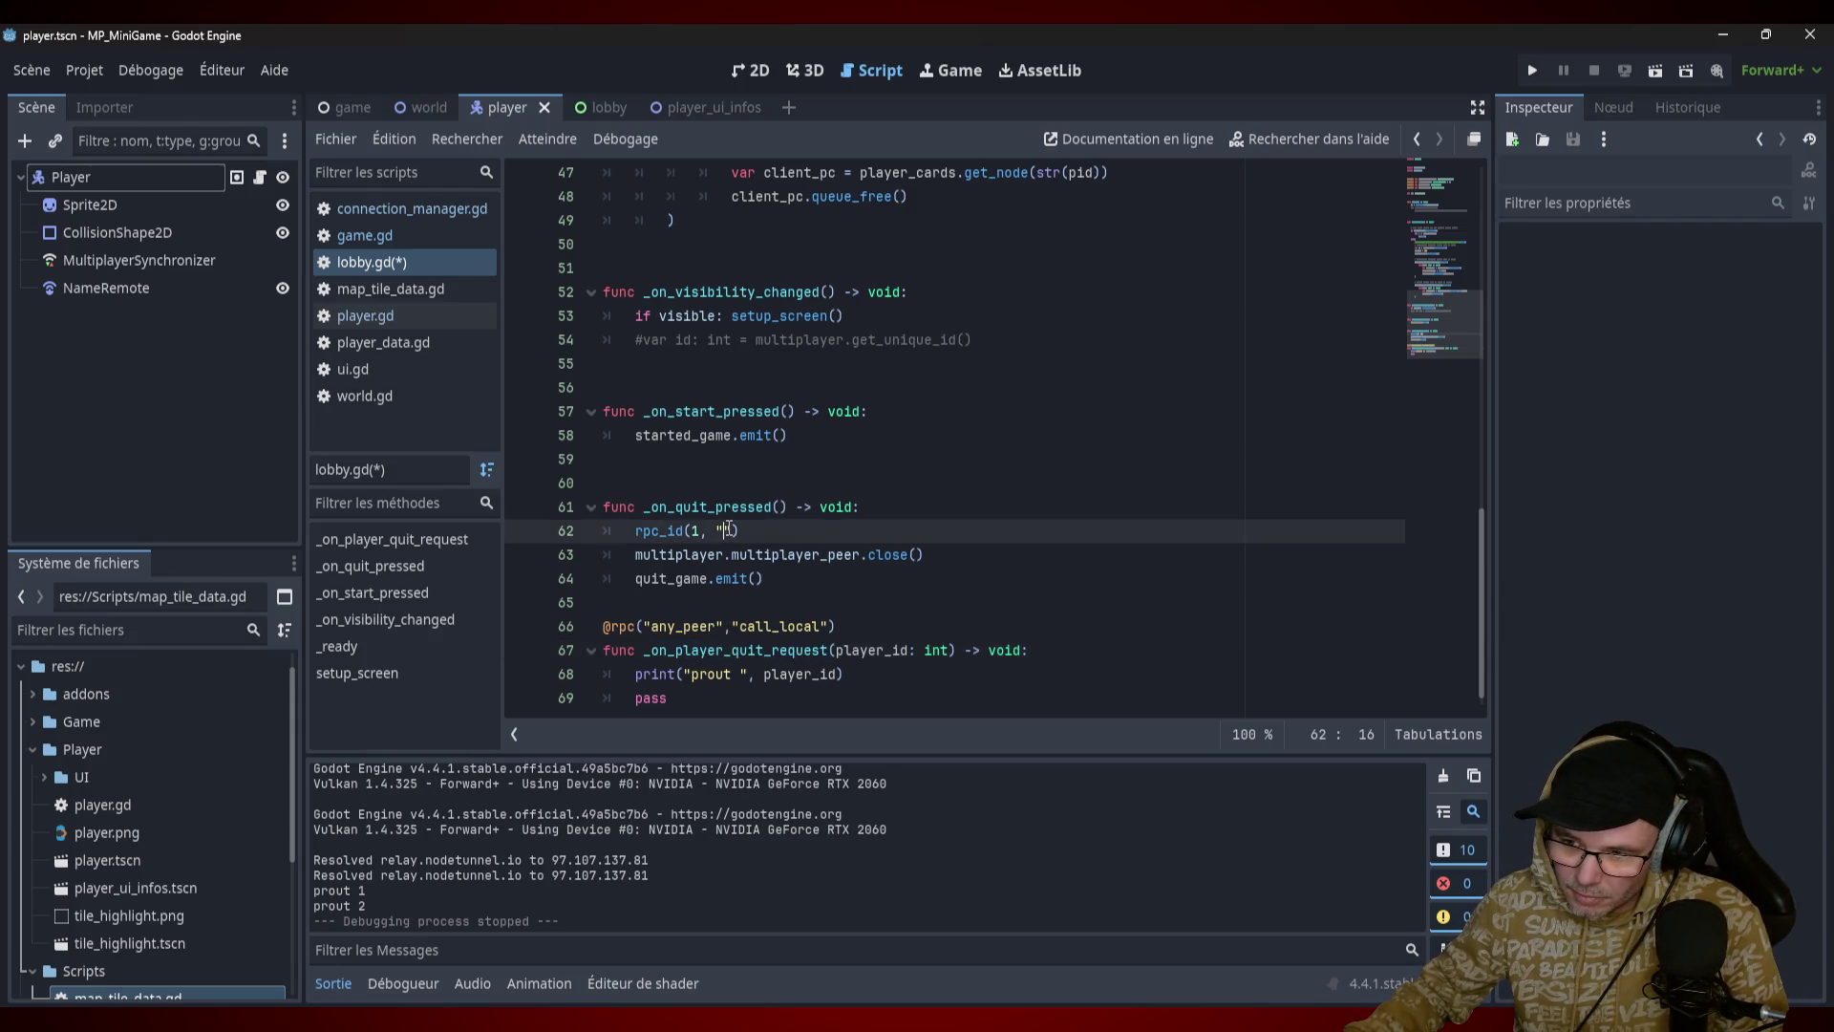
key("ctrl+v")
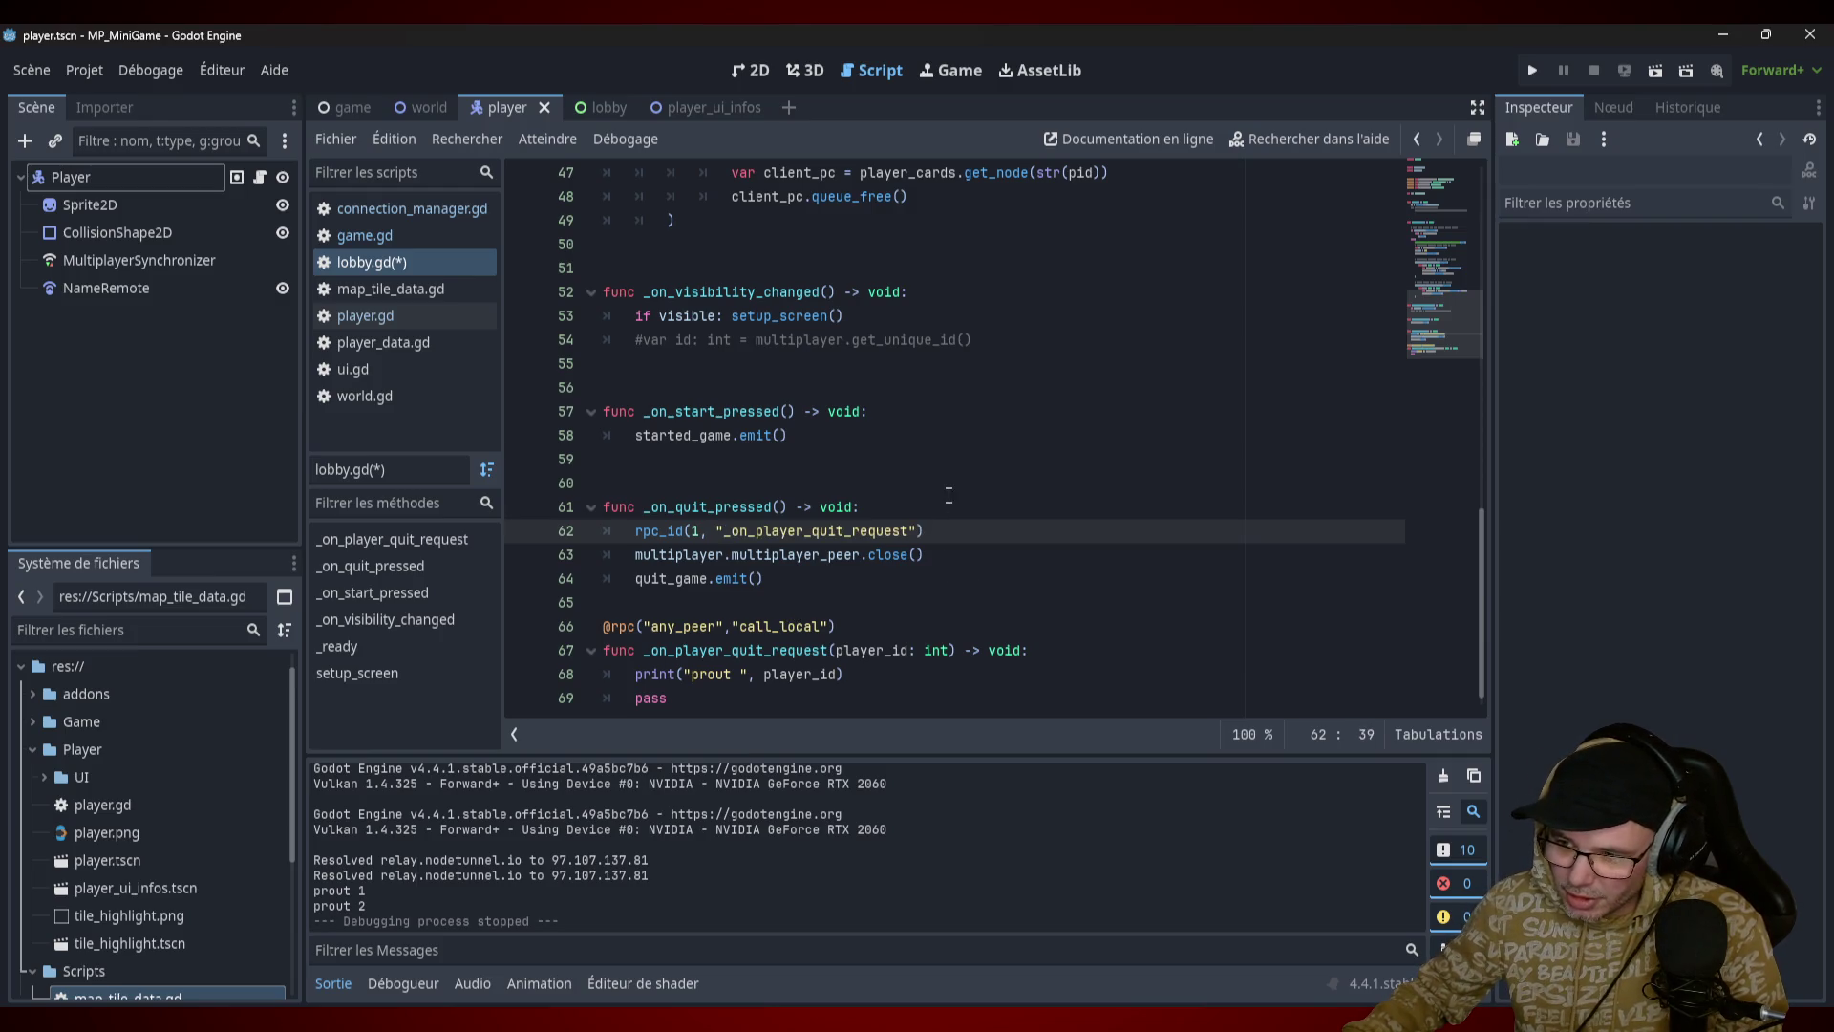
left_click(382, 232)
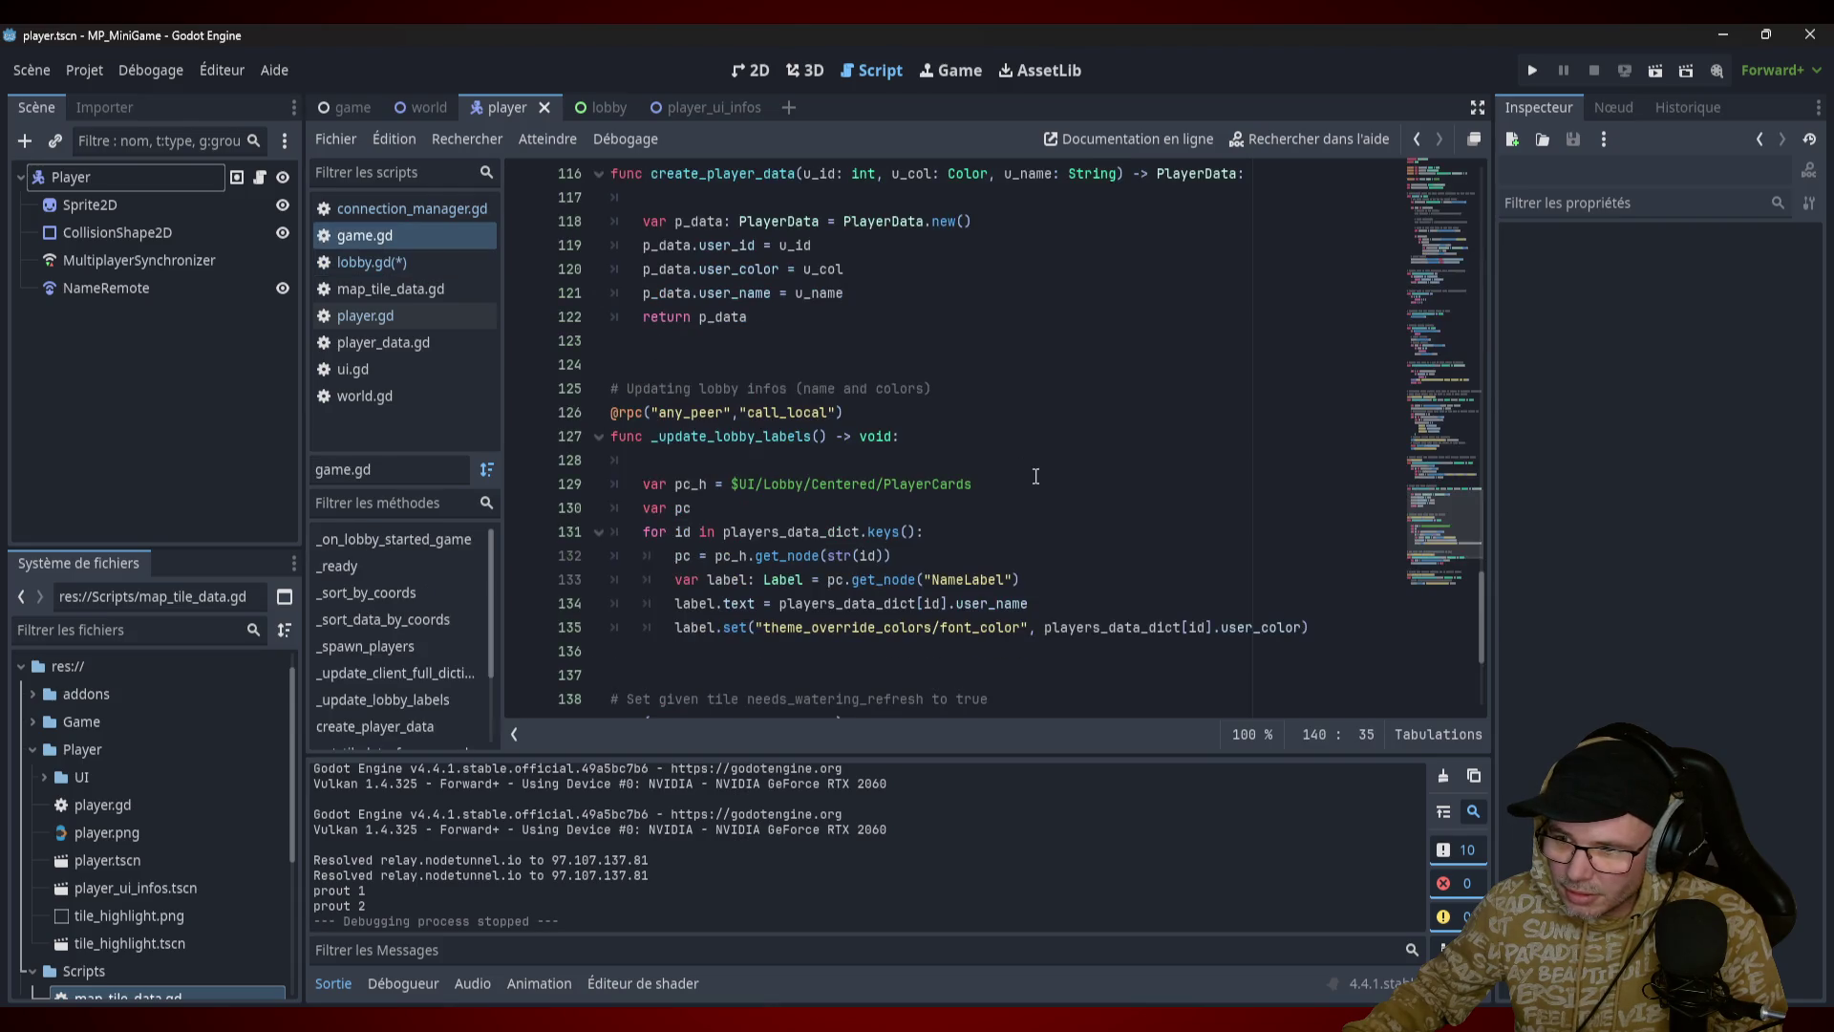
scroll(1036, 482, "up", 1)
scroll(1038, 497, "down", 2)
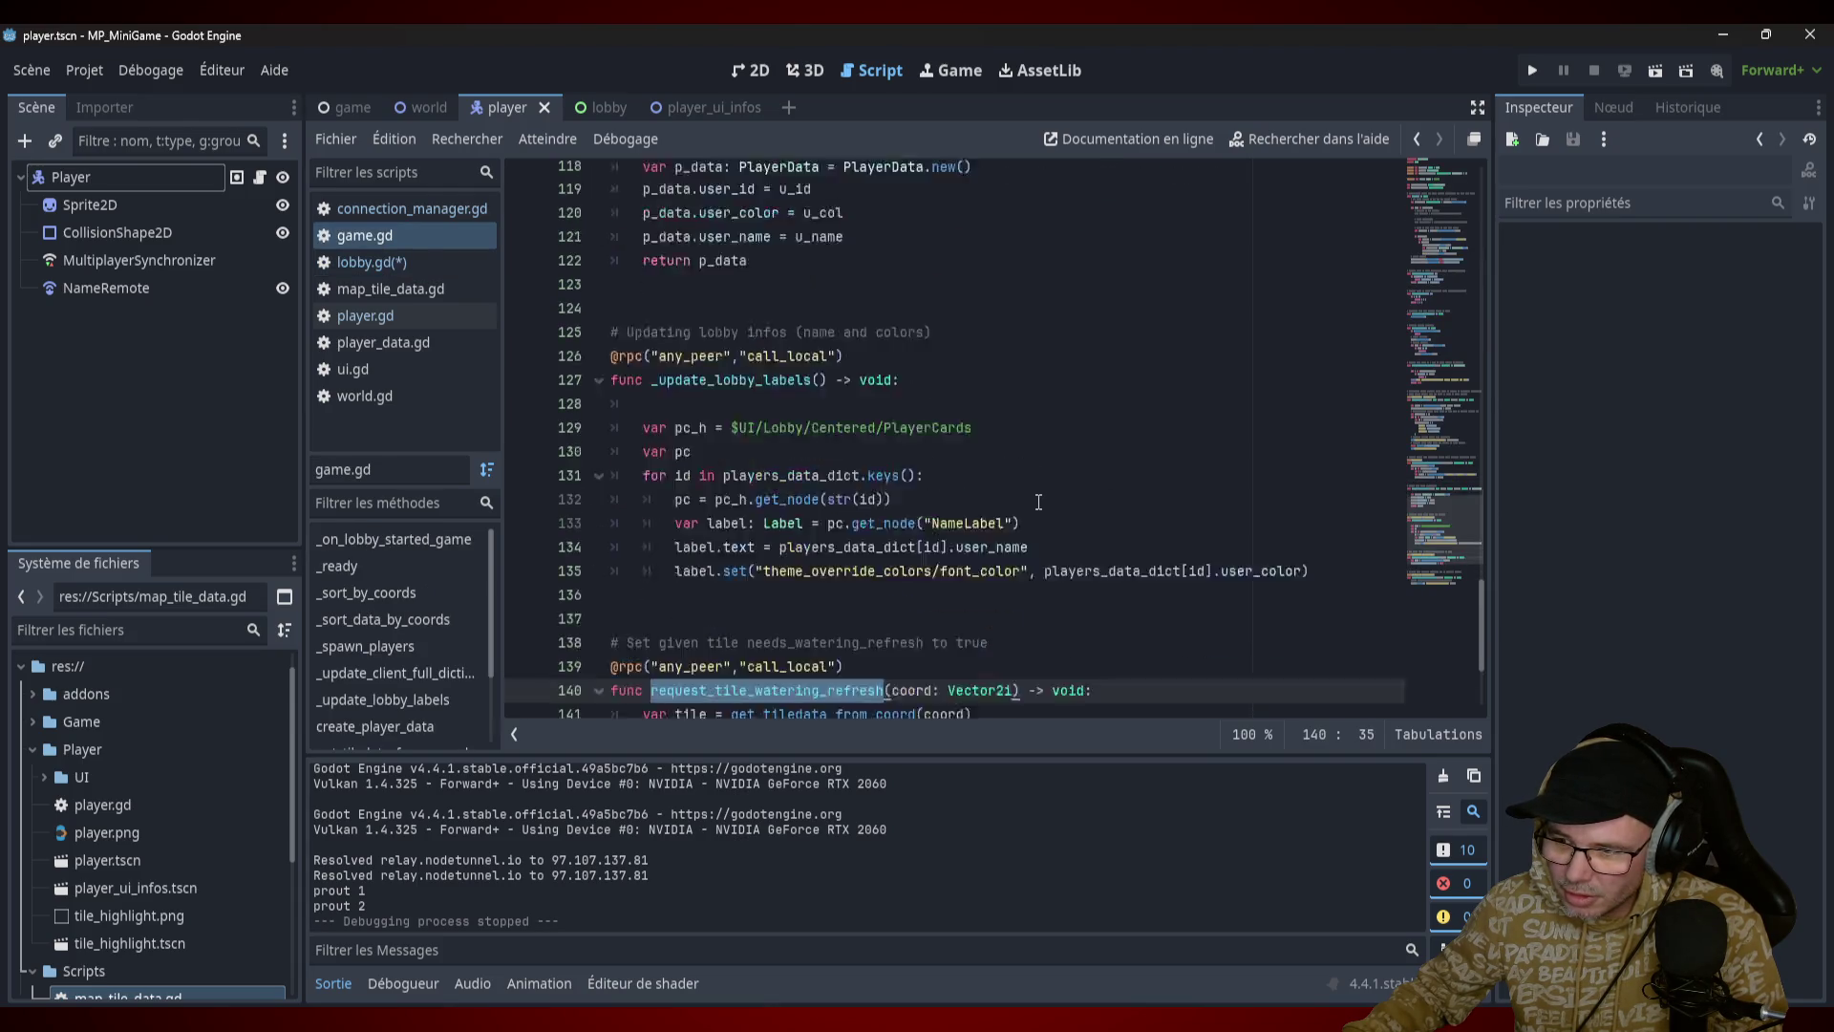
scroll(1038, 497, "down", 3)
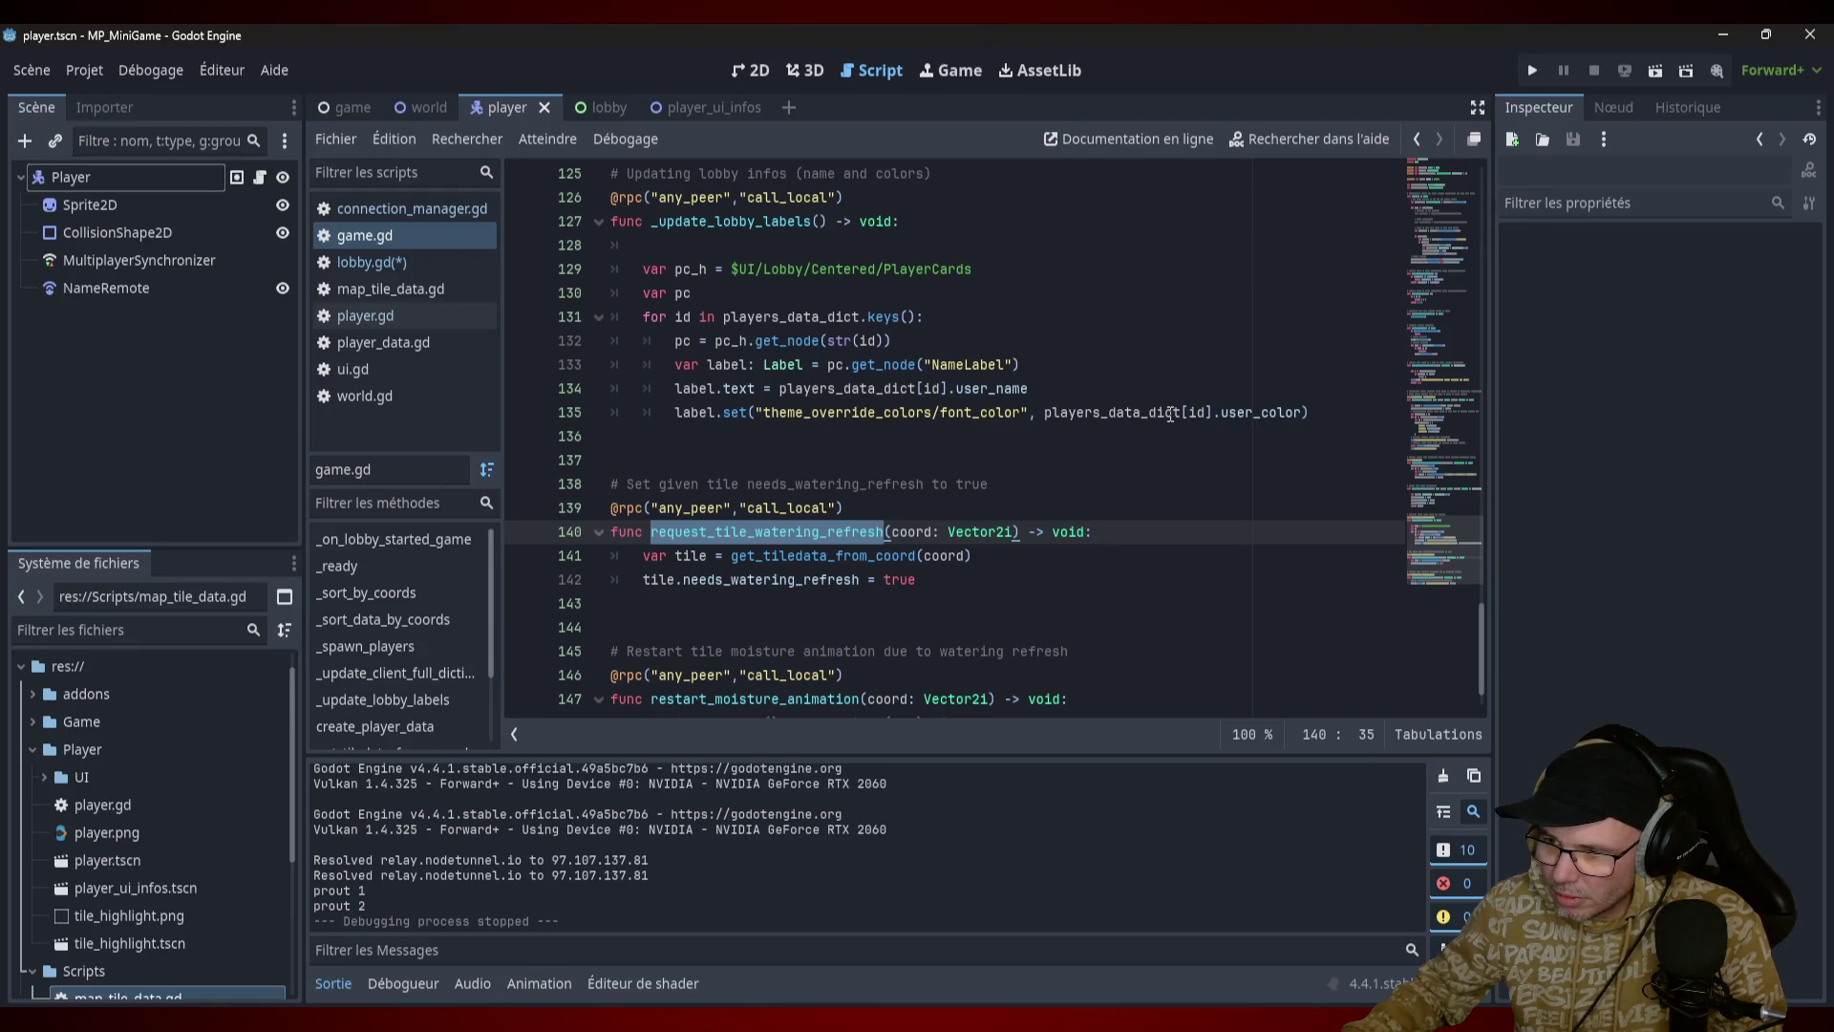
scroll(915, 536, "down", 1)
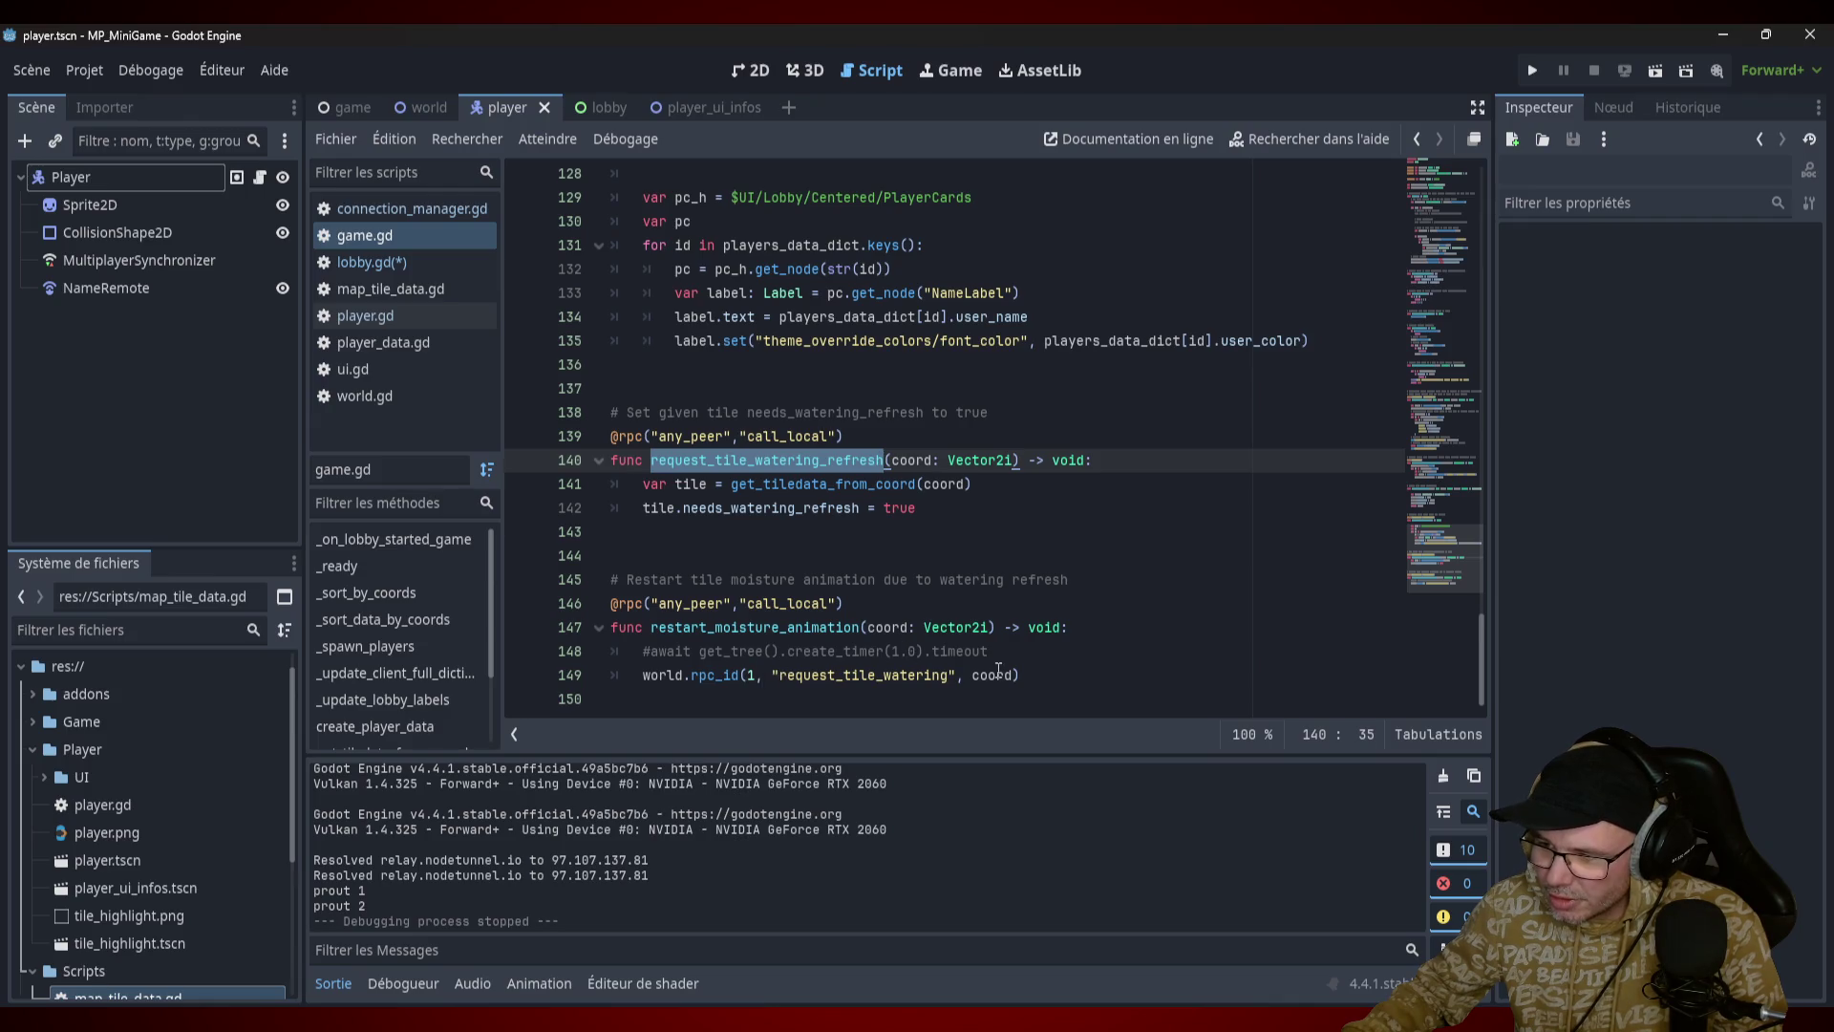
left_click(381, 260)
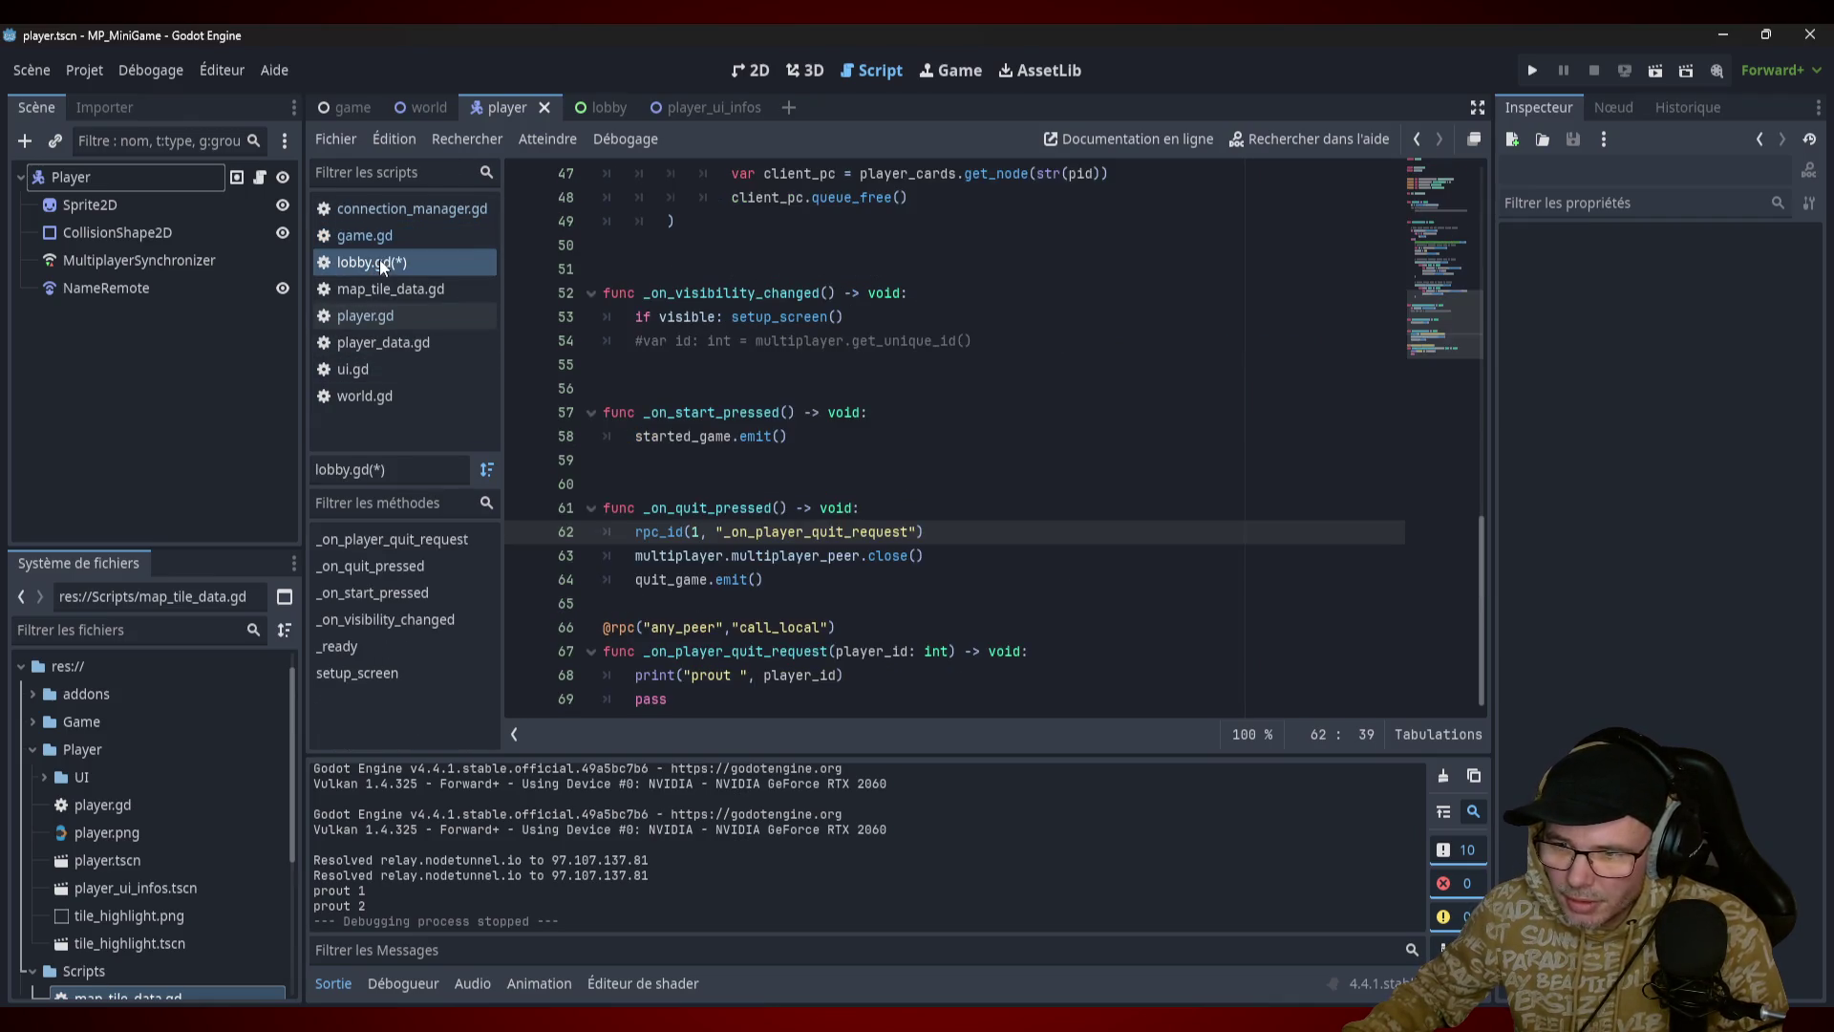
Pass multiplayer.get_unique_id() as the extra argument of the rpc_id call on line 62
left_click(919, 533)
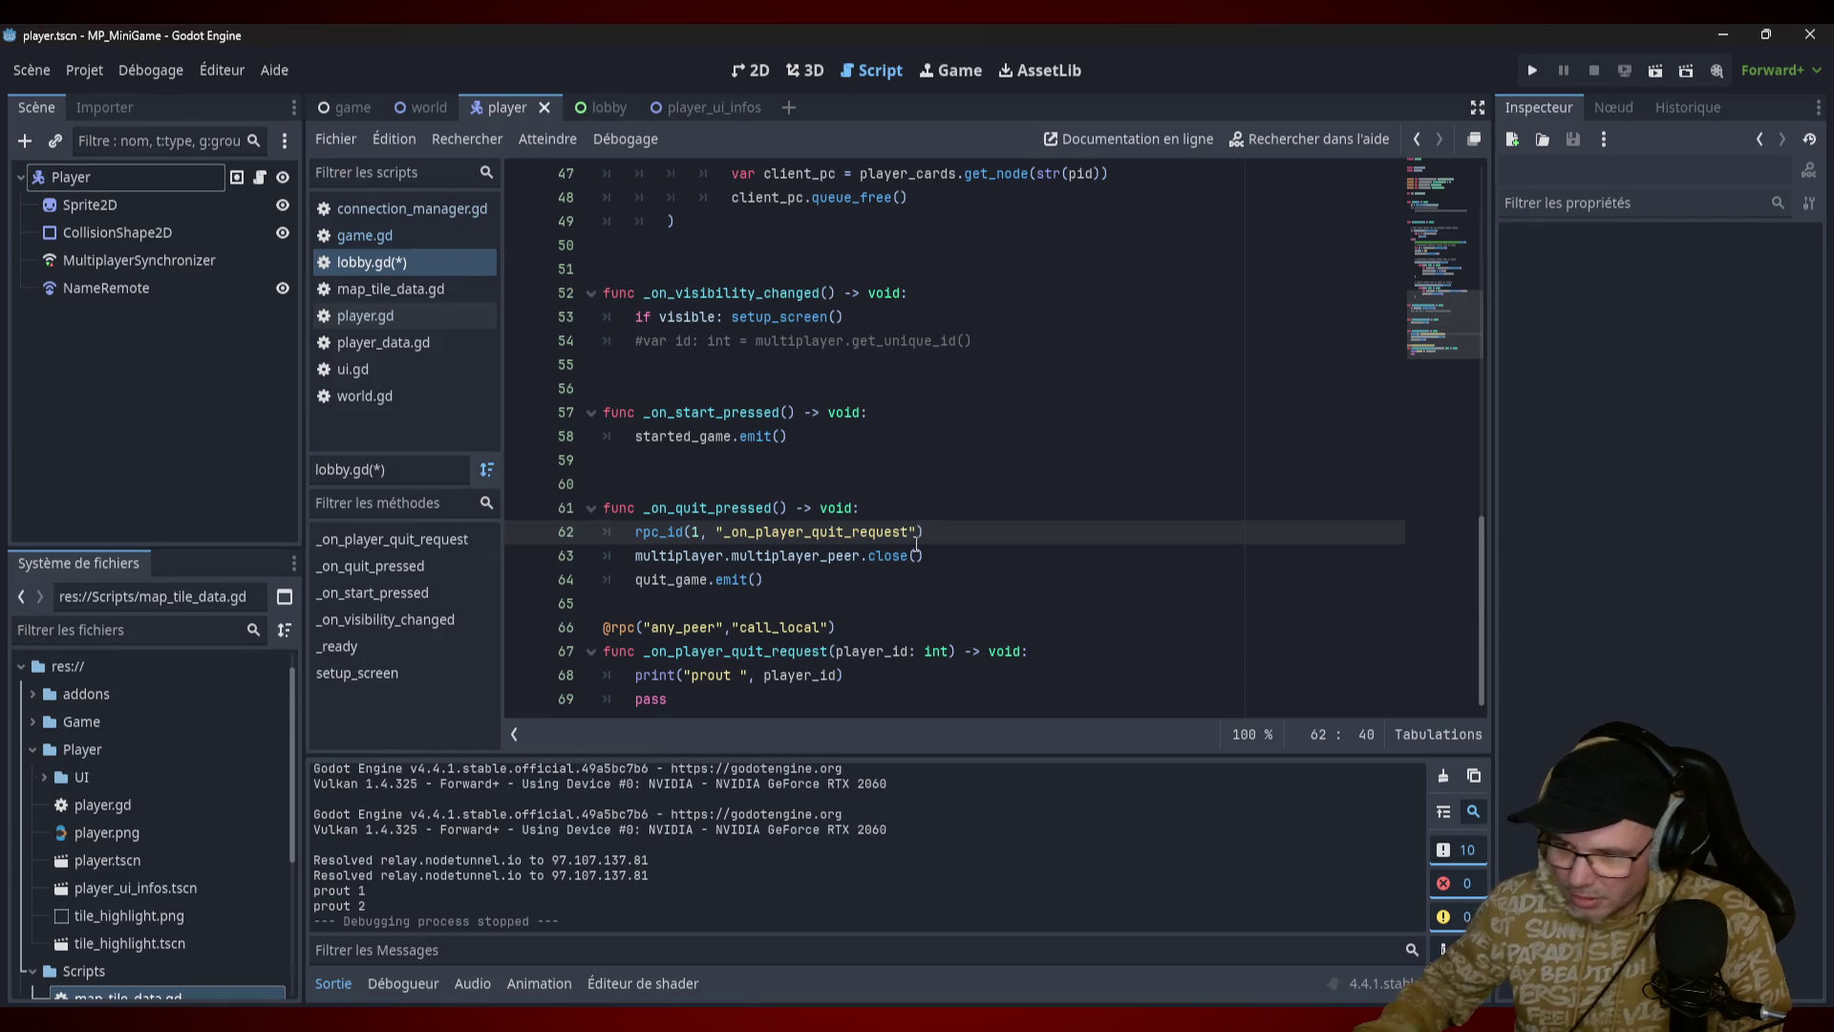
type(", ")
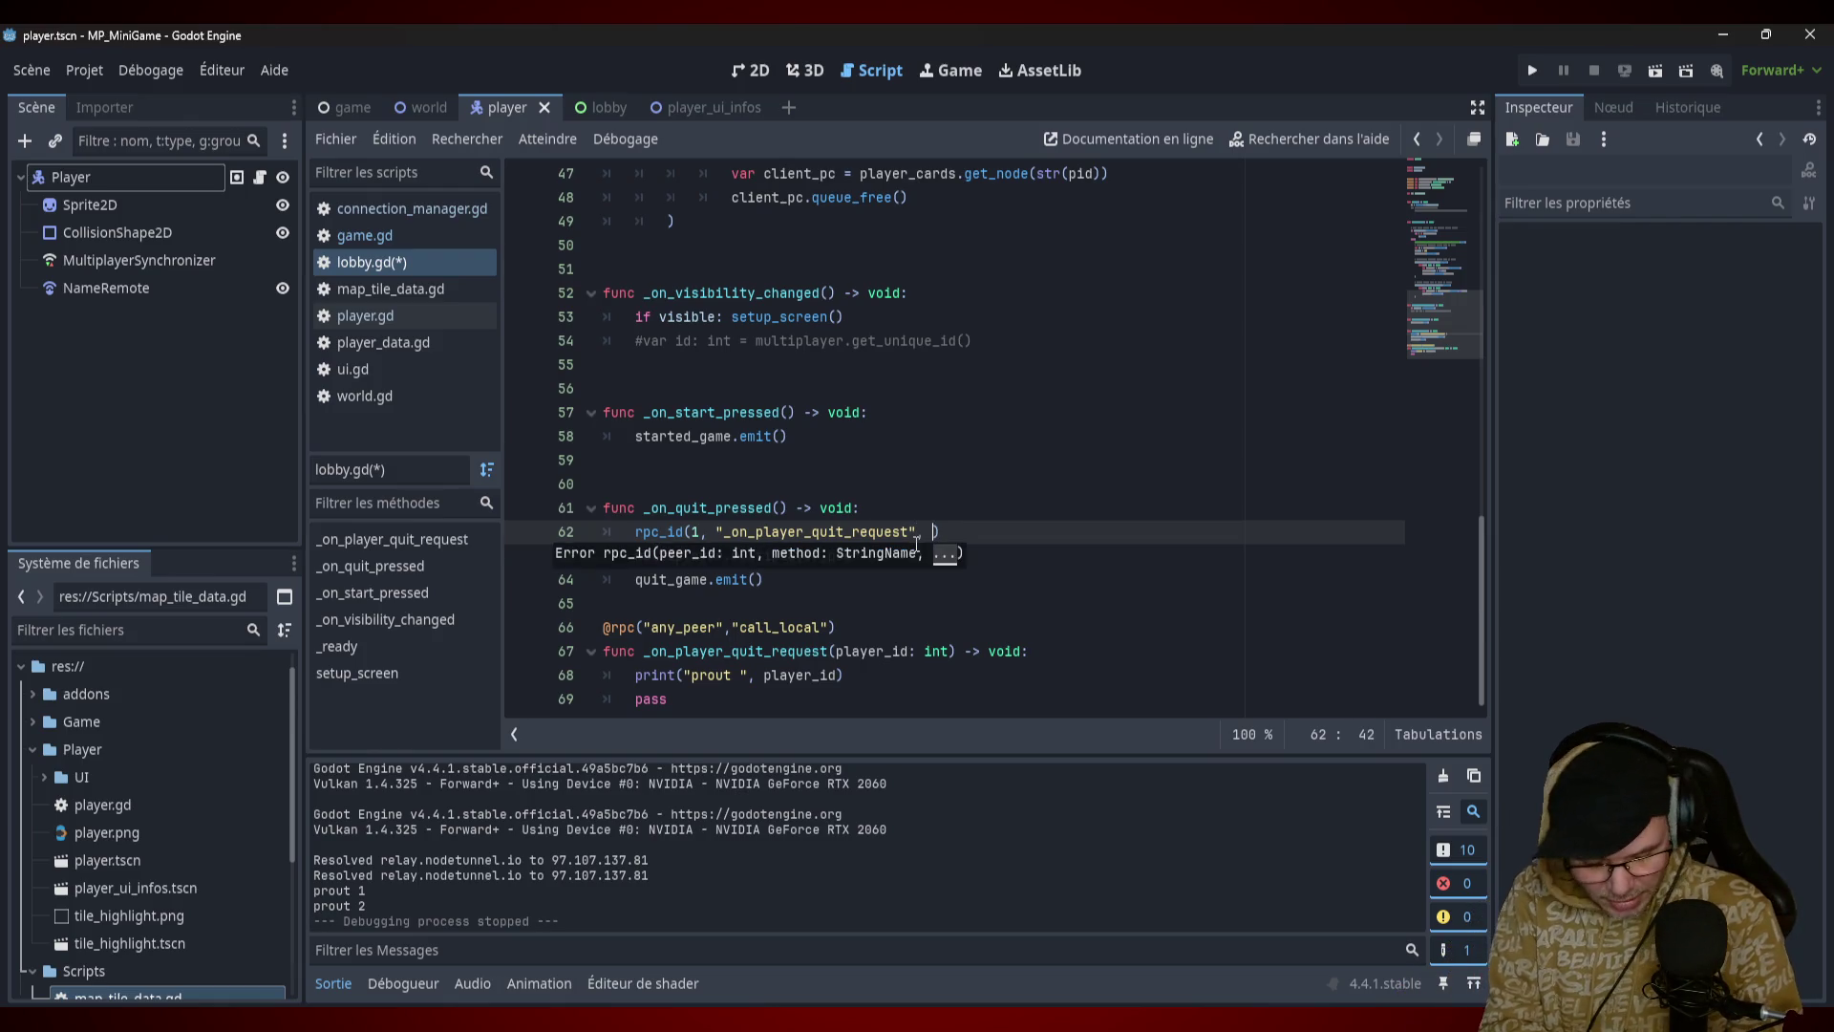
type("mult")
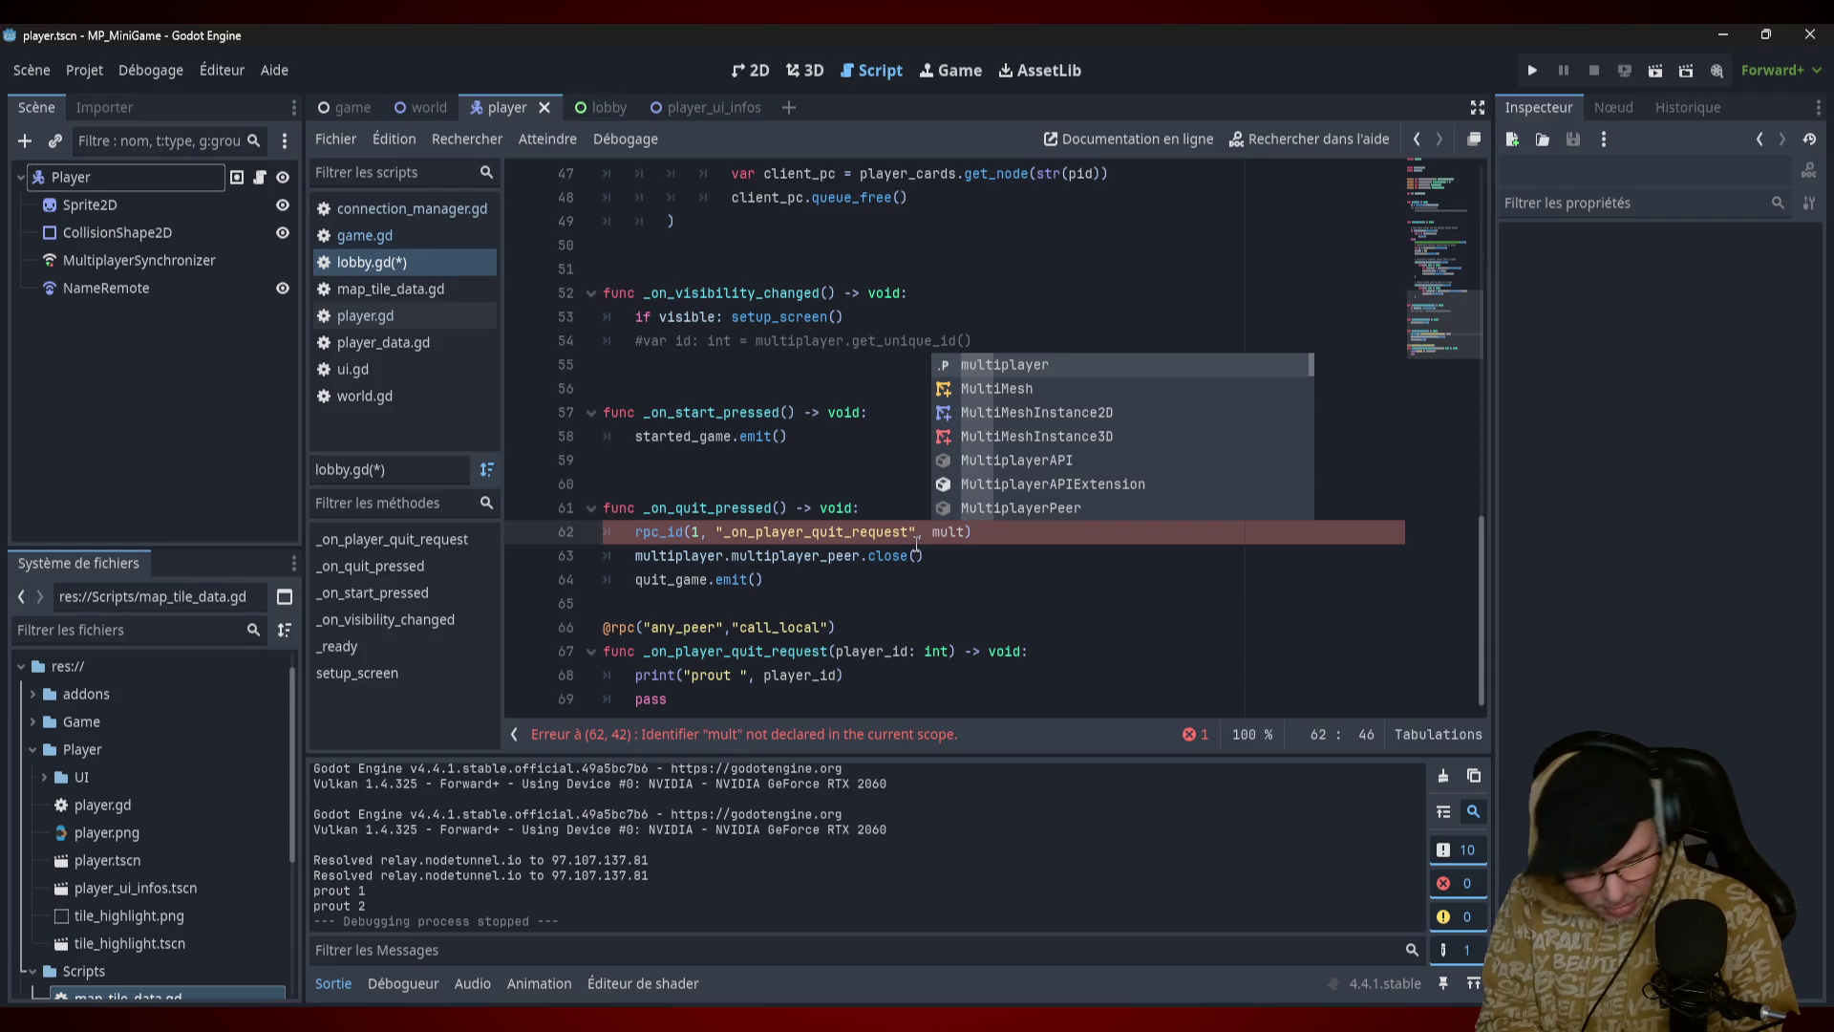
key("Return")
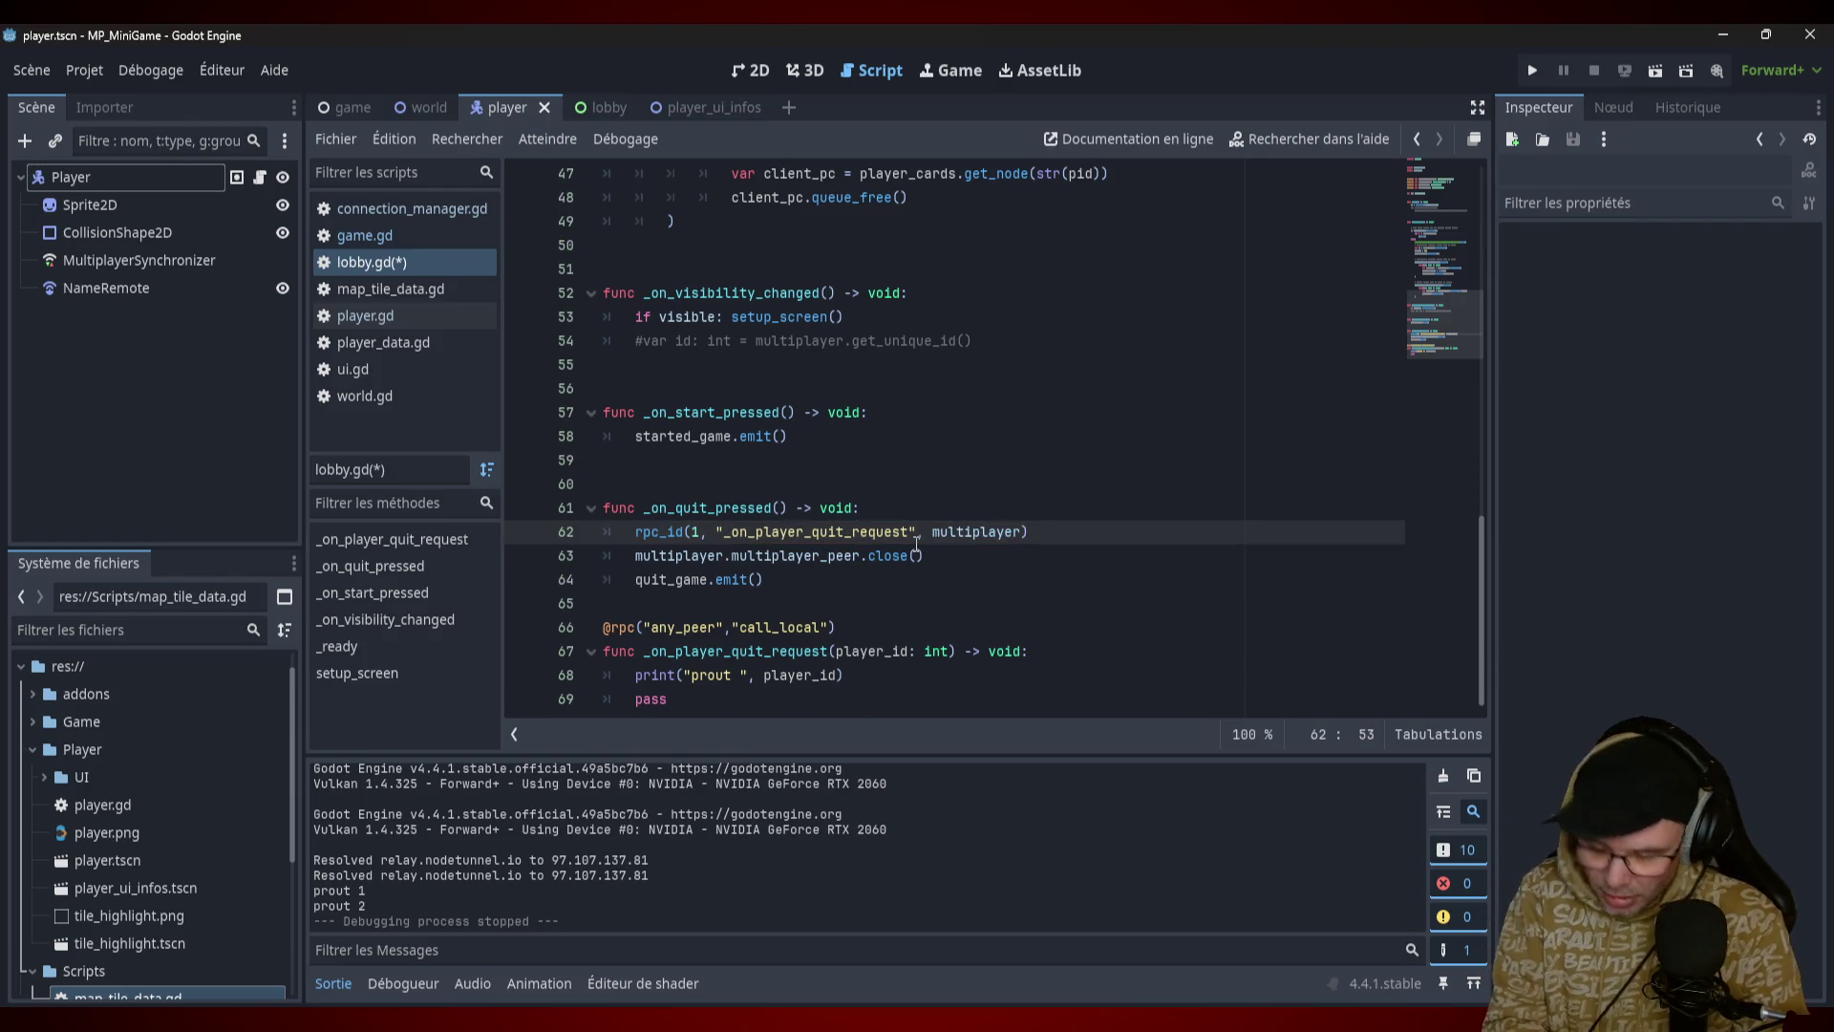
type(".")
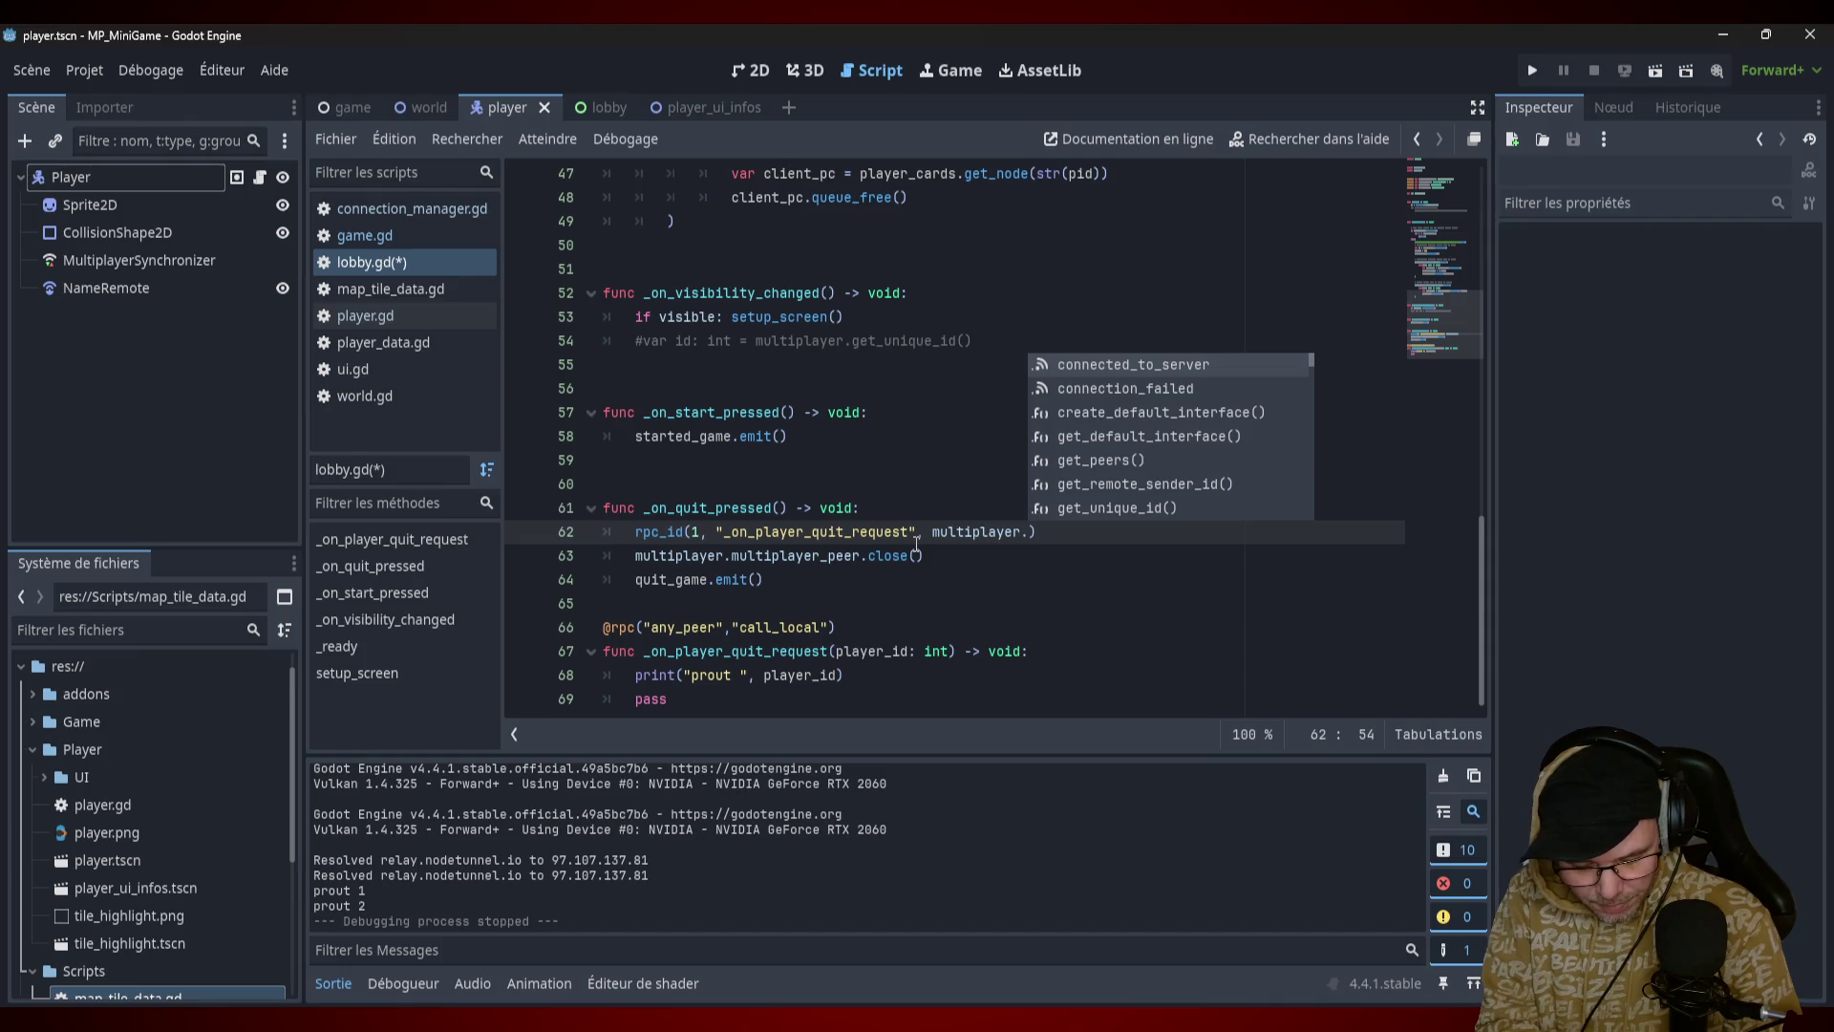
type("mu")
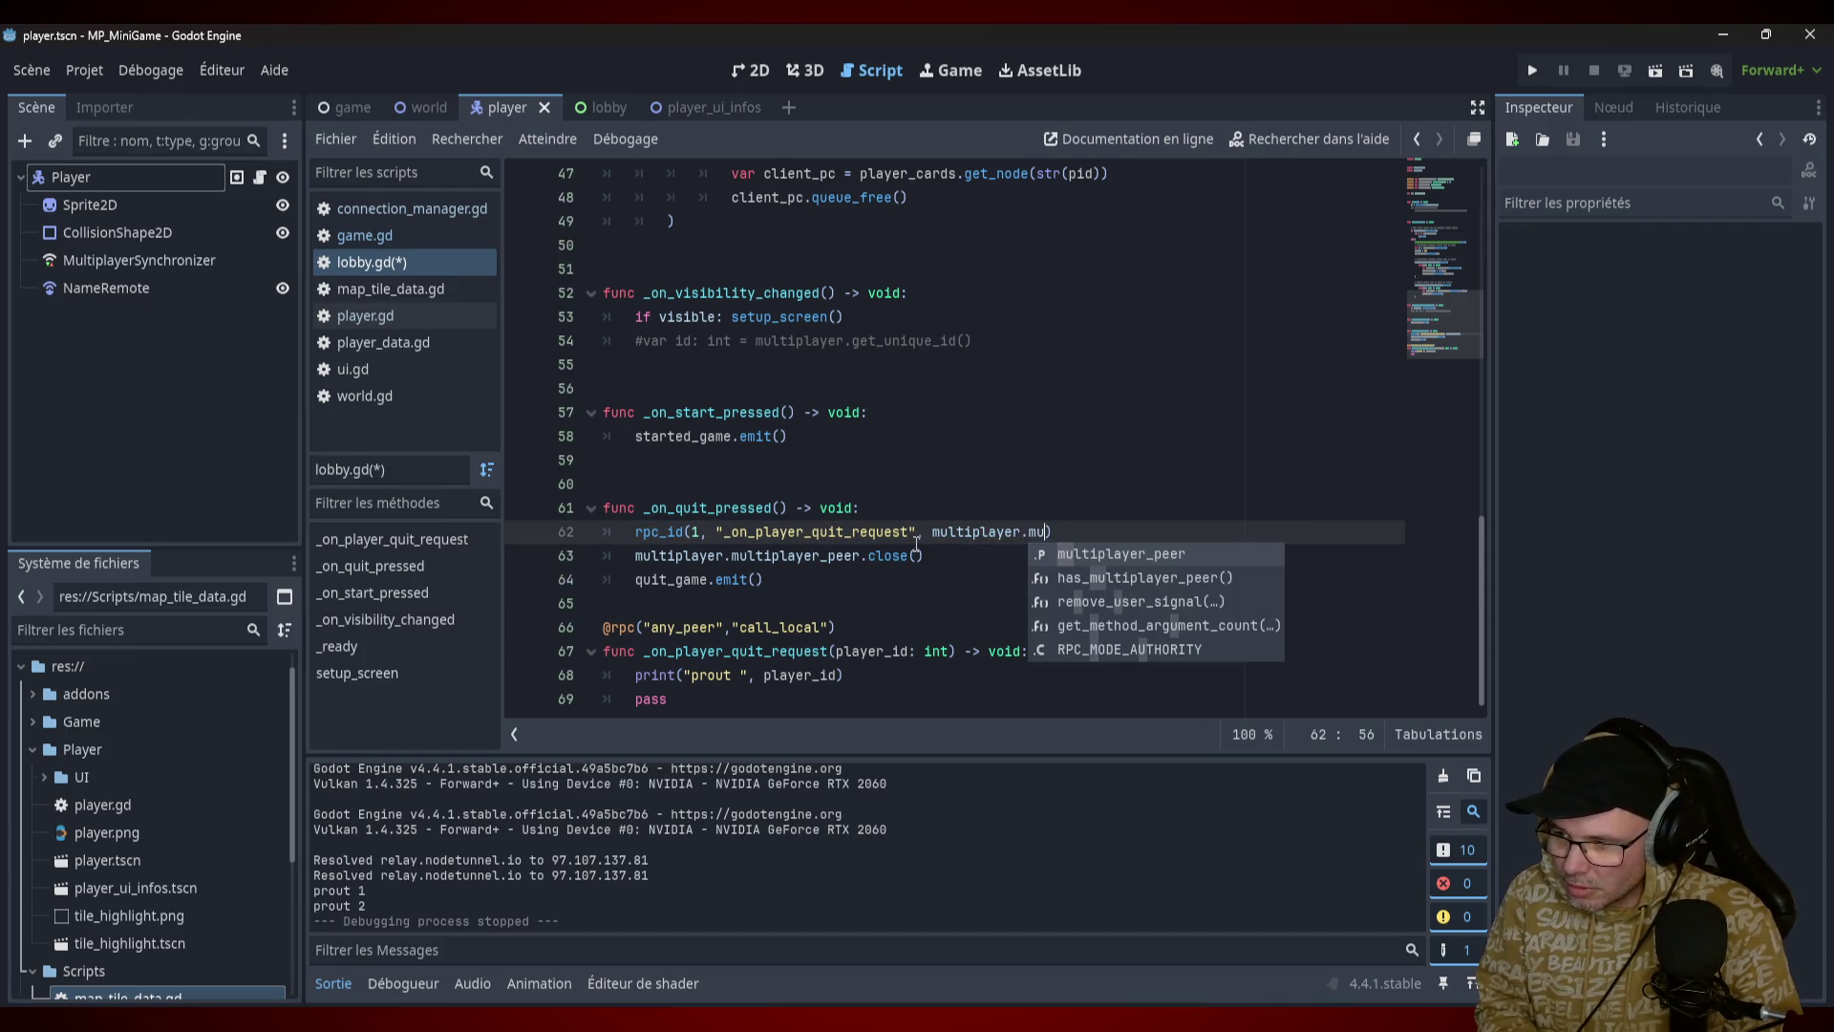
key("BackSpace")
key("BackSpace")
type("get")
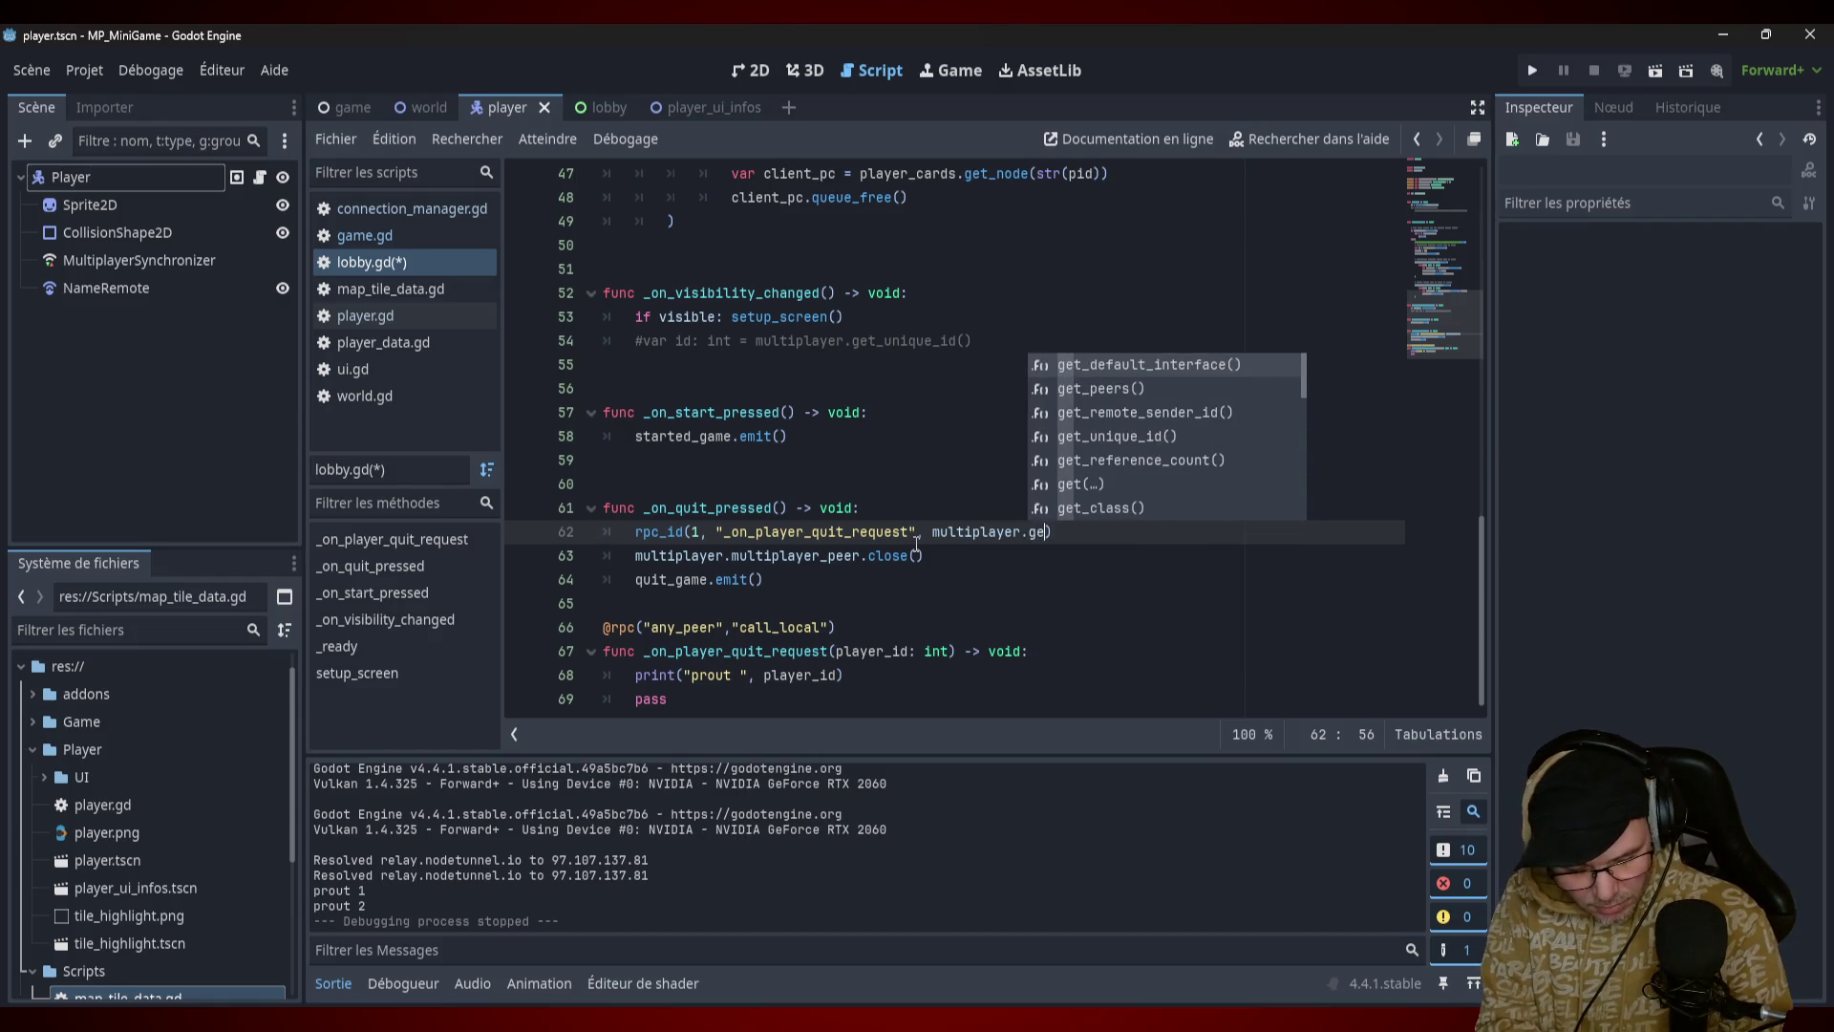
key("Down")
key("Down")
key("Down")
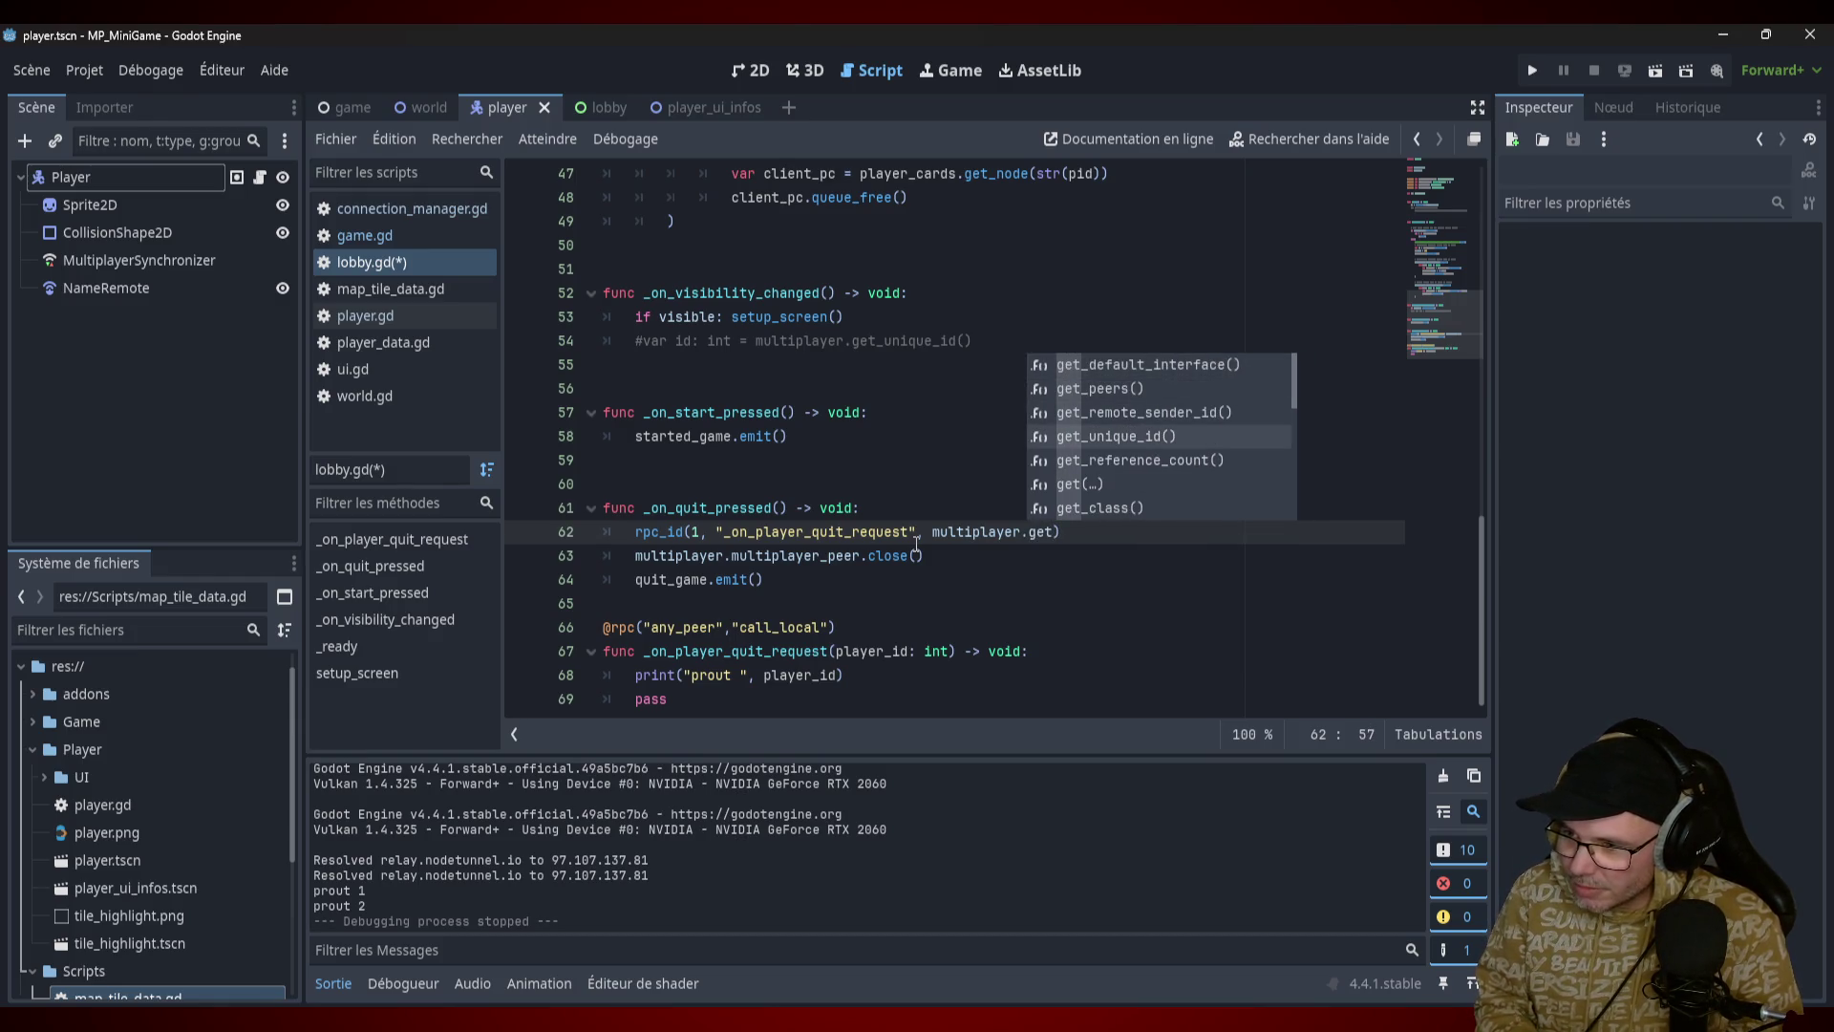
key("Return")
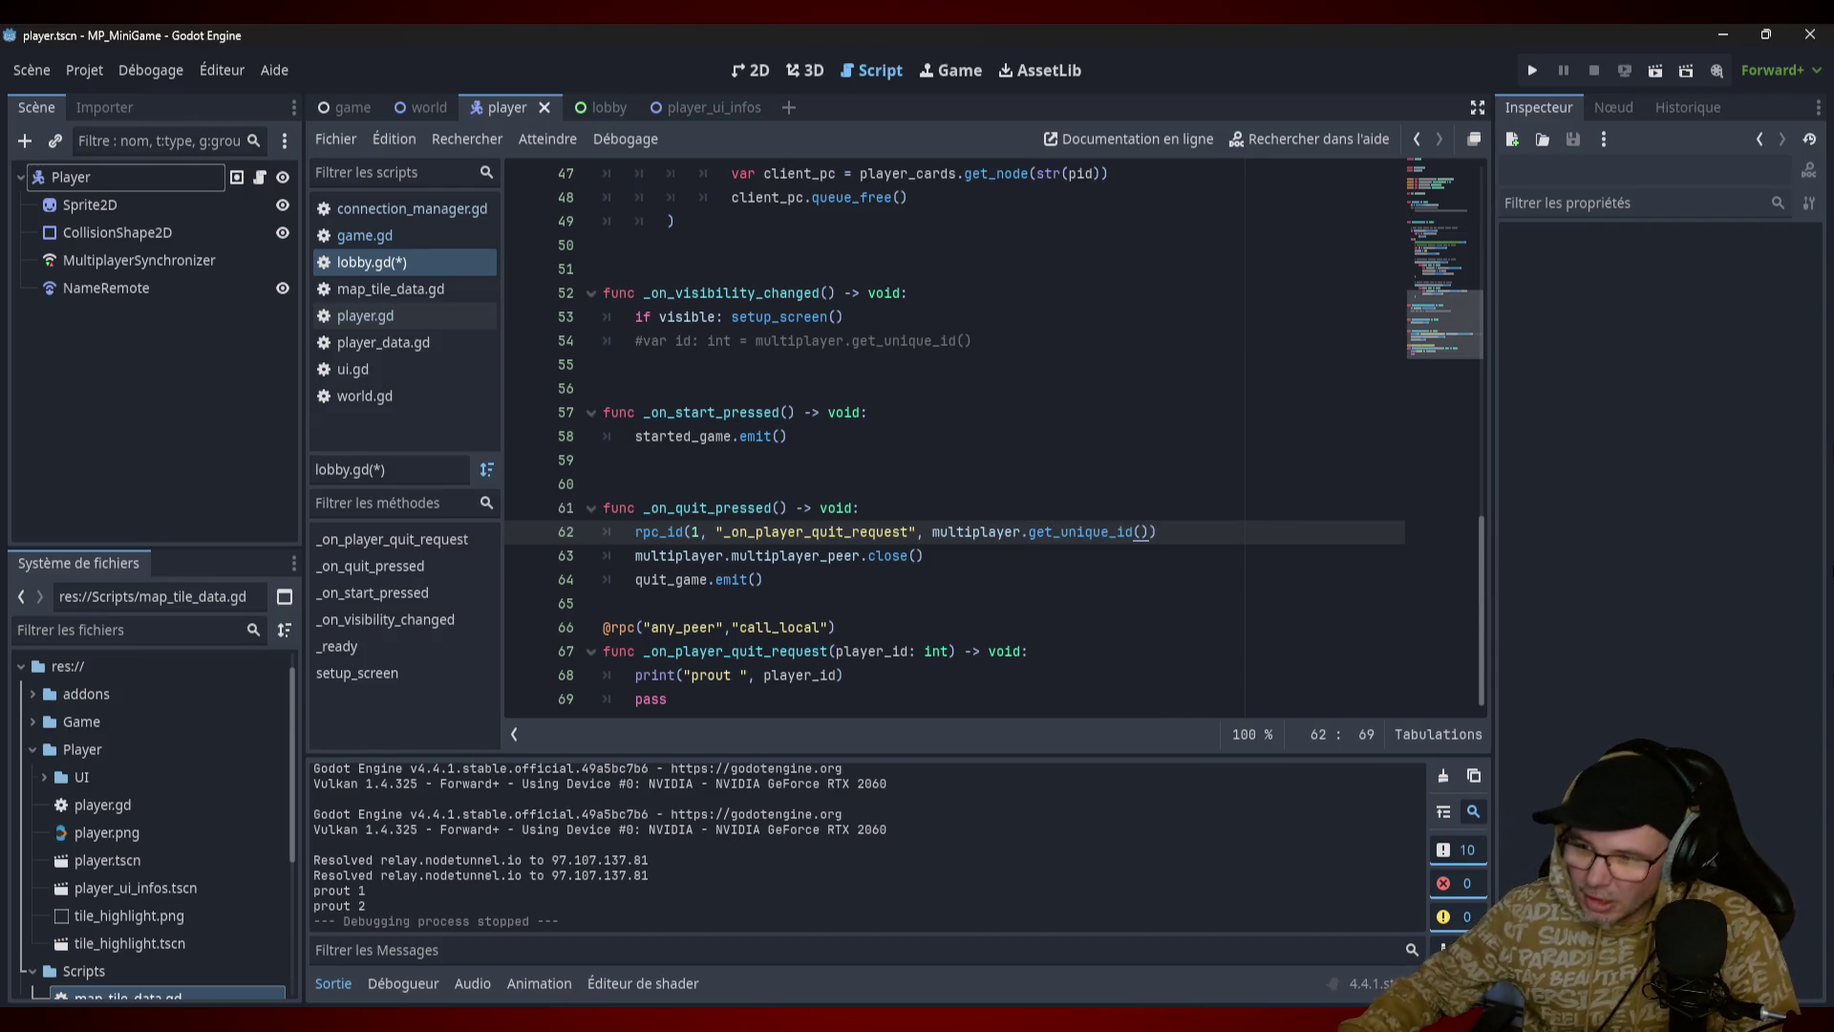
Save lobby.gd and run the project with F5 to test the quit change
left_click(1145, 582)
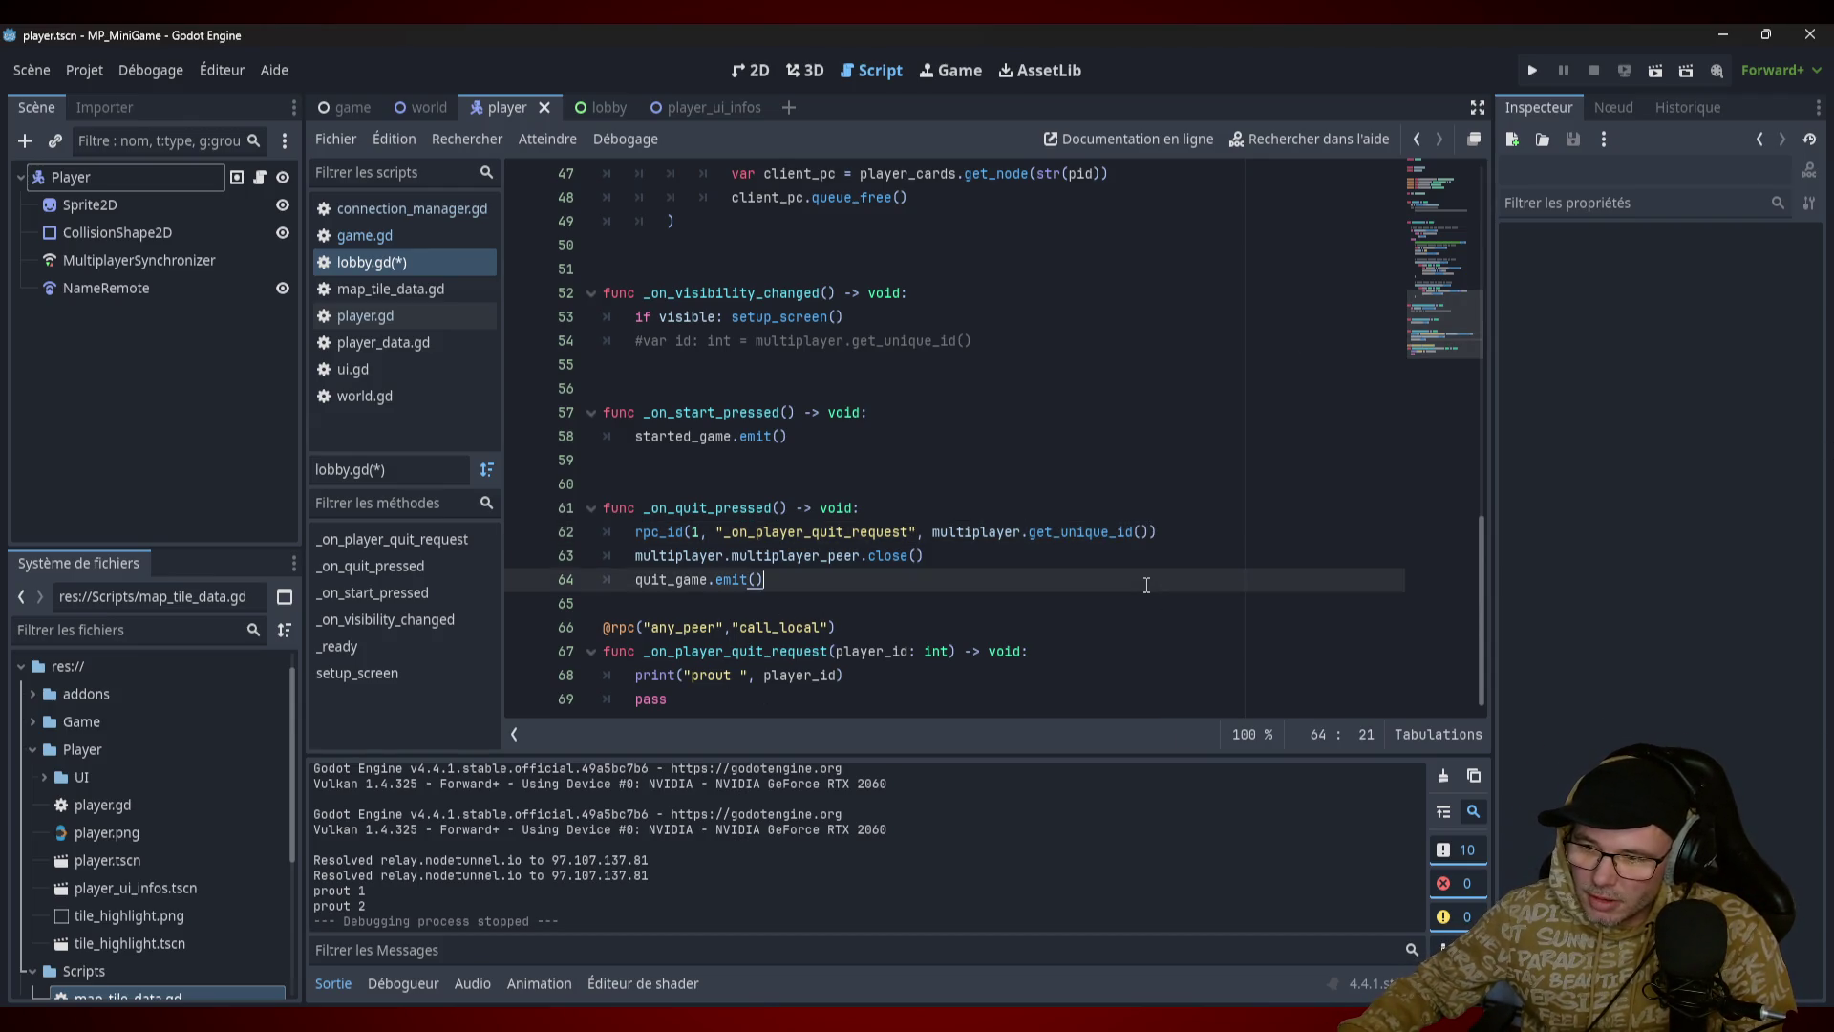
key("ctrl+s")
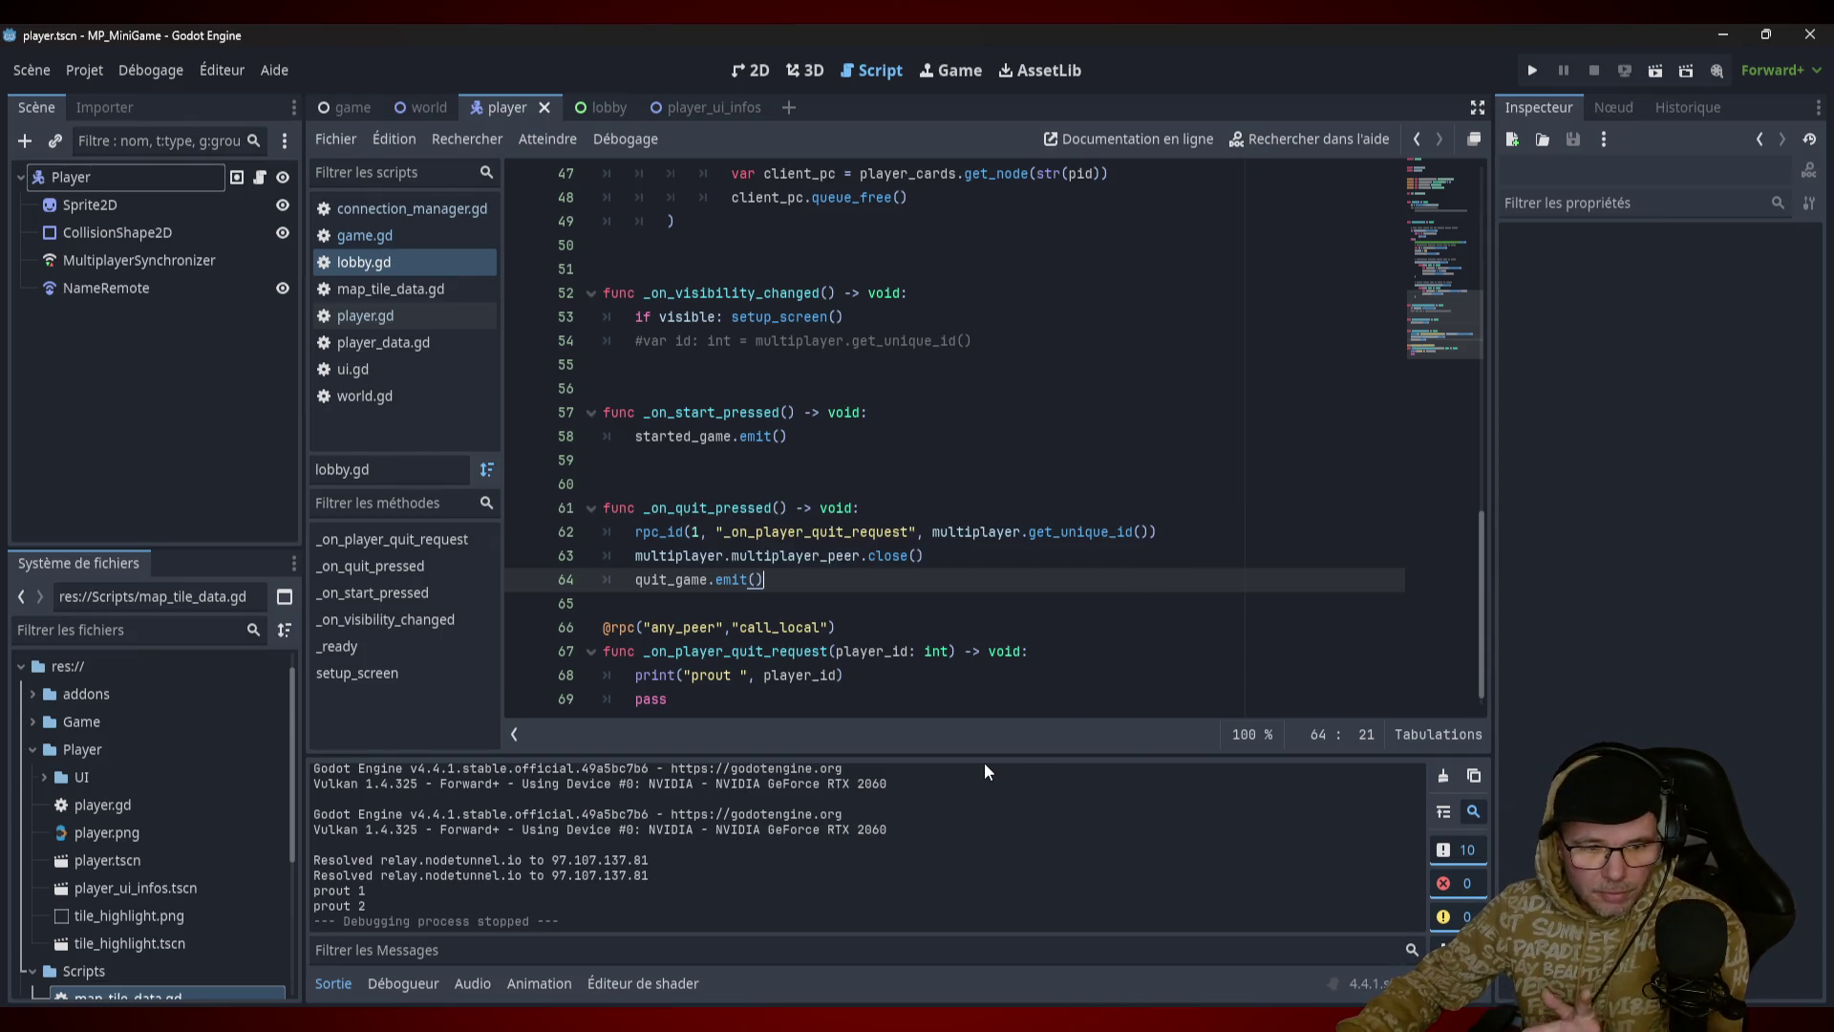
double_click(685, 627)
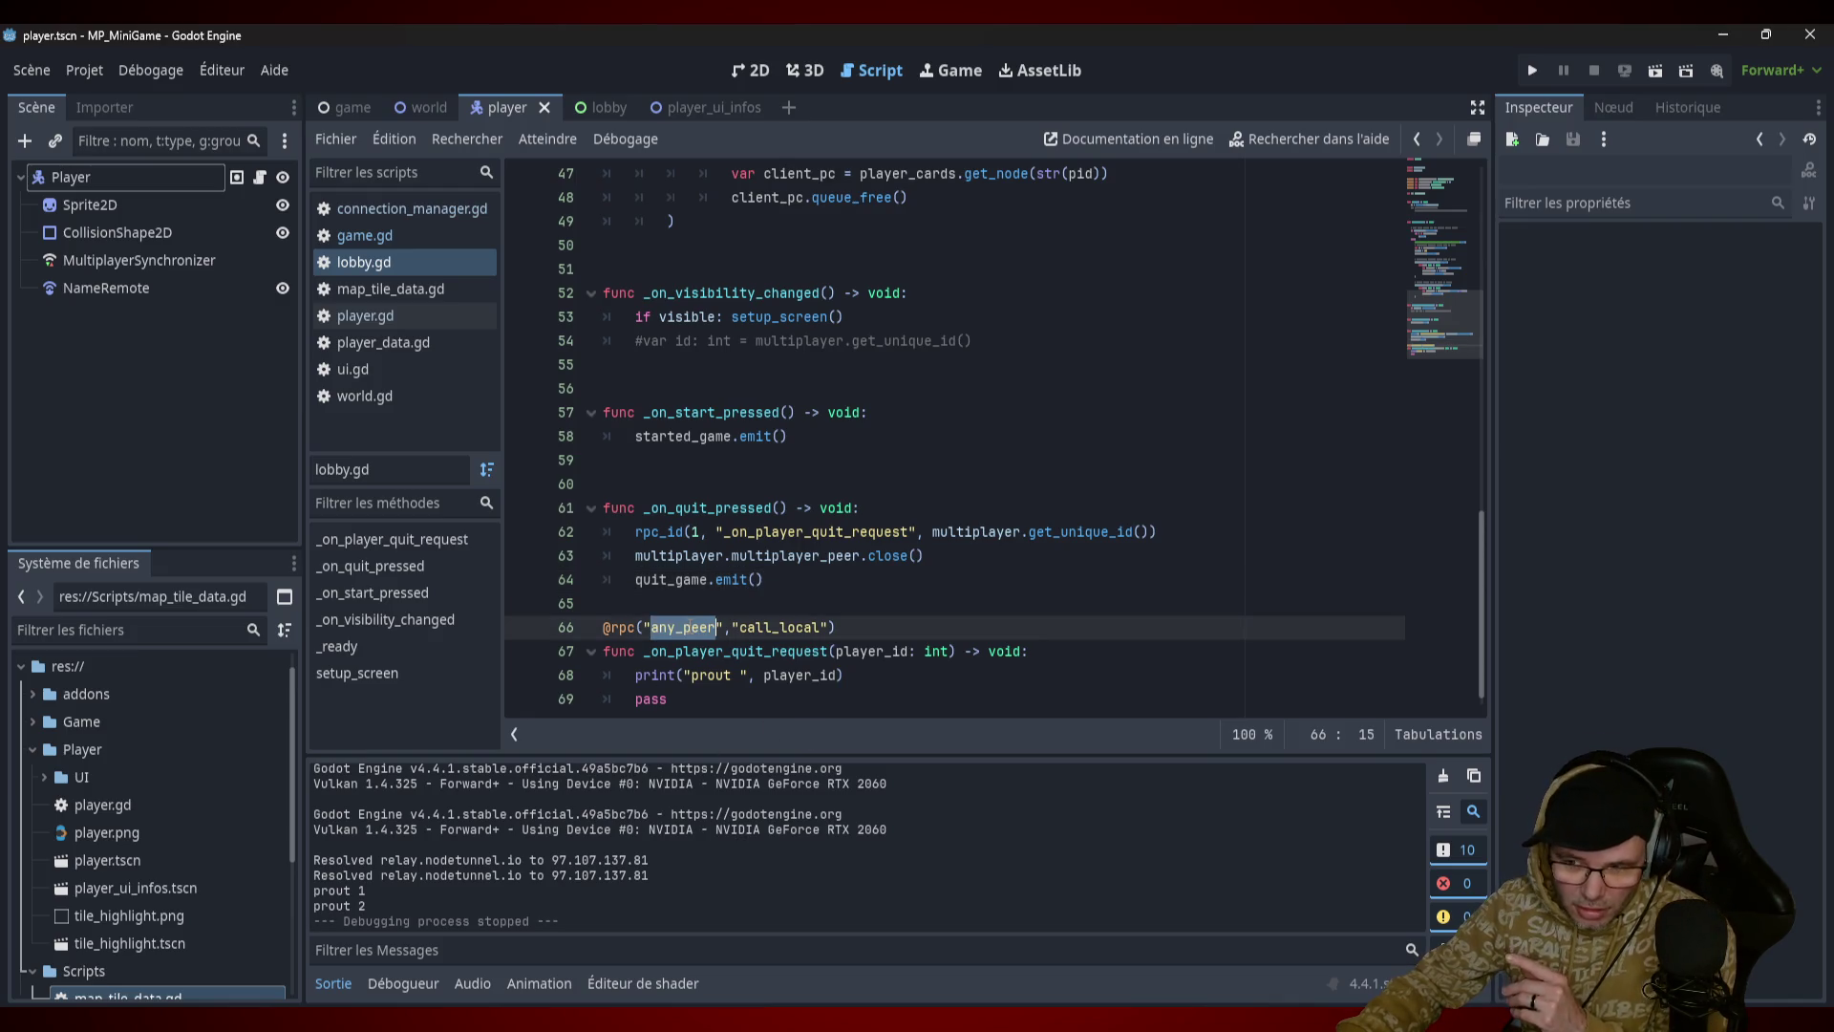
key("F5")
Click Sortir in both game instances' waiting rooms, then close both game windows
left_click(950, 537)
mouse_move(975, 191)
left_mouse_down()
mouse_move(1334, 170)
mouse_move(1302, 156)
left_mouse_up()
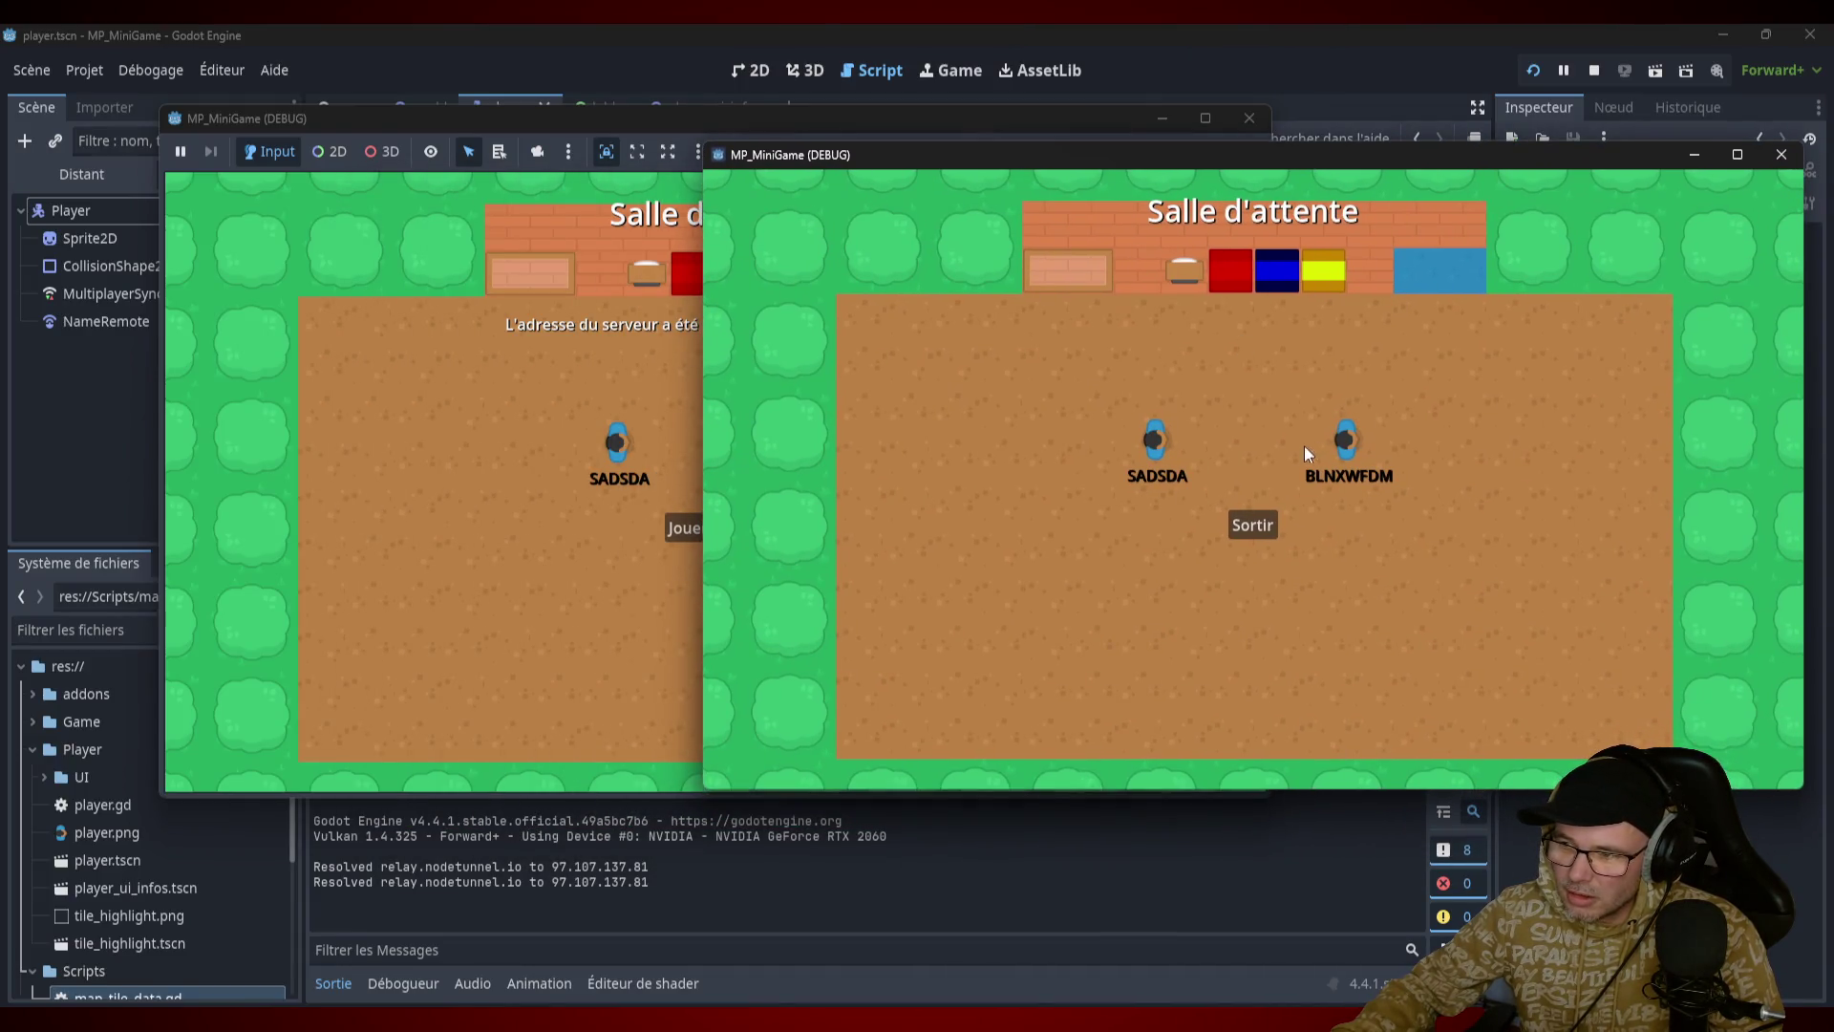
left_click(1256, 525)
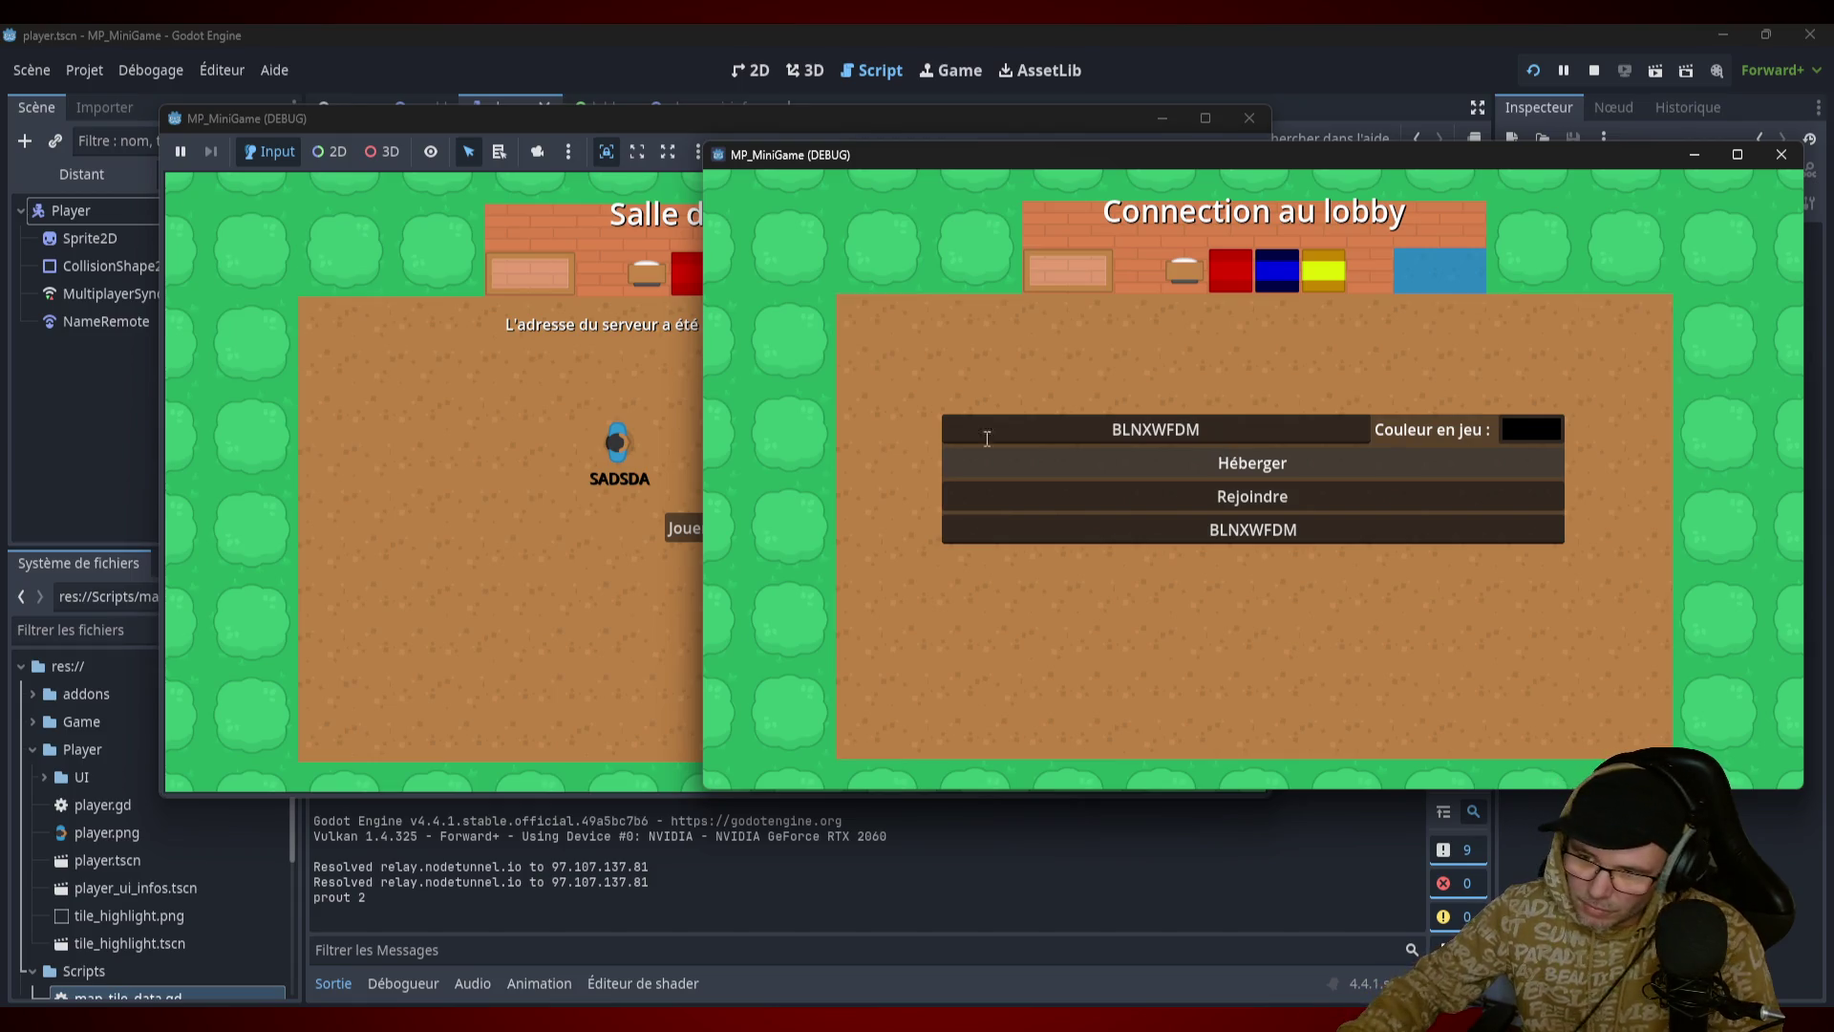
left_click(696, 554)
left_click(729, 528)
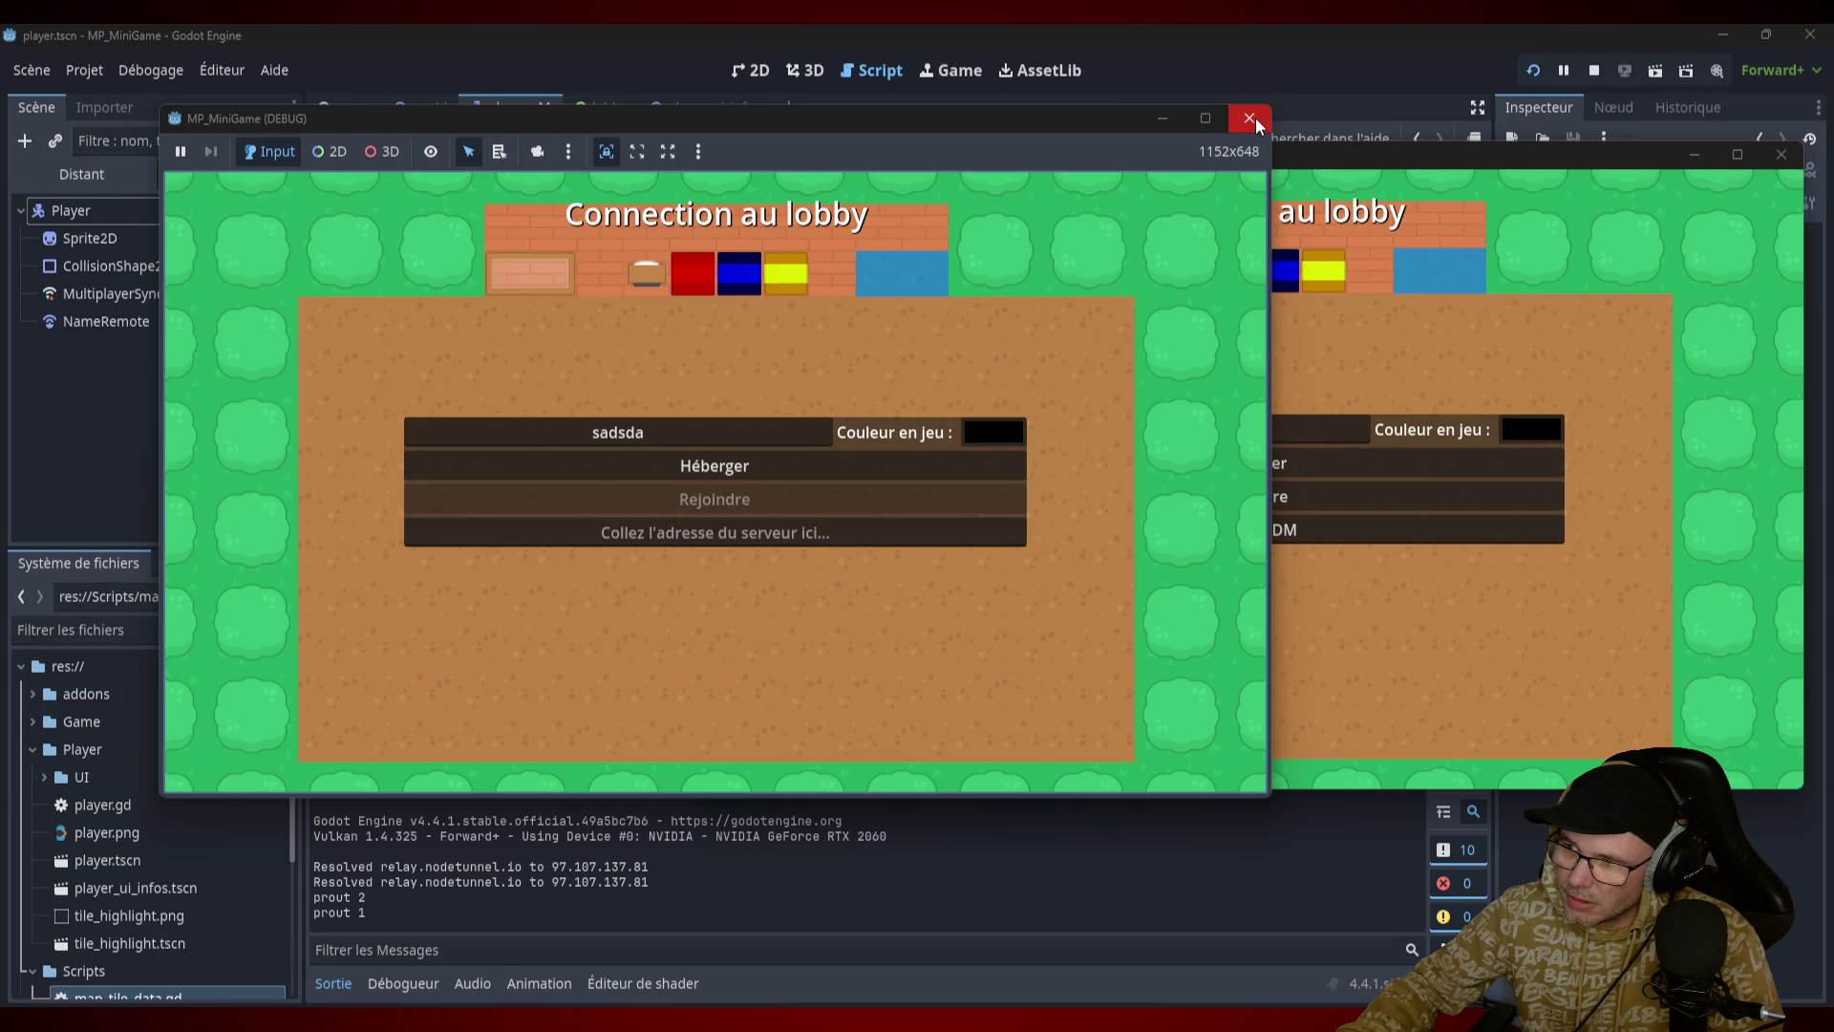
left_click(1254, 117)
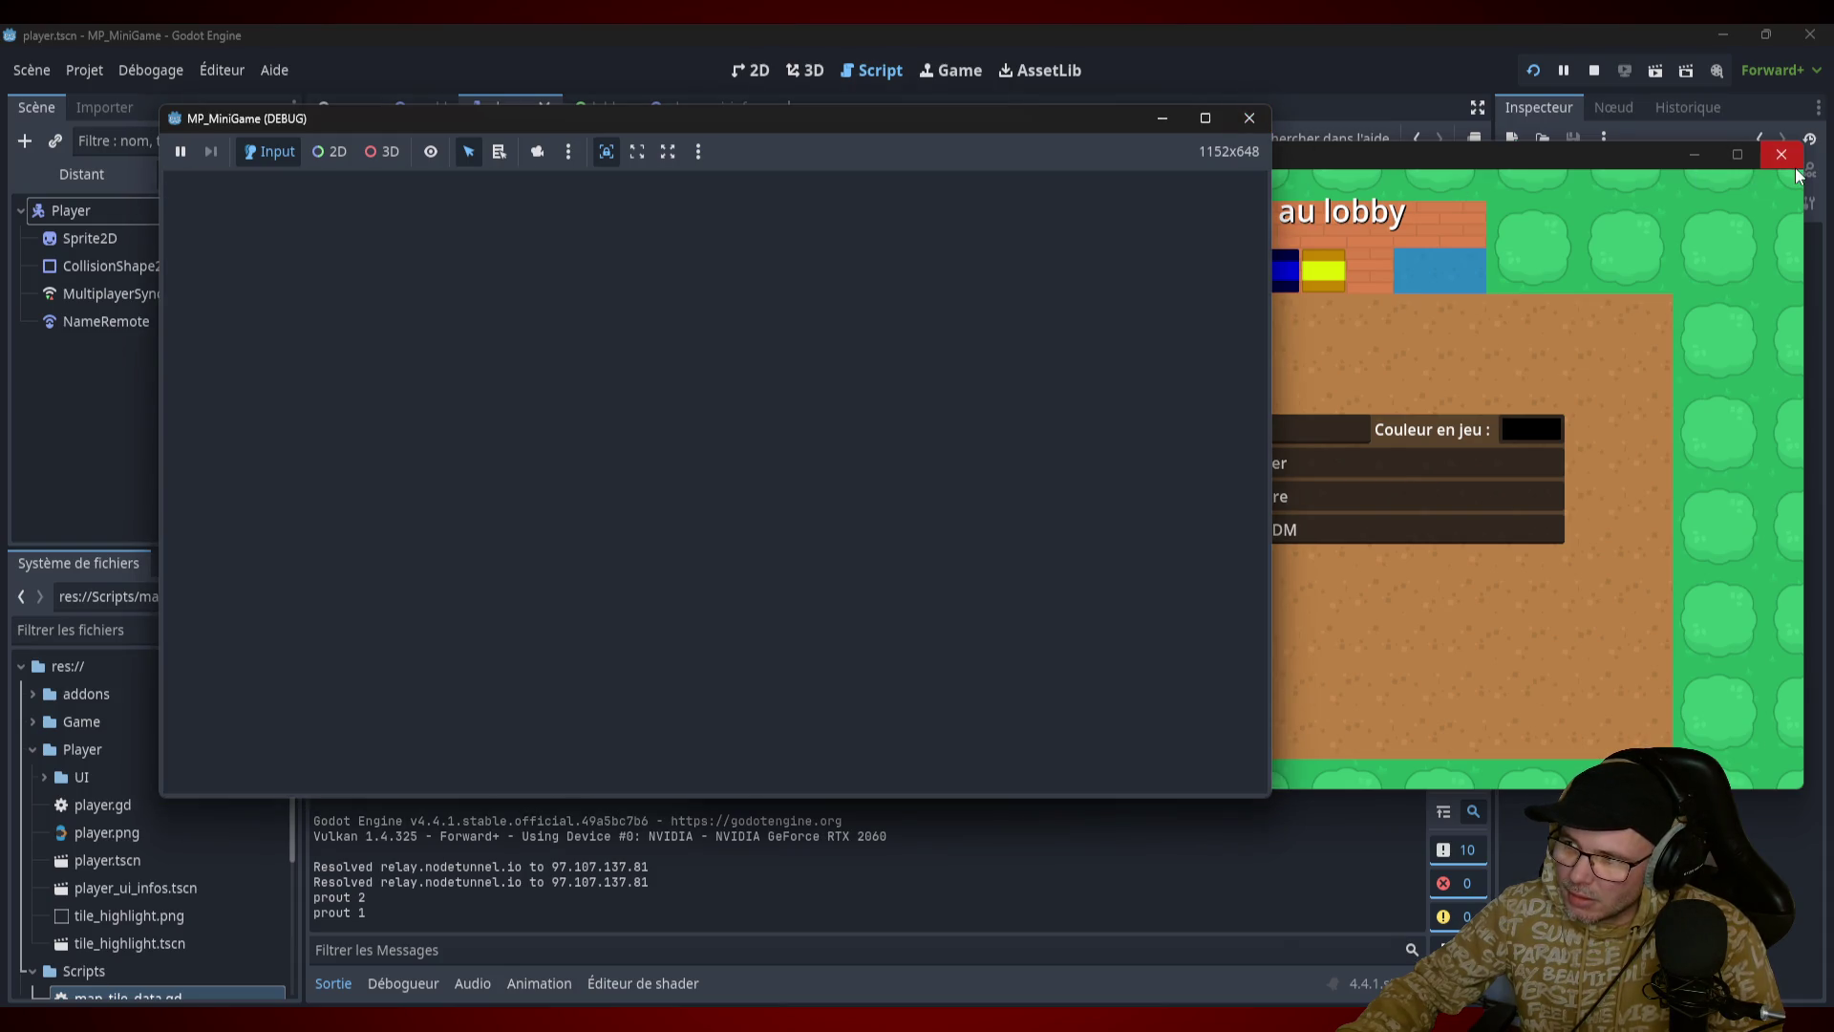
left_click(1781, 155)
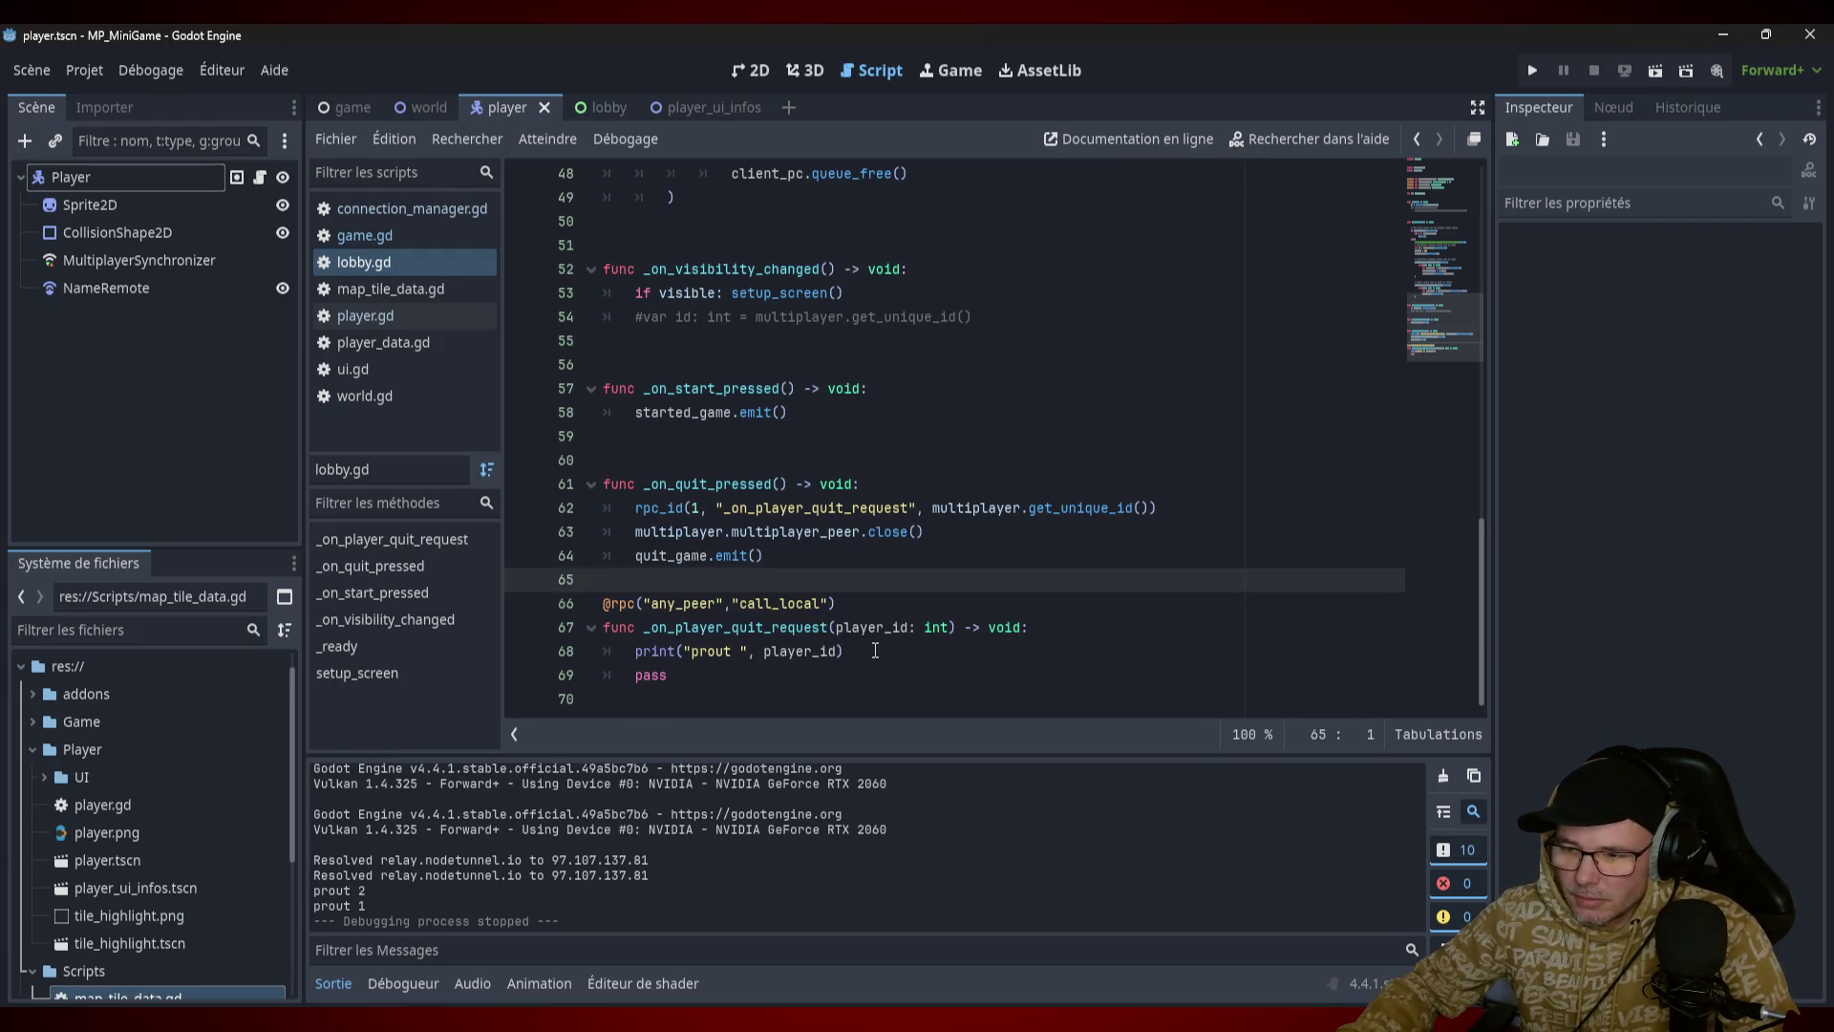
Insert an if player_id == 1 check commented # IS SERVER above the print call
left_click(875, 650)
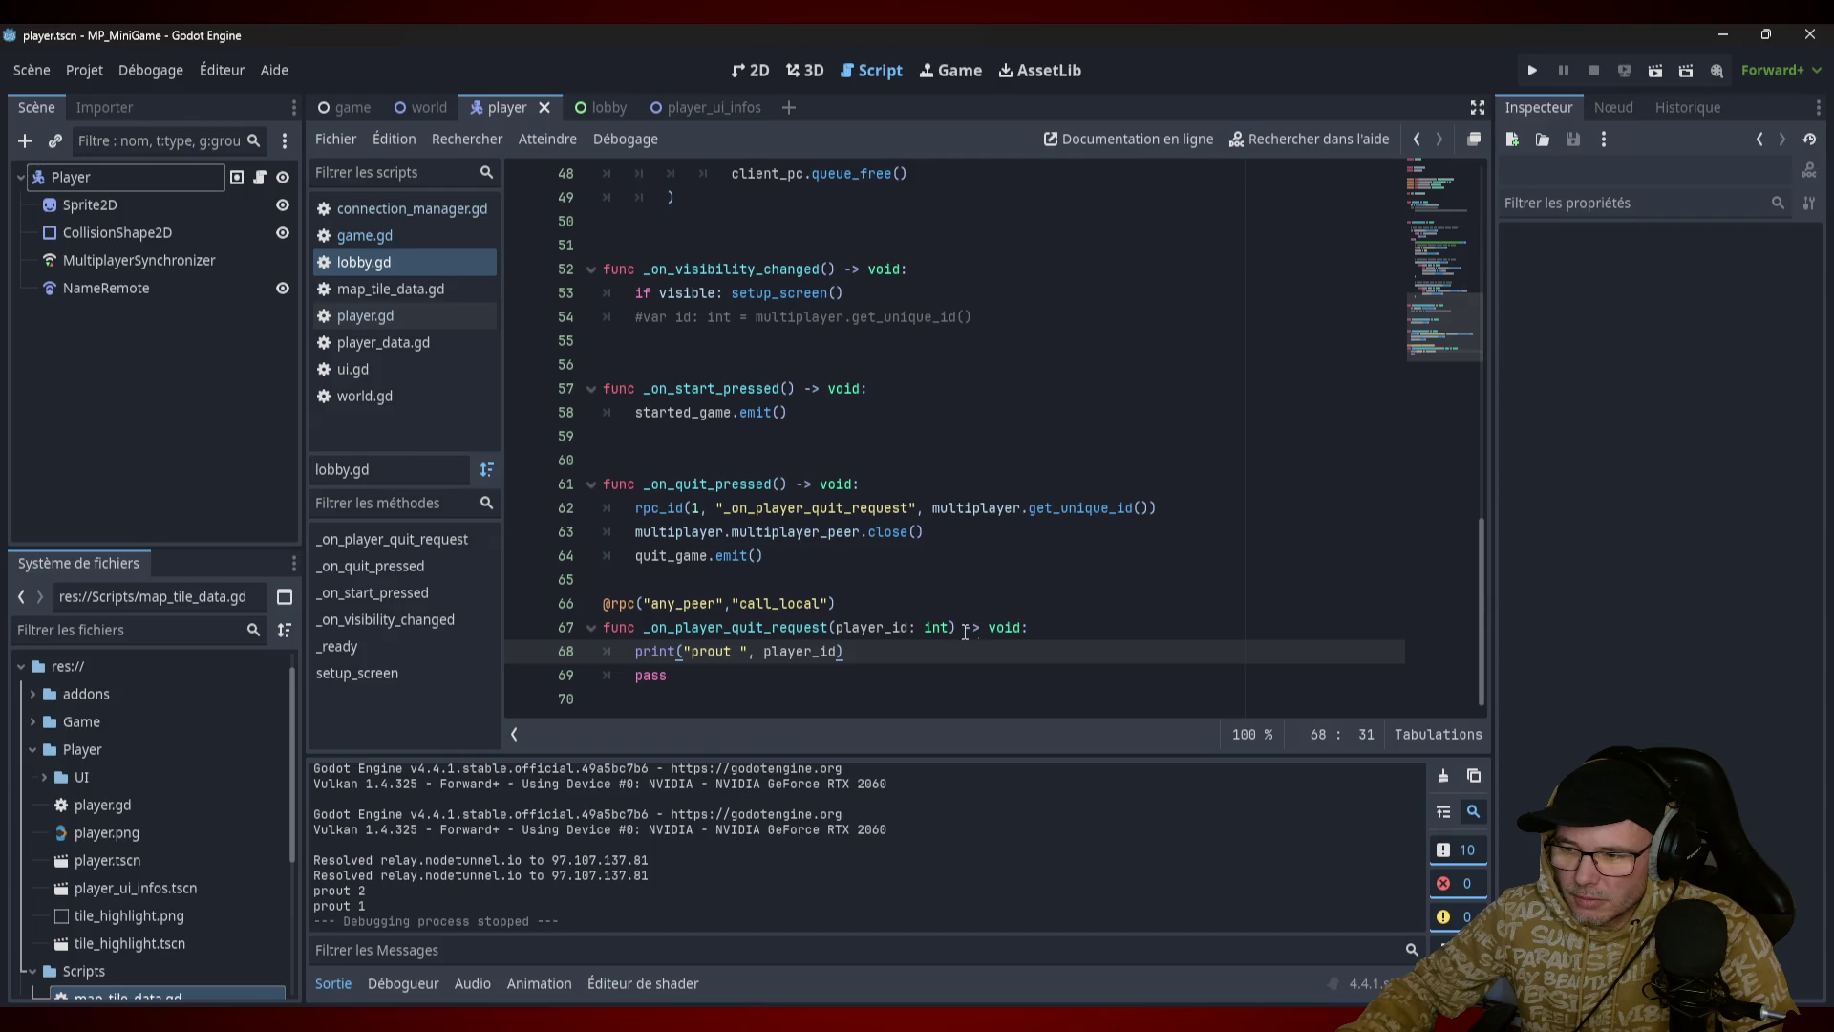
left_click(635, 650)
key("Return")
key("Return")
key("Up")
key("Up")
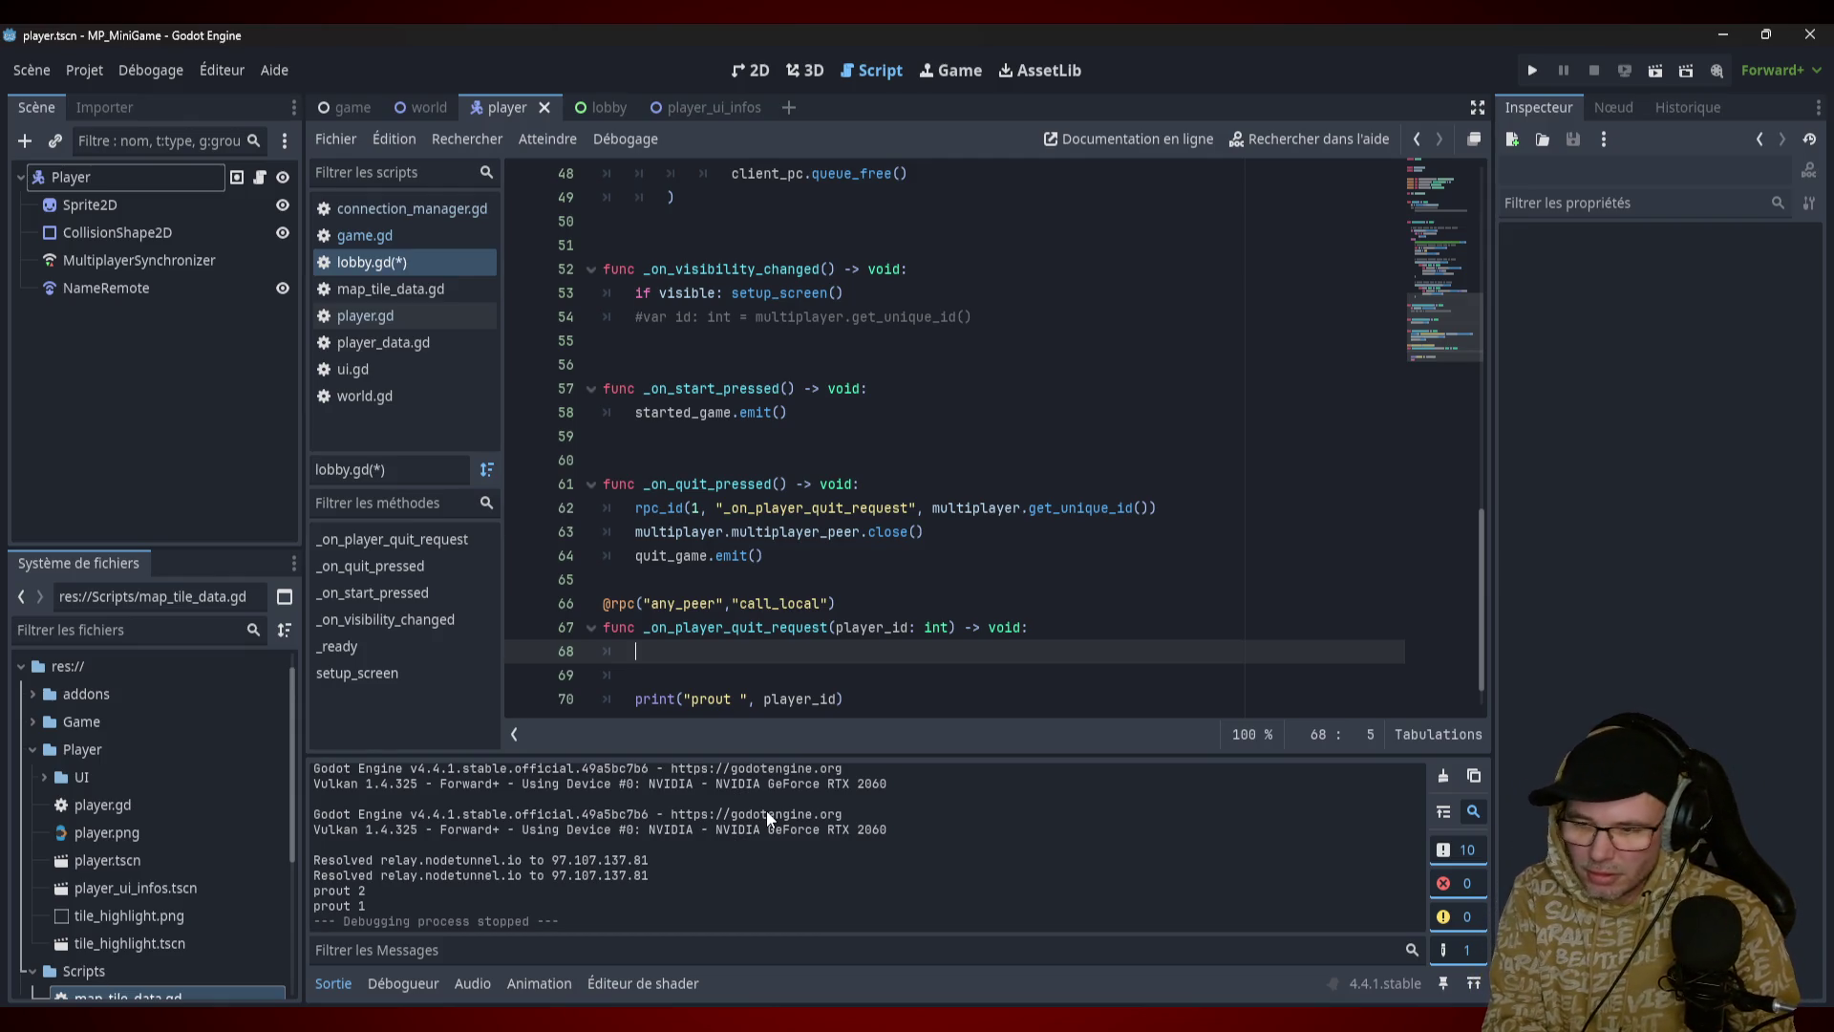
type("if")
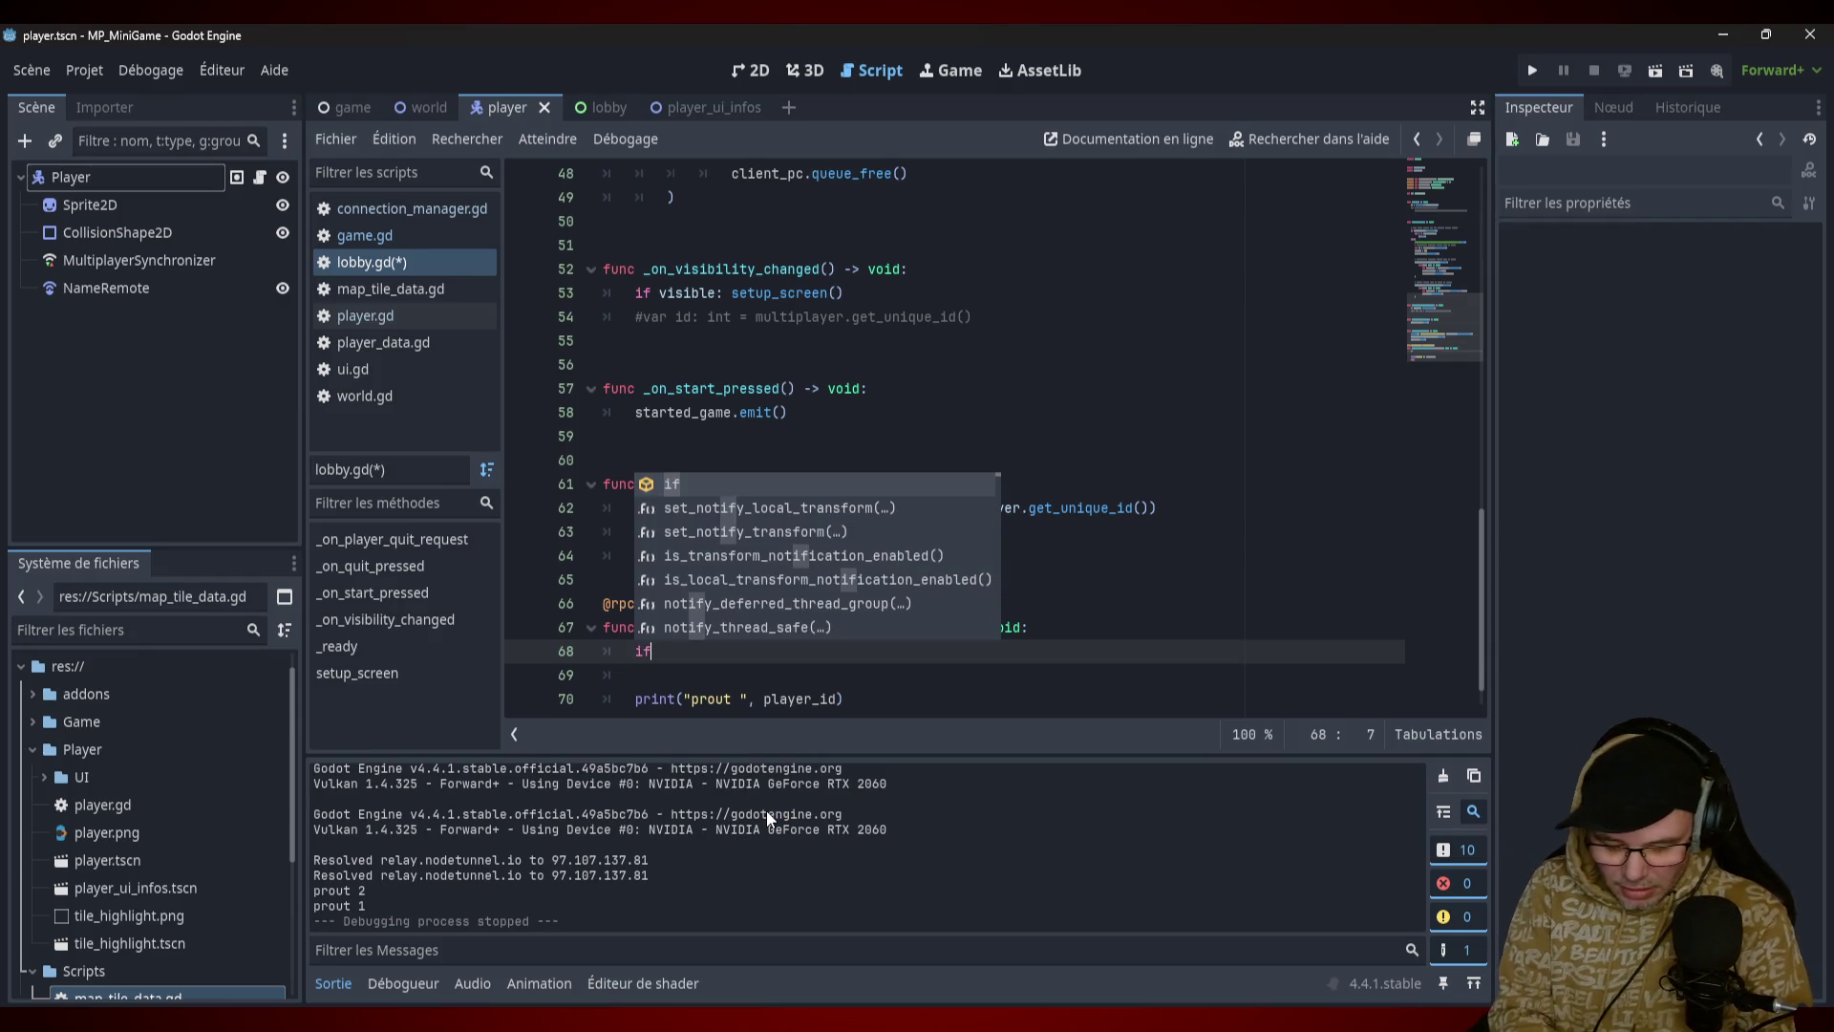
type(" pl")
key("Down")
key("Down")
key("Return")
type("== 1:")
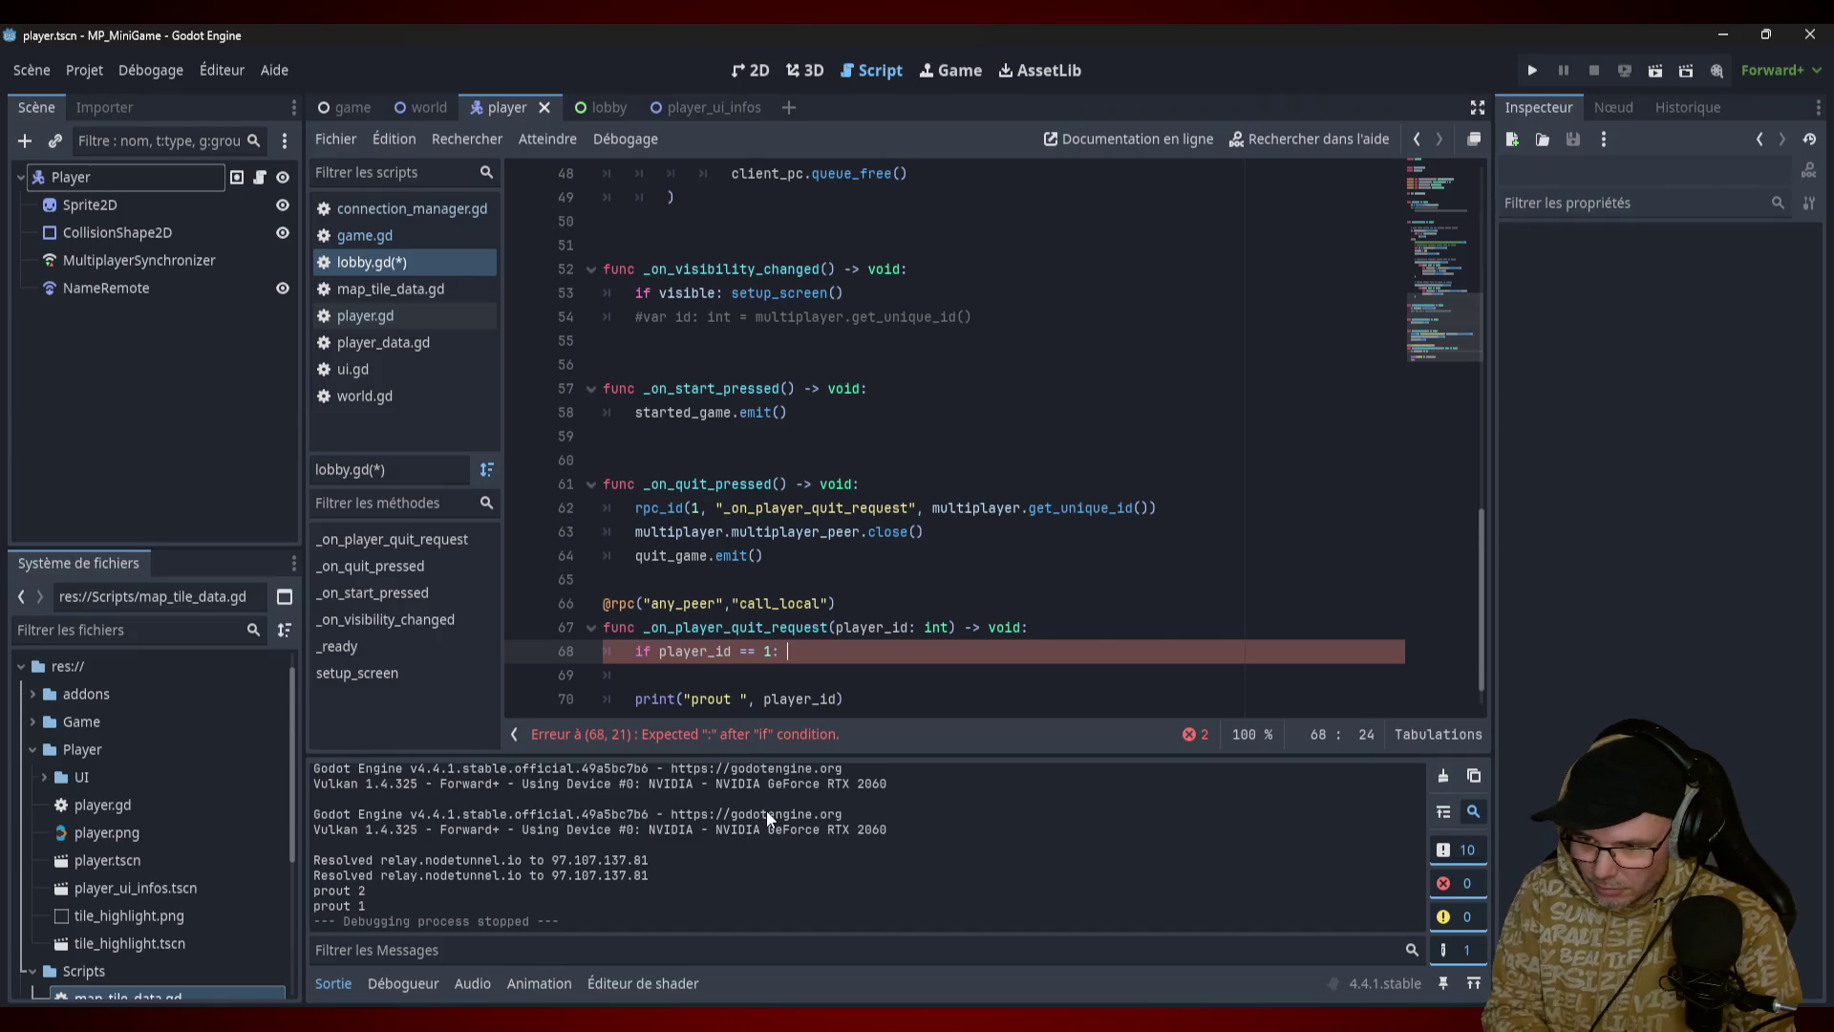
type("# ")
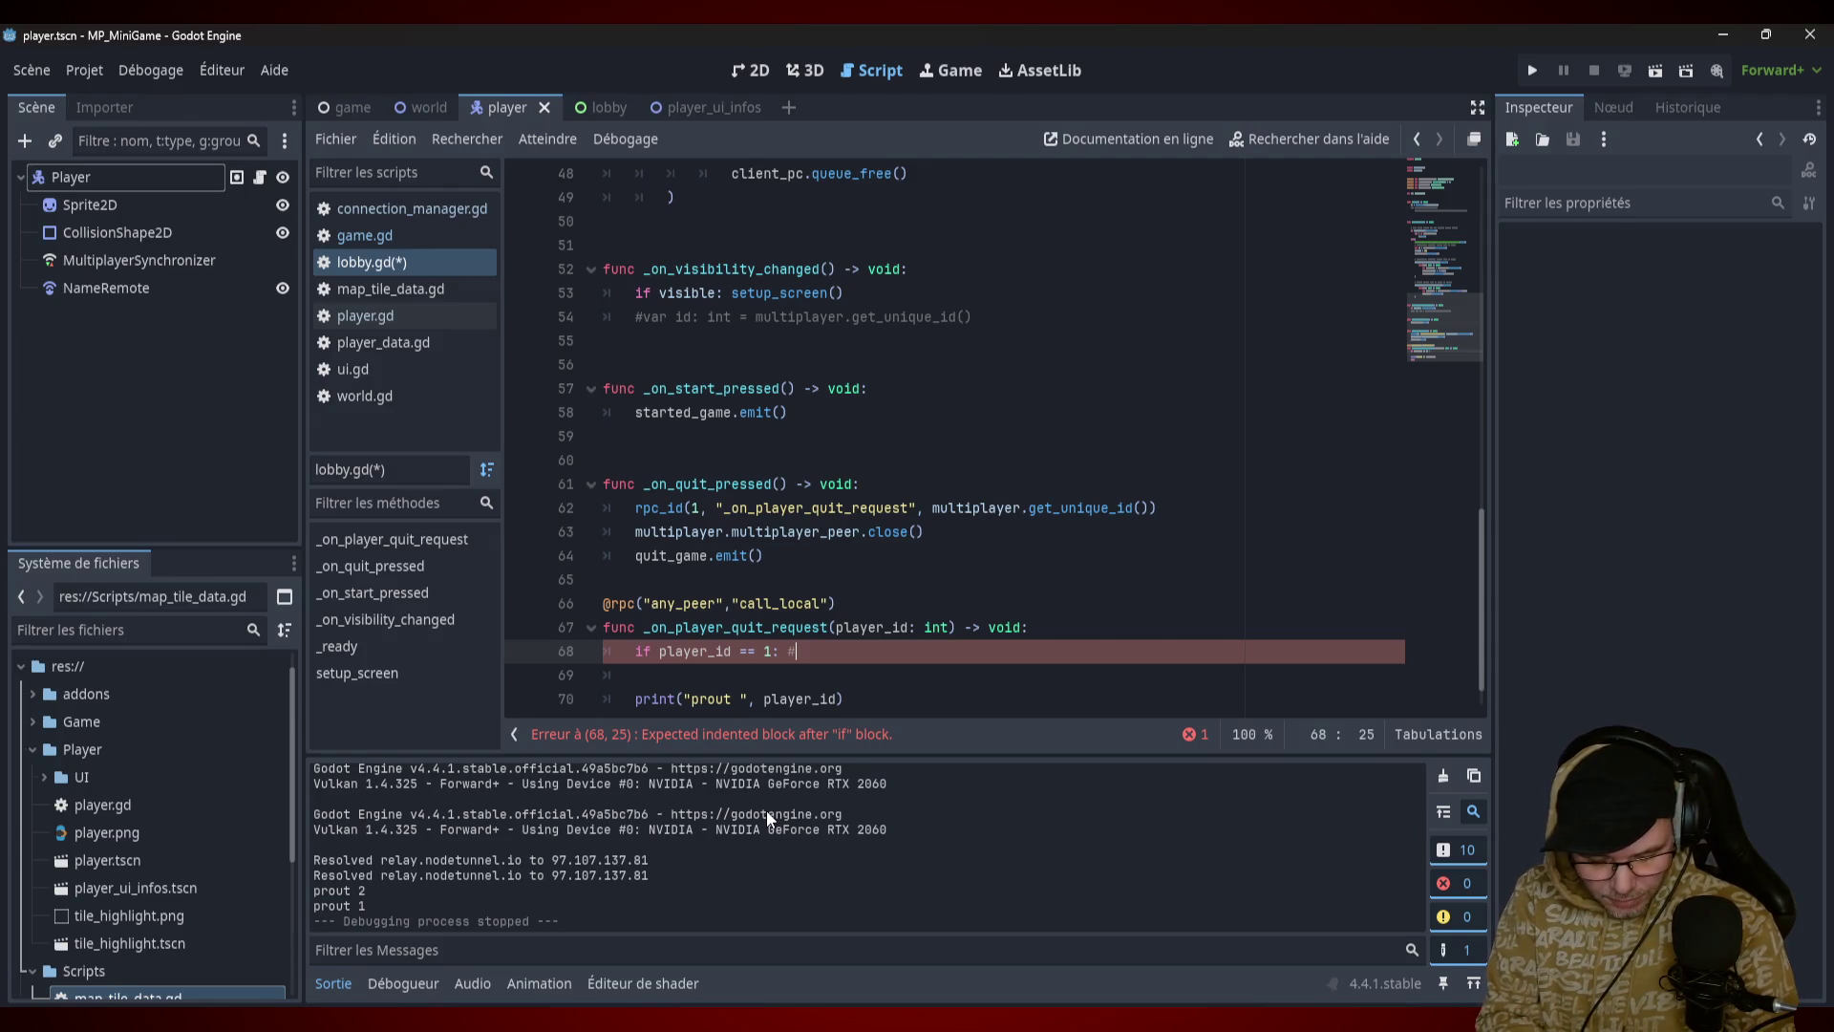
type("IS SE")
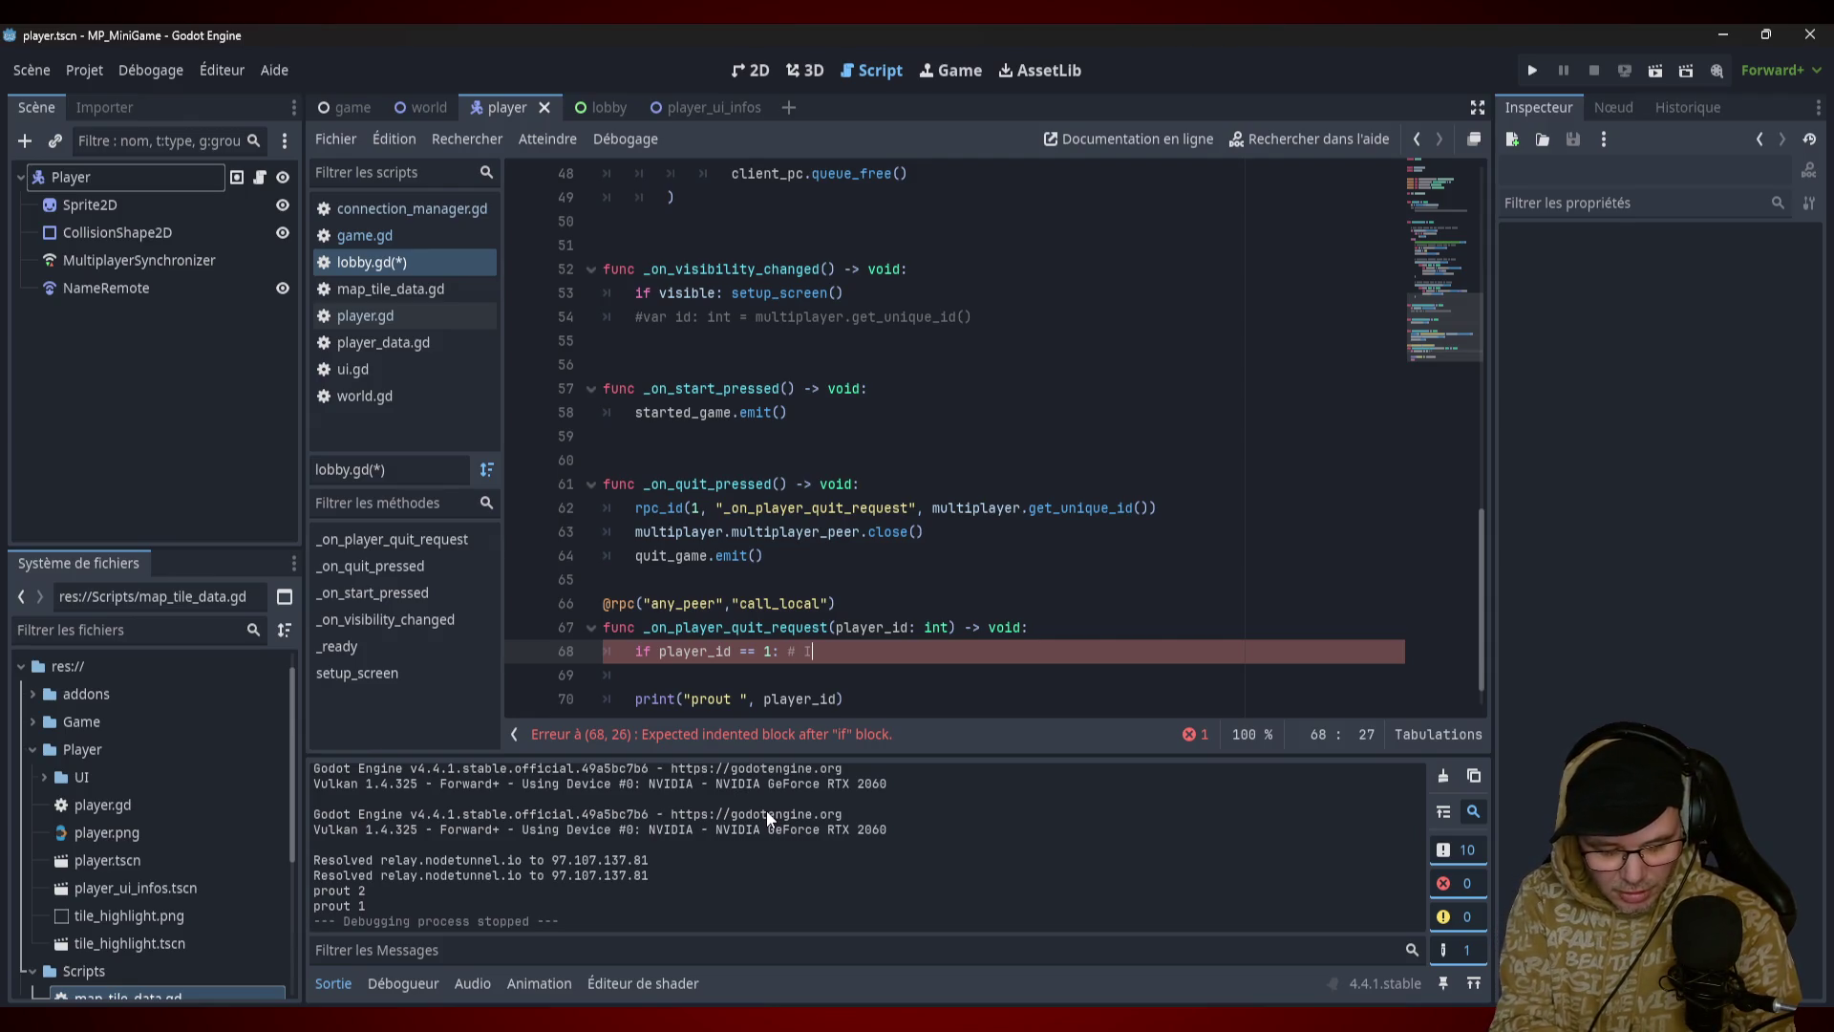
type("RVER")
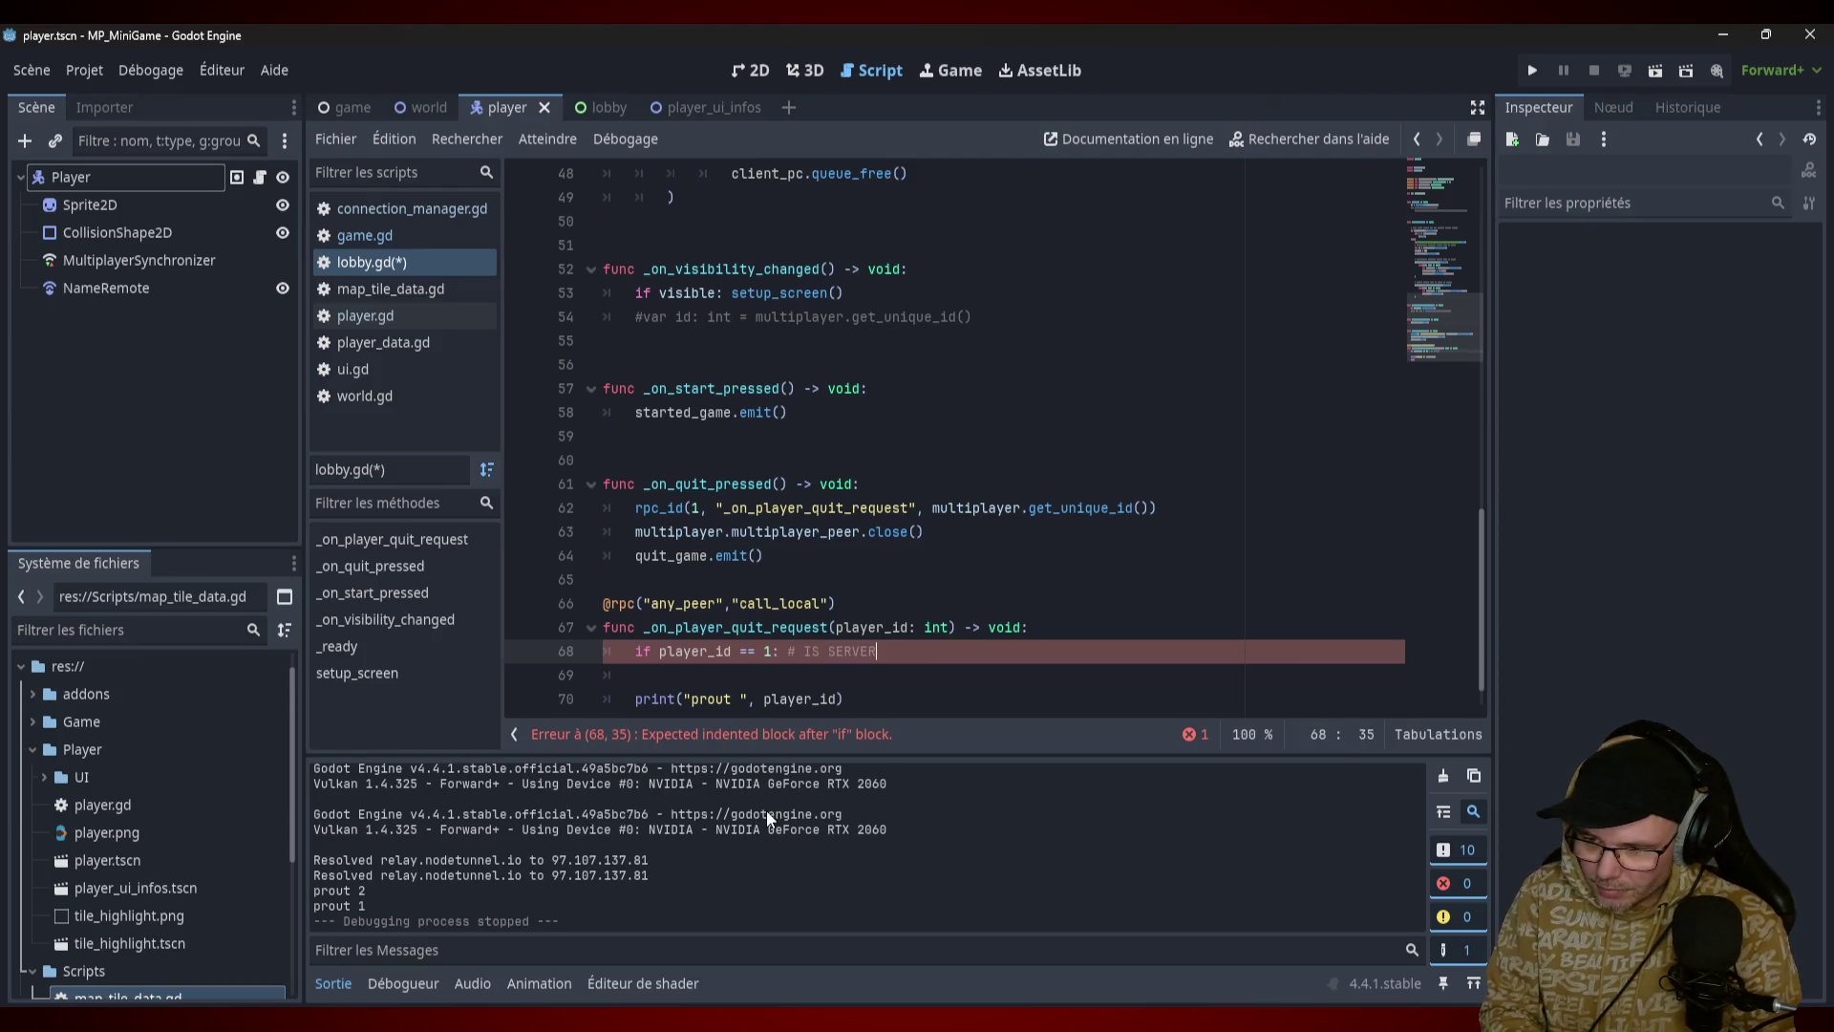
Give the server check a pass placeholder in its body
key("Return")
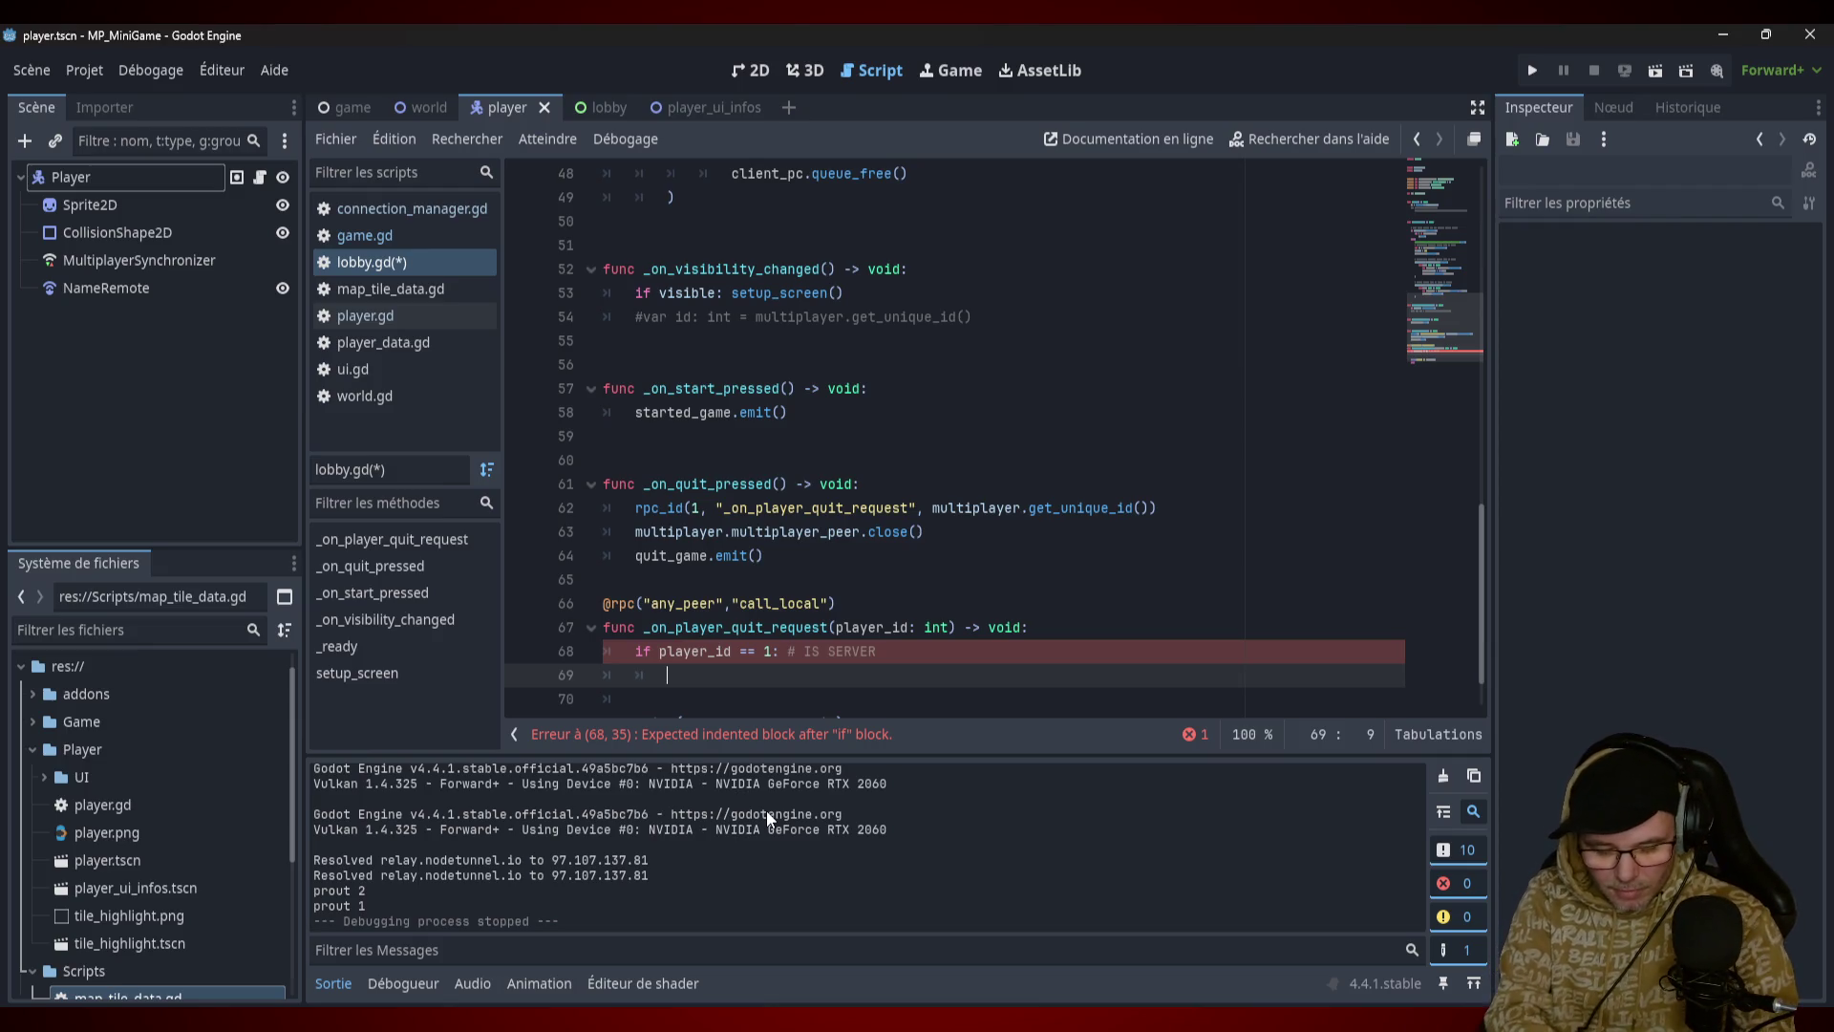
type("p")
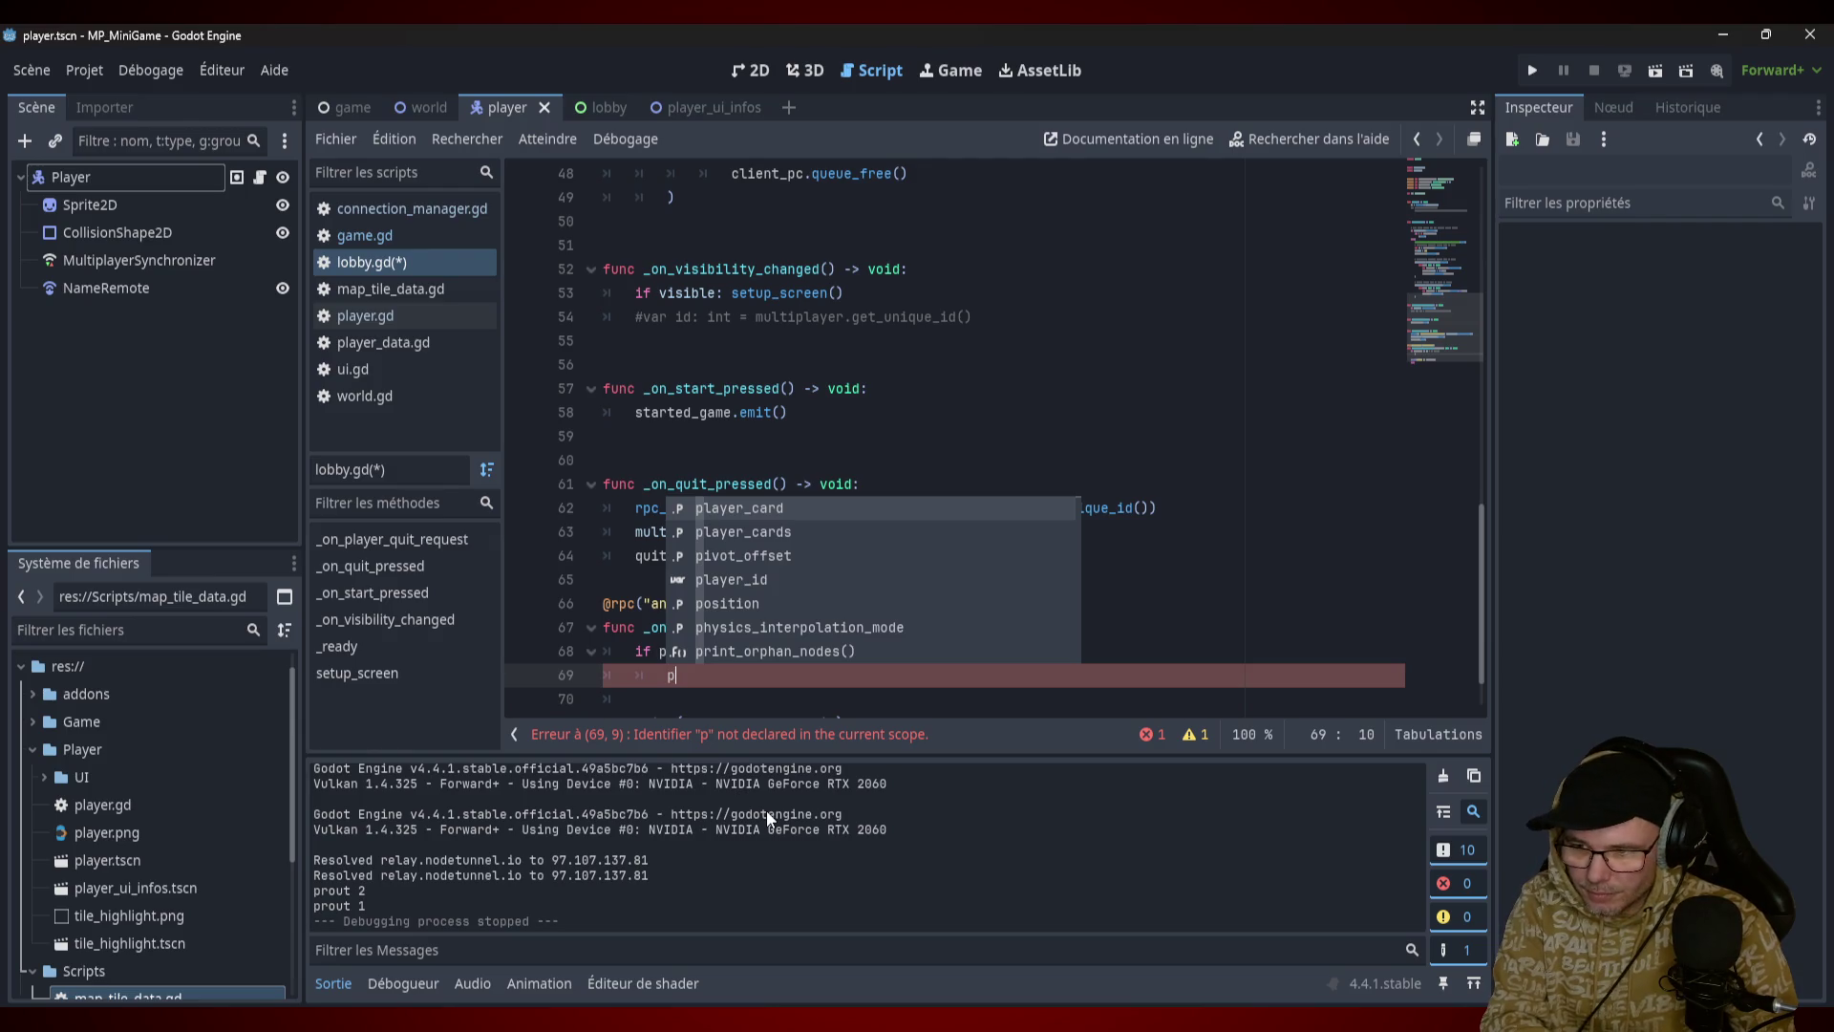
type("ass")
key("Tab")
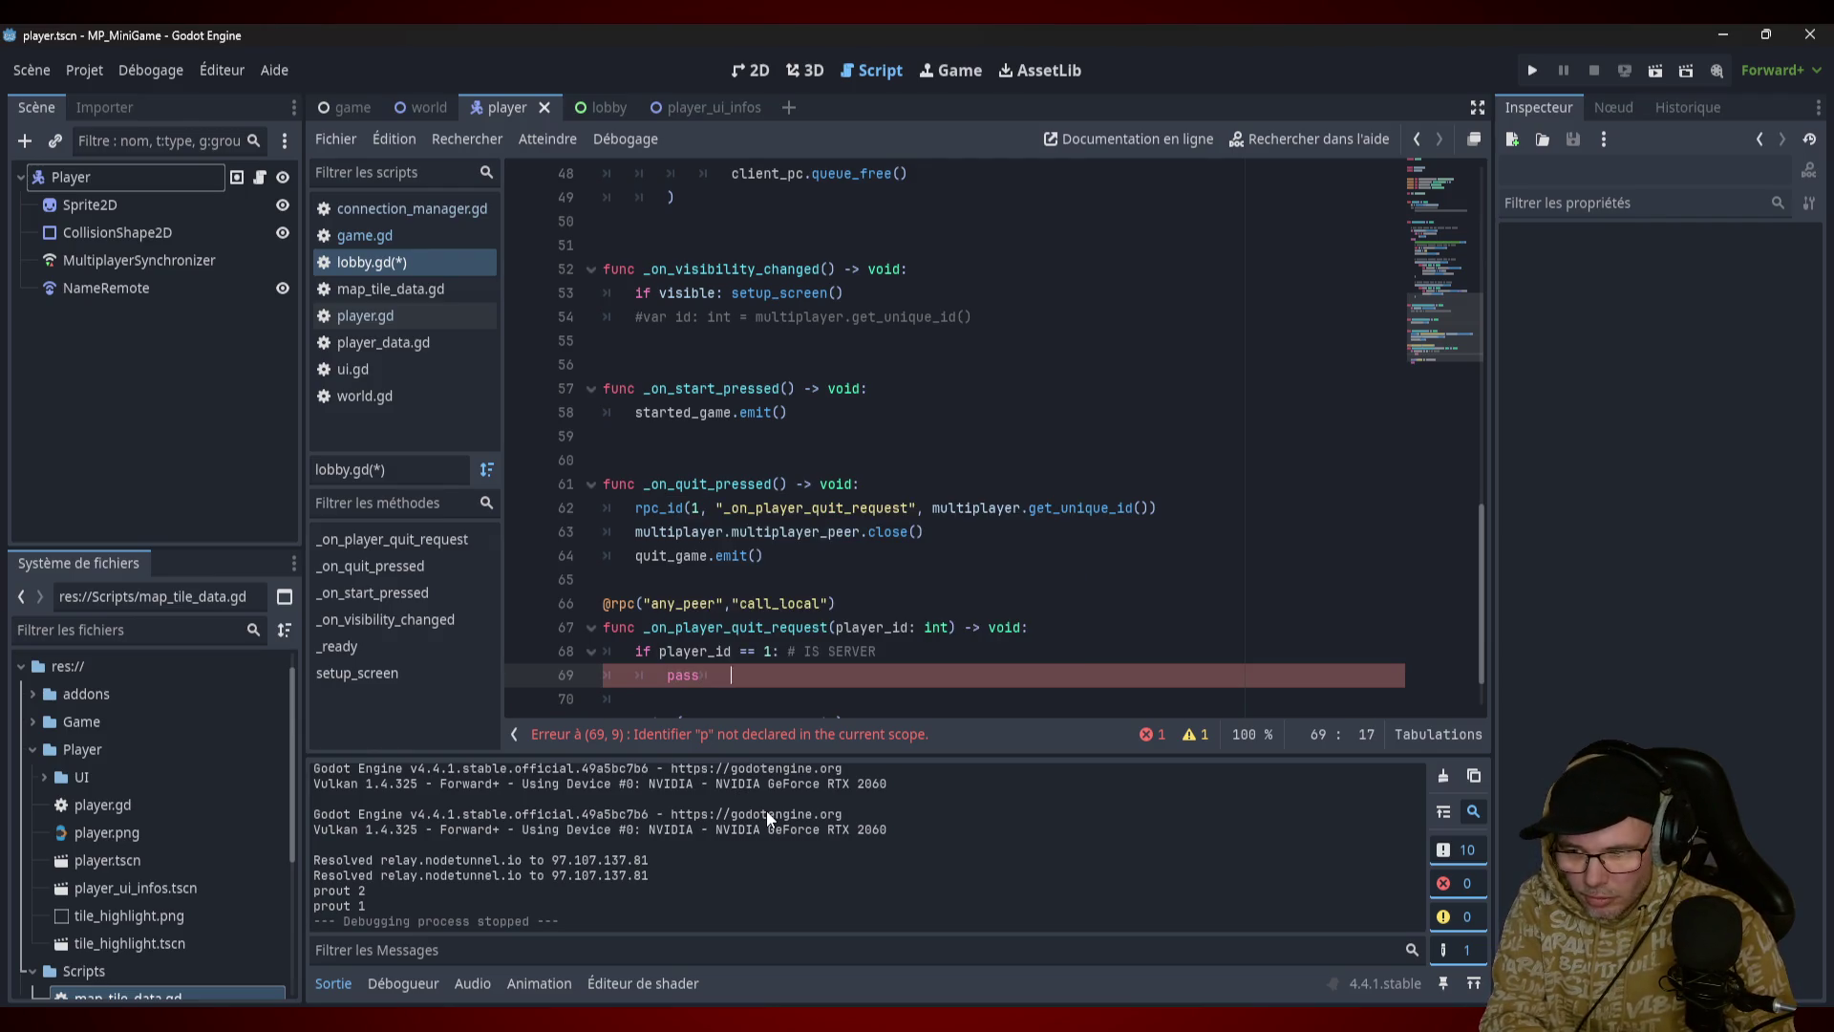
key("BackSpace")
key("BackSpace")
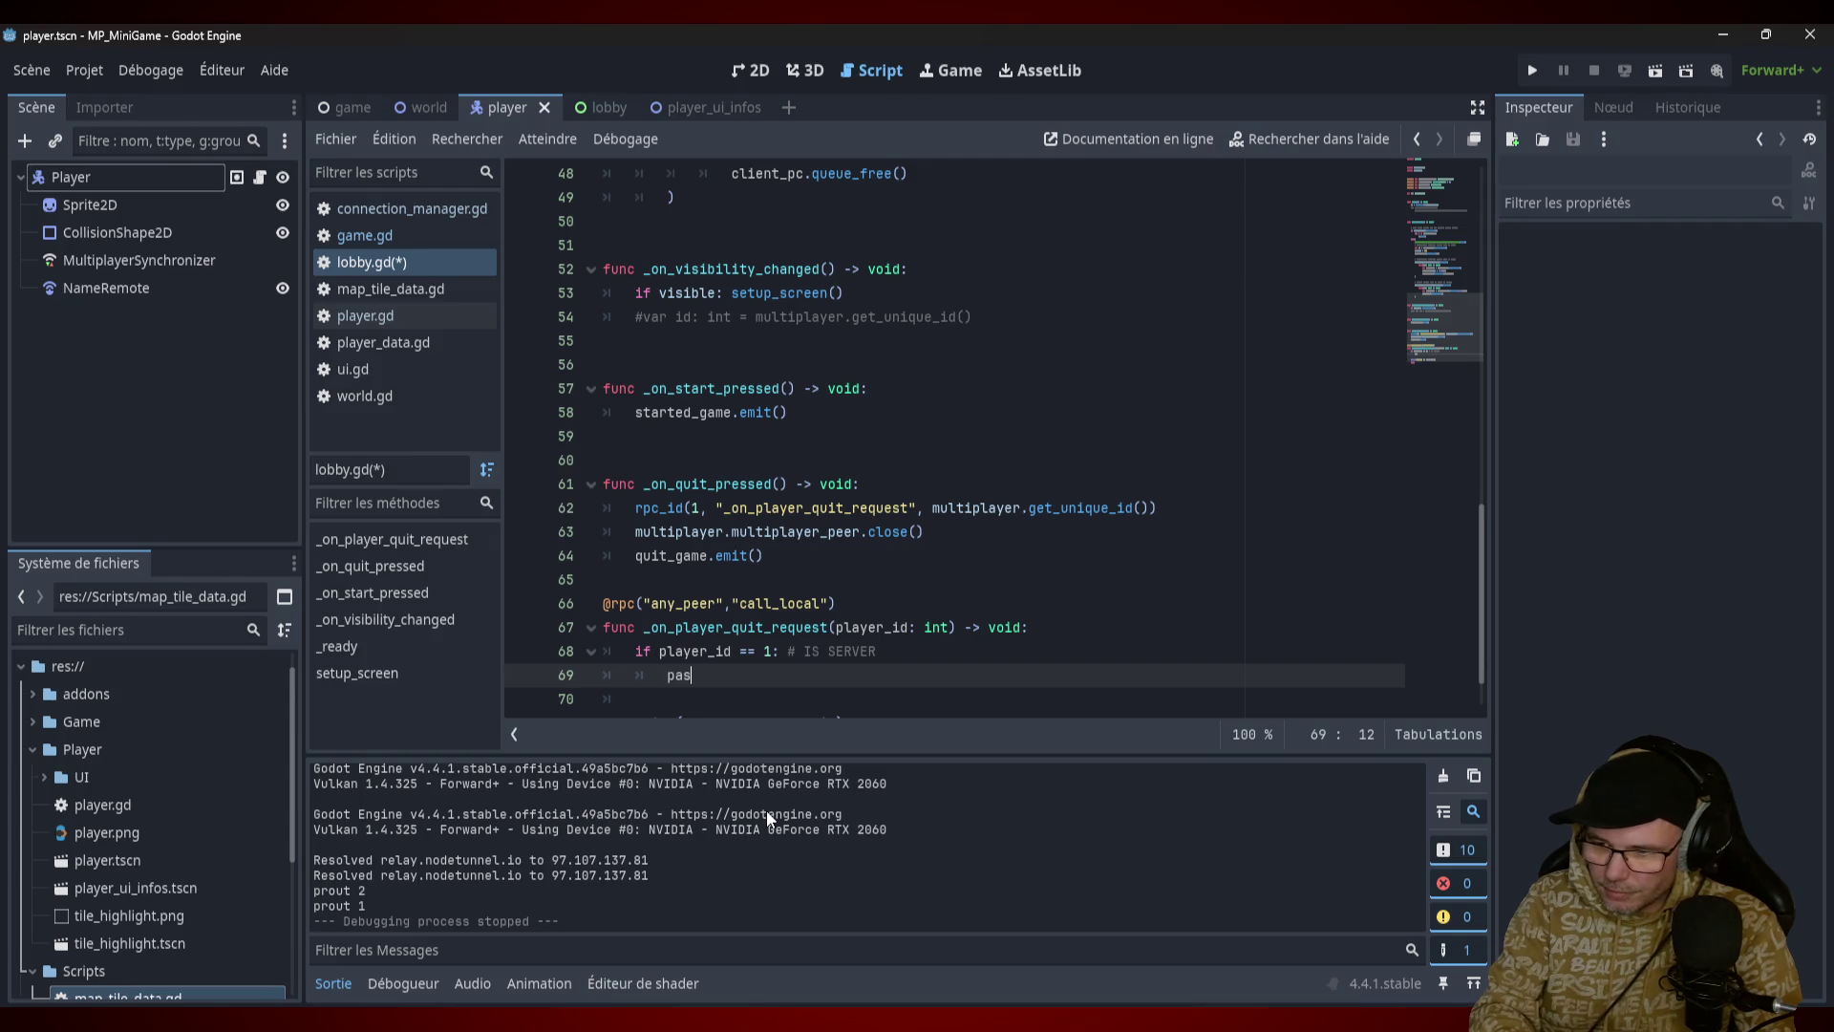
type("s")
key("Return")
Delete the debug print and trailing pass, leaving a new line at the if's indentation
key("ctrl+v")
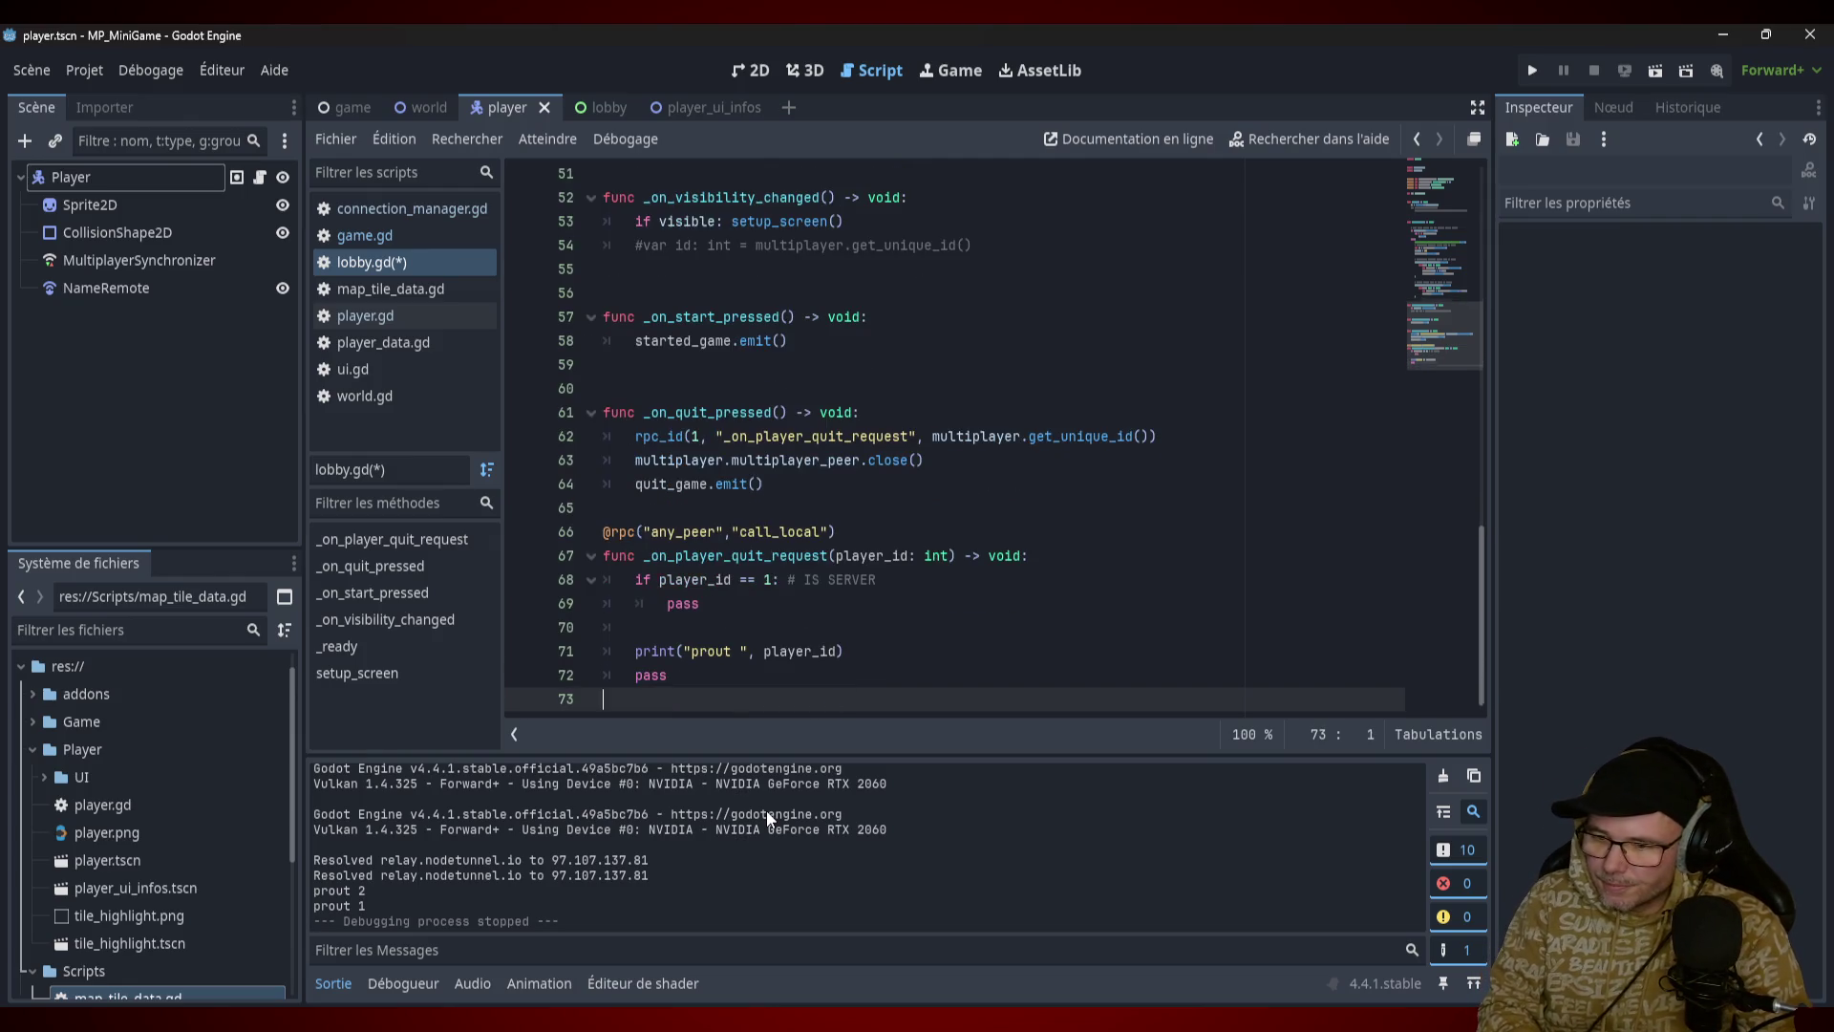
key("Left")
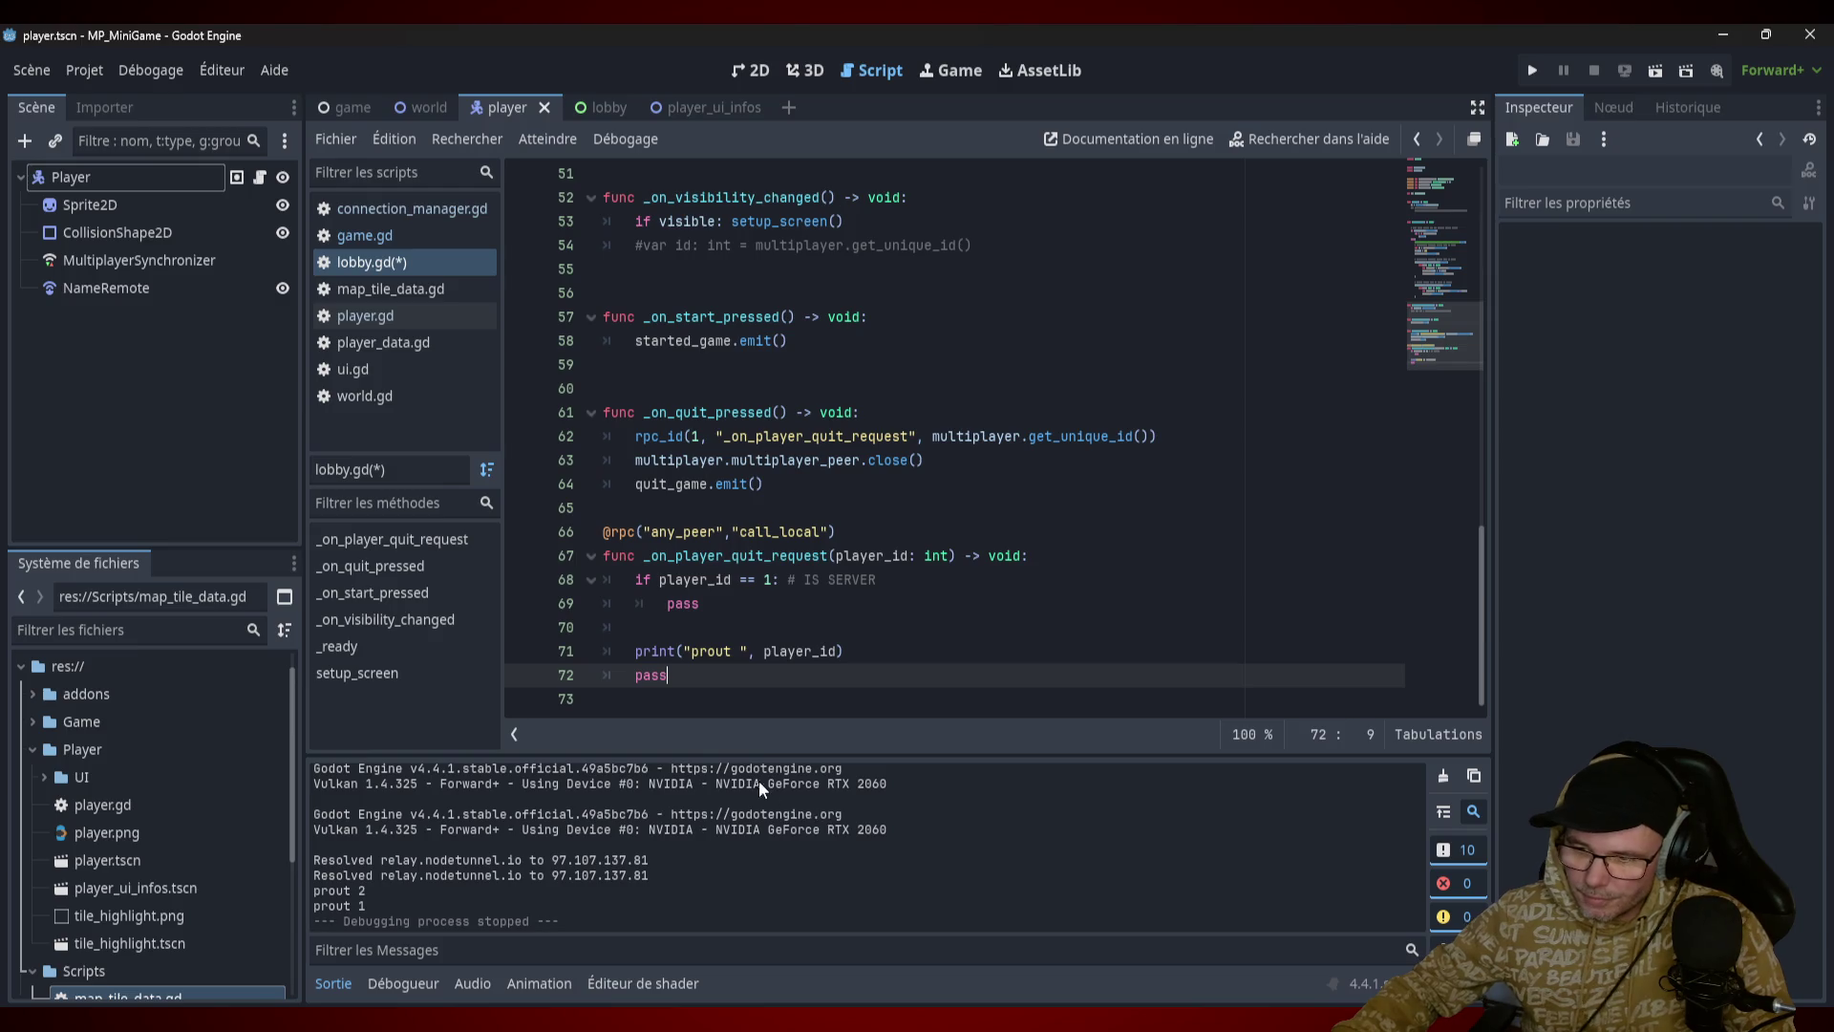
mouse_move(708, 670)
left_mouse_down()
mouse_move(622, 674)
mouse_move(614, 642)
left_mouse_up()
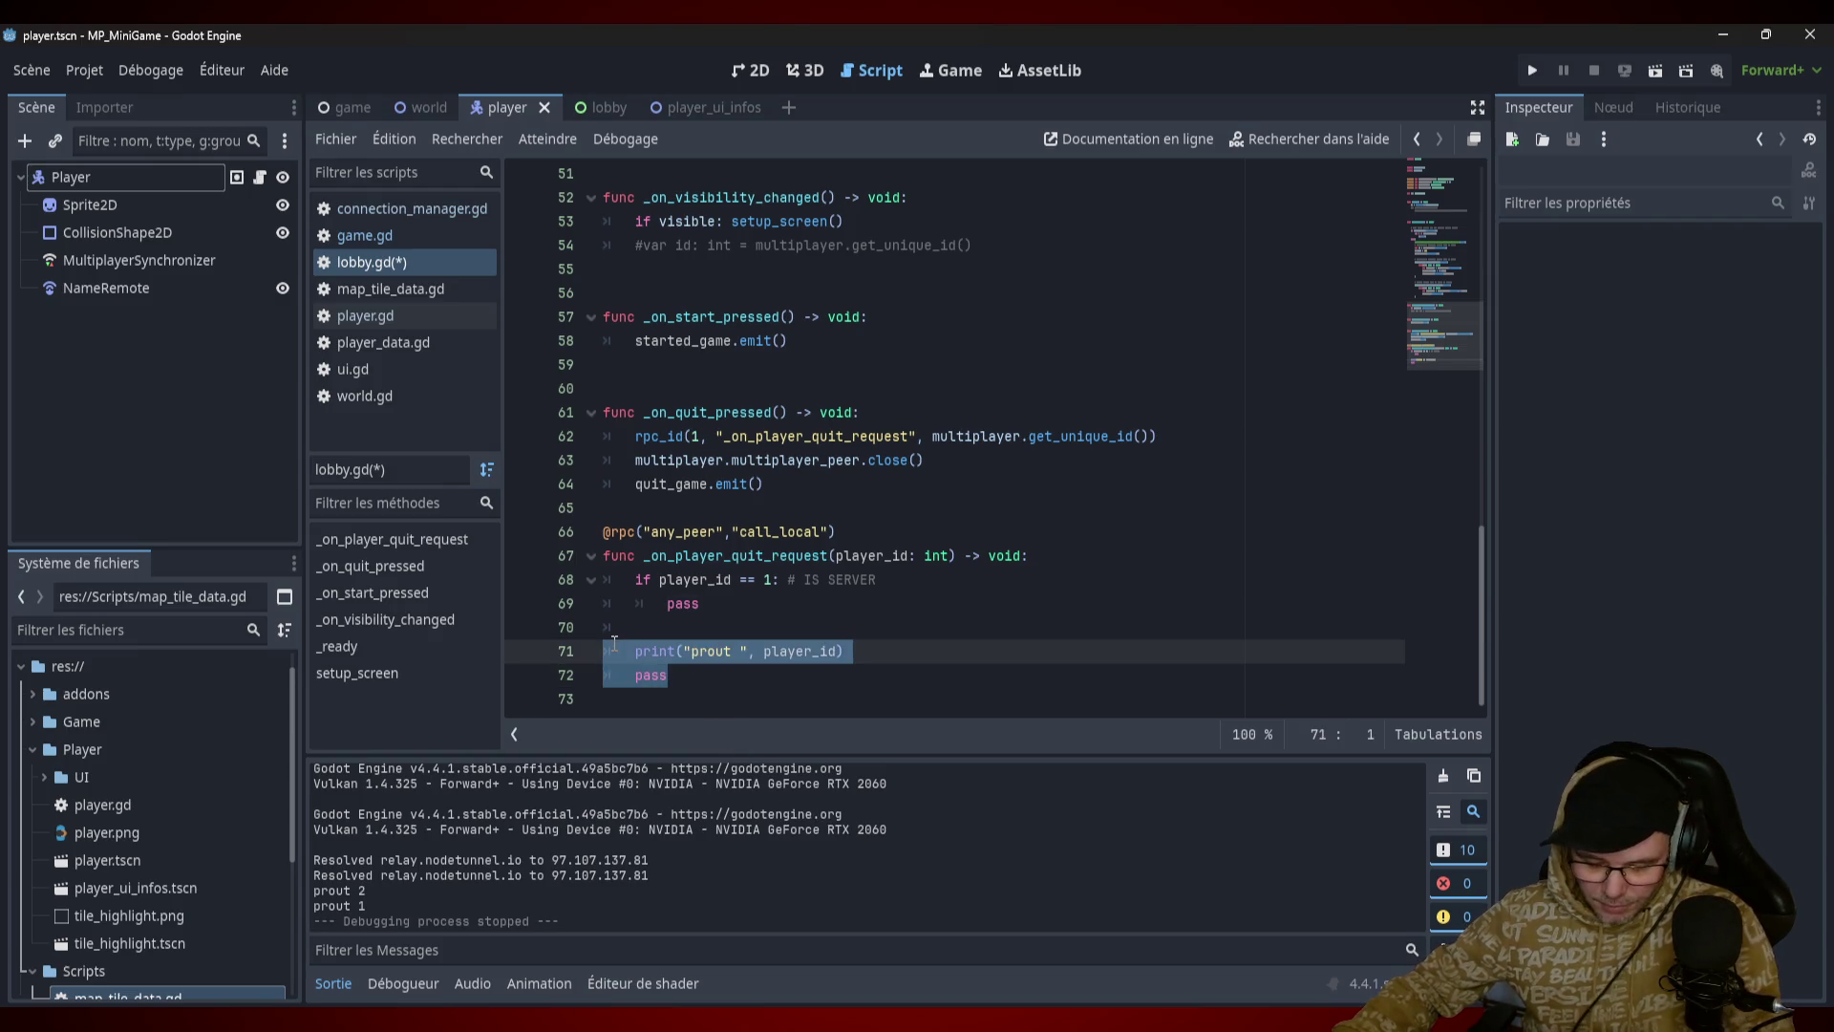
key("Delete")
left_click(766, 605)
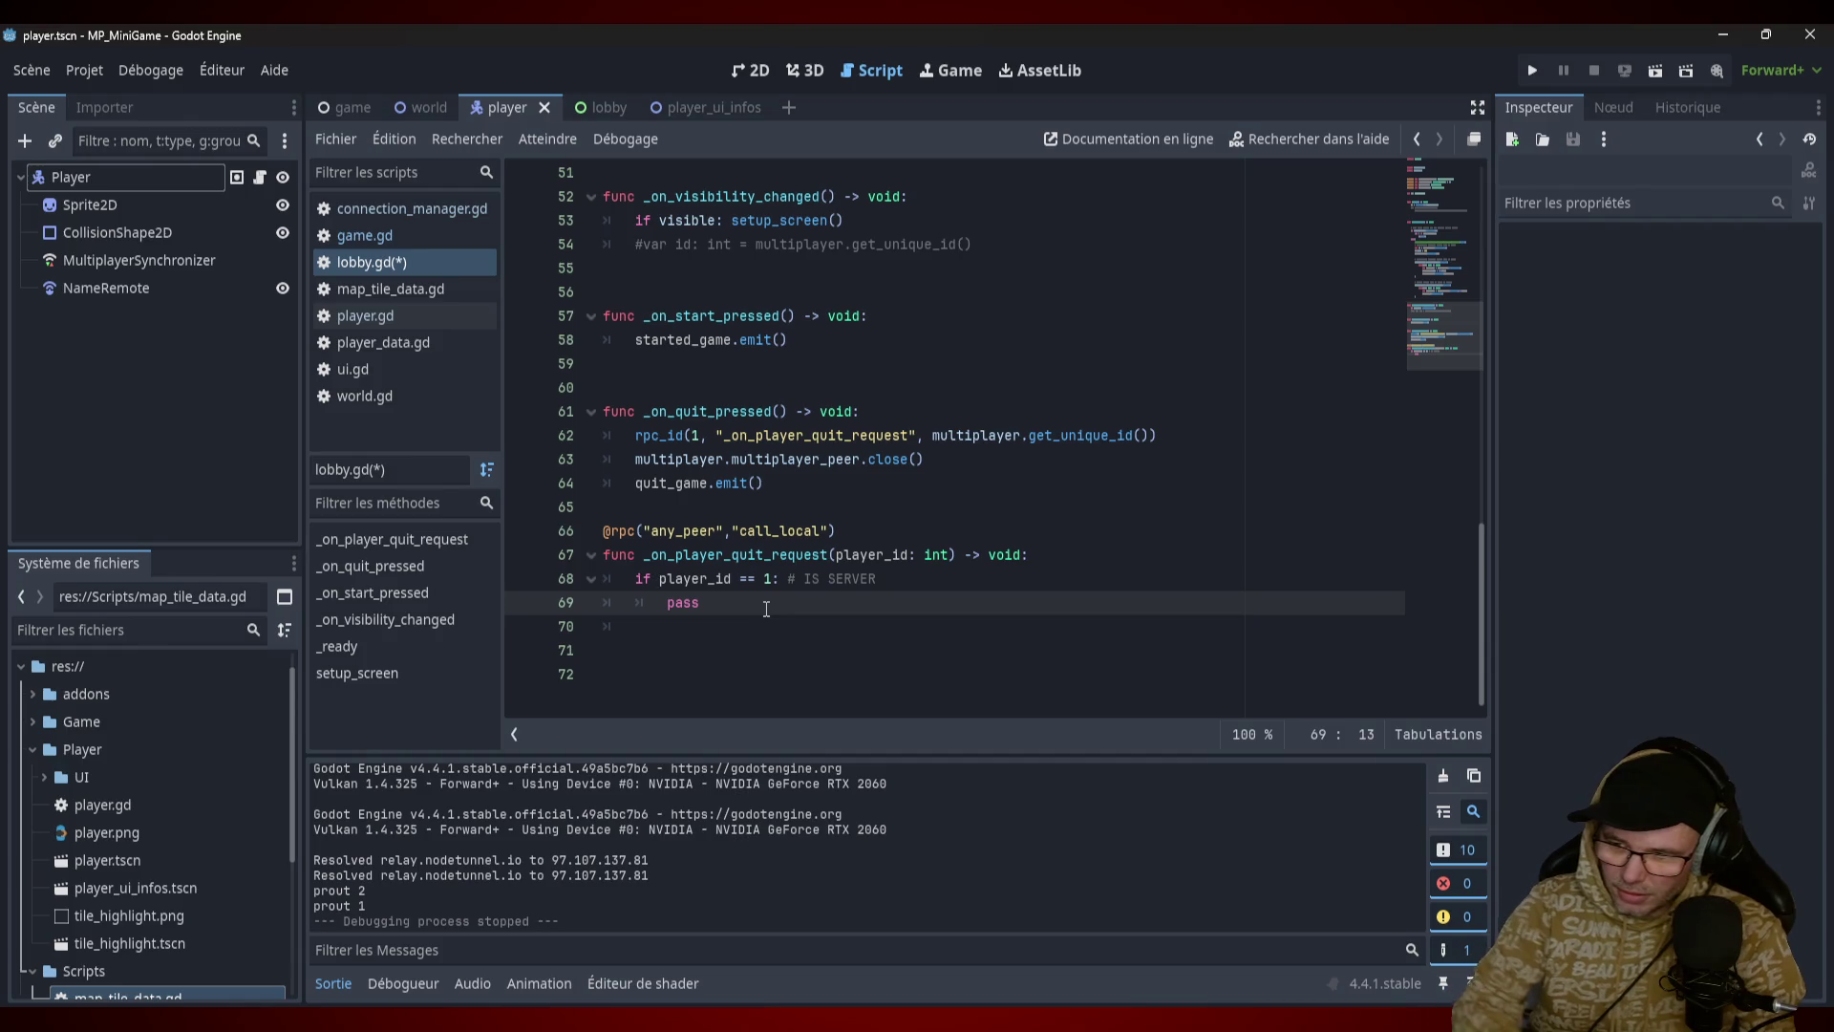
key("Return")
key("BackSpace")
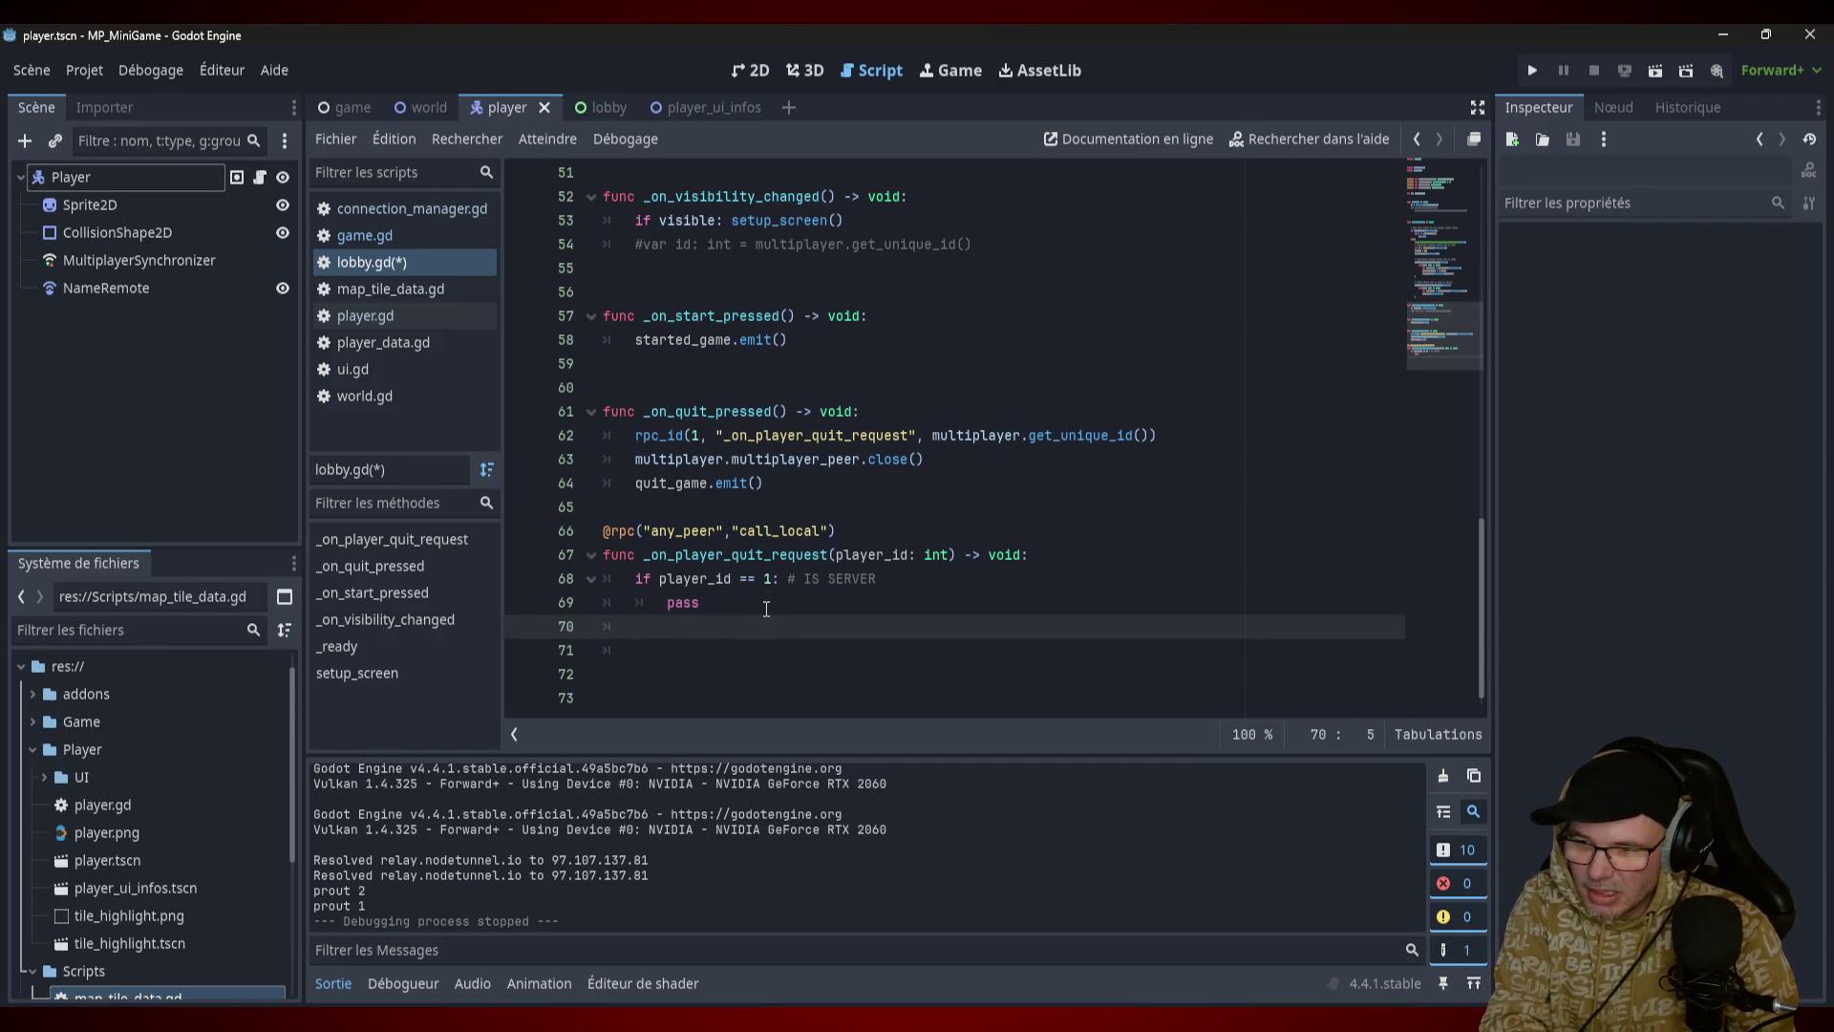
Add an else: branch with pass below the server check
type("if")
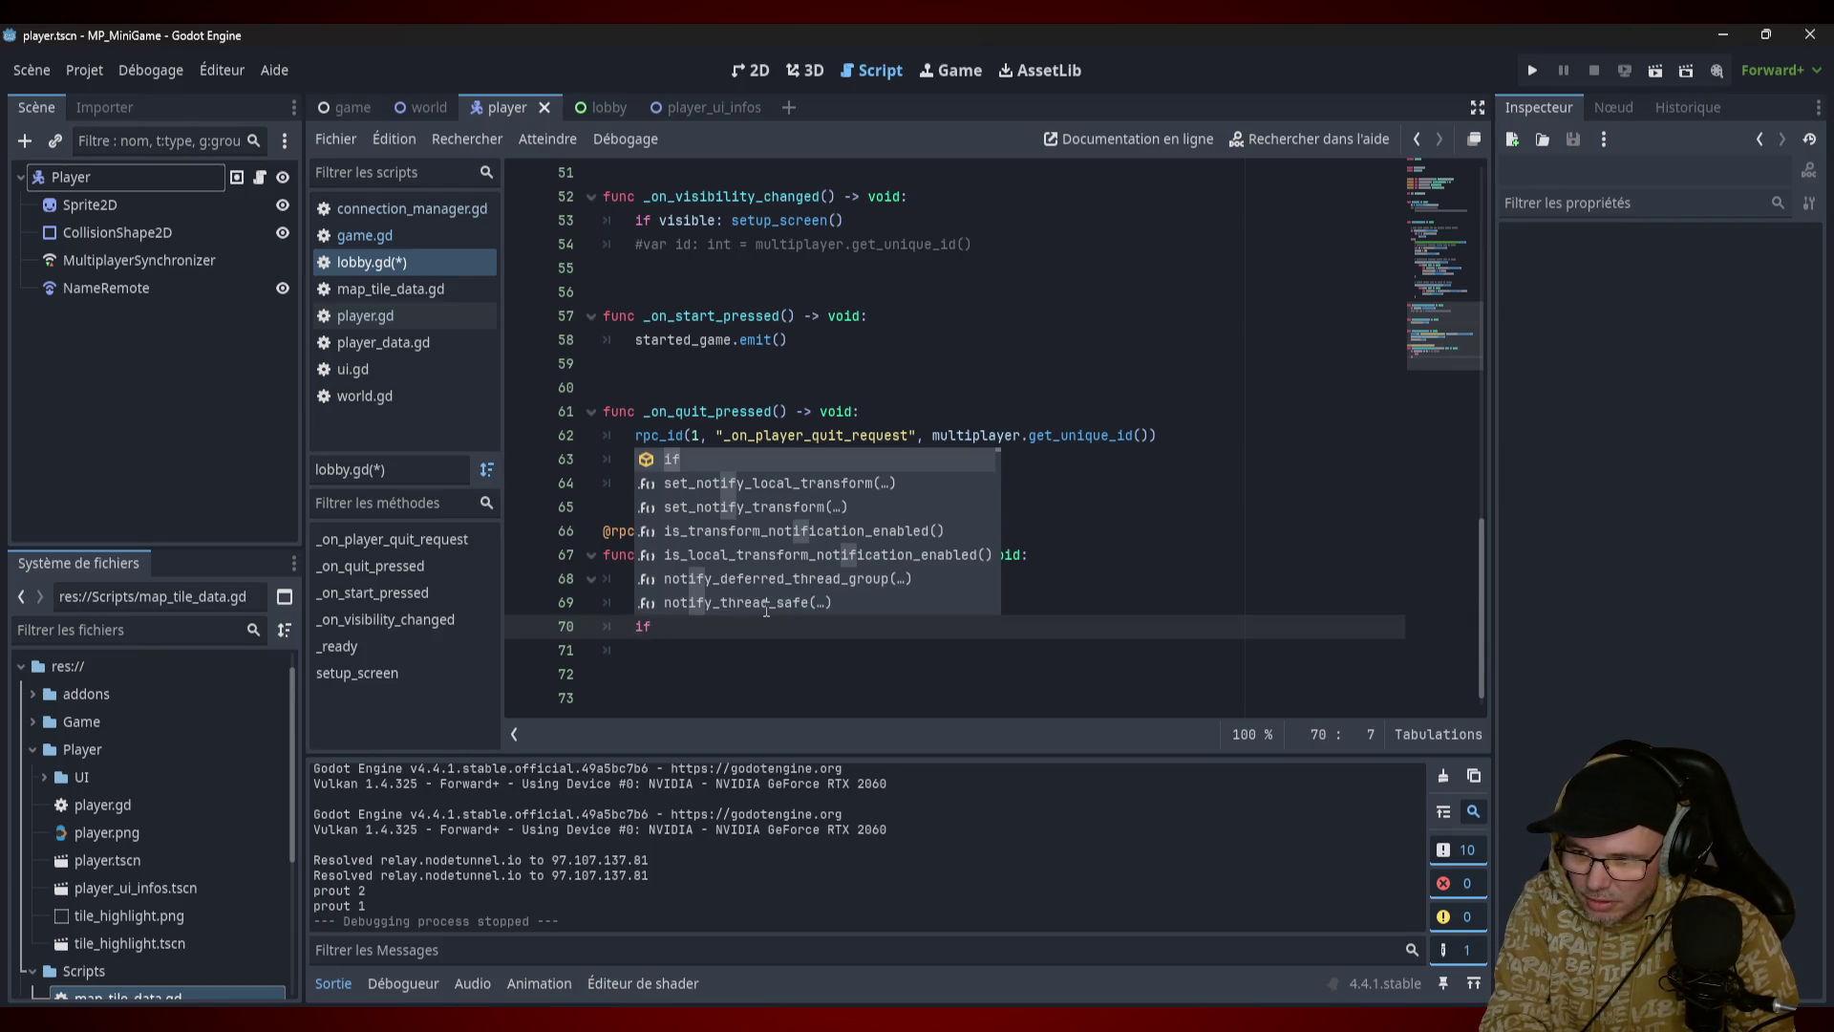
key("BackSpace")
key("BackSpace")
key("BackSpace")
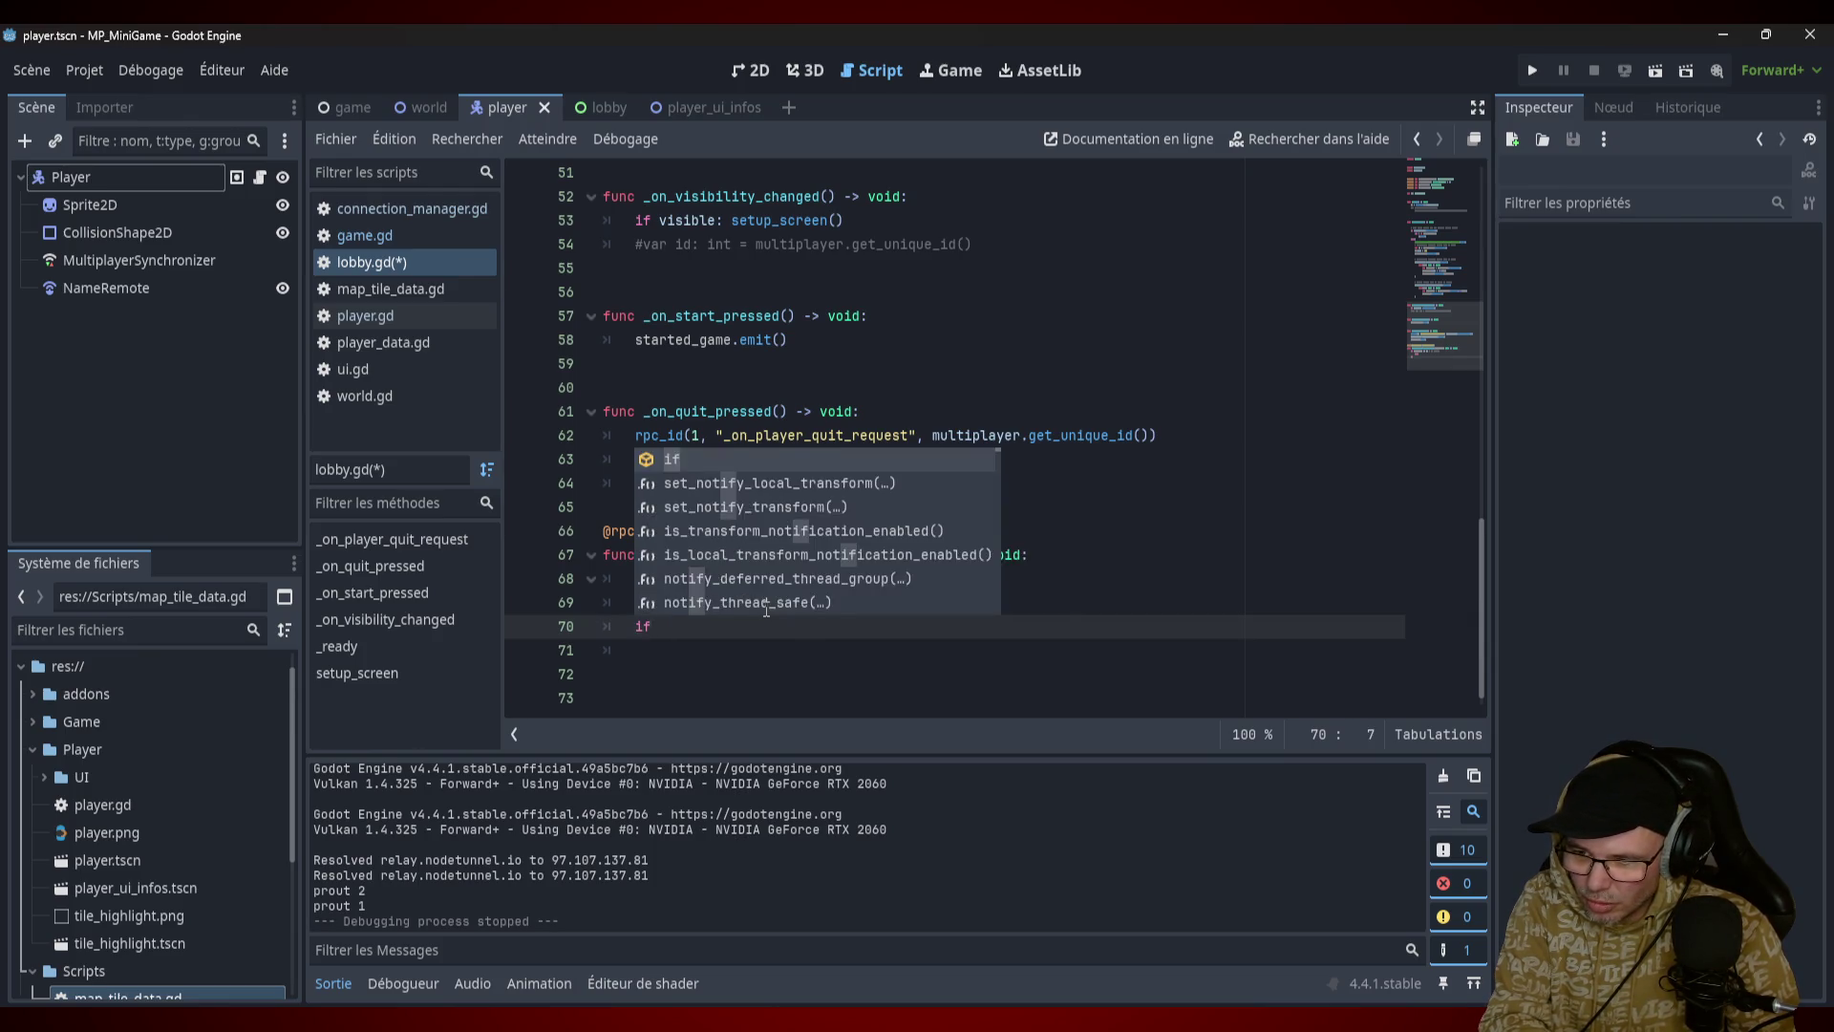
type("else")
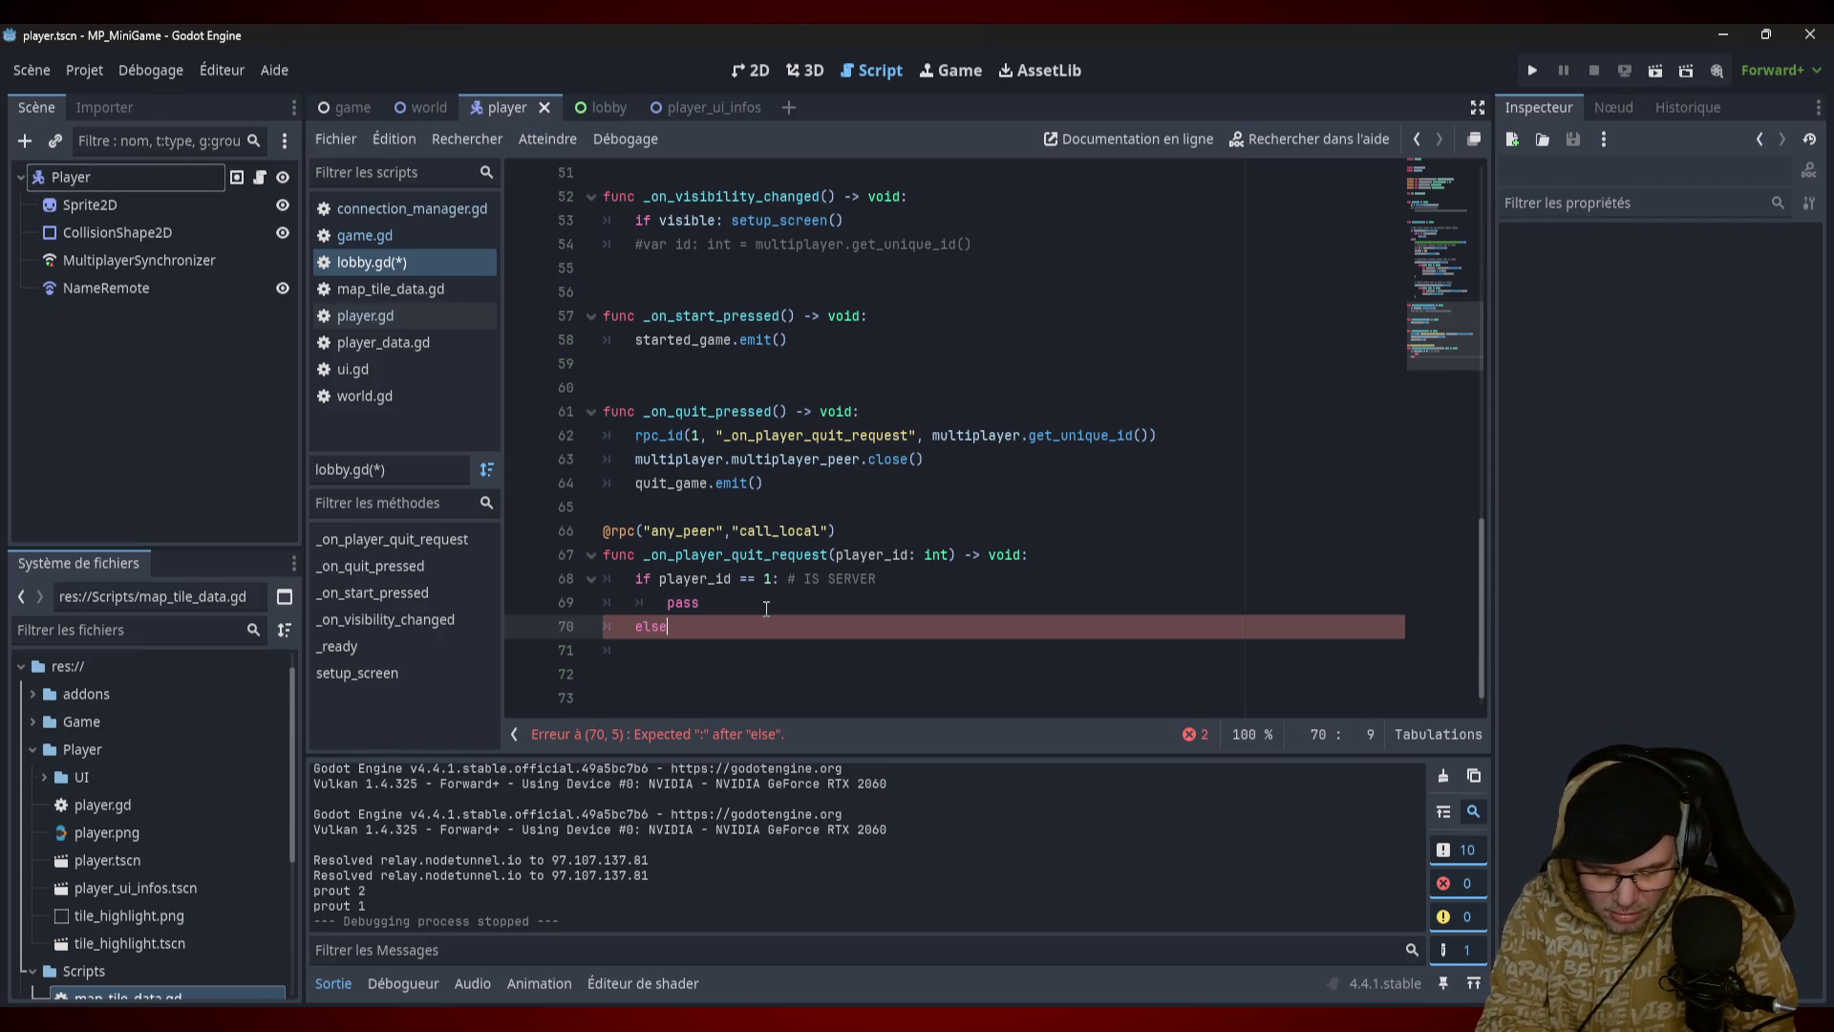
type(":")
key("Return")
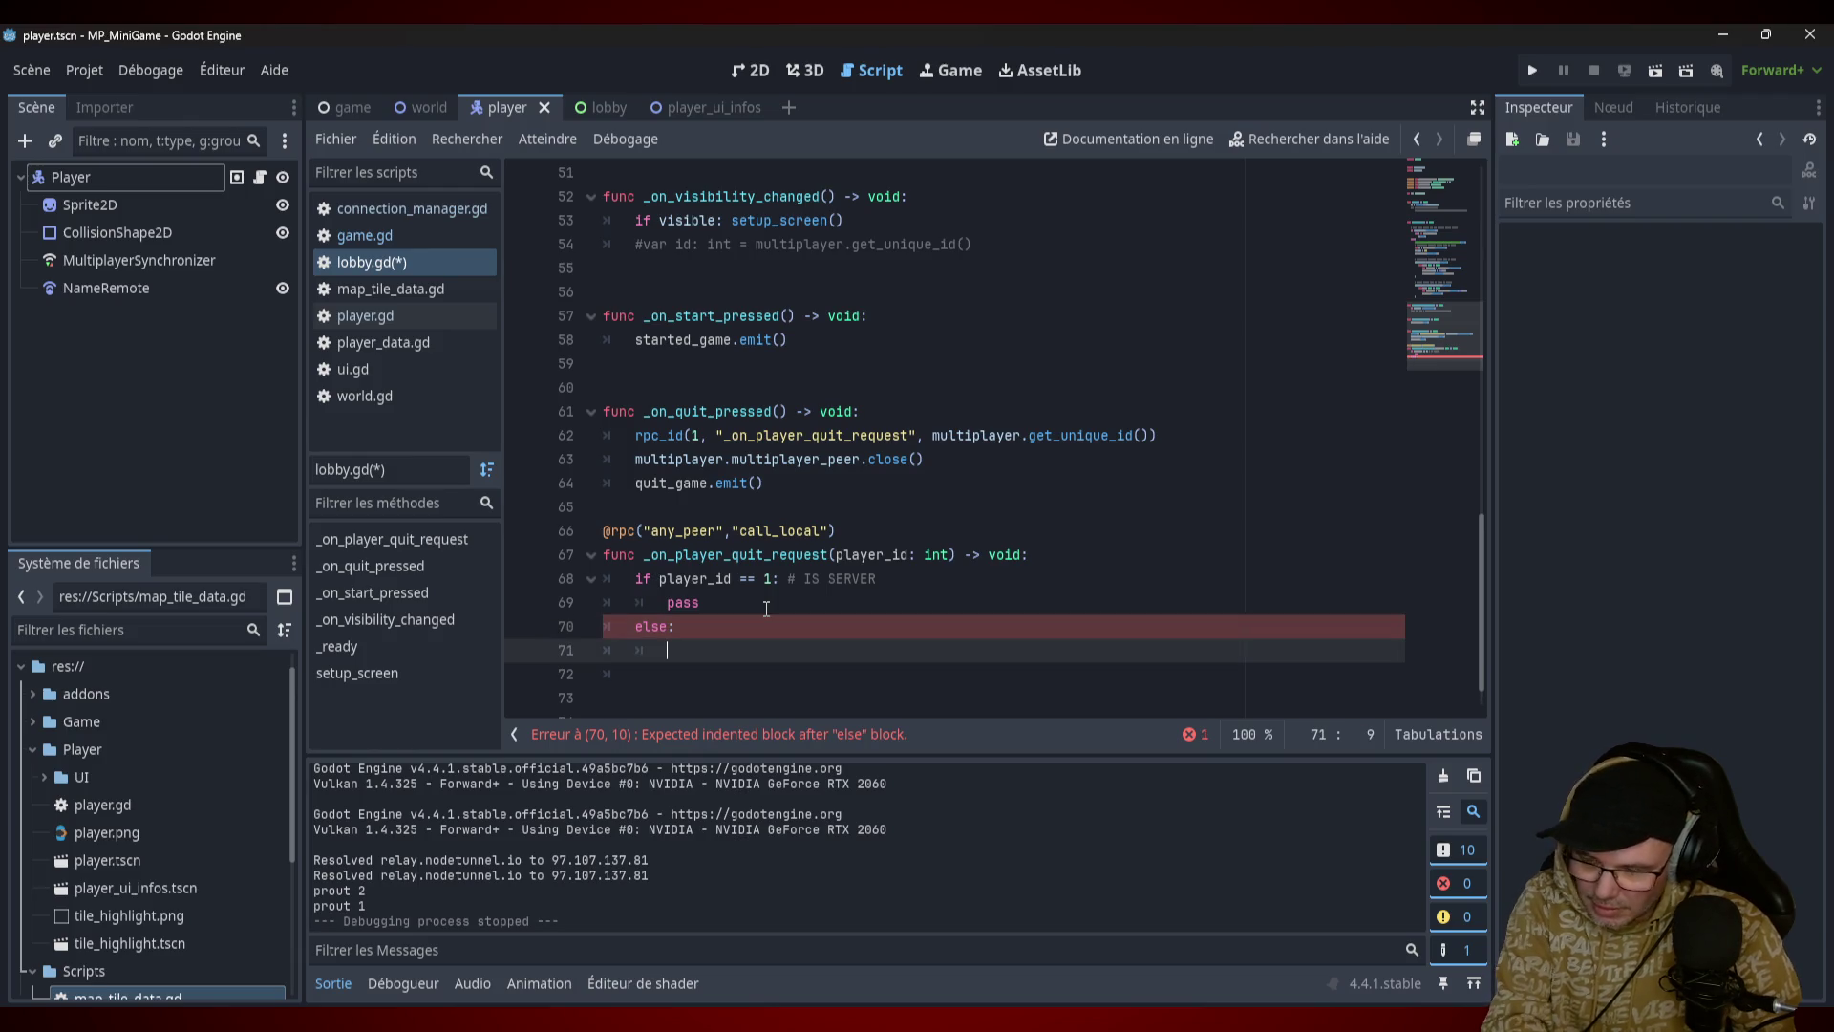
type("pass")
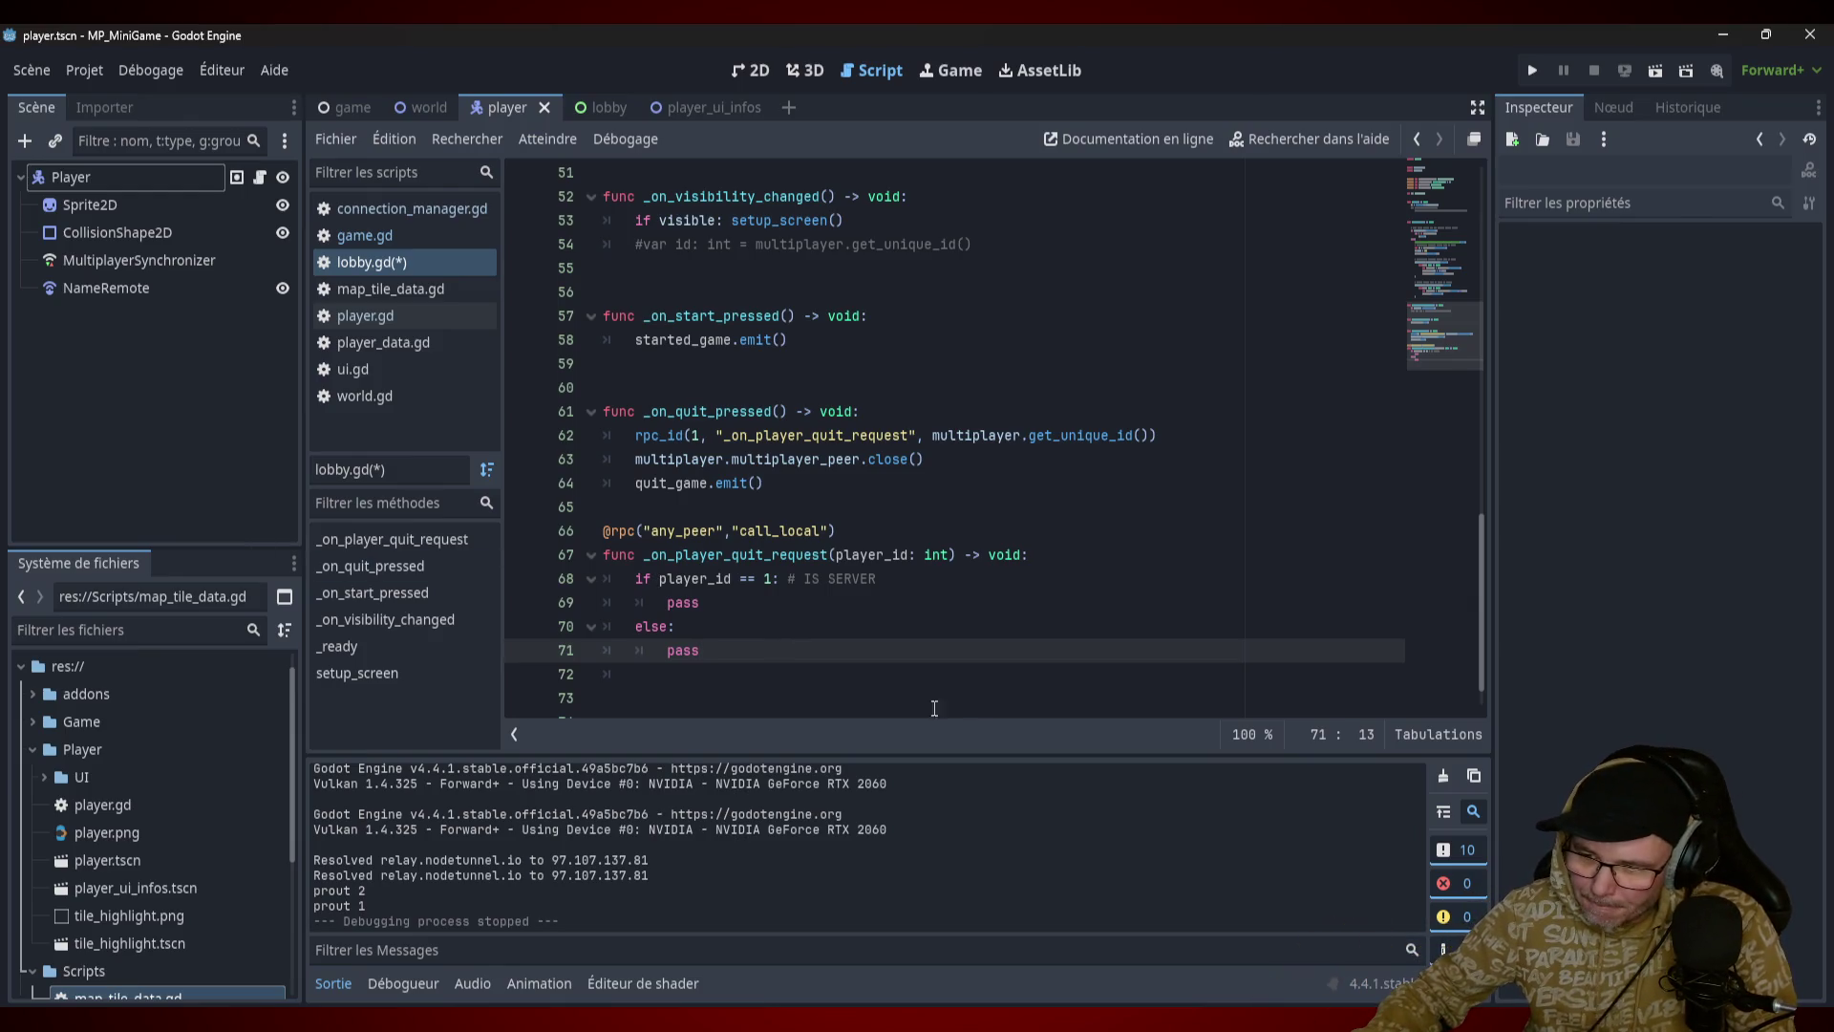
Comment the else line with # IS CLIENT
left_click(820, 628)
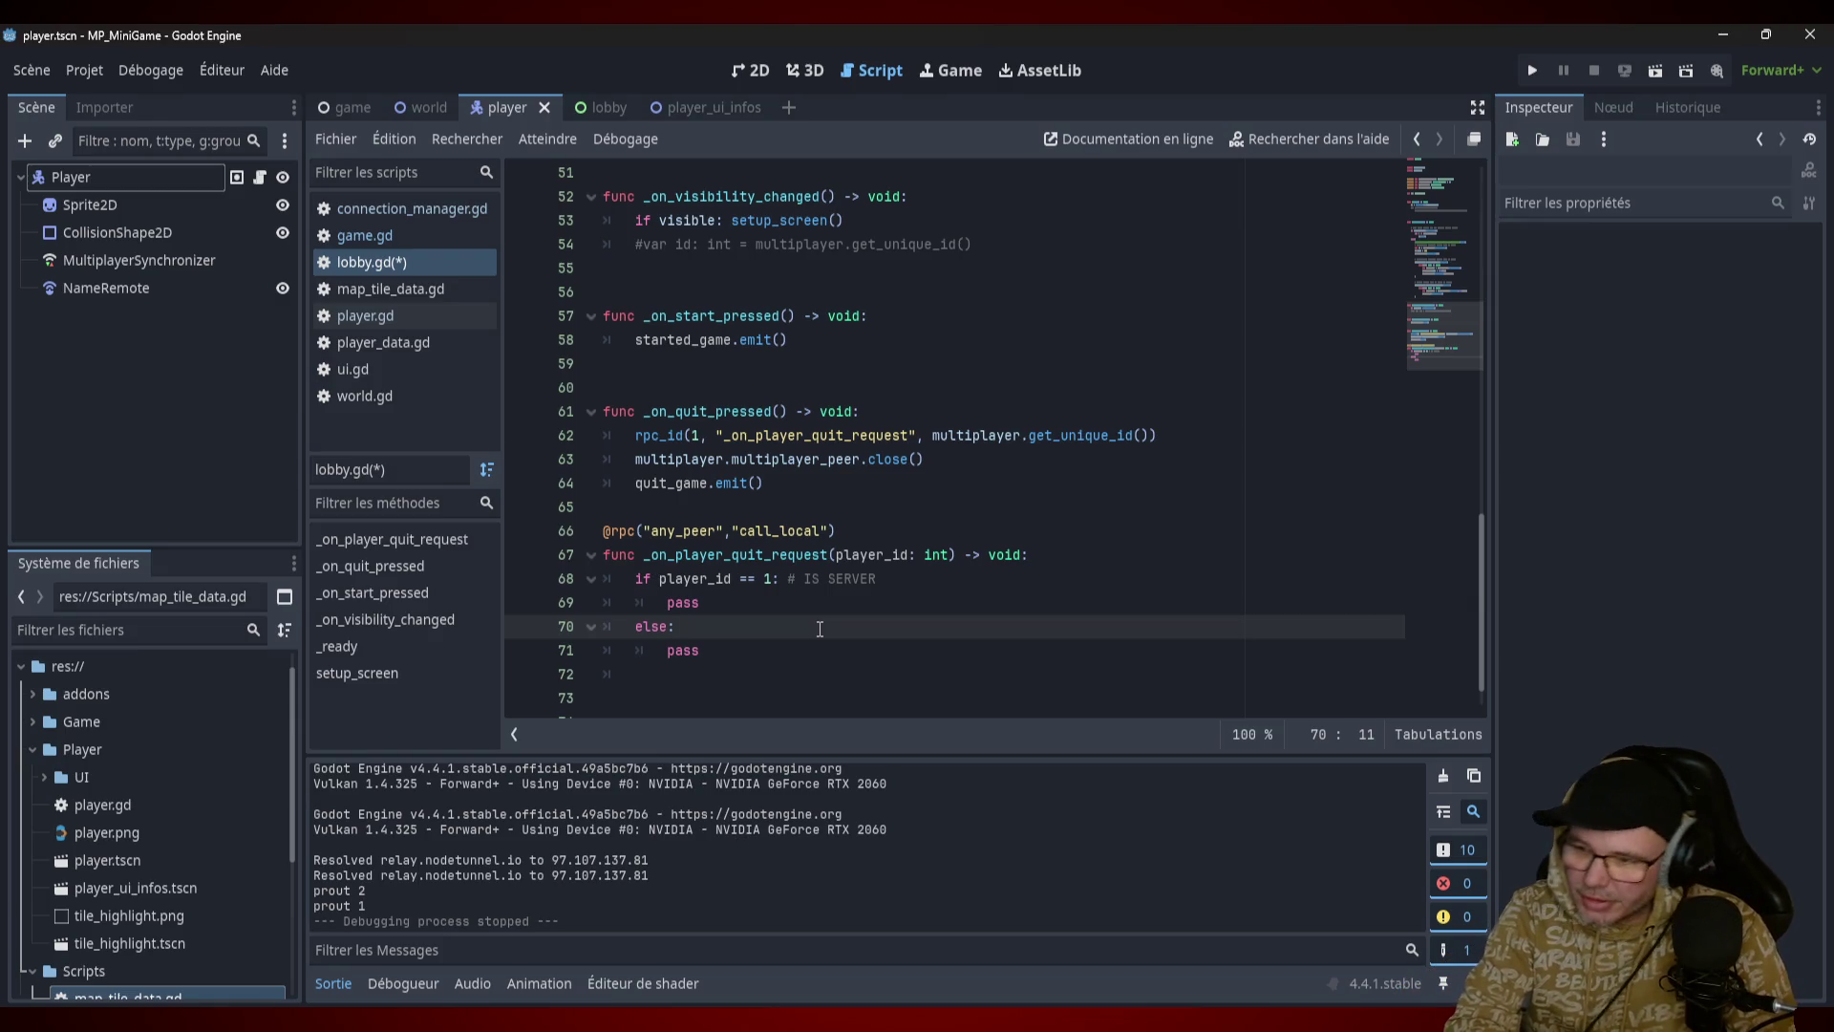
type("@")
key("BackSpace")
type("#")
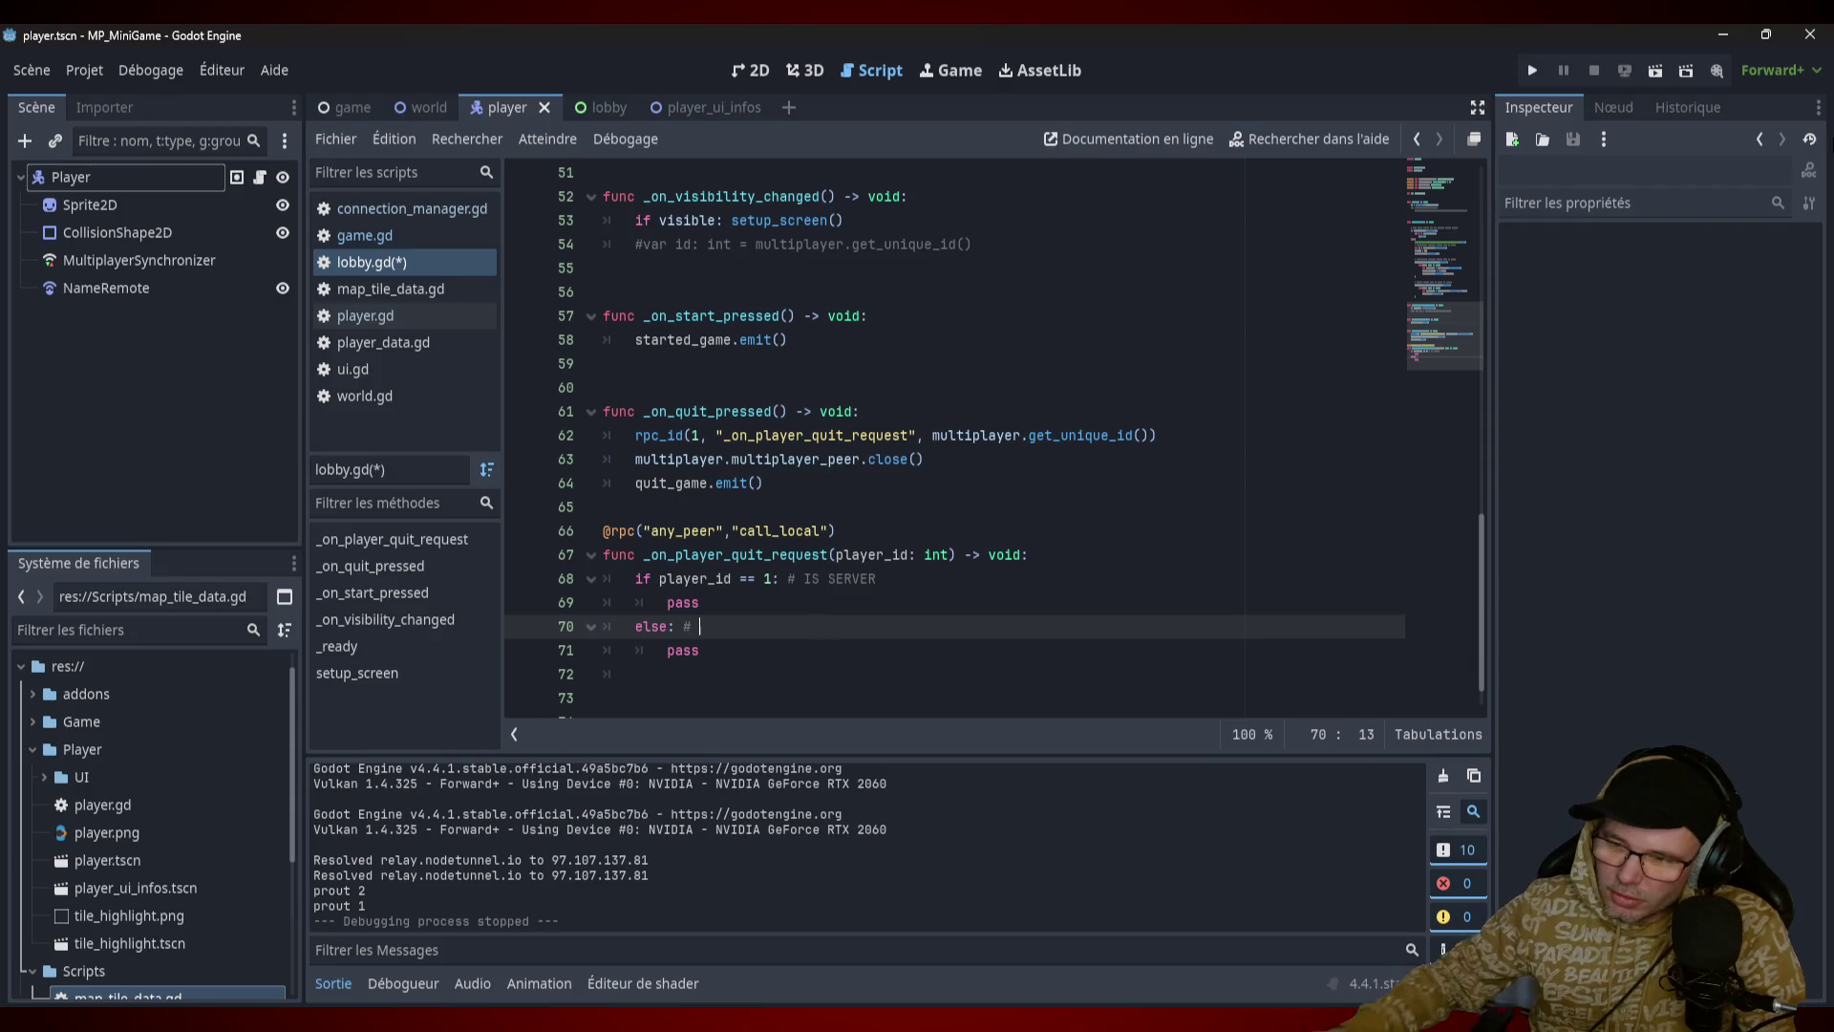
left_click(723, 435)
left_click(1189, 443)
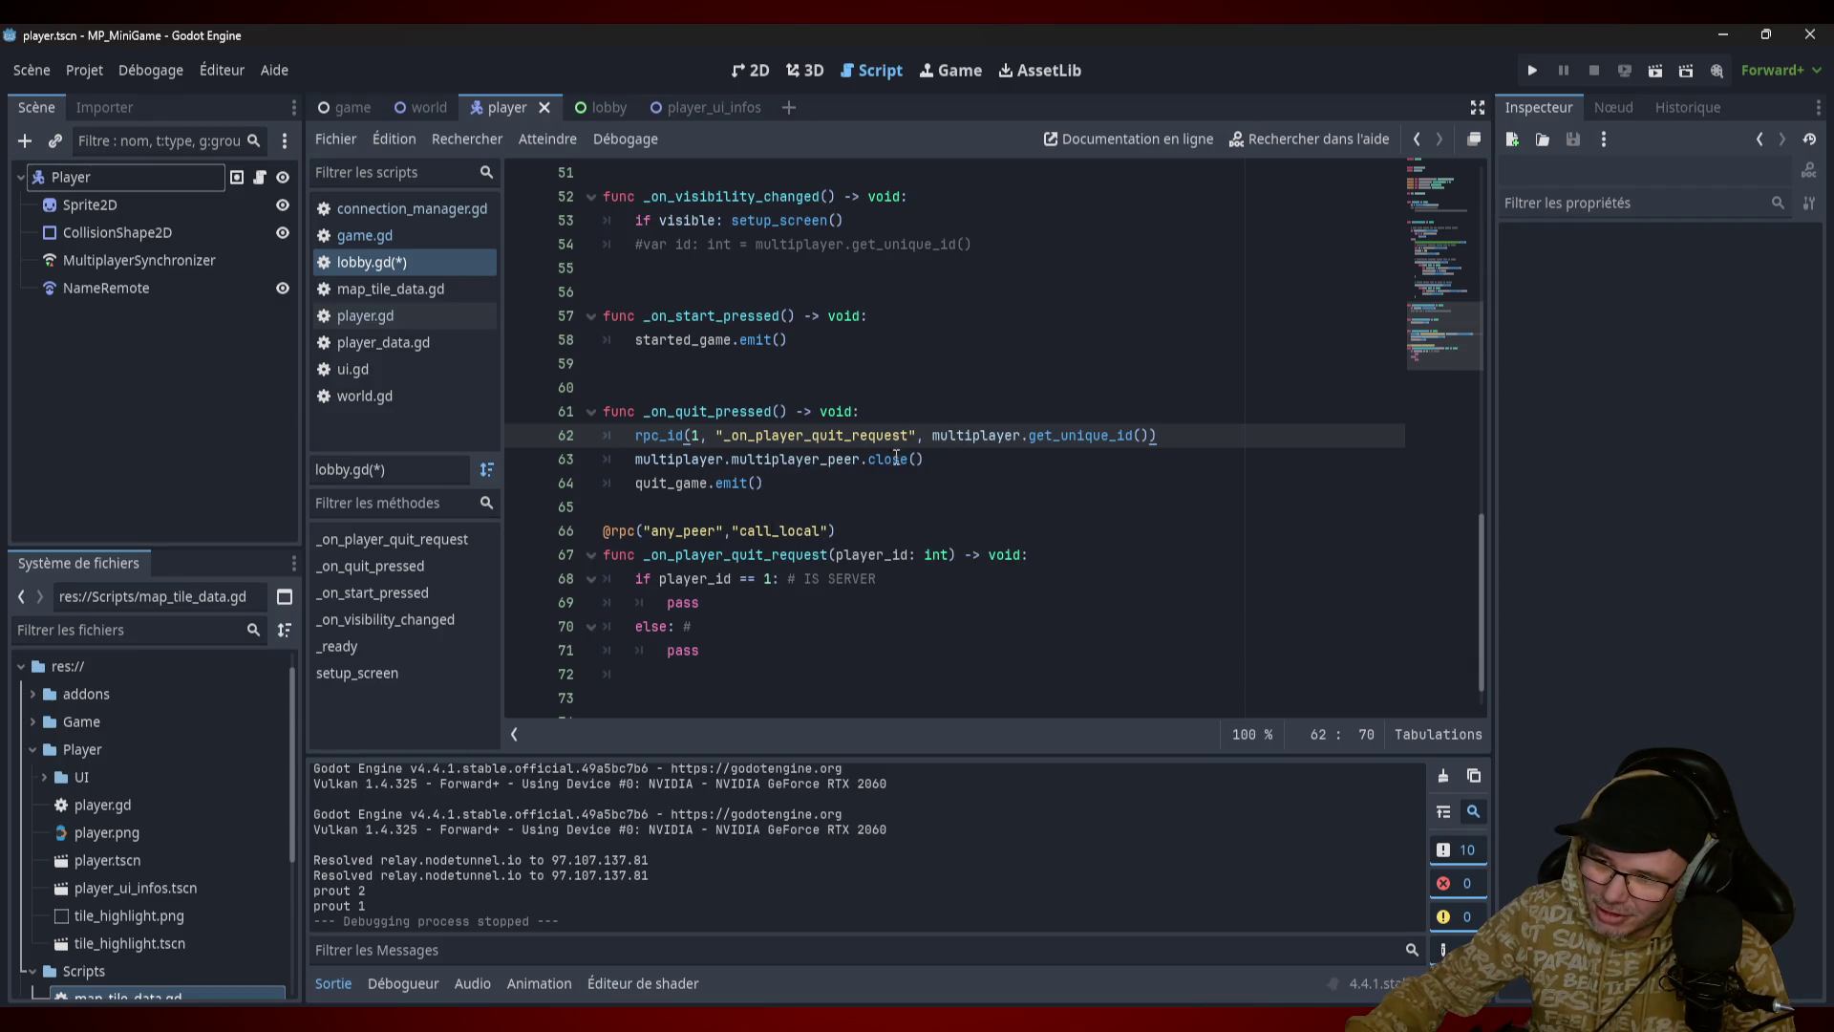
mouse_move(630, 460)
left_mouse_down()
mouse_move(779, 436)
mouse_move(950, 468)
left_mouse_up()
left_click_drag(827, 579, 614, 554)
left_click(671, 458)
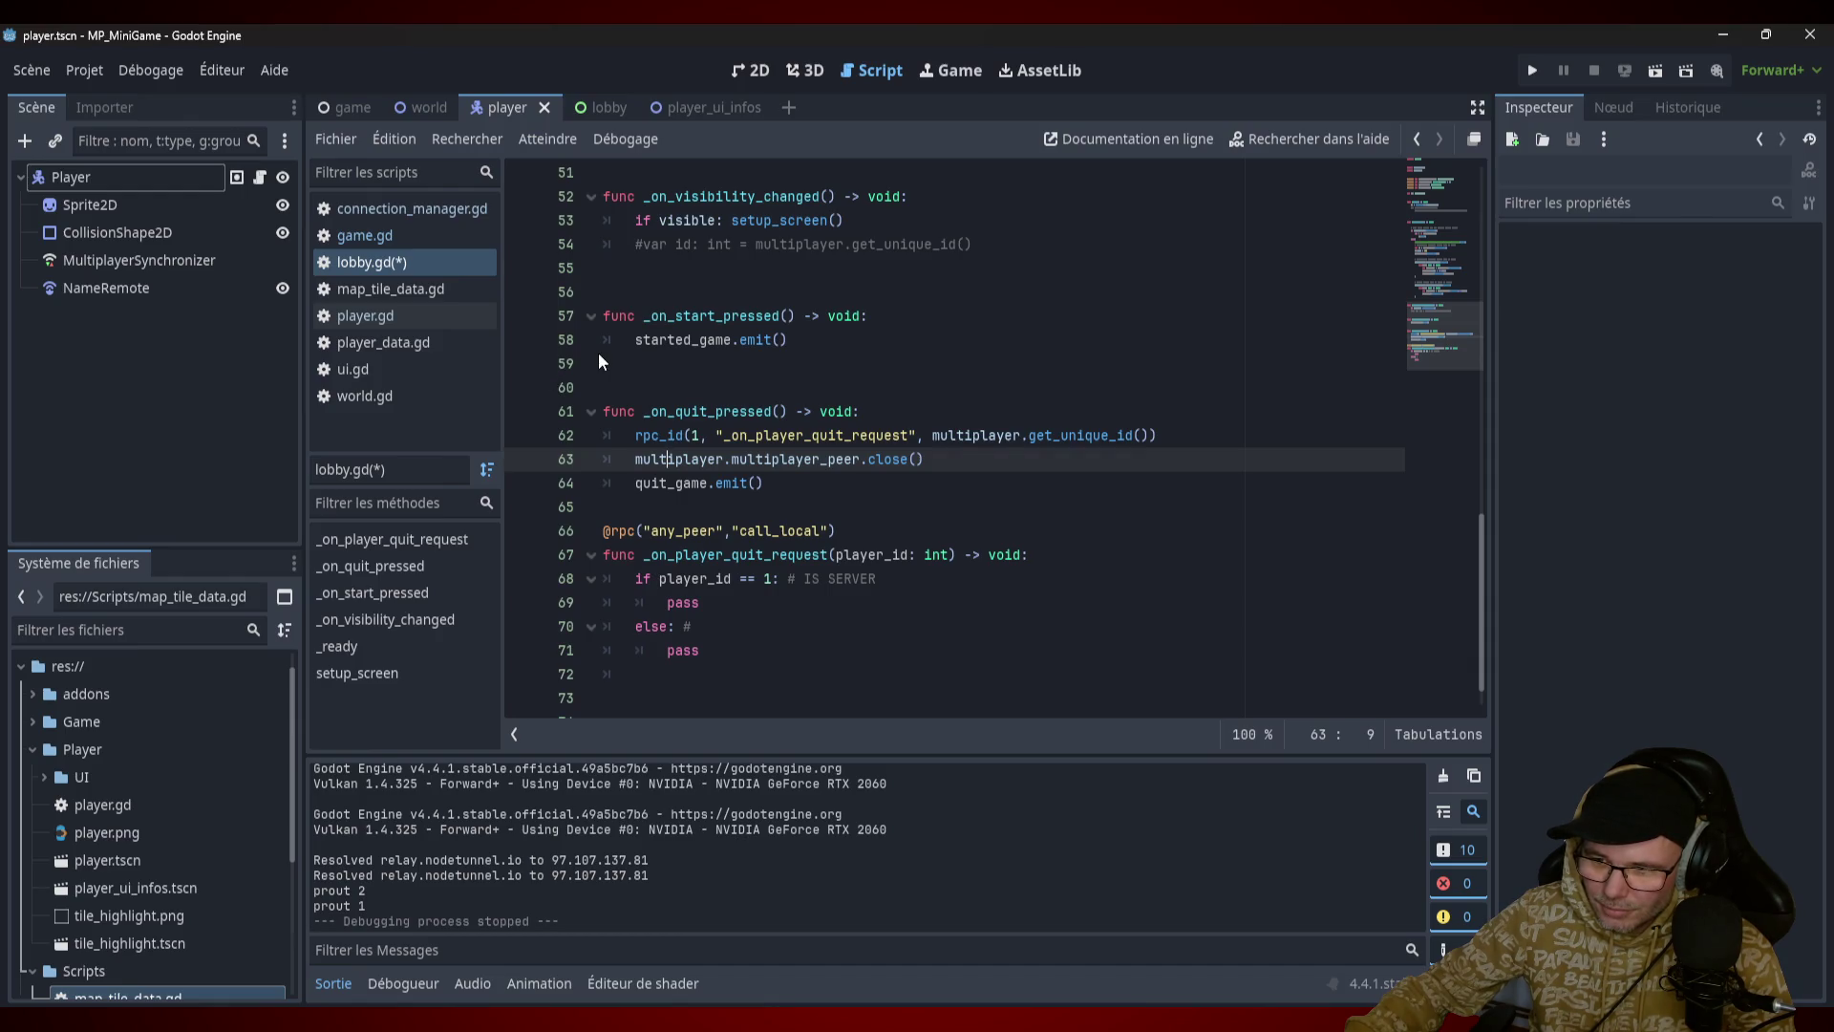
left_click_drag(841, 626, 707, 602)
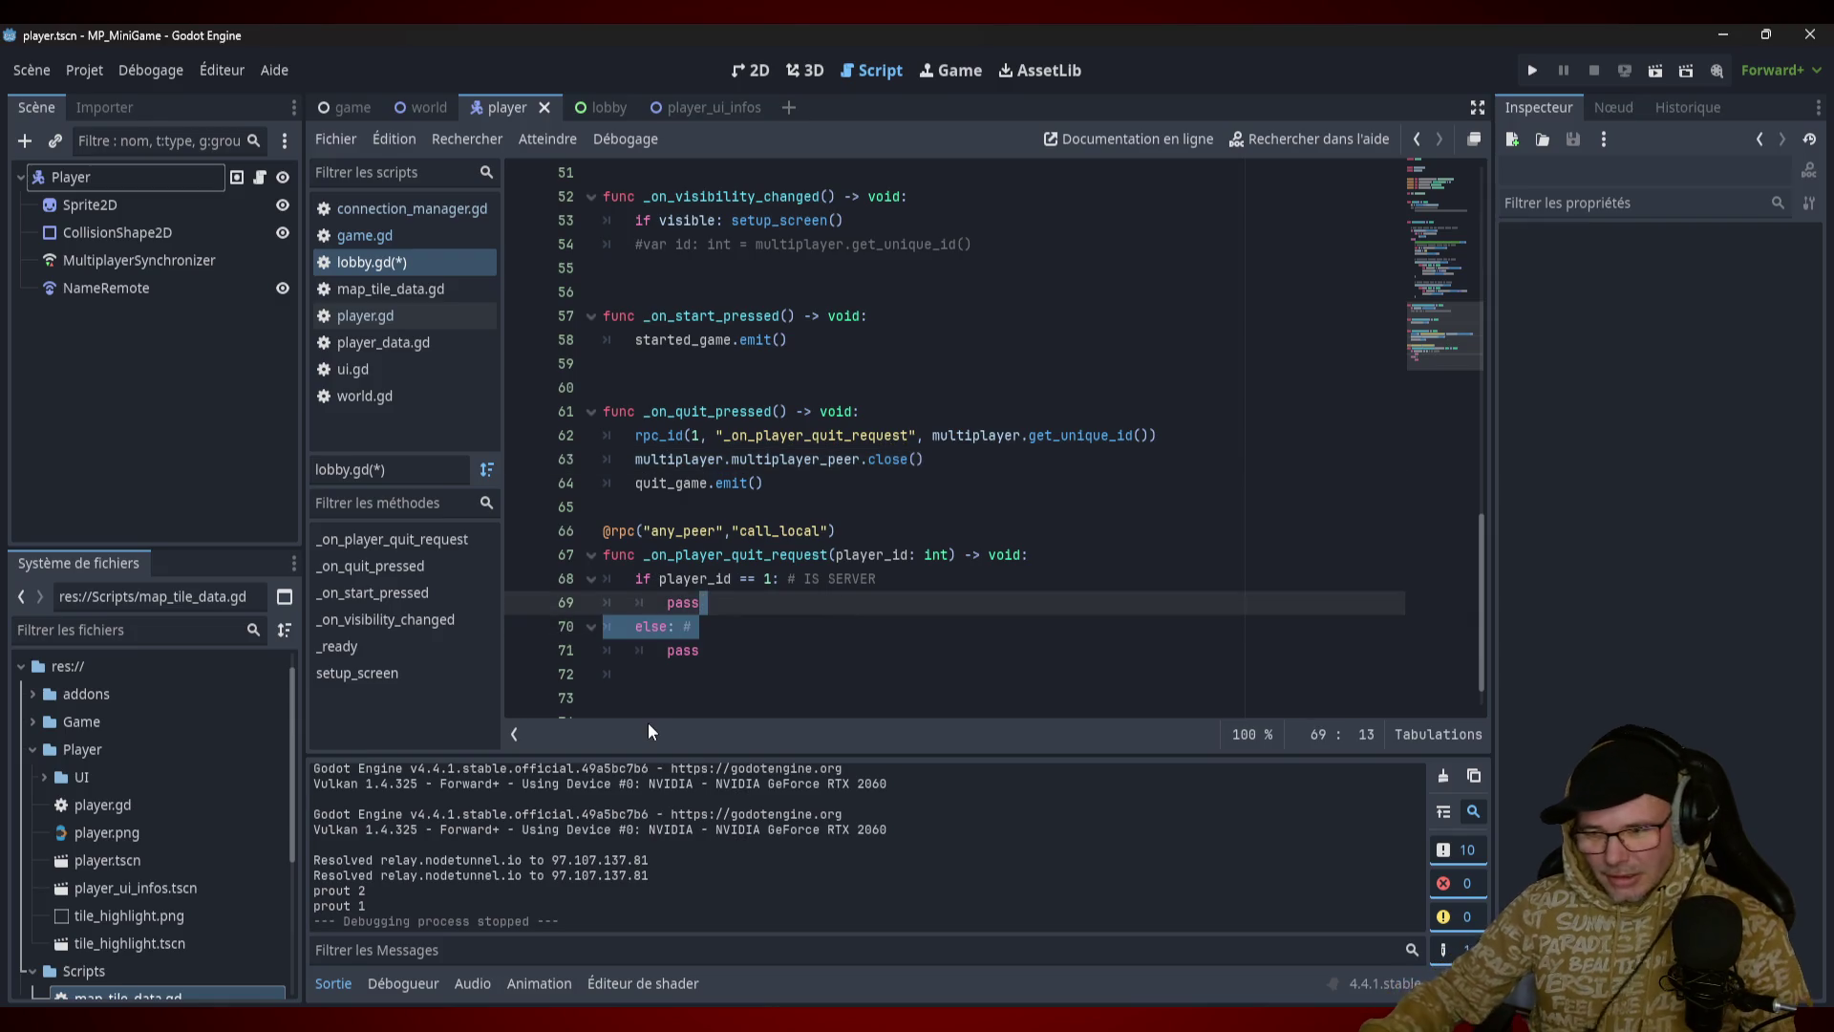
left_click(770, 633)
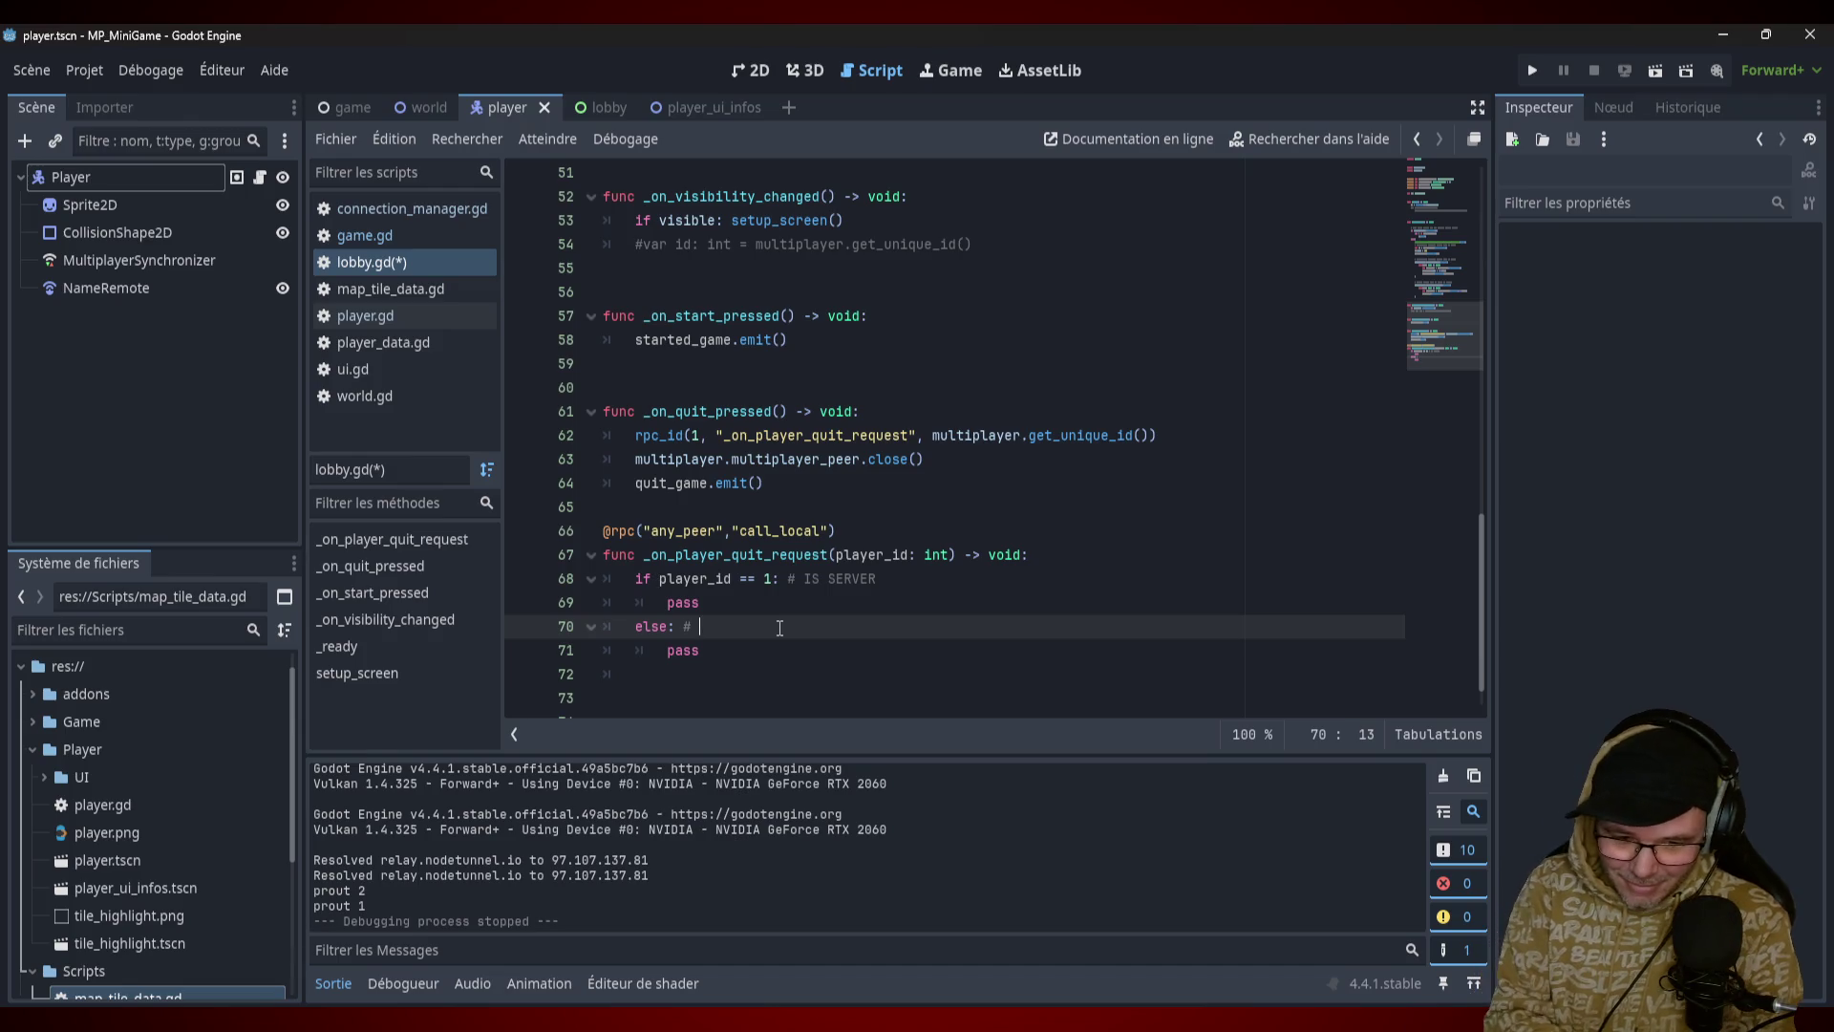
type("IS CL")
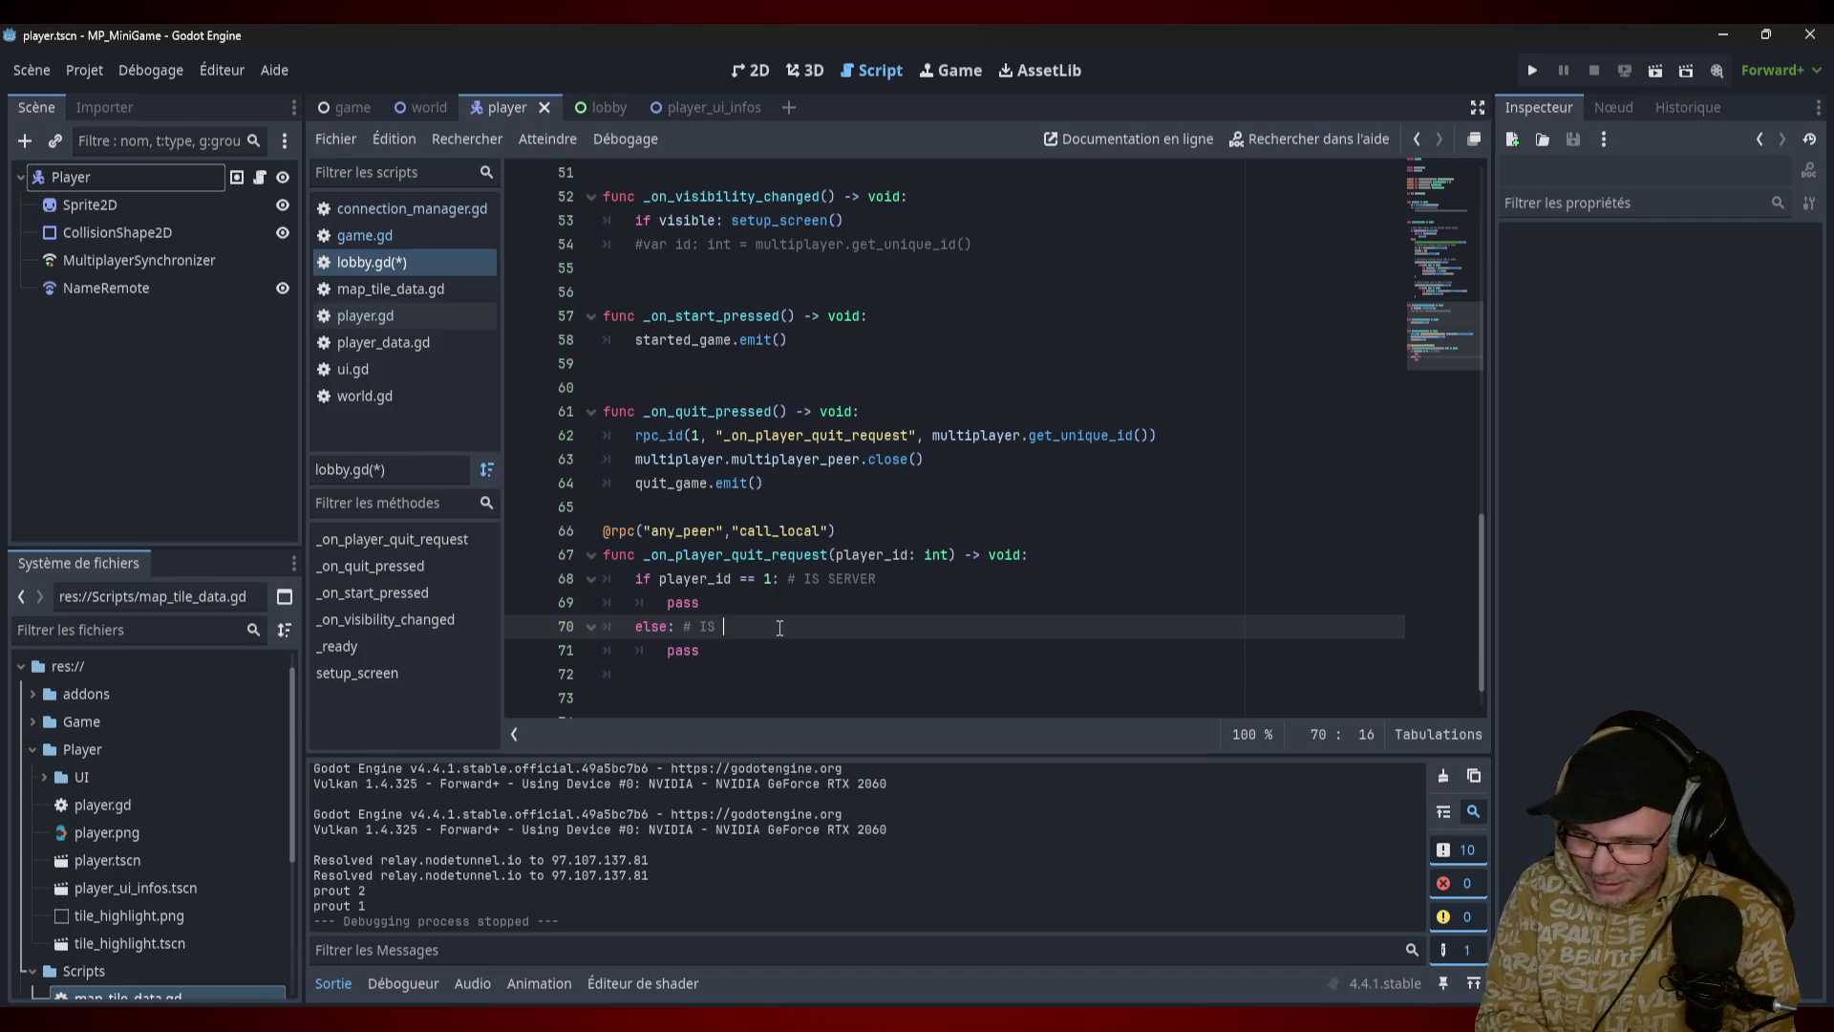
type("IENT")
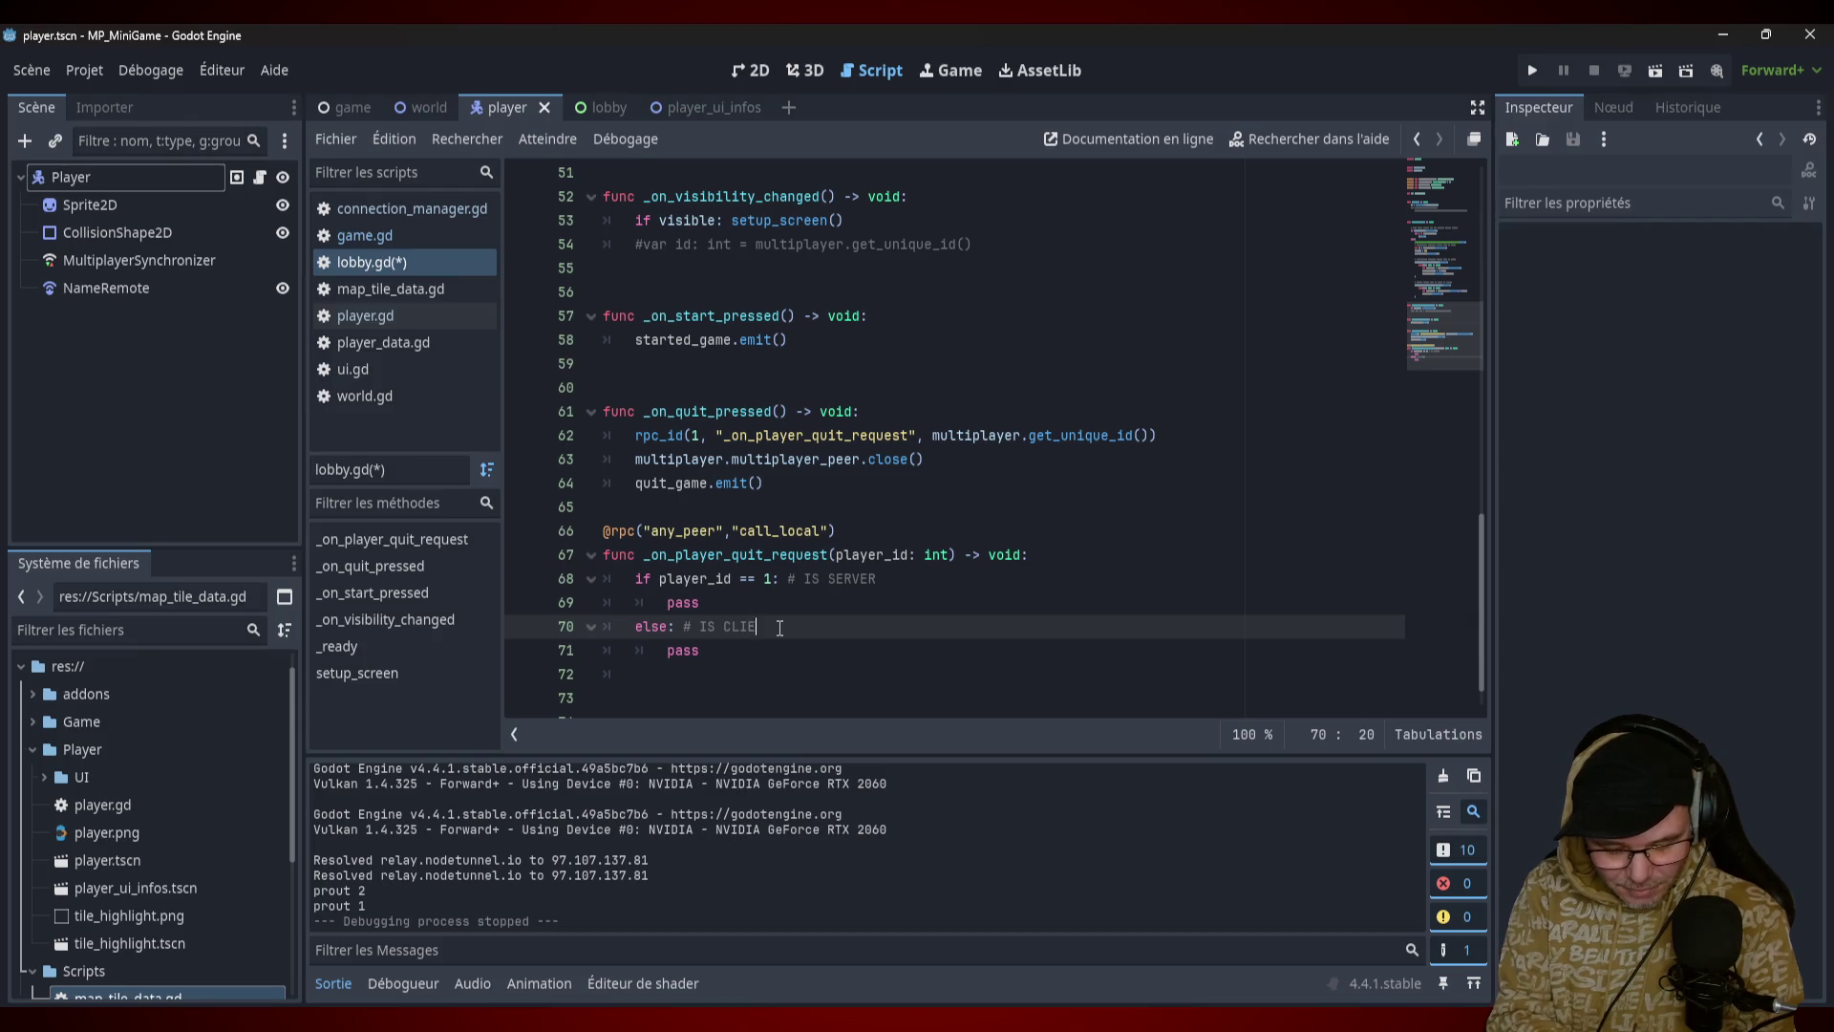
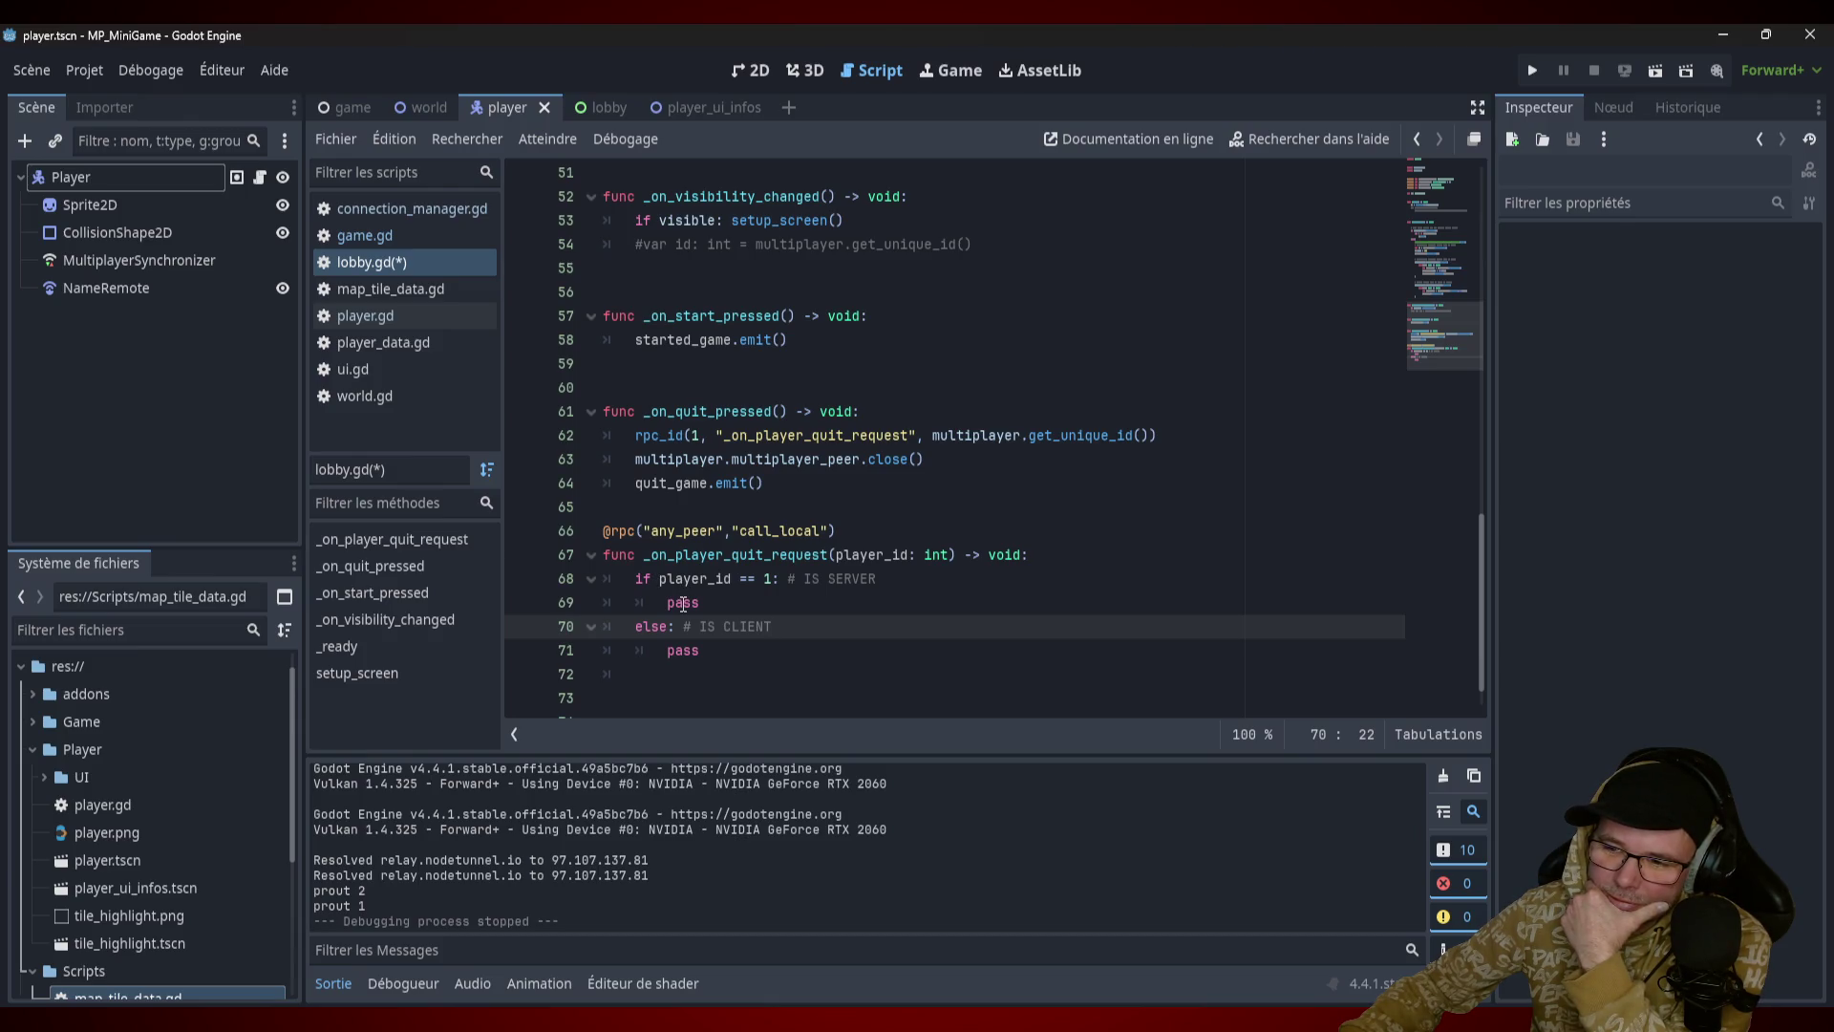
Select the pass placeholder on line 69 of lobby.gd and bring up the Lobby scene tab
double_click(684, 604)
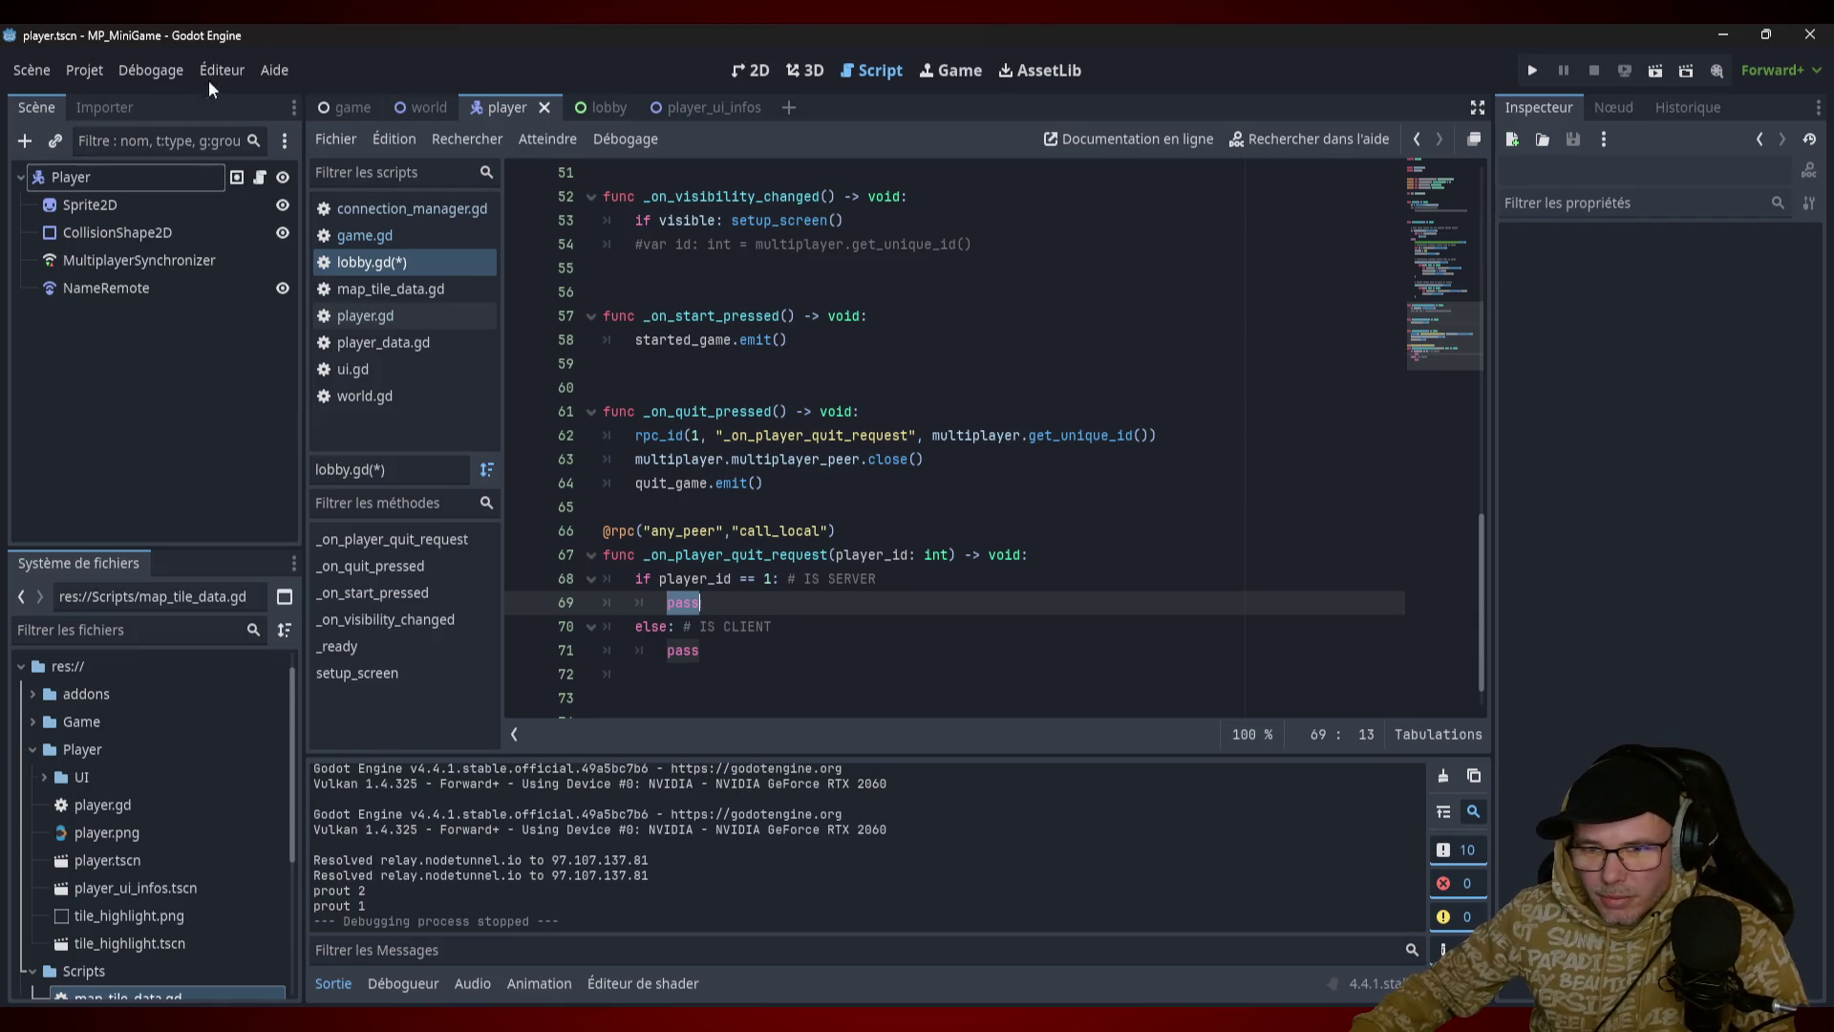
left_click(593, 104)
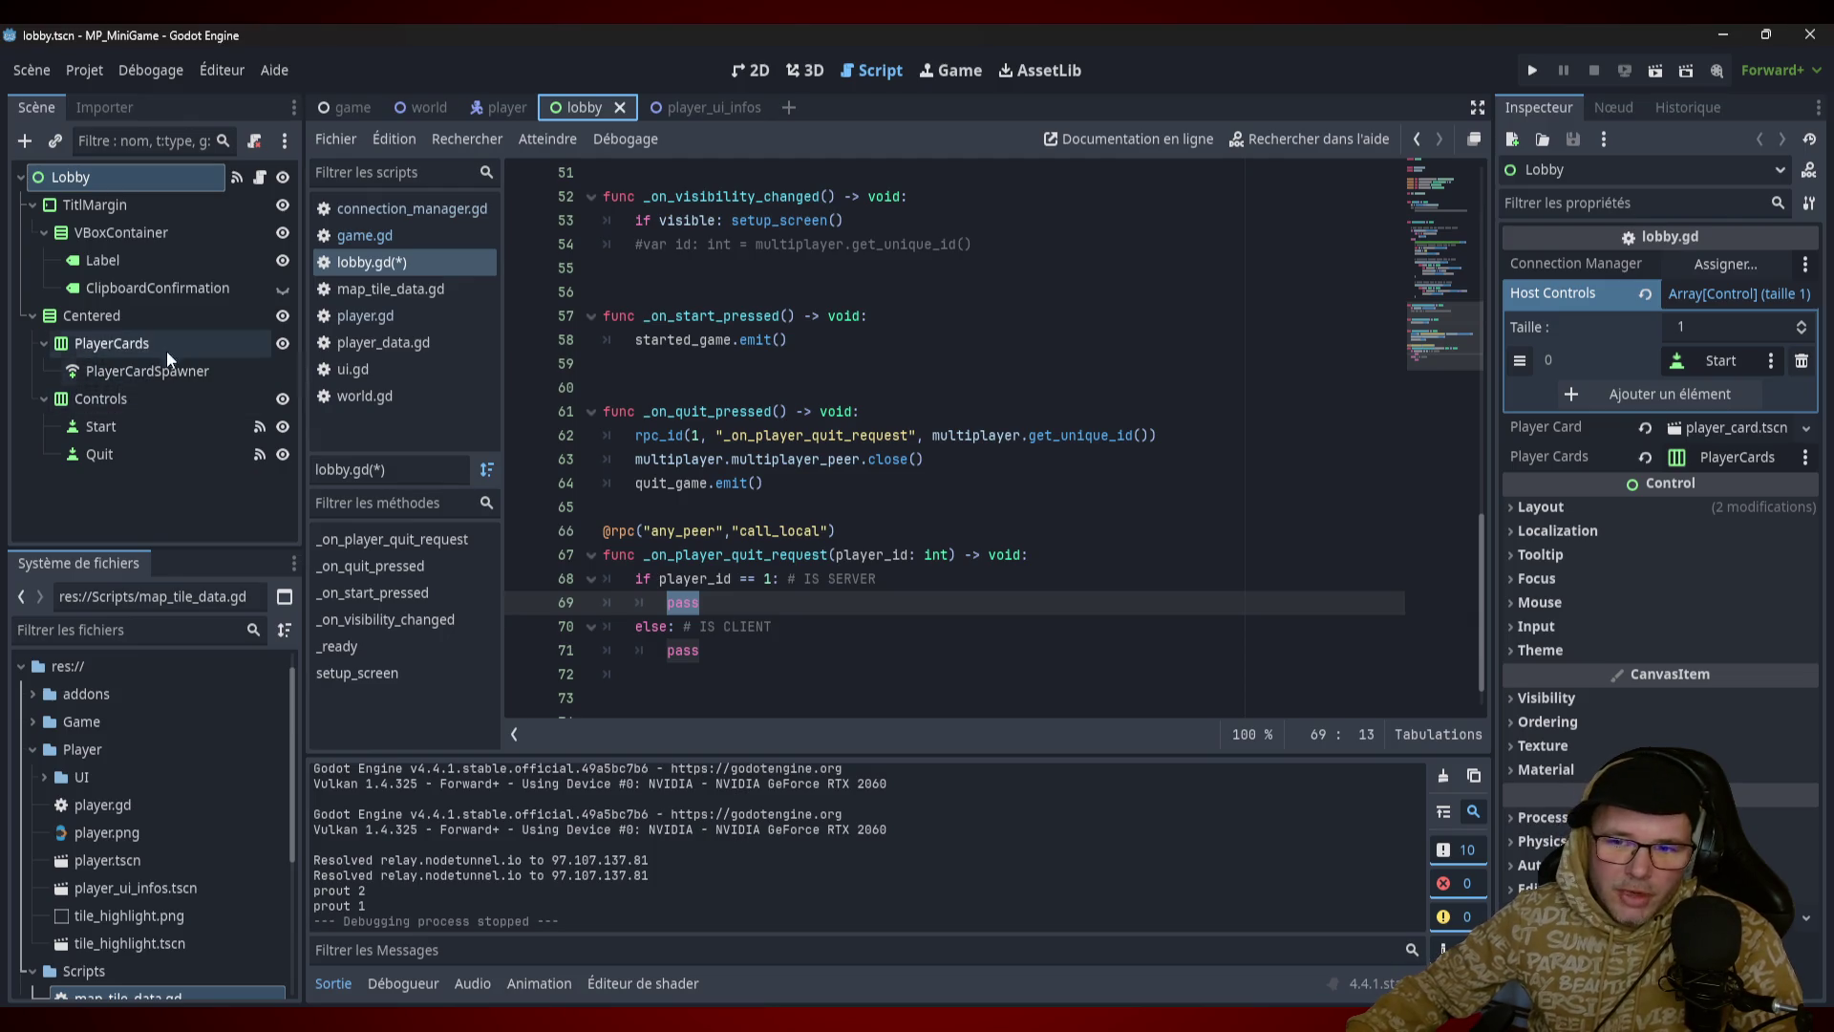
left_click(702, 602)
Replace pass on line 69 with player_cards.get_node() using autocomplete
left_click_drag(702, 602, 668, 603)
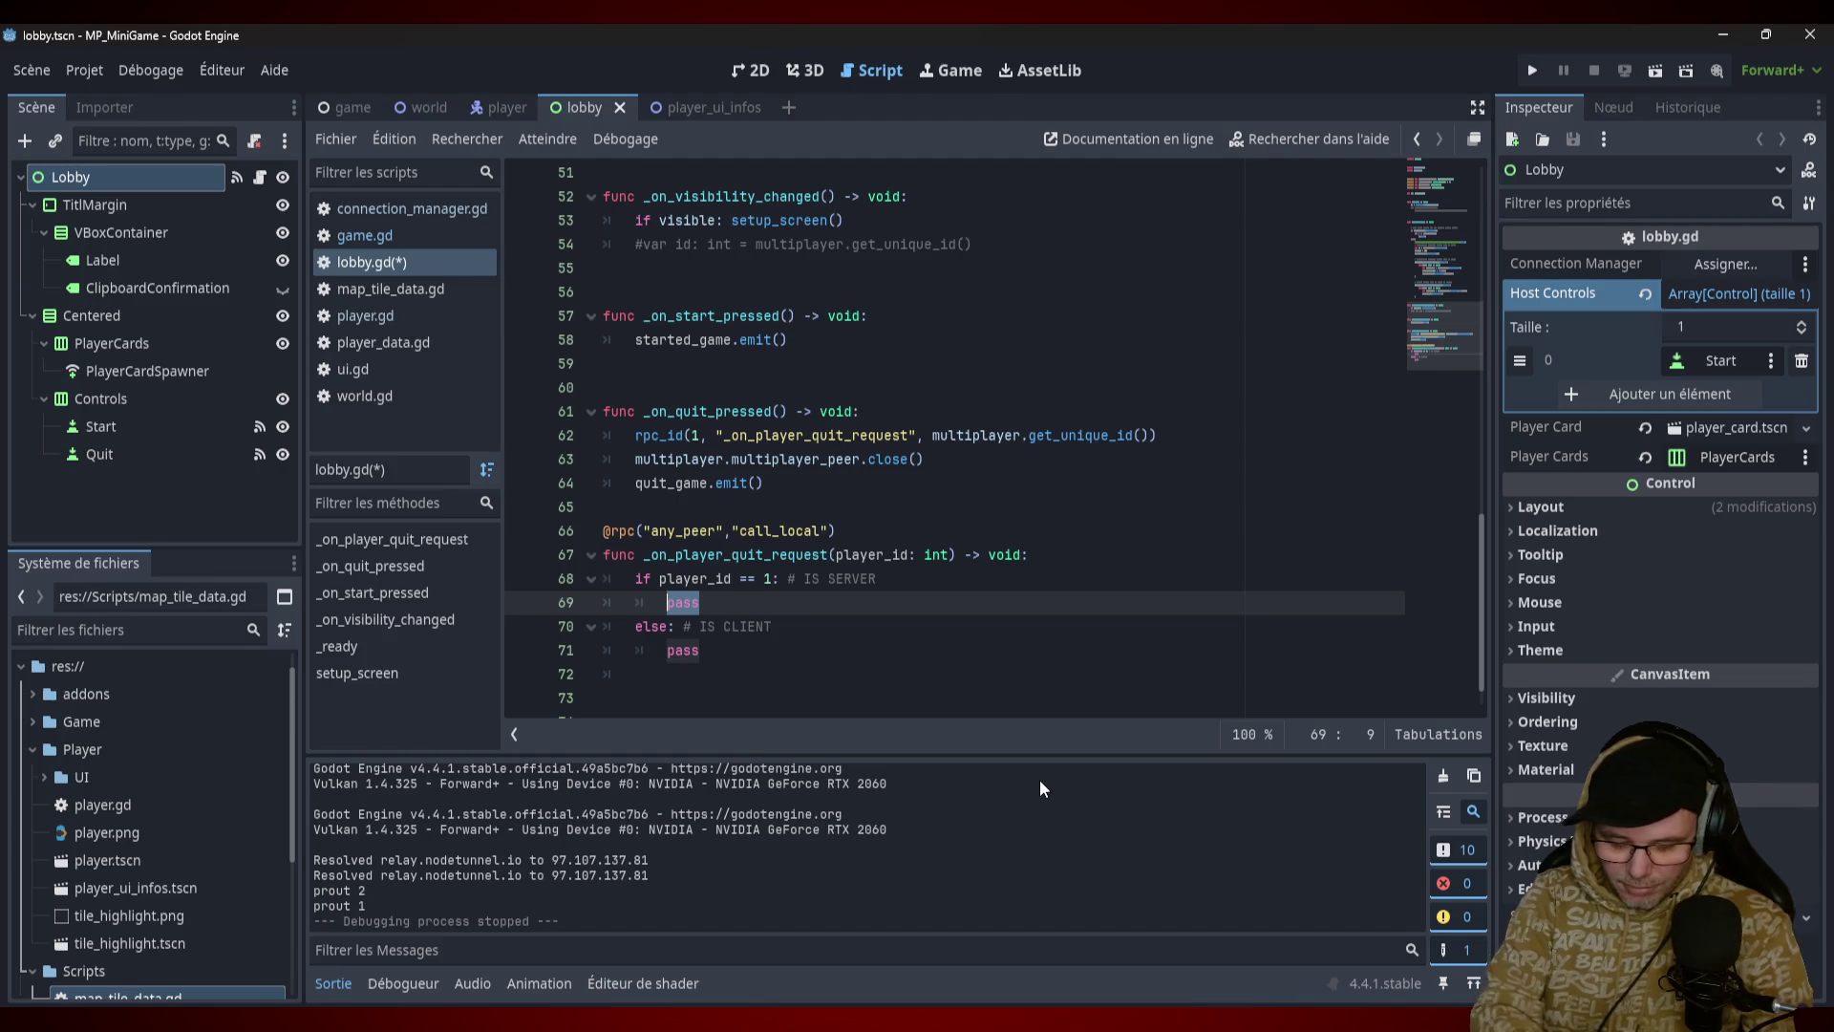
type("pal")
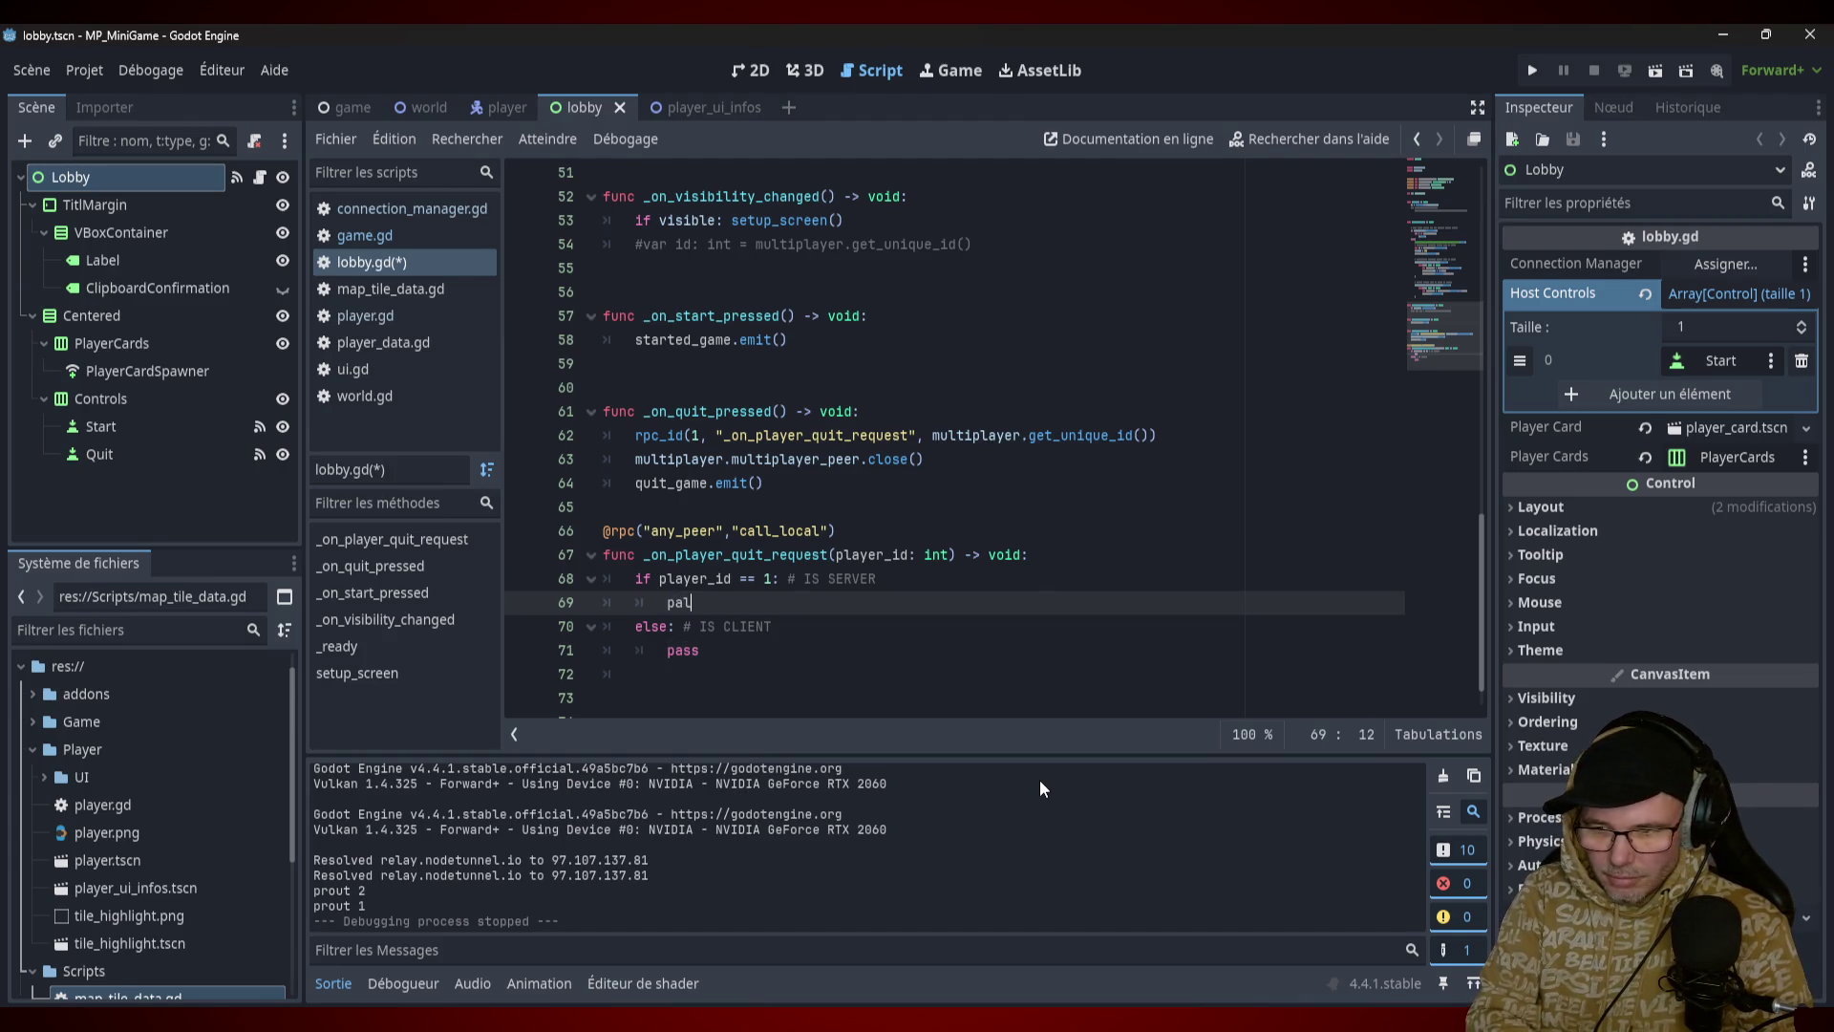
key("BackSpace")
key("BackSpace")
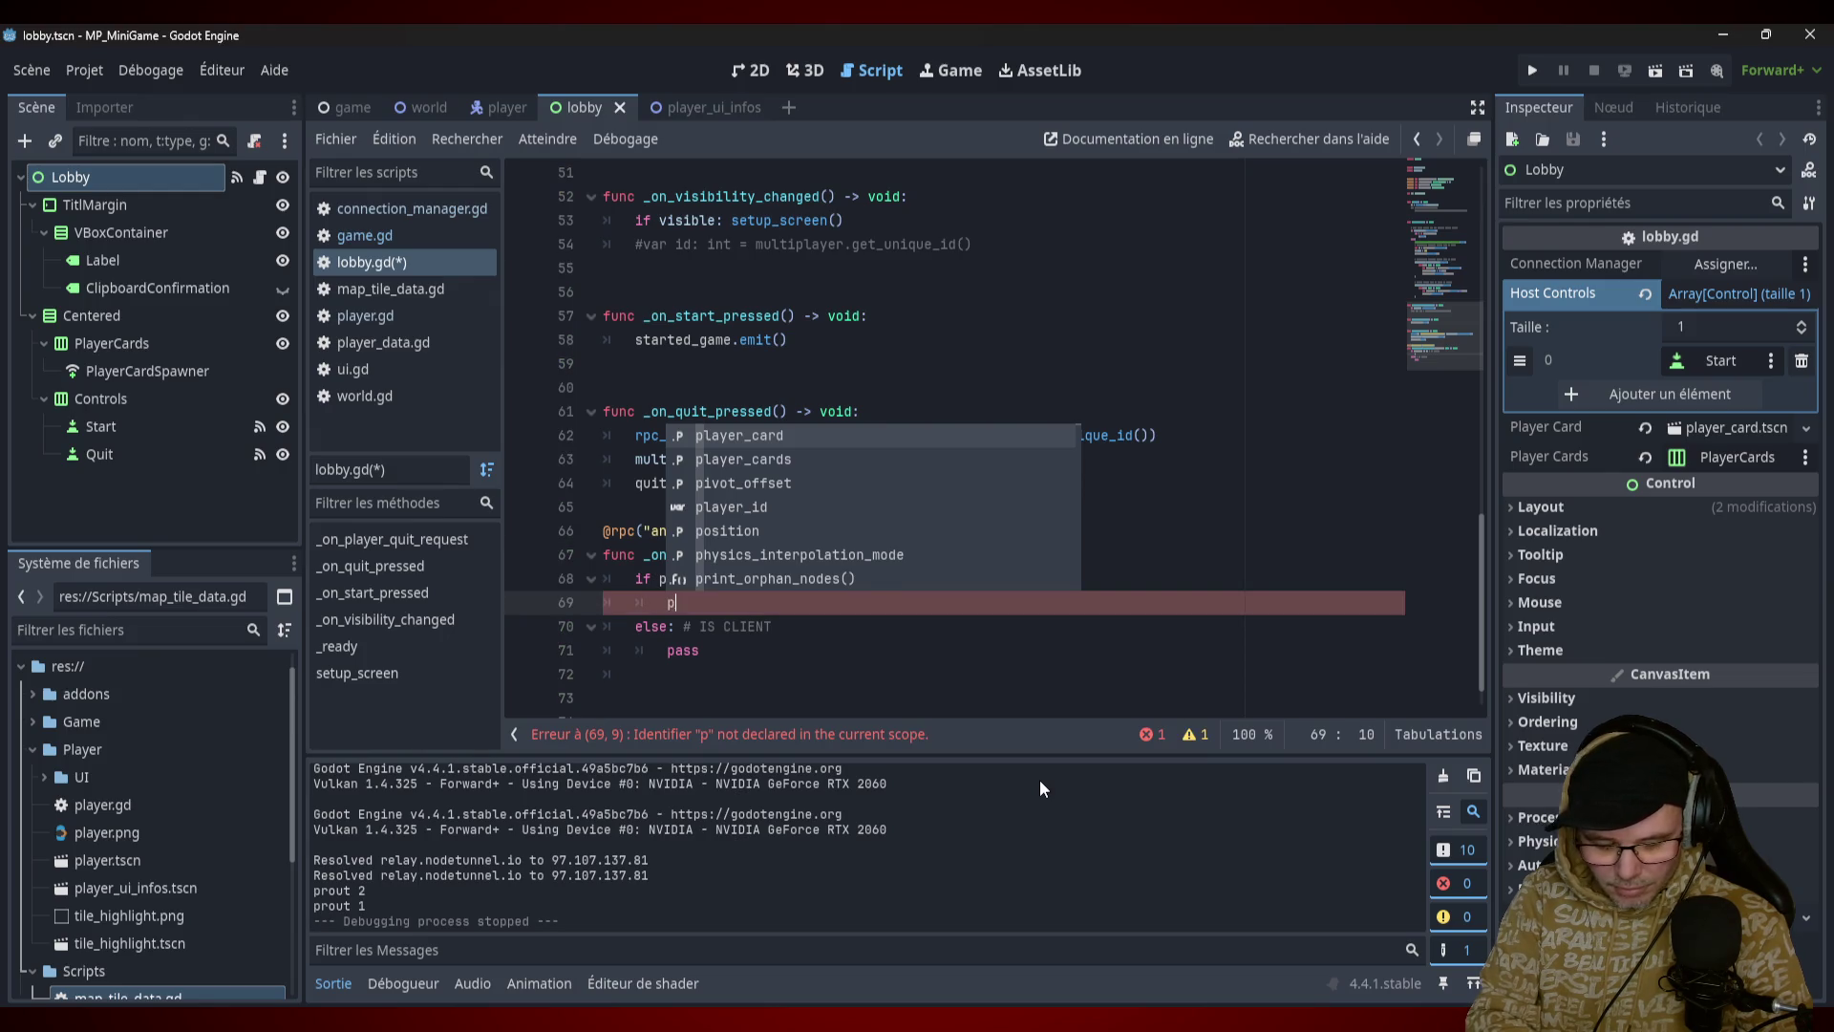
type("la")
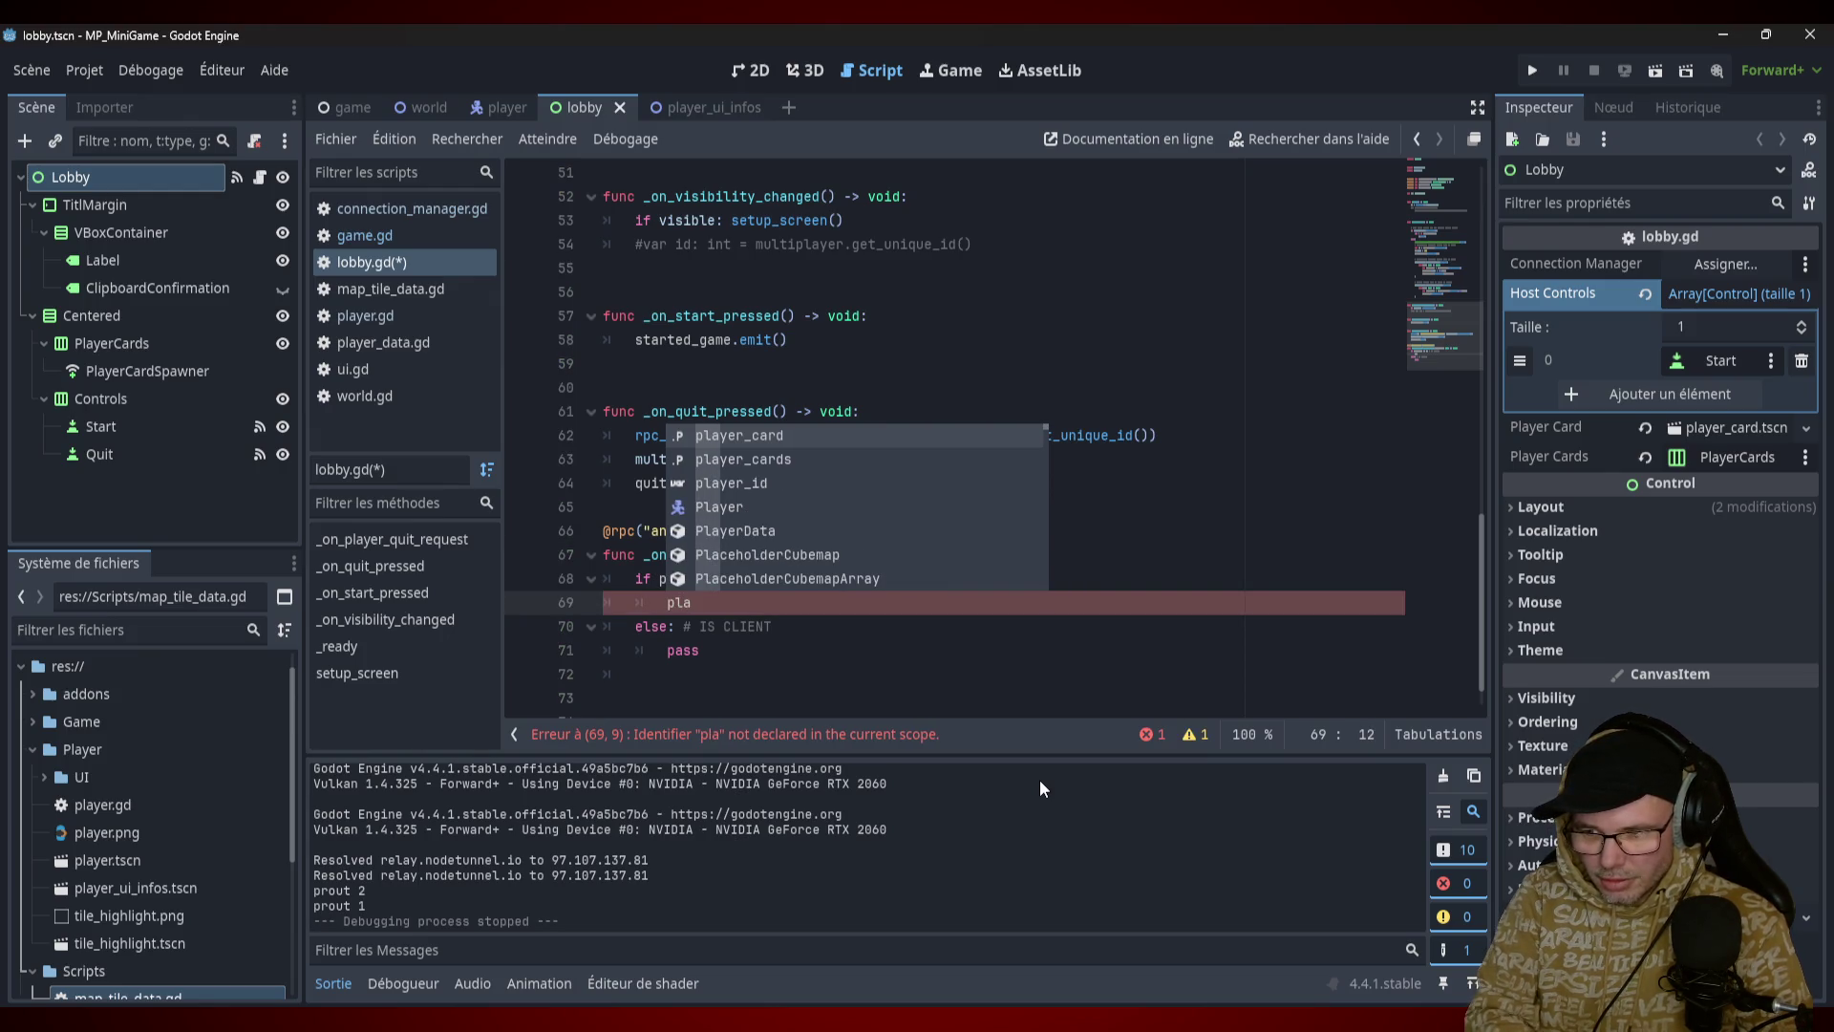
key("Down")
key("Return")
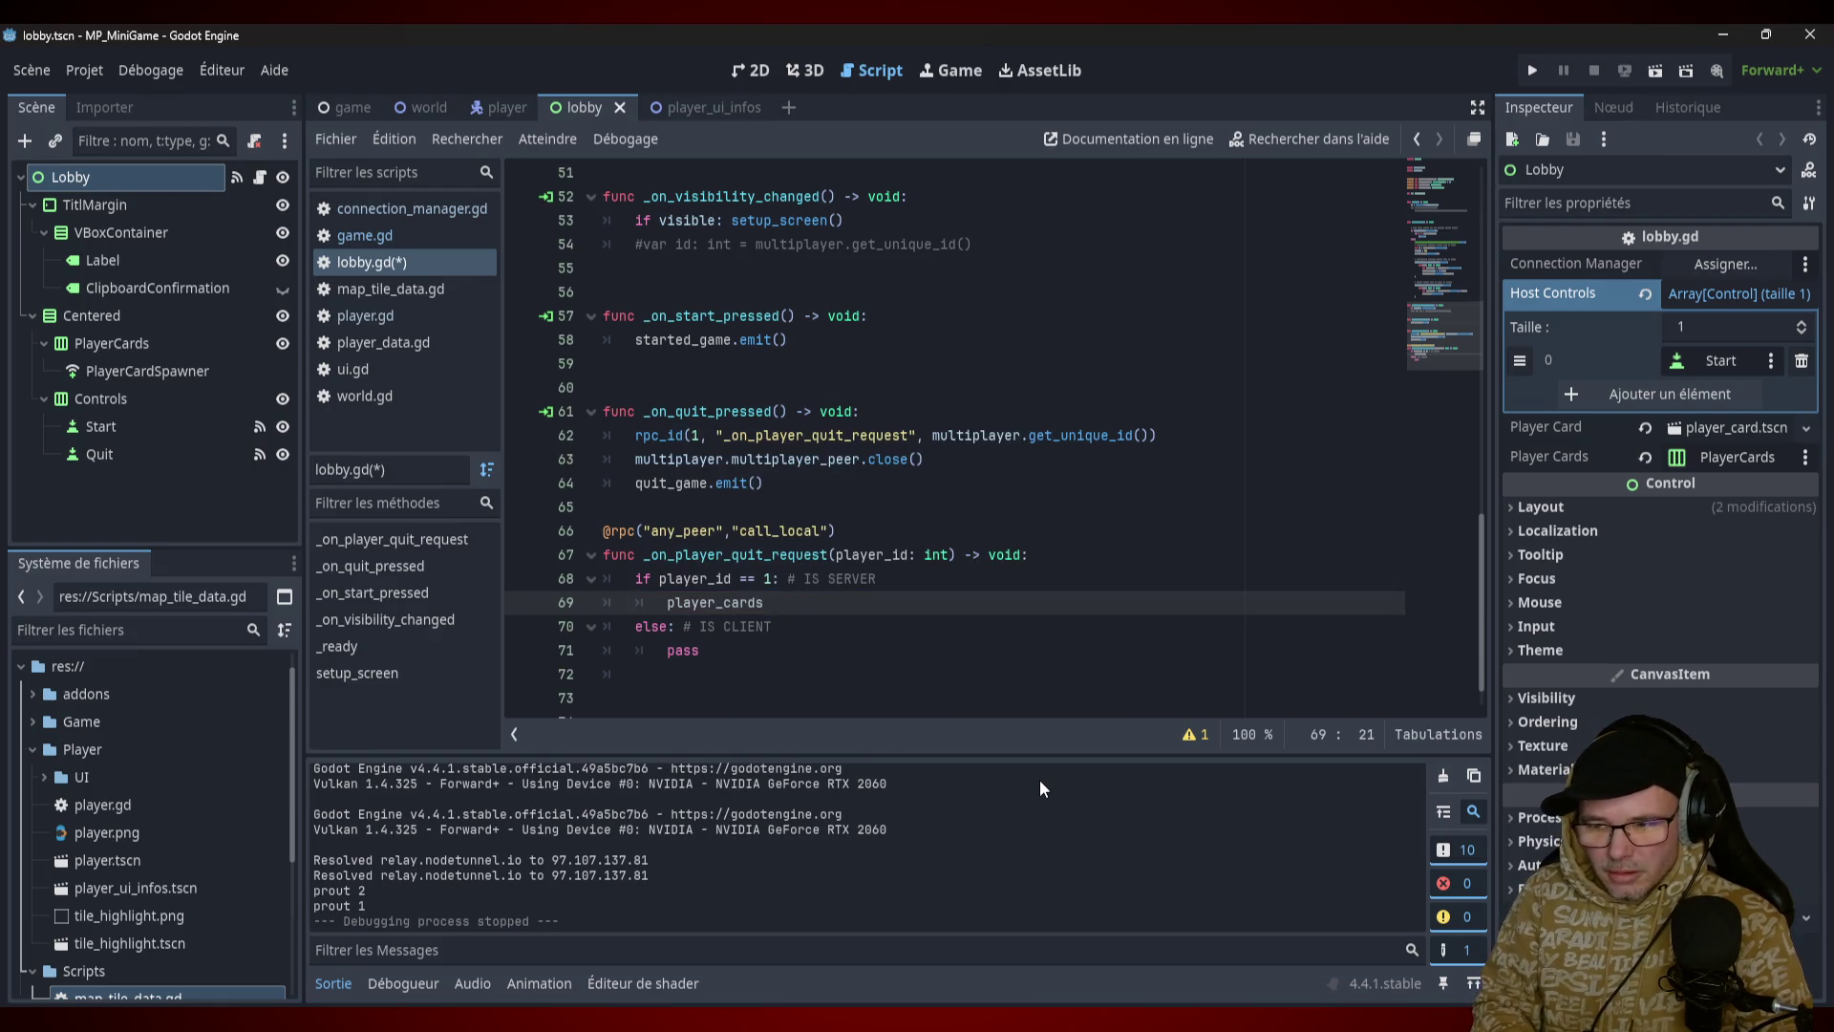
type(".")
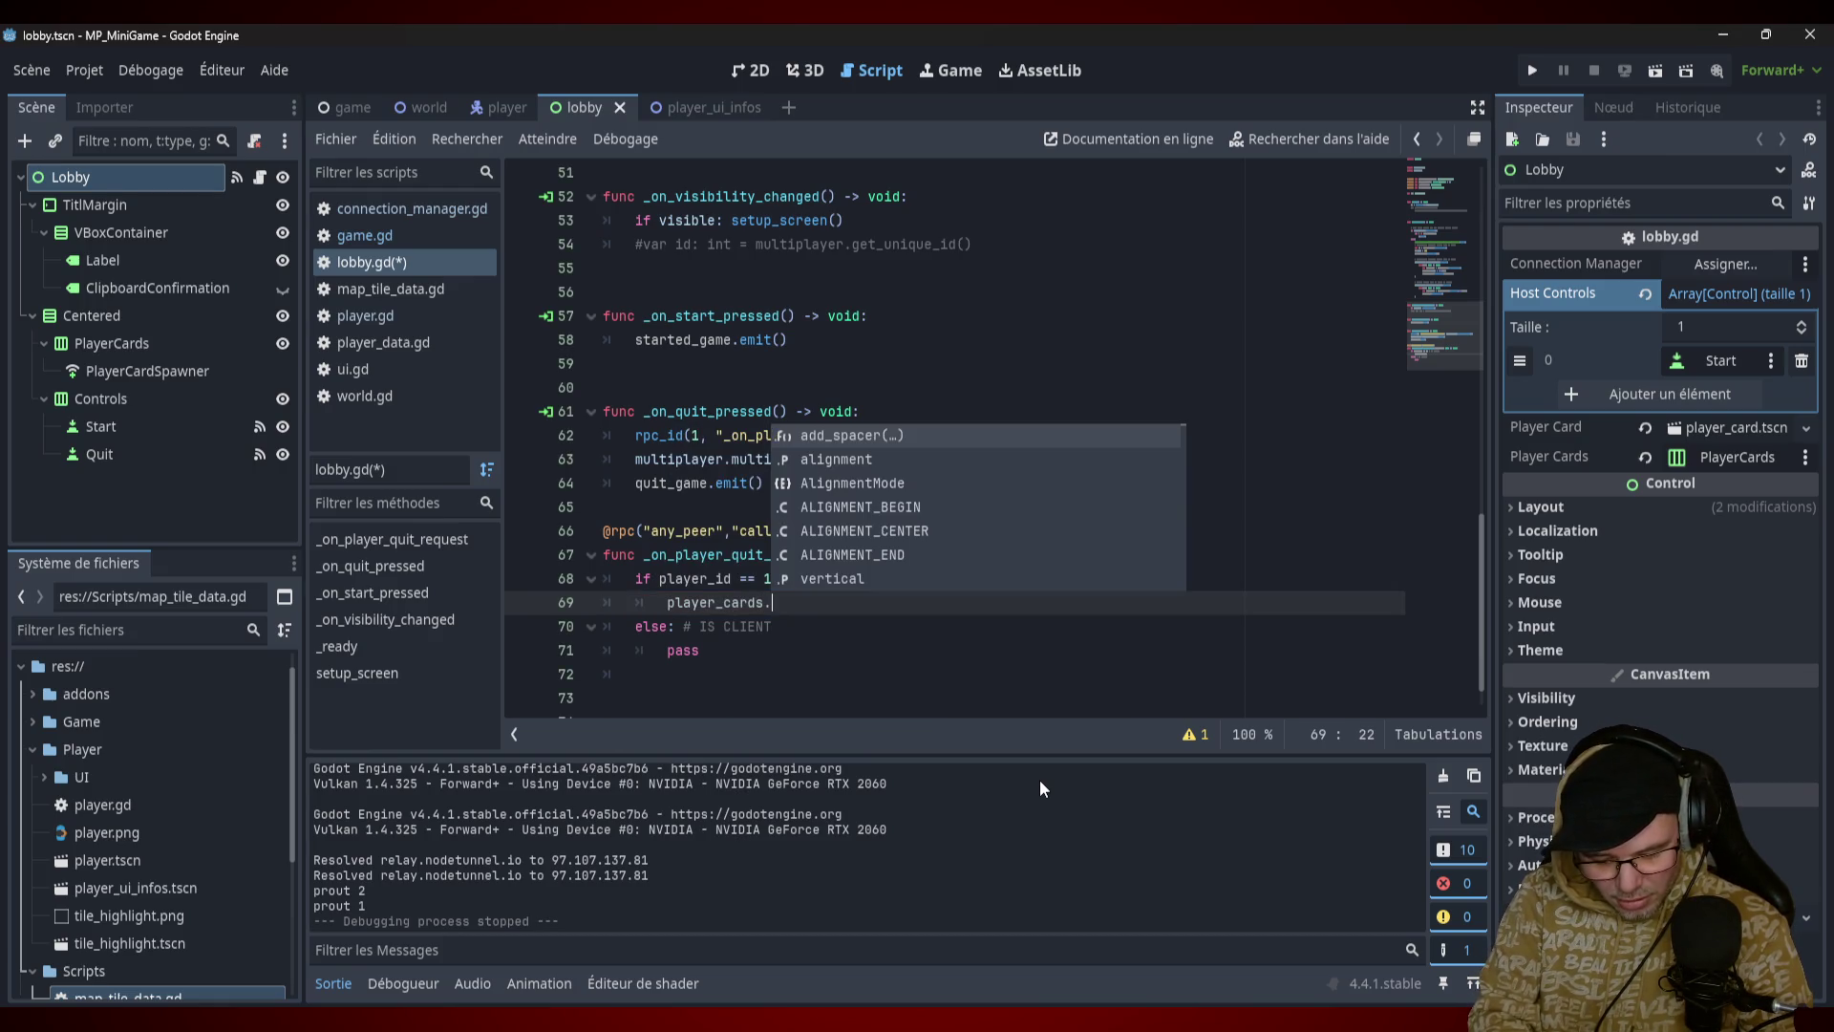
type("get")
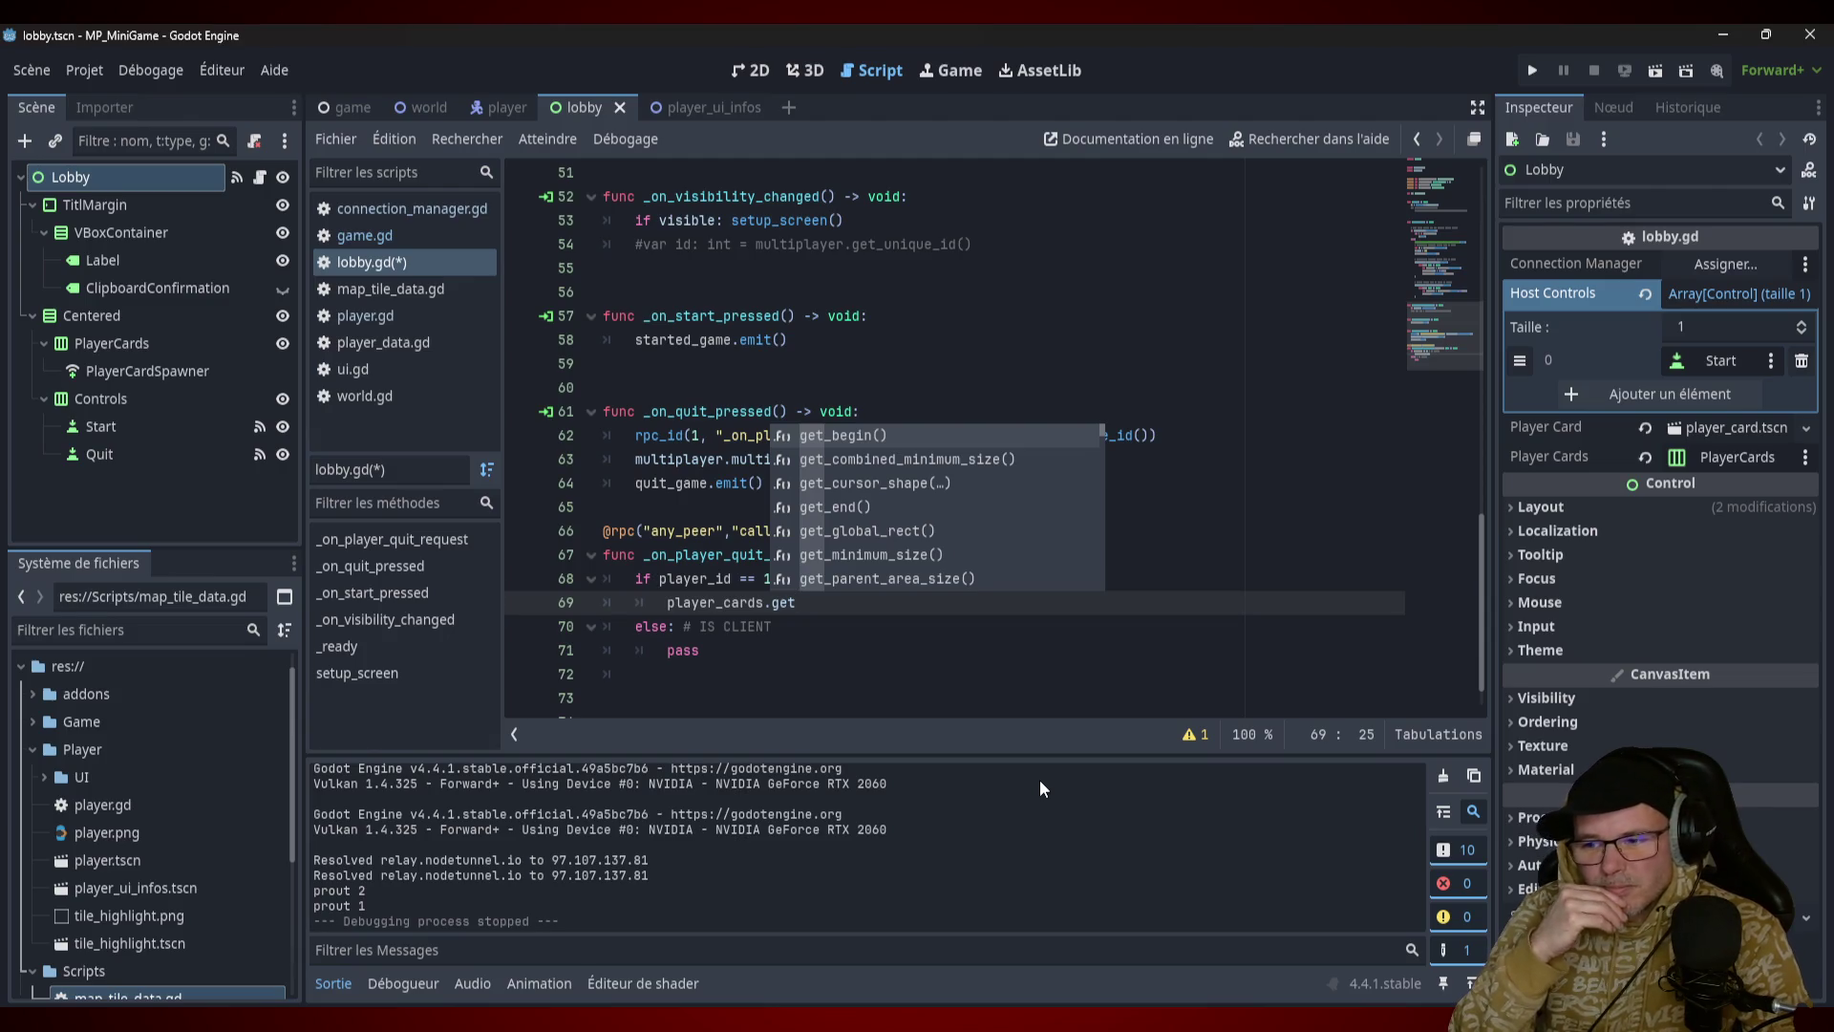
type("_")
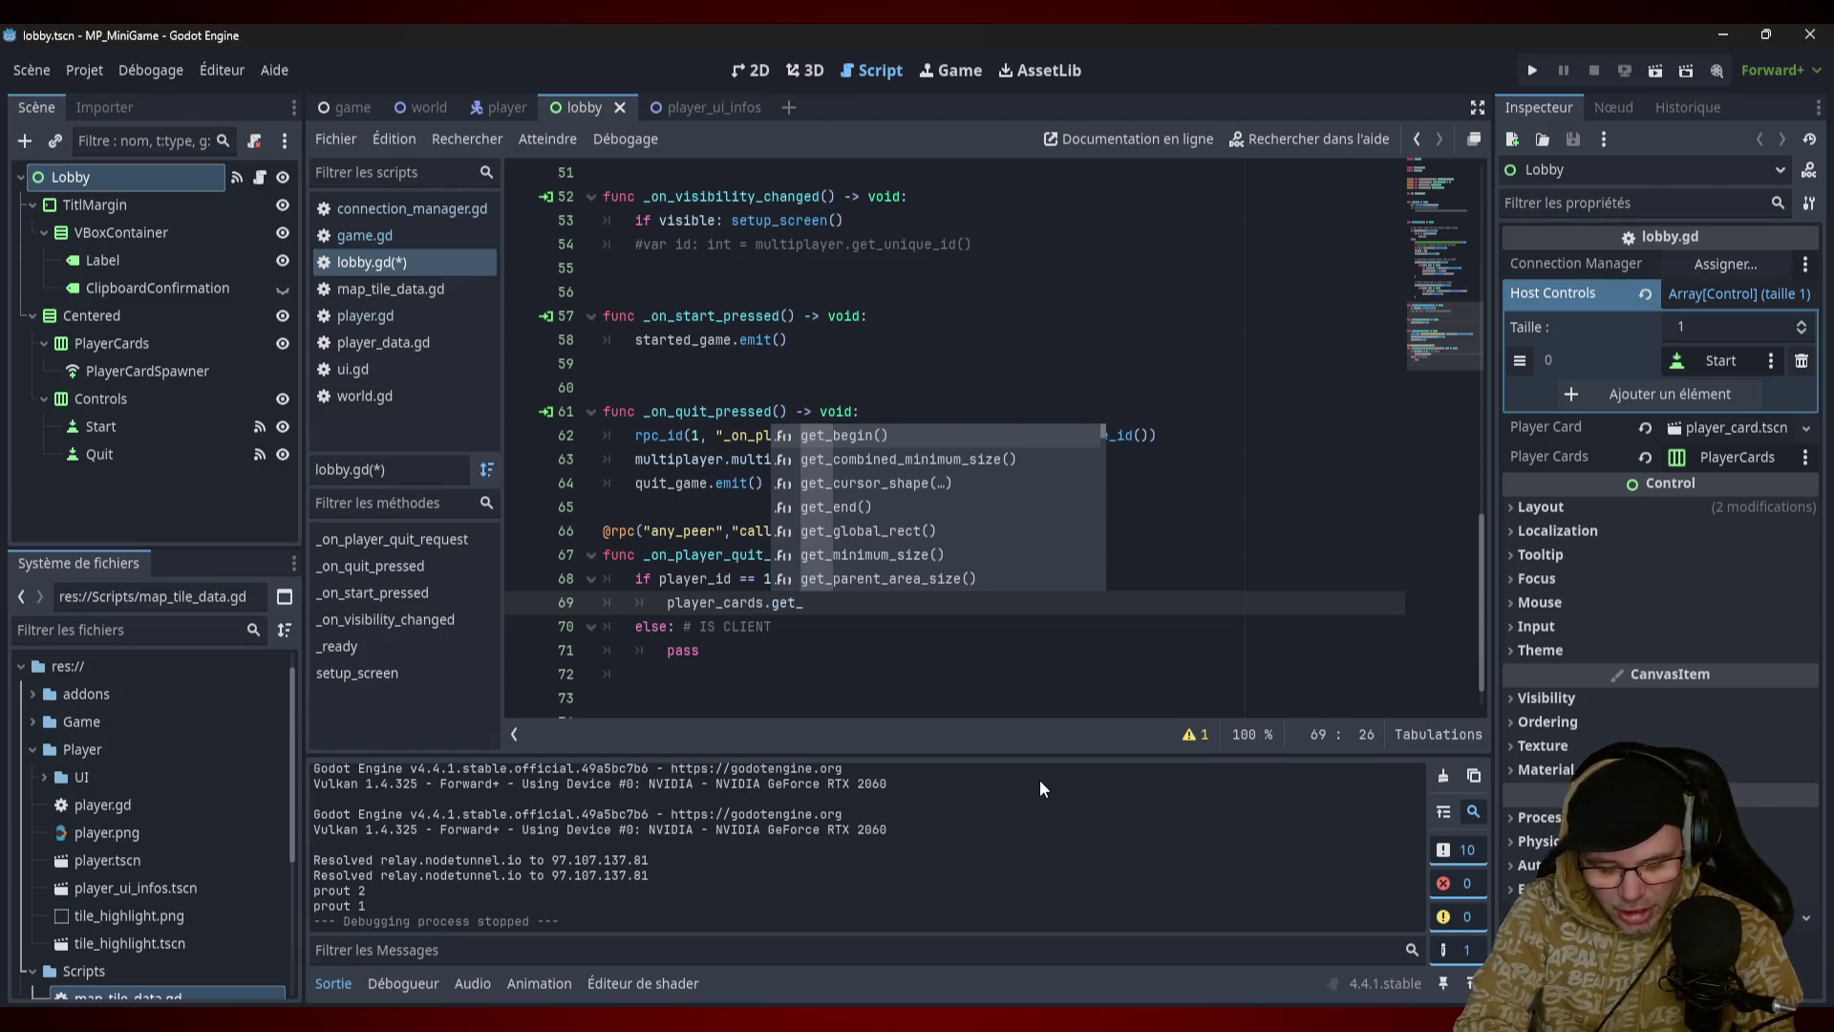
type("no")
key("Return")
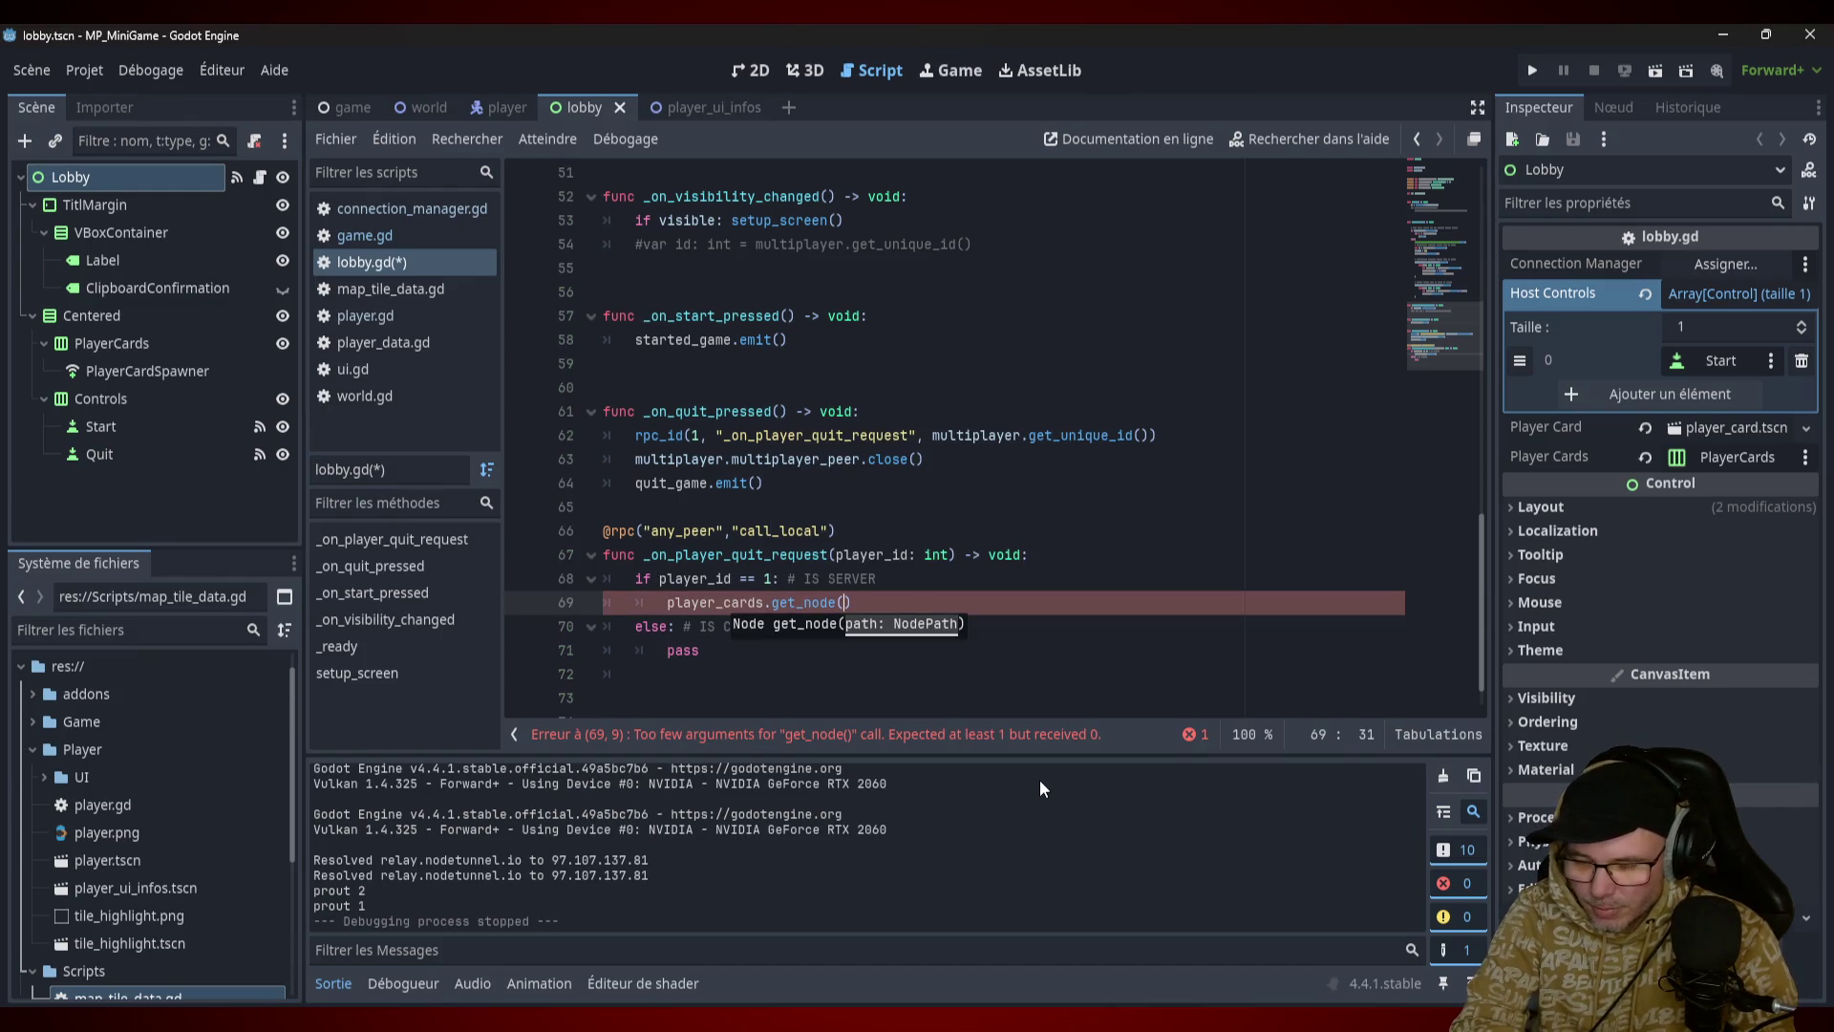
Finish the call as get_node(str(player_id)).queue_free() and save lobby.gd
type("\"")
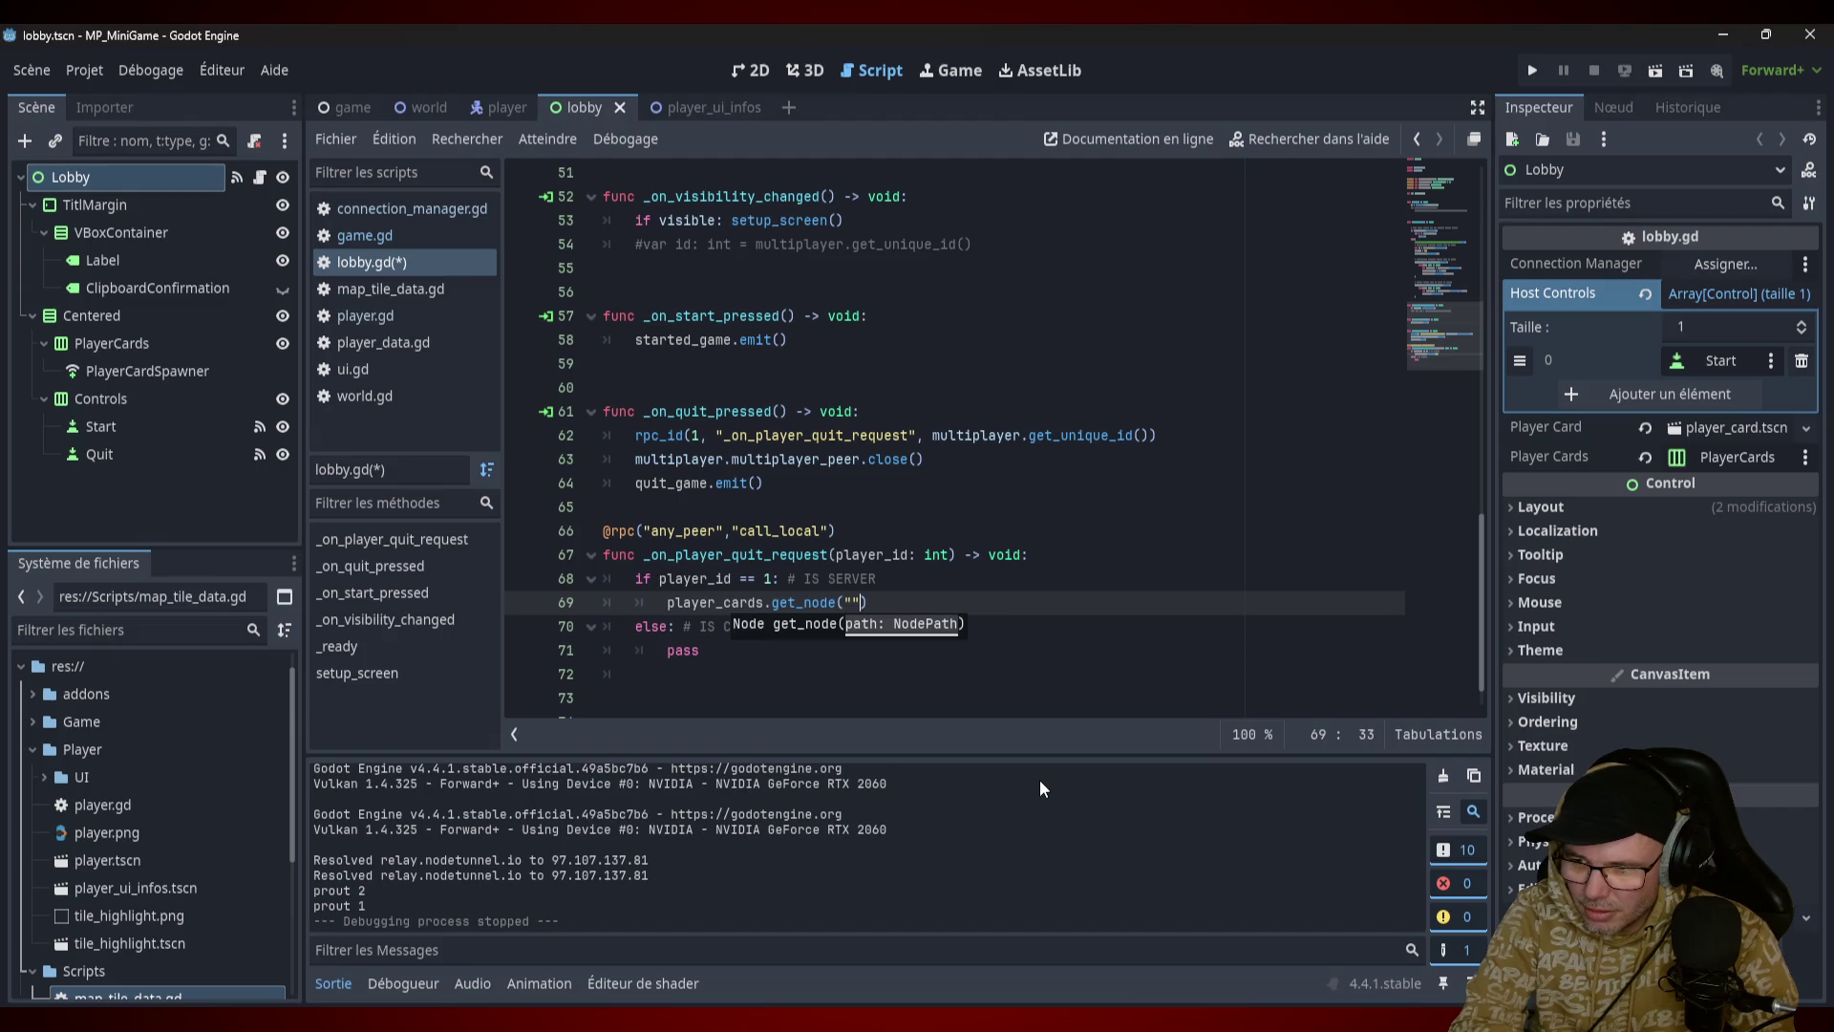
key("BackSpace")
key("BackSpace")
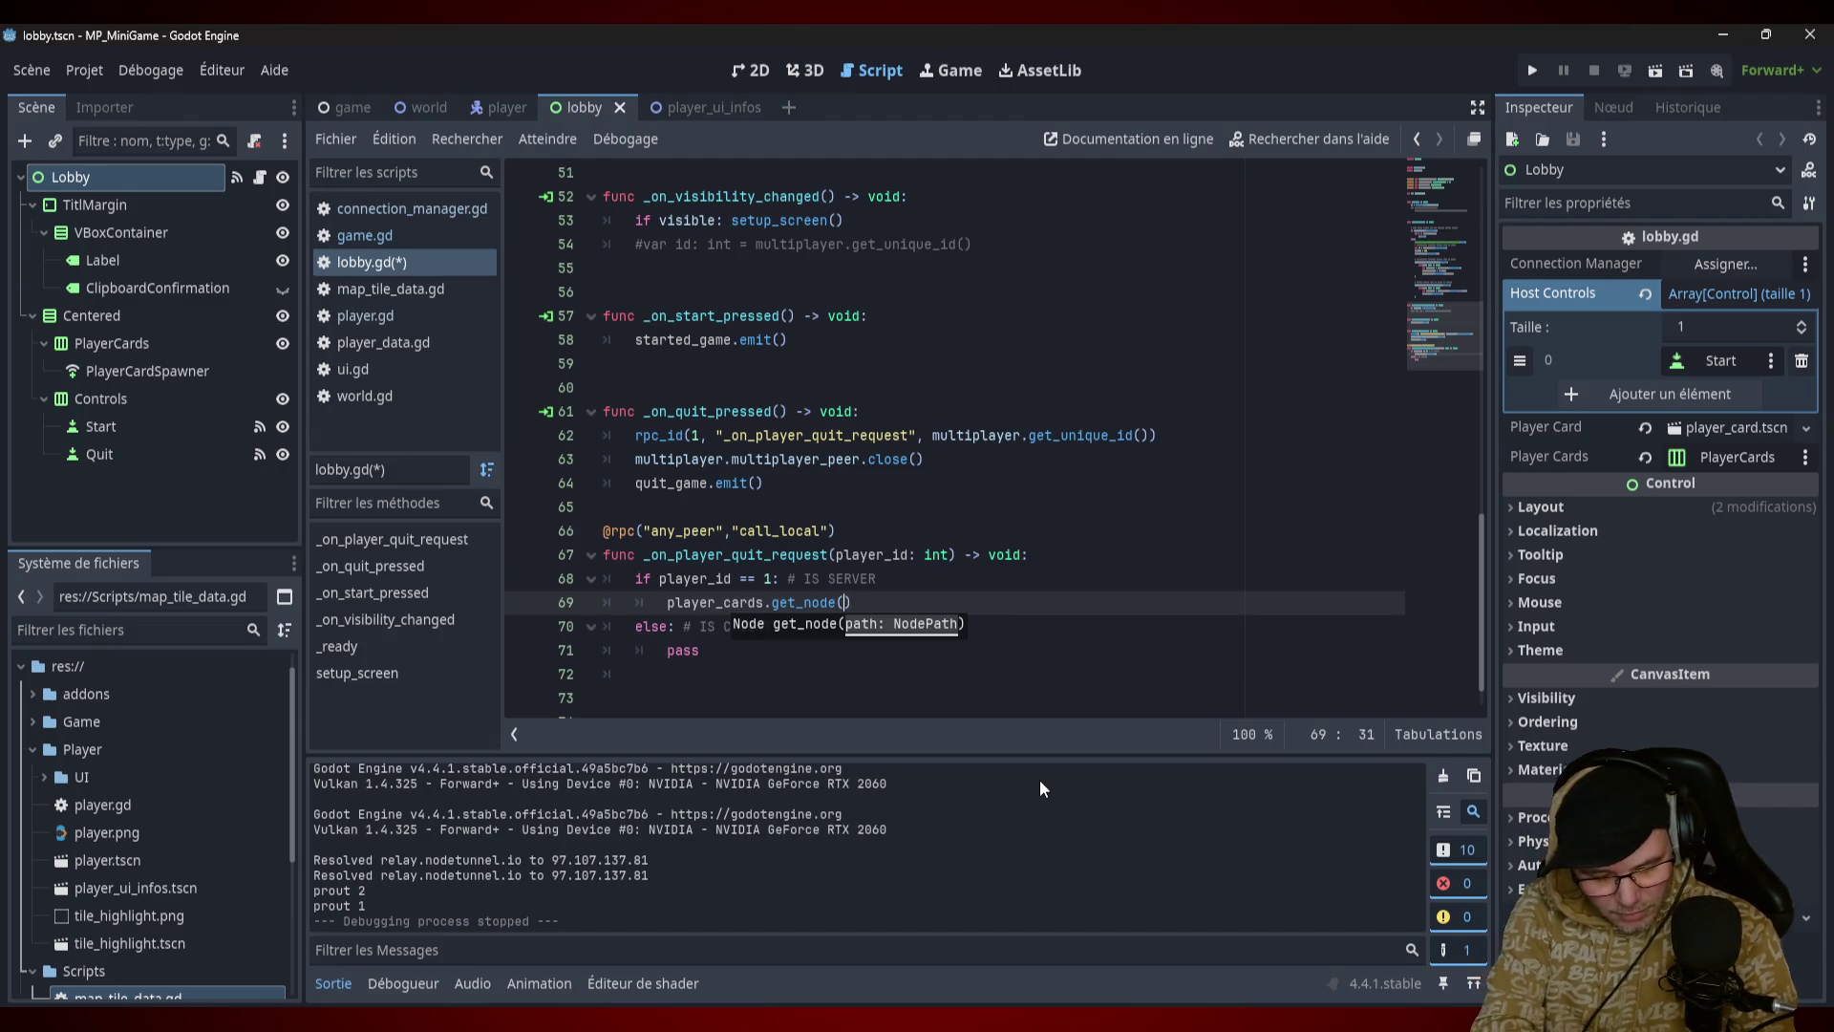
type("str")
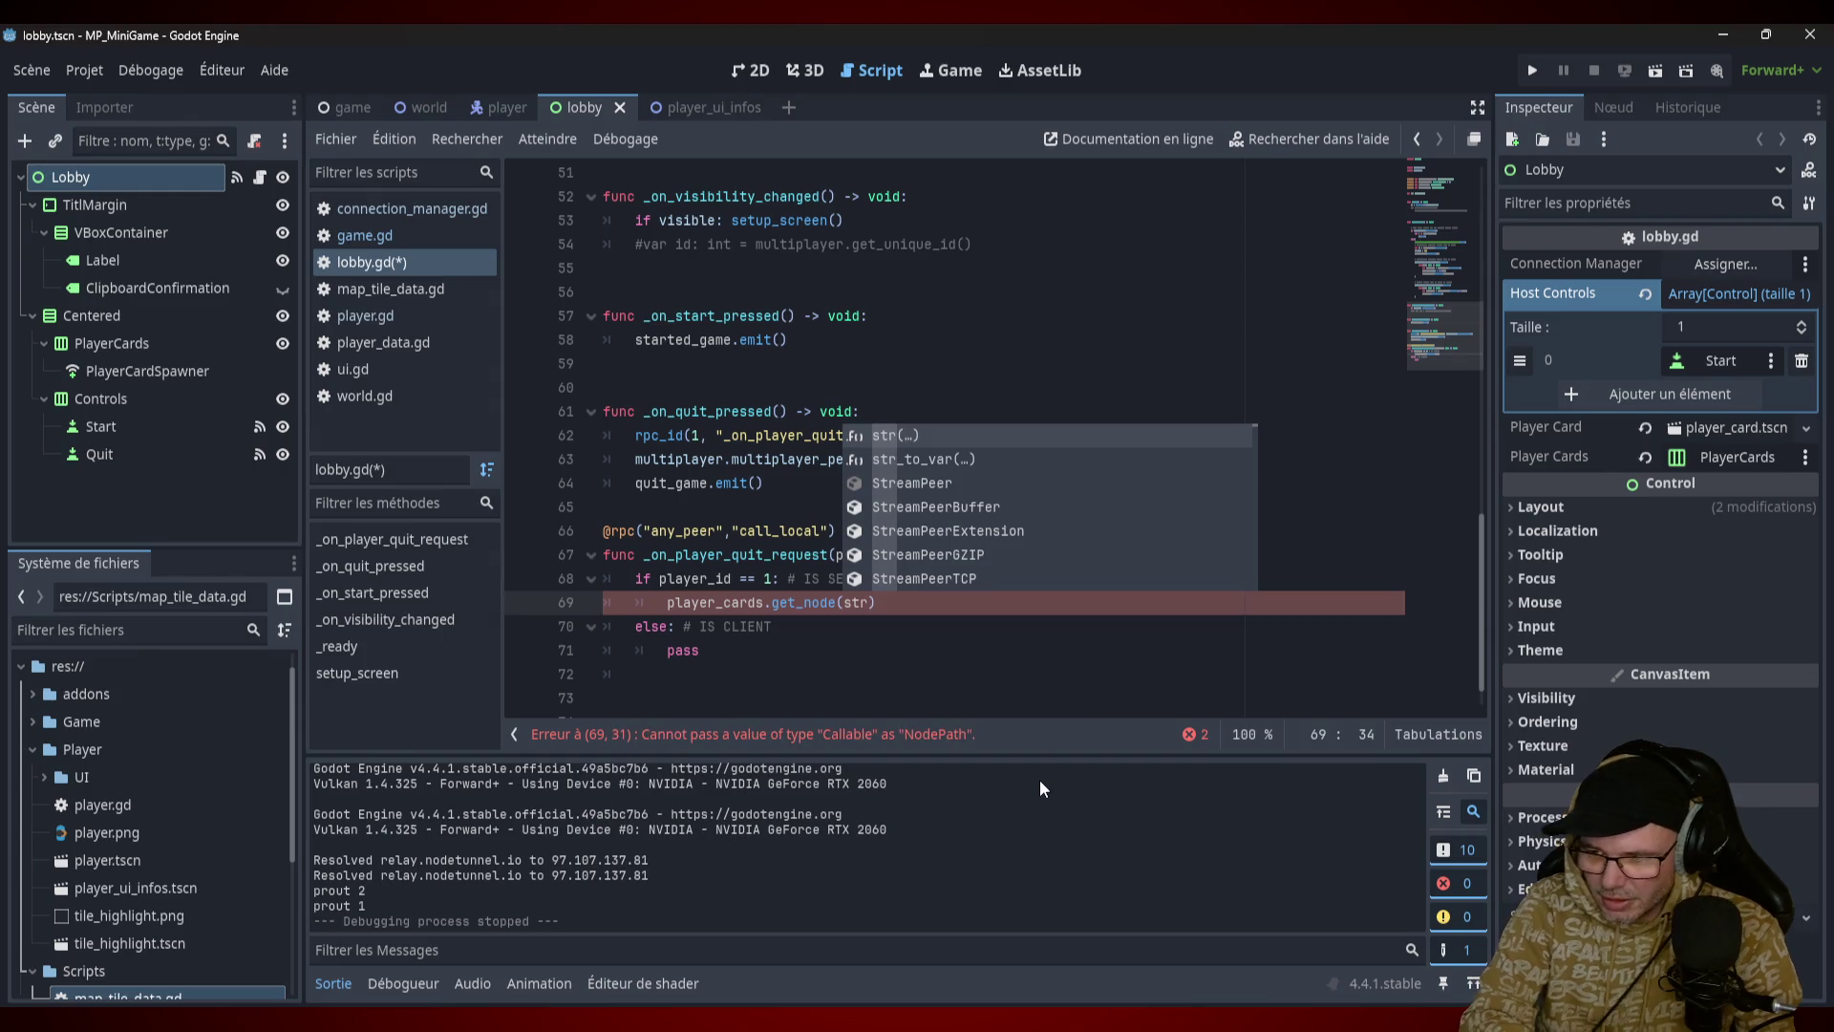
type("(")
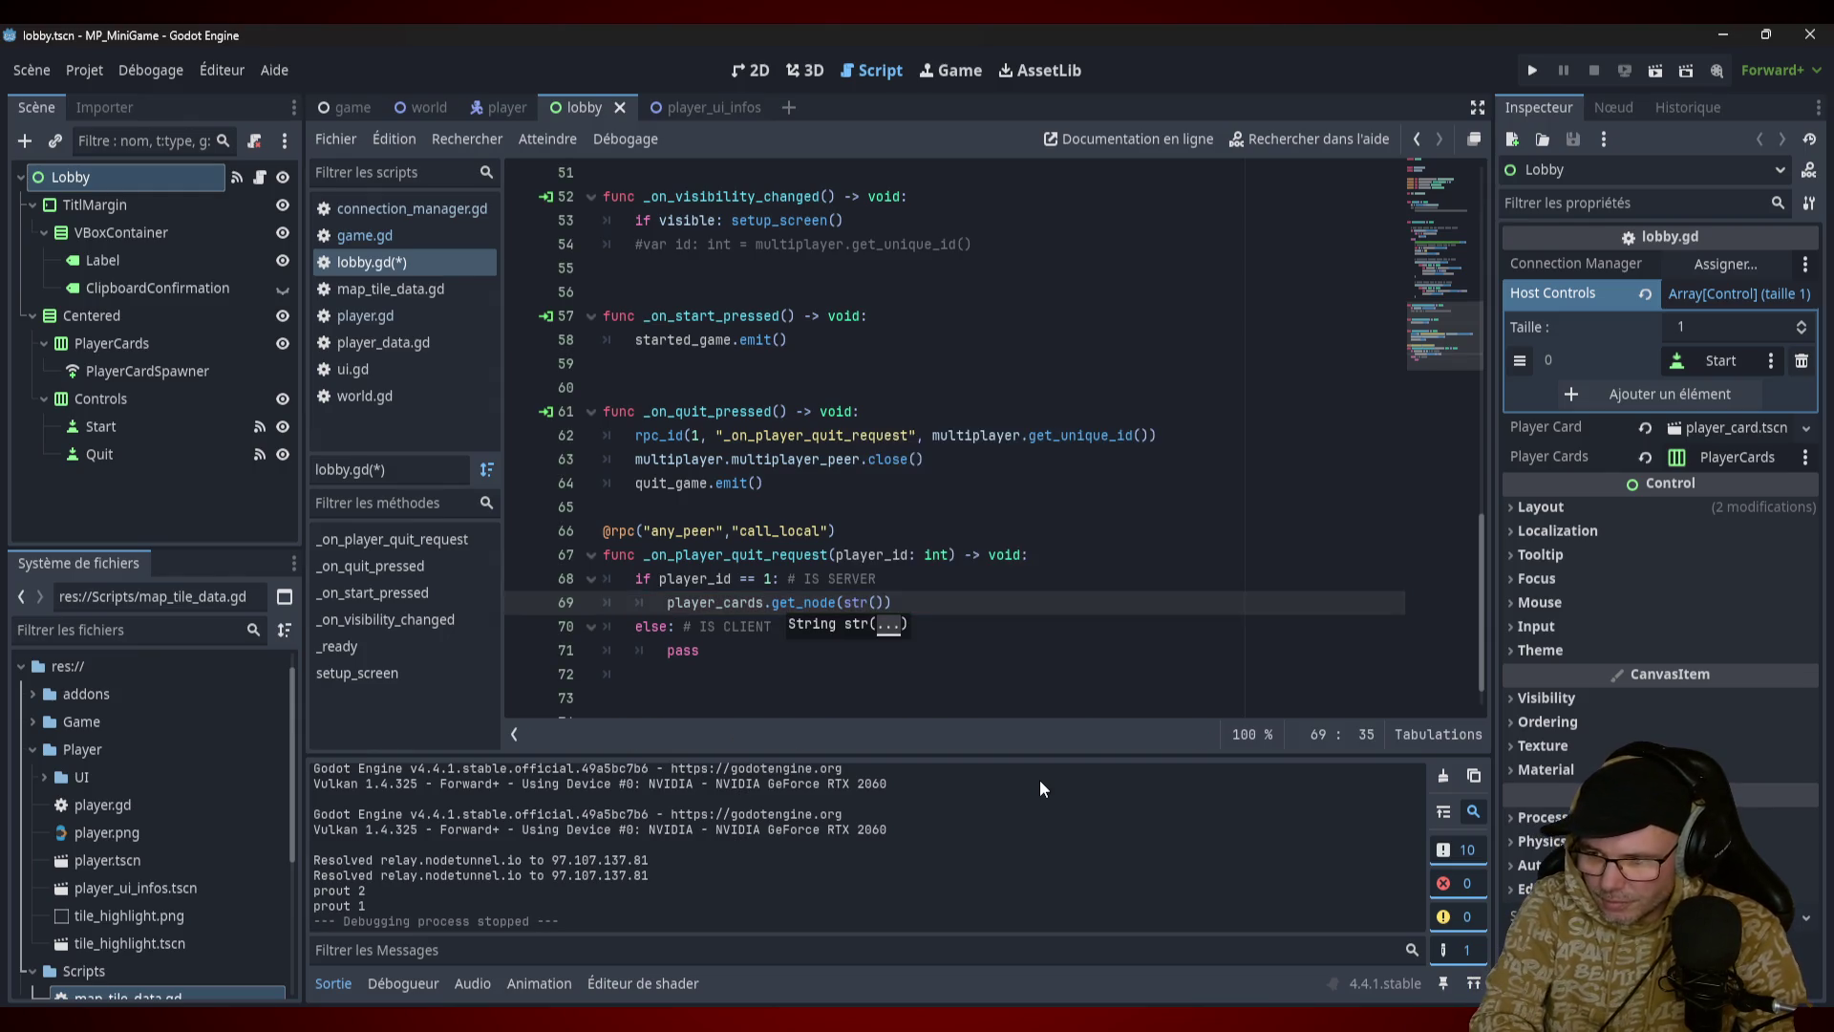
type("play")
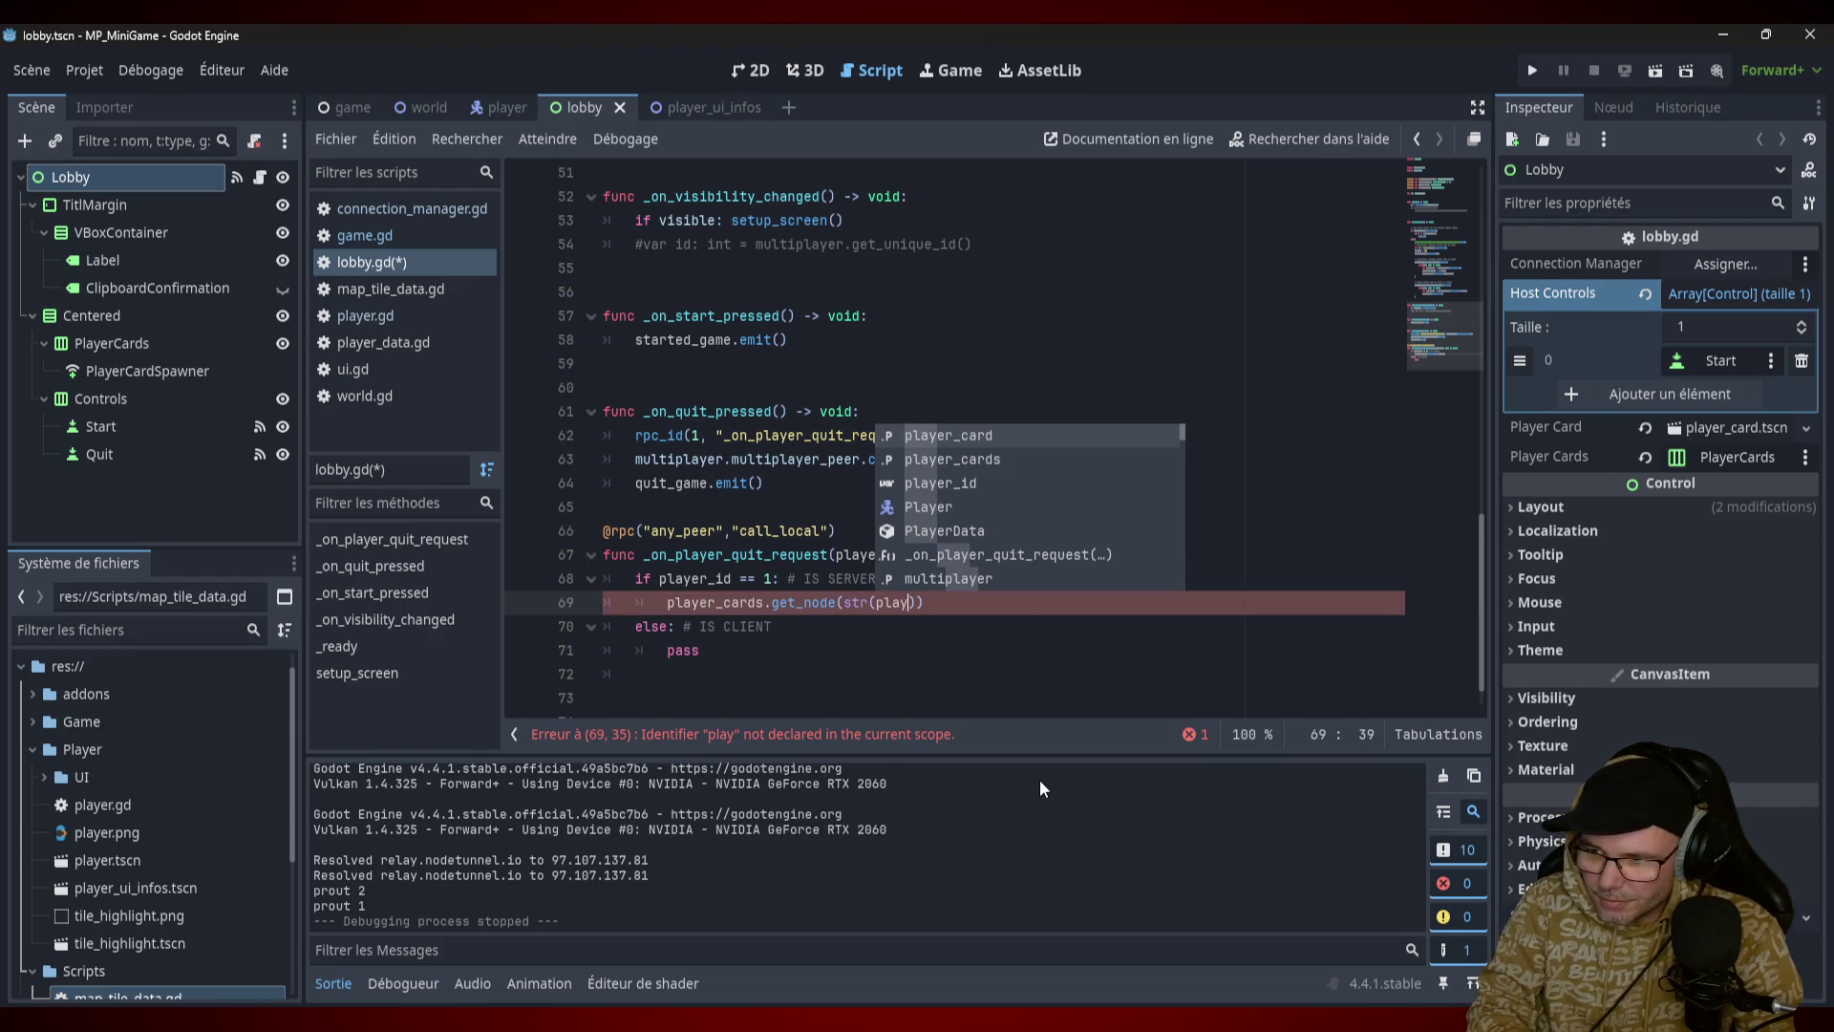
key("Down")
key("Down")
key("Return")
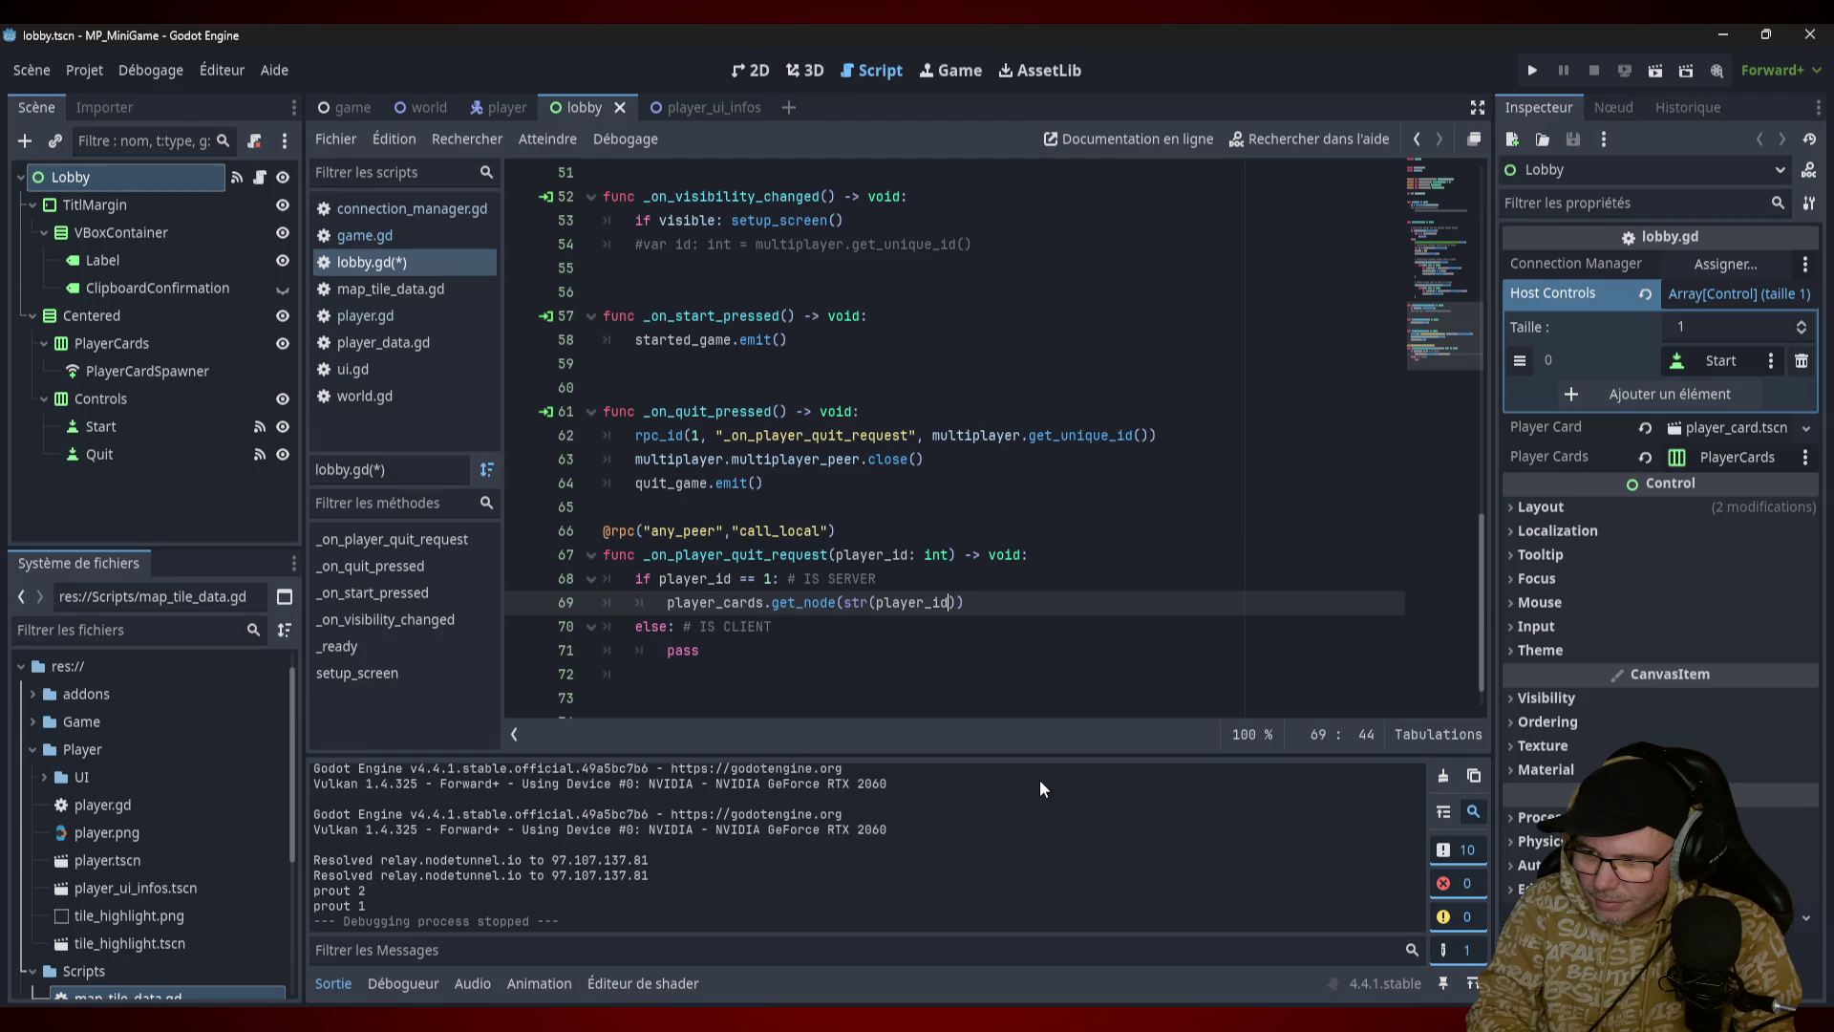
type("))")
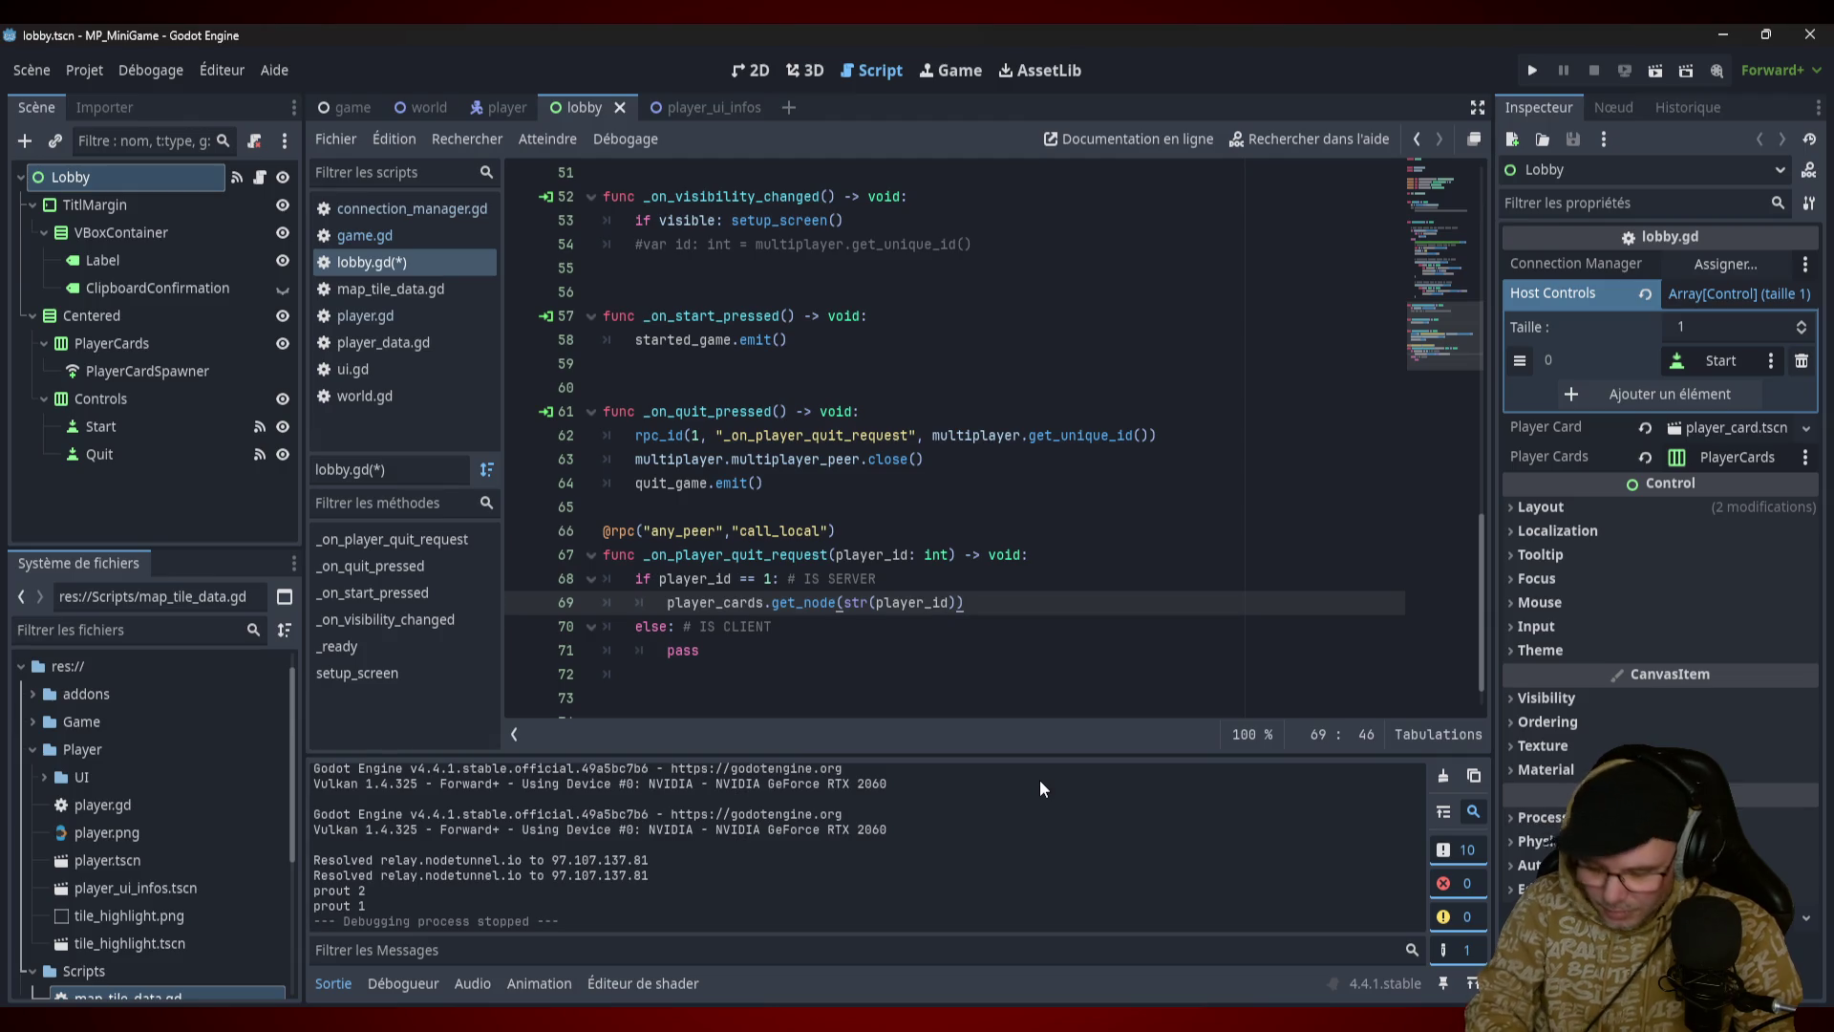
type(".queue")
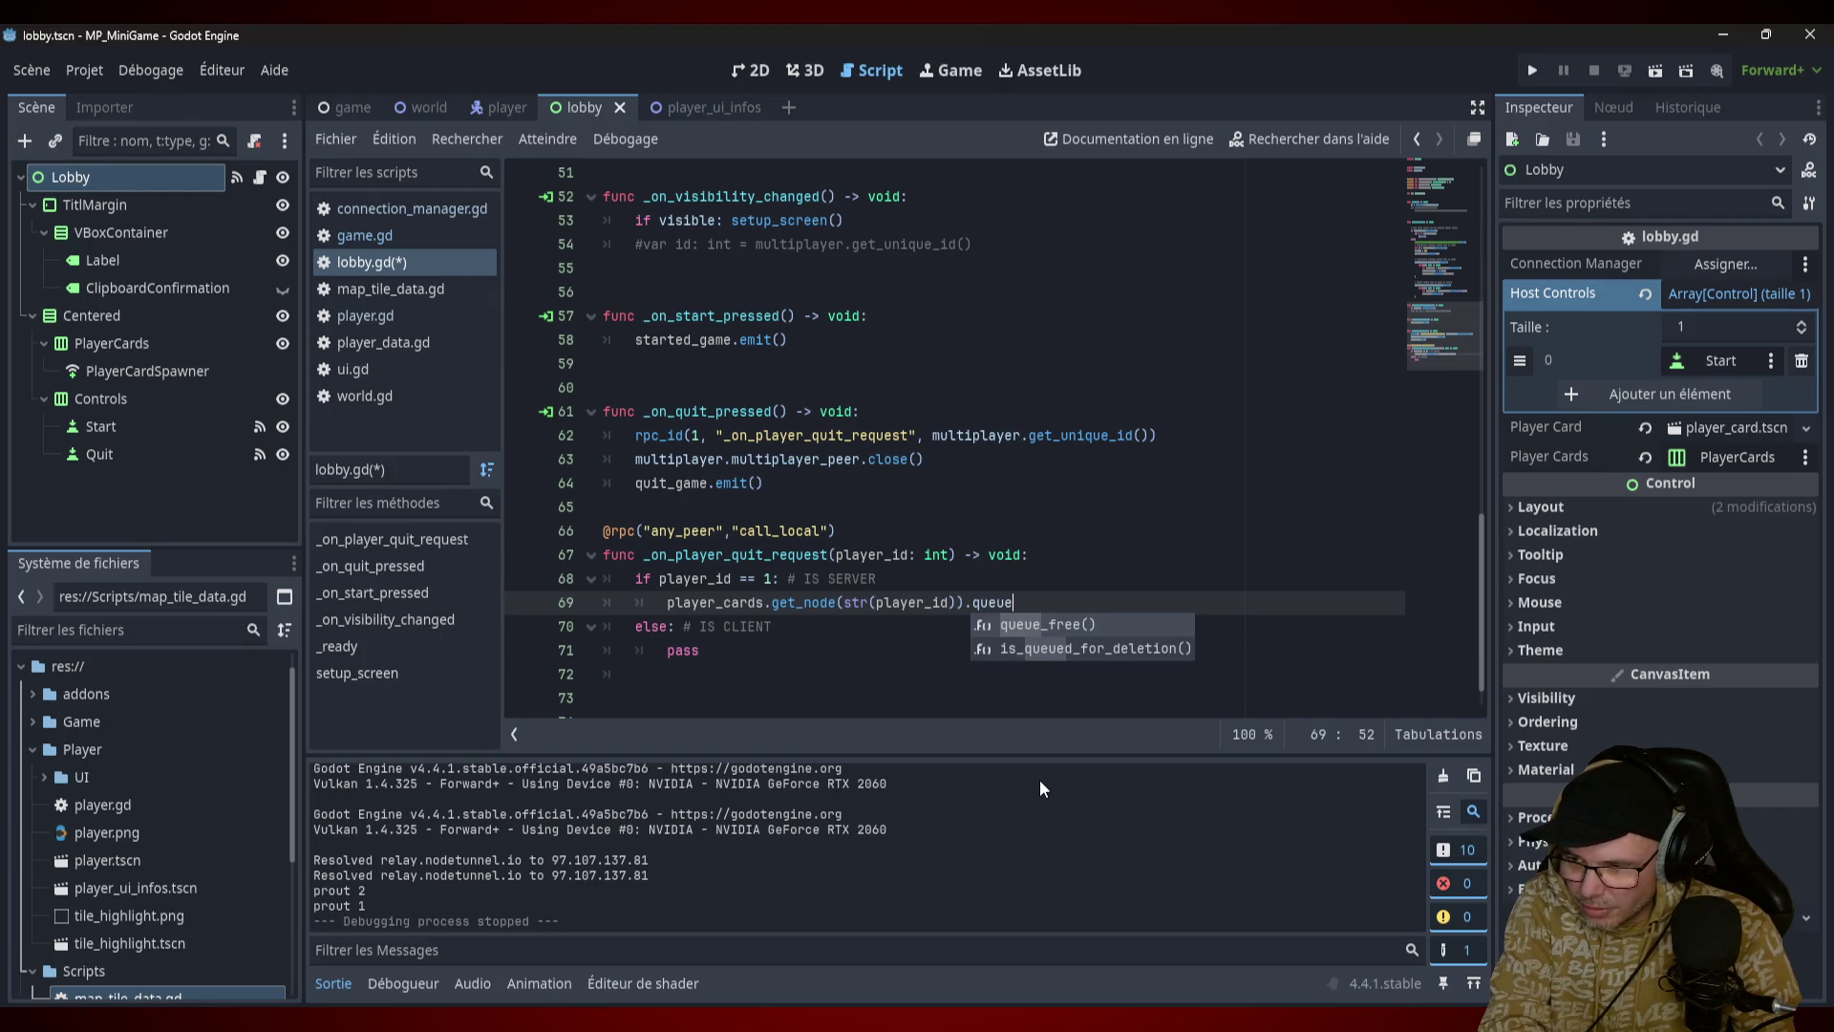
key("Return")
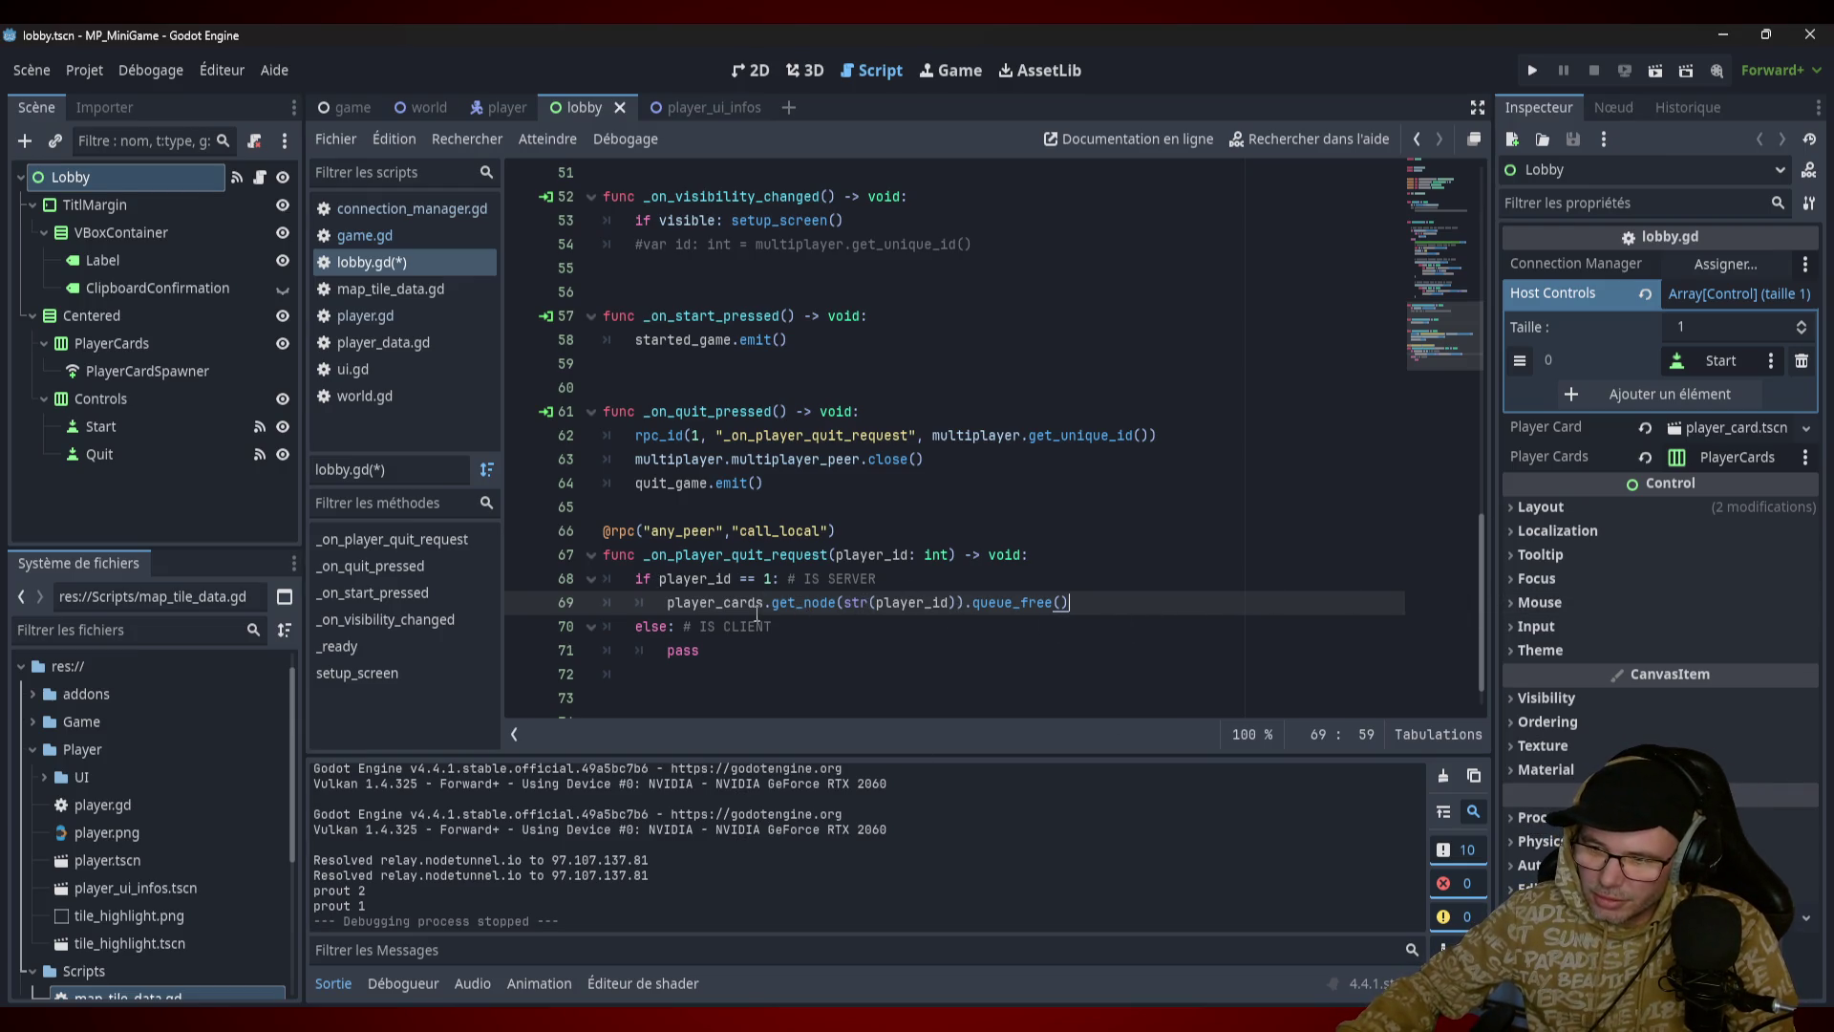
left_click(1134, 562)
left_click(1137, 612)
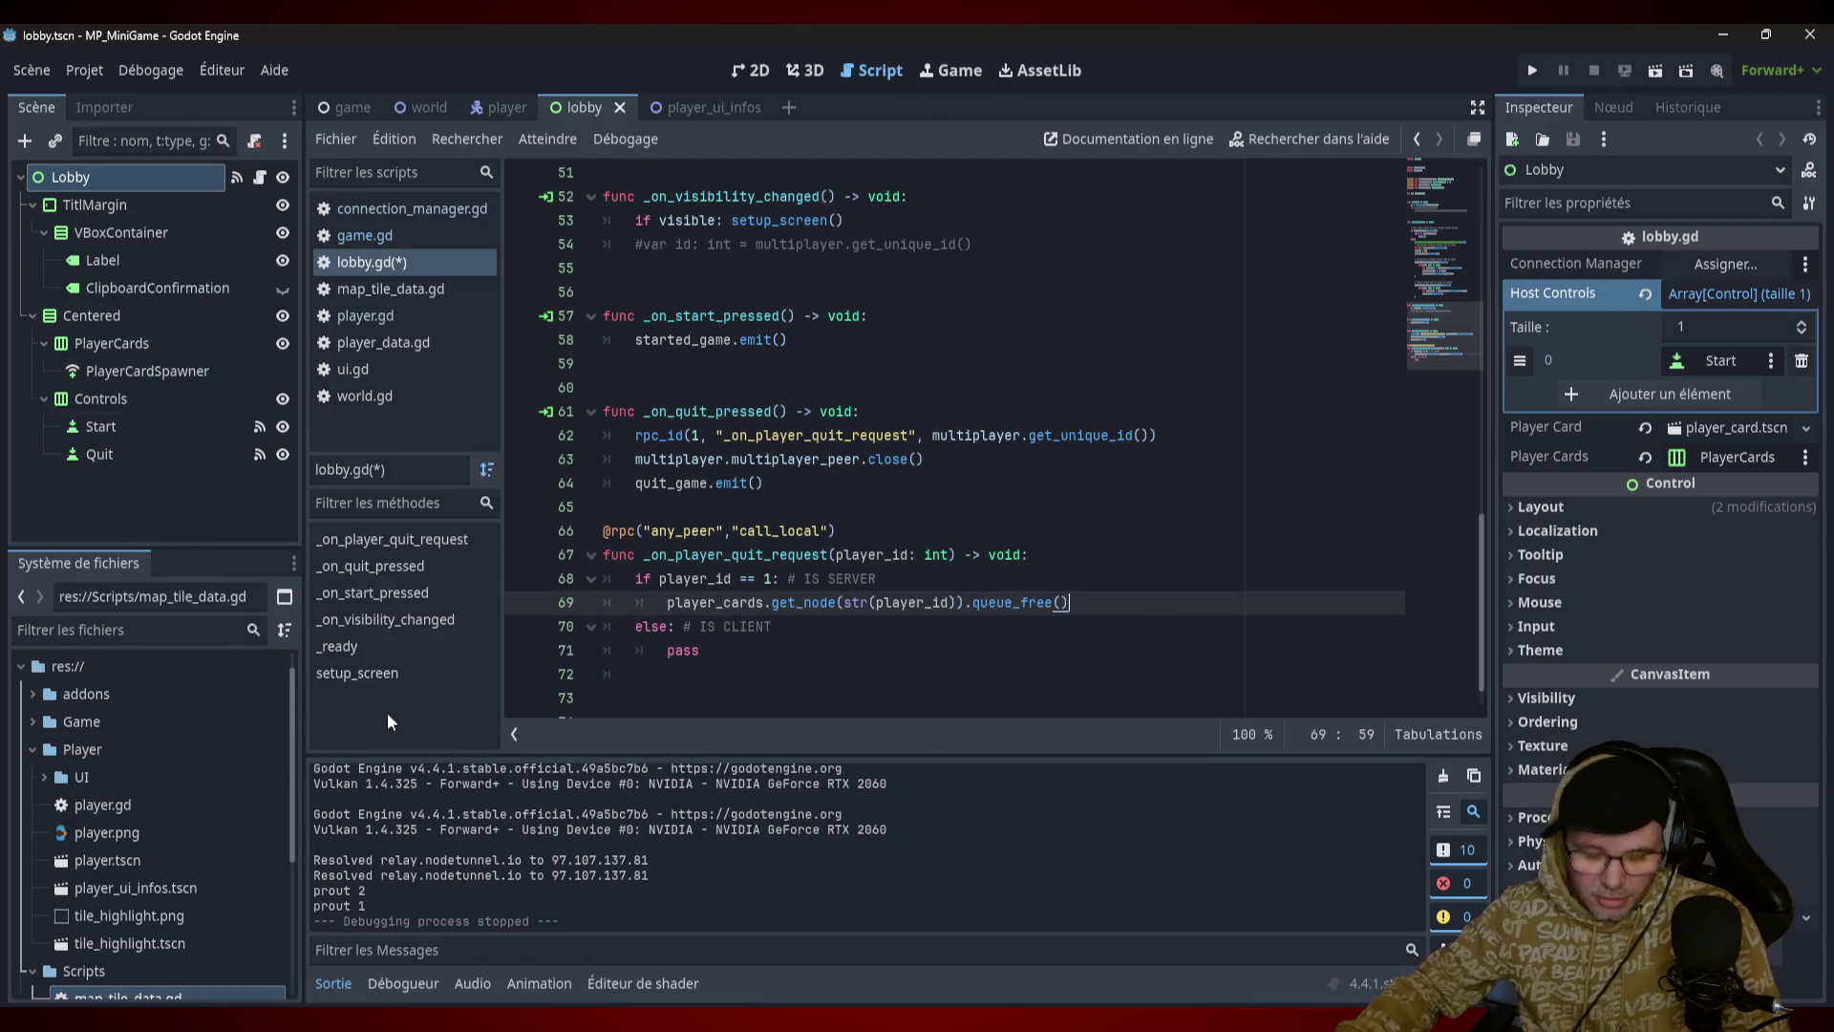
key("ctrl+s")
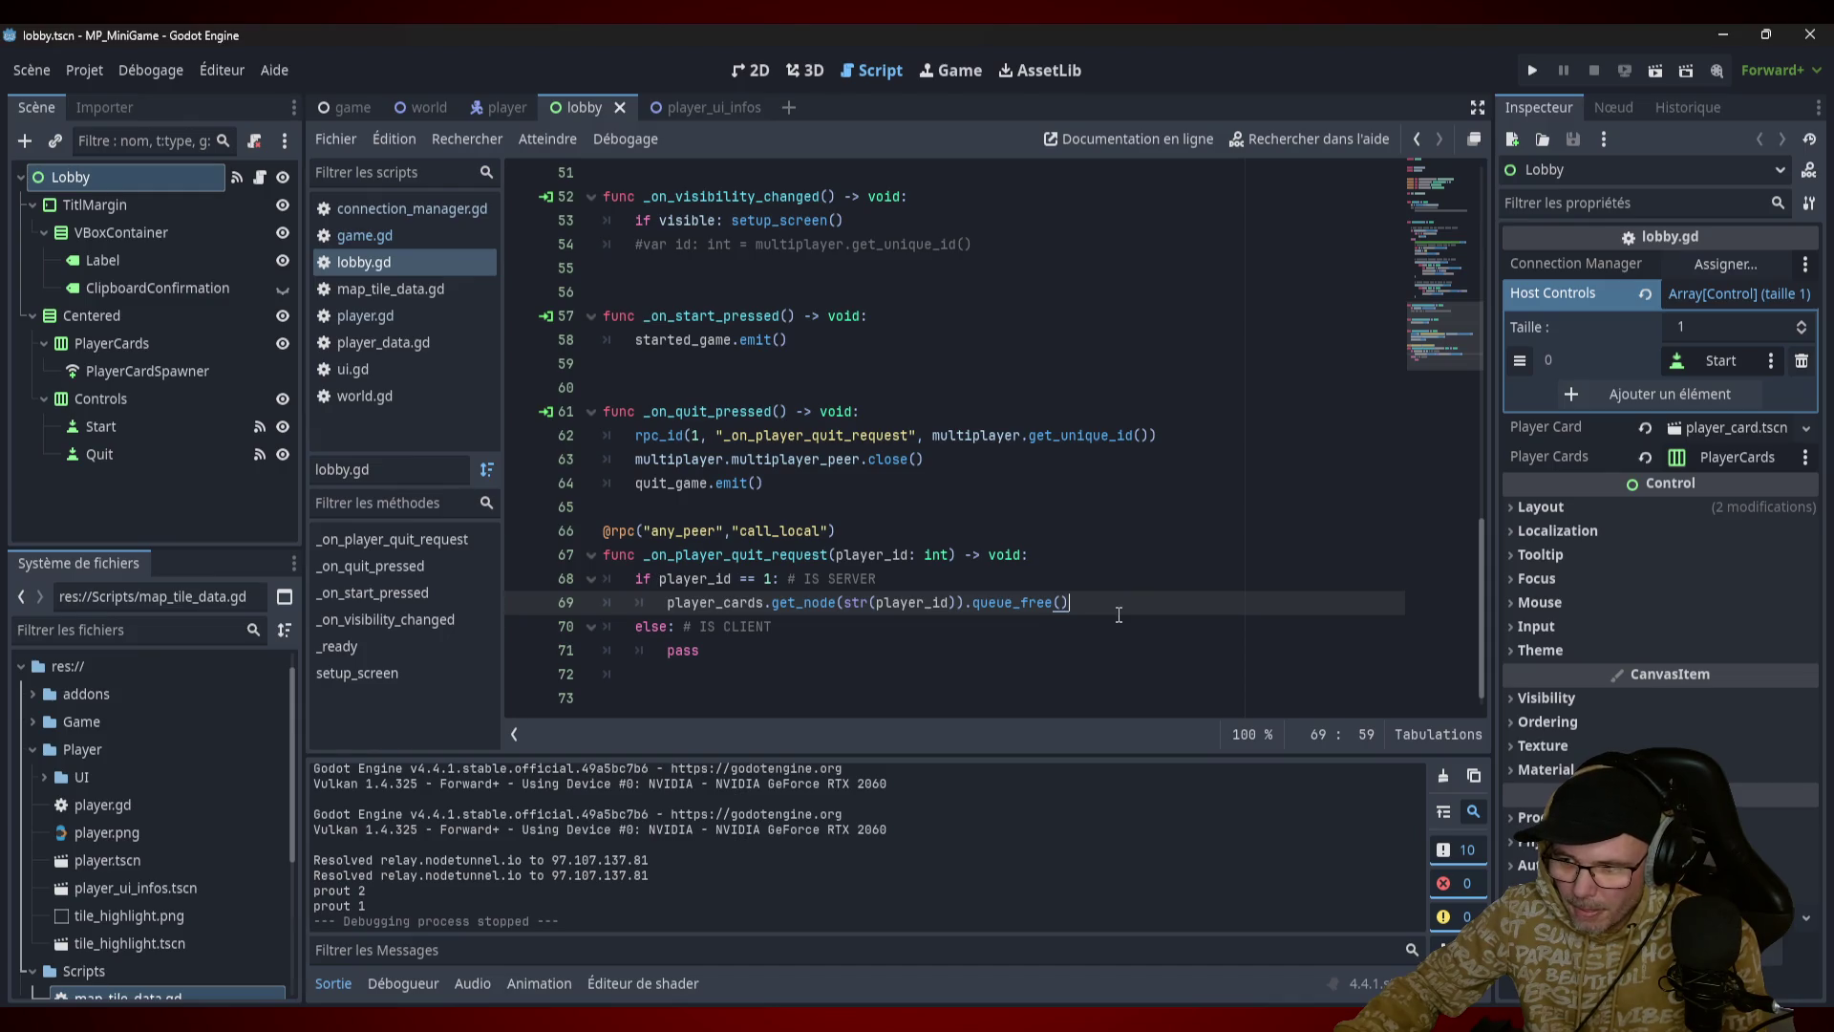
Insert a pass line above the player_cards statement in the server branch
left_click(669, 603)
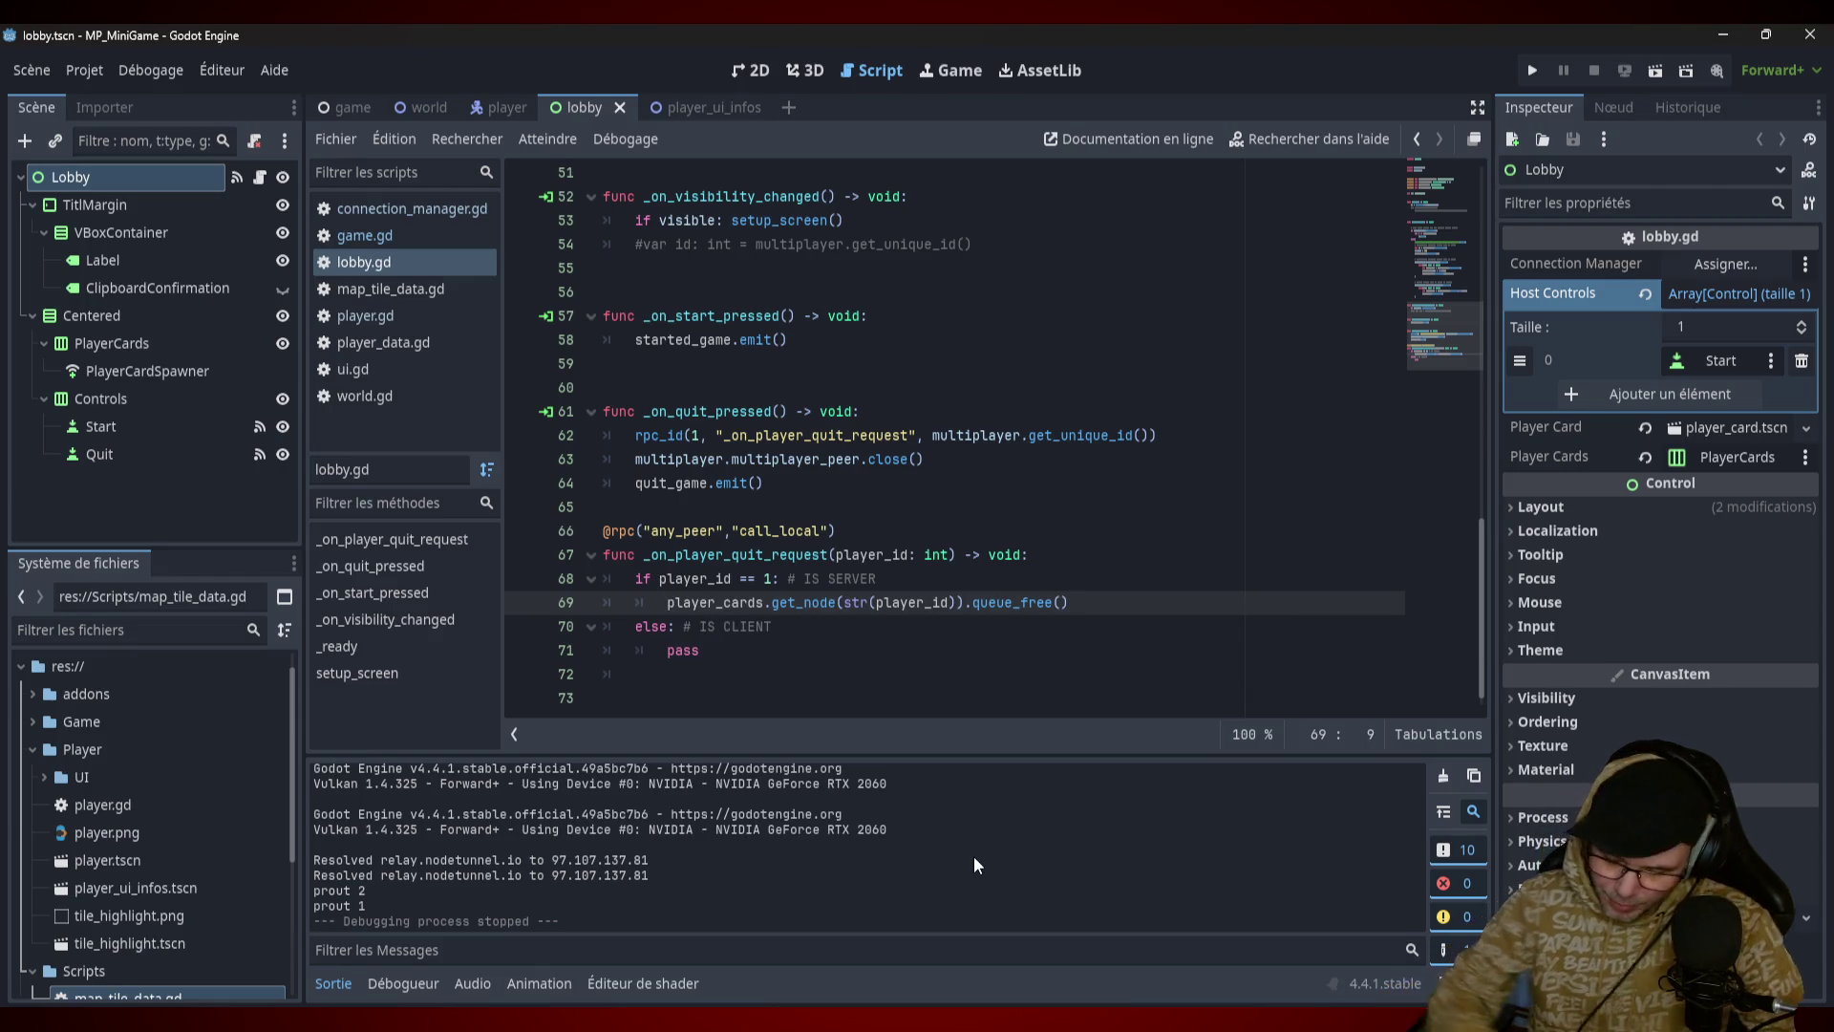
key("Return")
key("Up")
type("paas")
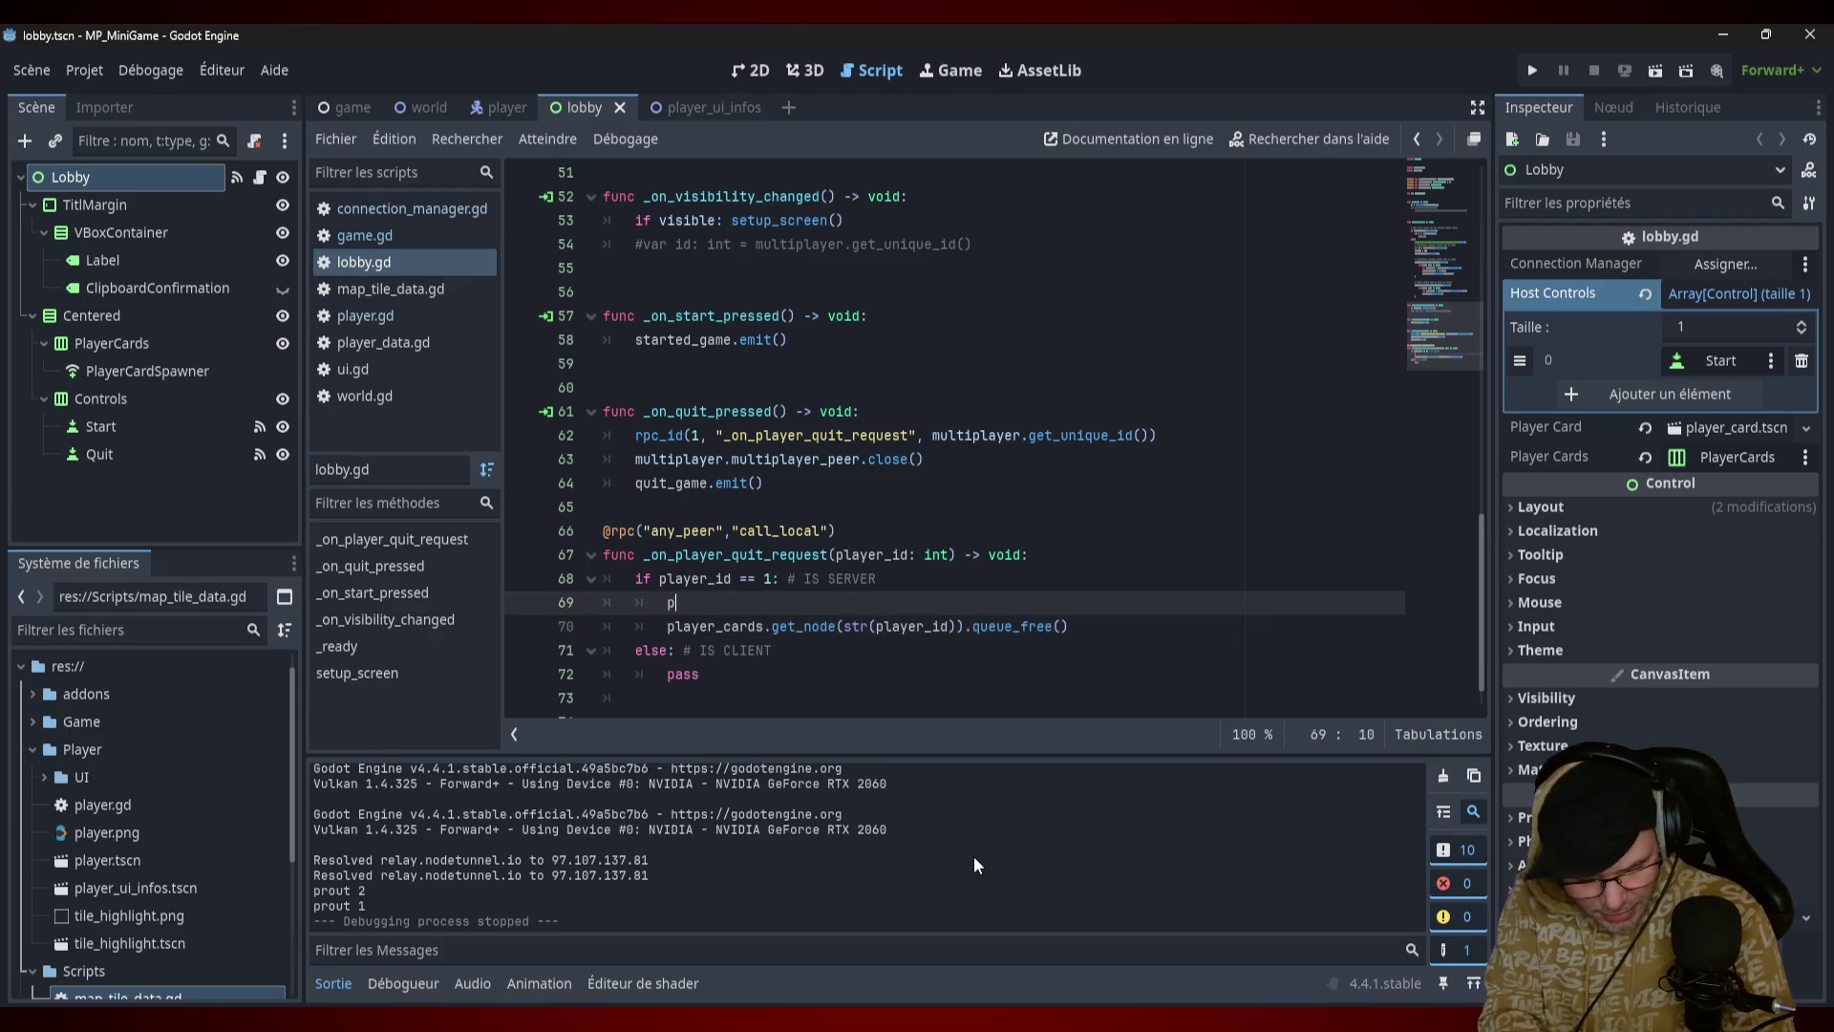
key("BackSpace")
key("BackSpace")
type("ss")
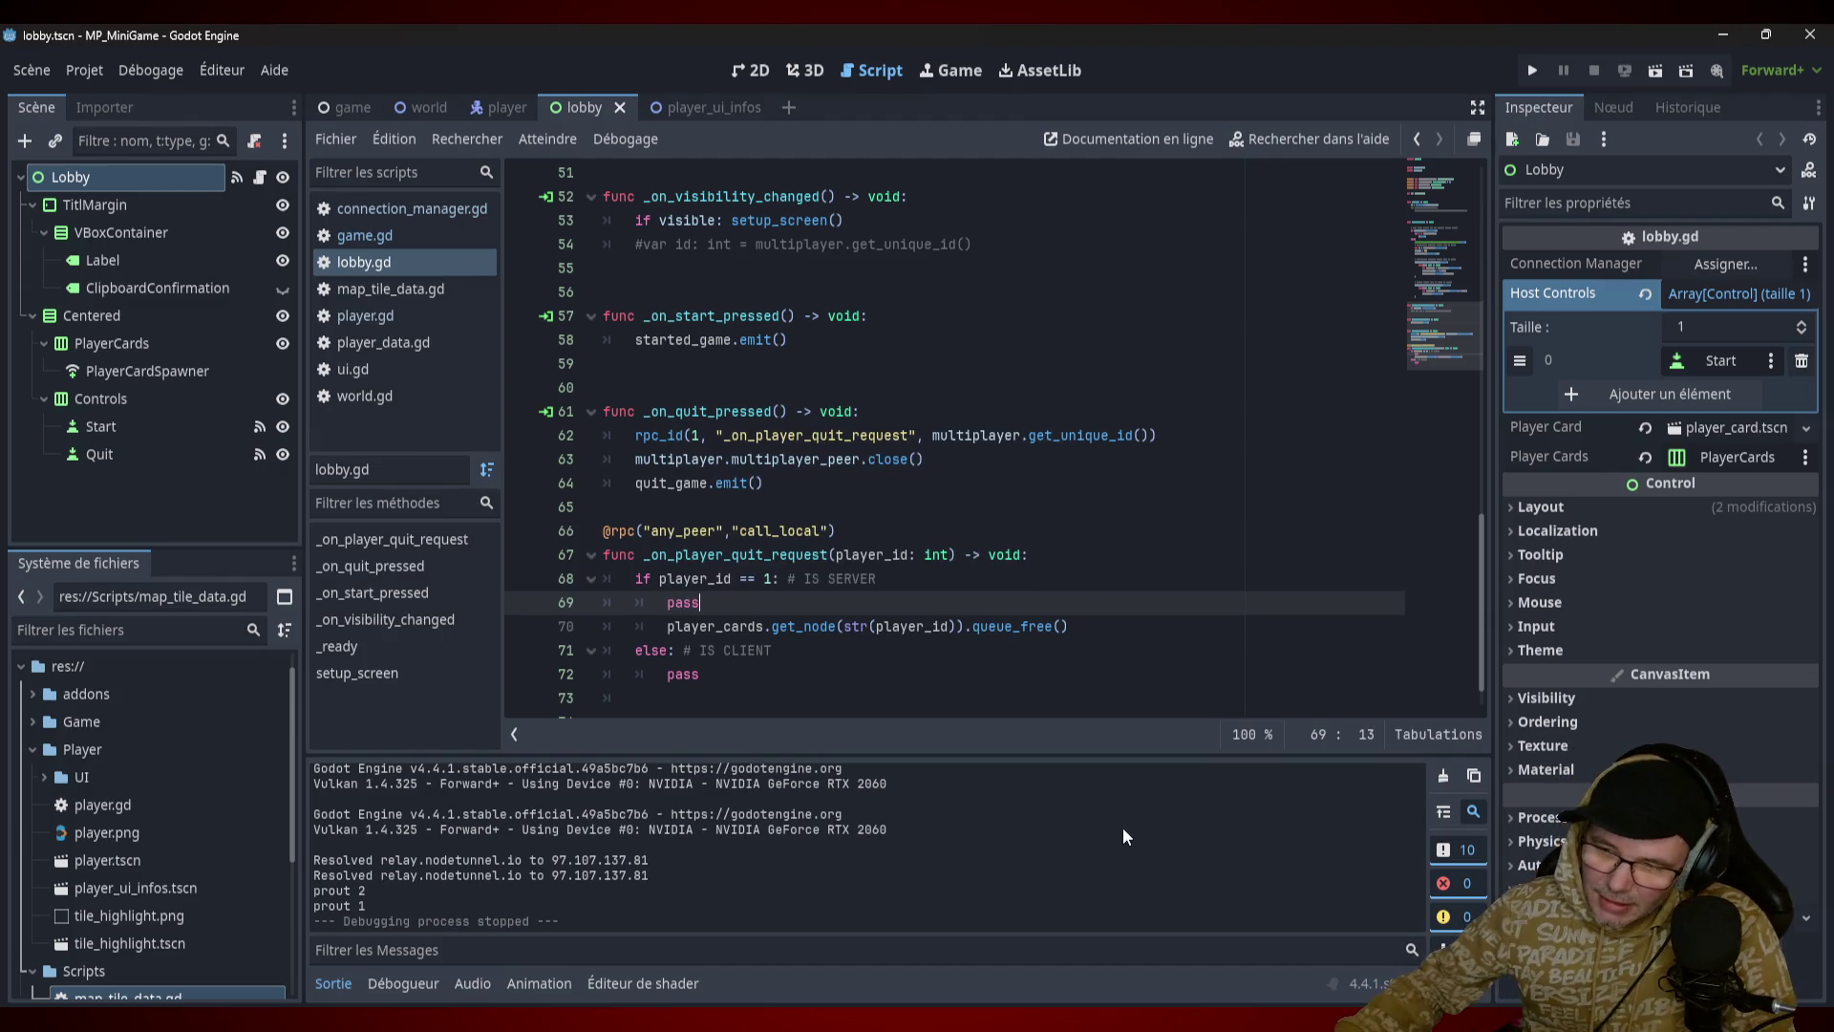
Move the player_cards queue_free statement into the client else branch
left_click_drag(1135, 627, 666, 621)
key("ctrl+c")
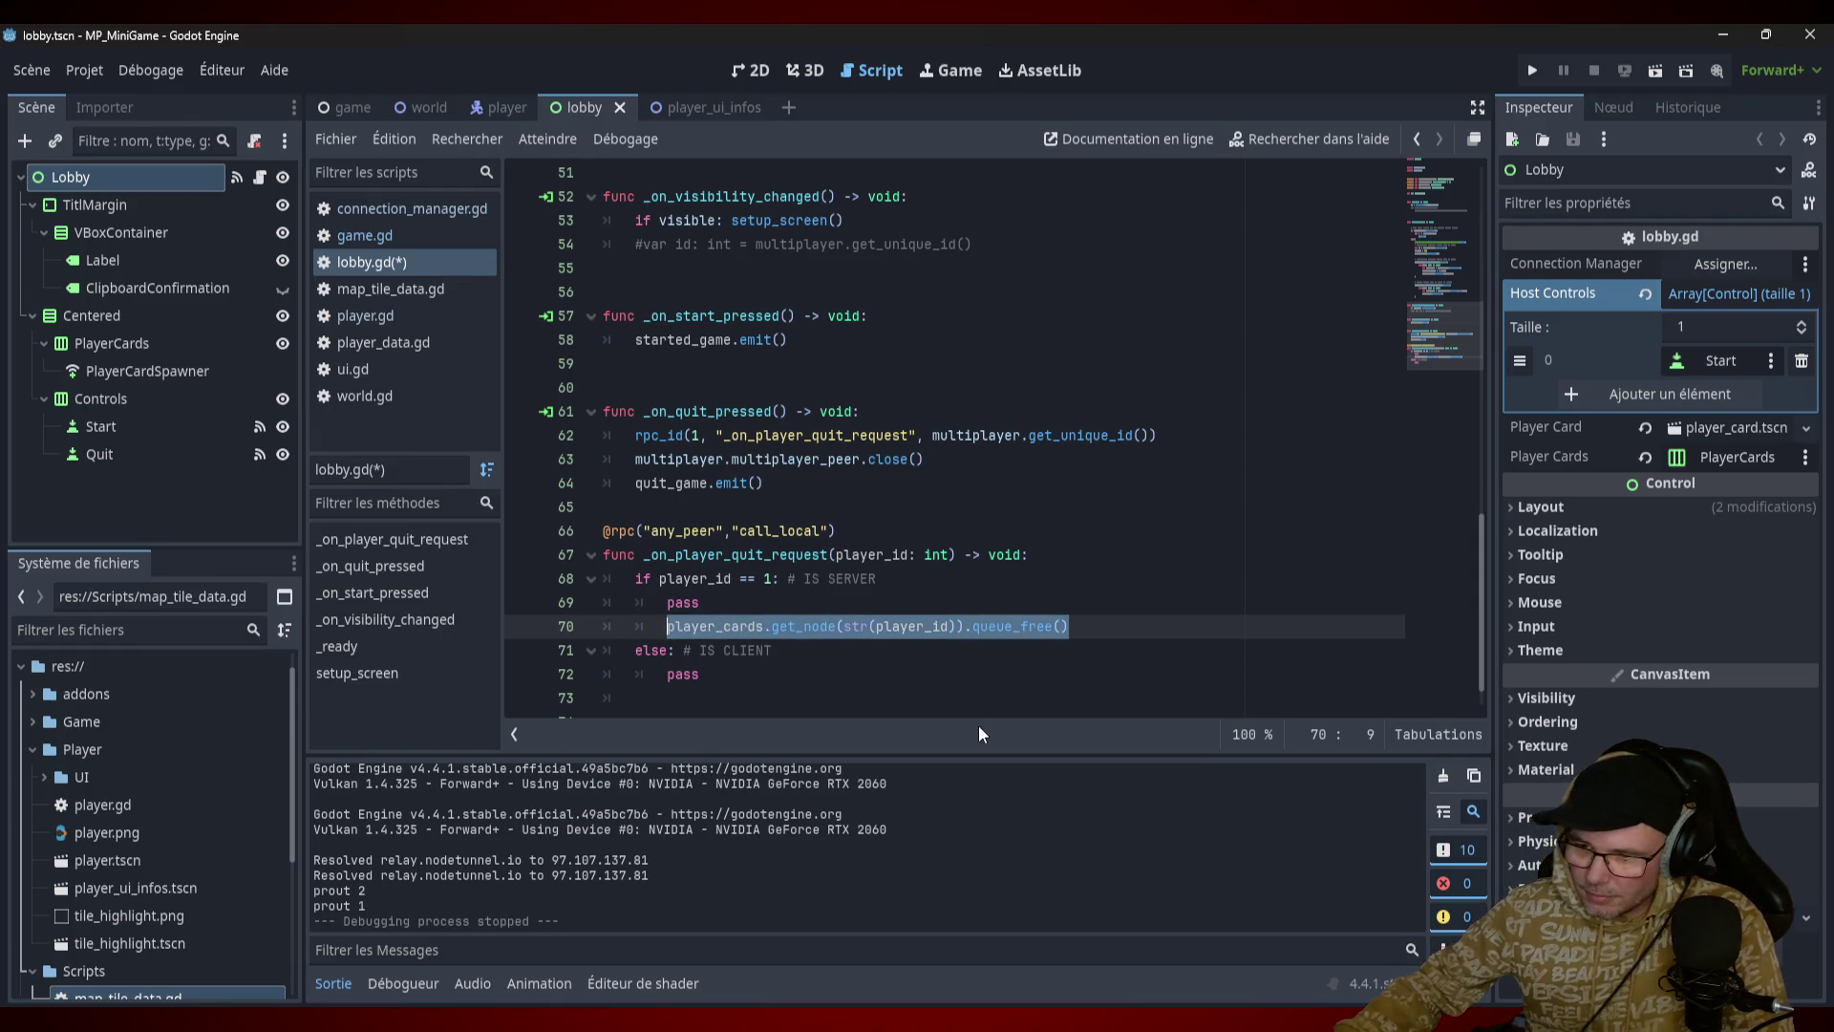
key("BackSpace")
key("BackSpace")
key("BackSpace")
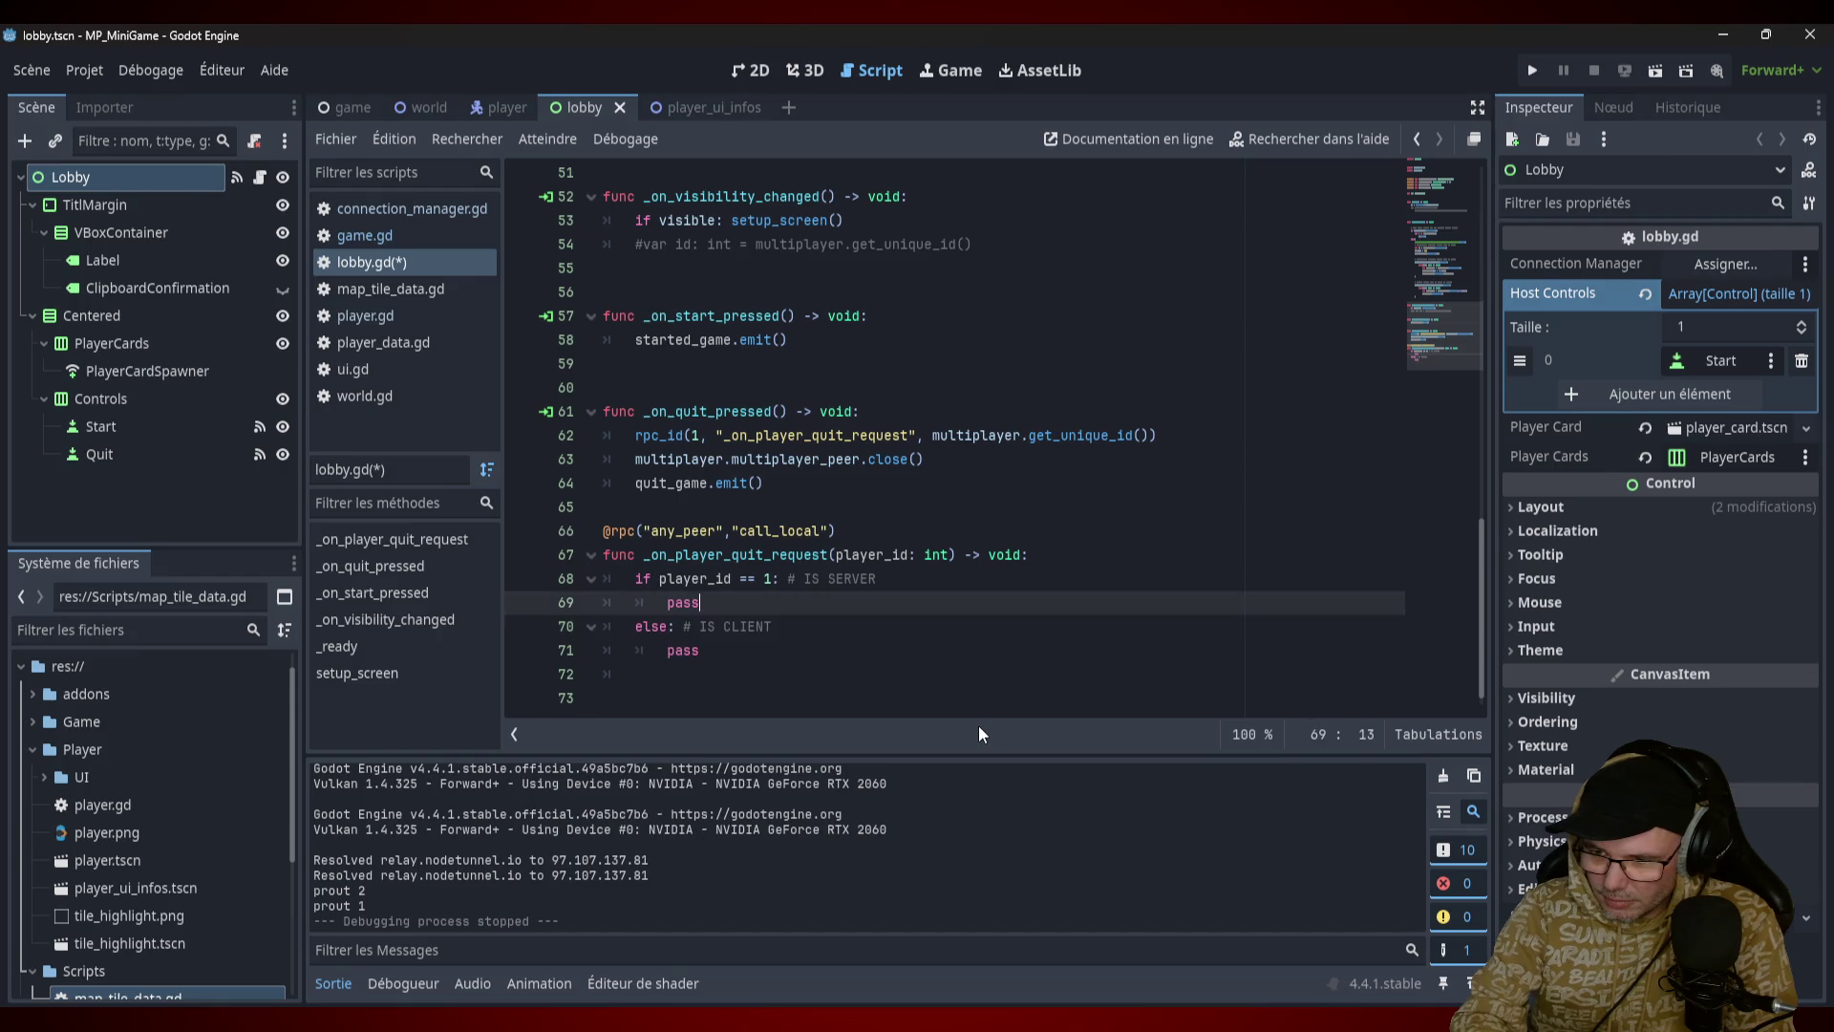
left_click(774, 628)
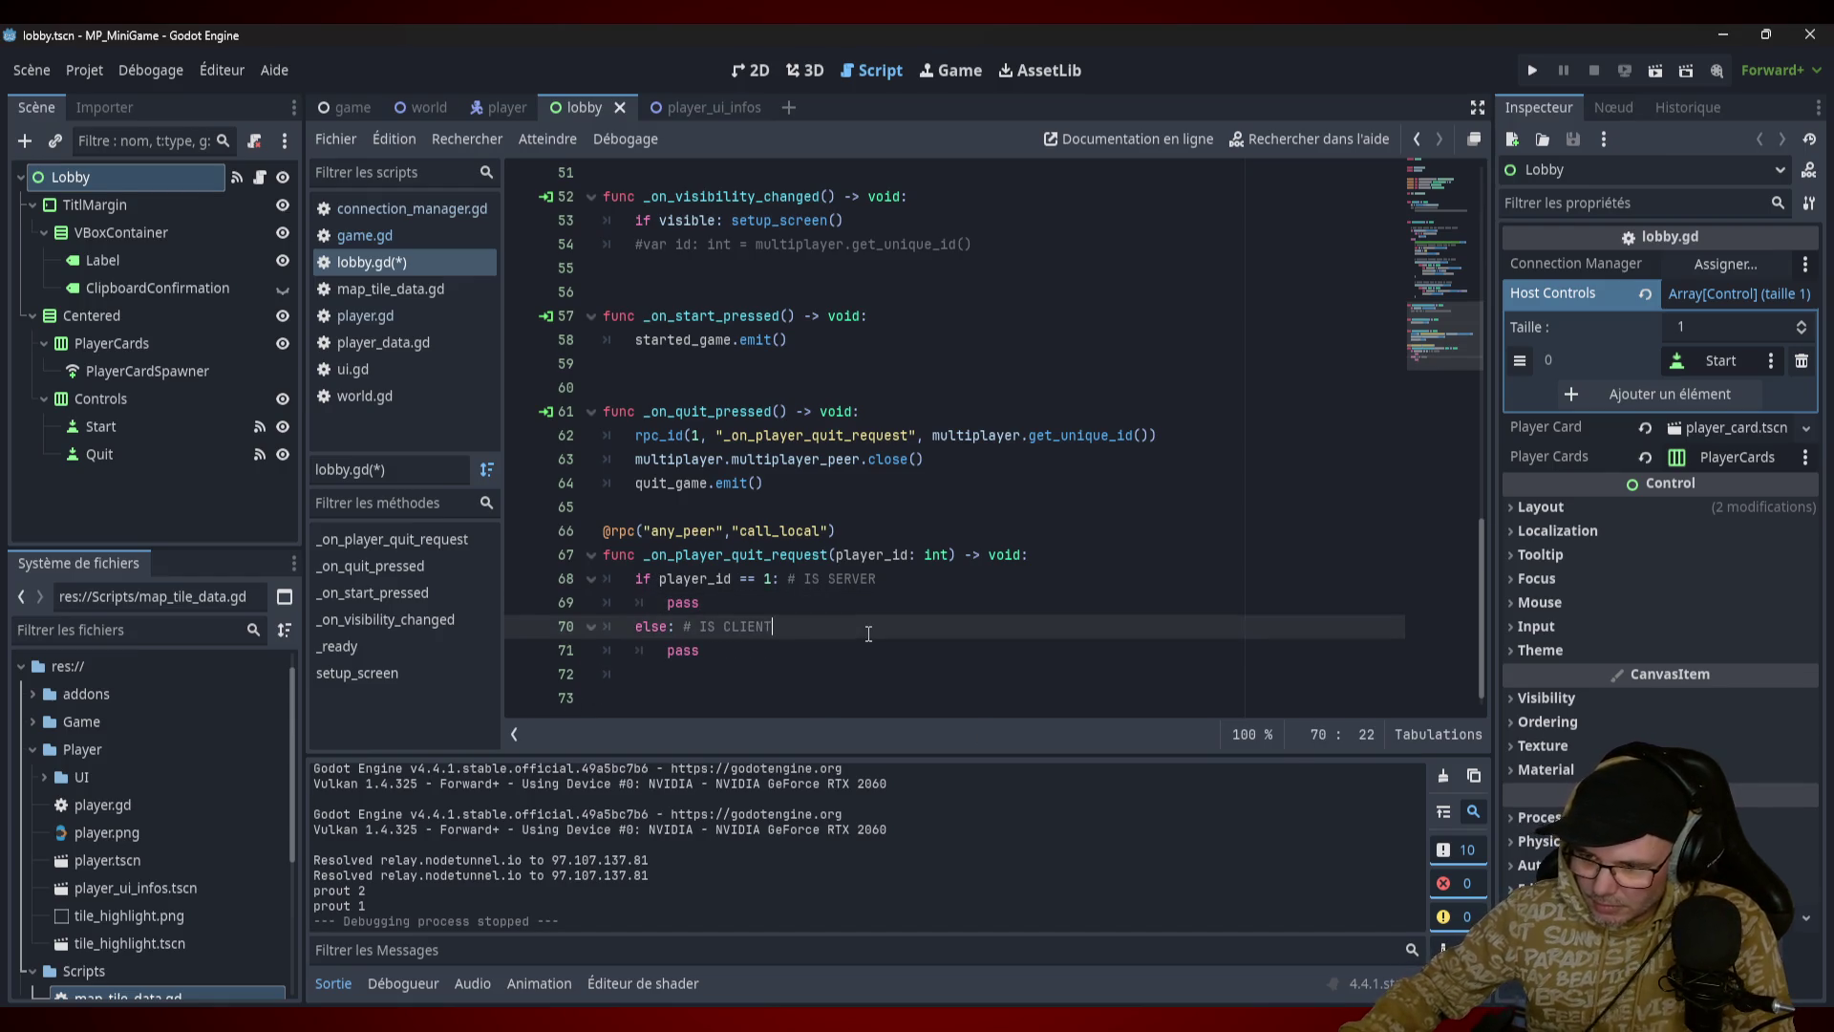
key("Return")
key("ctrl+v")
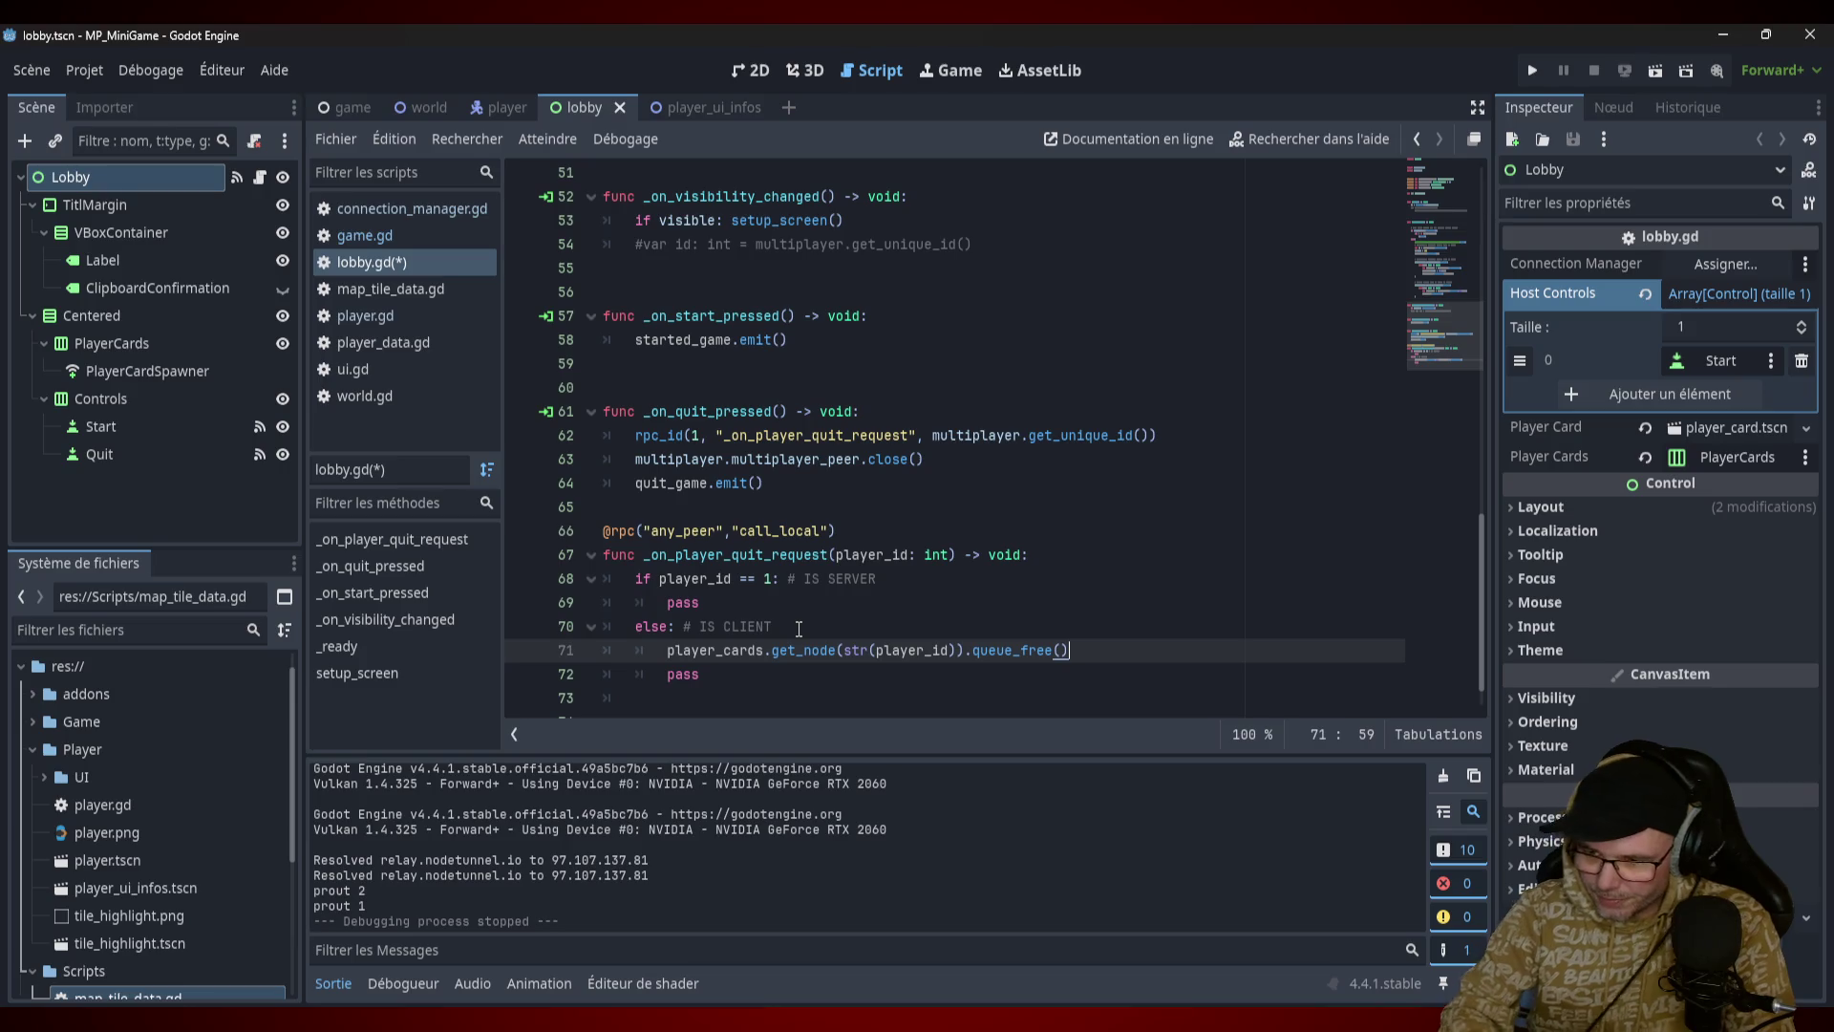
Delete the leftover pass and empty line at the function's end, then save lobby.gd
left_click_drag(705, 676, 523, 679)
key("BackSpace")
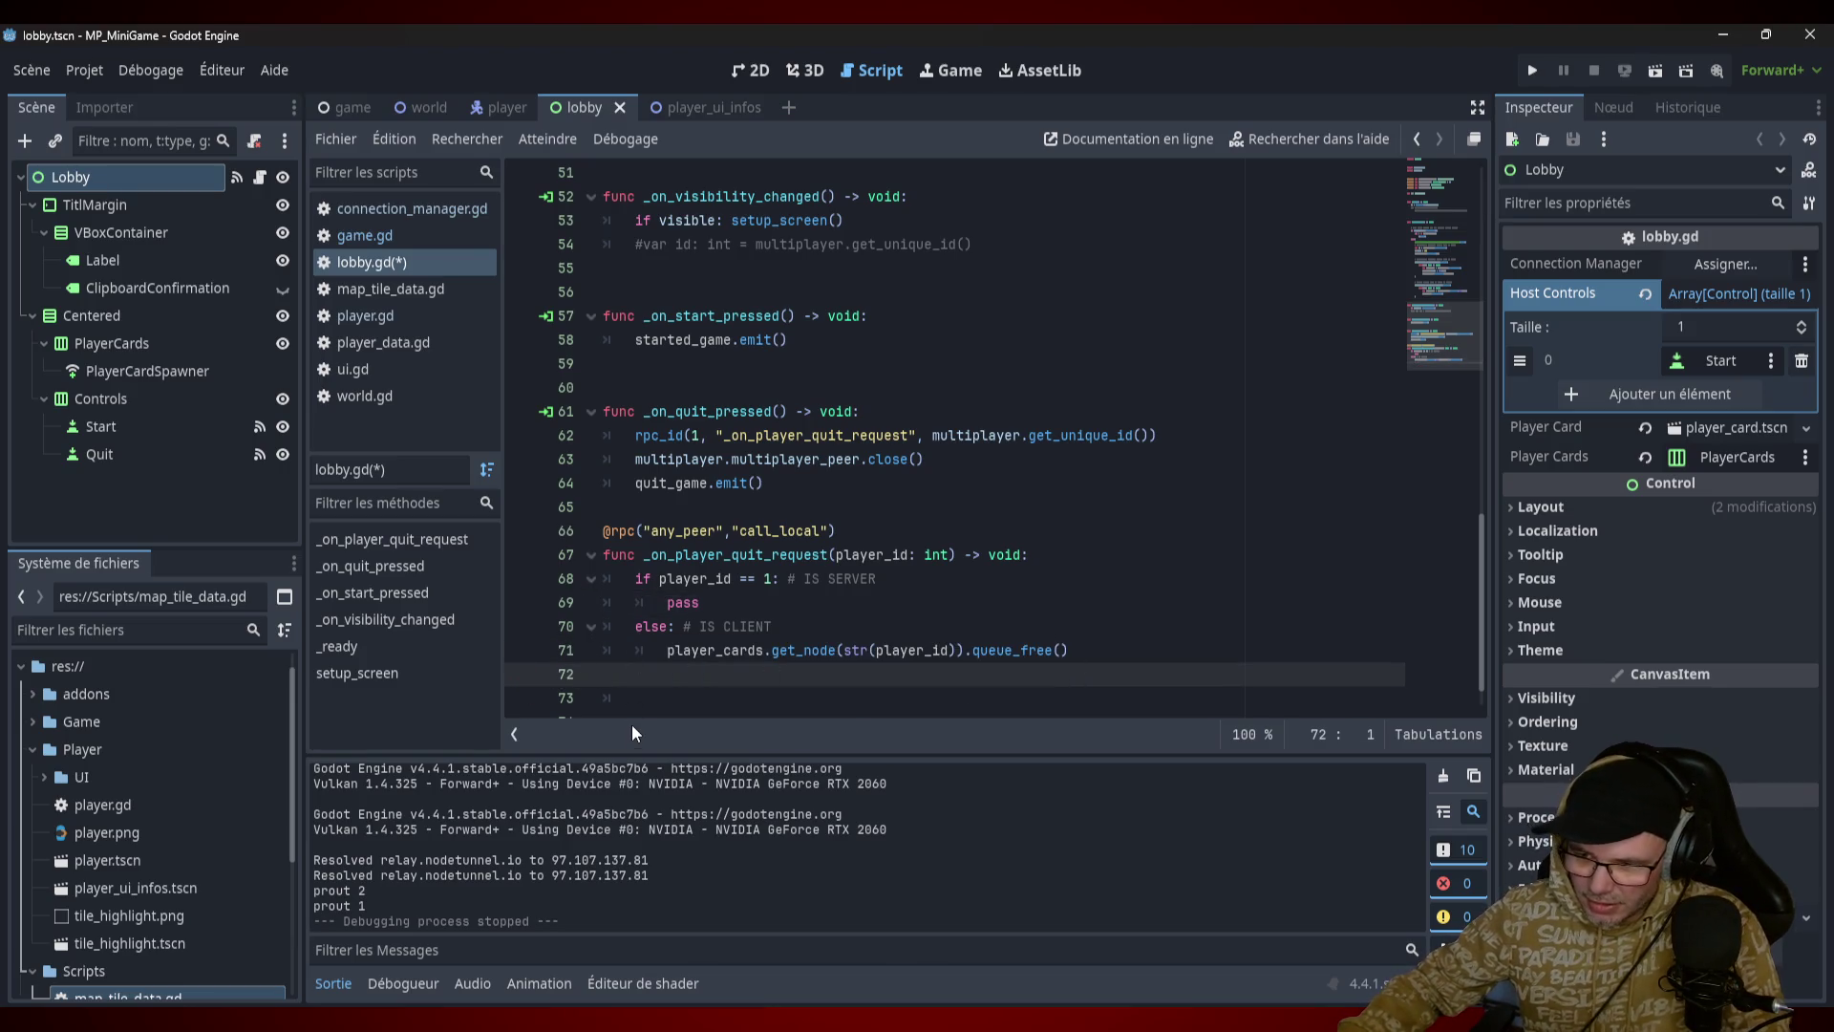
key("BackSpace")
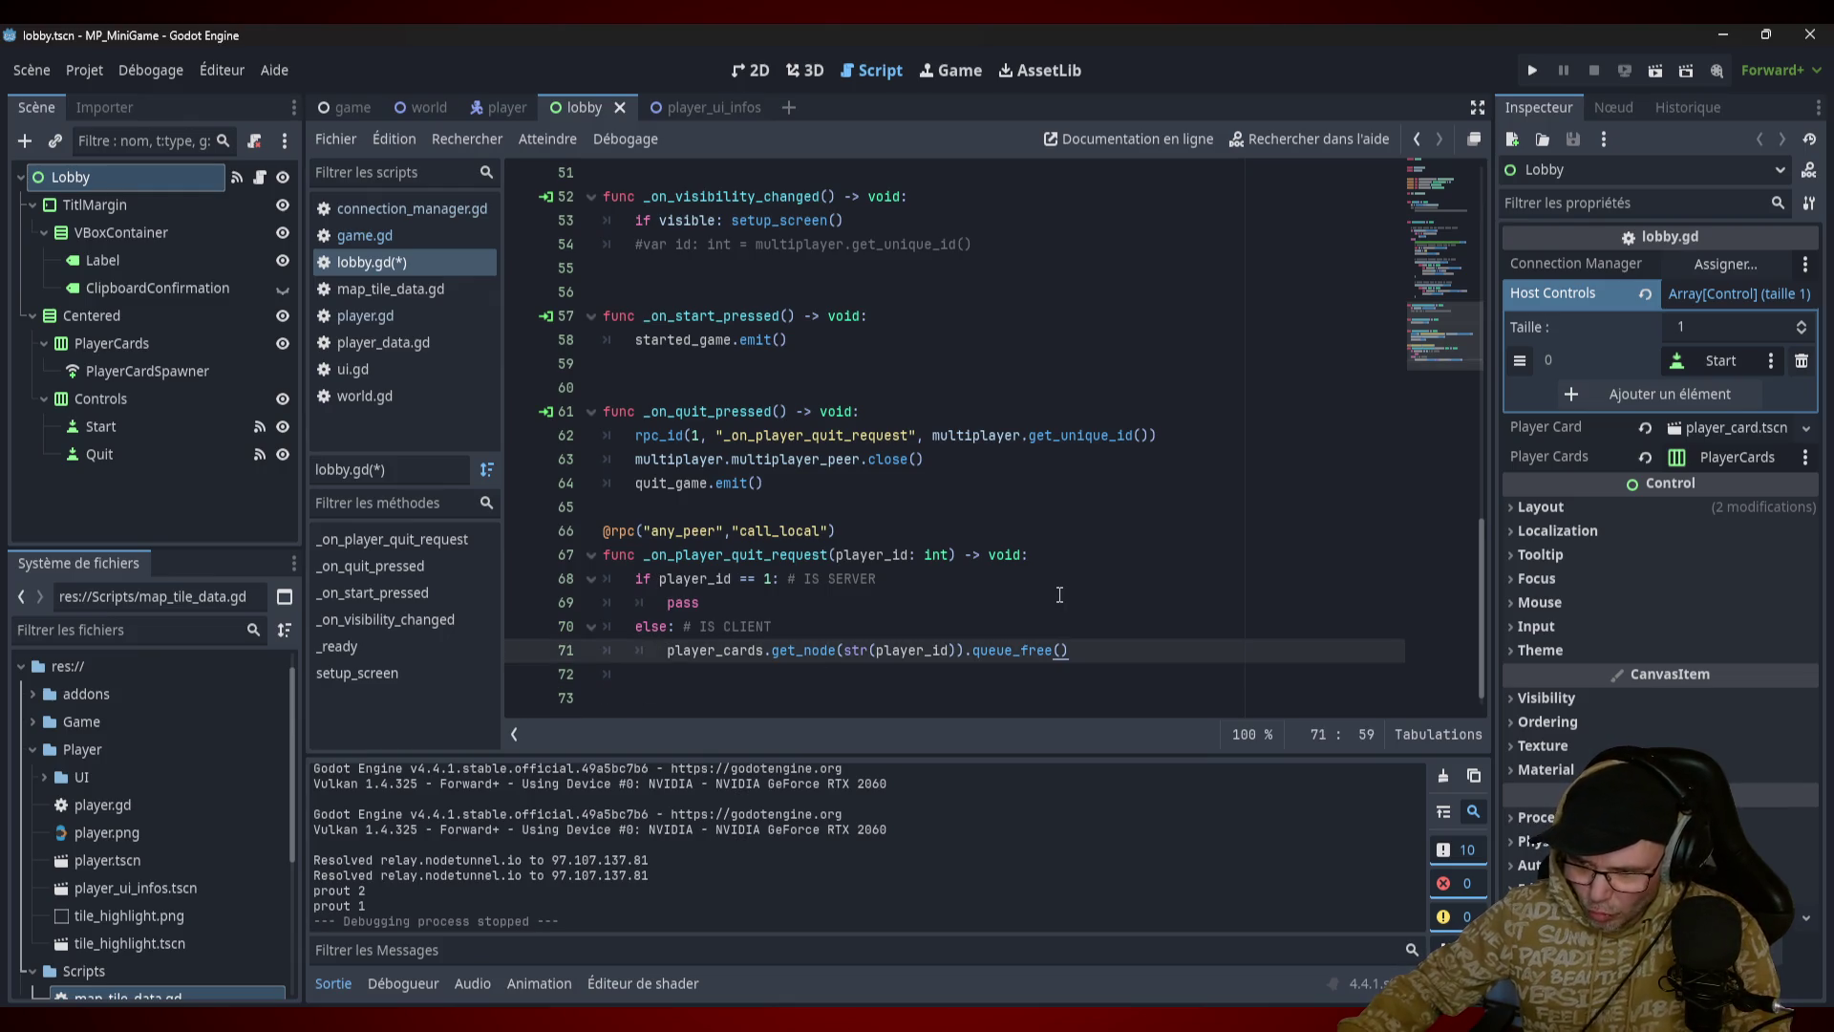
left_click(1060, 594)
key("ctrl+s")
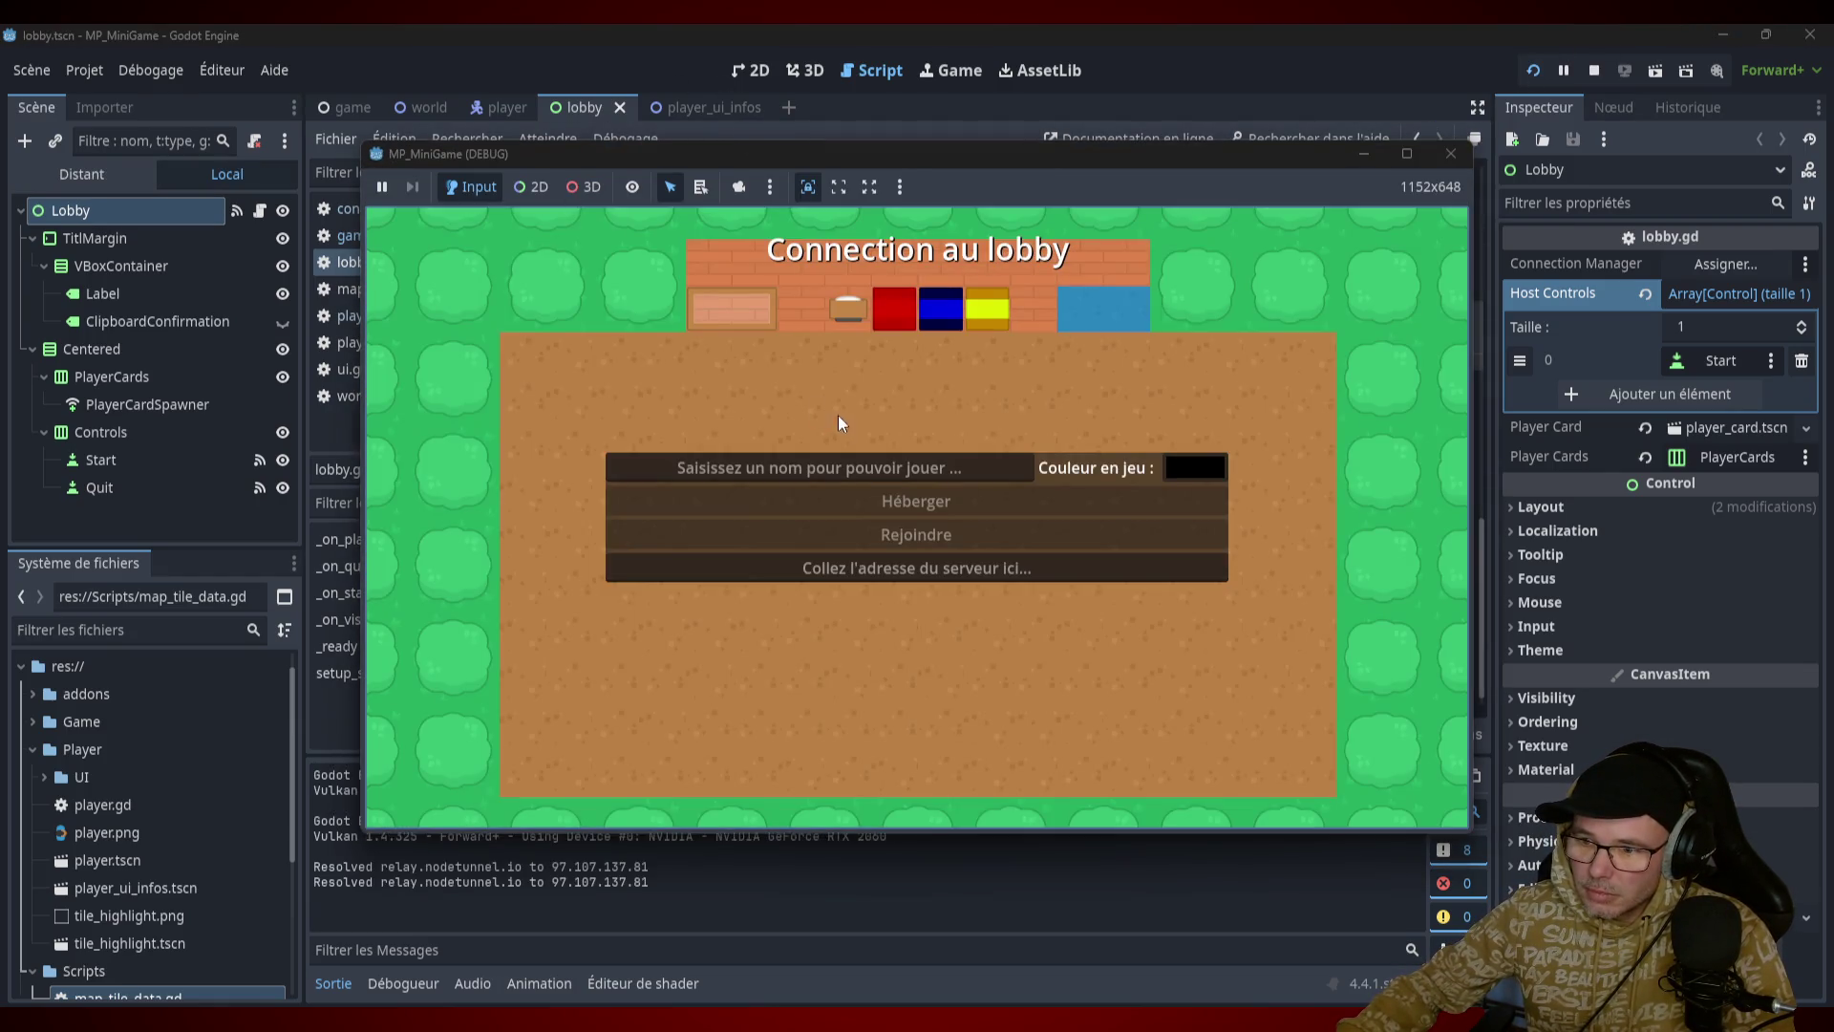
Host a game in the first instance under the name 'ewrewre'
left_click(822, 476)
type("ewrewre")
key("Tab")
left_click_drag(1062, 155, 302, 170)
Join the hosted game from the second instance with pasted name and server address
left_click(891, 505)
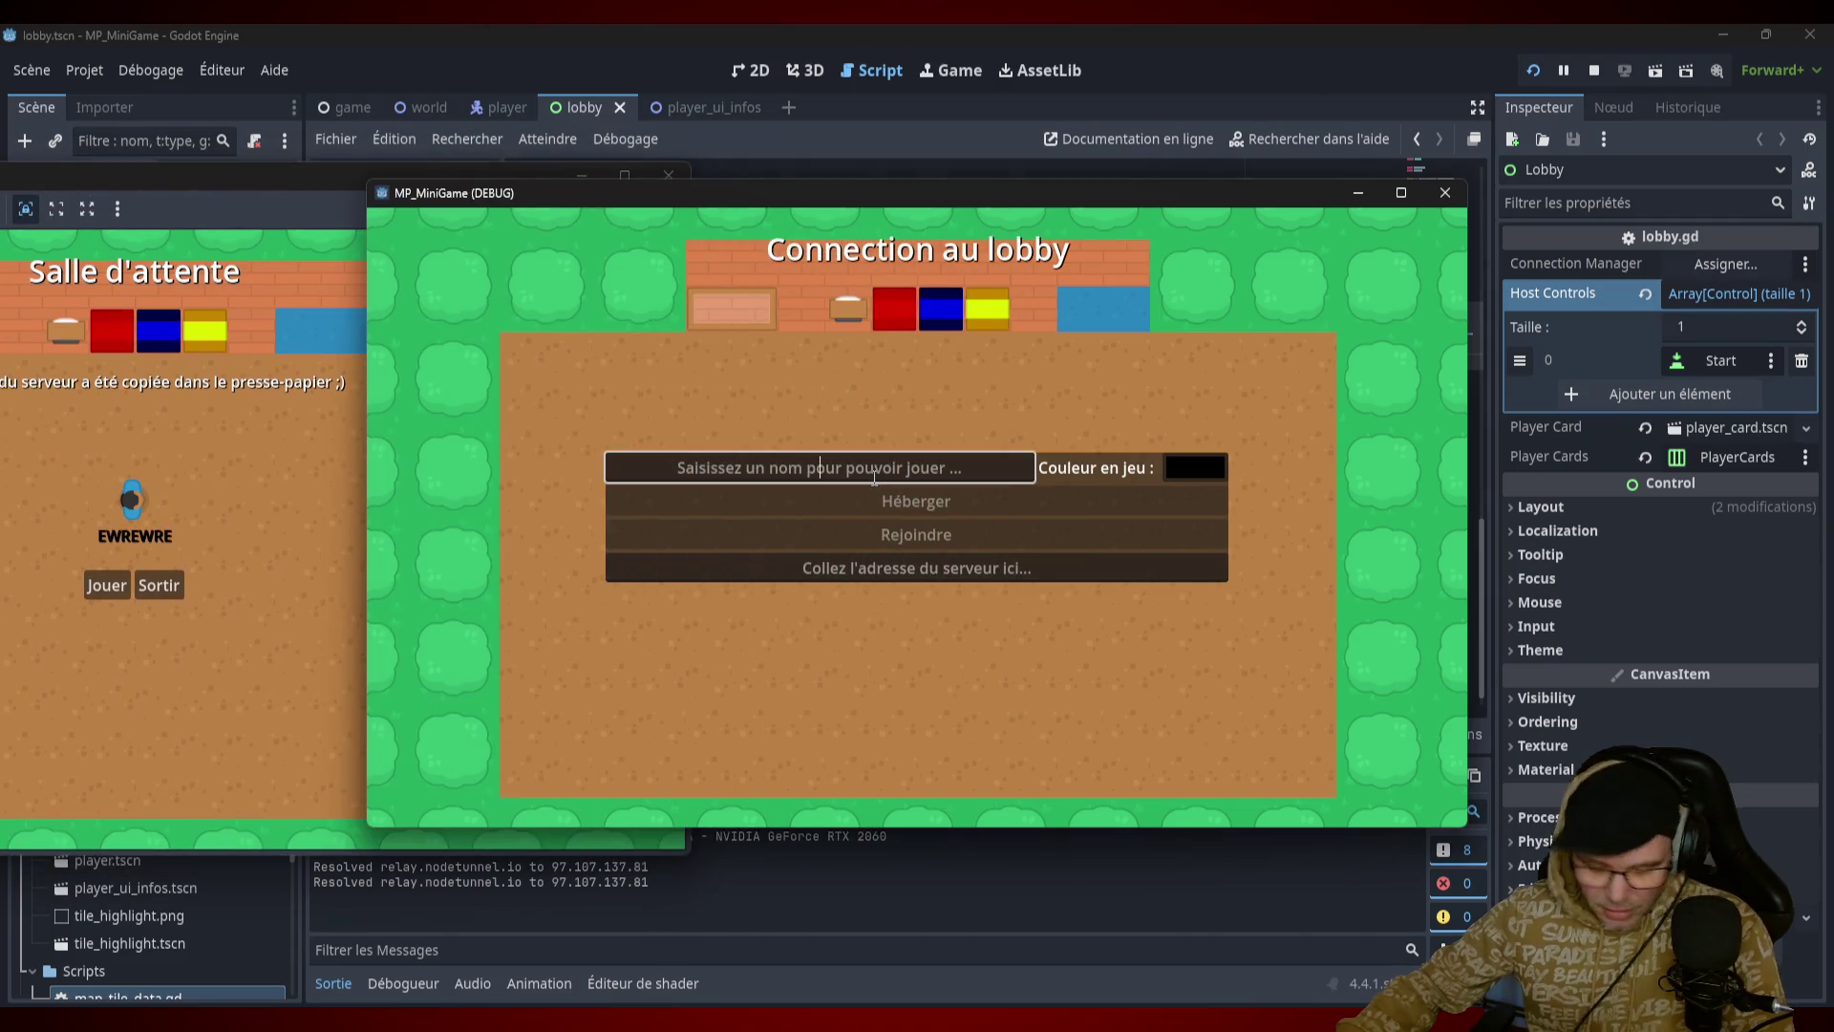
key("ctrl+v")
left_click(933, 568)
key("ctrl+v")
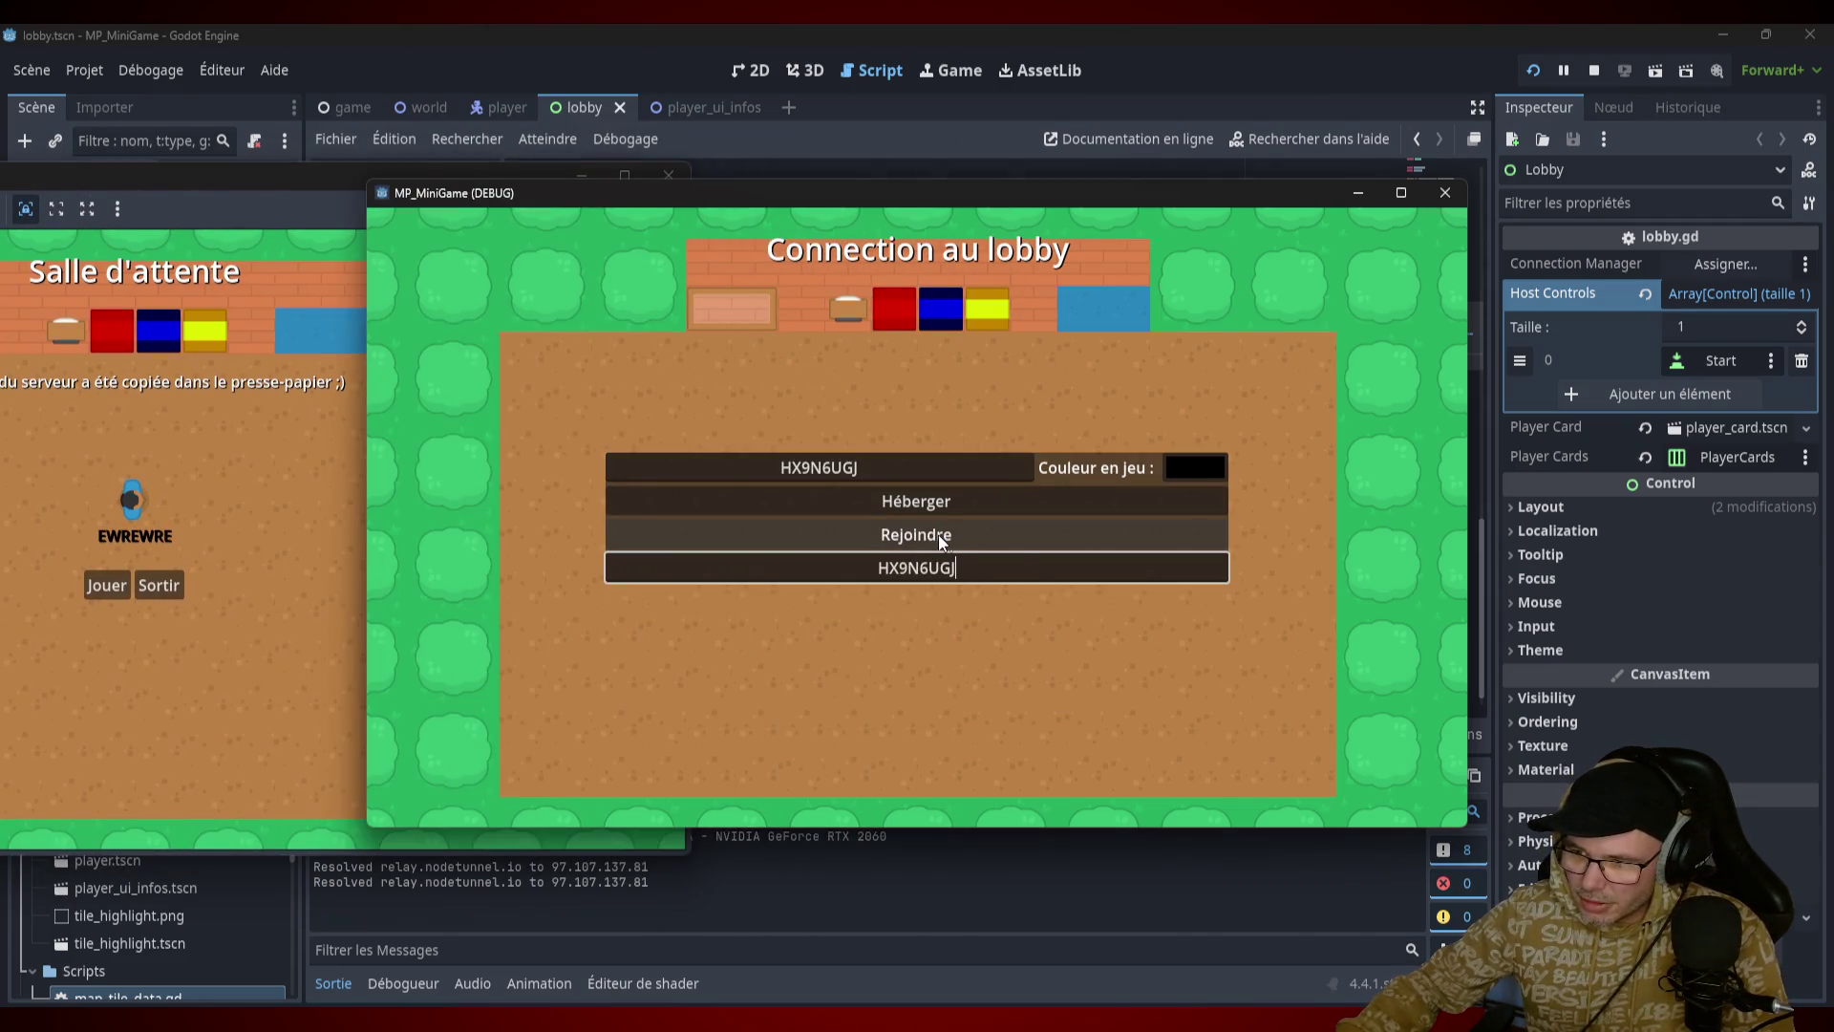
left_click(948, 535)
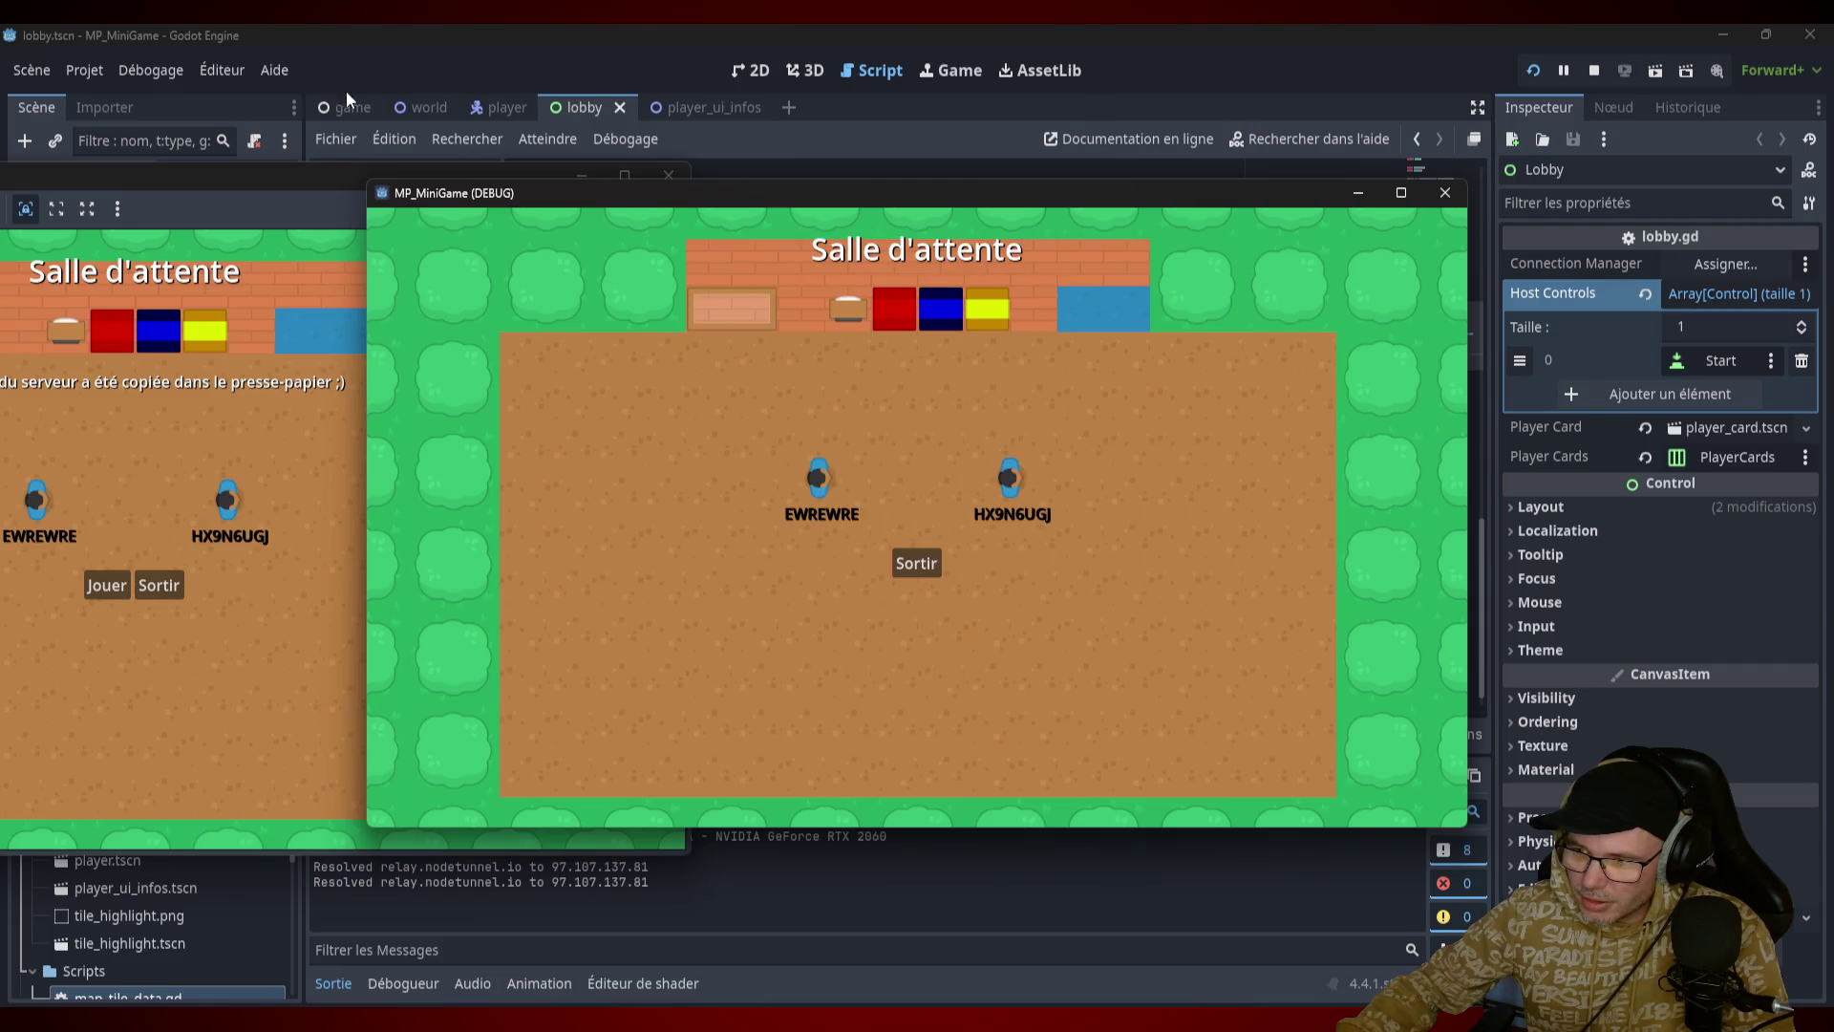
Leave the waiting room from the second instance, then return to the editor
left_click_drag(261, 182, 529, 95)
left_click_drag(1076, 196, 1377, 177)
left_click(1208, 556)
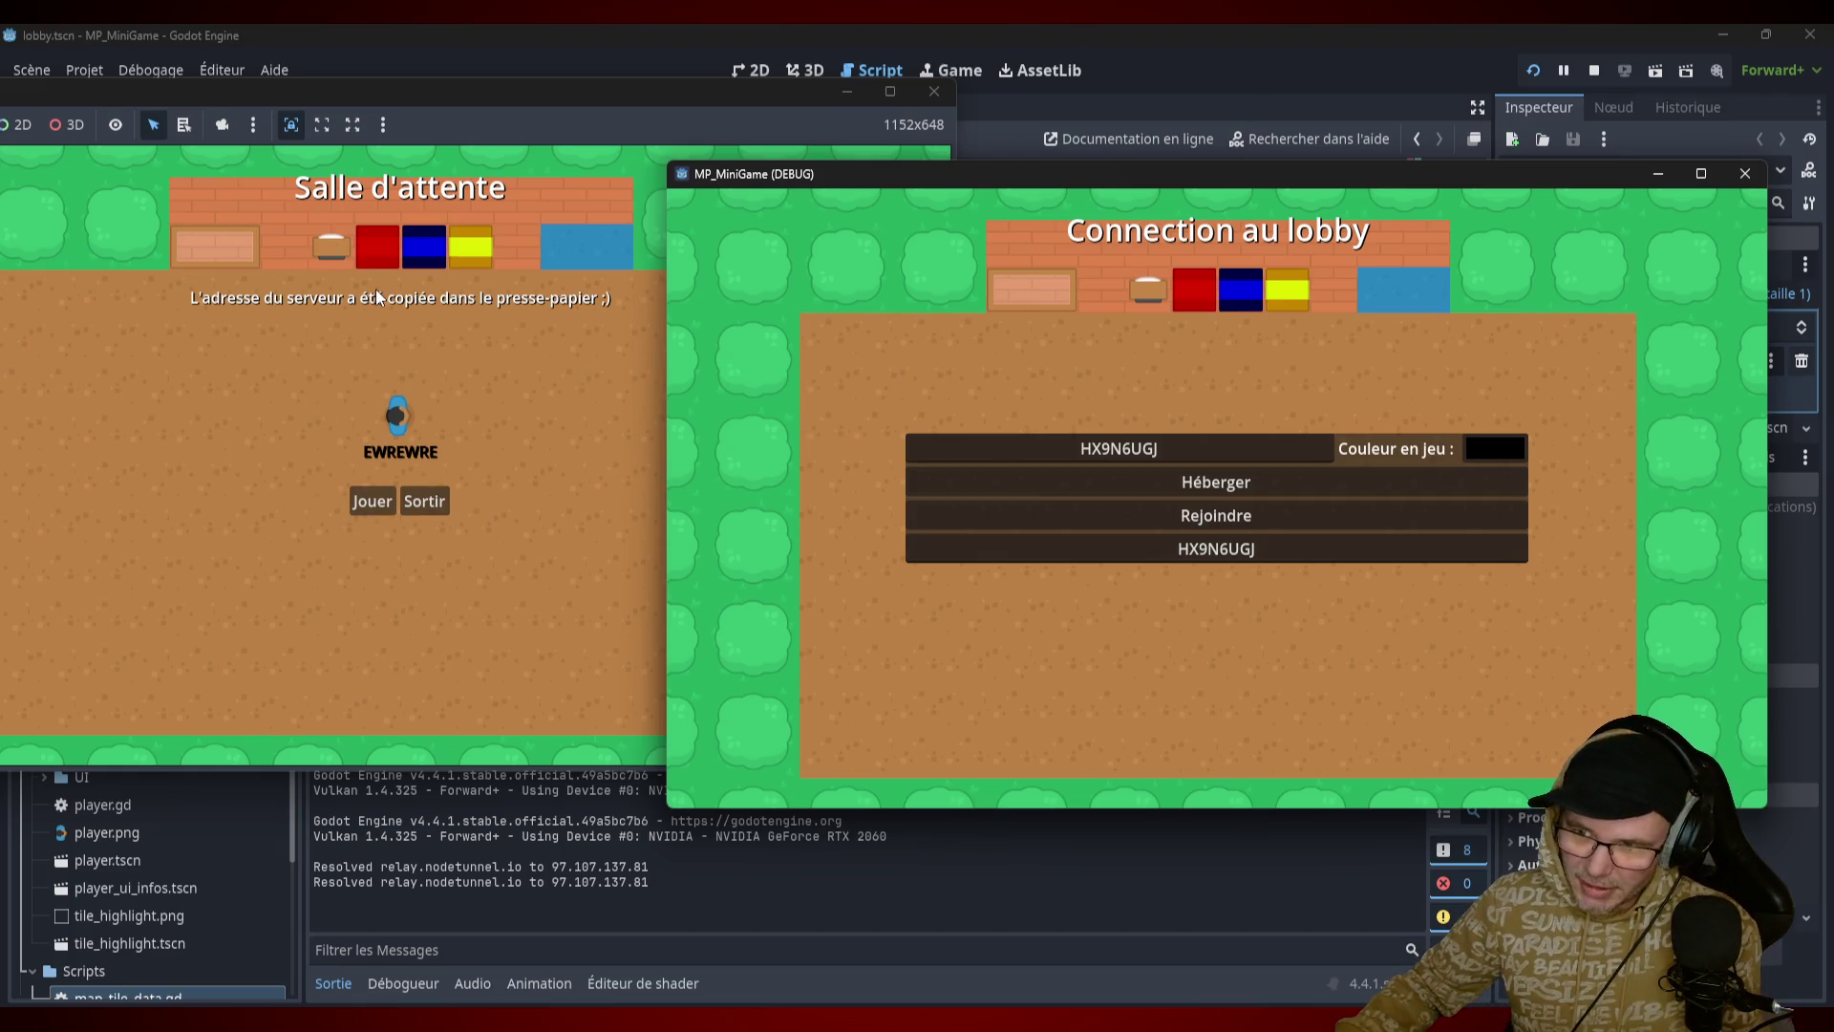
mouse_move(432, 97)
left_mouse_down()
mouse_move(810, 189)
mouse_move(1225, 221)
mouse_move(1197, 206)
left_mouse_up()
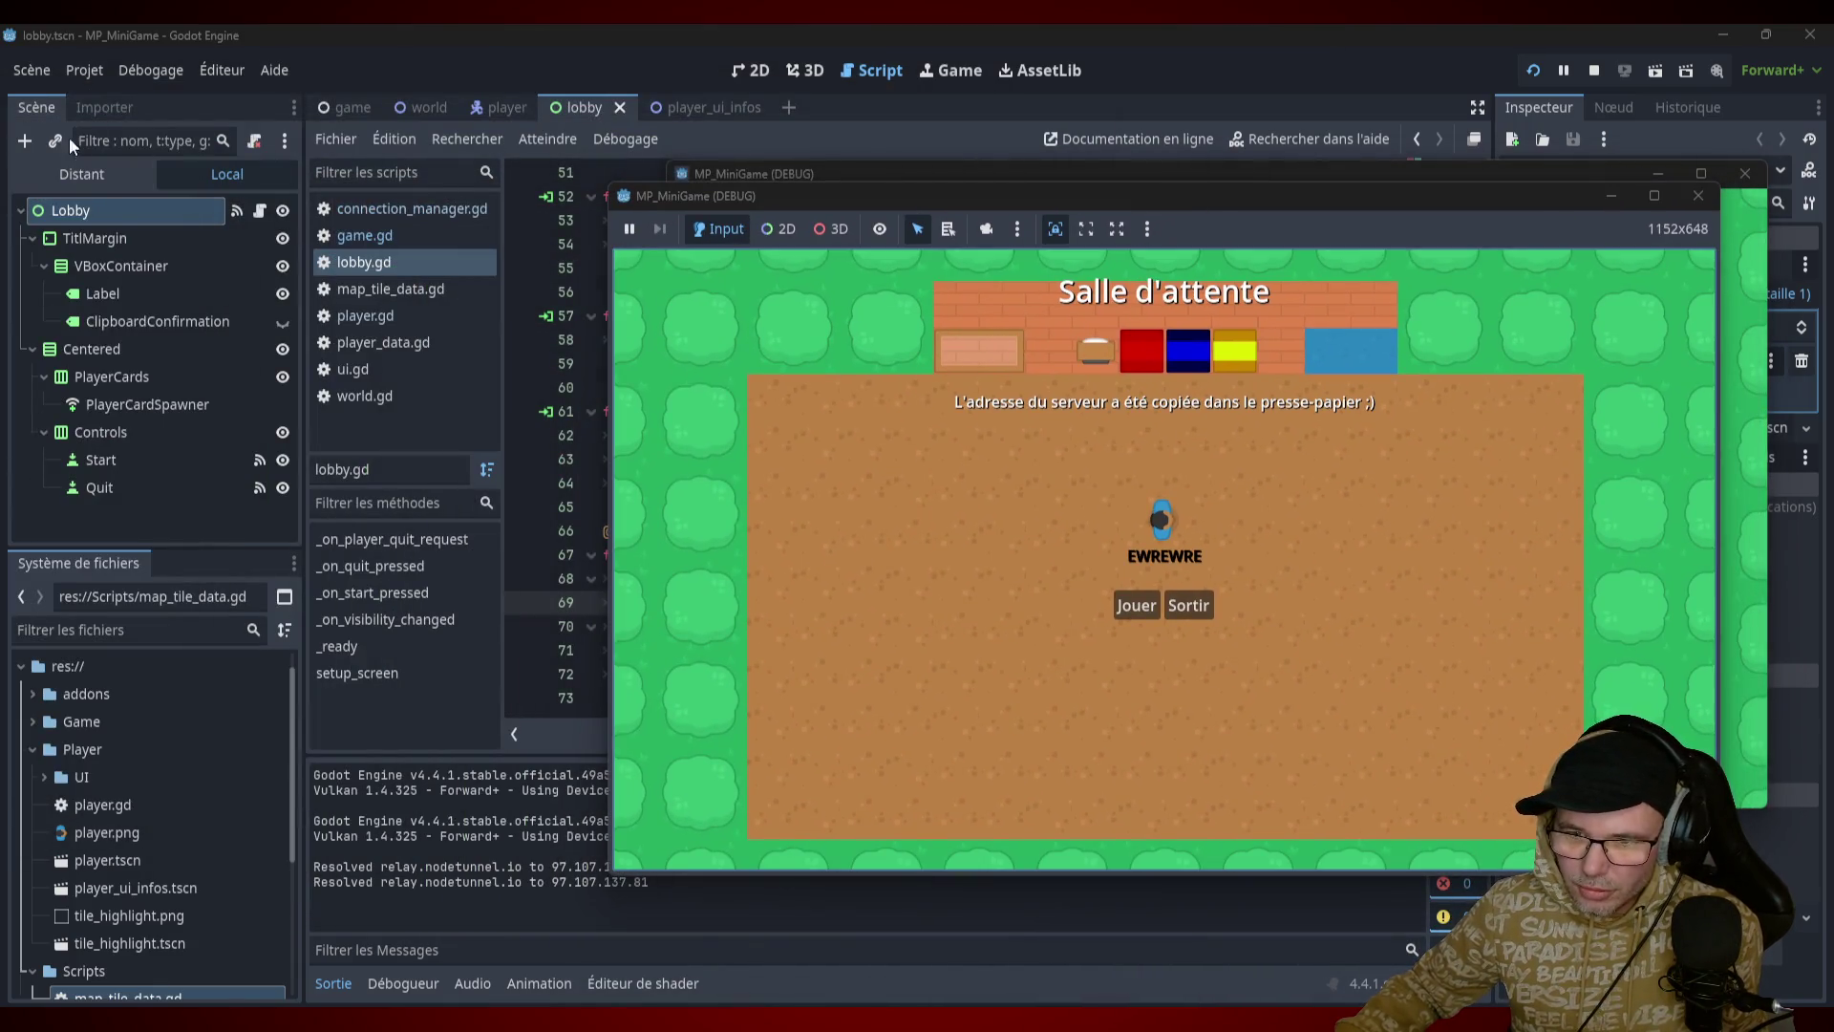
left_click(186, 181)
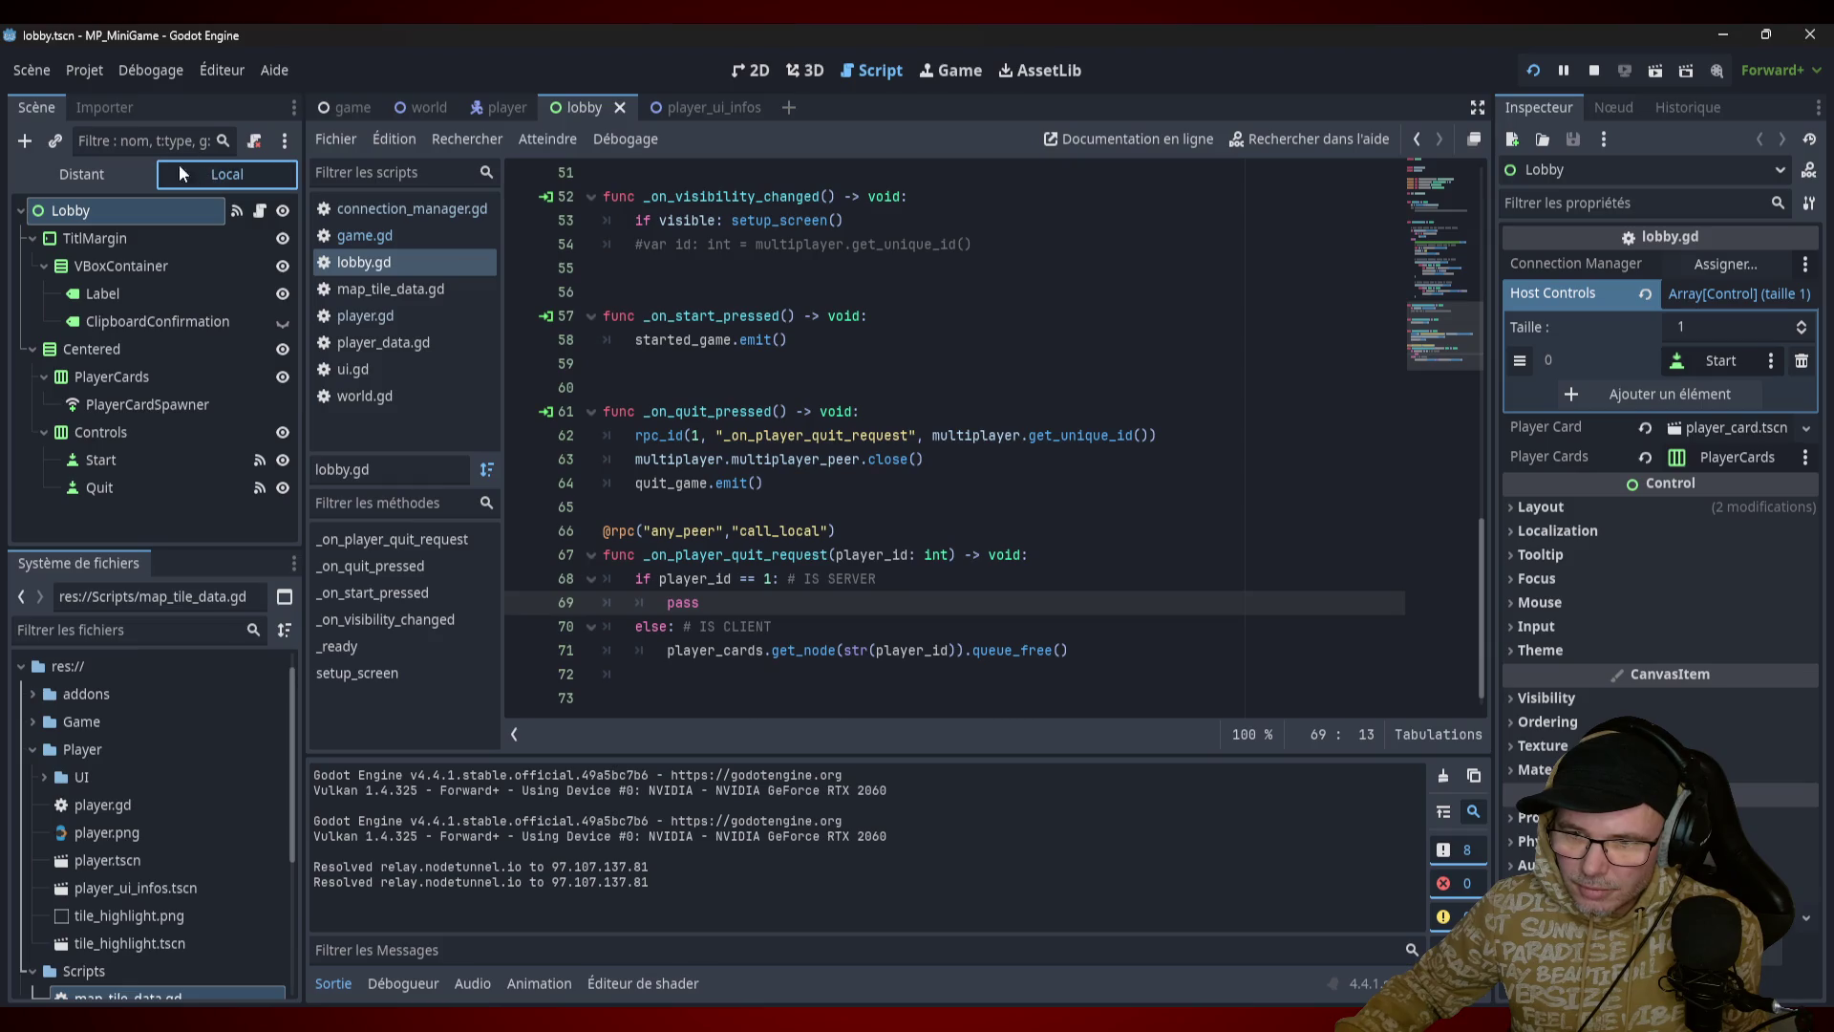
Switch the Scene dock to the Local tree, inspect PlayerCards, and stop the game
left_click(132, 176)
left_click(203, 168)
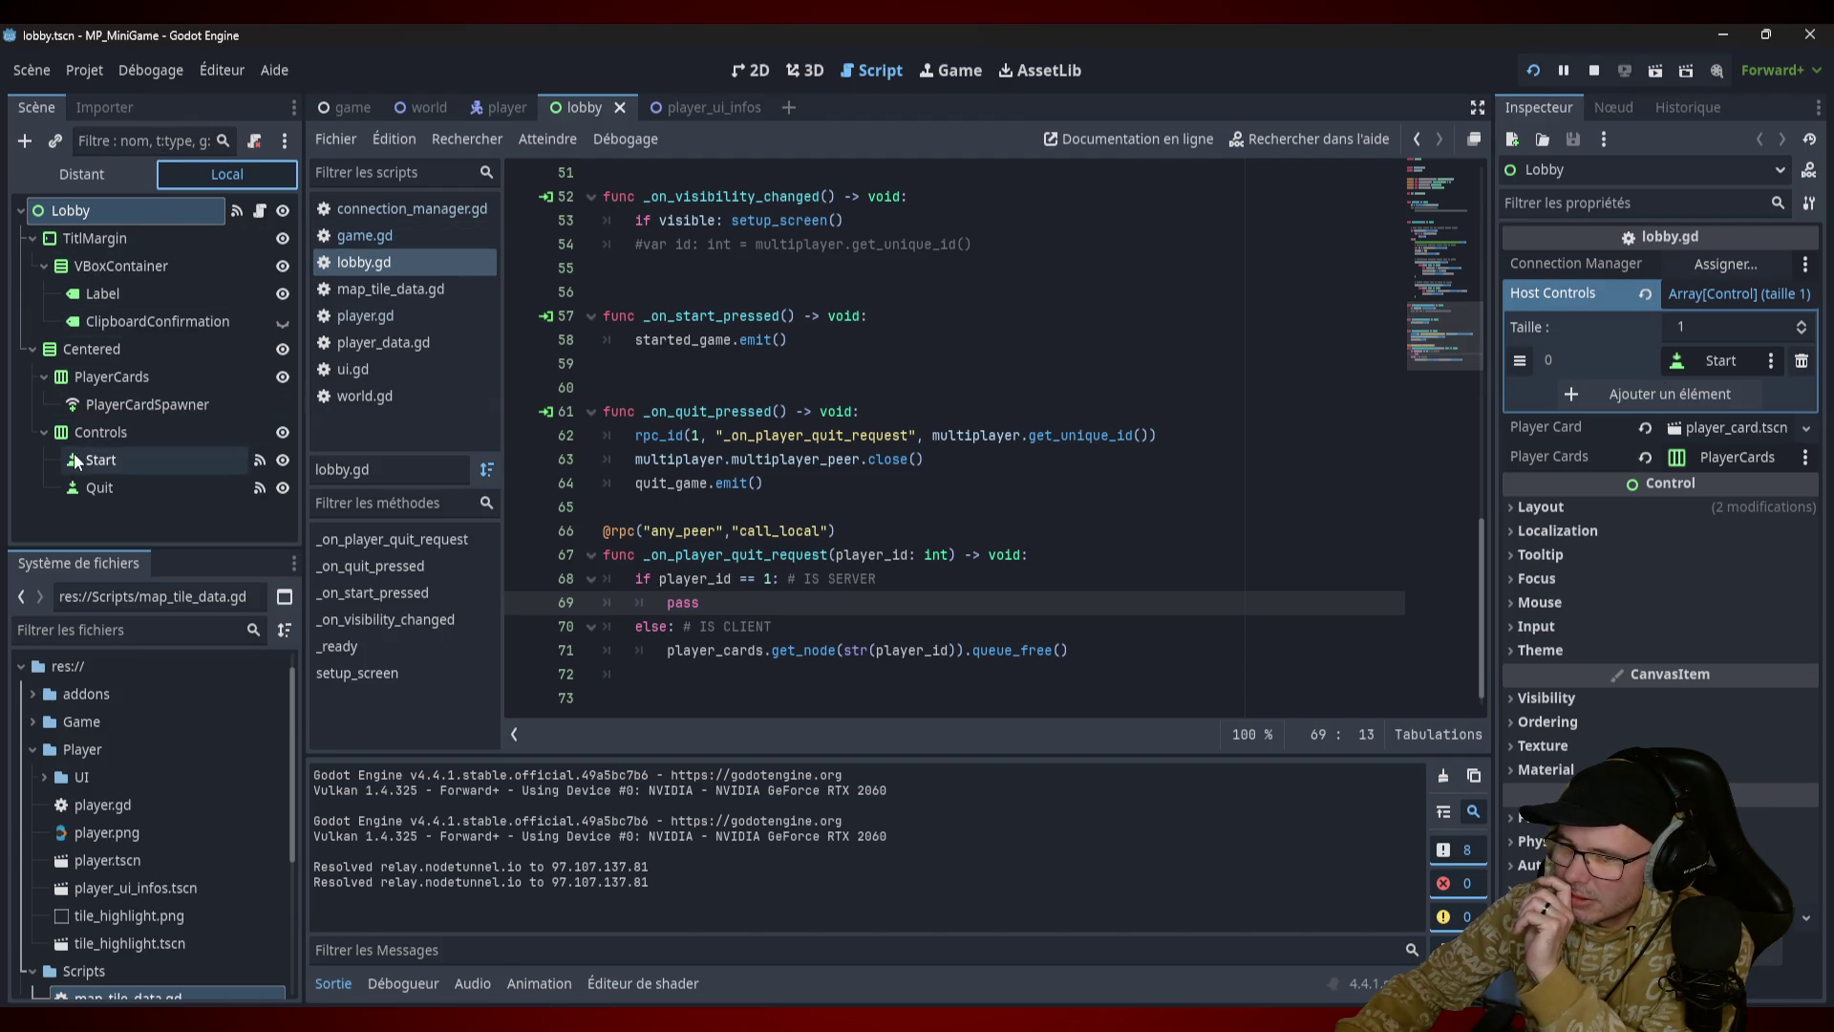
left_click(161, 378)
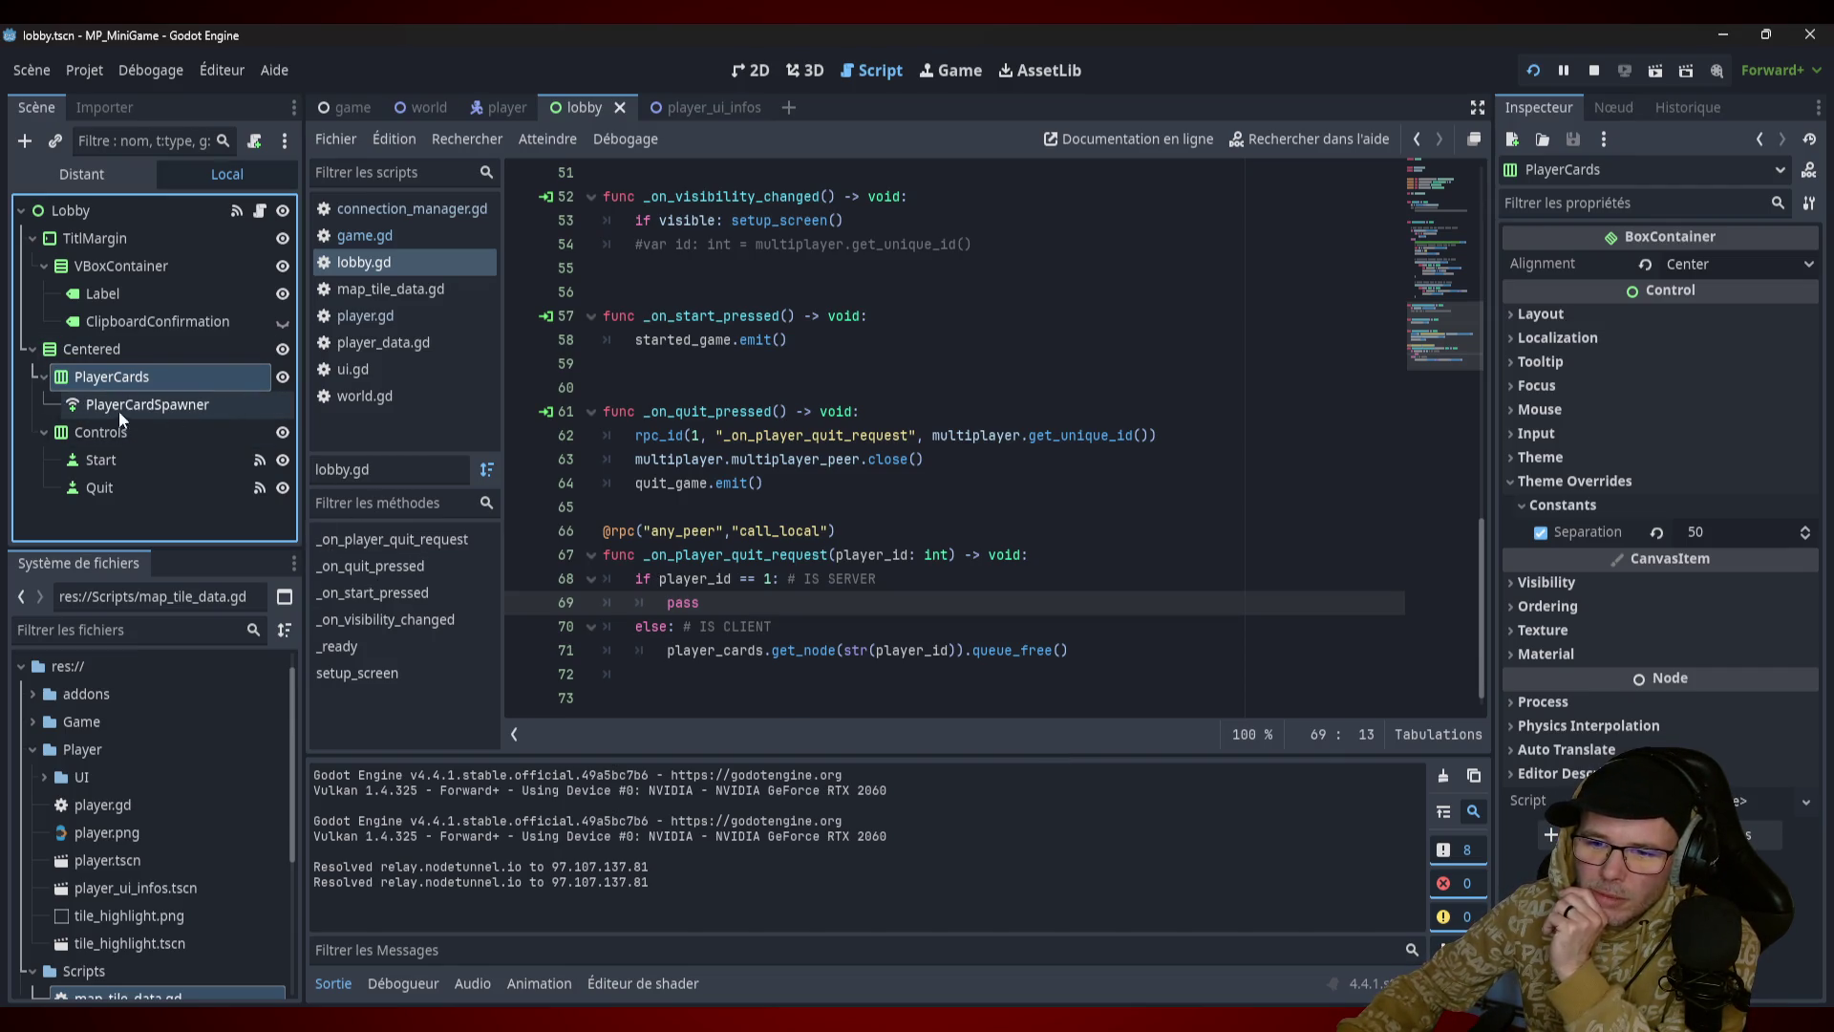
left_click(1596, 64)
Rerun the project and host a game under the name 'xcvcxv'
left_click(1531, 73)
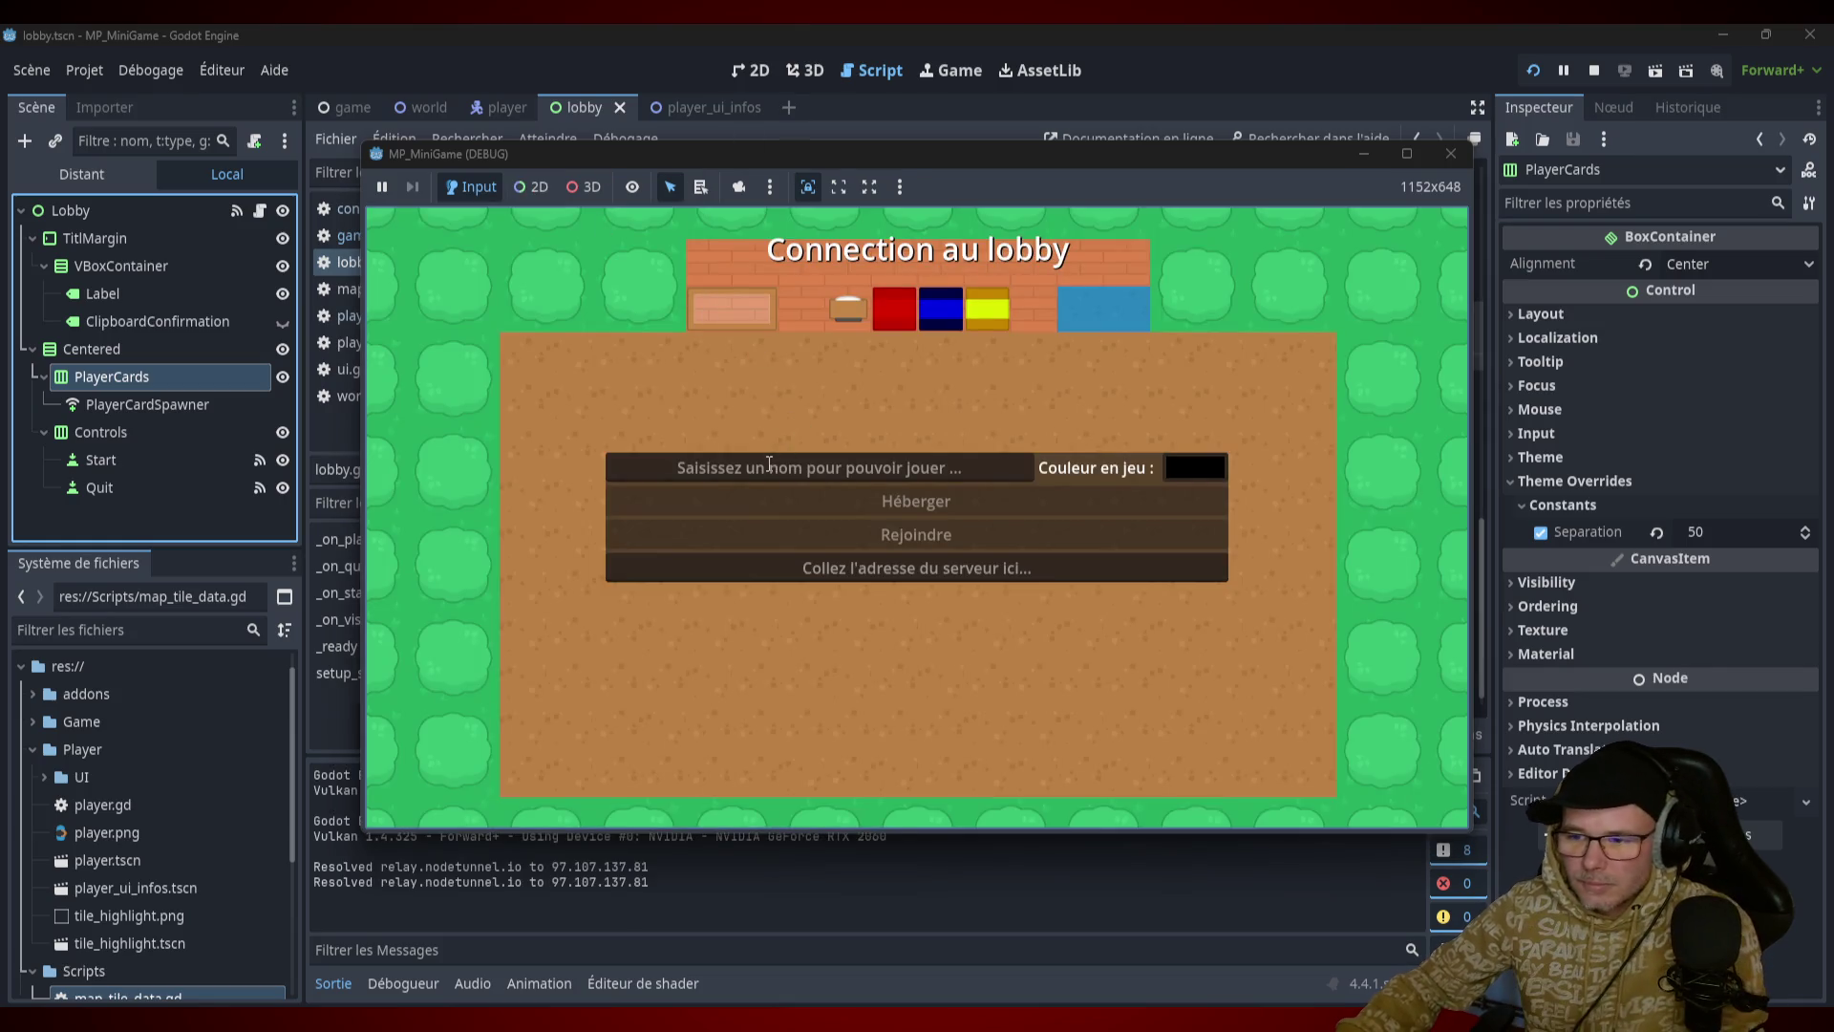
left_click(860, 468)
type("xcvcxv")
left_click(941, 499)
mouse_move(1122, 158)
left_mouse_down()
mouse_move(1028, 431)
mouse_move(942, 352)
left_mouse_up()
Join from the second instance, then show the remote scene tree in the editor
left_click(1006, 519)
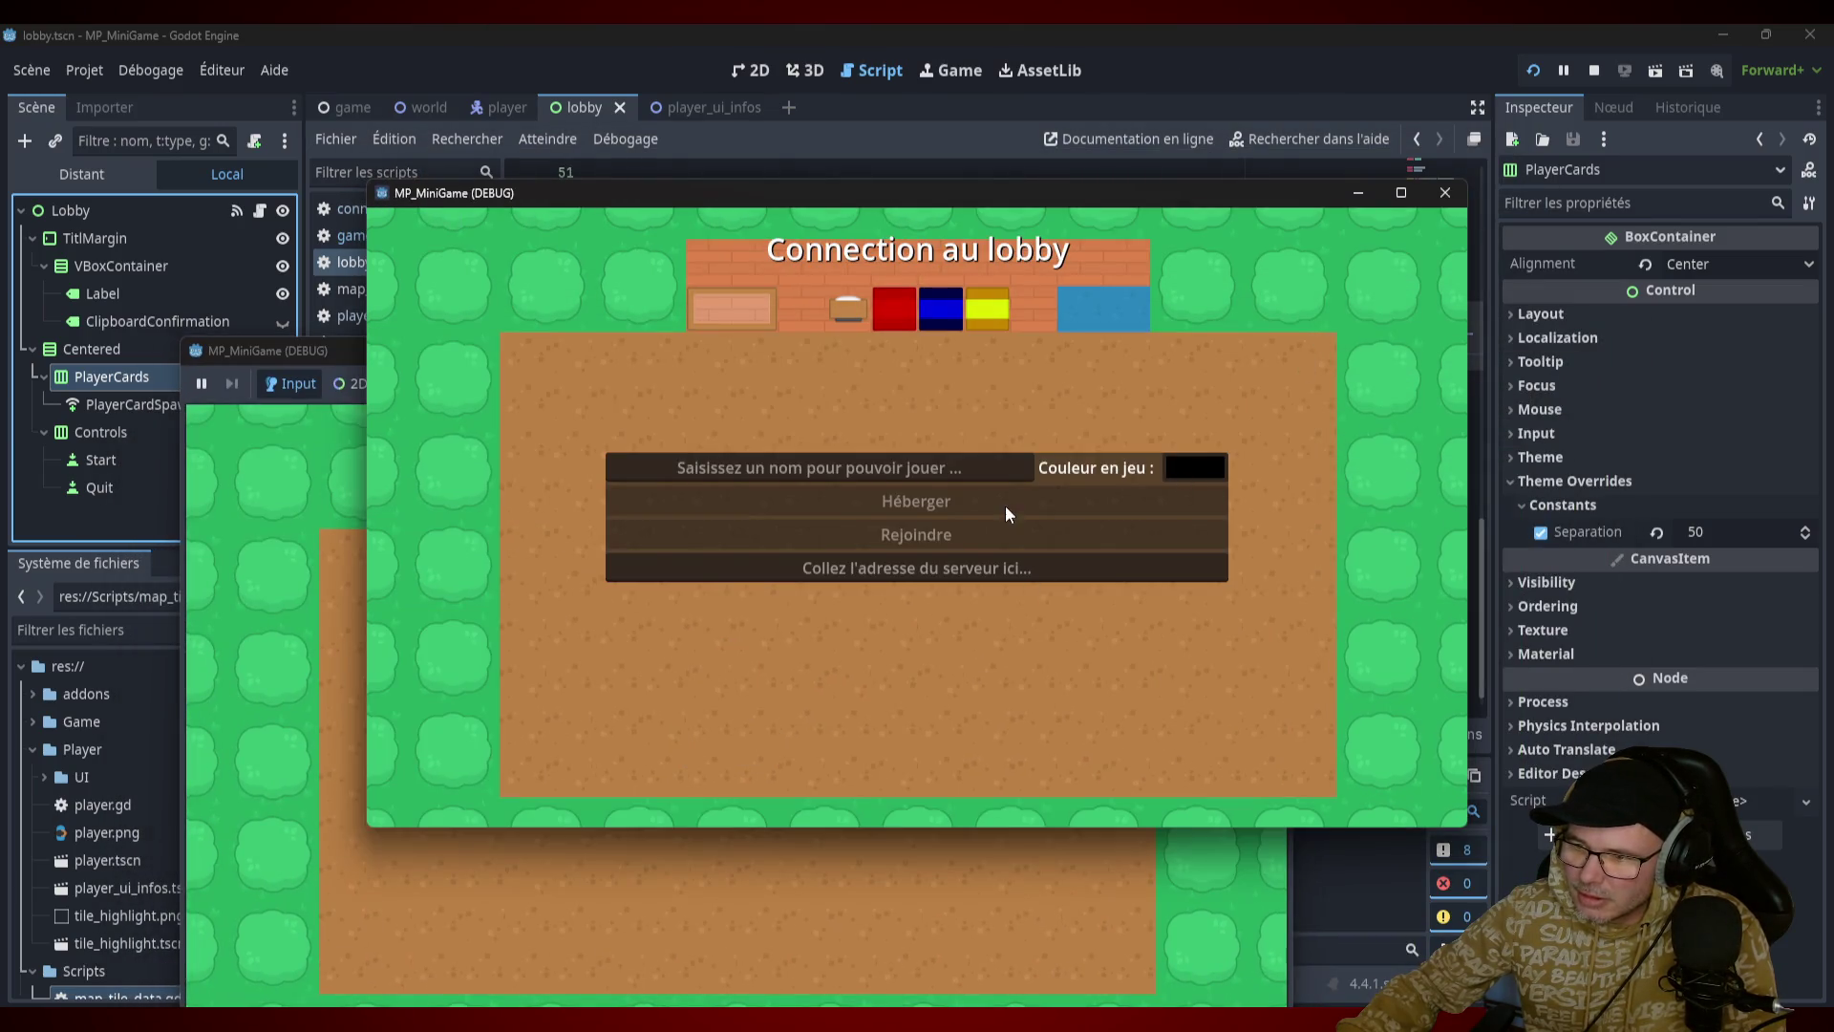
key("ctrl+v")
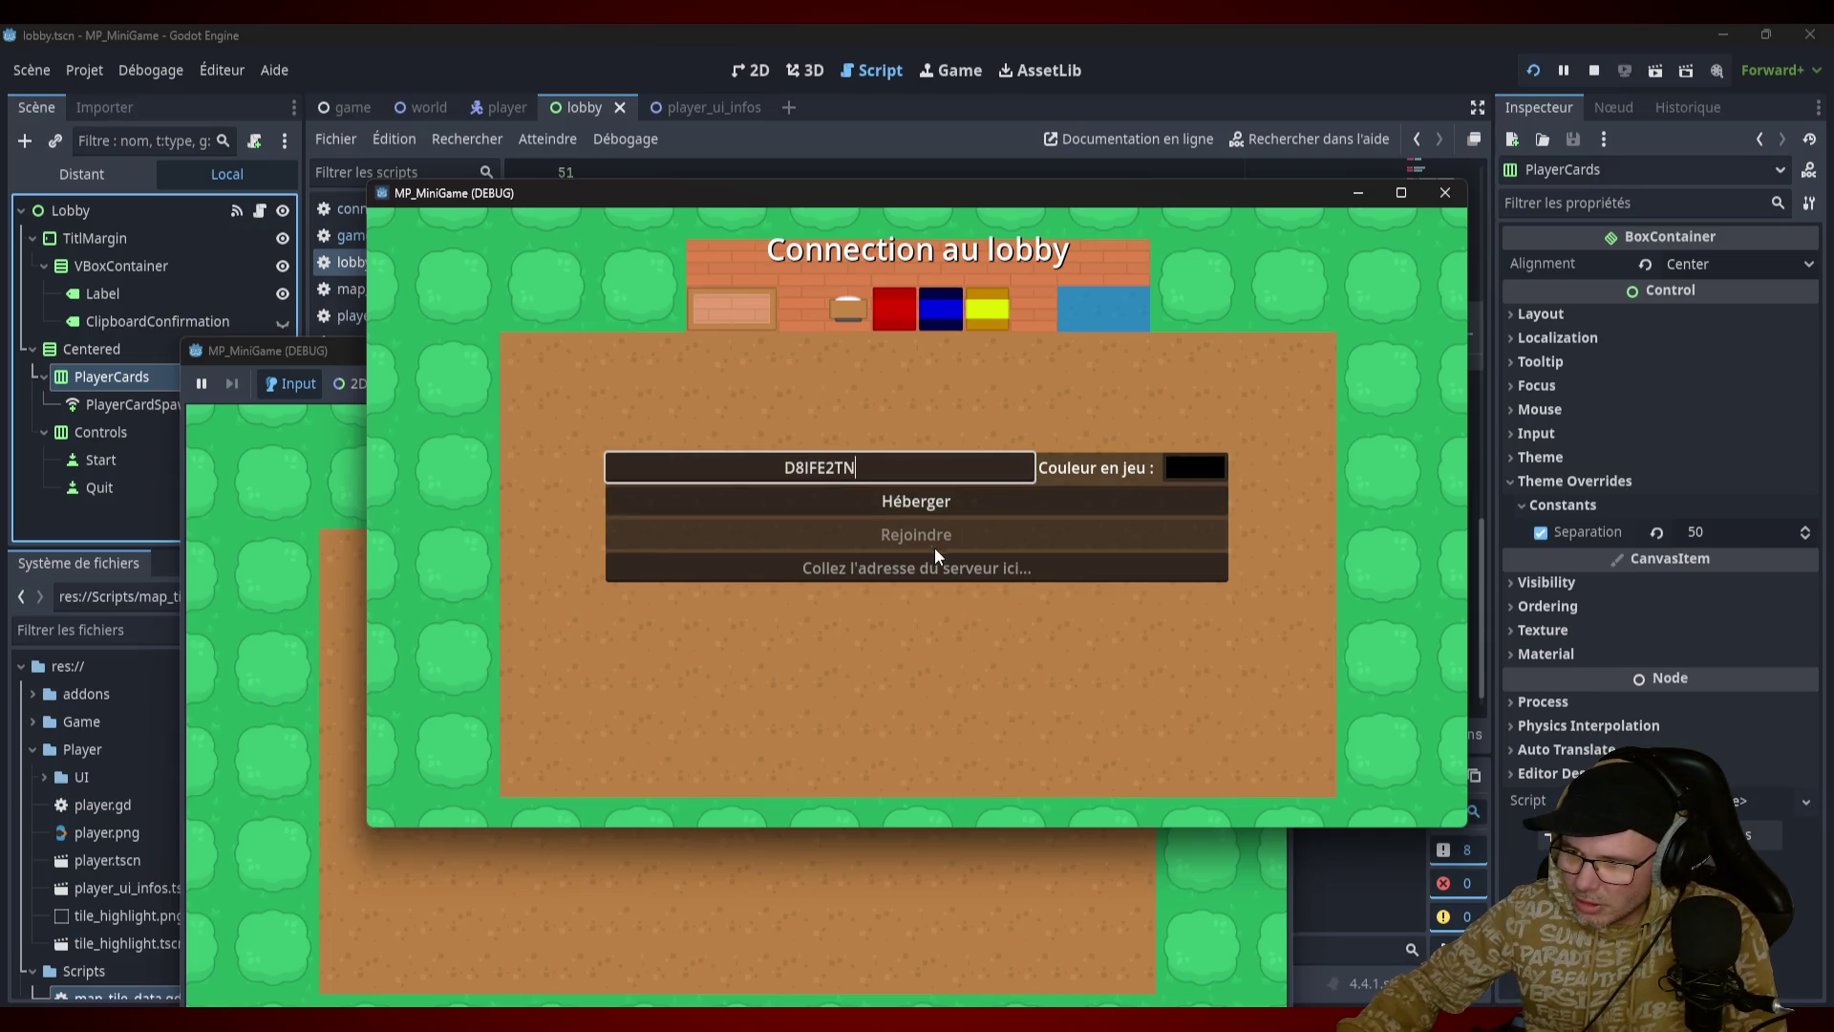
left_click(931, 566)
key("ctrl+v")
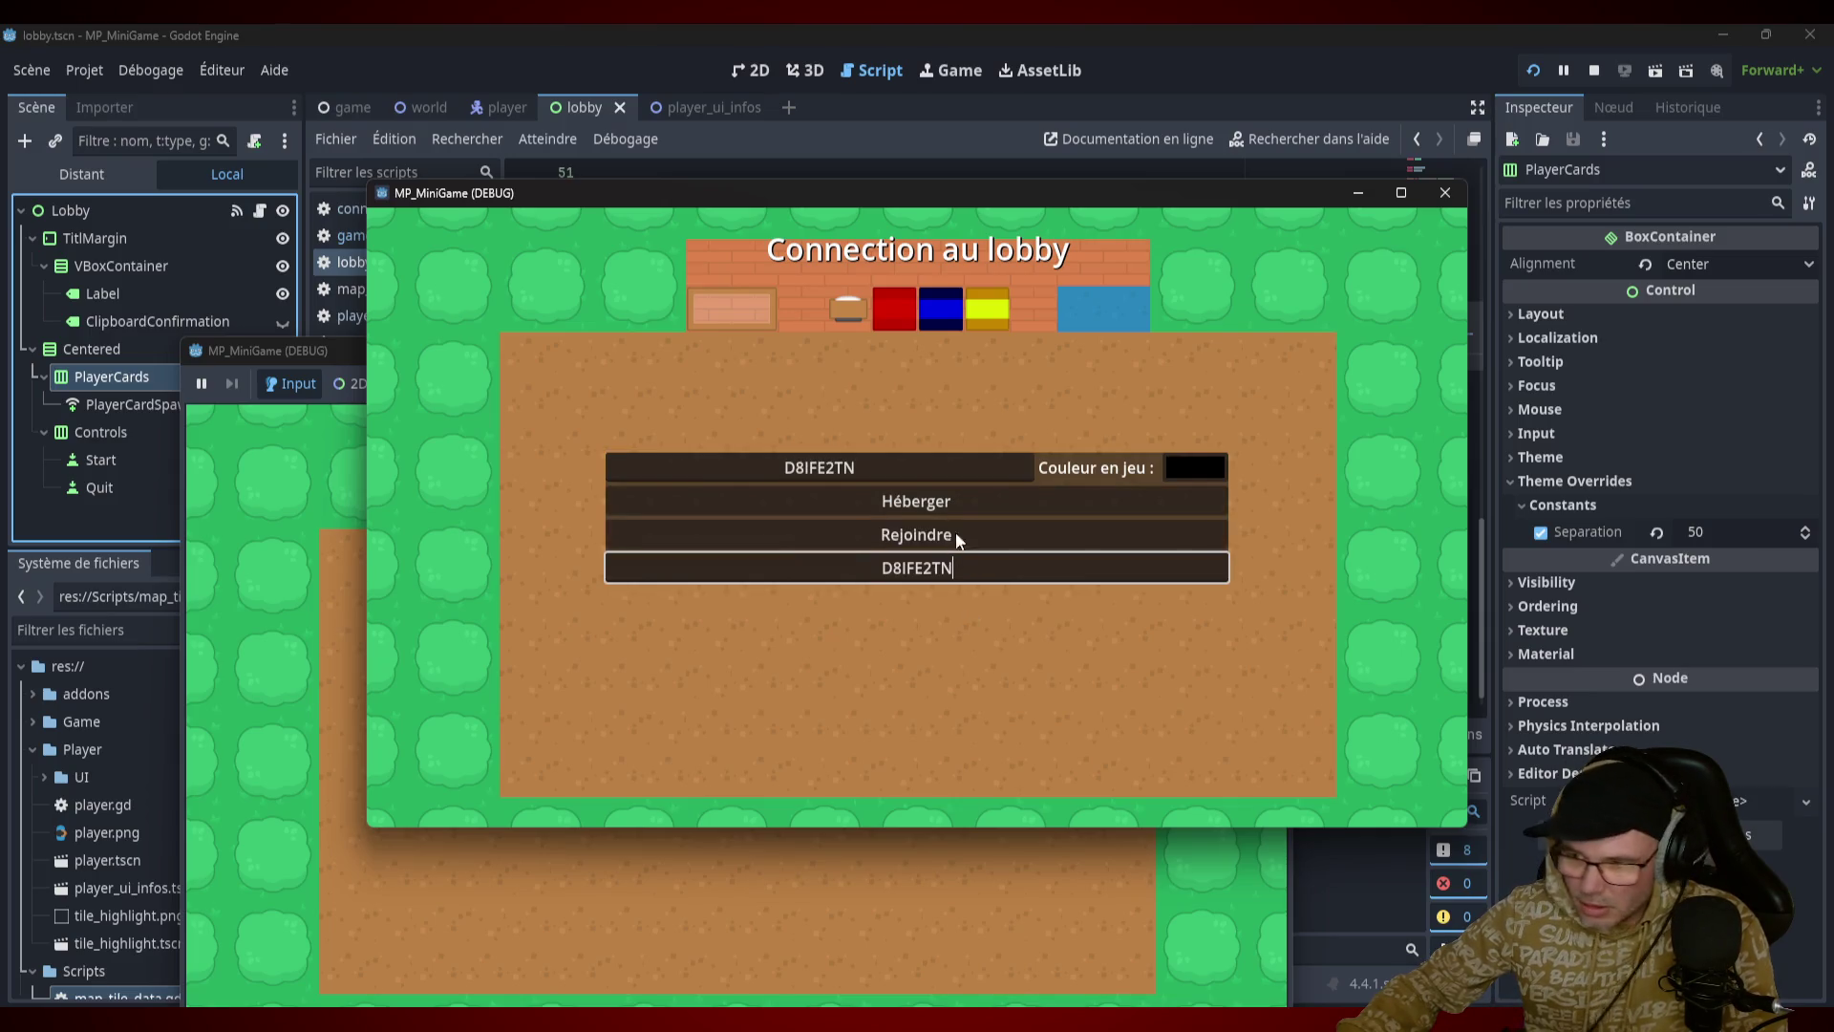
left_click(950, 537)
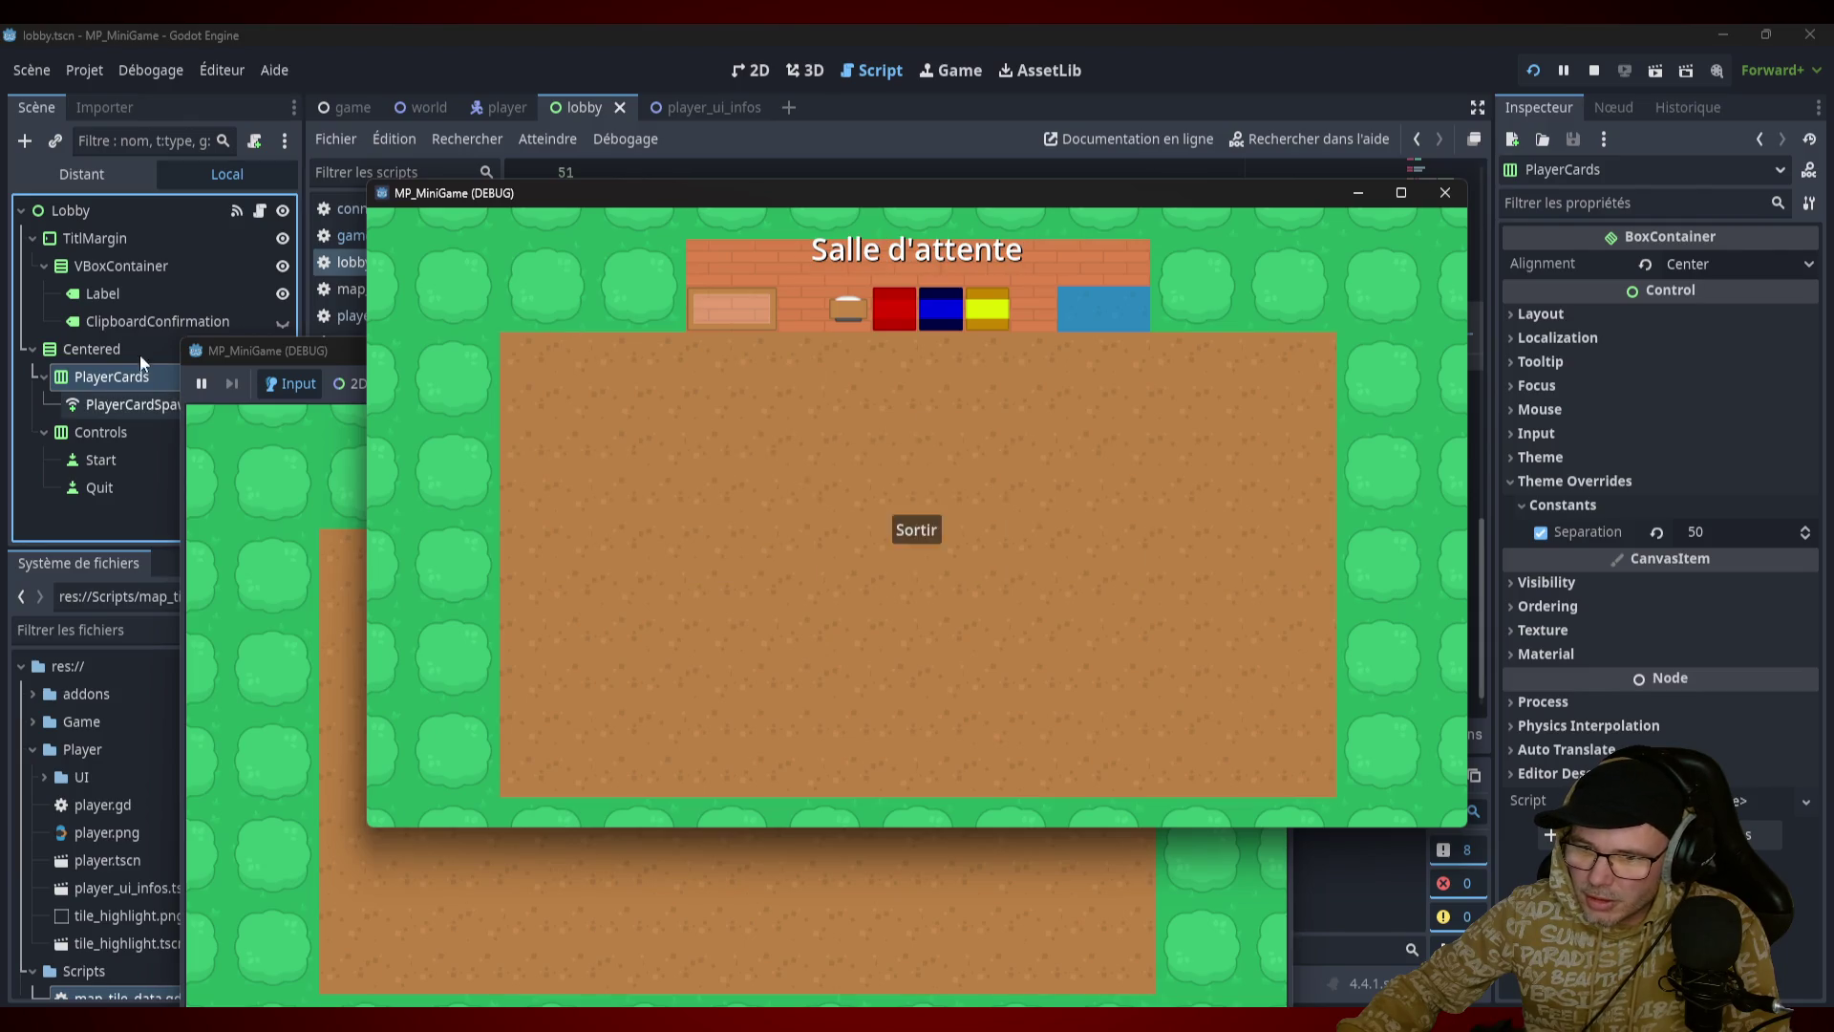
key("F8")
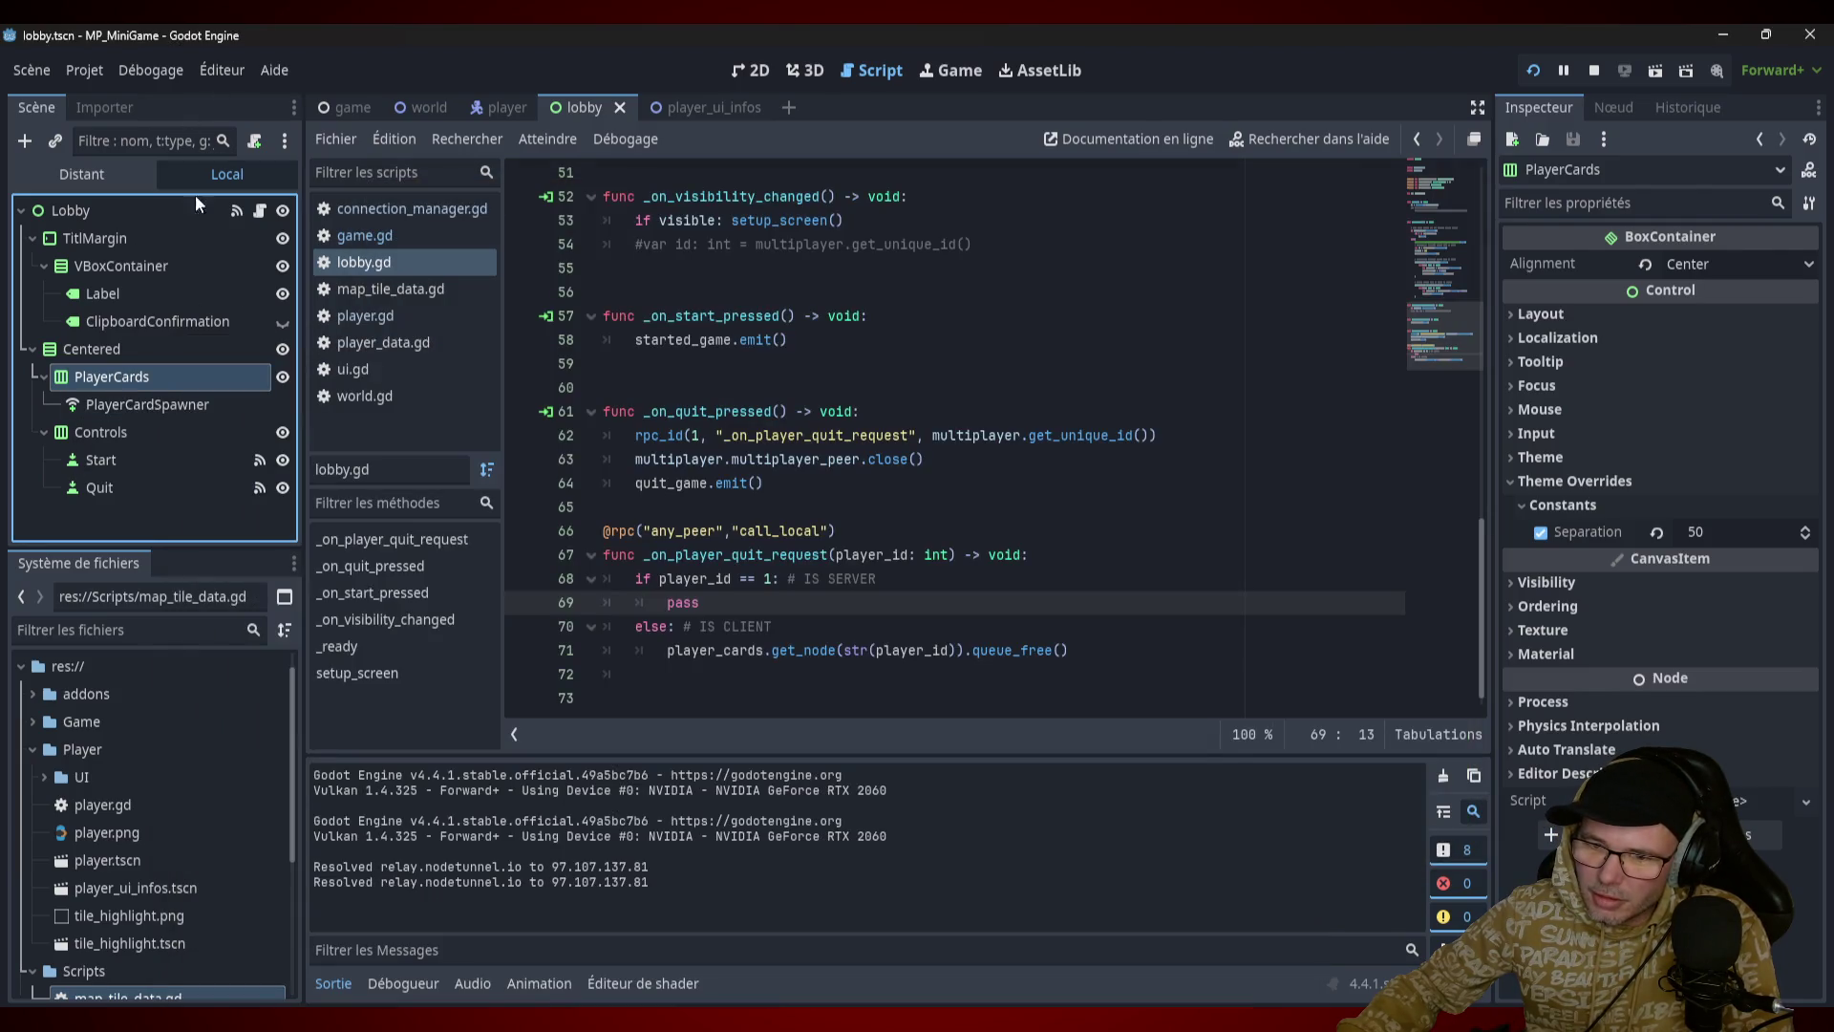
left_click(106, 178)
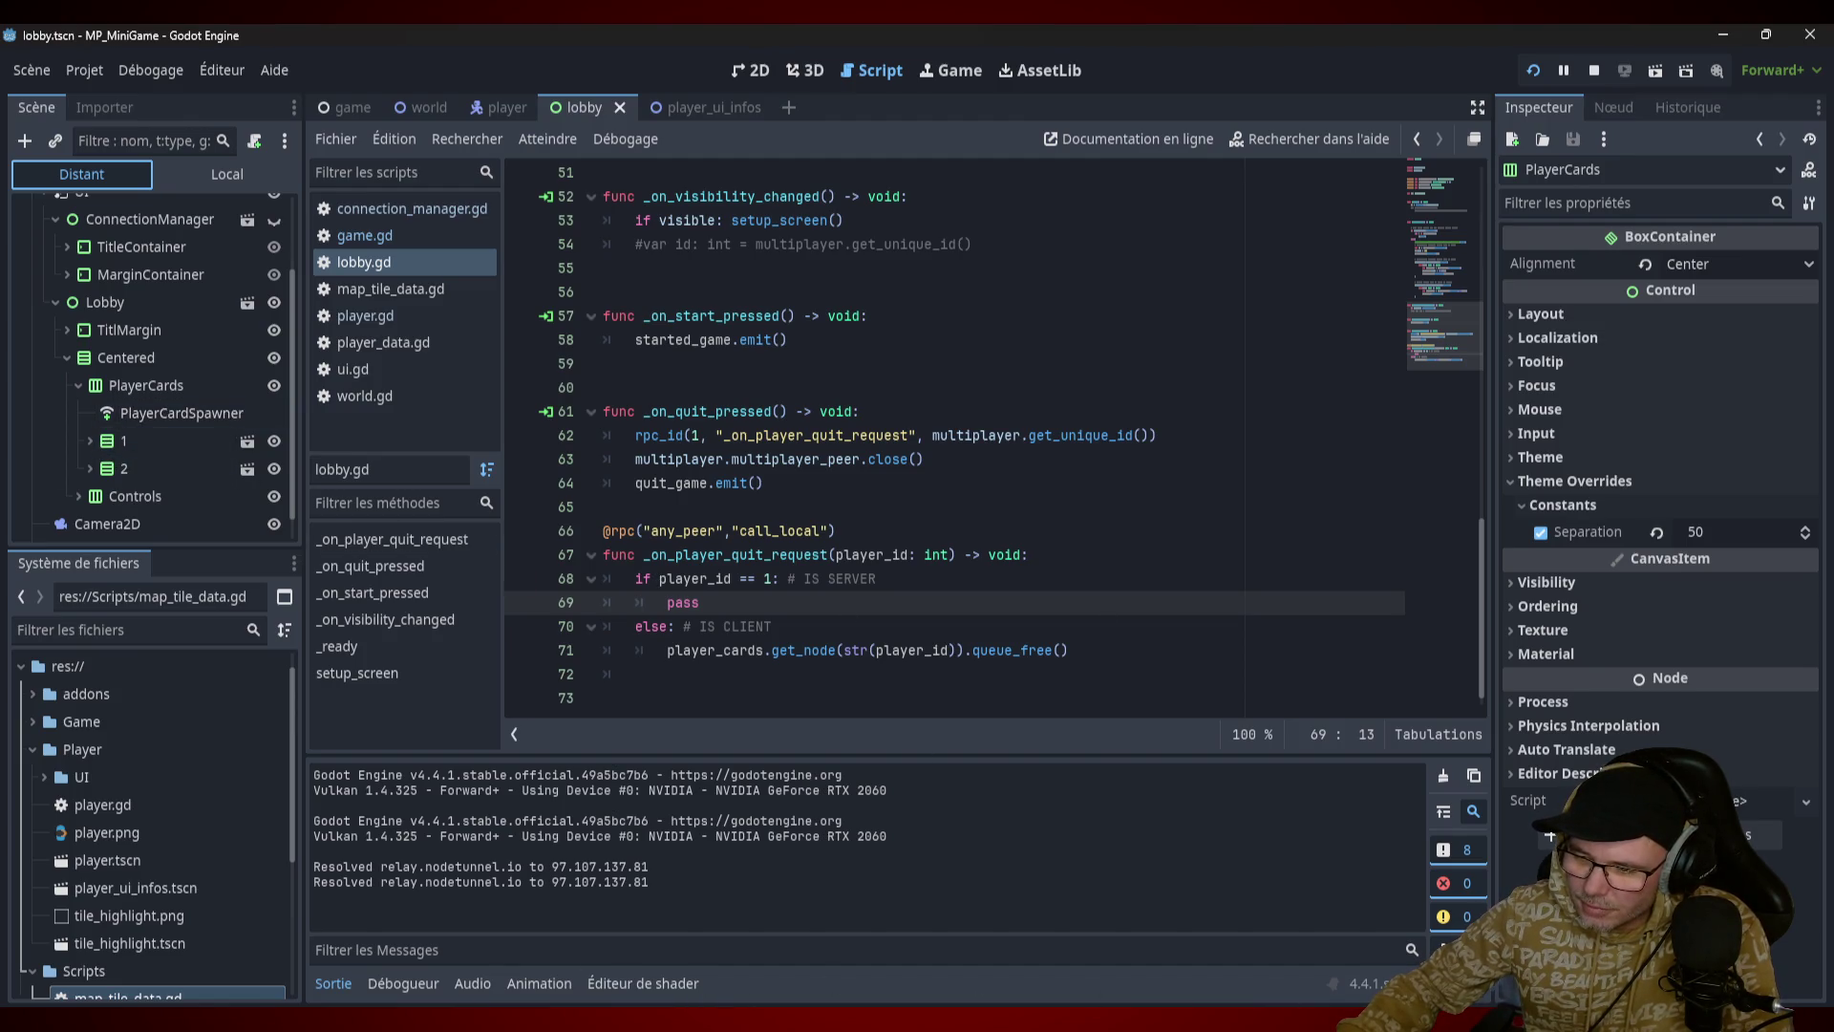
Leave the waiting room from the joining player's window, then stop the game
mouse_move(619, 1022)
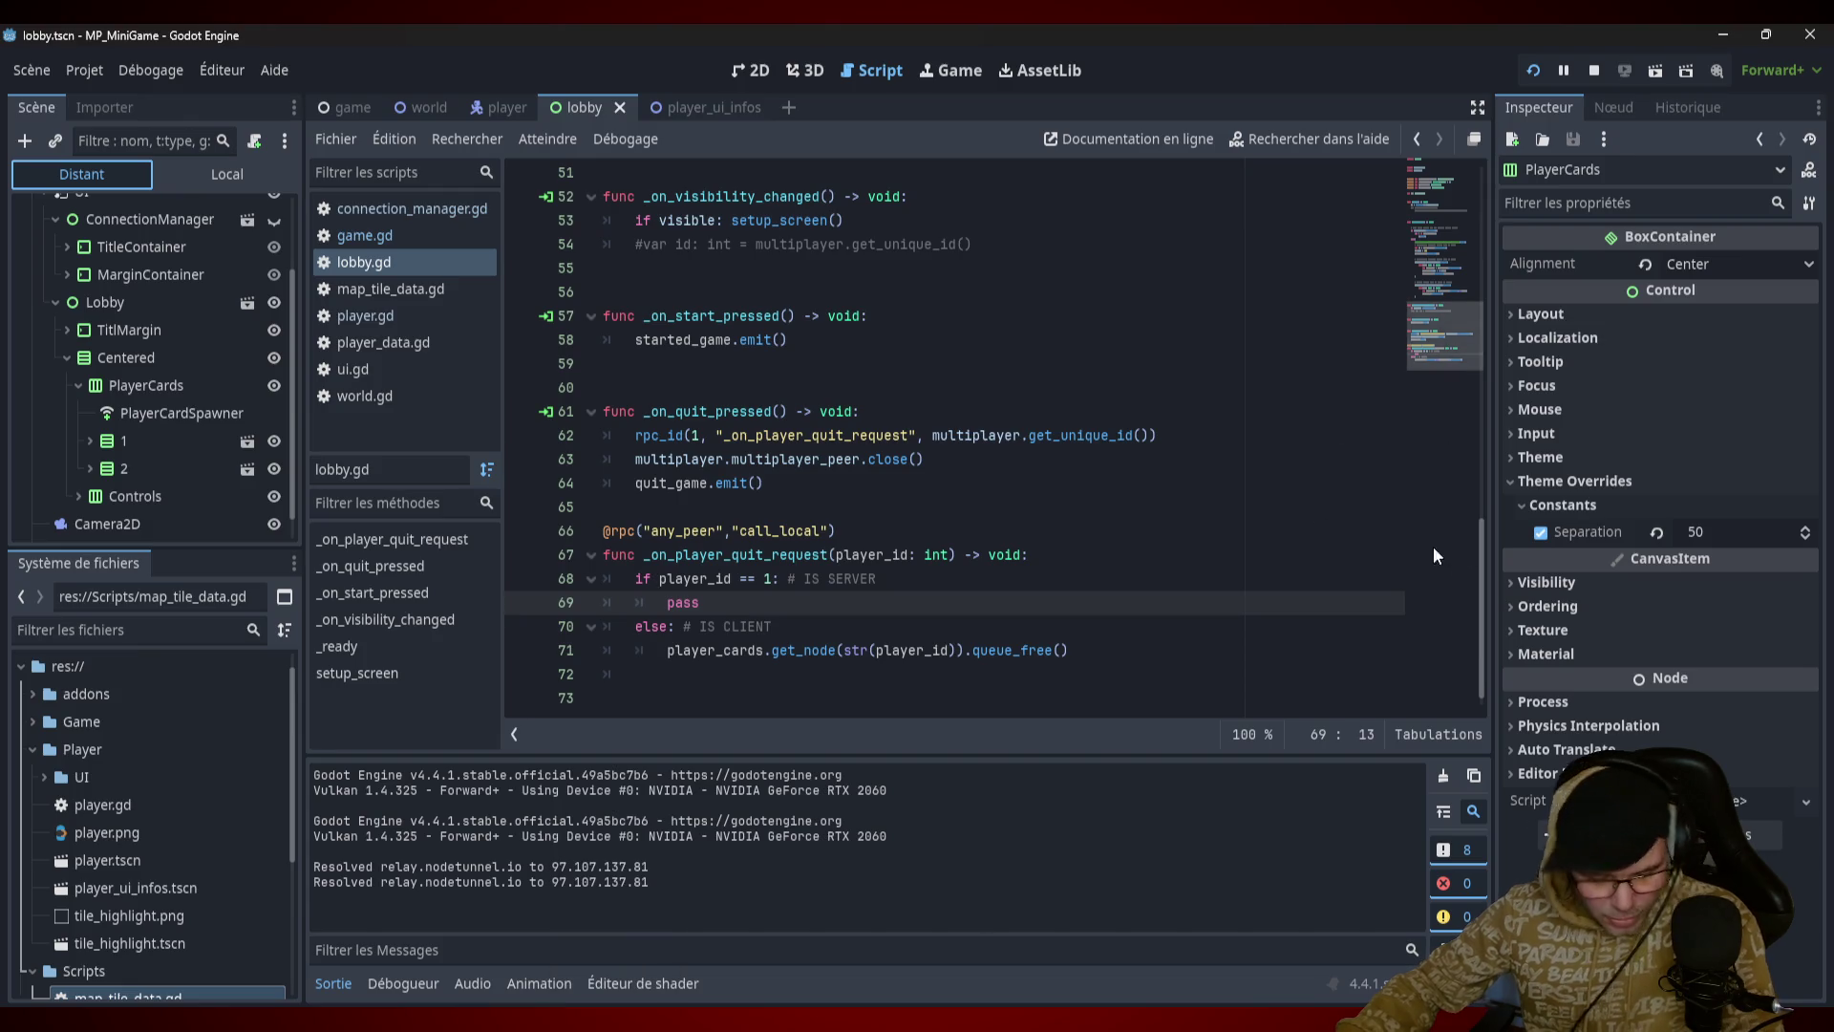
key("alt+Tab")
left_click(980, 366)
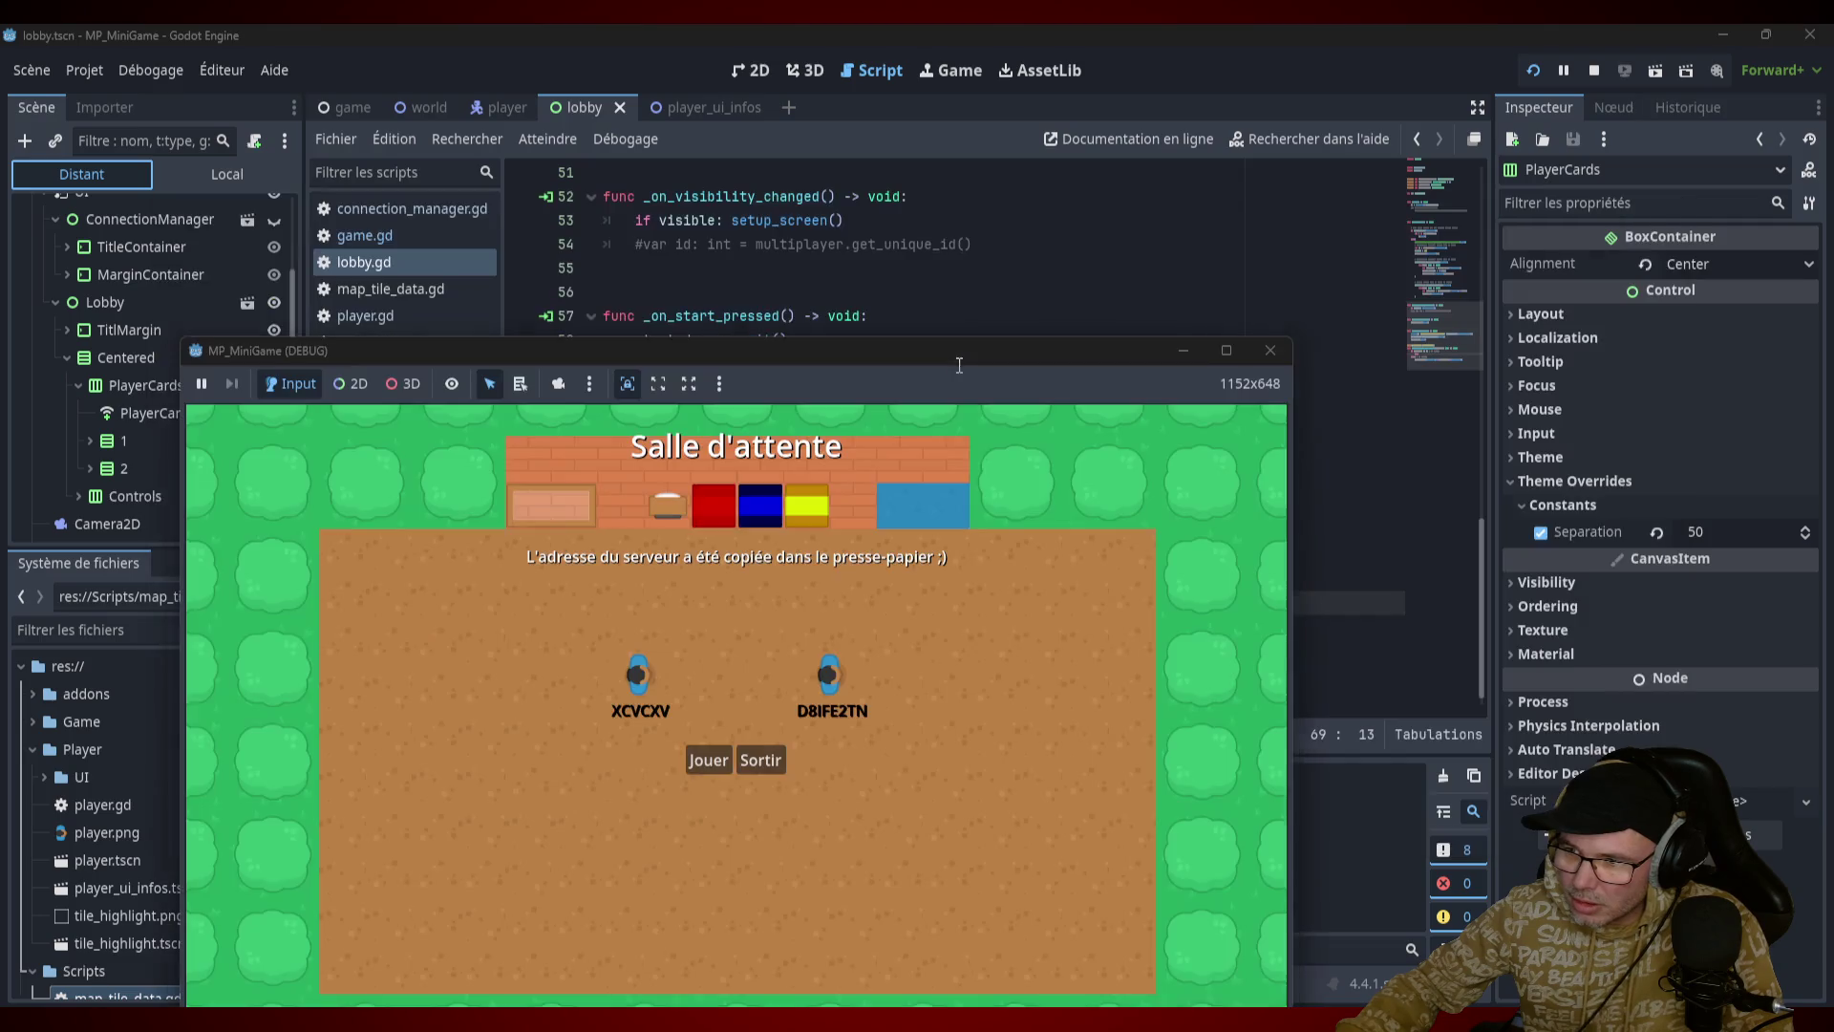
key("alt+Tab")
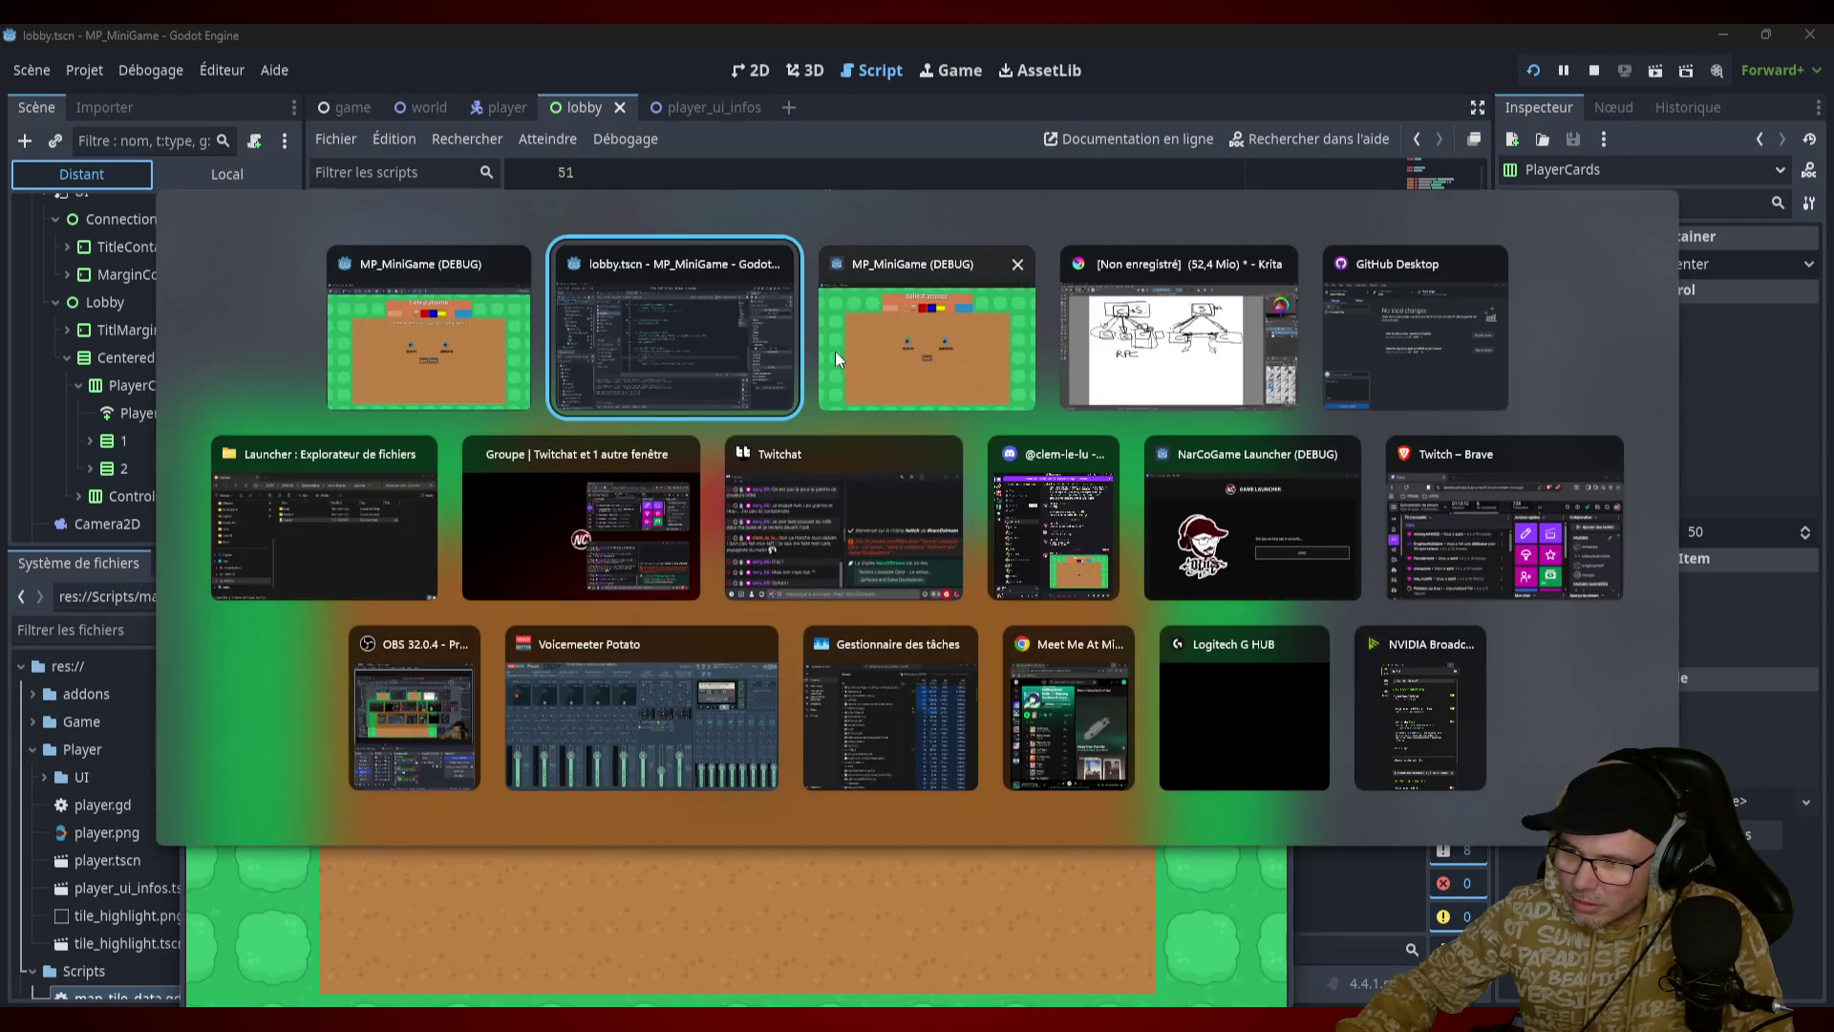
left_click(472, 382)
key("alt+Tab")
left_click(965, 336)
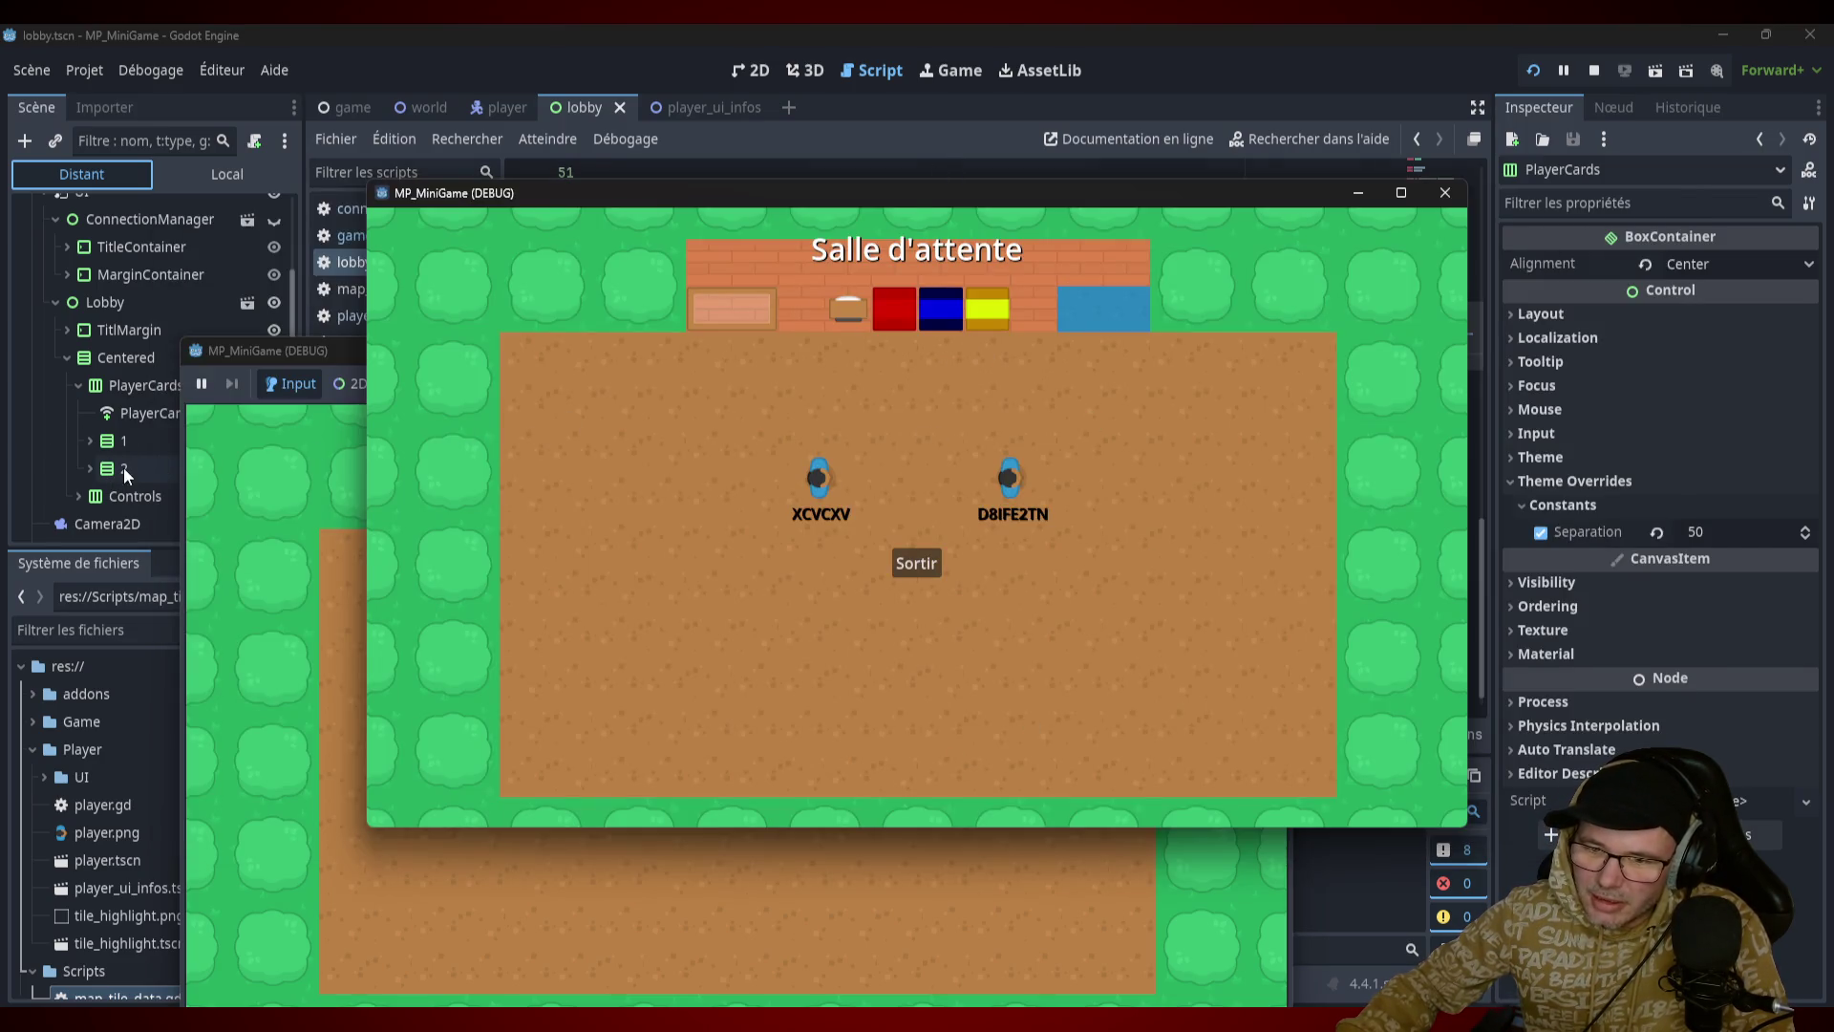
left_click(921, 570)
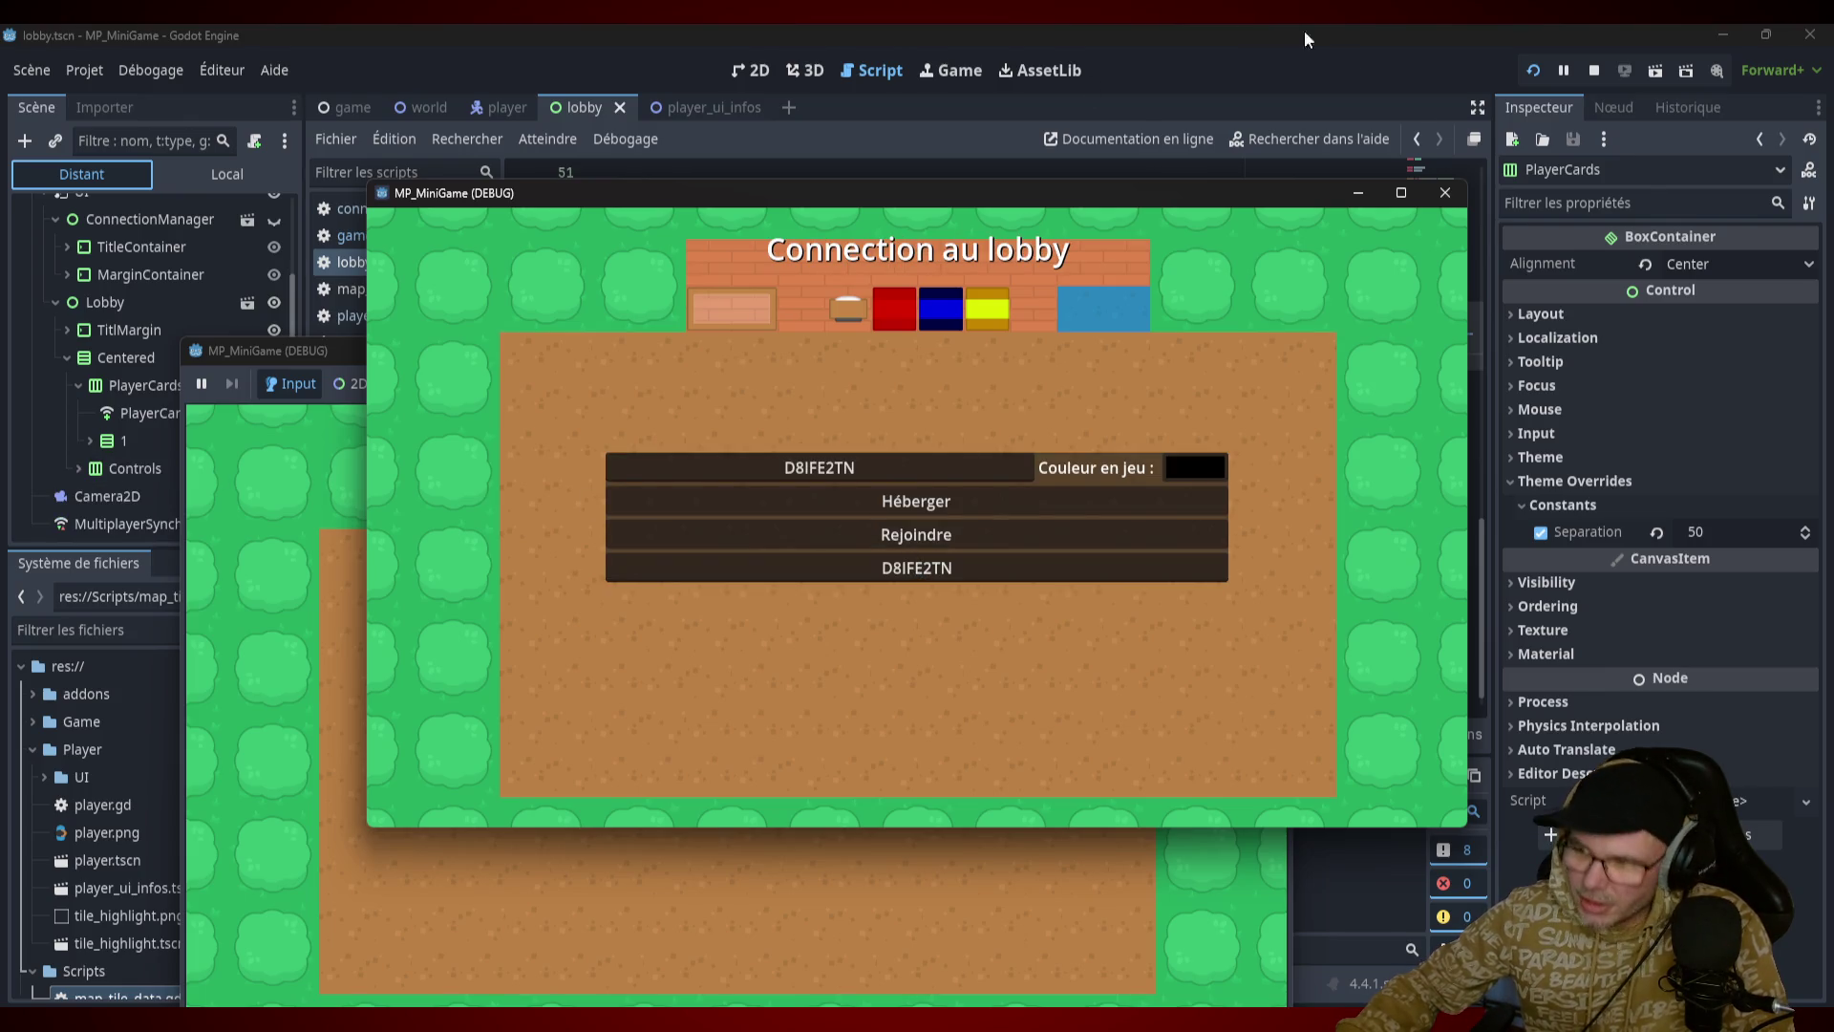
left_click(1595, 72)
Rerun the project and host a game under the name 'sdsadas'
left_click(1530, 71)
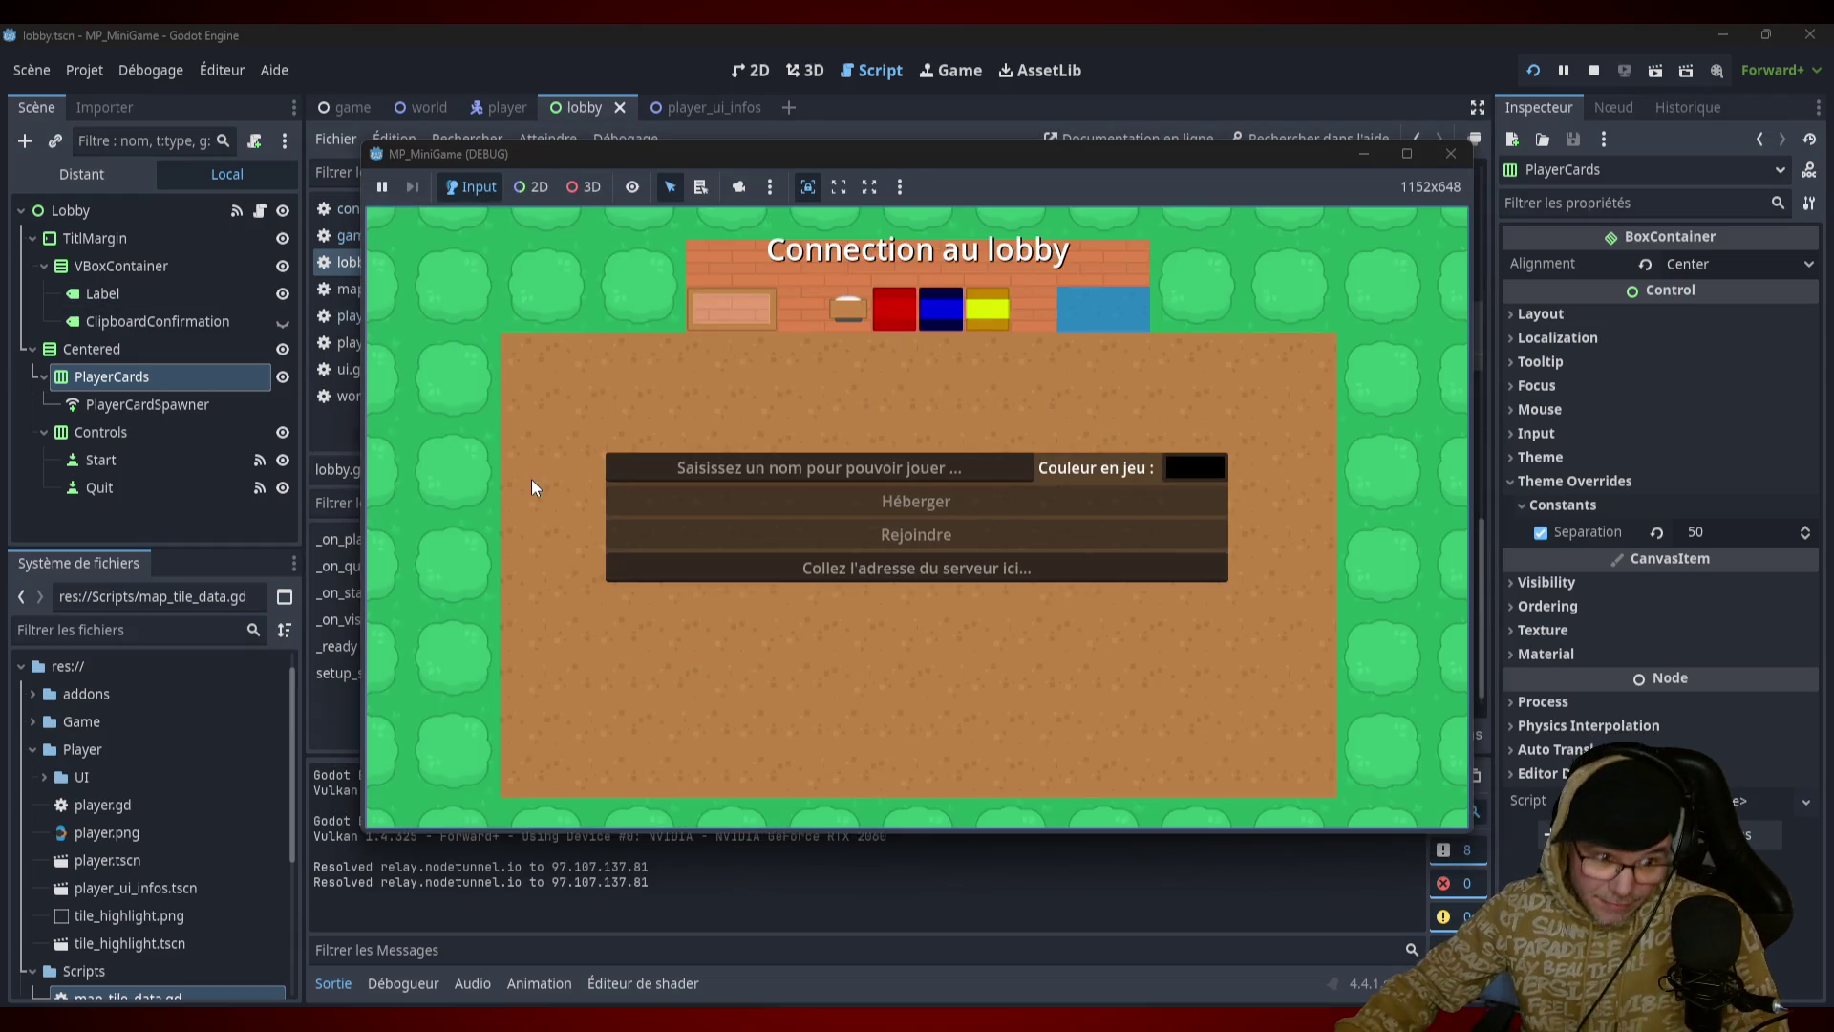
left_click(857, 466)
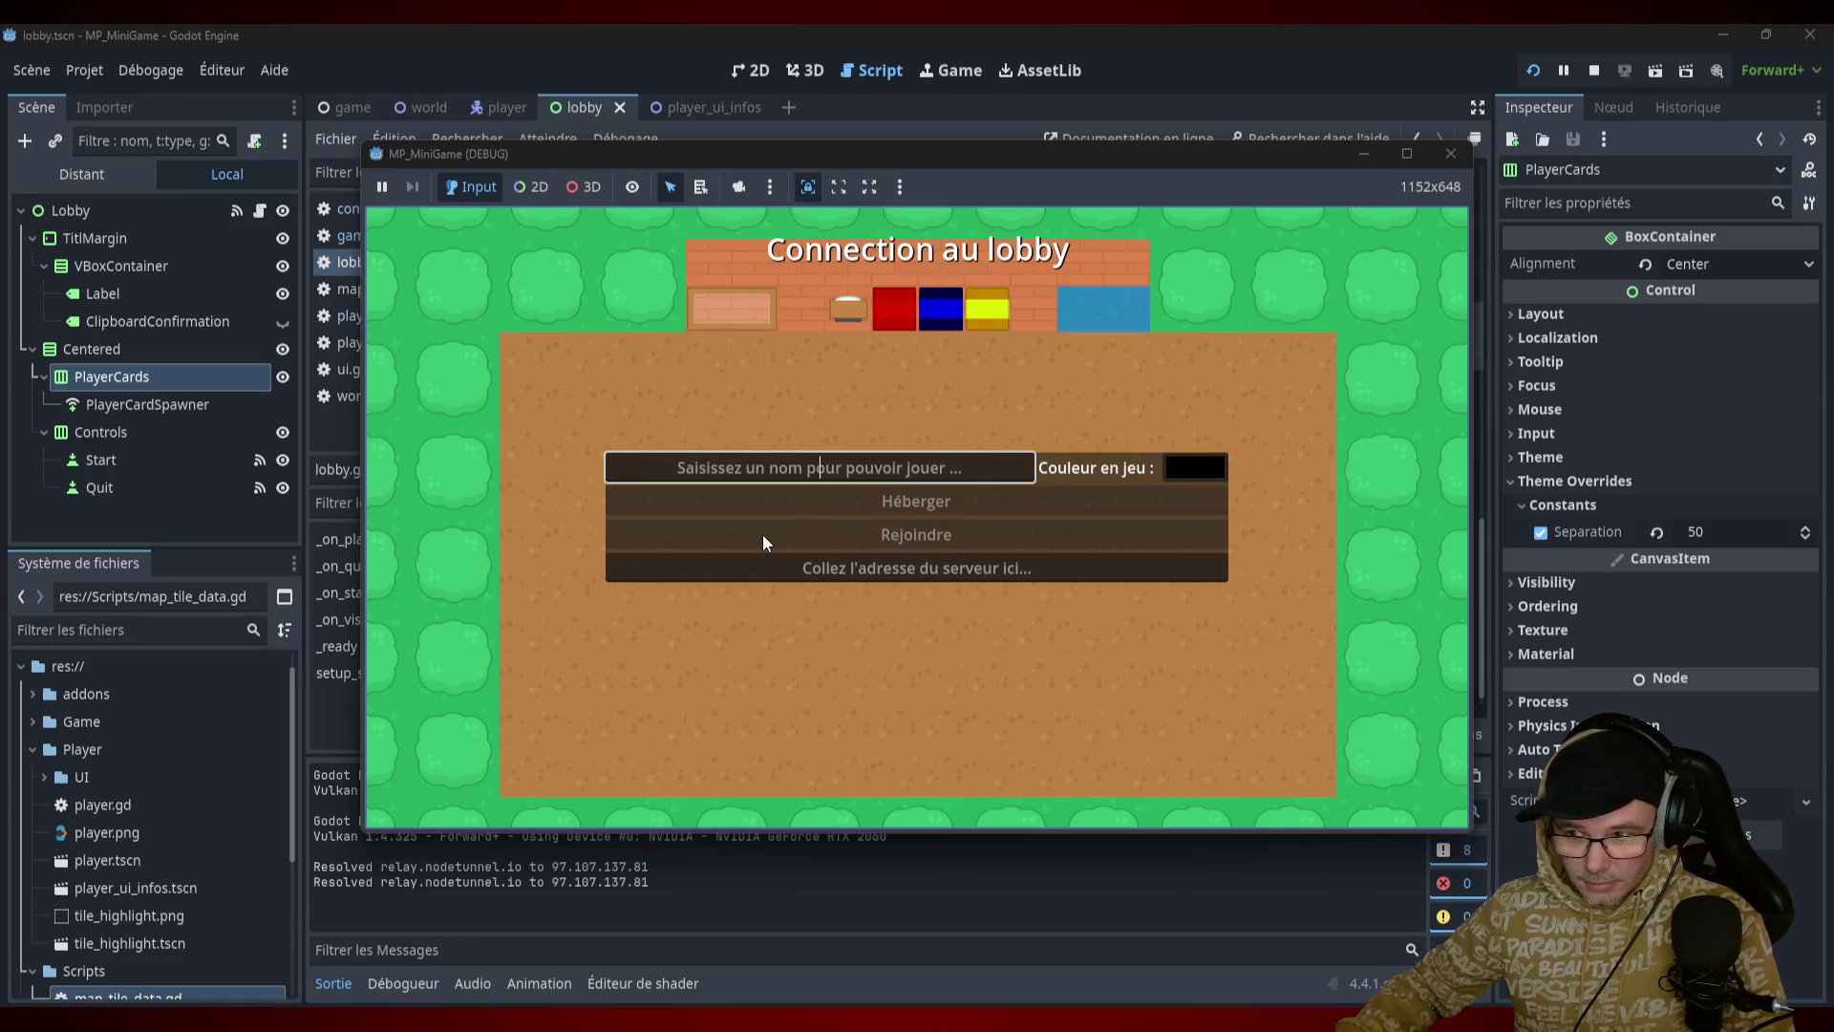
type("sdsadas")
left_click(881, 502)
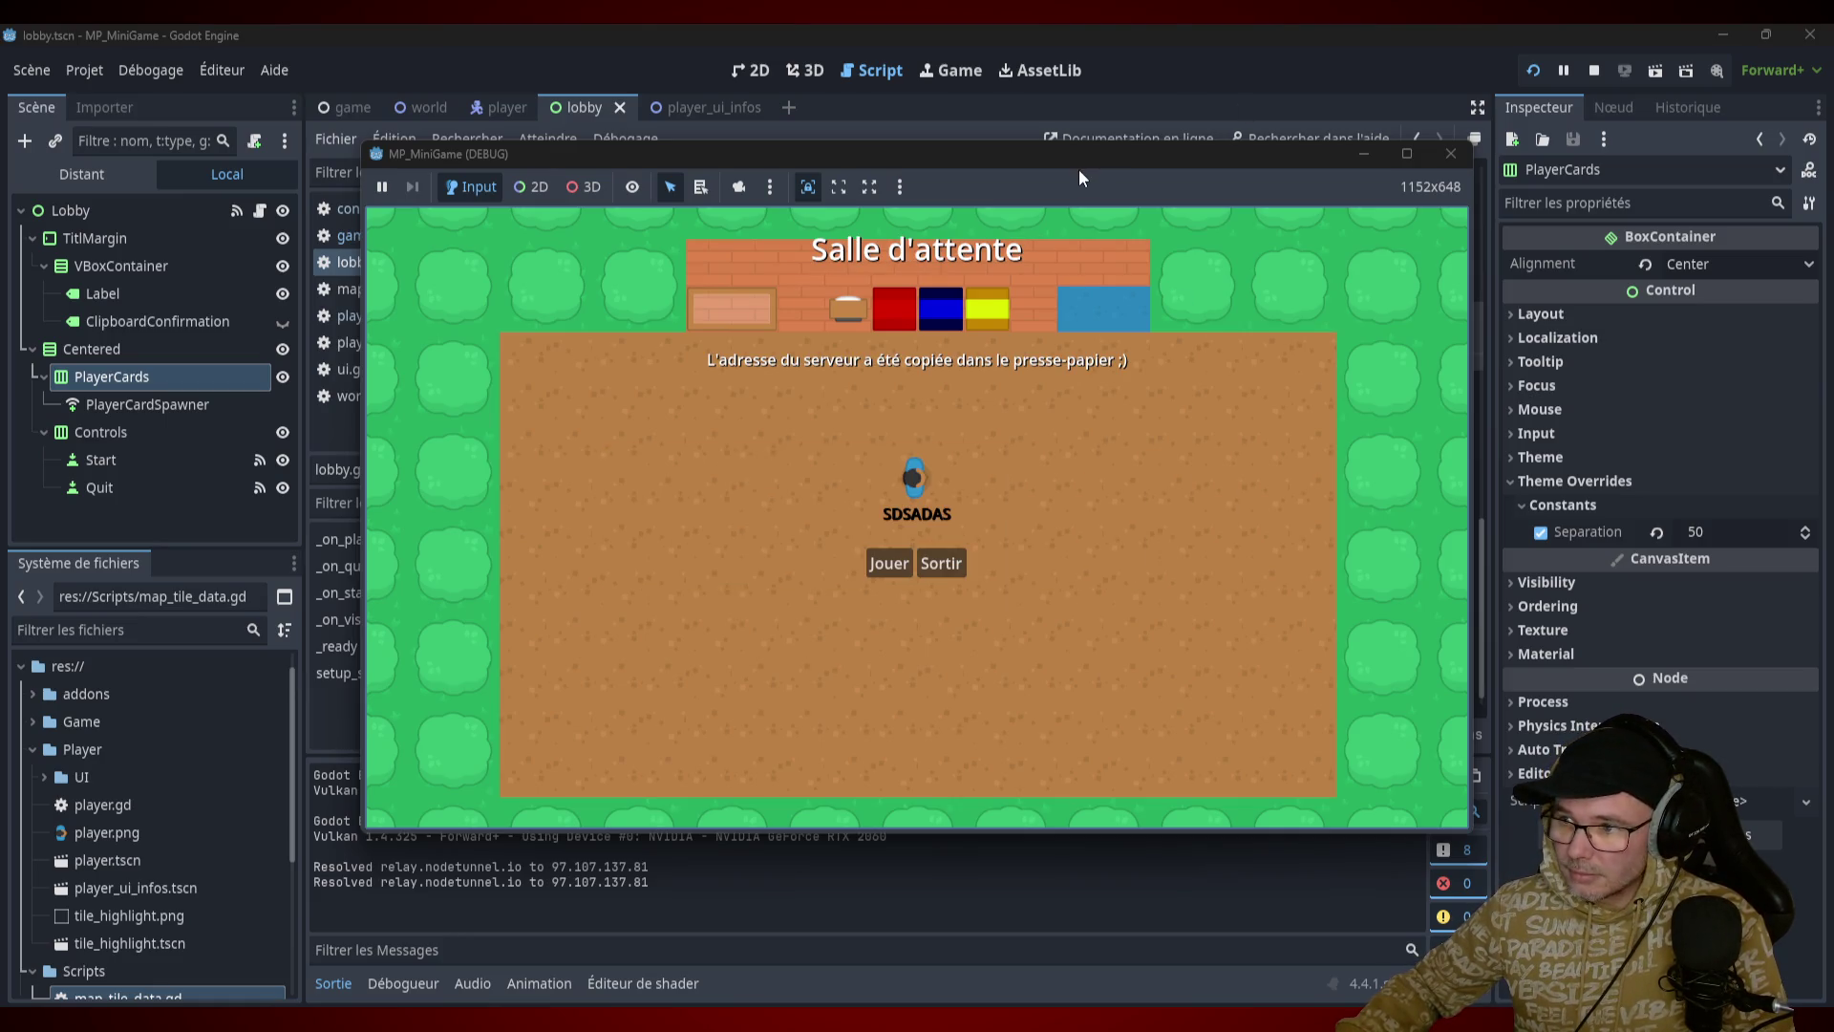
left_click_drag(1064, 147, 1387, 249)
Join from the second instance with the copied code as name, then view the remote tree
left_click(529, 410)
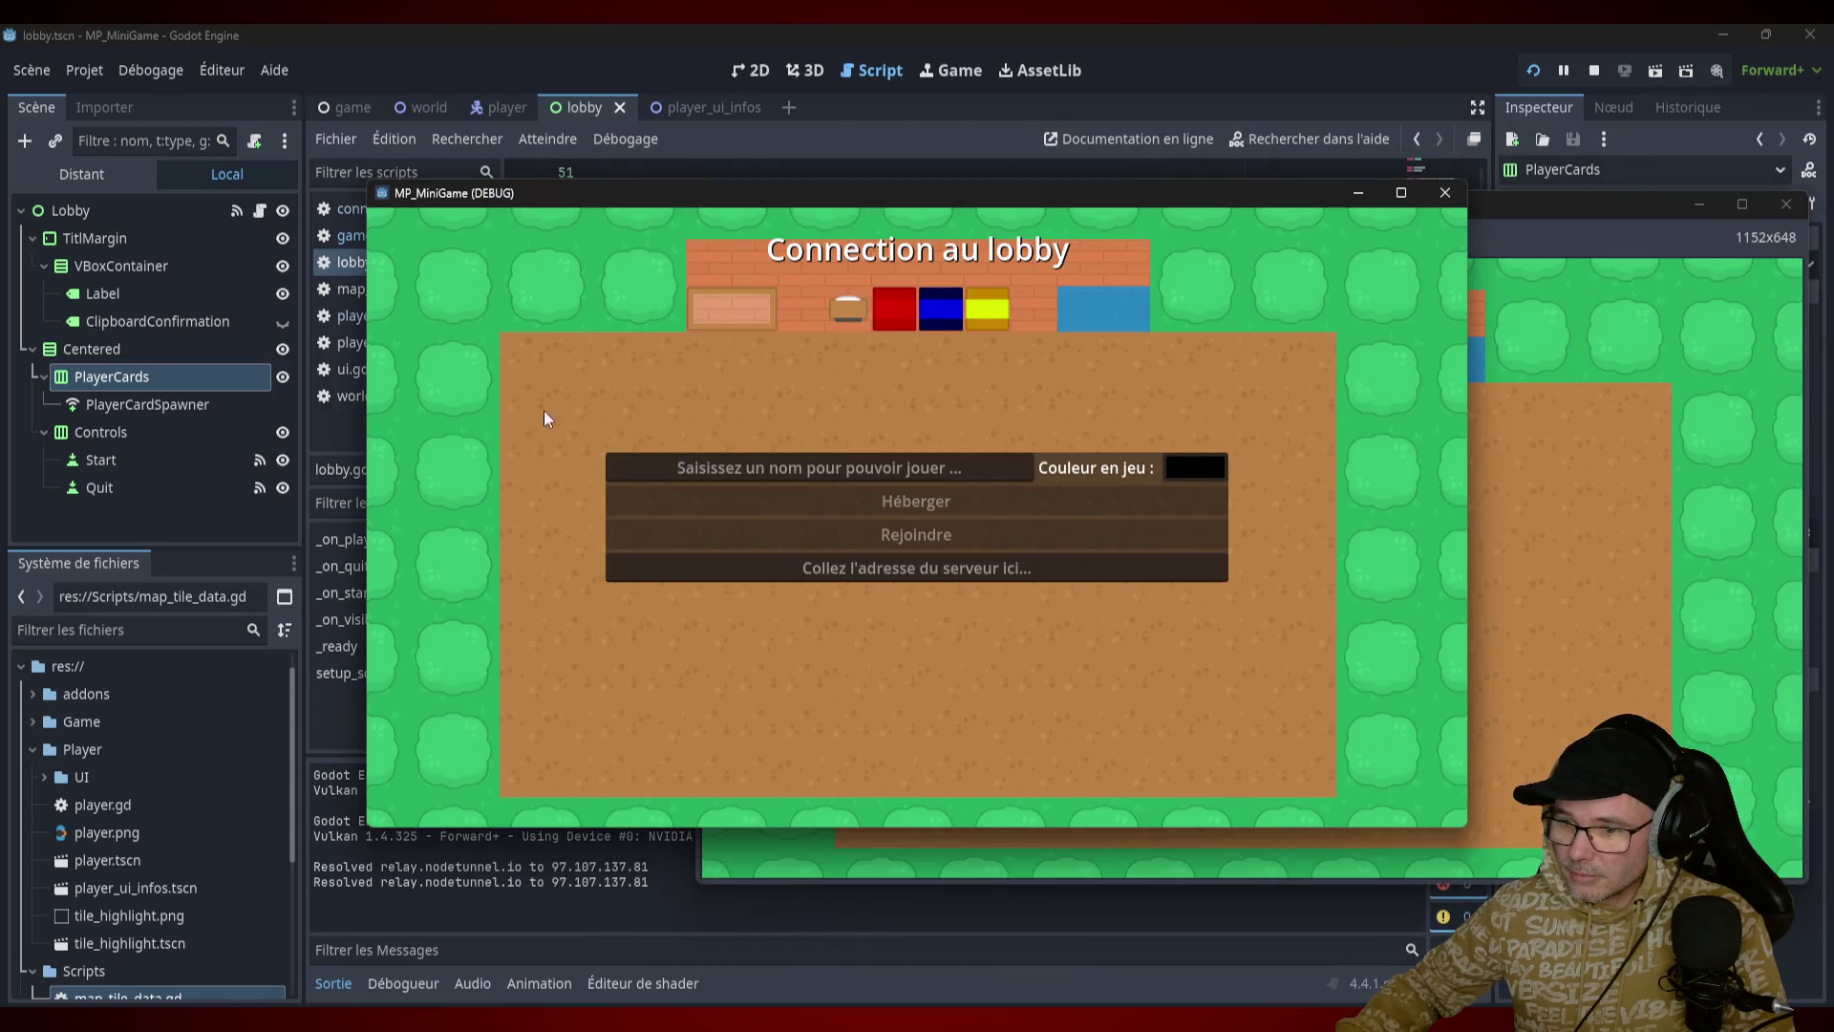
left_click(945, 473)
type("8RR163U3")
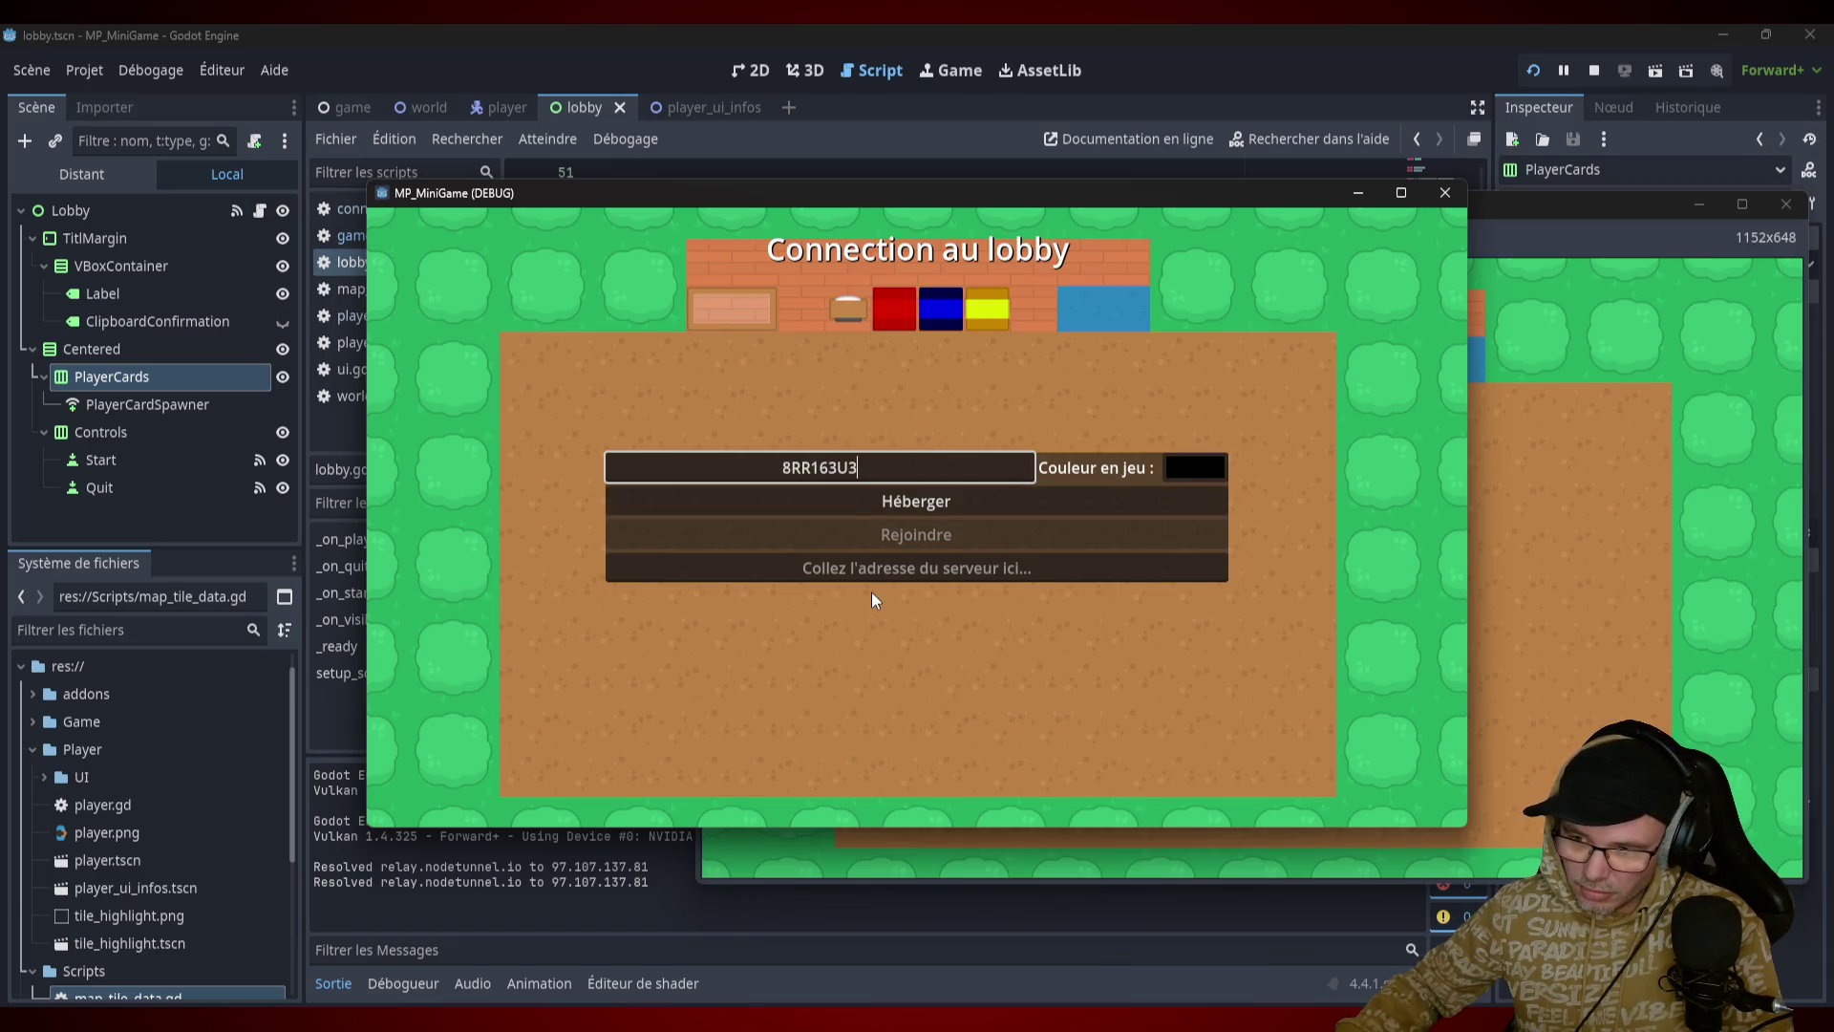
left_click(891, 570)
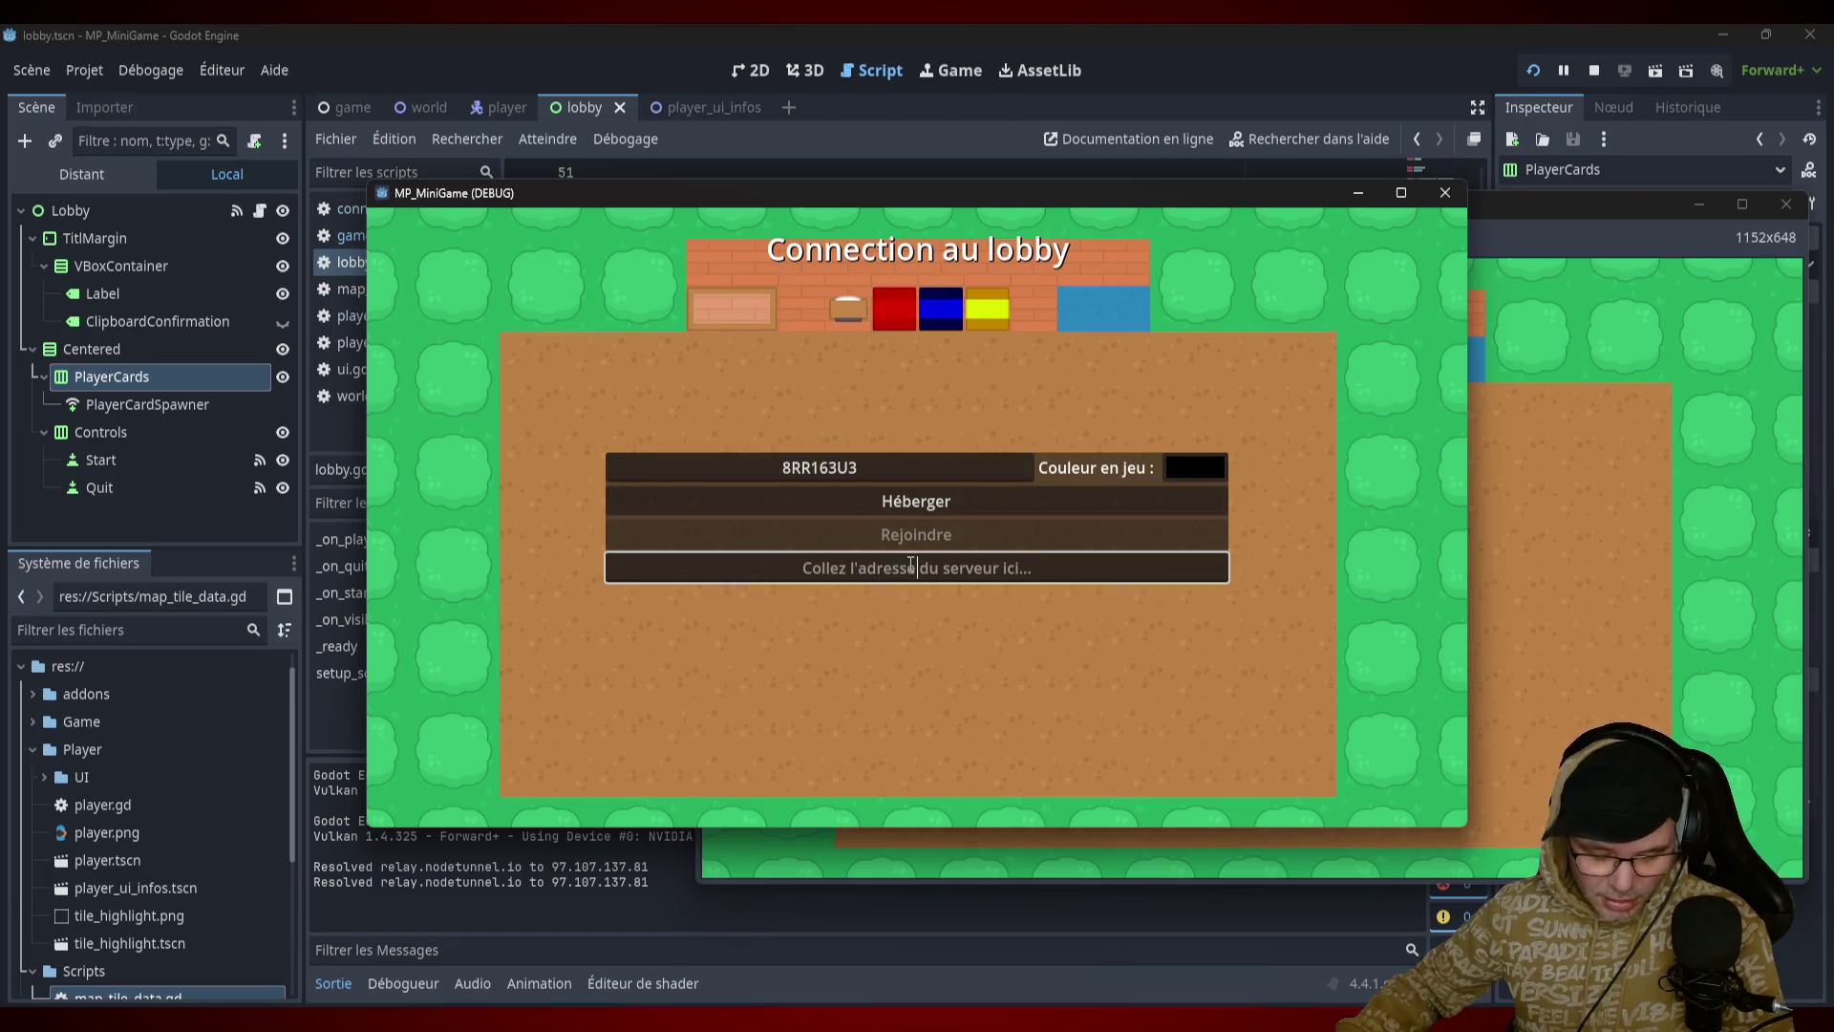
key("ctrl+v")
left_click(959, 535)
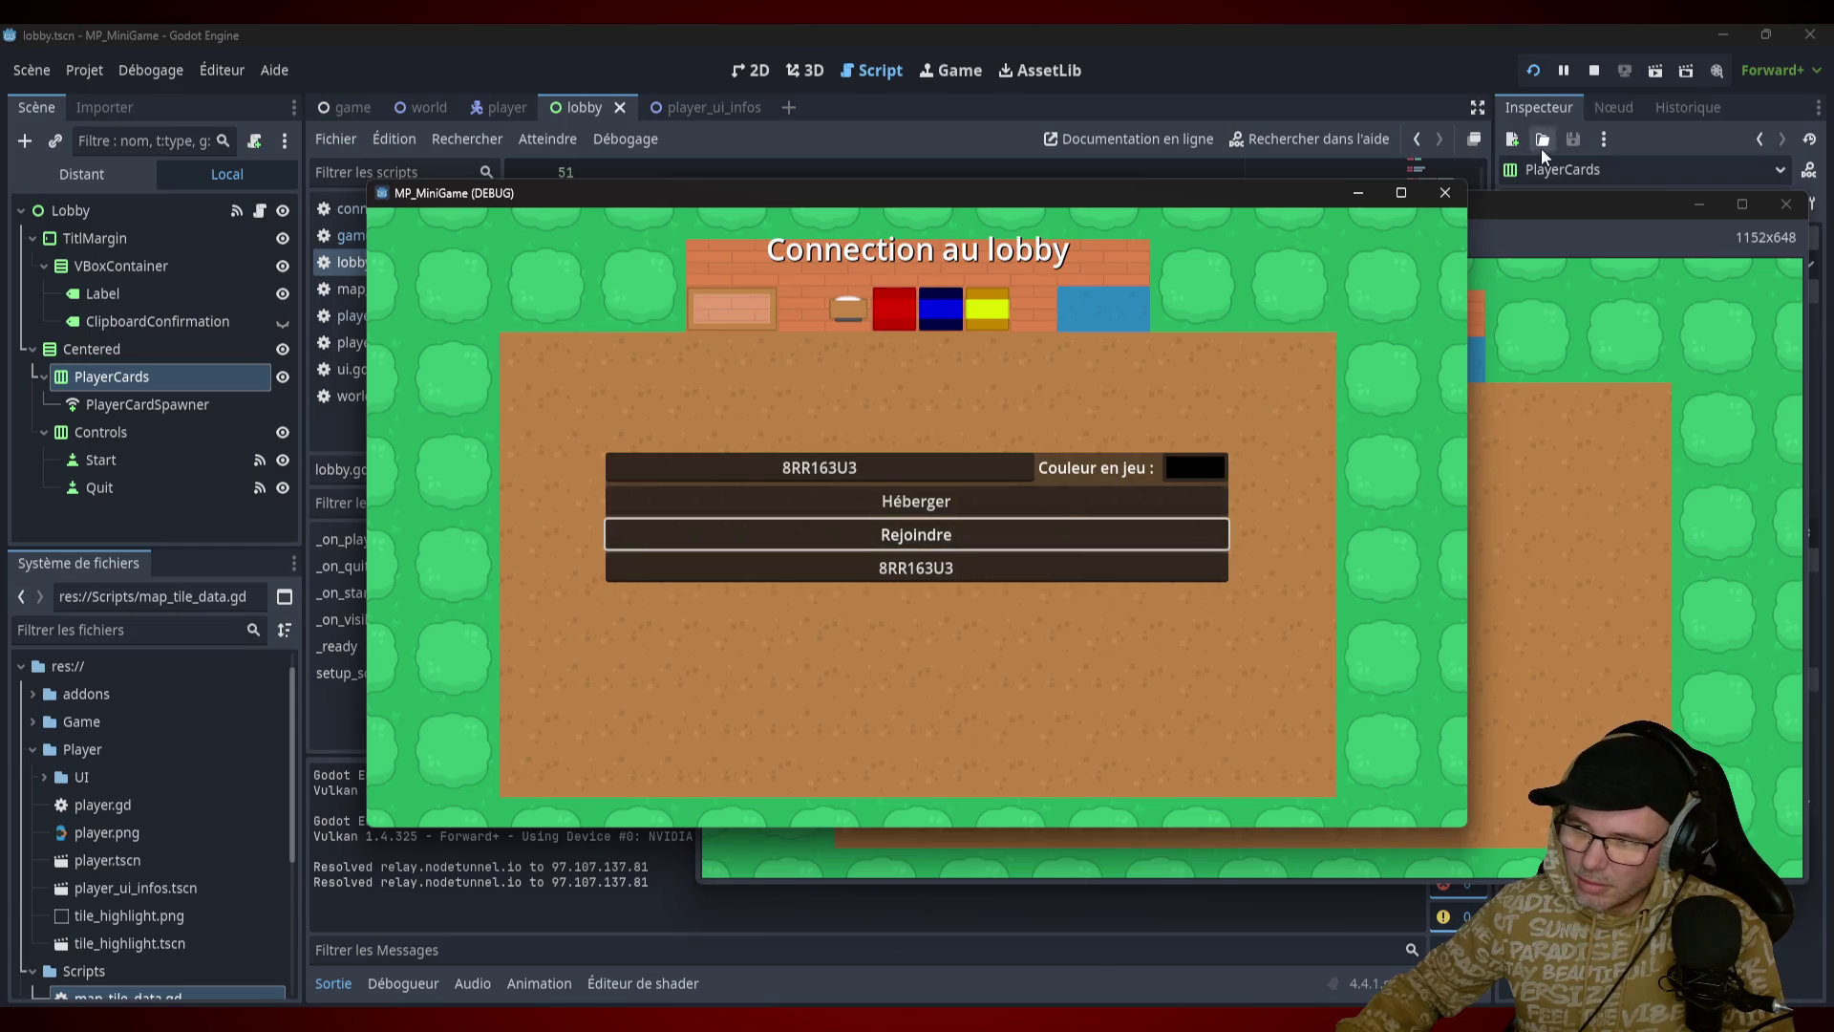
left_click(1502, 205)
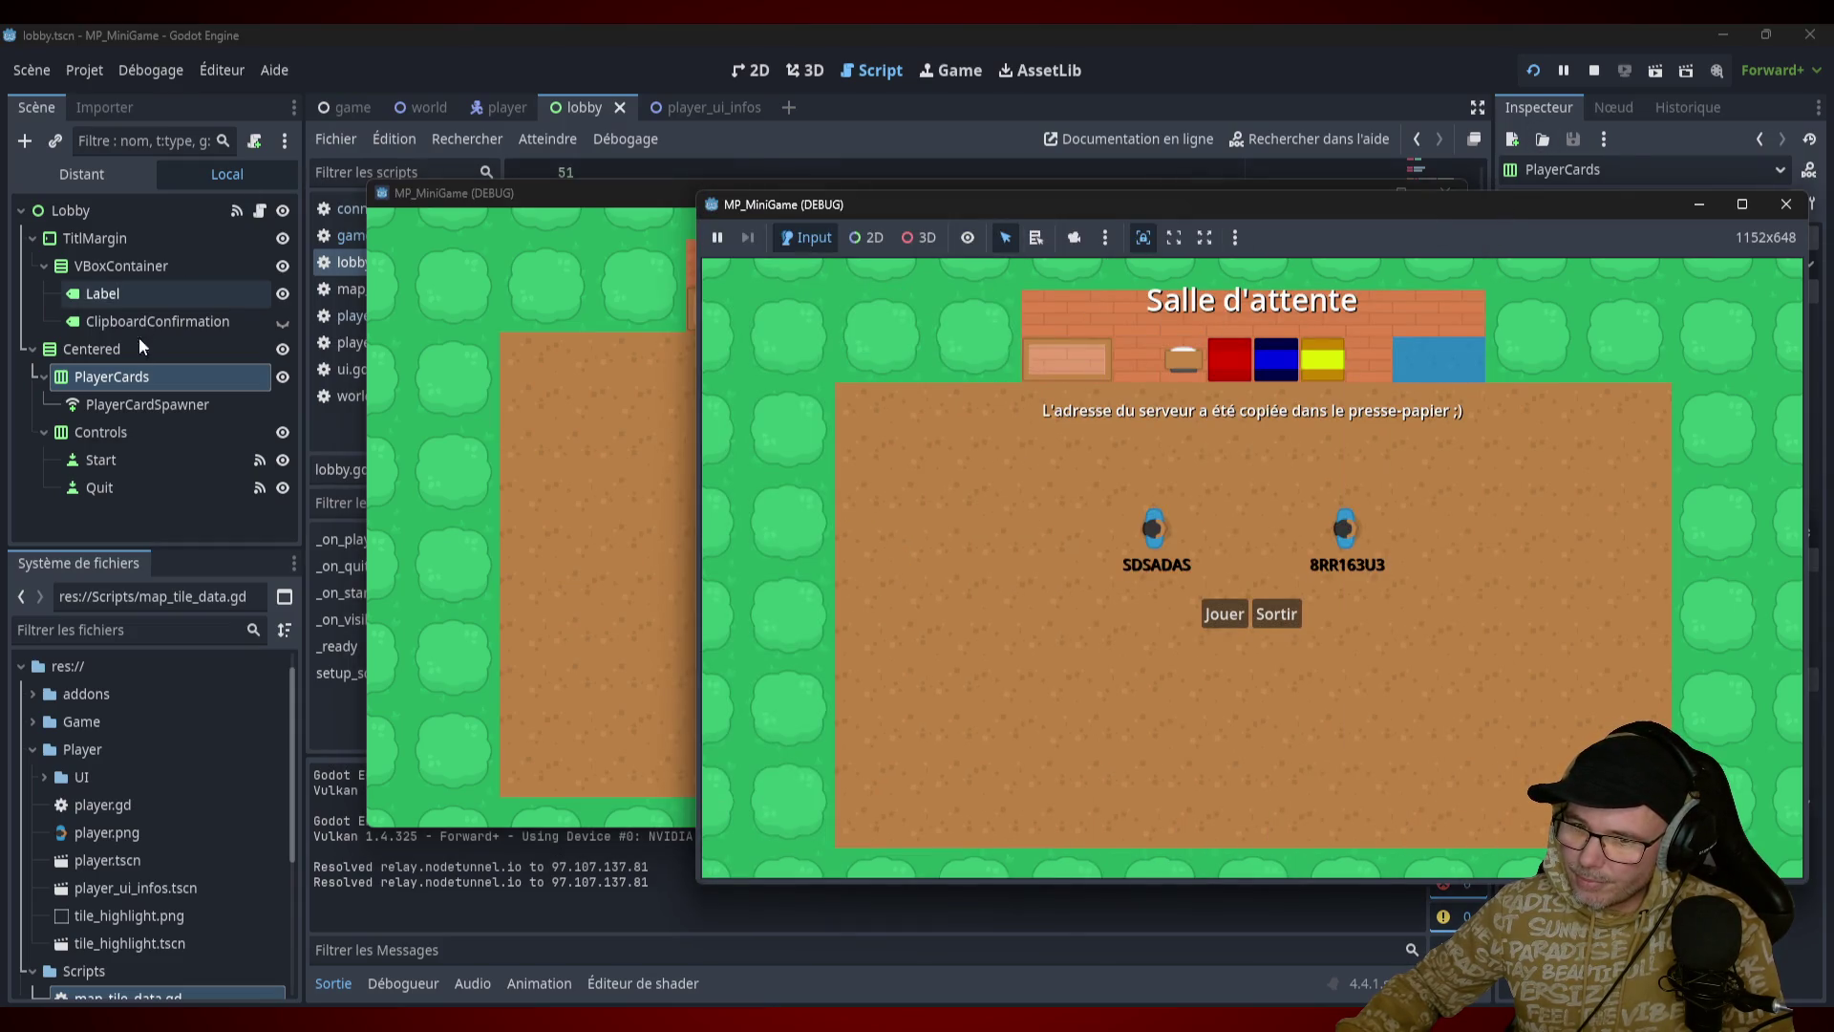
left_click(97, 166)
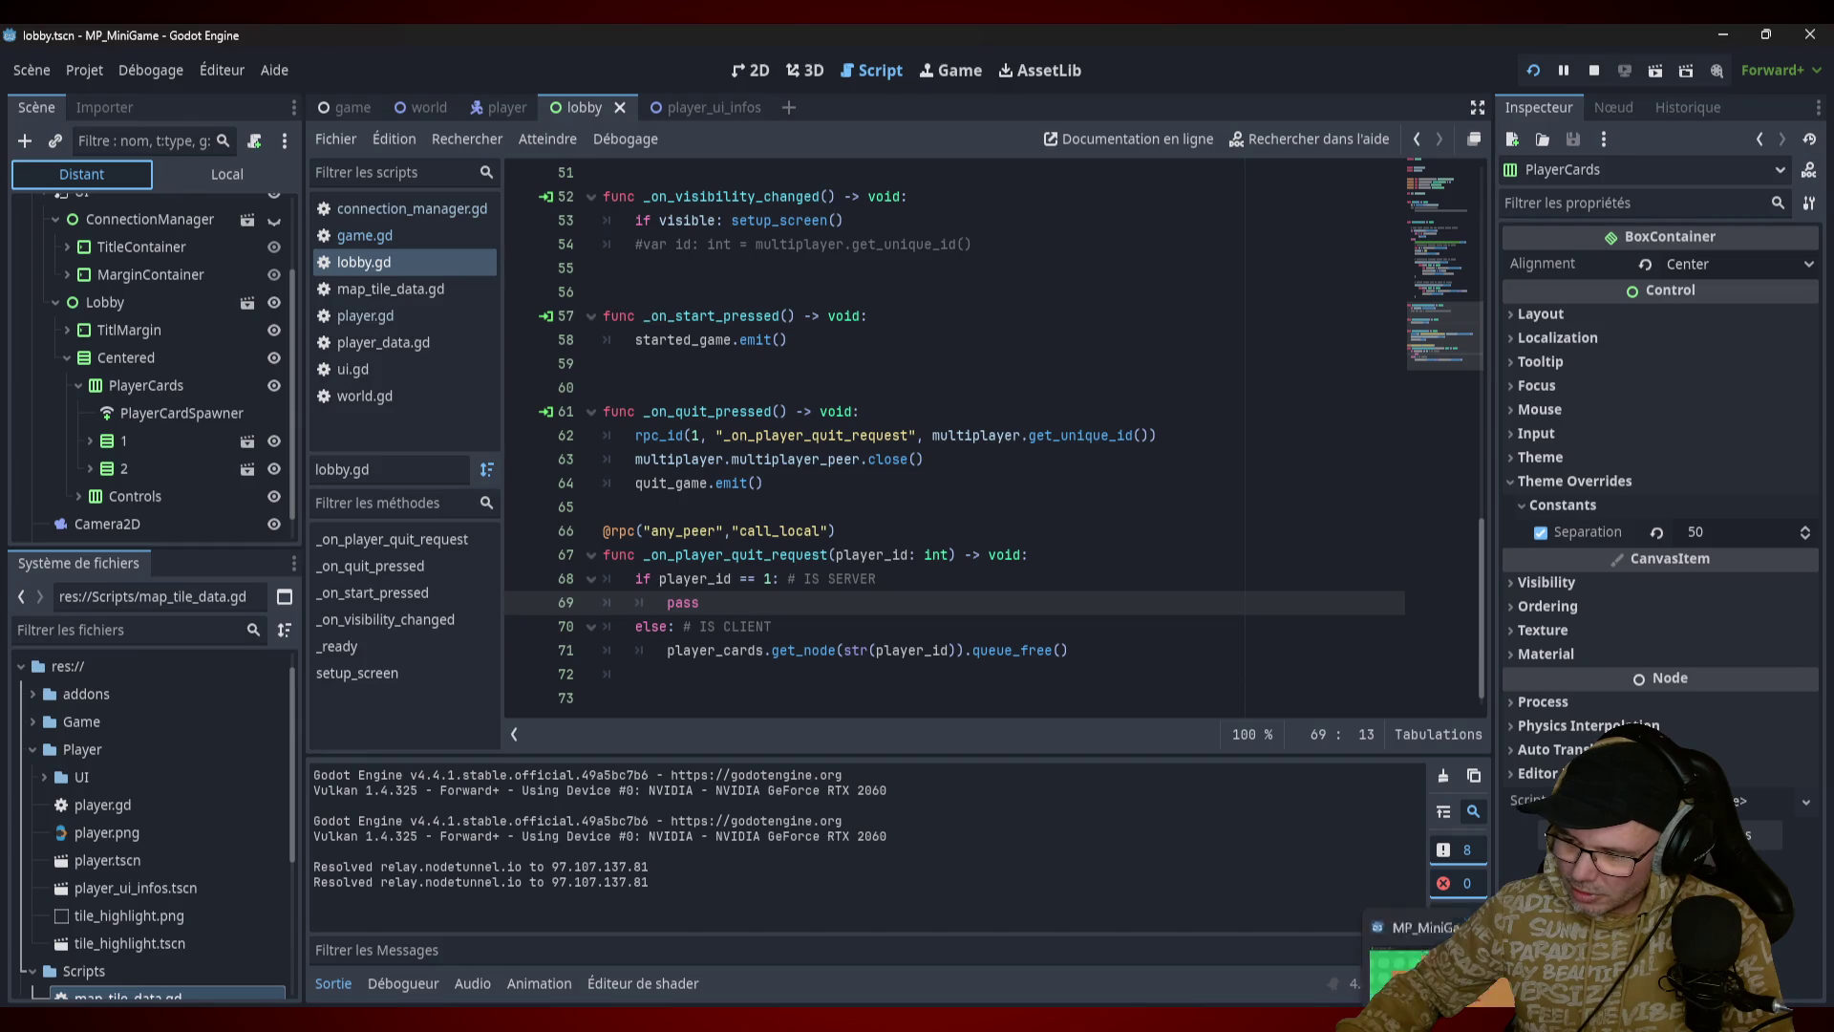
Leave the waiting room from the second game instance
key("alt+Tab")
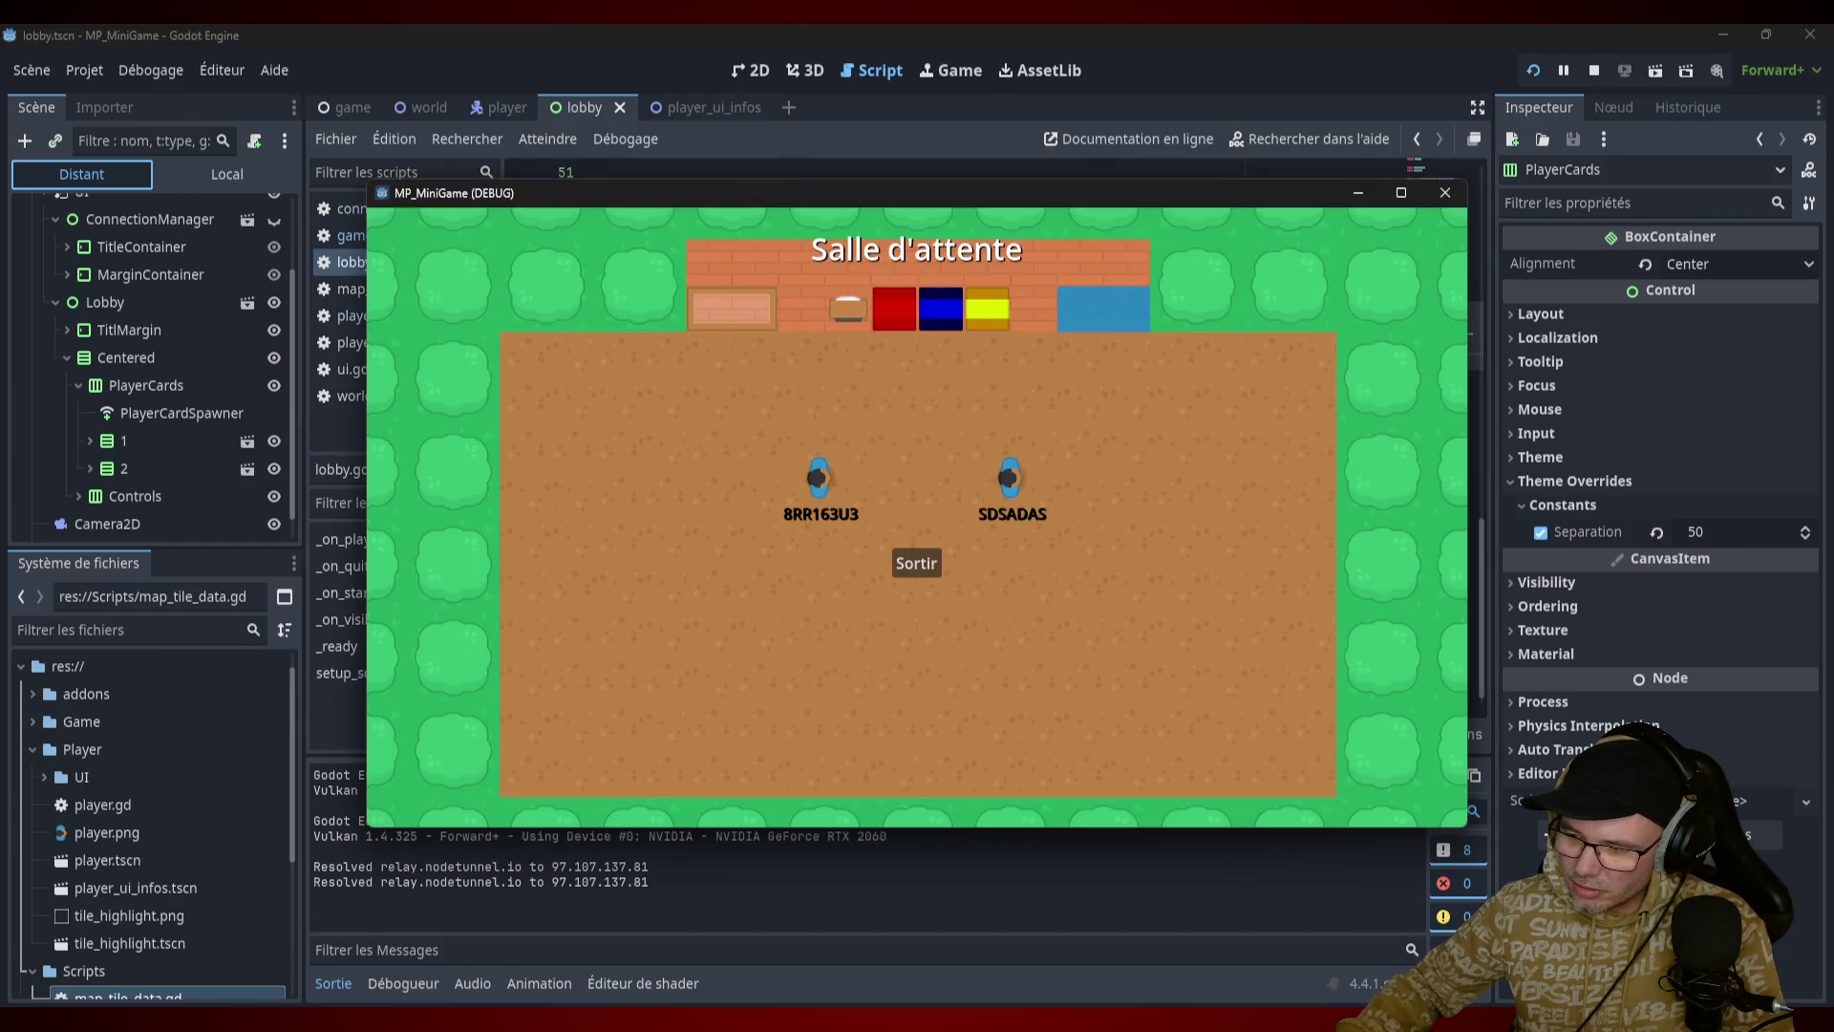
key("alt+Tab")
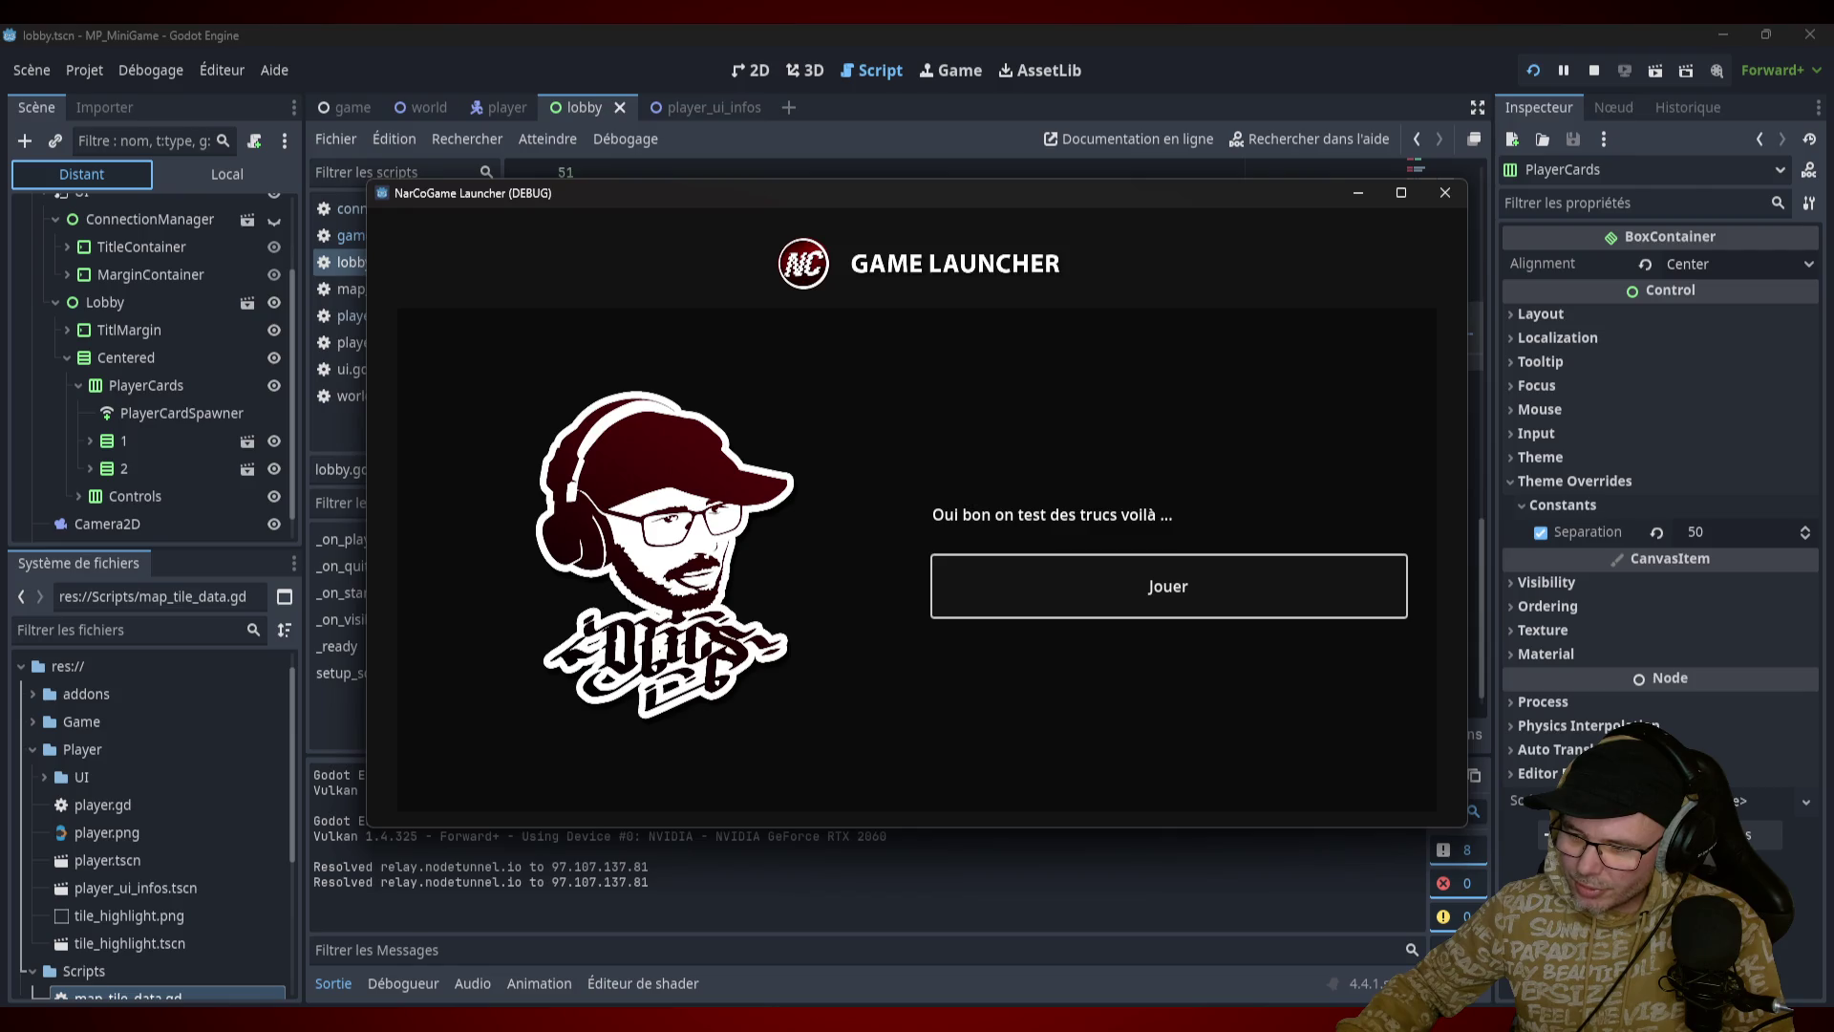
key("alt+Tab")
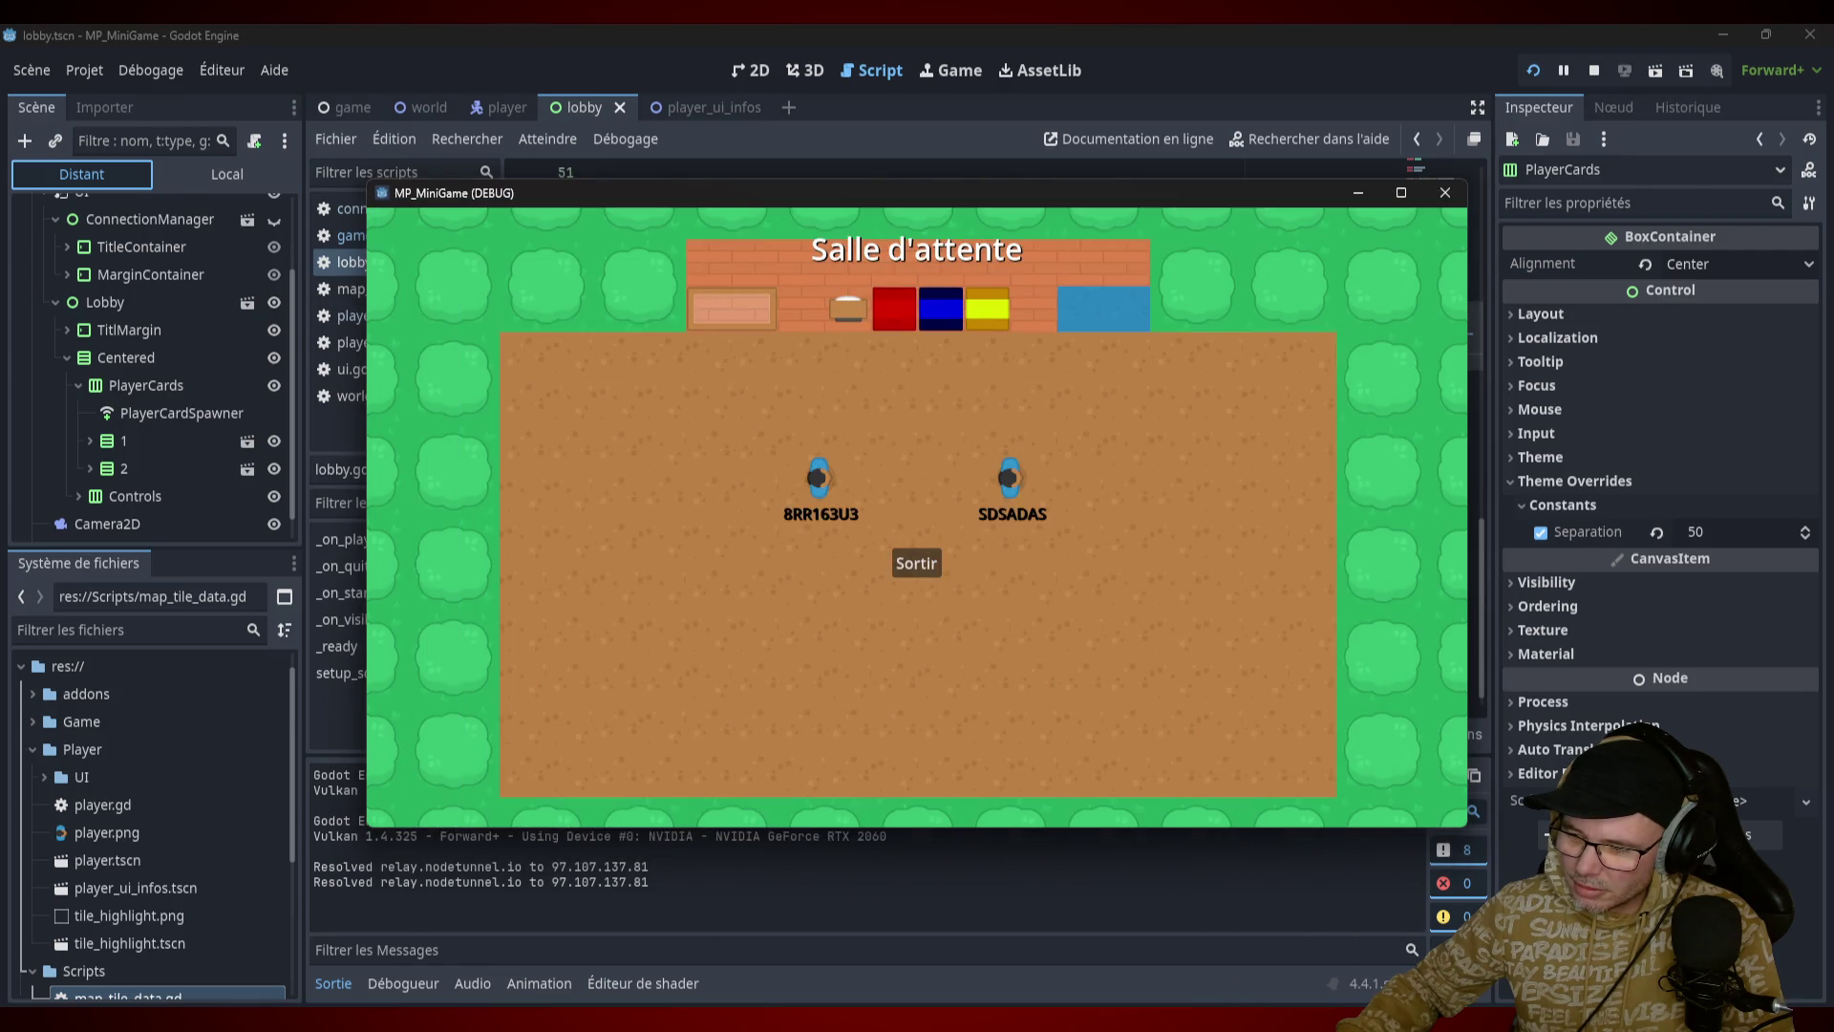
mouse_move(1452, 1023)
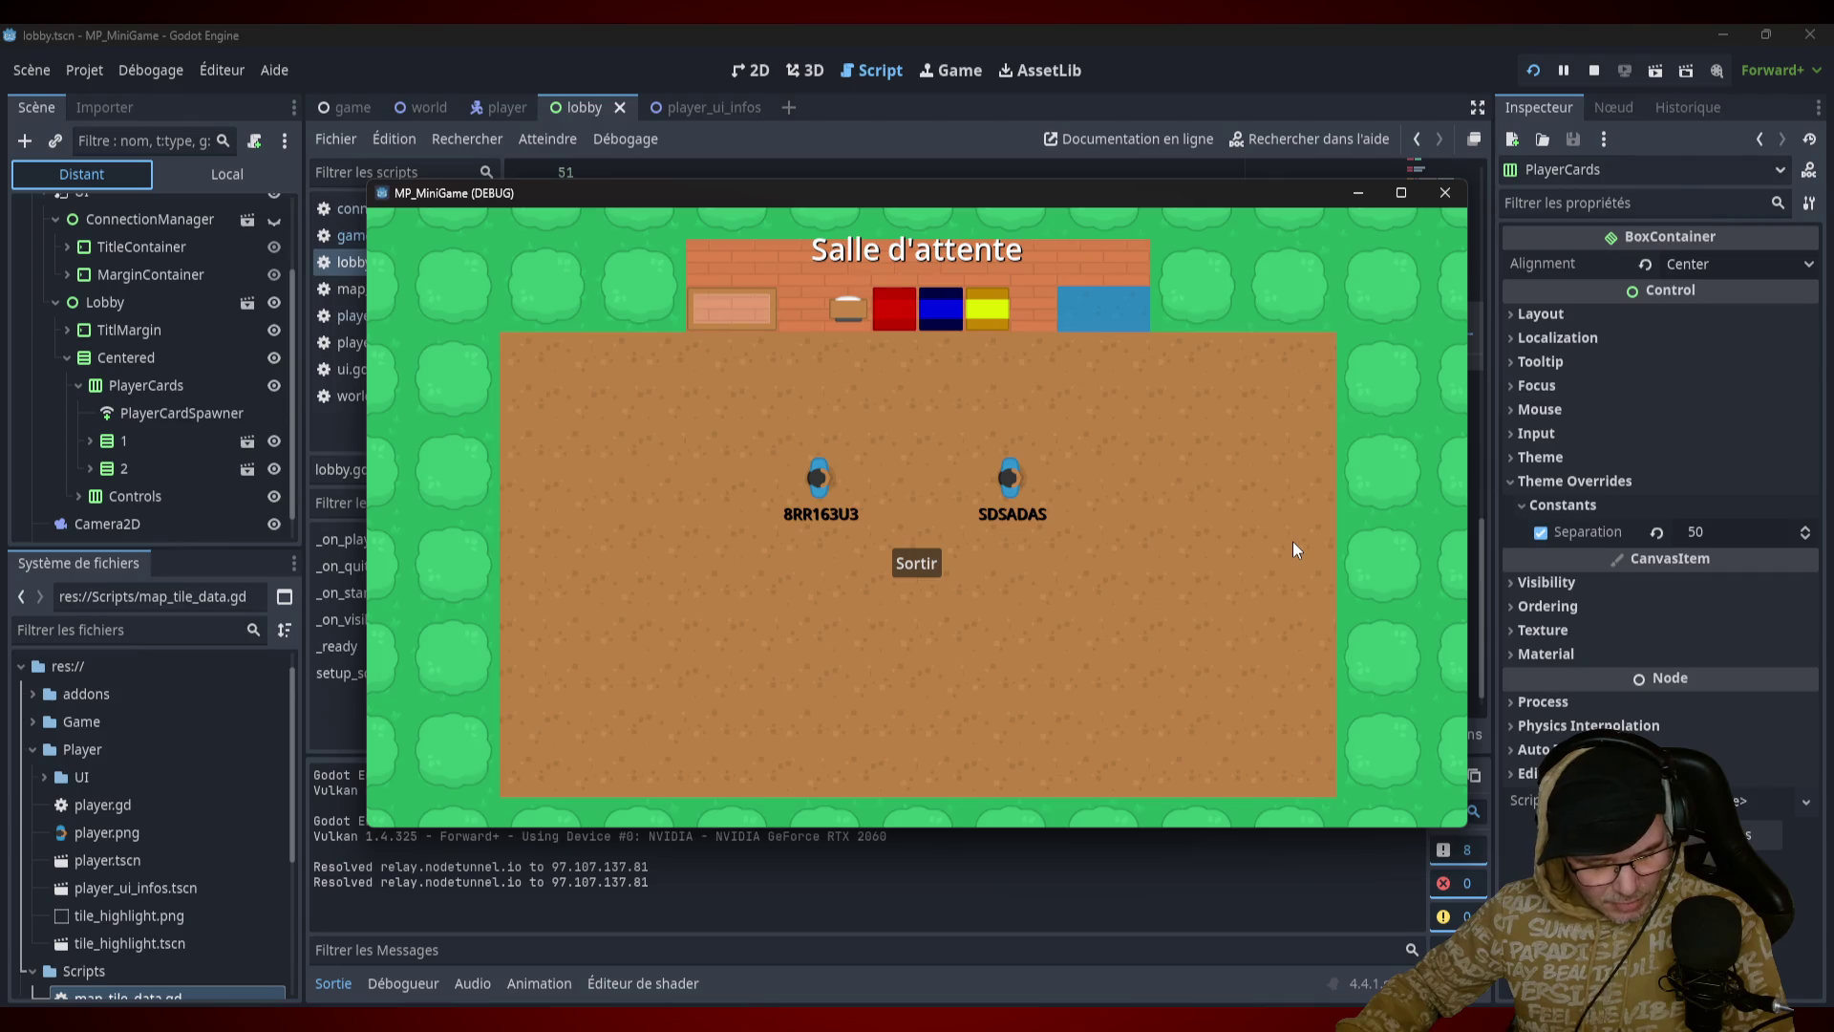
key("alt+Tab")
left_click(313, 307)
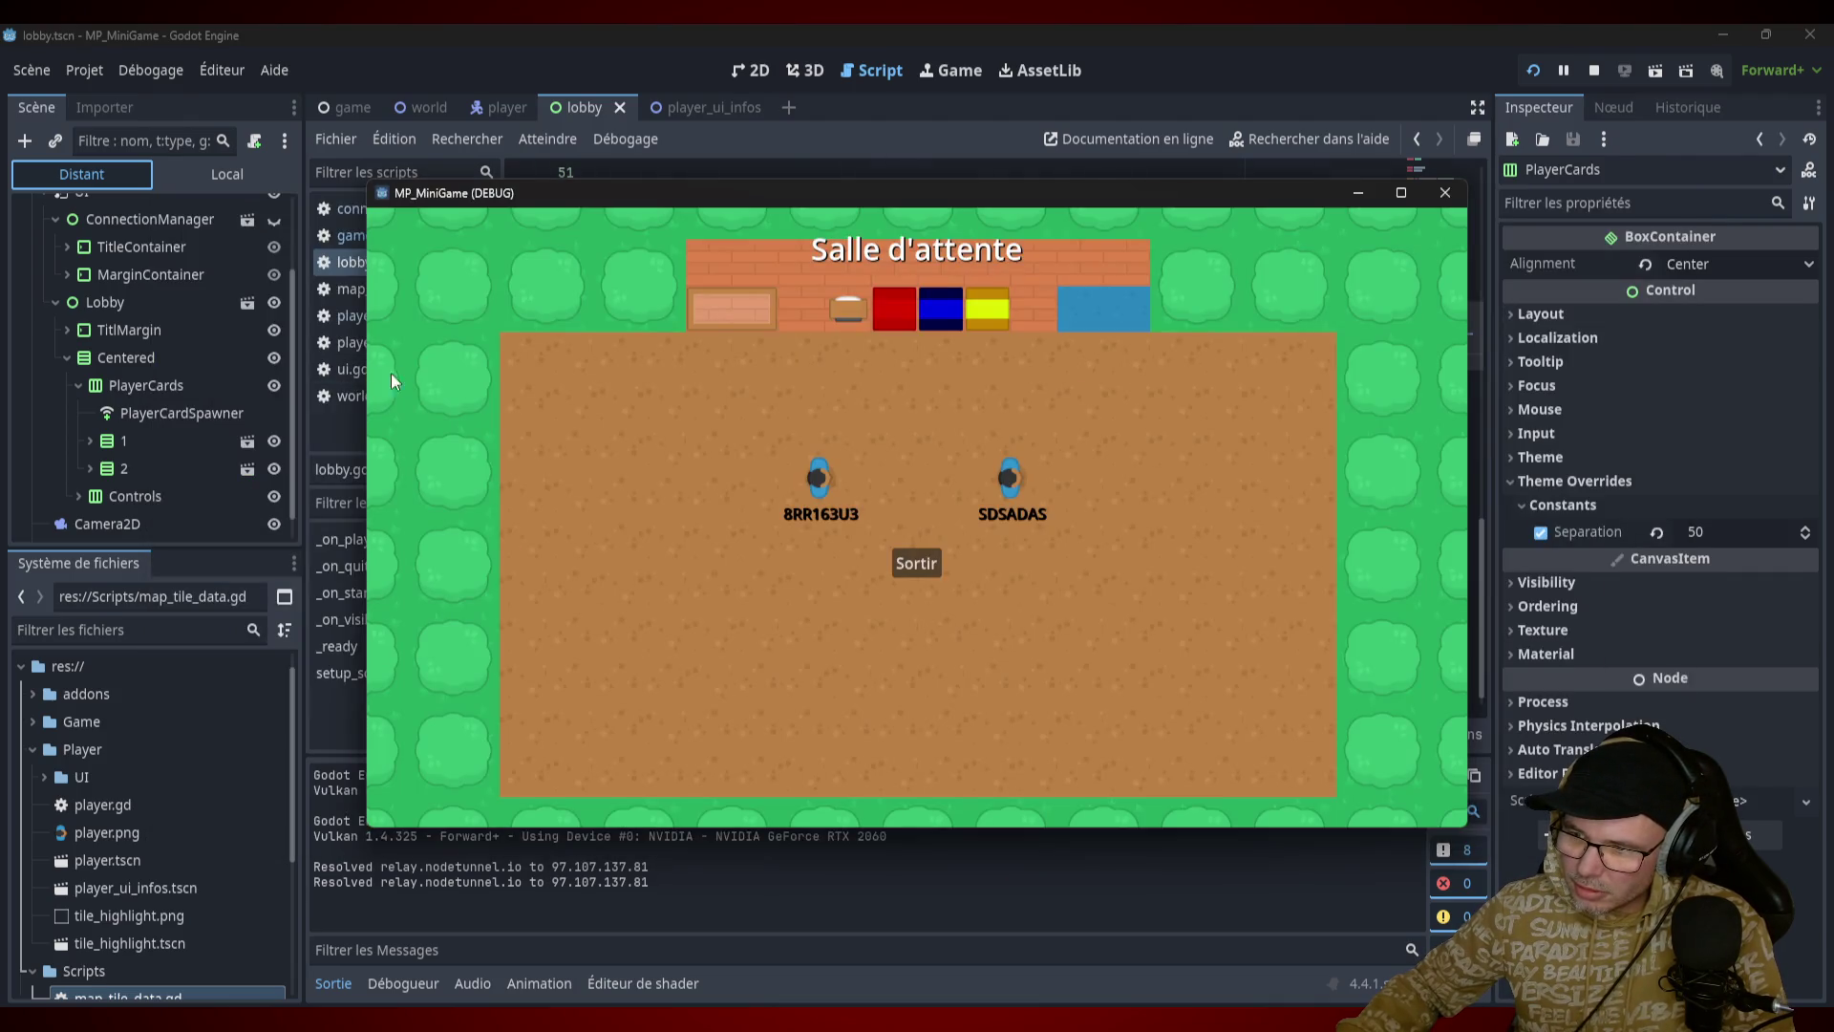
key("alt+Tab")
left_click(1138, 339)
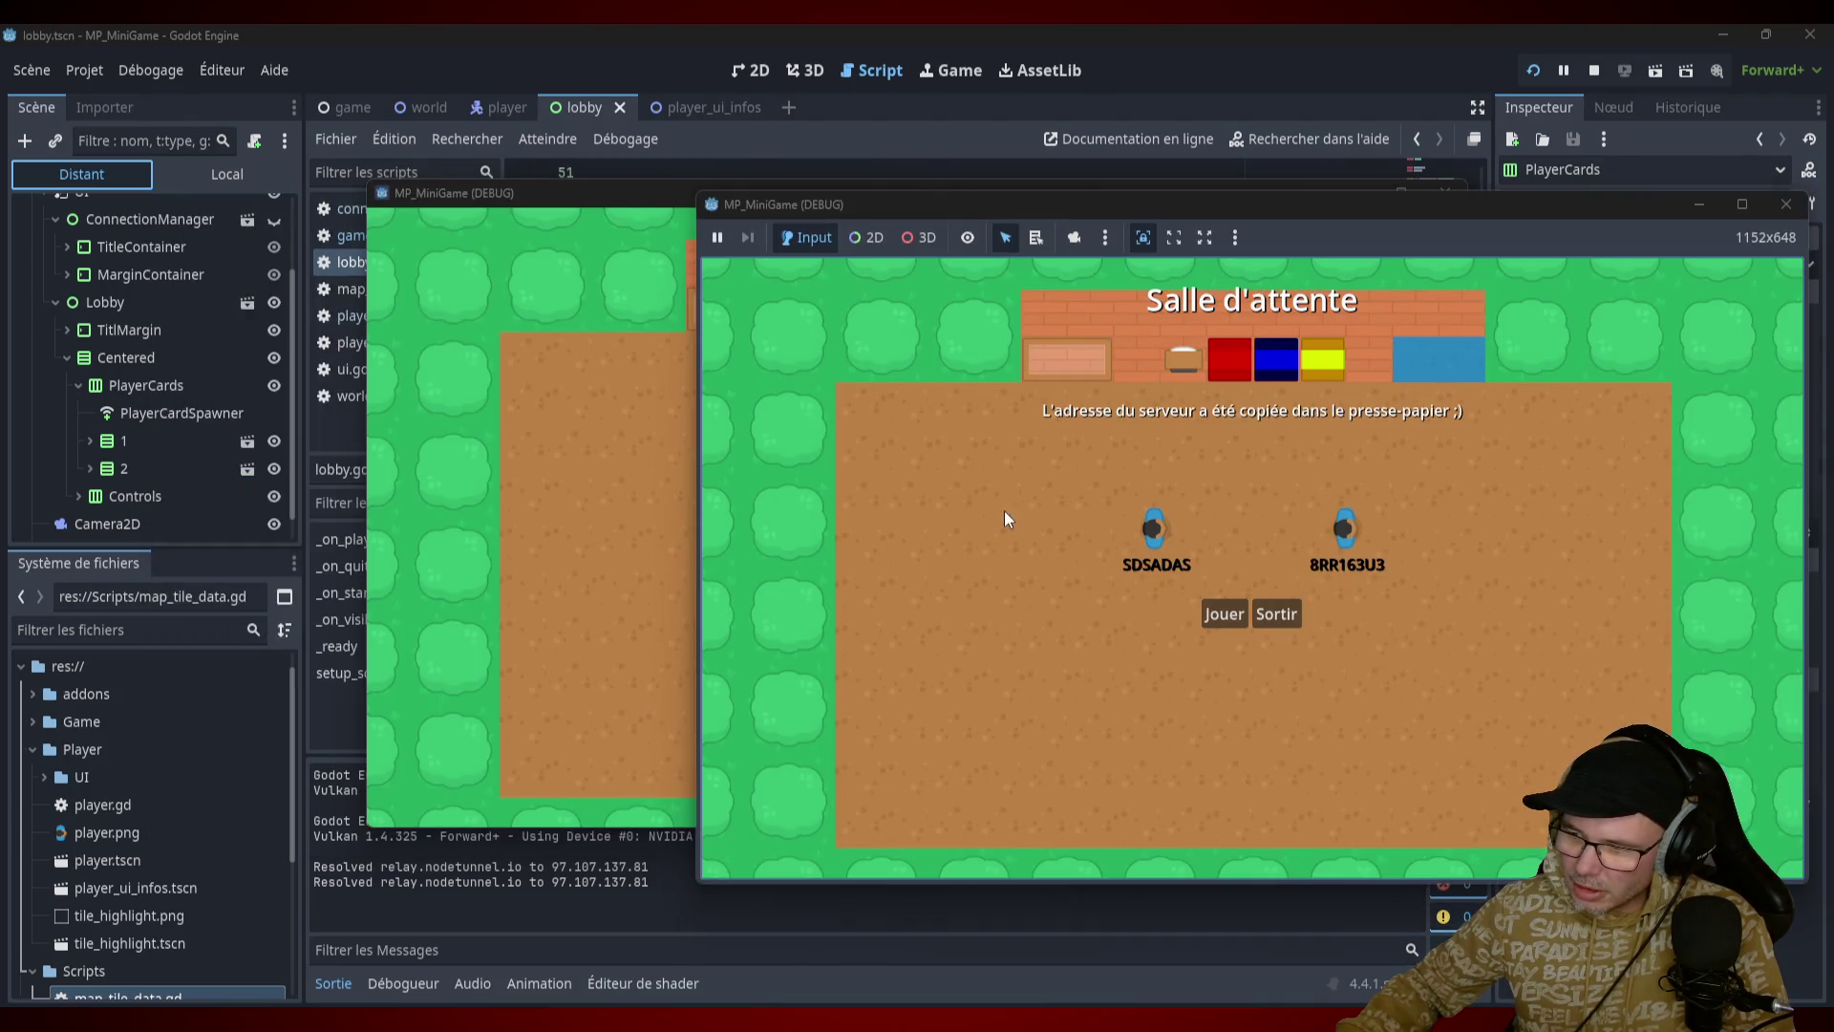
left_click(1270, 614)
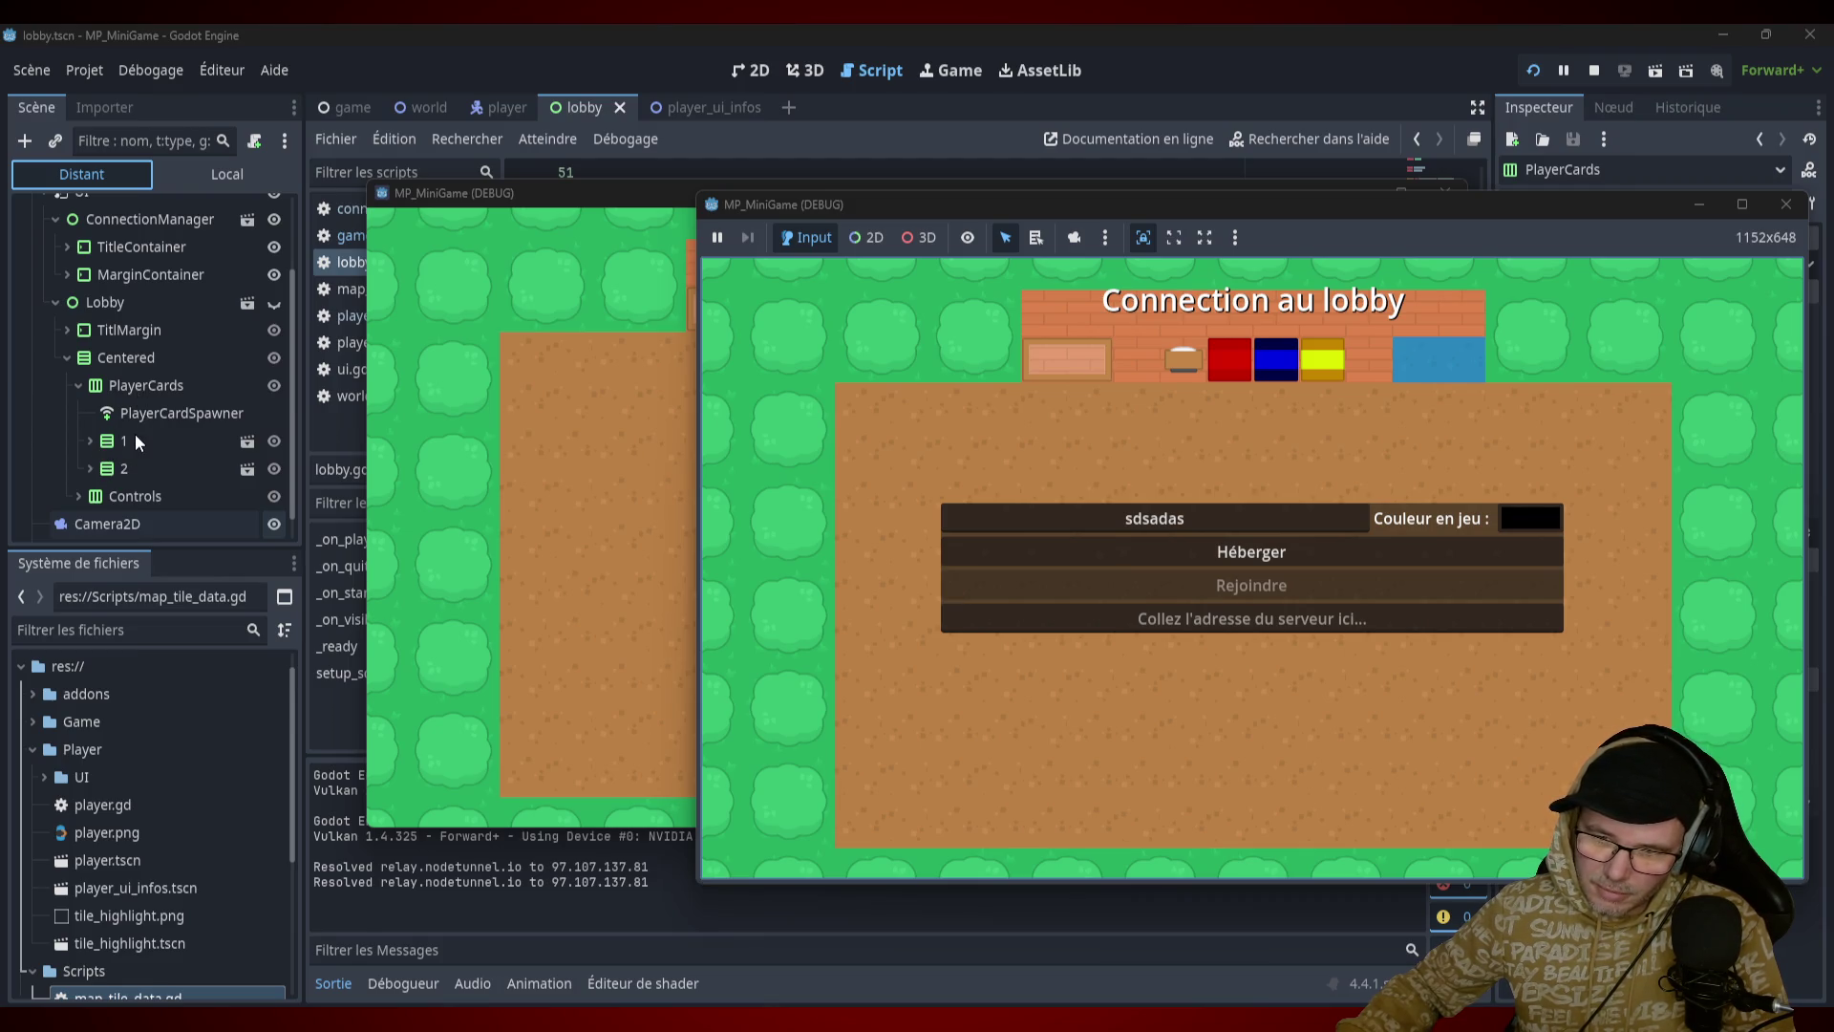
Leave the waiting room in the other instance and close both game windows
left_click(649, 194)
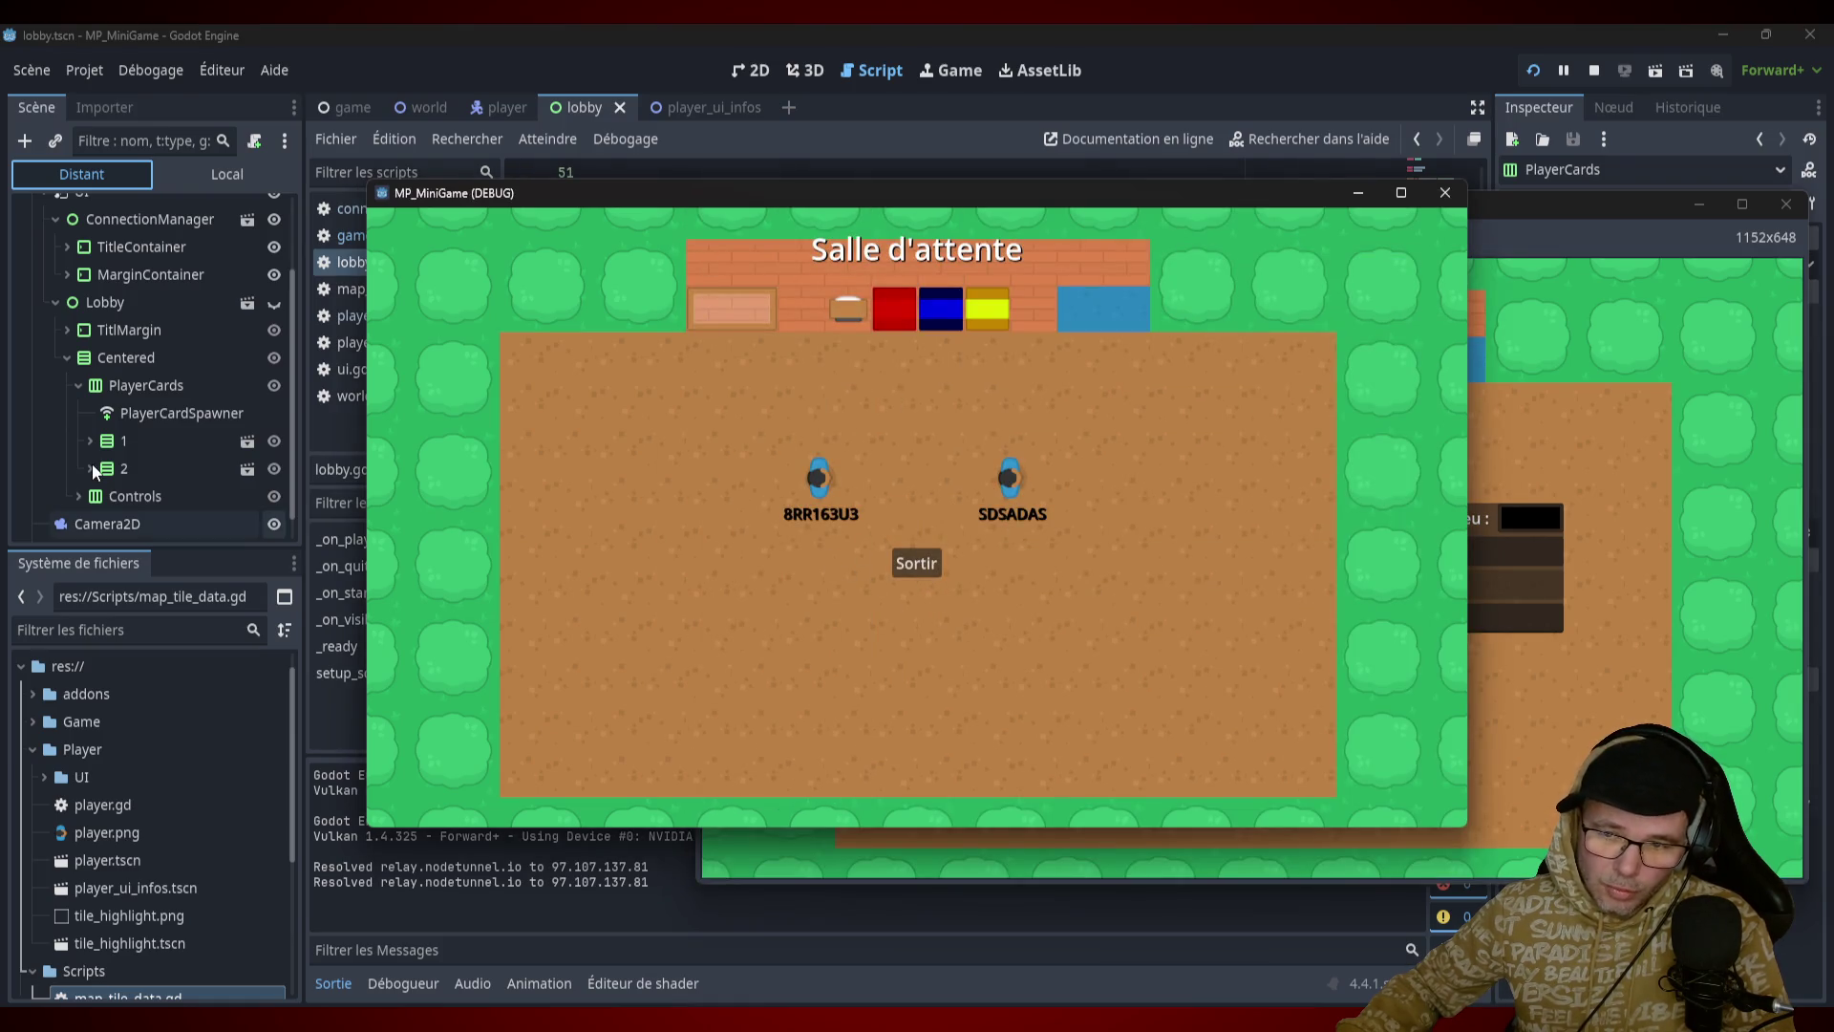
left_click(920, 566)
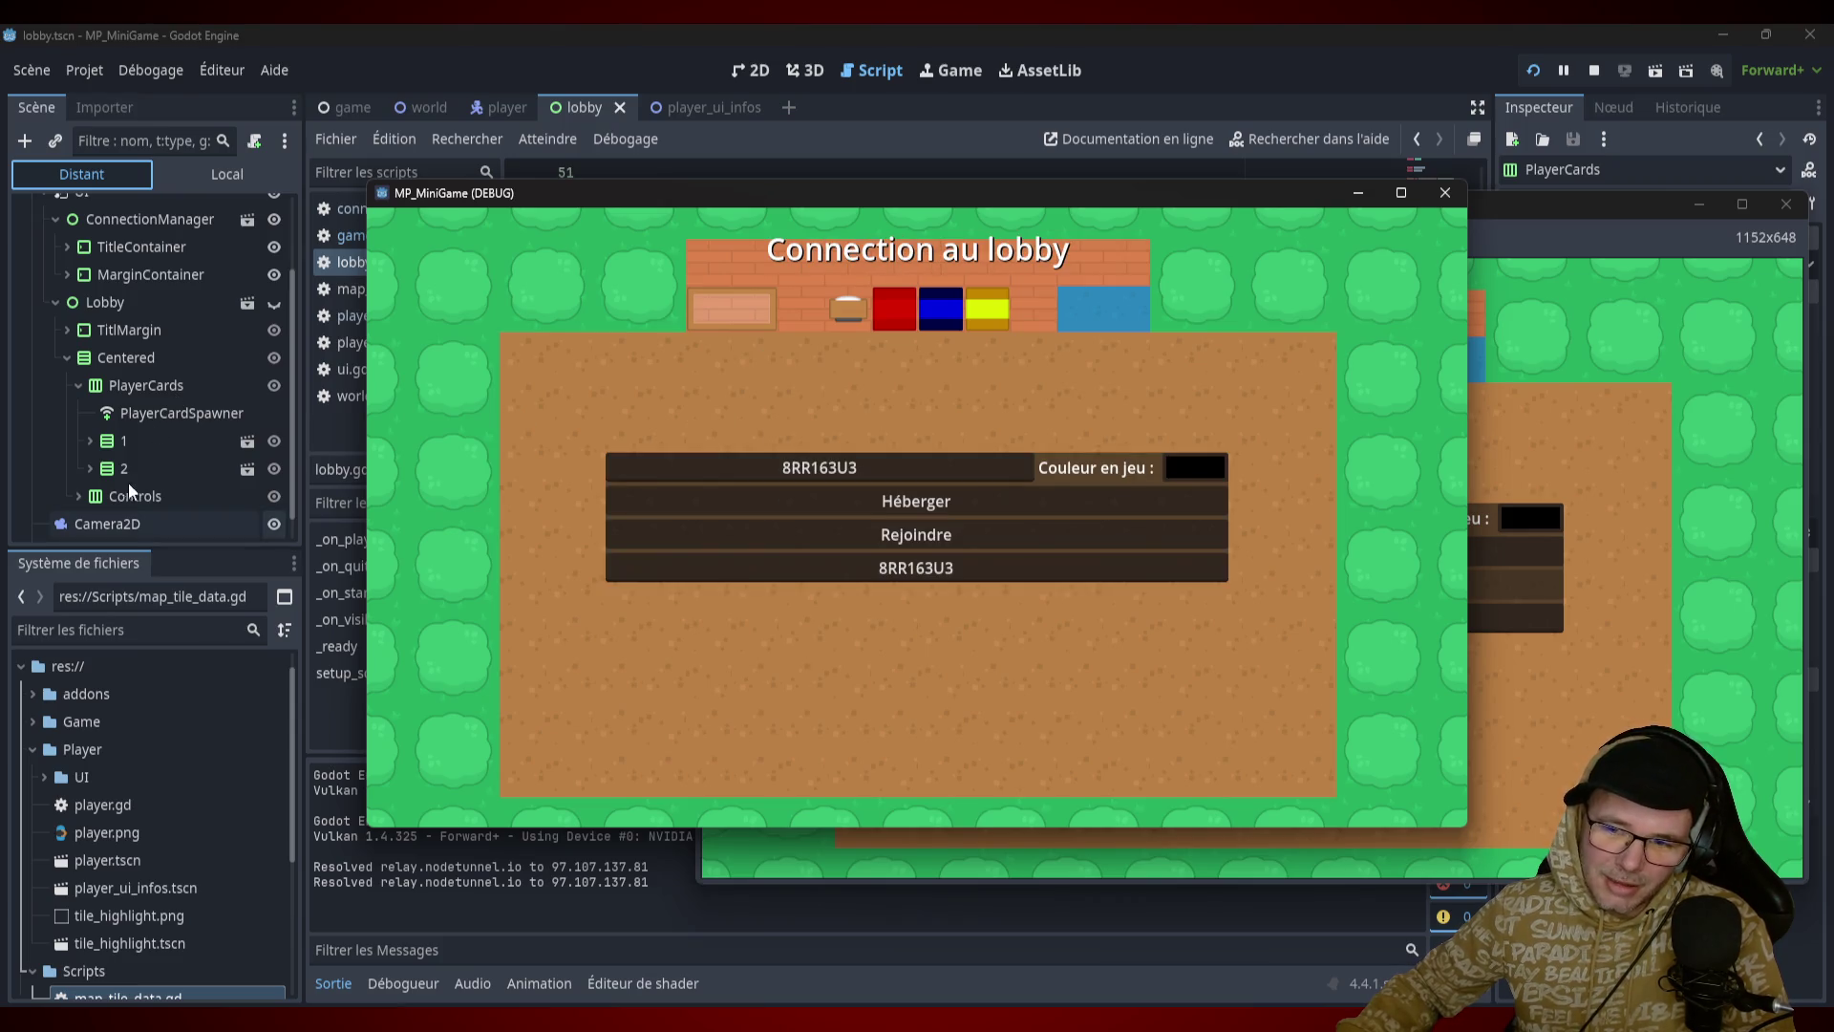
left_click(1444, 196)
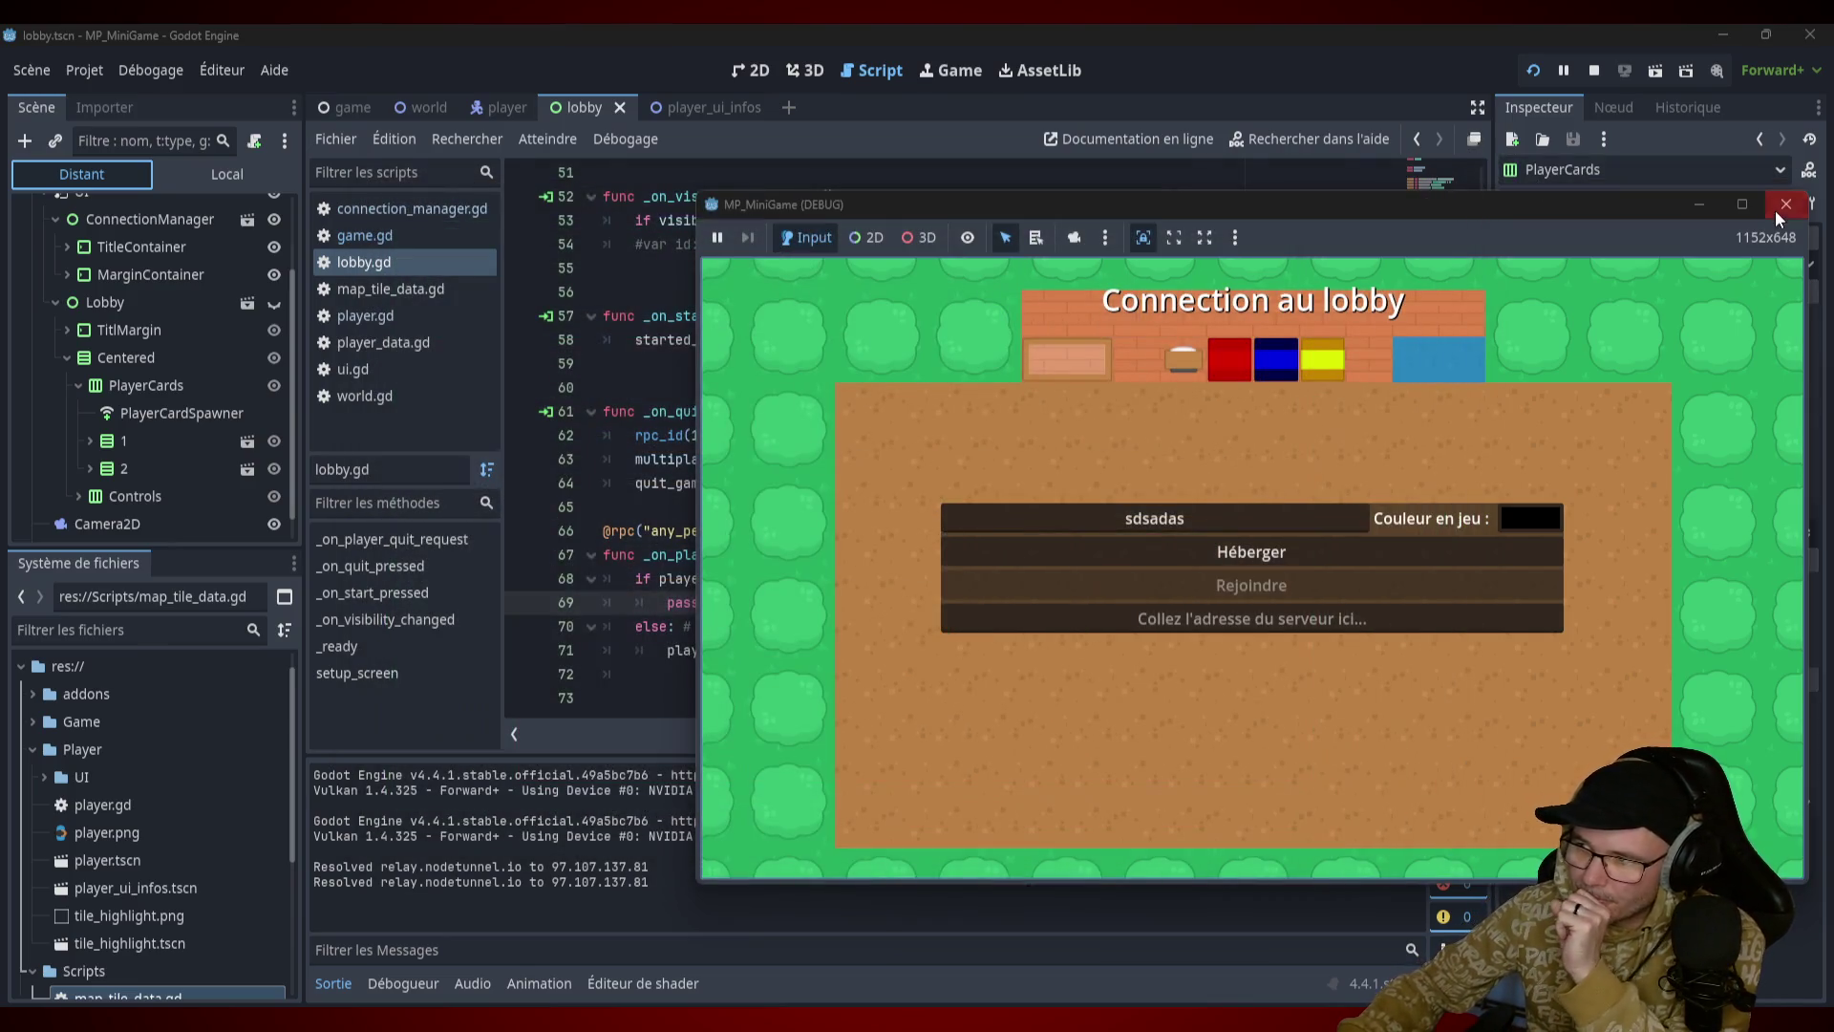
left_click(1777, 209)
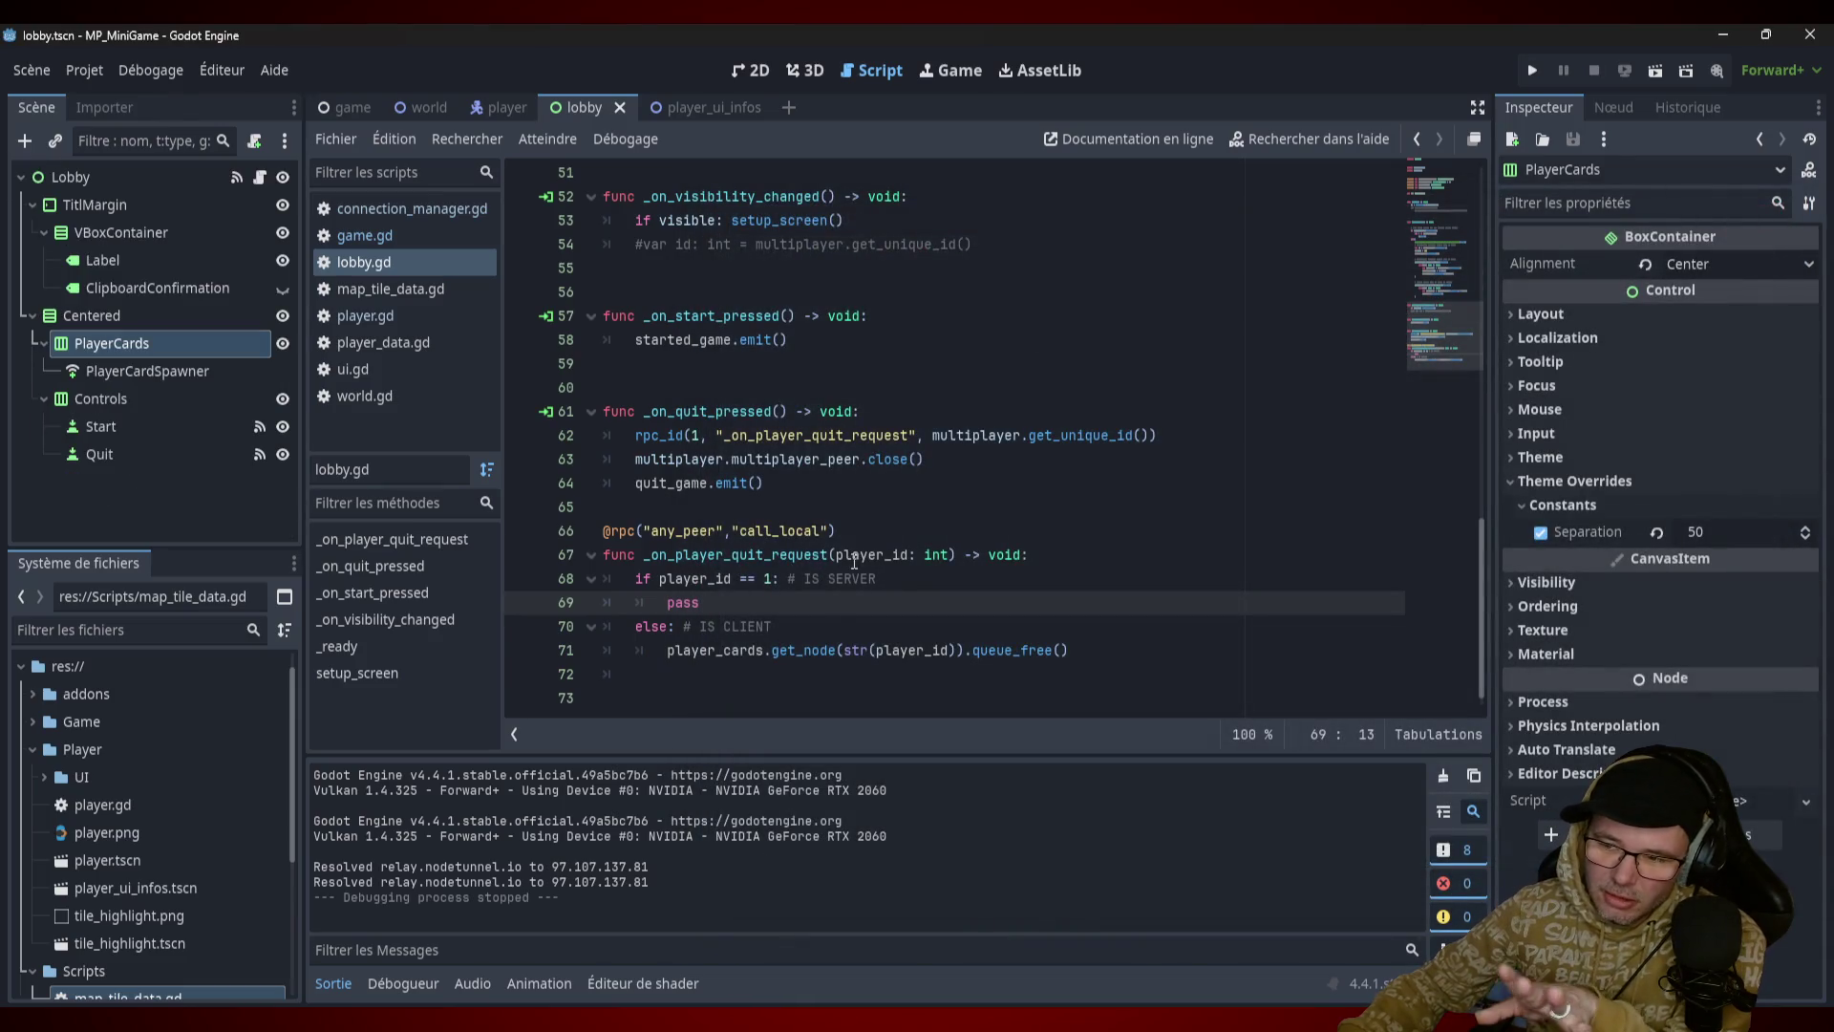
Delete the 'else: # IS CLIENT' line, dedent the player_cards line, and save lobby.gd
left_click_drag(669, 651, 1112, 654)
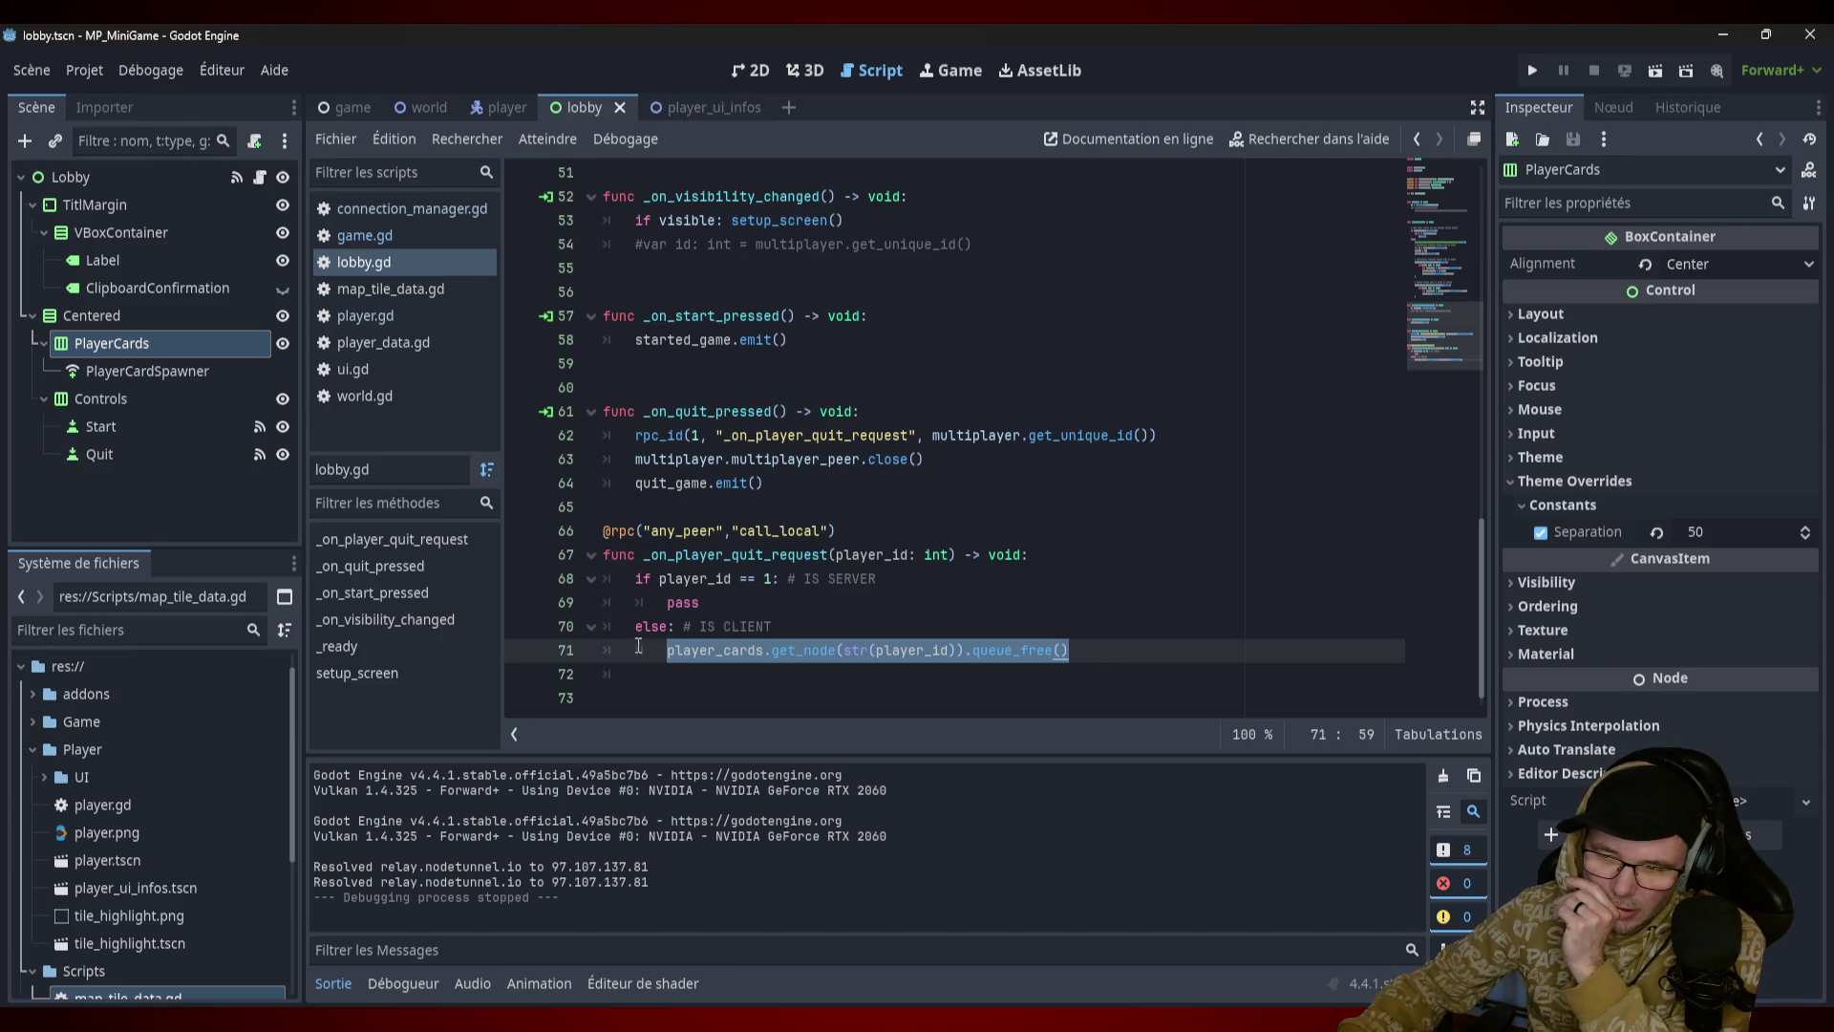
left_click(666, 651)
left_click_drag(821, 626, 616, 619)
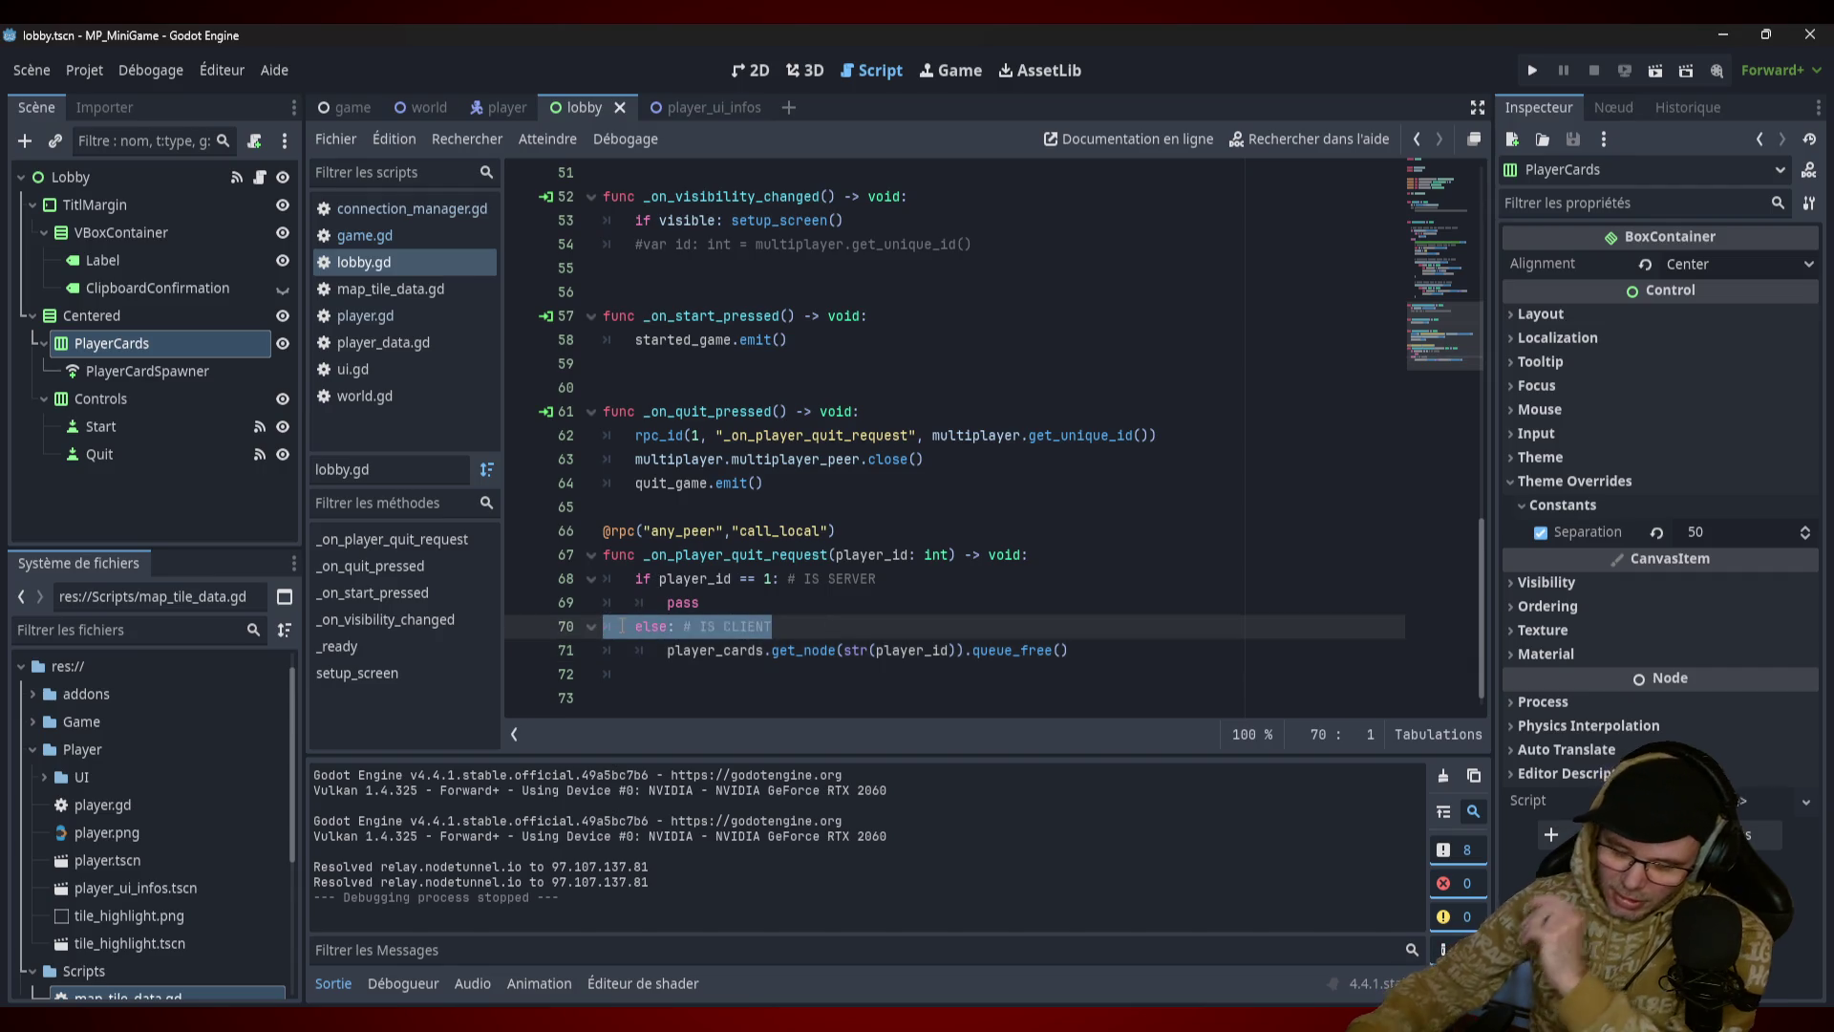
key("BackSpace")
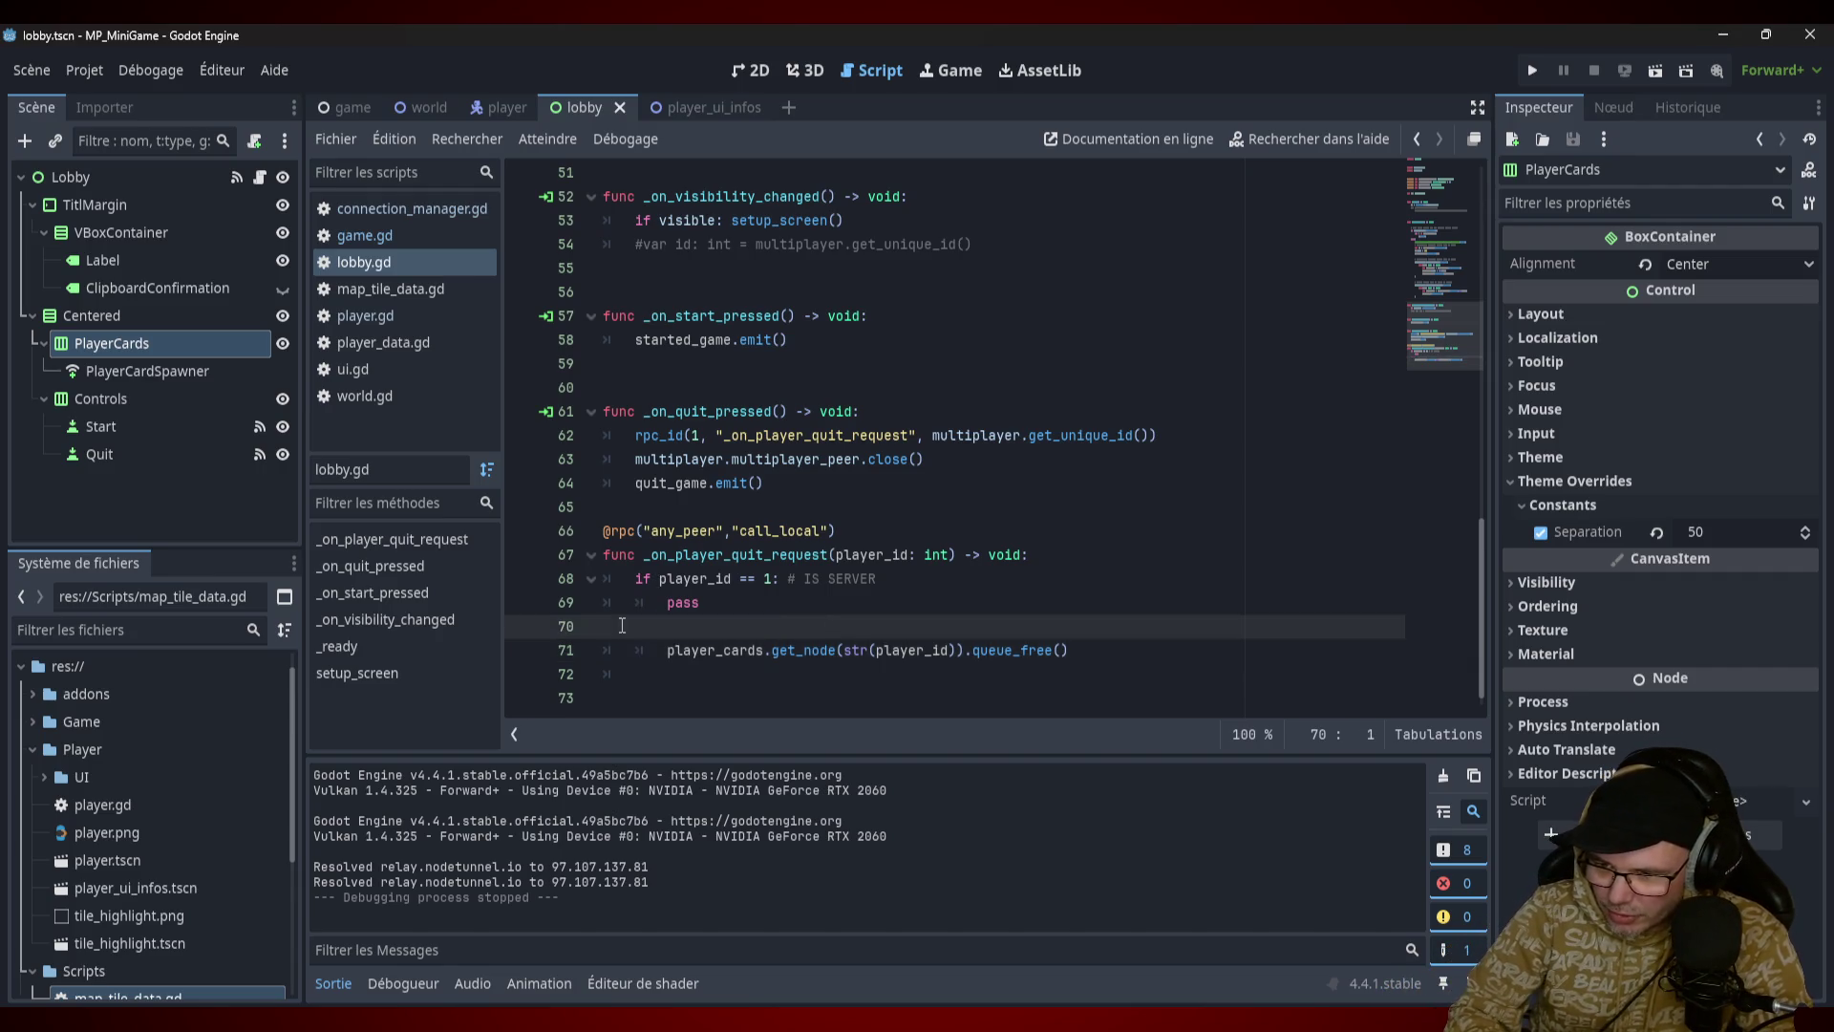
key("BackSpace")
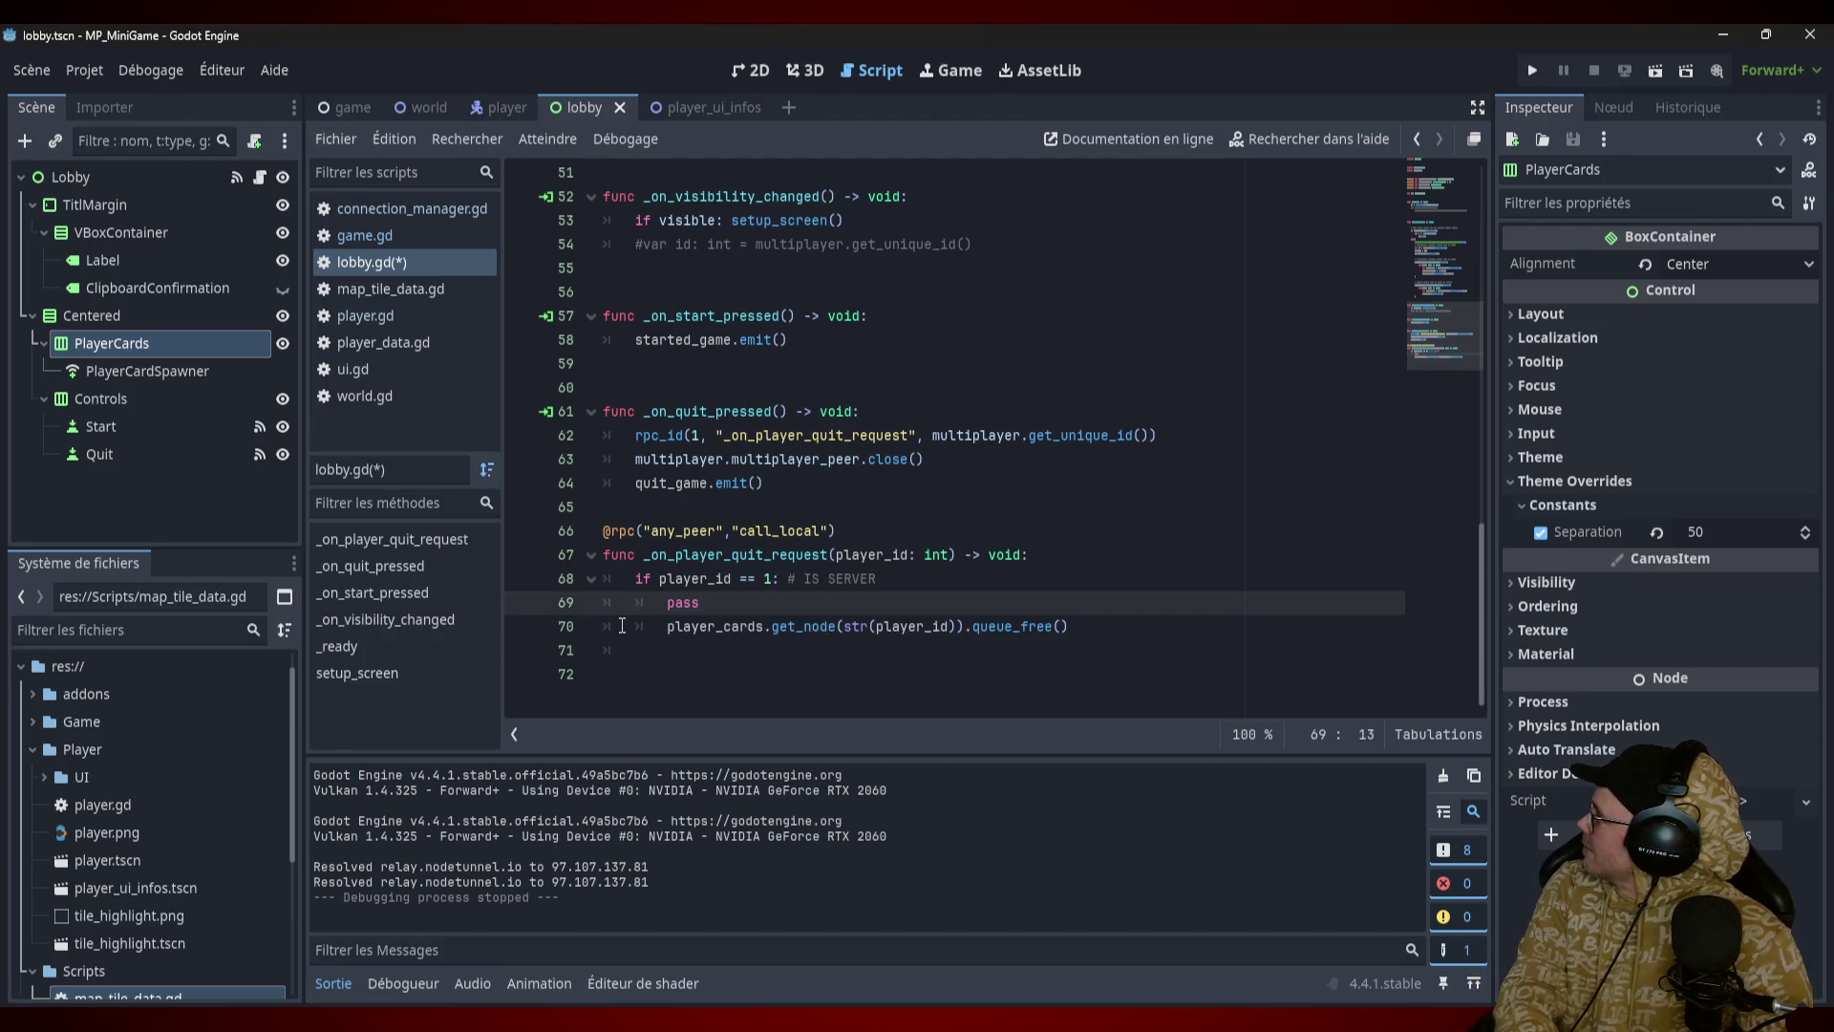
key("Return")
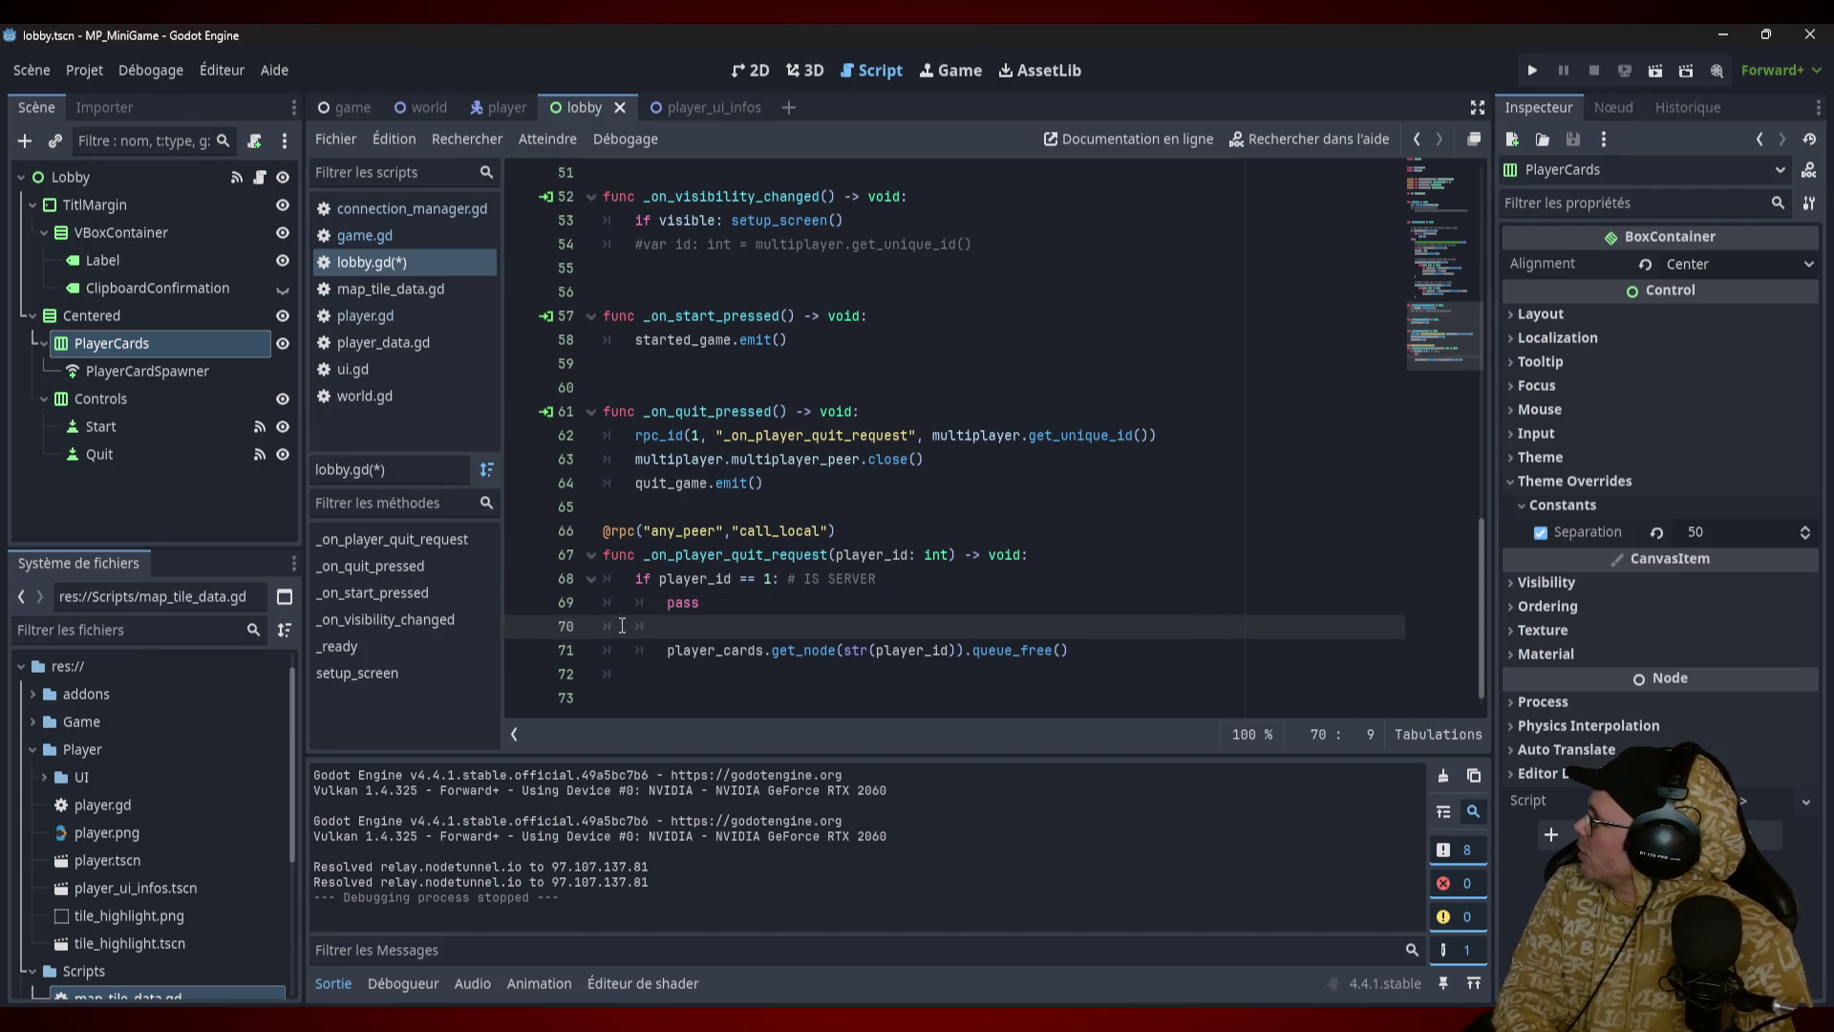
key("Down")
key("BackSpace")
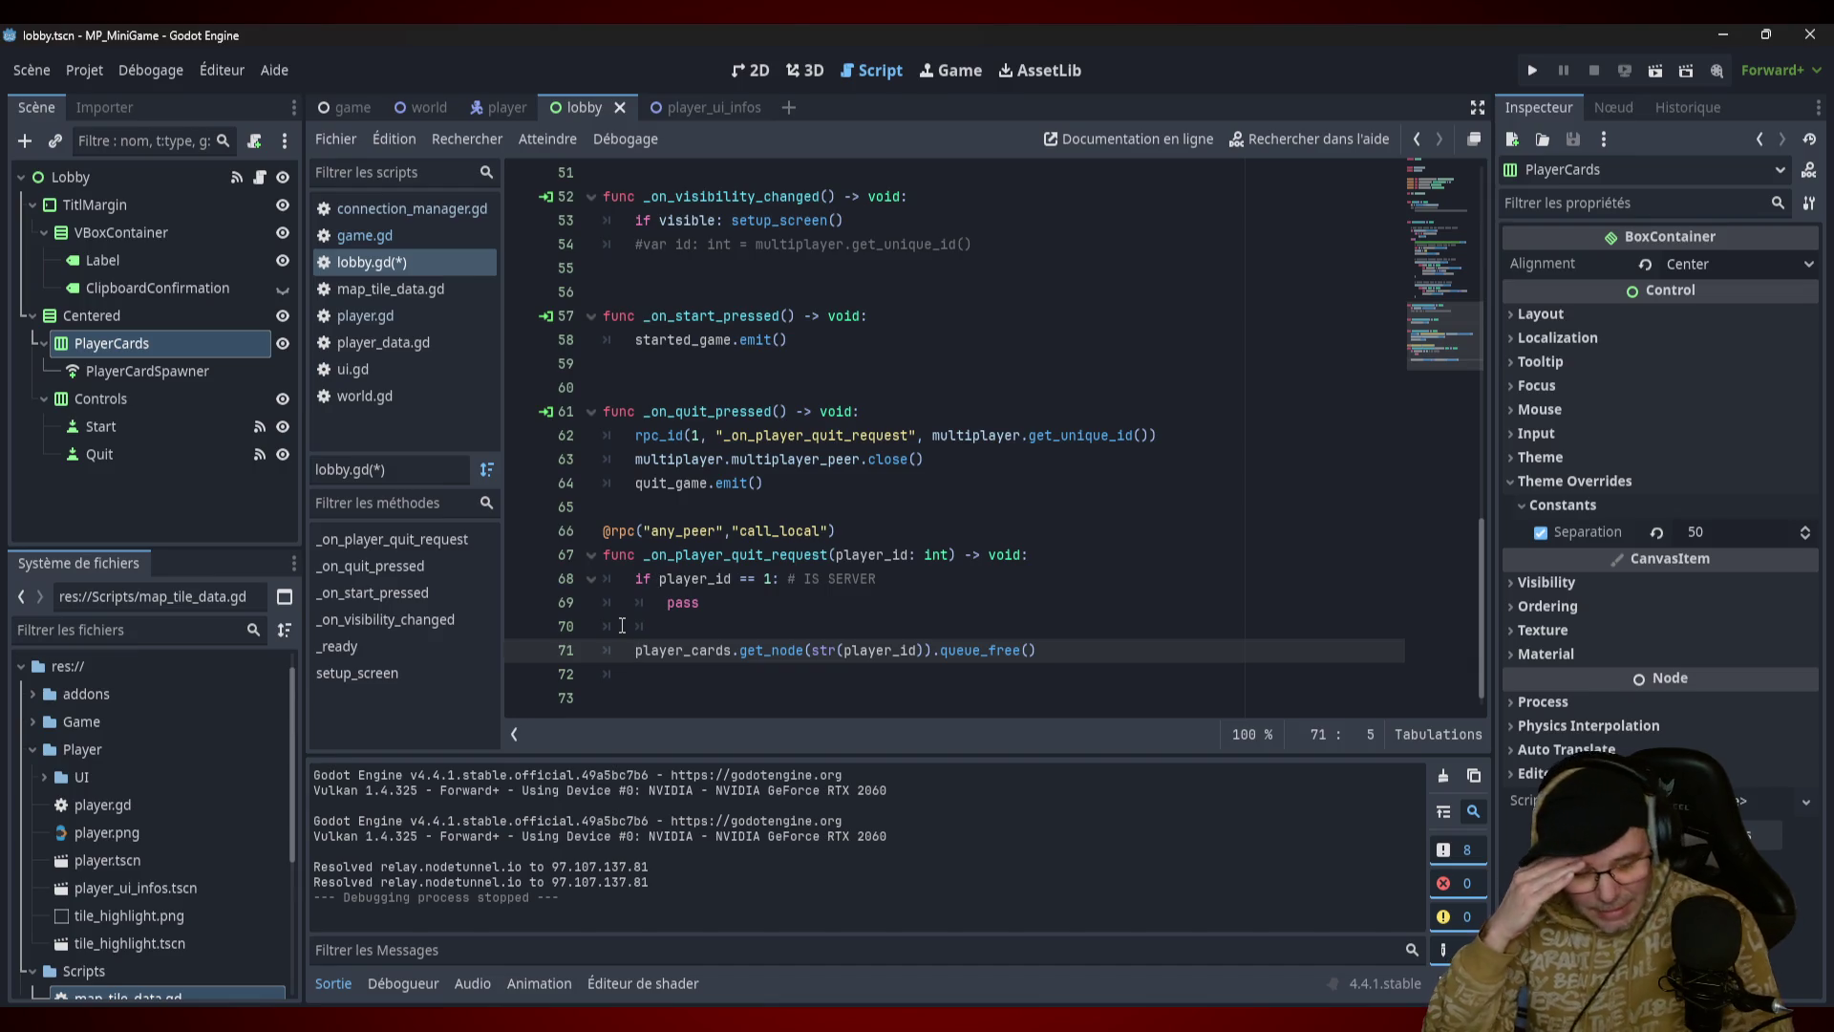
key("ctrl+s")
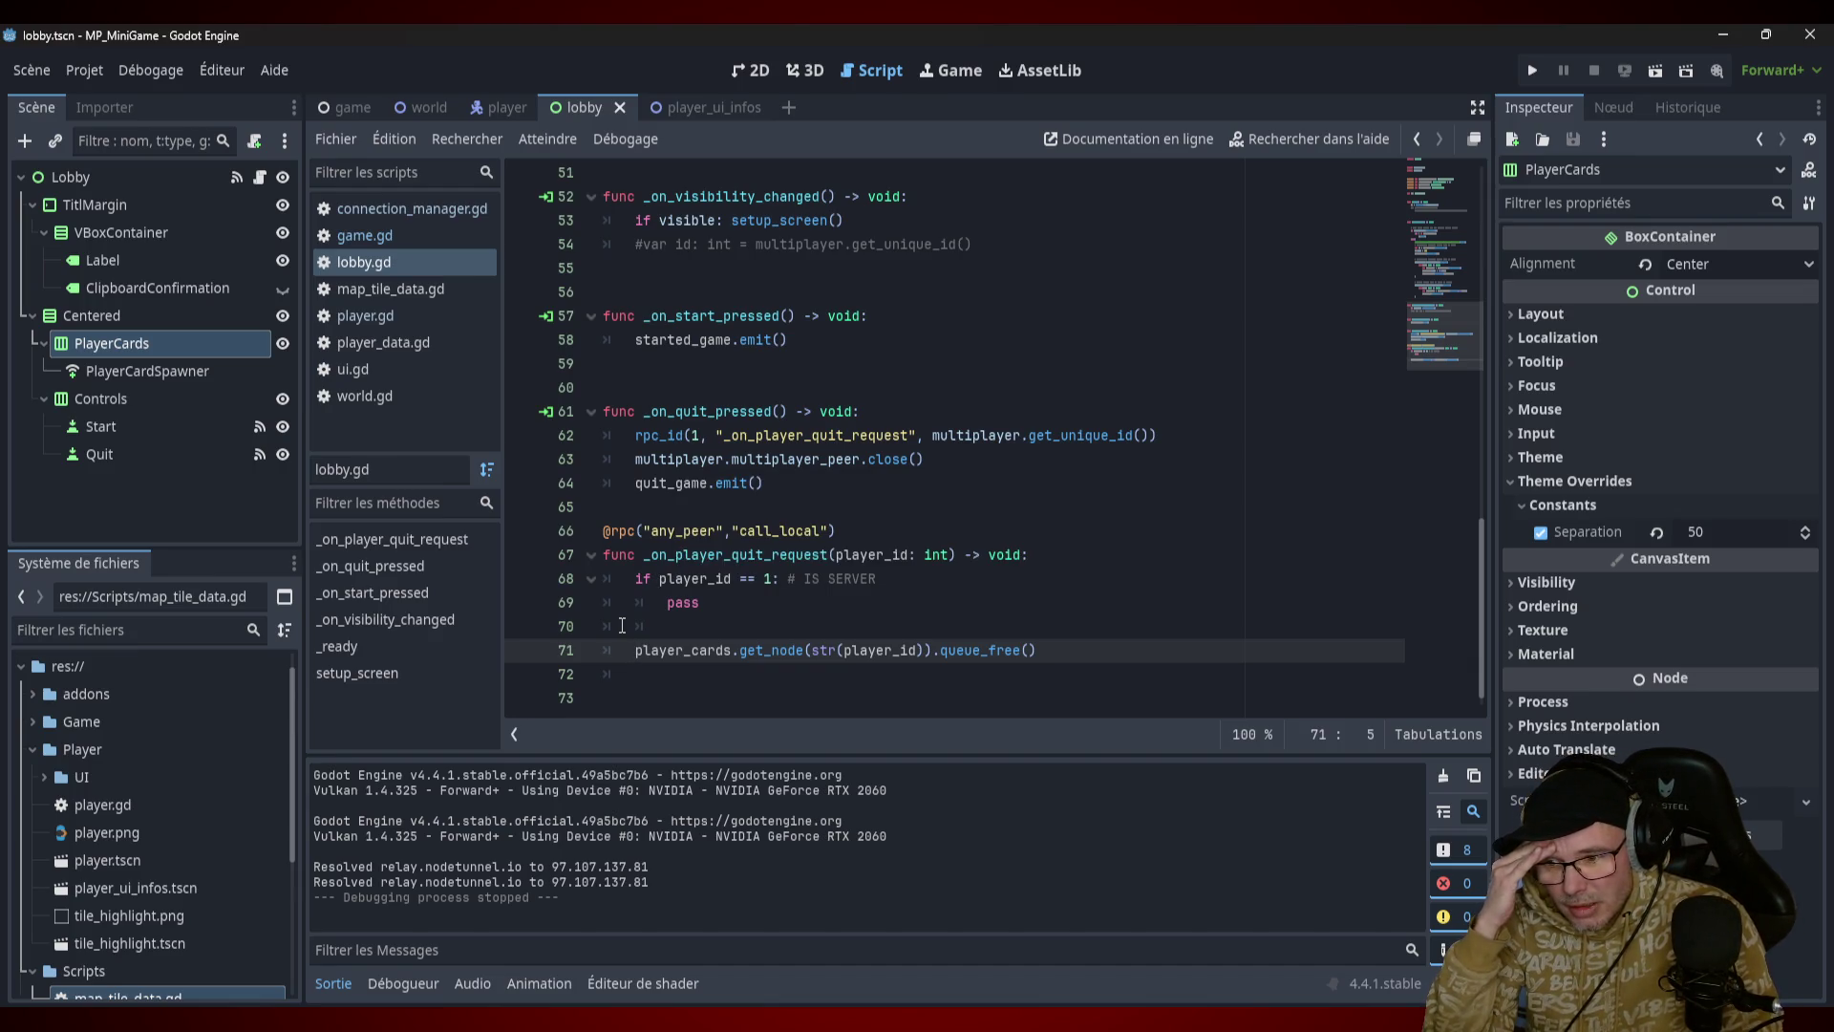
Undo the indentation edits to restore the 'else: # IS CLIENT' line
key("Tab")
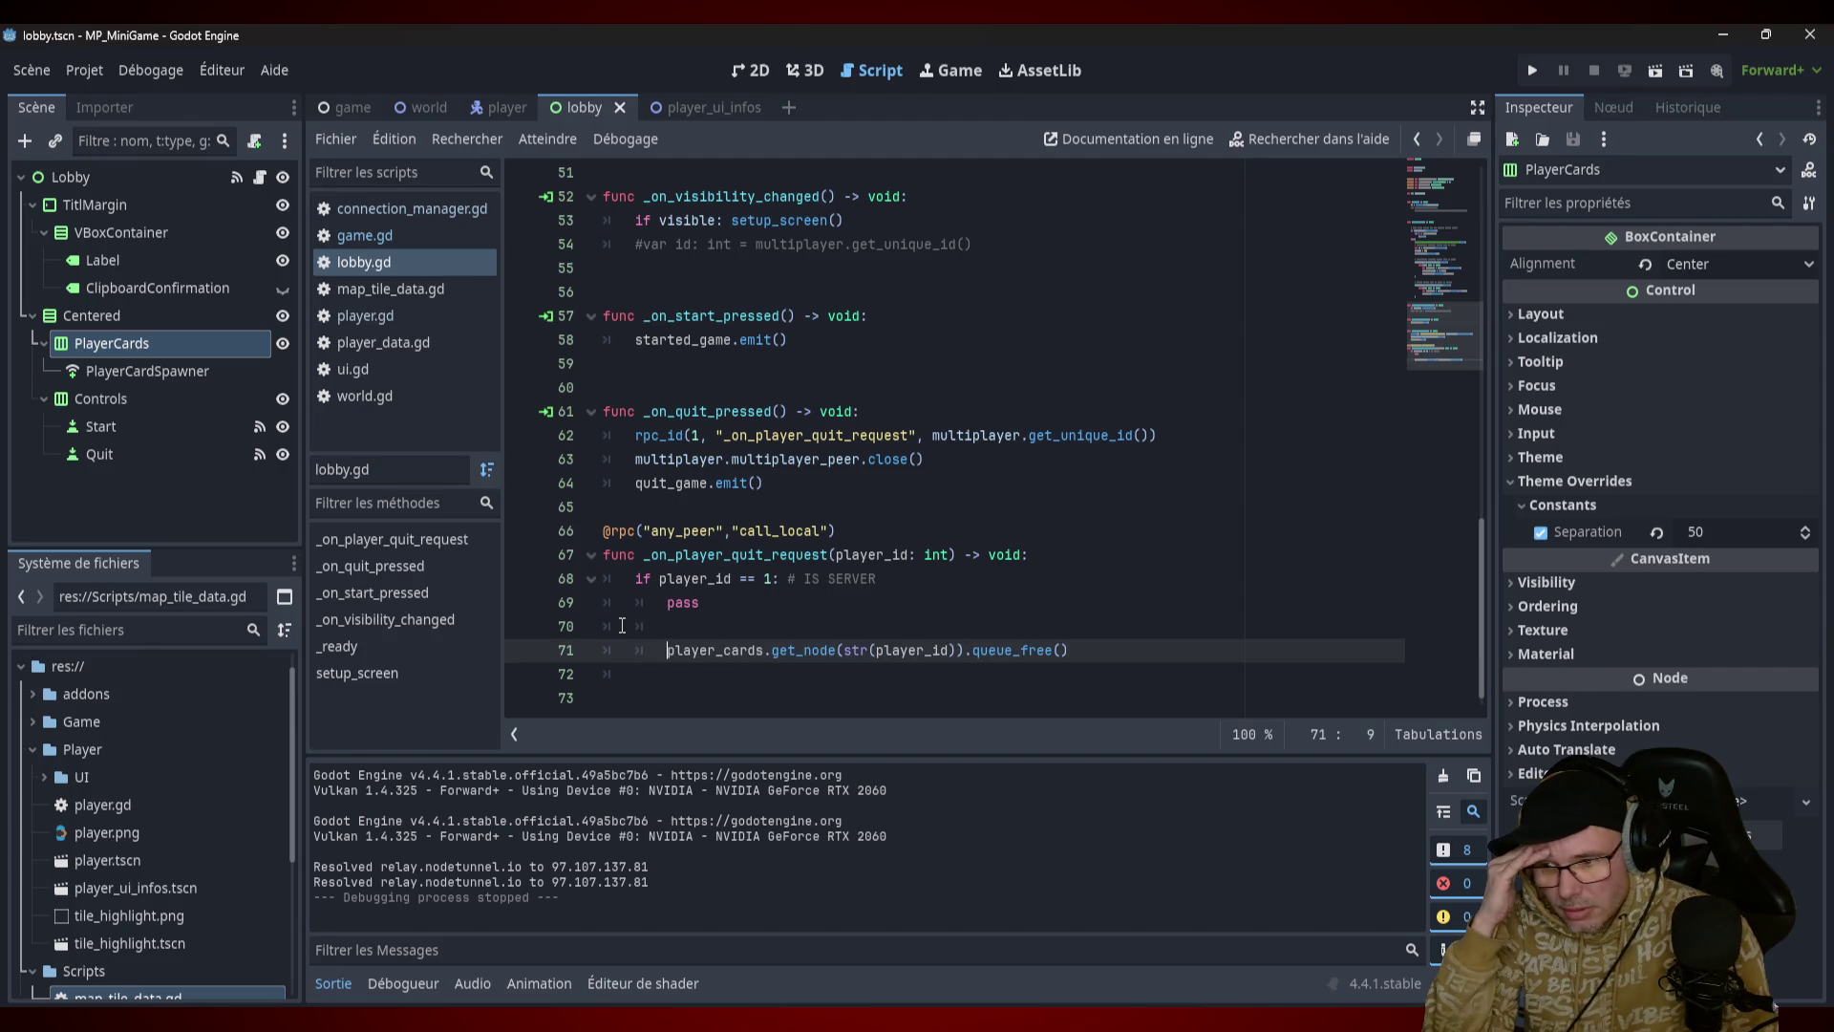
key("Up")
key("BackSpace")
key("BackSpace")
key("BackSpace")
key("ctrl+z")
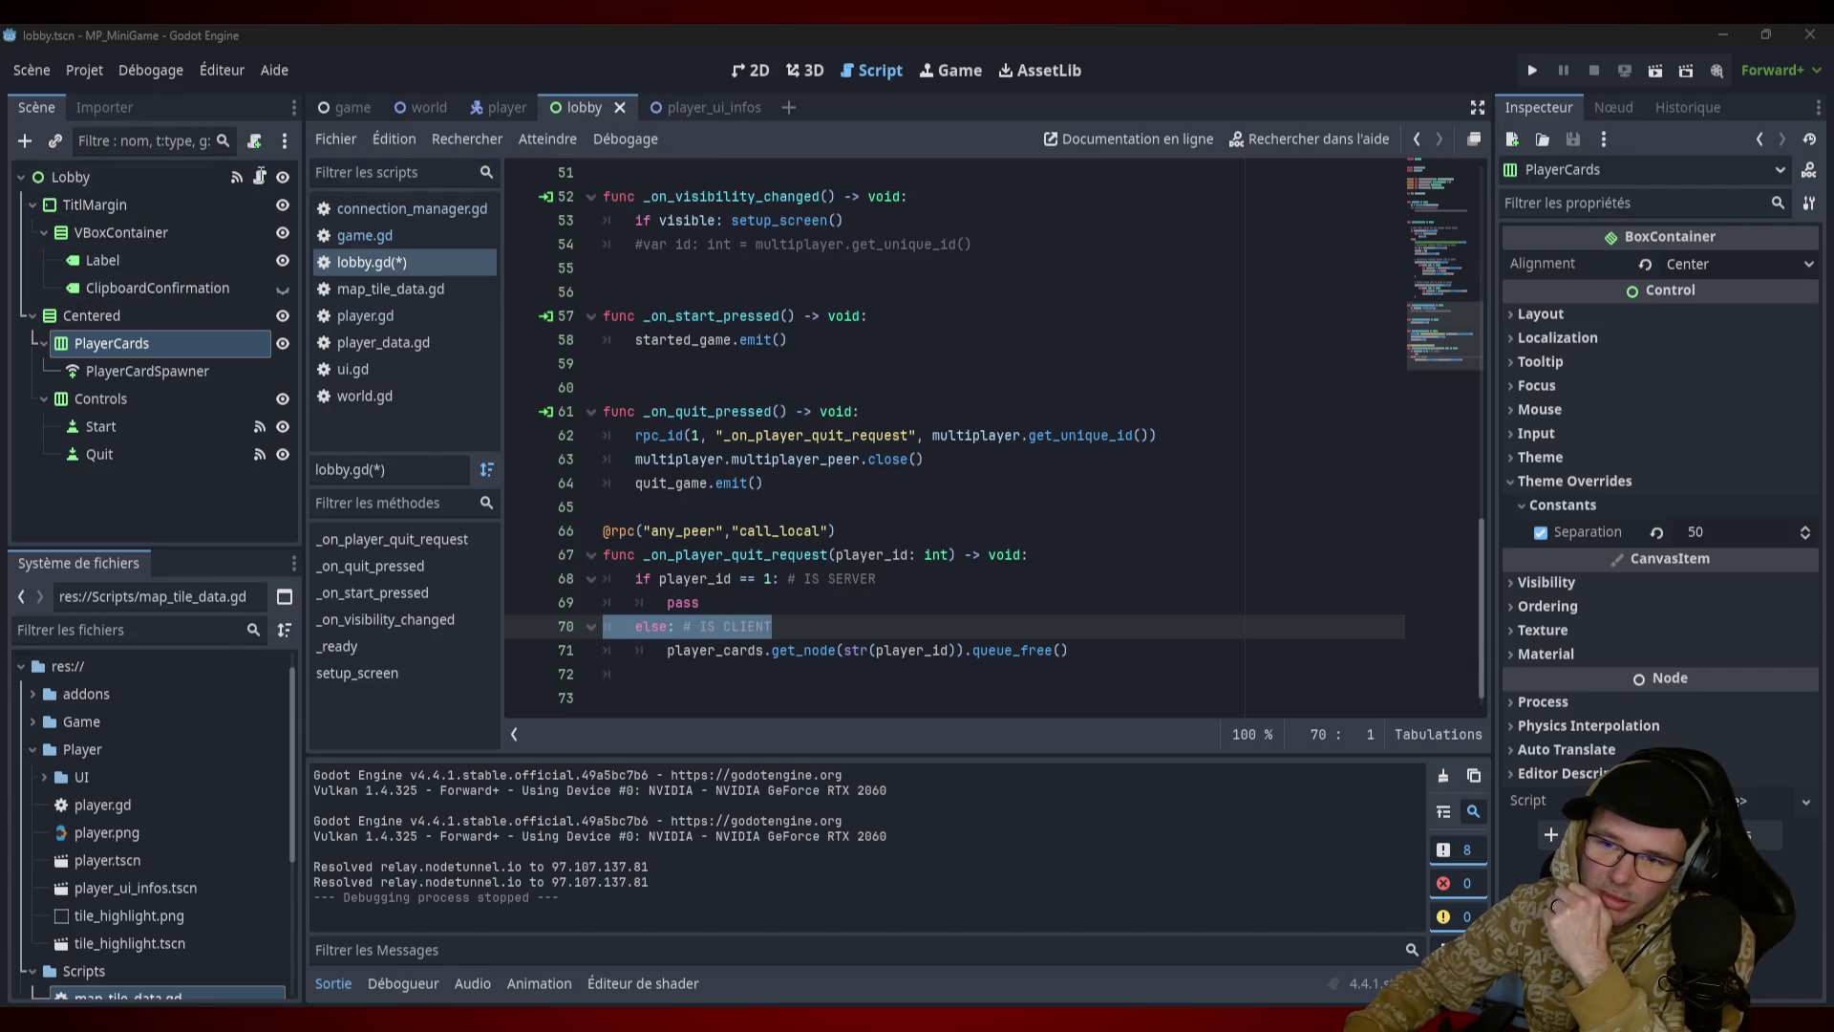
Rerun the project and host a game as a red player named 'asdasda'
left_click(1532, 70)
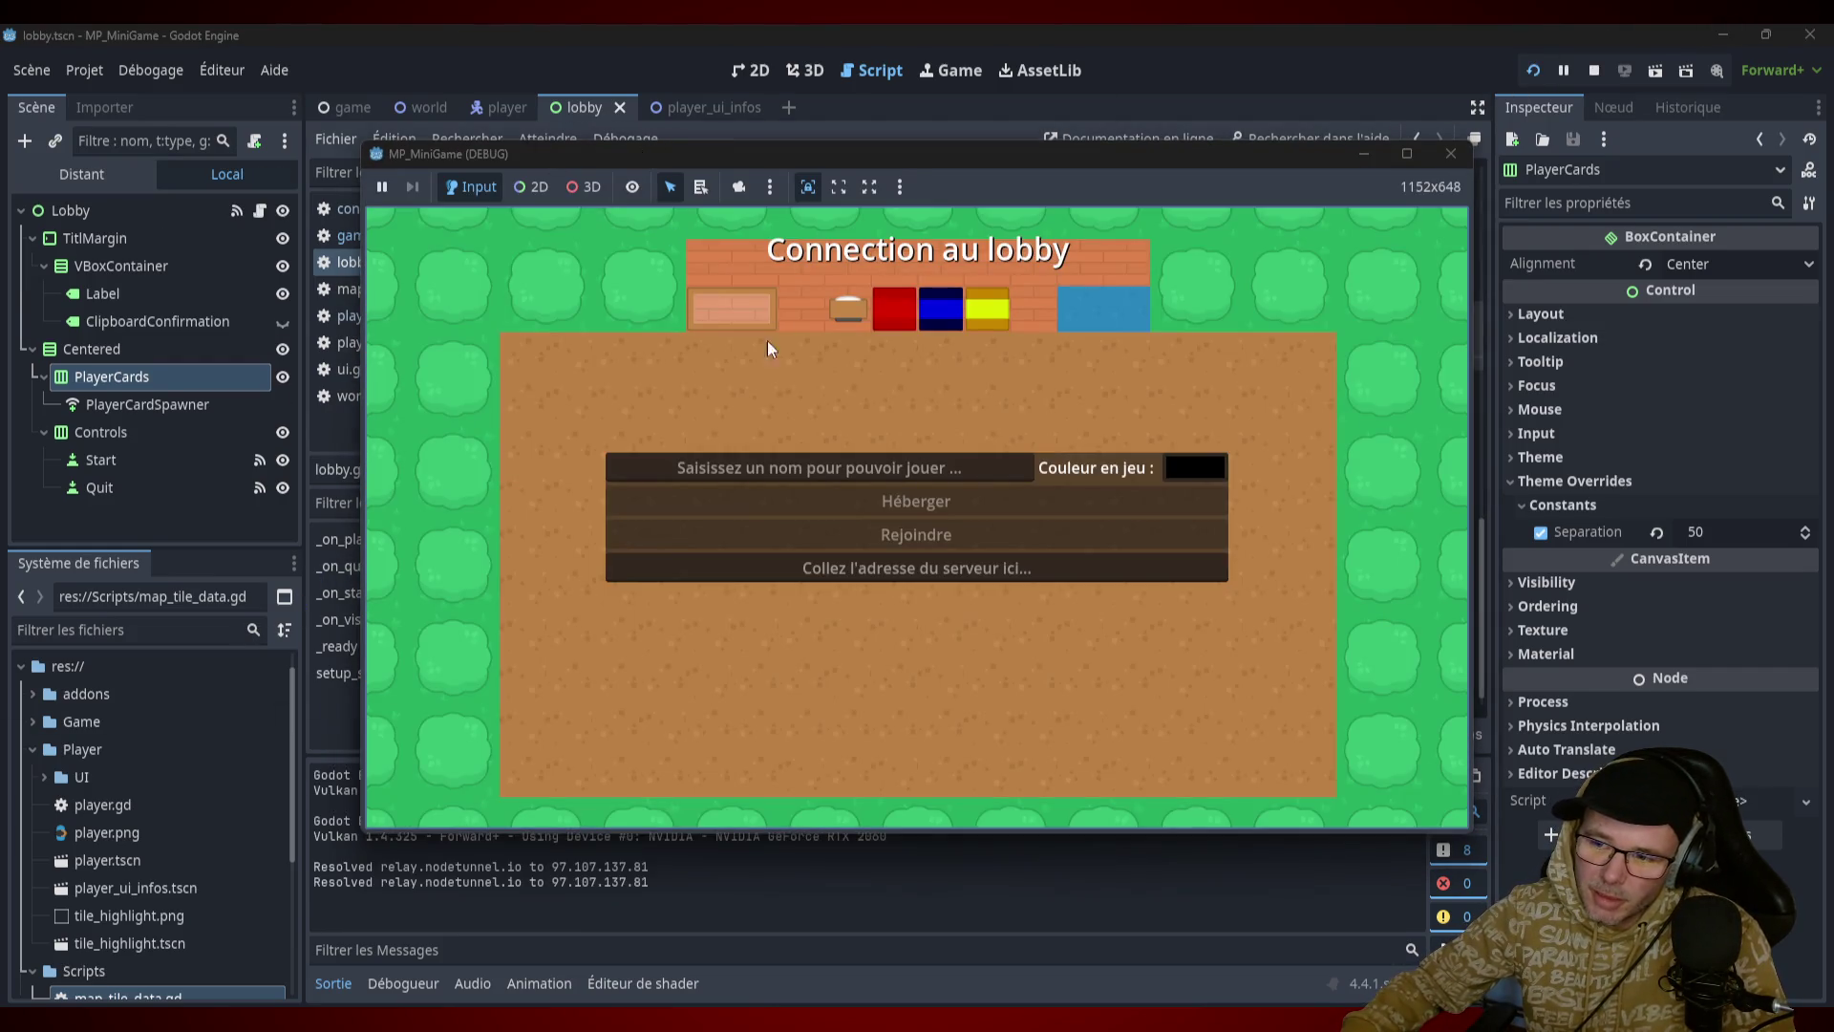
left_click(1200, 483)
left_click(1295, 281)
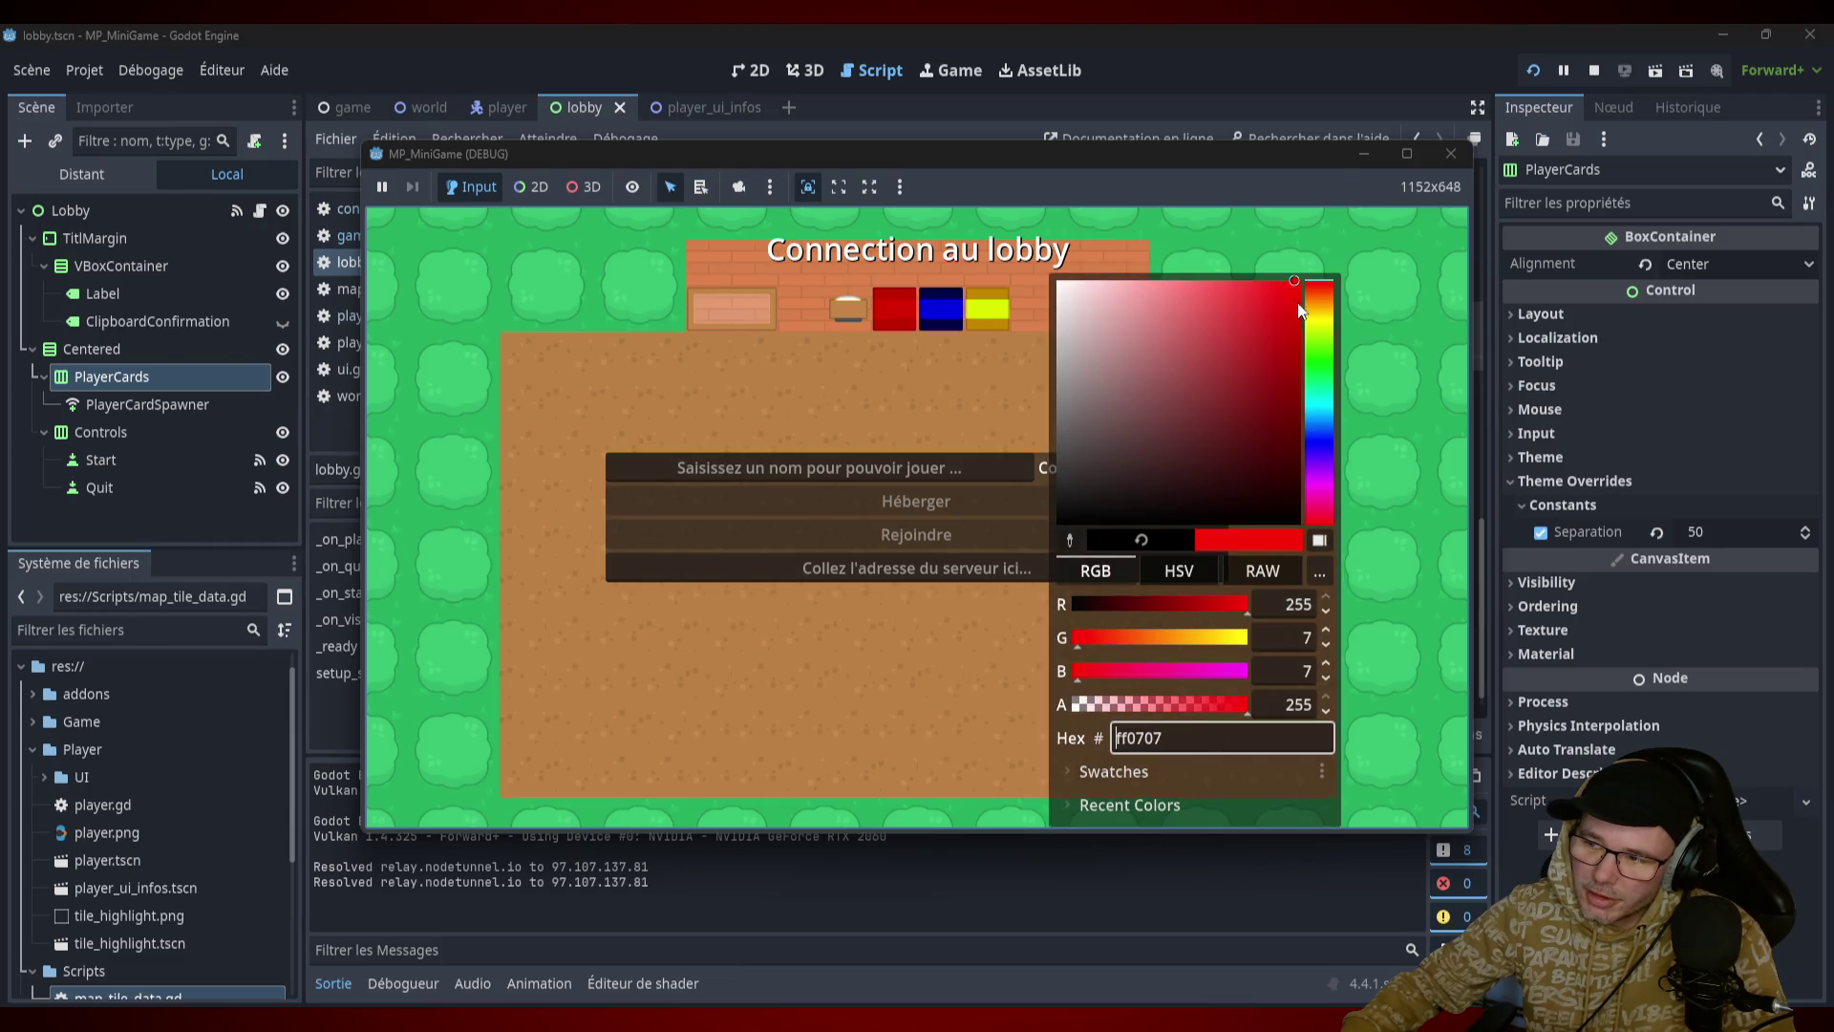
left_click(883, 468)
type("asdasda")
left_click(938, 503)
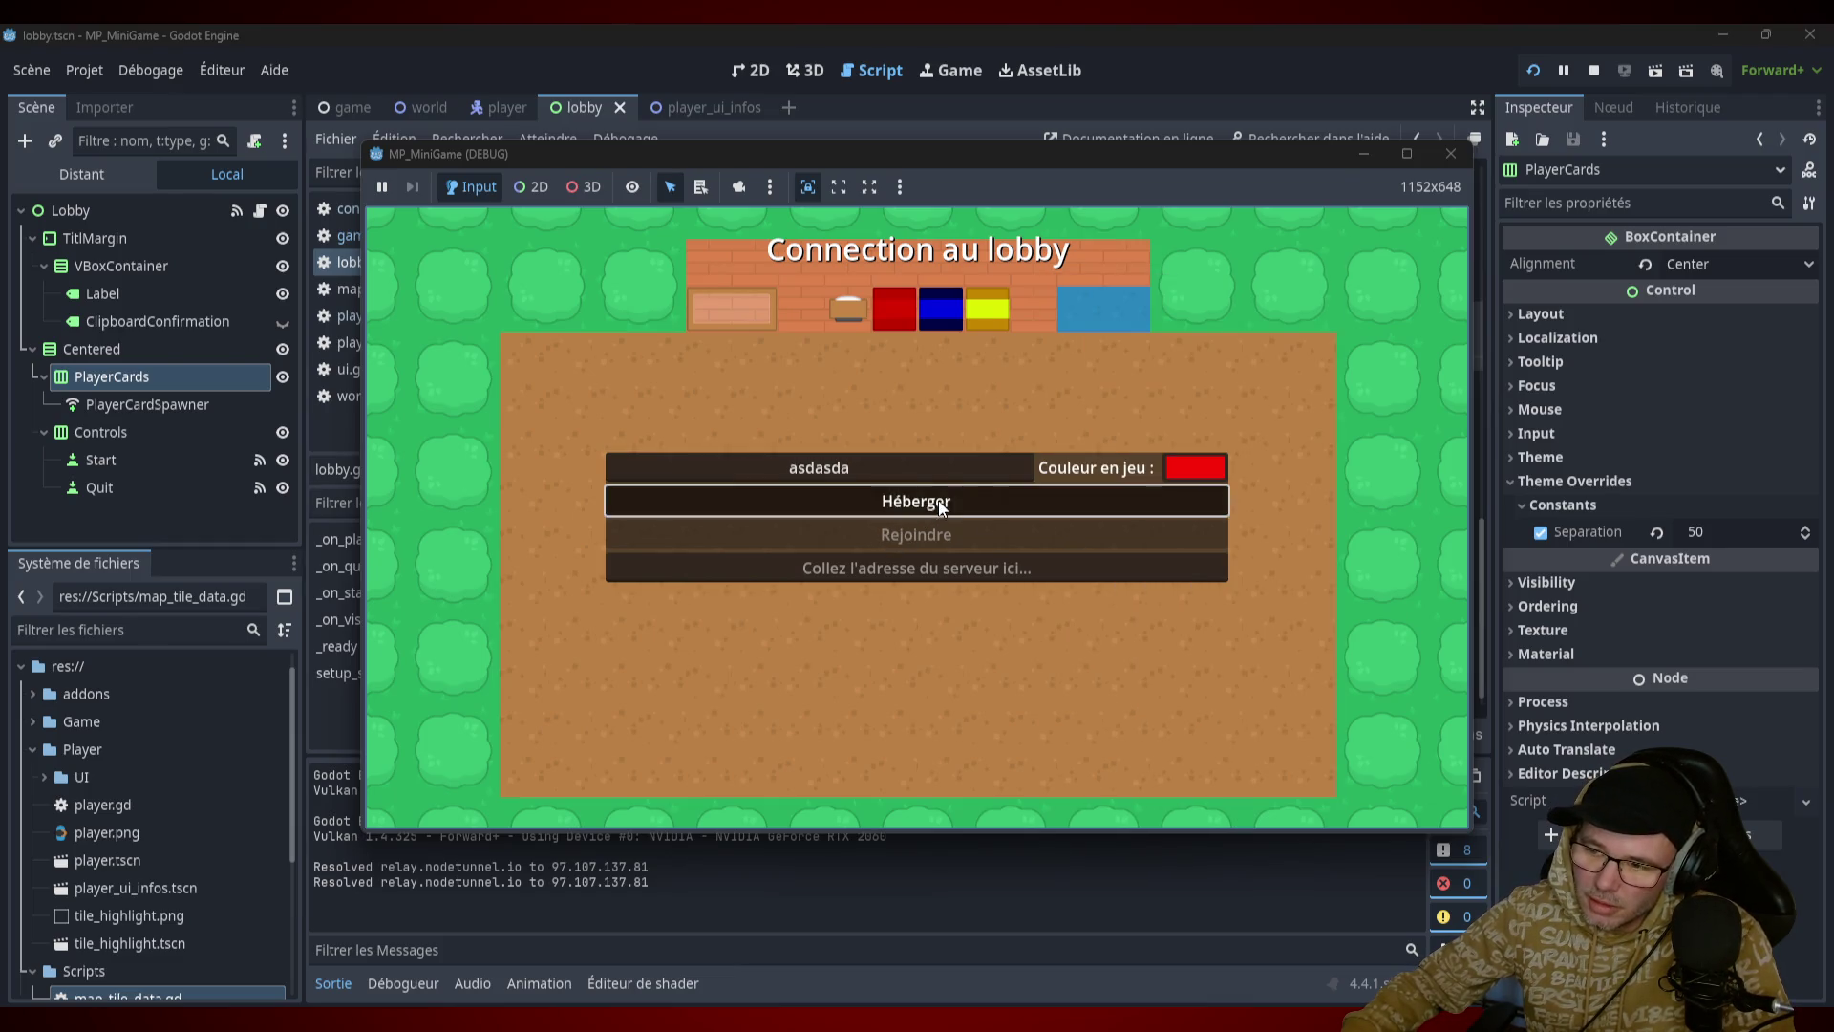
left_click_drag(1228, 164, 757, 296)
Join from the second instance with pasted address and name, then view the remote scene tree
left_click(1194, 617)
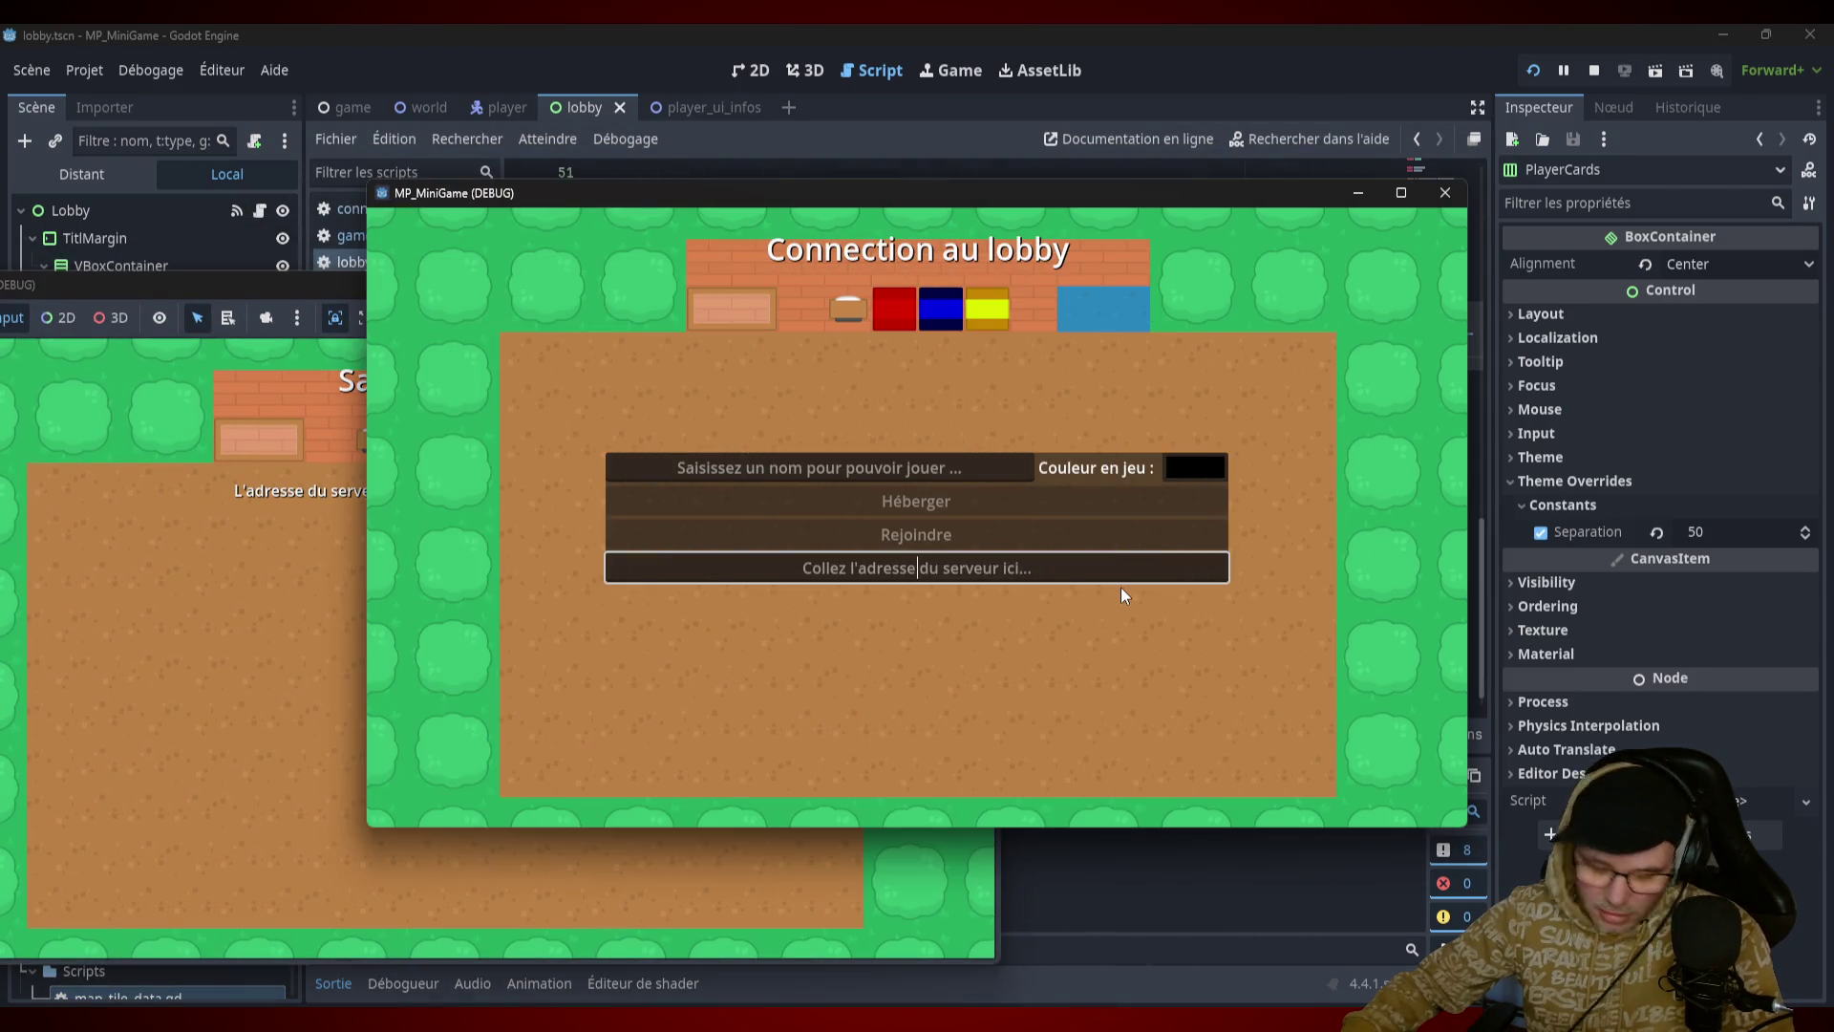
key("ctrl+v")
left_click(956, 468)
key("ctrl+v")
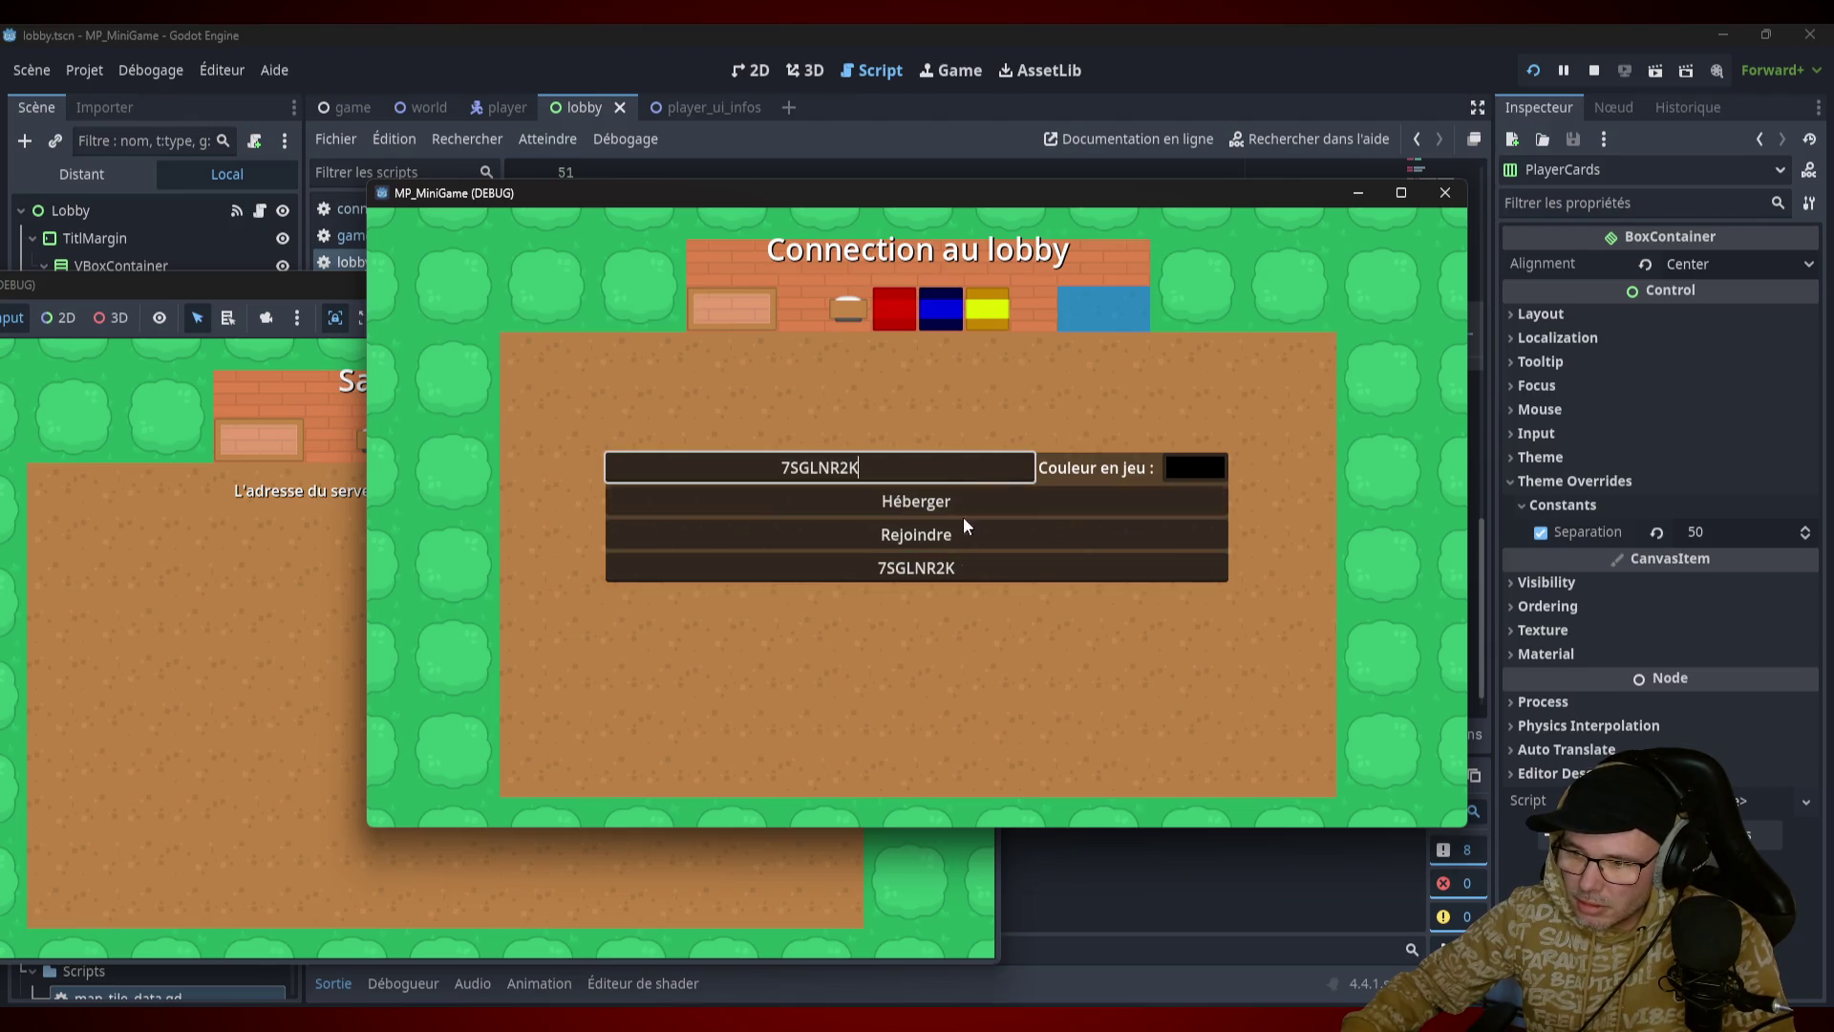
left_click(938, 539)
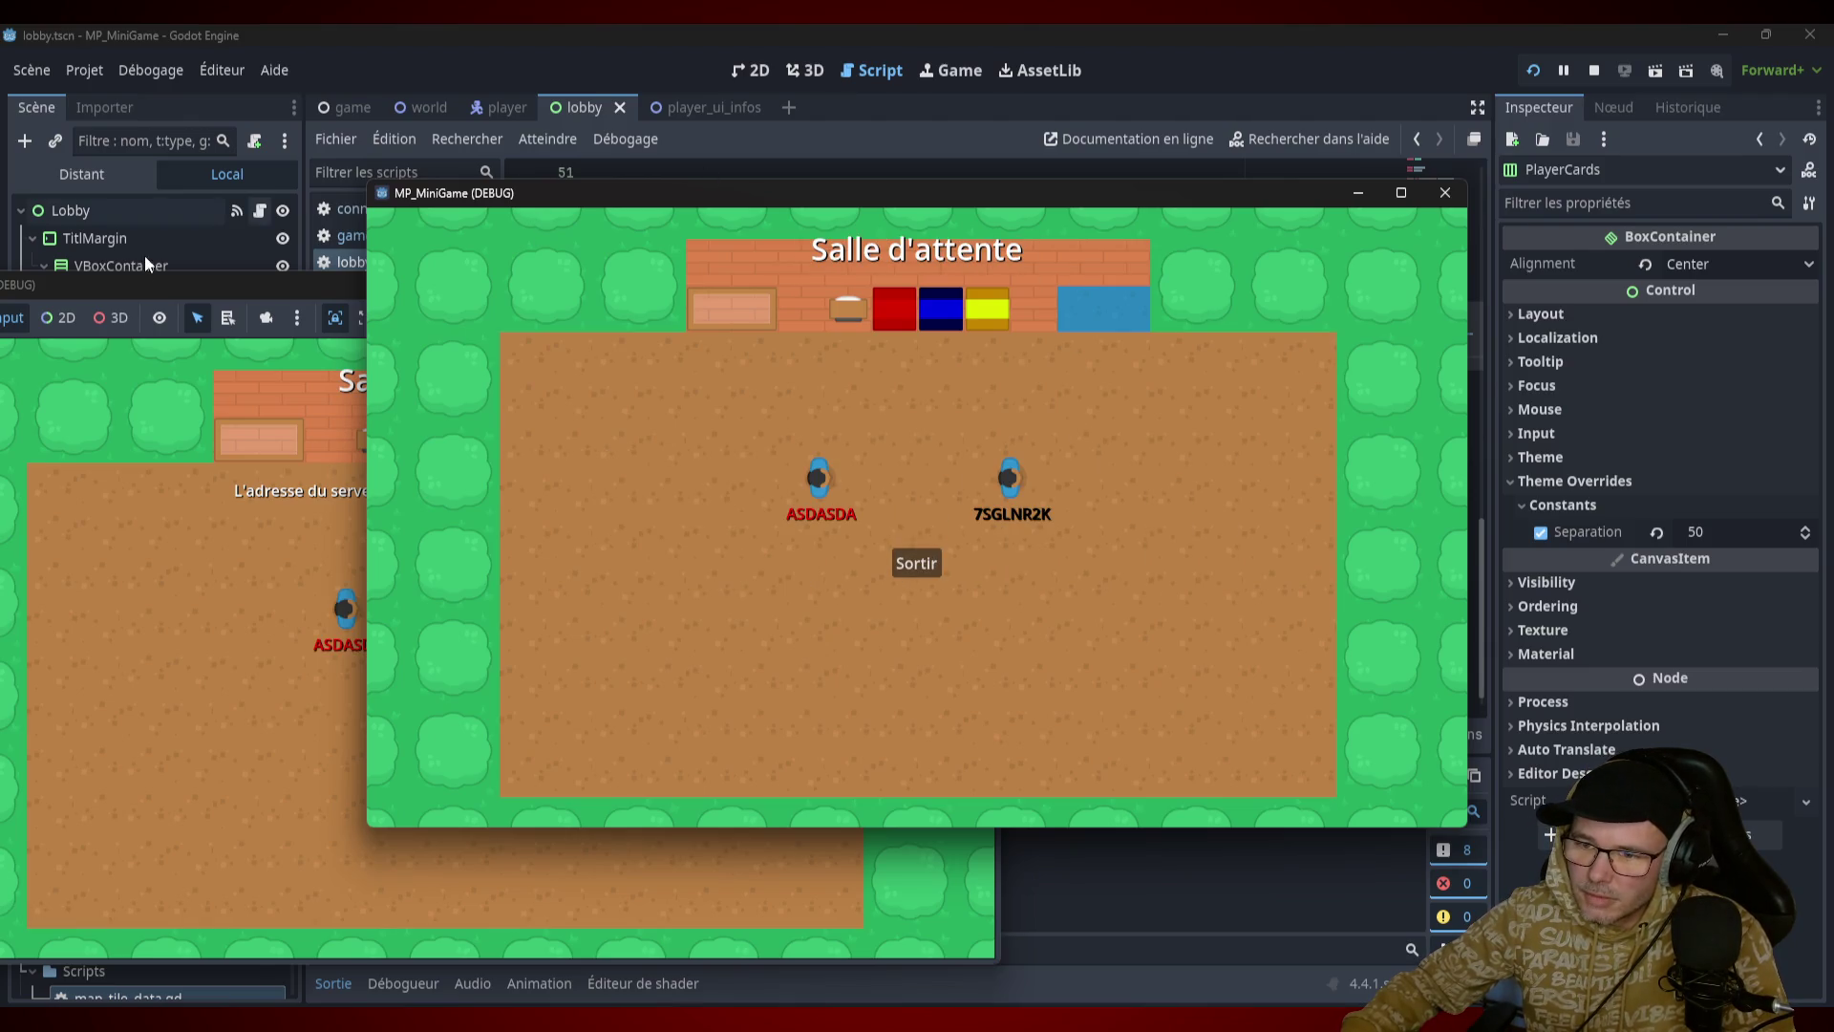
left_click(330, 43)
left_click(116, 172)
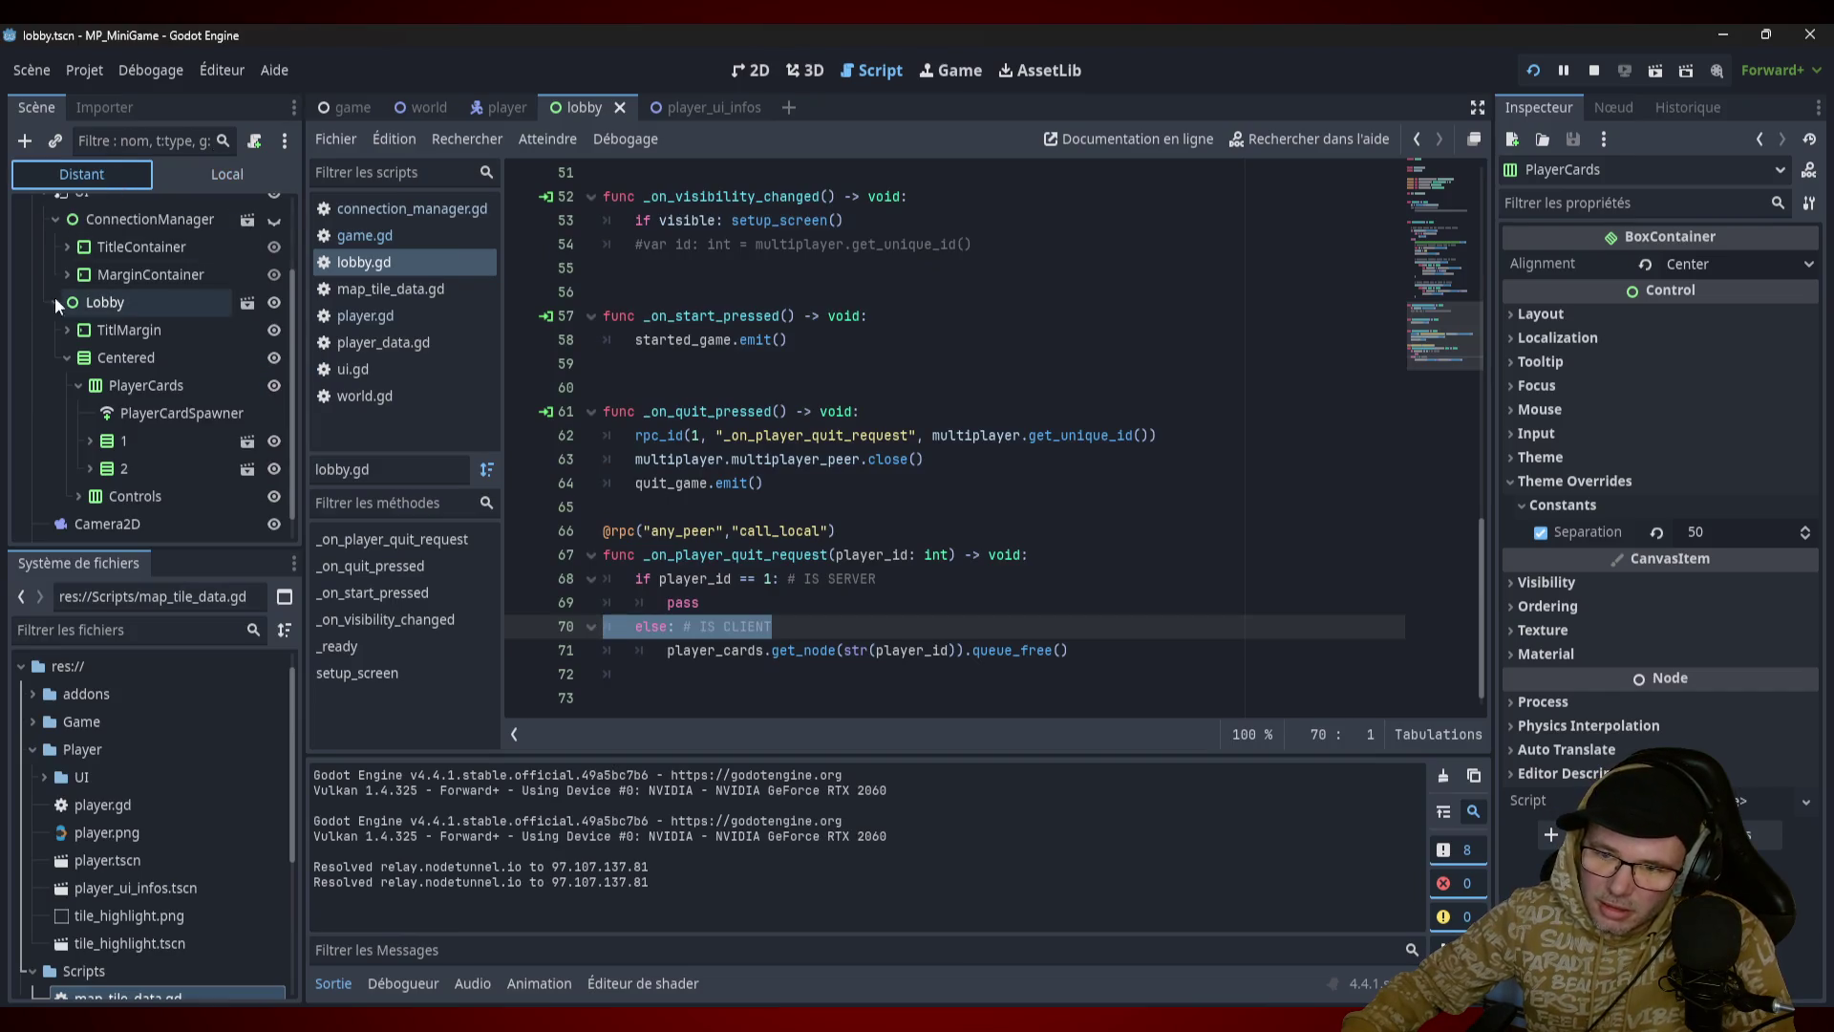
scroll(67, 302, "up", 3)
left_click(136, 240)
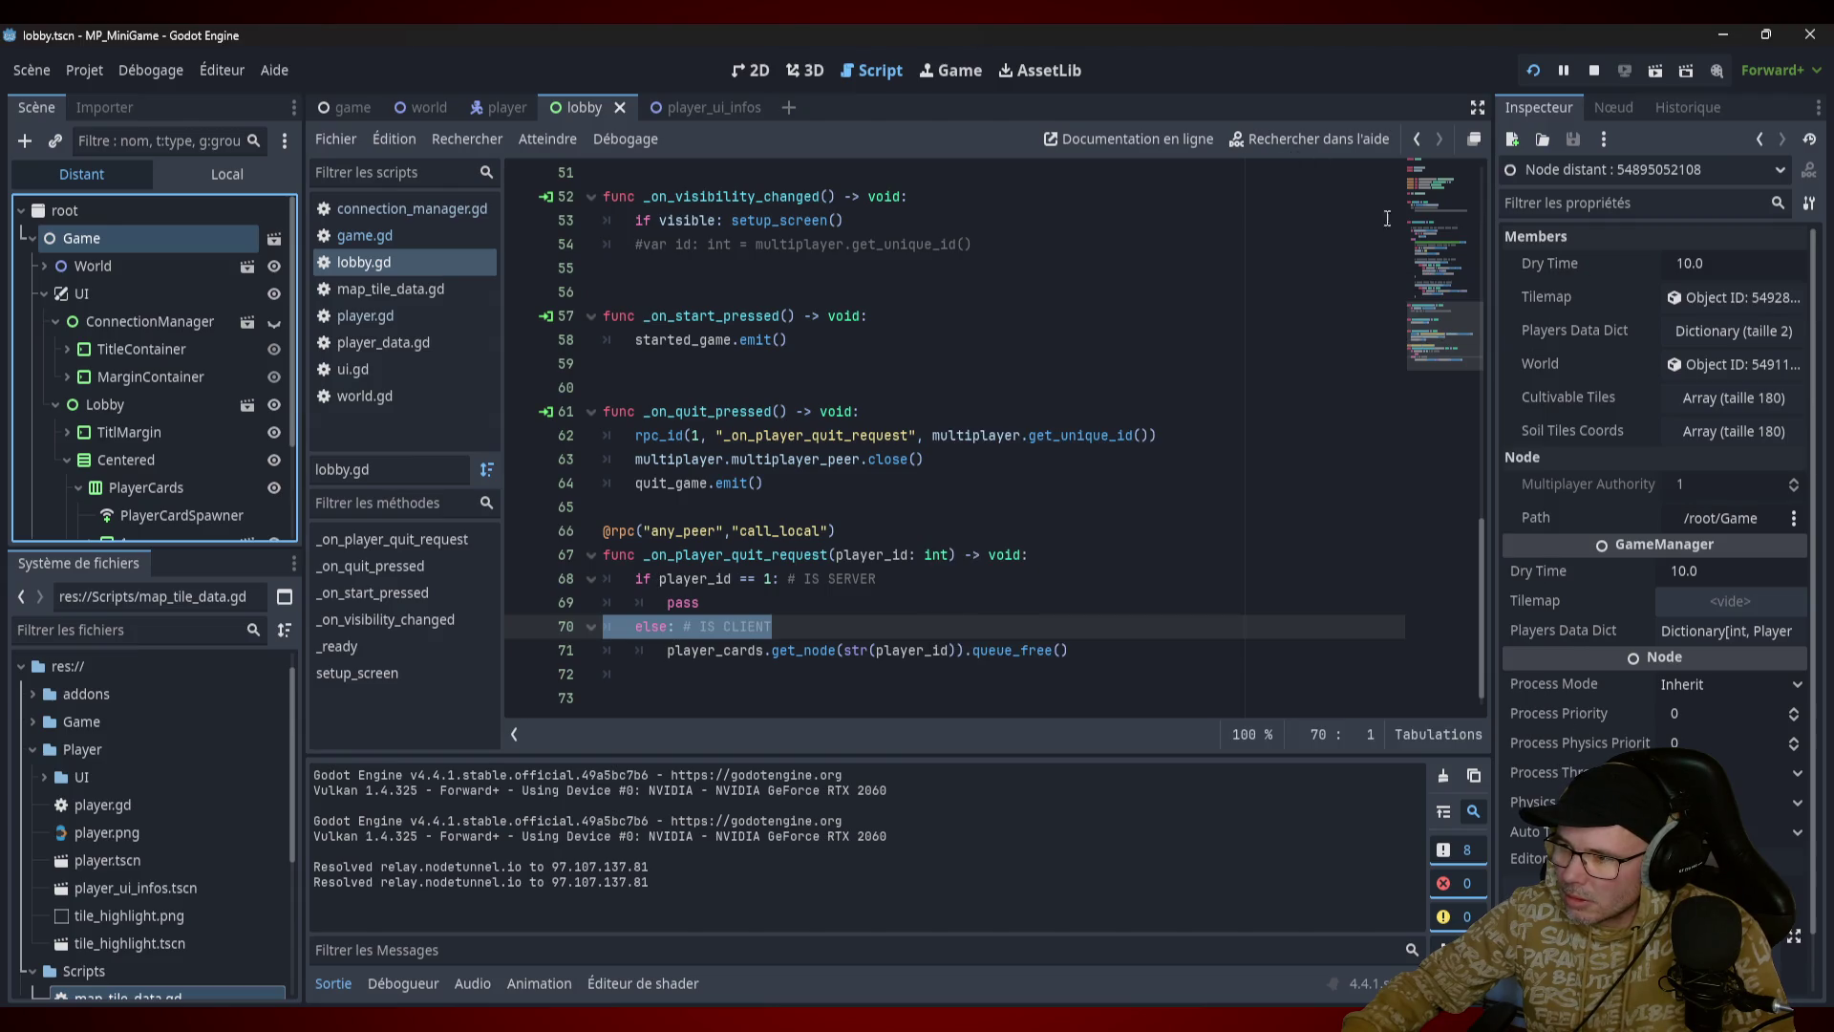
left_click(1734, 331)
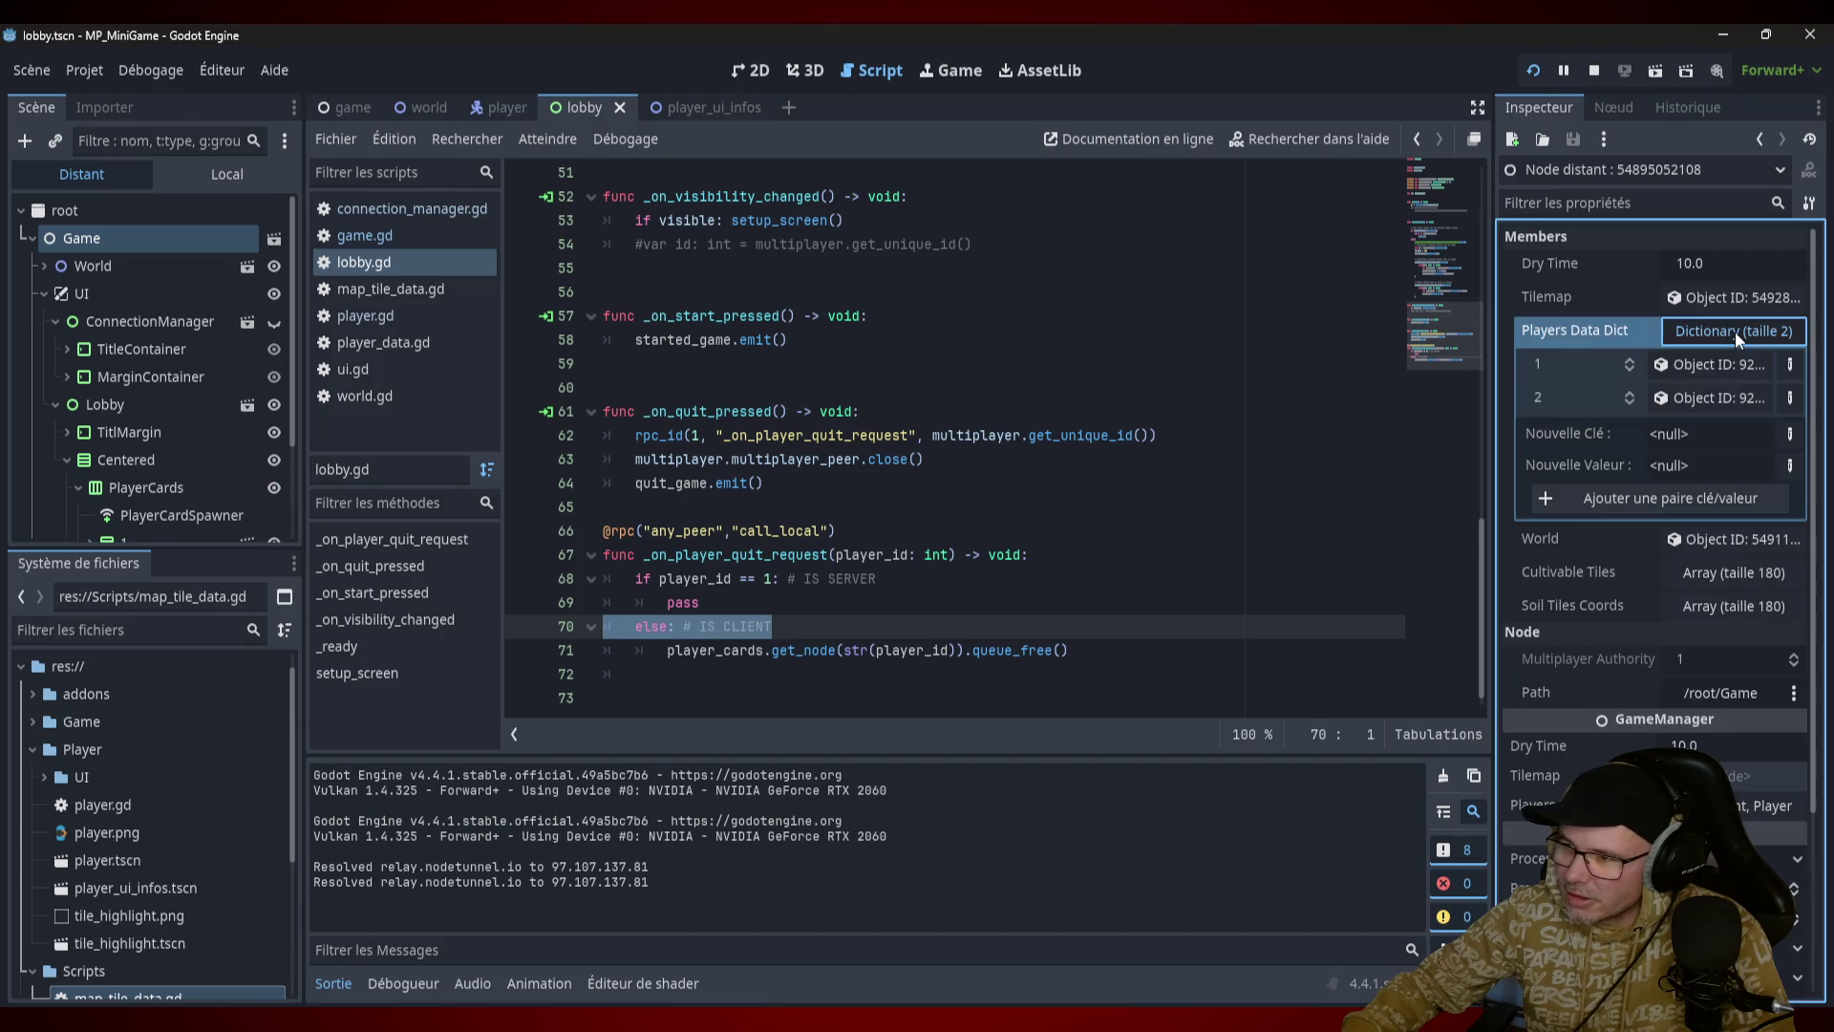
left_click(1697, 368)
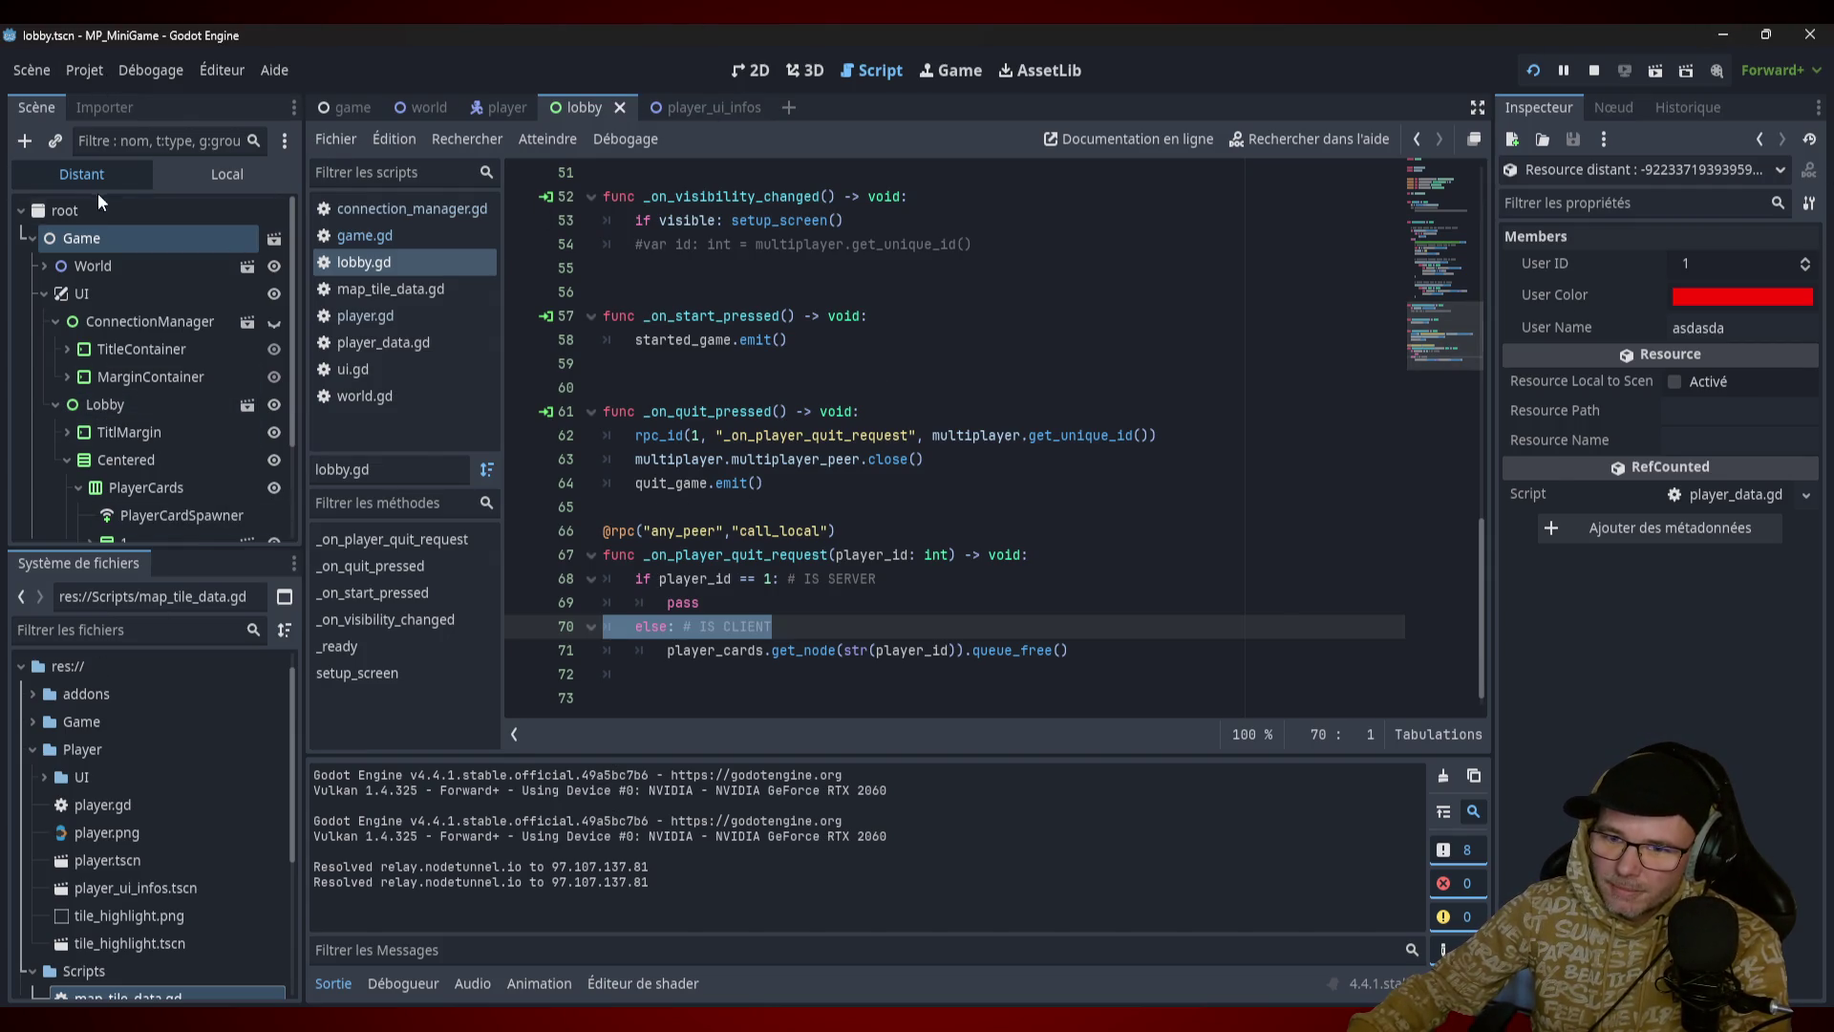
left_click(76, 243)
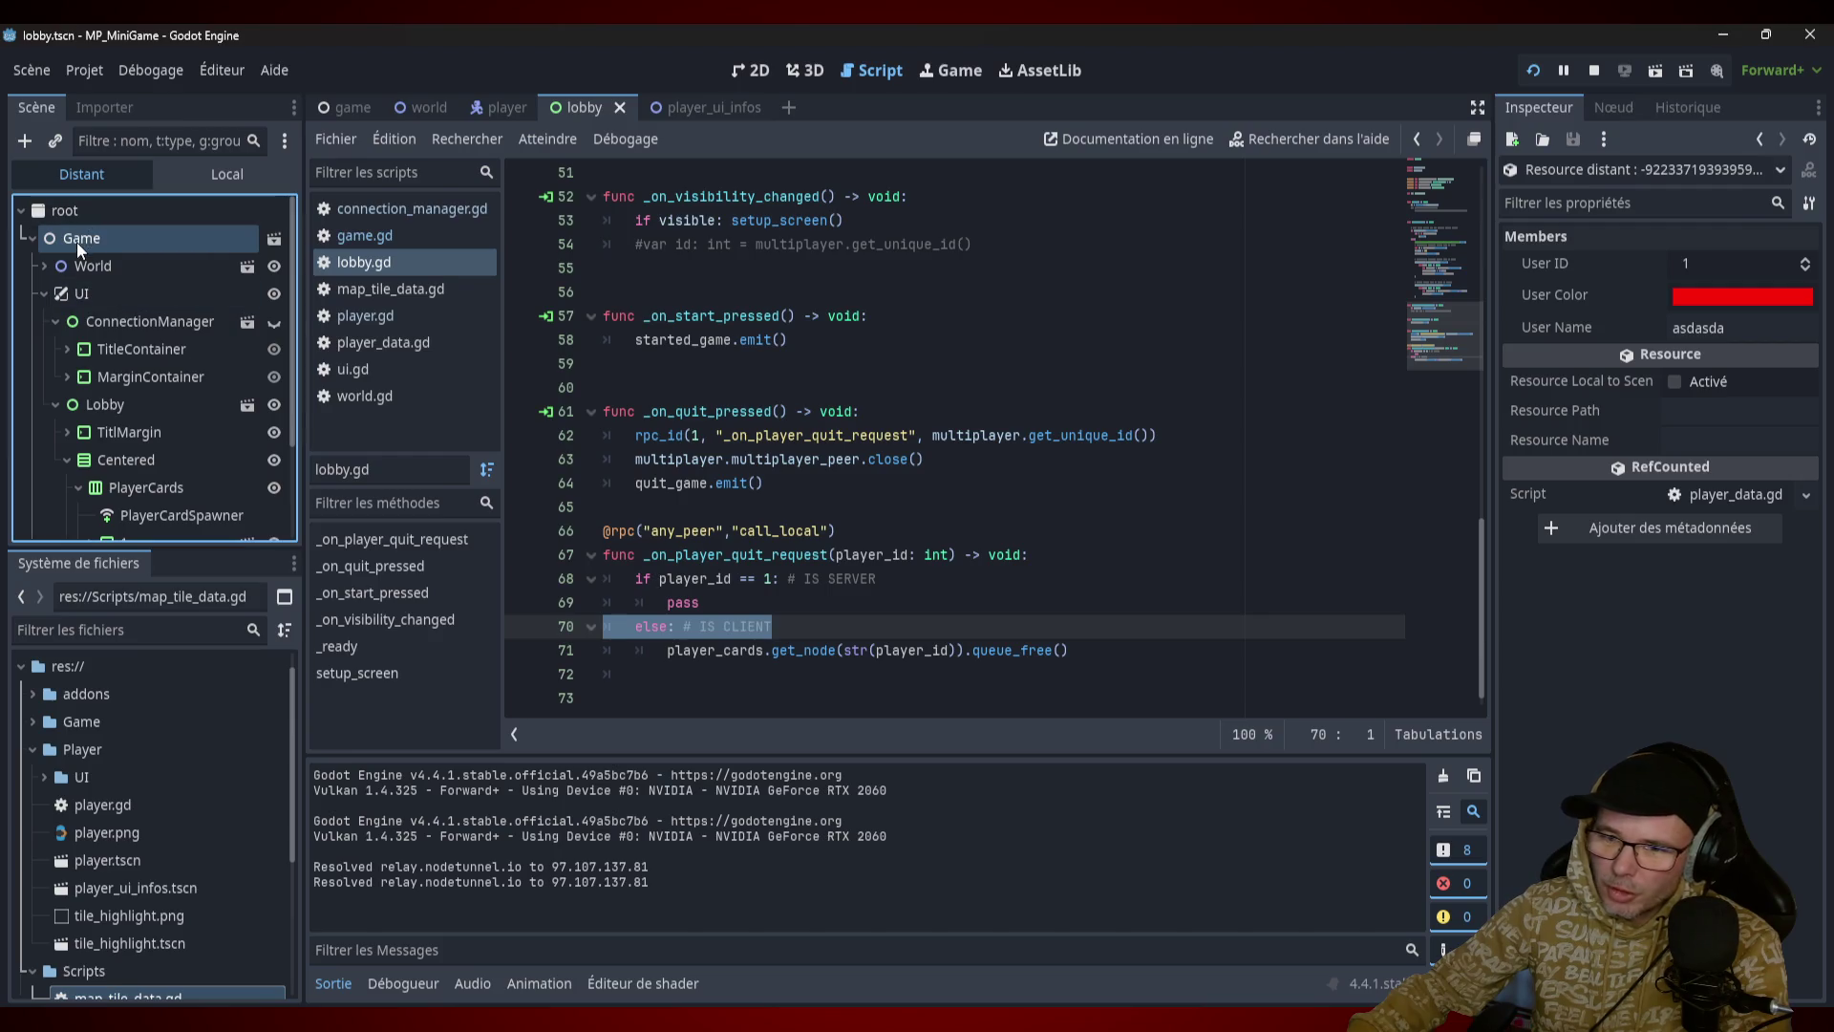
left_click(1761, 138)
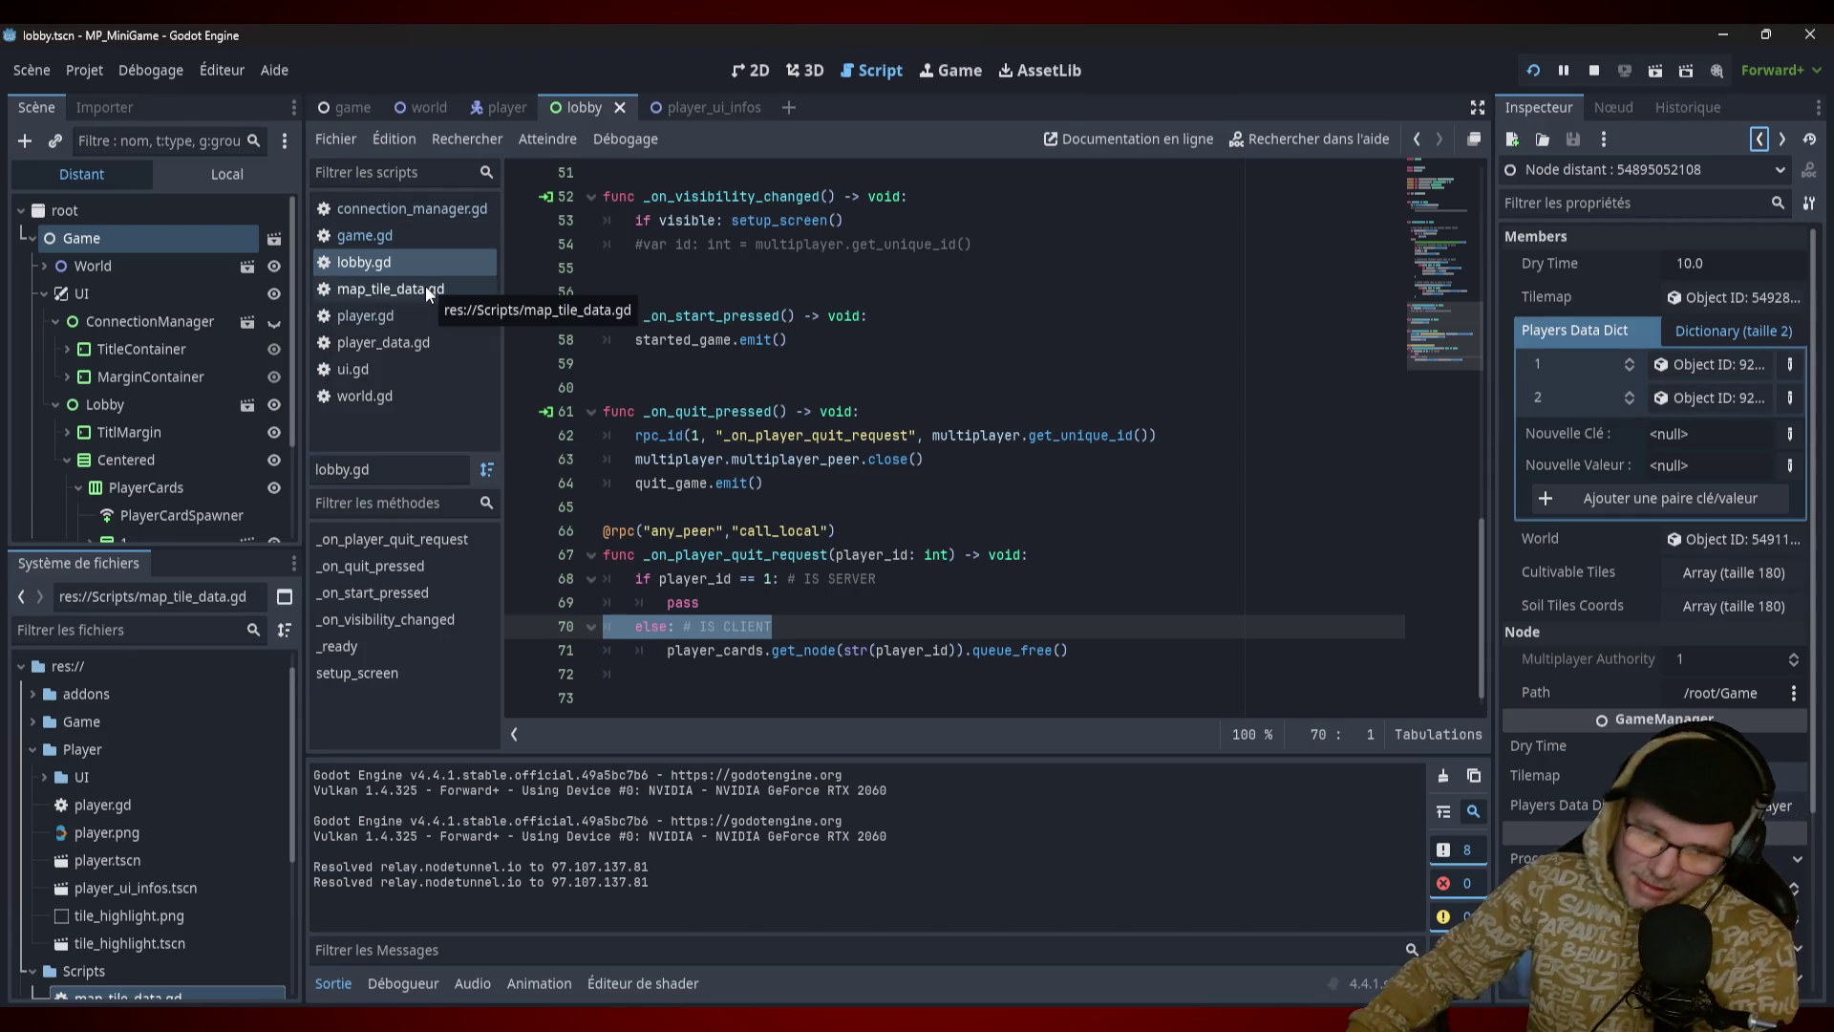
left_click(872, 511)
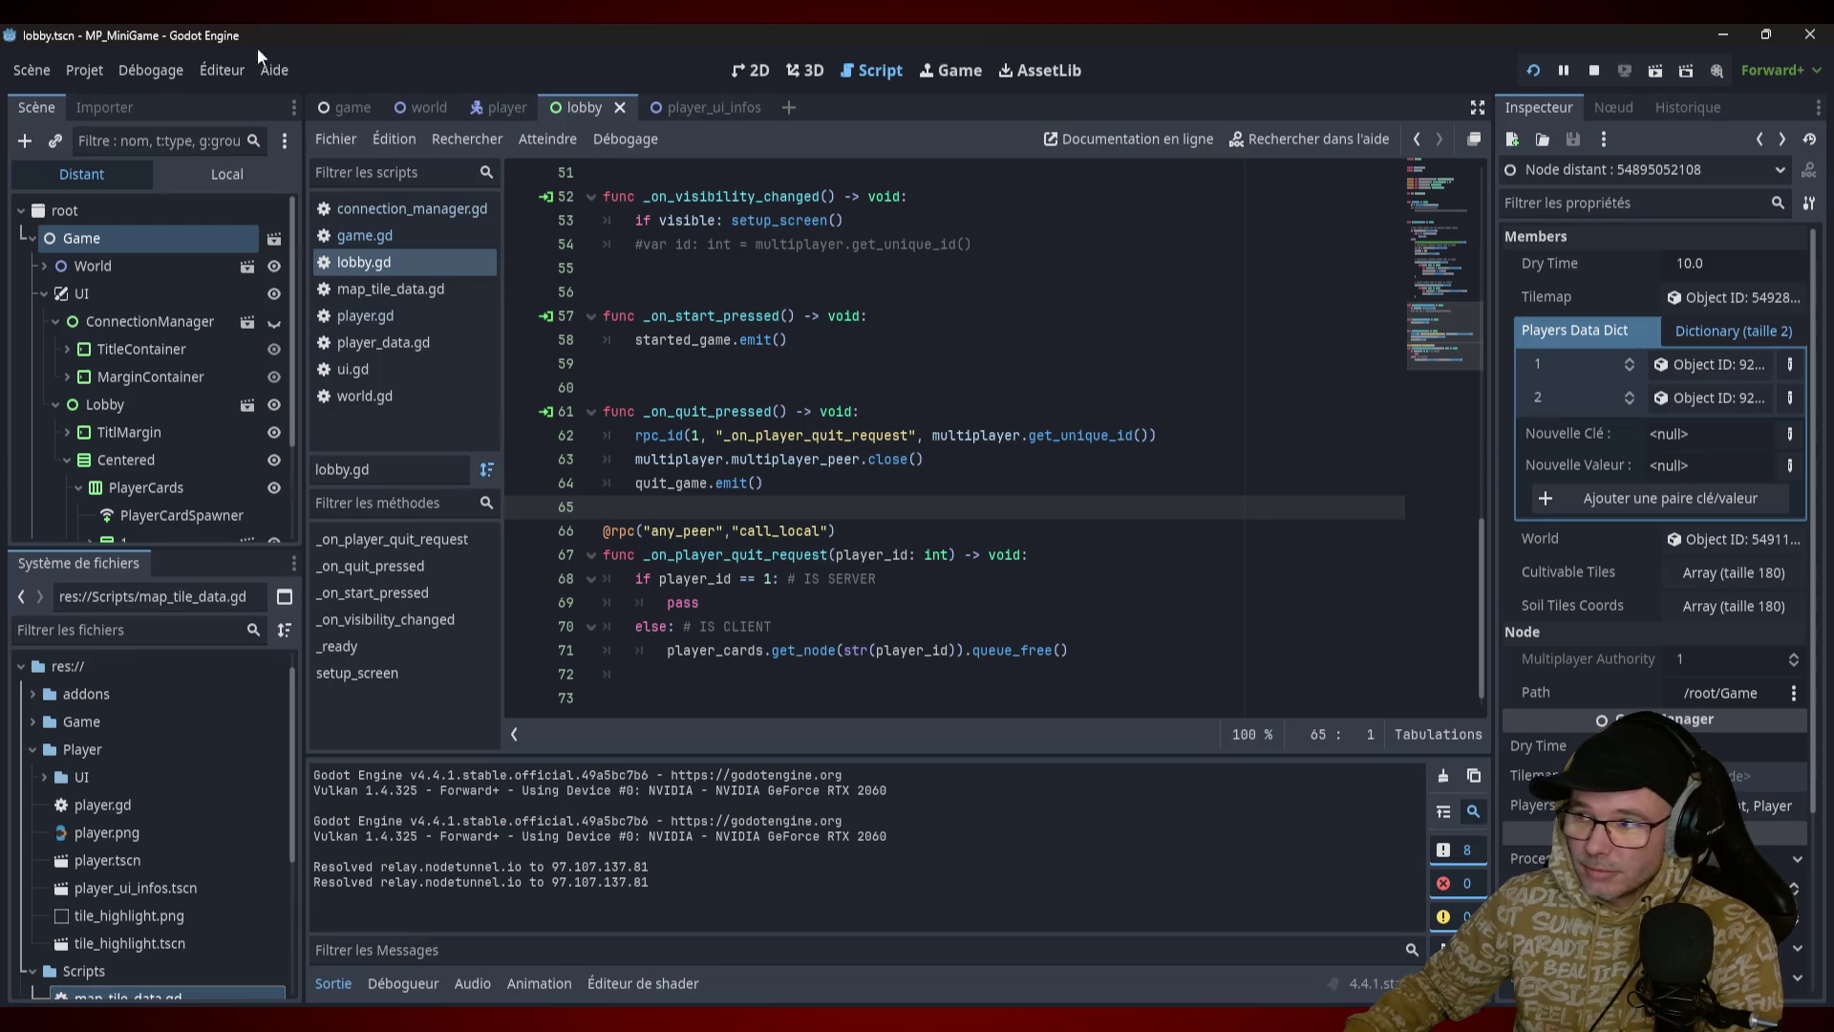
left_click(1593, 71)
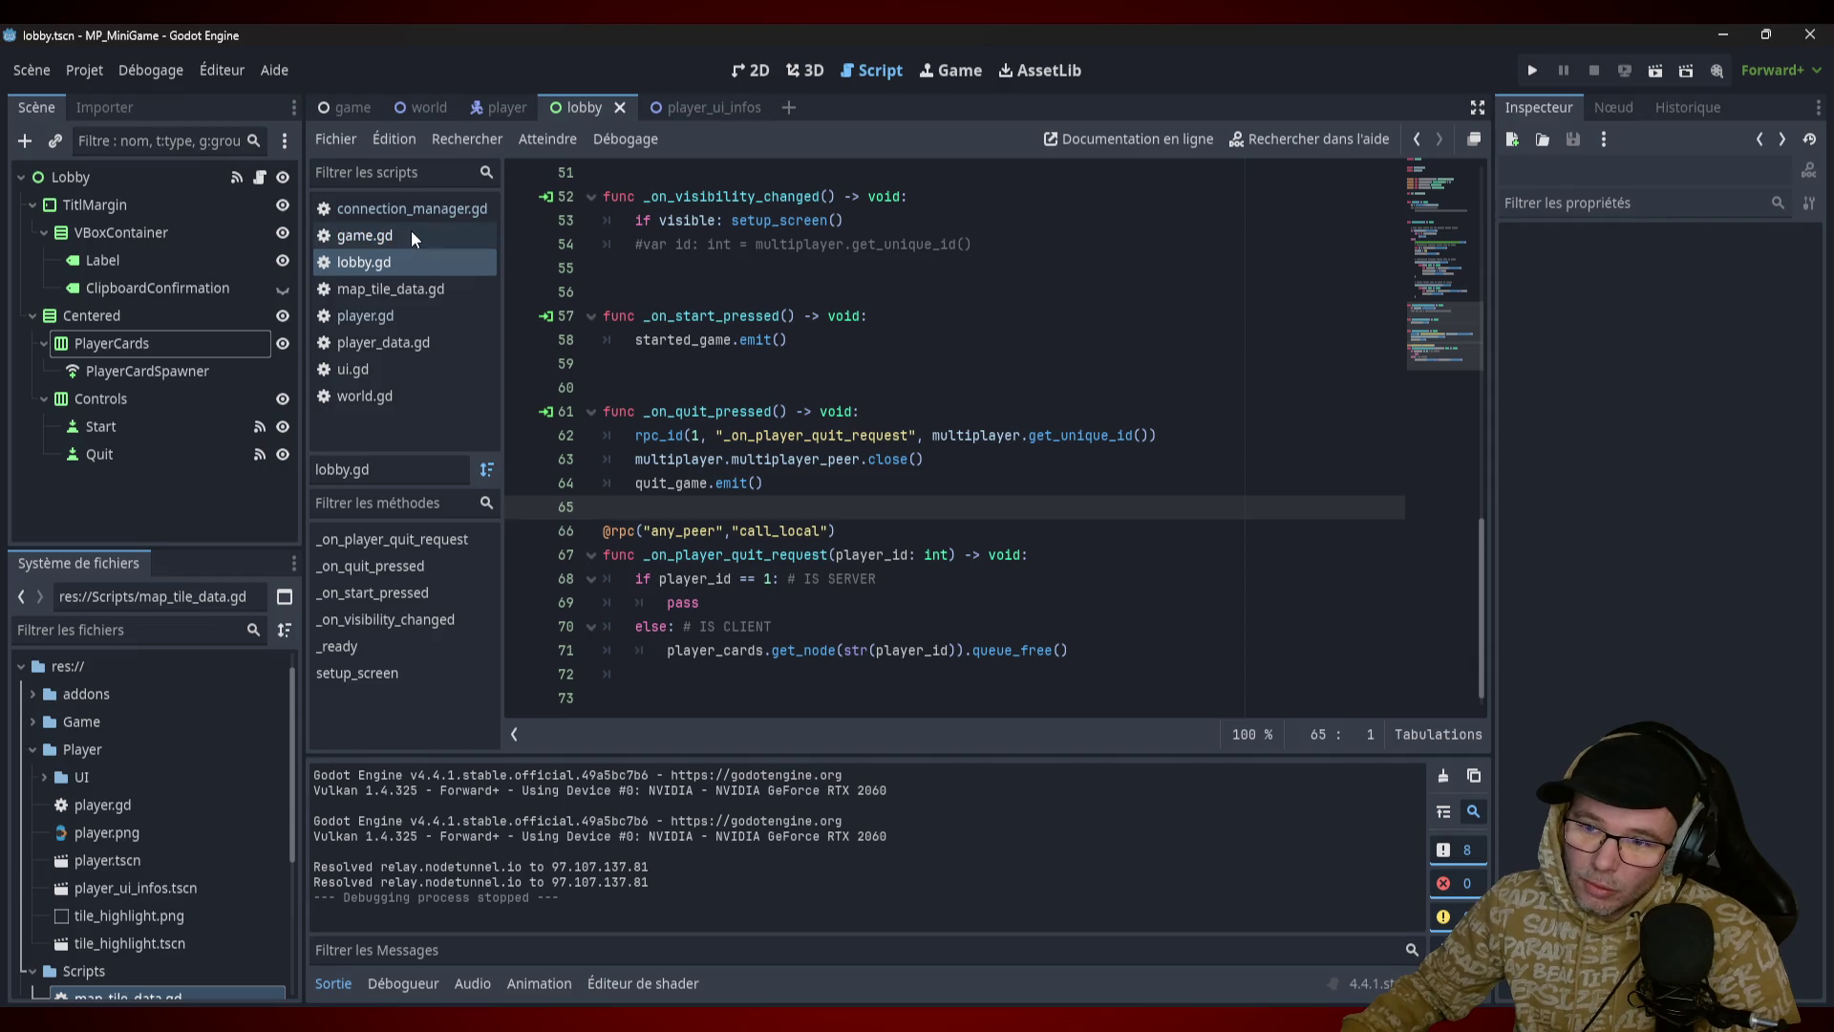
Scroll through lobby.gd to review the _on_player_quit_request function
scroll(954, 385, "up", 4)
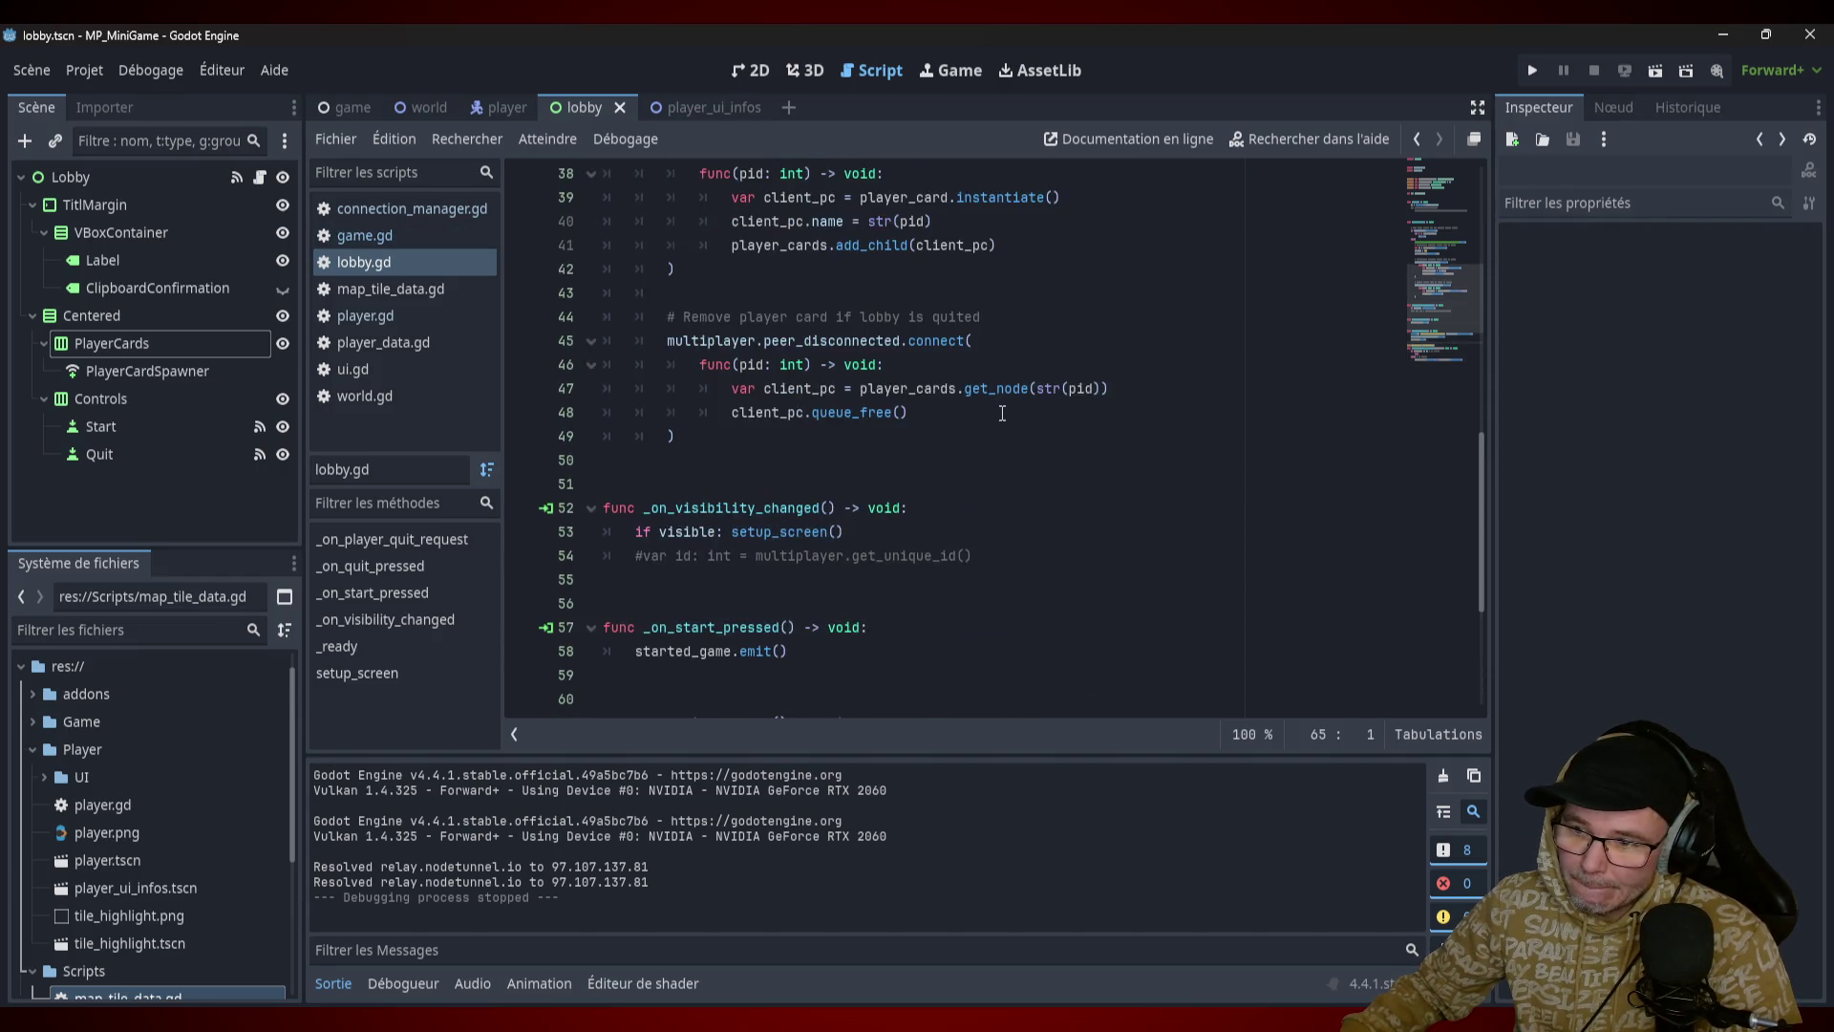
scroll(1002, 413, "up", 12)
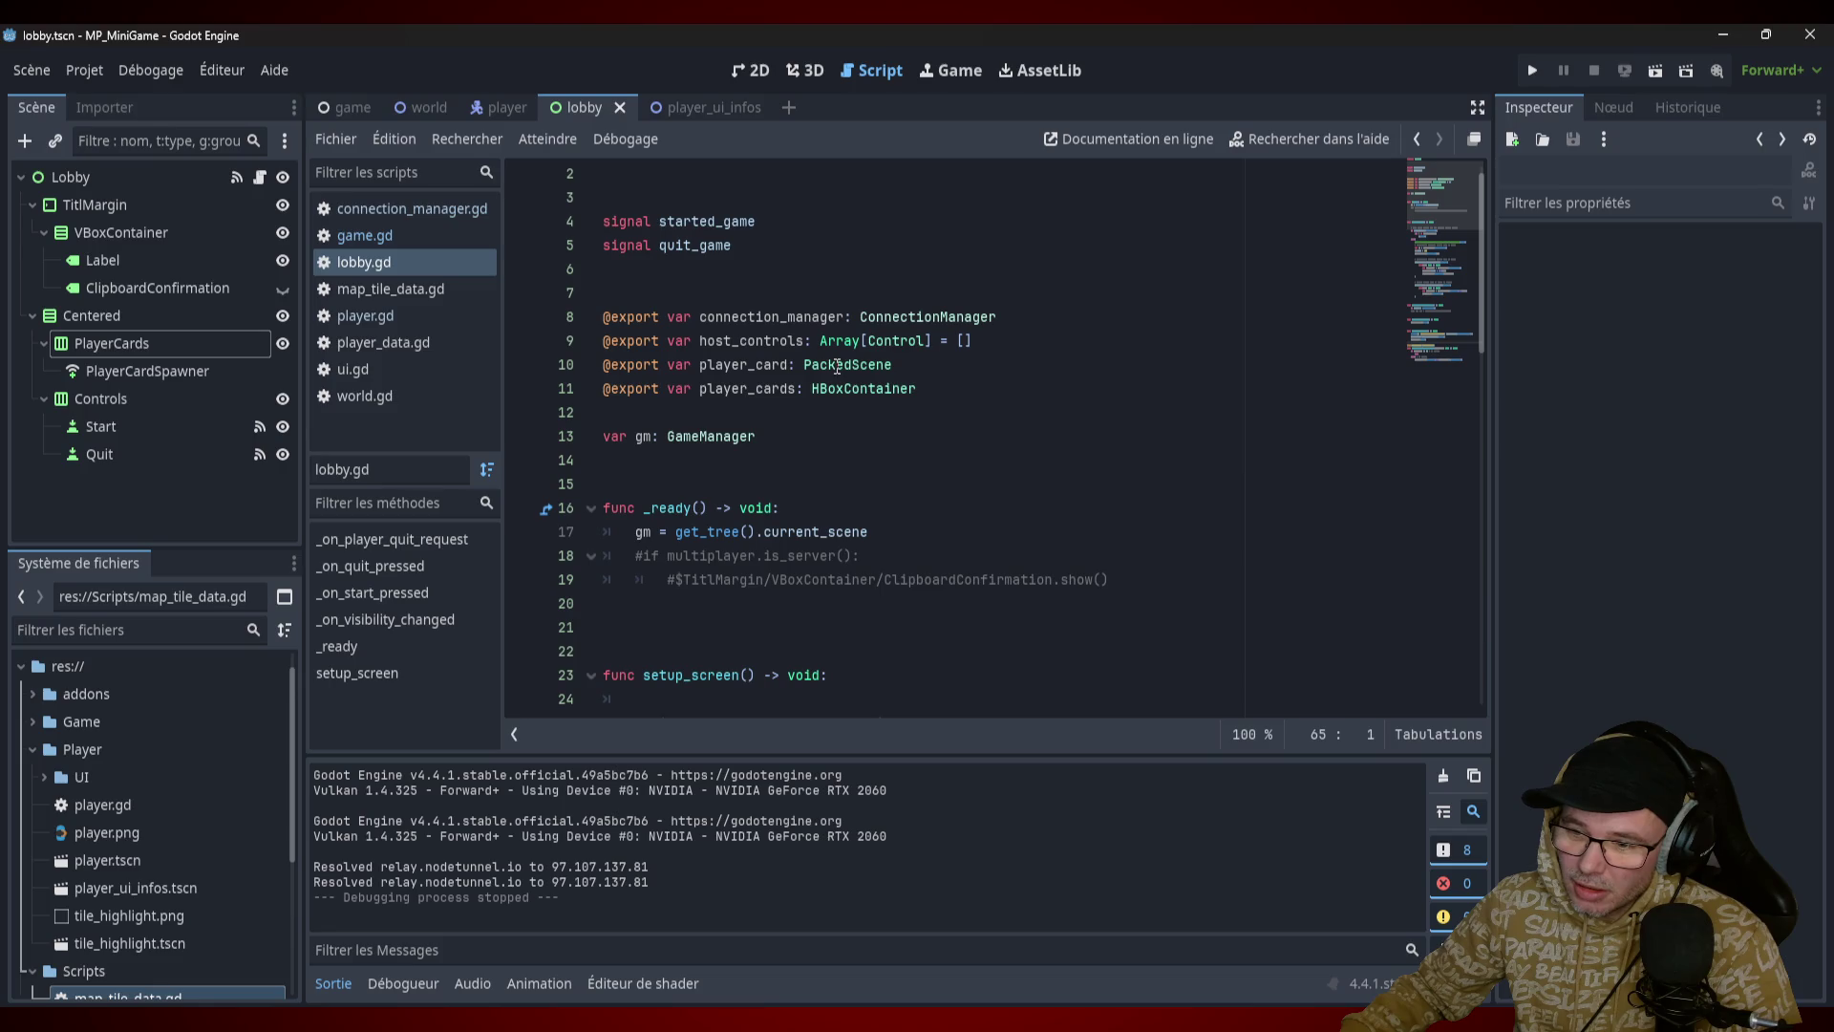
scroll(836, 364, "down", 10)
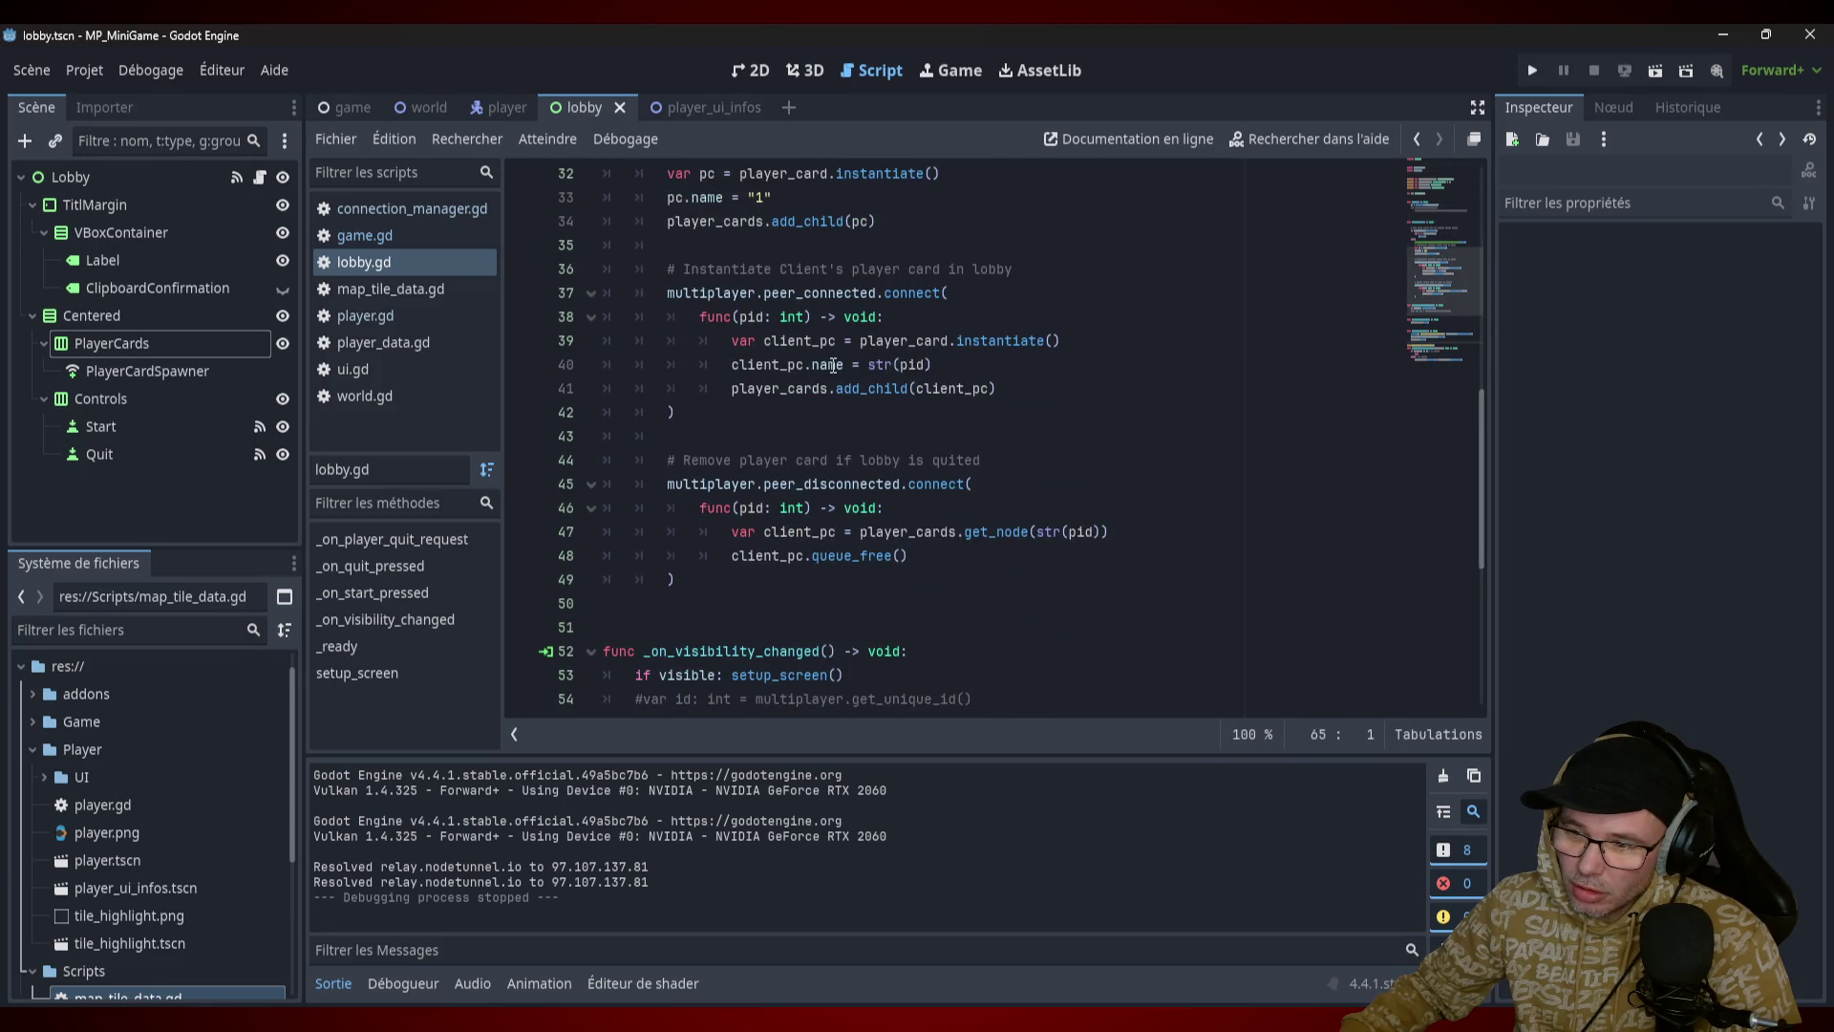
scroll(1035, 317, "down", 4)
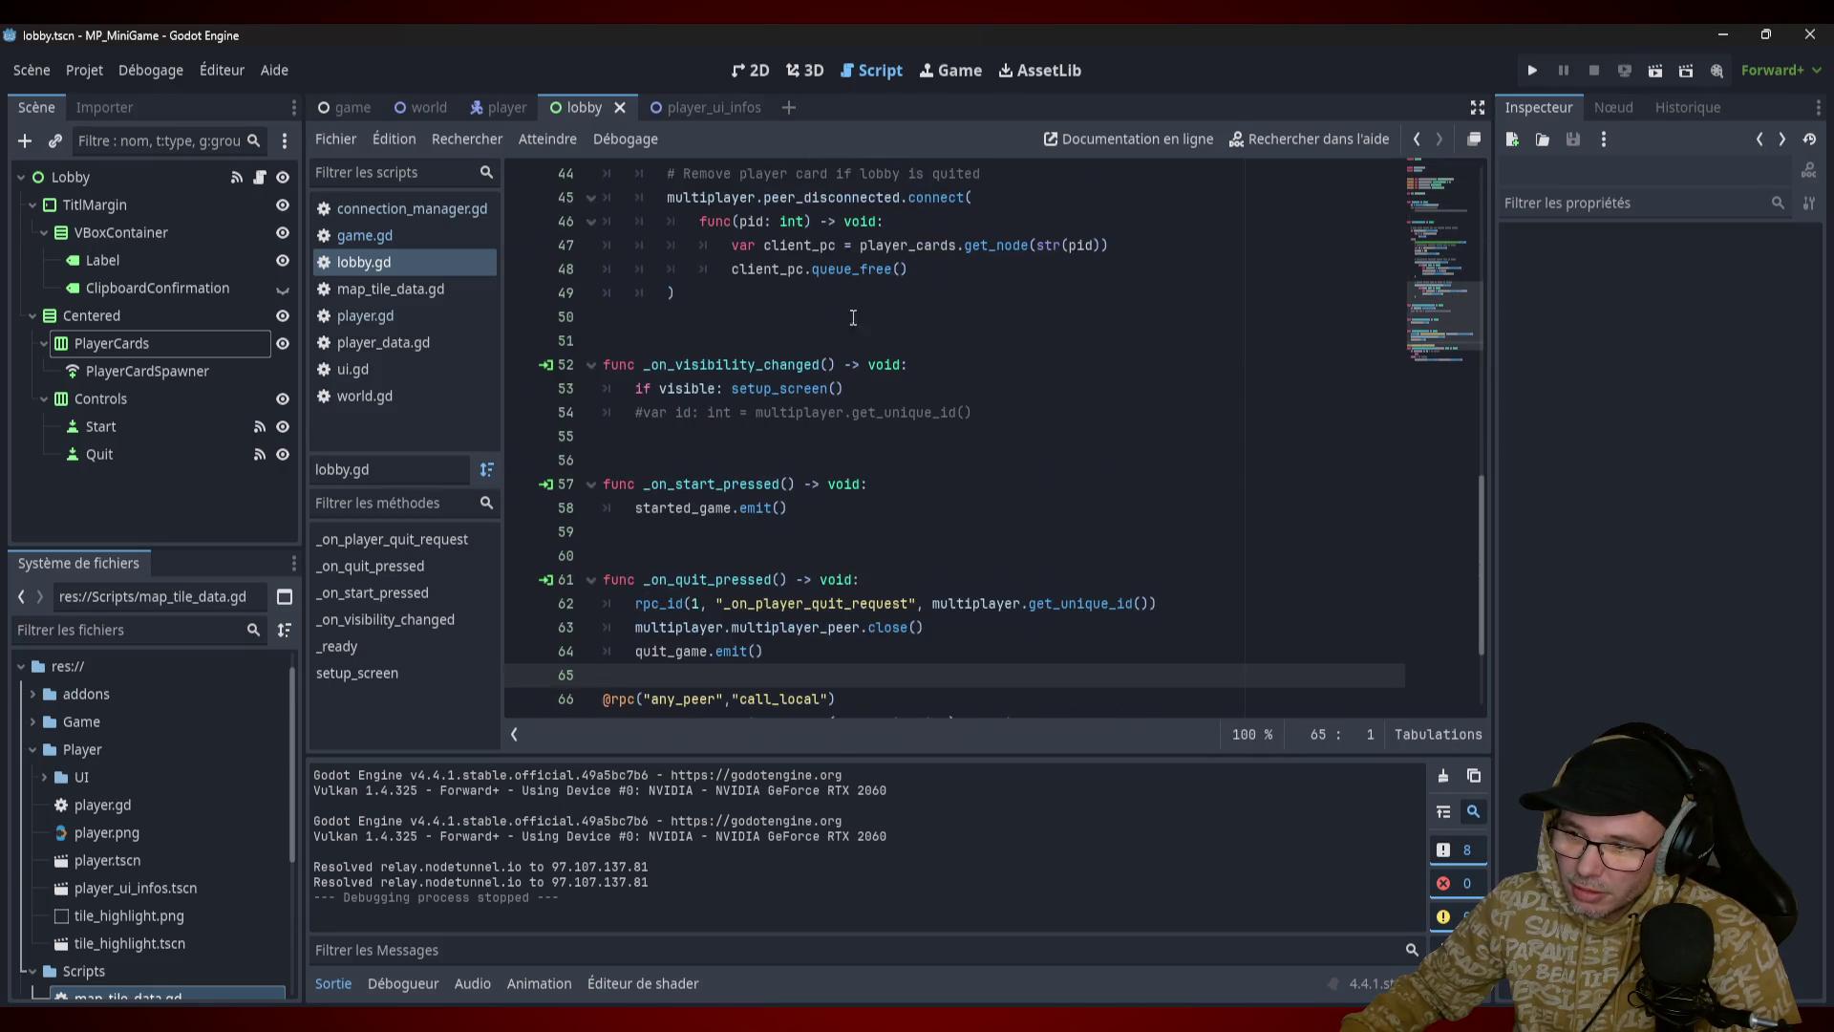
scroll(1037, 315, "down", 2)
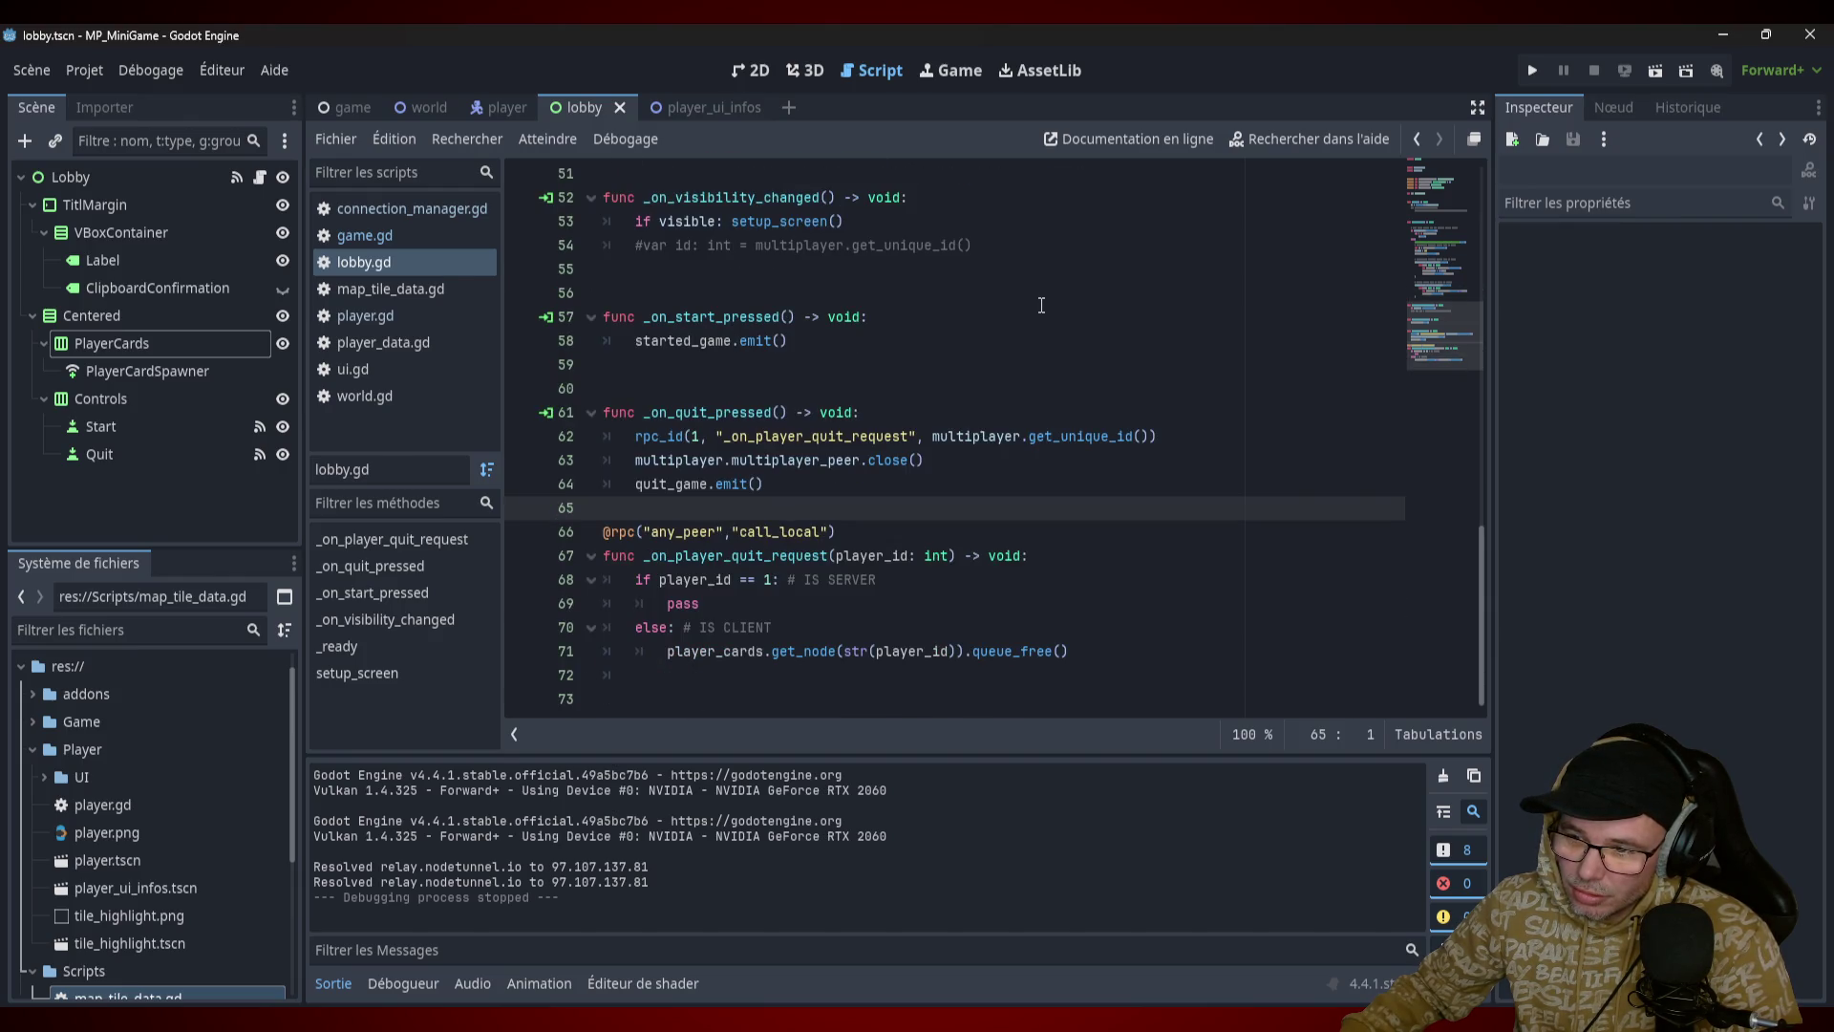
scroll(1041, 304, "up", 3)
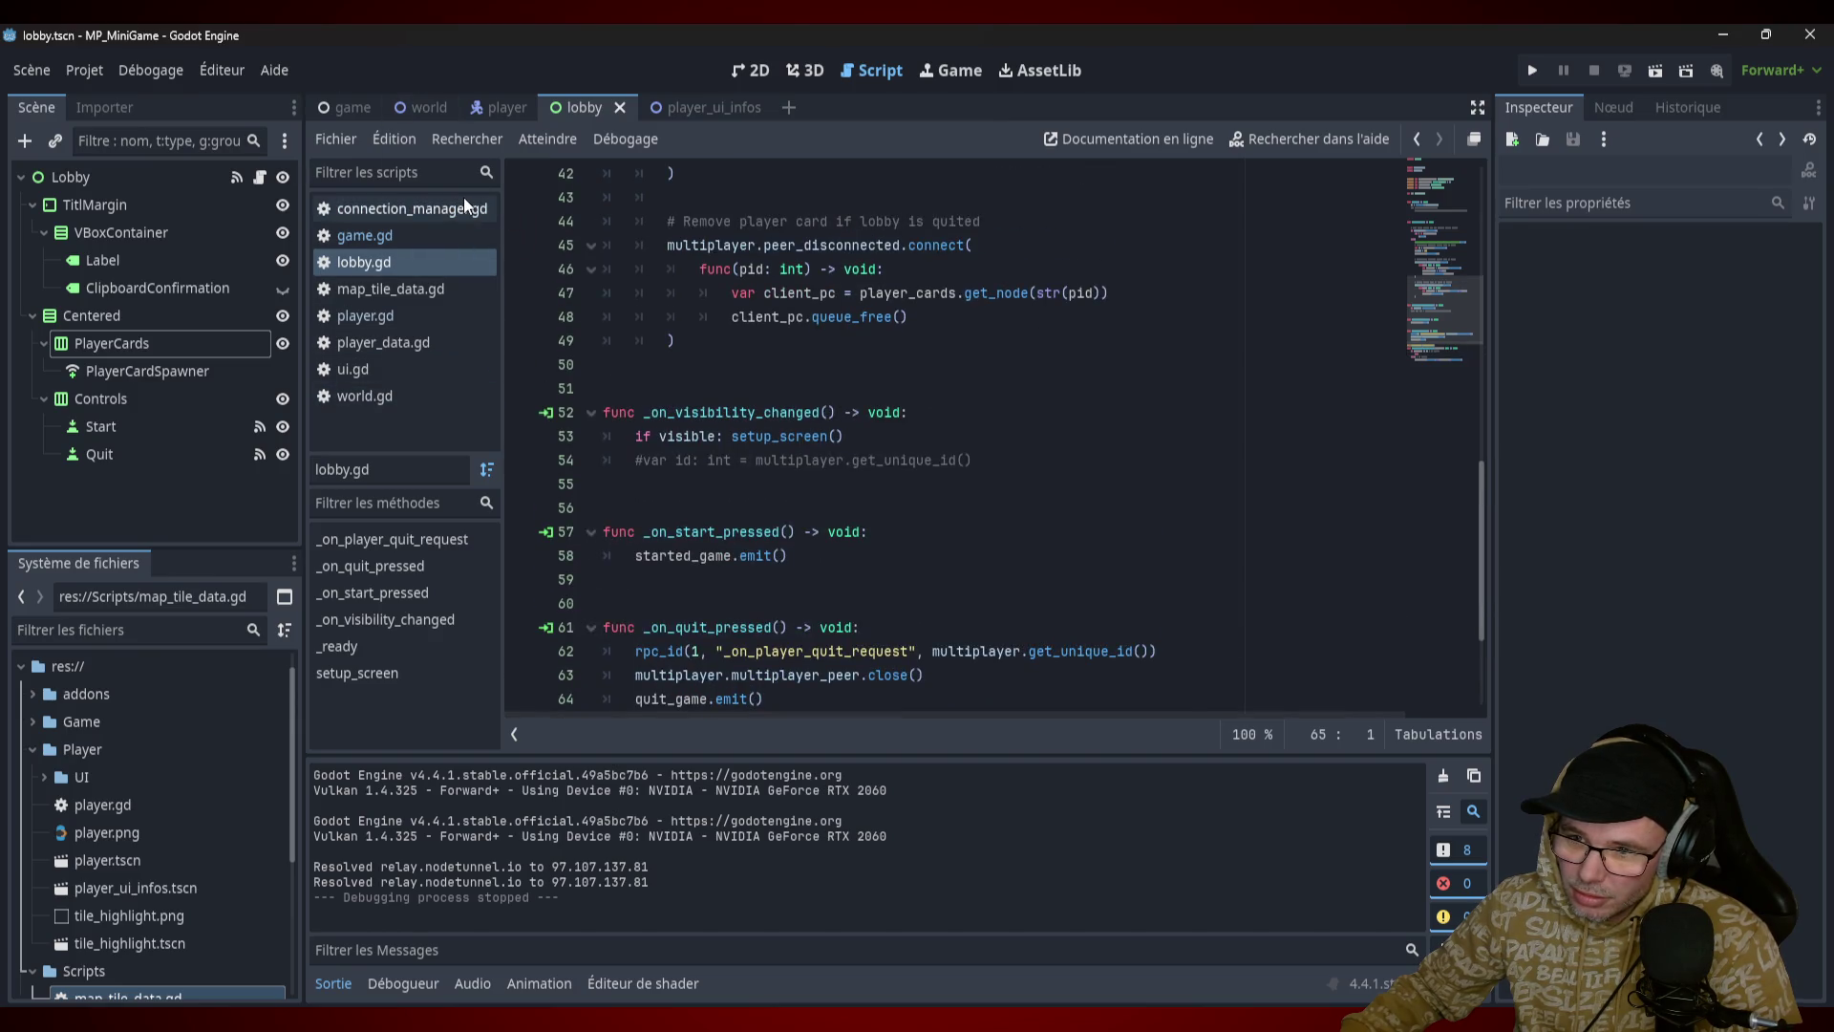
left_click(407, 239)
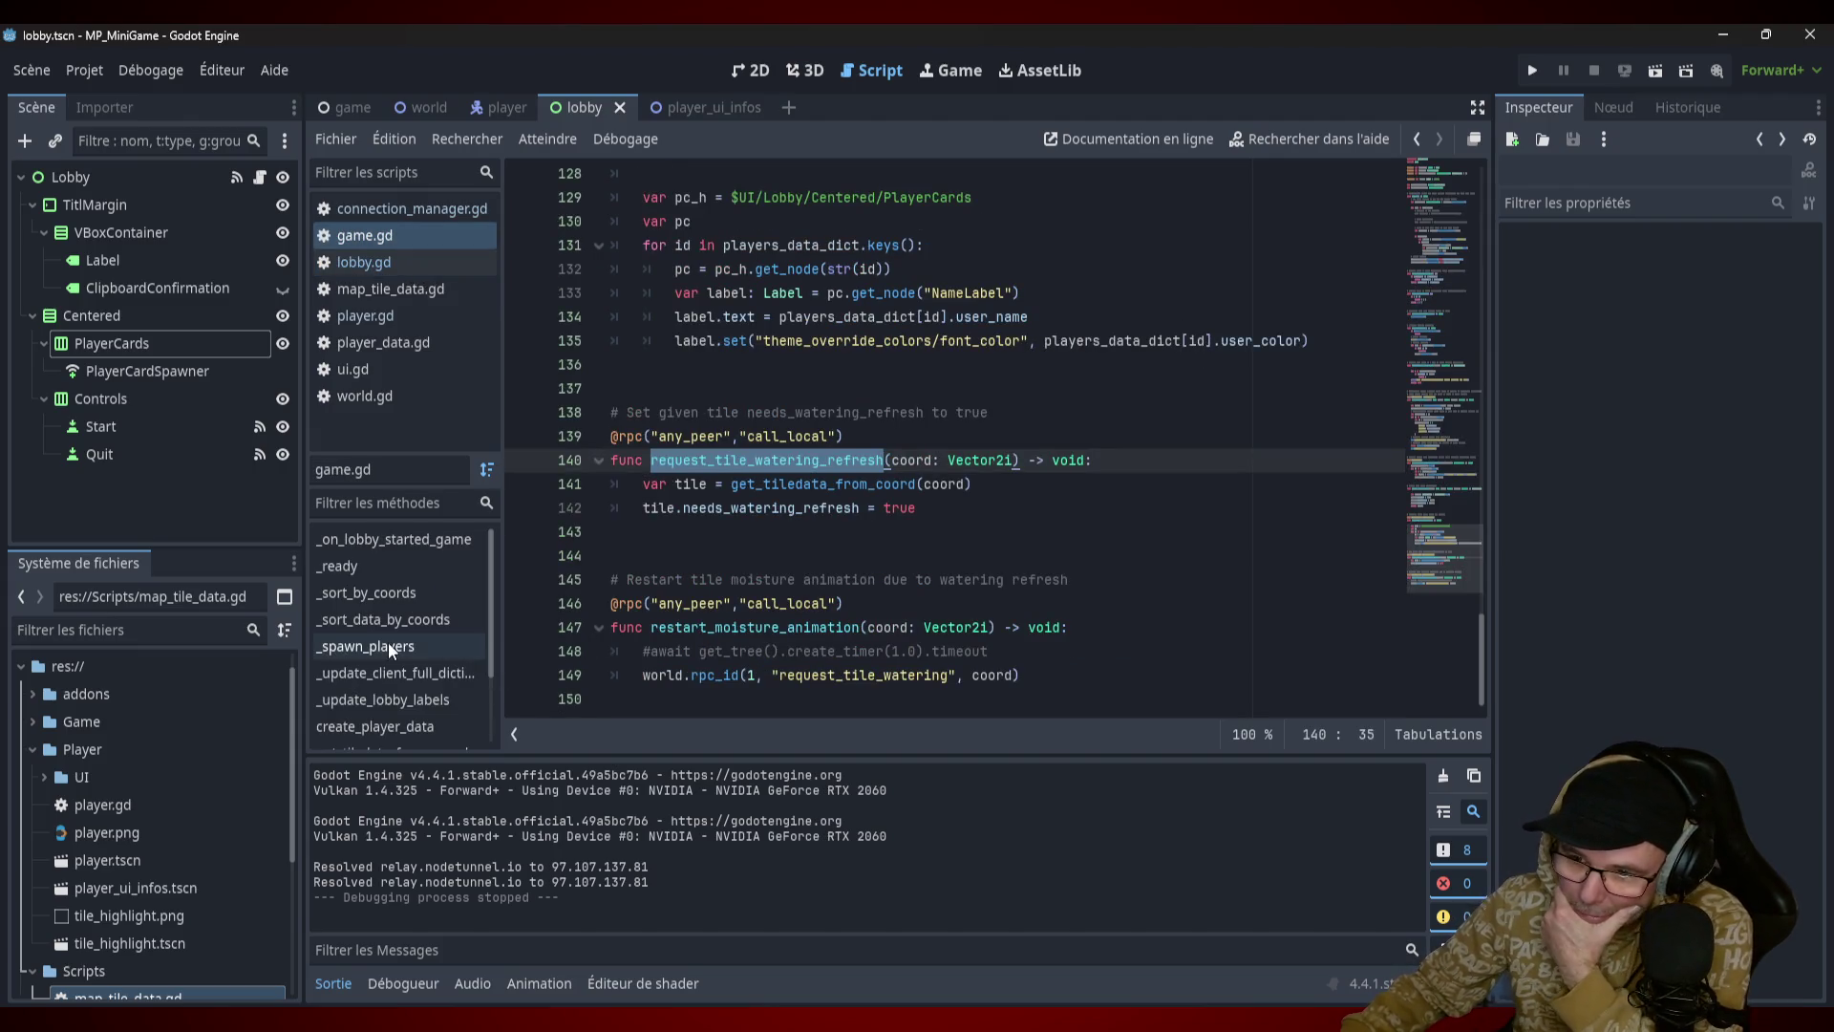
left_click(440, 646)
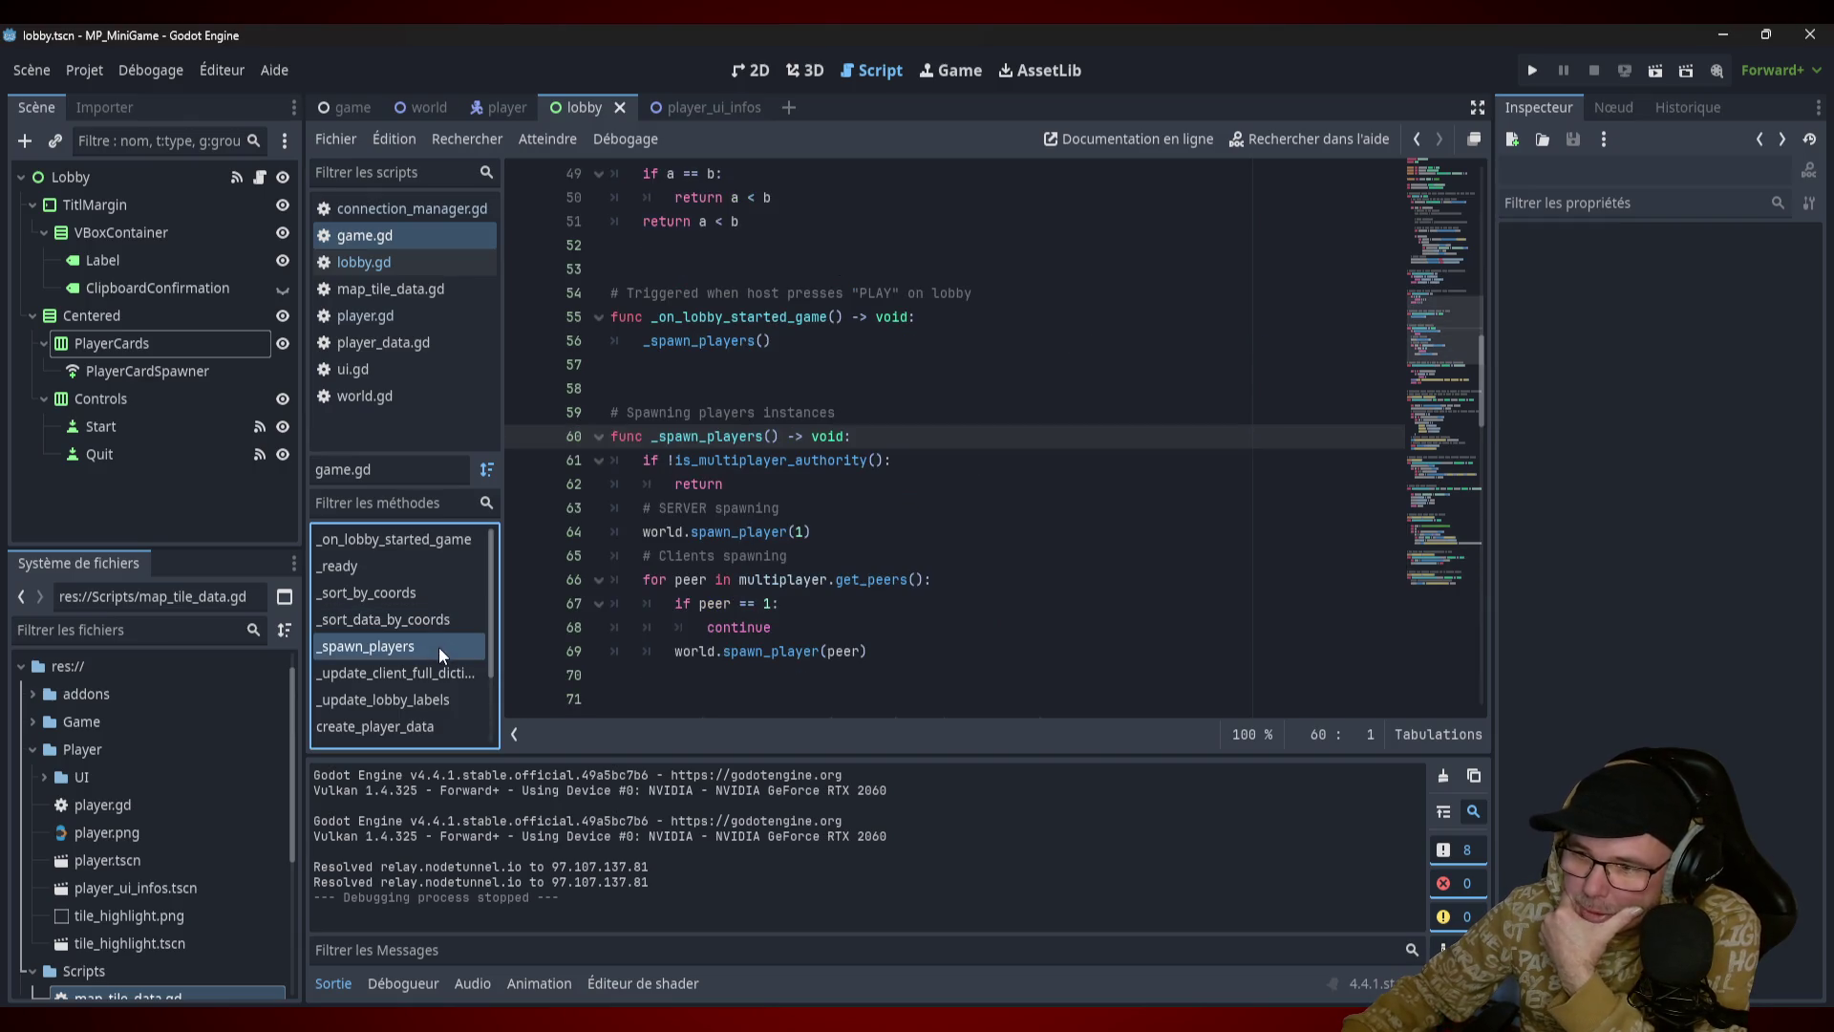
scroll(1044, 383, "down", 2)
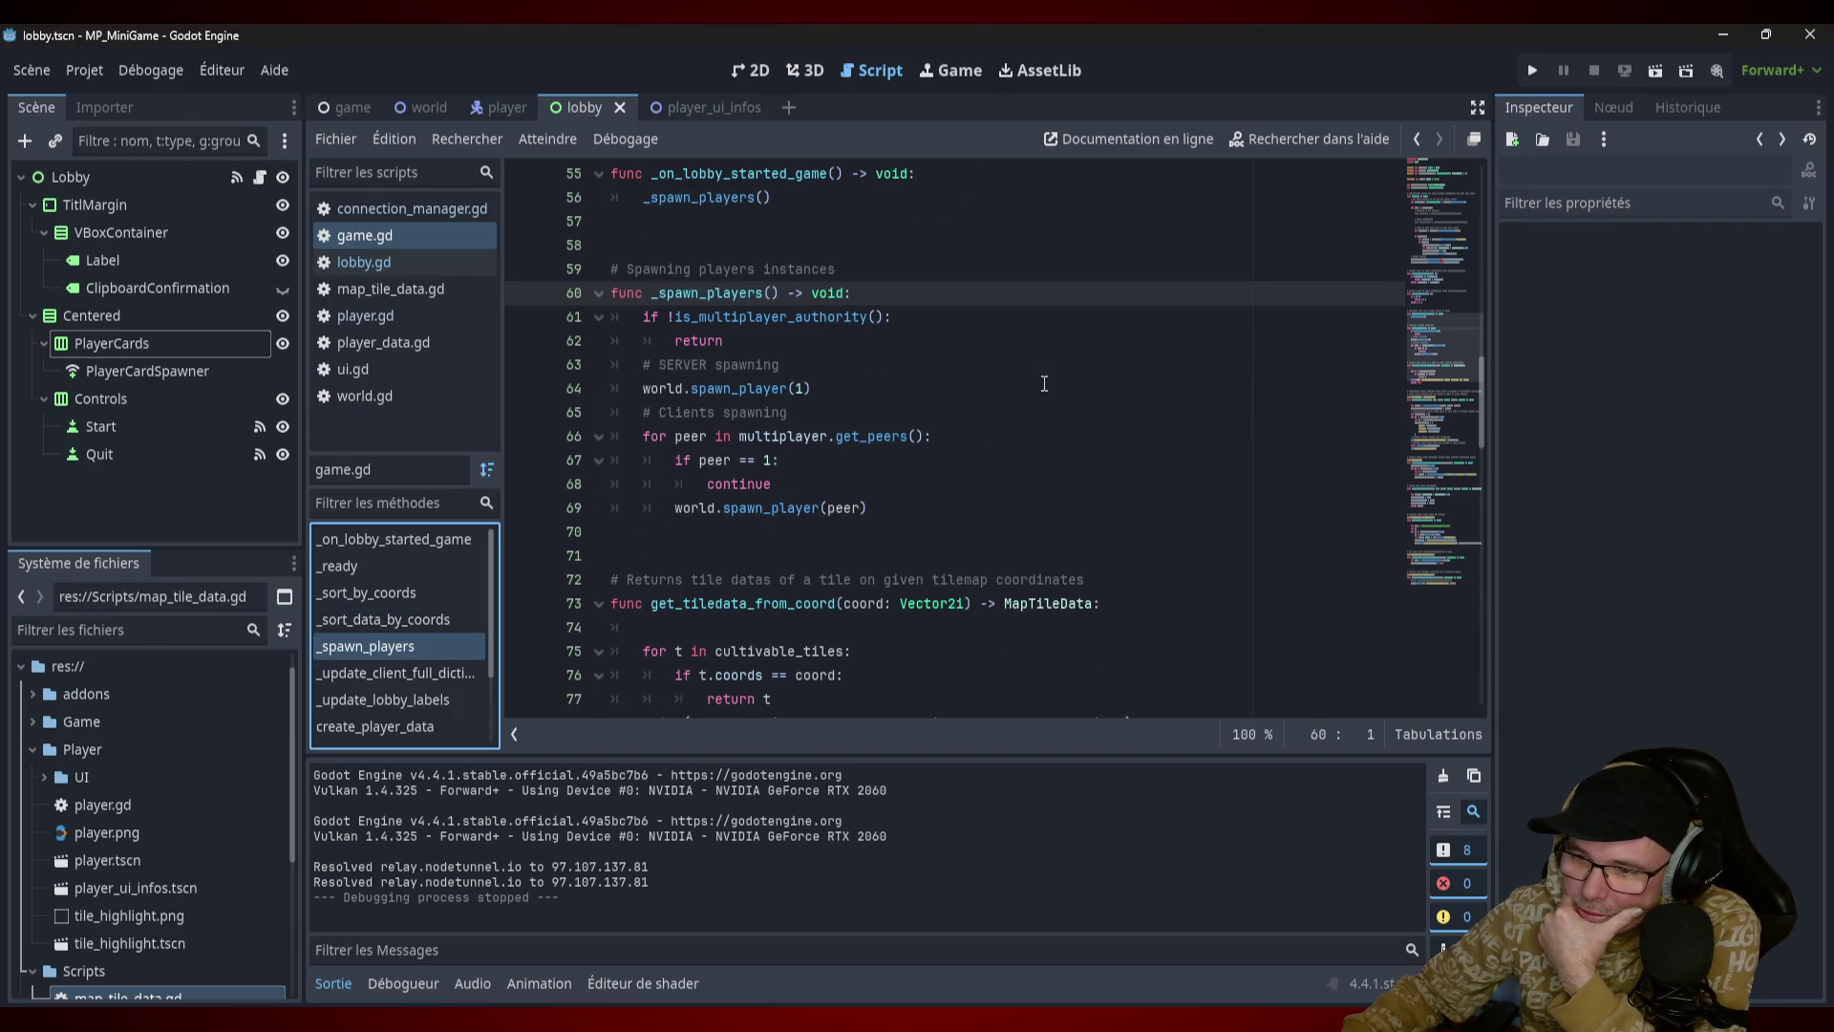
scroll(1043, 385, "down", 2)
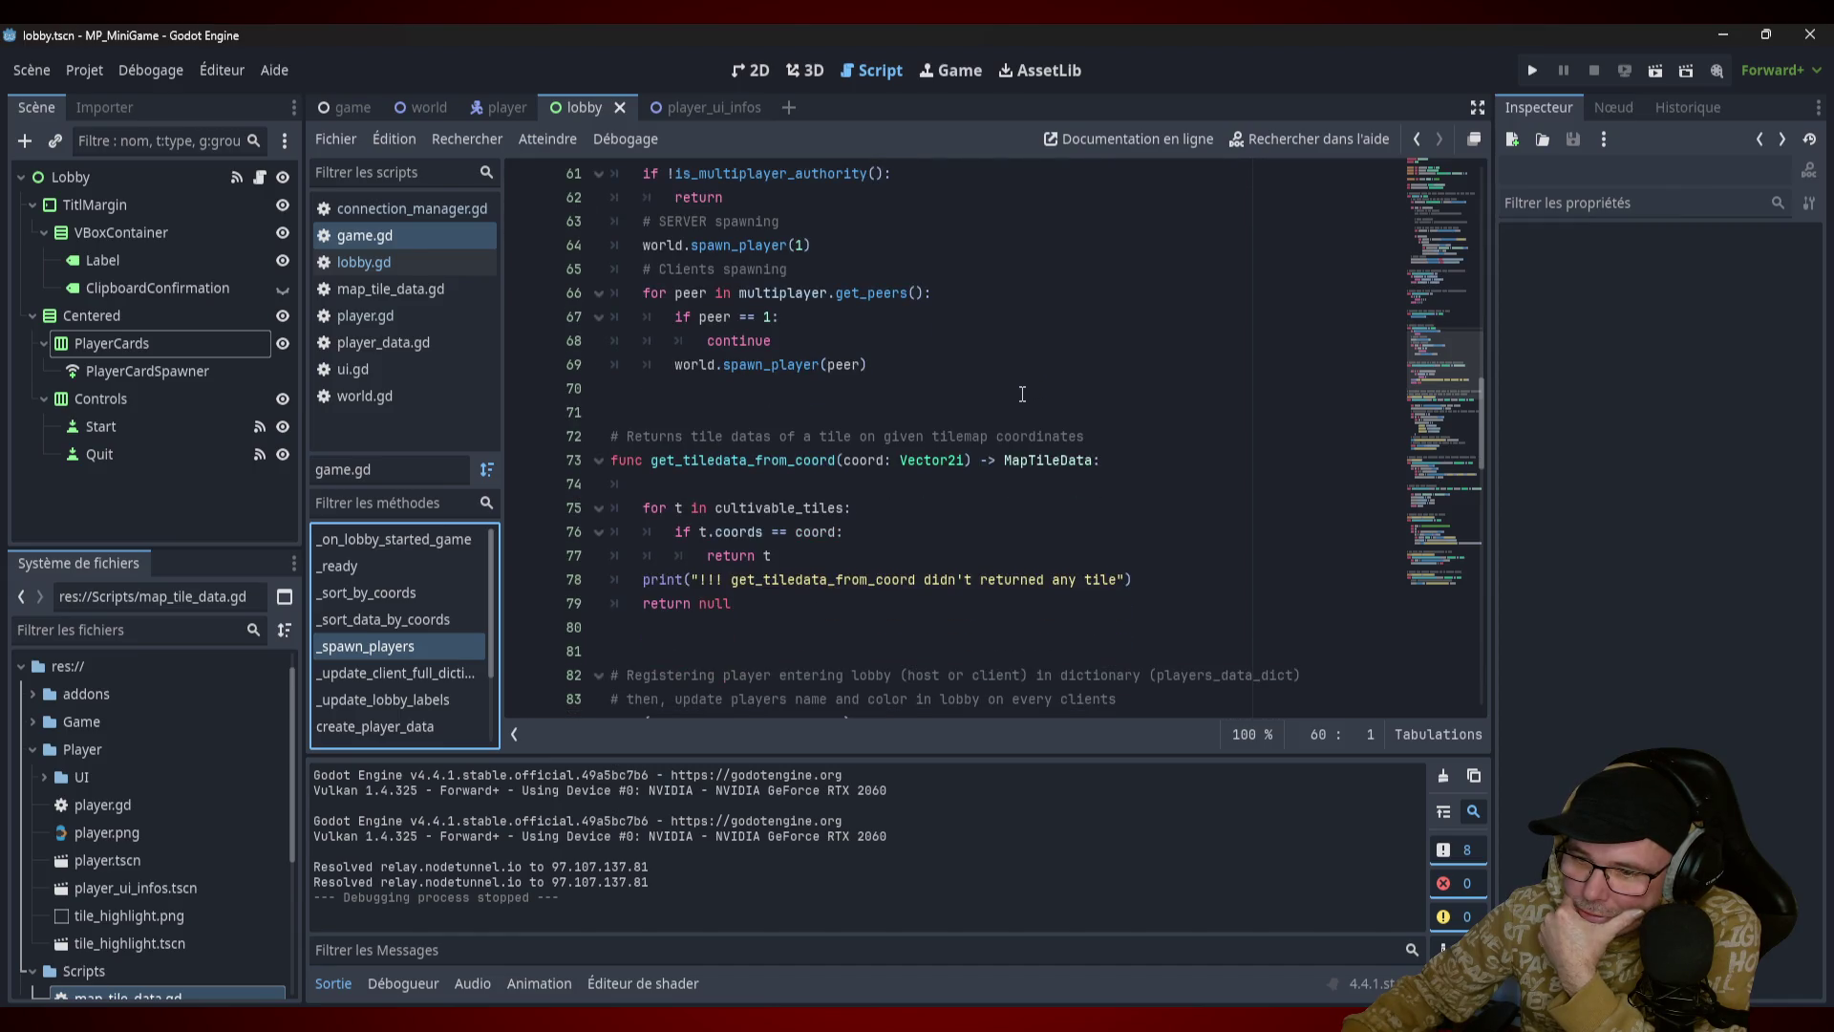
scroll(462, 592, "down", 1)
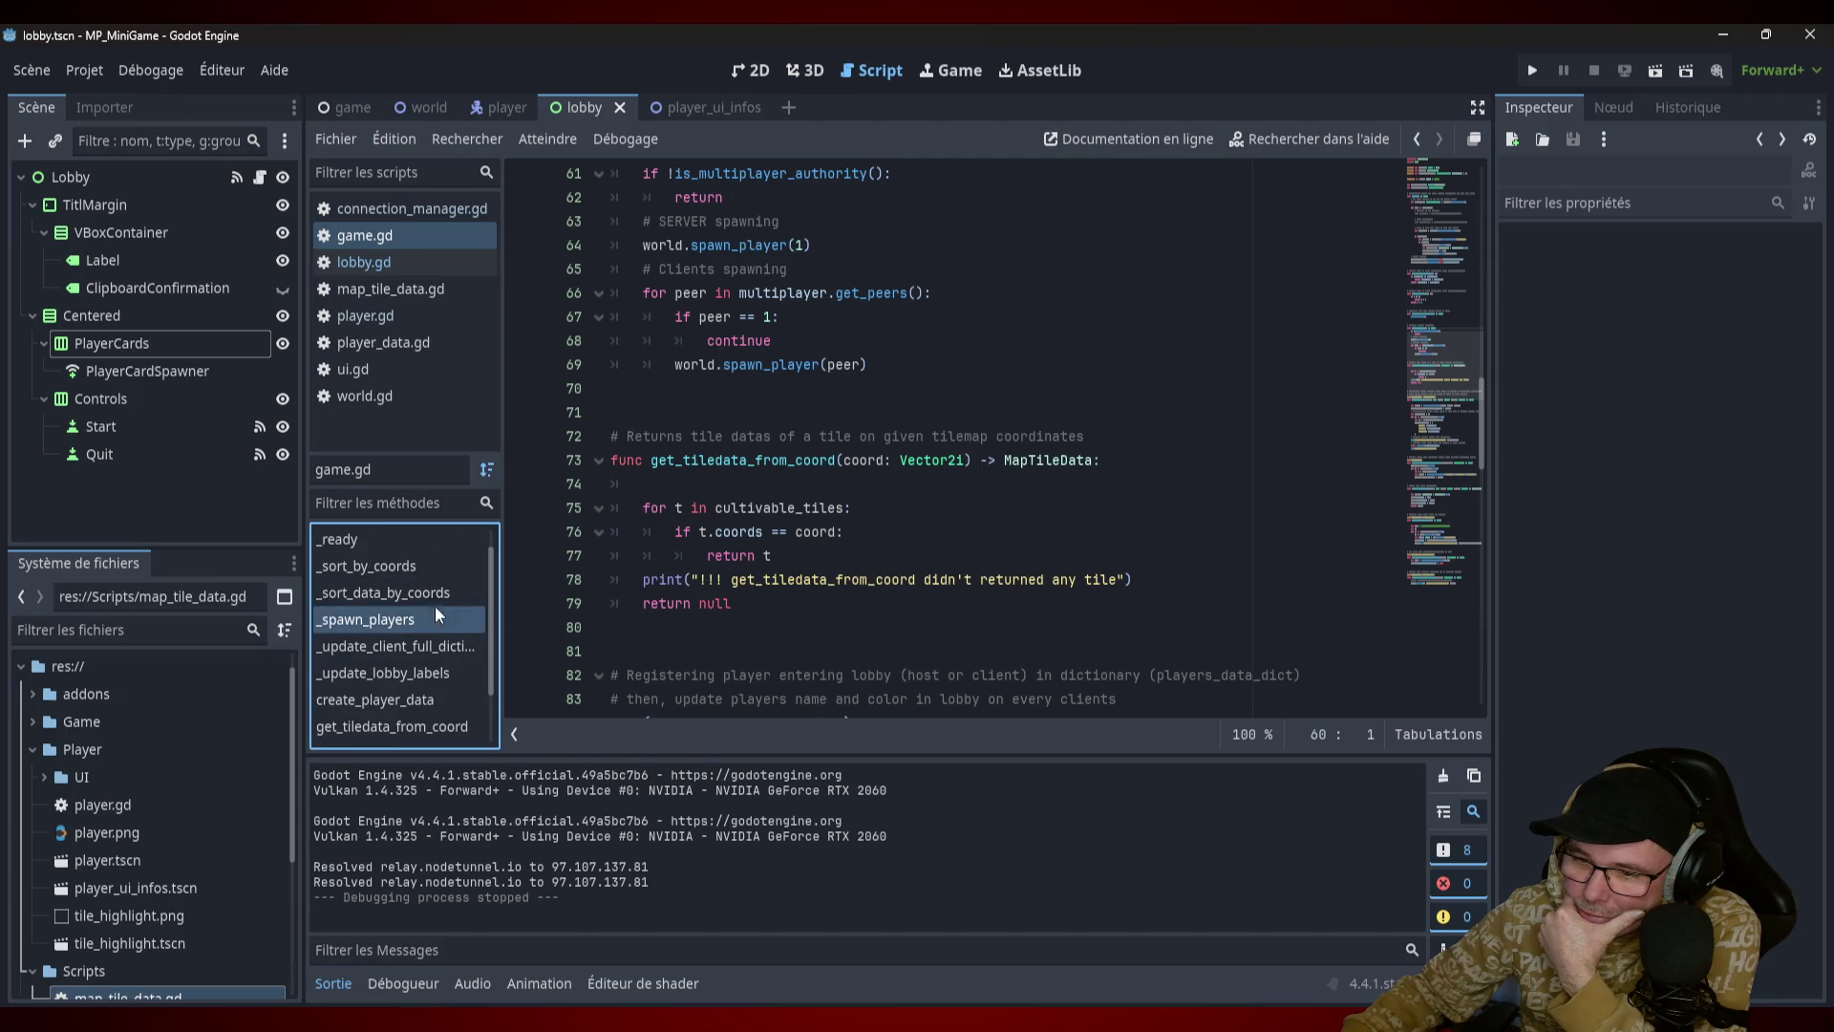
left_click(417, 644)
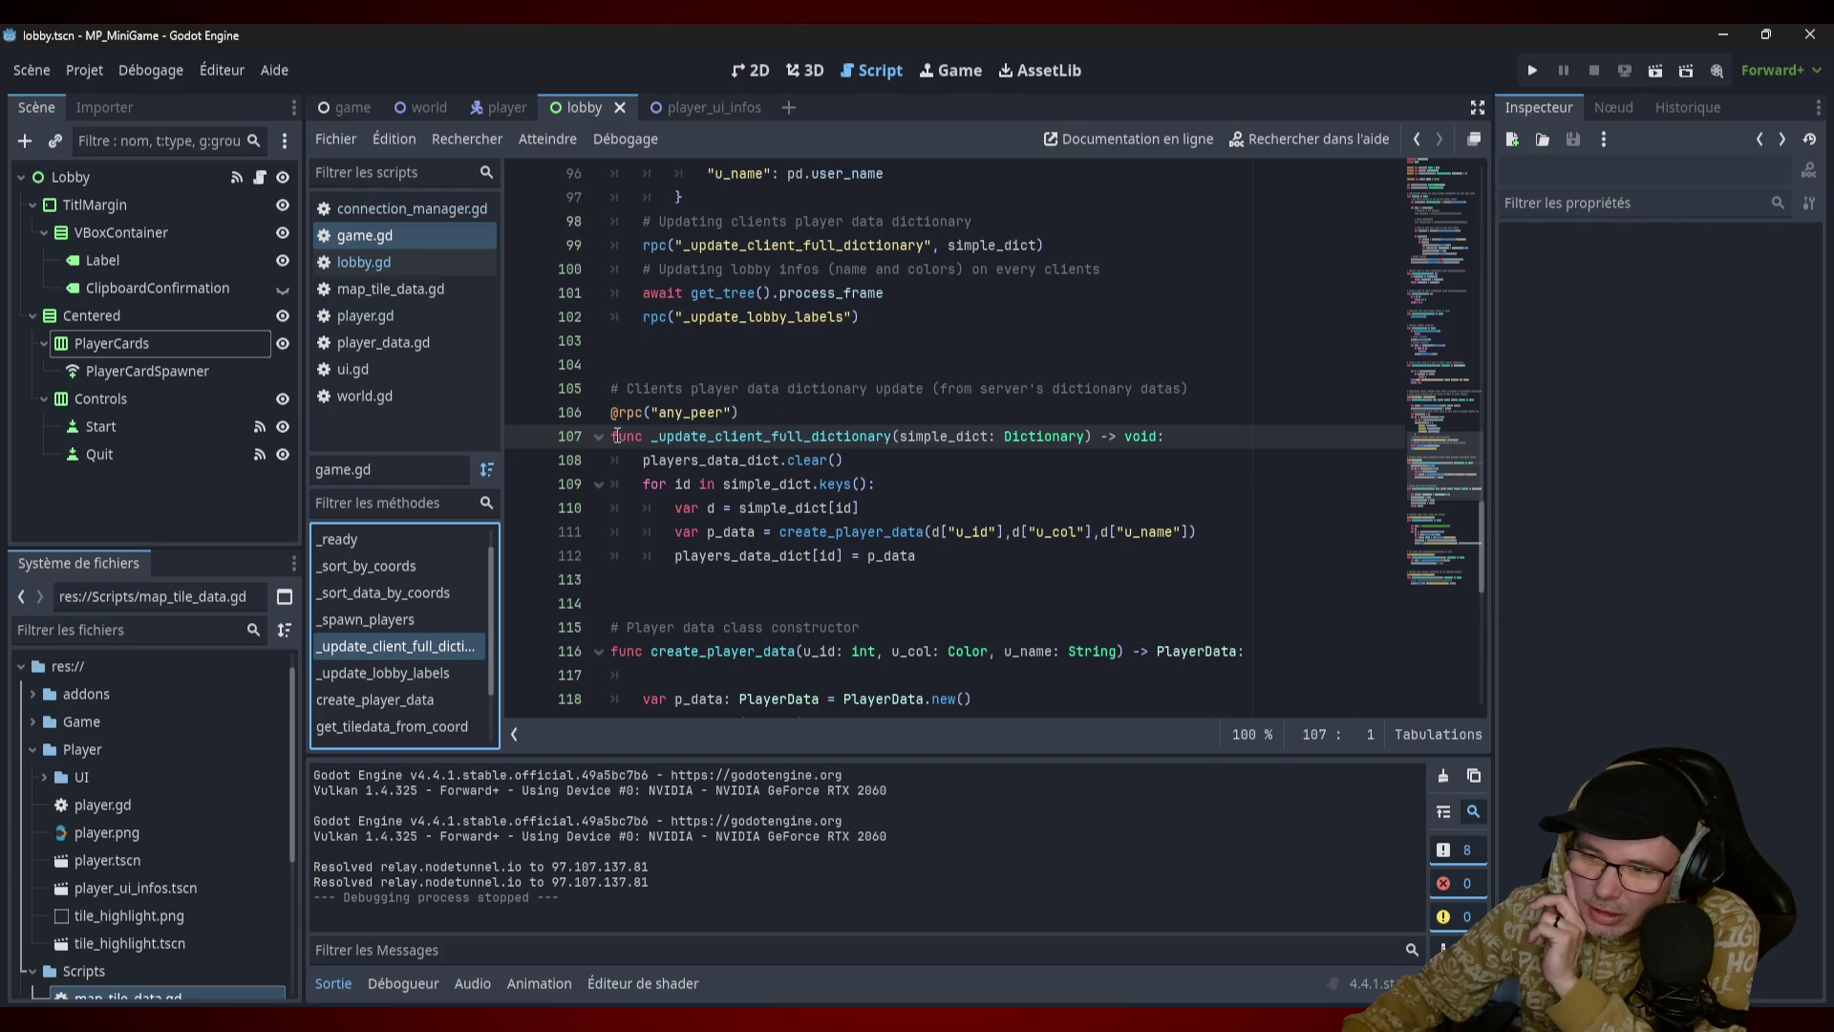
mouse_move(611, 435)
left_mouse_down()
mouse_move(1156, 487)
mouse_move(1352, 584)
mouse_move(1310, 547)
left_mouse_up()
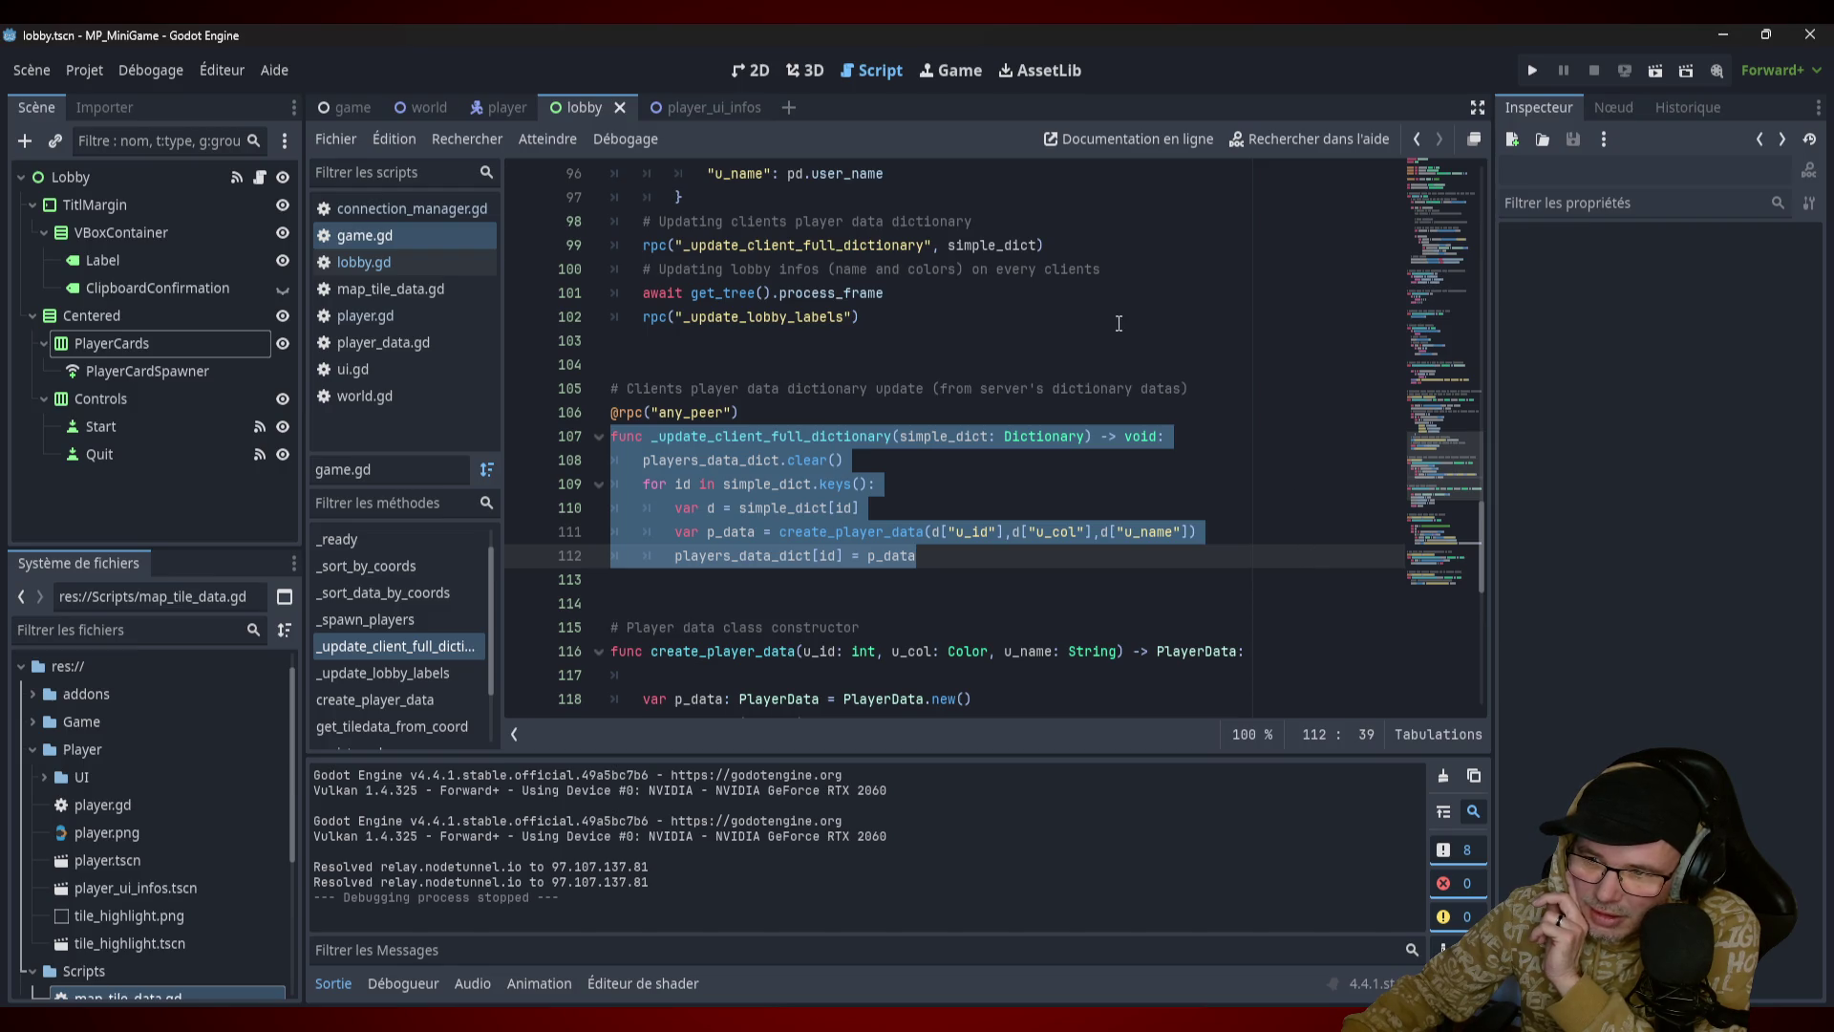
scroll(1118, 323, "up", 7)
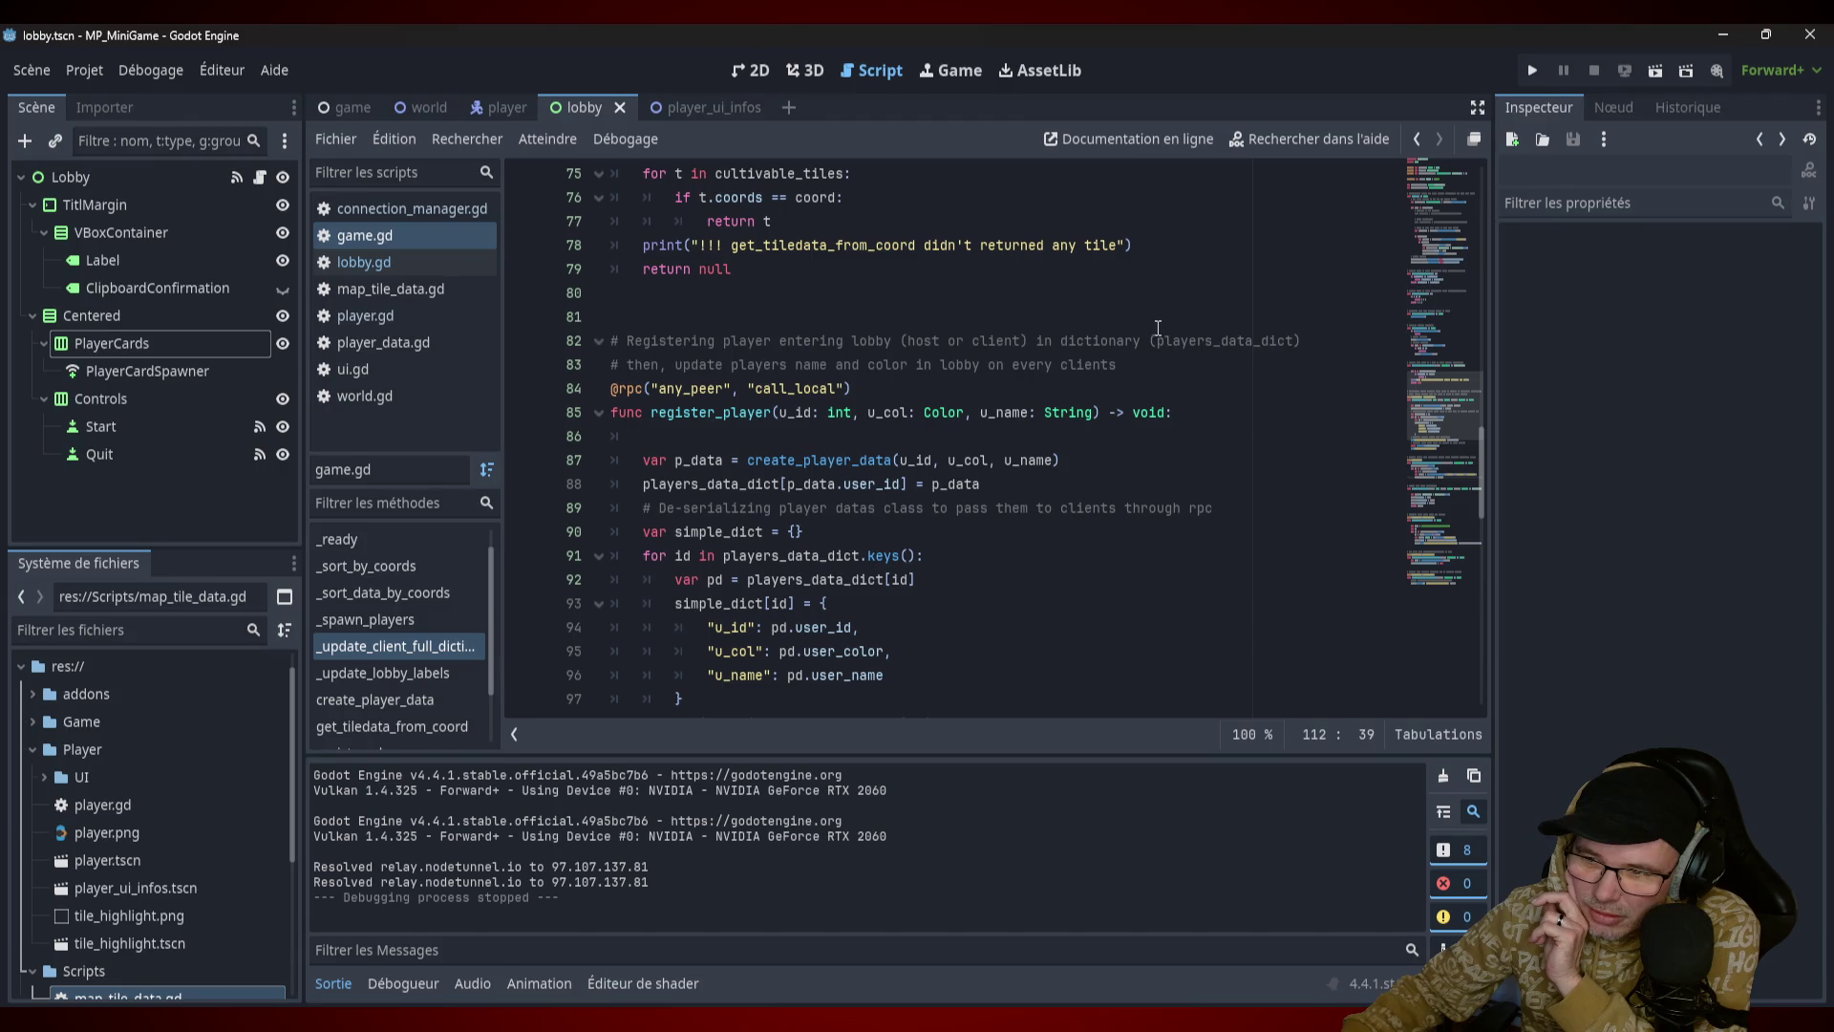
double_click(684, 414)
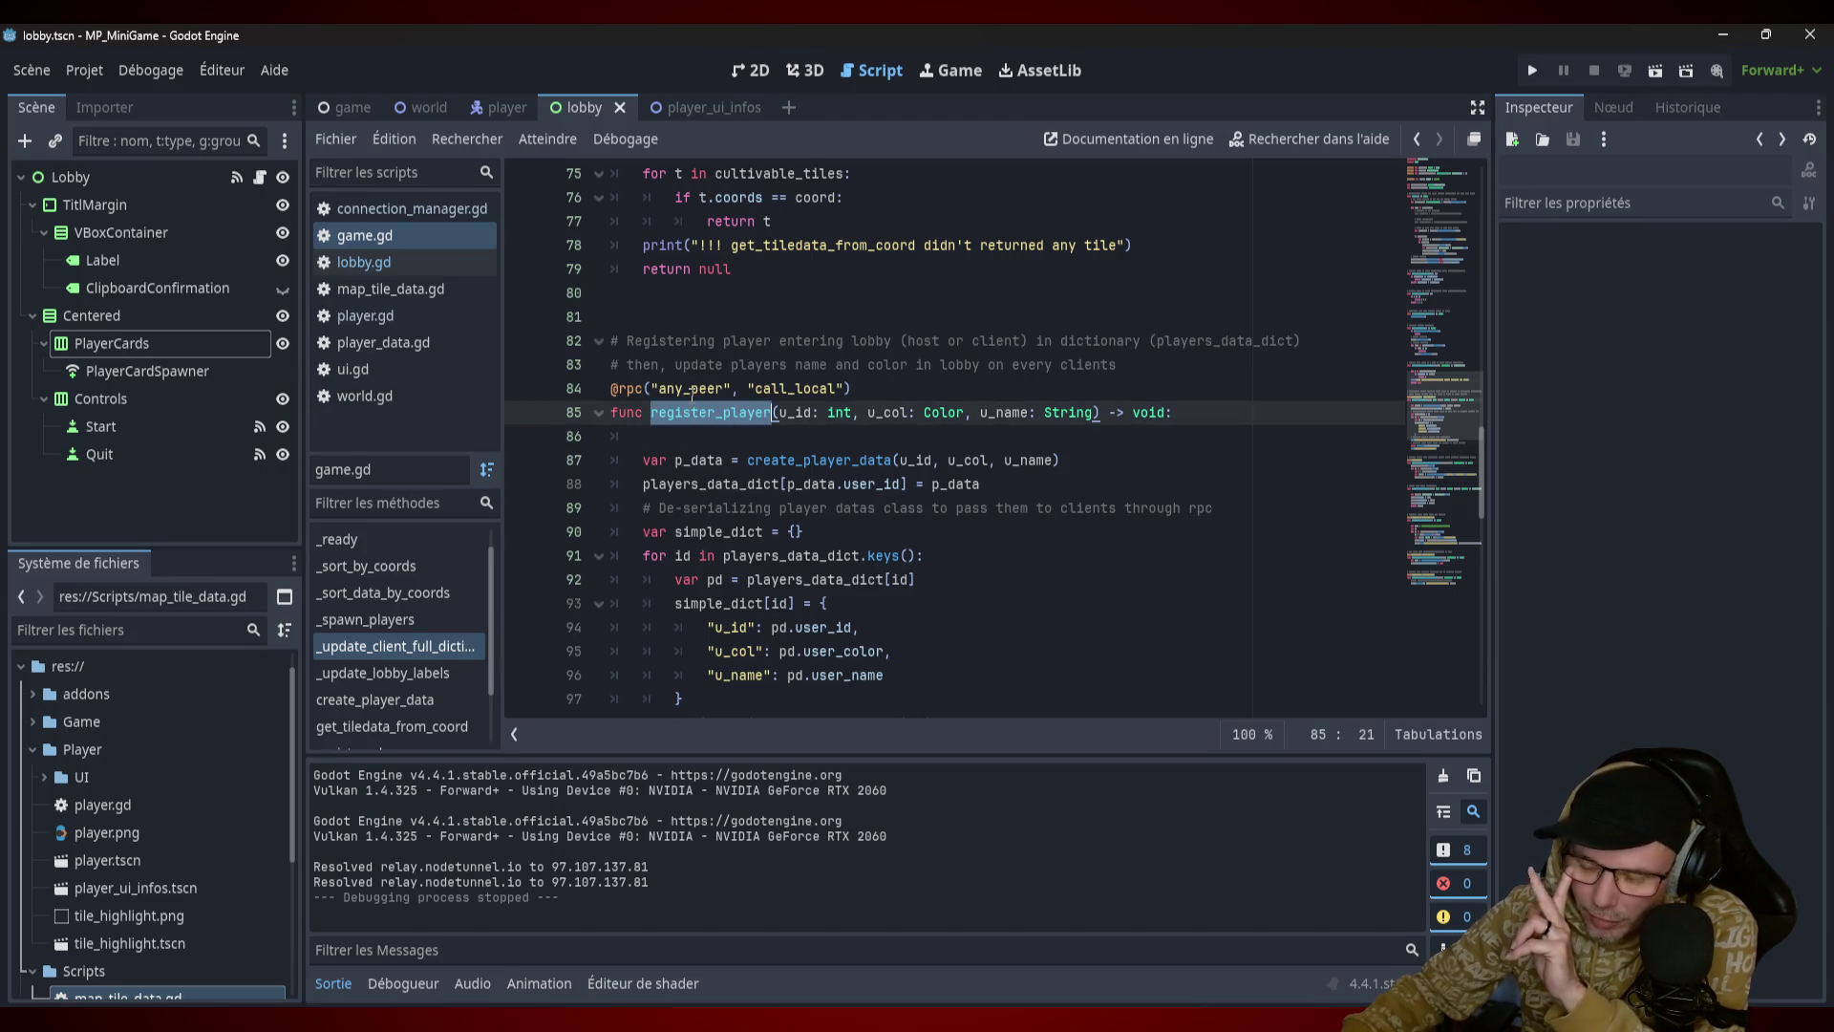
scroll(869, 449, "down", 3)
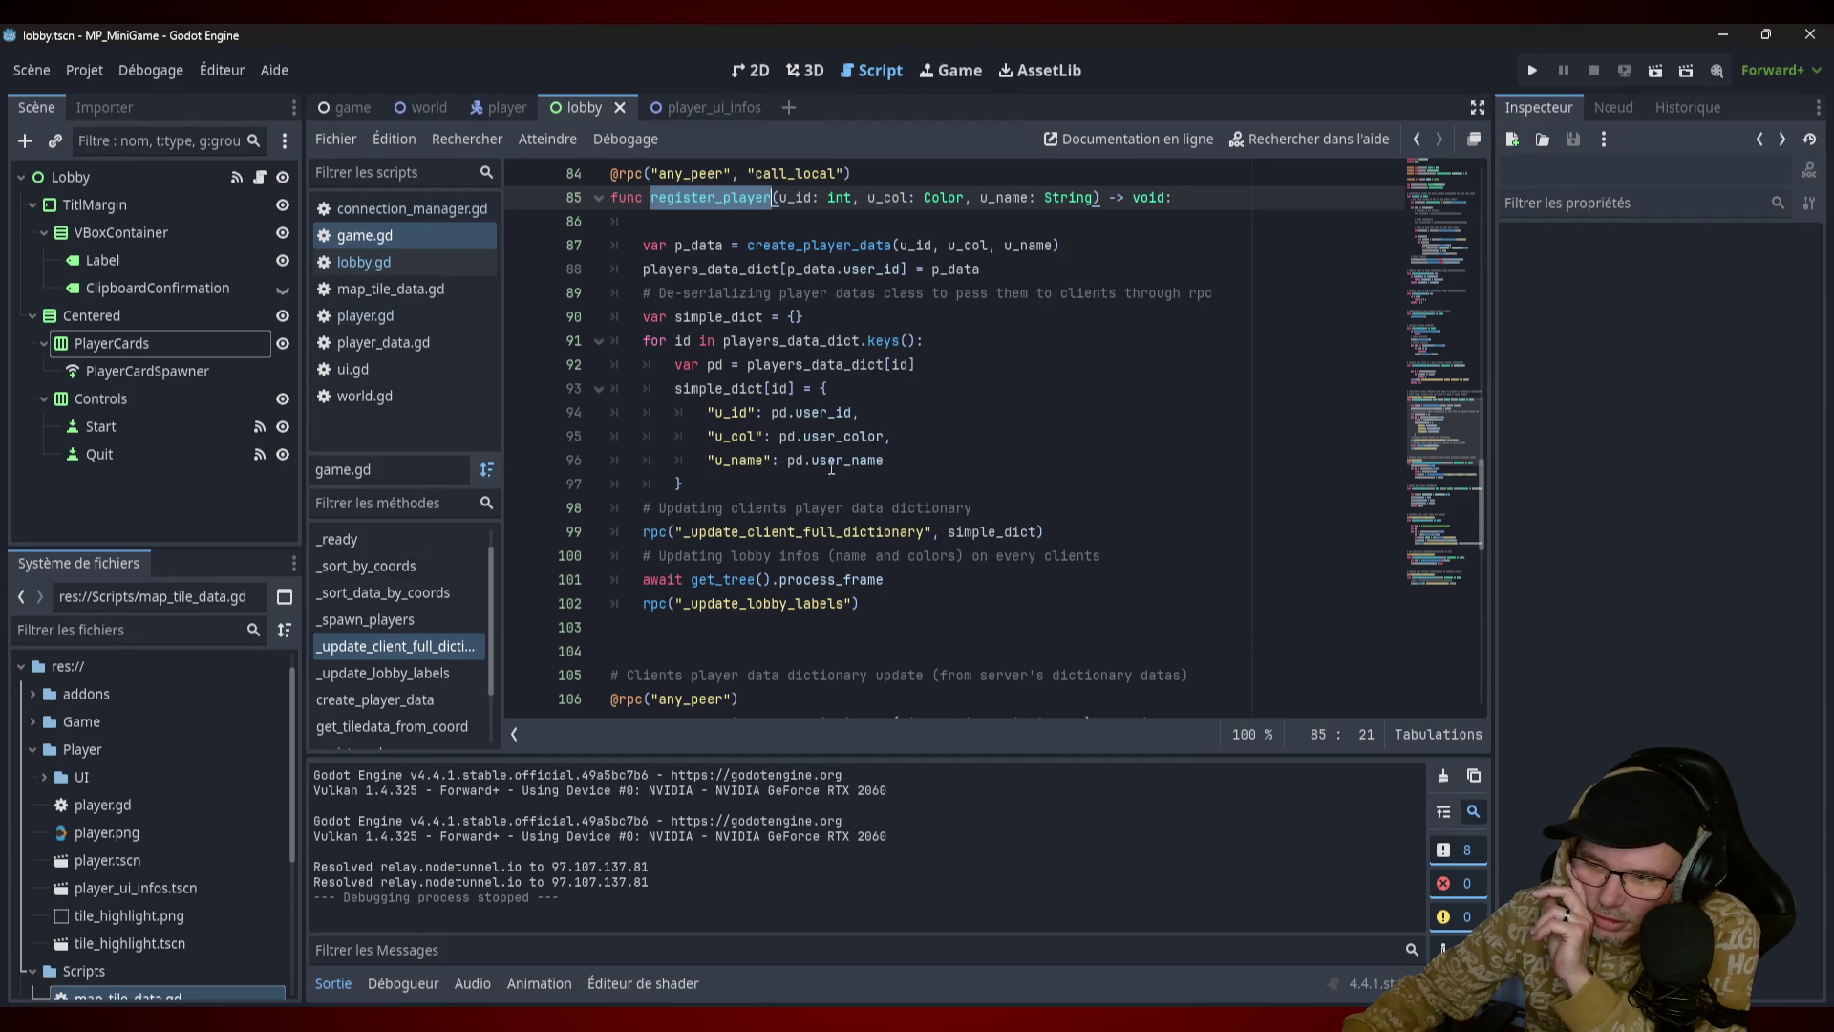
scroll(828, 466, "down", 1)
left_click_drag(640, 460, 1170, 459)
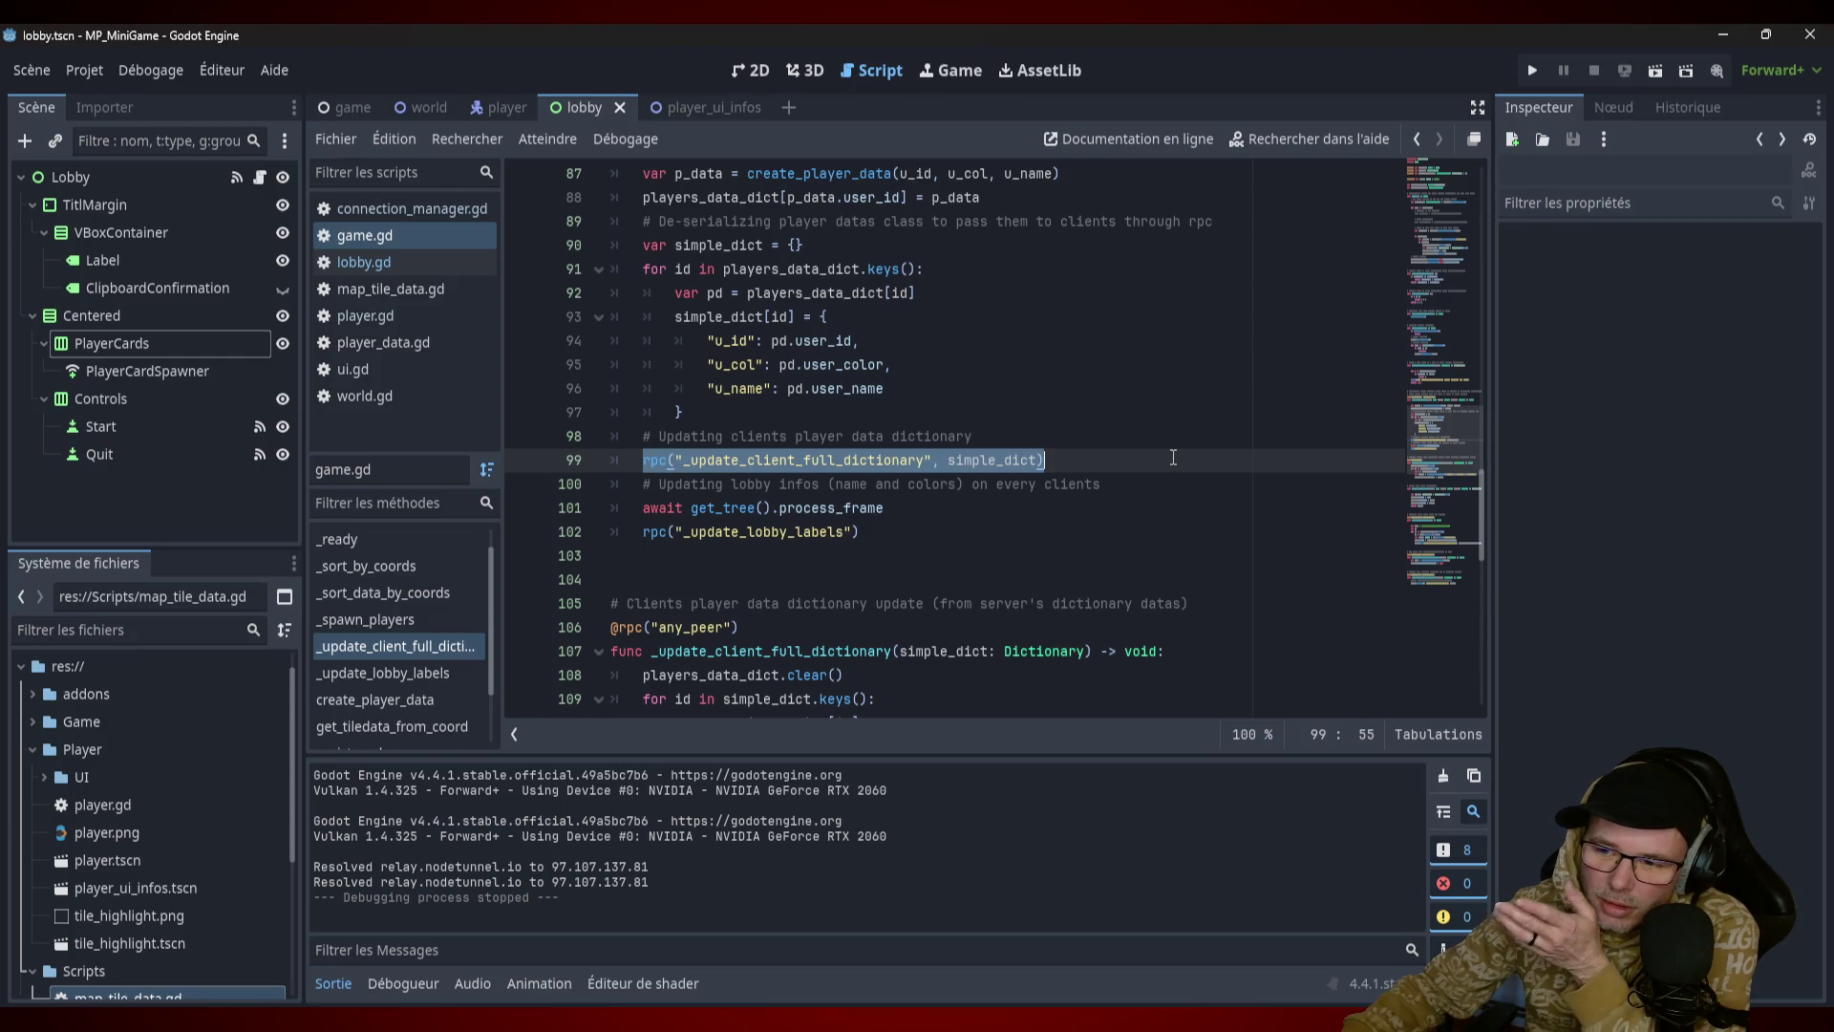
left_click_drag(859, 531, 640, 524)
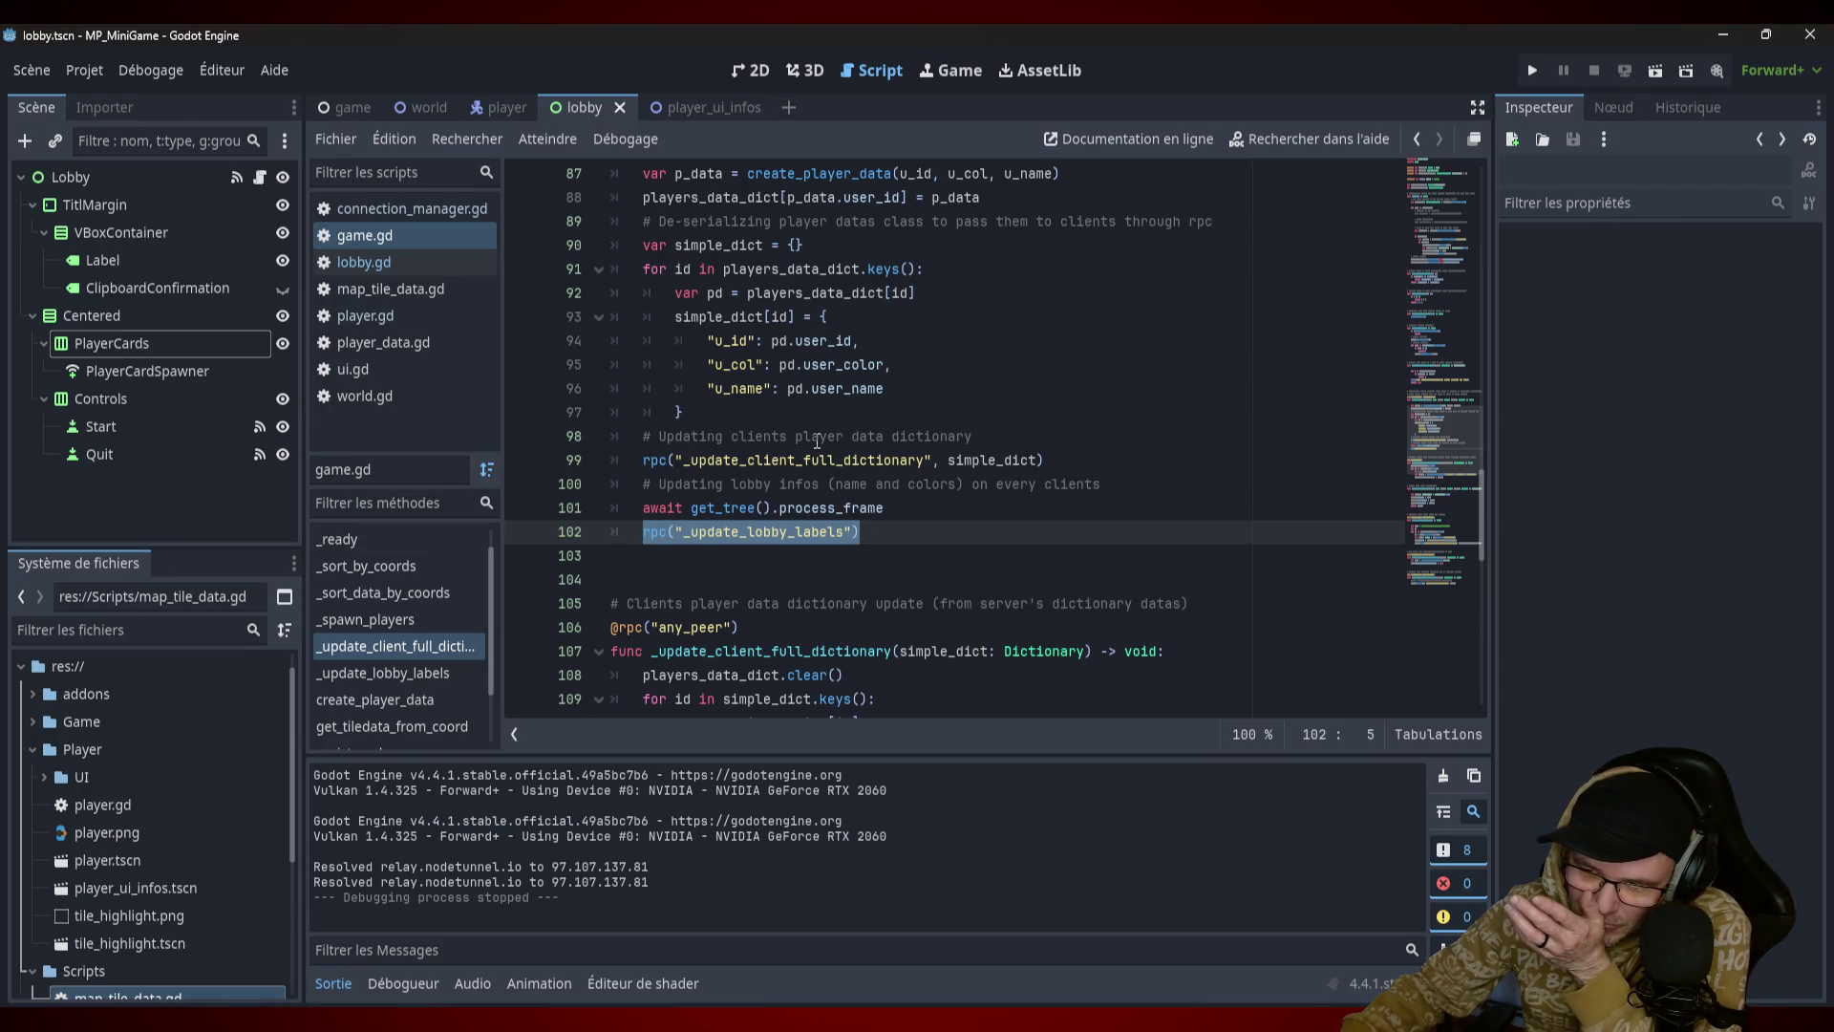
scroll(1038, 416, "up", 3)
scroll(1039, 417, "up", 1)
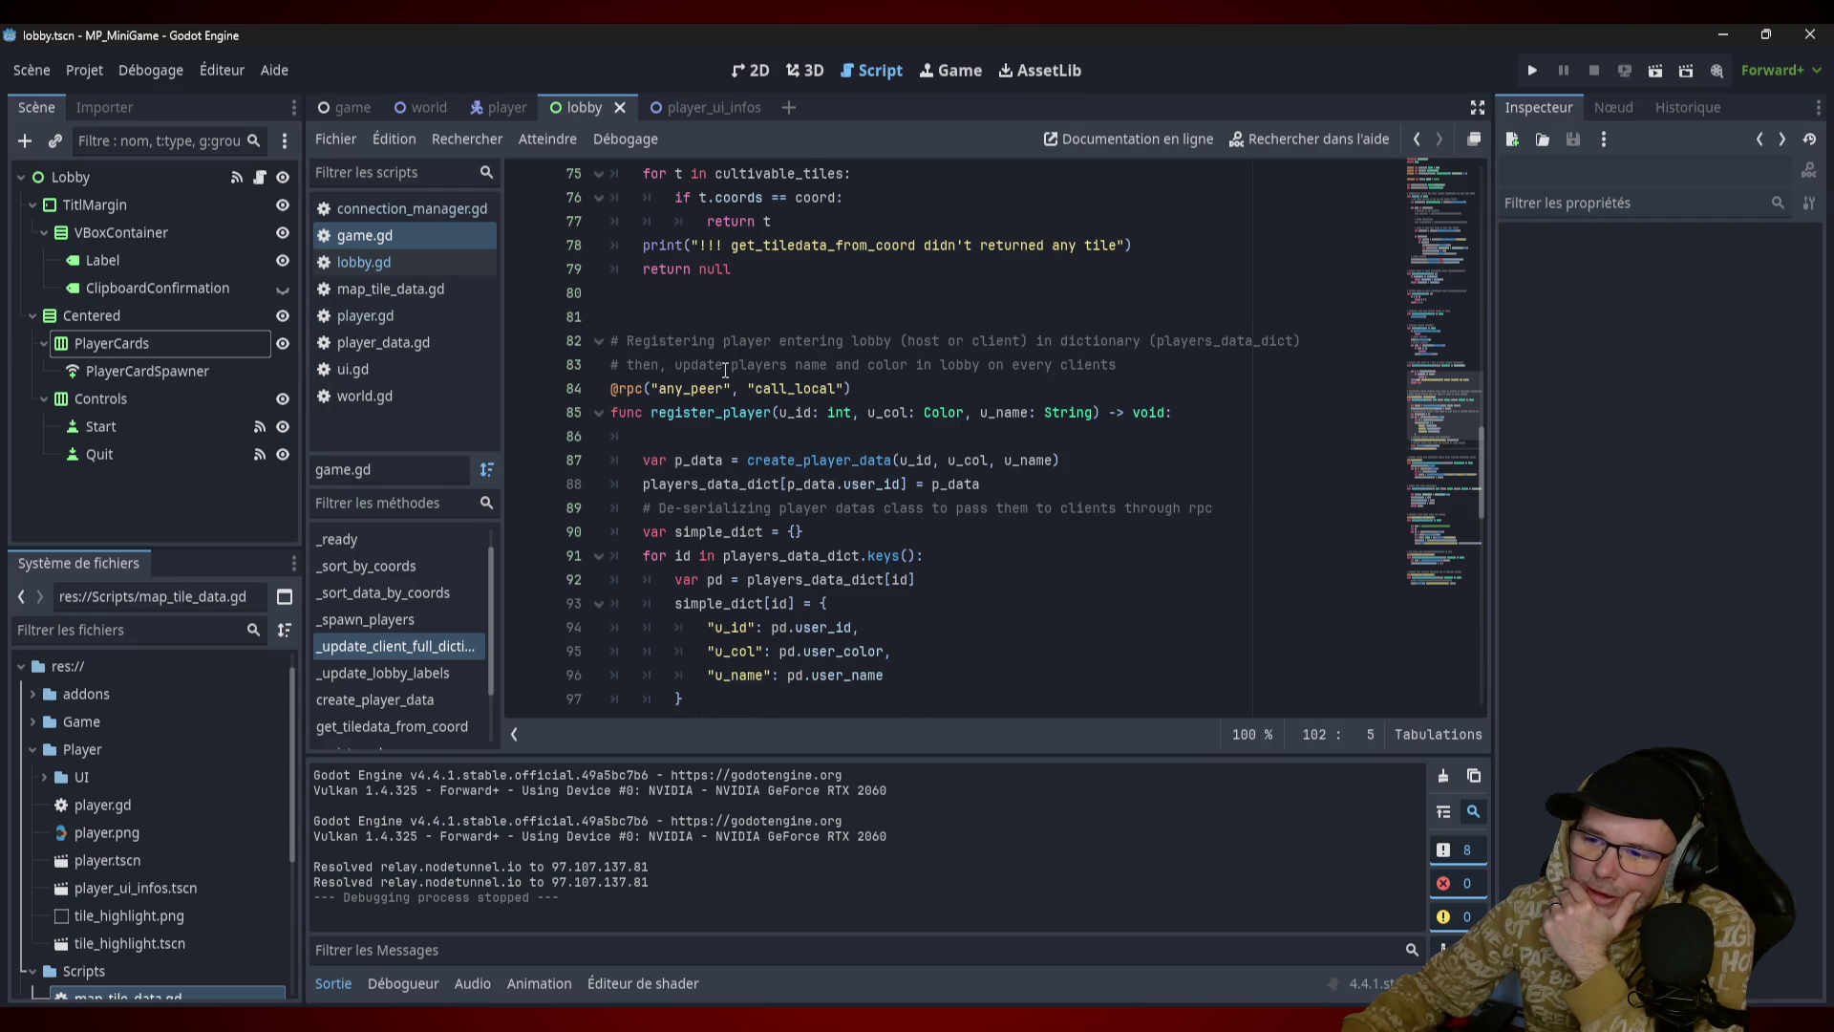
scroll(726, 371, "down", 8)
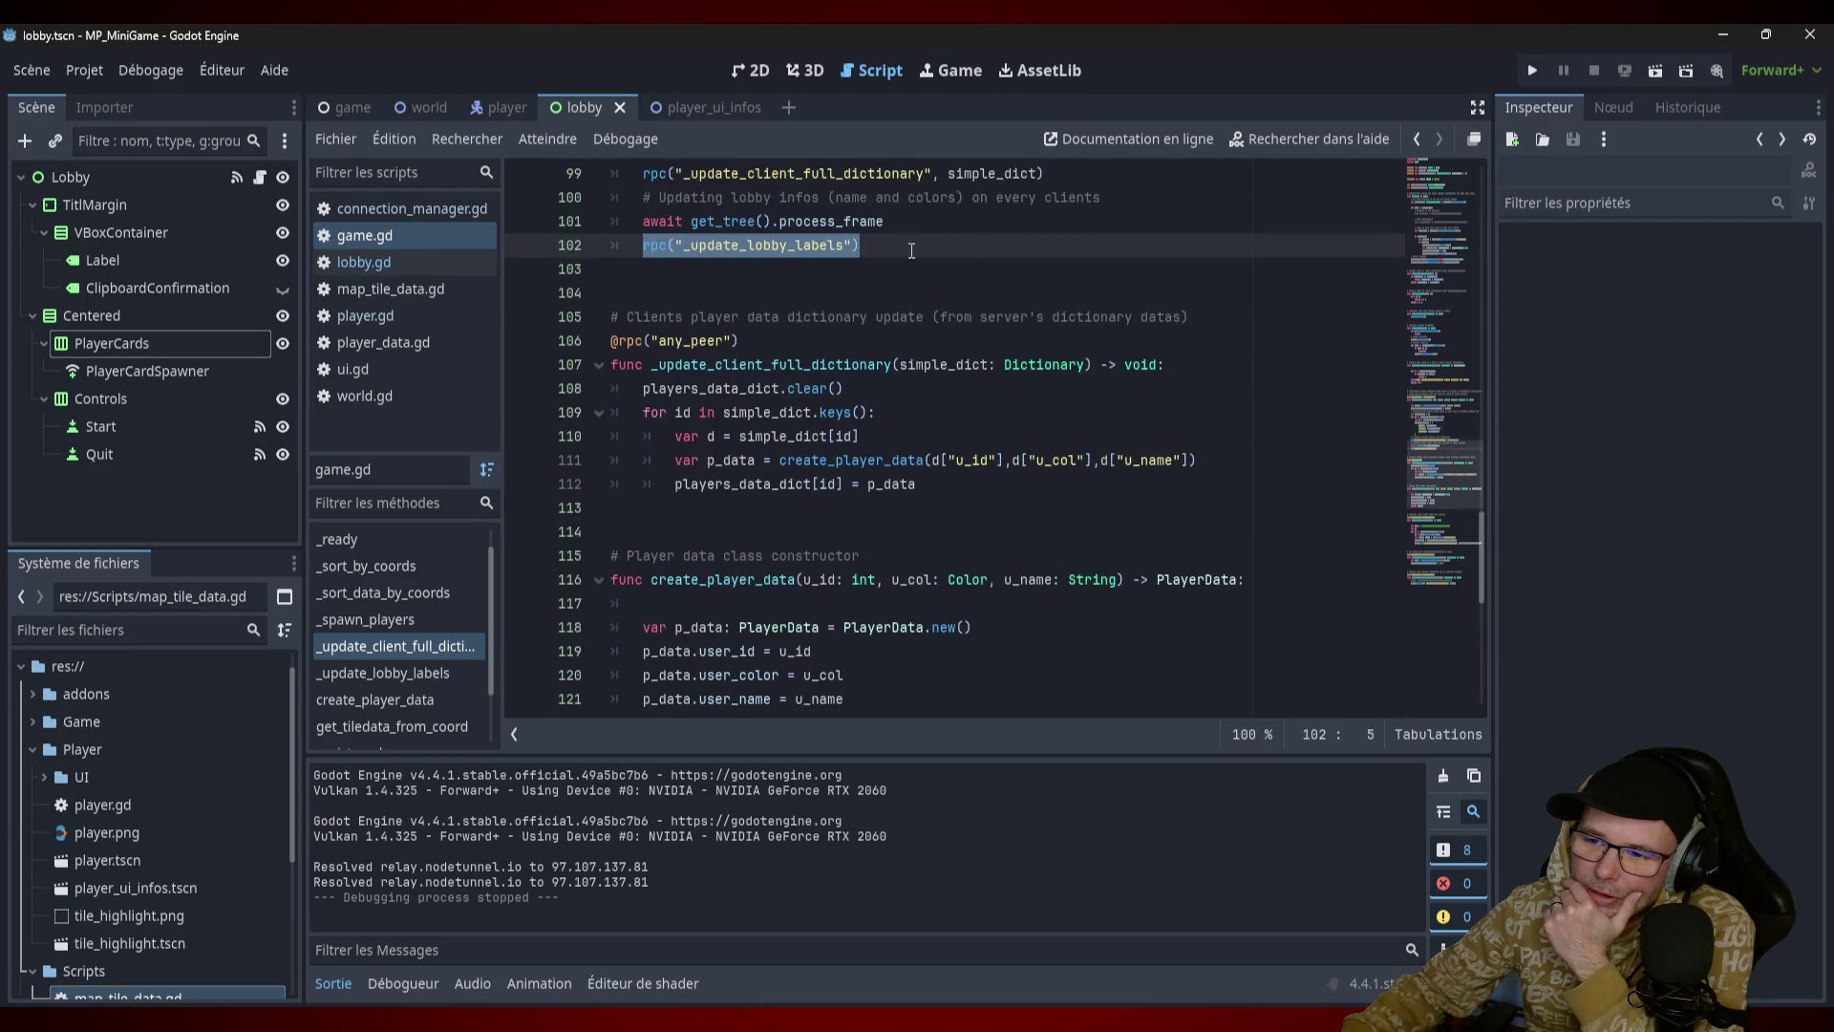
scroll(888, 286, "down", 3)
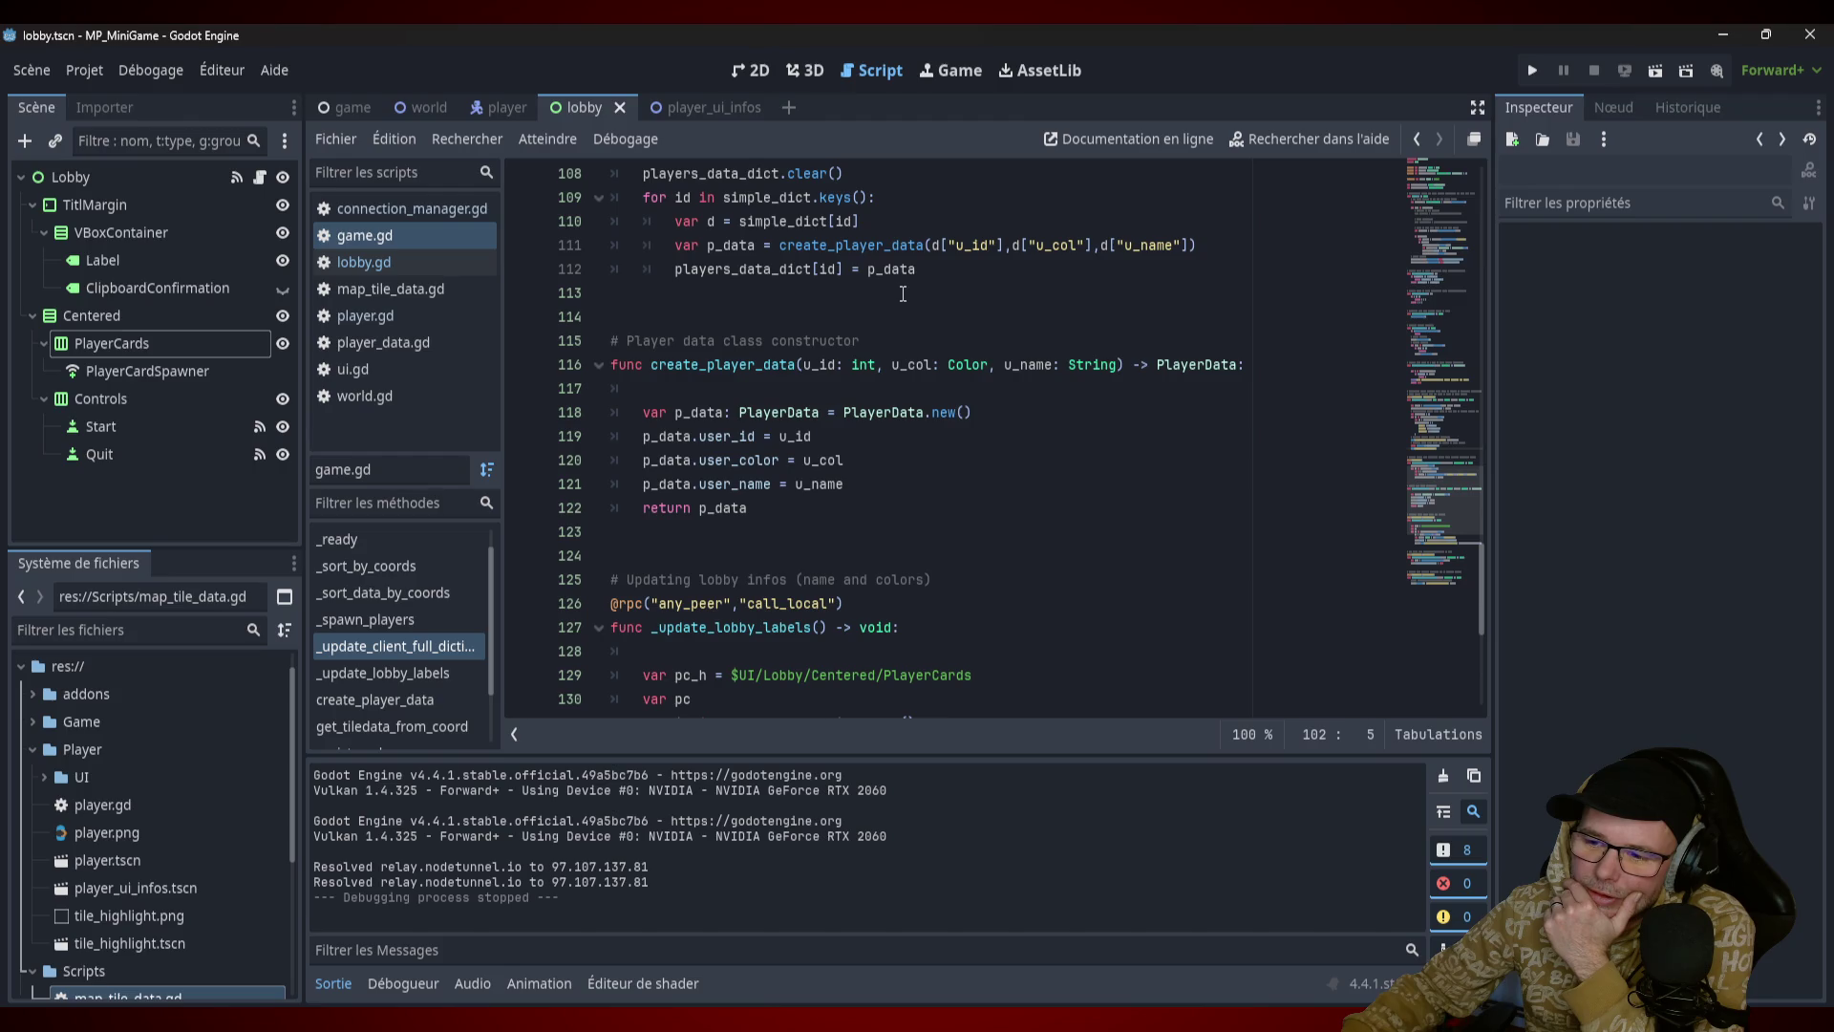
scroll(903, 293, "down", 7)
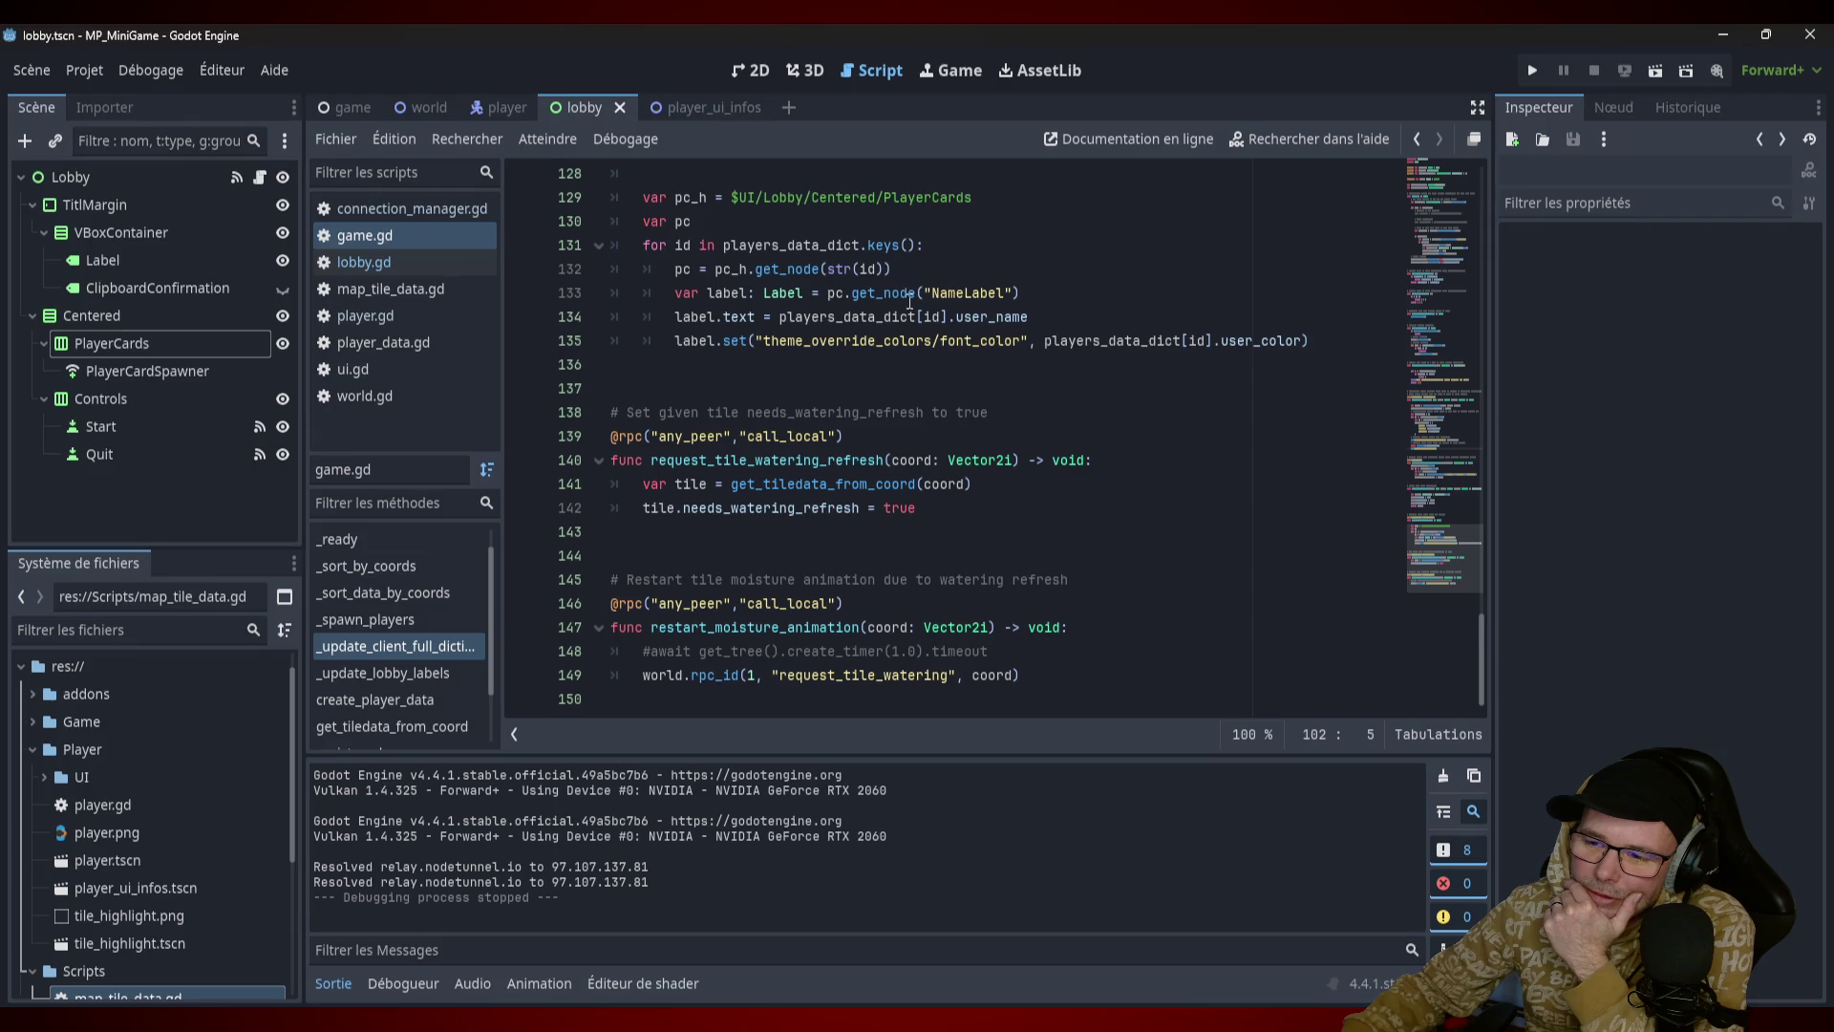
scroll(906, 292, "up", 14)
scroll(956, 382, "up", 4)
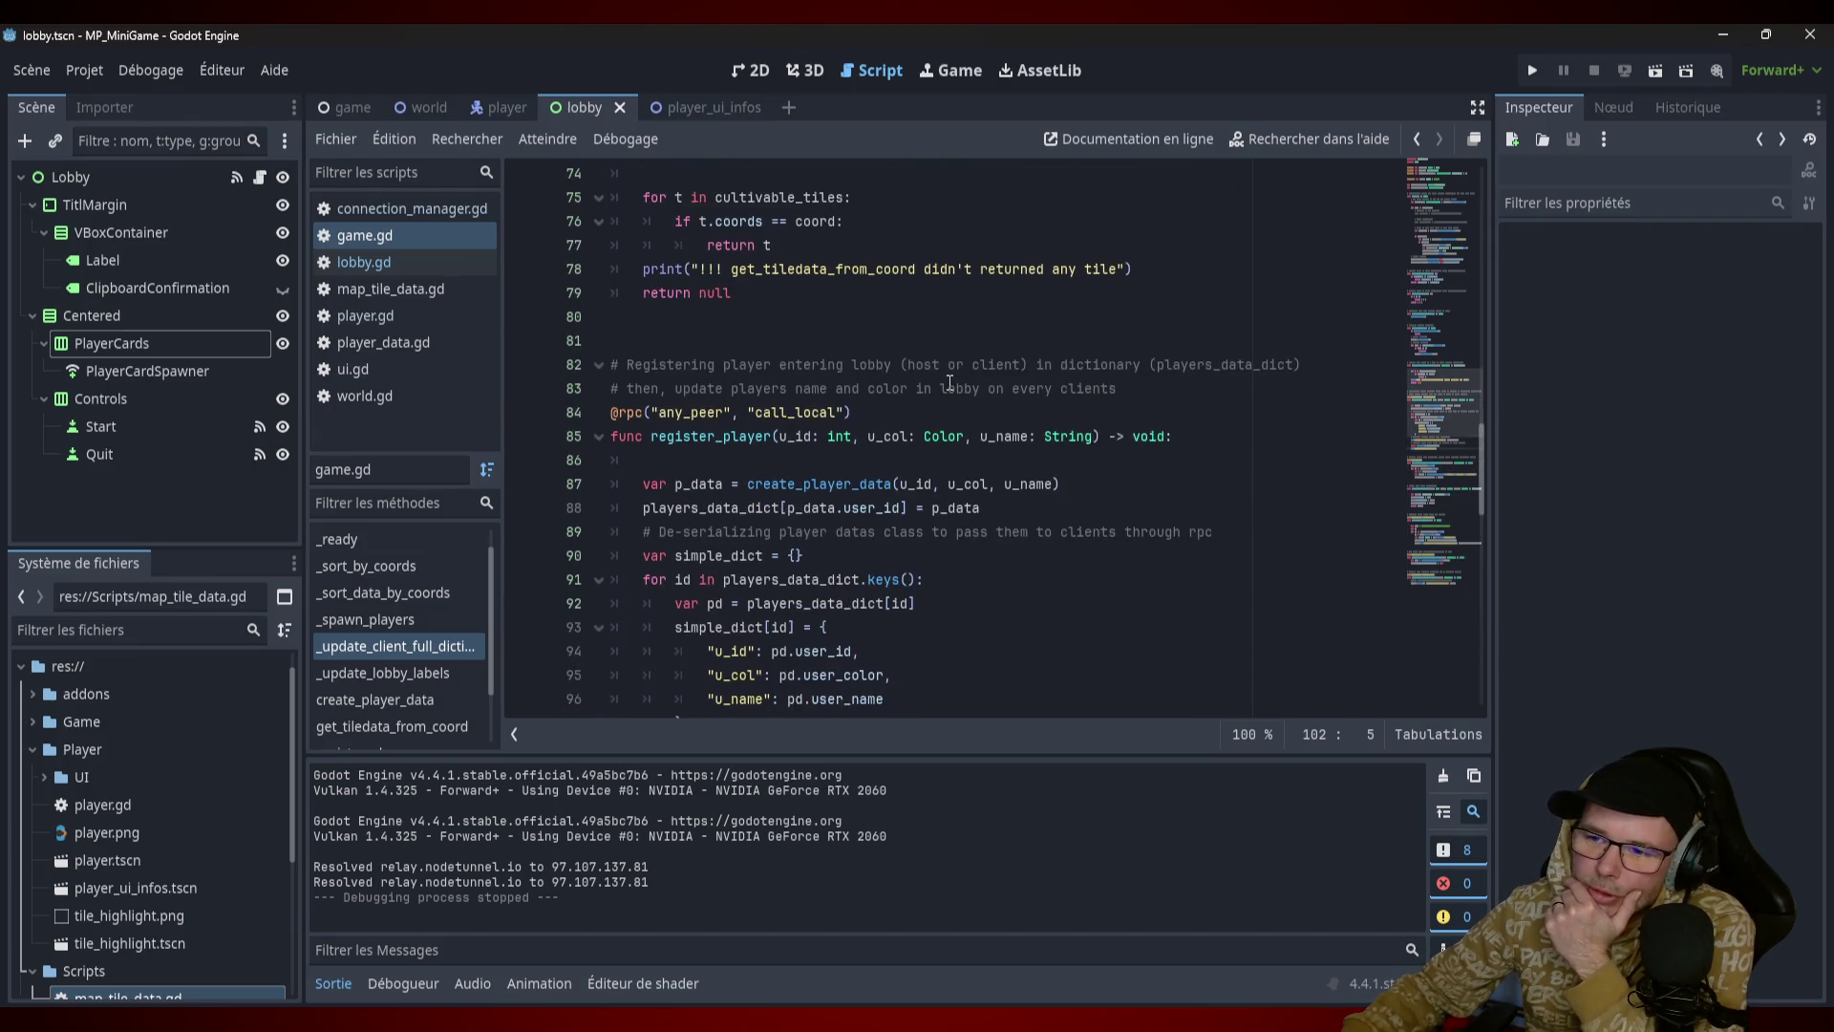
scroll(743, 461, "down", 7)
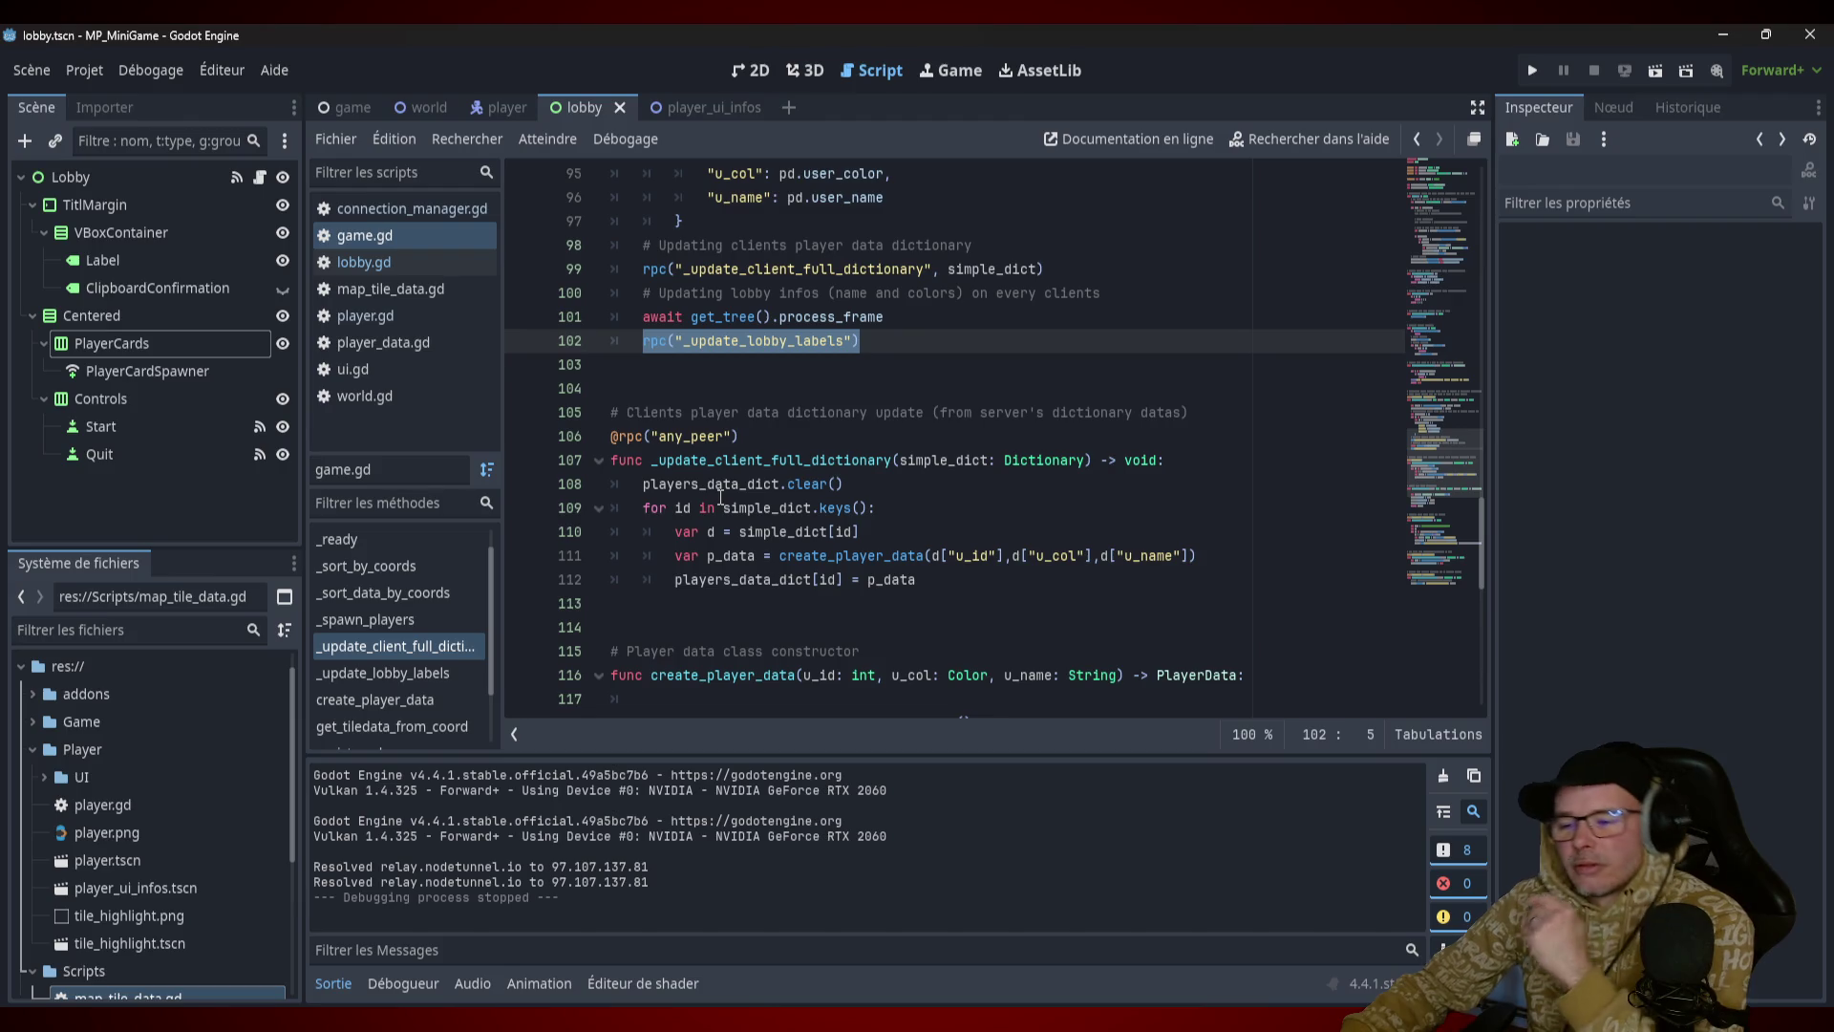
left_click(686, 384)
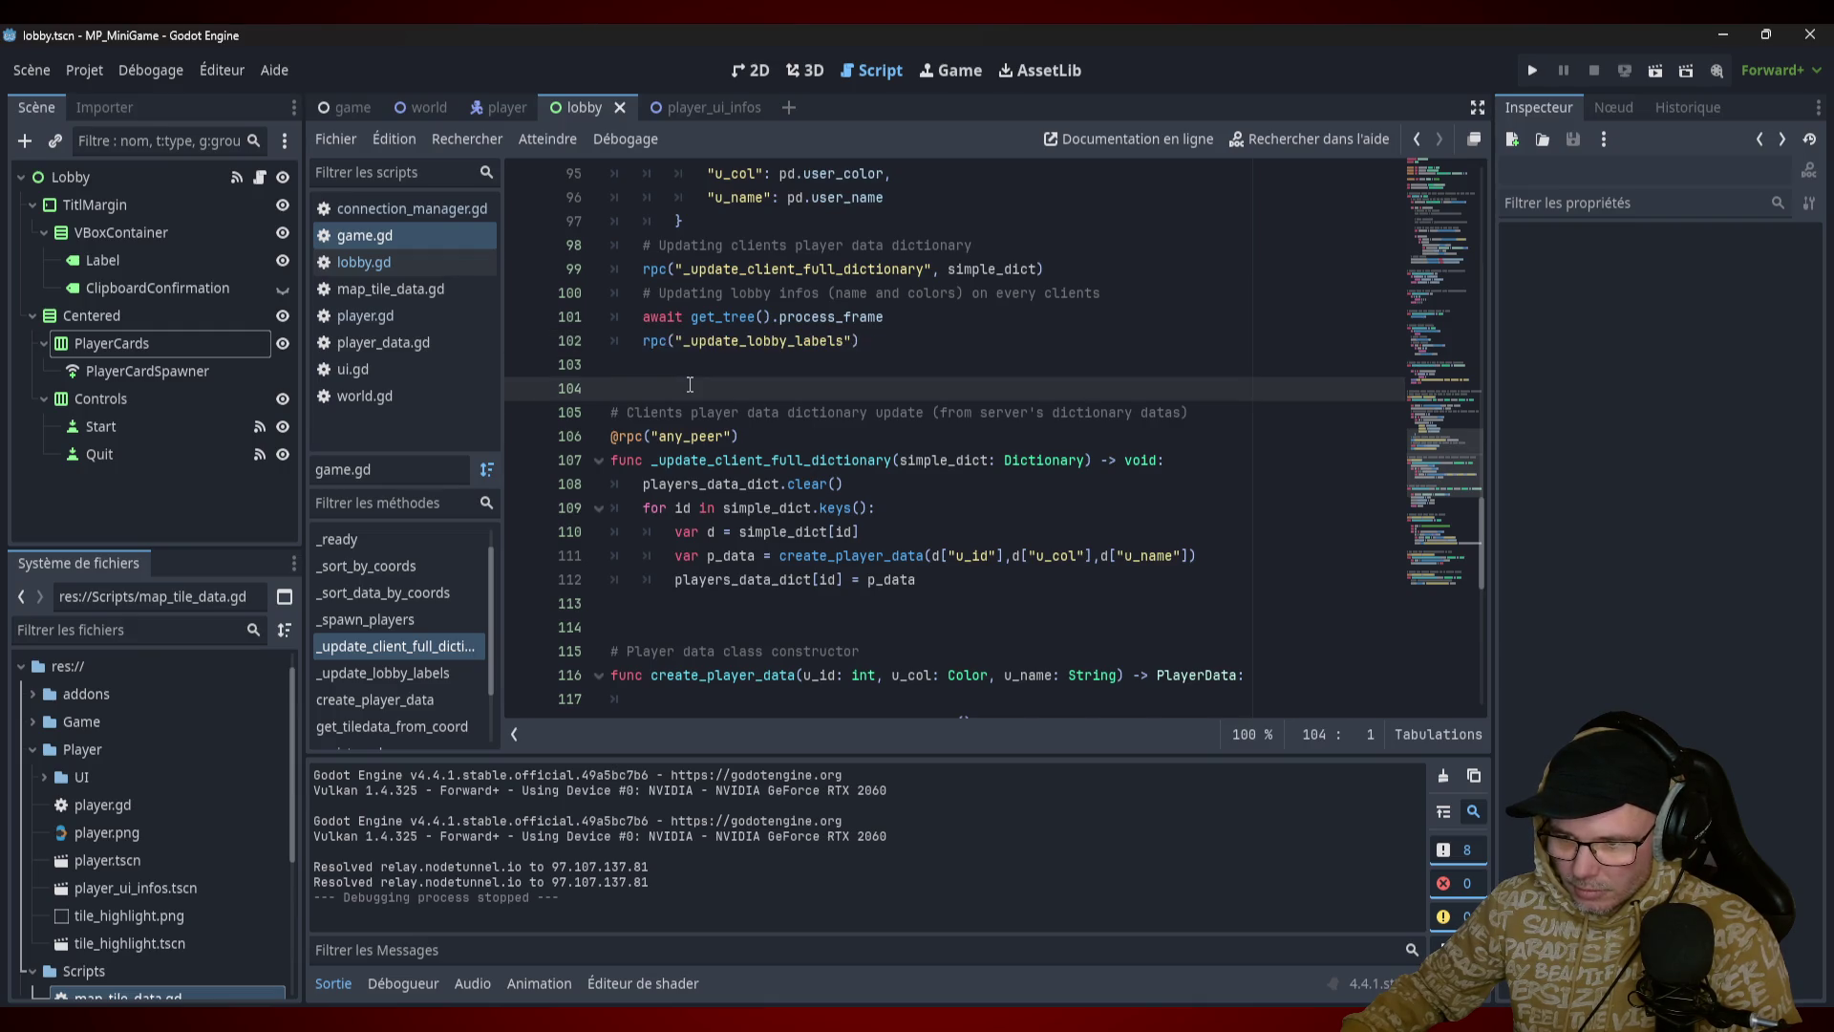
scroll(690, 384, "up", 8)
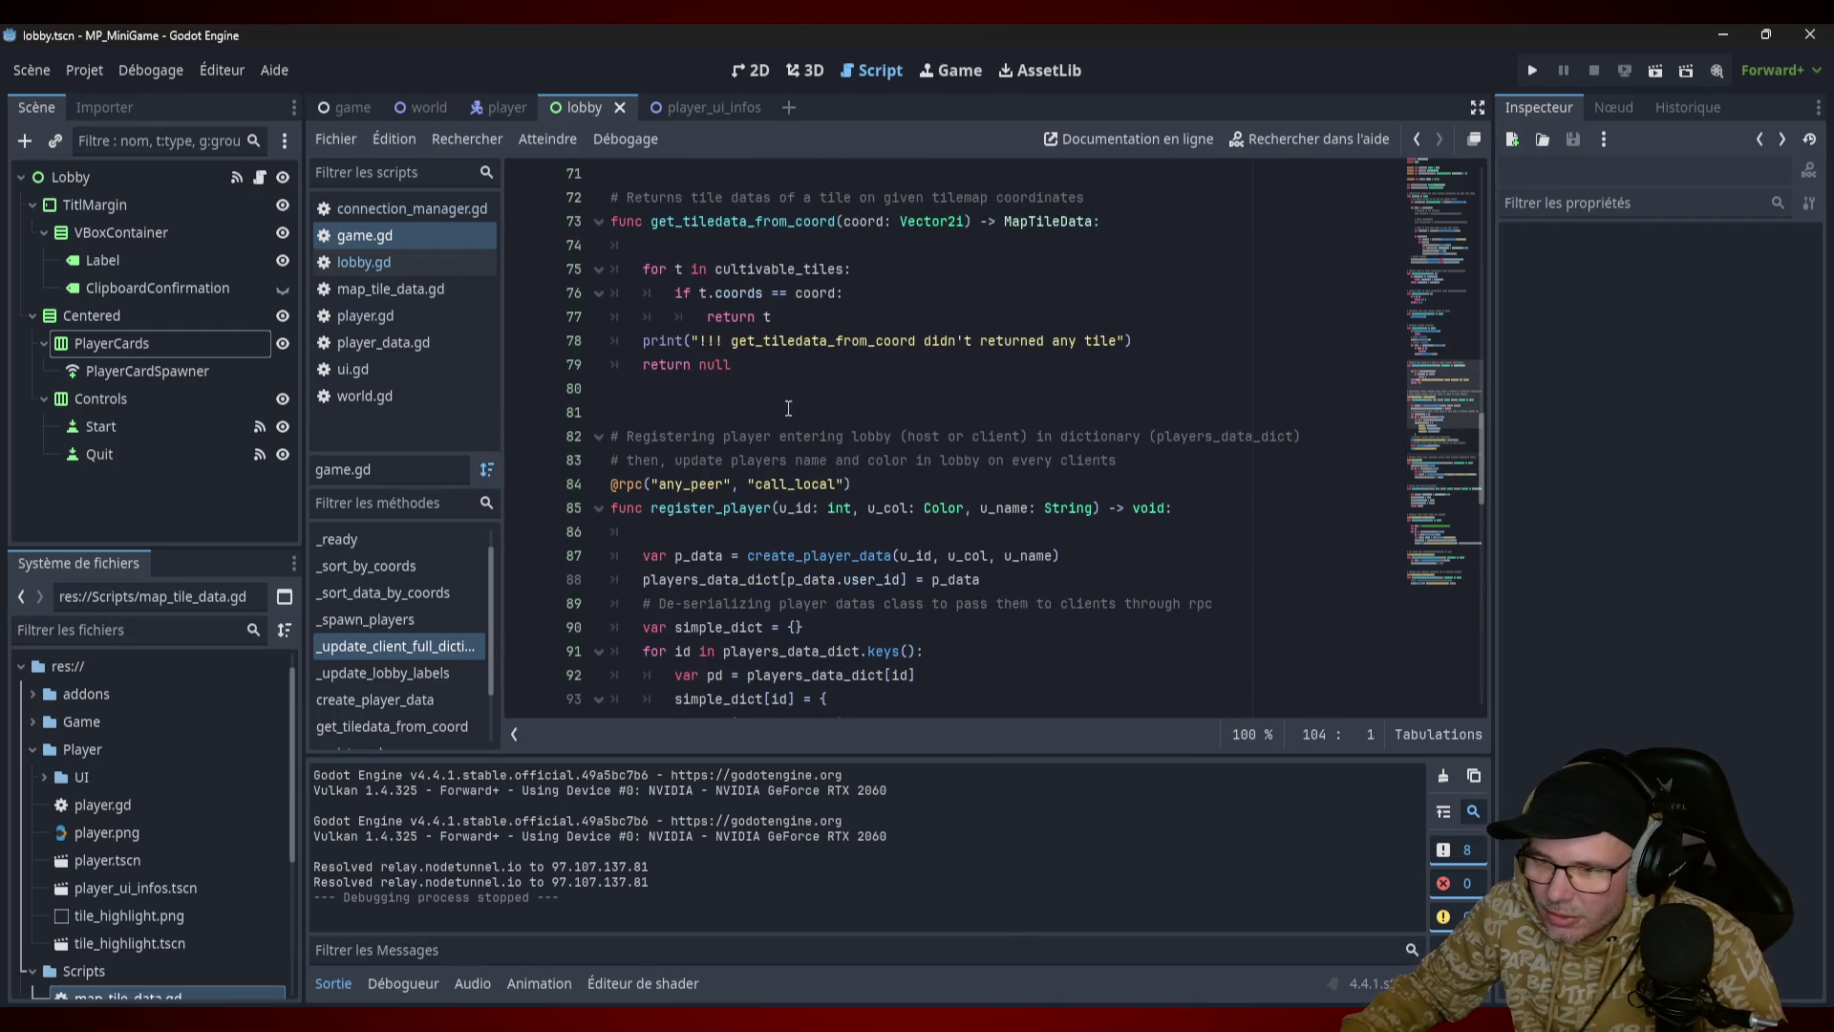
scroll(778, 408, "down", 1)
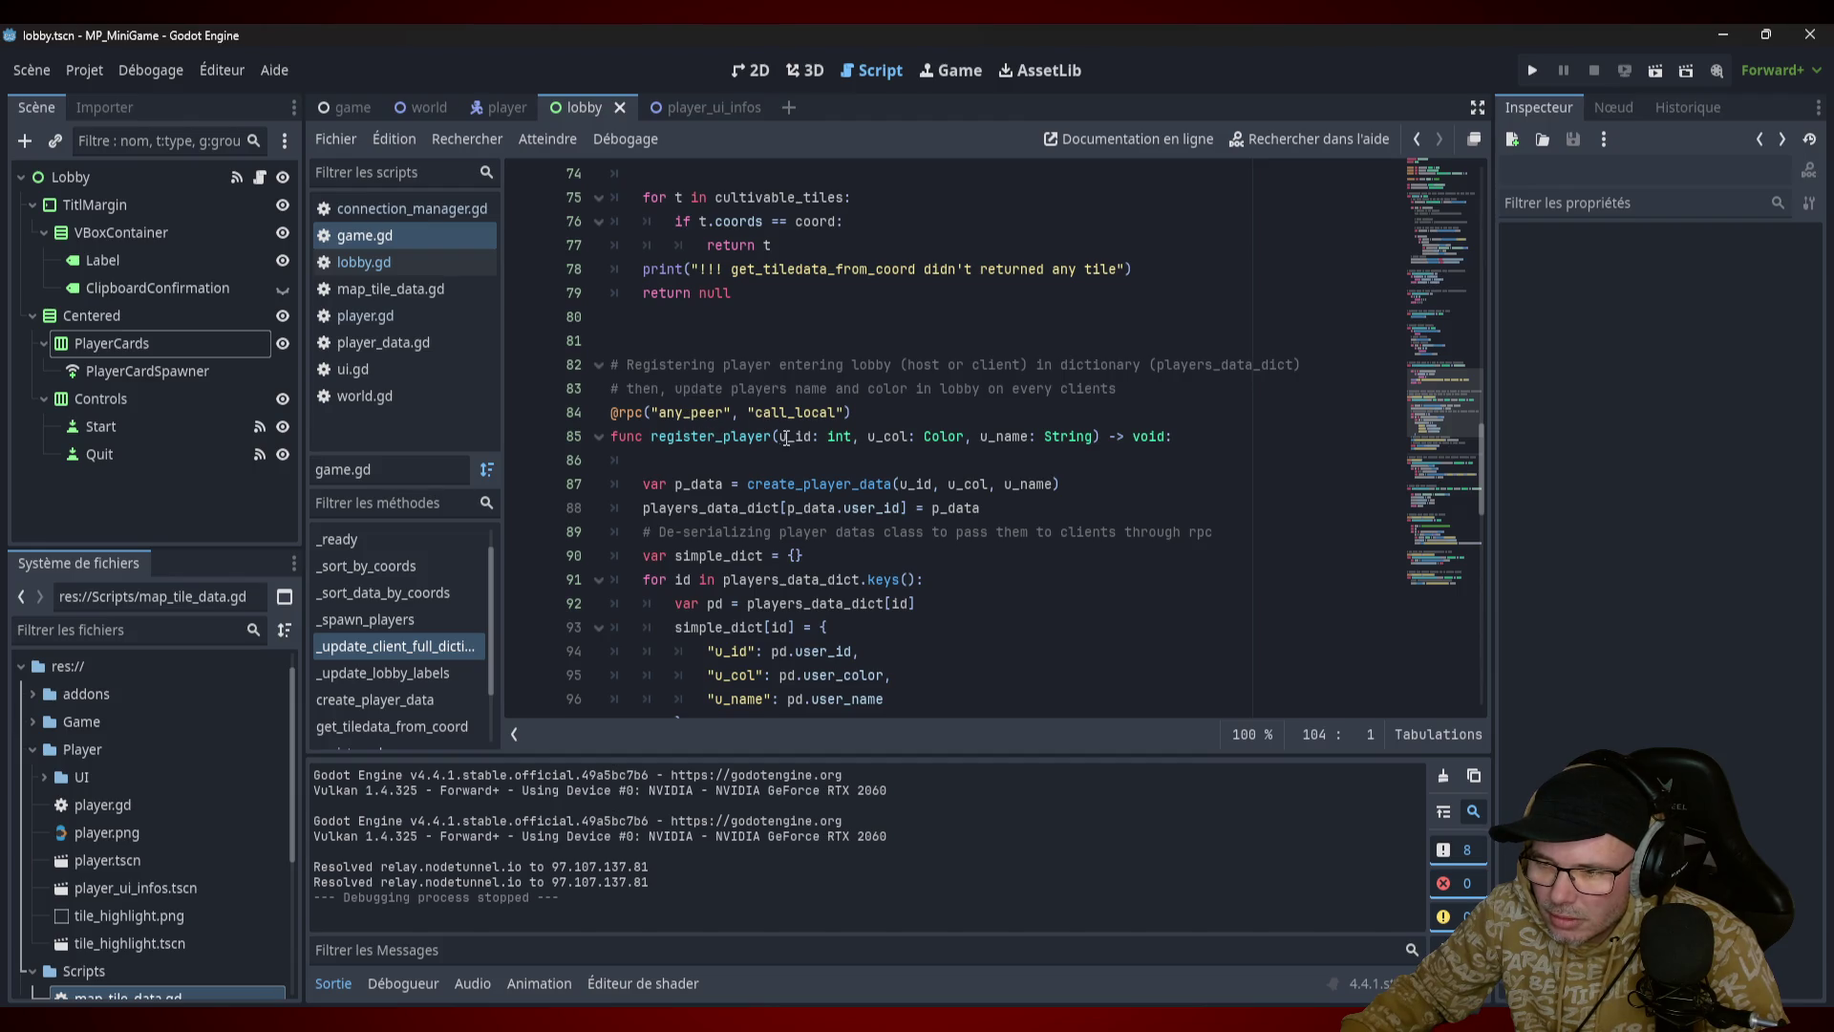
scroll(773, 552, "down", 1)
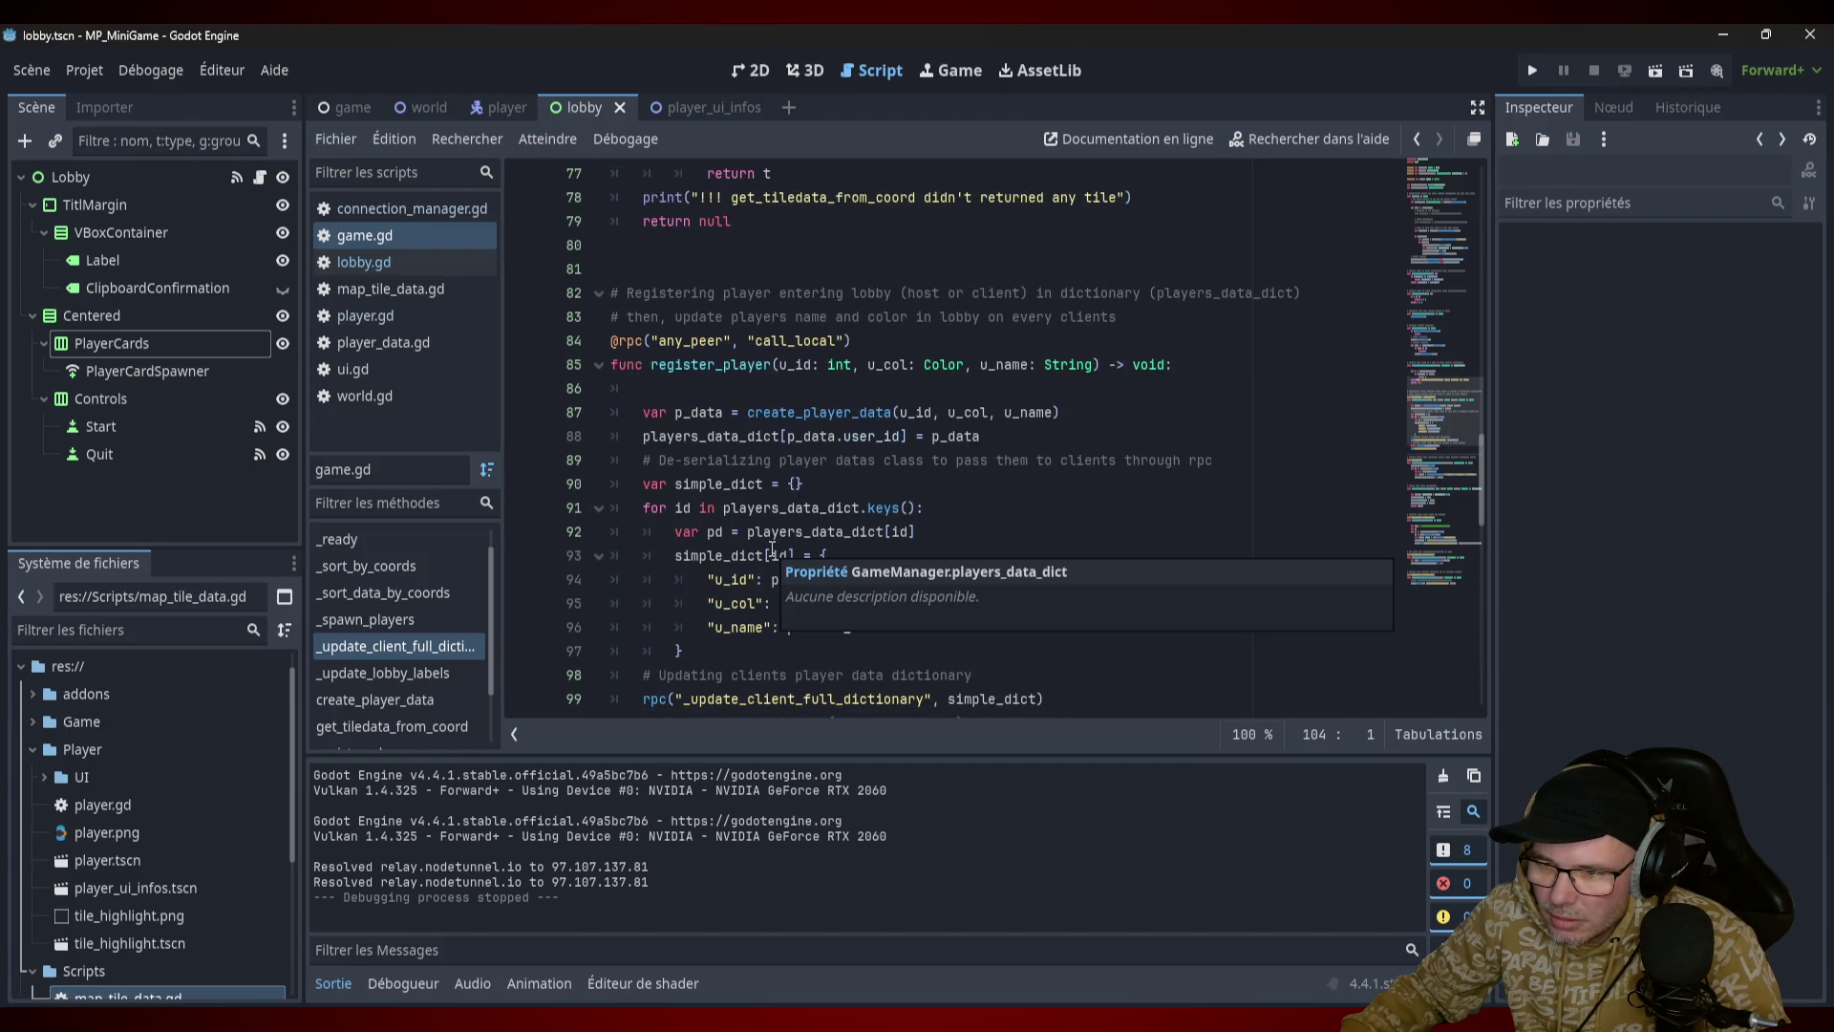
scroll(1078, 520, "down", 3)
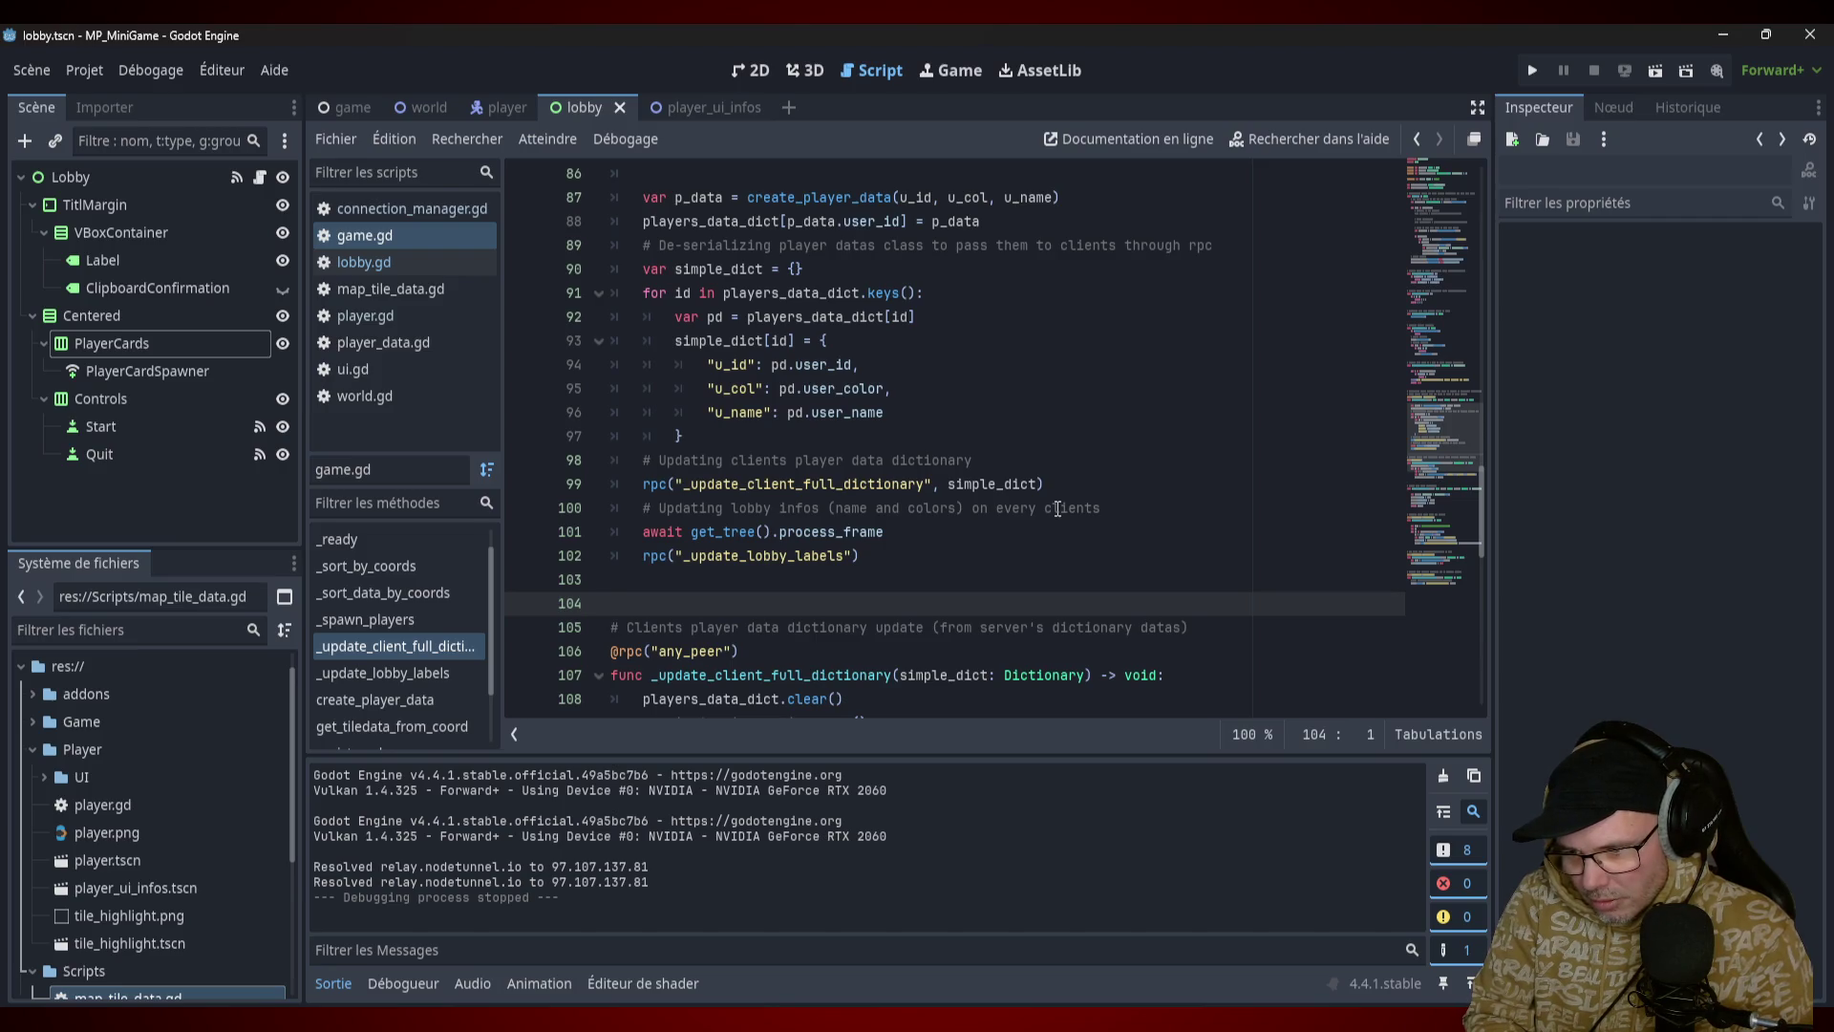
key("Return")
key("Return")
key("Up")
key("Up")
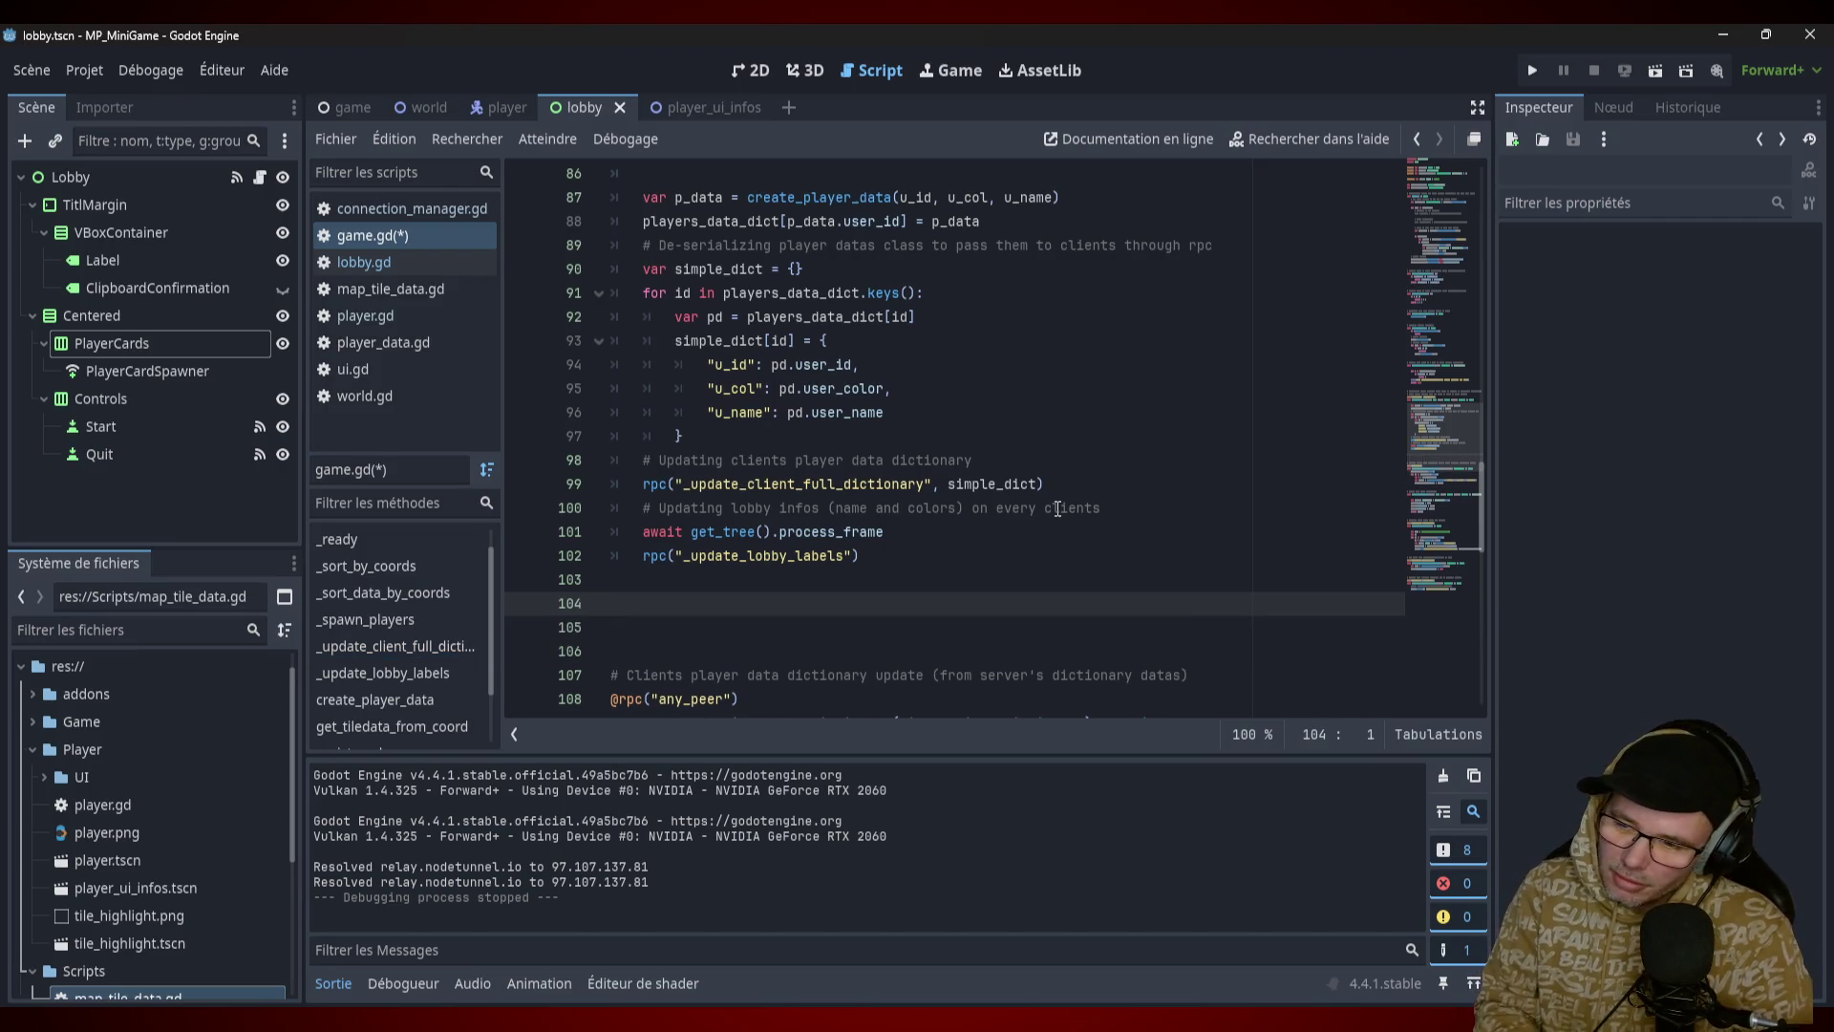
key("Return")
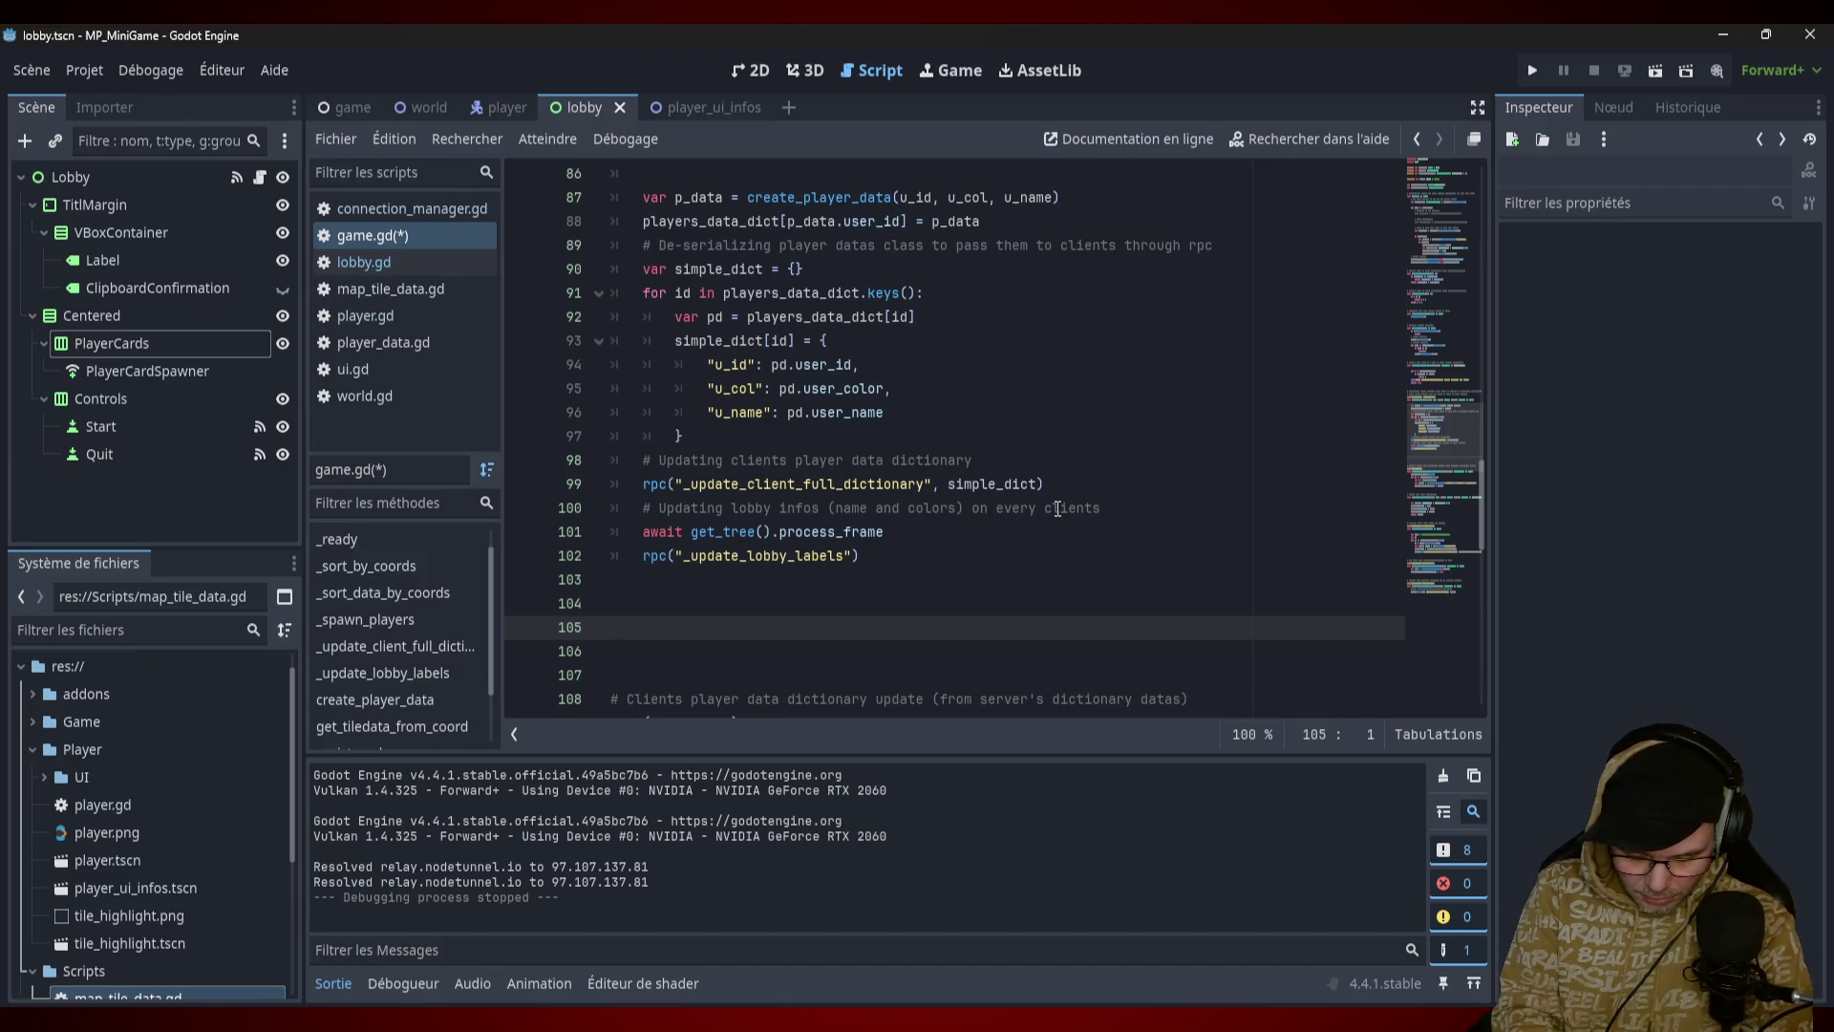
type("@")
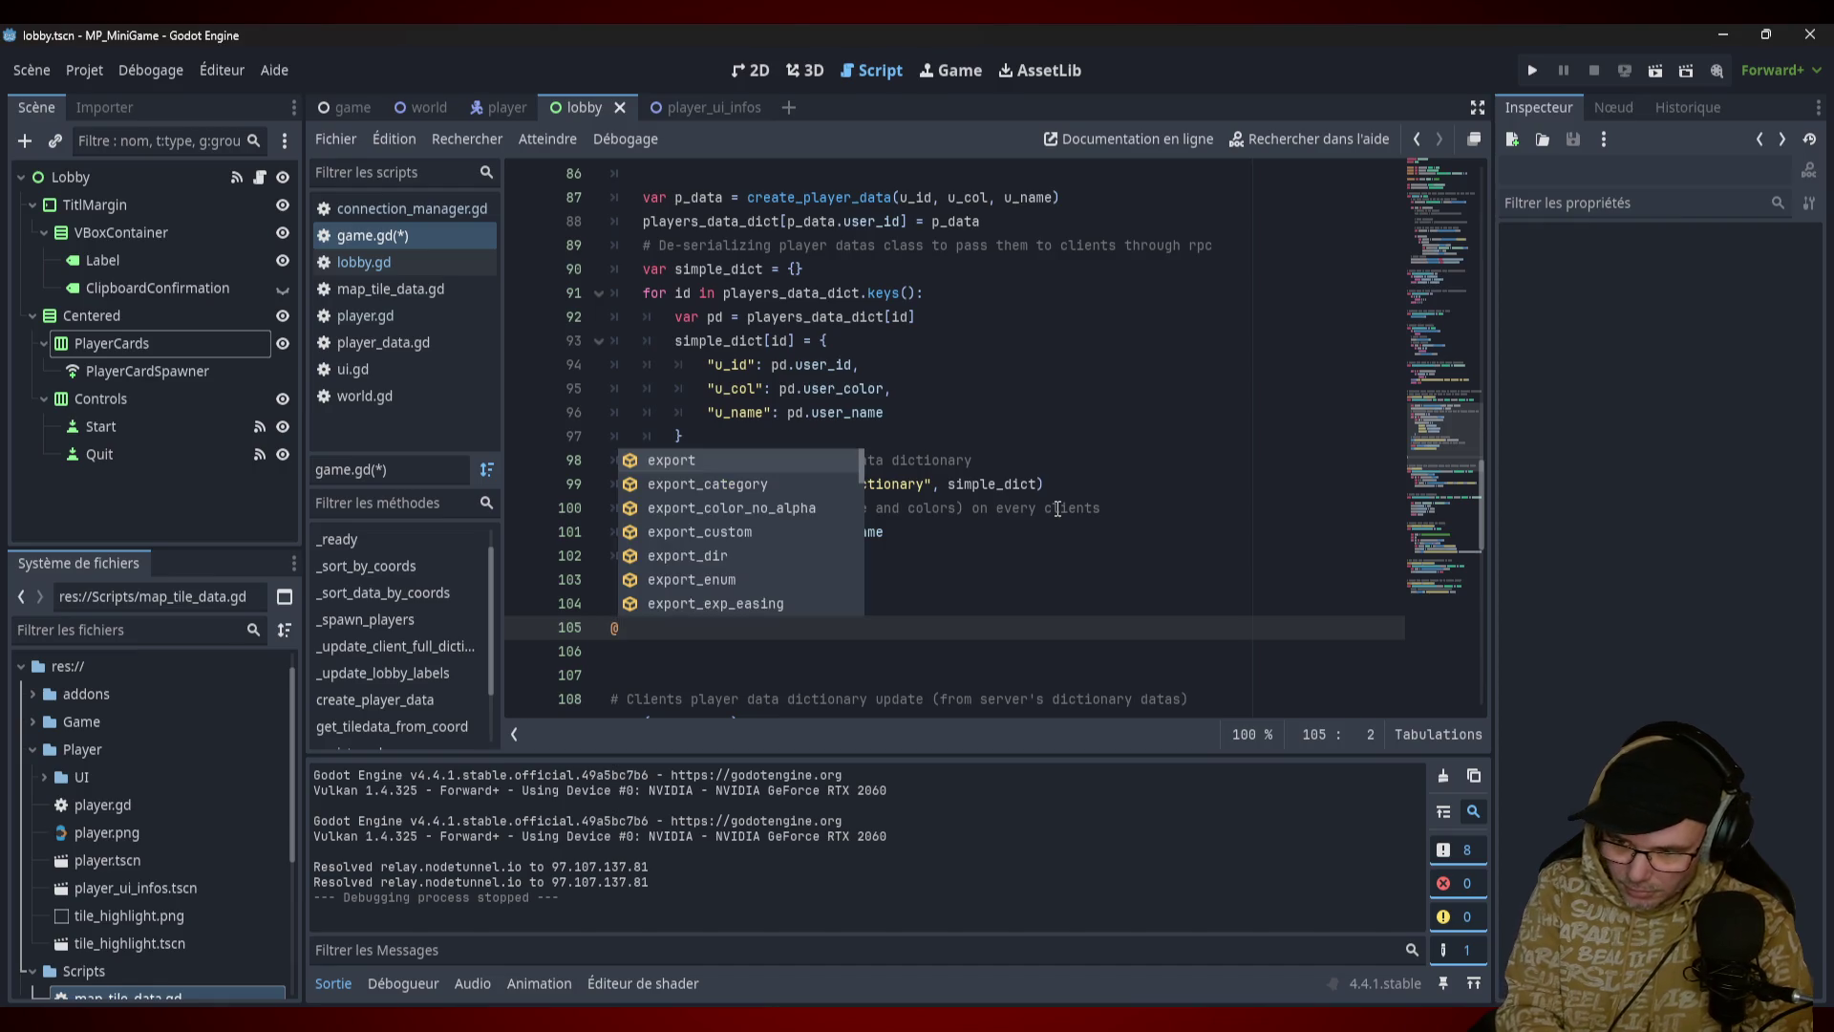
type("rpc(")
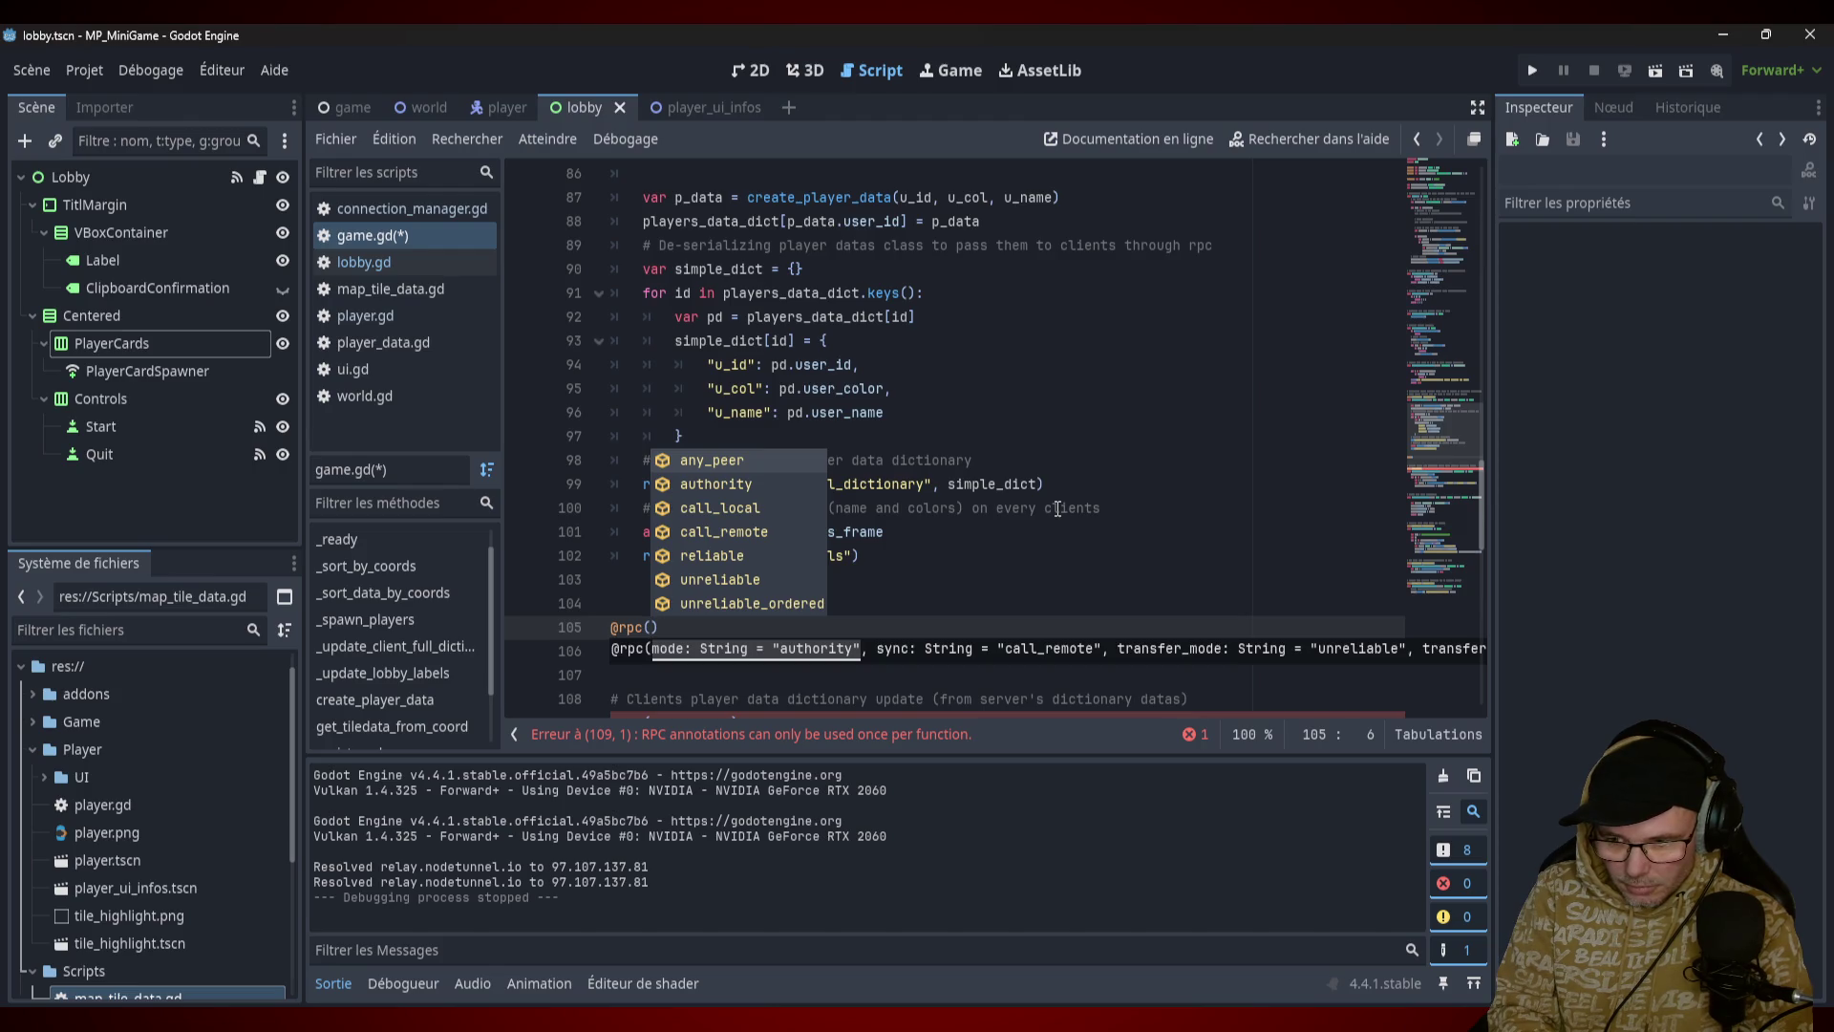
key("Return")
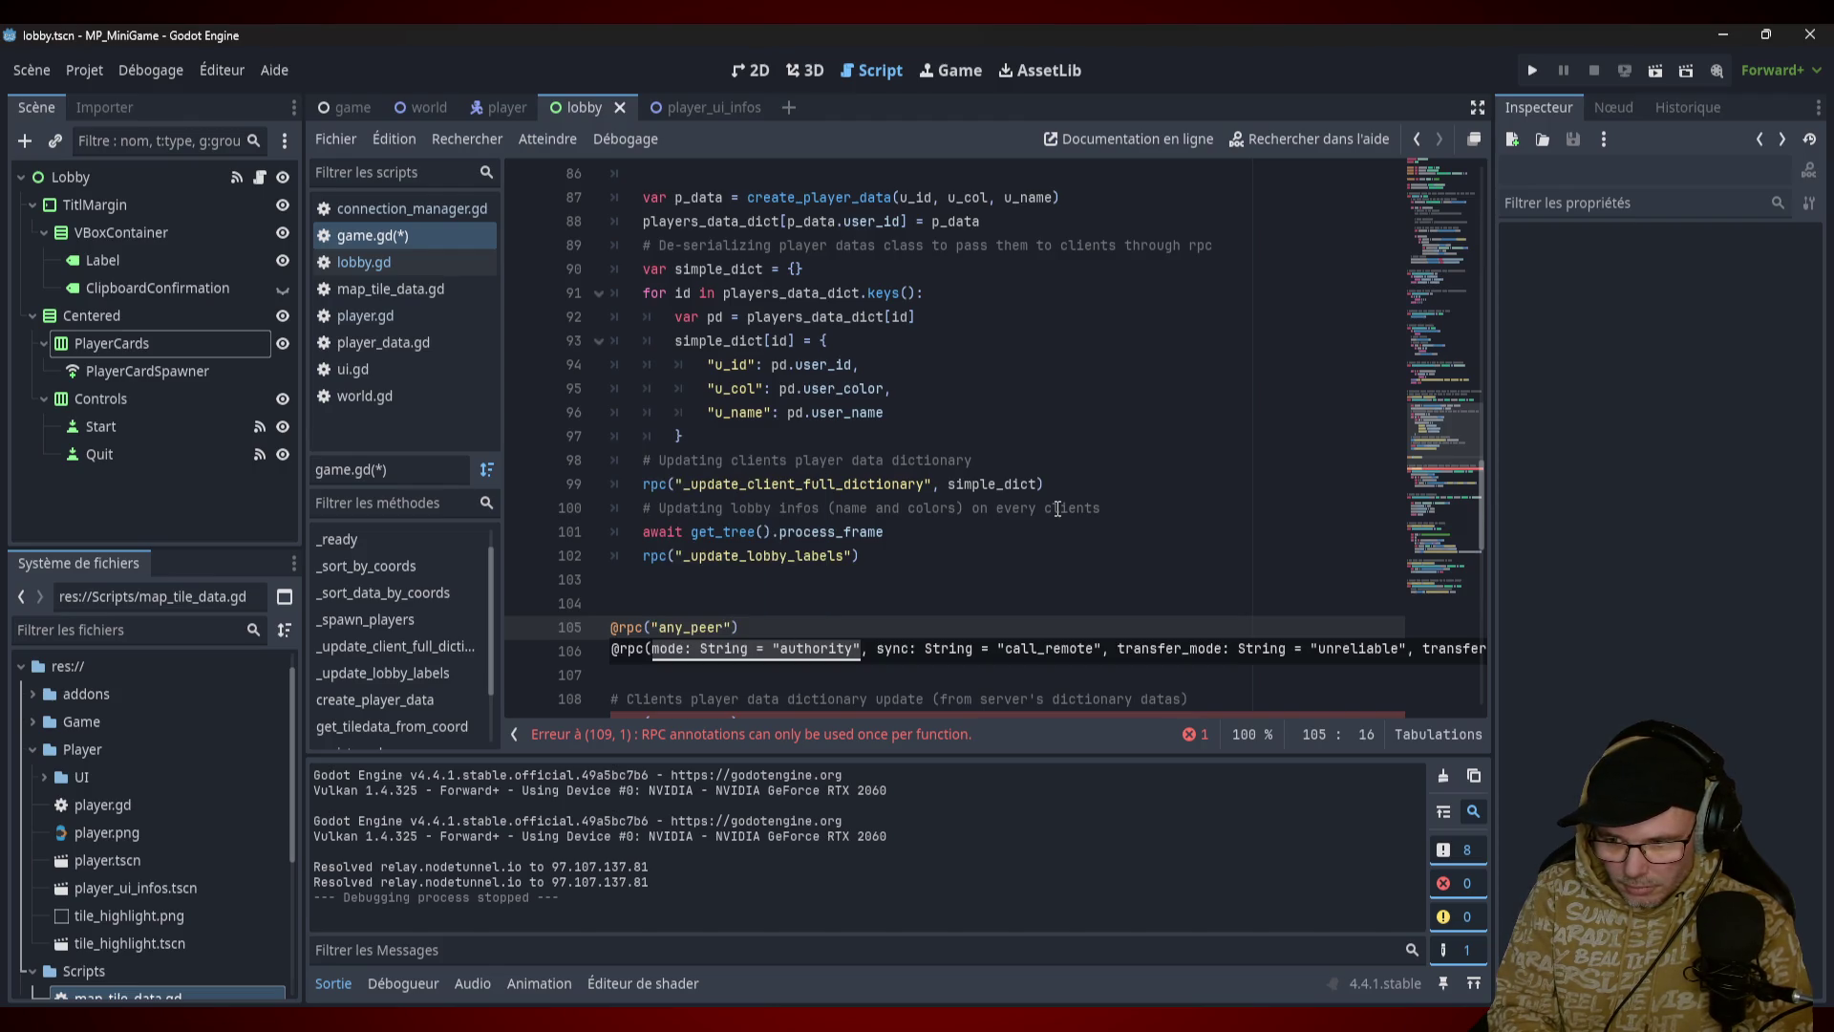
type(",c")
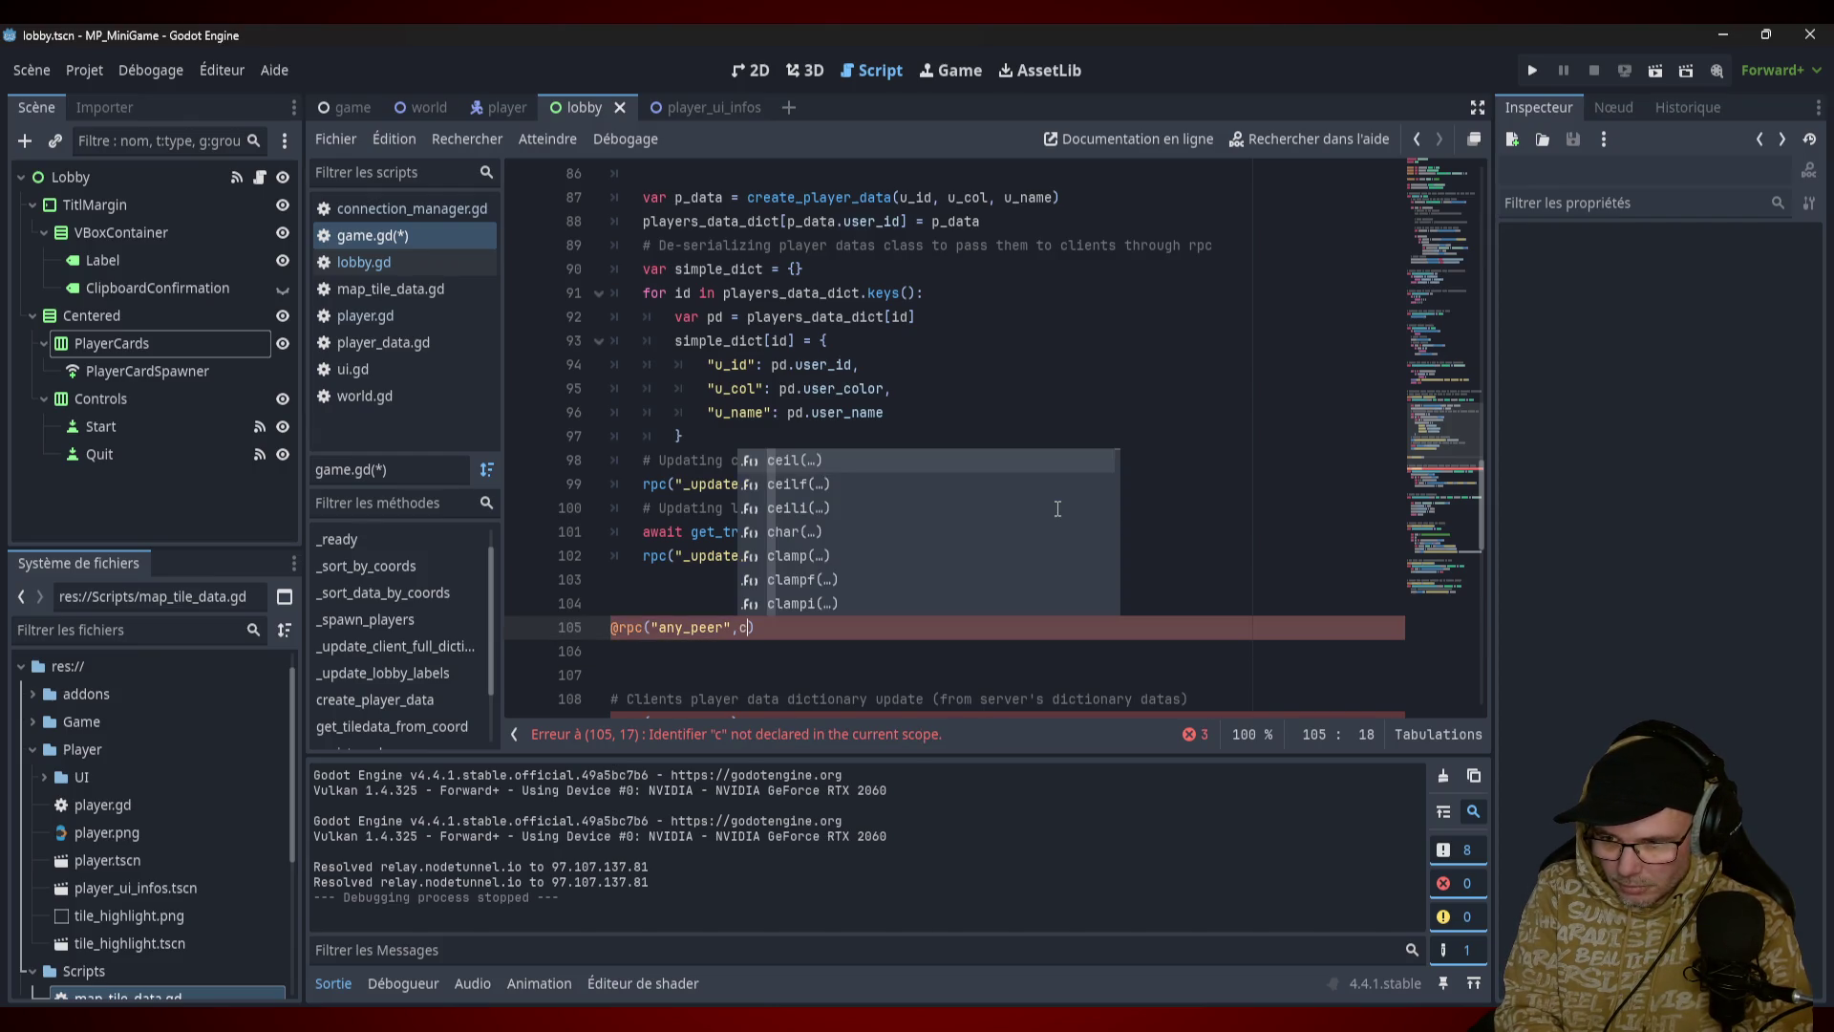
key("BackSpace")
type("\"")
key("Down")
key("Down")
key("Down")
key("Up")
key("Return")
key("Return")
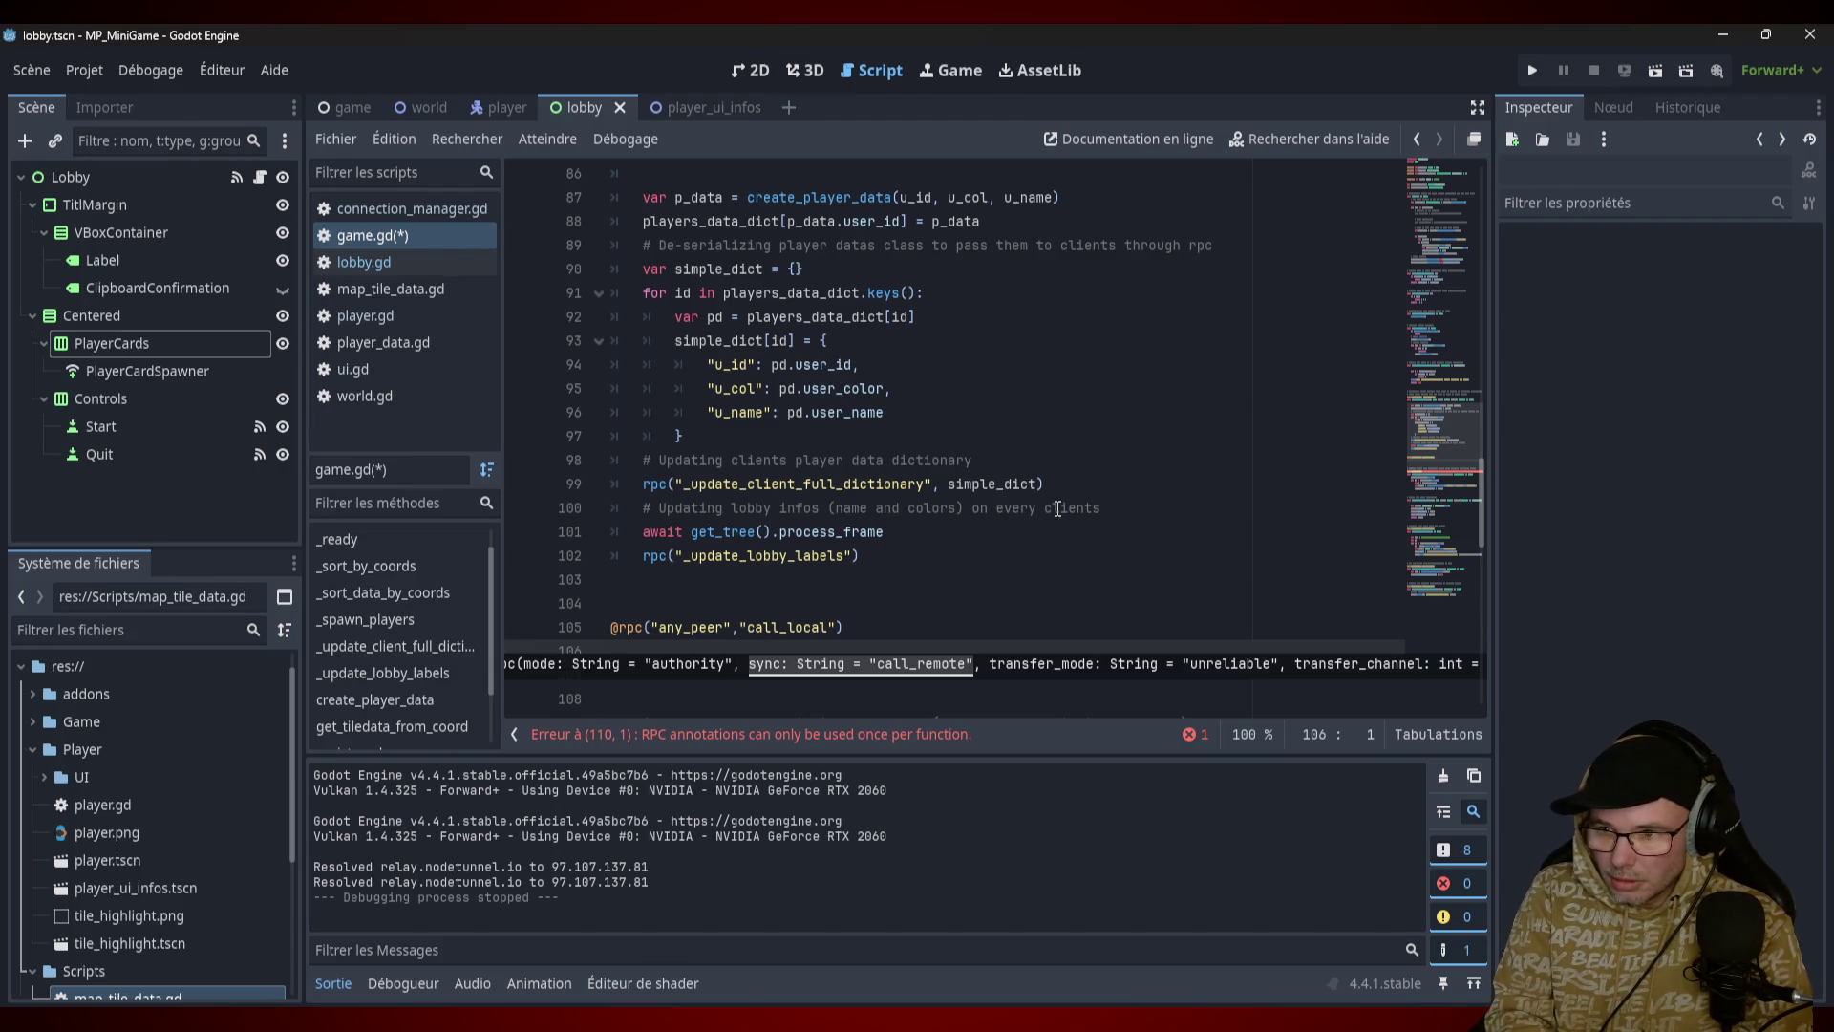
Start the function declaration line under the annotation with 'func modfi'
type("modu")
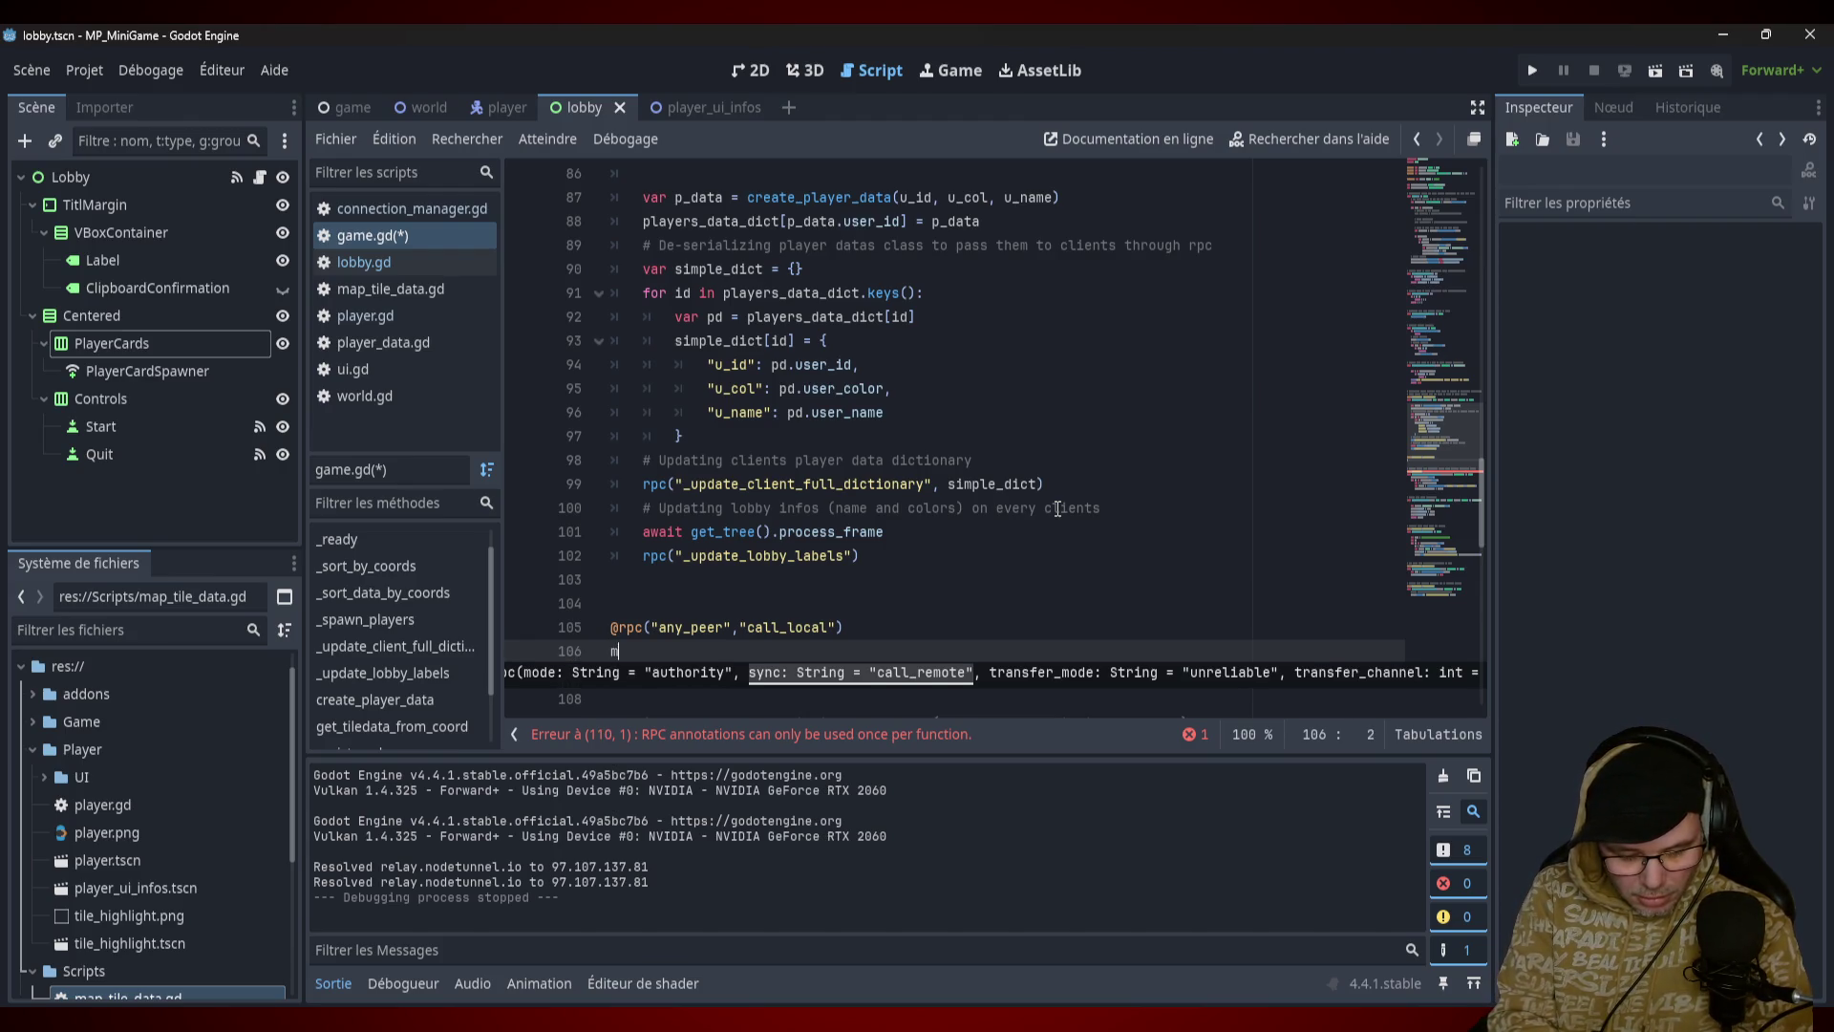
key("BackSpace")
type("if")
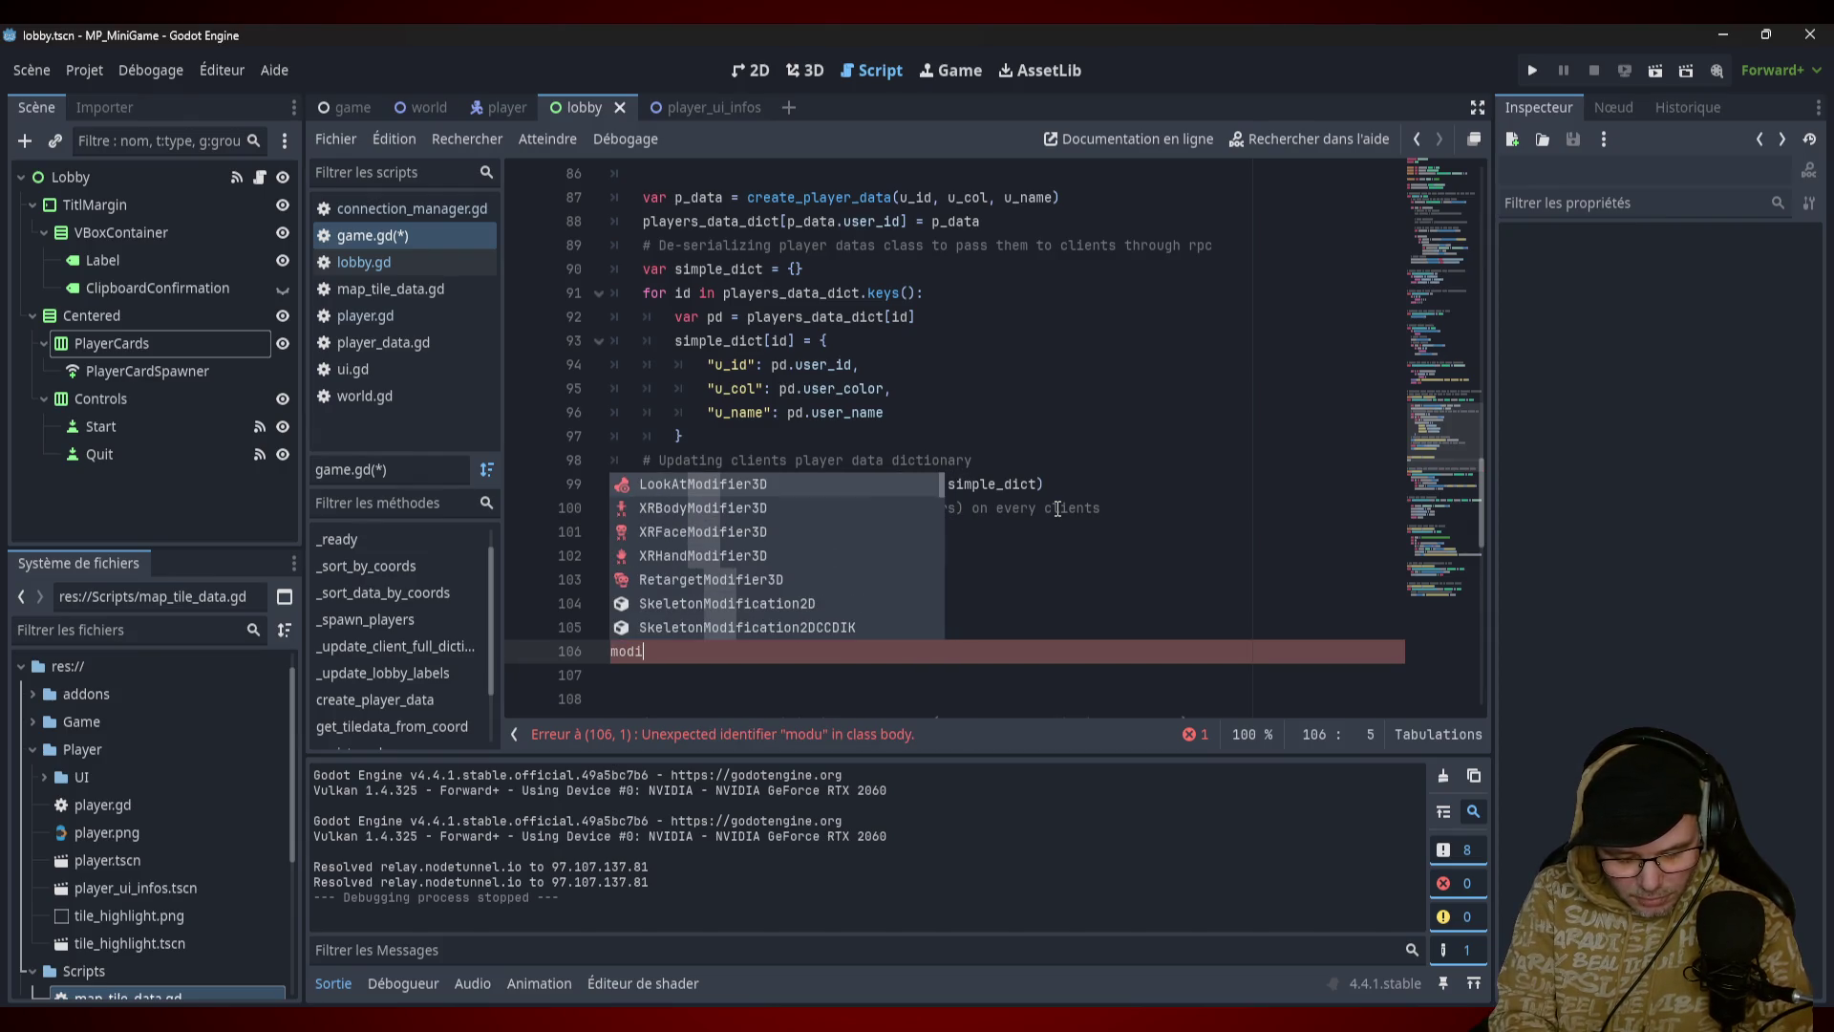
type("y")
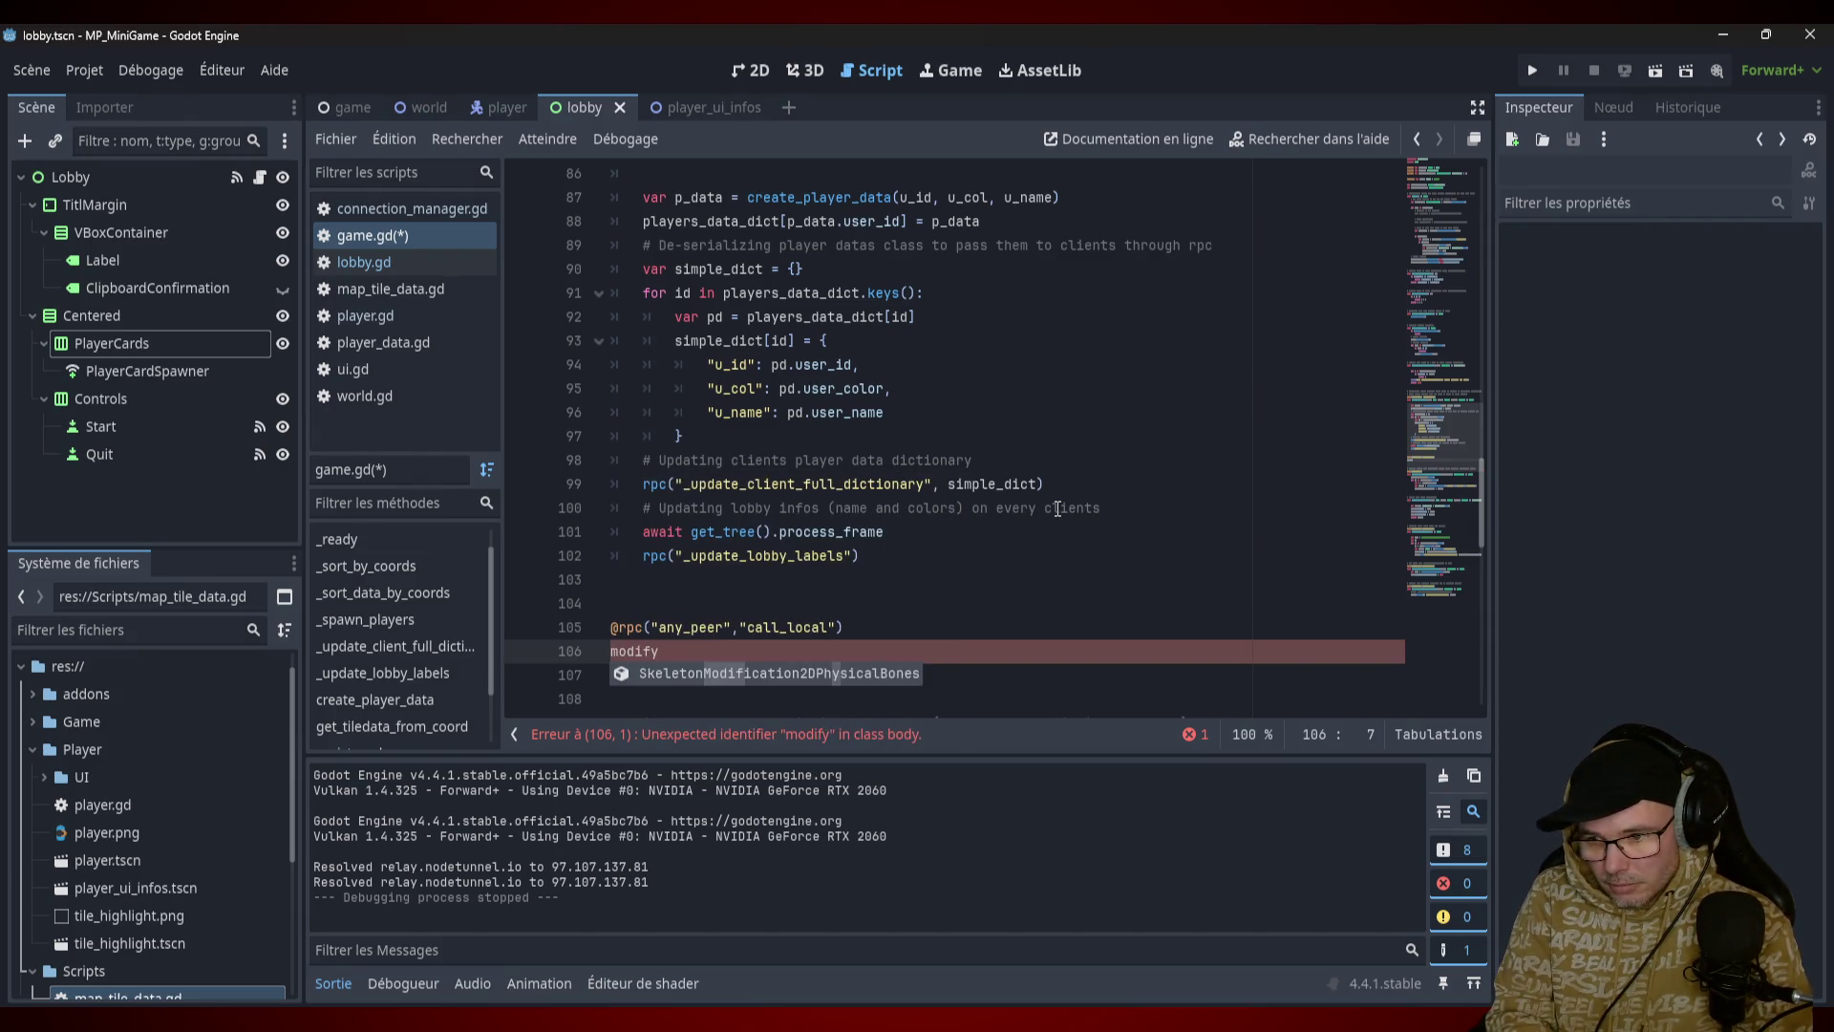
key("BackSpace")
key("BackSpace")
key("BackSpace")
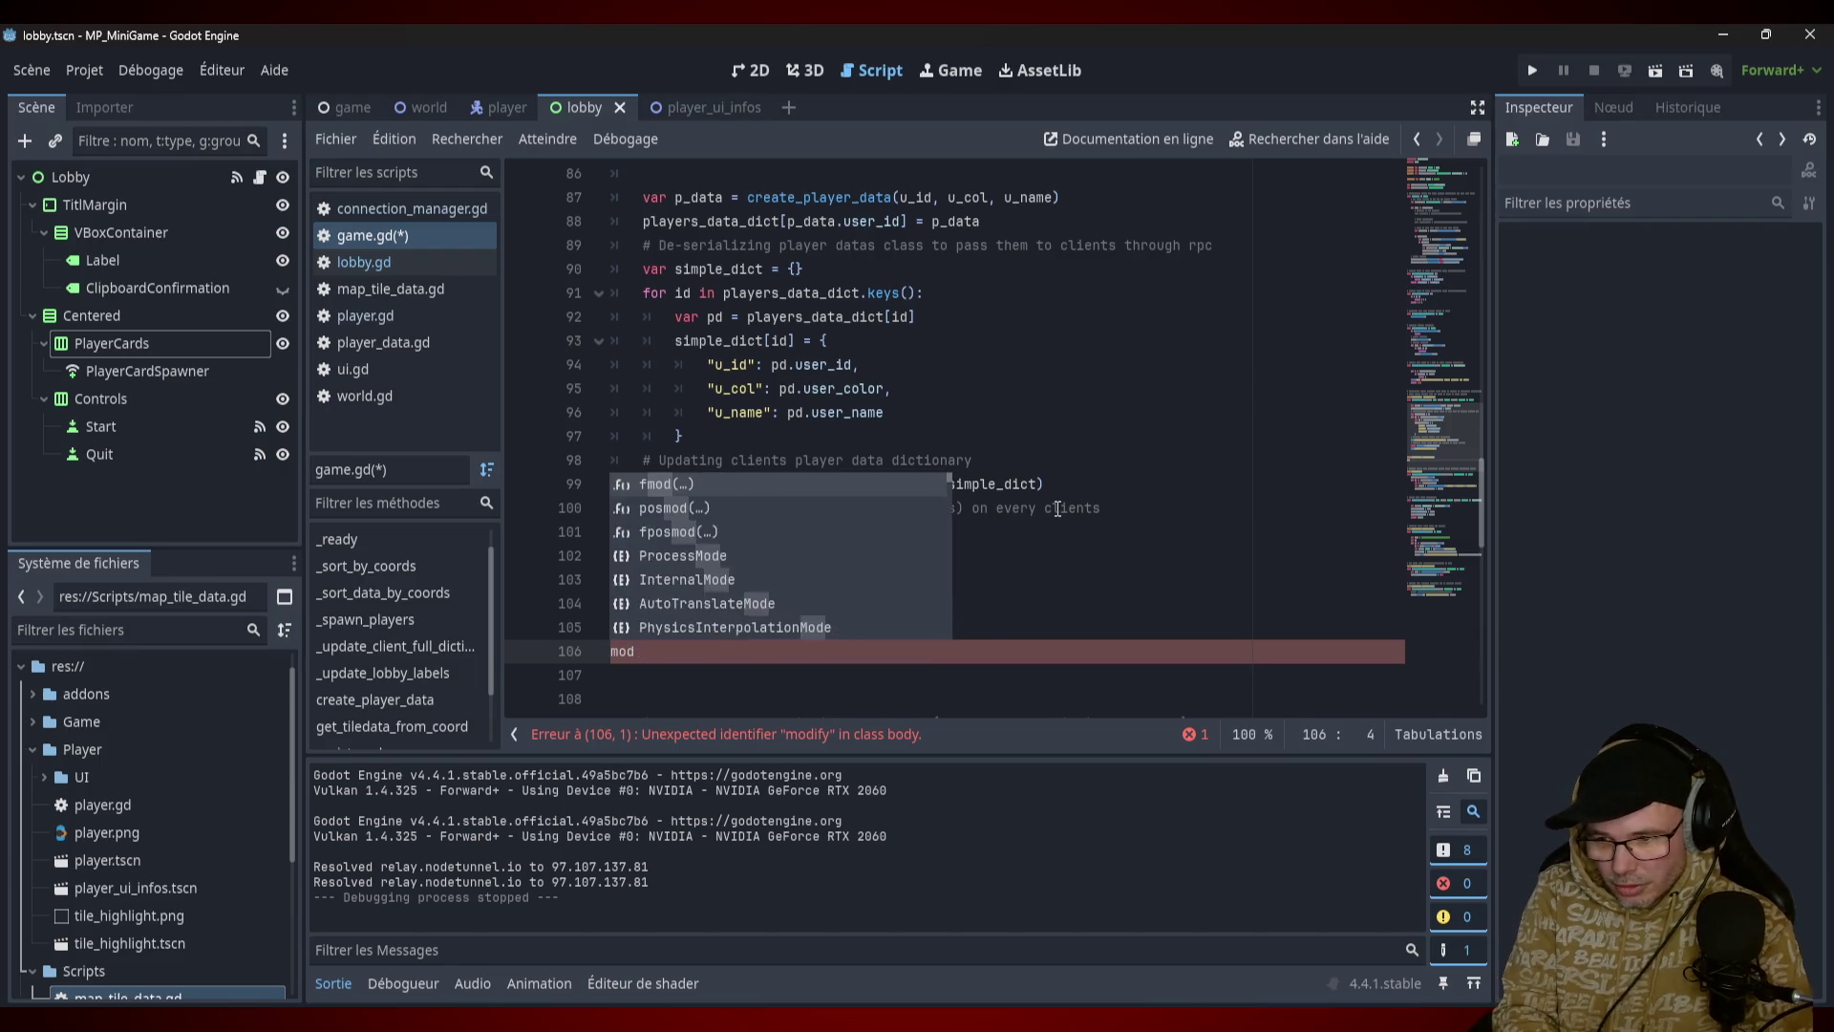
type("func")
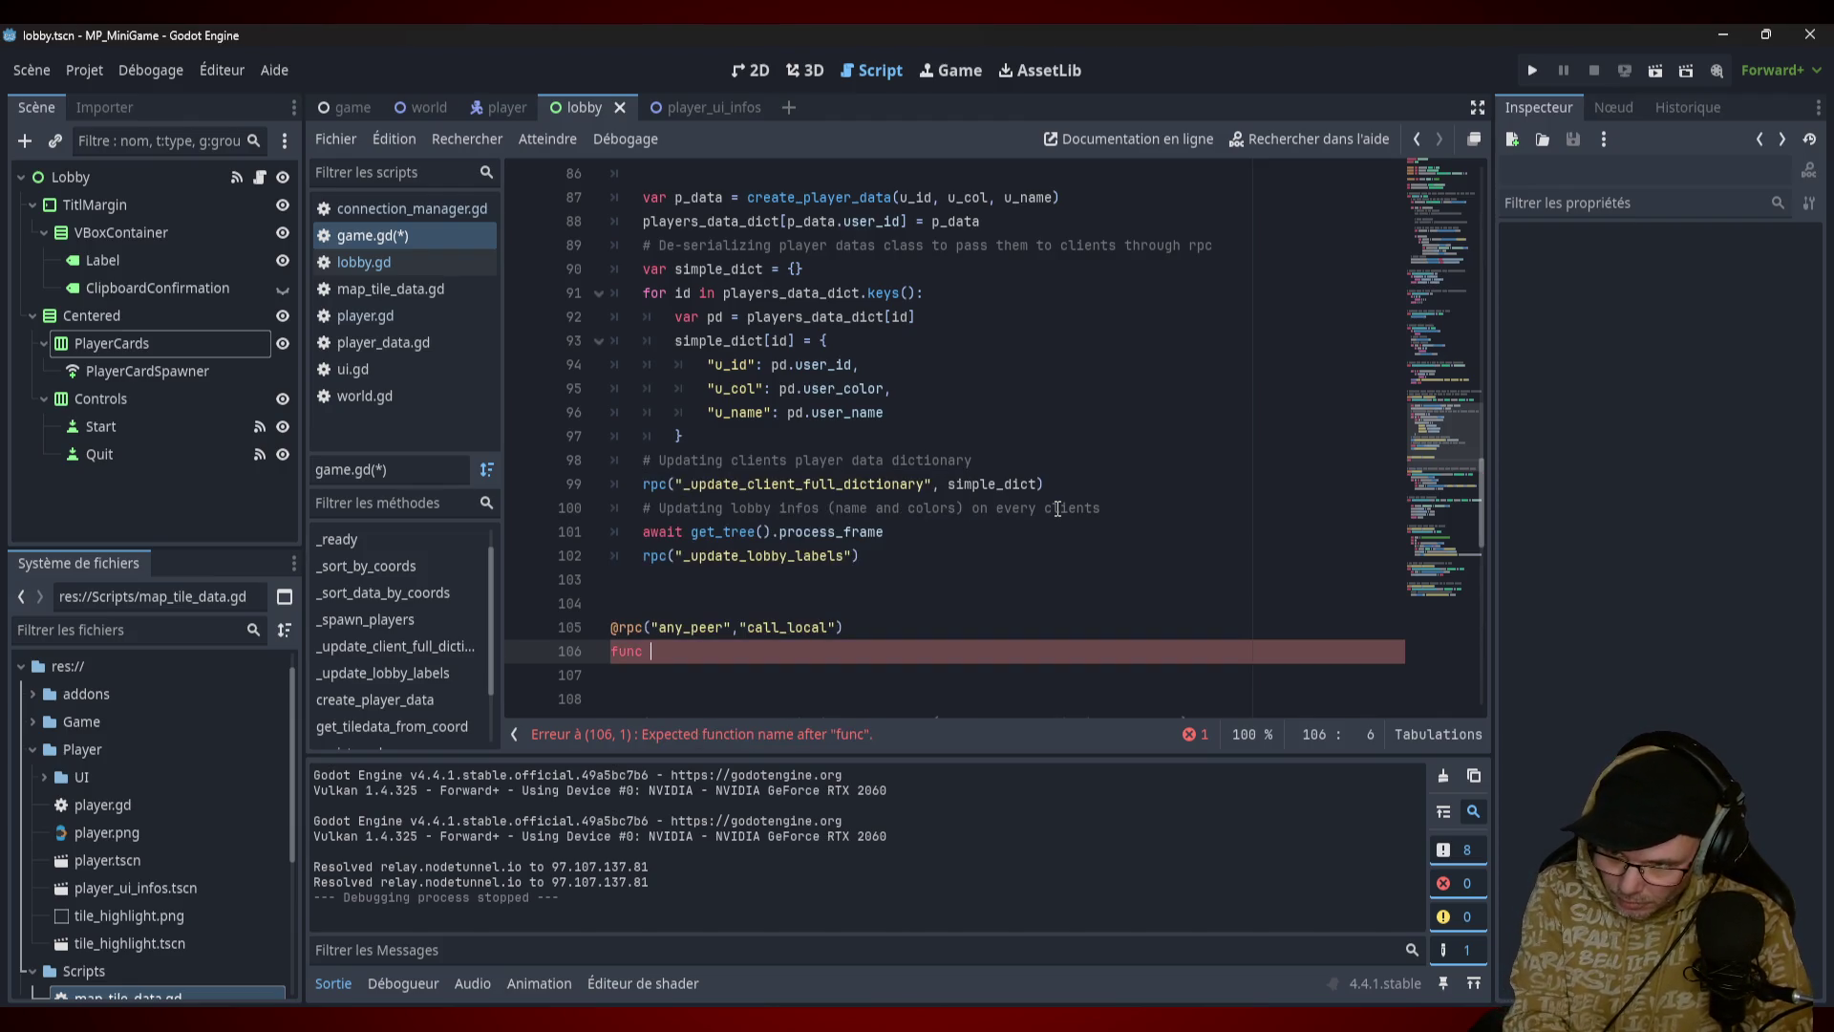
type(" mo")
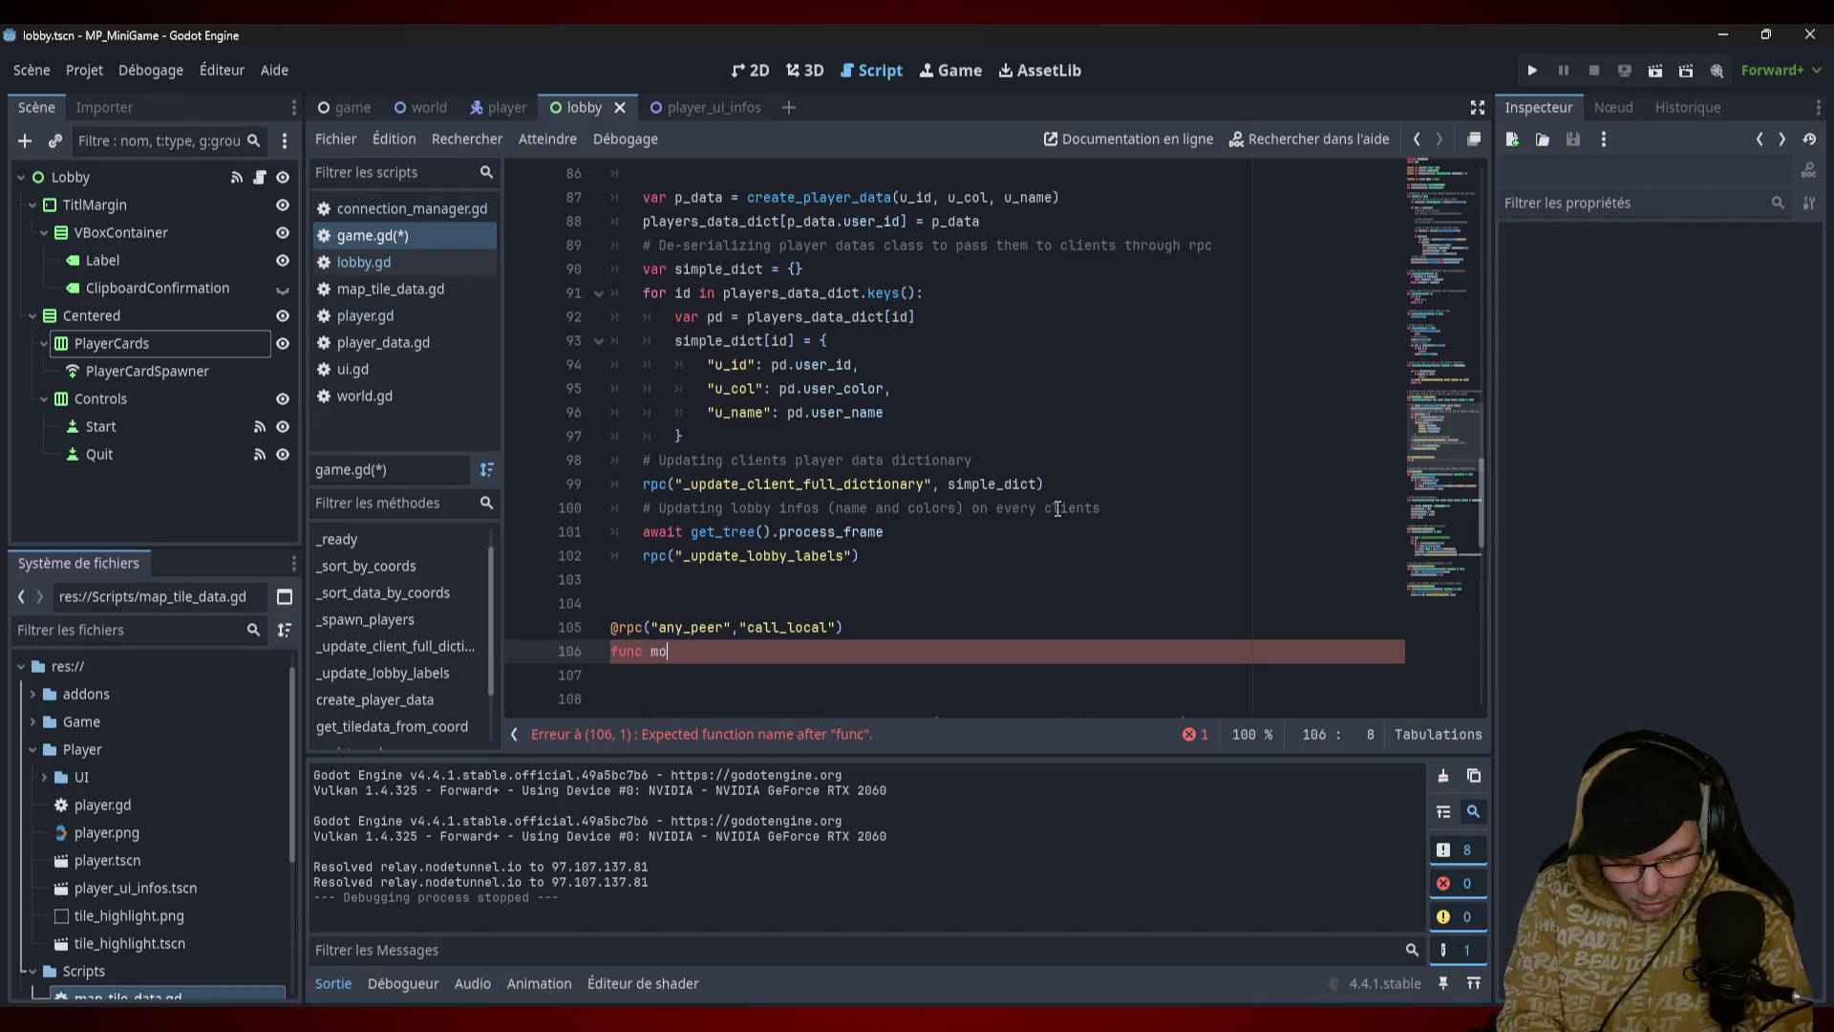
type("d")
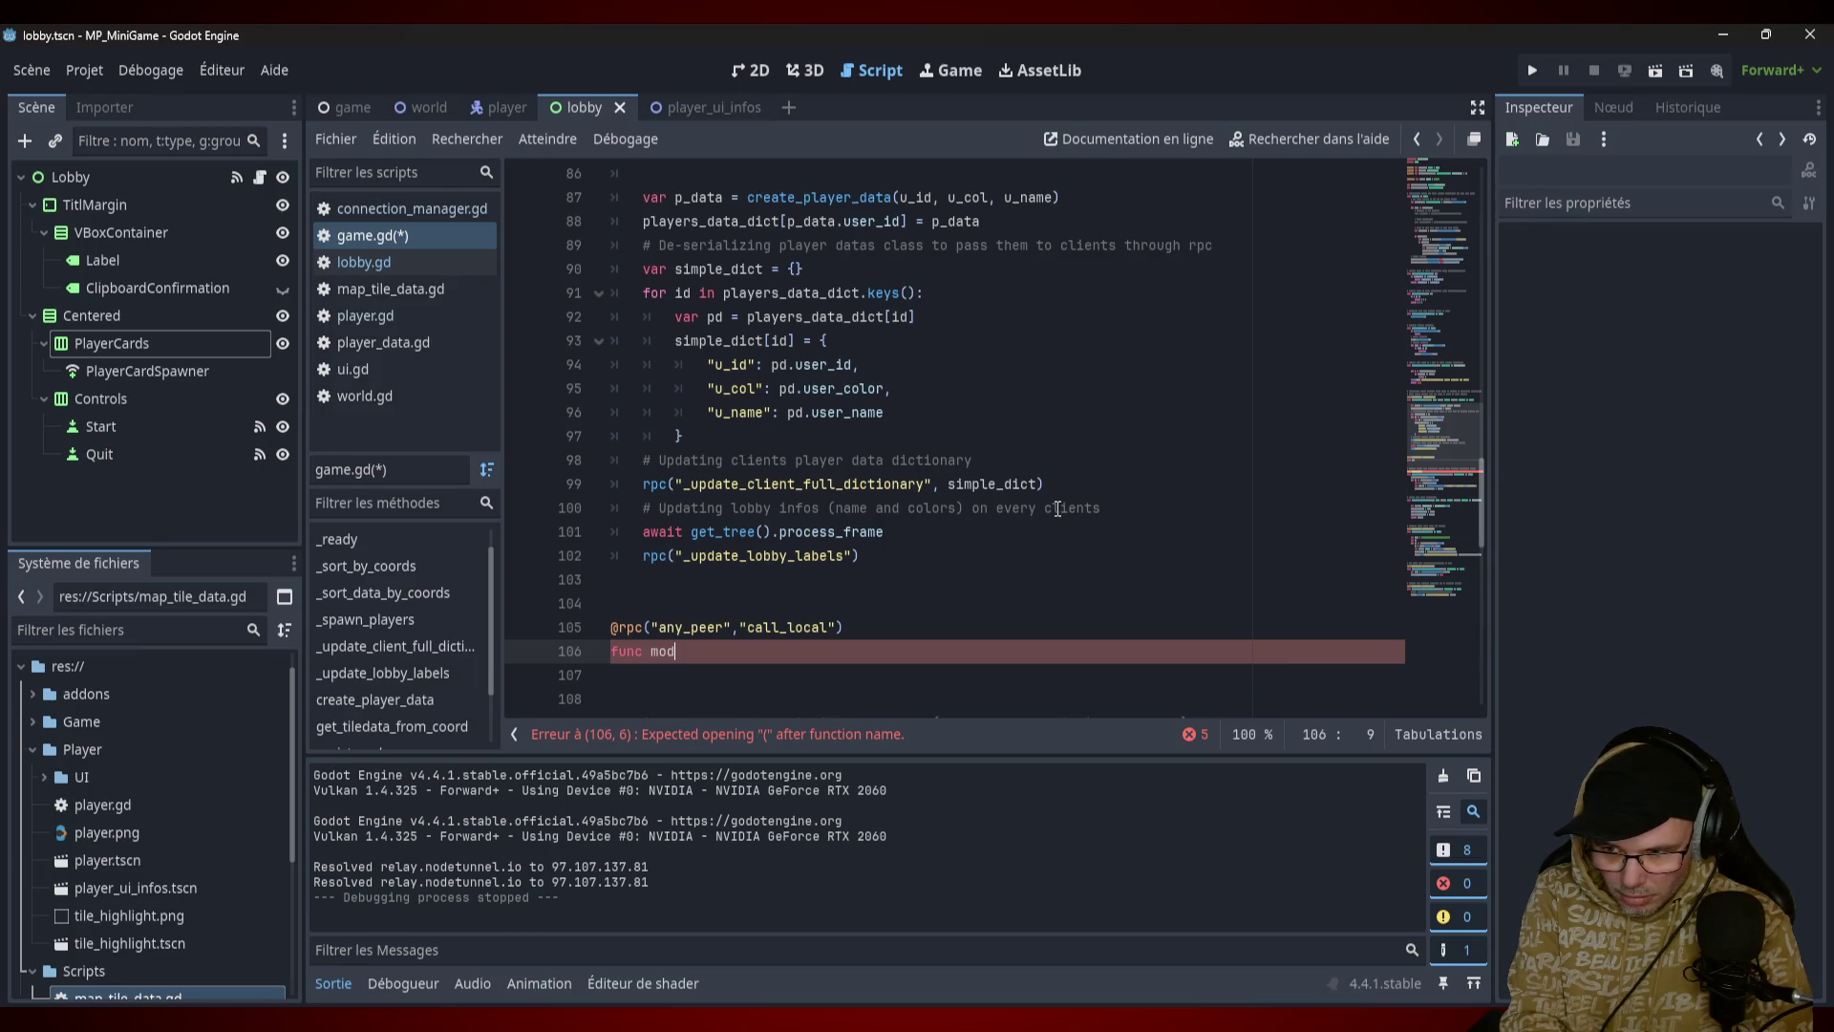
type("fi^")
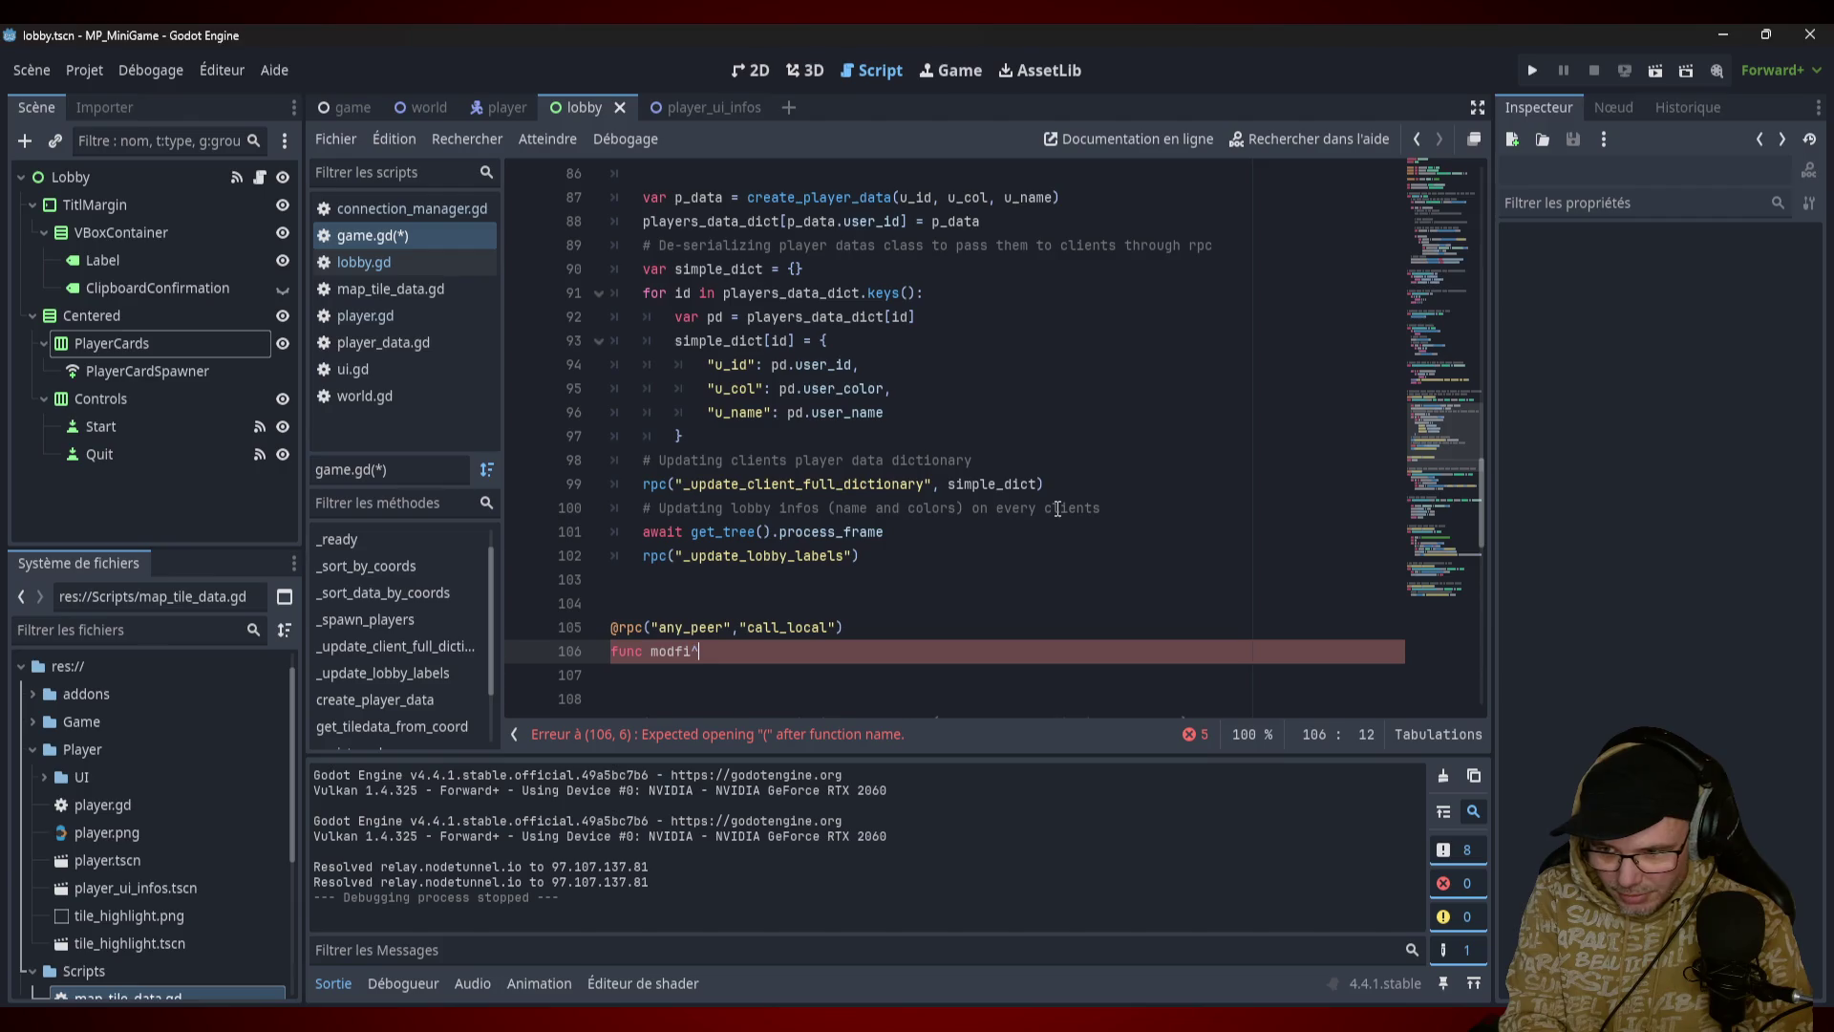
Name the function modify_players_dictionary and give it a player_id:int parameter
key("BackSpace")
key("BackSpace")
type("ify_")
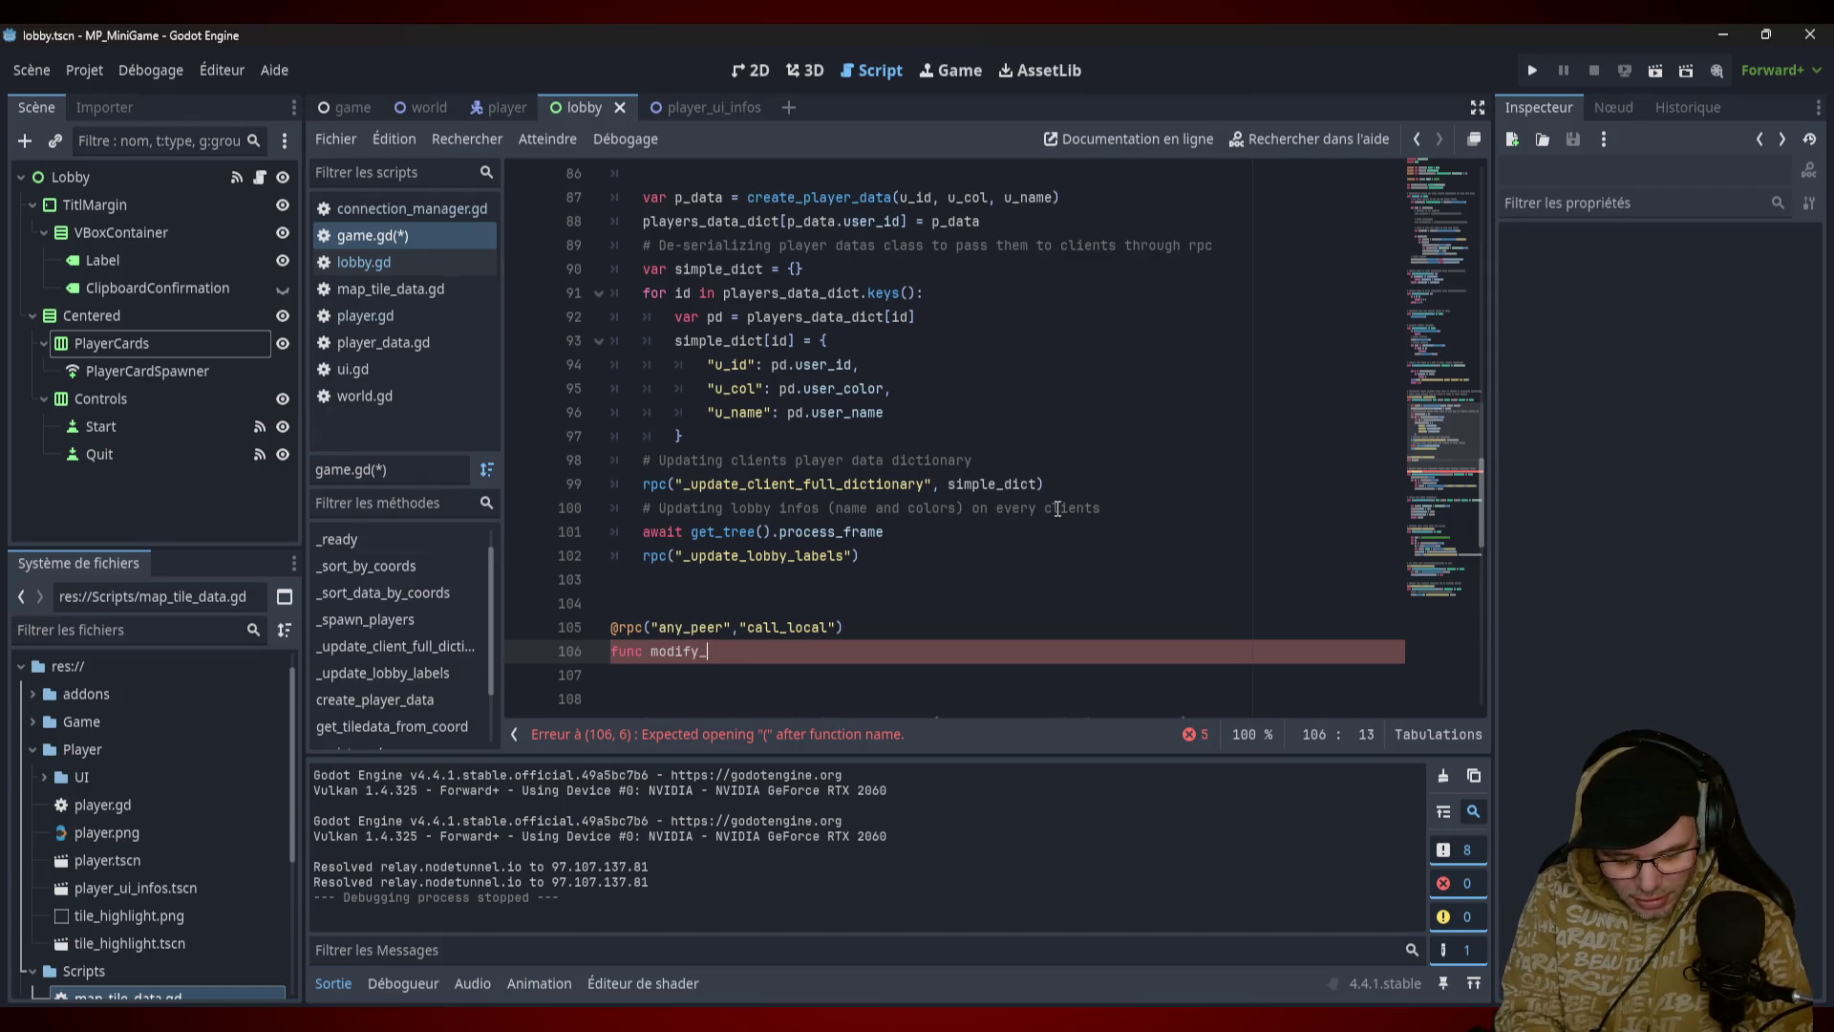
type("players_")
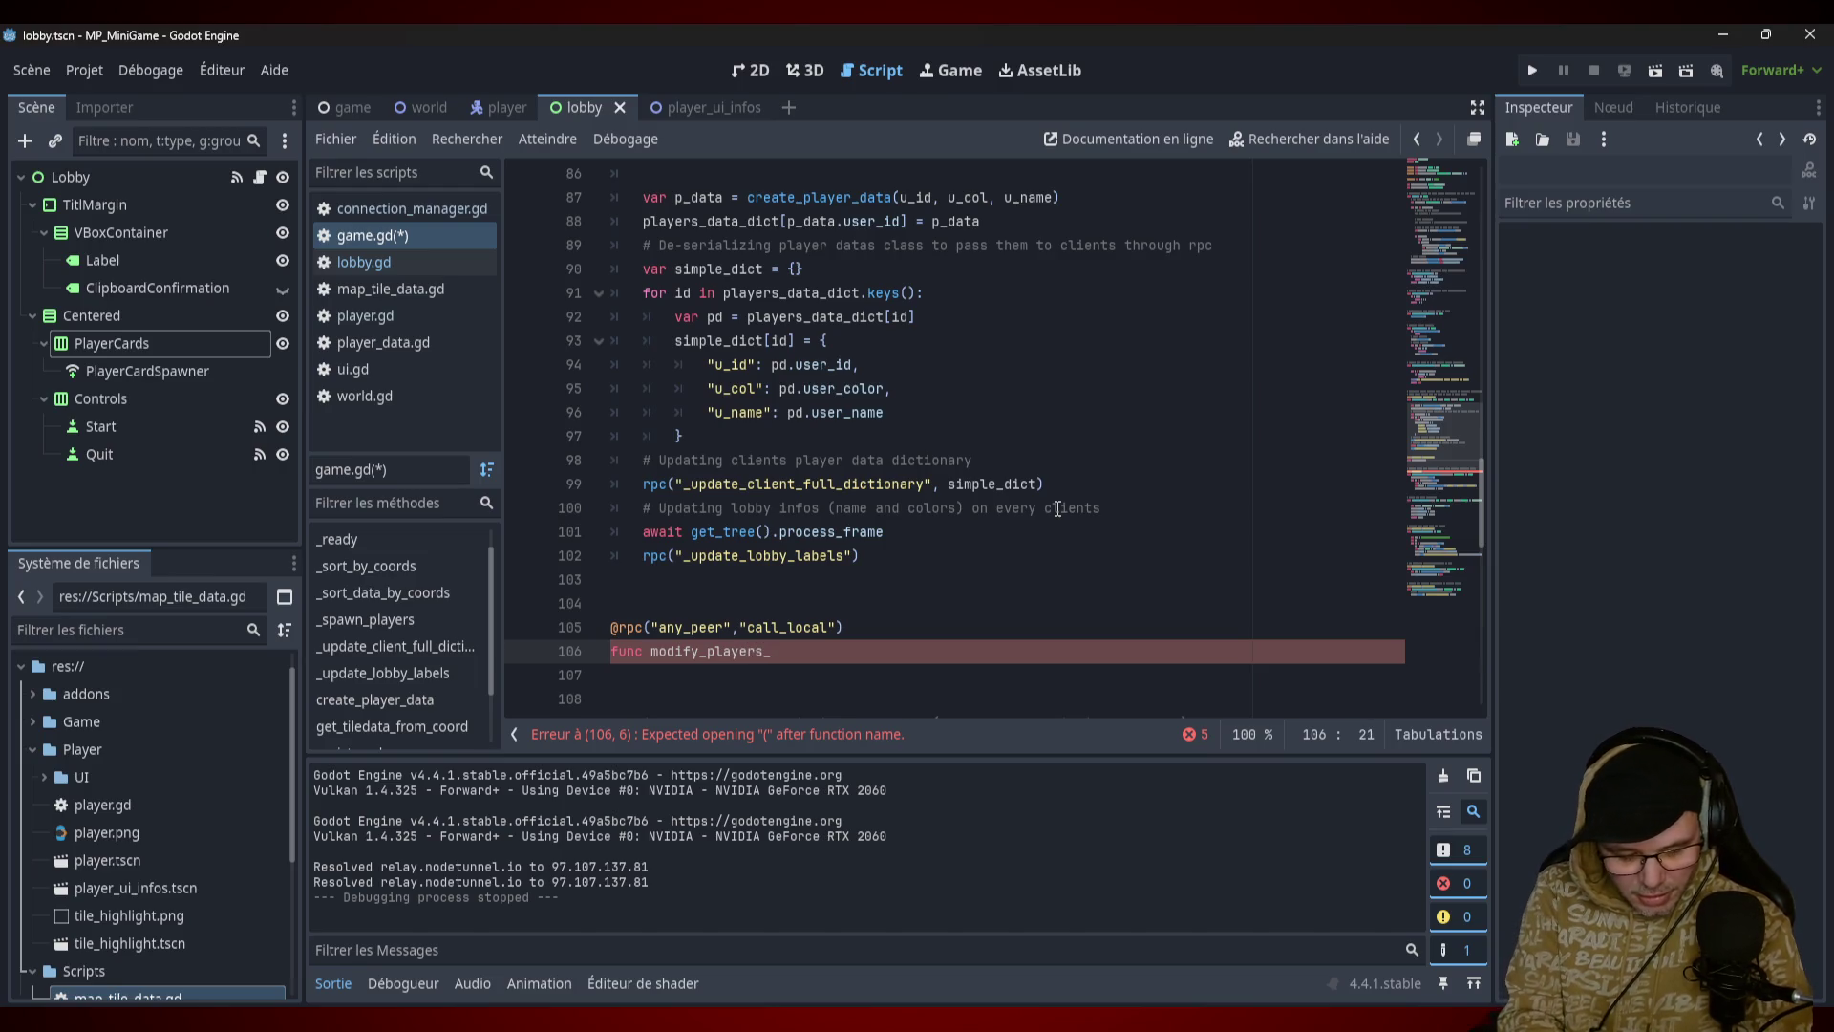
type("dictionar")
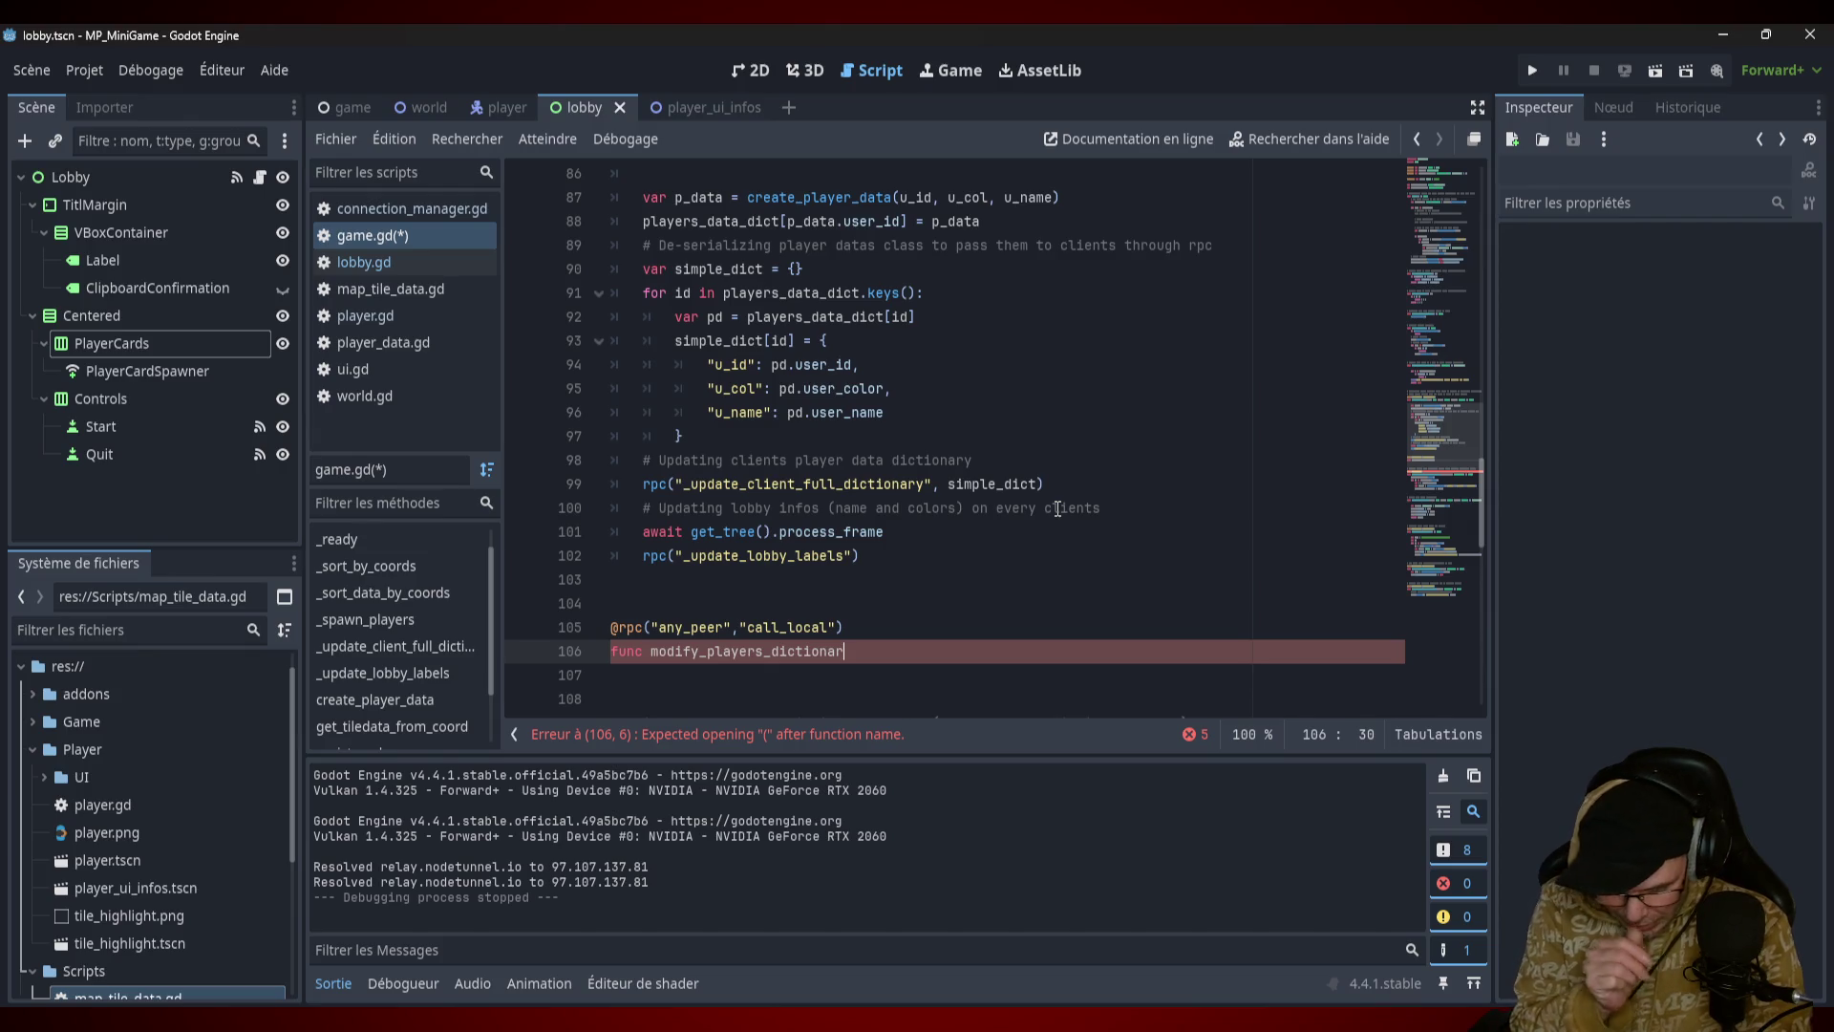
type("y")
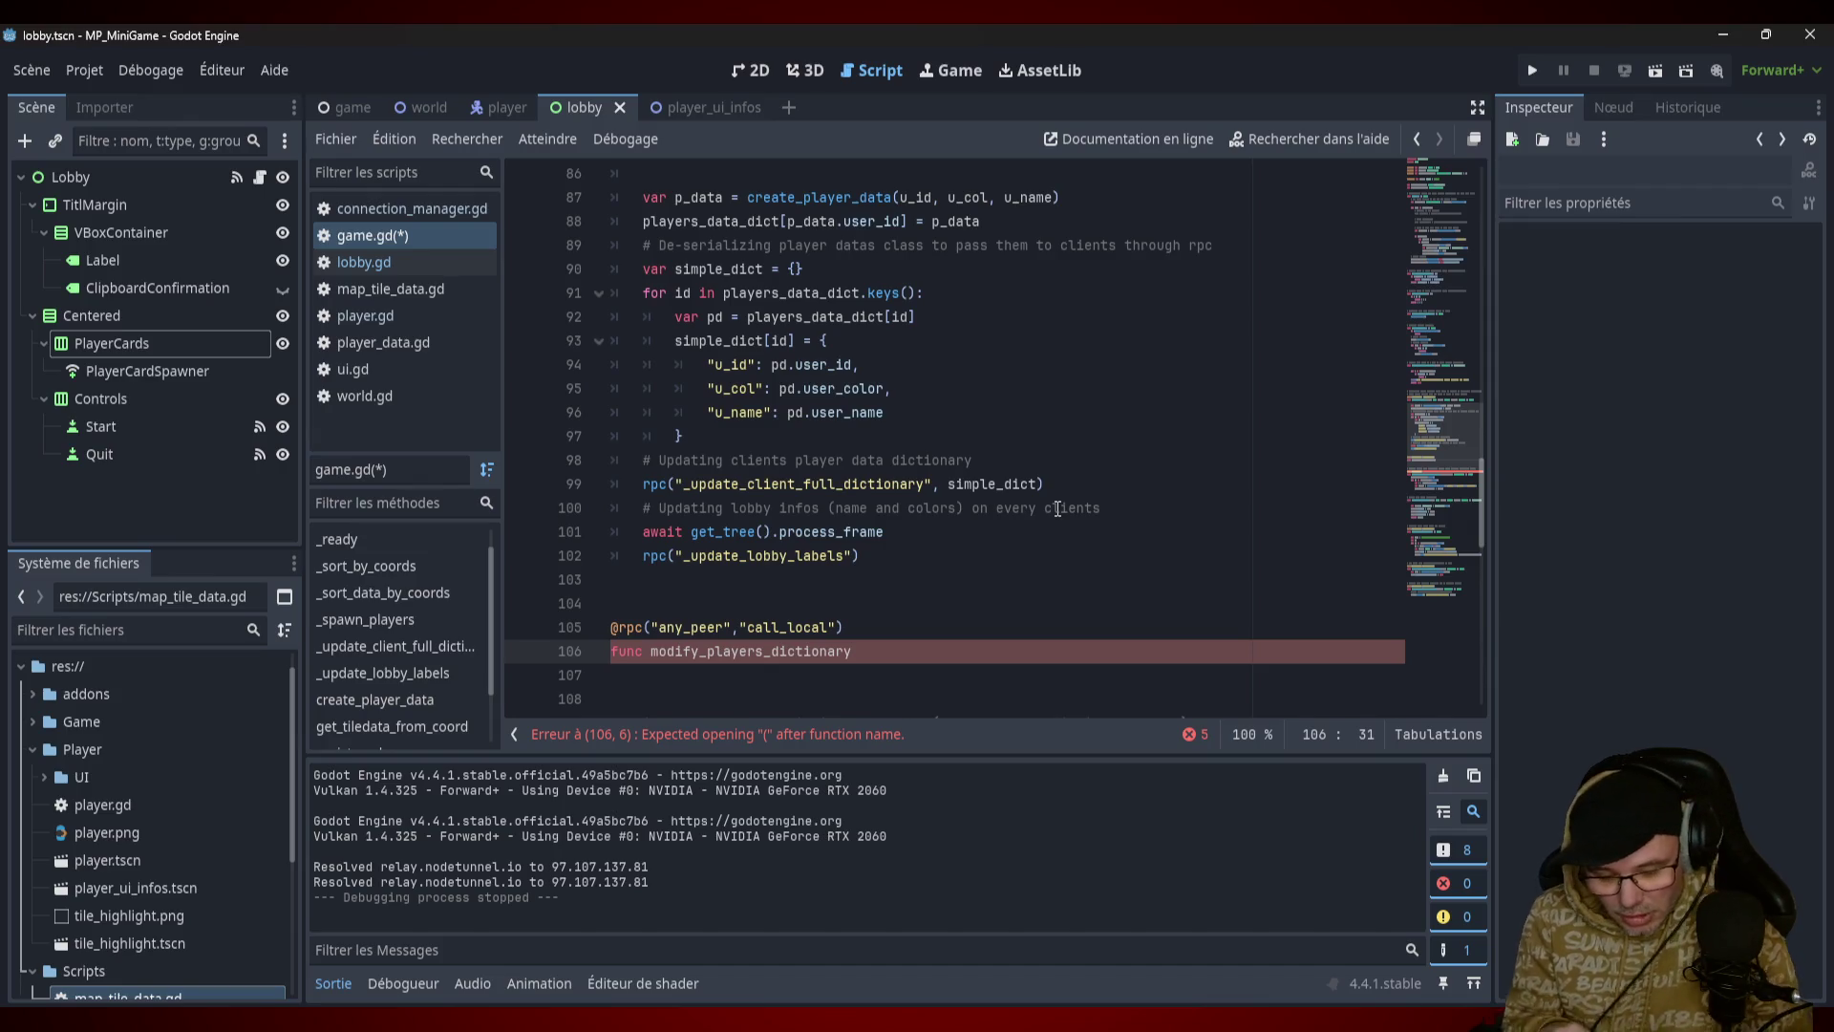
type("(")
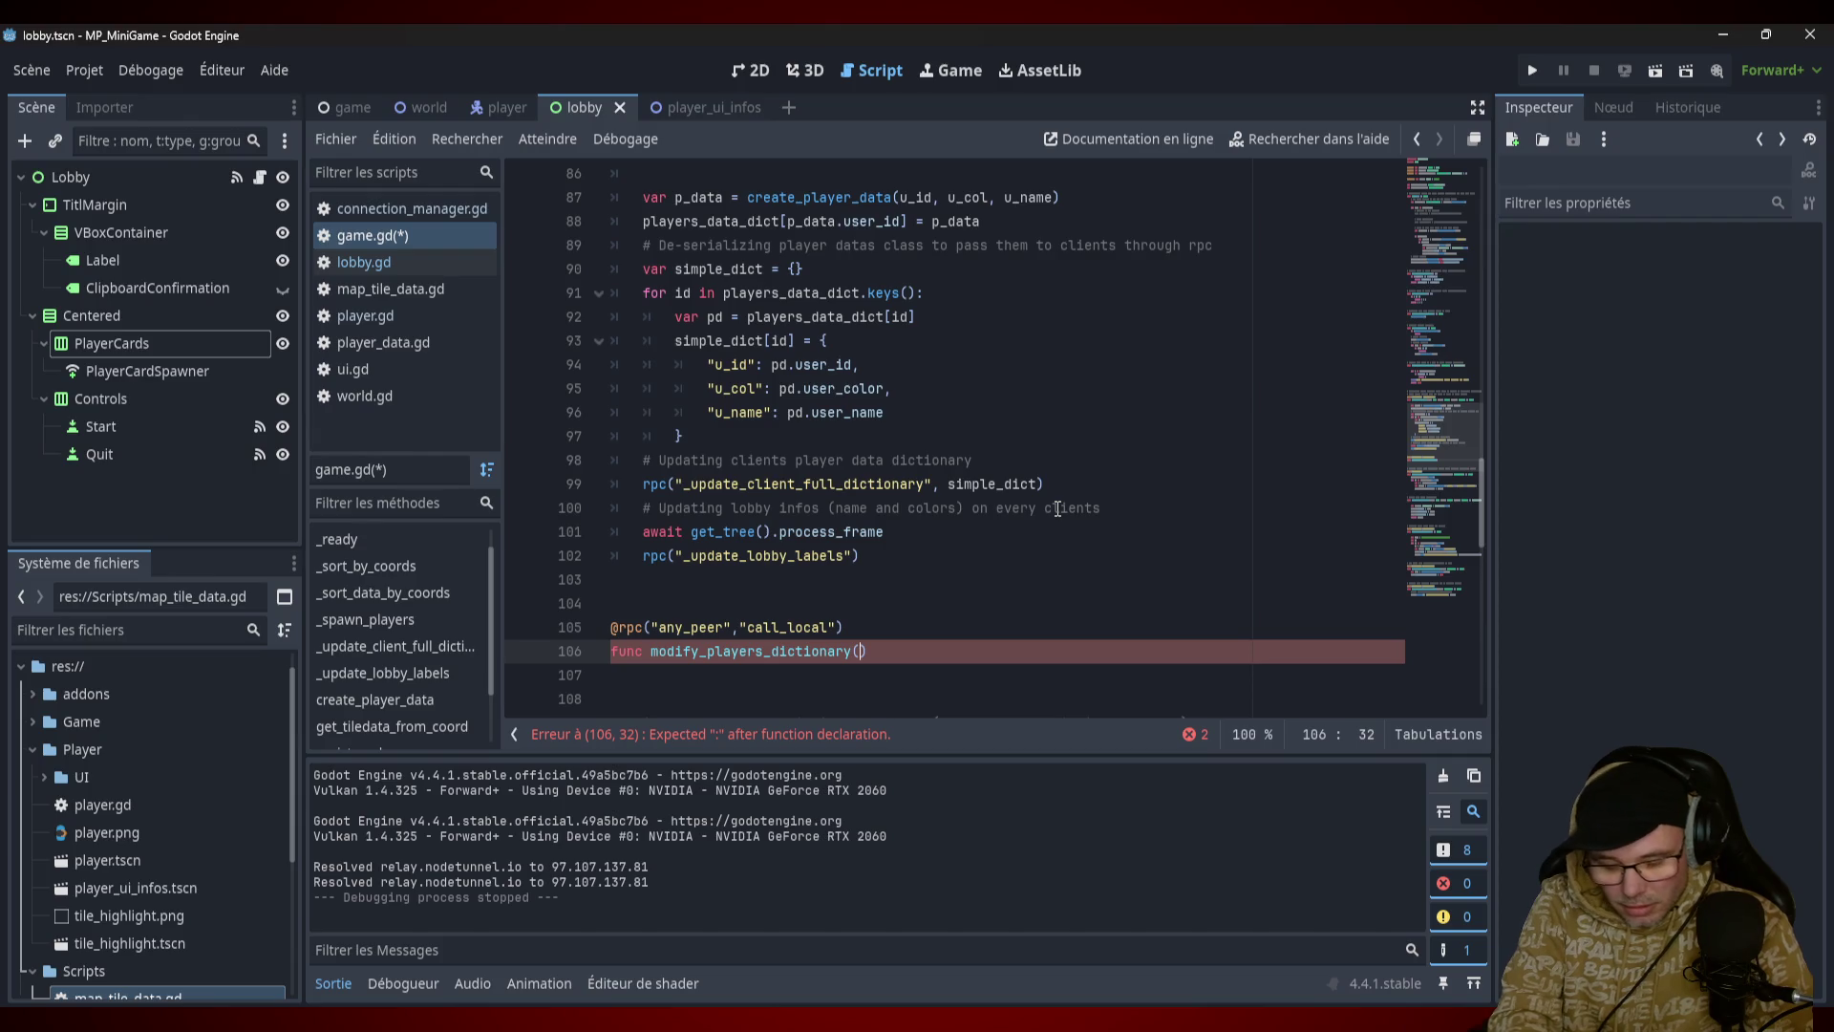
type("pla")
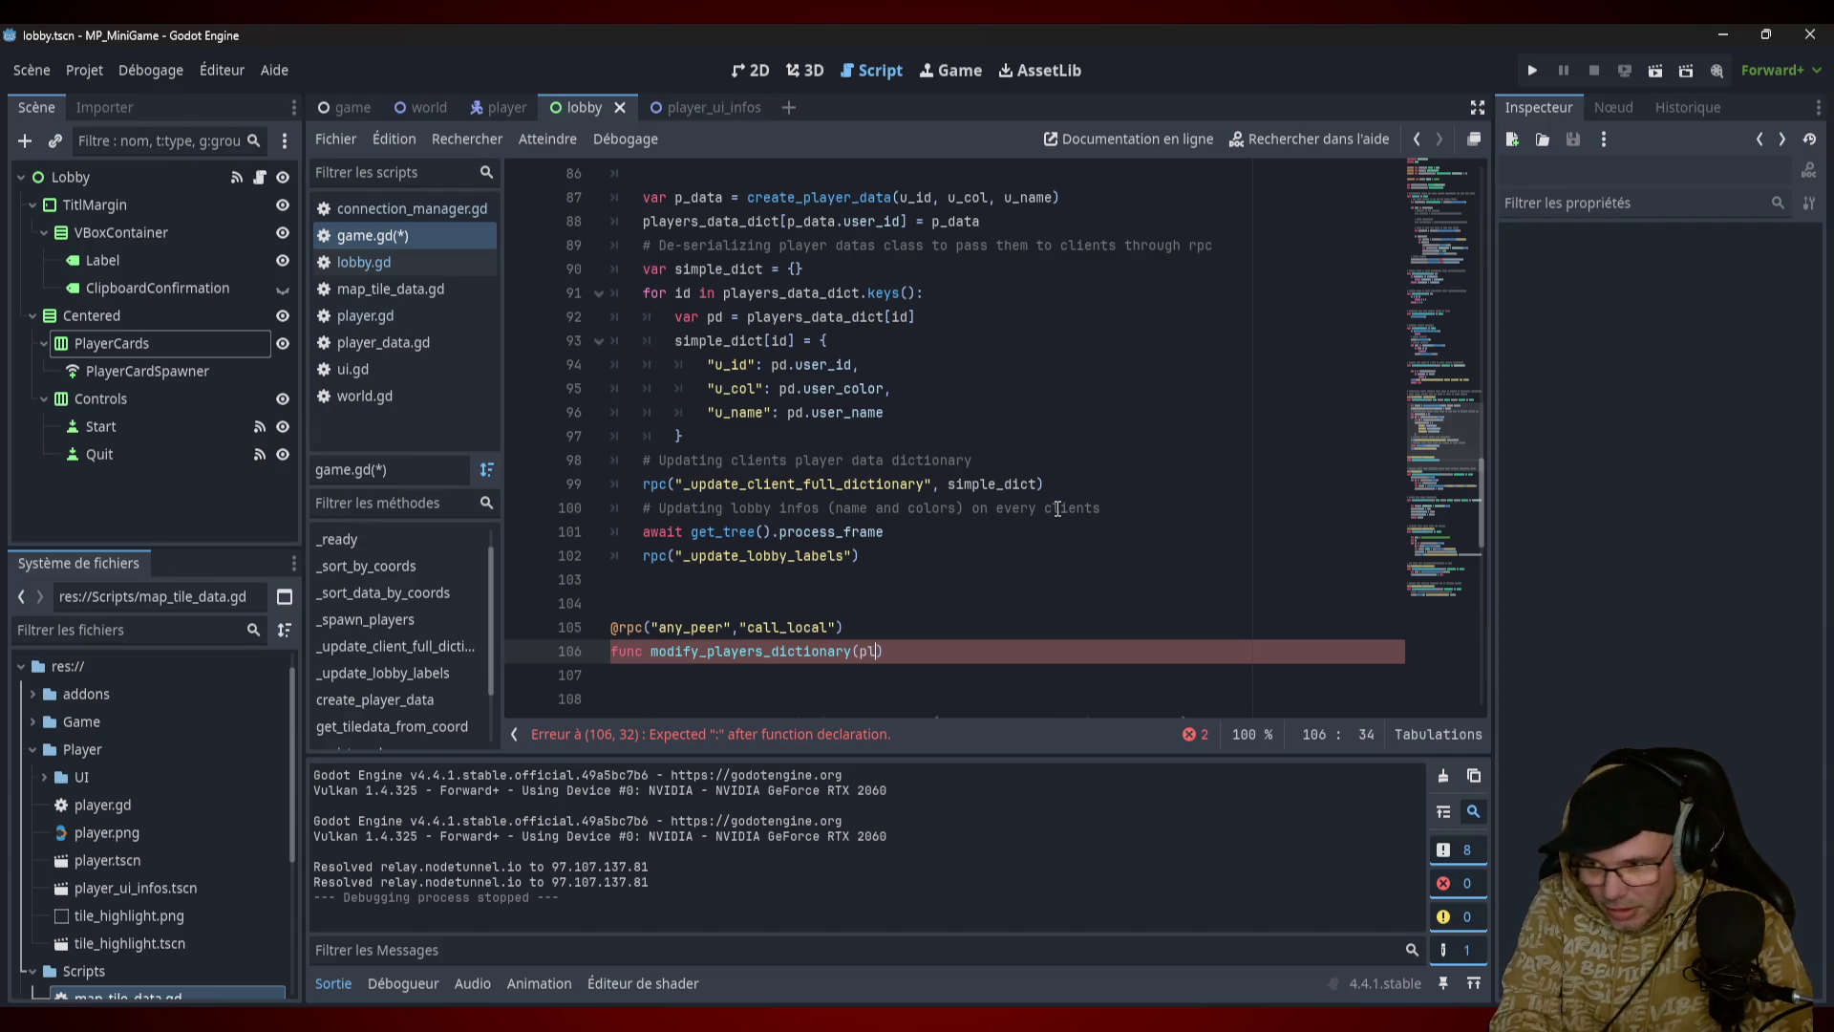
type("yer_")
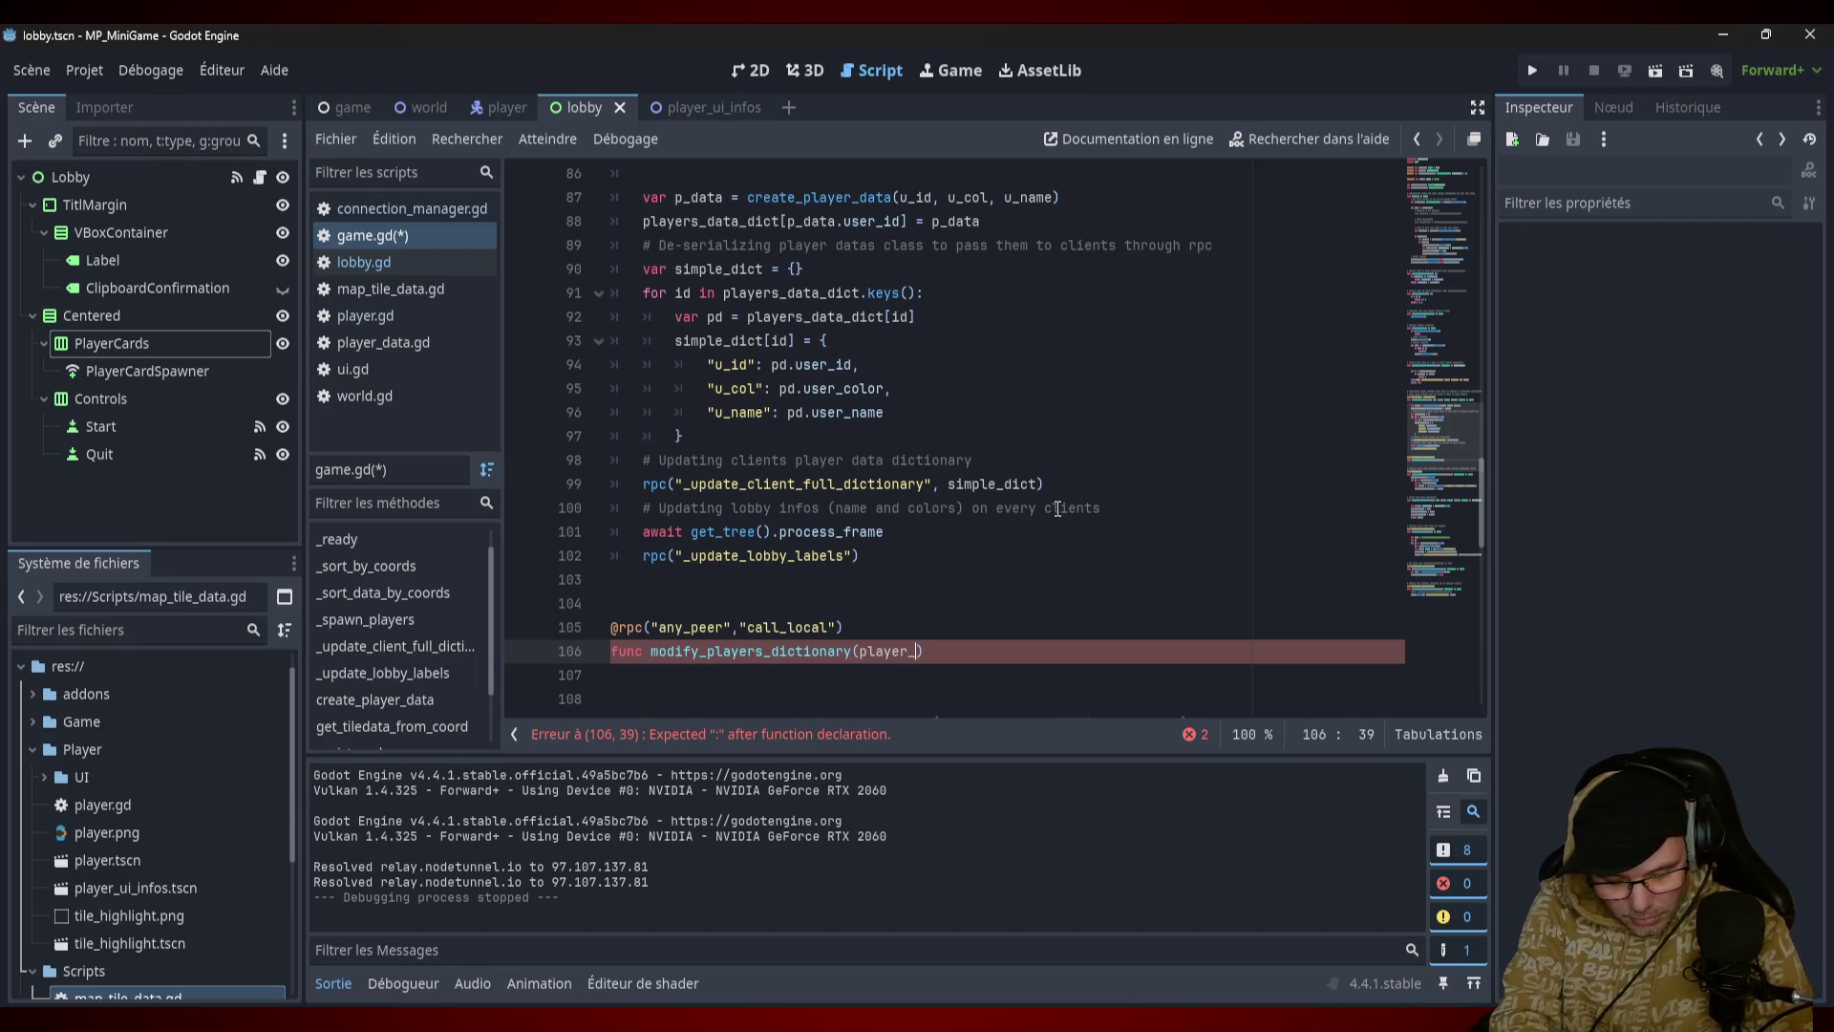
type("id:")
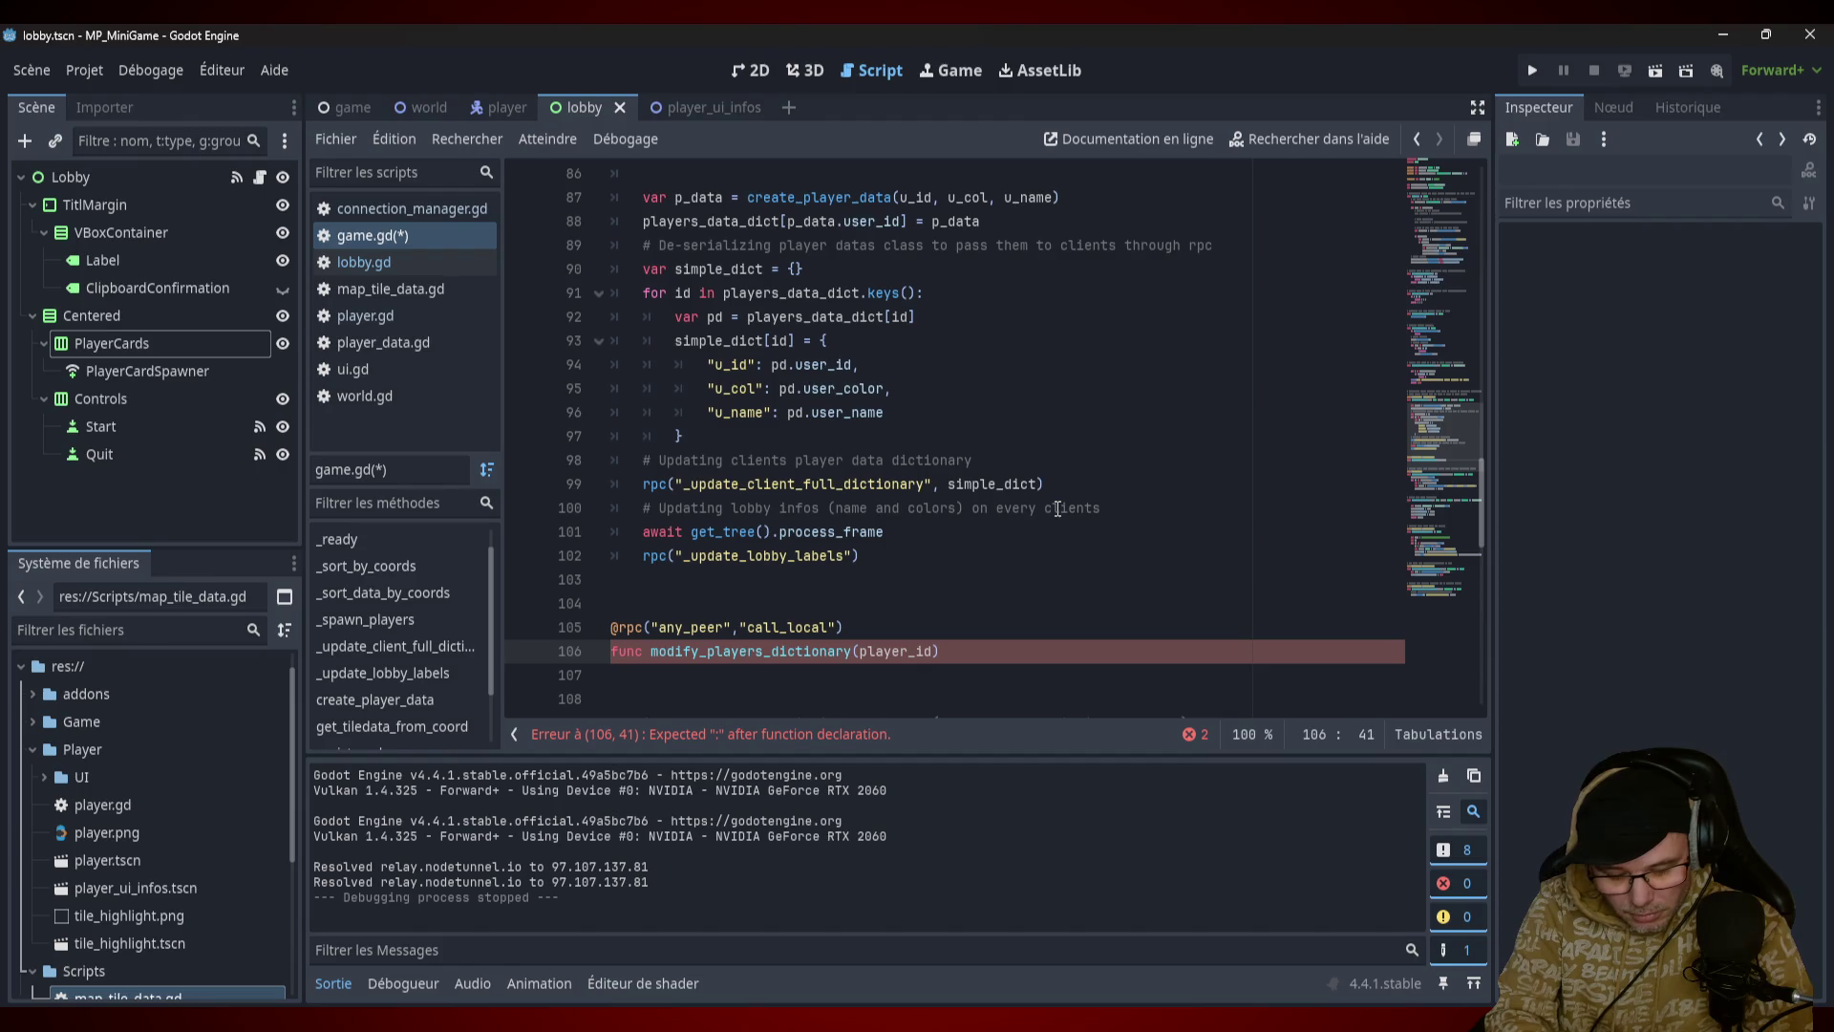
type("int")
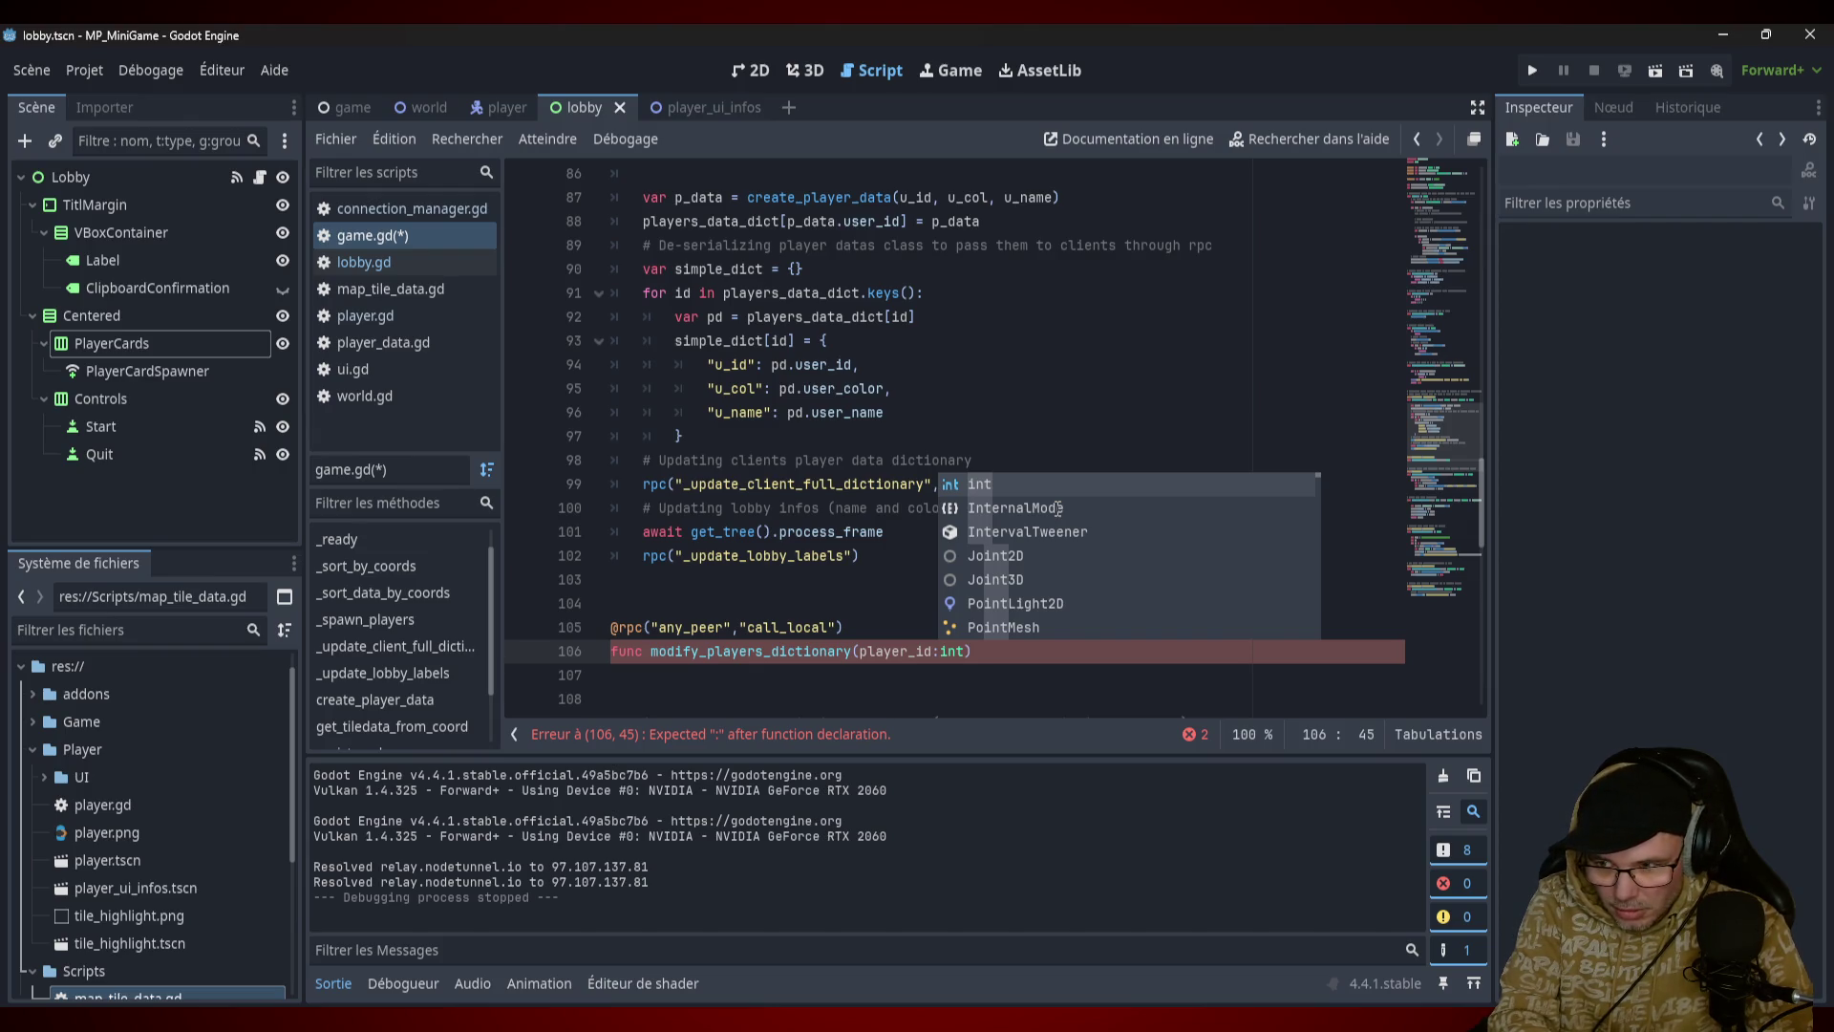
type(",")
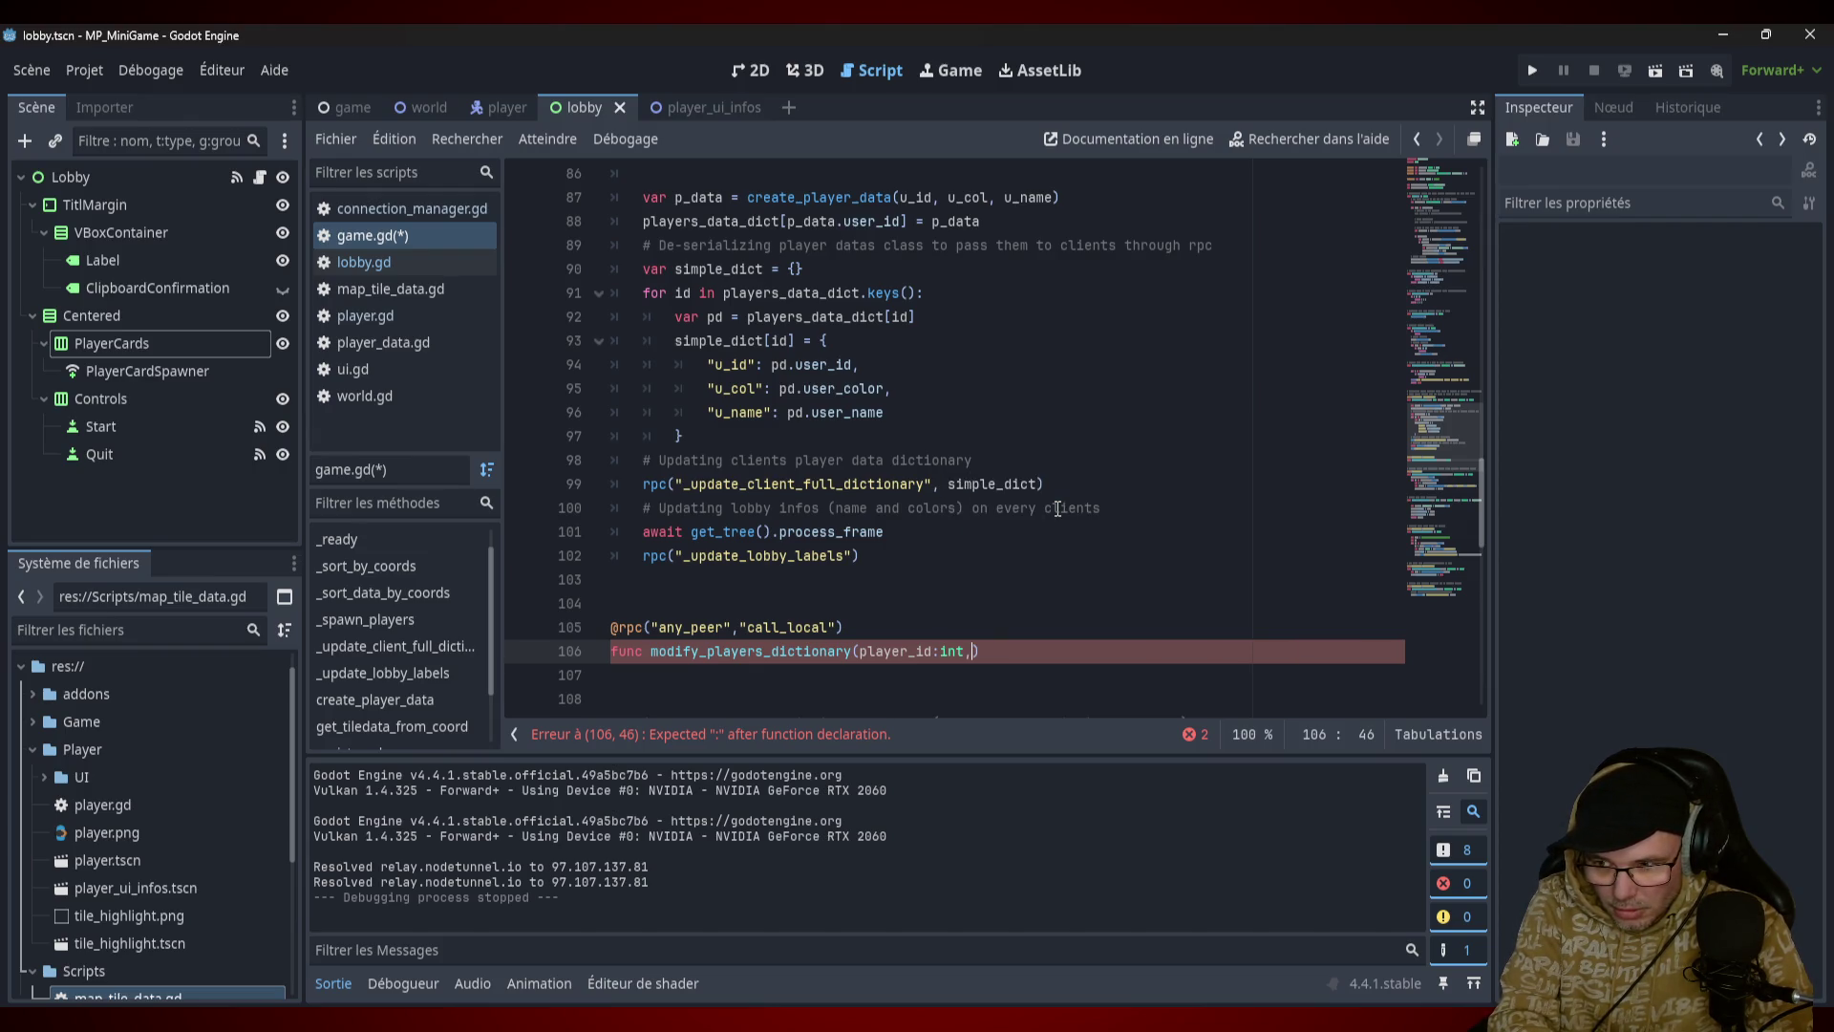